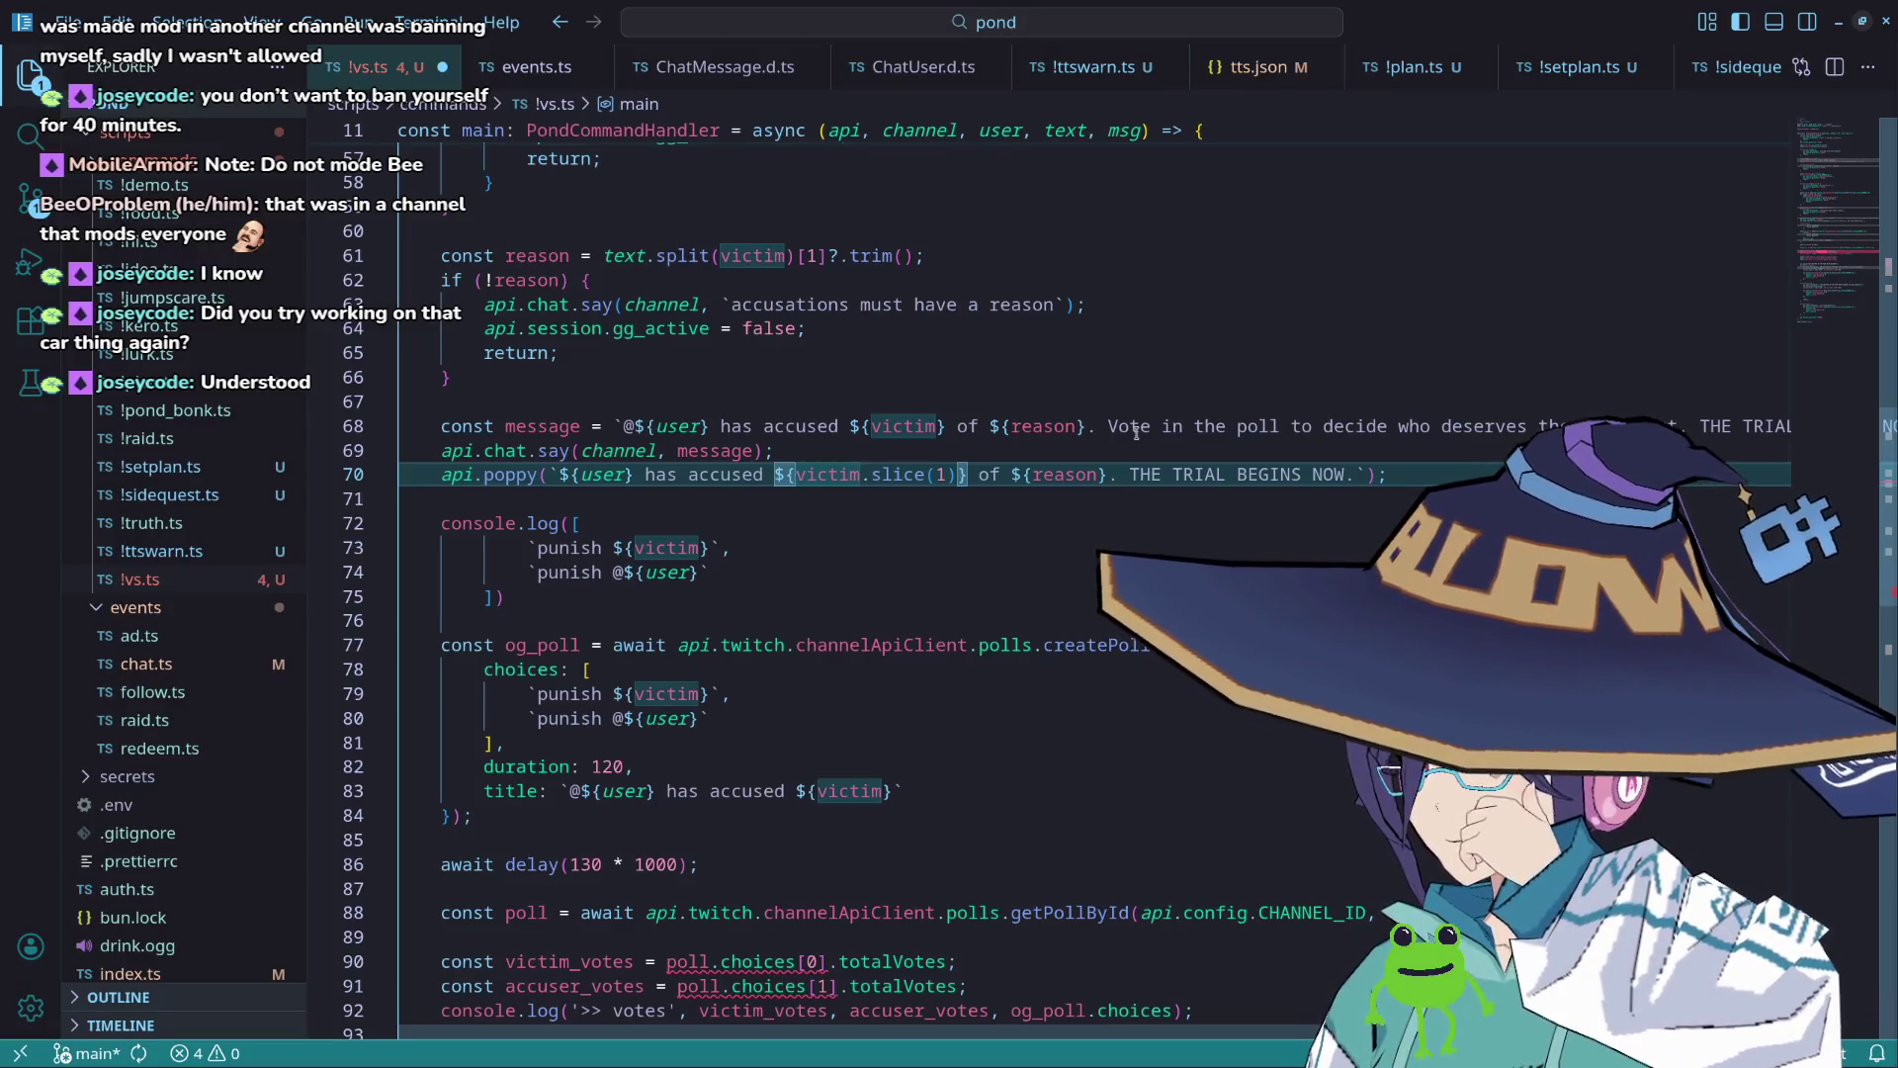
Step: Delete and restore the console.log block, then outdent its punish lines and closing bracket
scroll(559, 595, "down", 1)
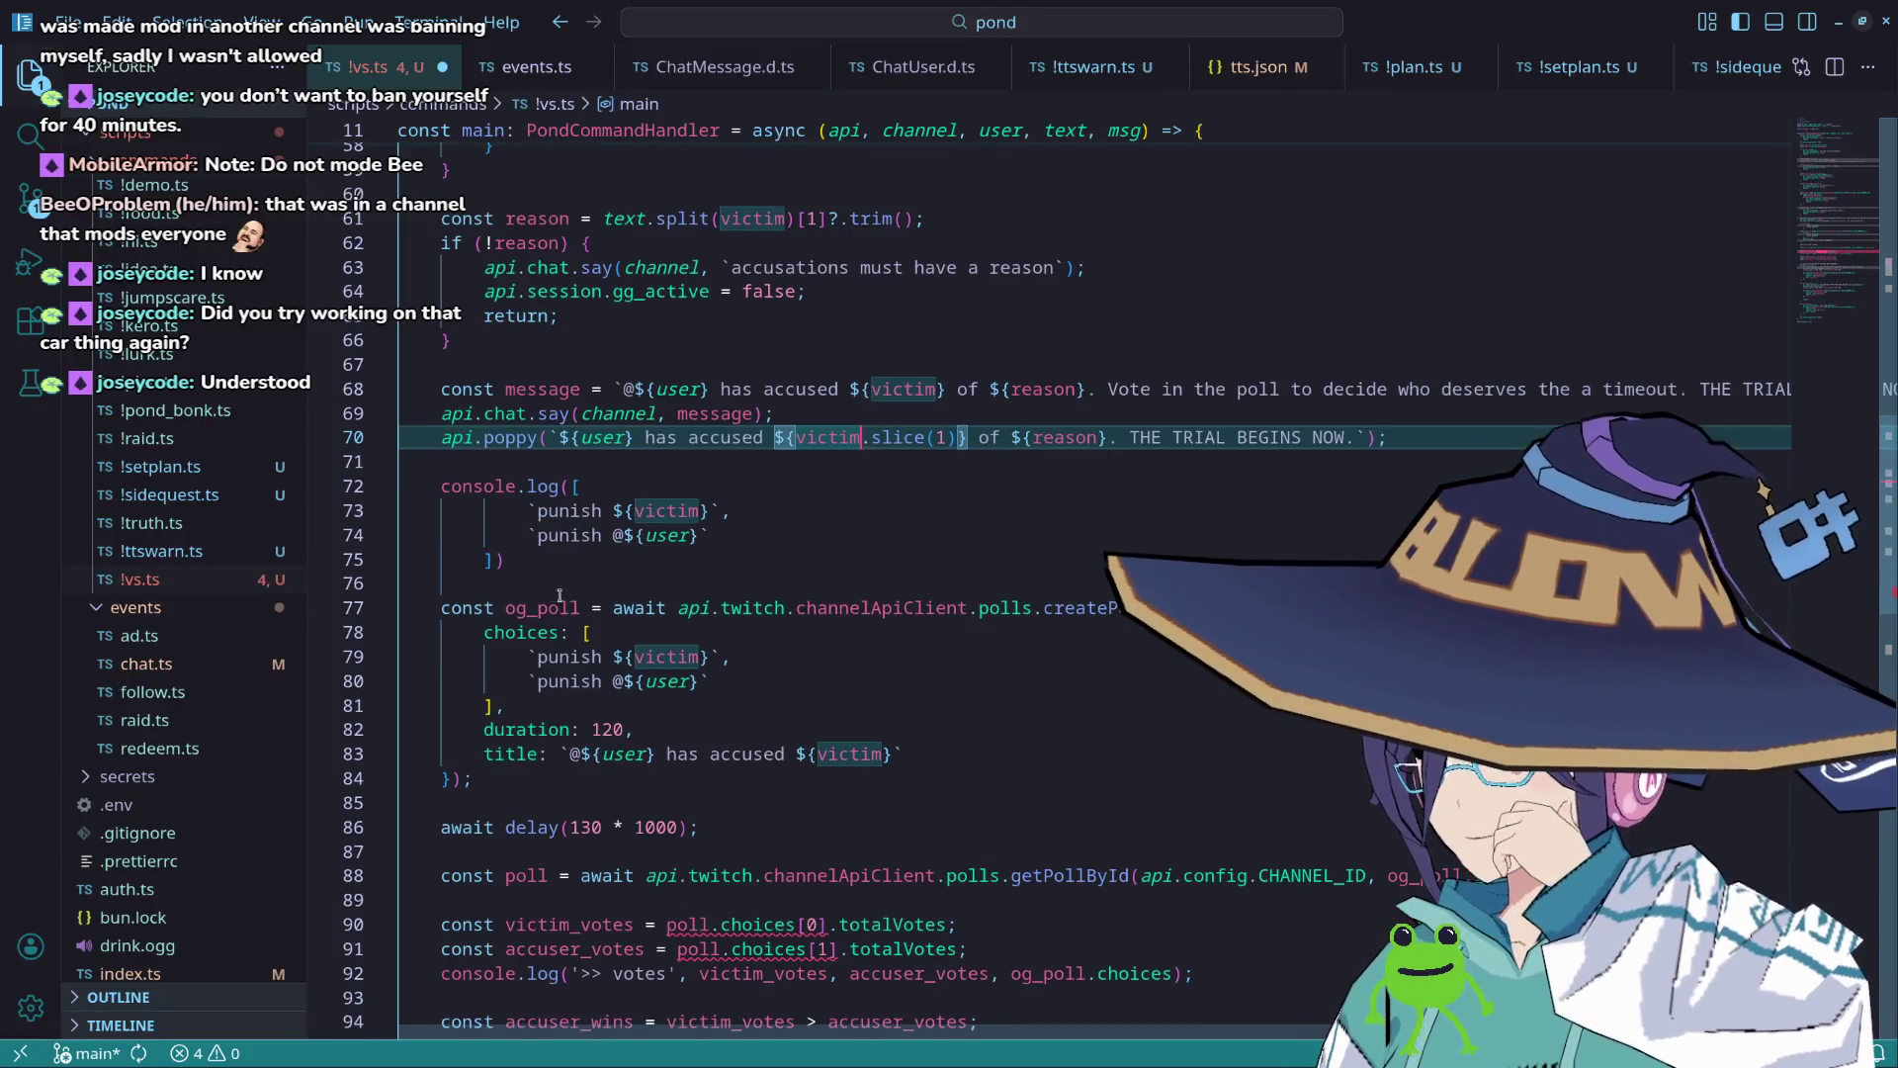
left_click(512, 563)
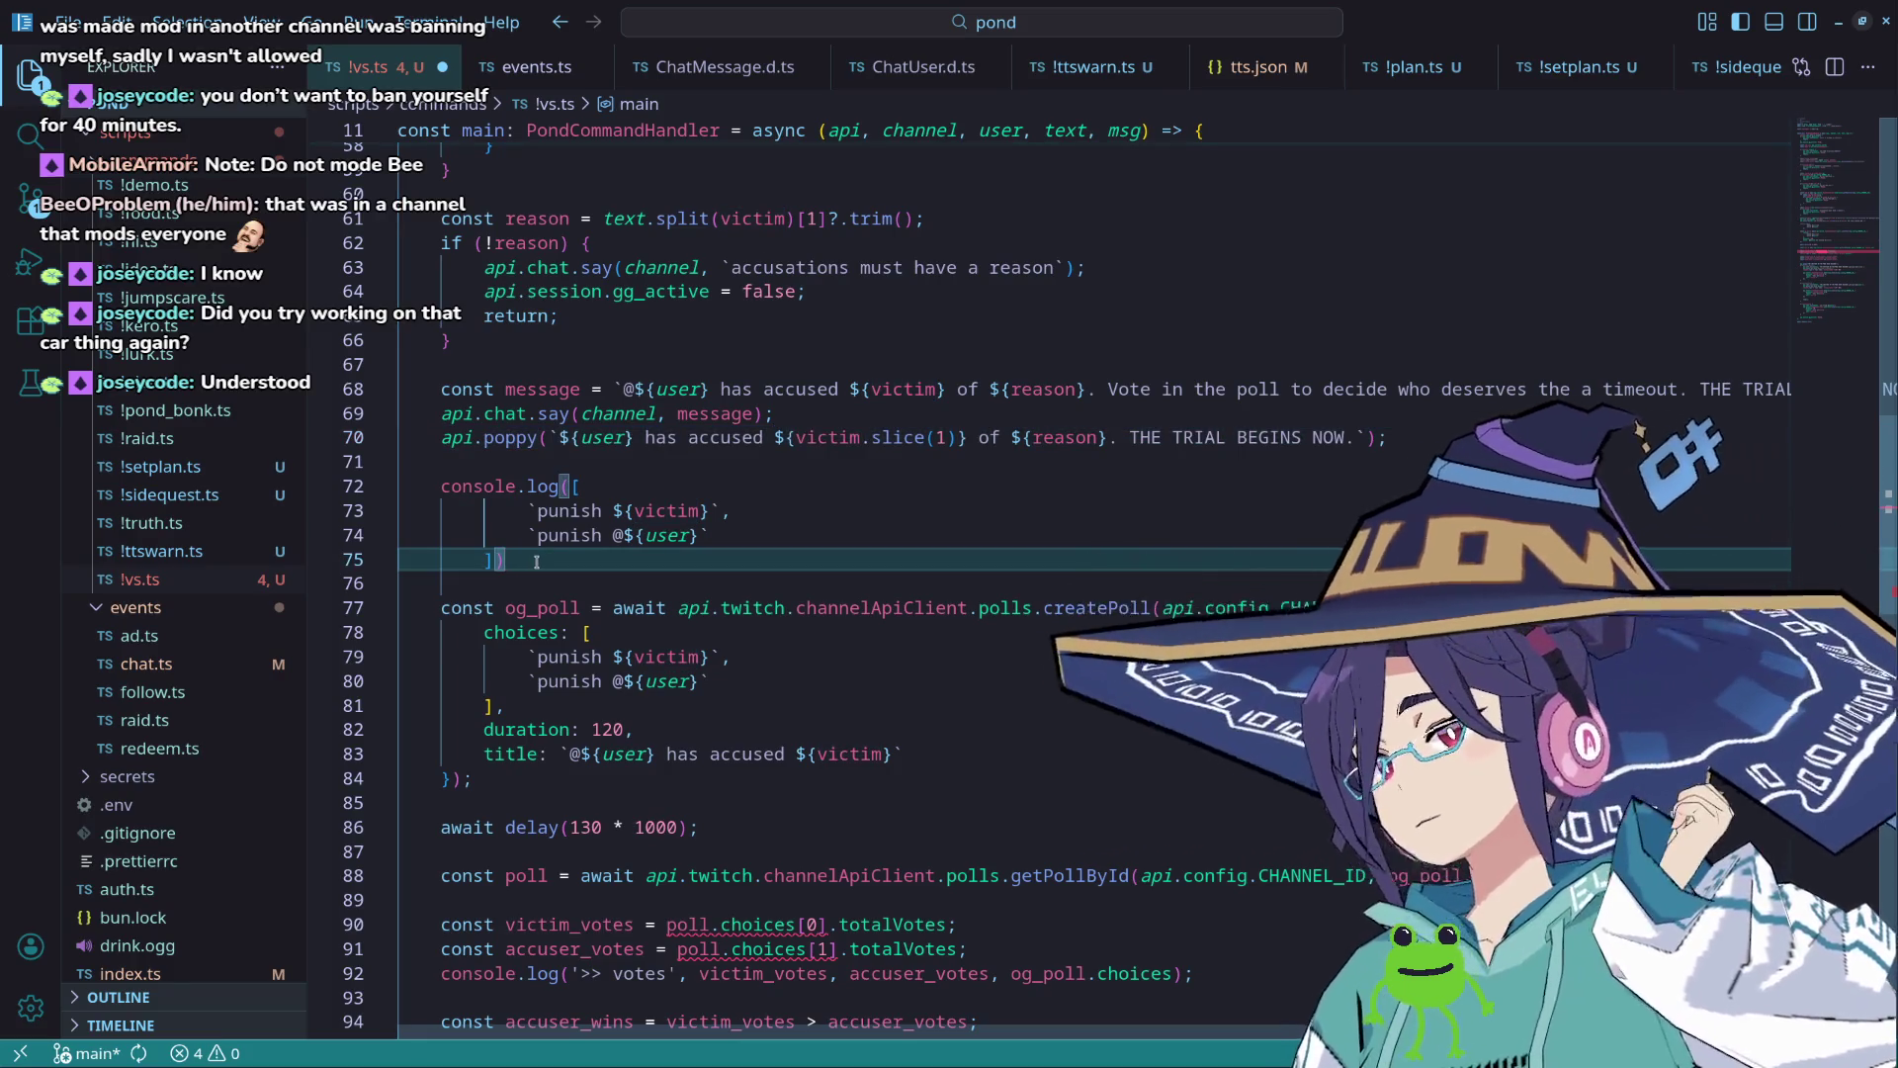
key("shift+Up")
key("shift+Up")
key("shift+Up")
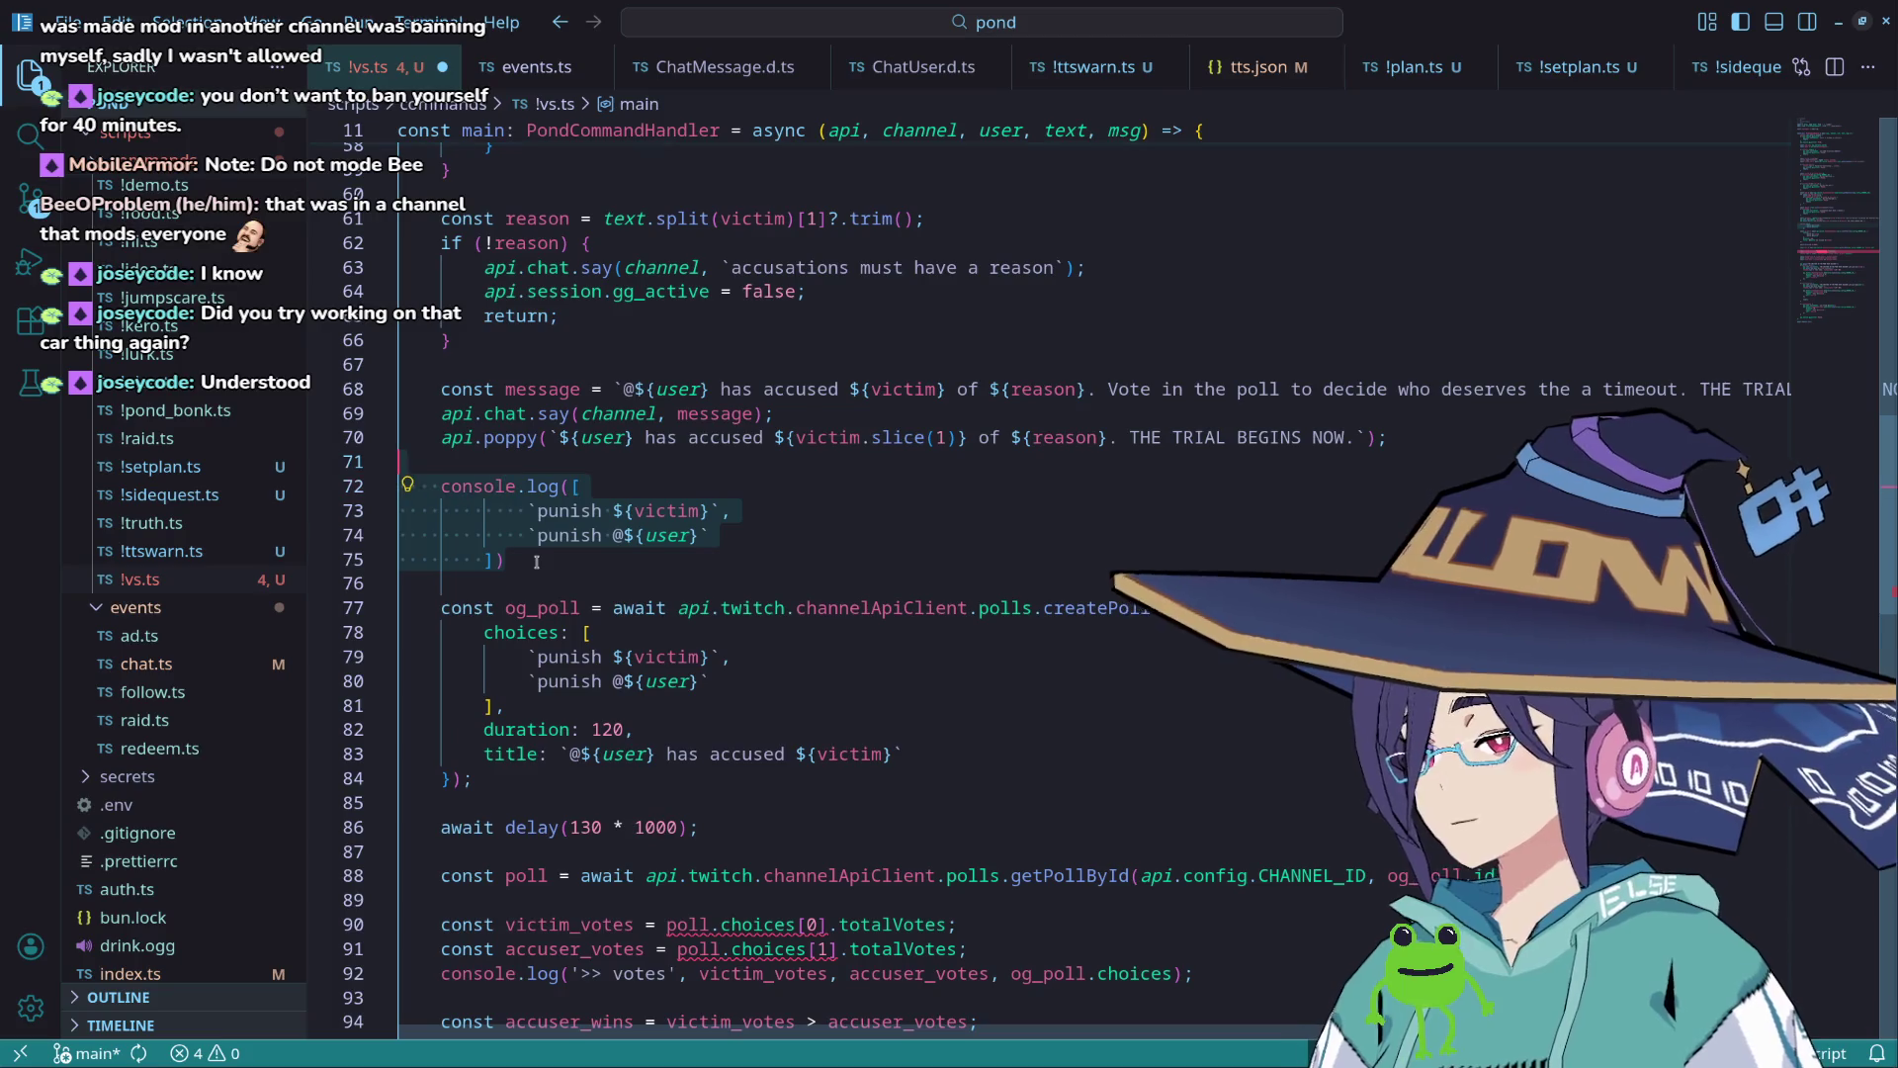
key("BackSpace")
key("ctrl+z")
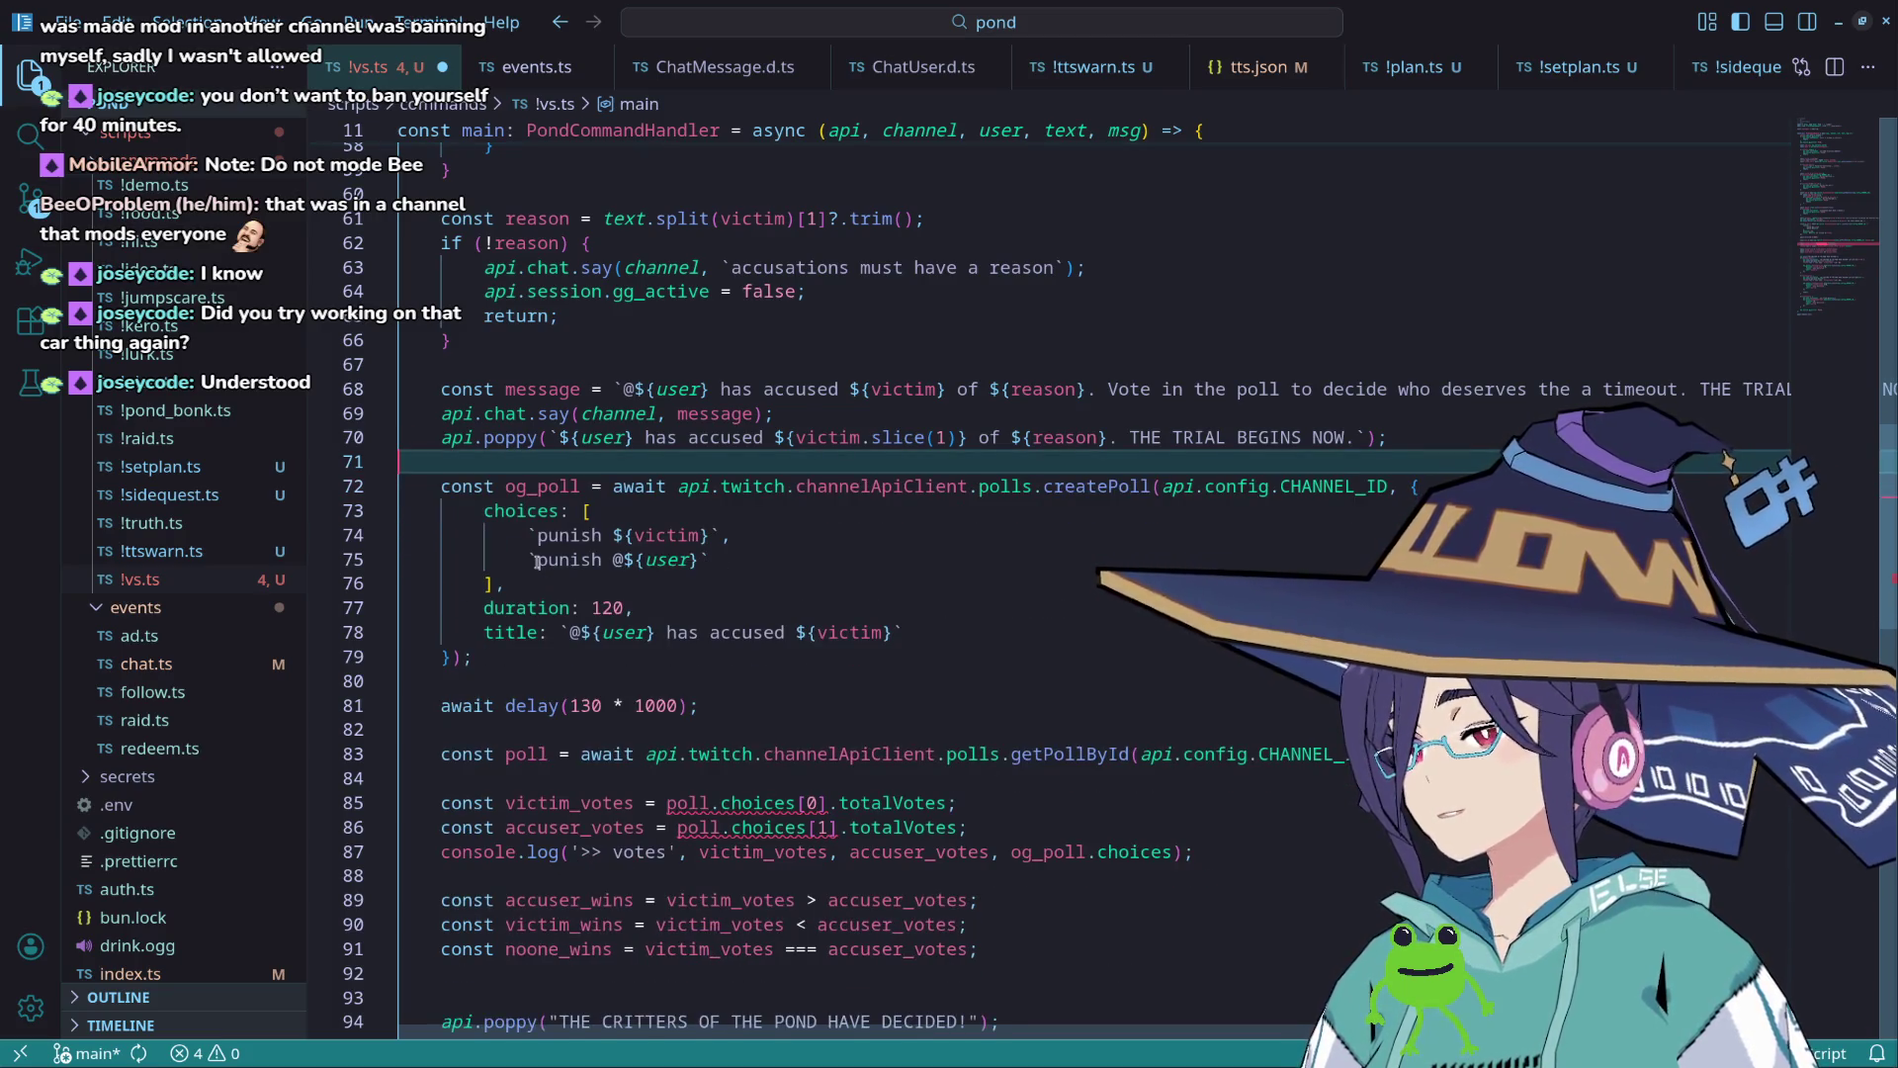
key("ctrl+z")
key("ctrl+z")
key("ctrl+z")
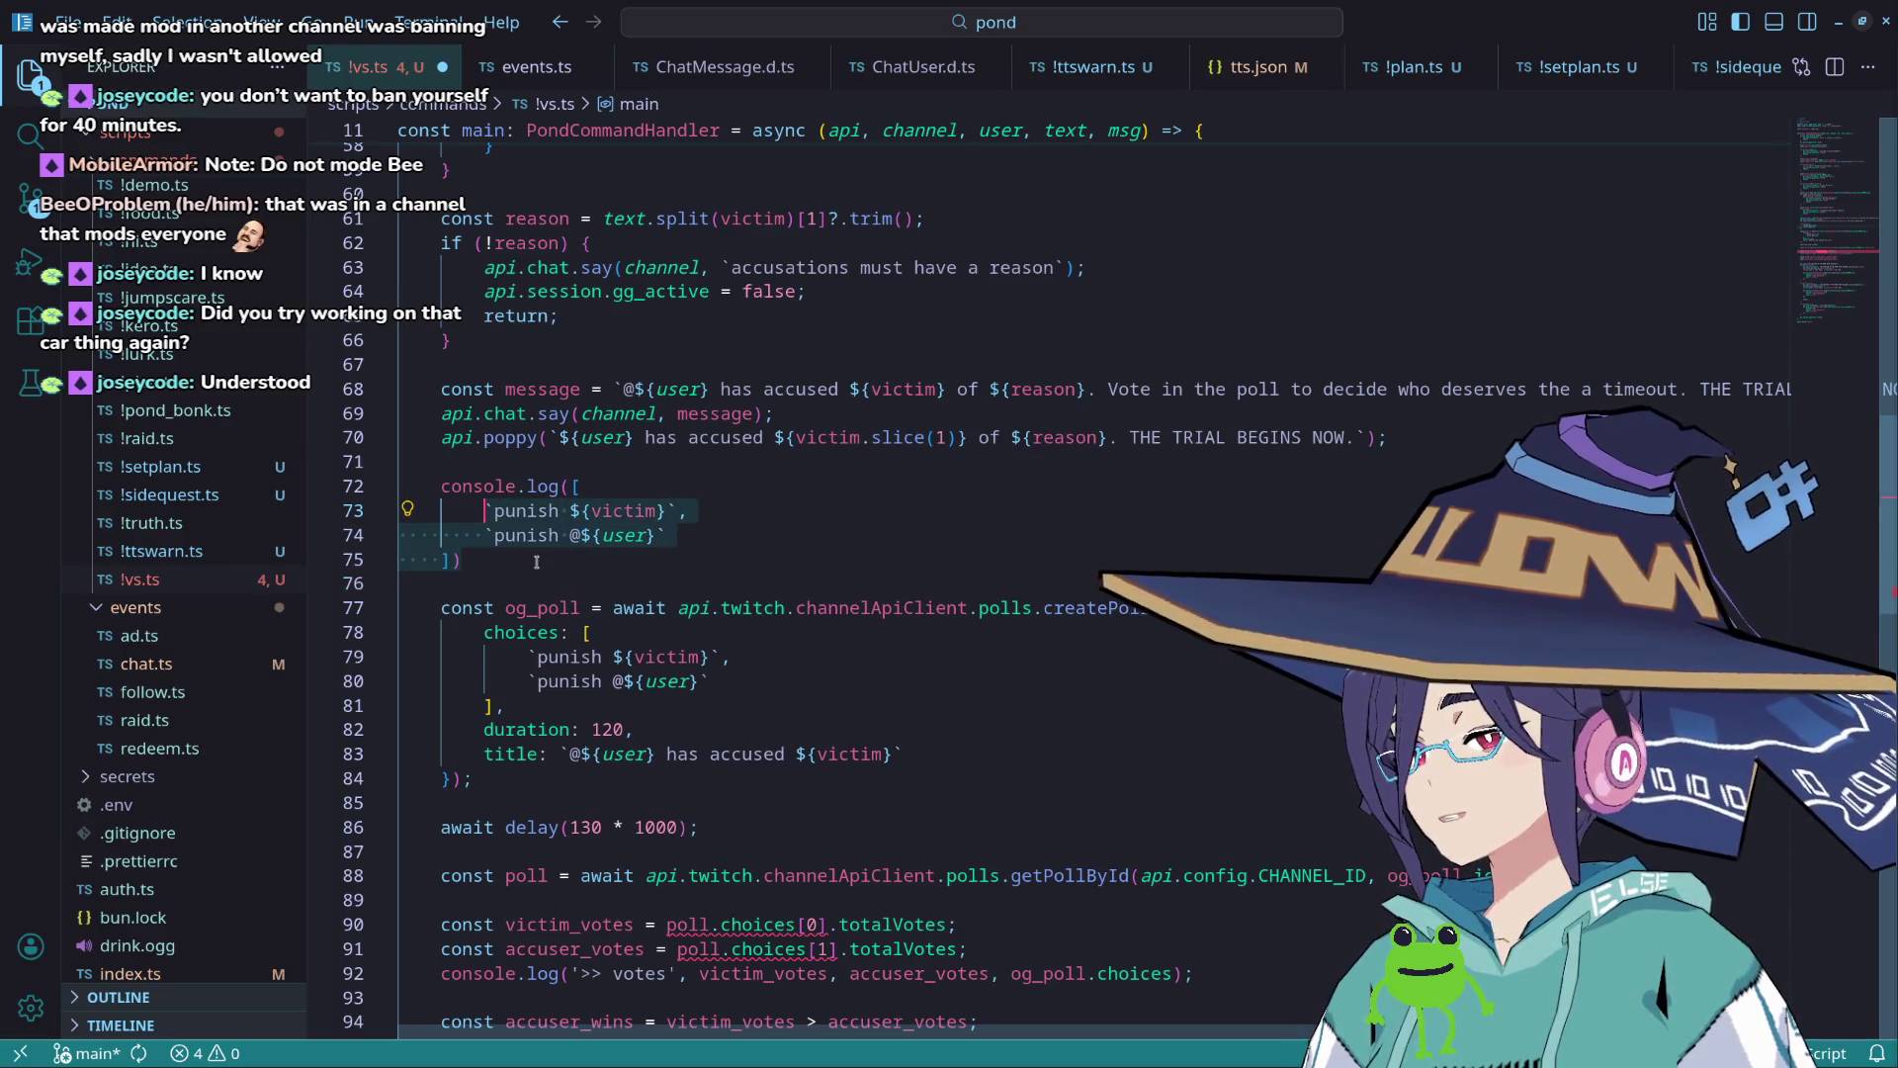
left_click(536, 578)
scroll(603, 552, "down", 2)
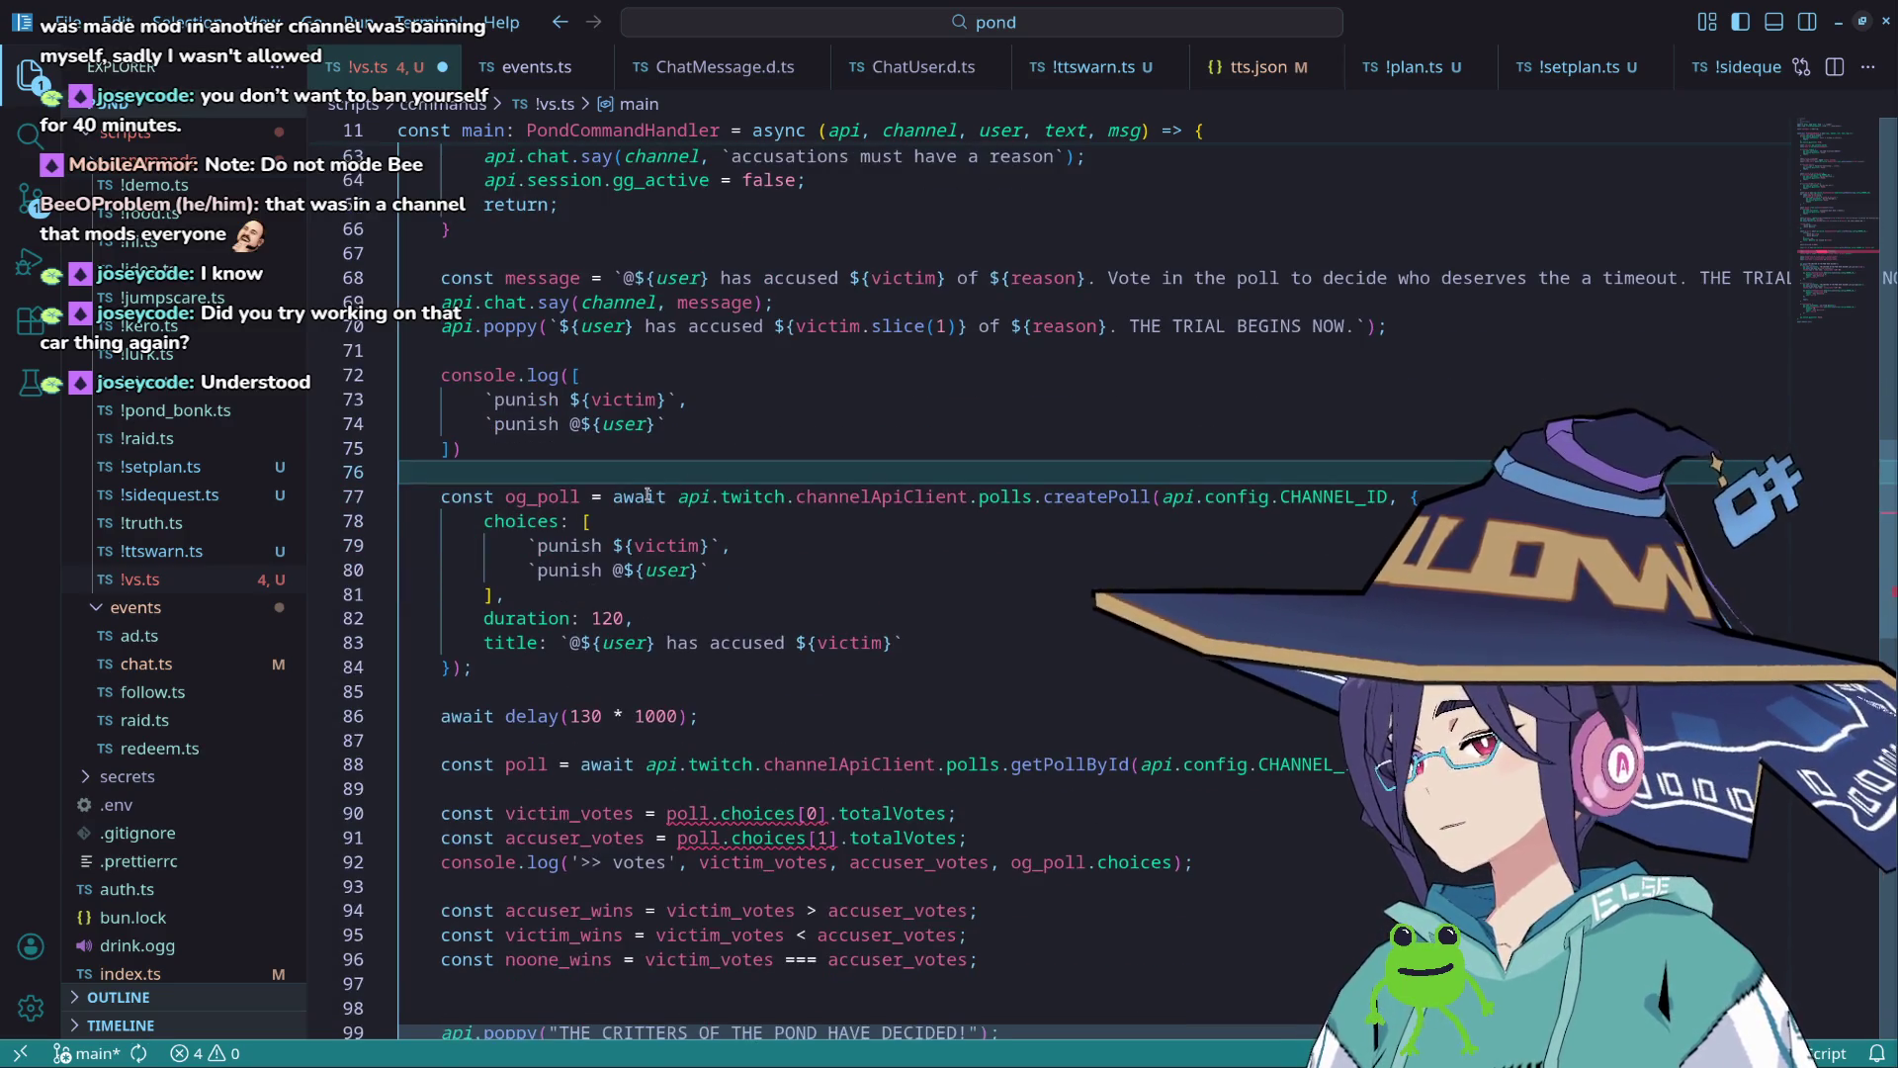
scroll(647, 494, "down", 1)
double_click(556, 425)
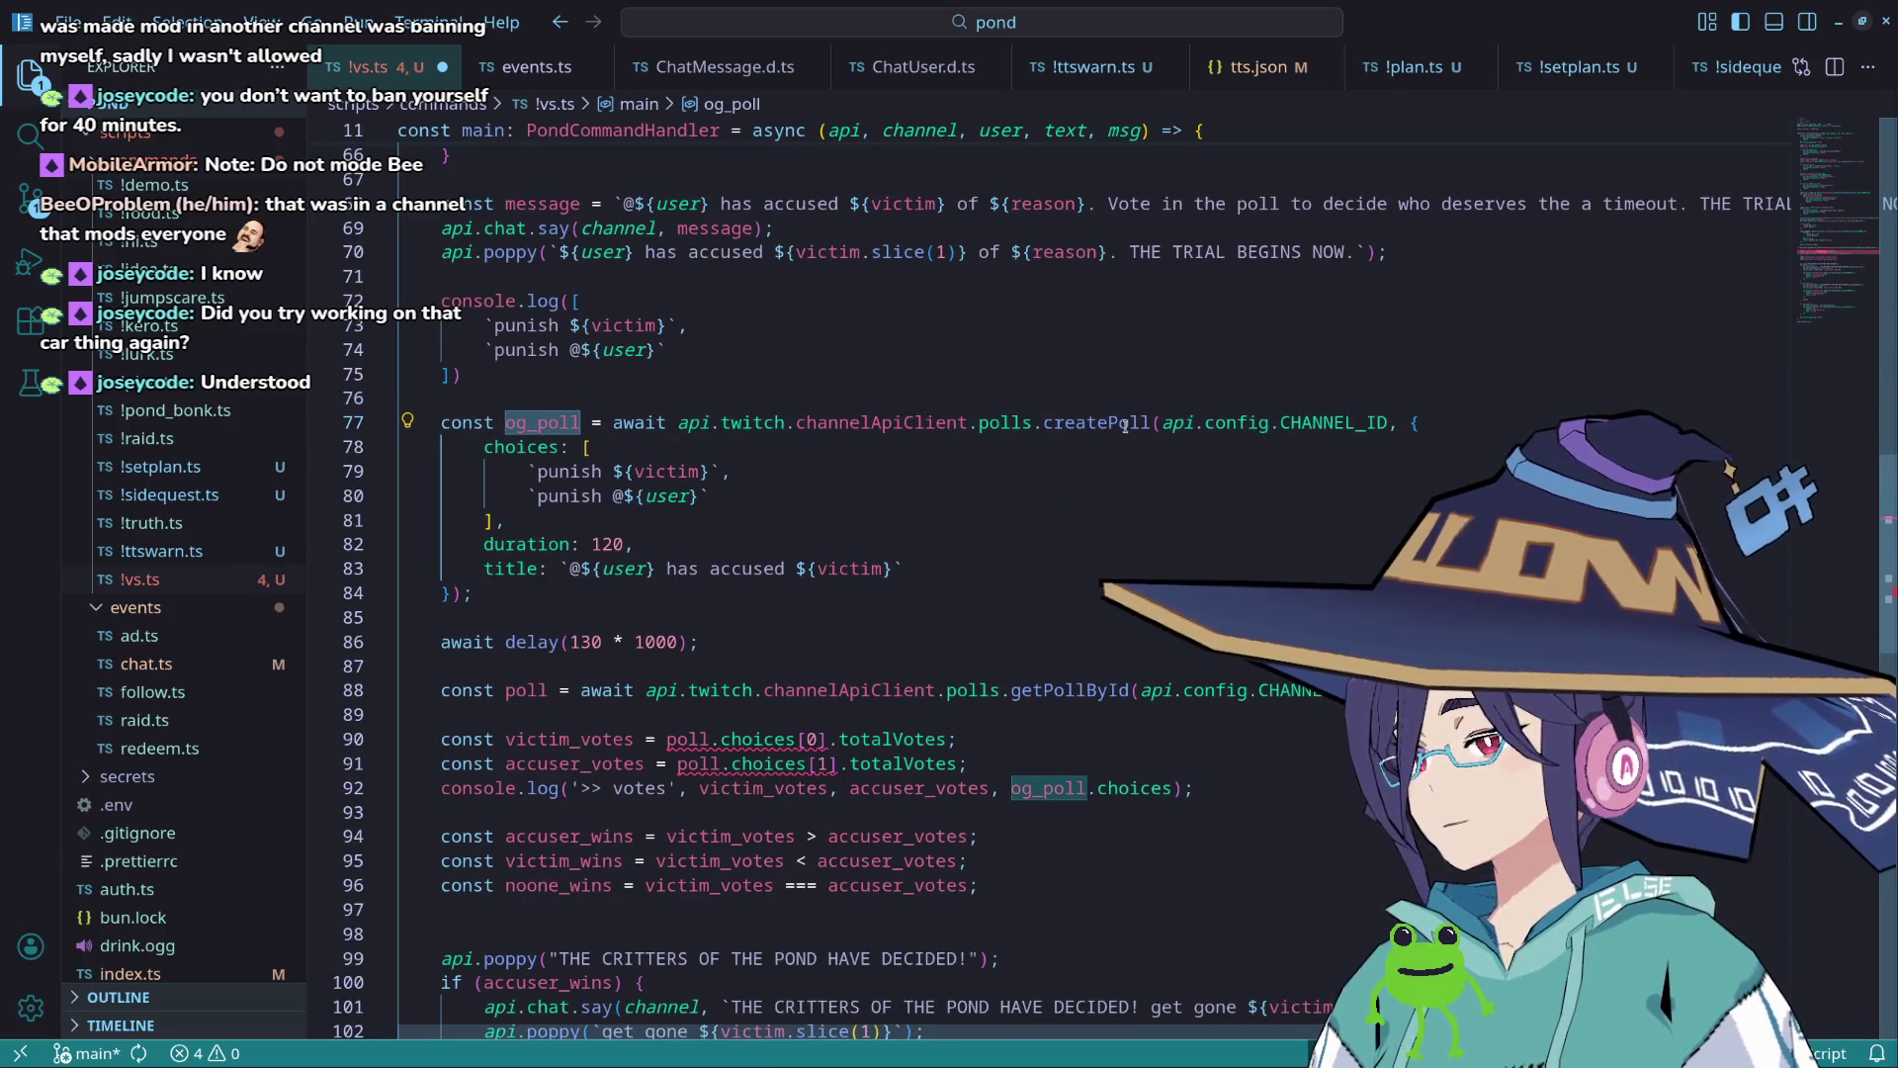
mouse_move(1125, 425)
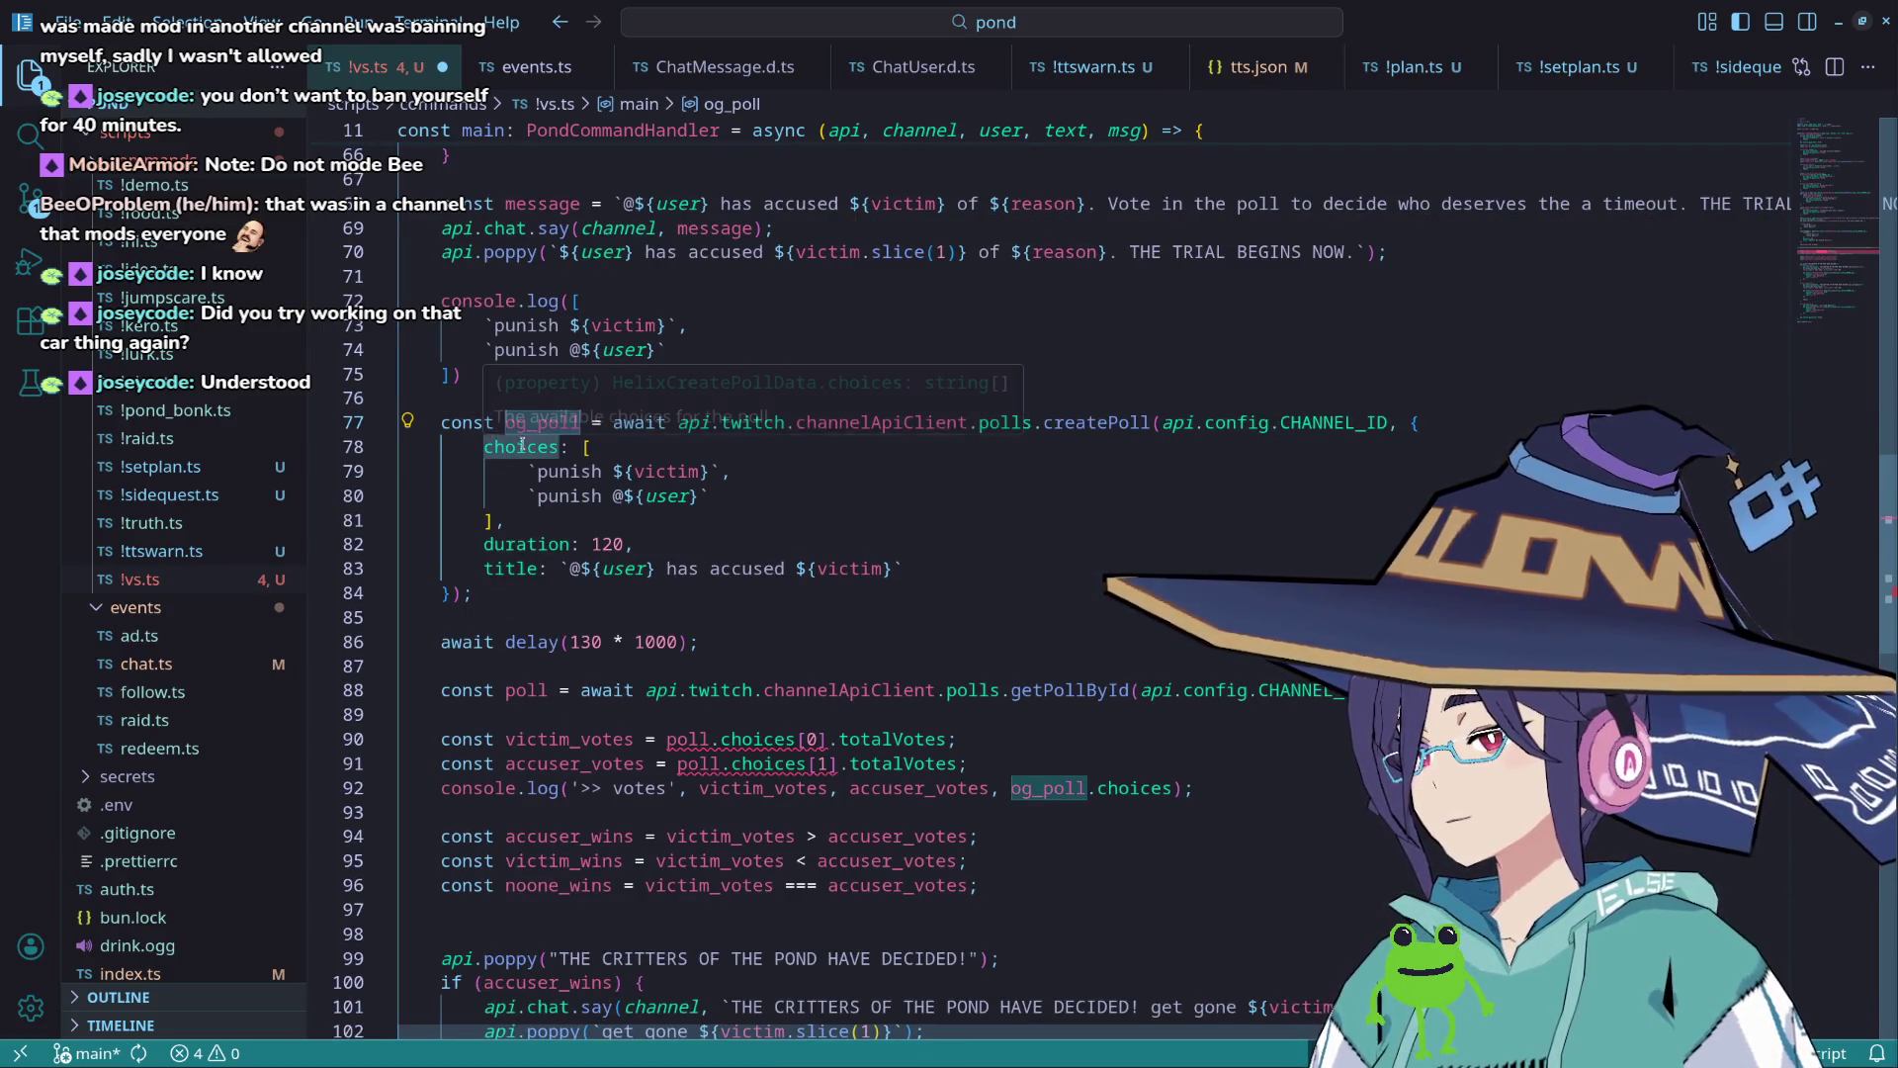
scroll(596, 544, "down", 2)
scroll(596, 543, "down", 2)
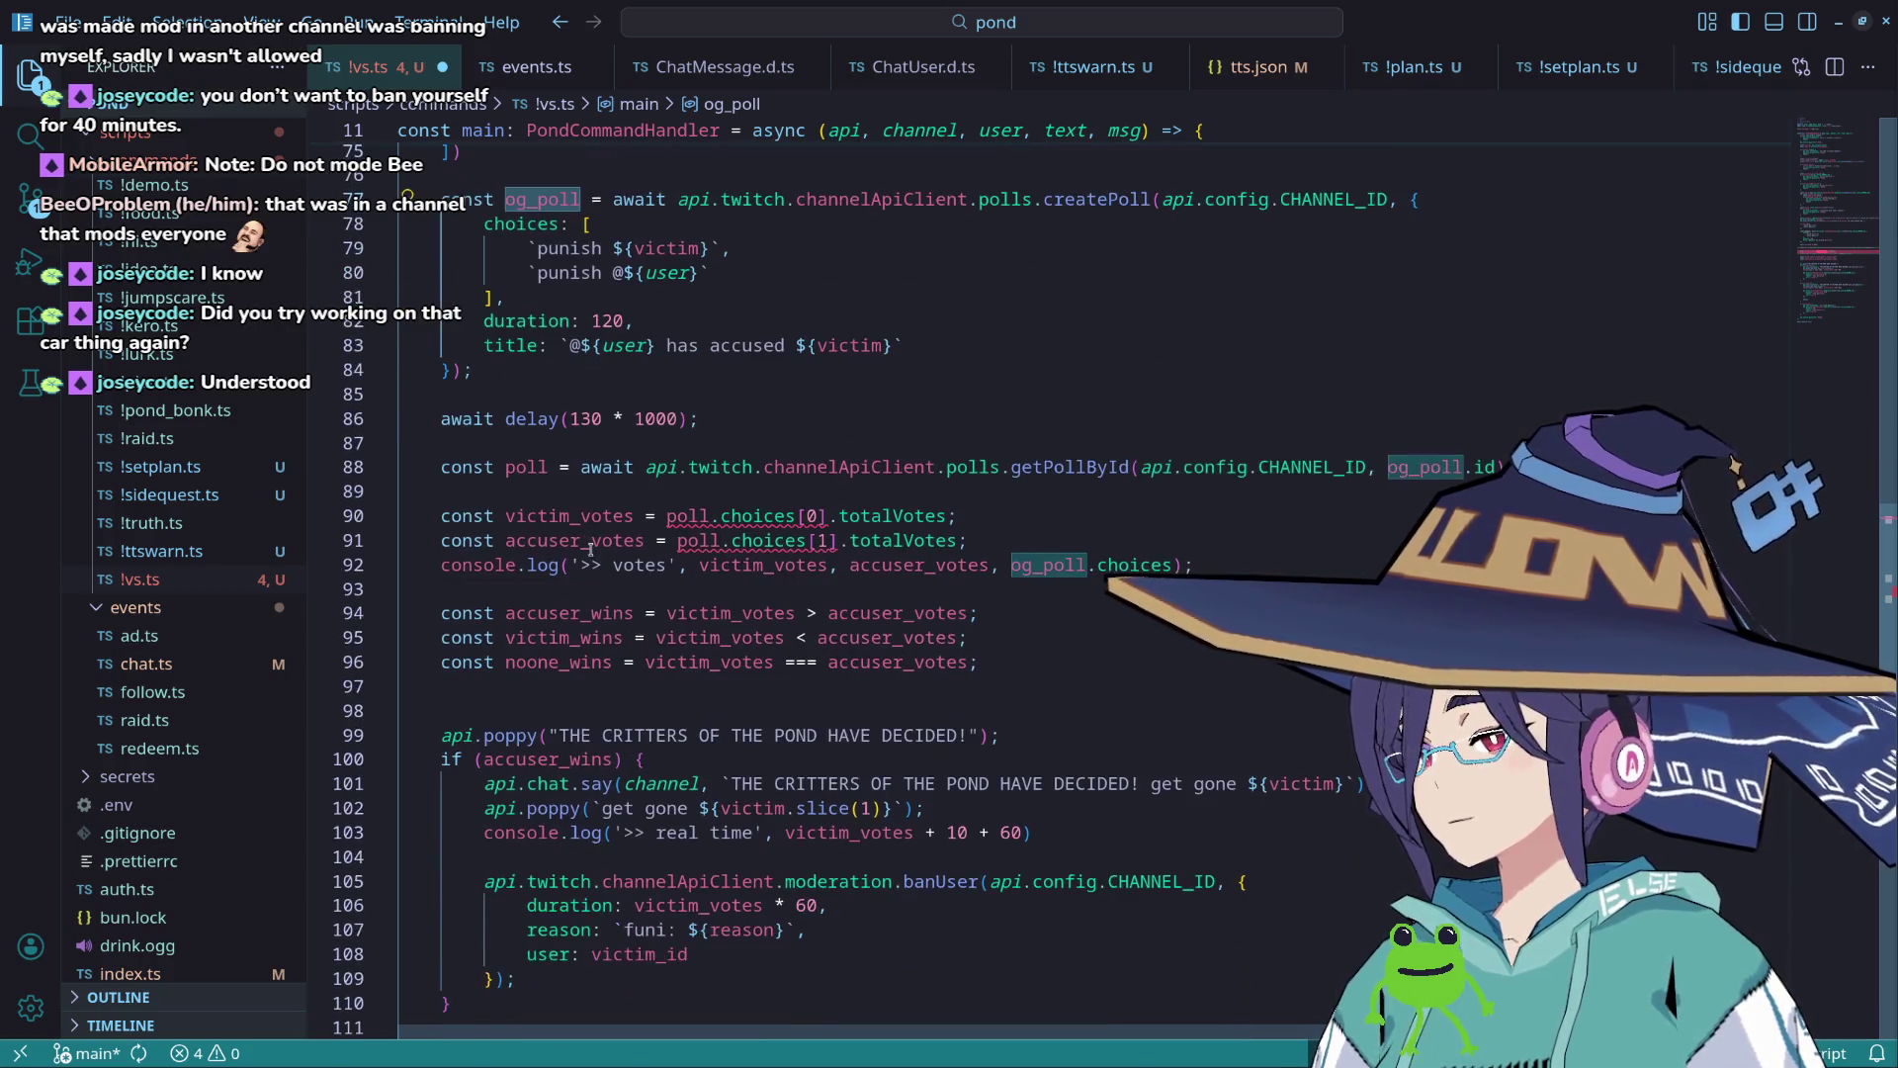
key("Left")
key("Left")
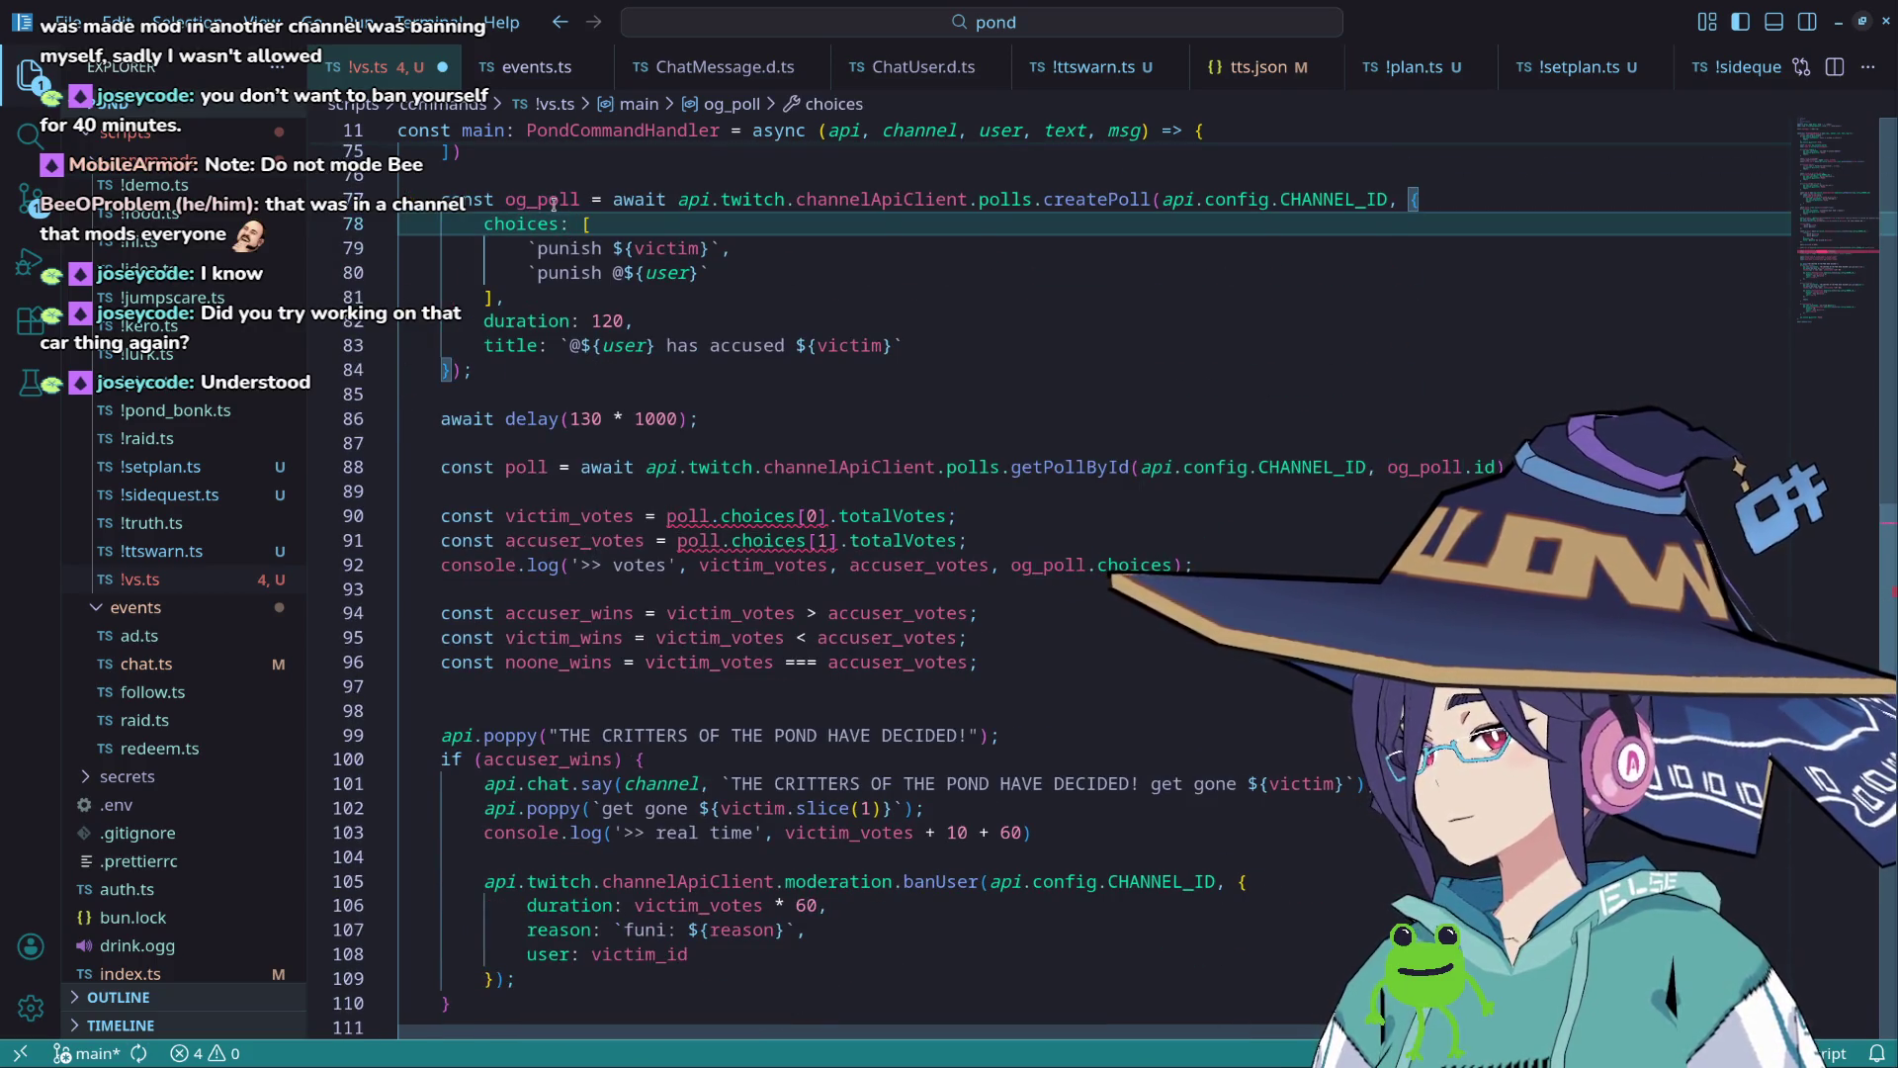
mouse_move(741, 518)
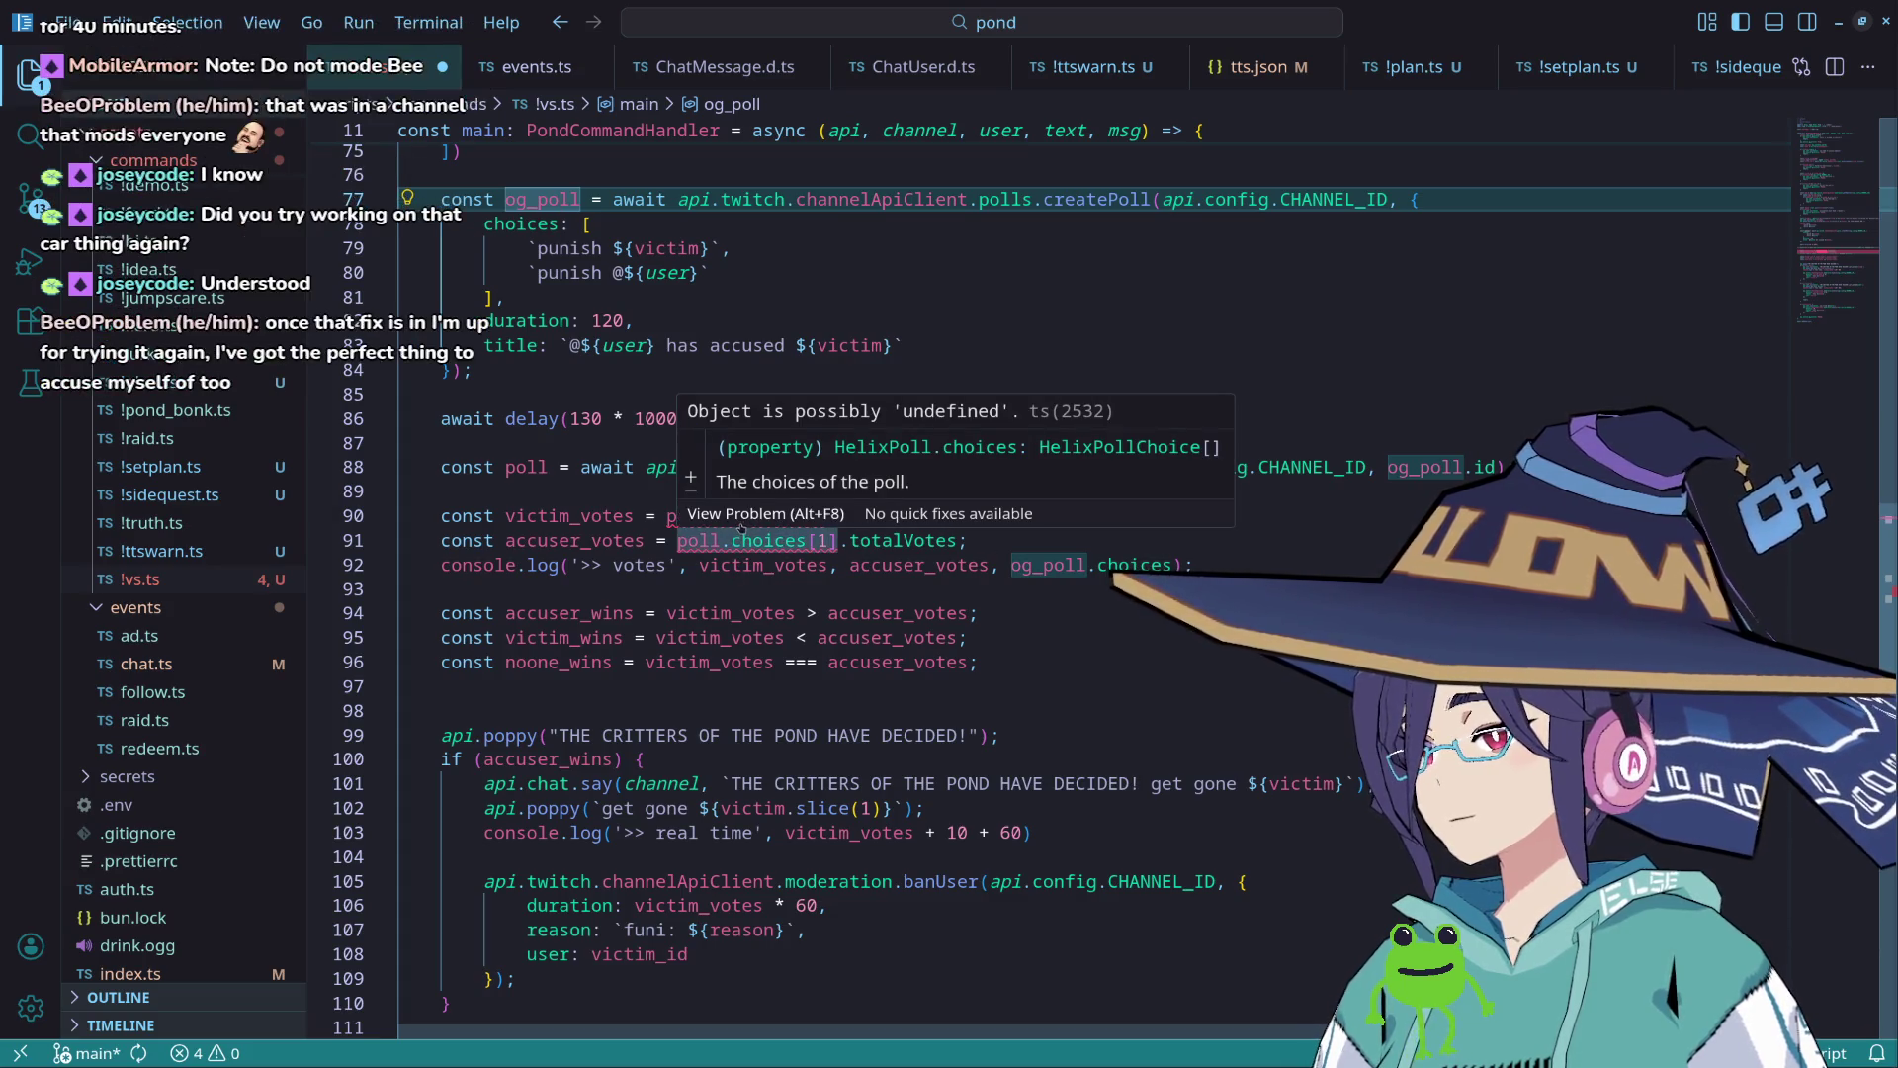
left_click(613, 493)
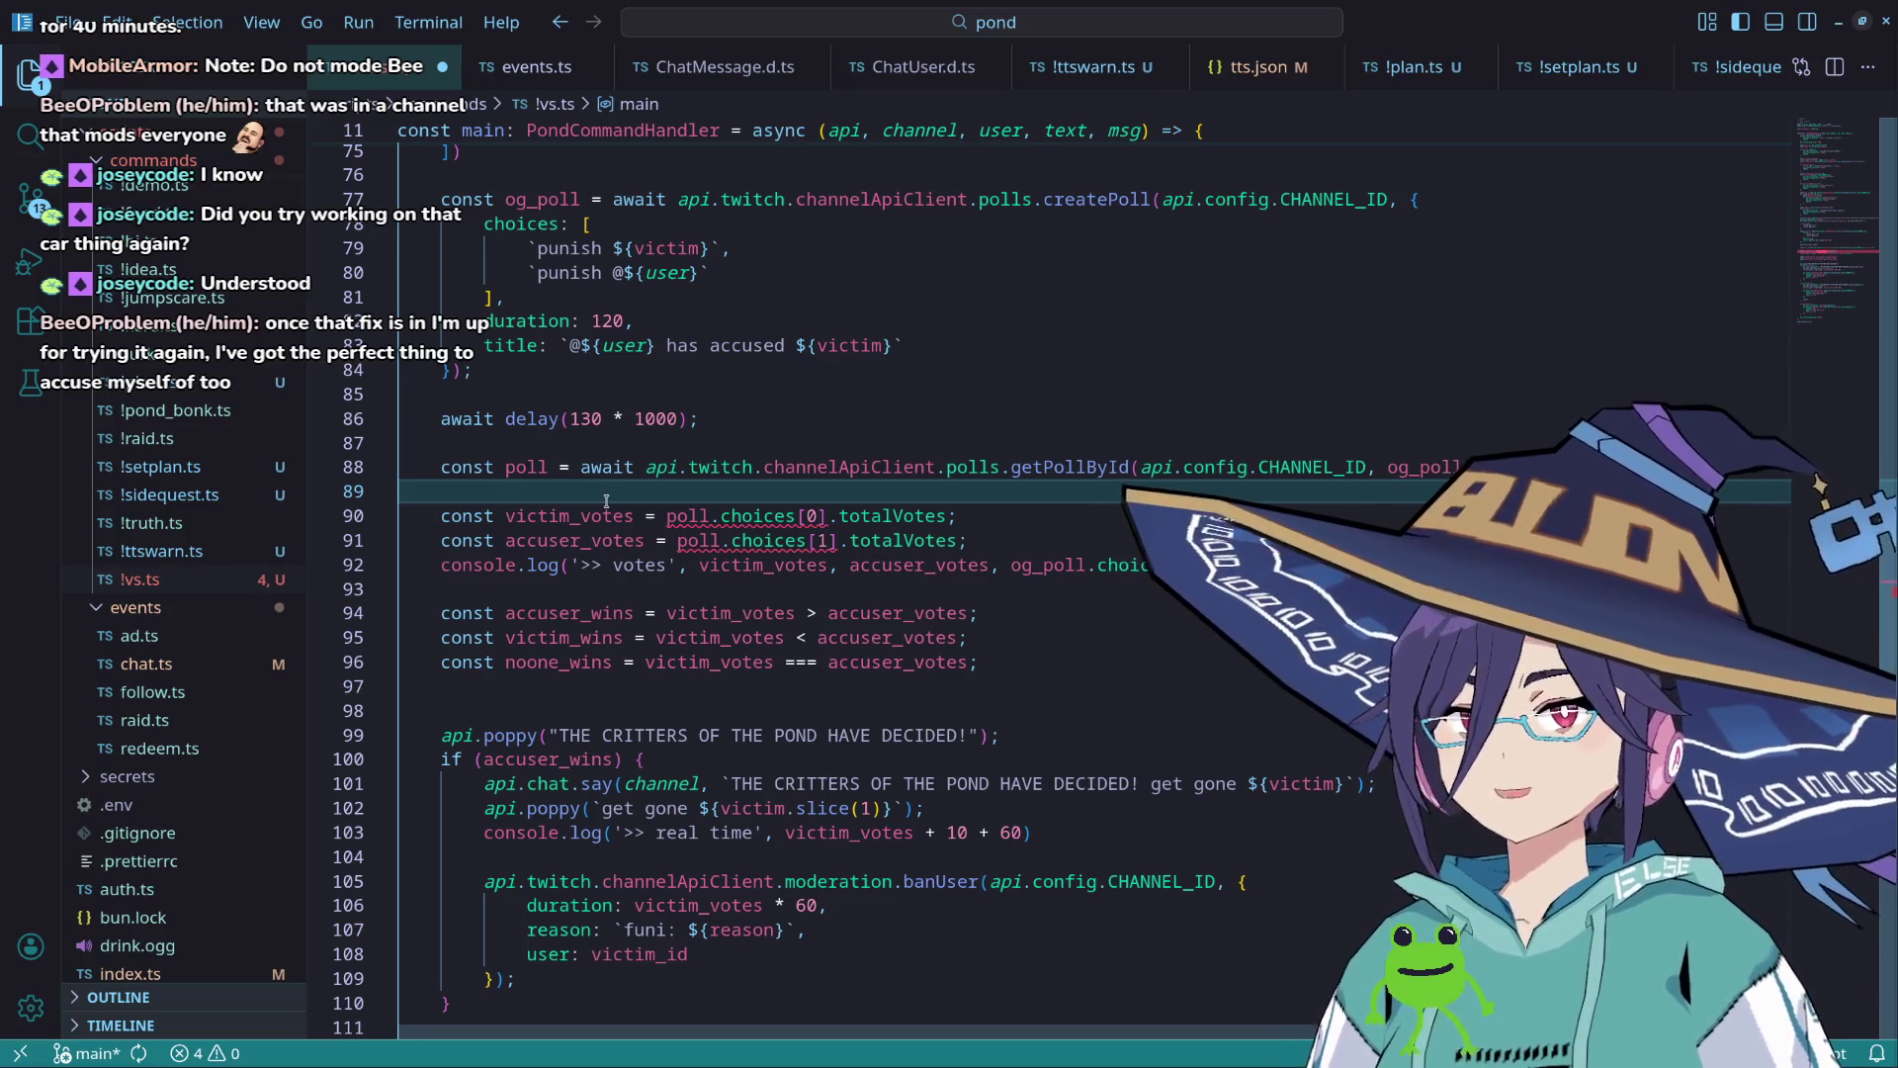
double_click(532, 418)
scroll(583, 510, "up", 1)
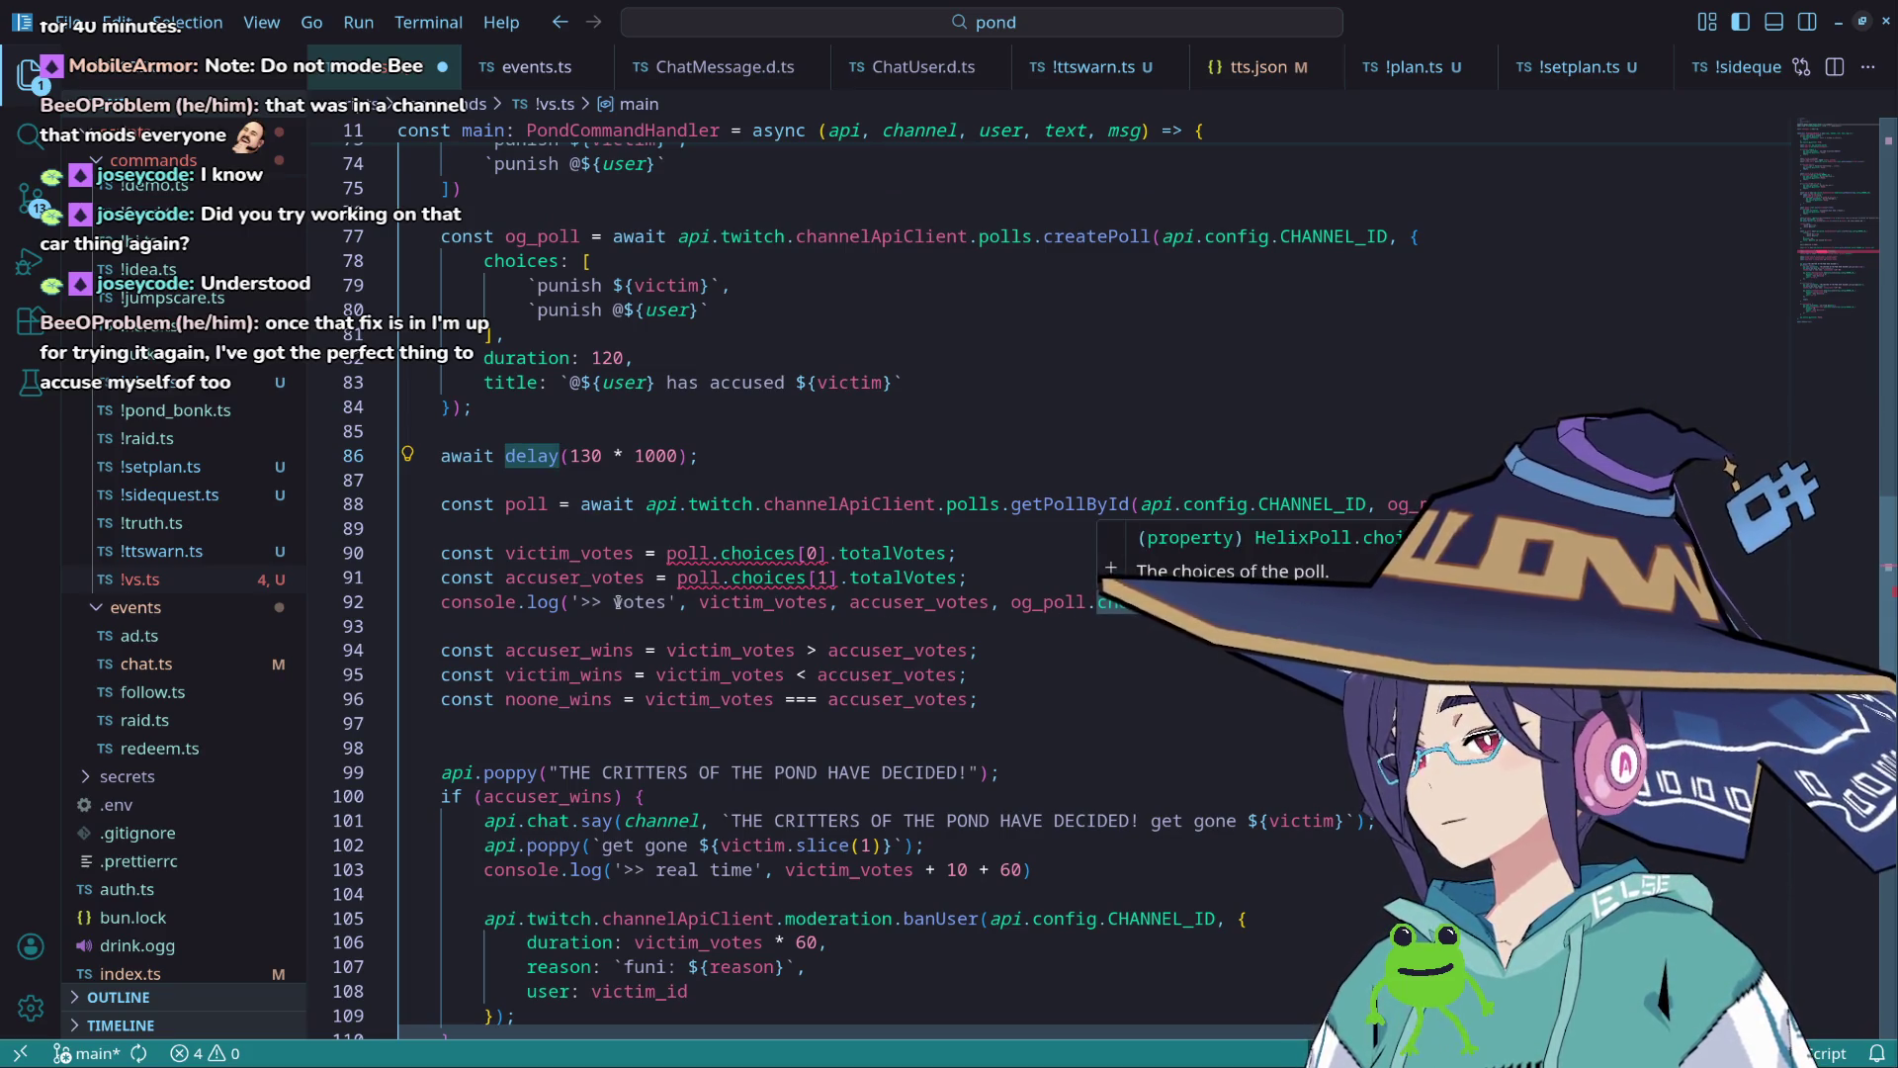
scroll(566, 609, "down", 3)
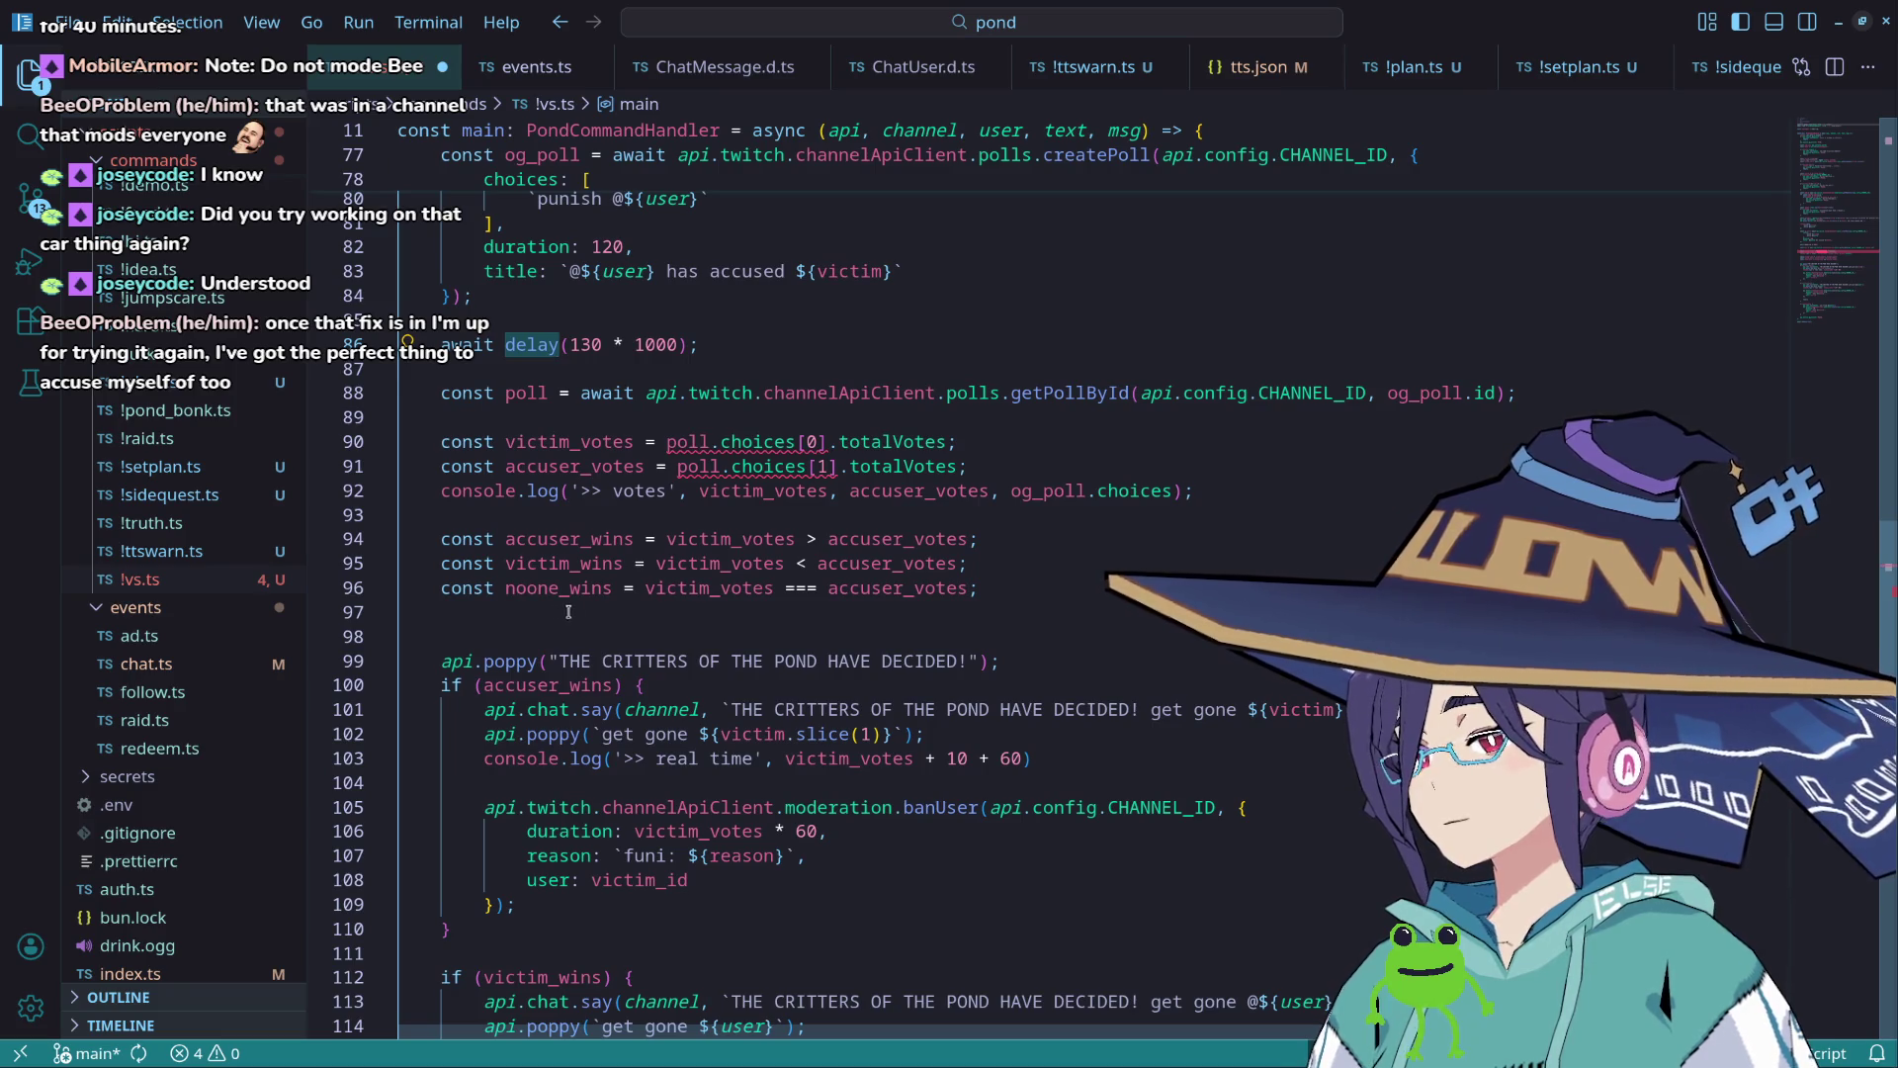
left_click(1017, 664)
Step: Add an await delay(3000); line after the THE CRITTERS OF THE POND HAVE DECIDED! announcement
key("Return")
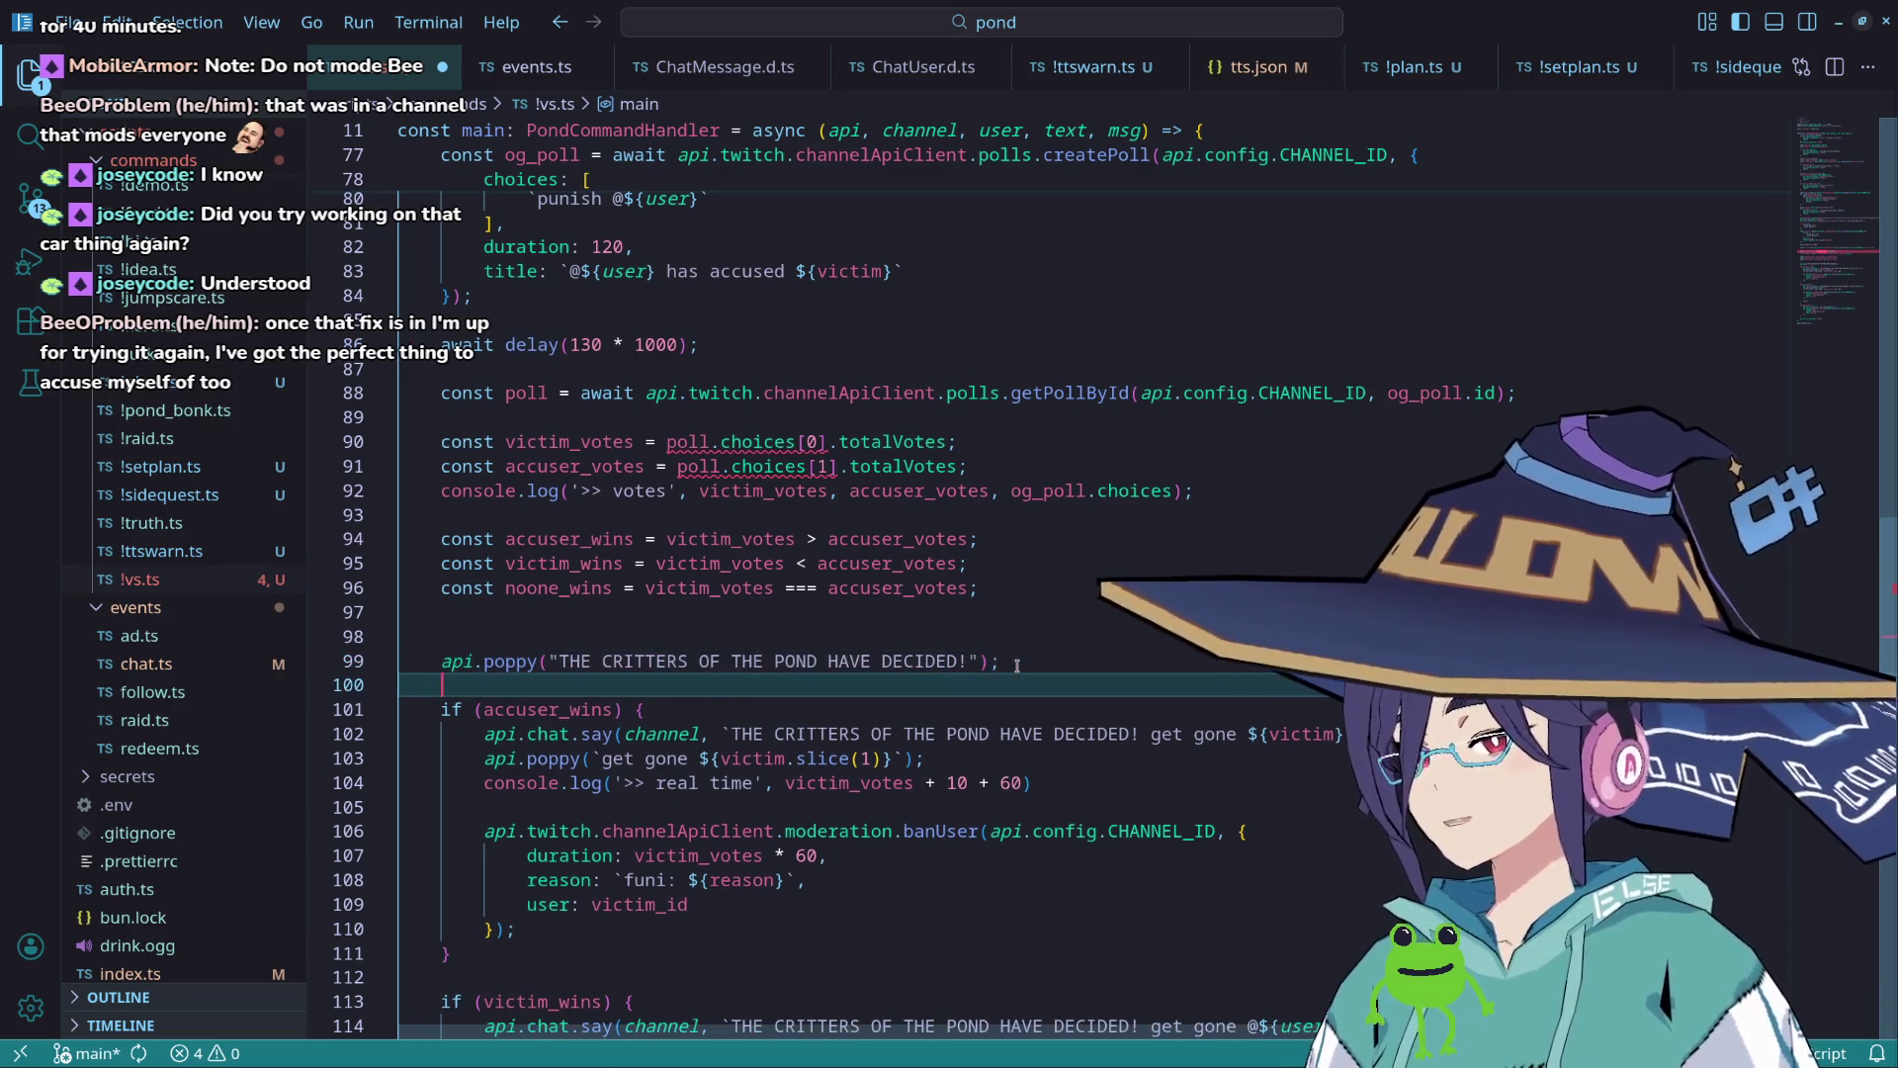
type("await delay (")
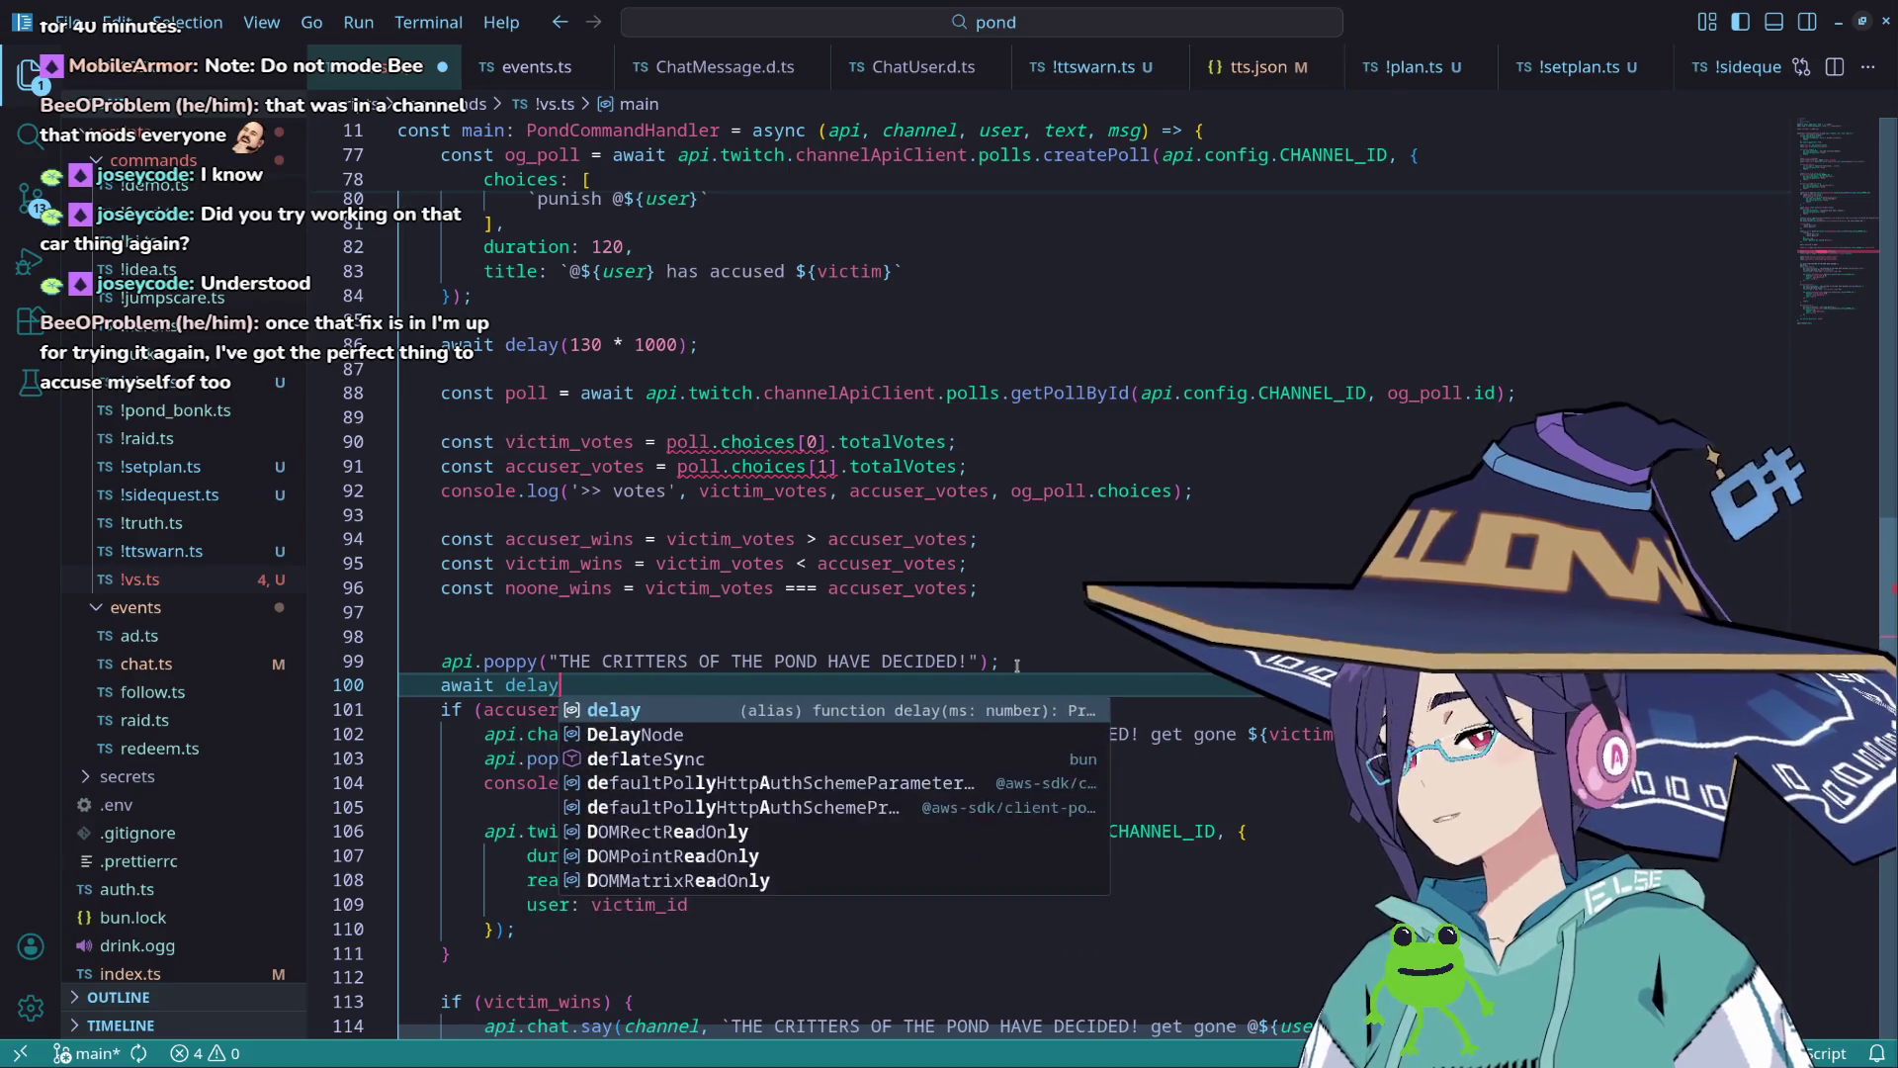
key("BackSpace")
key("BackSpace")
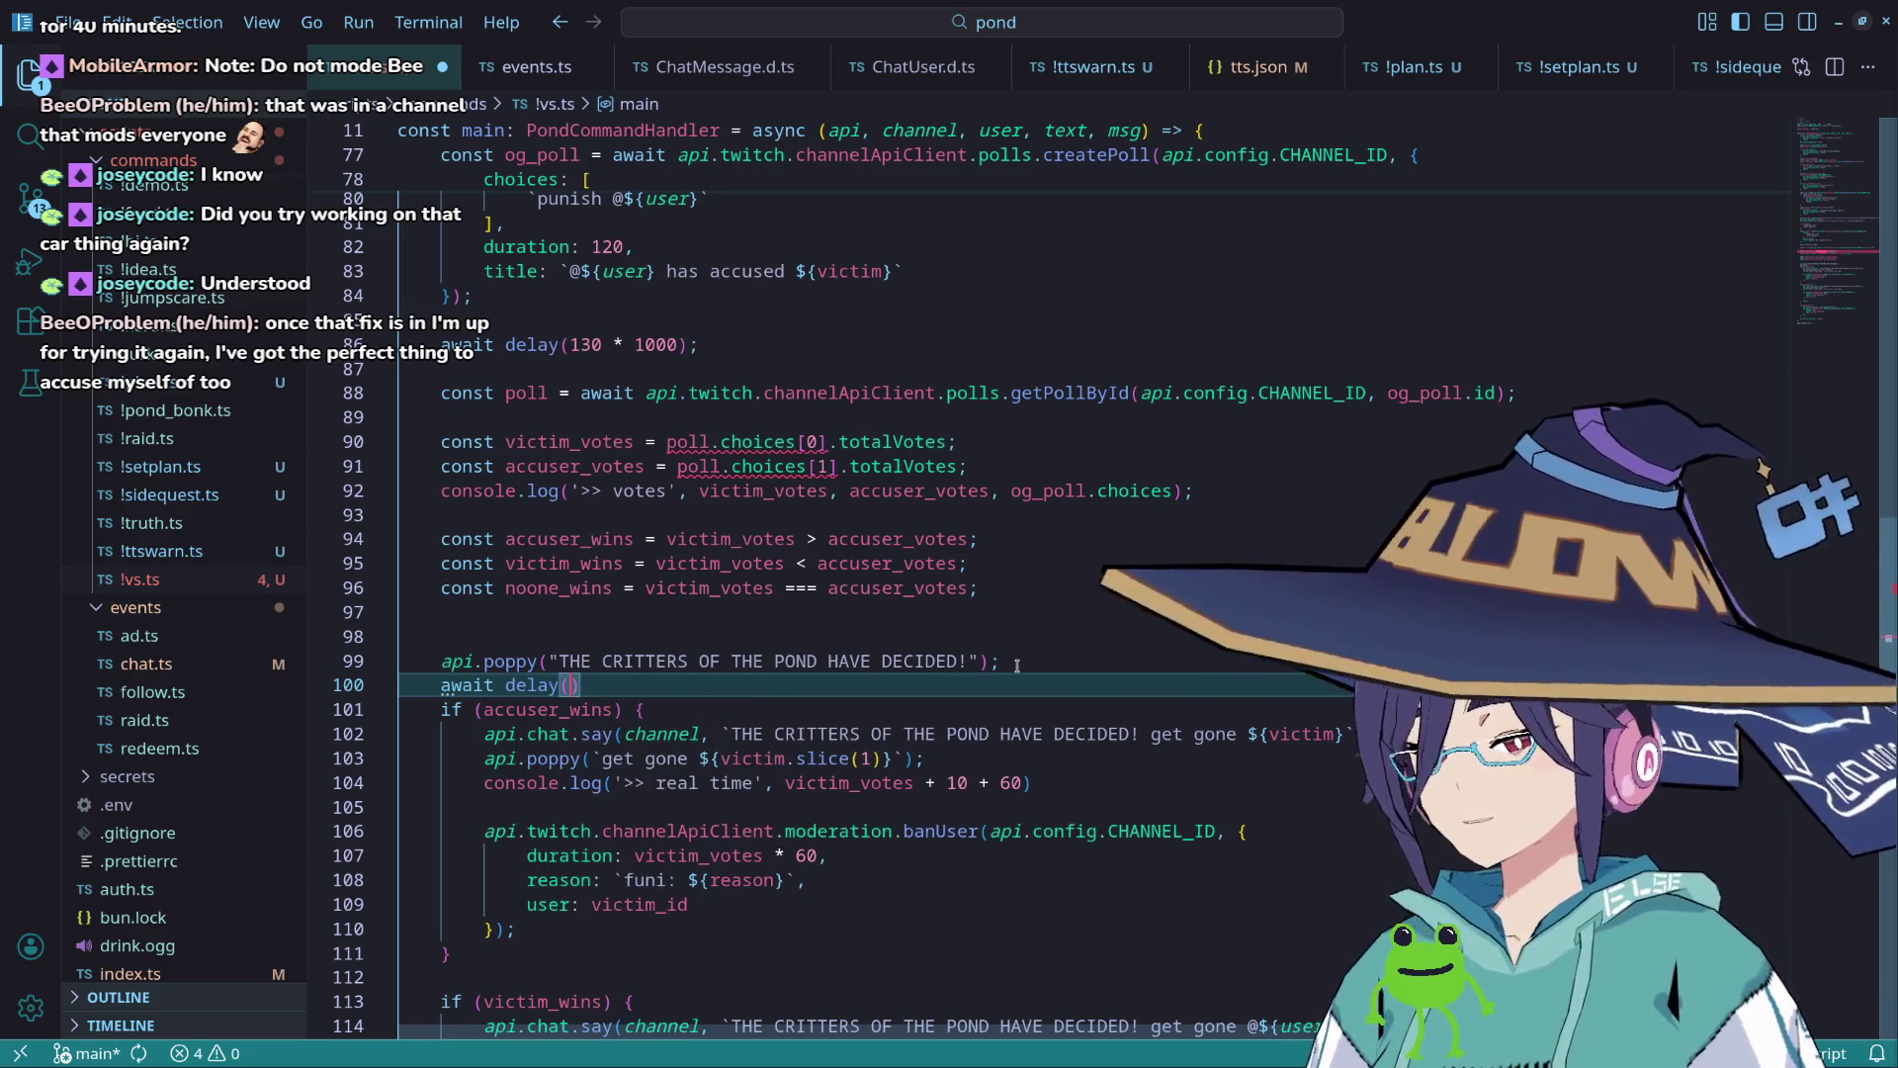
type("(1")
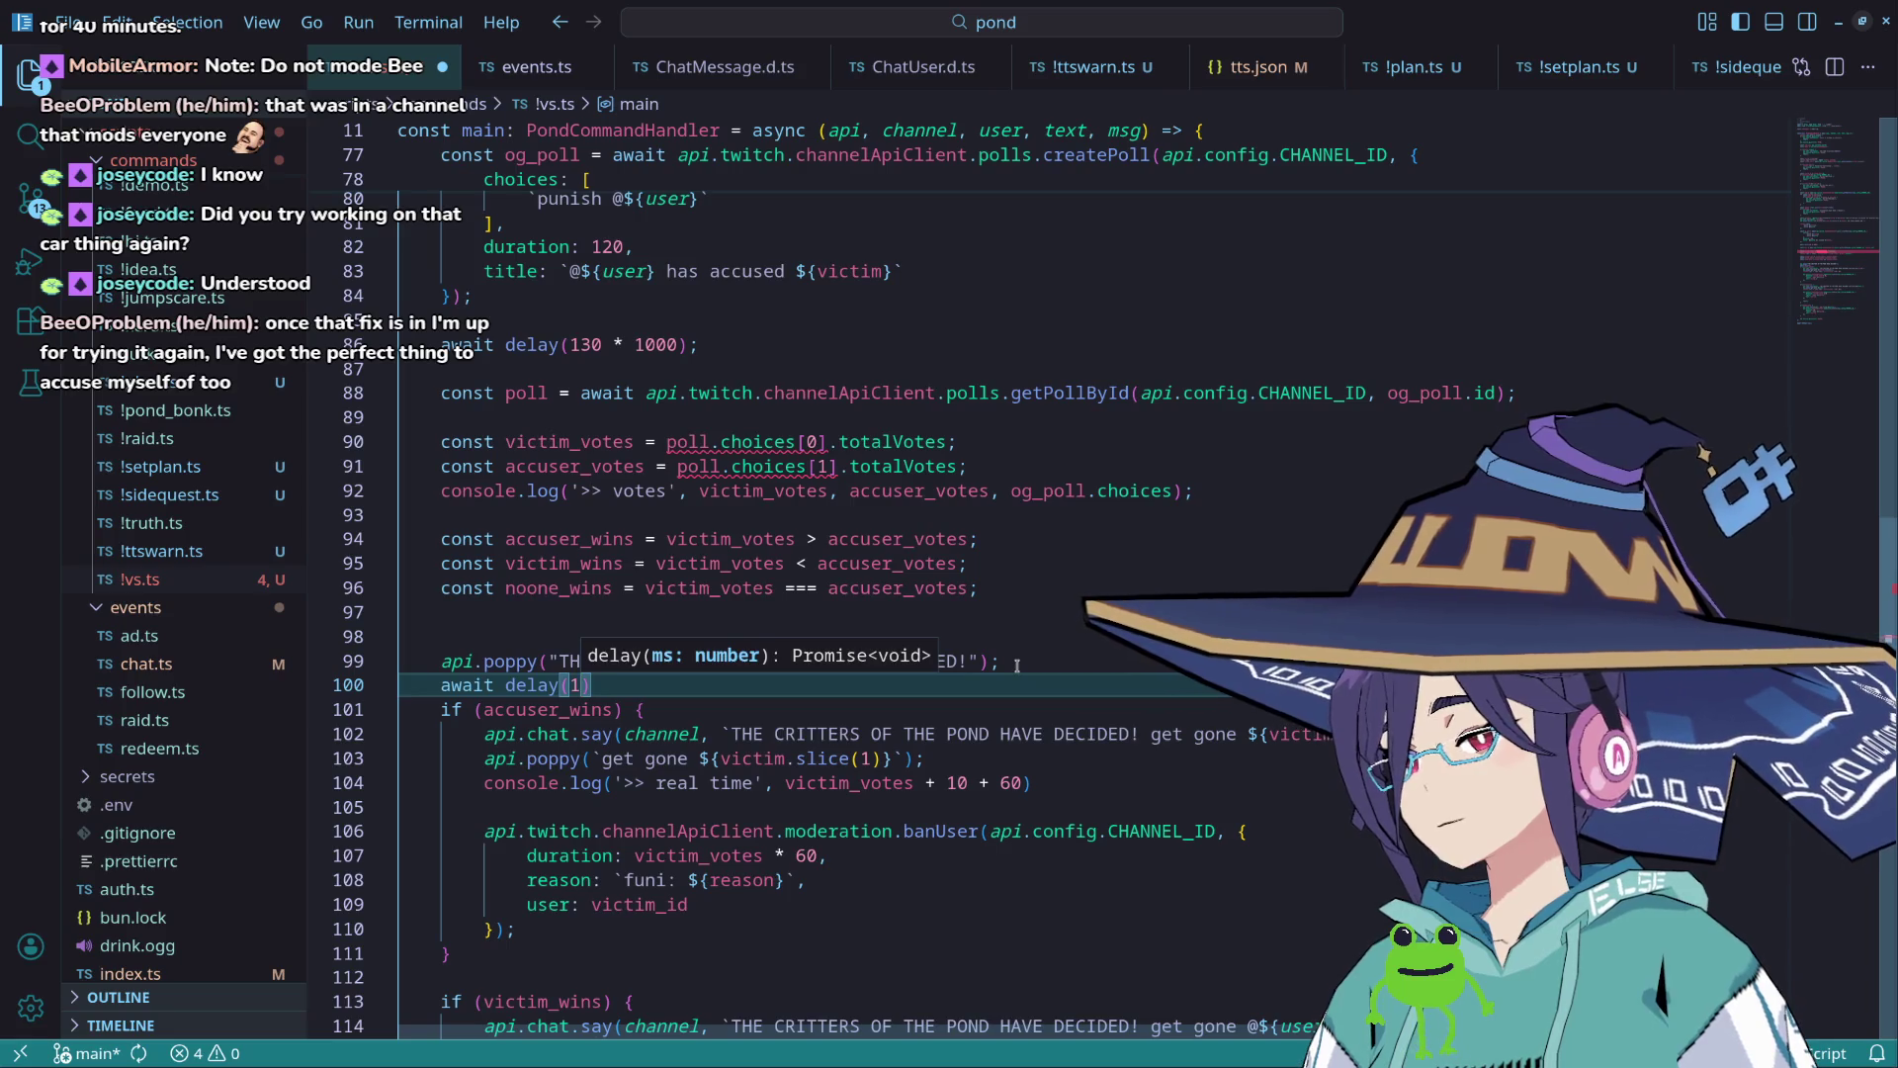
key("BackSpace")
type("2")
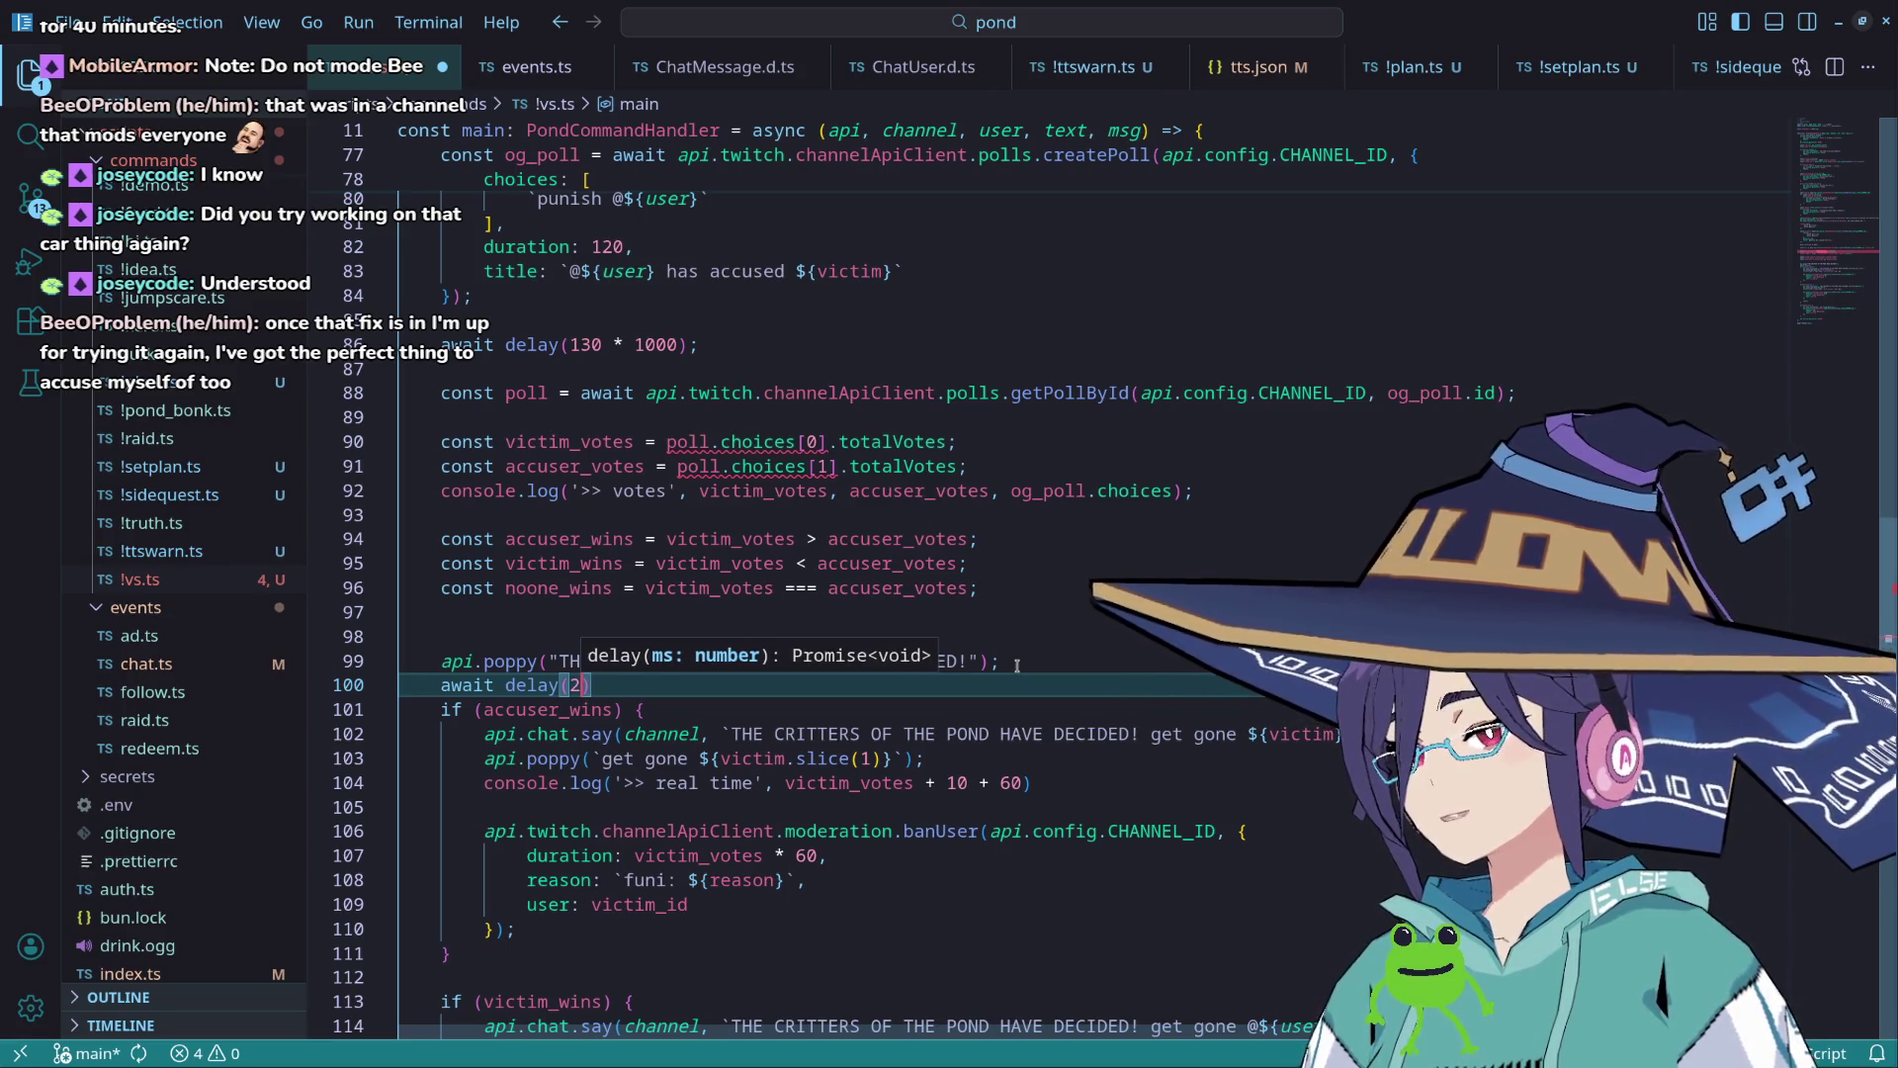
type("000);")
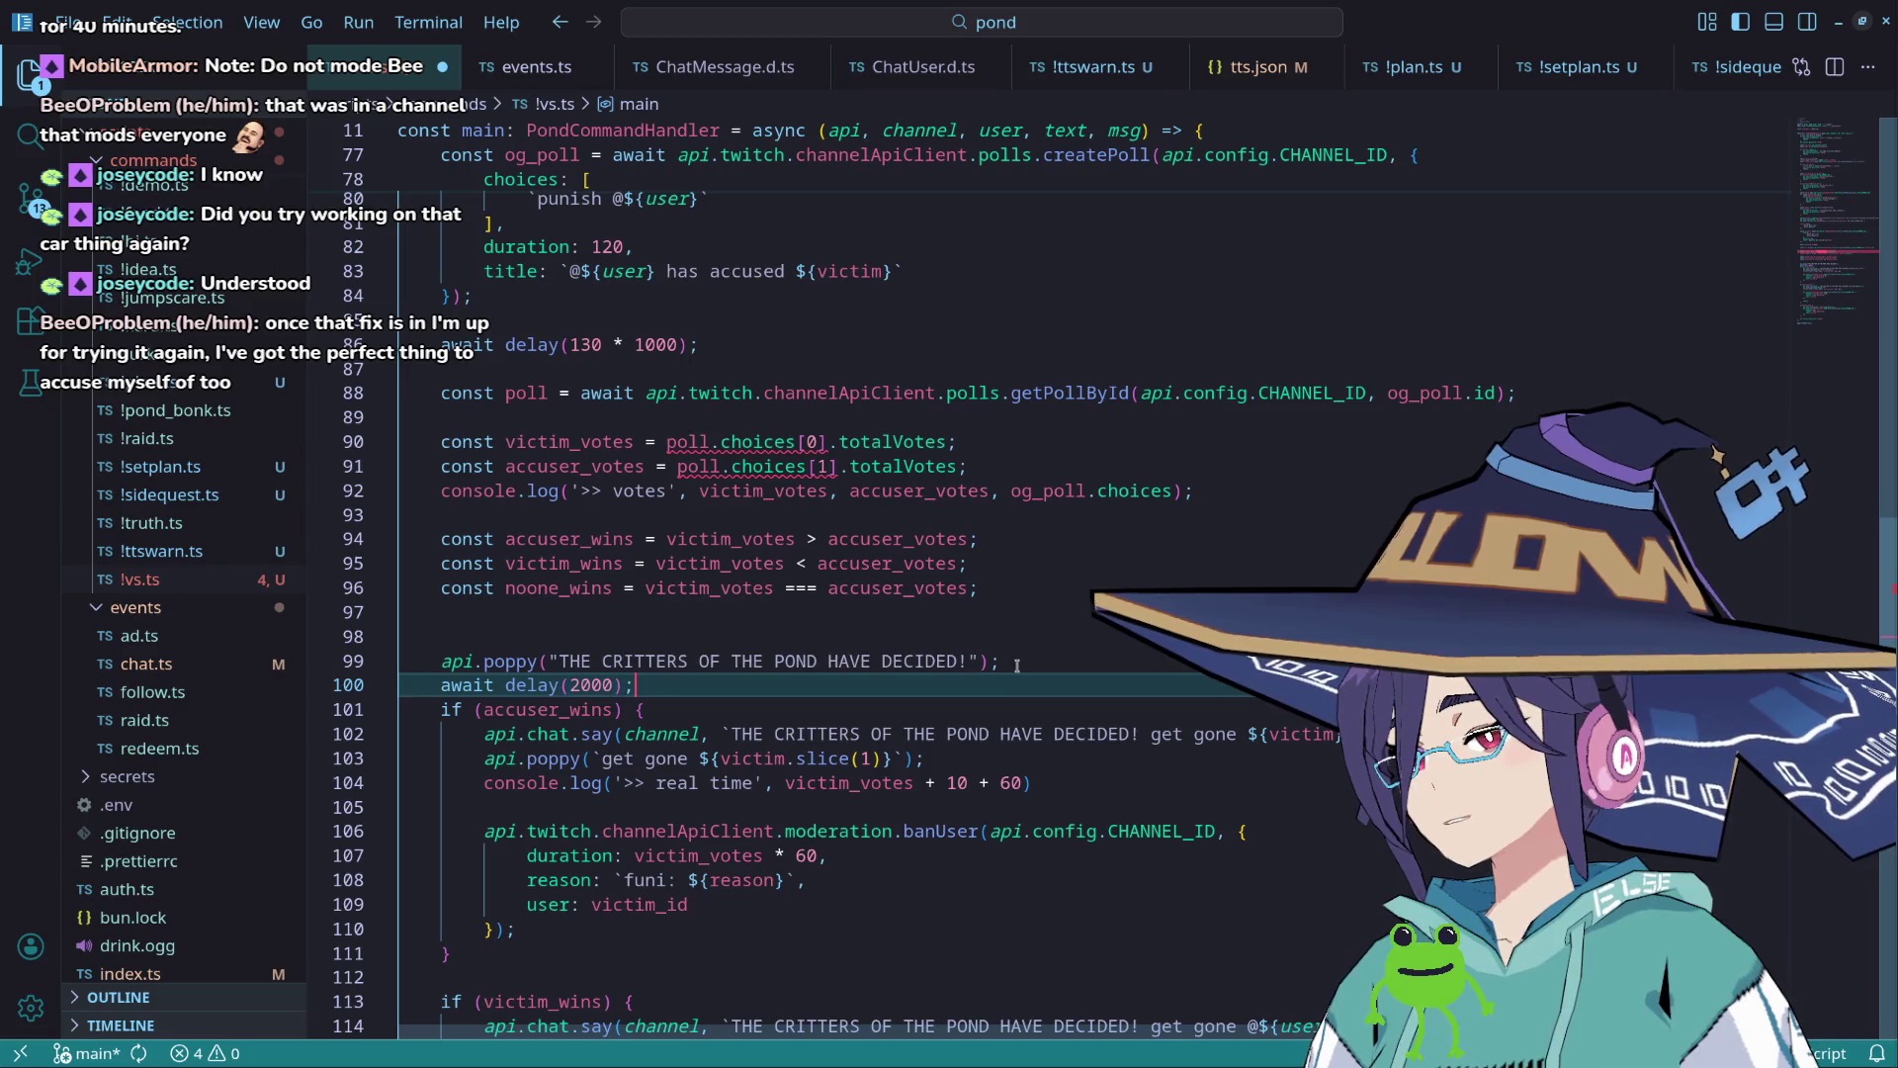
key("Left")
key("BackSpace")
type("3")
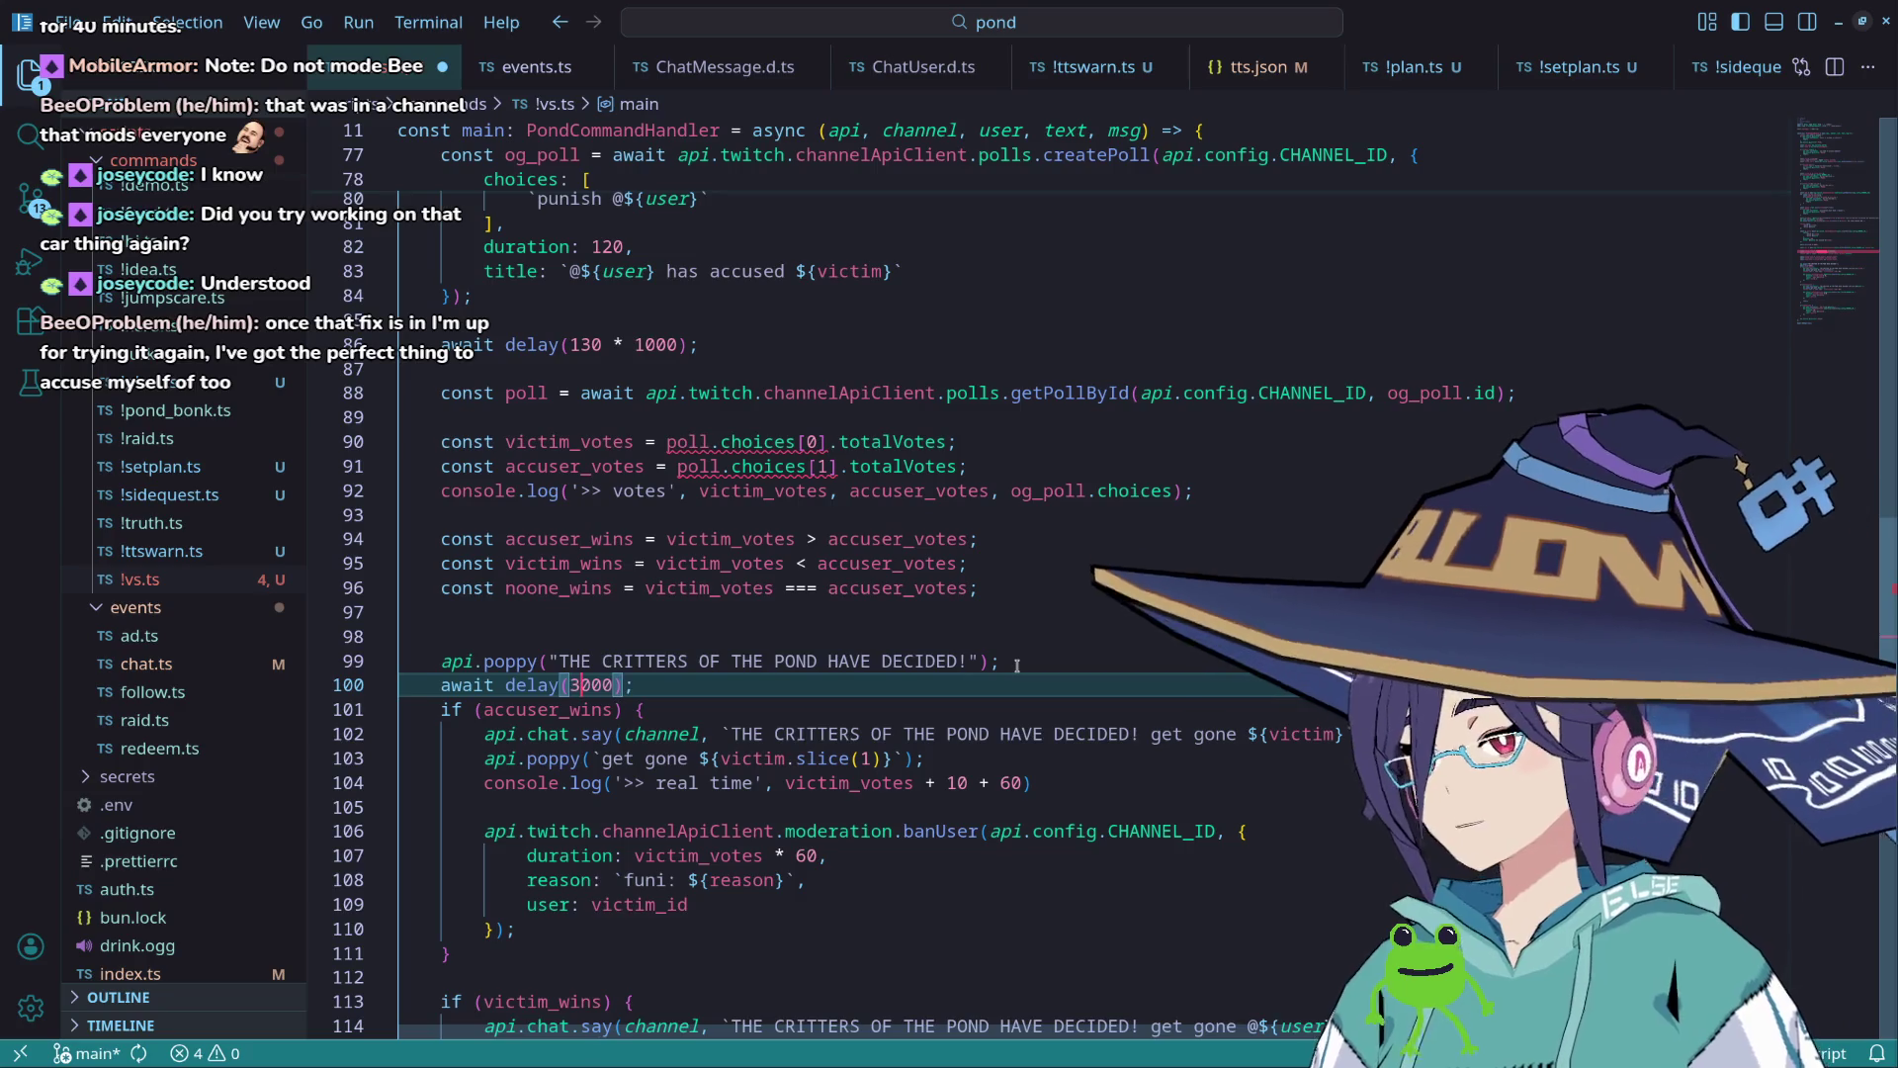
Step: Leave a blank line before the accuser_wins check and select the announcement and delay lines
key("Return")
key("Up")
key("Up")
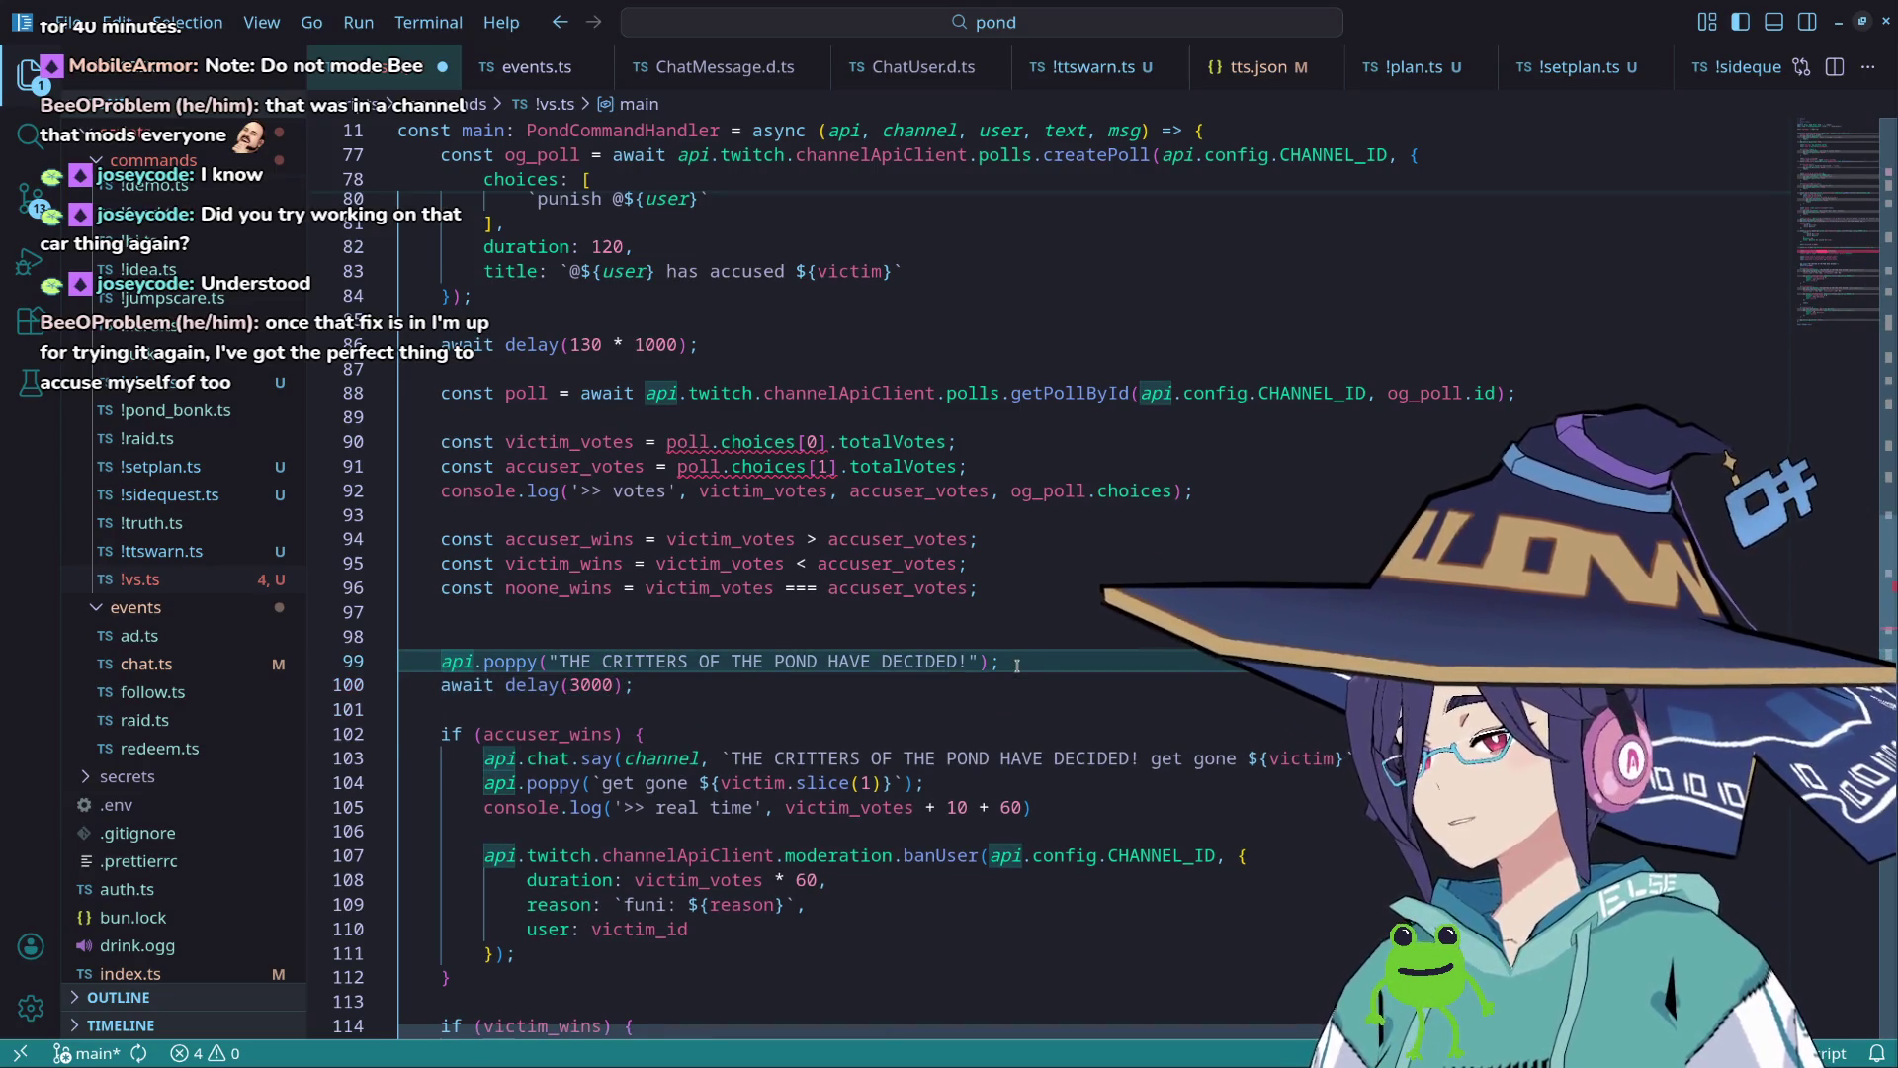
scroll(757, 683, "down", 1)
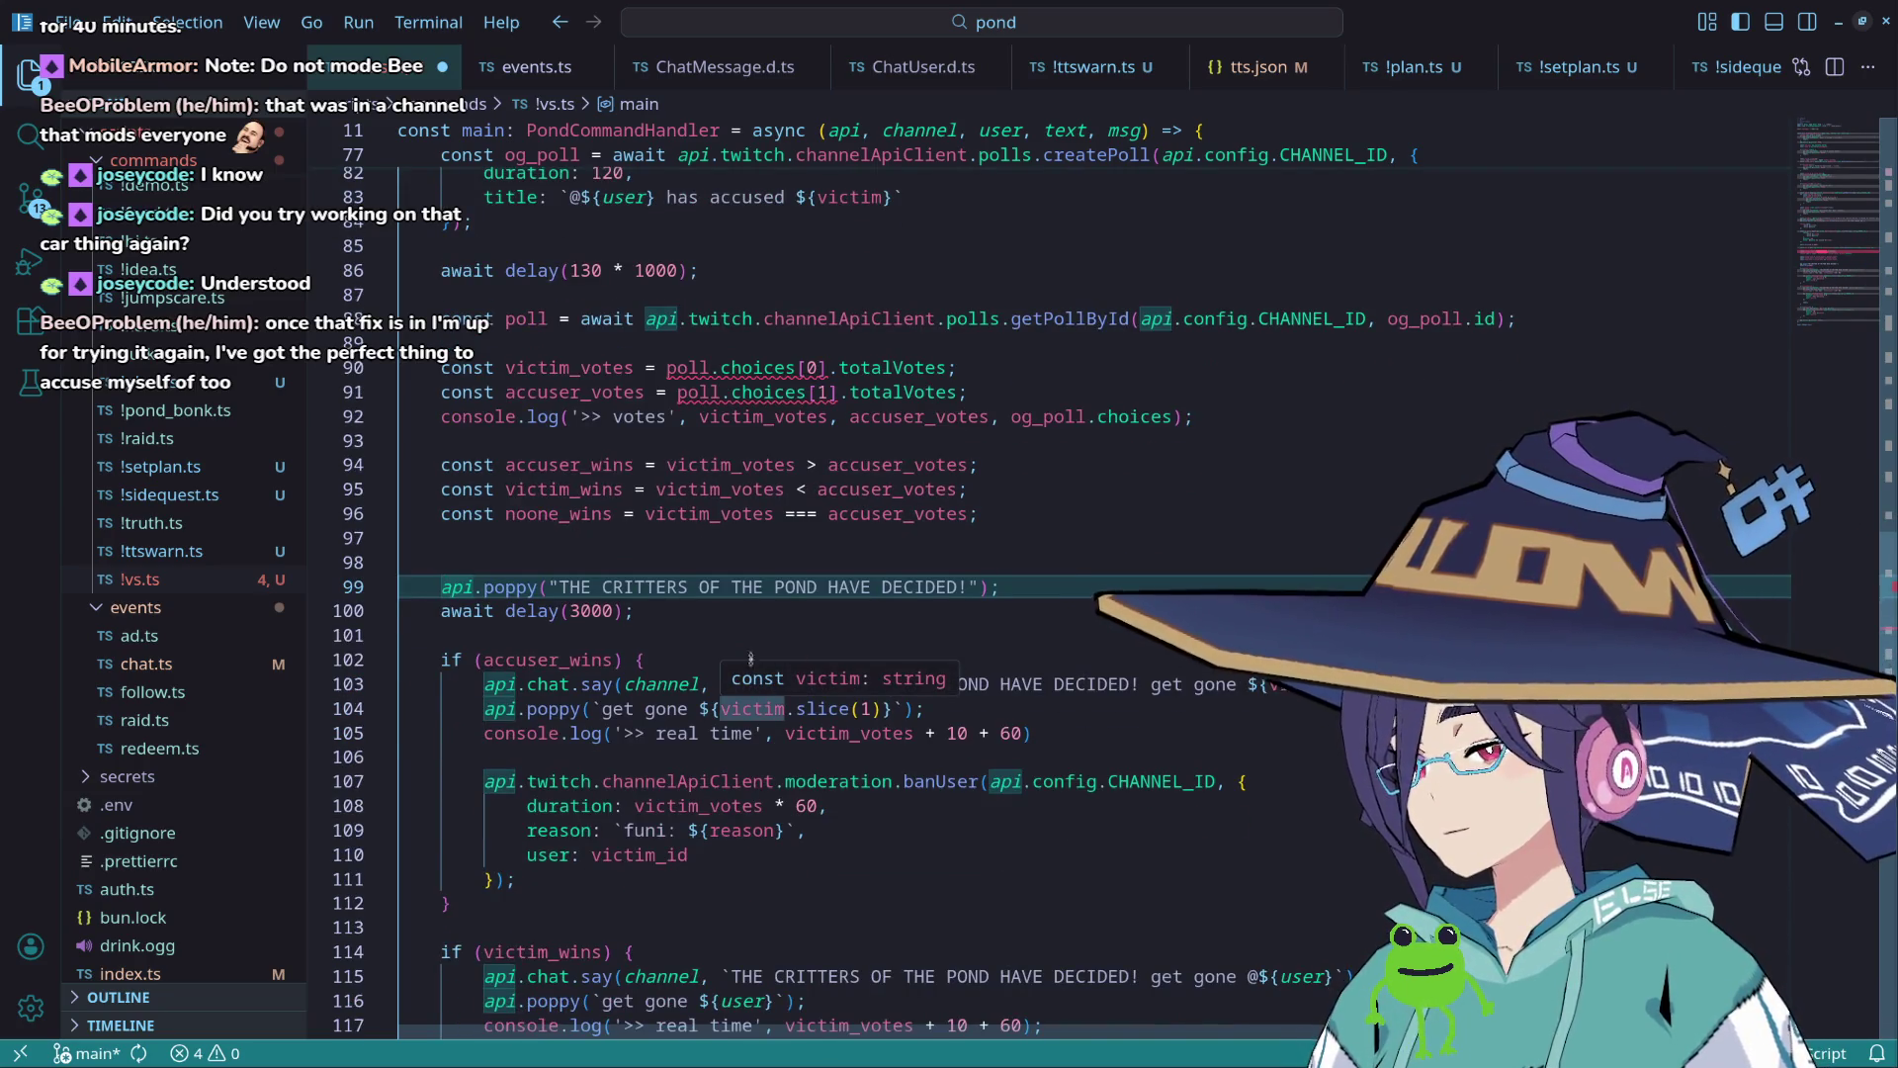
scroll(764, 660, "down", 1)
left_click(669, 573, "shift")
scroll(670, 574, "down", 1)
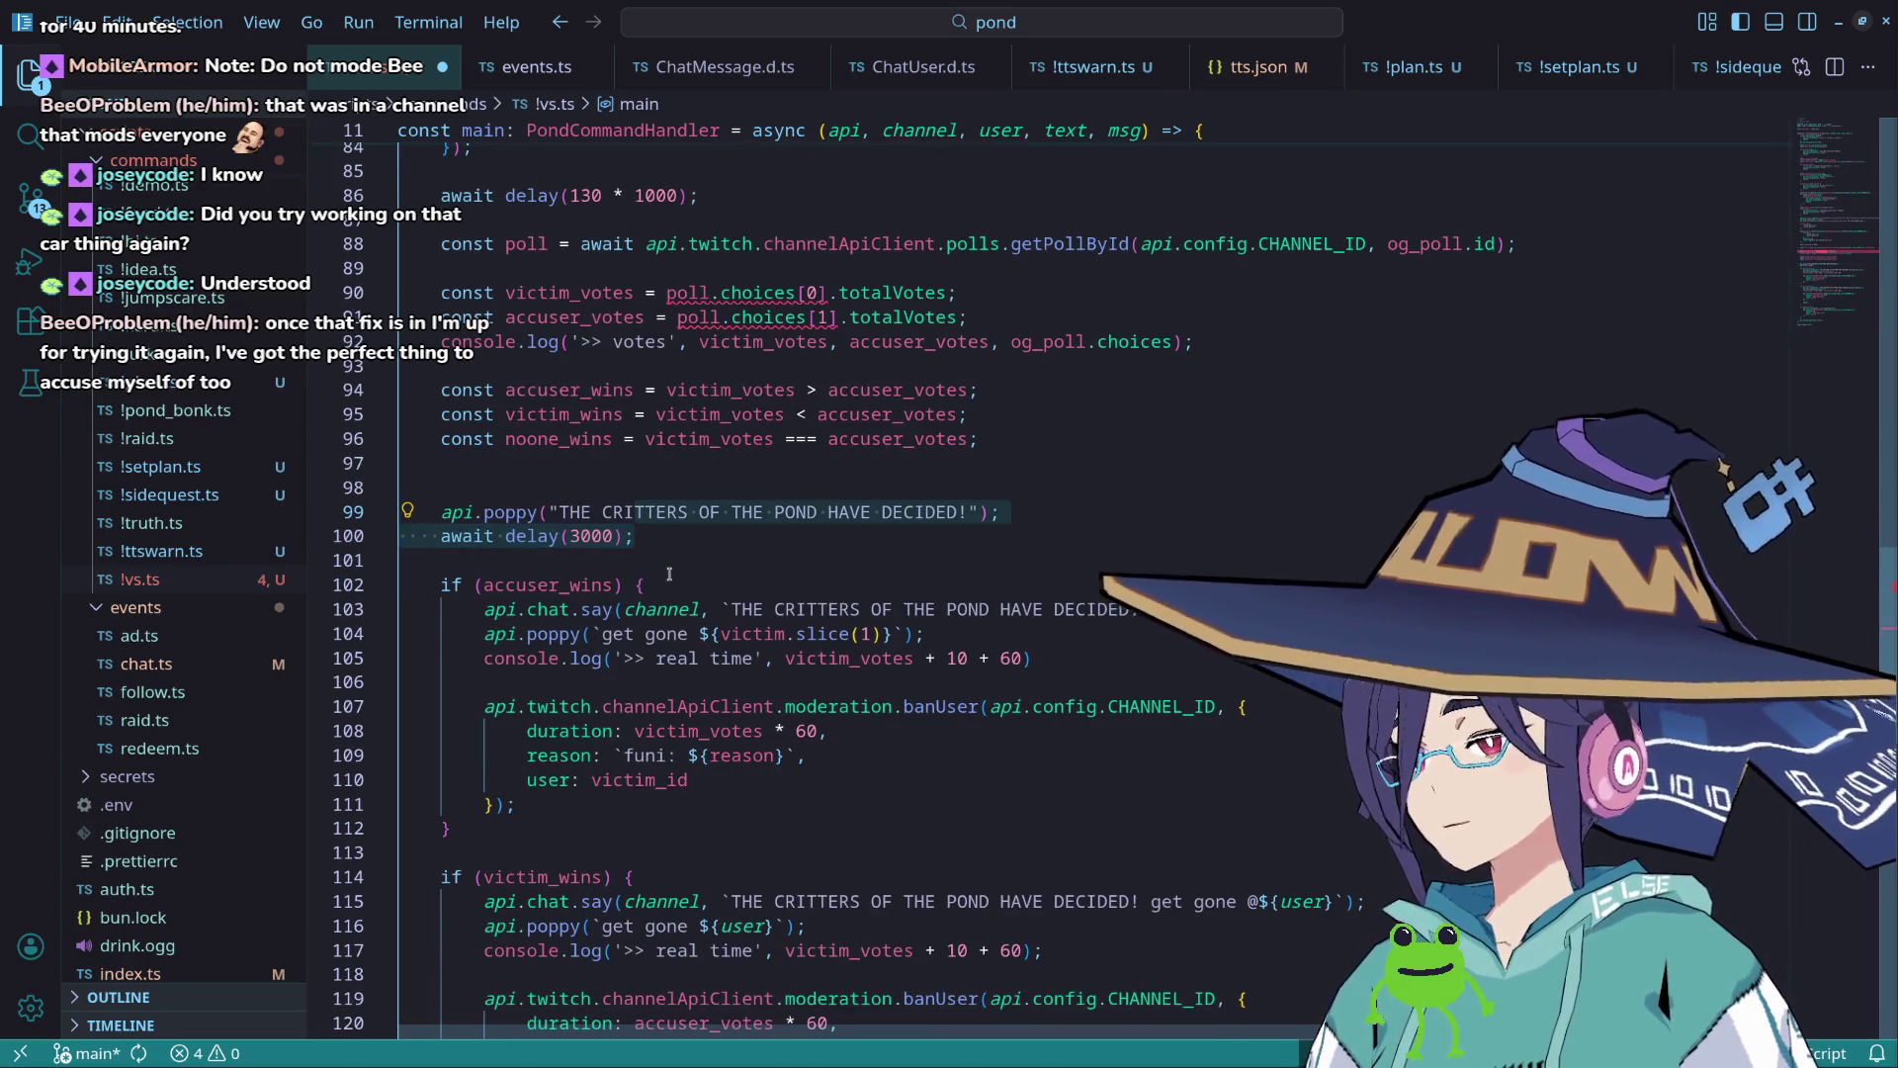
Step: Comment out the api.poppy announcement and its await delay(3000); line
key("ctrl+slash")
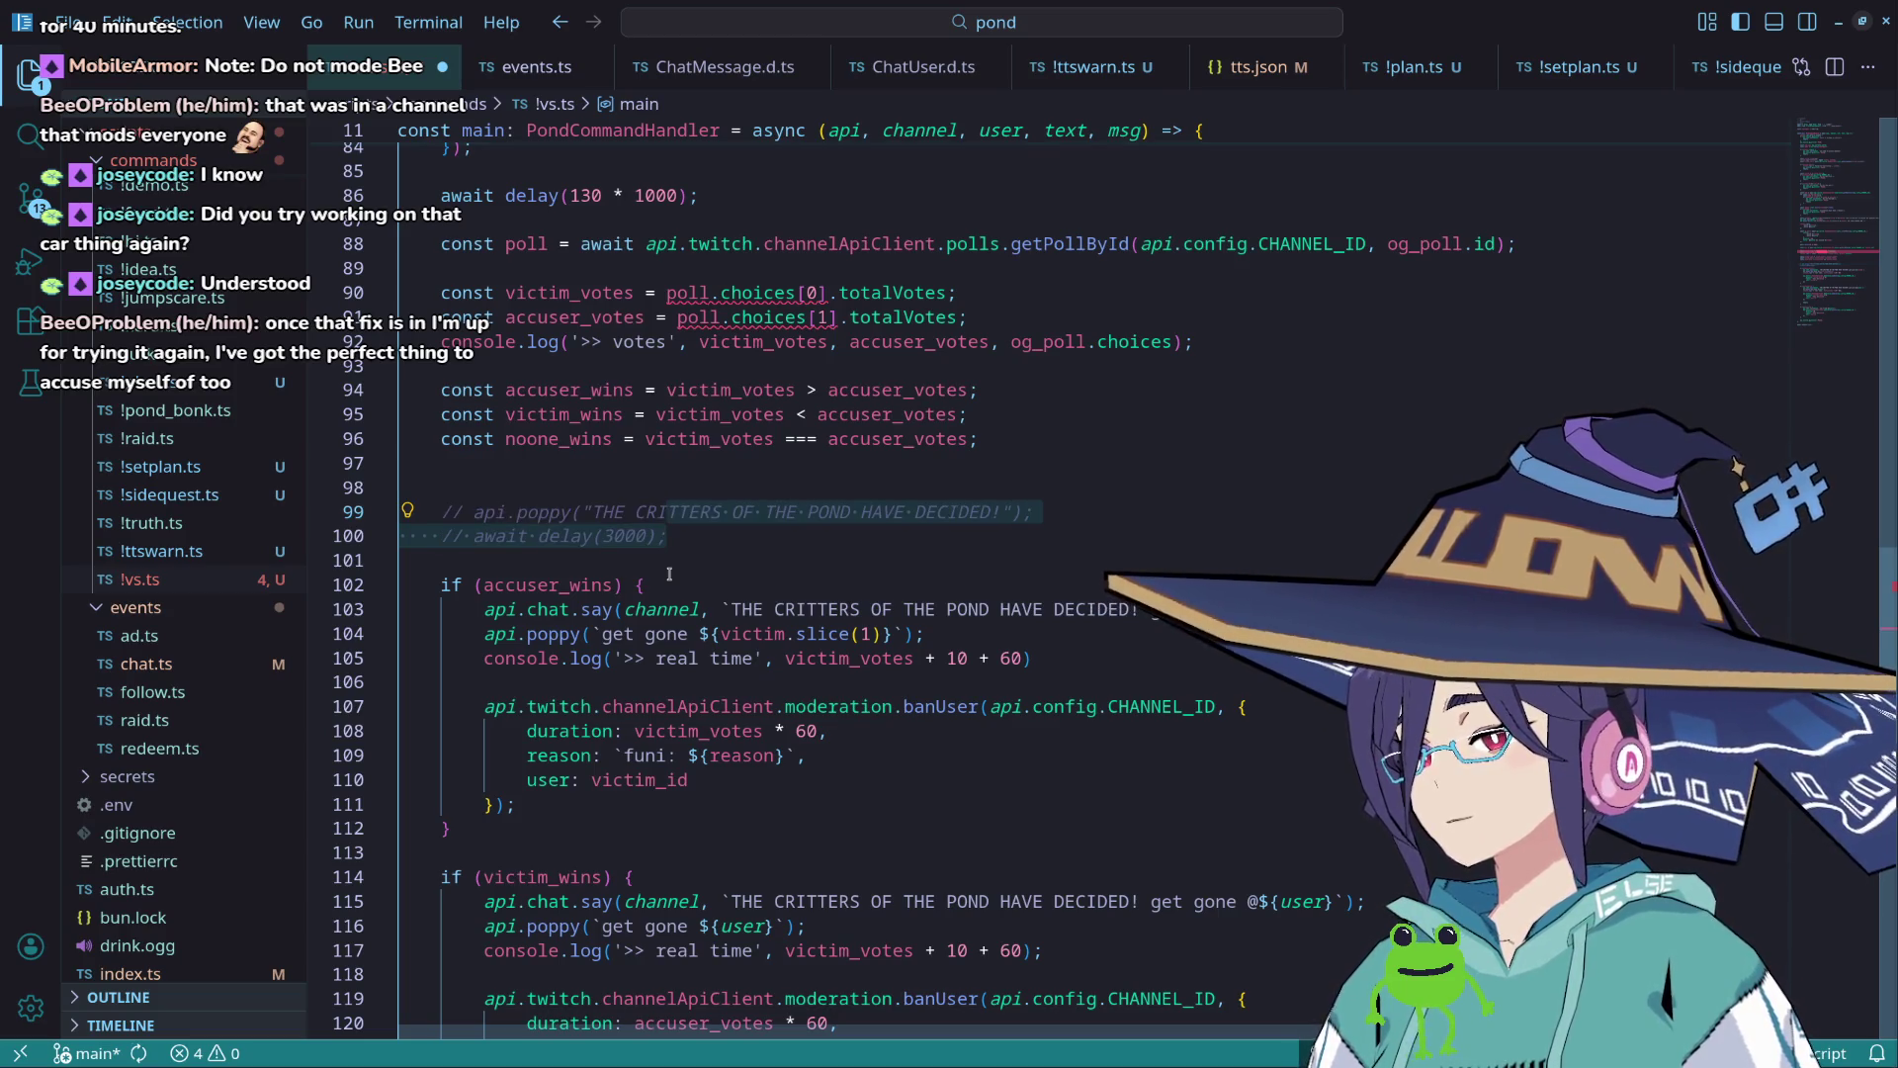
left_click(669, 574)
key("Down")
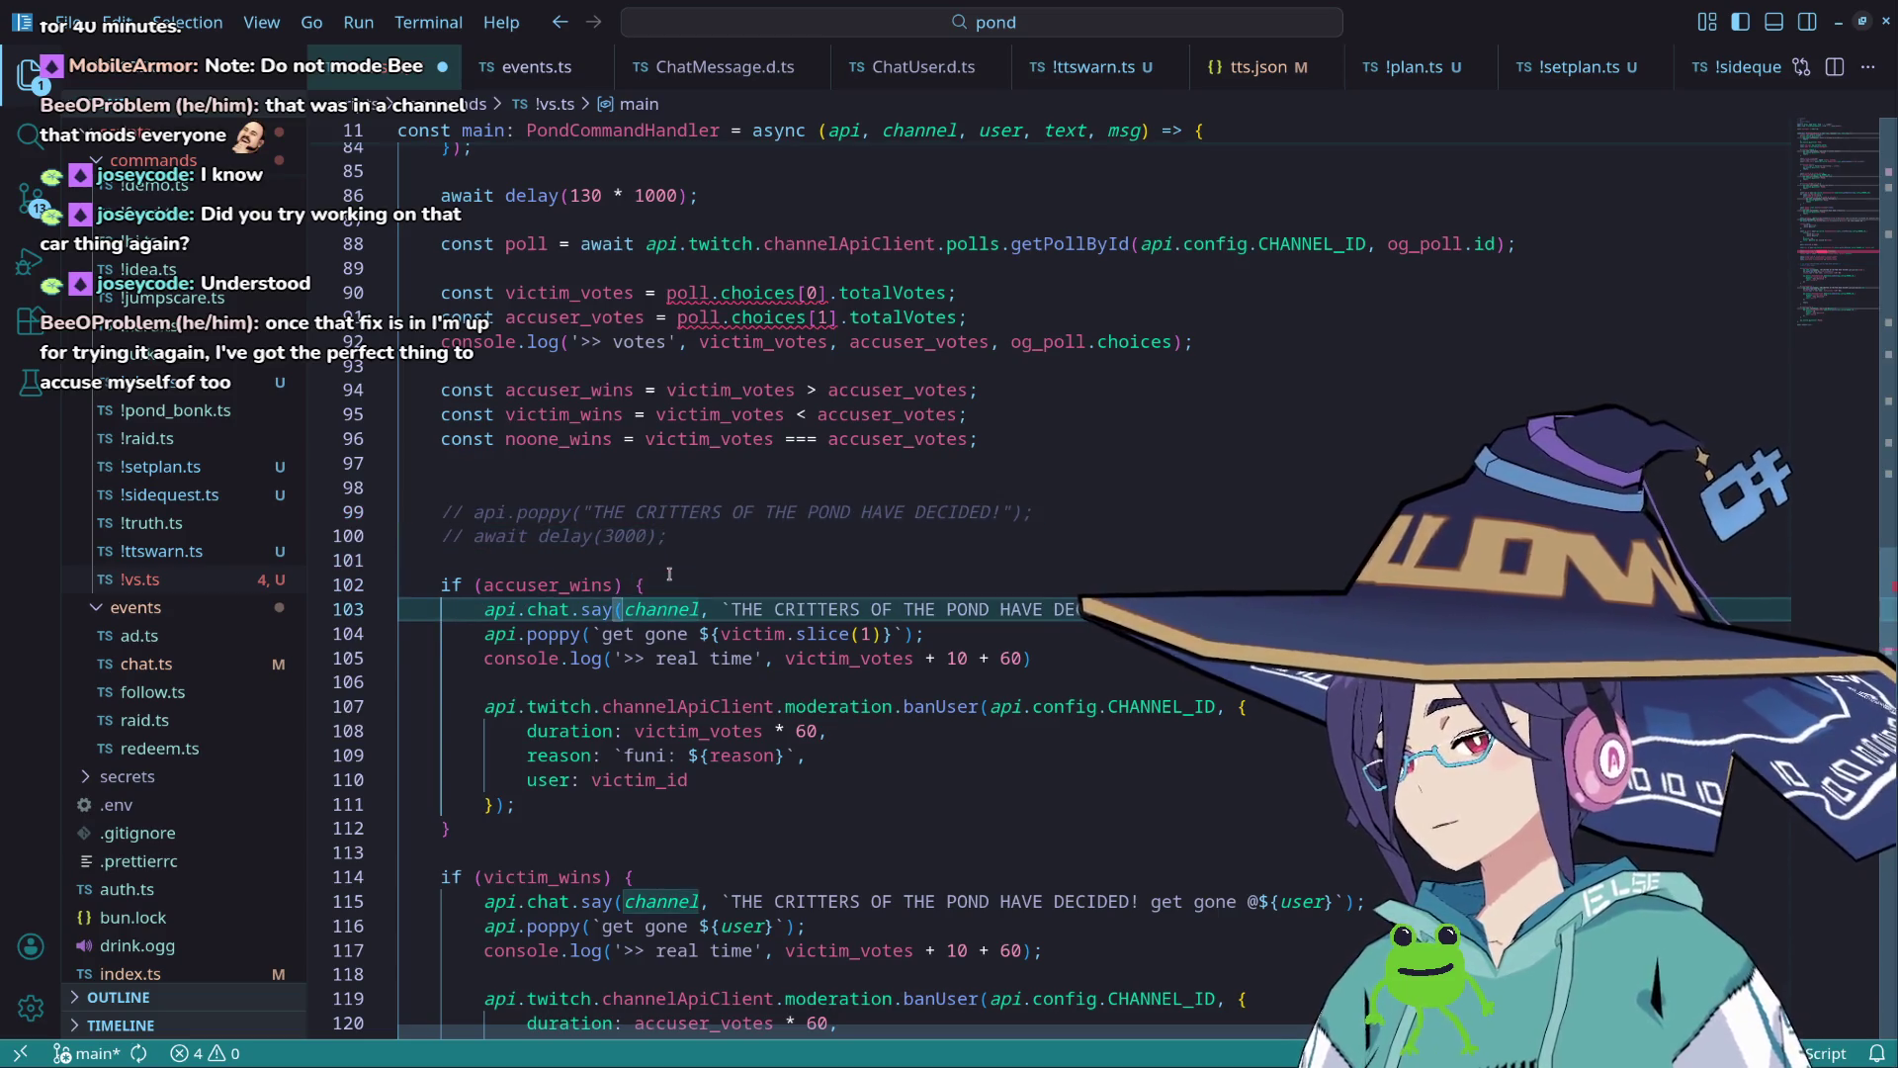
Step: Highlight victim_votes and accuser_votes to review their poll.choices[0] and poll.choices[1] reads
scroll(633, 450, "up", 2)
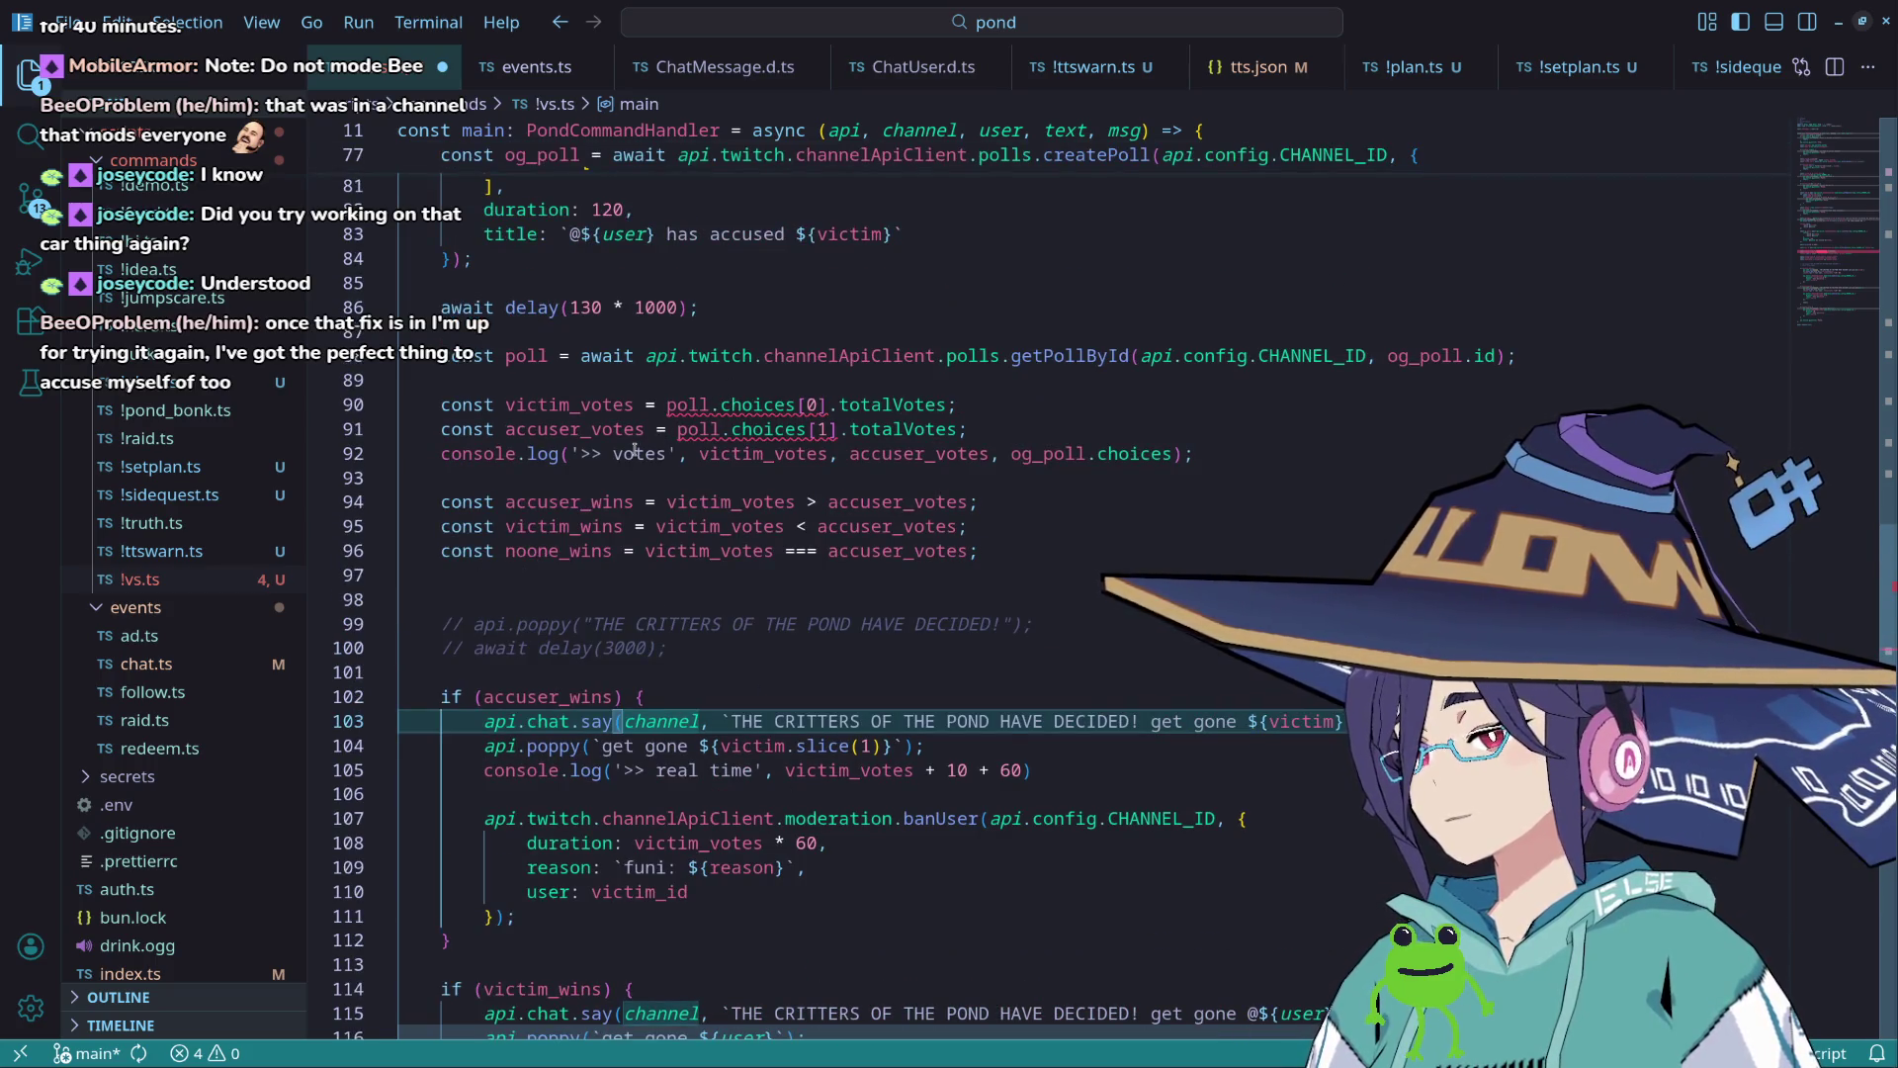
mouse_move(770, 408)
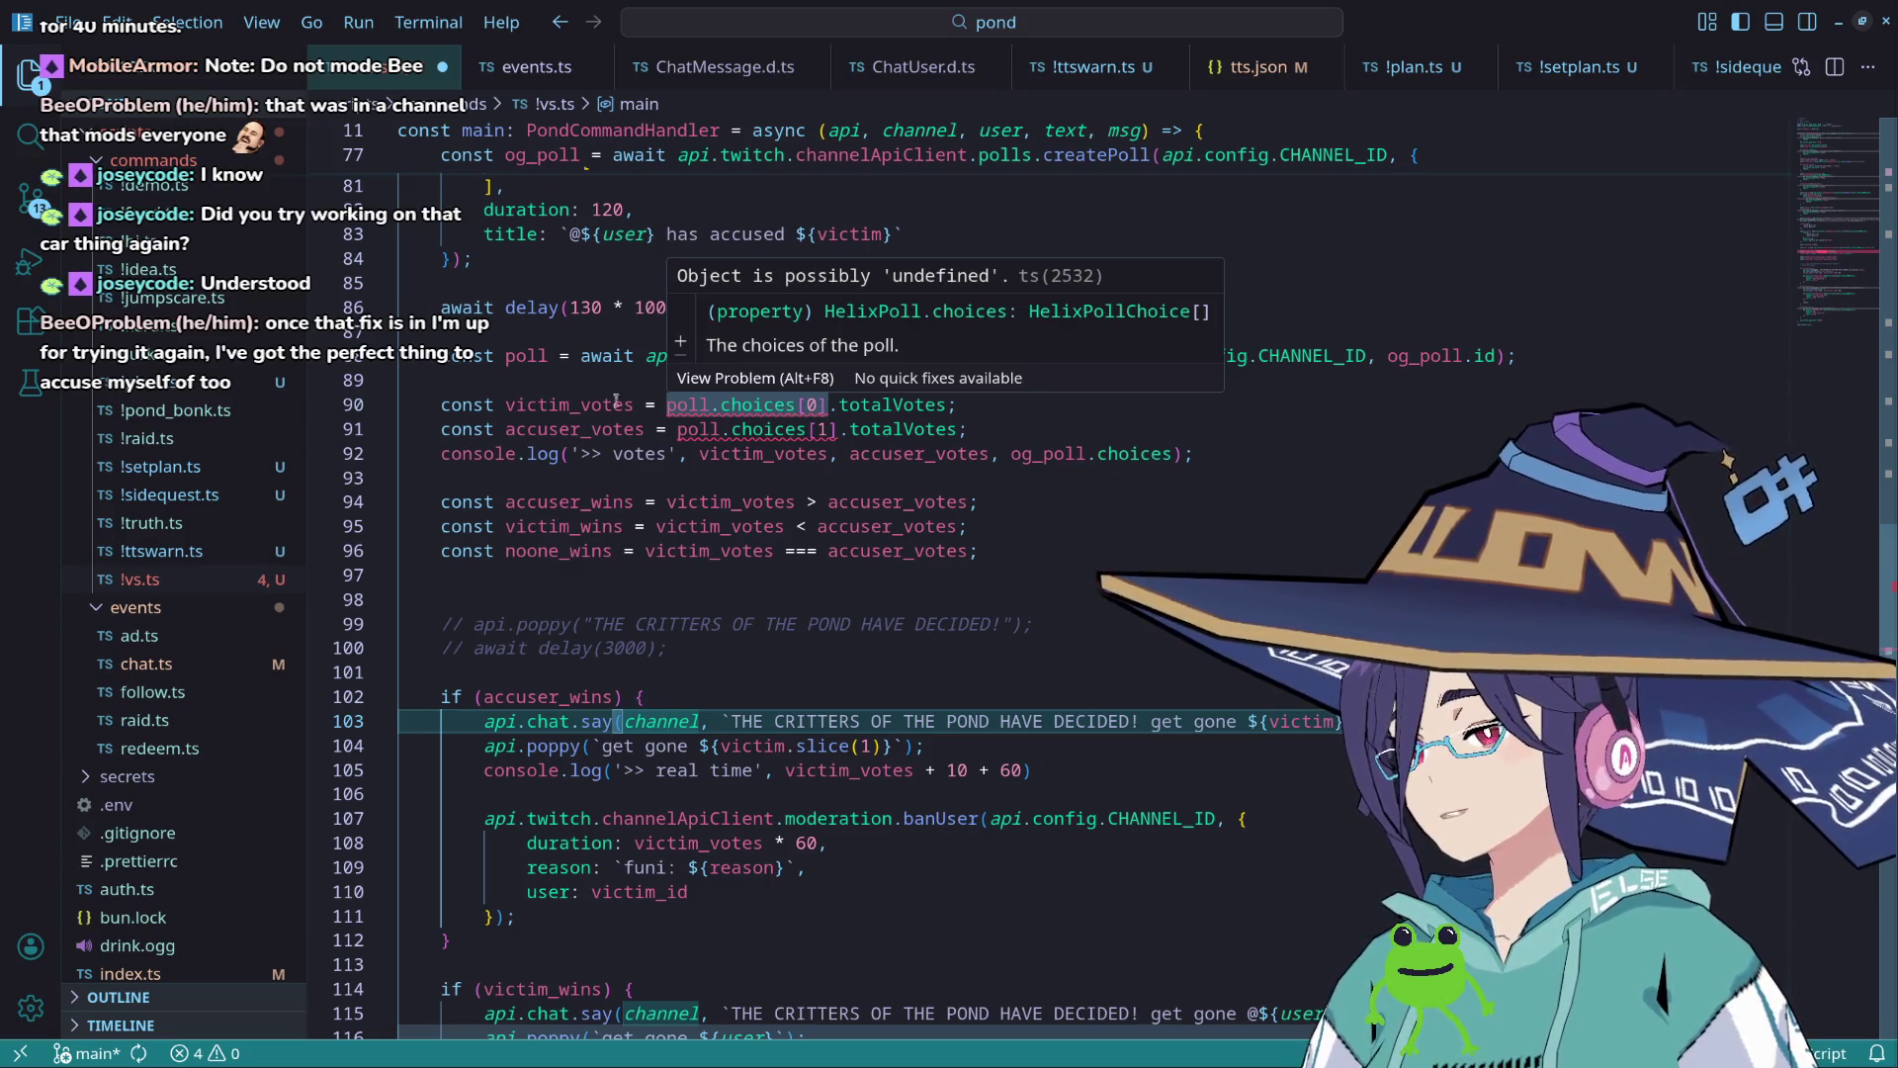
double_click(583, 405)
double_click(583, 423)
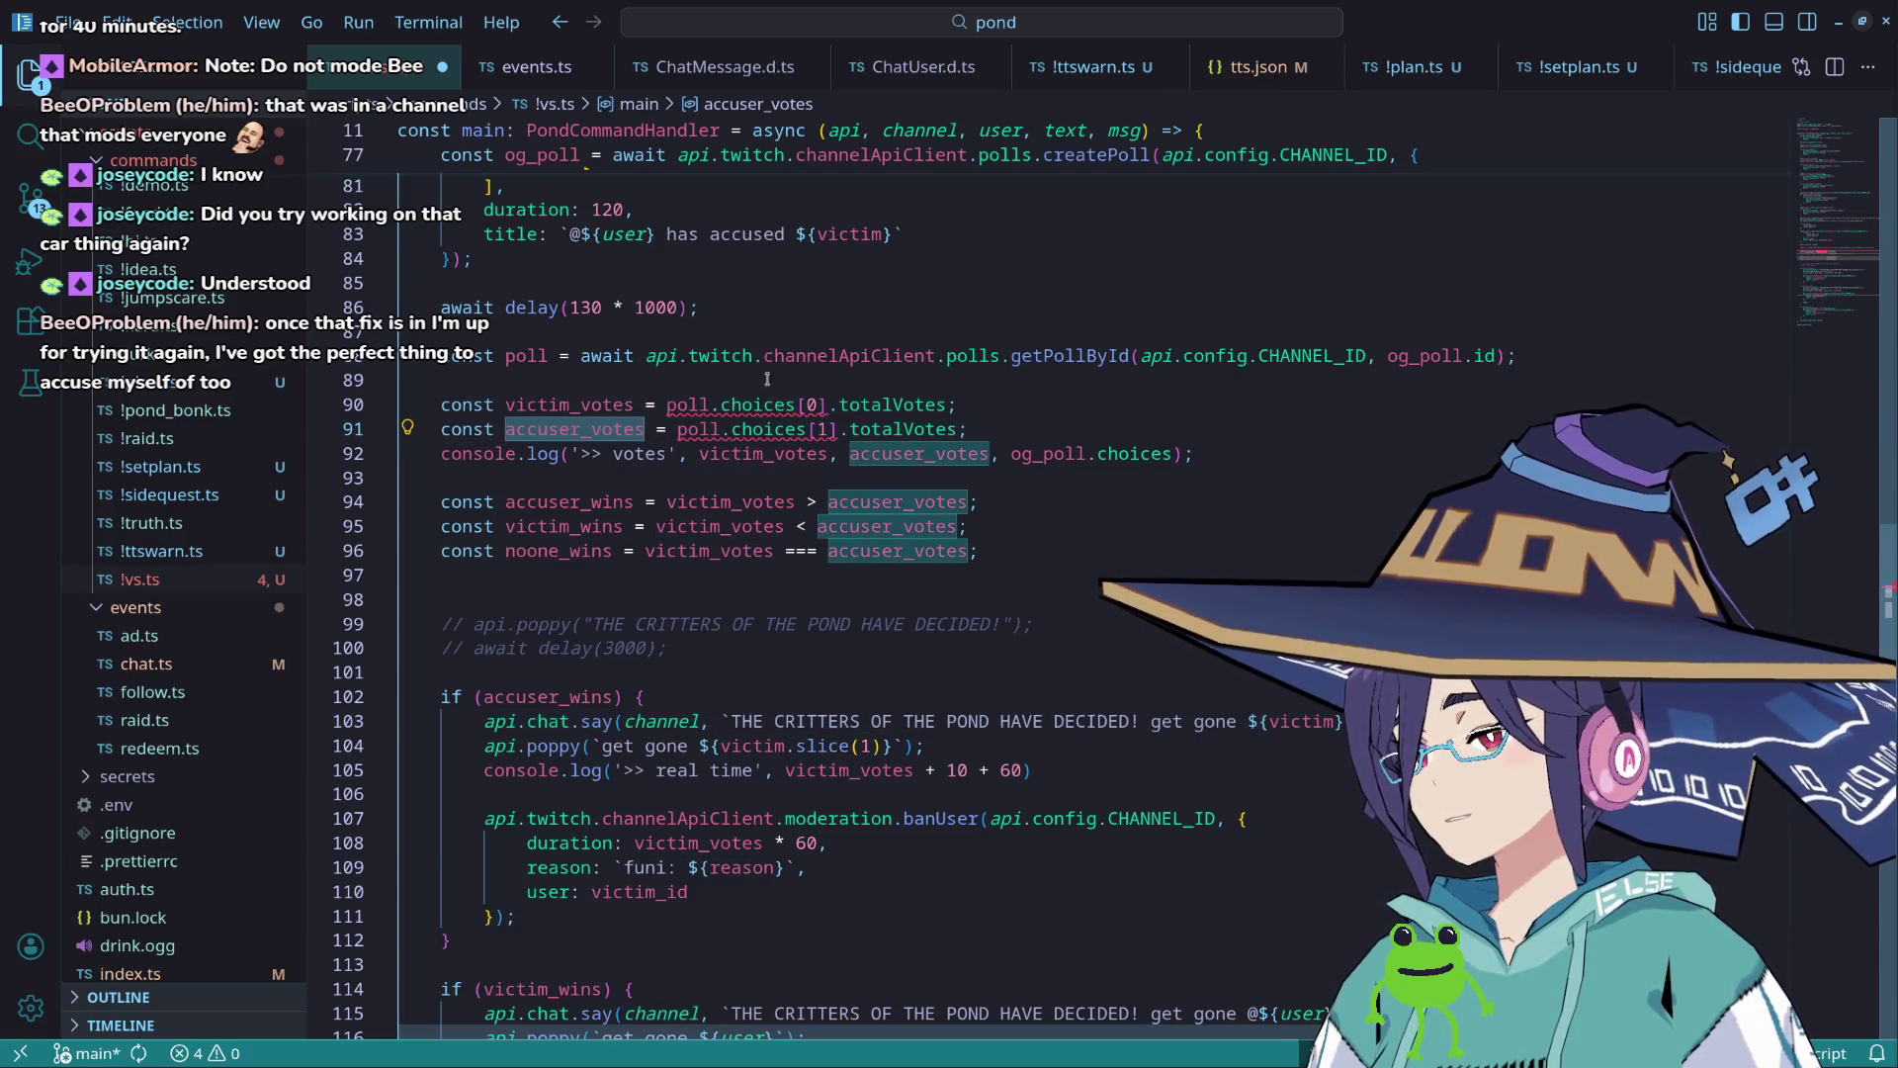
mouse_move(766, 402)
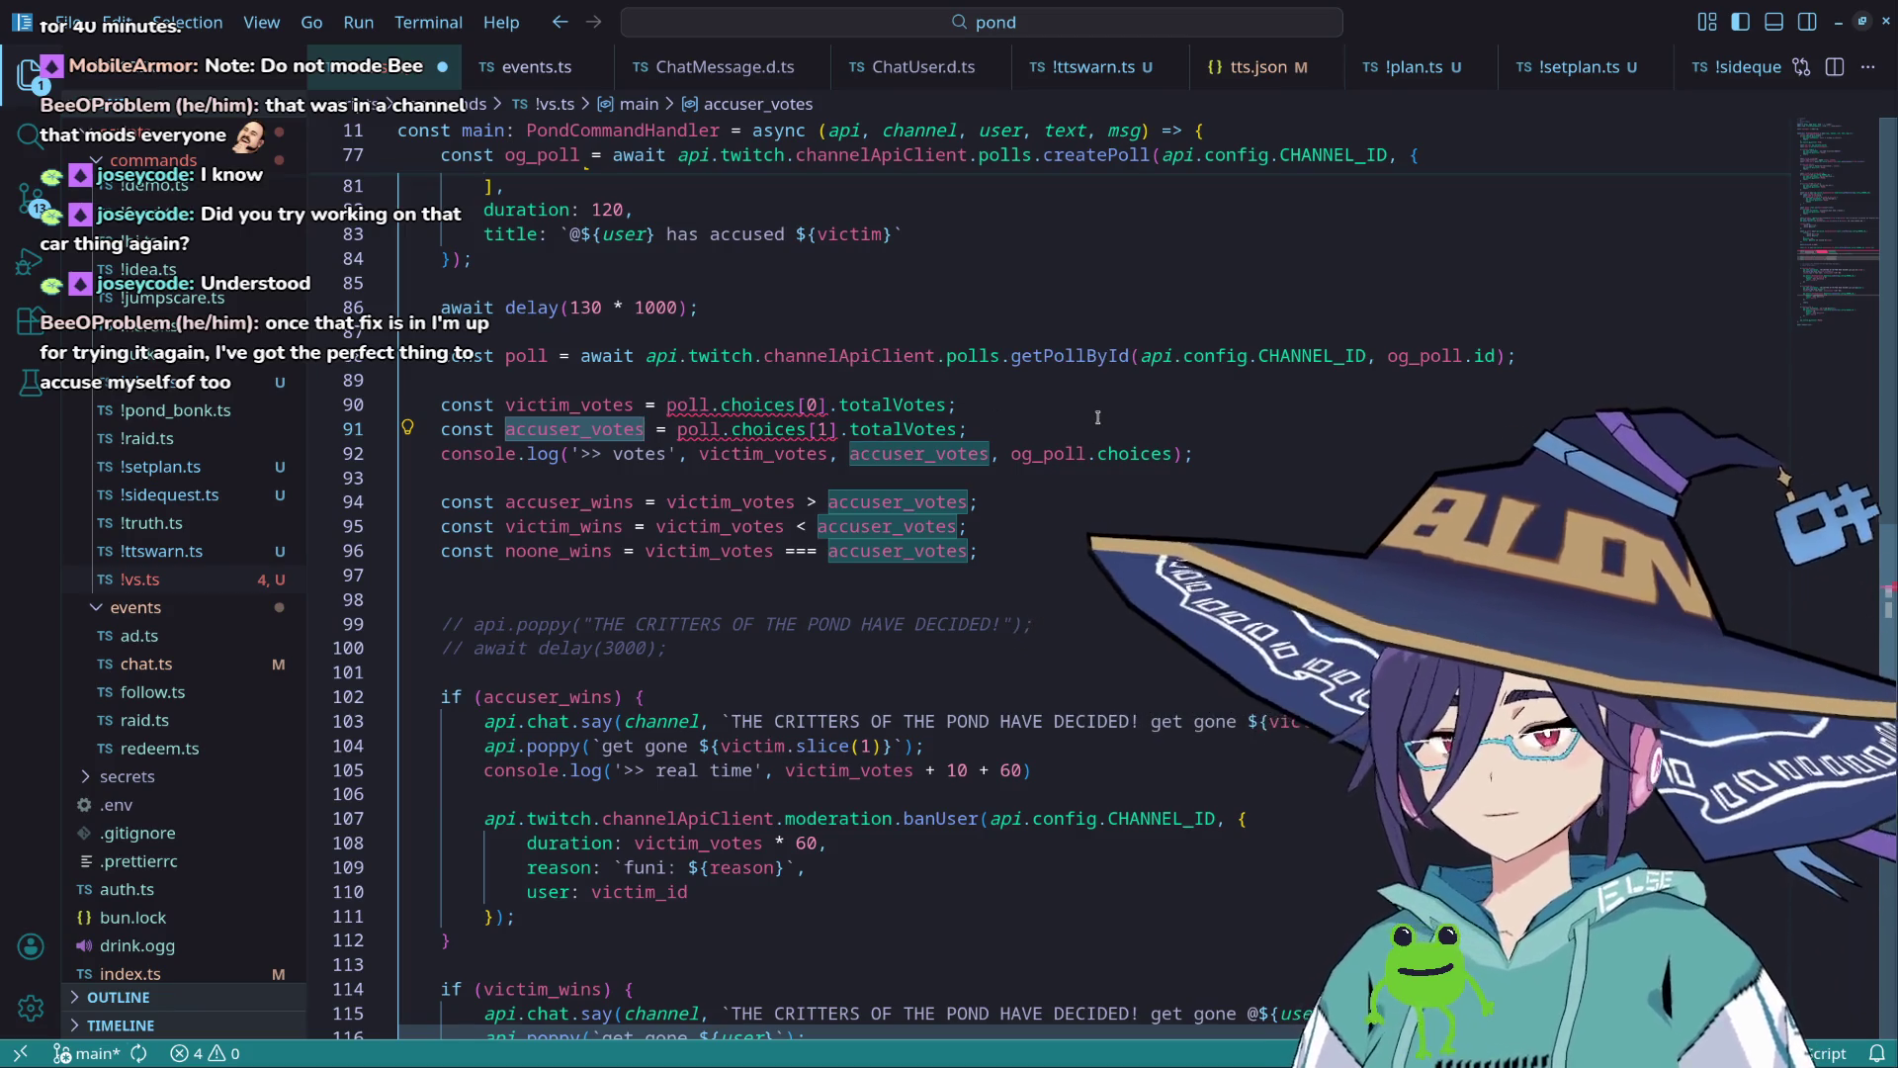
left_click(830, 405)
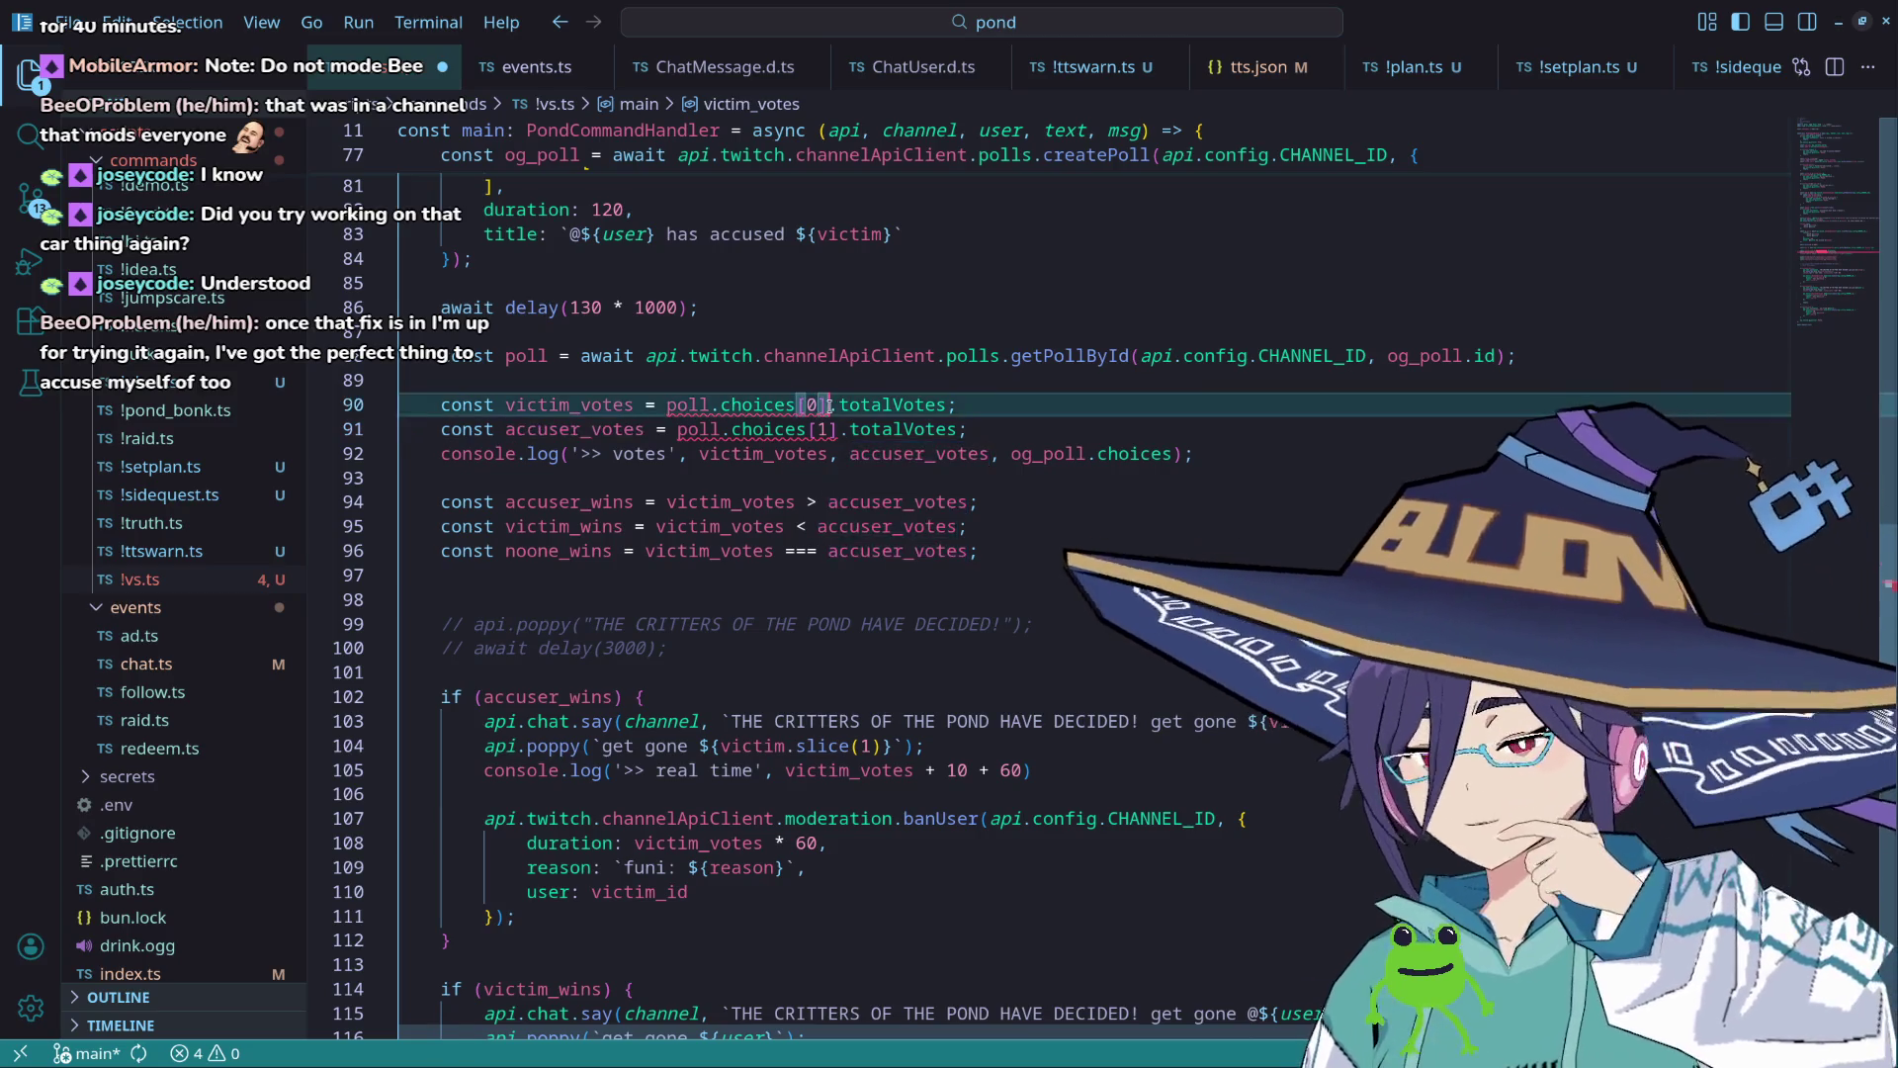
Step: Add a non-null '!' after choices[0] and choices[1] on the two vote lines
type("!")
key("Down")
type("!")
key("Left")
key("Left")
key("Left")
Step: Try a non-null '!' after poll on both vote lines, then undo it
key("ctrl+Left")
key("ctrl+Left")
key("ctrl+Left")
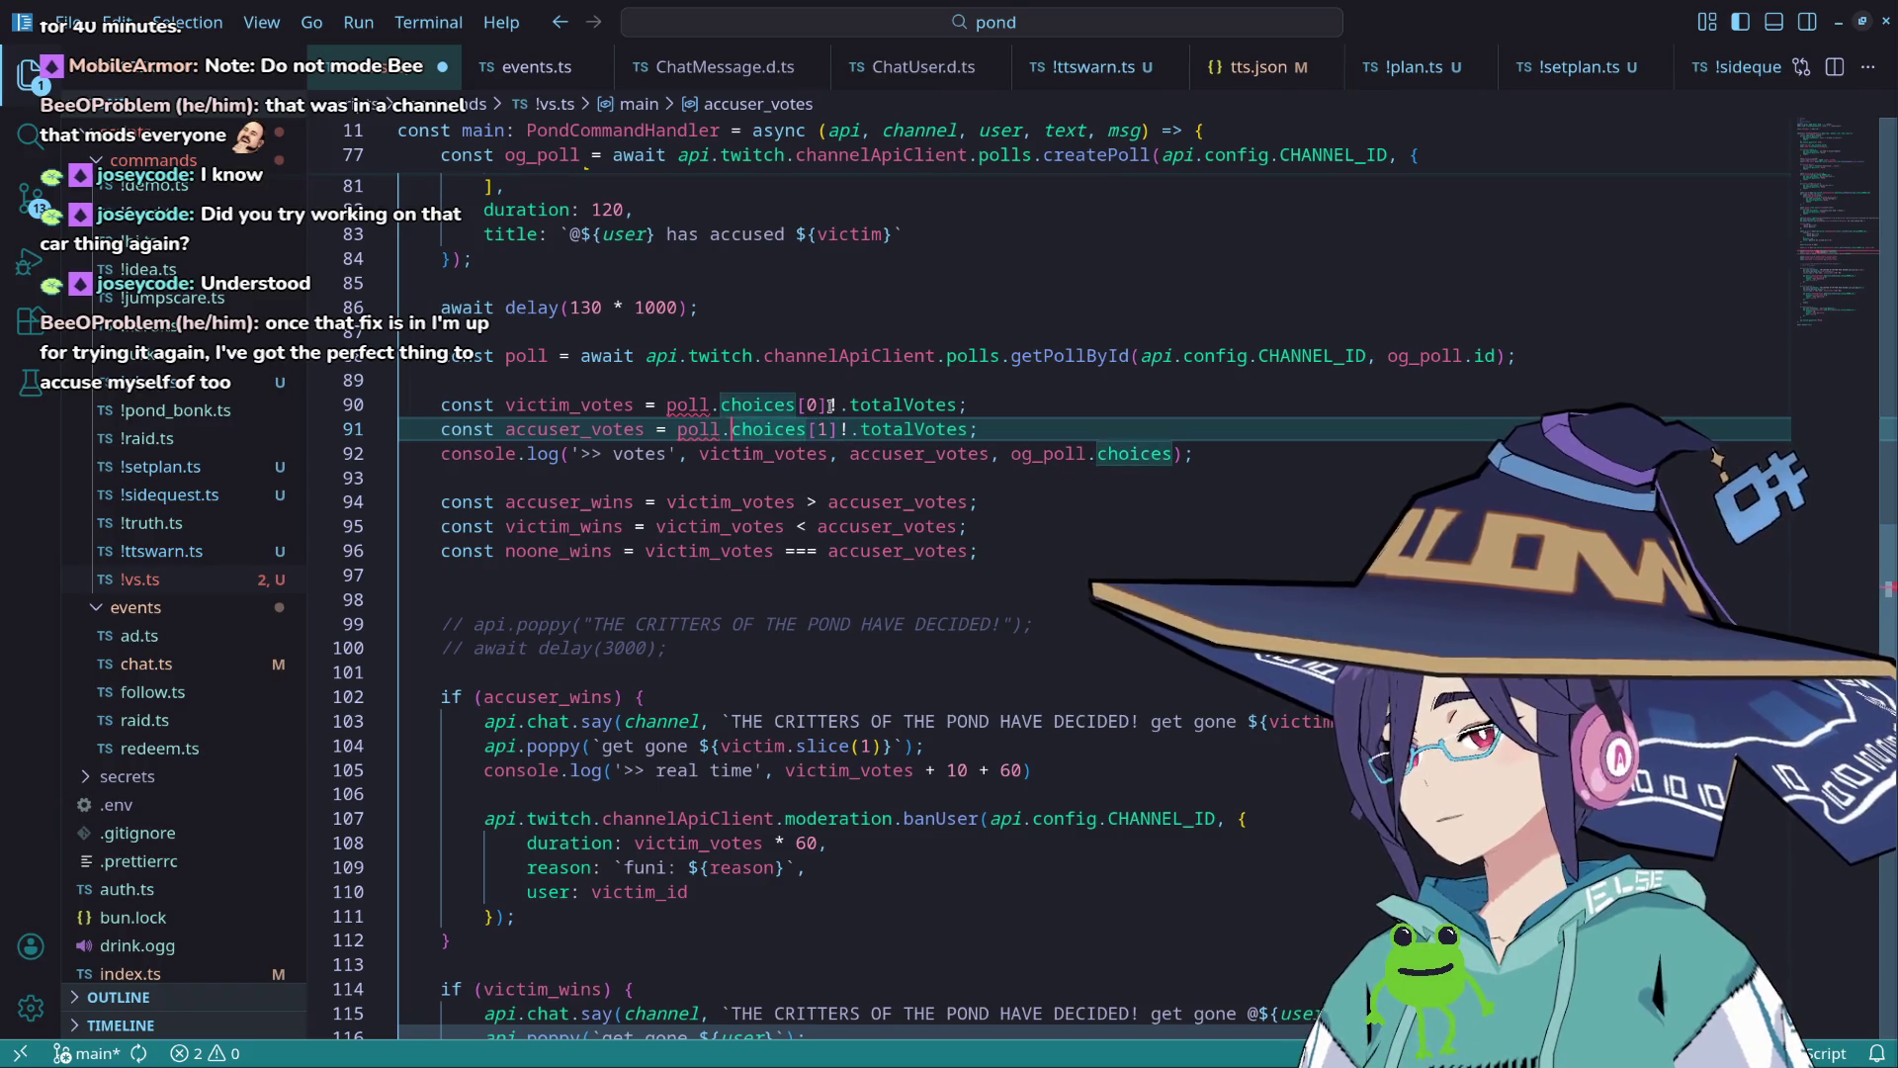
mouse_move(689, 405)
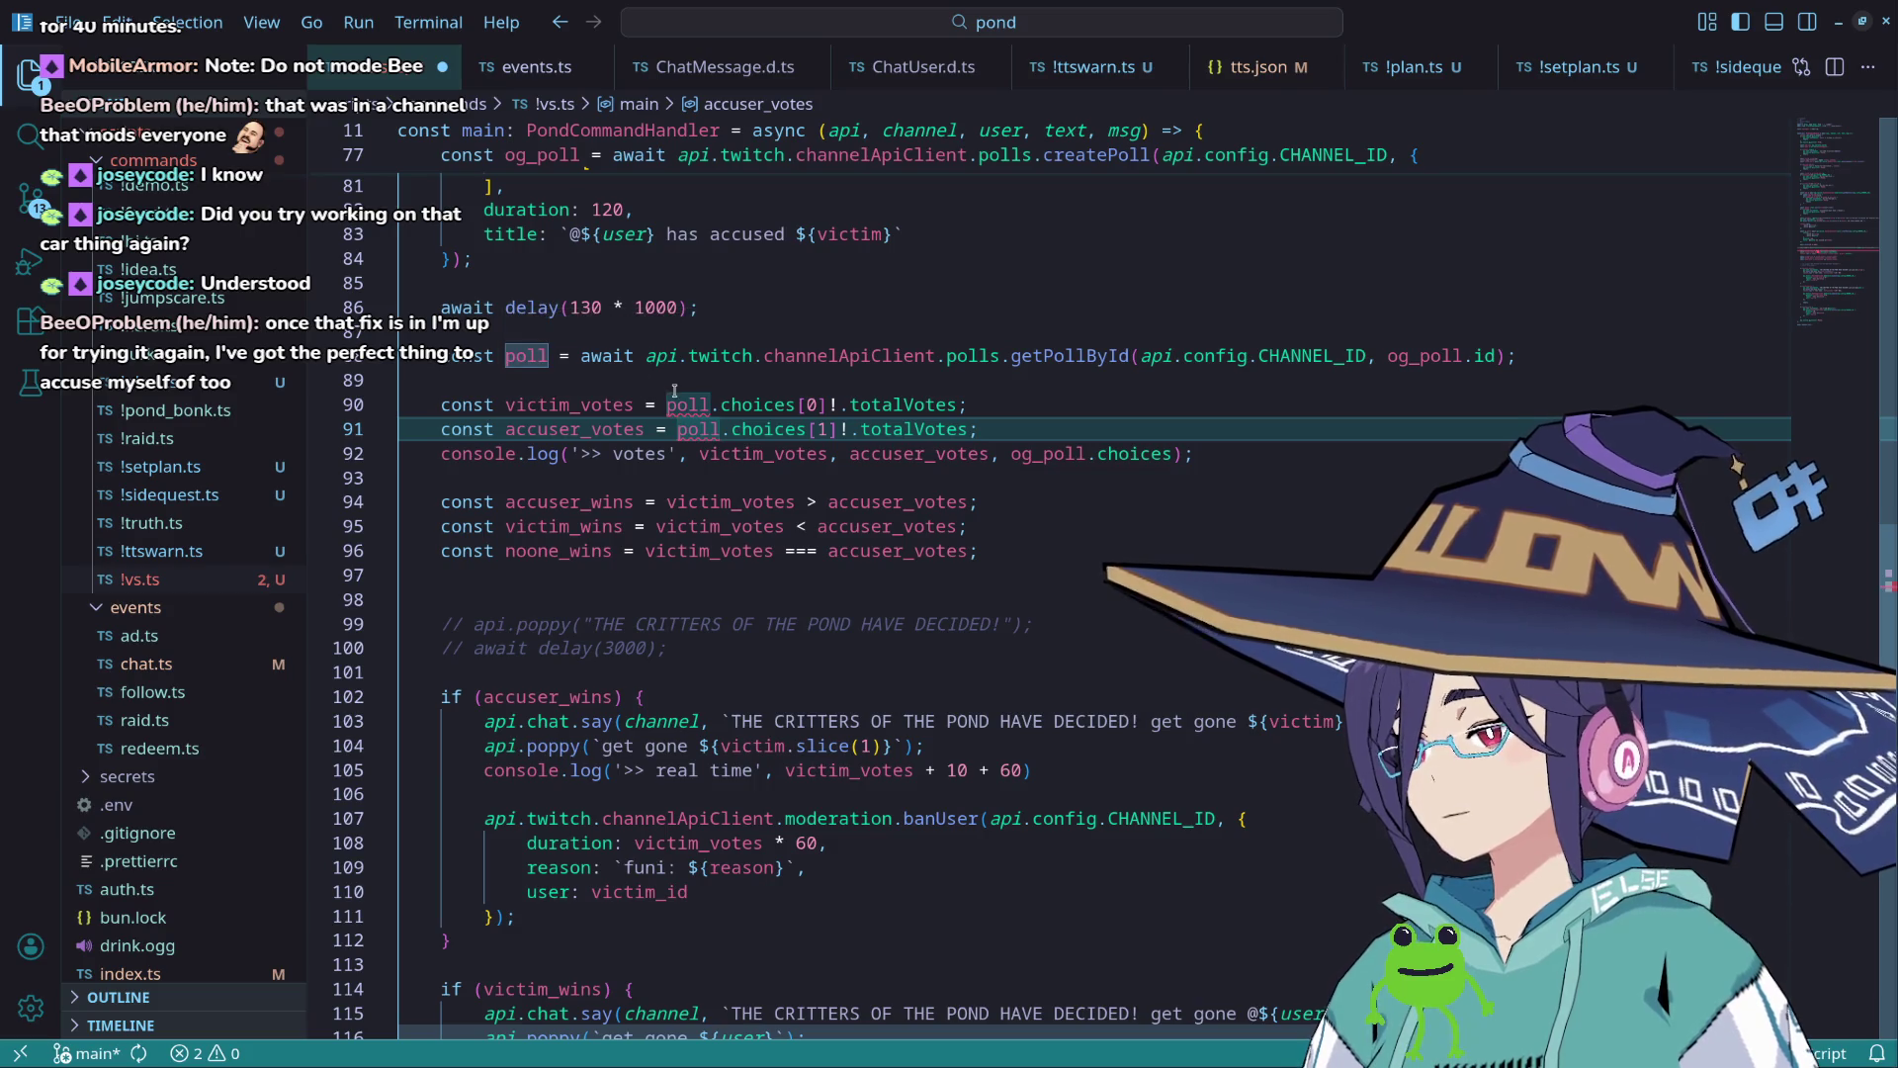
key("ctrl+Right")
type("!")
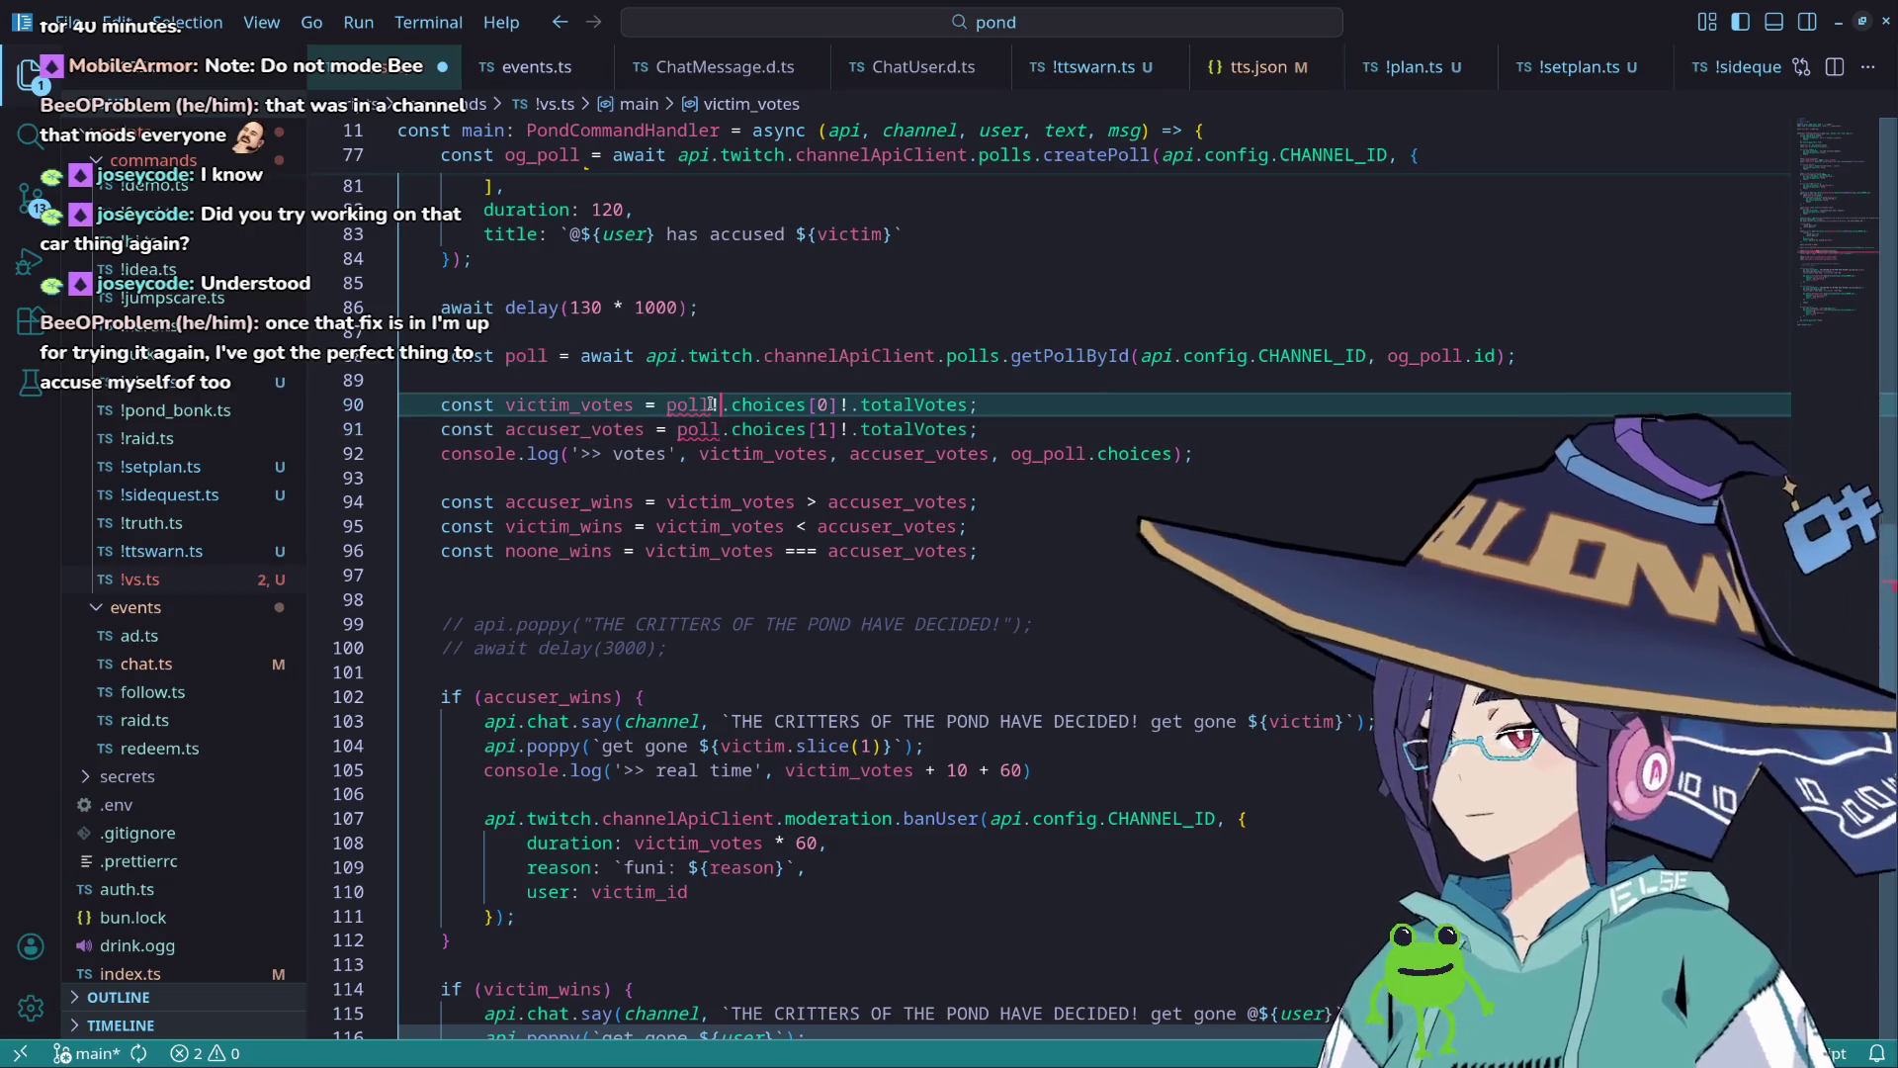
key("Up")
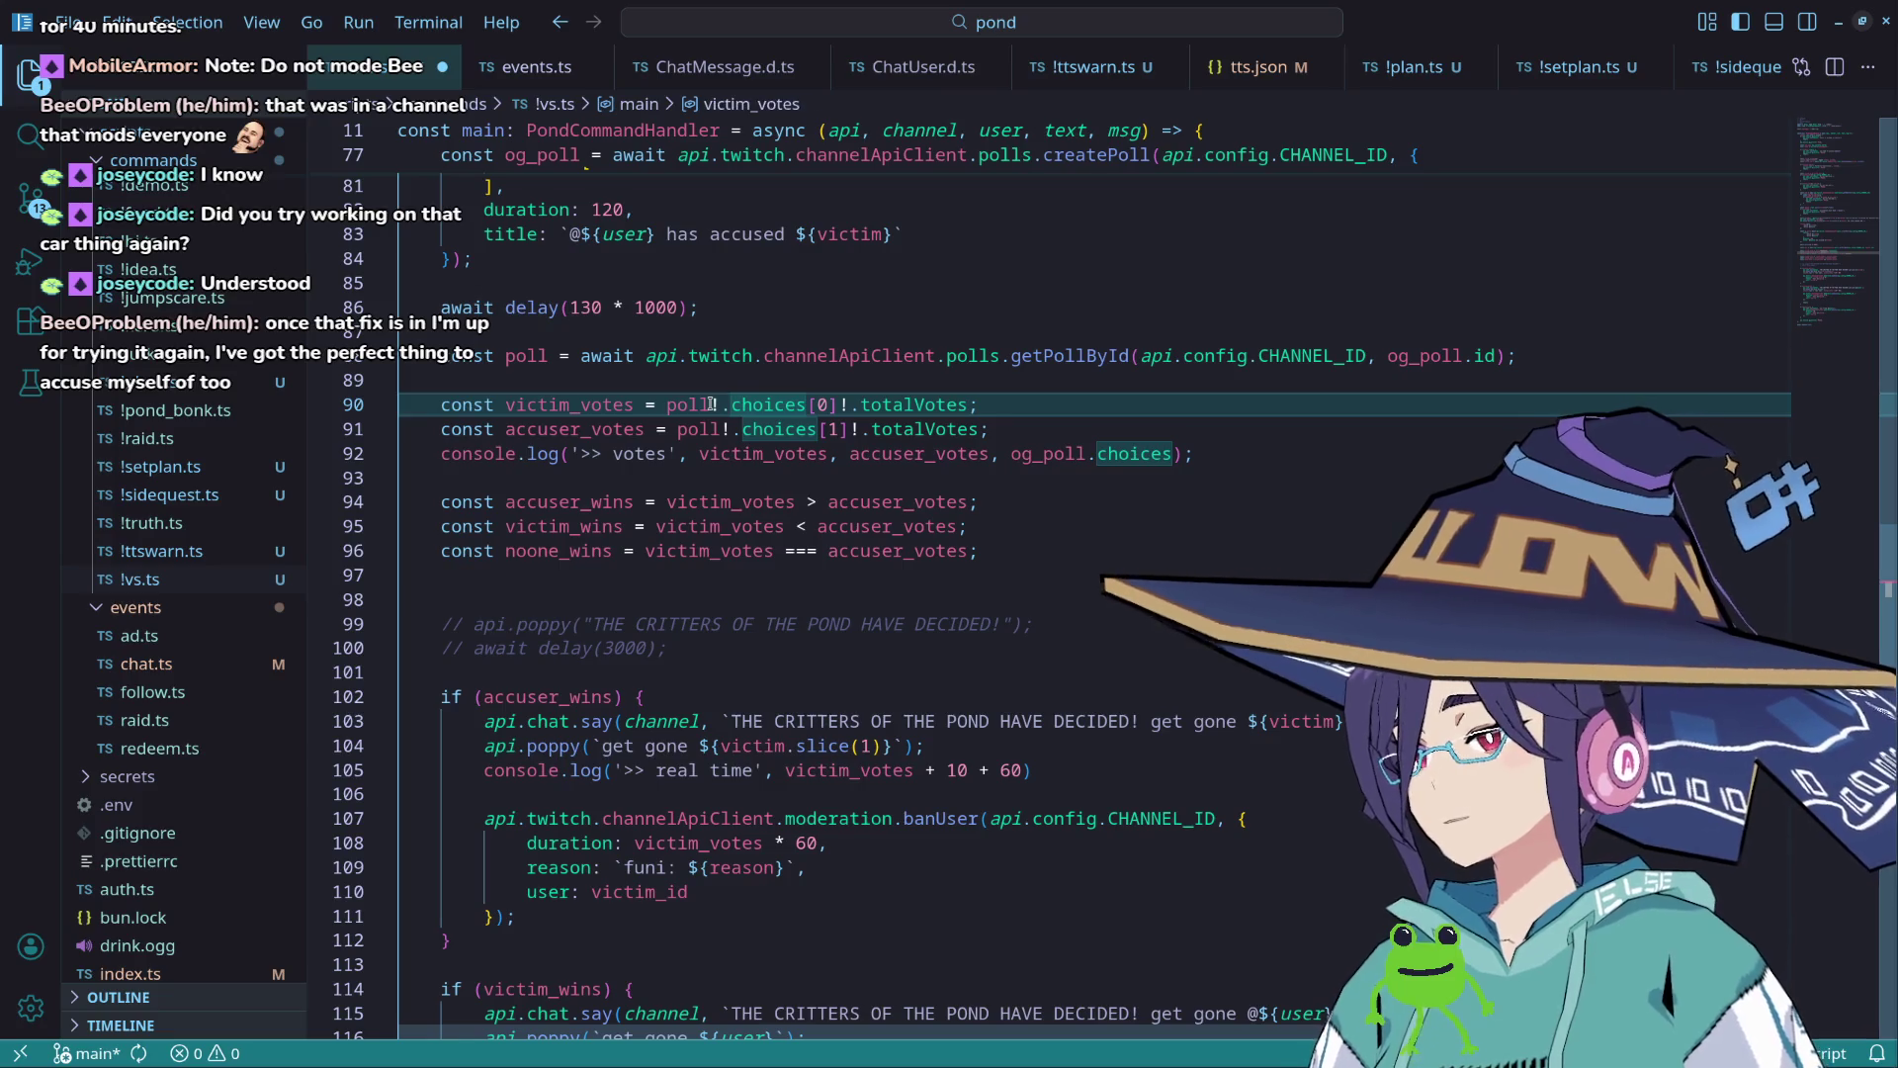
key("ctrl+Right")
key("ctrl+Right")
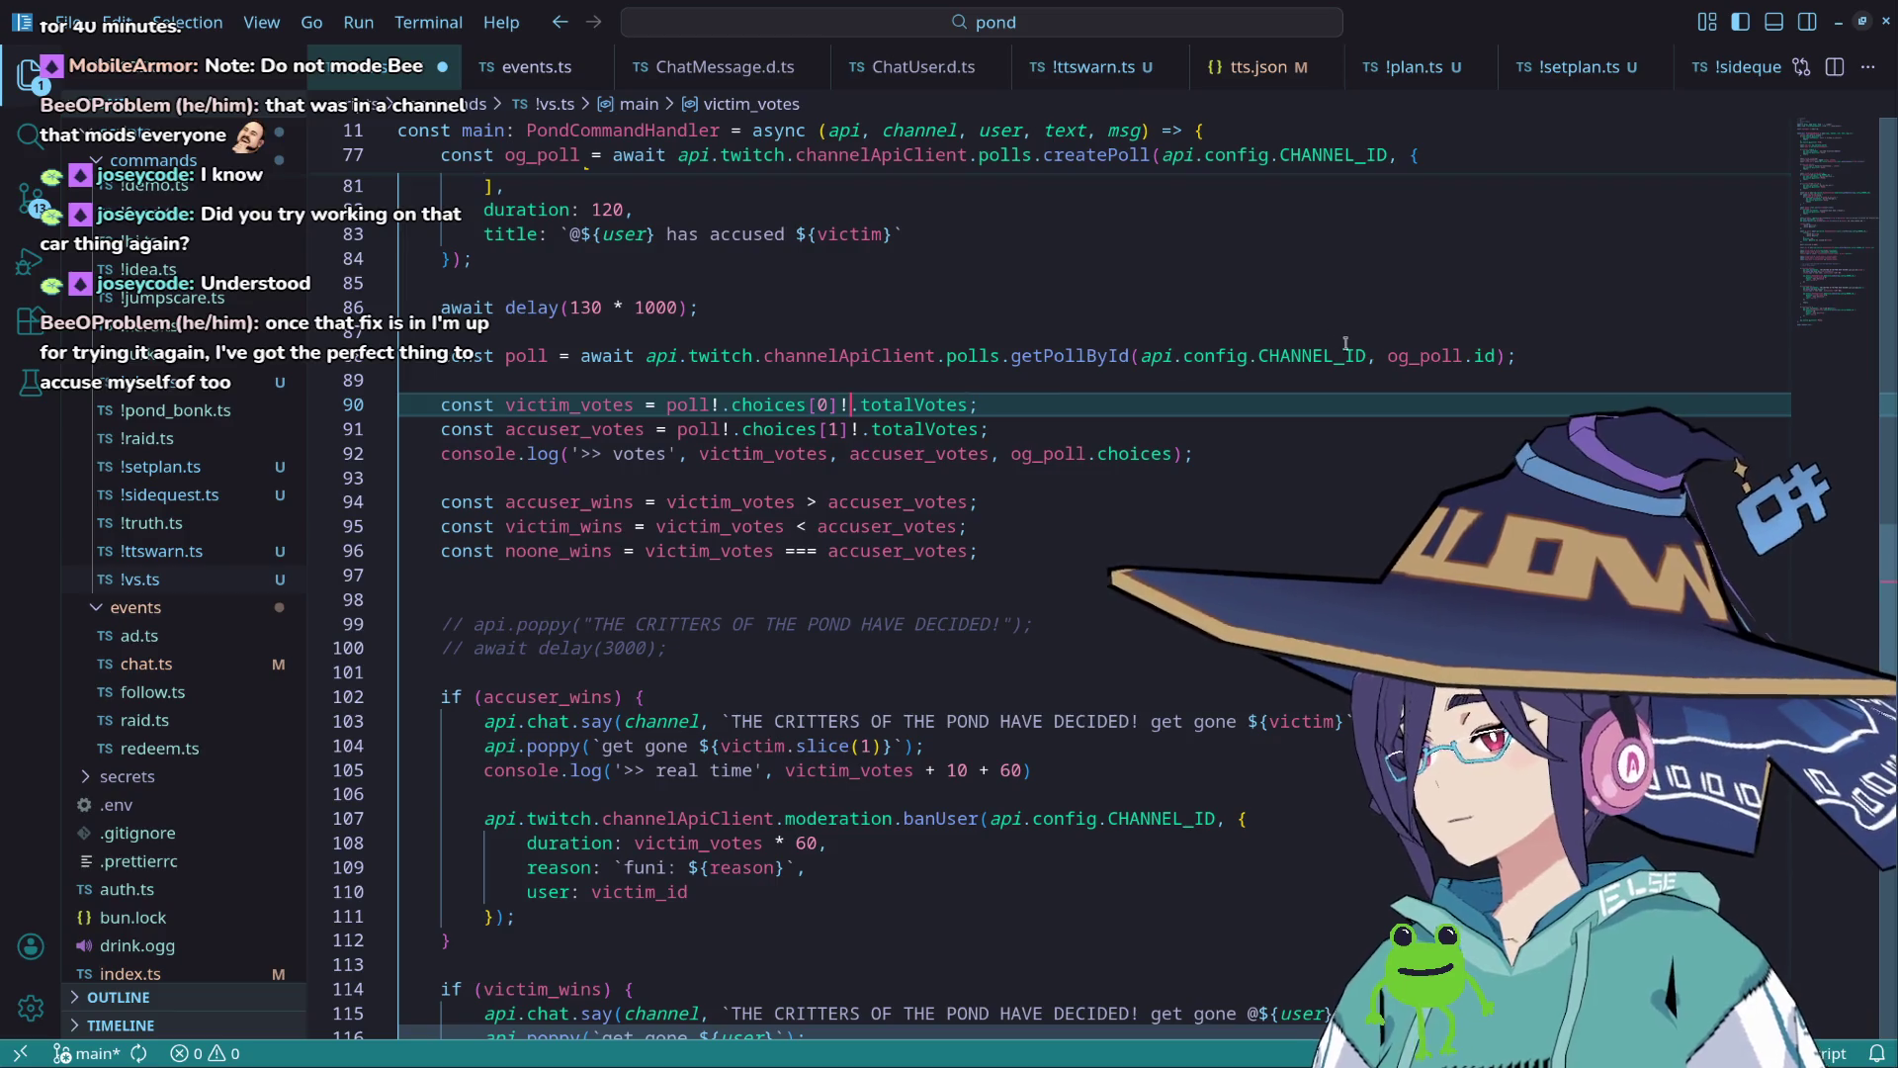
scroll(649, 398, "down", 1)
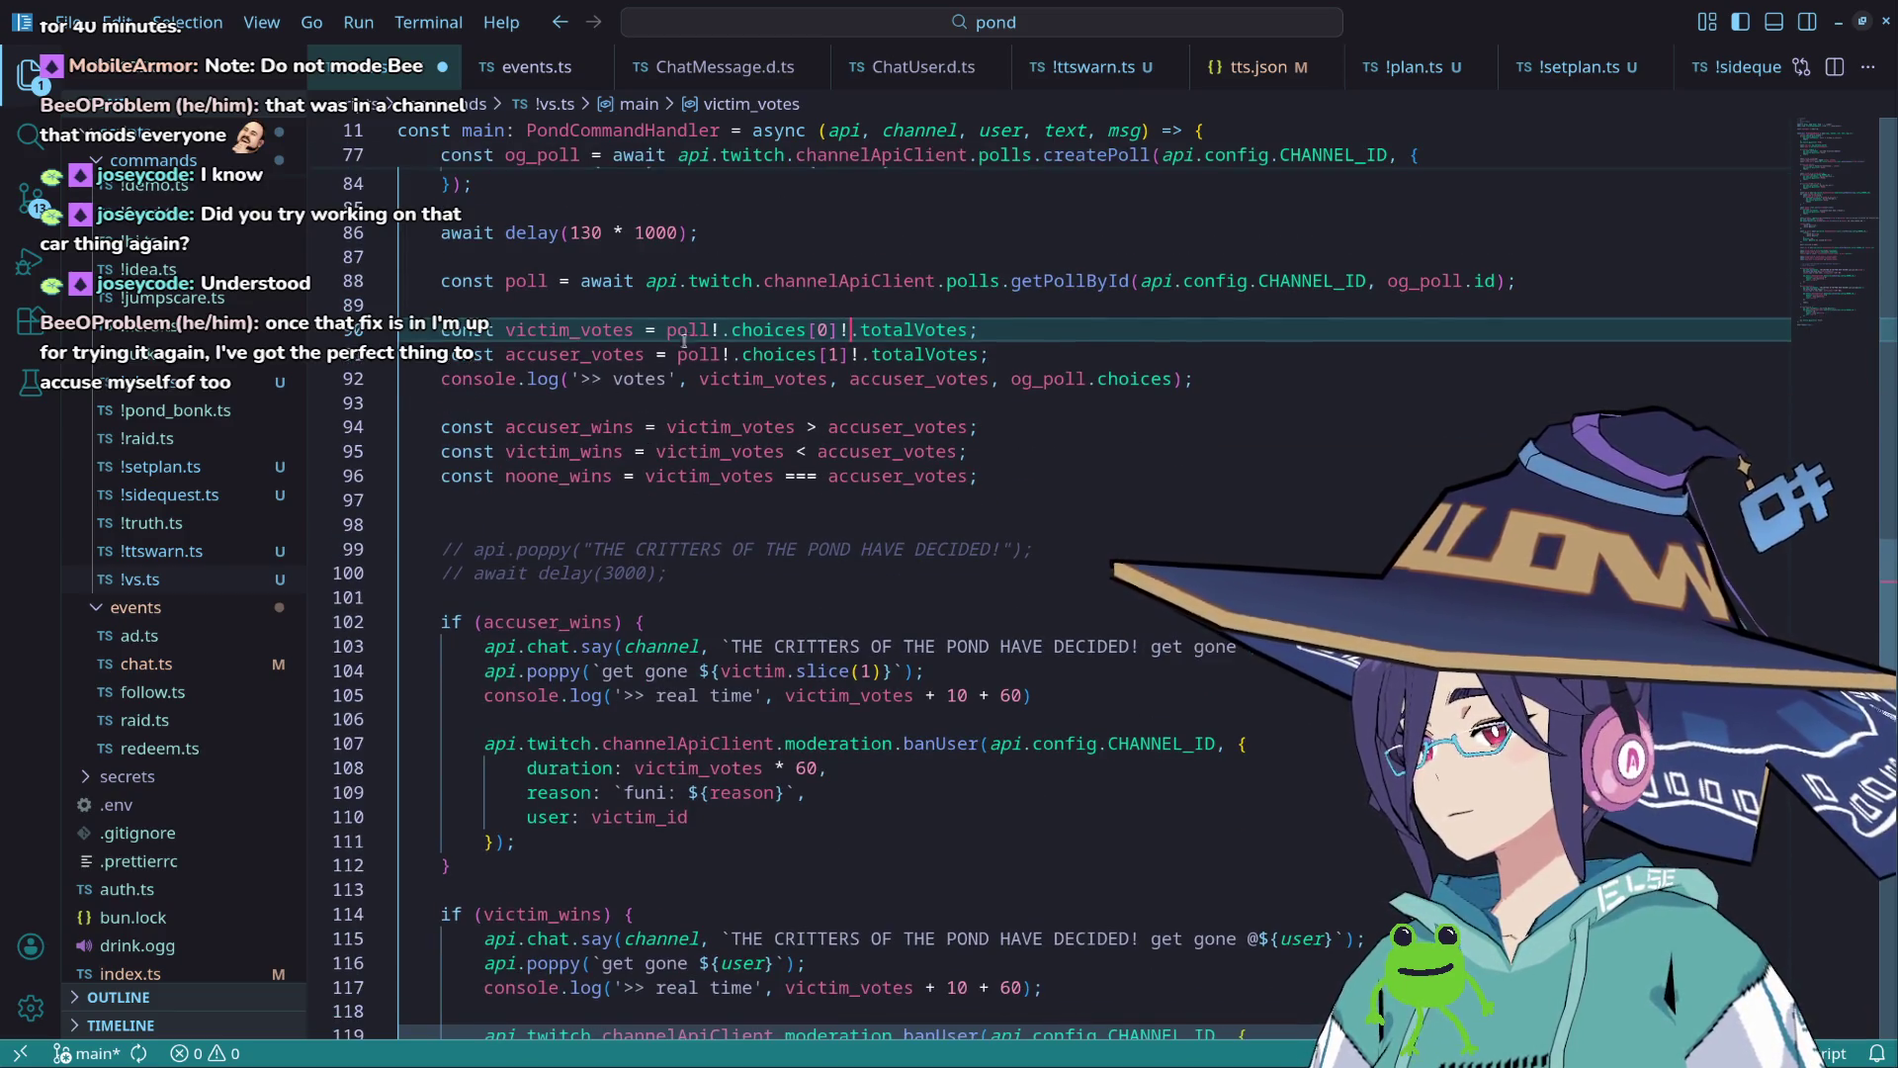
left_click(714, 306)
key("ctrl+z")
Step: Open blank lines after the poll fetch, above the vote counts
left_click(714, 305)
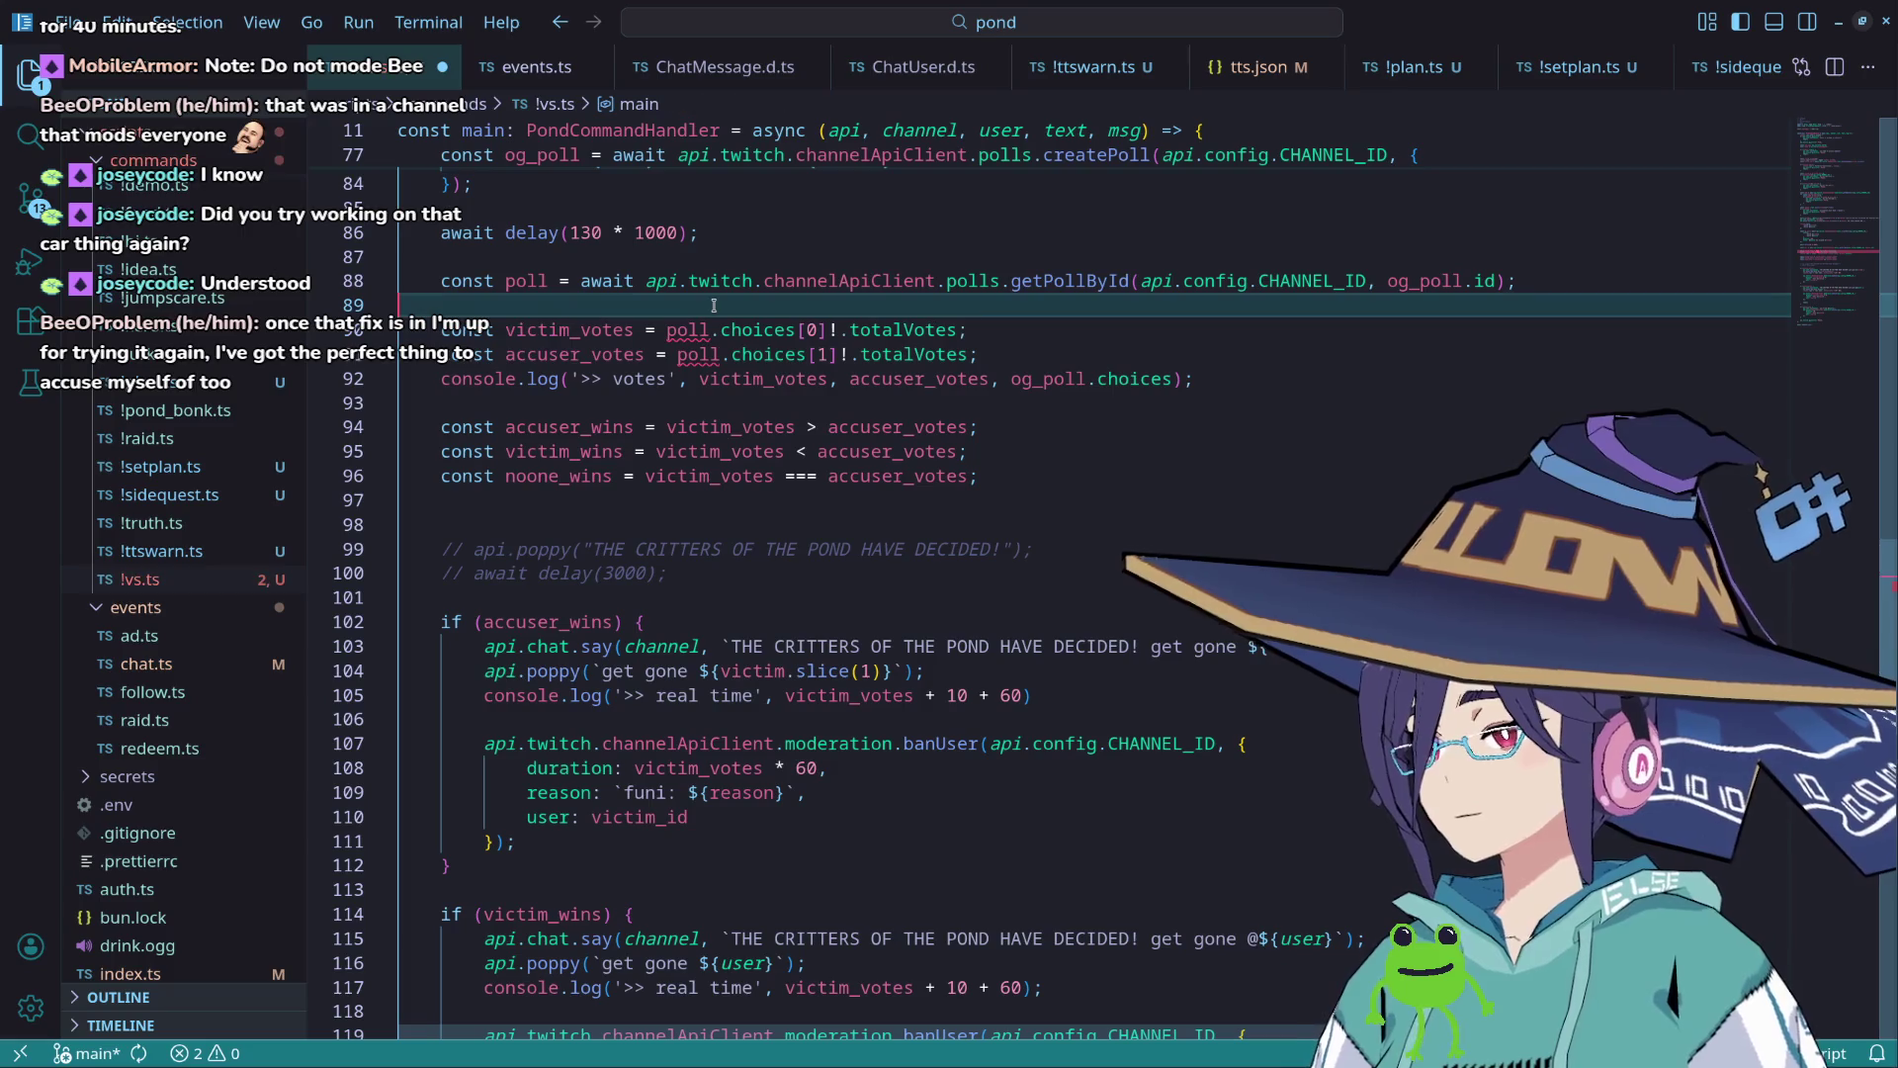
key("Return")
key("Return")
key("Up")
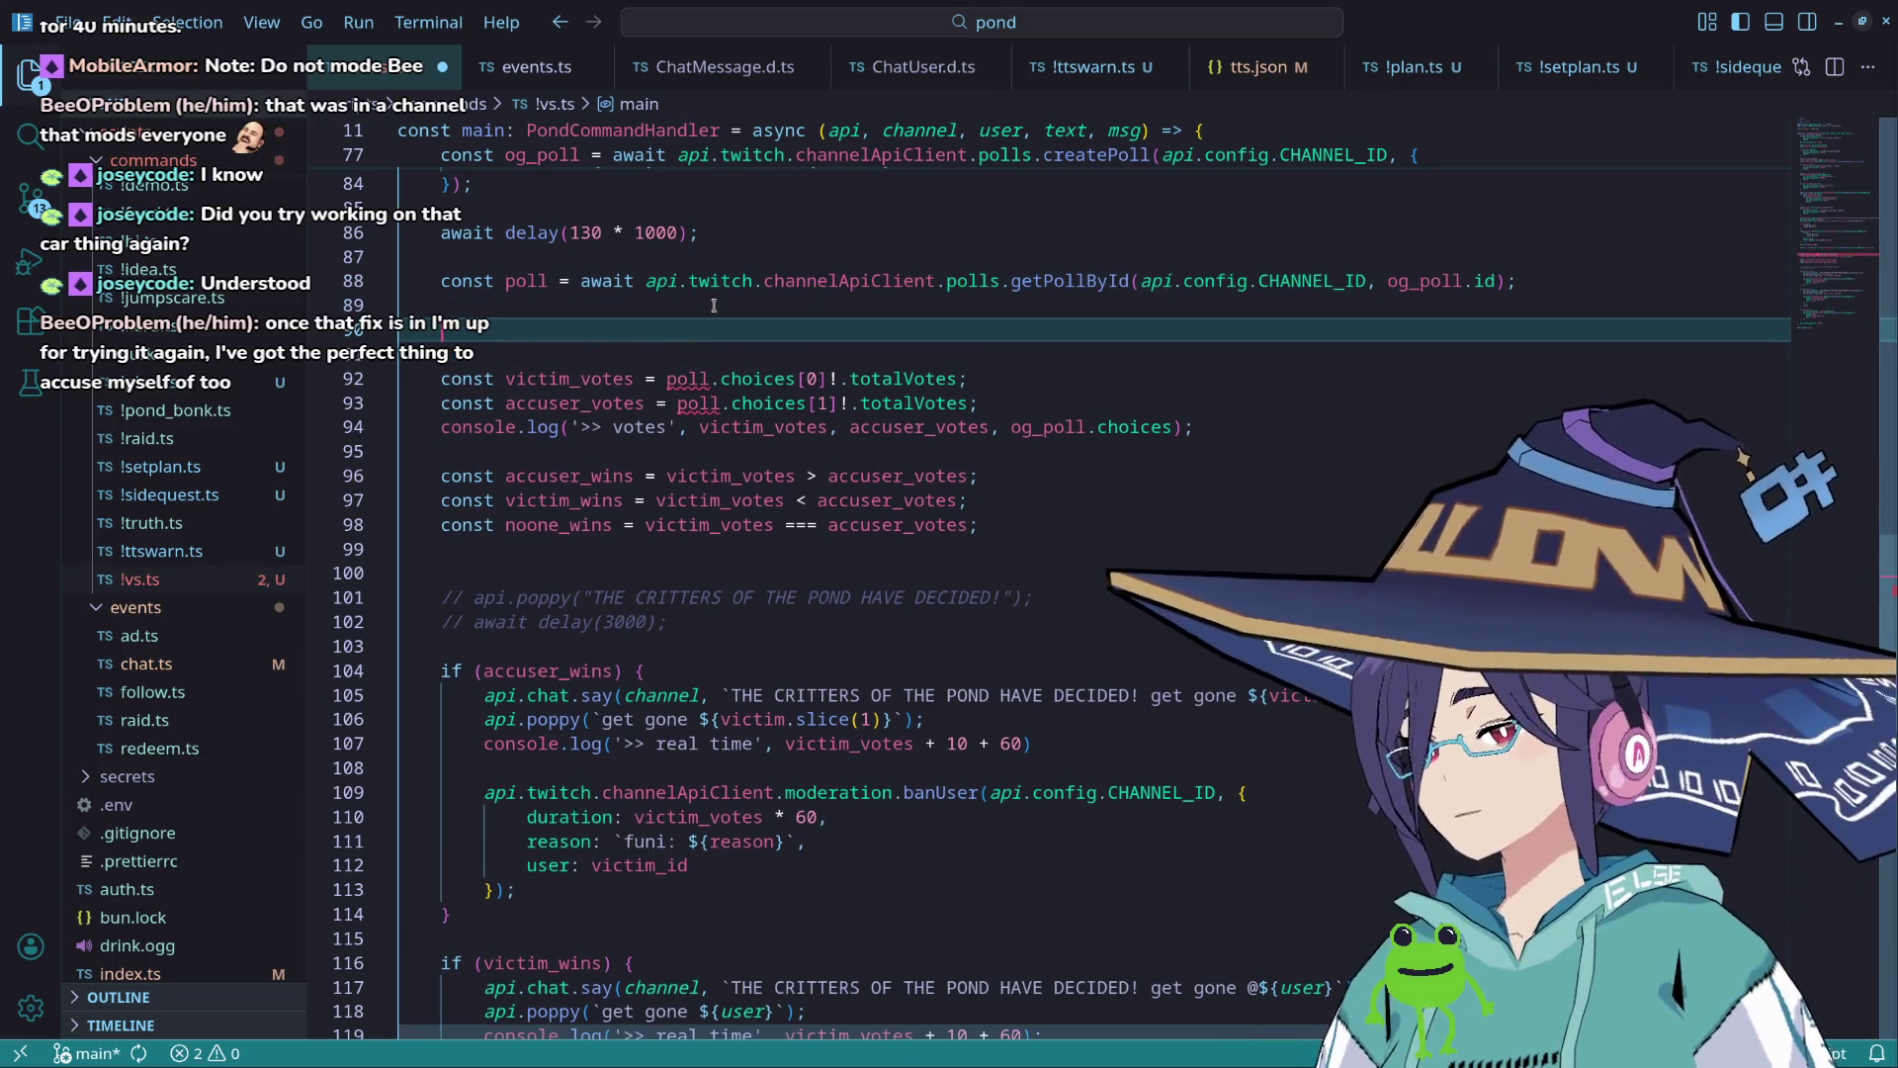
Step: Write an if (!poll) block logging `pond:vs failed to find poll that we JUST made what the heck`
type("i")
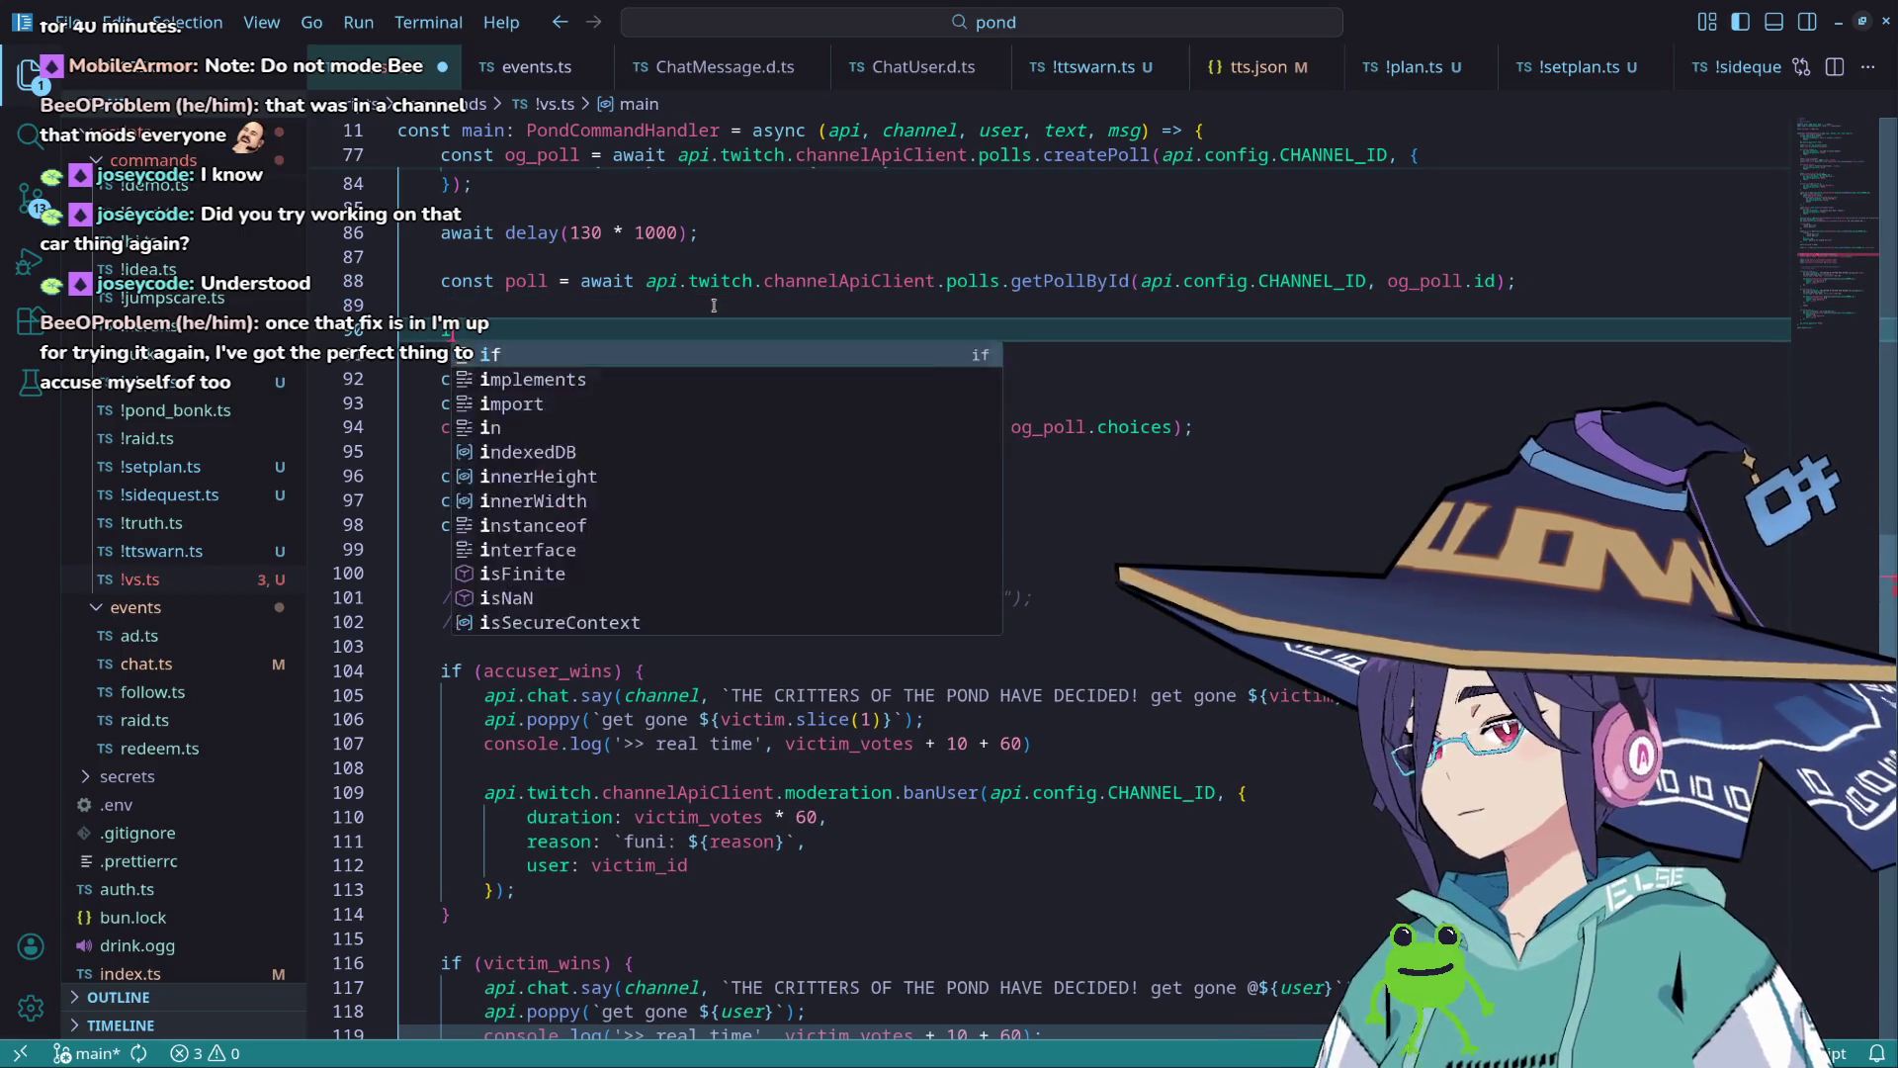
type("f (!poll) {")
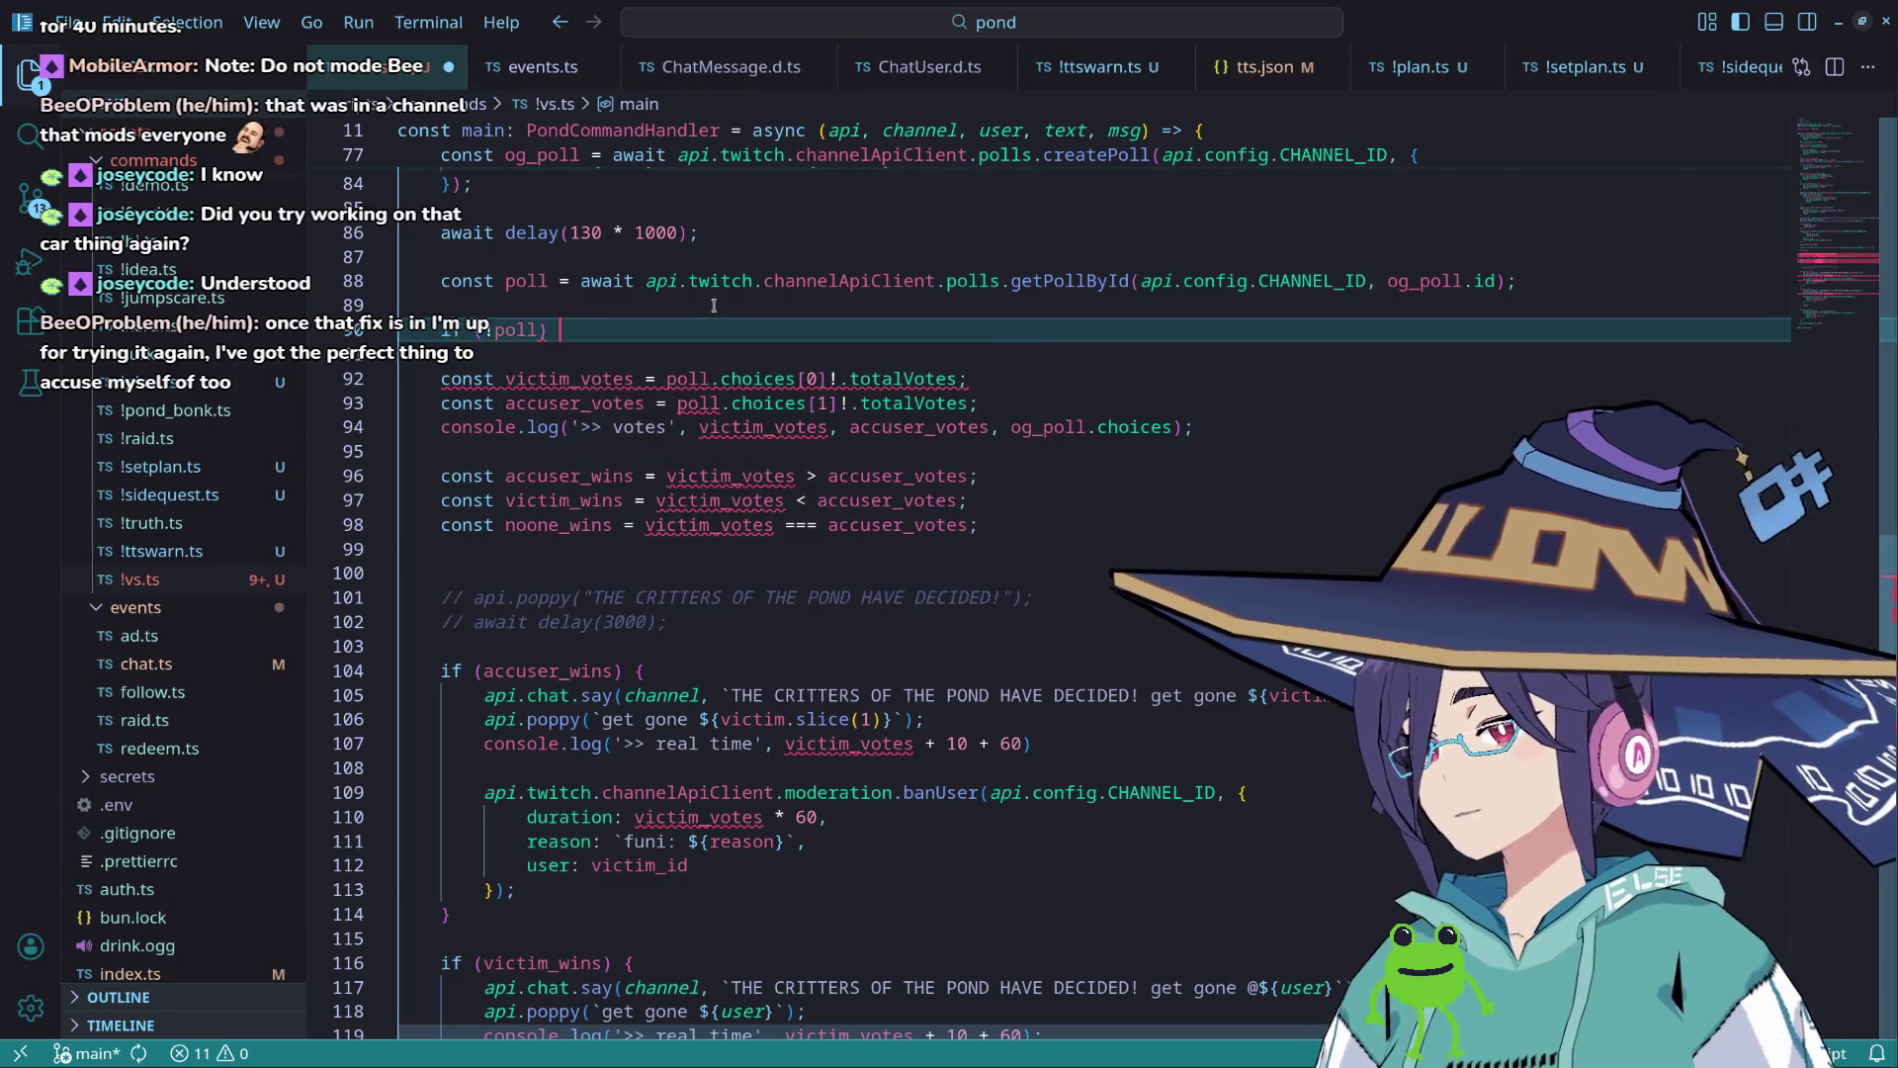
key("Return")
type("console.log(")
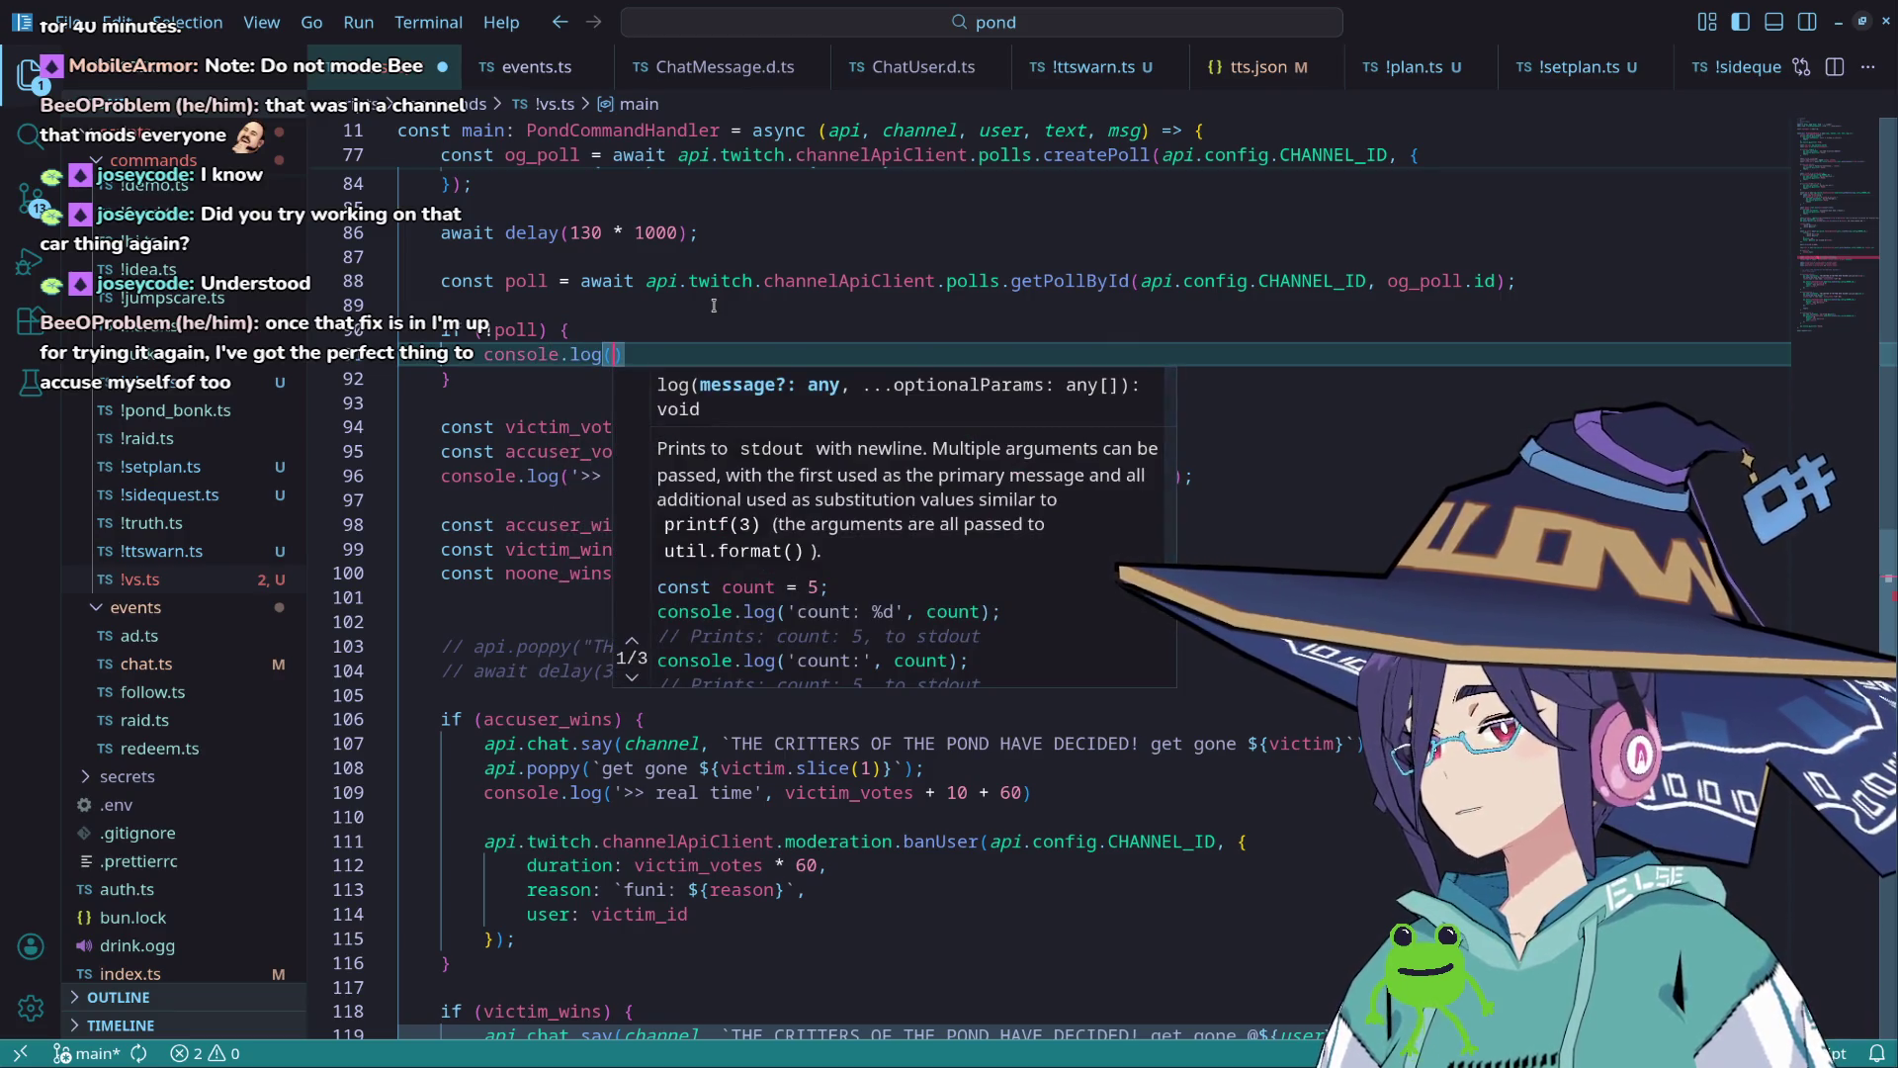
type("pon")
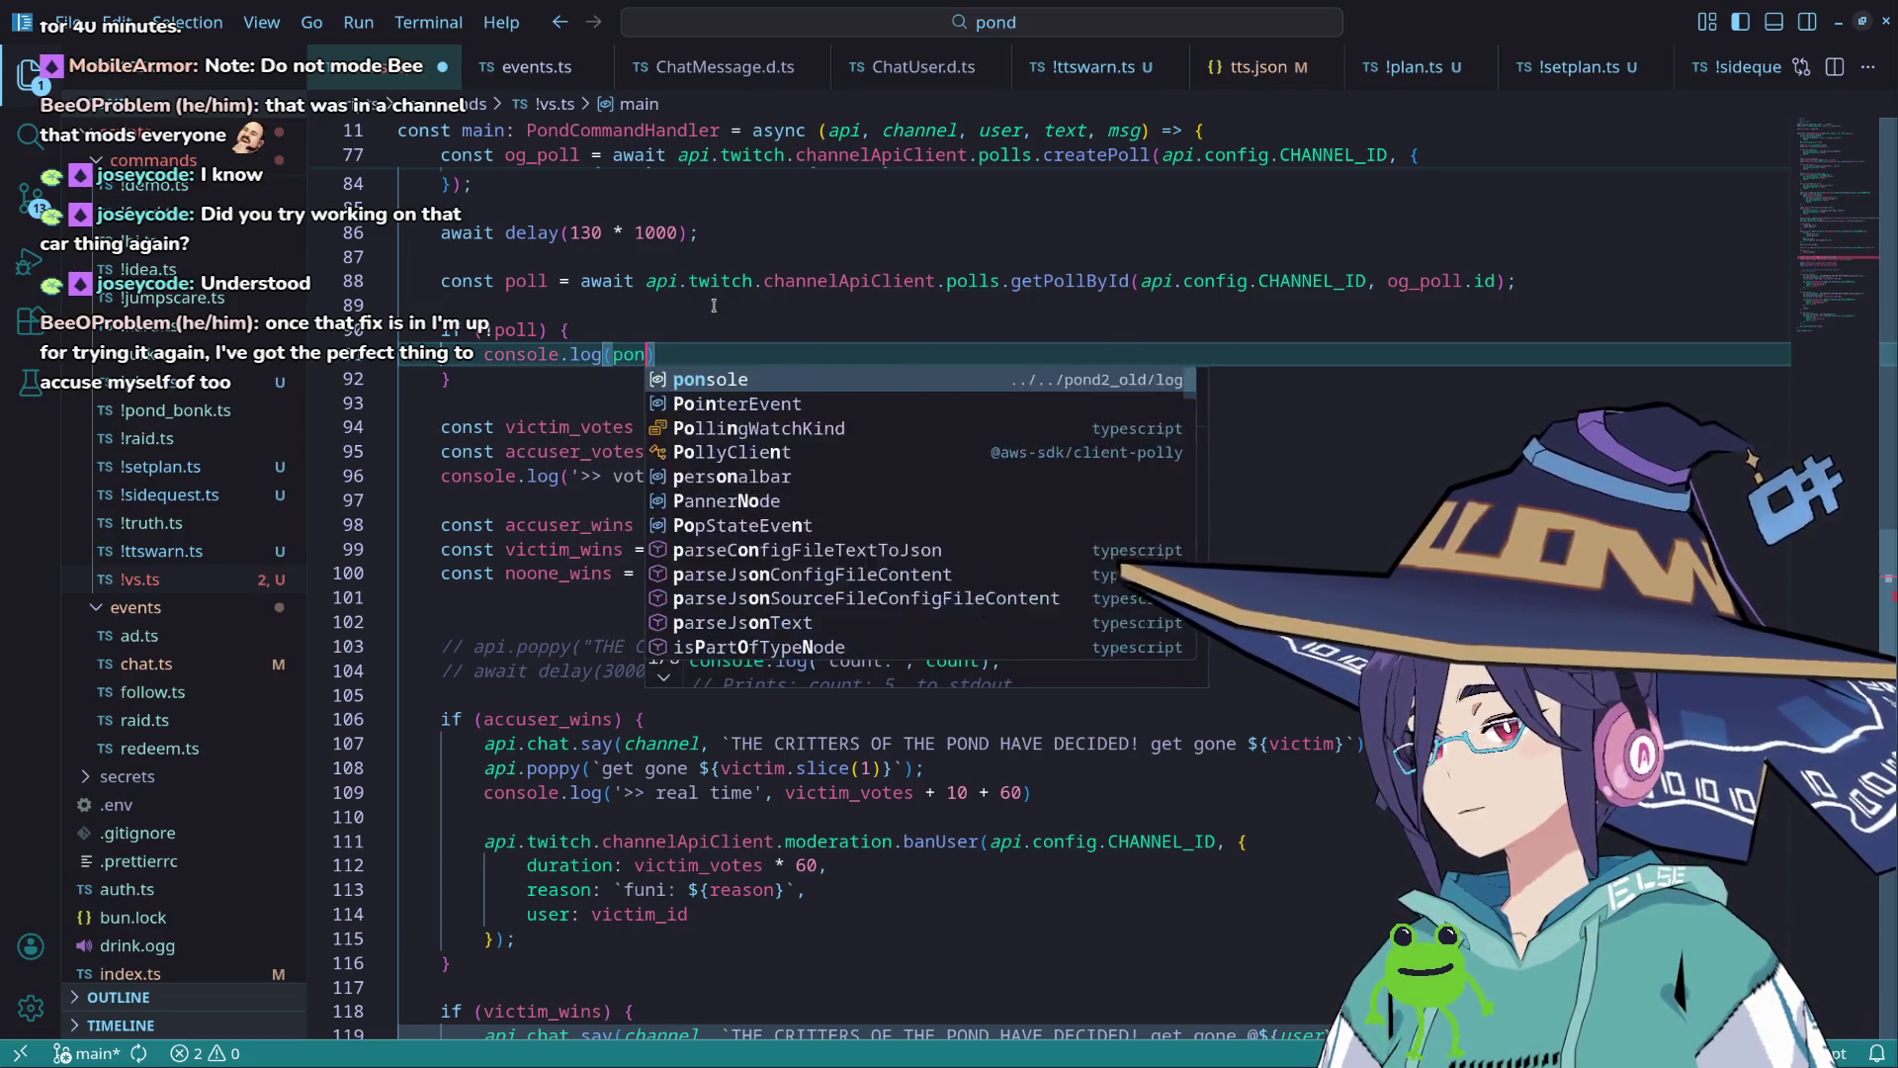
key("BackSpace")
type("`pond:v")
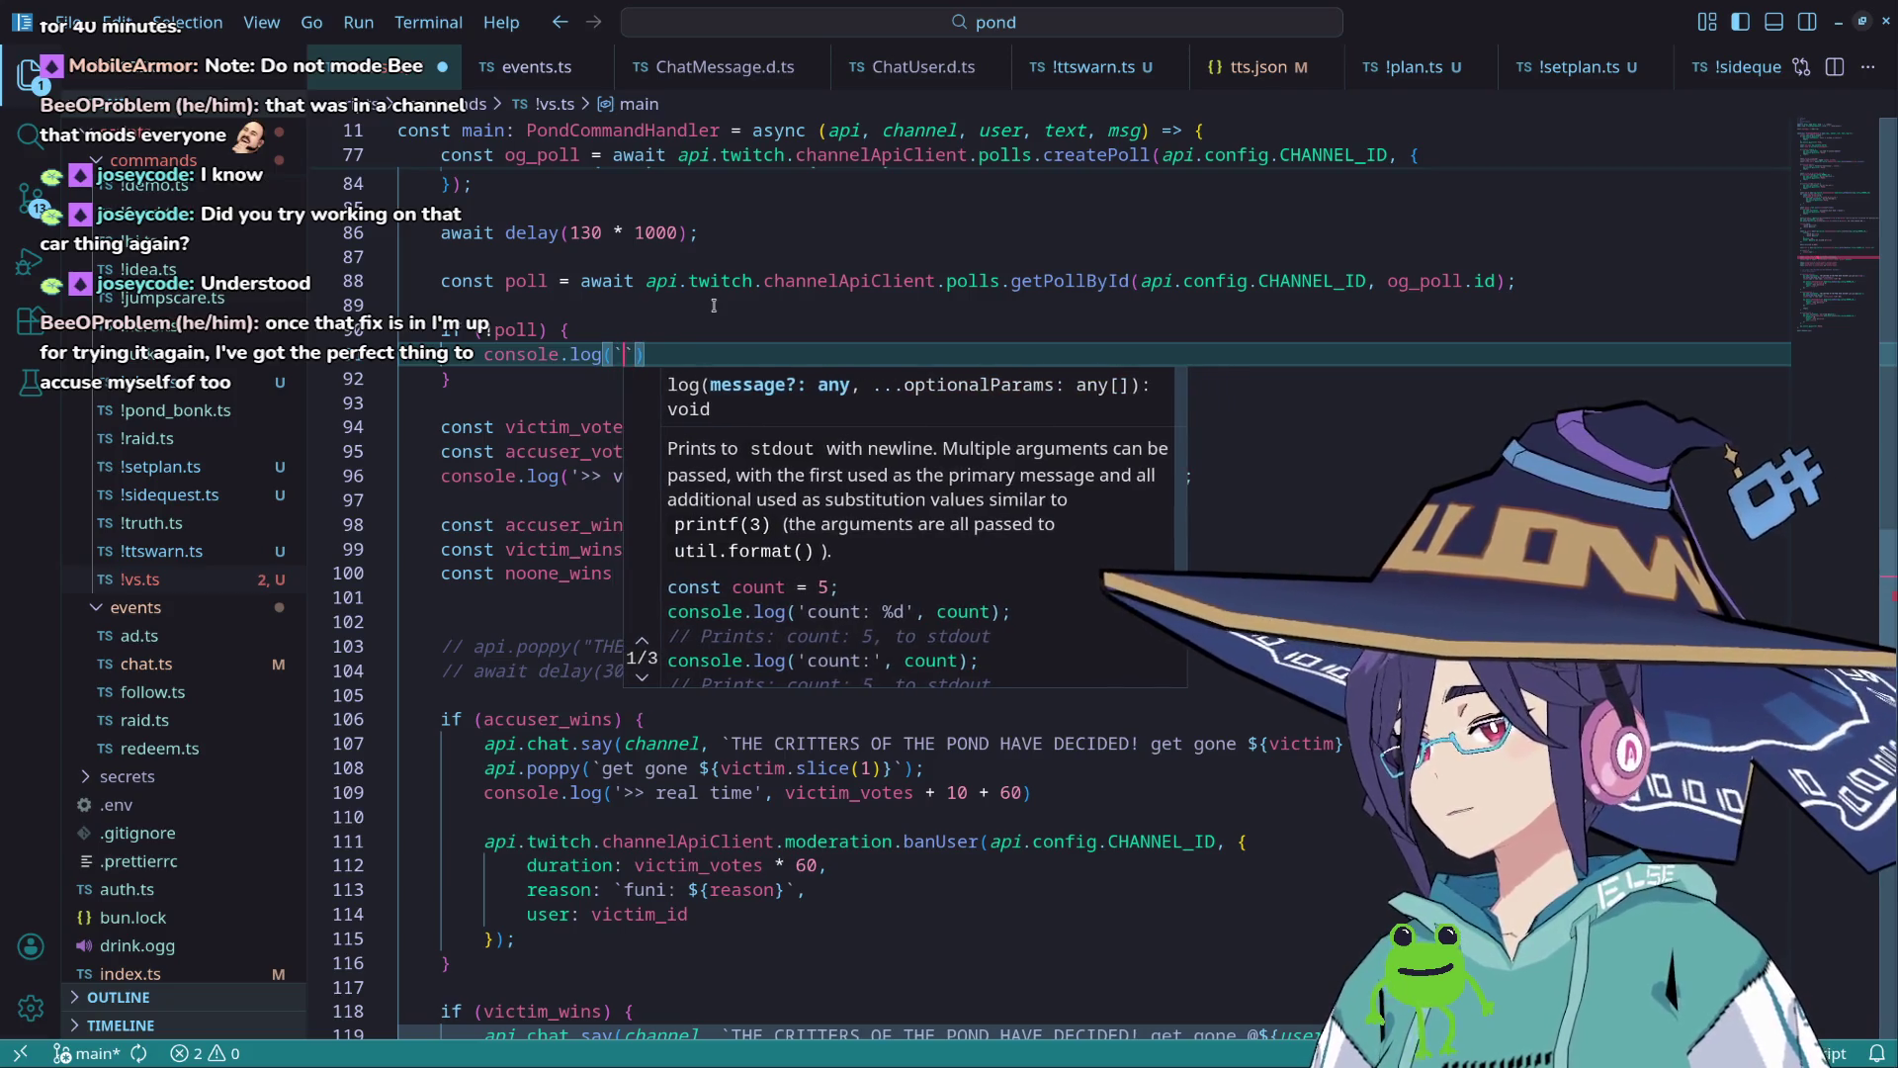
type("s")
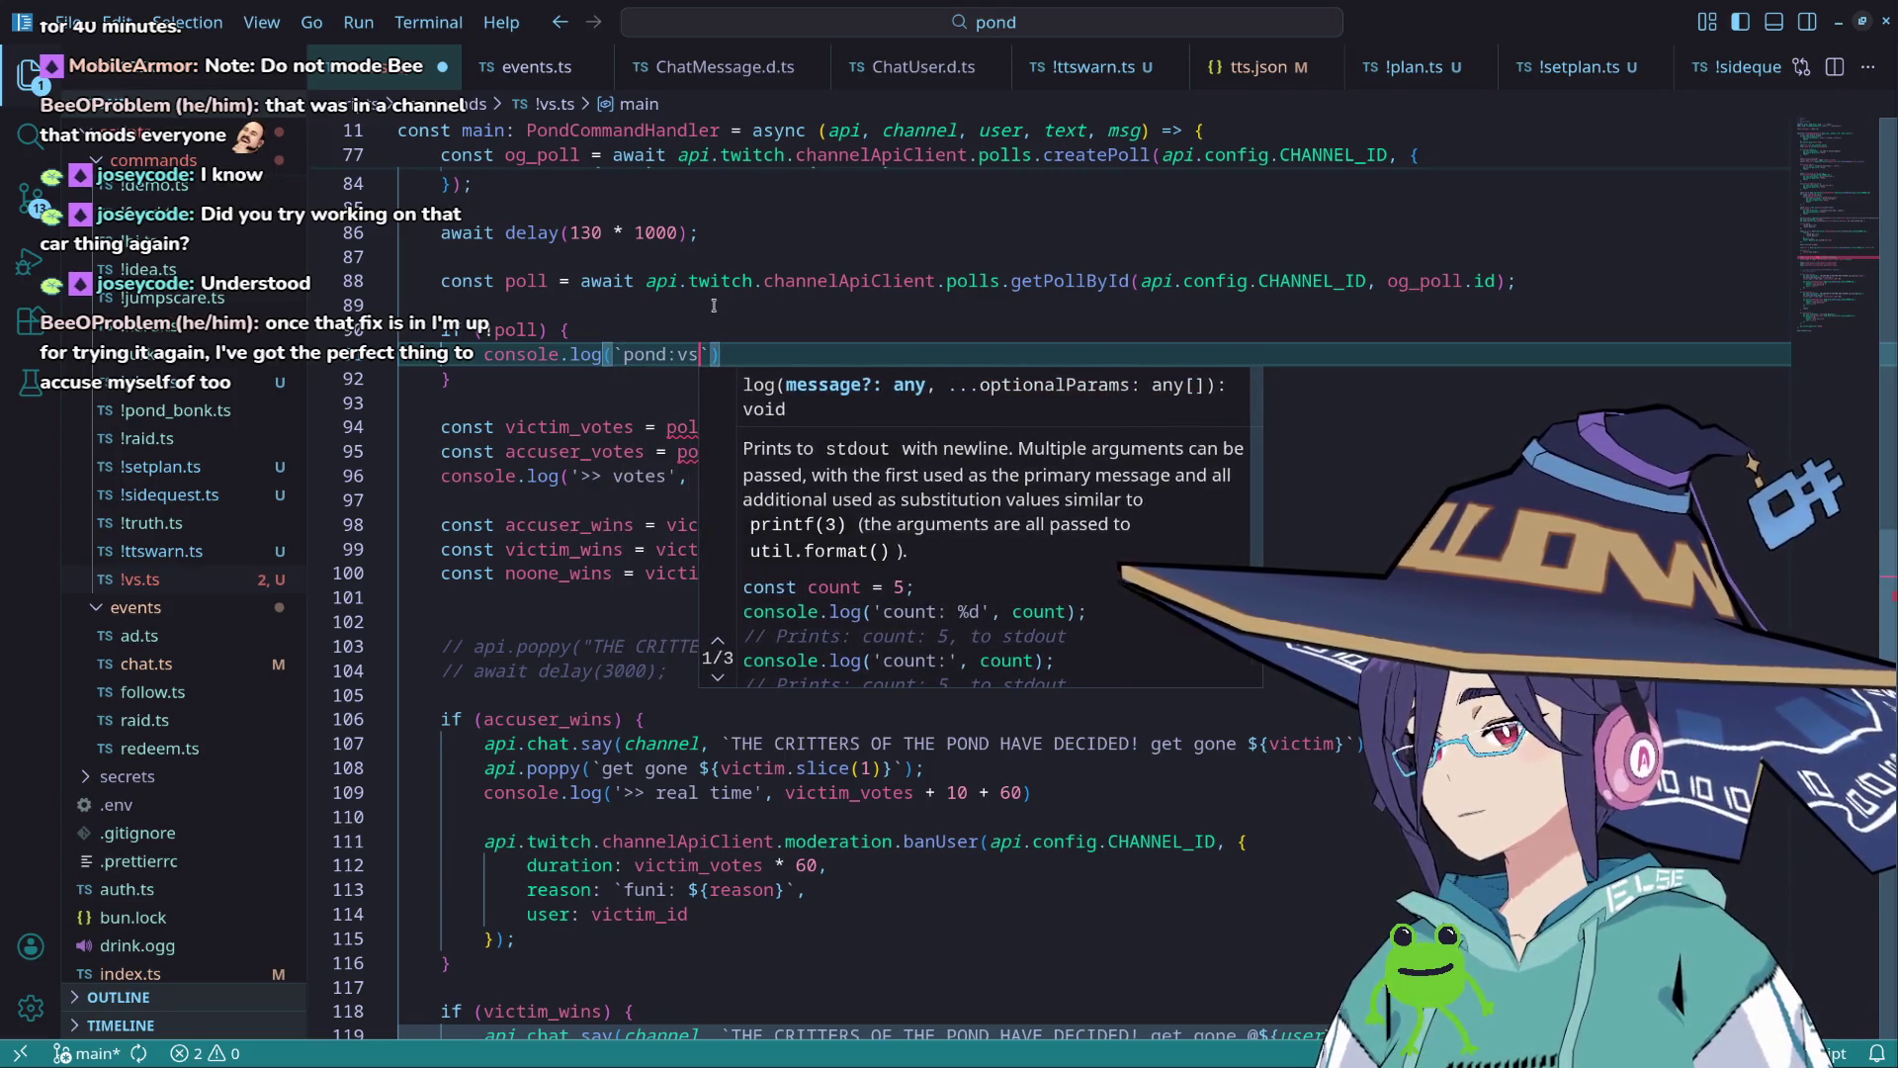
type(" failed to fin")
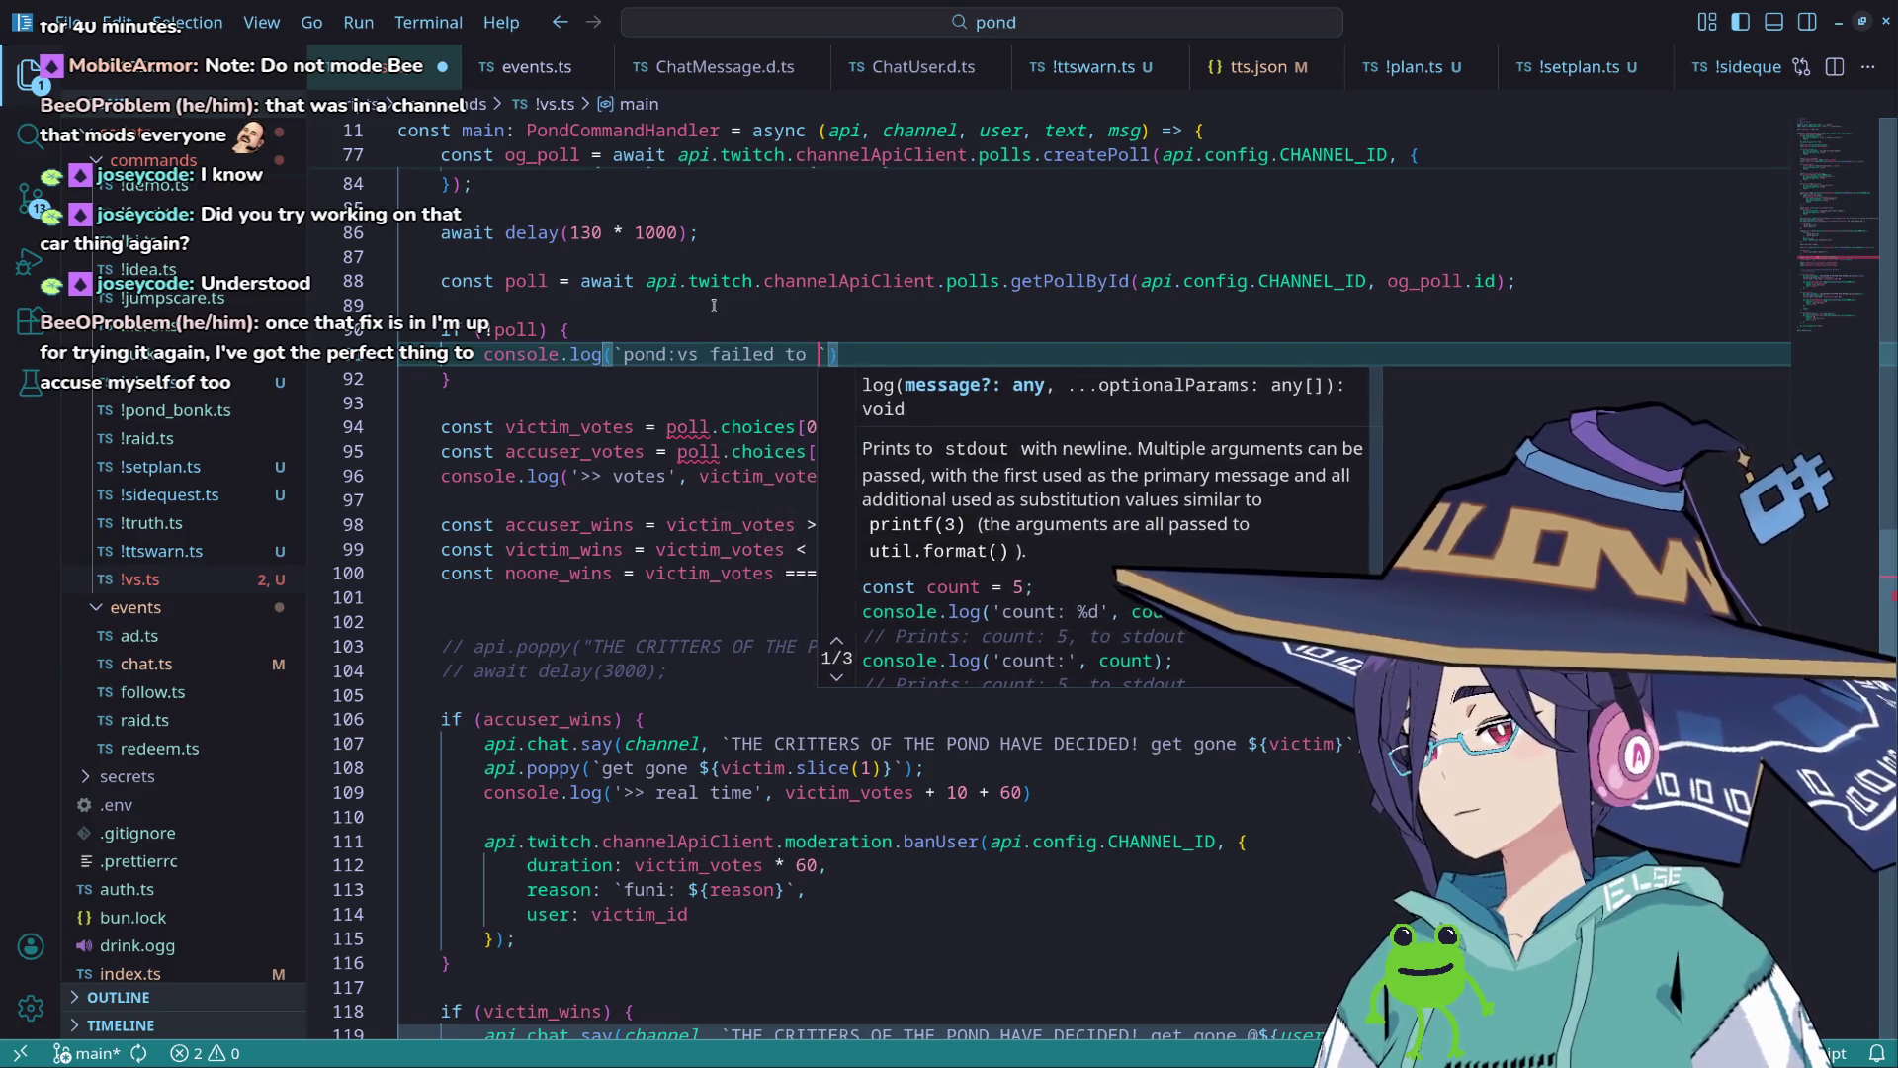
type("d o")
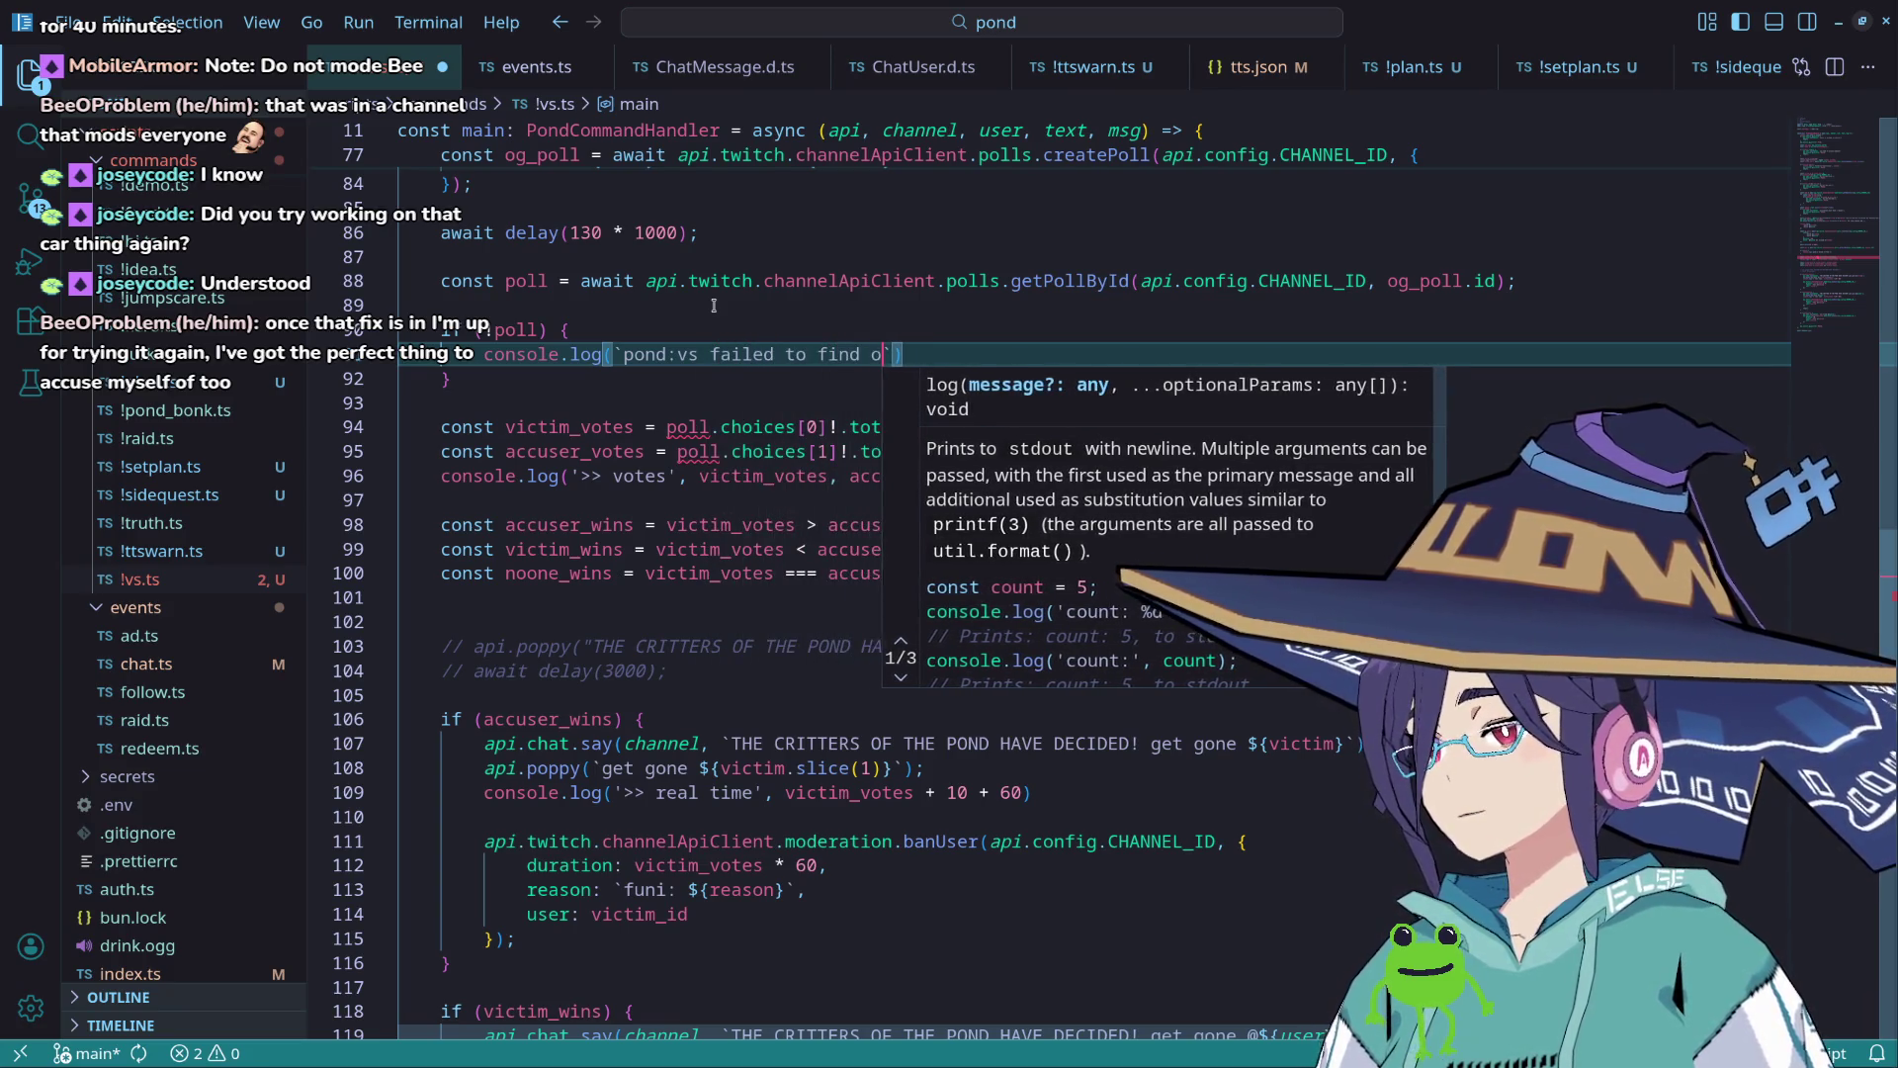
type("oll that we ")
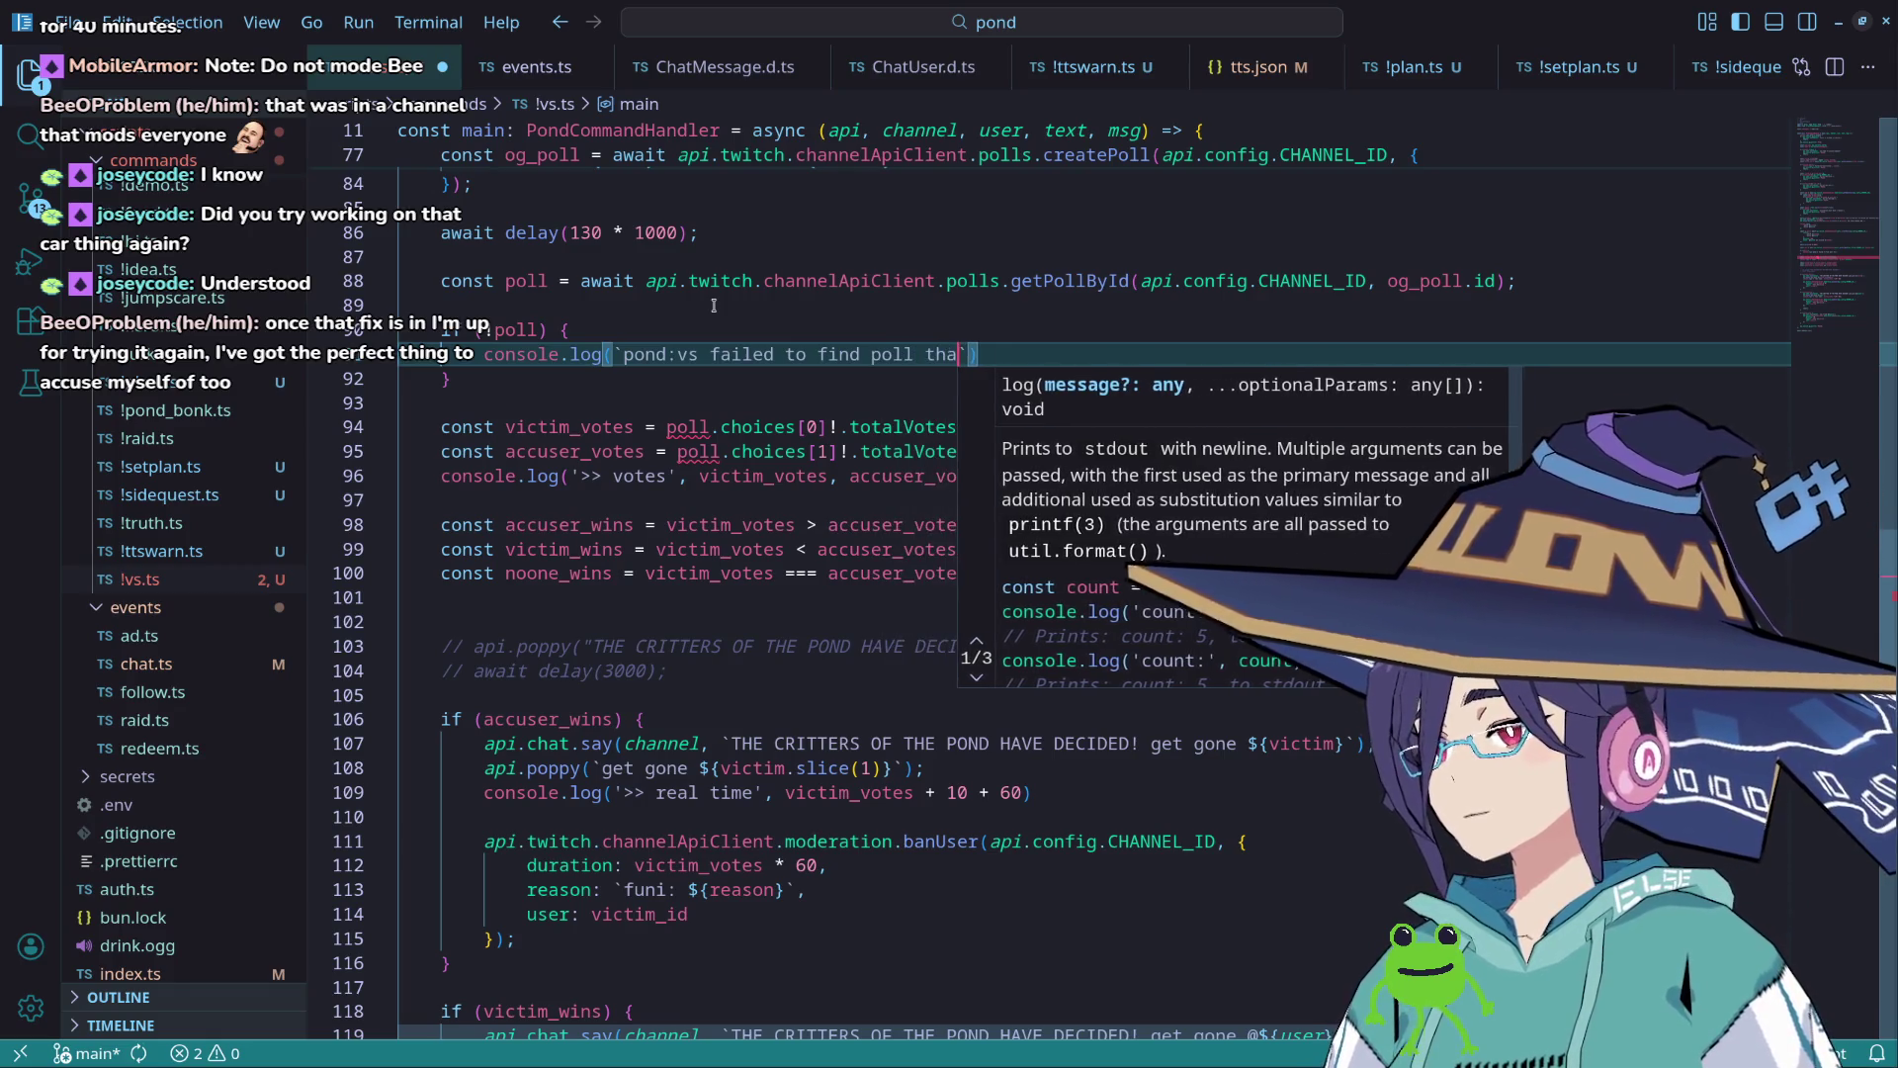
type("JUST amde")
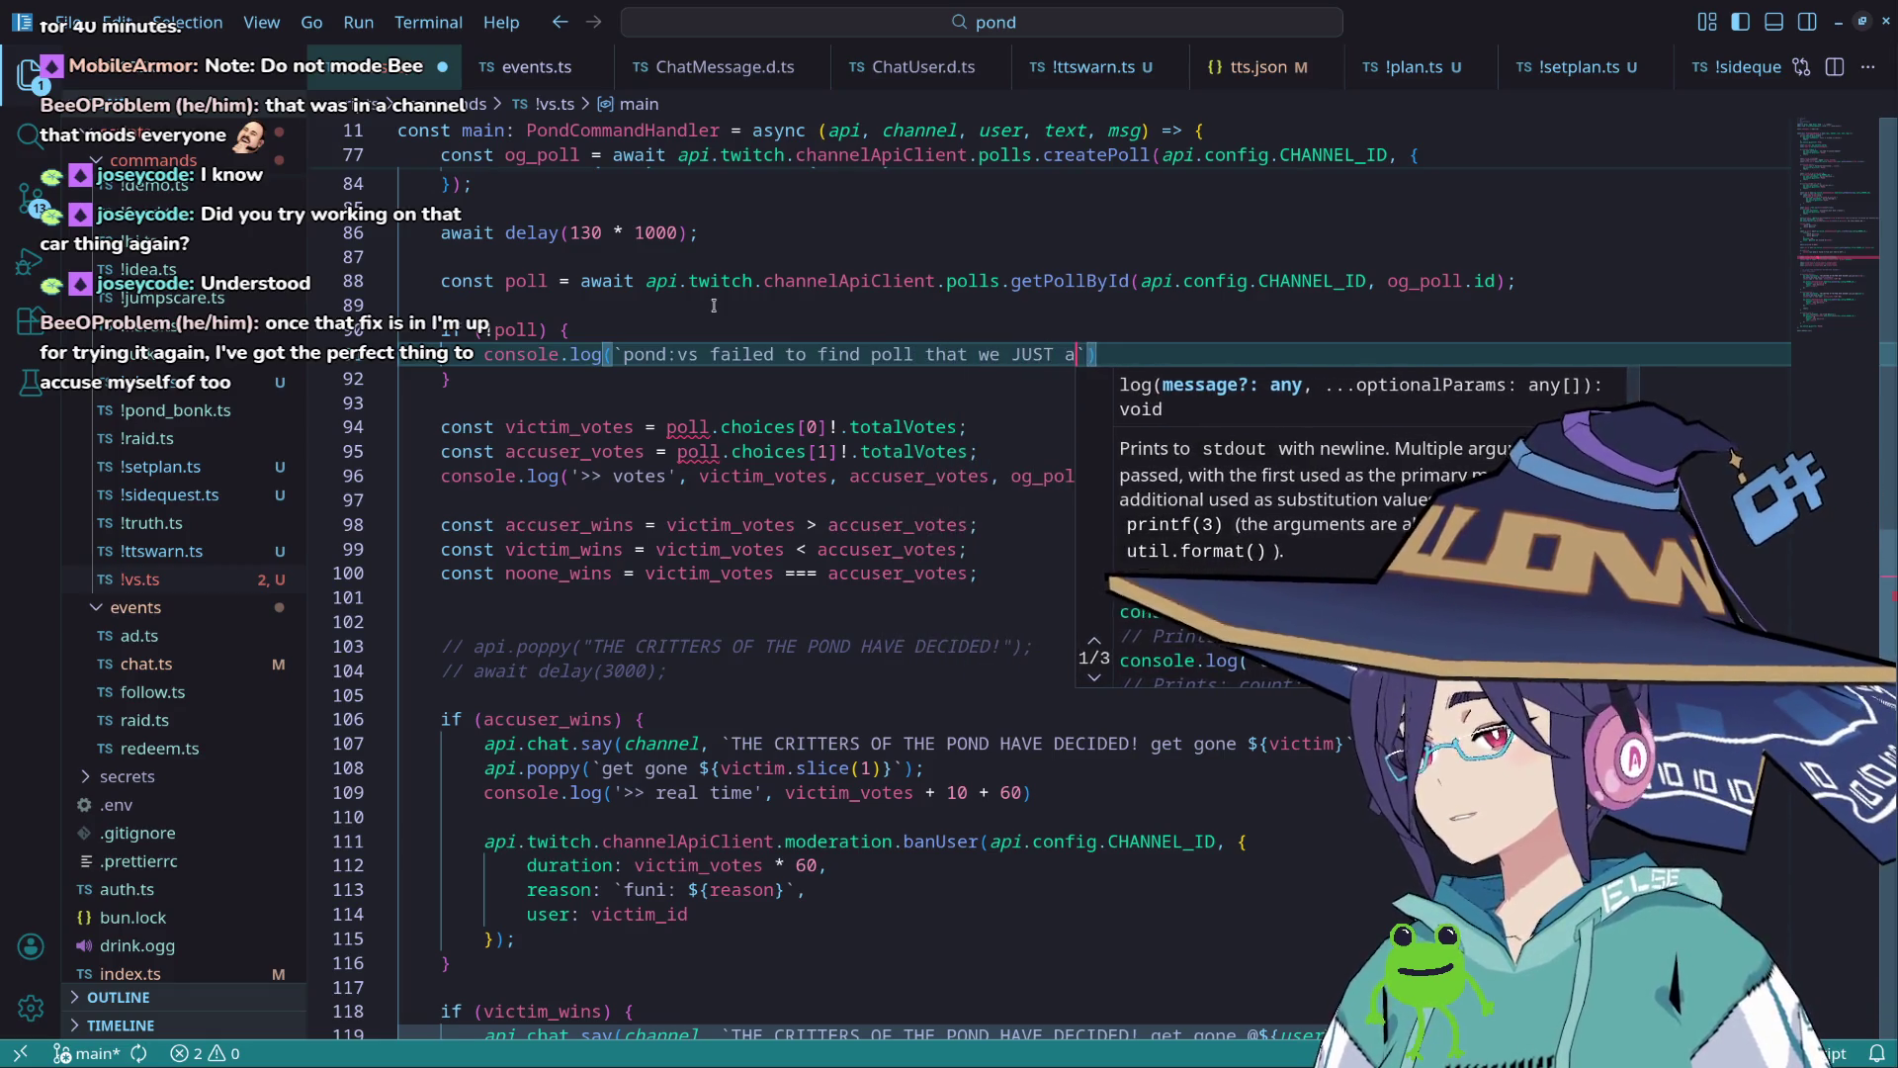
key("BackSpace")
key("BackSpace")
key("BackSpace")
type("made w")
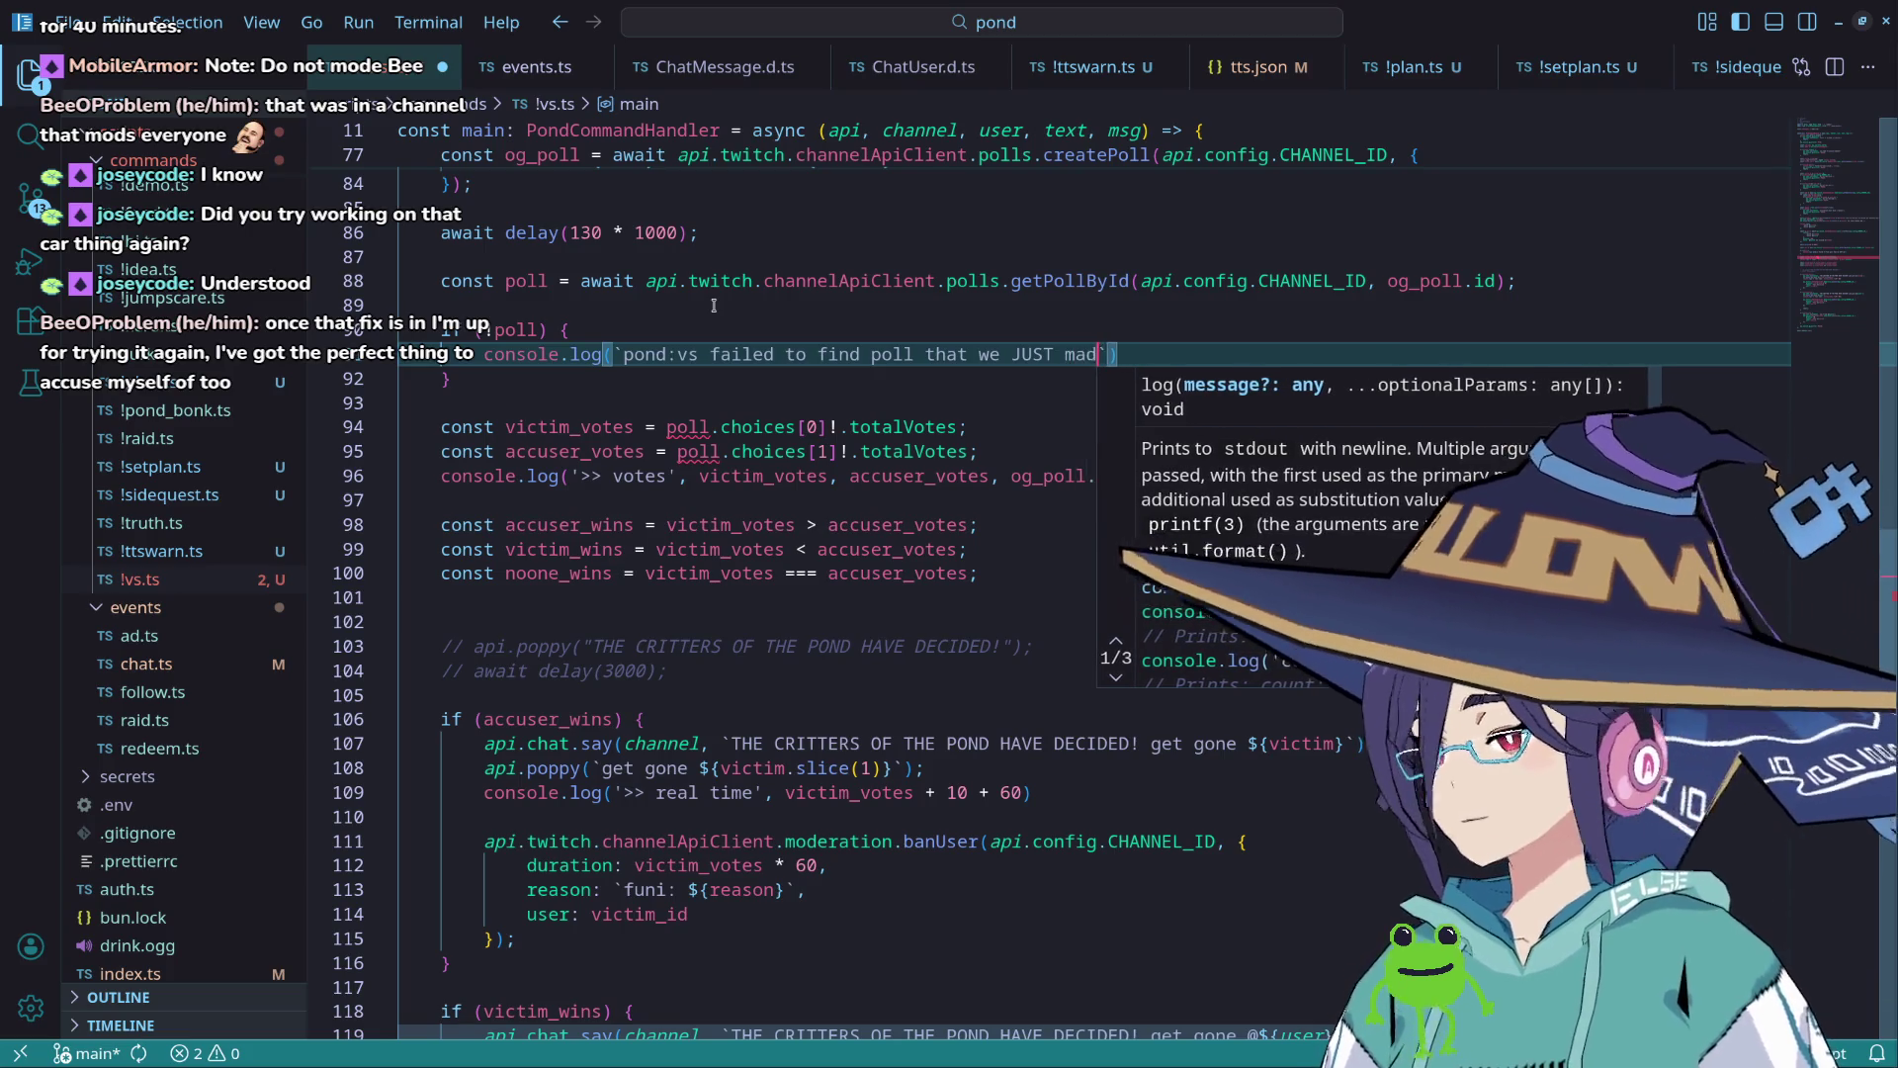
type("hat the h")
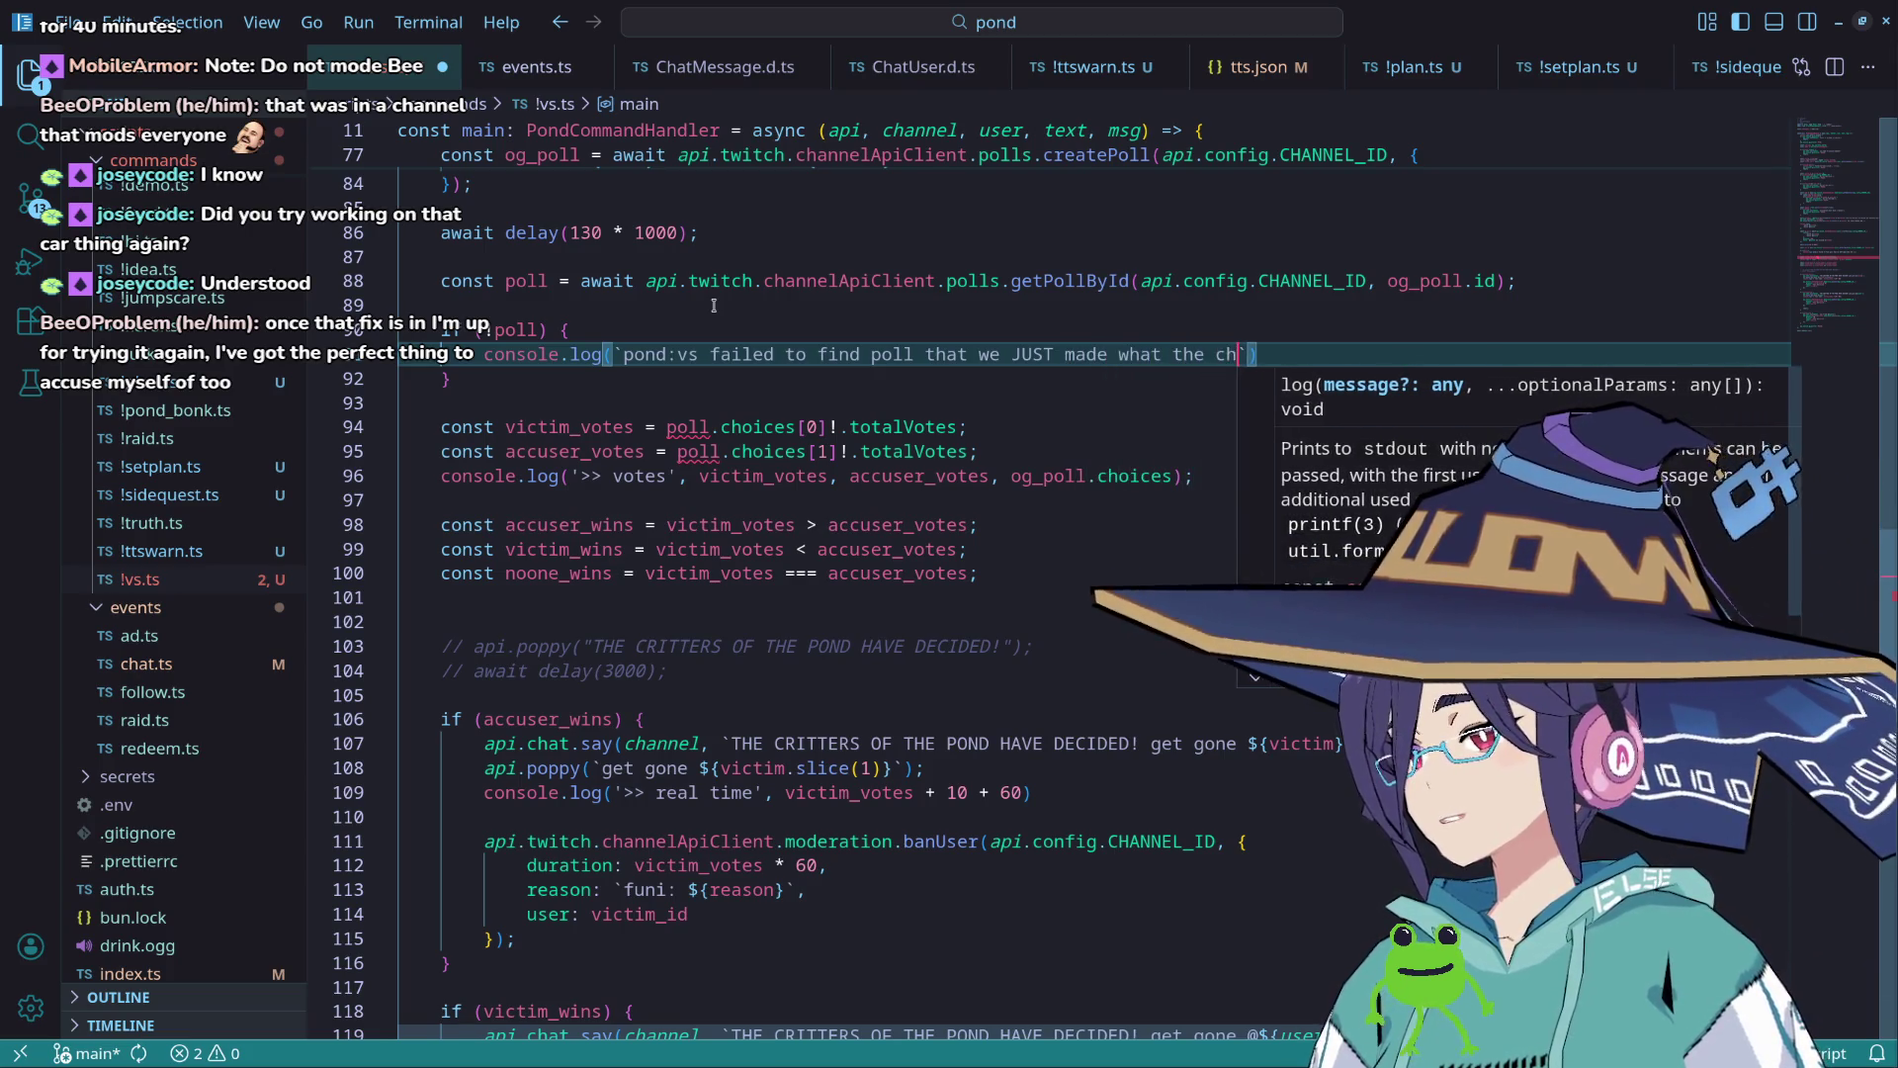
type("eck`);")
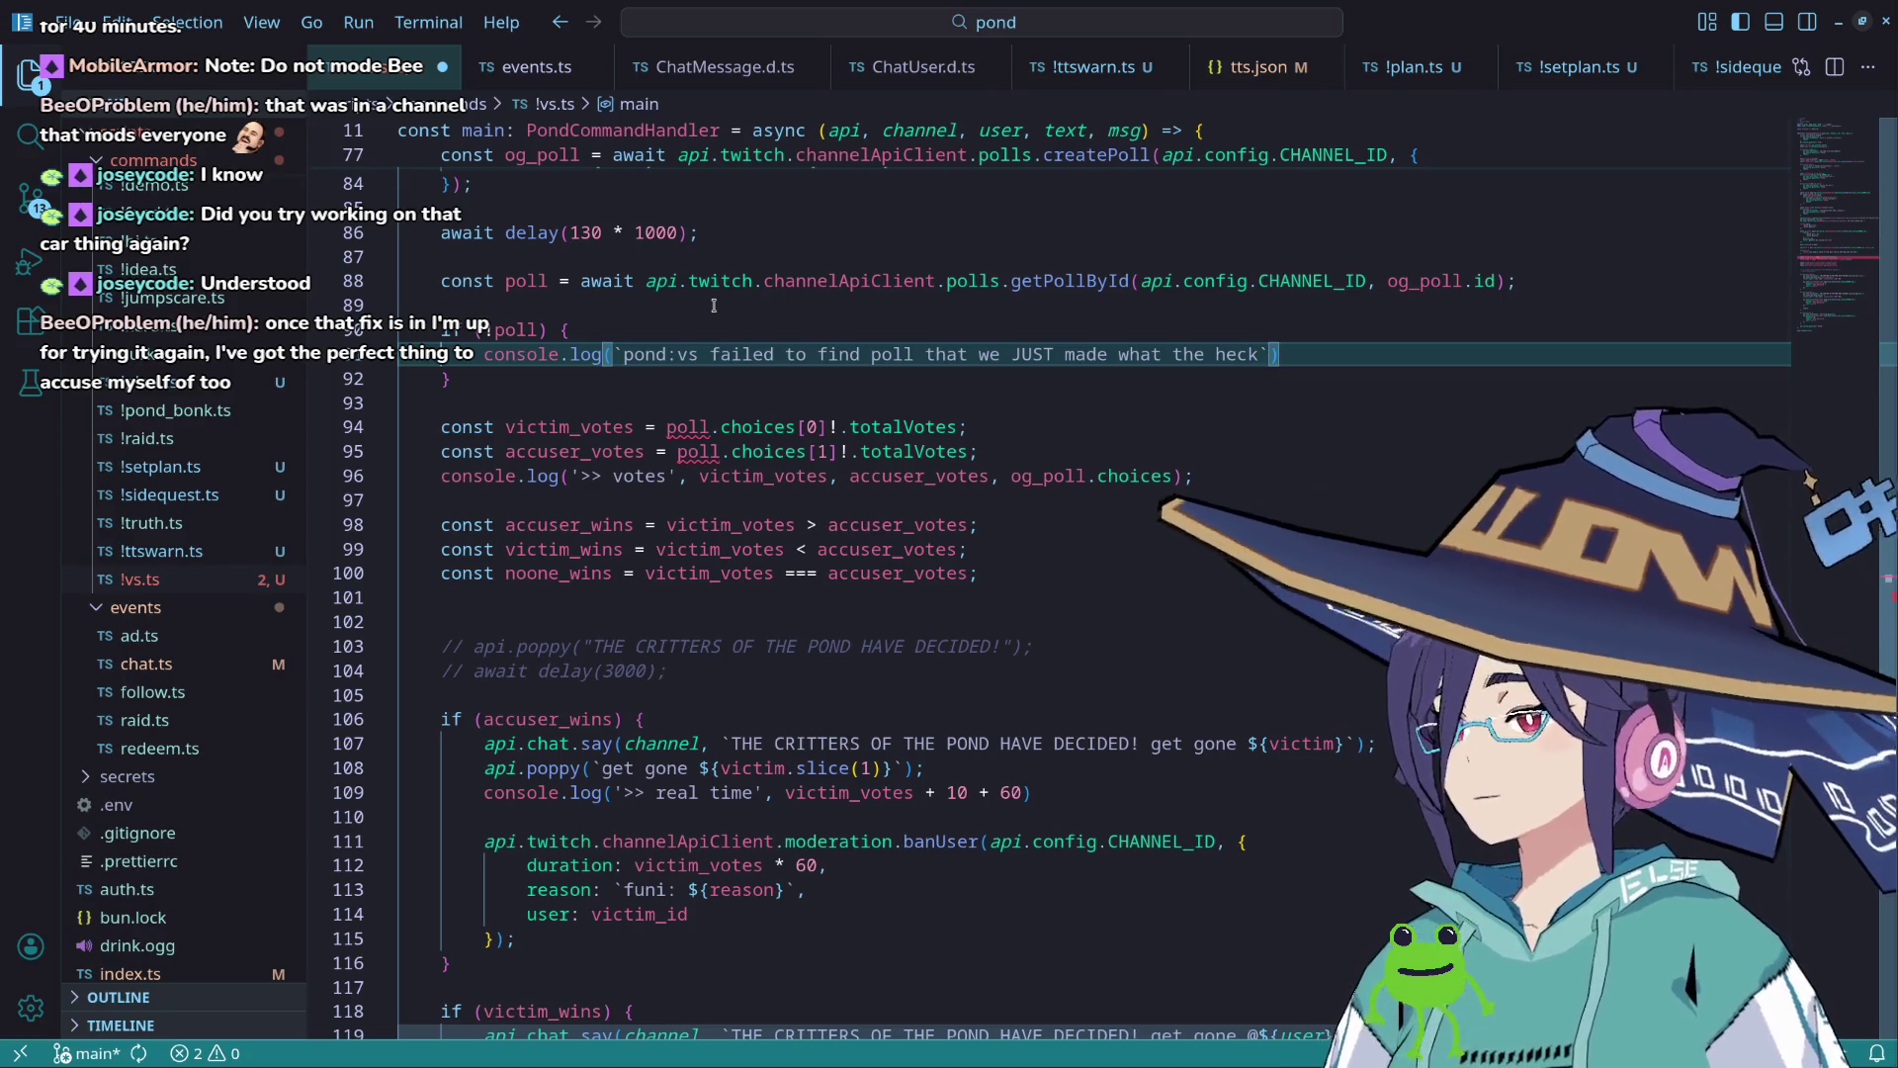
key("Return")
Step: End the if (!poll) guard with return;
type("return;")
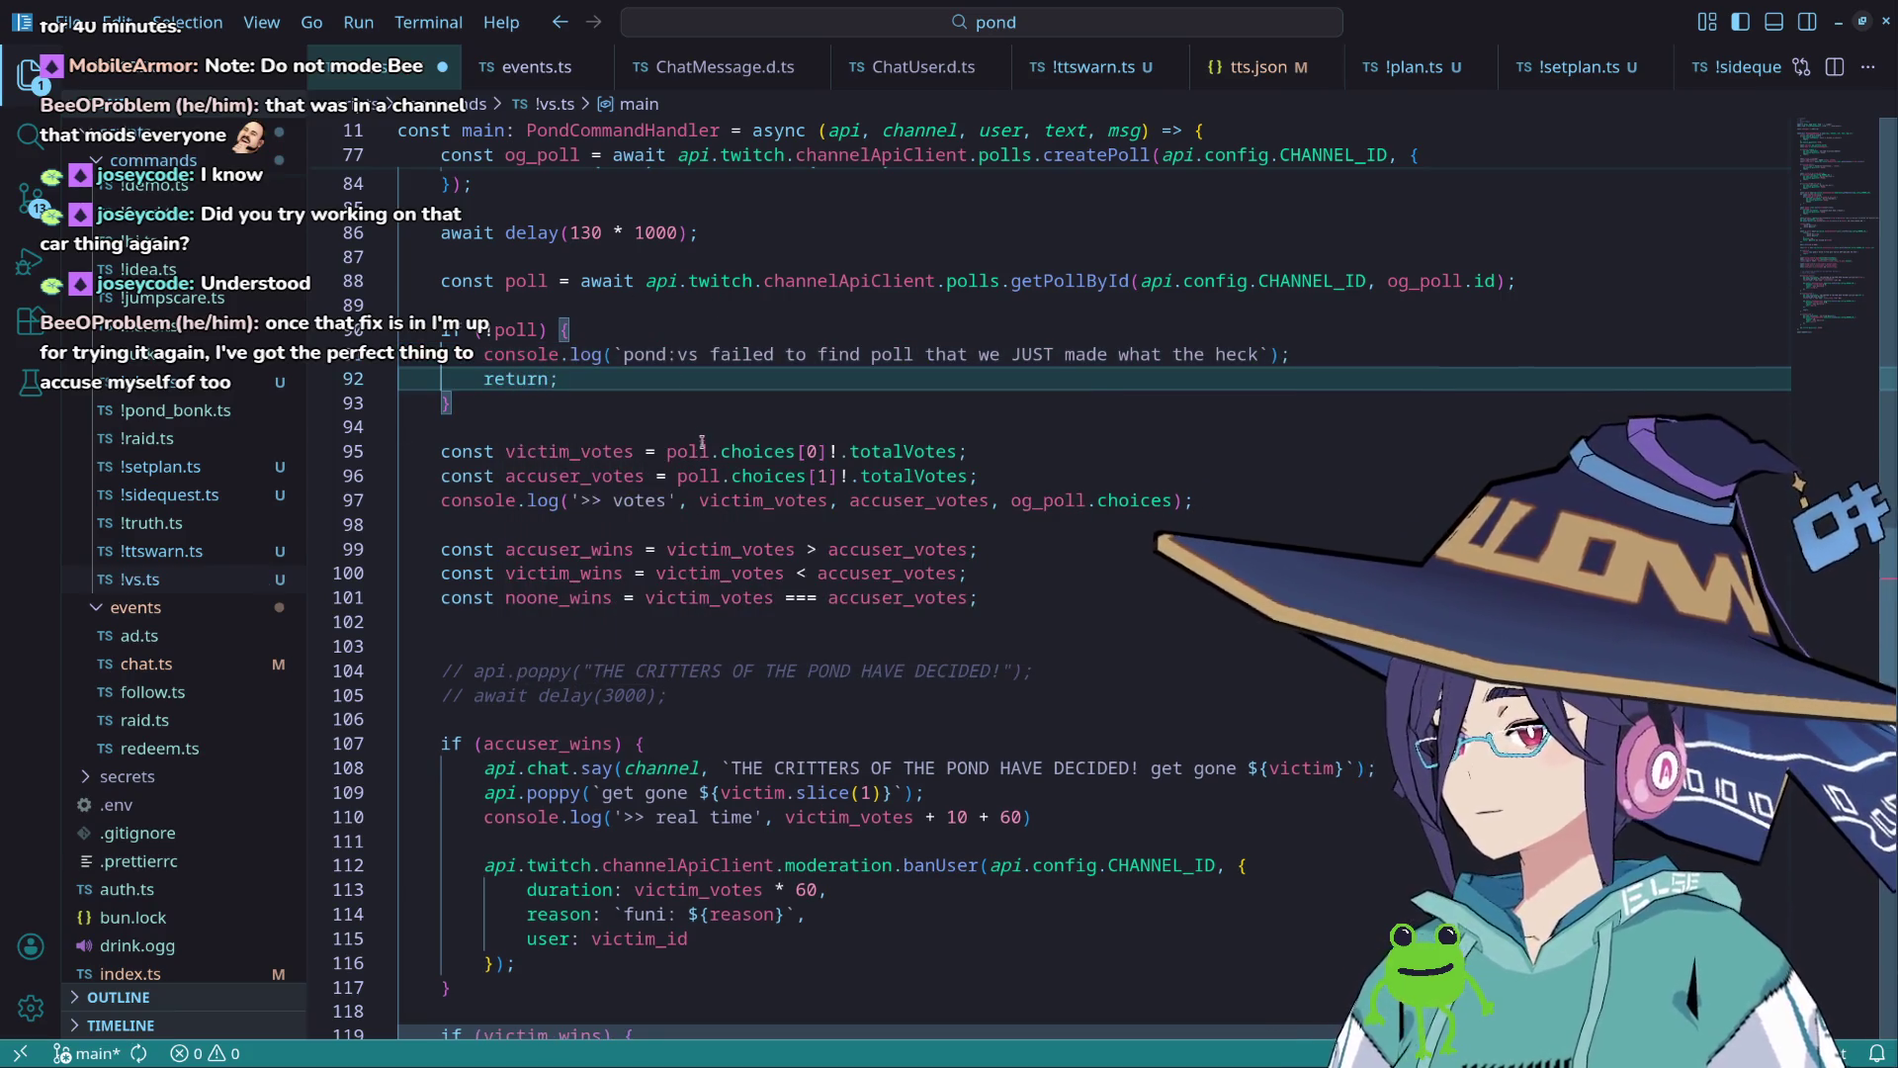
scroll(669, 462, "down", 2)
scroll(668, 462, "down", 3)
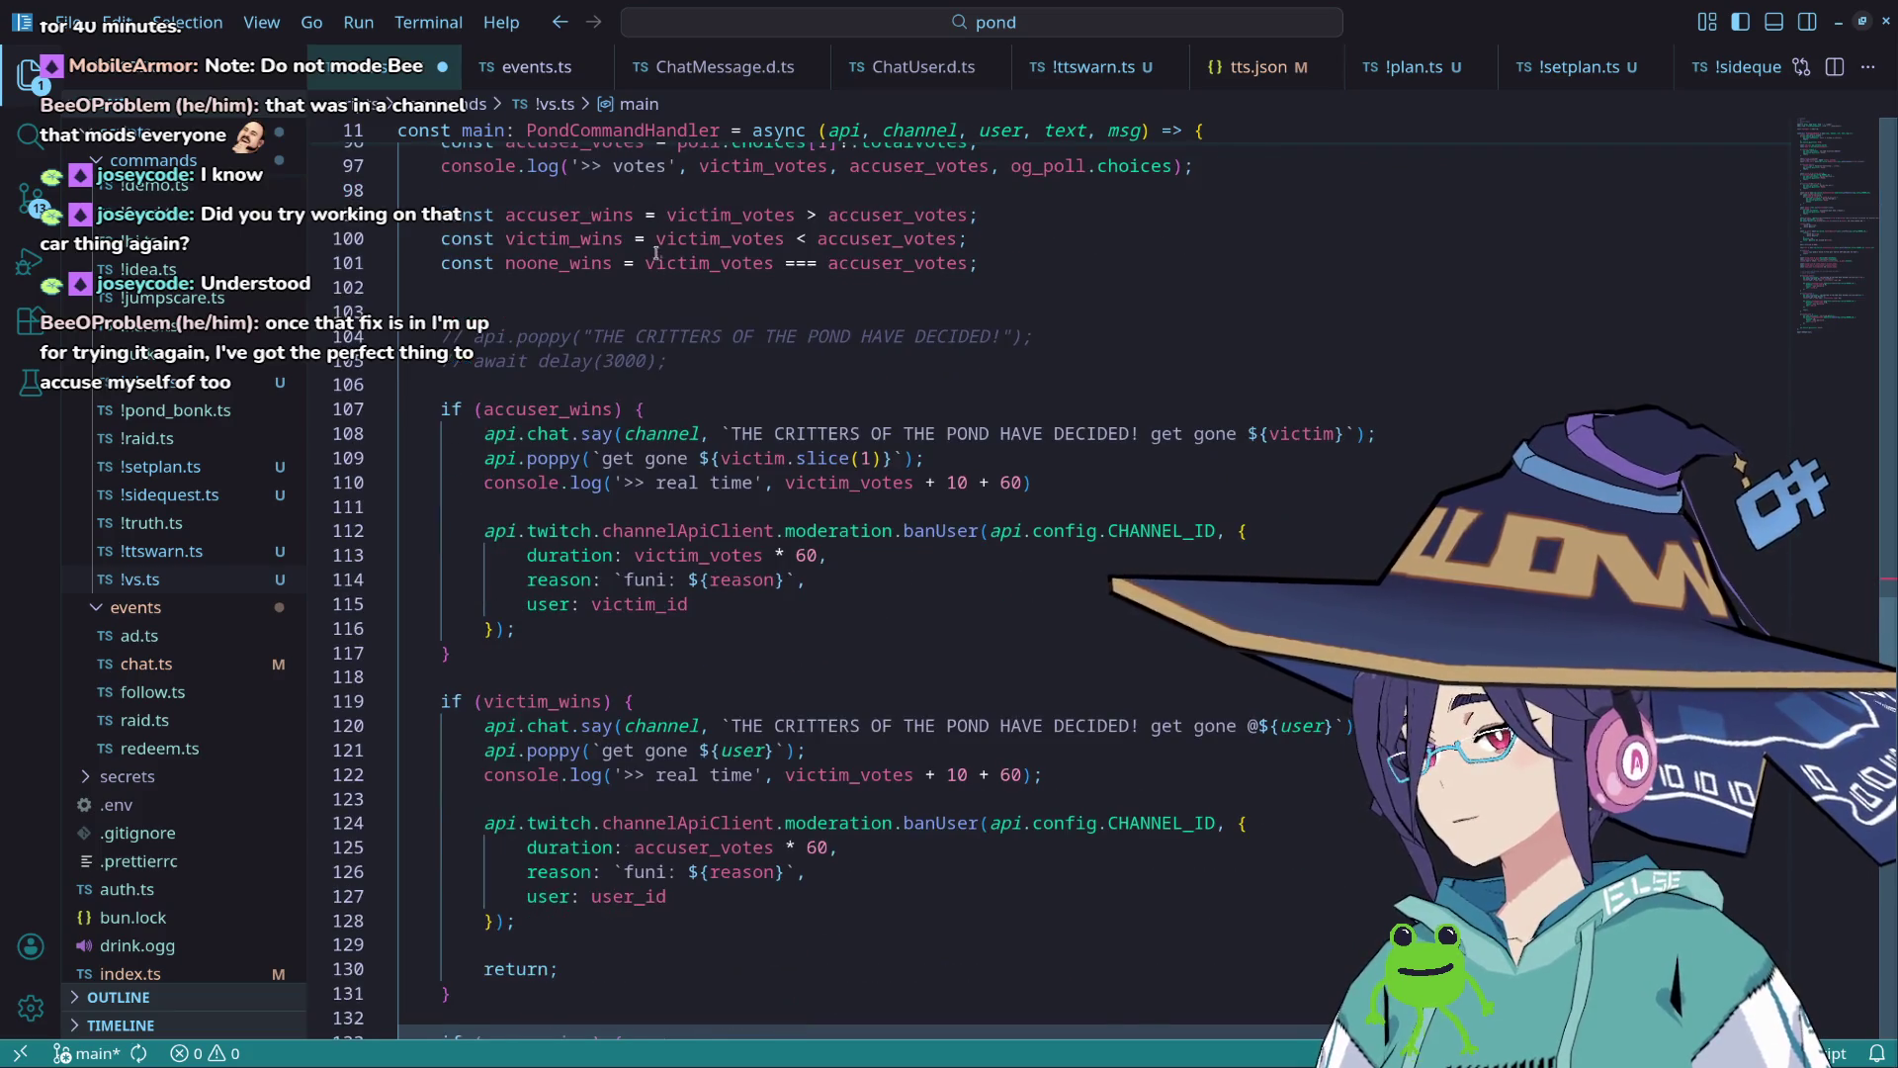
scroll(656, 249, "down", 3)
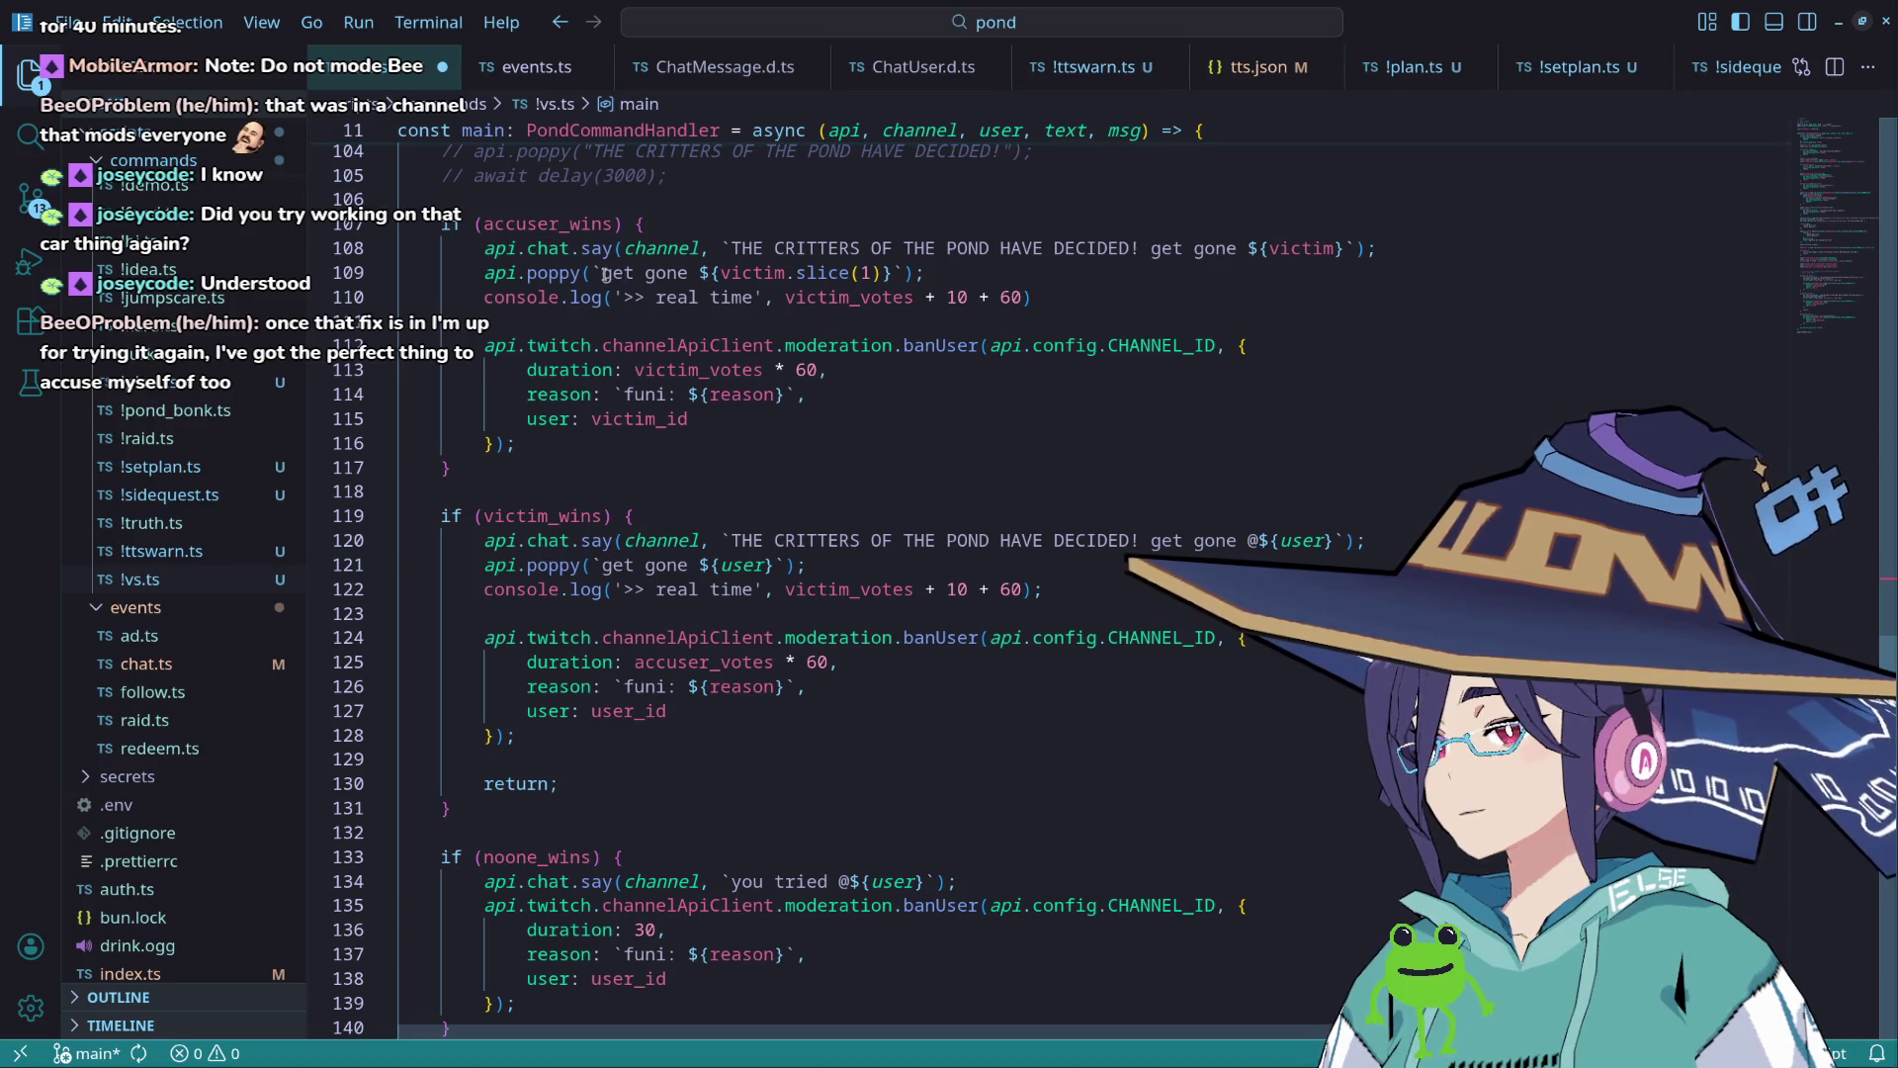
scroll(613, 286, "up", 1)
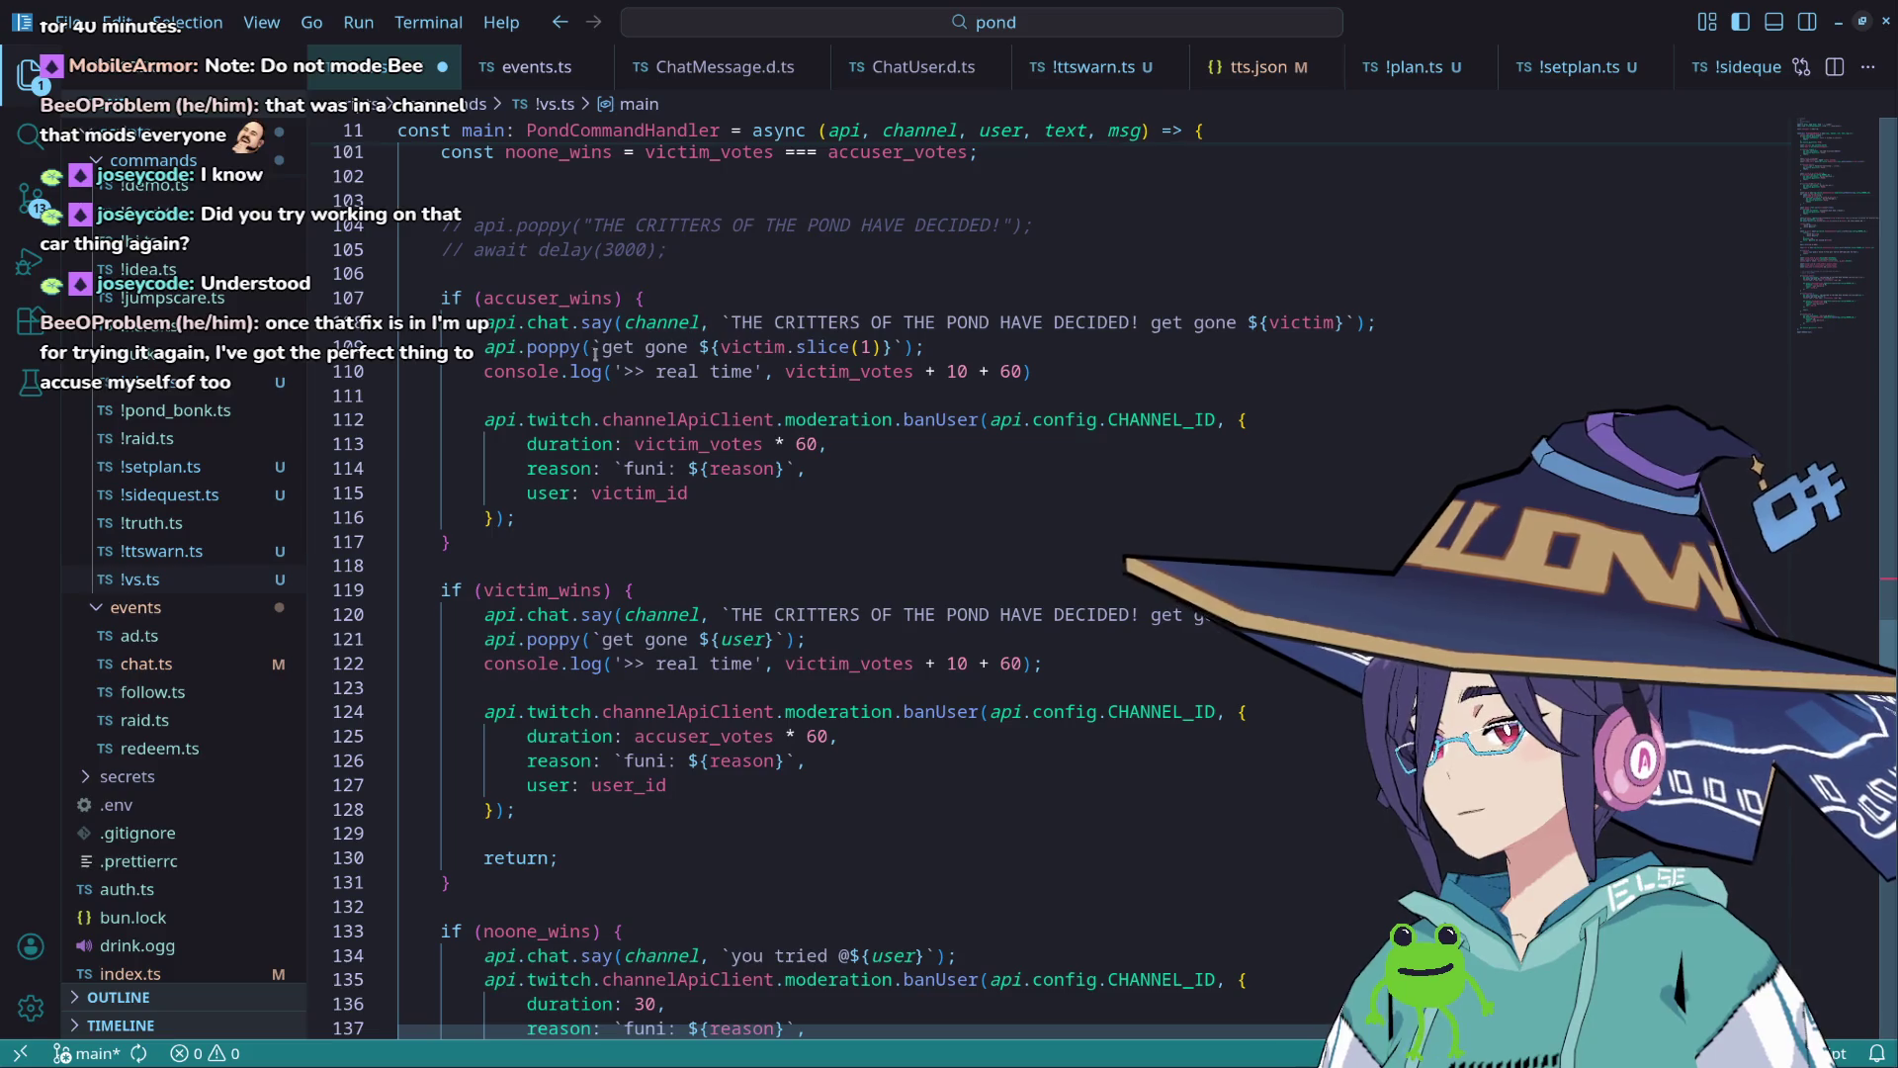
Step: Put 'THE CRITTERS OF THE POND HAVE DECIDED!' before 'get gone' in the accuser_wins poppy message
left_click_drag(732, 323, 1141, 323)
key("ctrl+c")
left_click(602, 347)
key("ctrl+v")
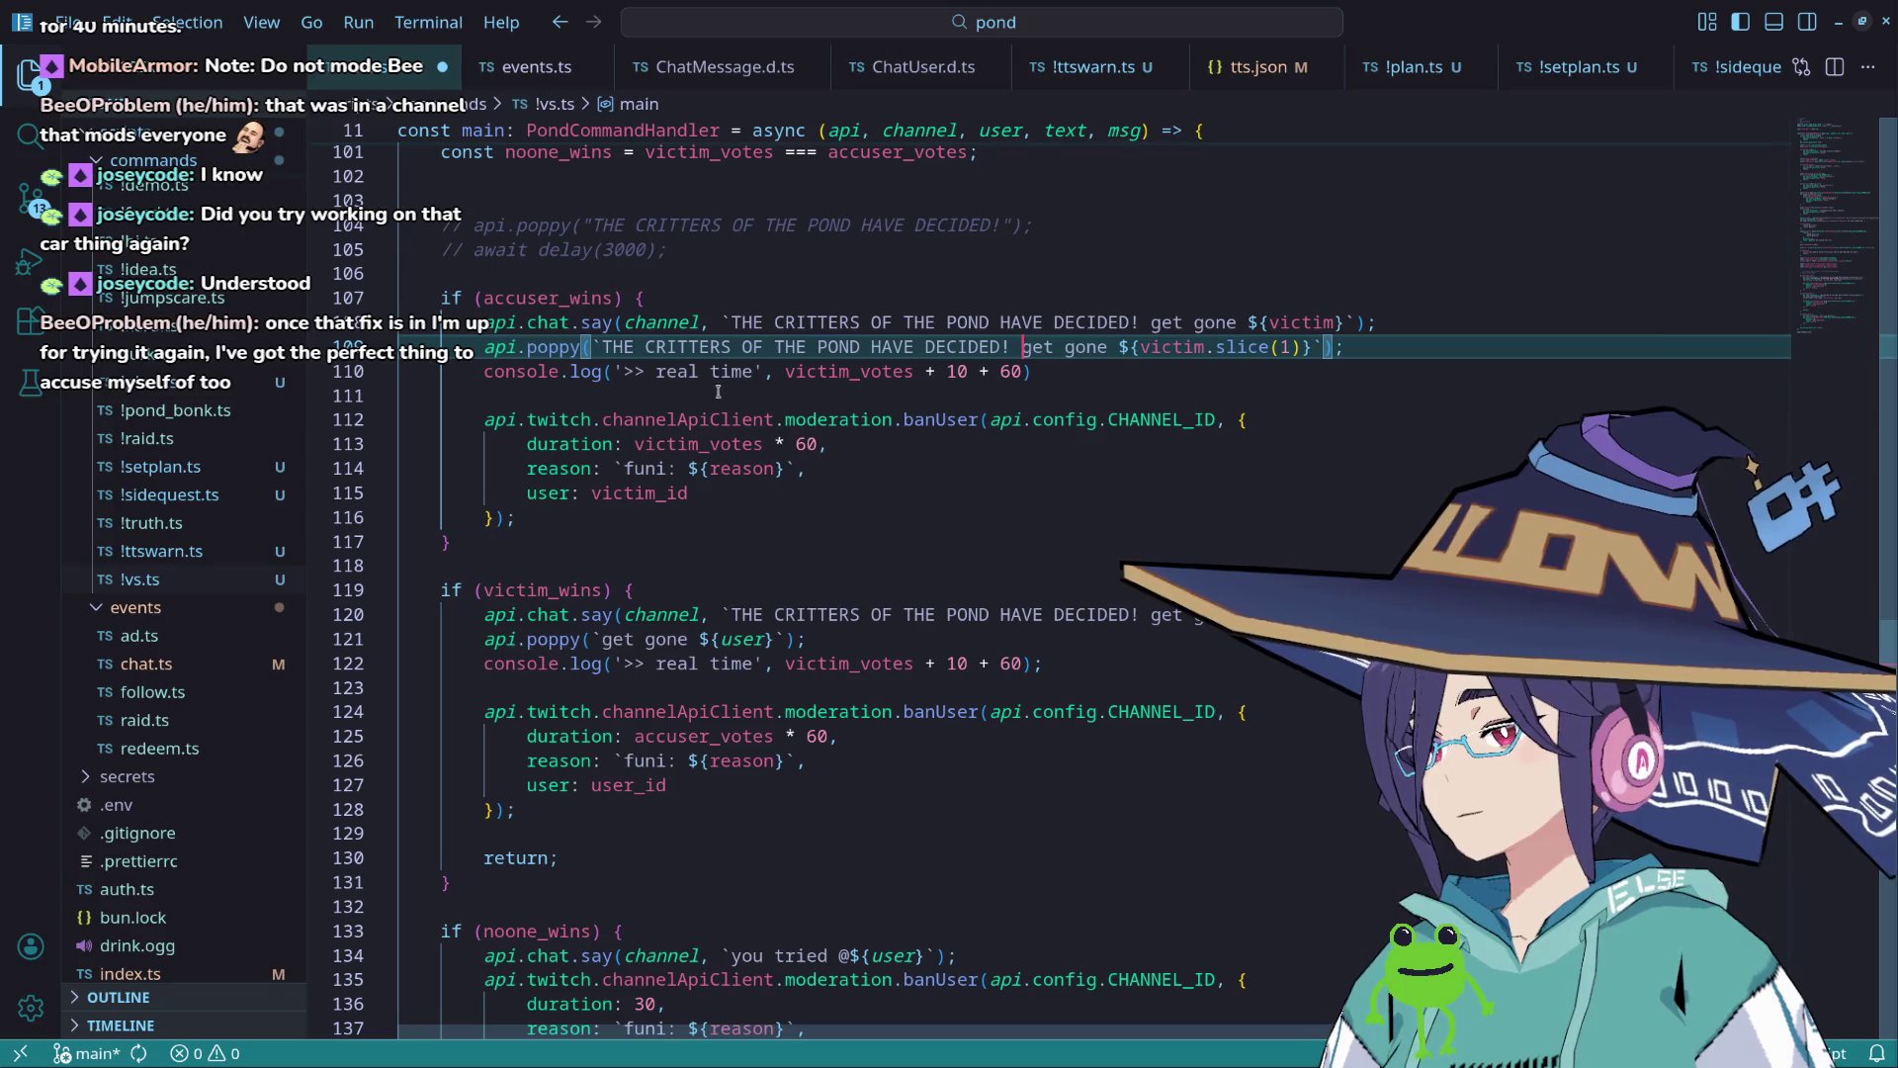
Step: Drop the 10 + term and change '+' to '*' in line 110's real-time log
left_click(1100, 371)
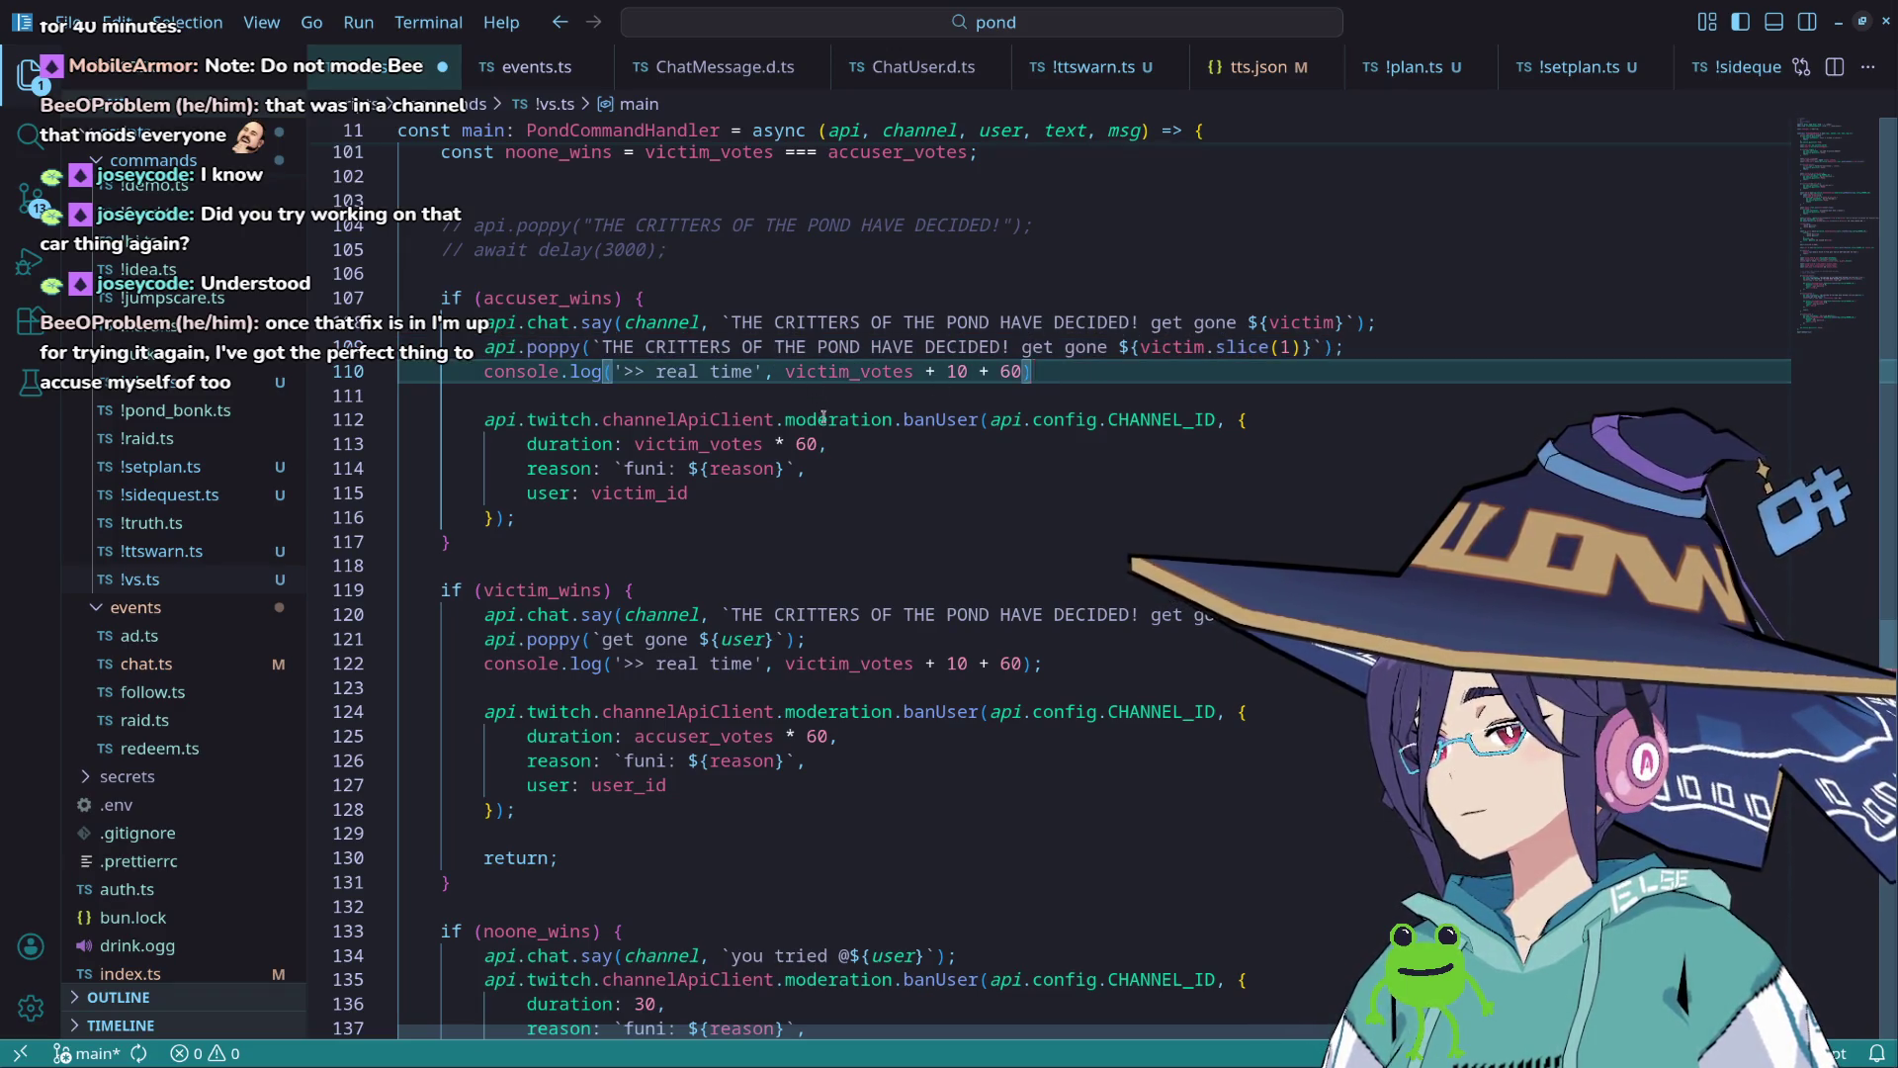
left_click(970, 372)
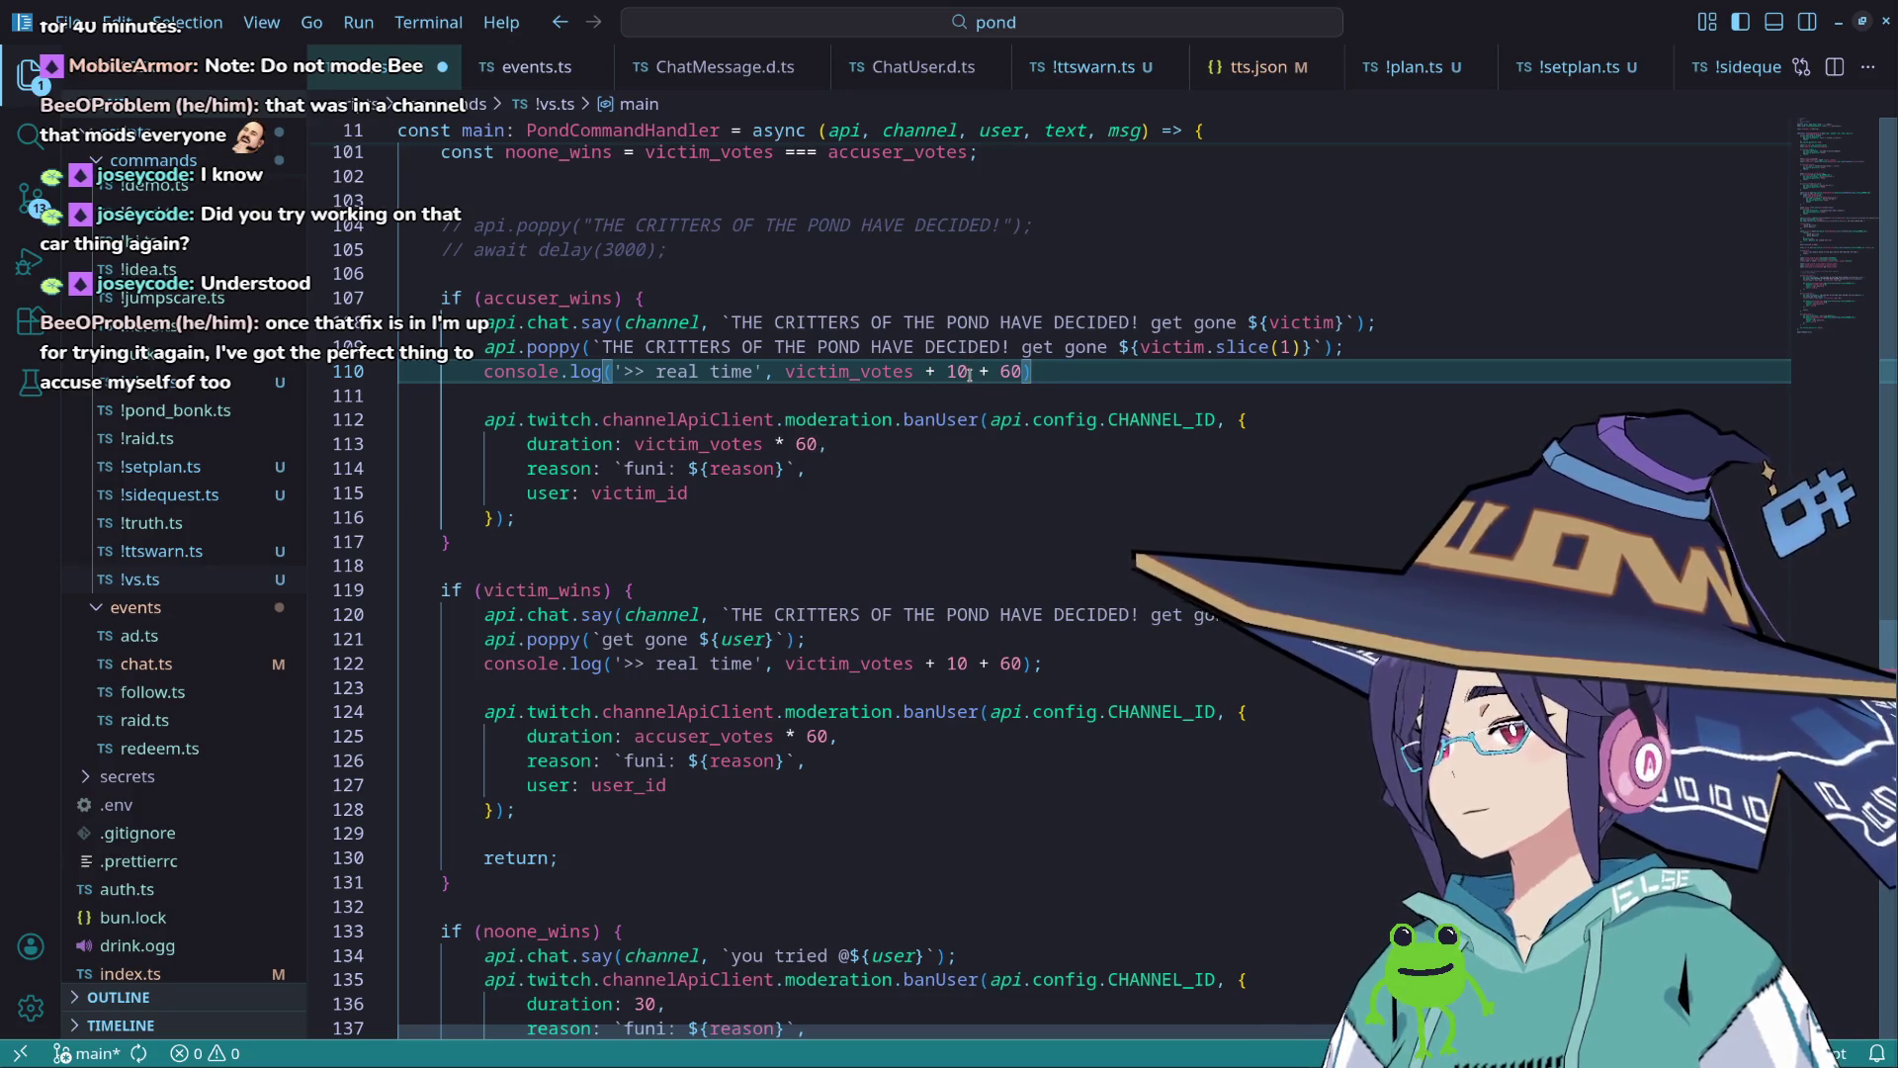
key("BackSpace")
key("BackSpace")
key("BackSpace")
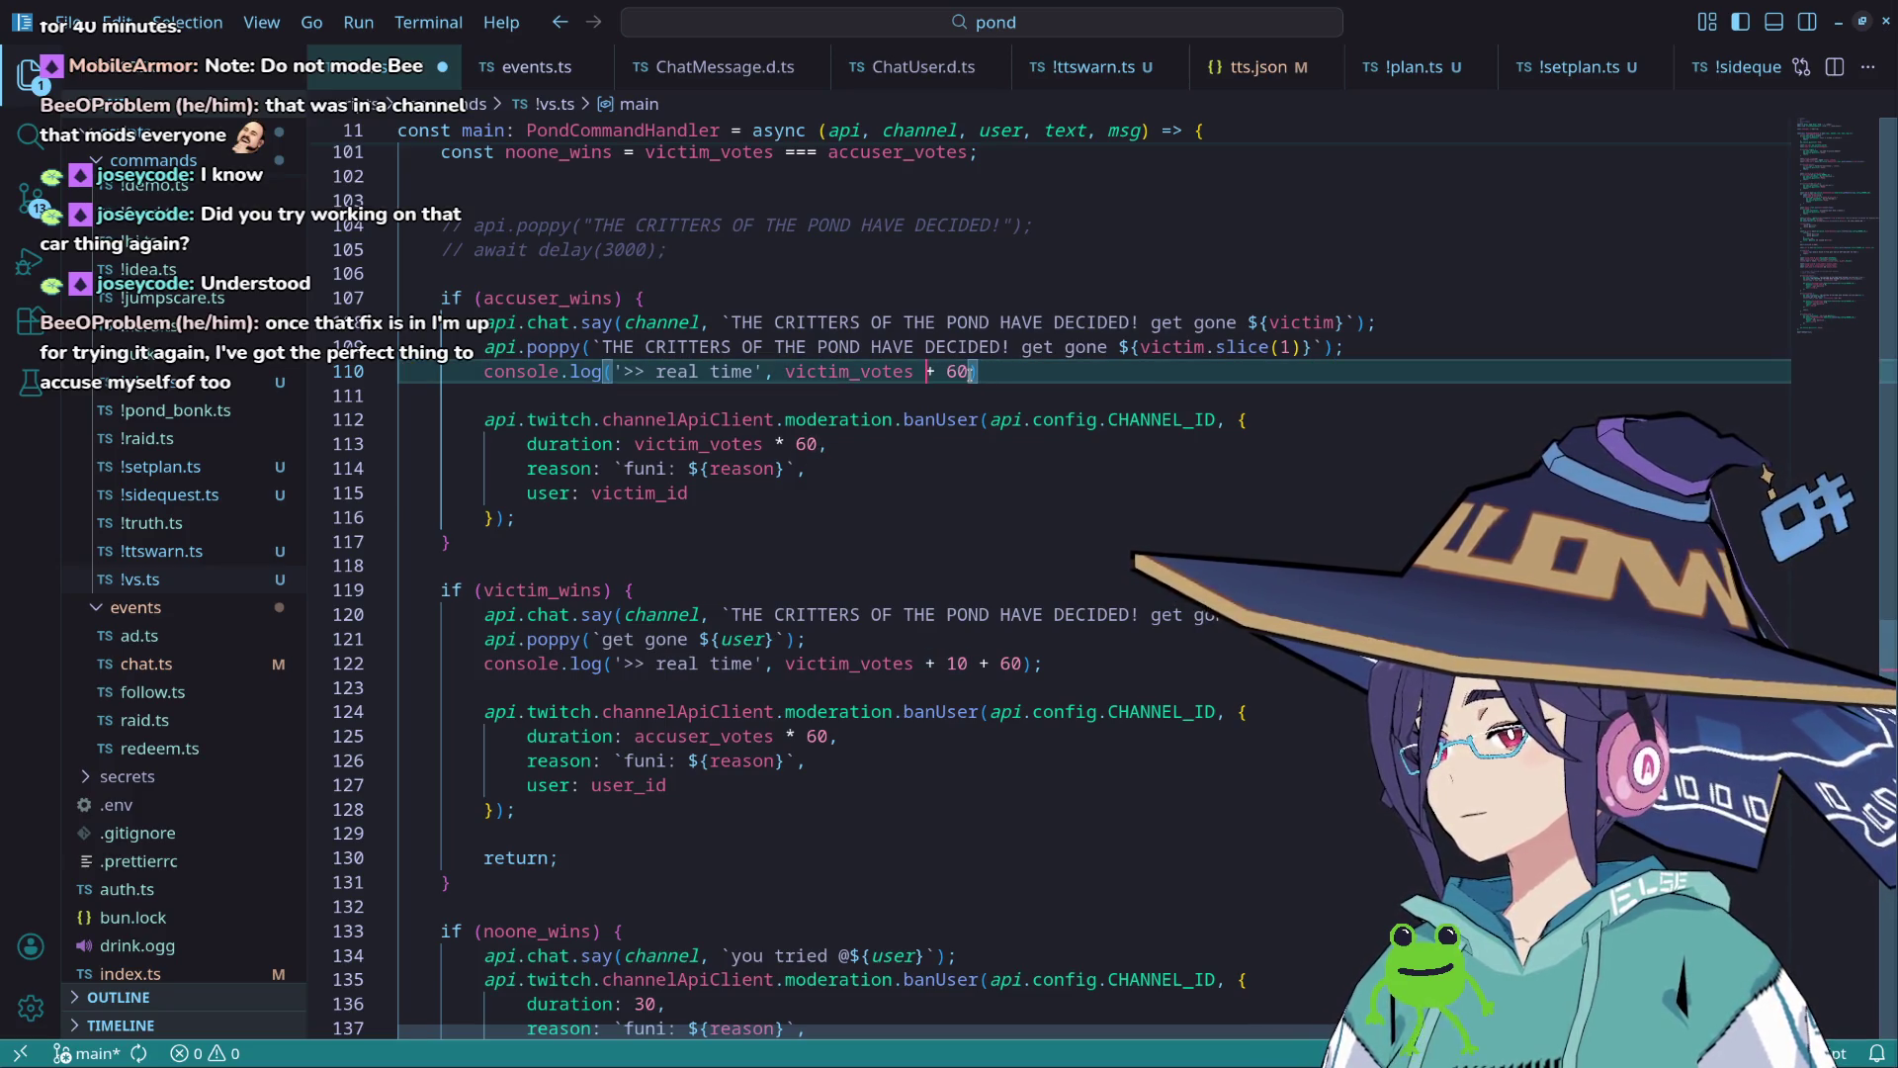
key("Right")
key("BackSpace")
type("*")
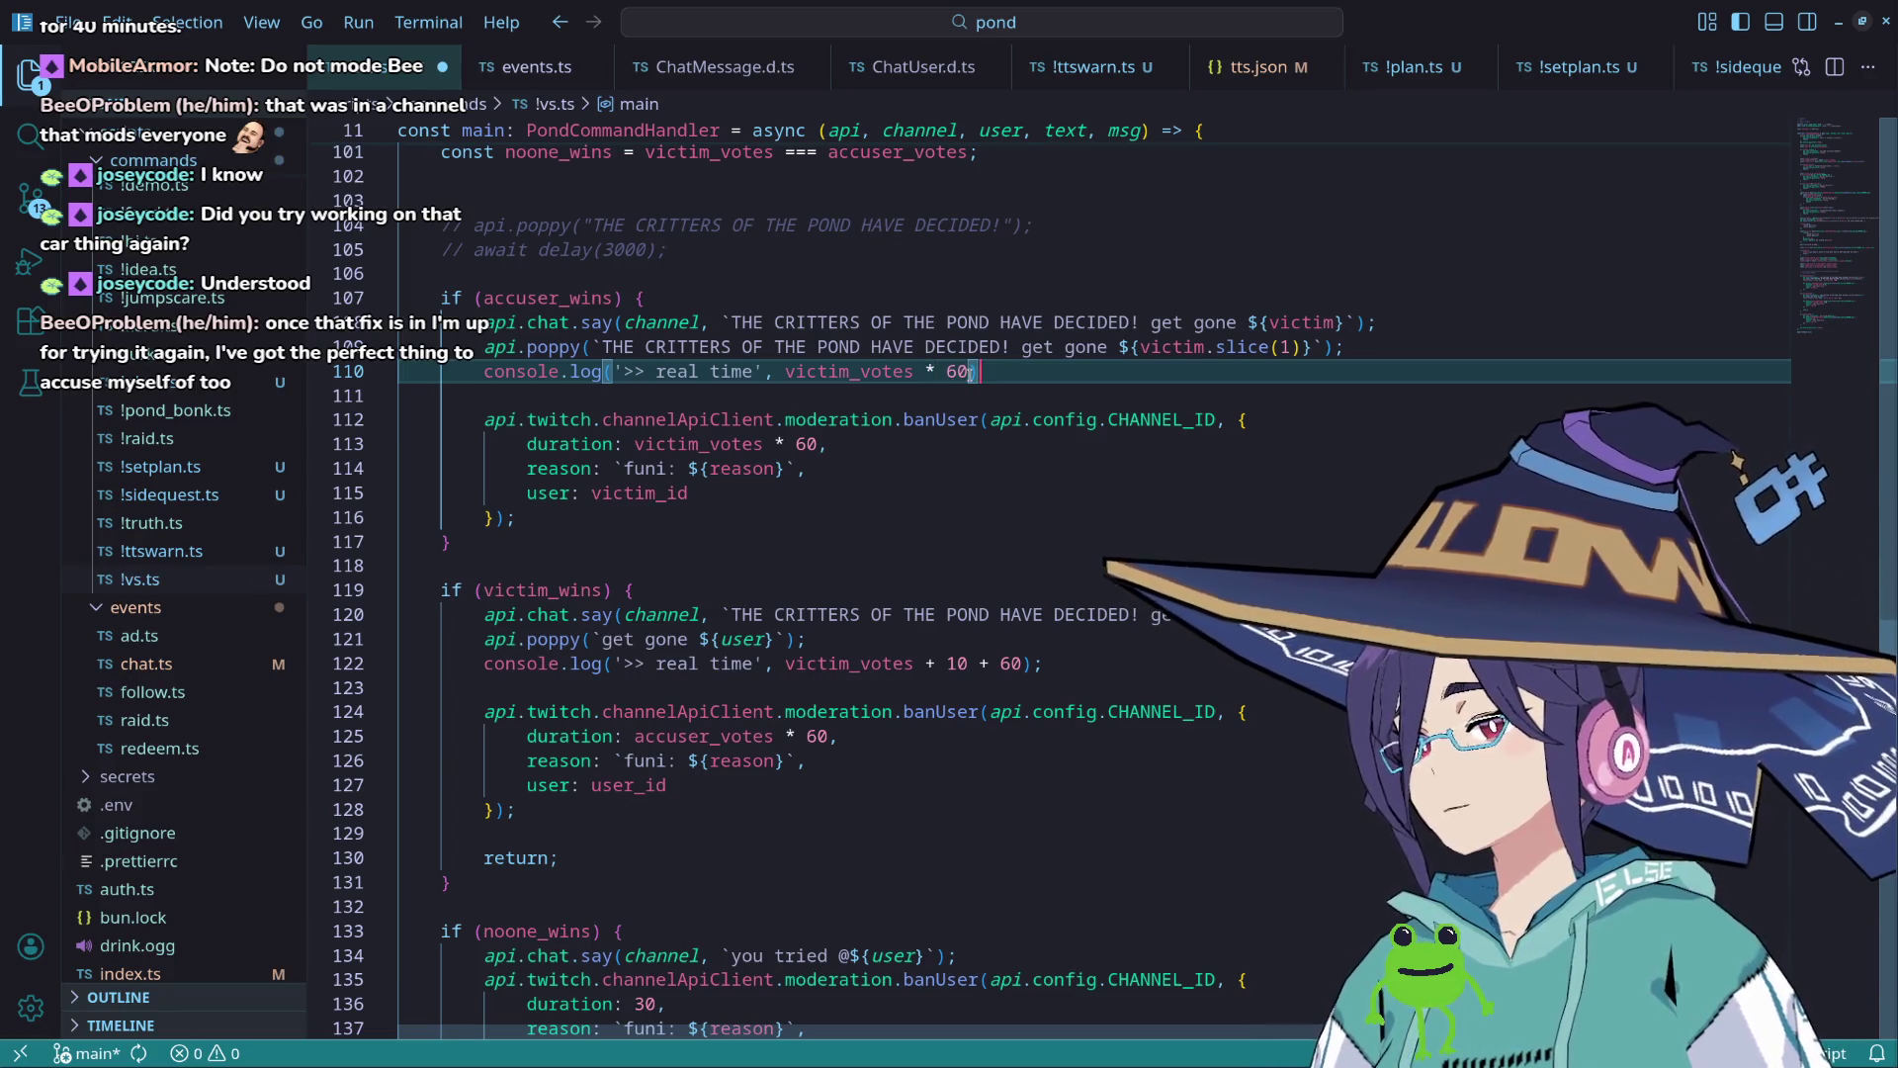
Step: Replace the old victim_wins real-time log on line 122 with the corrected statement
key("shift+Home")
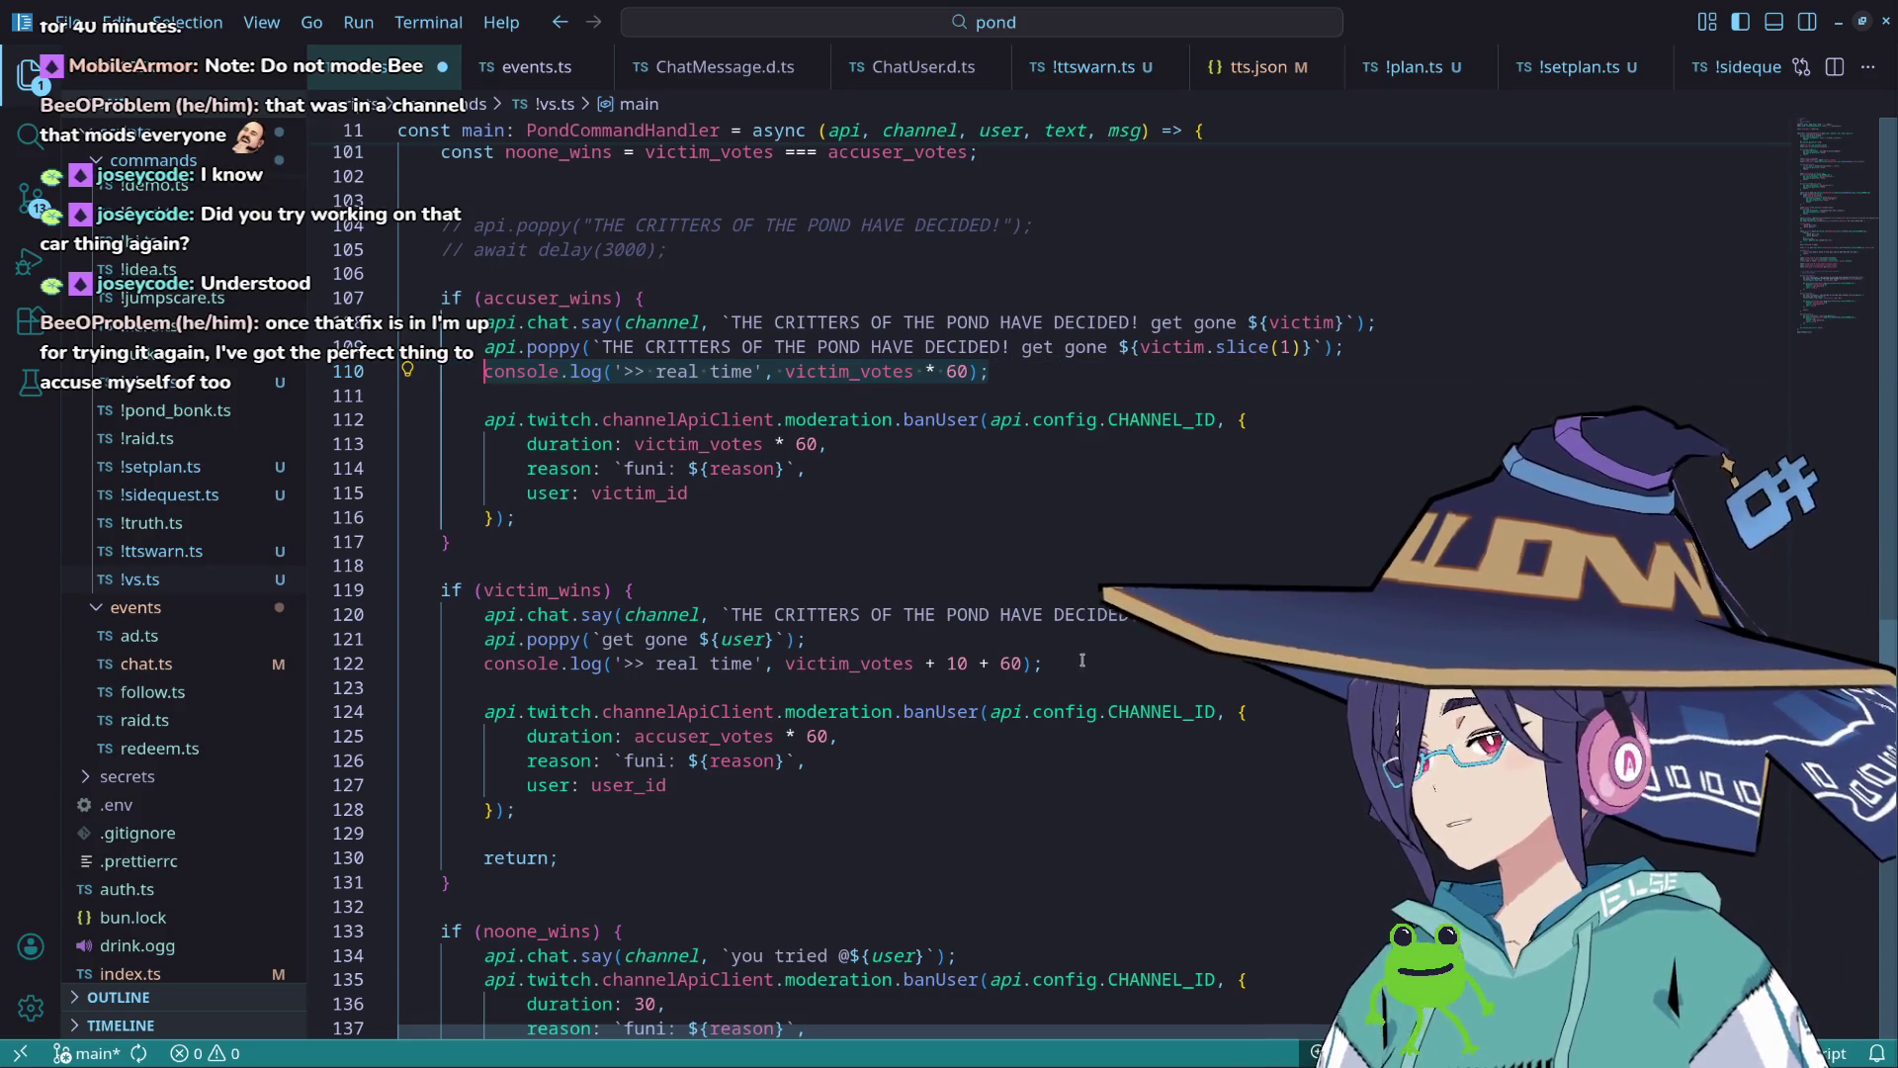
left_click(1082, 659)
key("shift+Up")
scroll(915, 534, "down", 2)
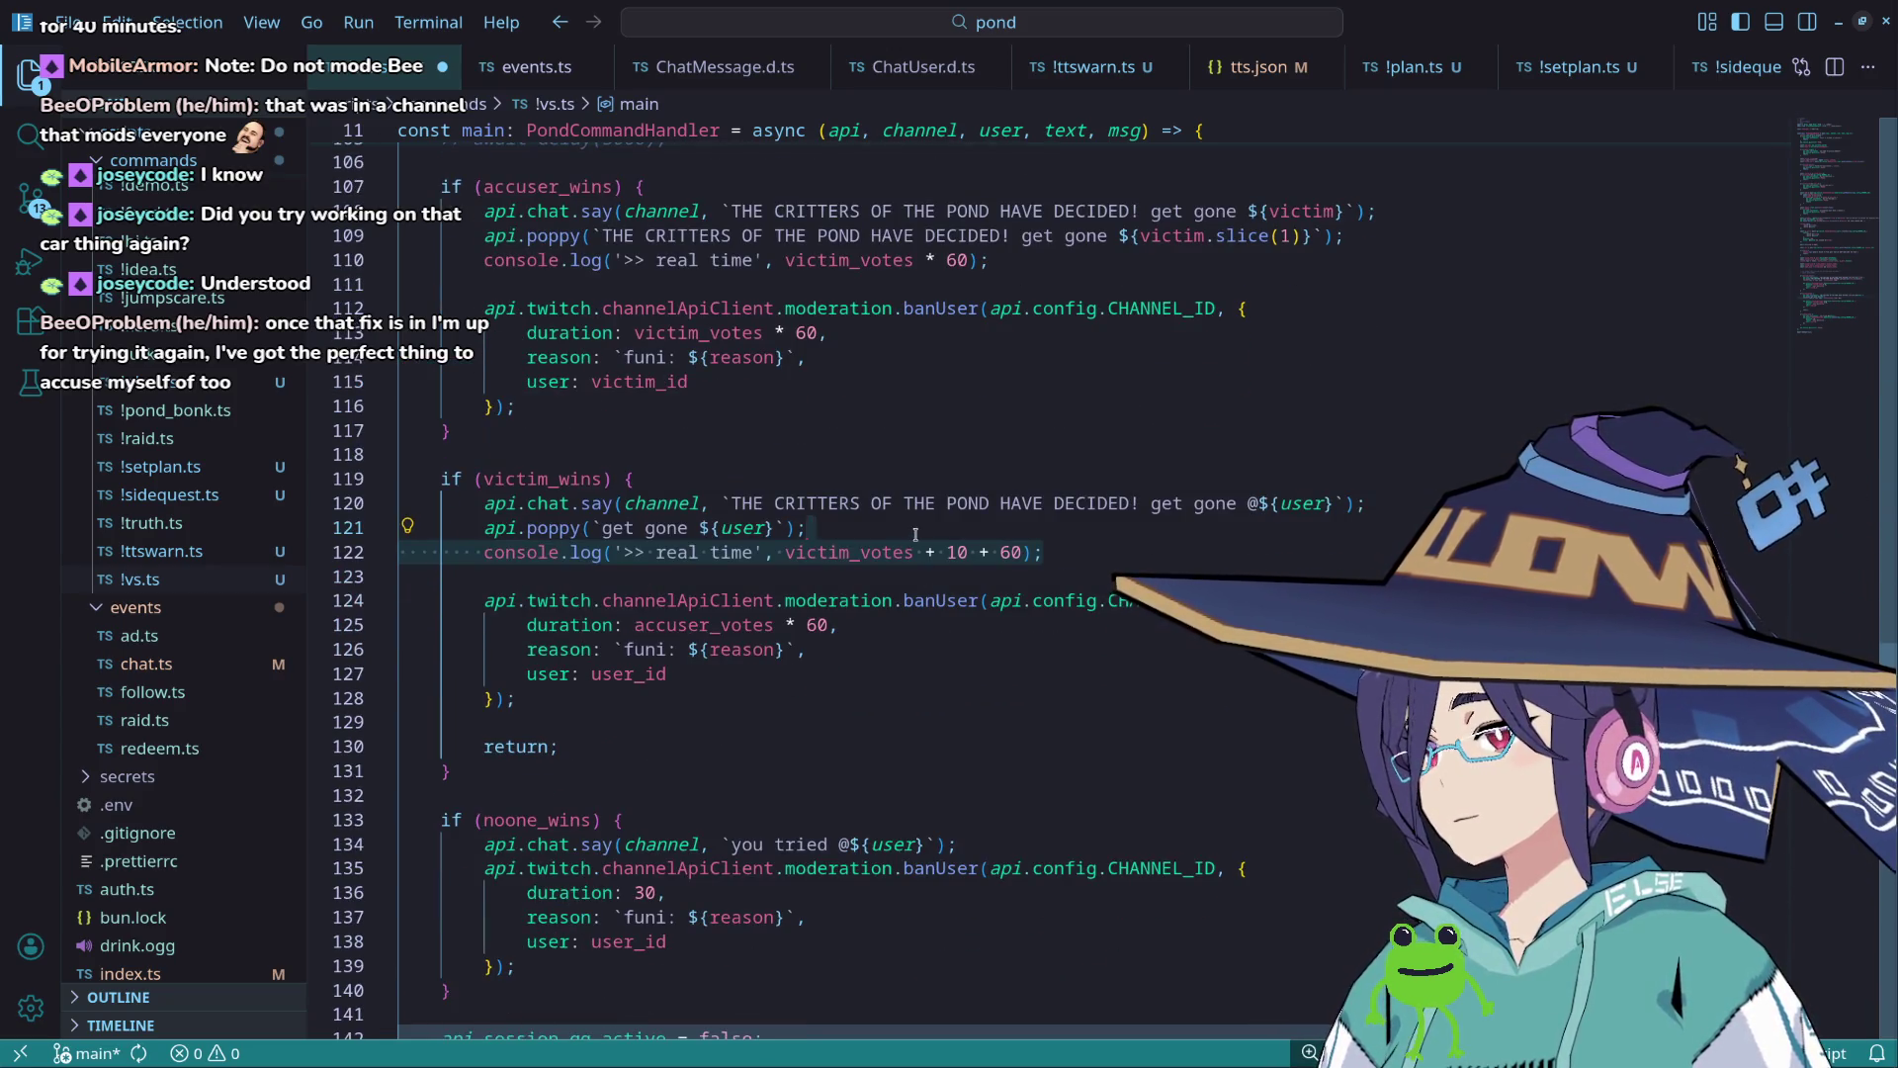
key("BackSpace")
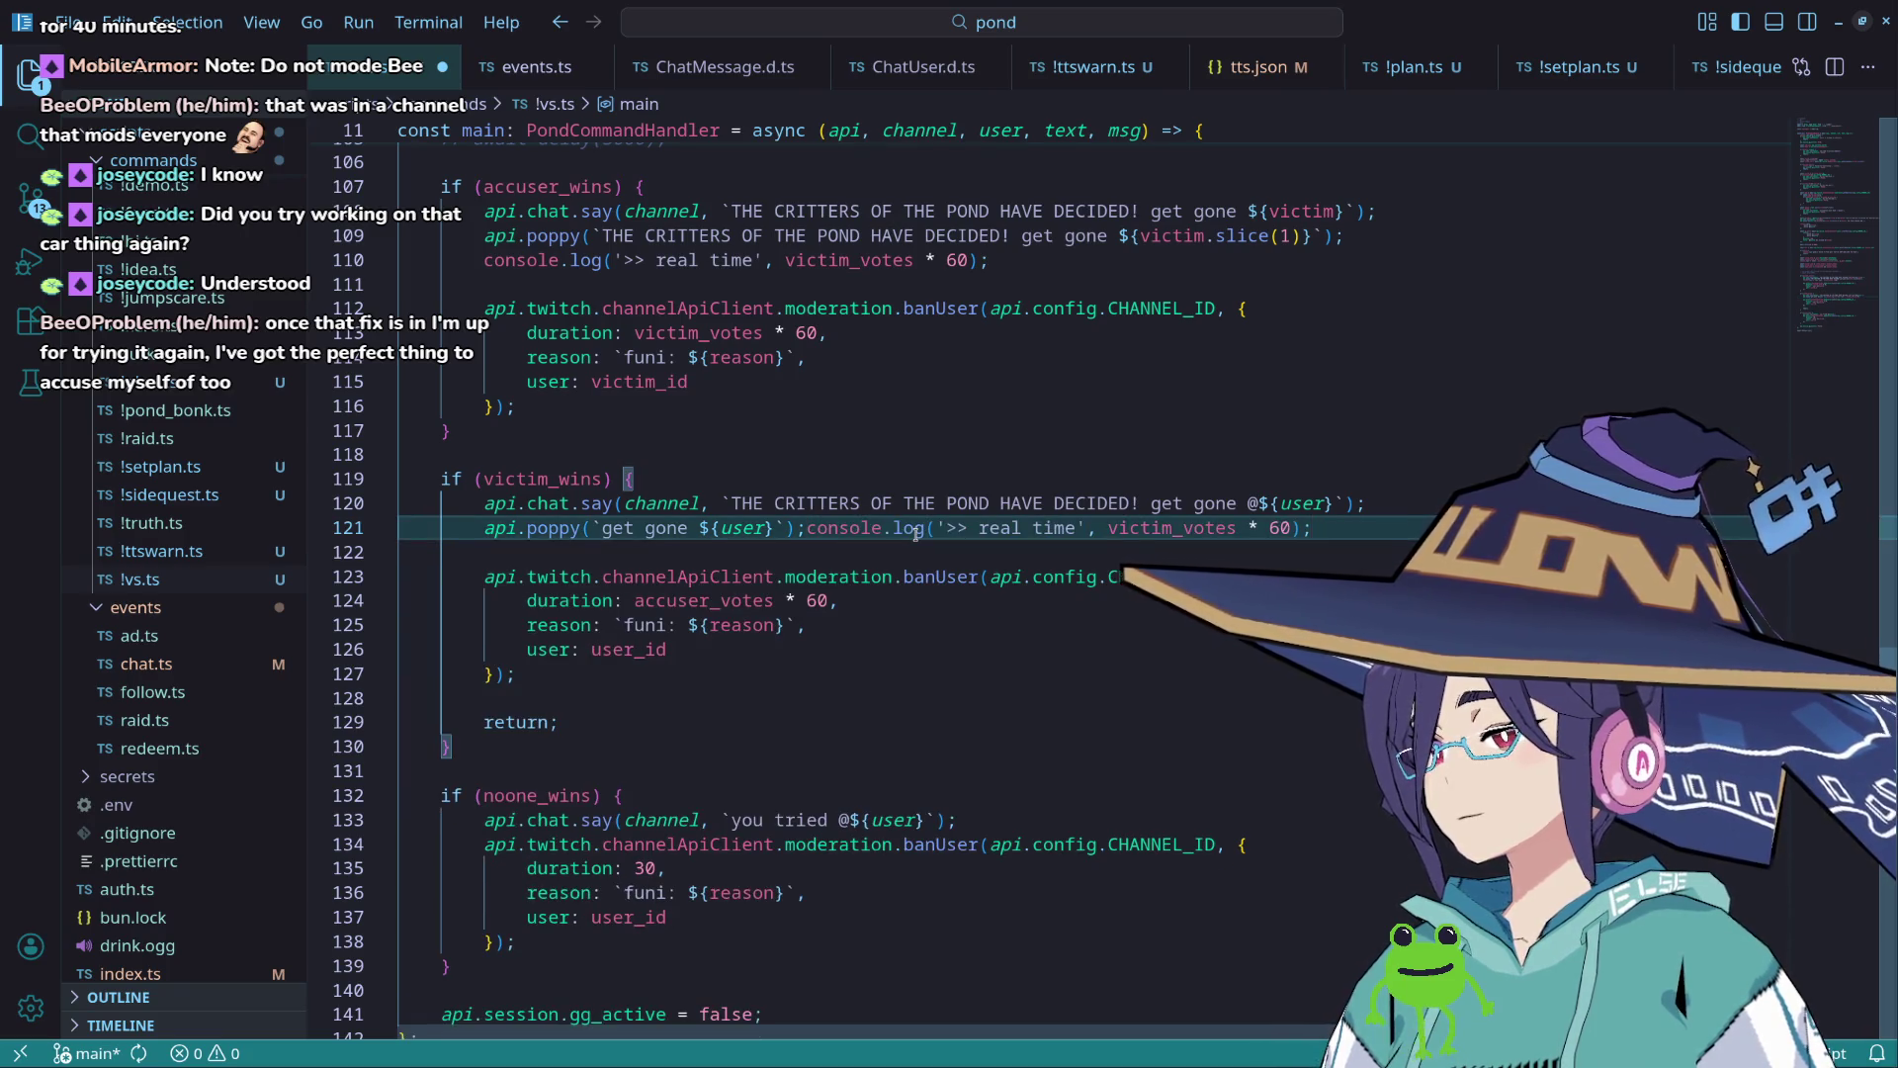
key("Return")
type("console.log('>> real time', victim_votes * 60);")
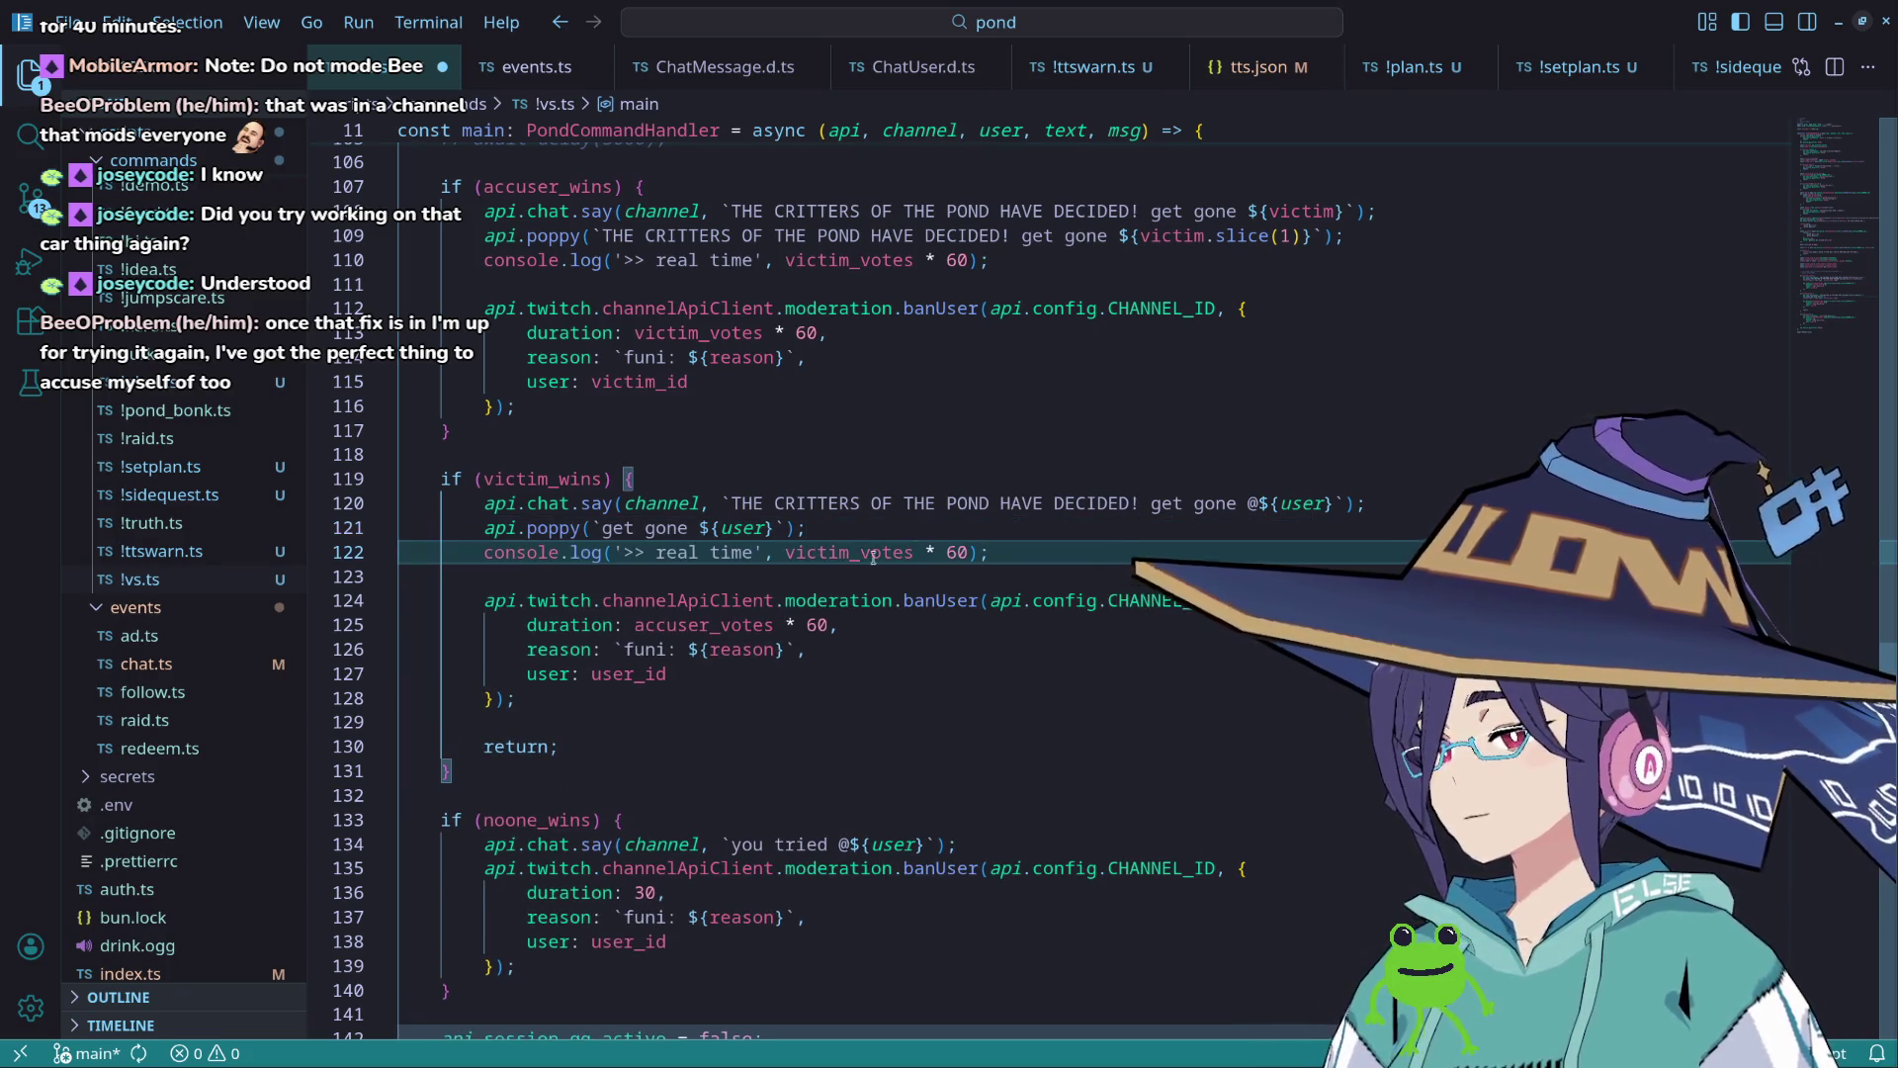
Step: Swap victim_votes for accuser_votes in the line 122 real-time log
scroll(915, 534, "down", 2)
scroll(695, 510, "up", 4)
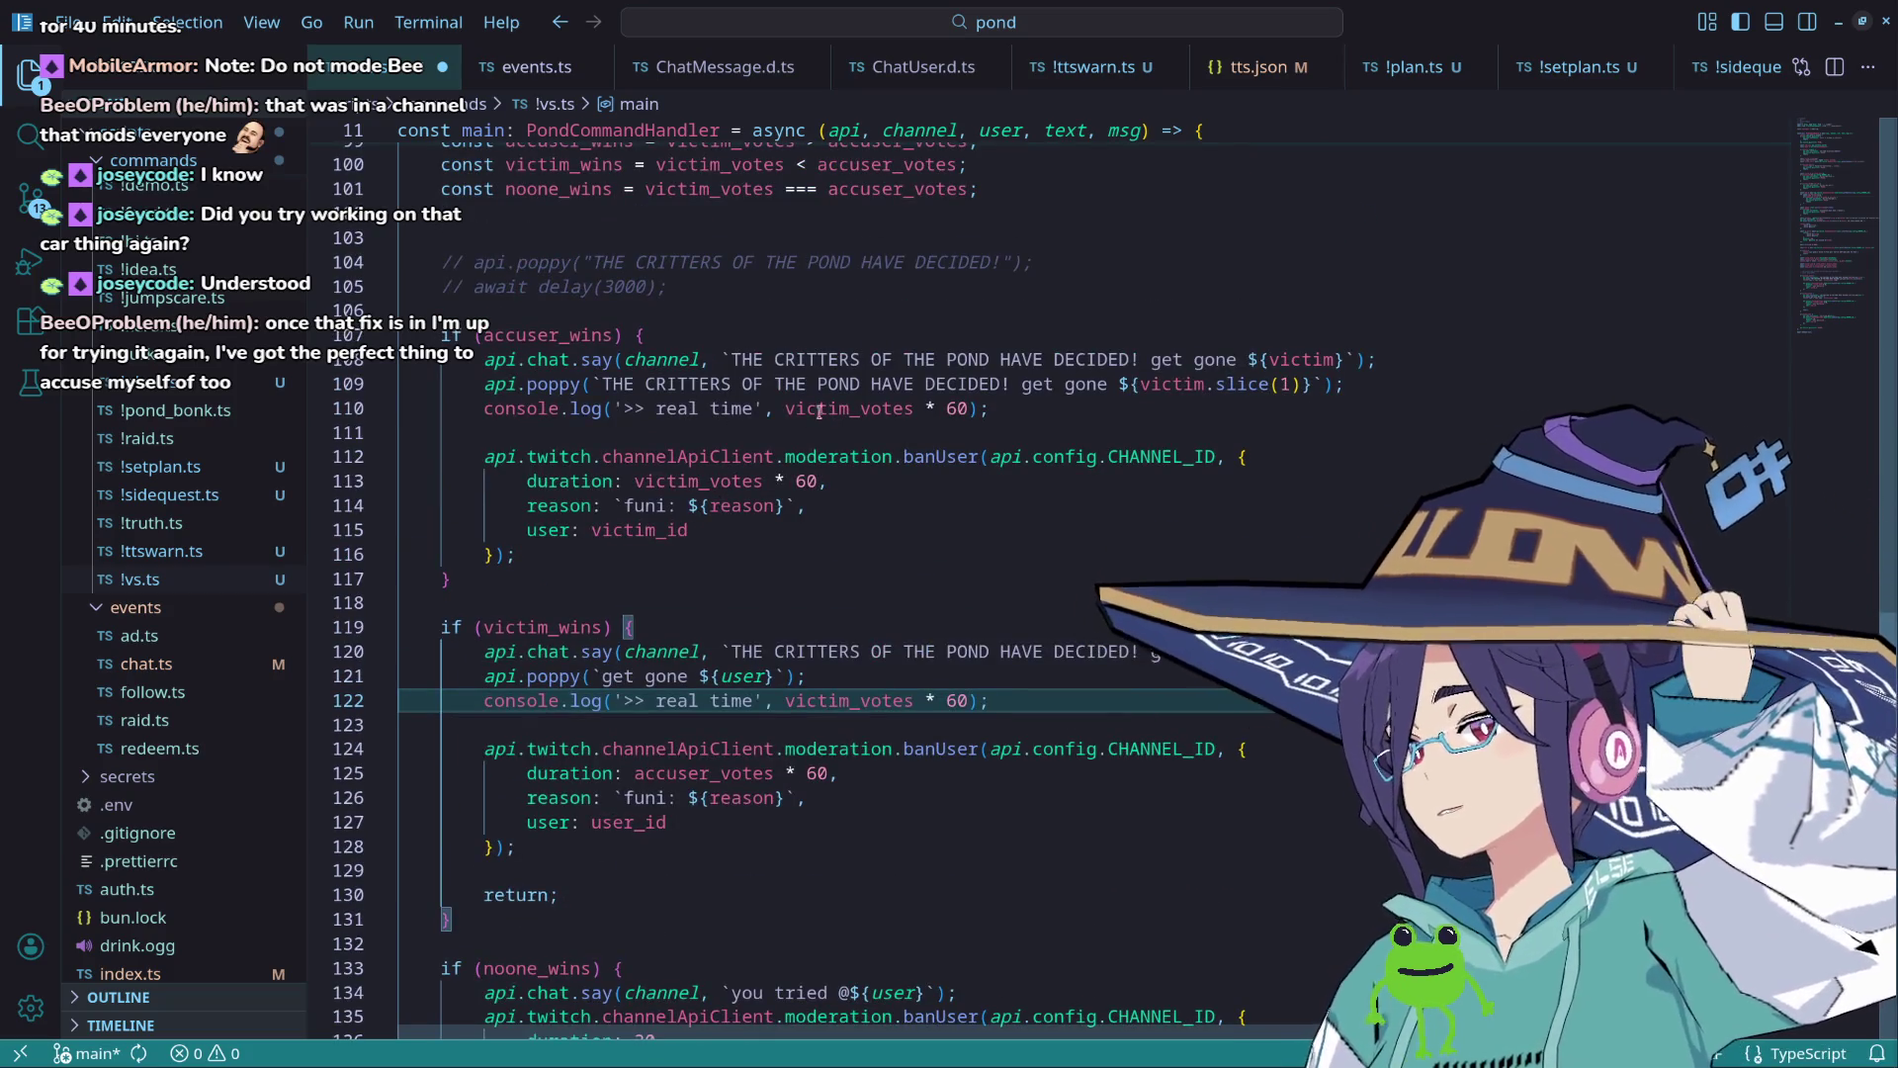
scroll(798, 530, "down", 2)
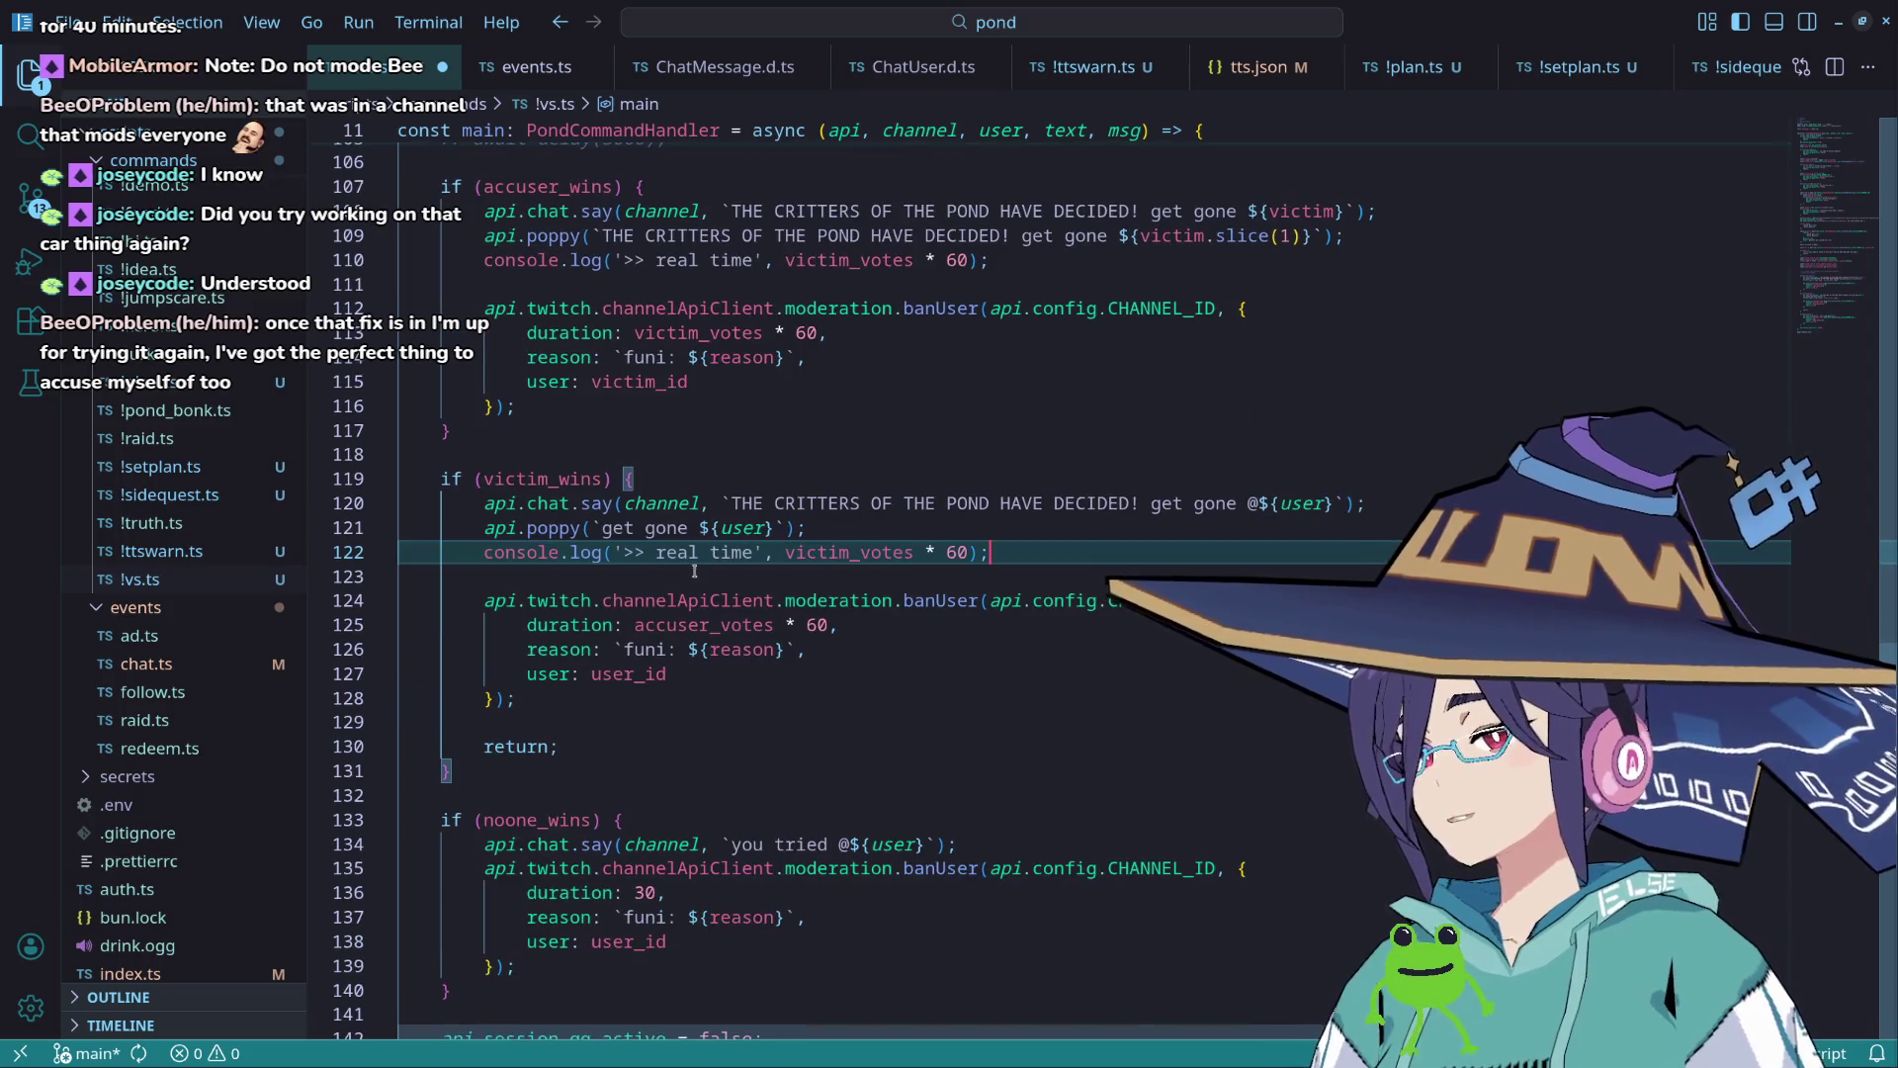
double_click(704, 625)
key("ctrl+c")
double_click(826, 554)
key("ctrl+v")
scroll(809, 579, "down", 2)
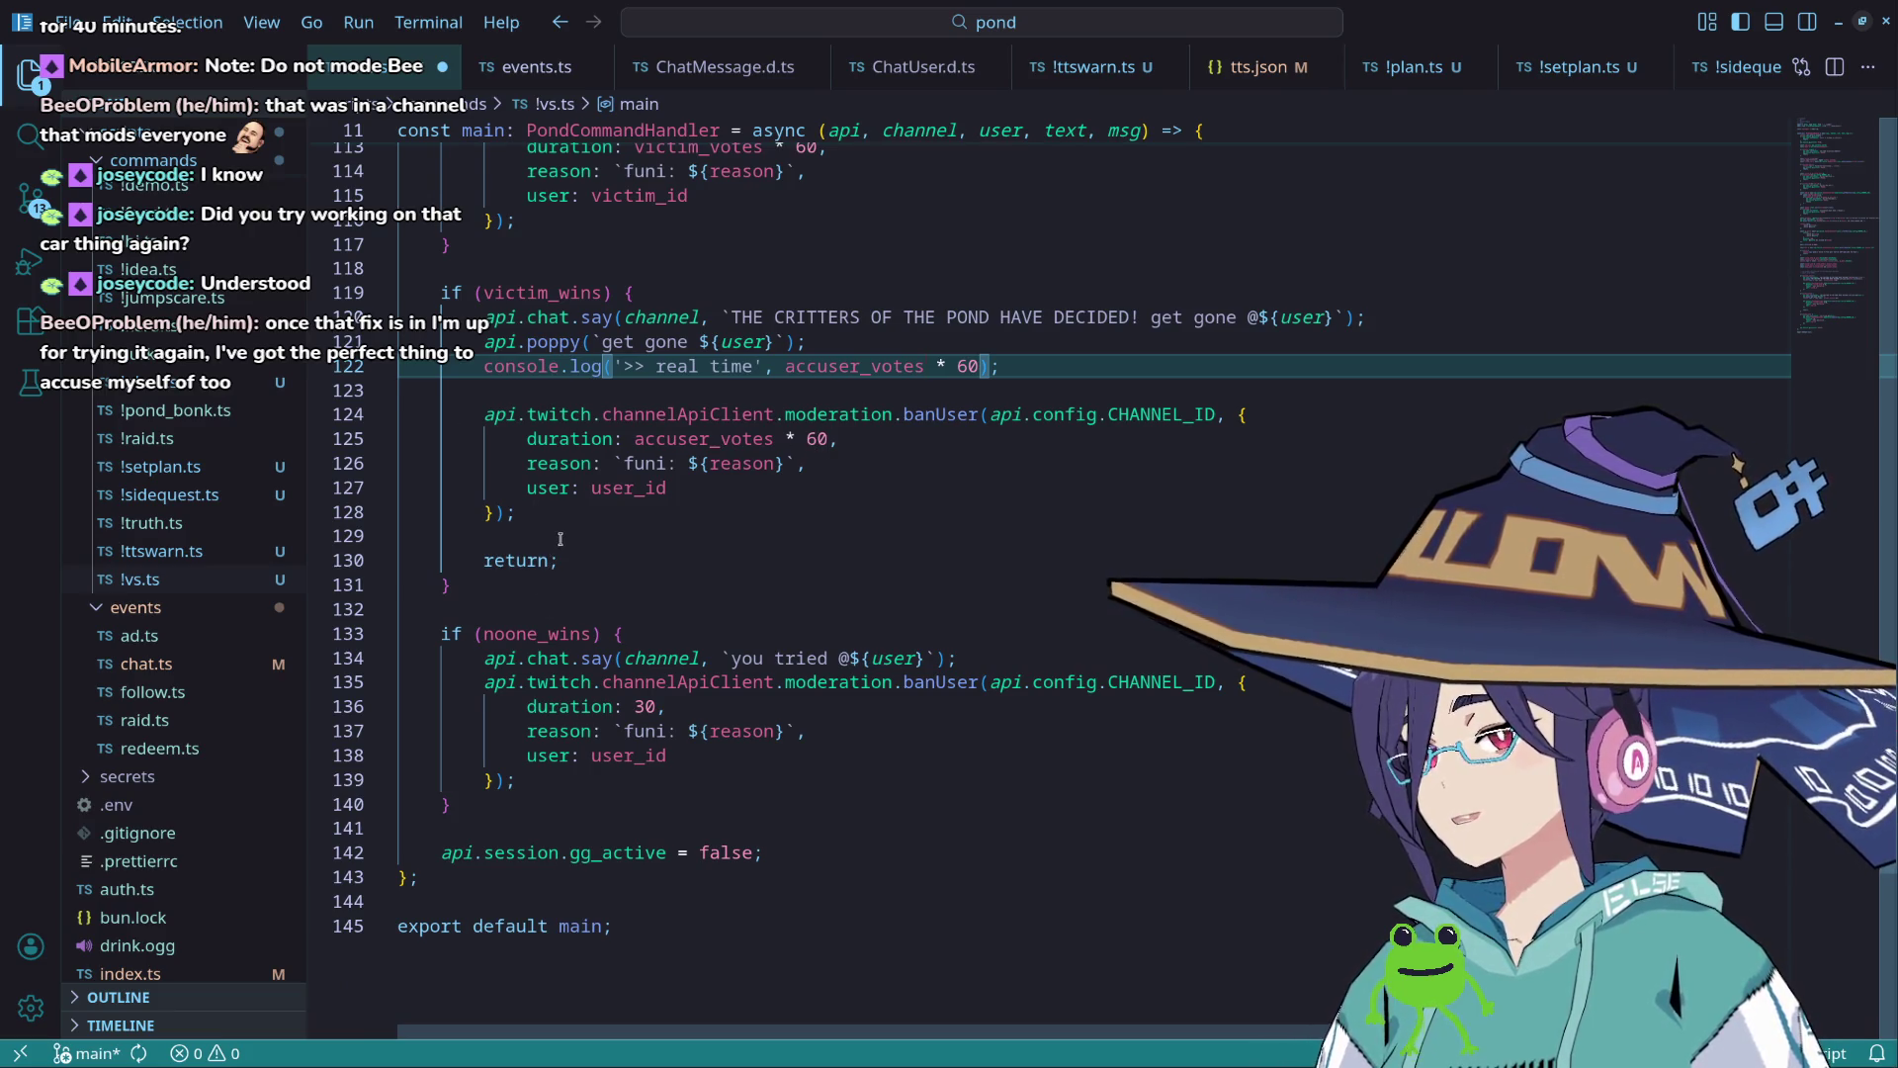
scroll(544, 633, "up", 6)
Step: Add a return; after the ban call in the accuser_wins block
left_click(553, 664)
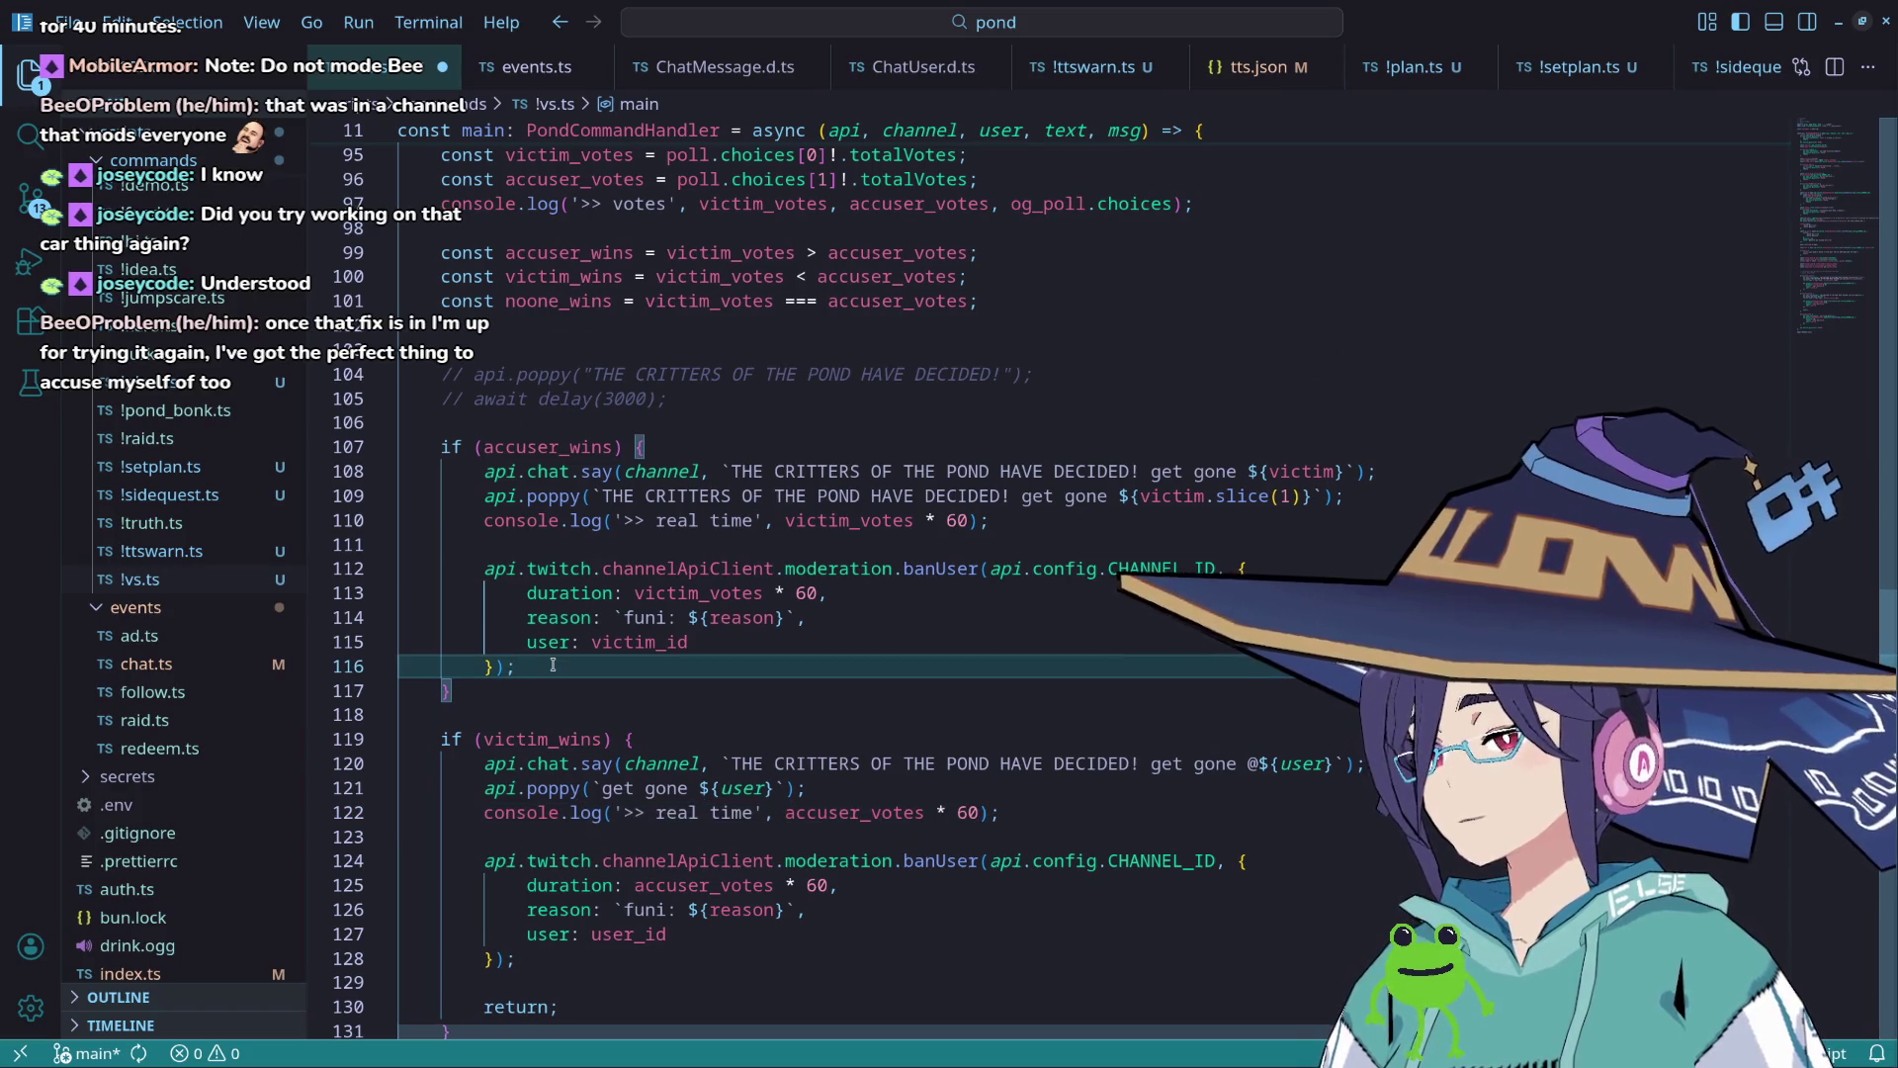
key("Return")
type("return;")
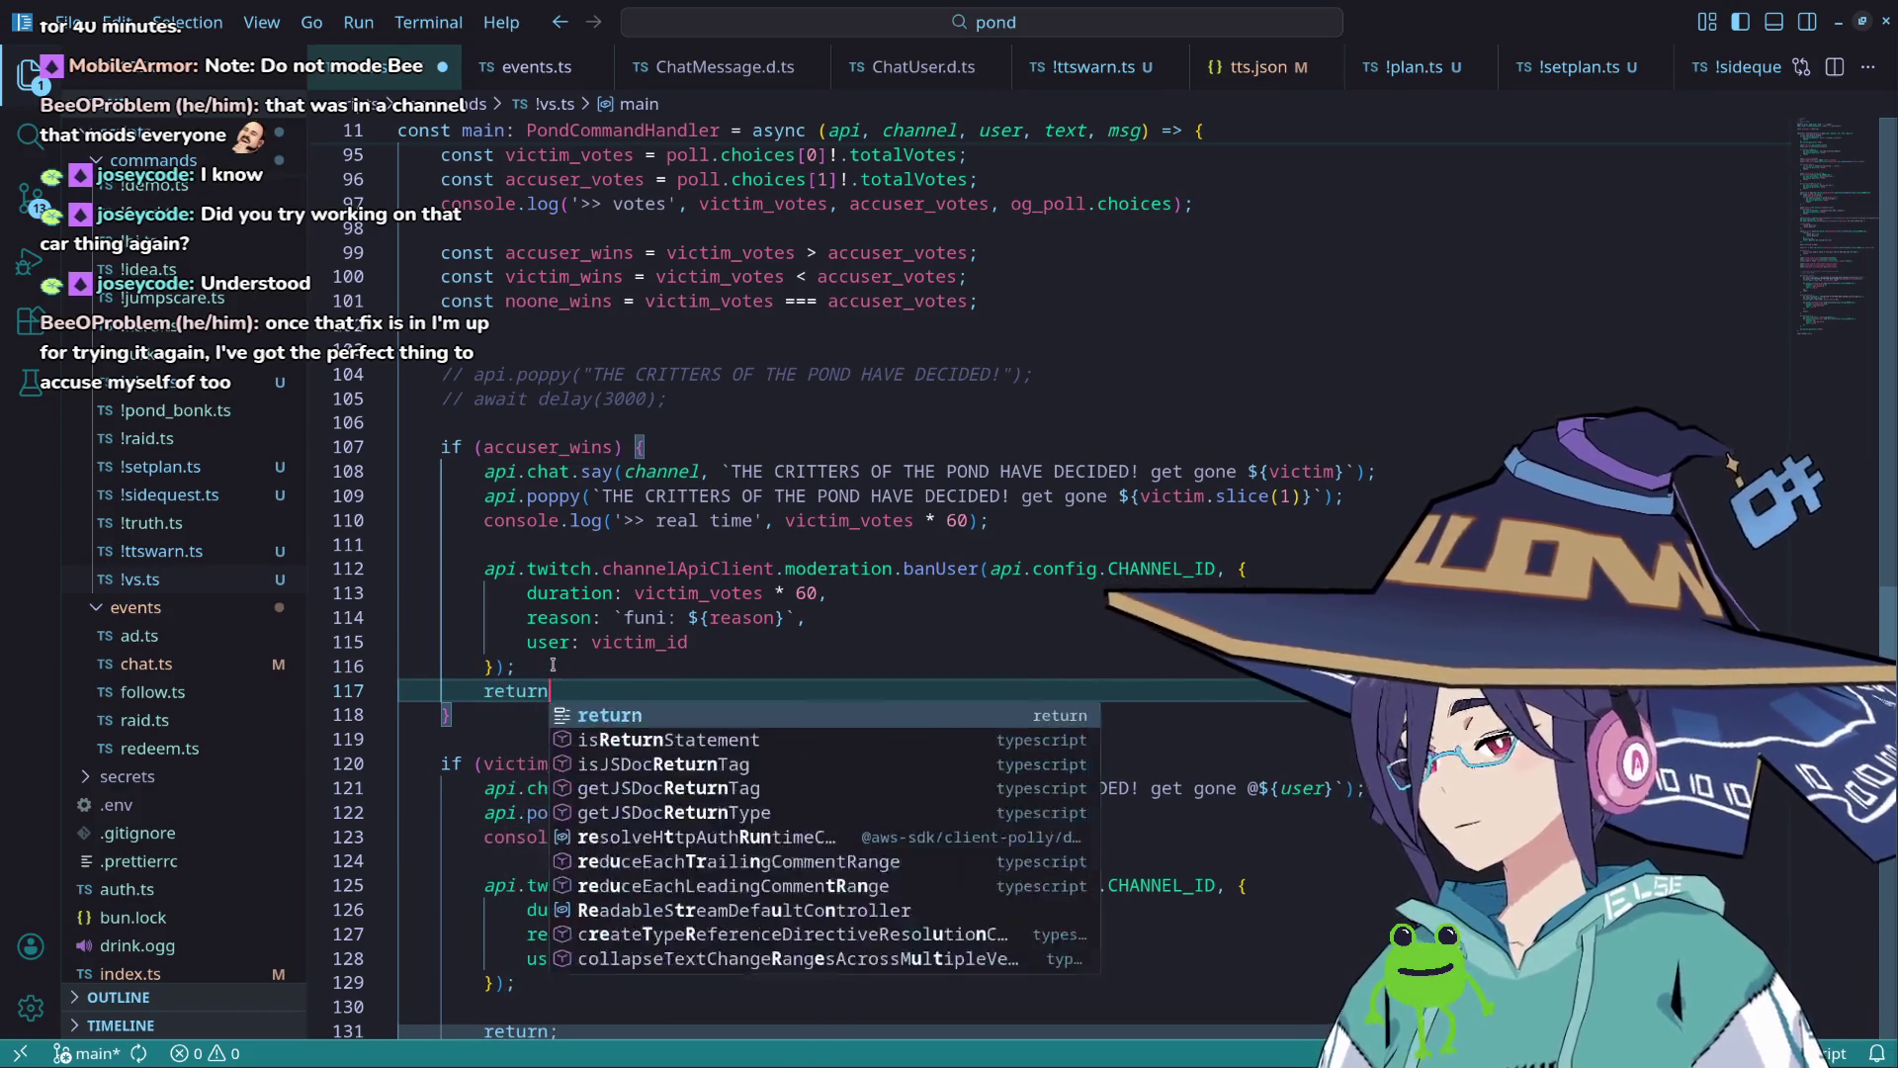
key("ctrl+shift+Return")
scroll(596, 618, "down", 3)
scroll(594, 618, "down", 3)
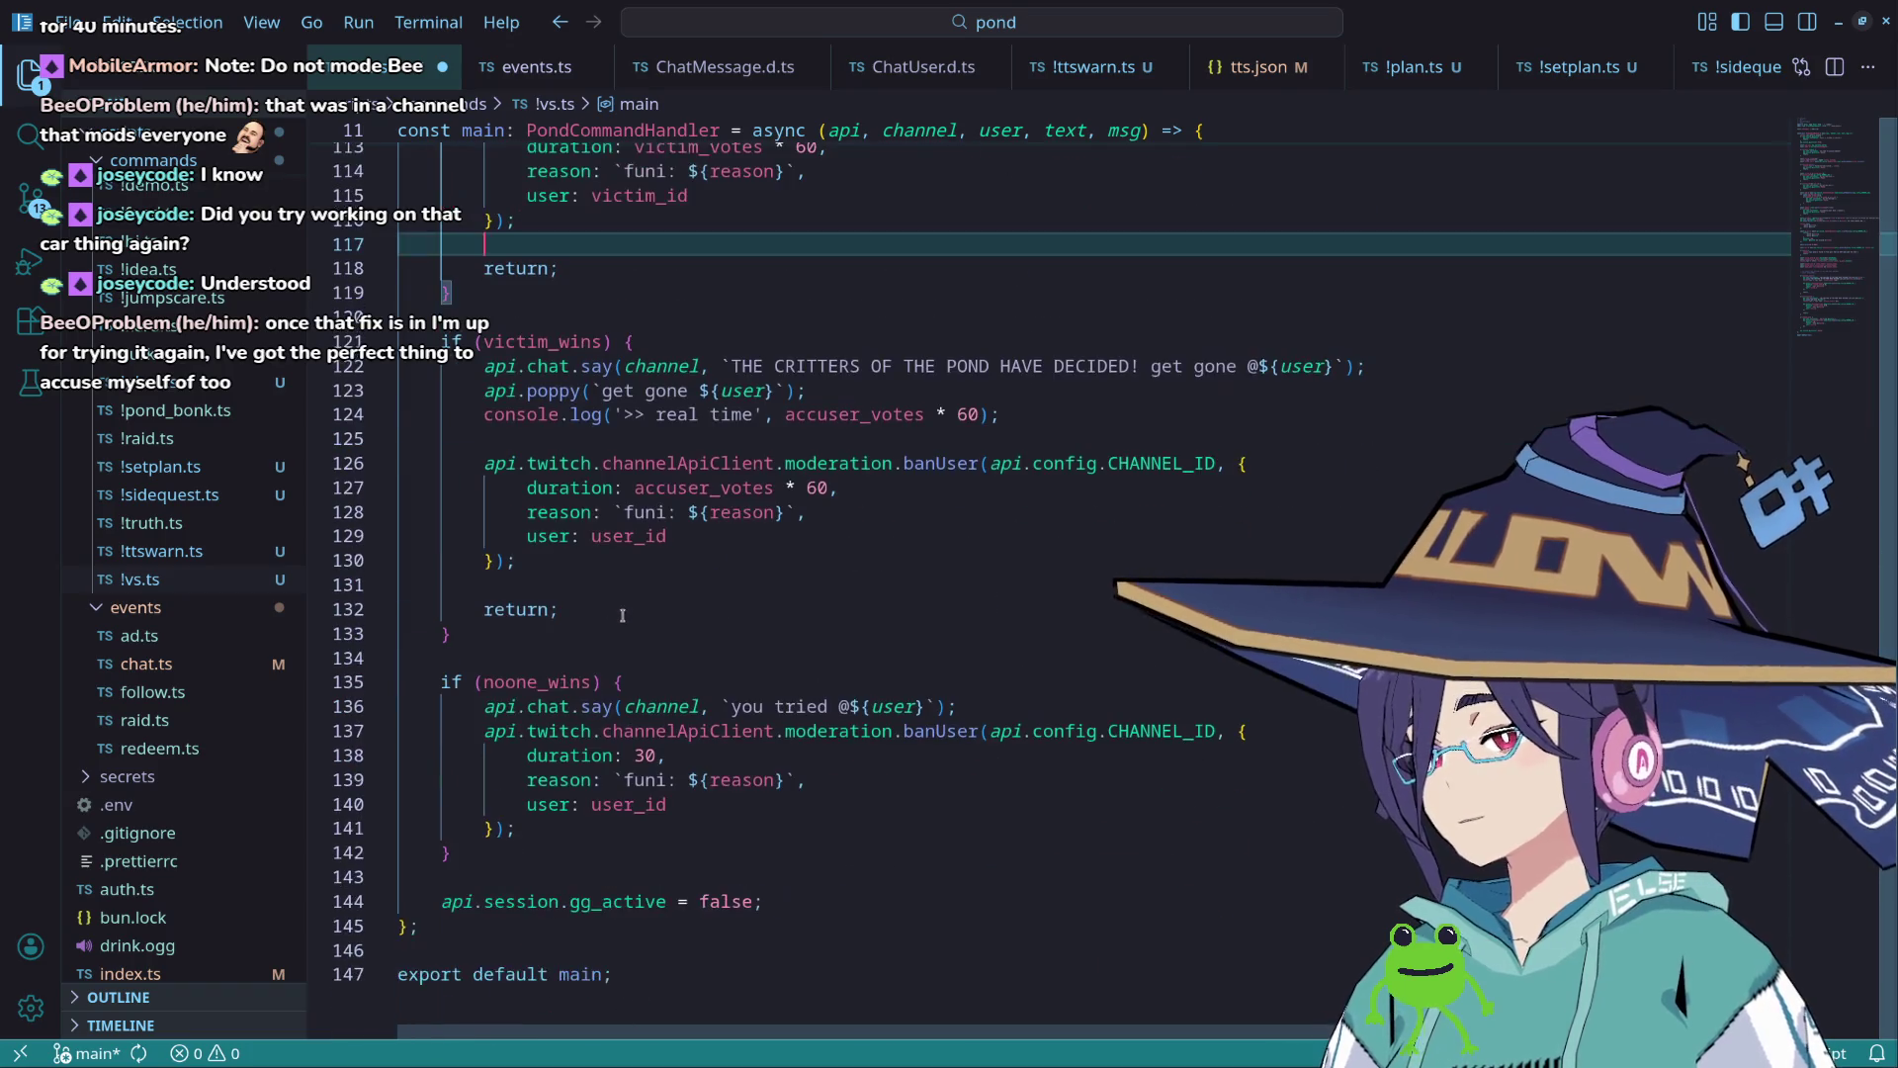
scroll(539, 684, "up", 3)
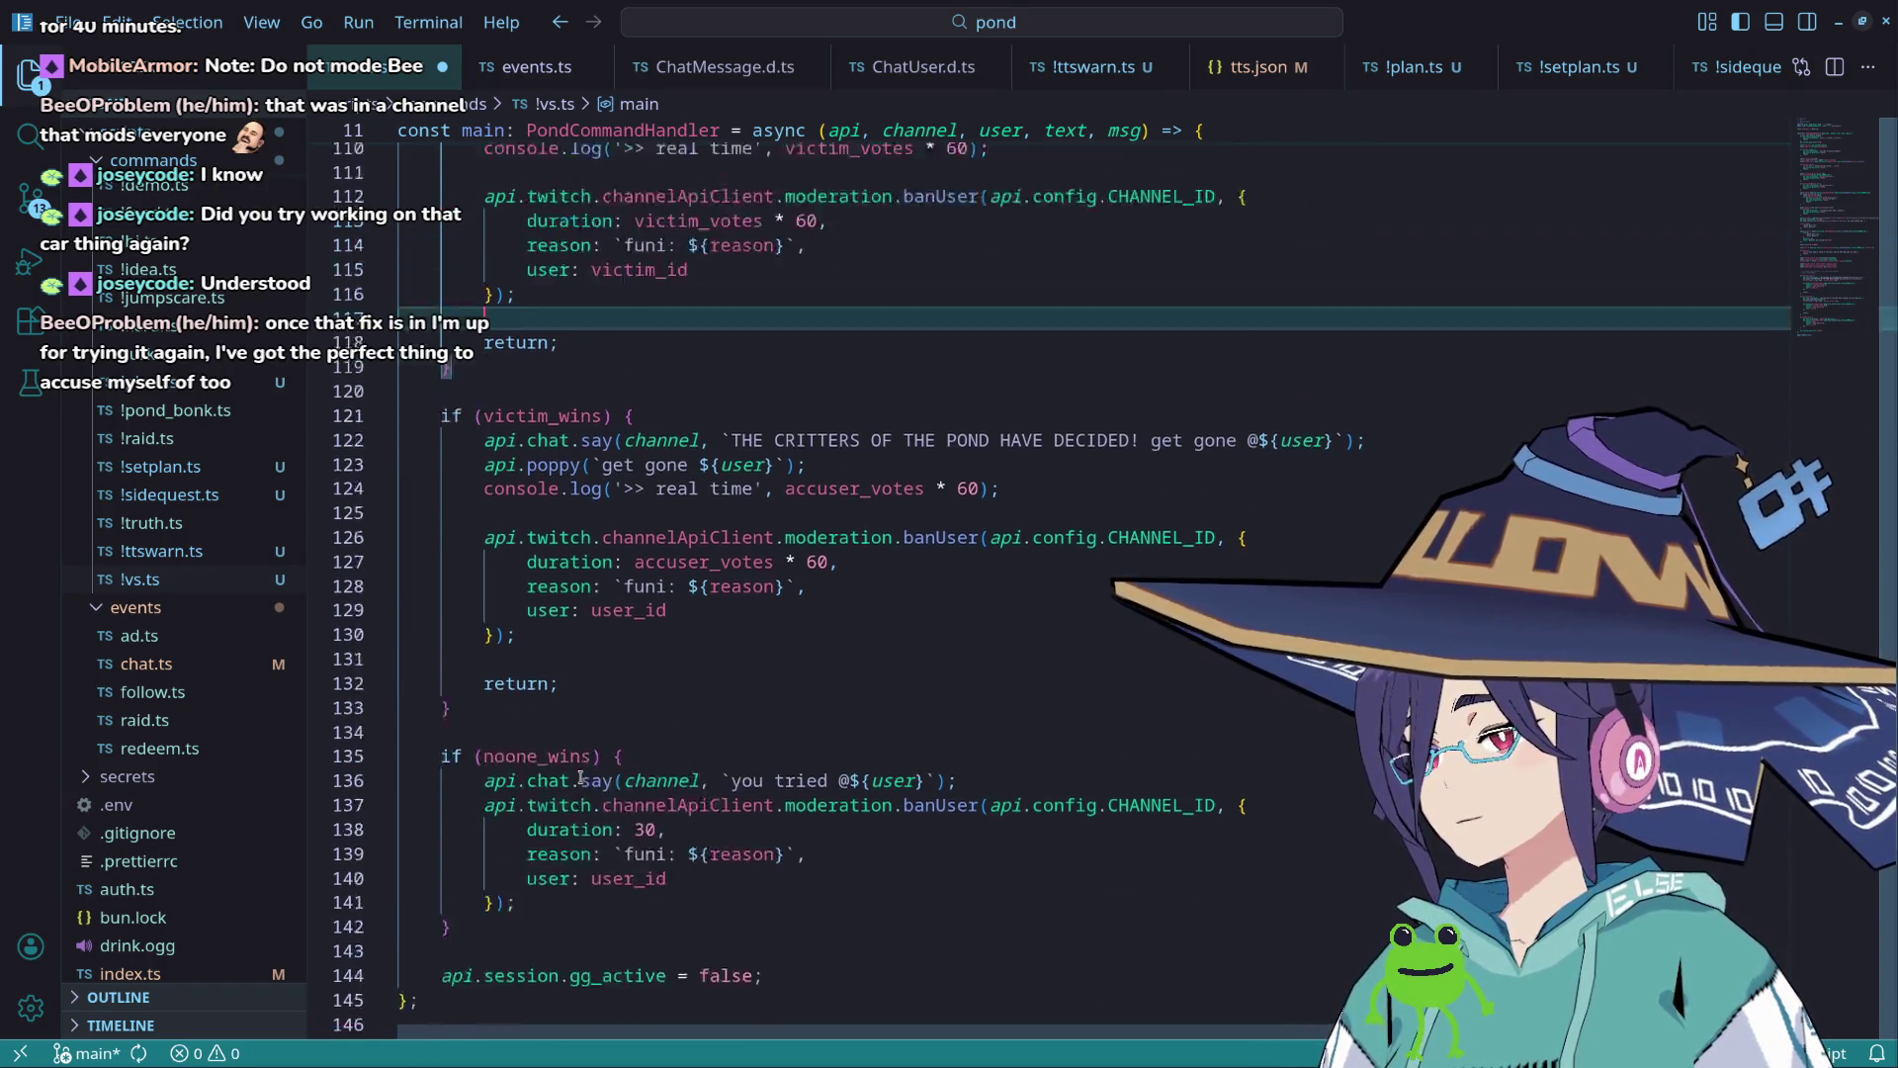
scroll(698, 896, "down", 2)
Step: Delete the return statements and preceding blank lines from both victim_wins and accuser_wins
left_click(590, 574)
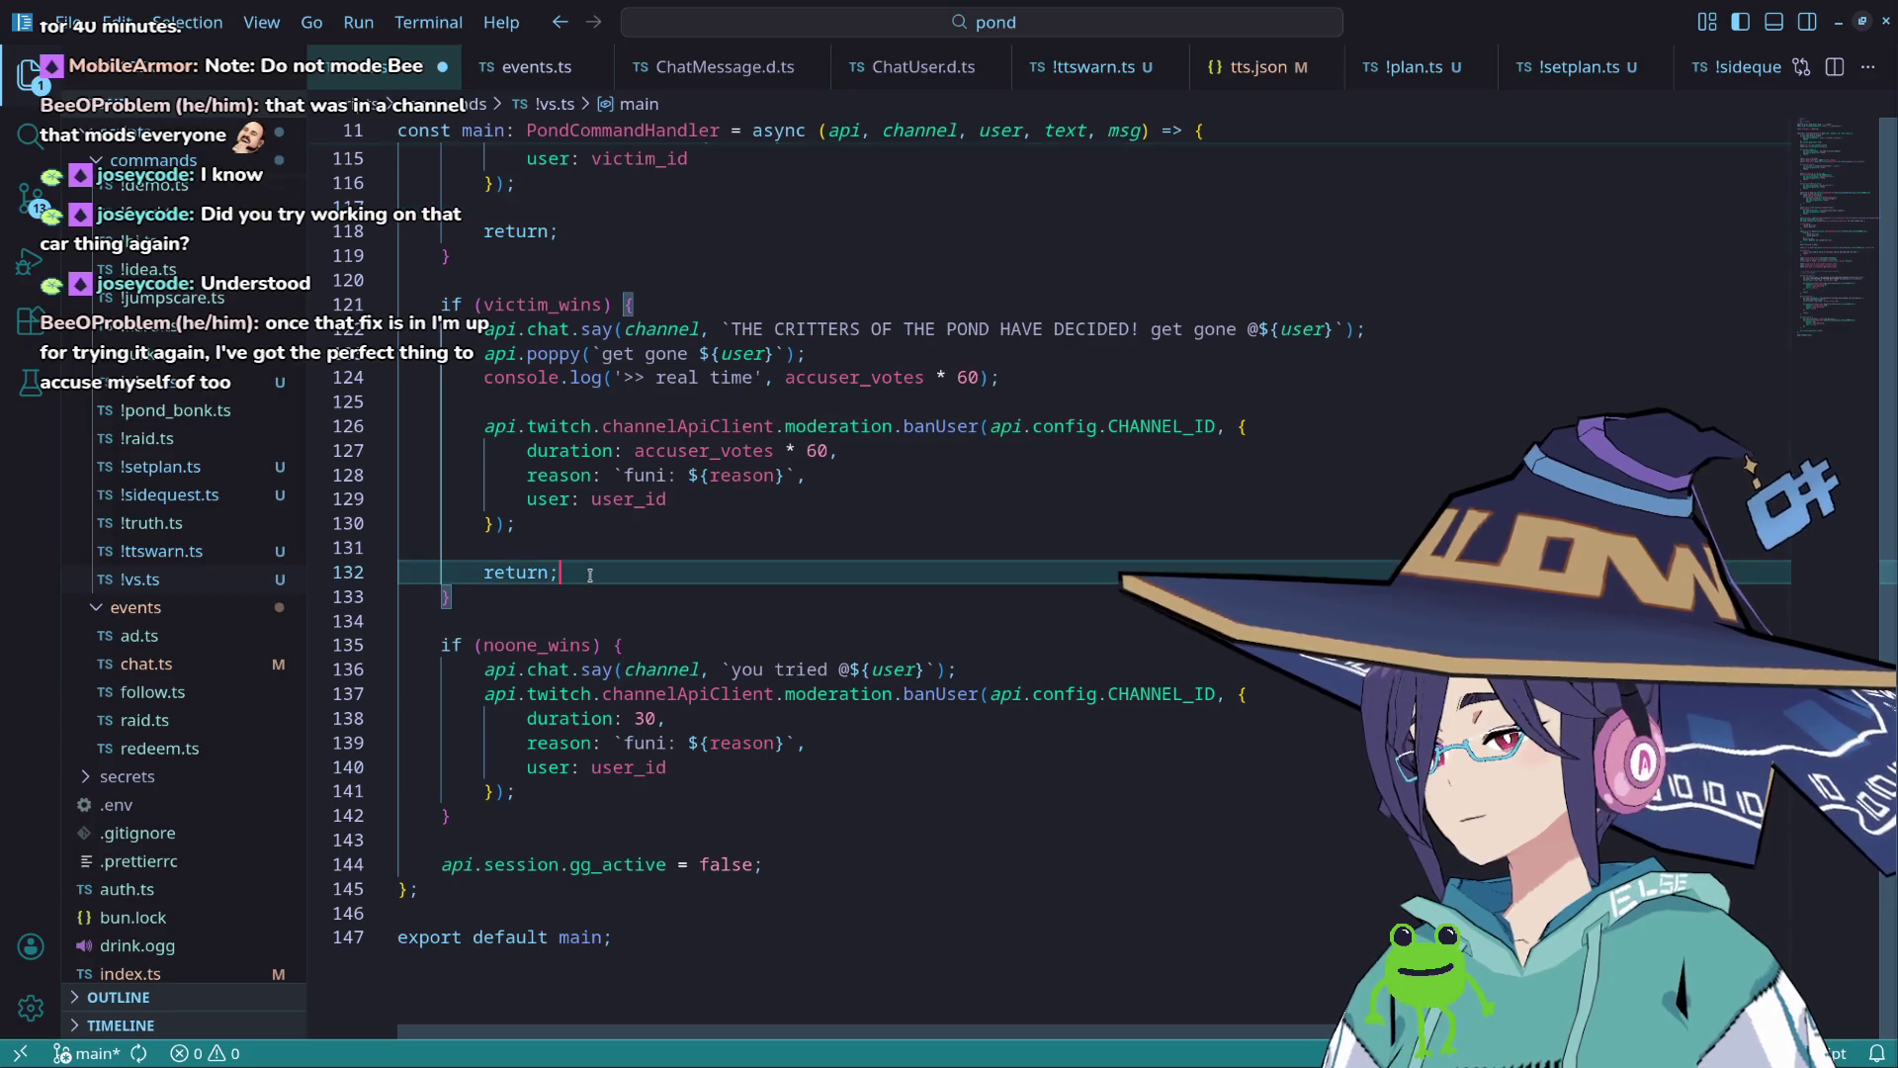
key("shift+Up")
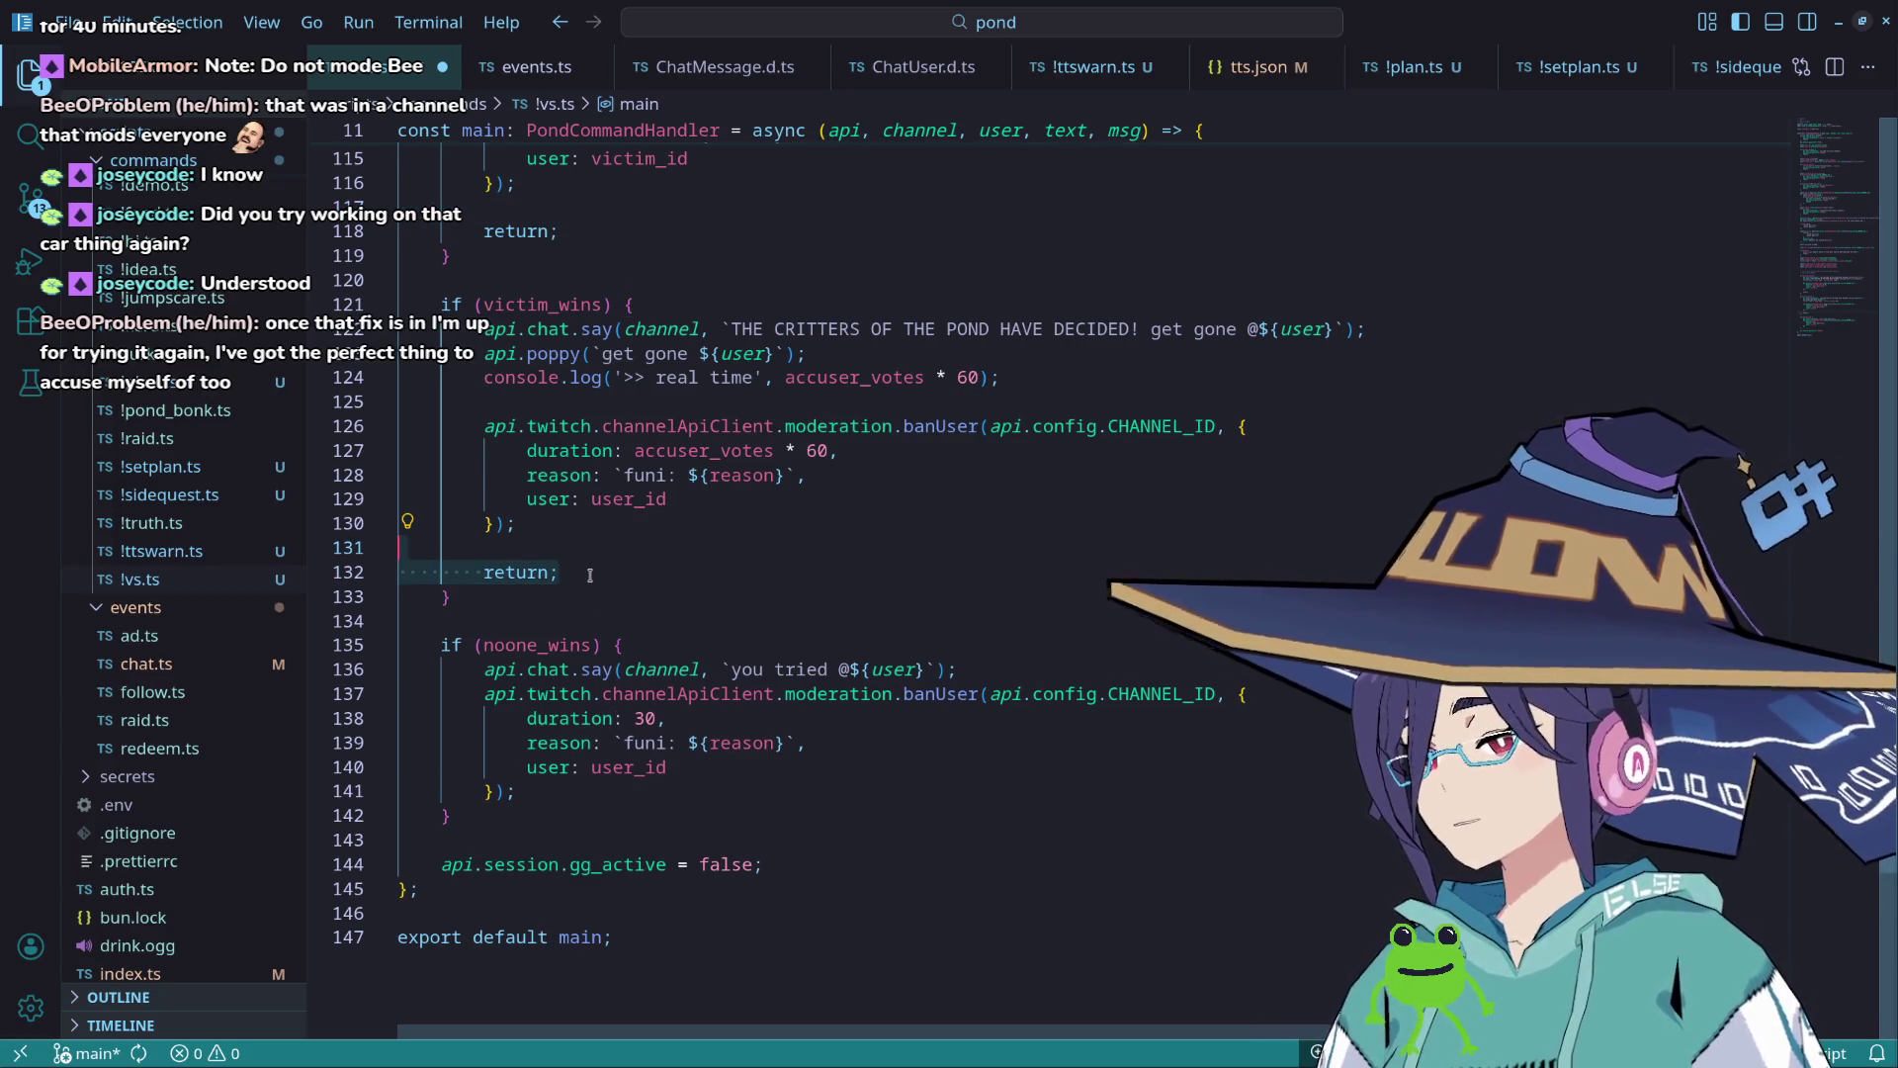
key("BackSpace")
key("BackSpace")
scroll(598, 495, "up", 2)
left_click(606, 423)
key("shift+Up")
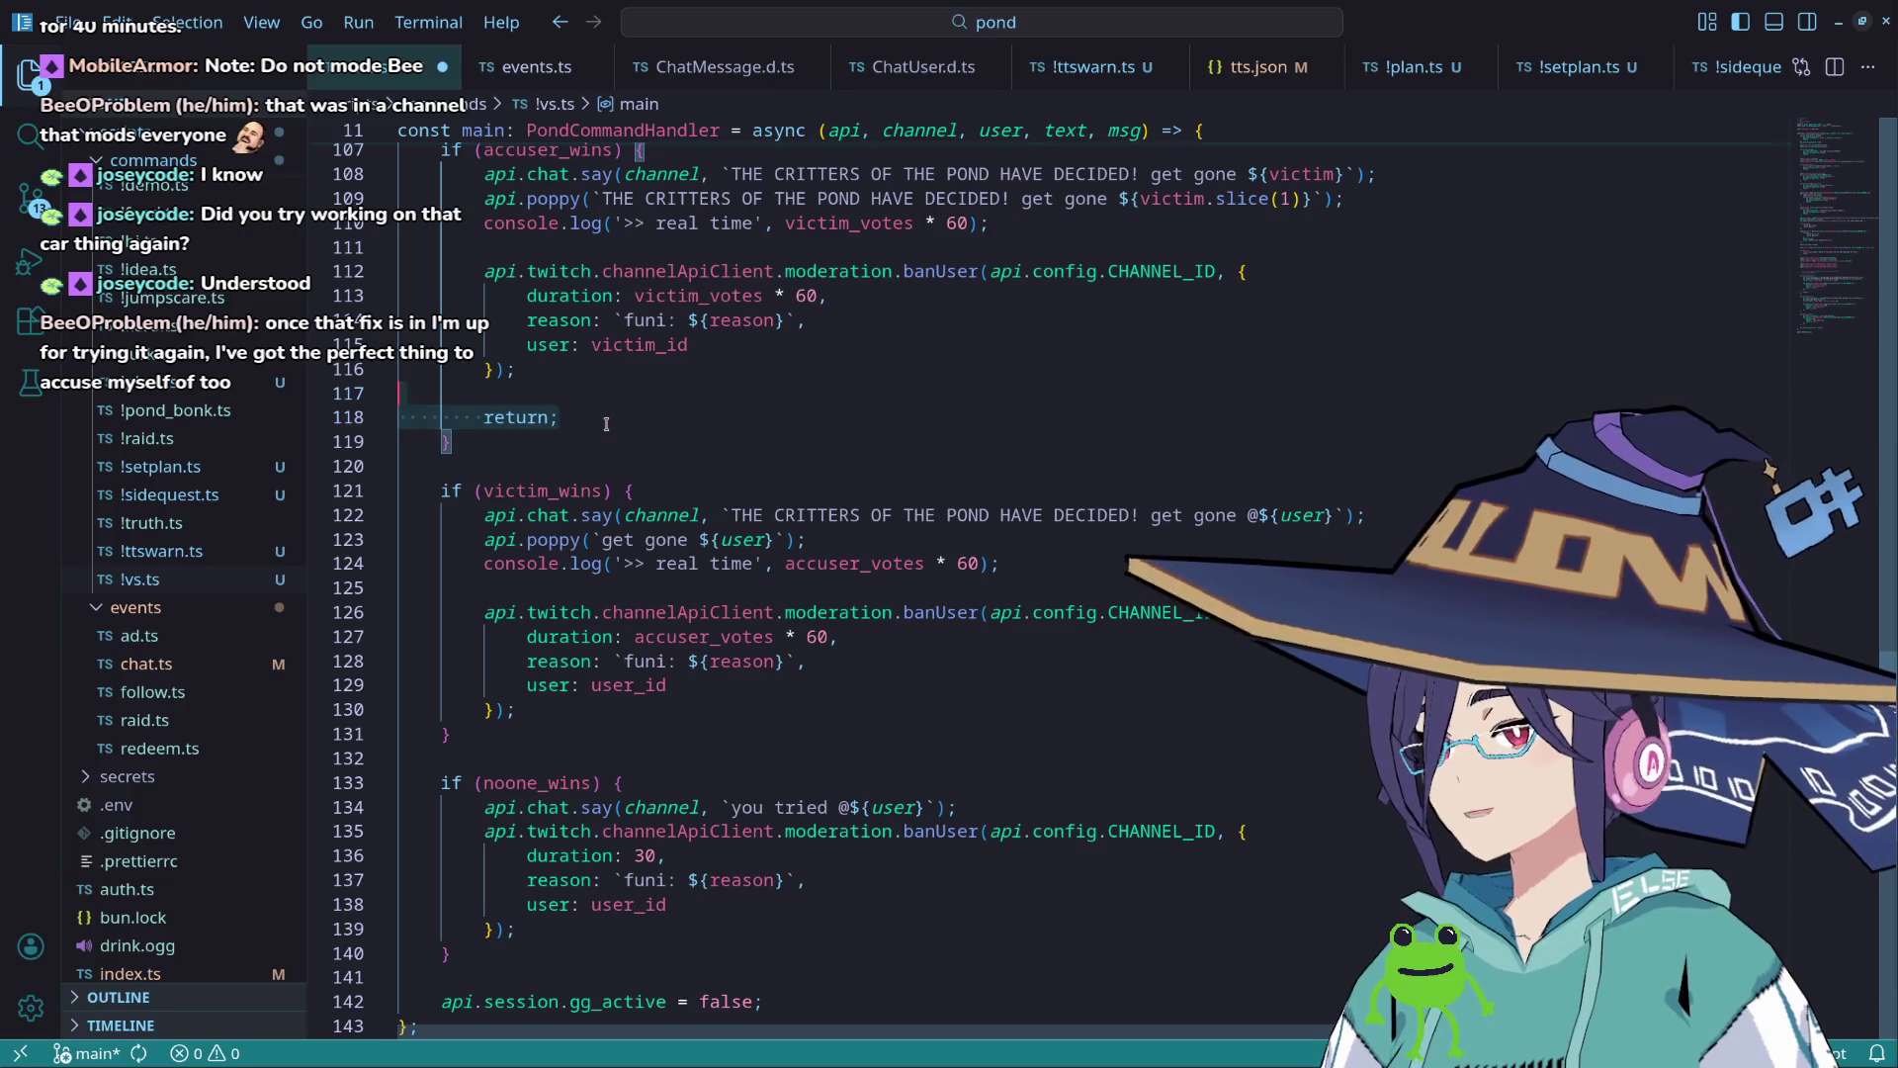
key("BackSpace")
key("BackSpace")
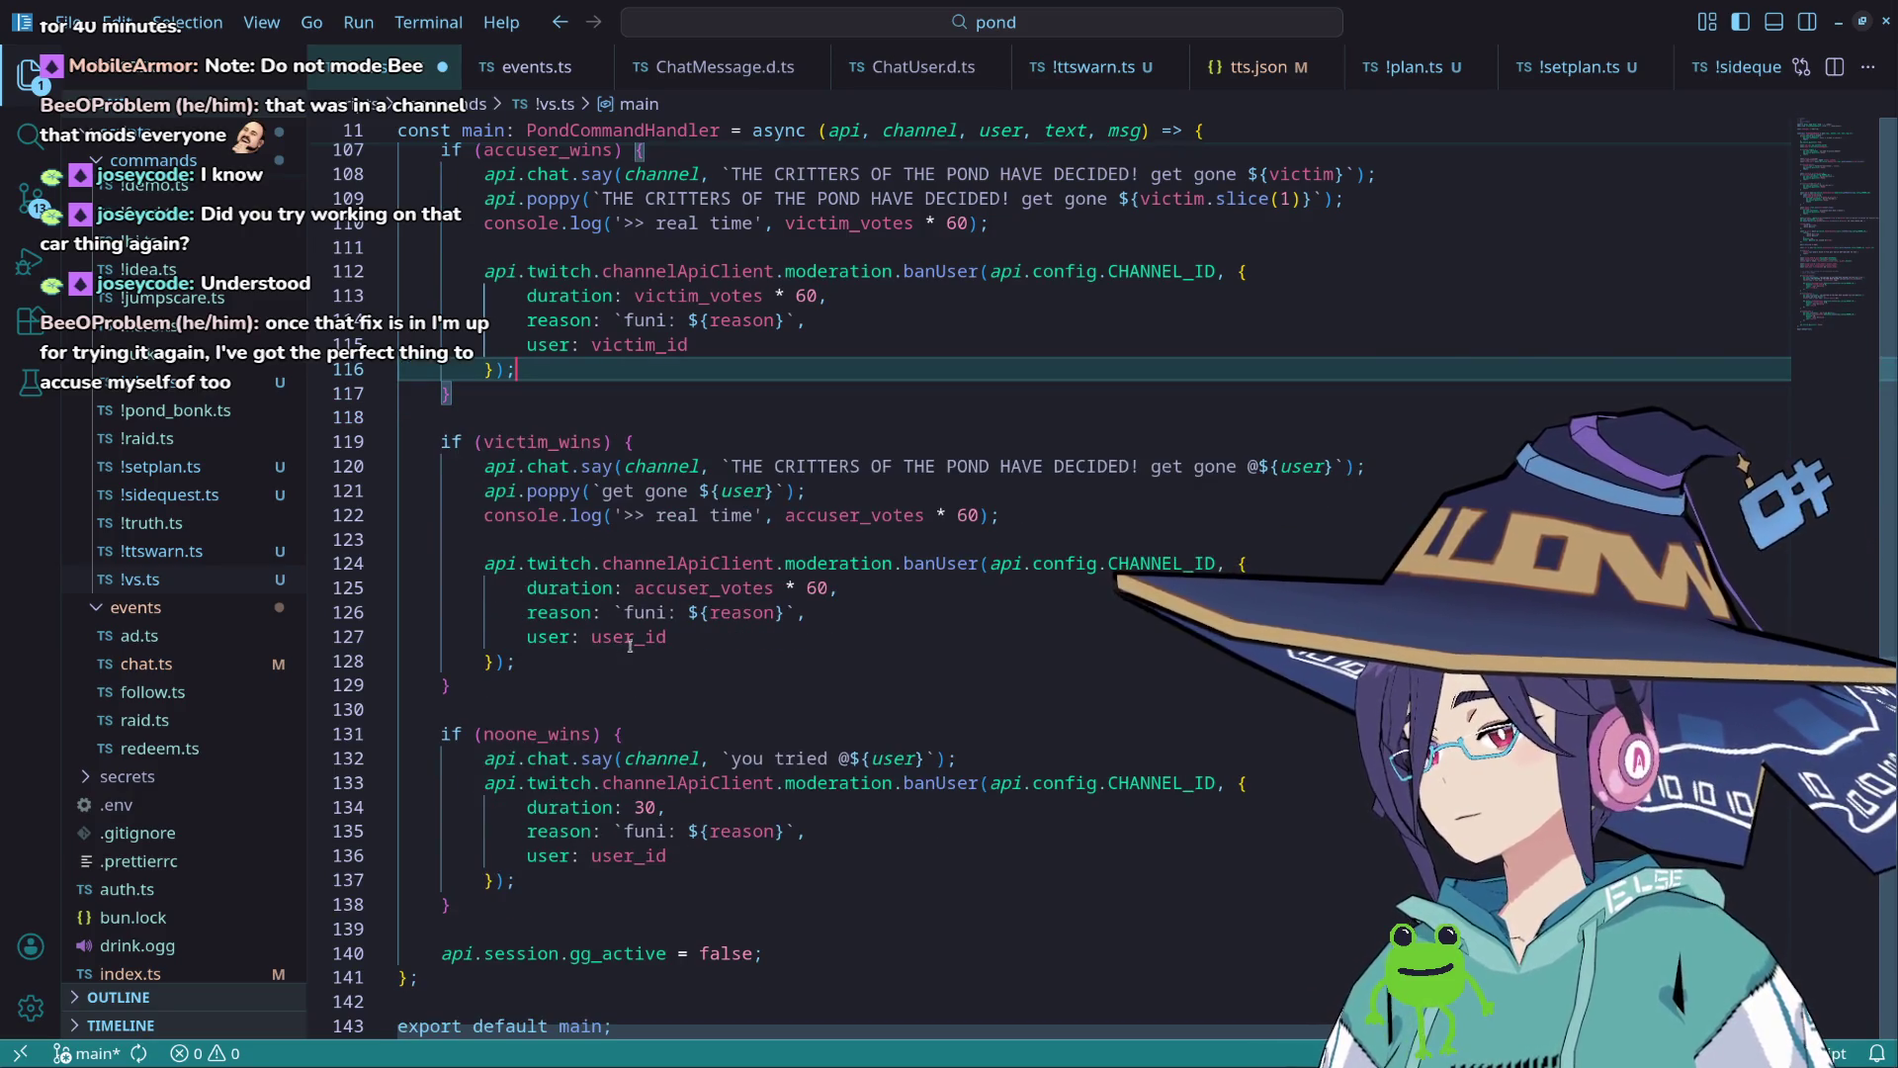
Step: Save !vs.ts
scroll(628, 644, "up", 1)
scroll(729, 569, "down", 1)
key("ctrl+s")
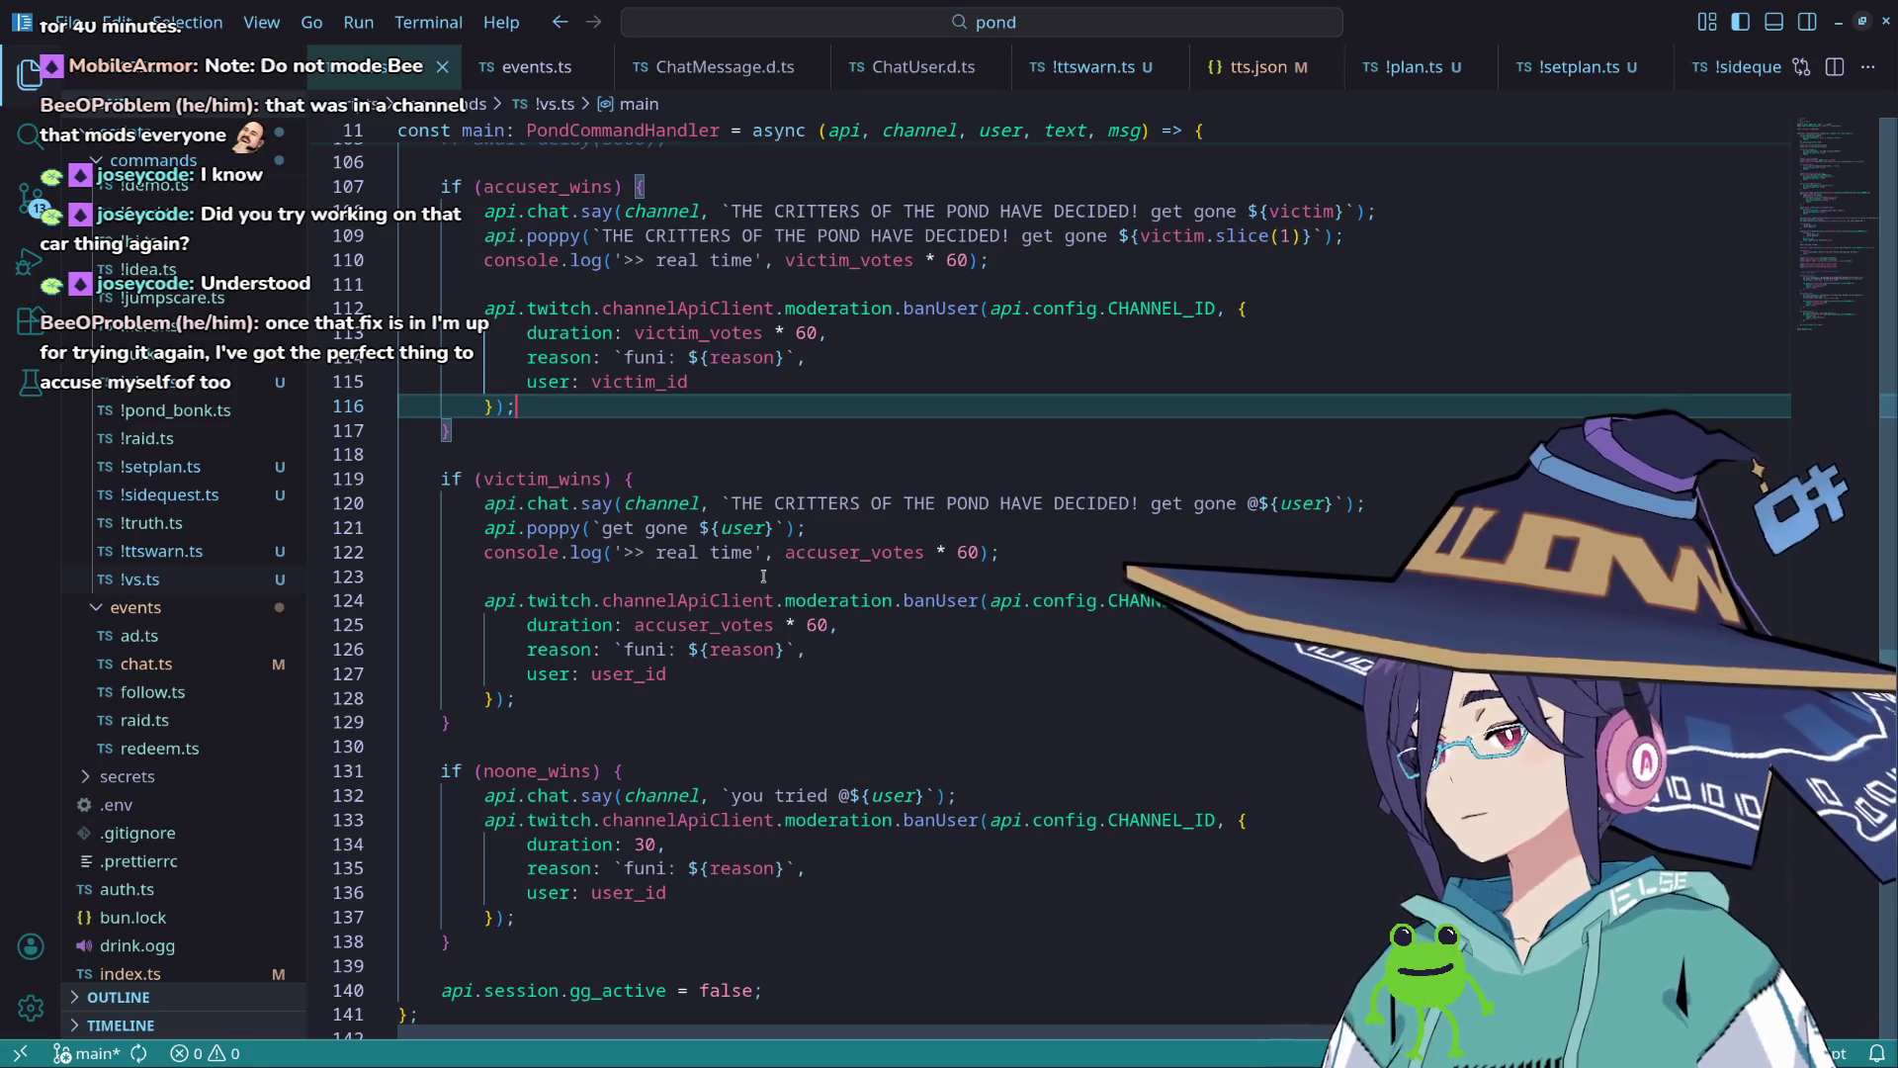
scroll(737, 425, "up", 3)
Step: Stop the pond bot in Konsole and rerun bun index.ts with the updated code
scroll(746, 467, "up", 20)
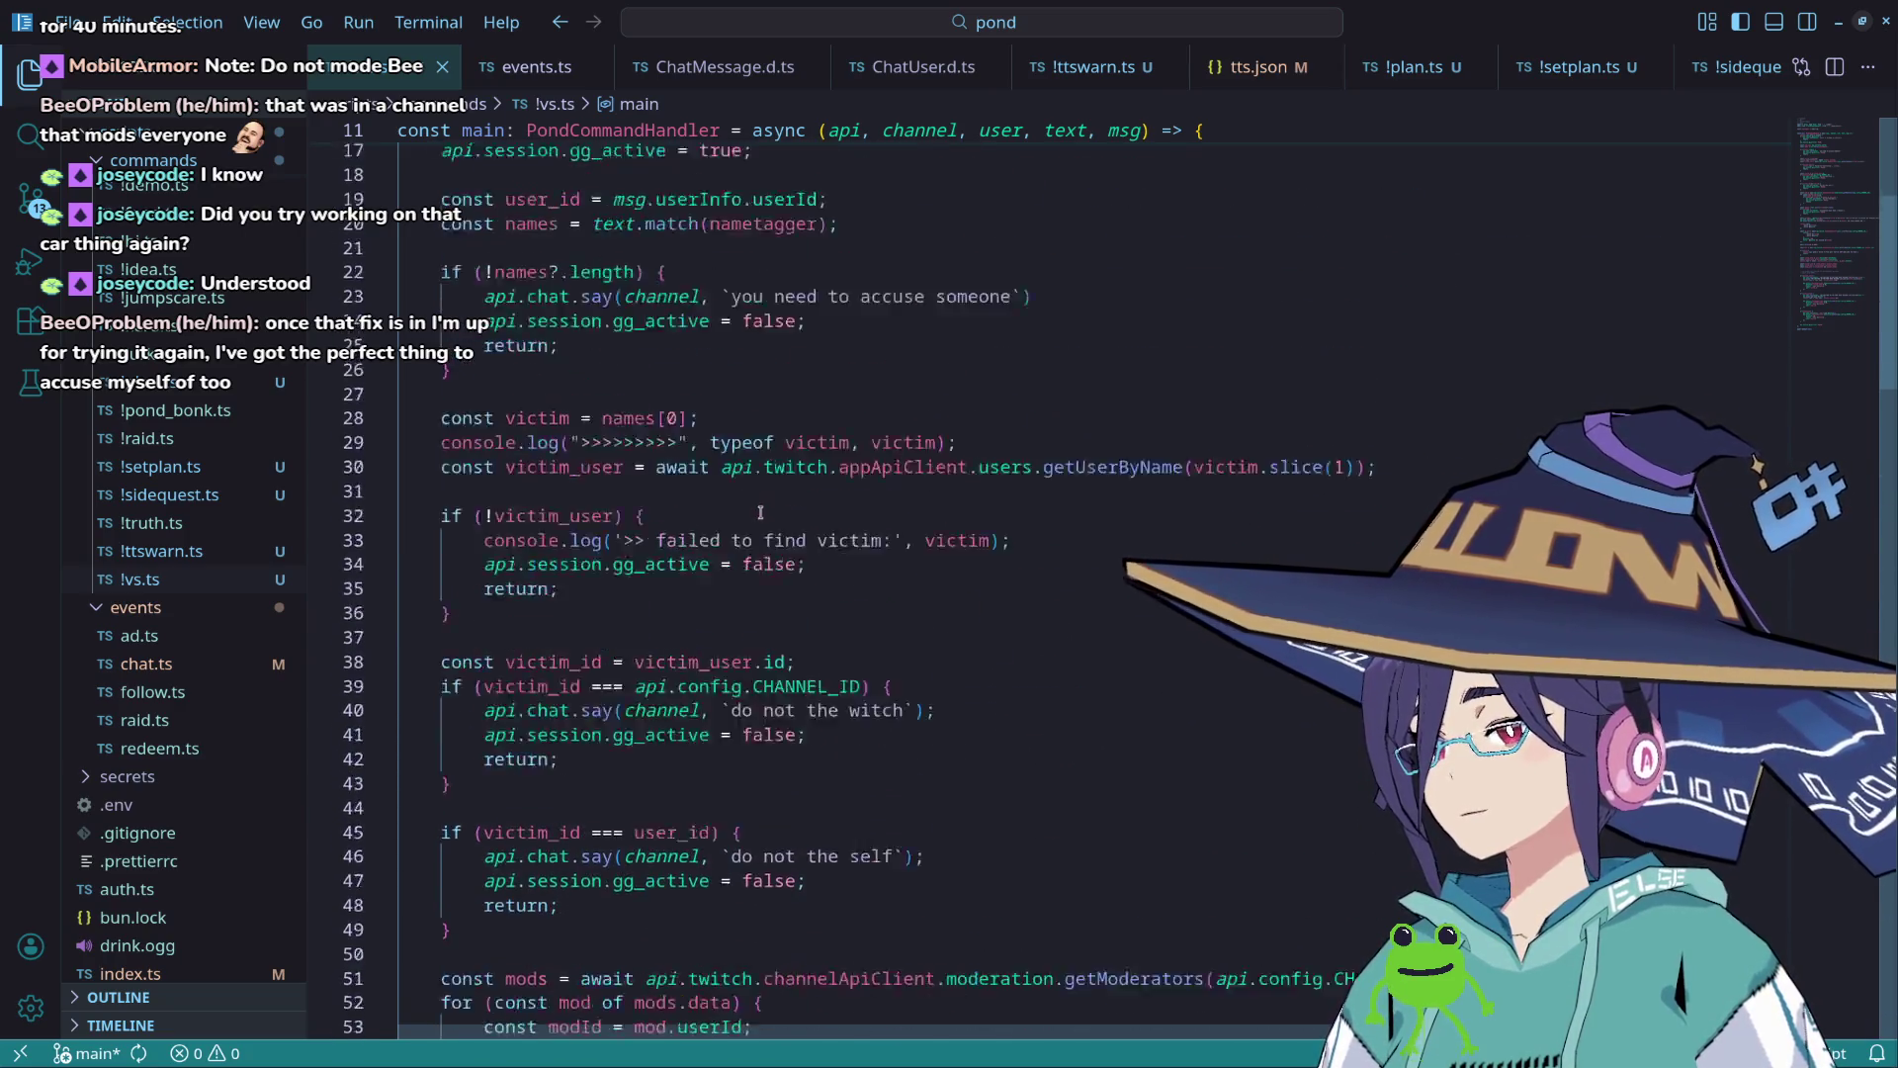
scroll(760, 510, "up", 6)
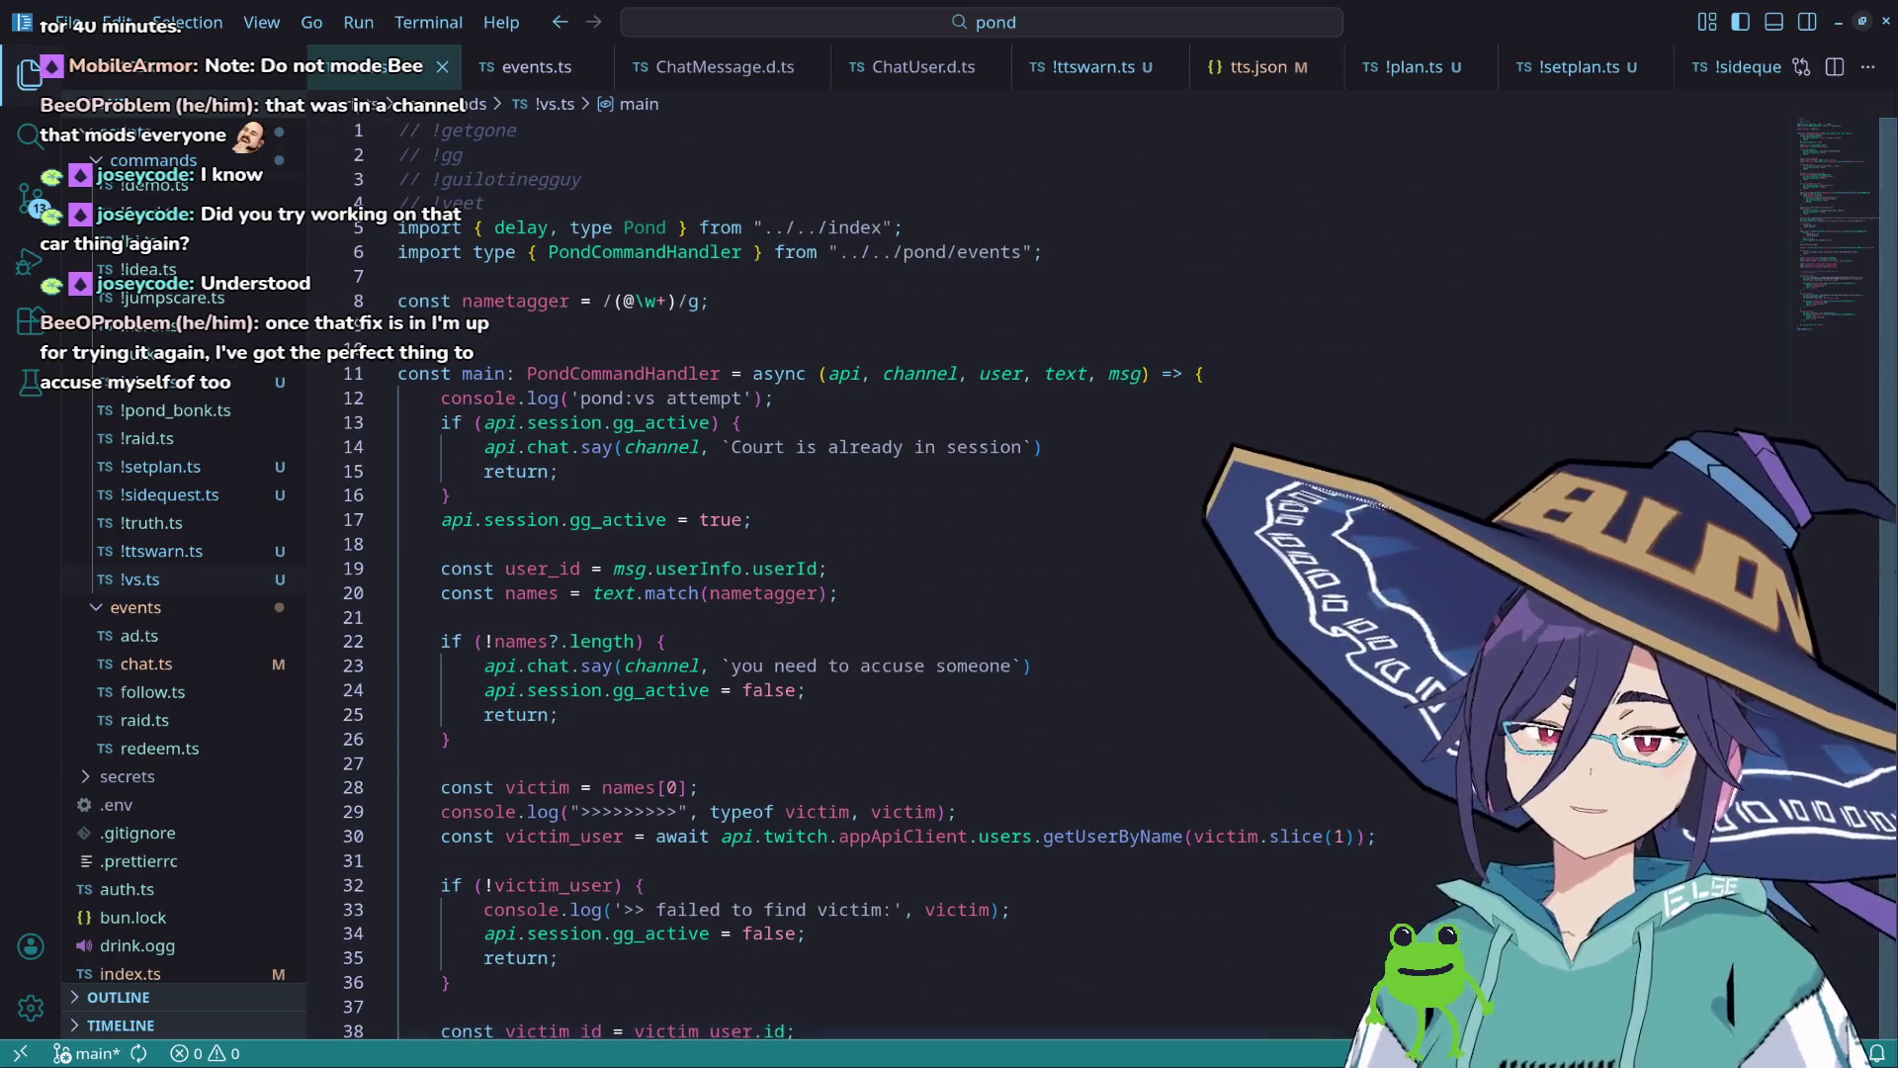
key("alt+Tab")
key("Page_Down")
key("ctrl+c")
key("Up")
key("Return")
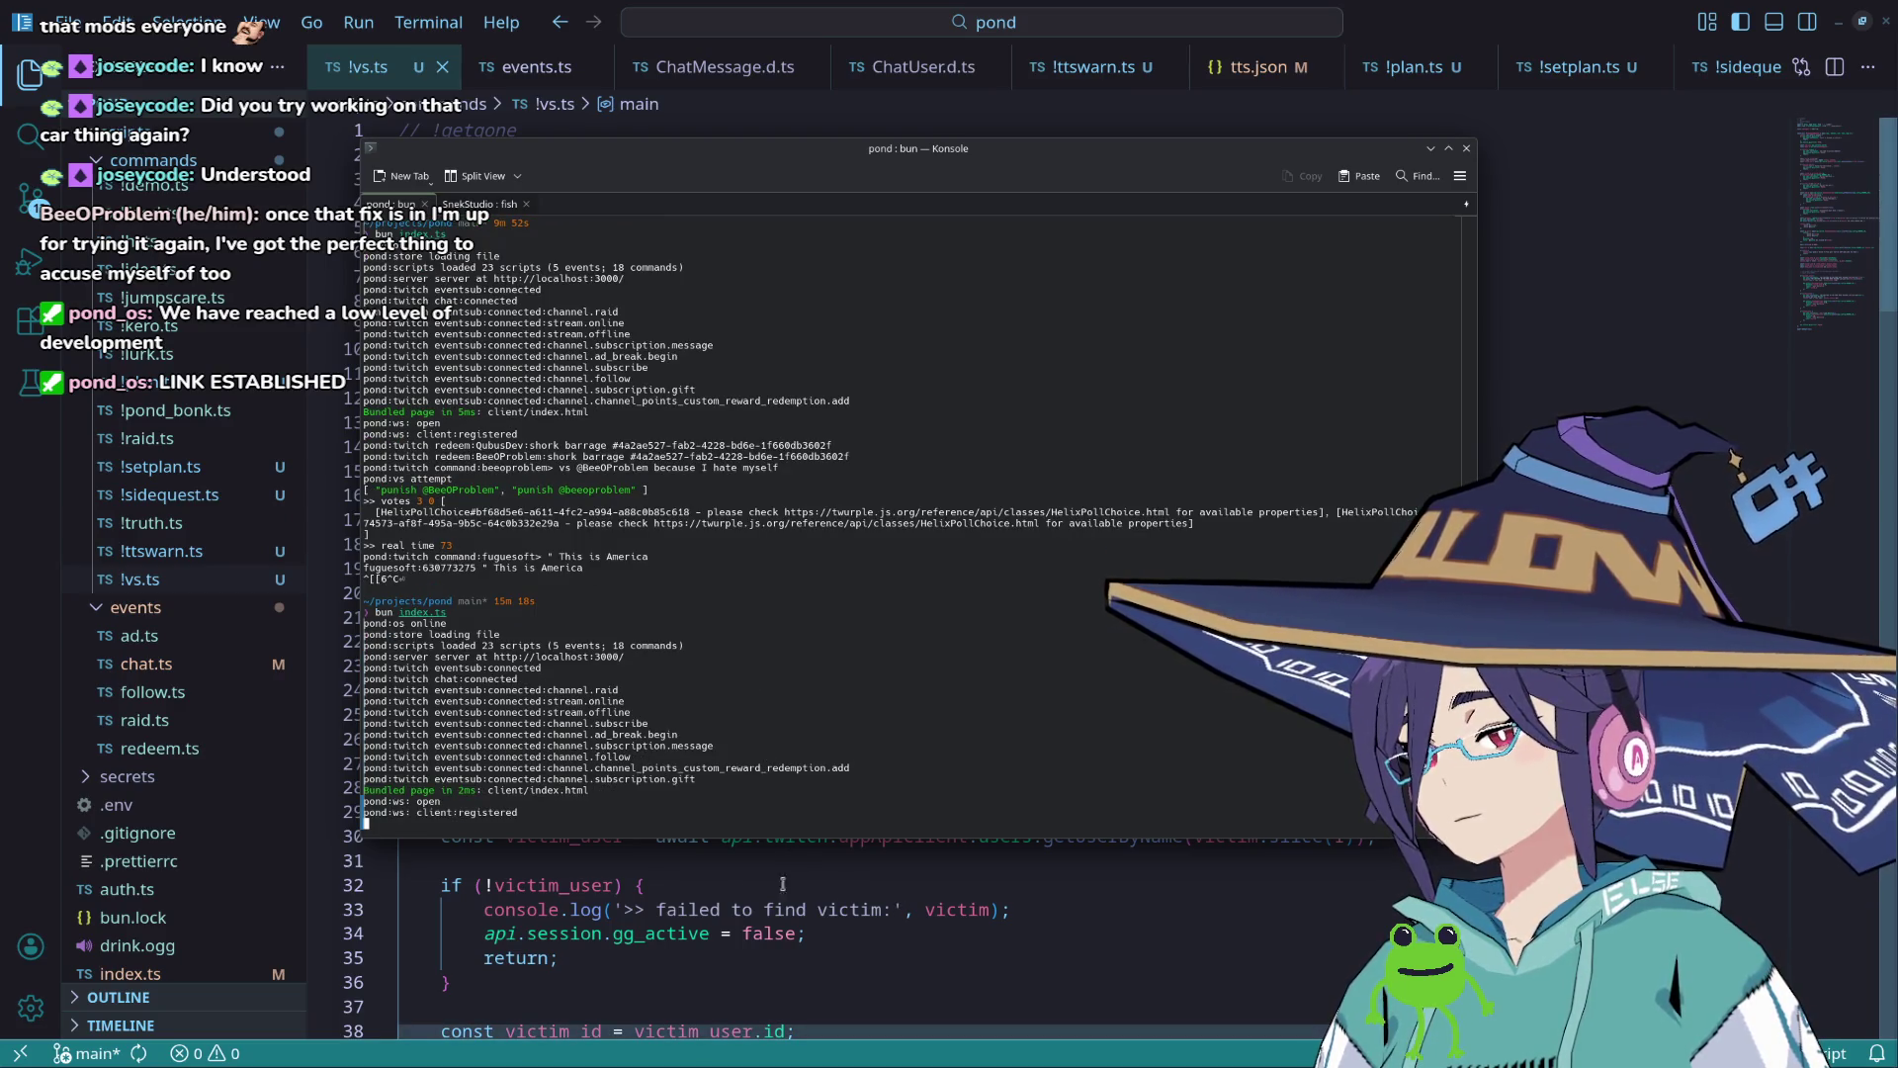
Step: Delete the two commented-out lines and extra blank line before the accuser_wins check
left_click(1135, 933)
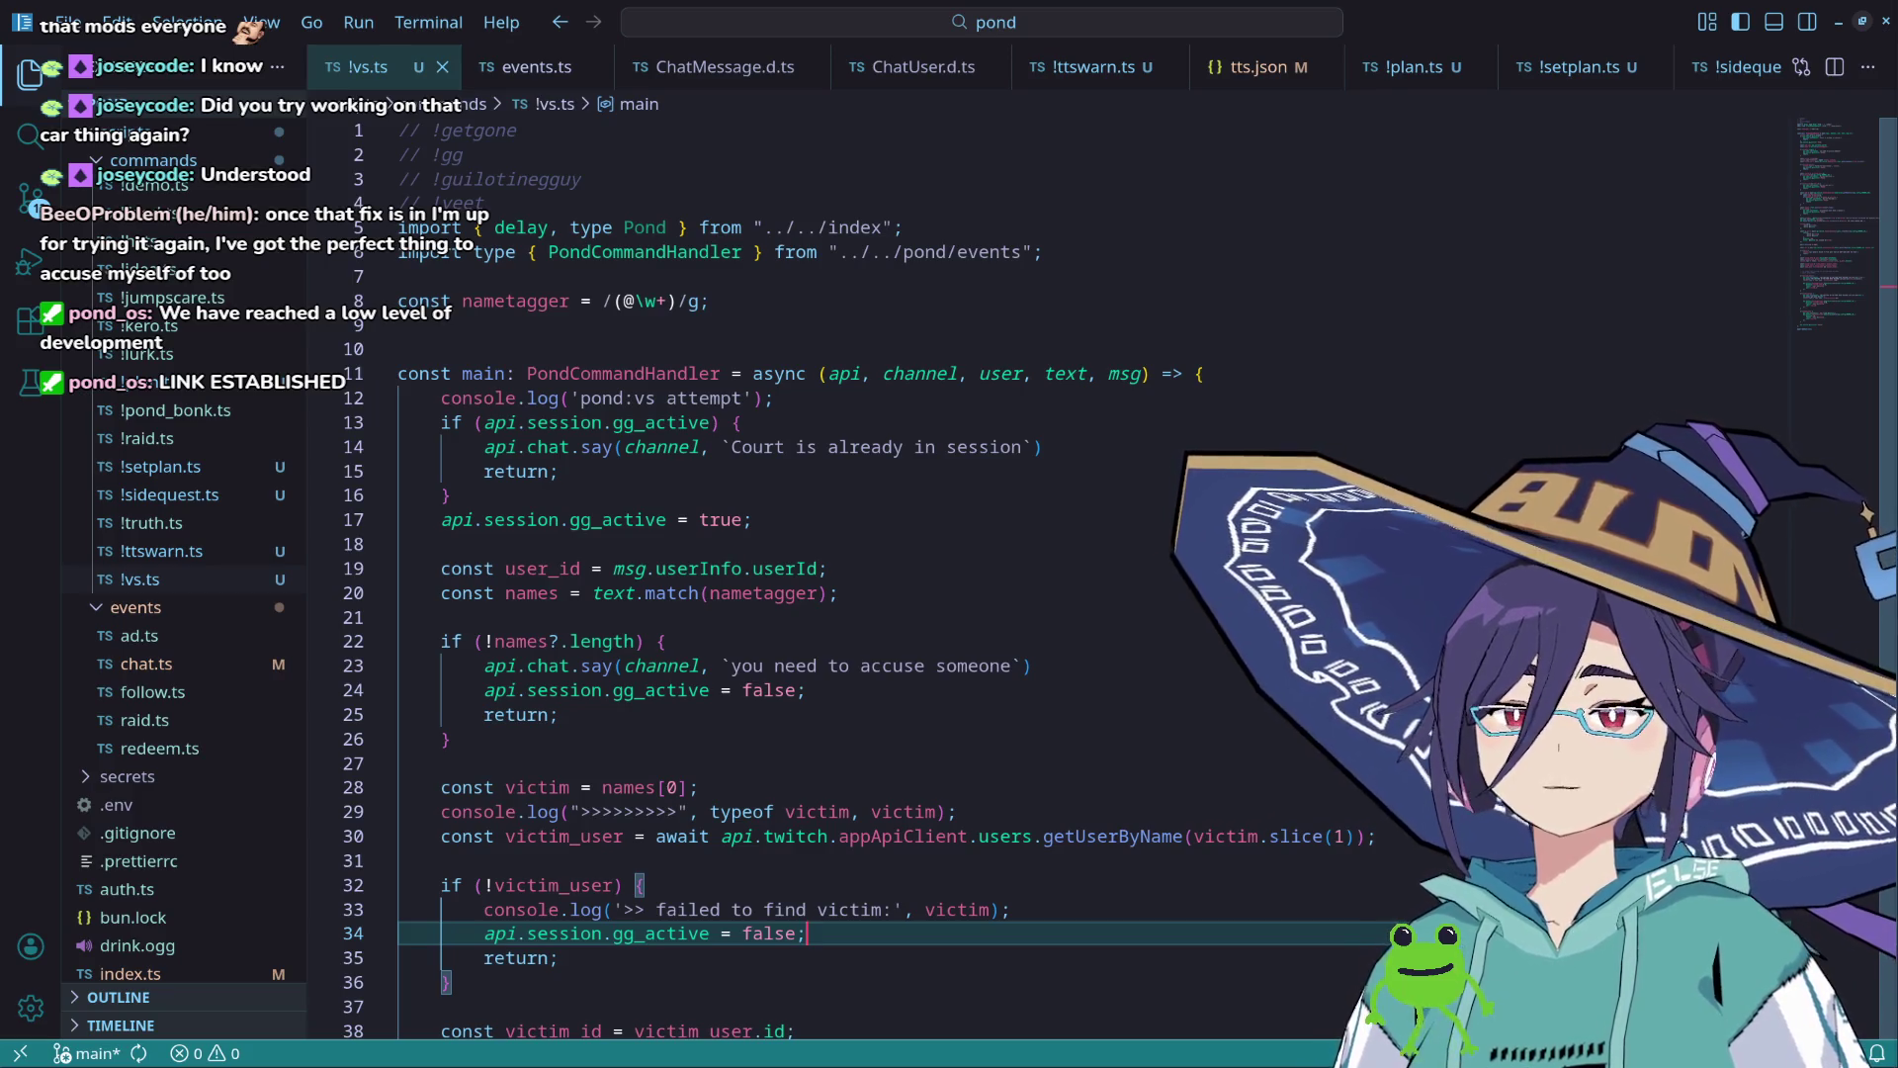
scroll(663, 547, "down", 6)
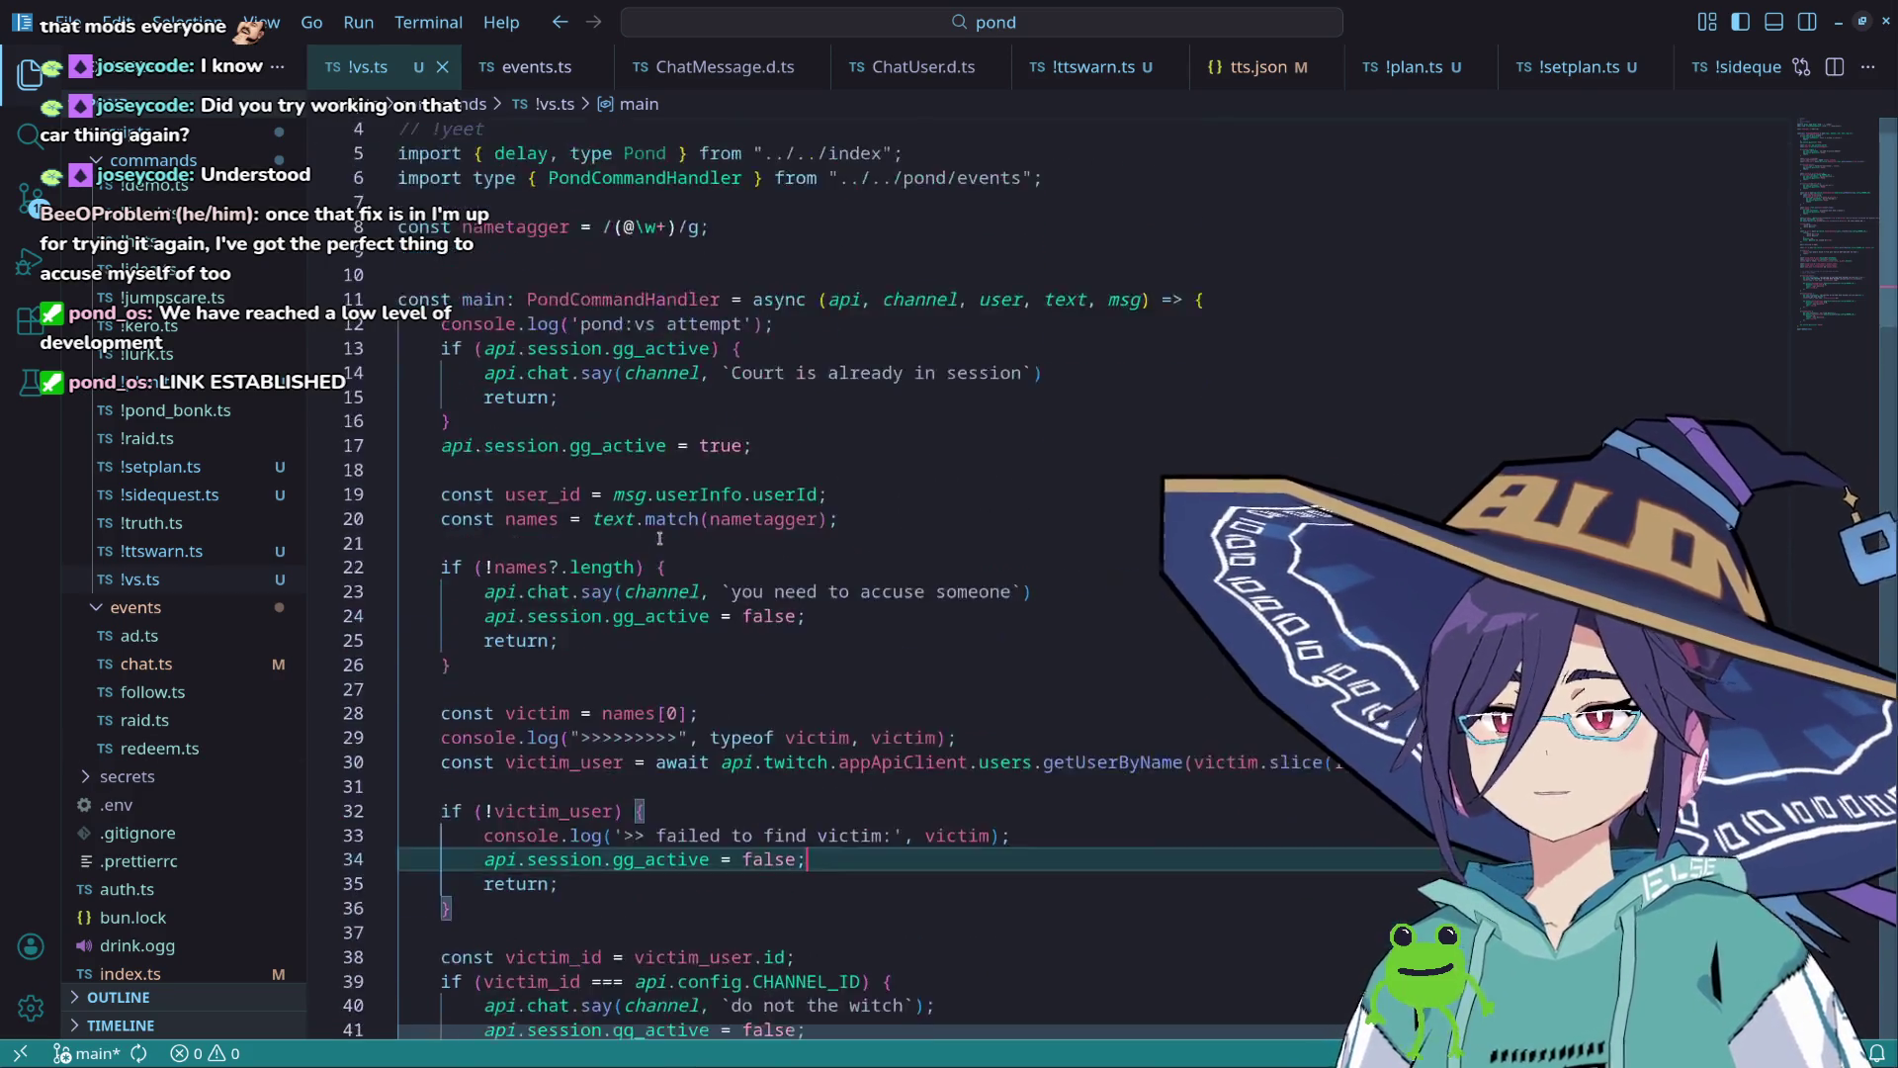
scroll(664, 548, "up", 3)
scroll(661, 539, "down", 13)
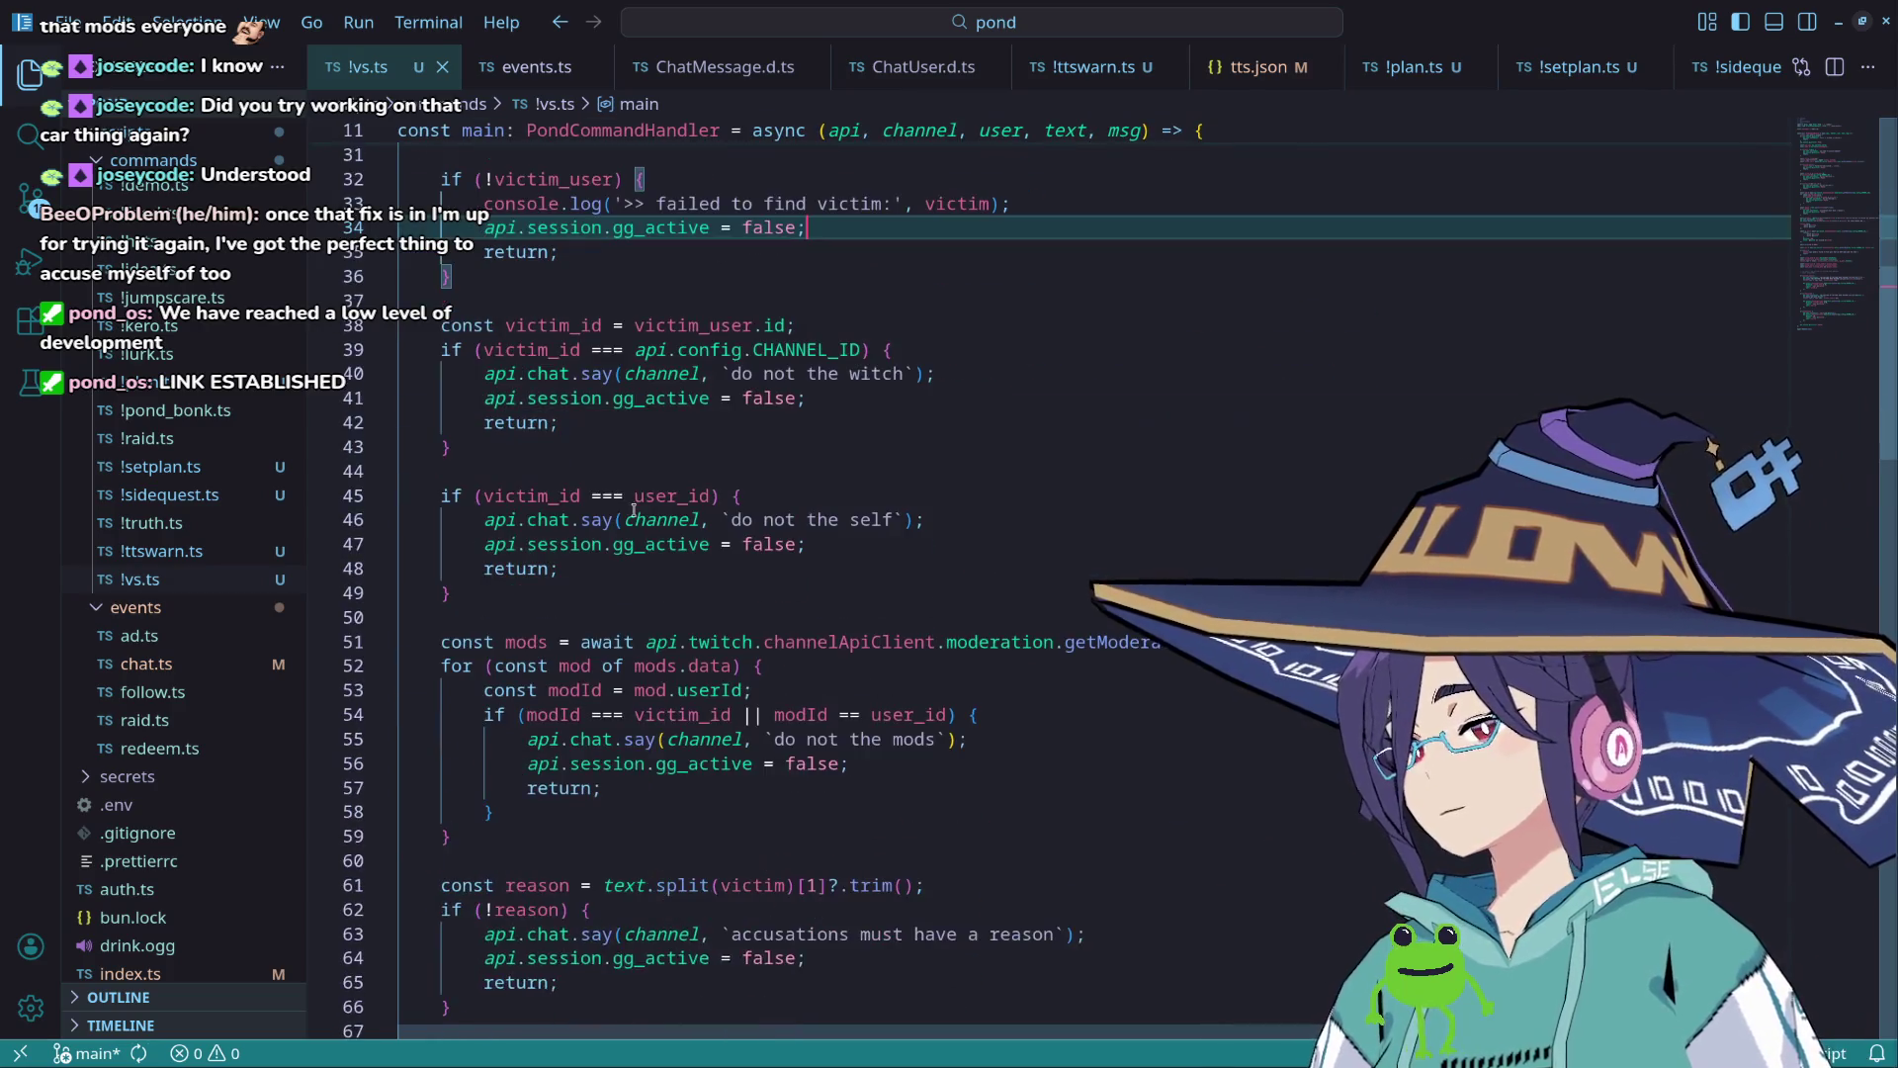
scroll(658, 529, "down", 13)
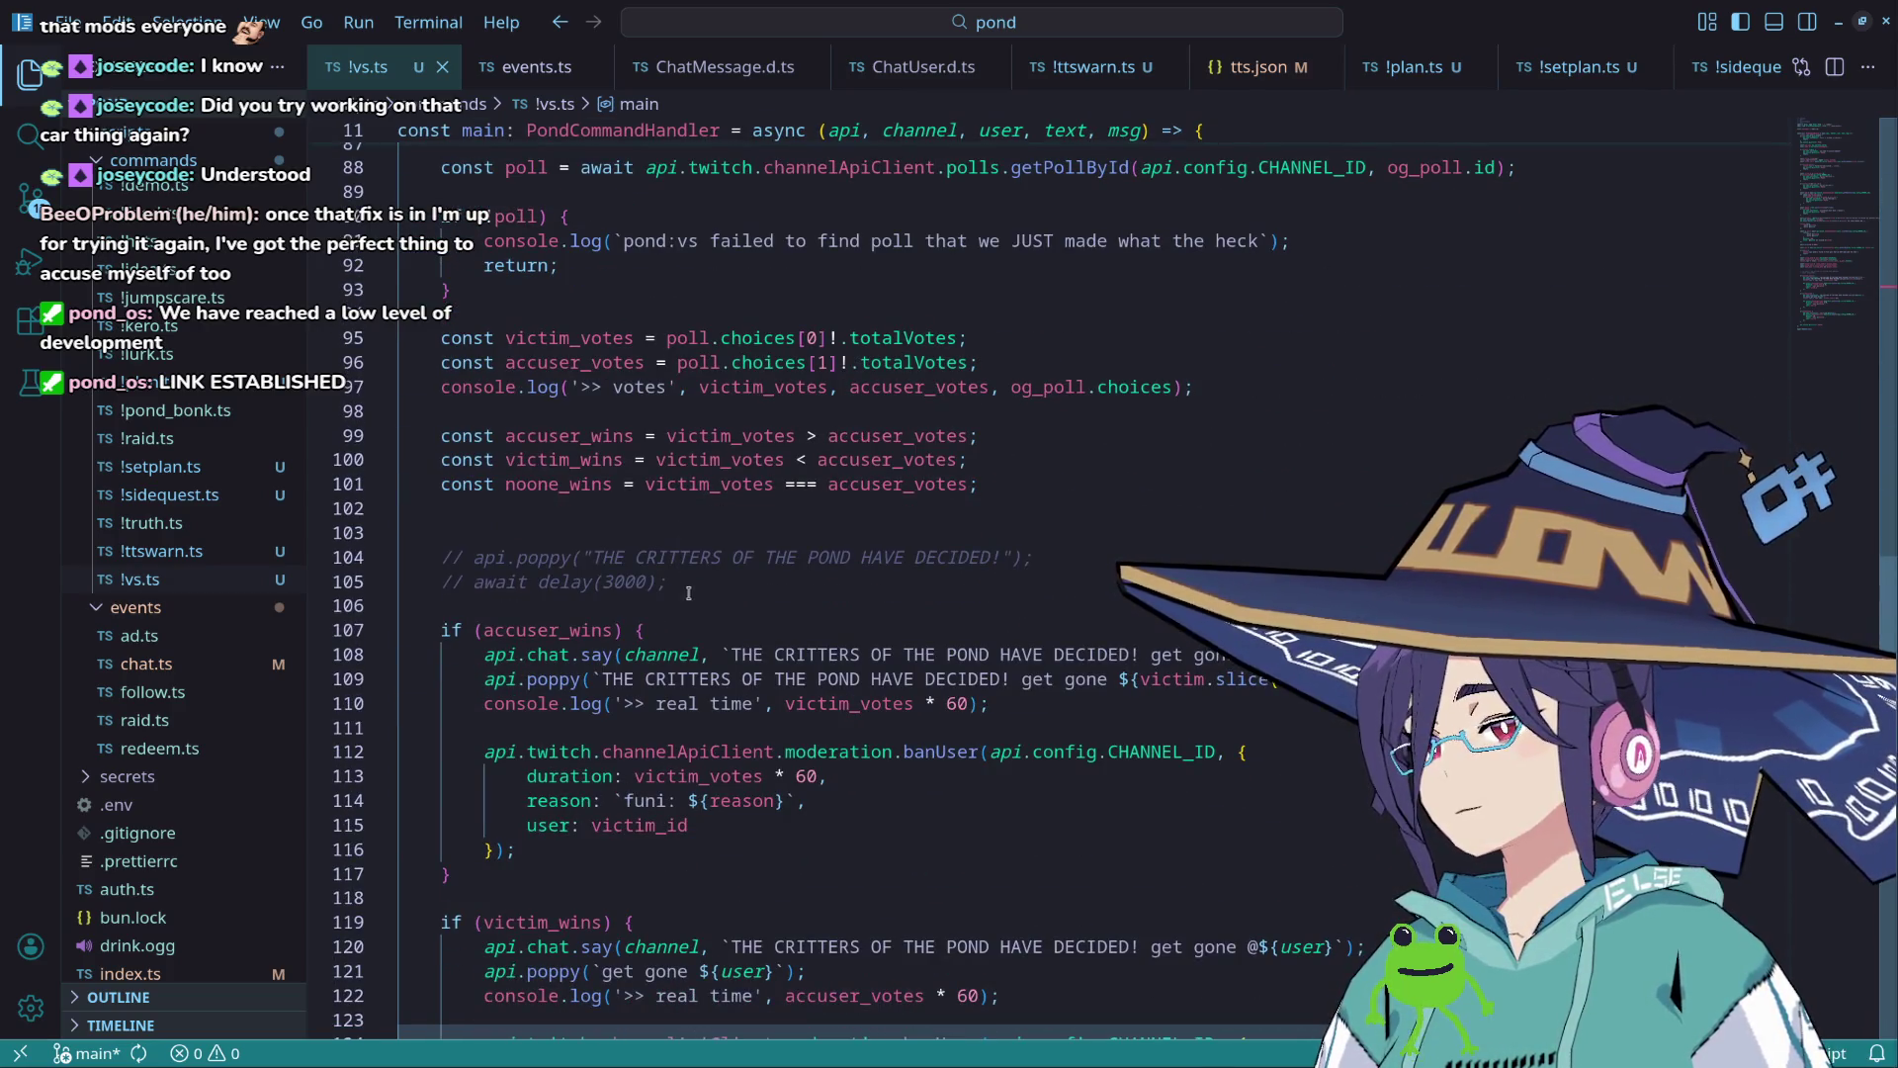
left_click(696, 583)
key("shift+Up")
key("shift+Up")
key("BackSpace")
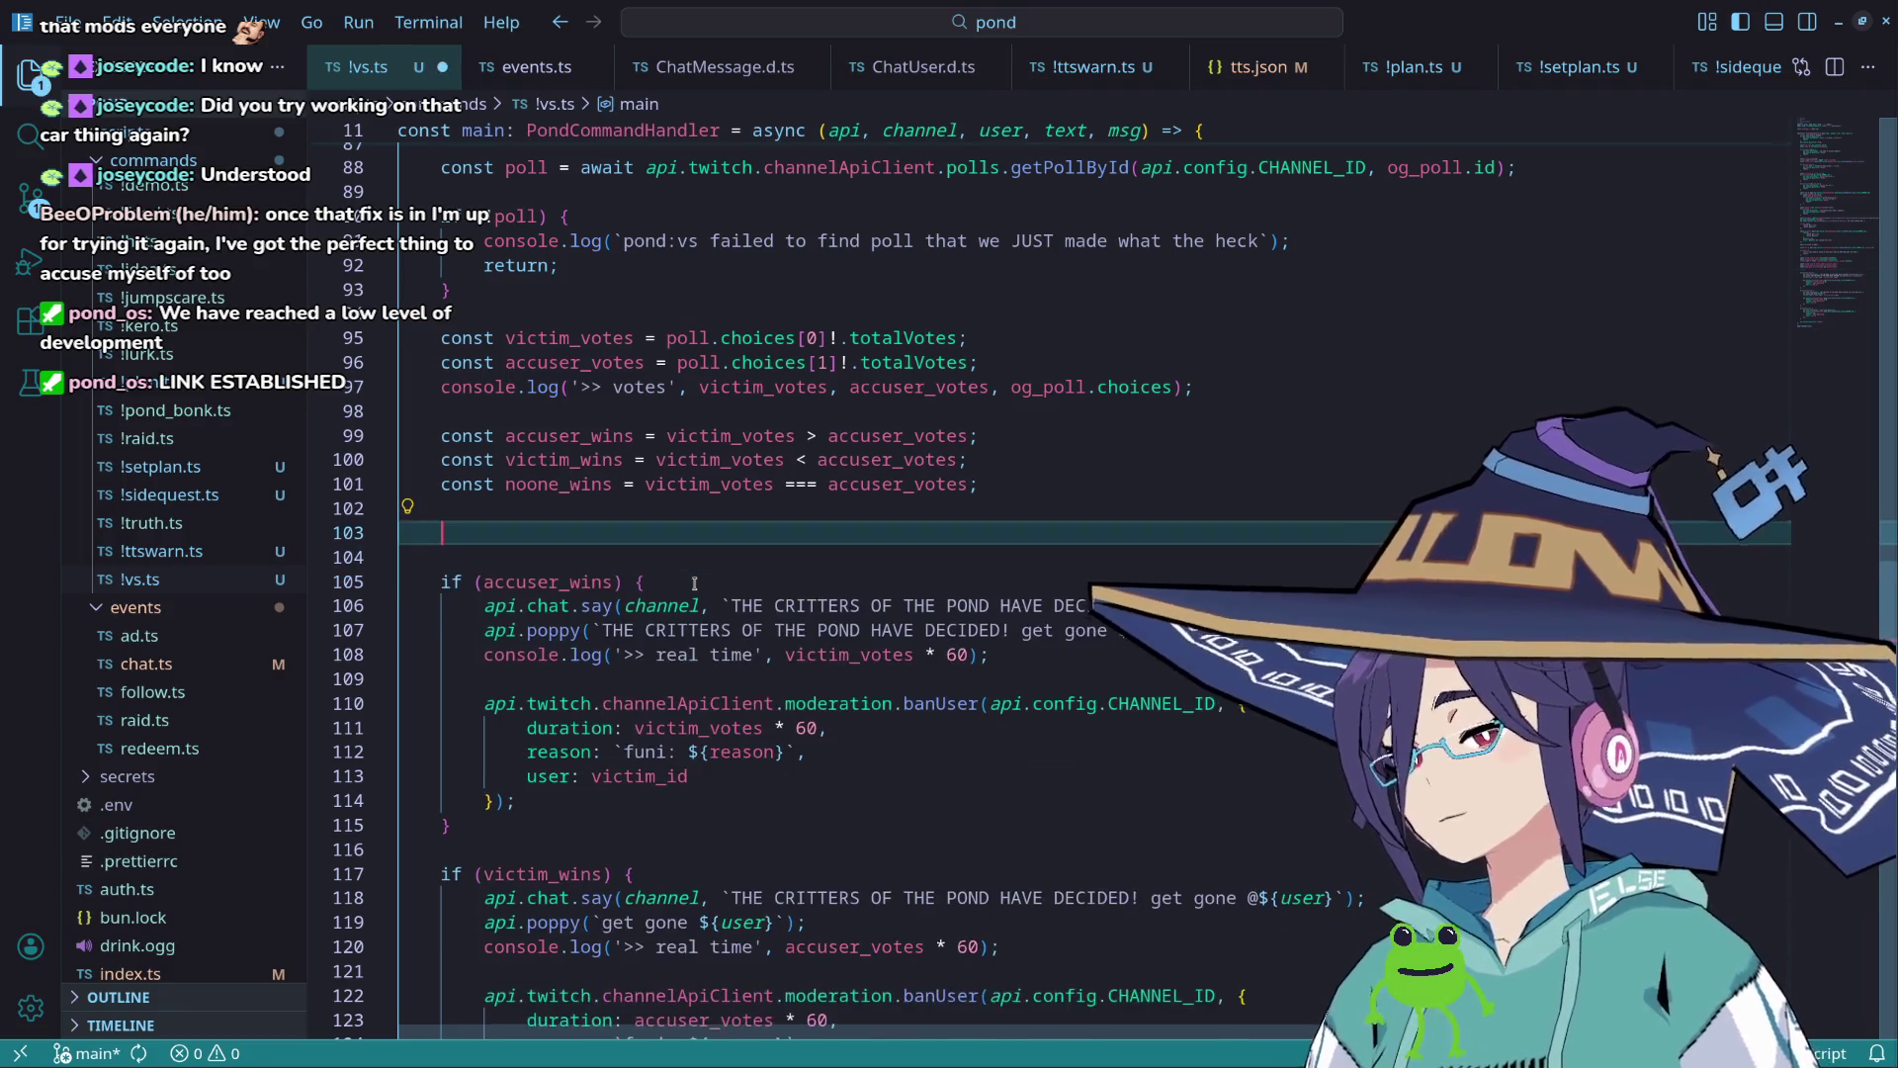
key("BackSpace")
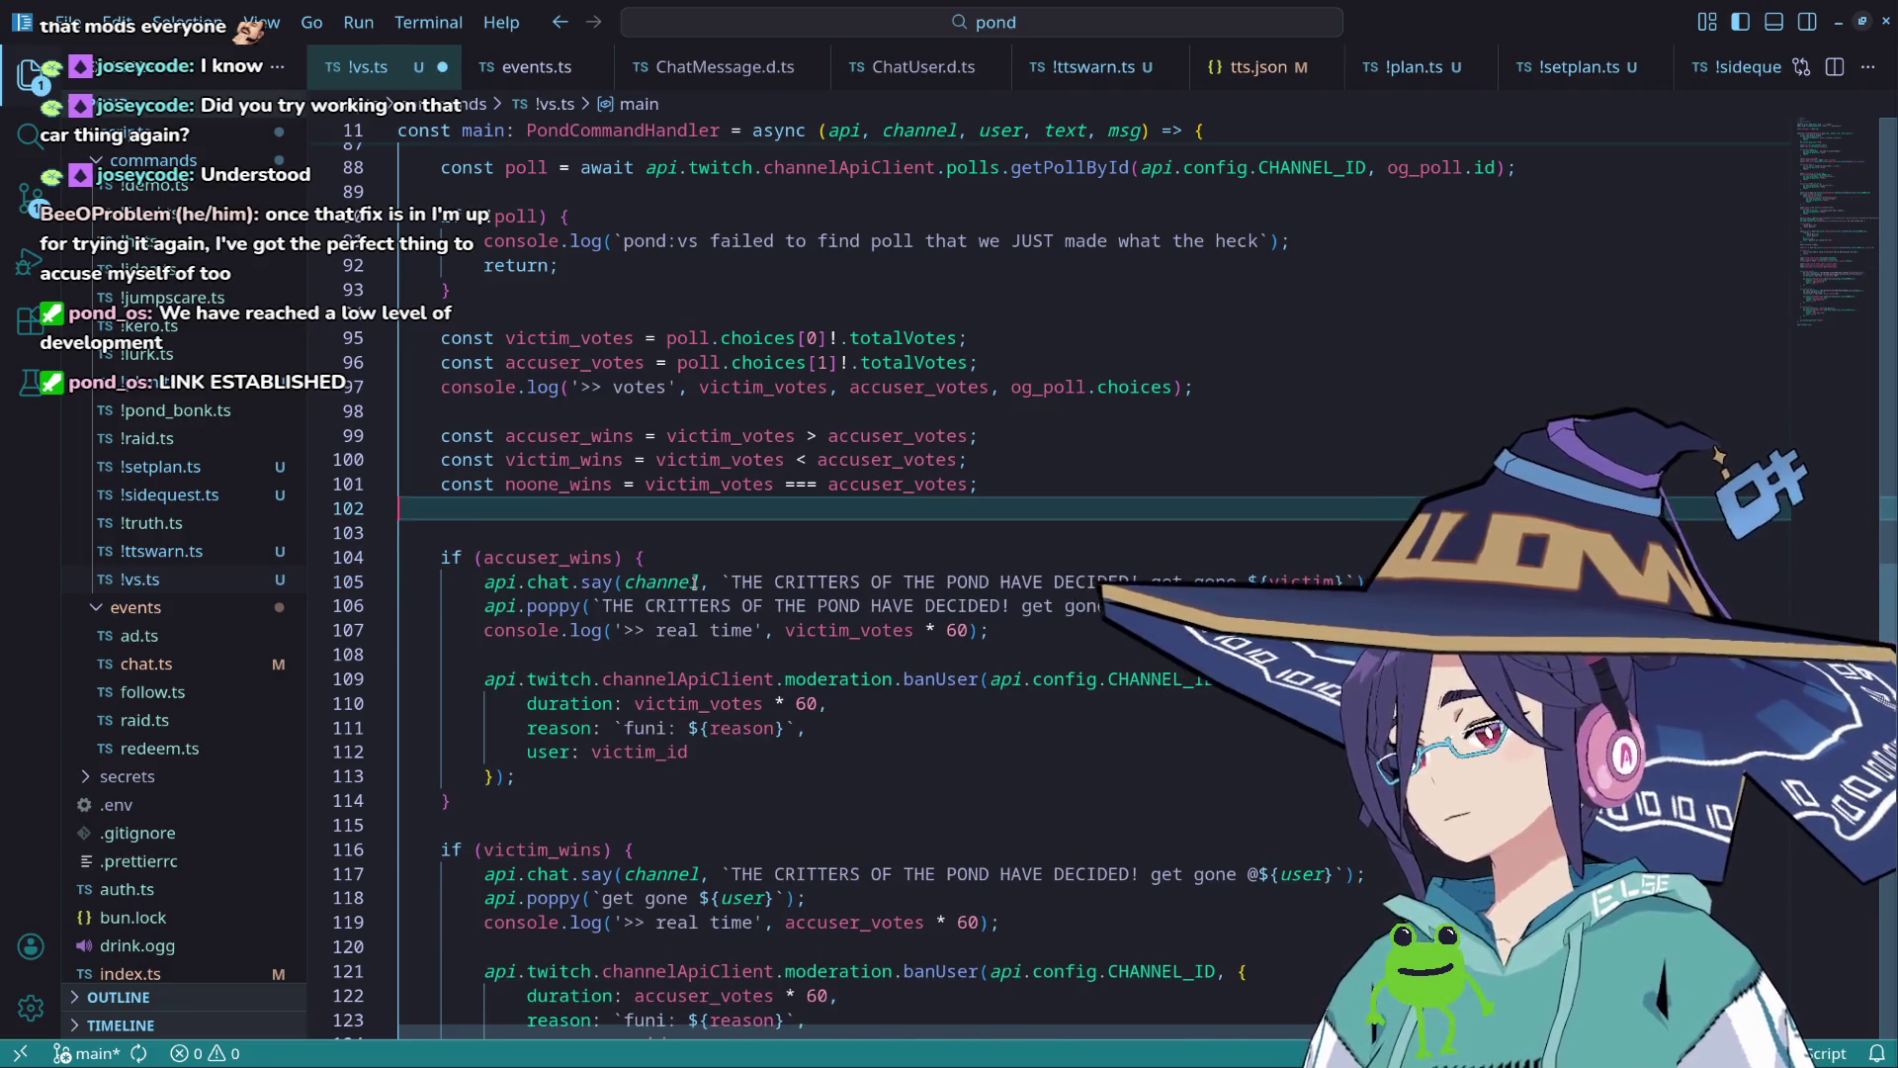
Step: Look over the edited vote-outcome code, then go back to Konsole
left_click(635, 534)
left_click(644, 510)
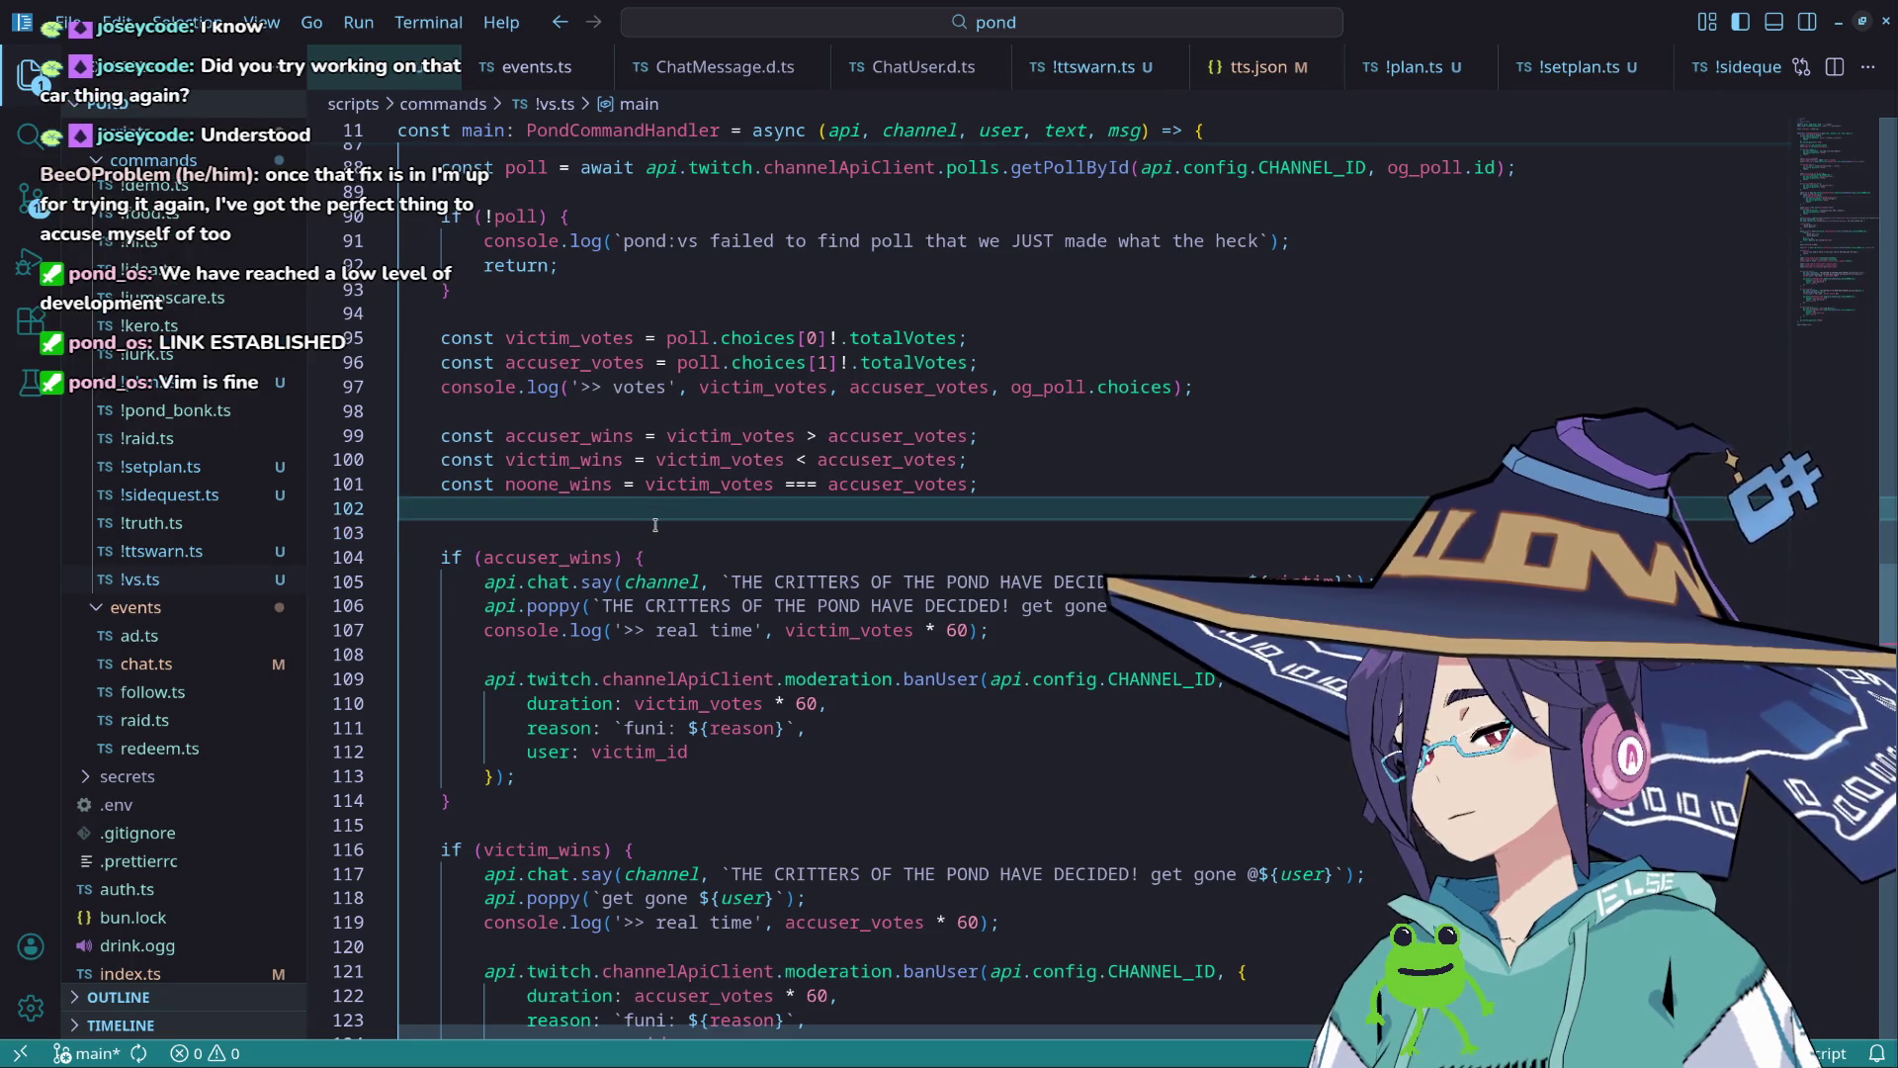
scroll(655, 525, "down", 1)
scroll(655, 525, "down", 1)
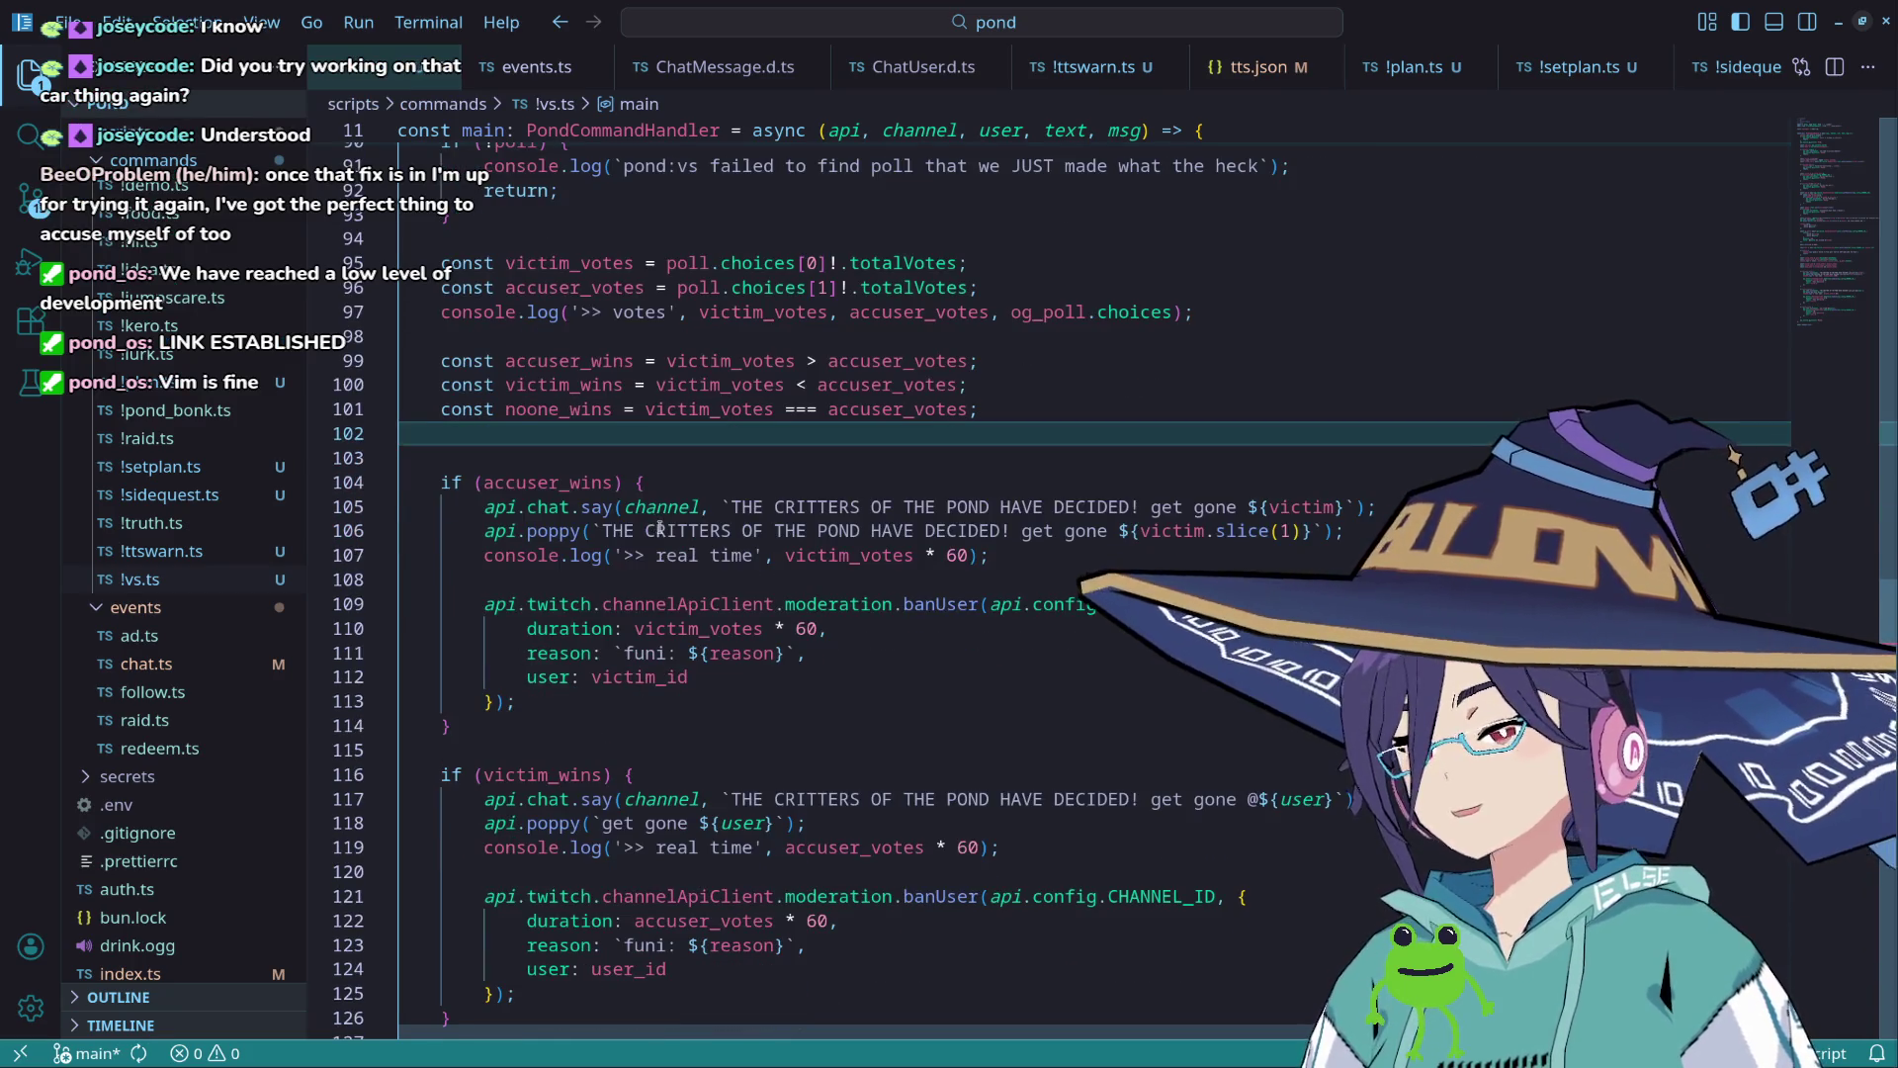
scroll(661, 527, "down", 1)
scroll(665, 534, "up", 5)
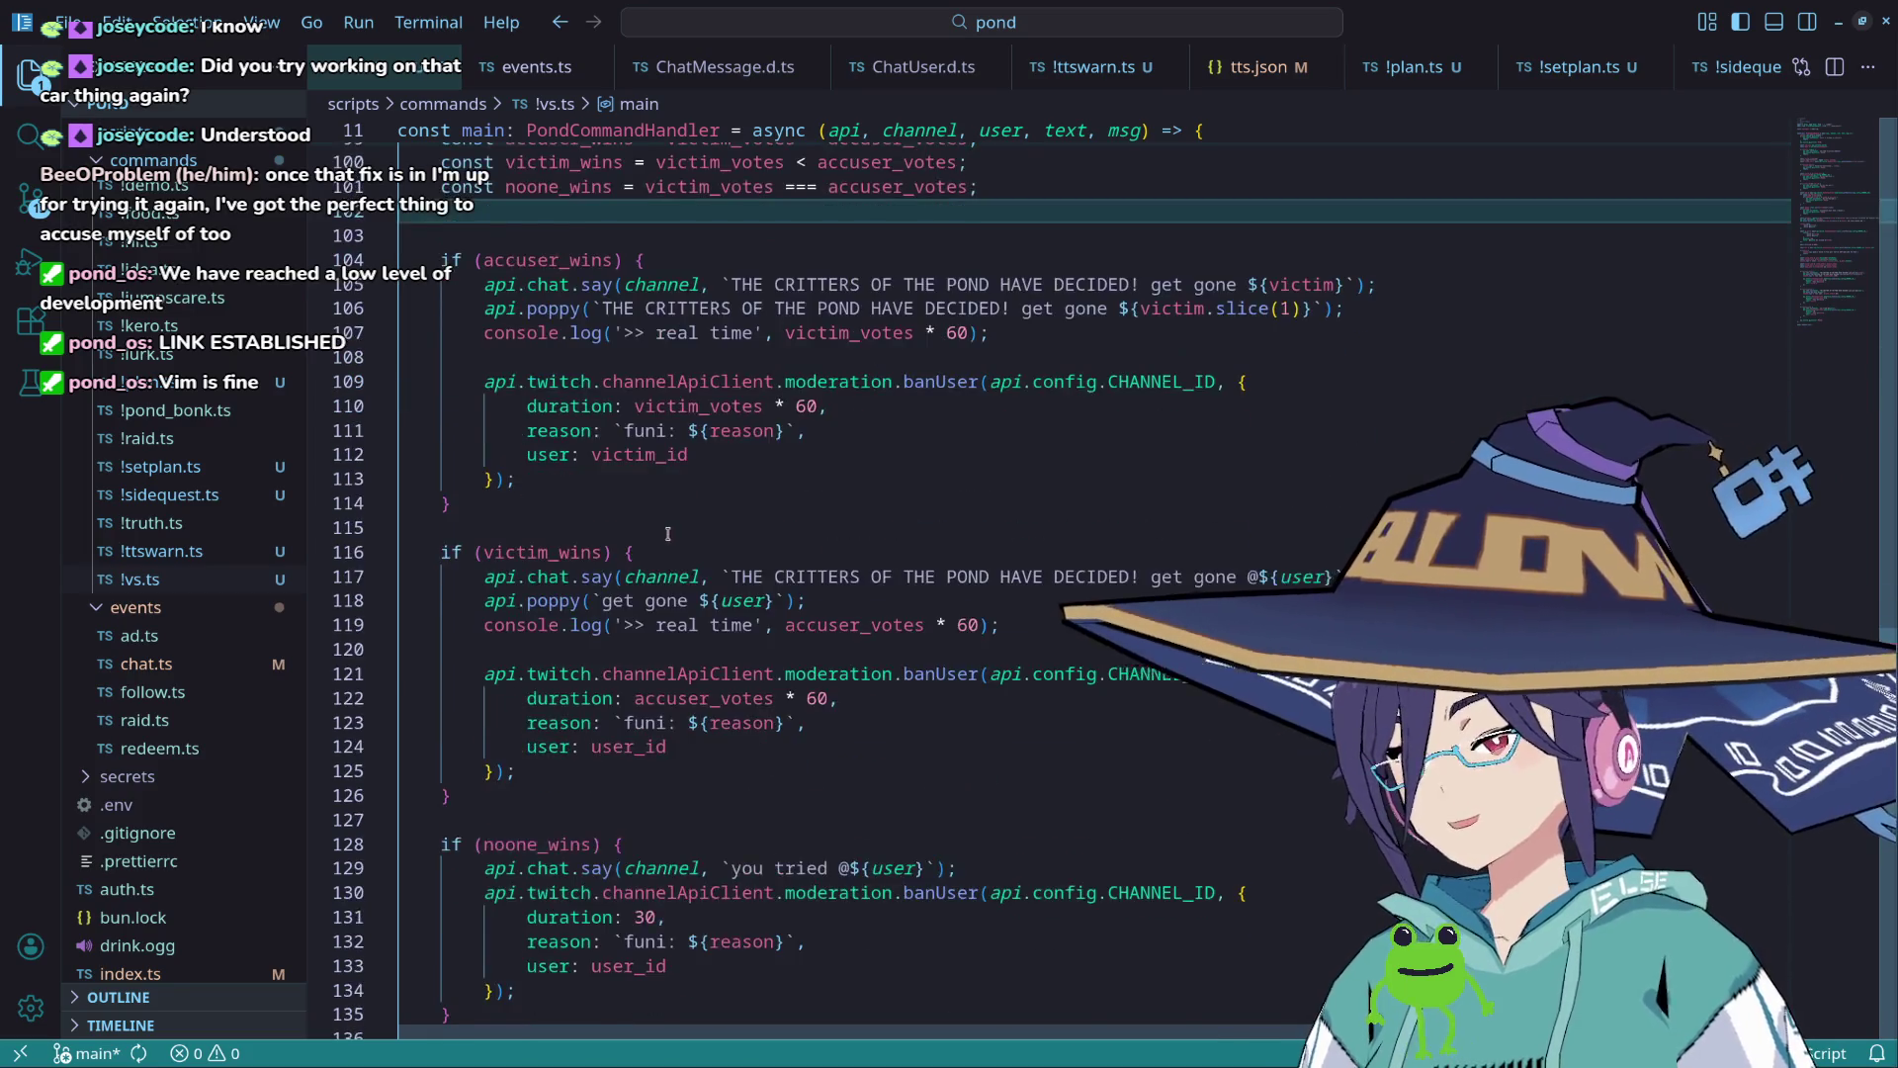
scroll(673, 537, "up", 3)
scroll(692, 514, "up", 5)
scroll(707, 499, "down", 10)
scroll(724, 488, "up", 5)
key("alt+Tab")
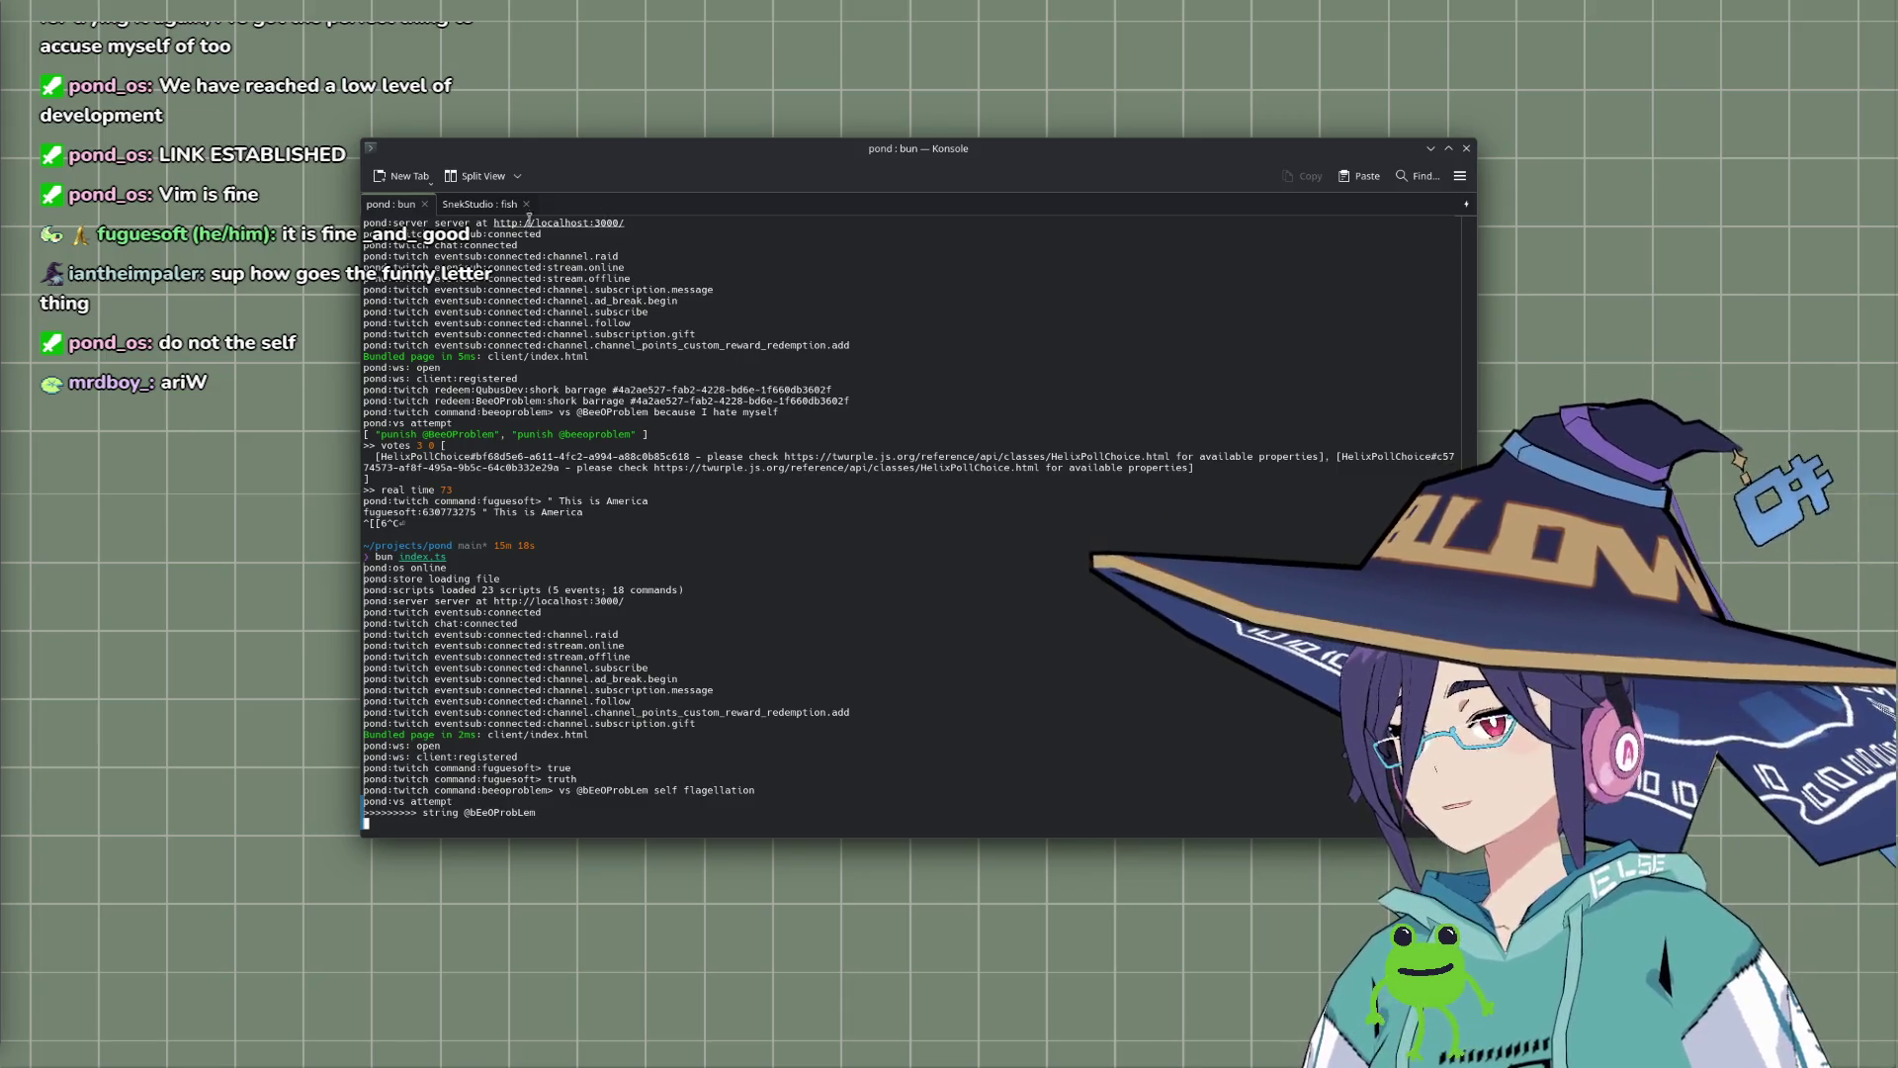
Step: Bring up the SnekStudio : fish session in Konsole to view its git status
left_click(479, 204)
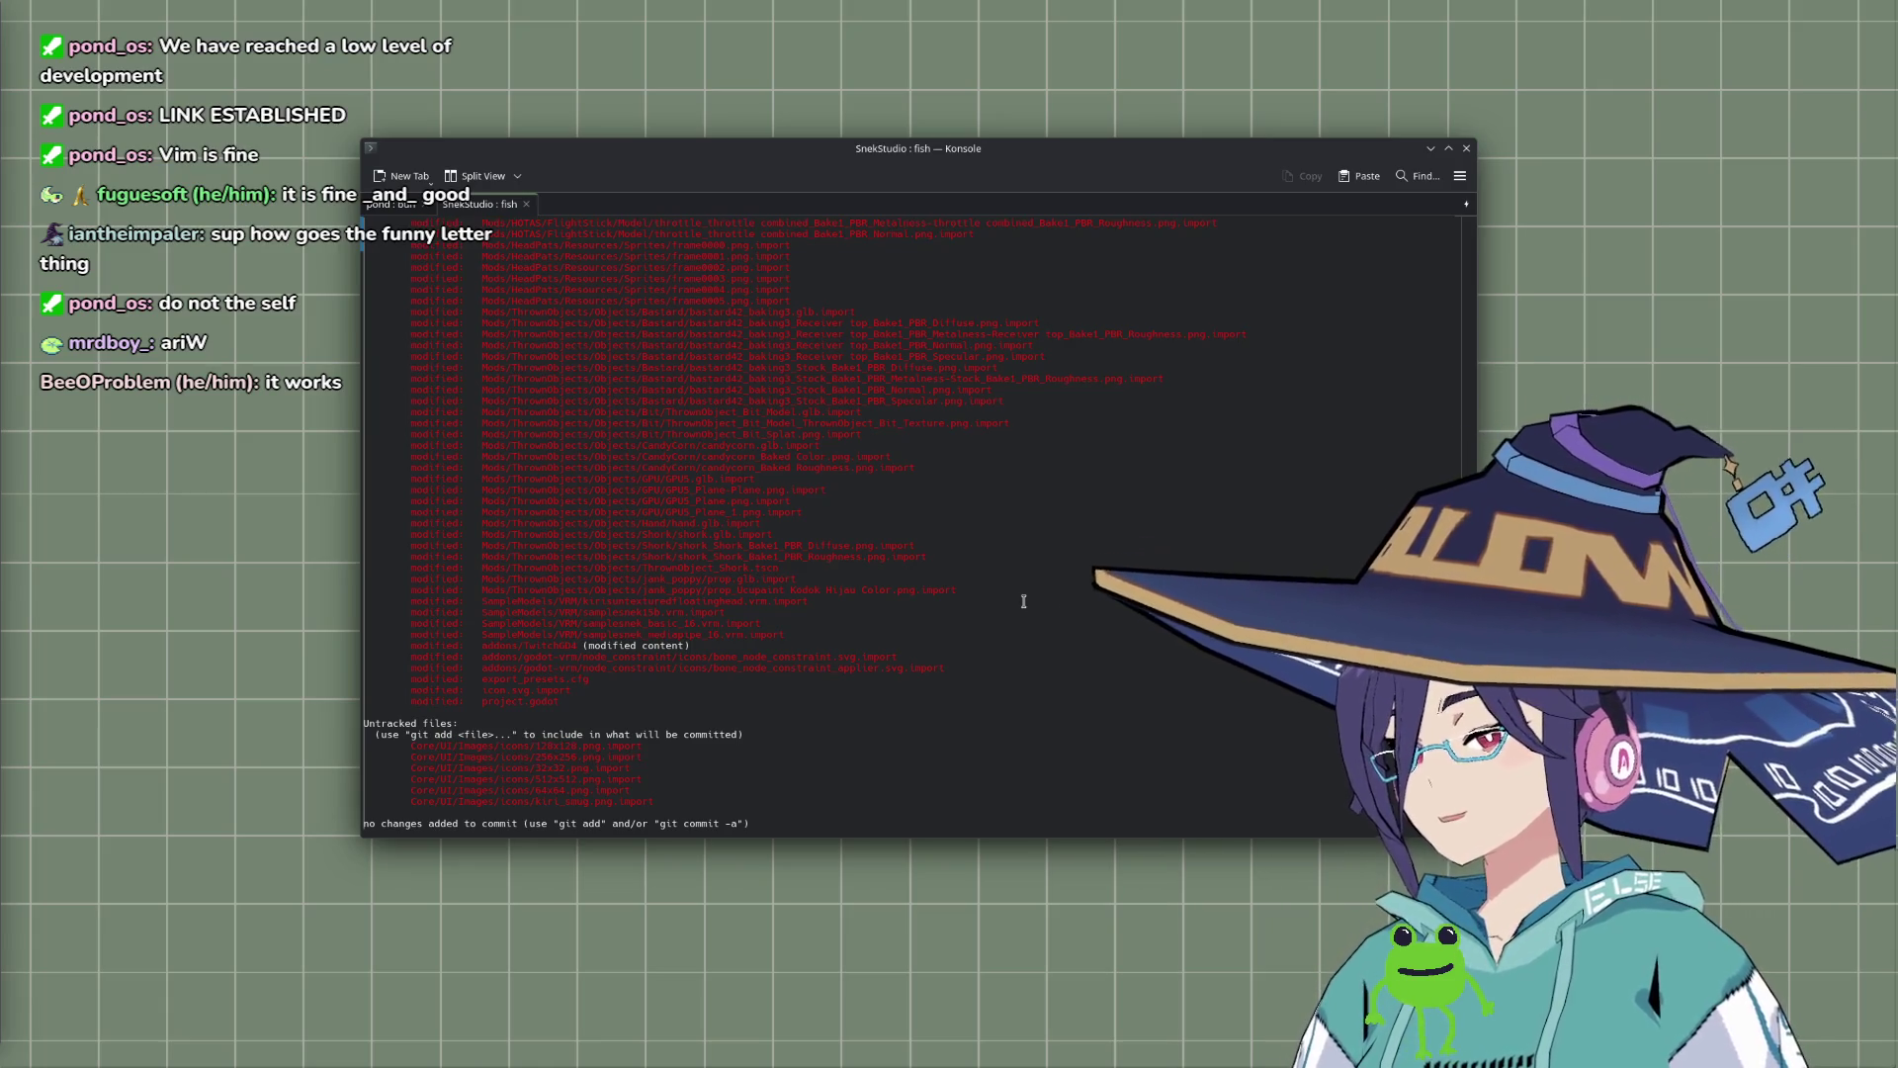
Step: Review the git status output and discard the half-typed rm command
scroll(925, 633, "up", 12)
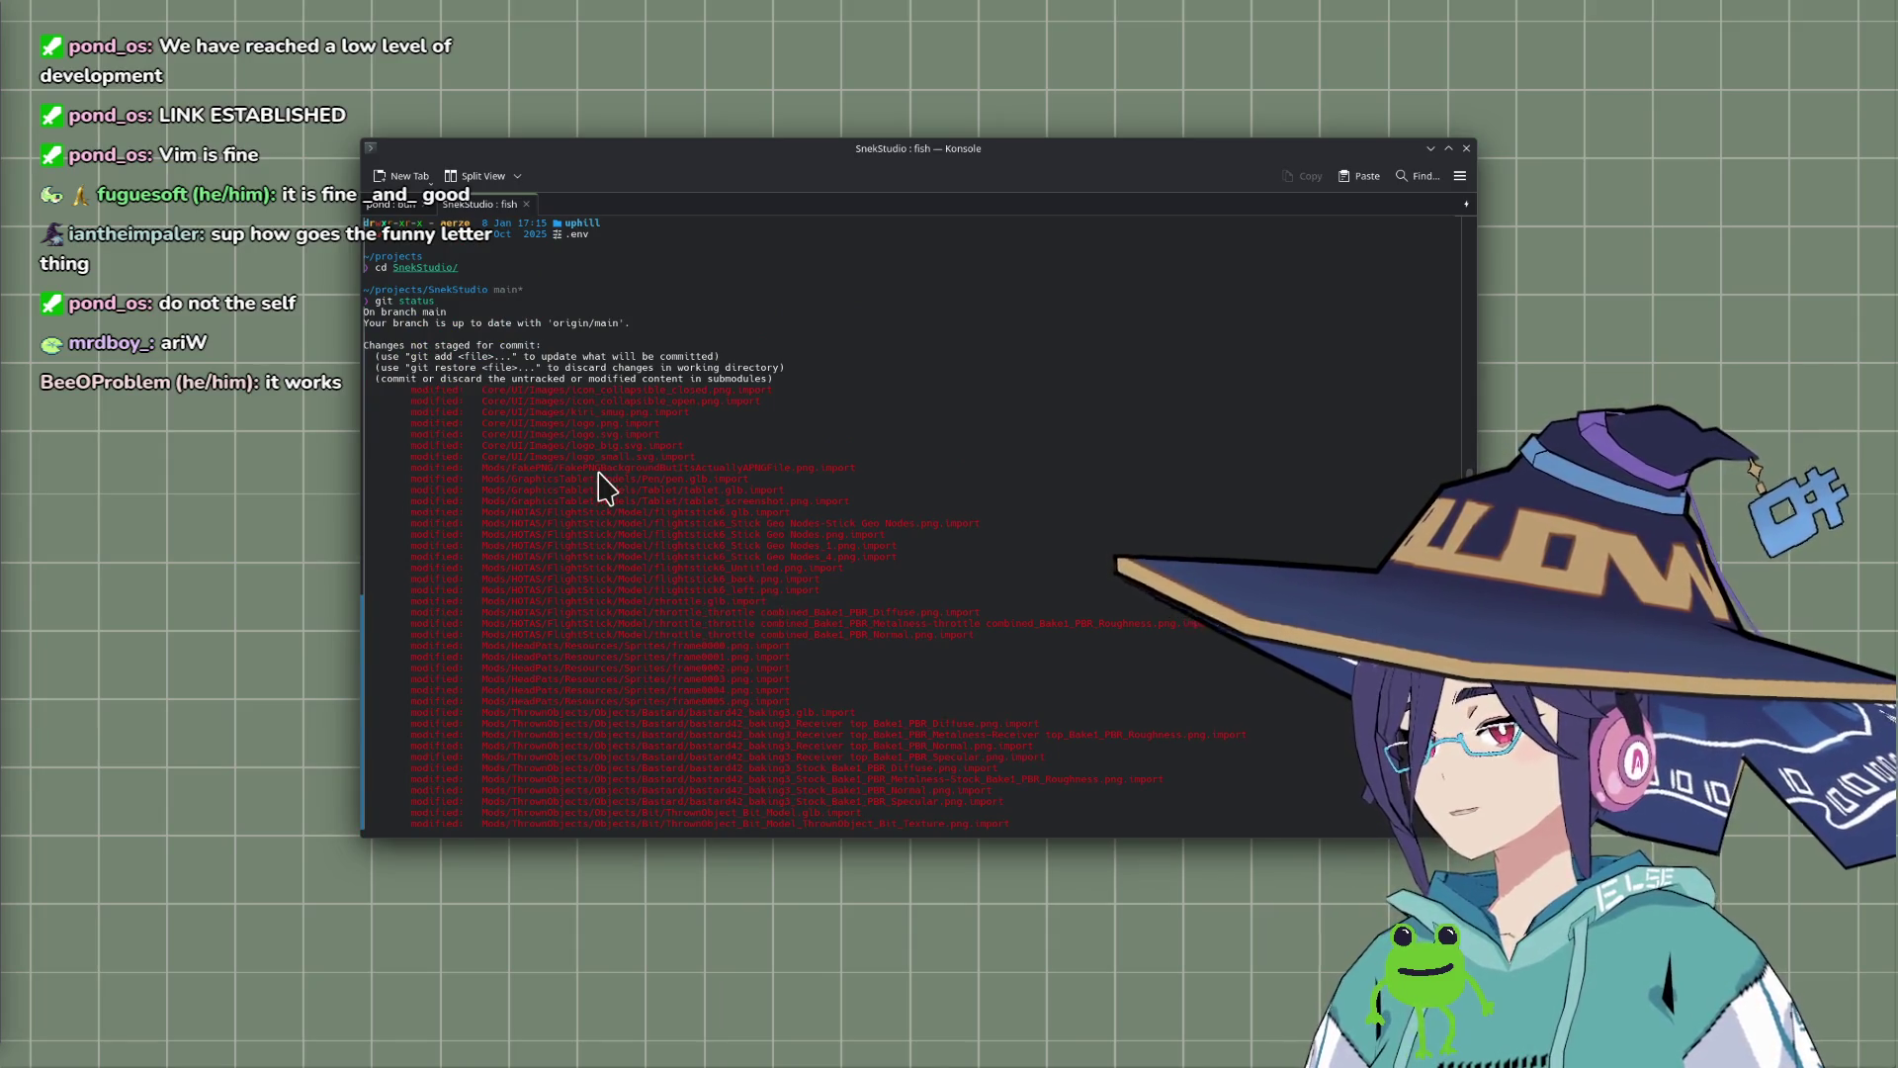
scroll(605, 487, "up", 5)
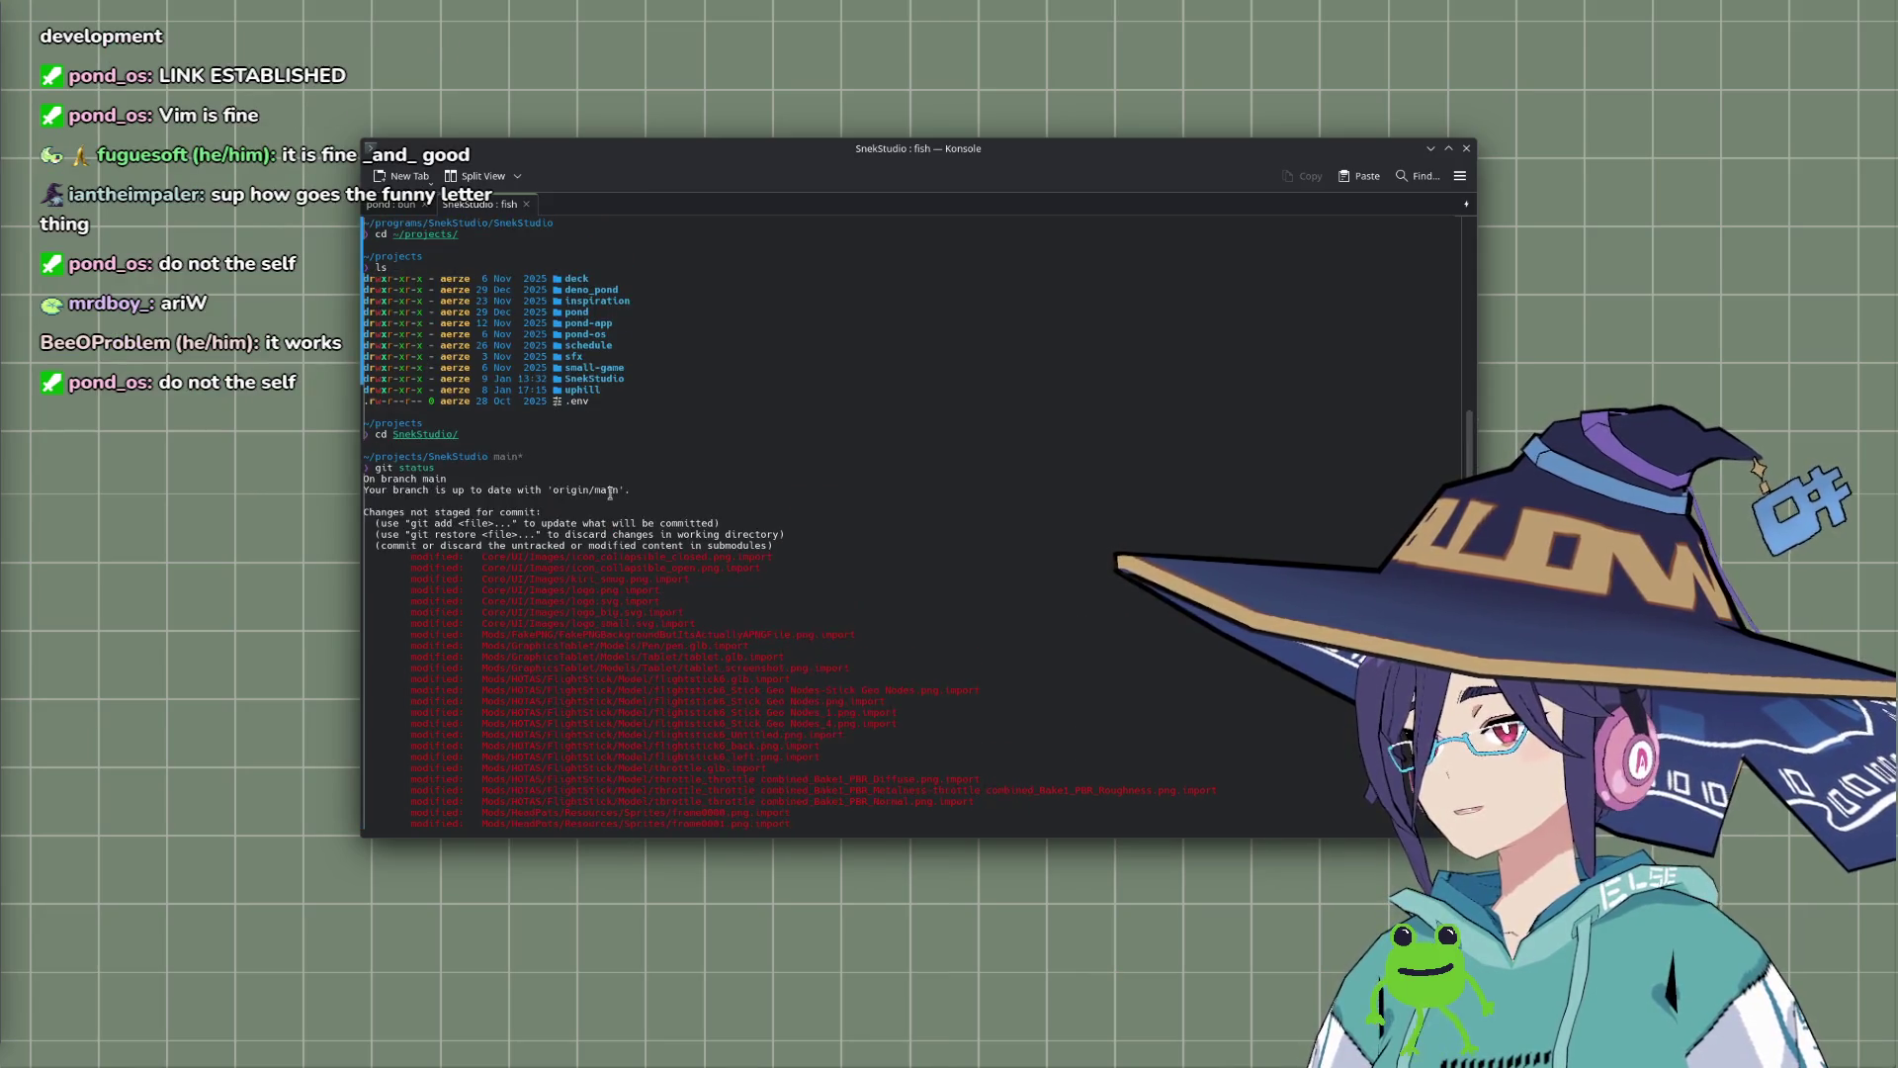
scroll(610, 491, "down", 18)
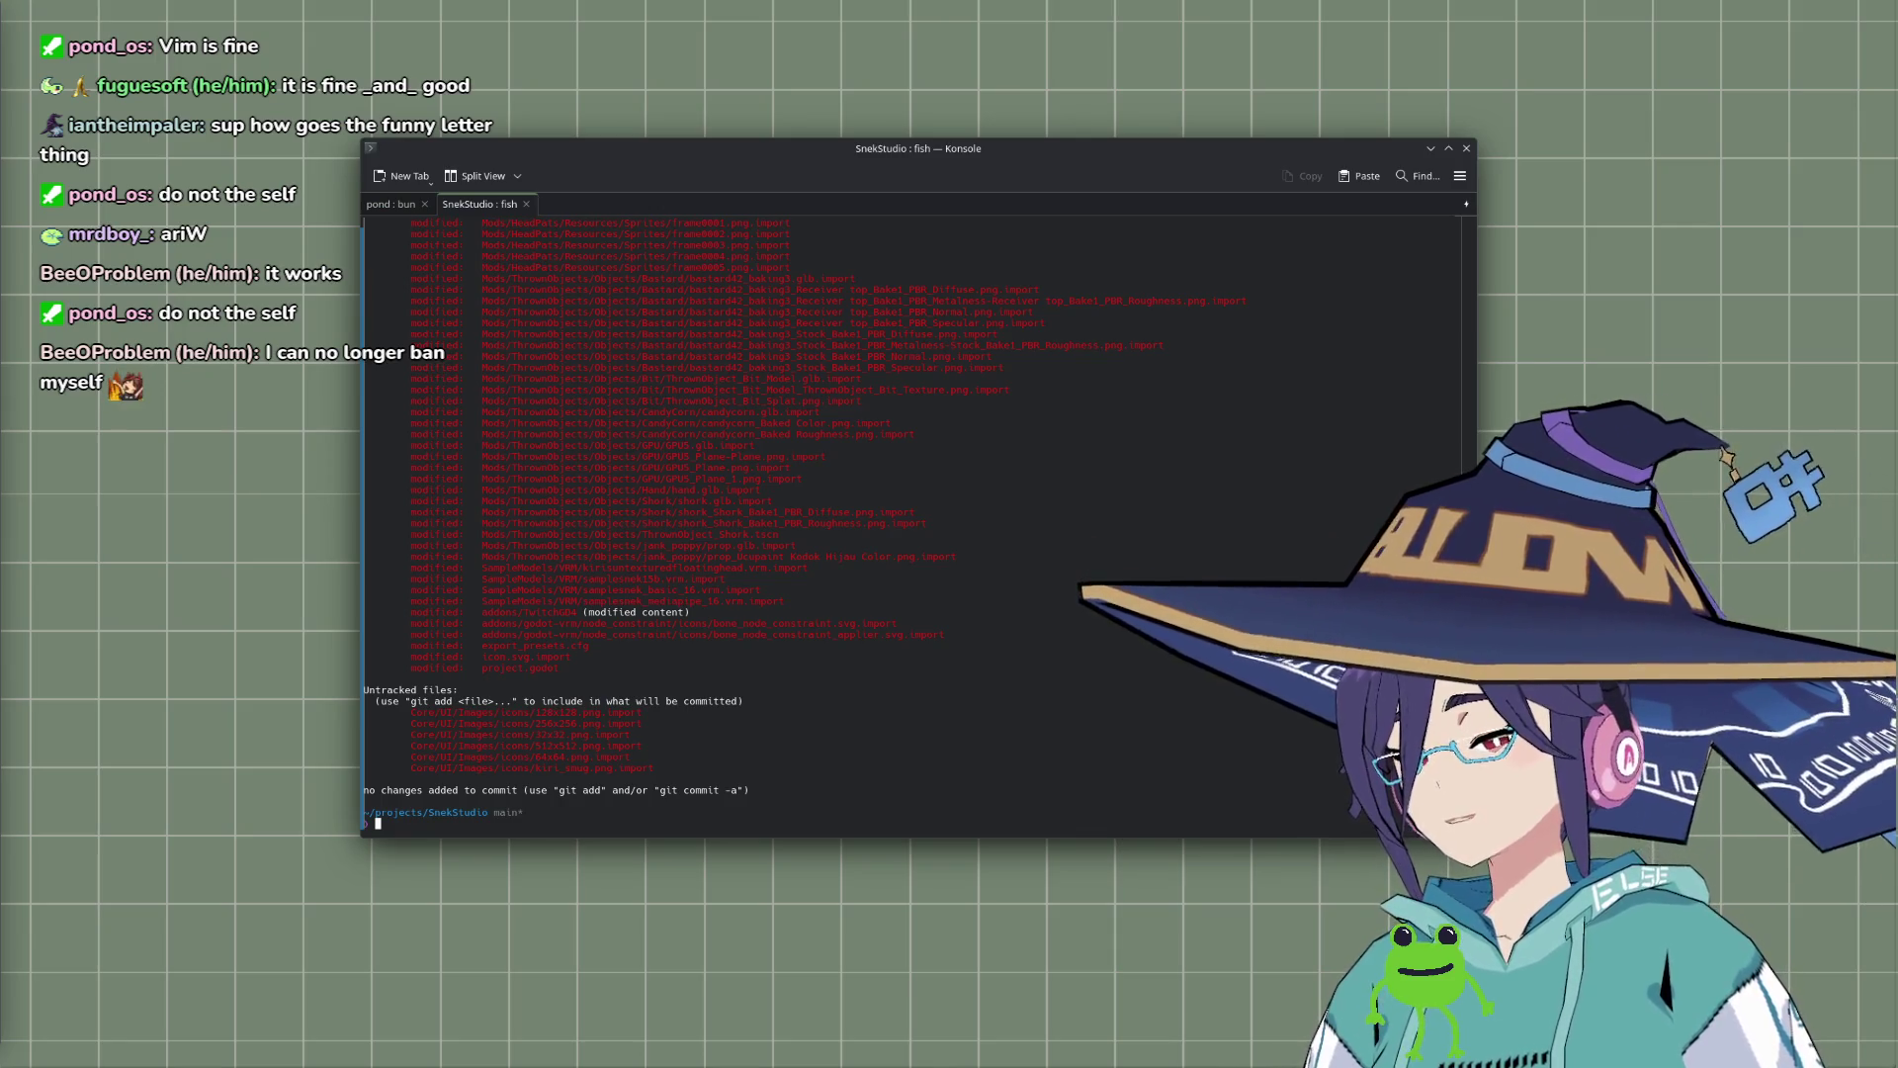
type("rm")
key("Right")
key("BackSpace")
key("BackSpace")
key("BackSpace")
key("BackSpace")
key("BackSpace")
key("BackSpace")
Step: Move up to ~/projects with cd .. and delete the folder with rm -rf SnekStudio/
type("cd ..")
key("Return")
type("rm -rf Sn")
key("Tab")
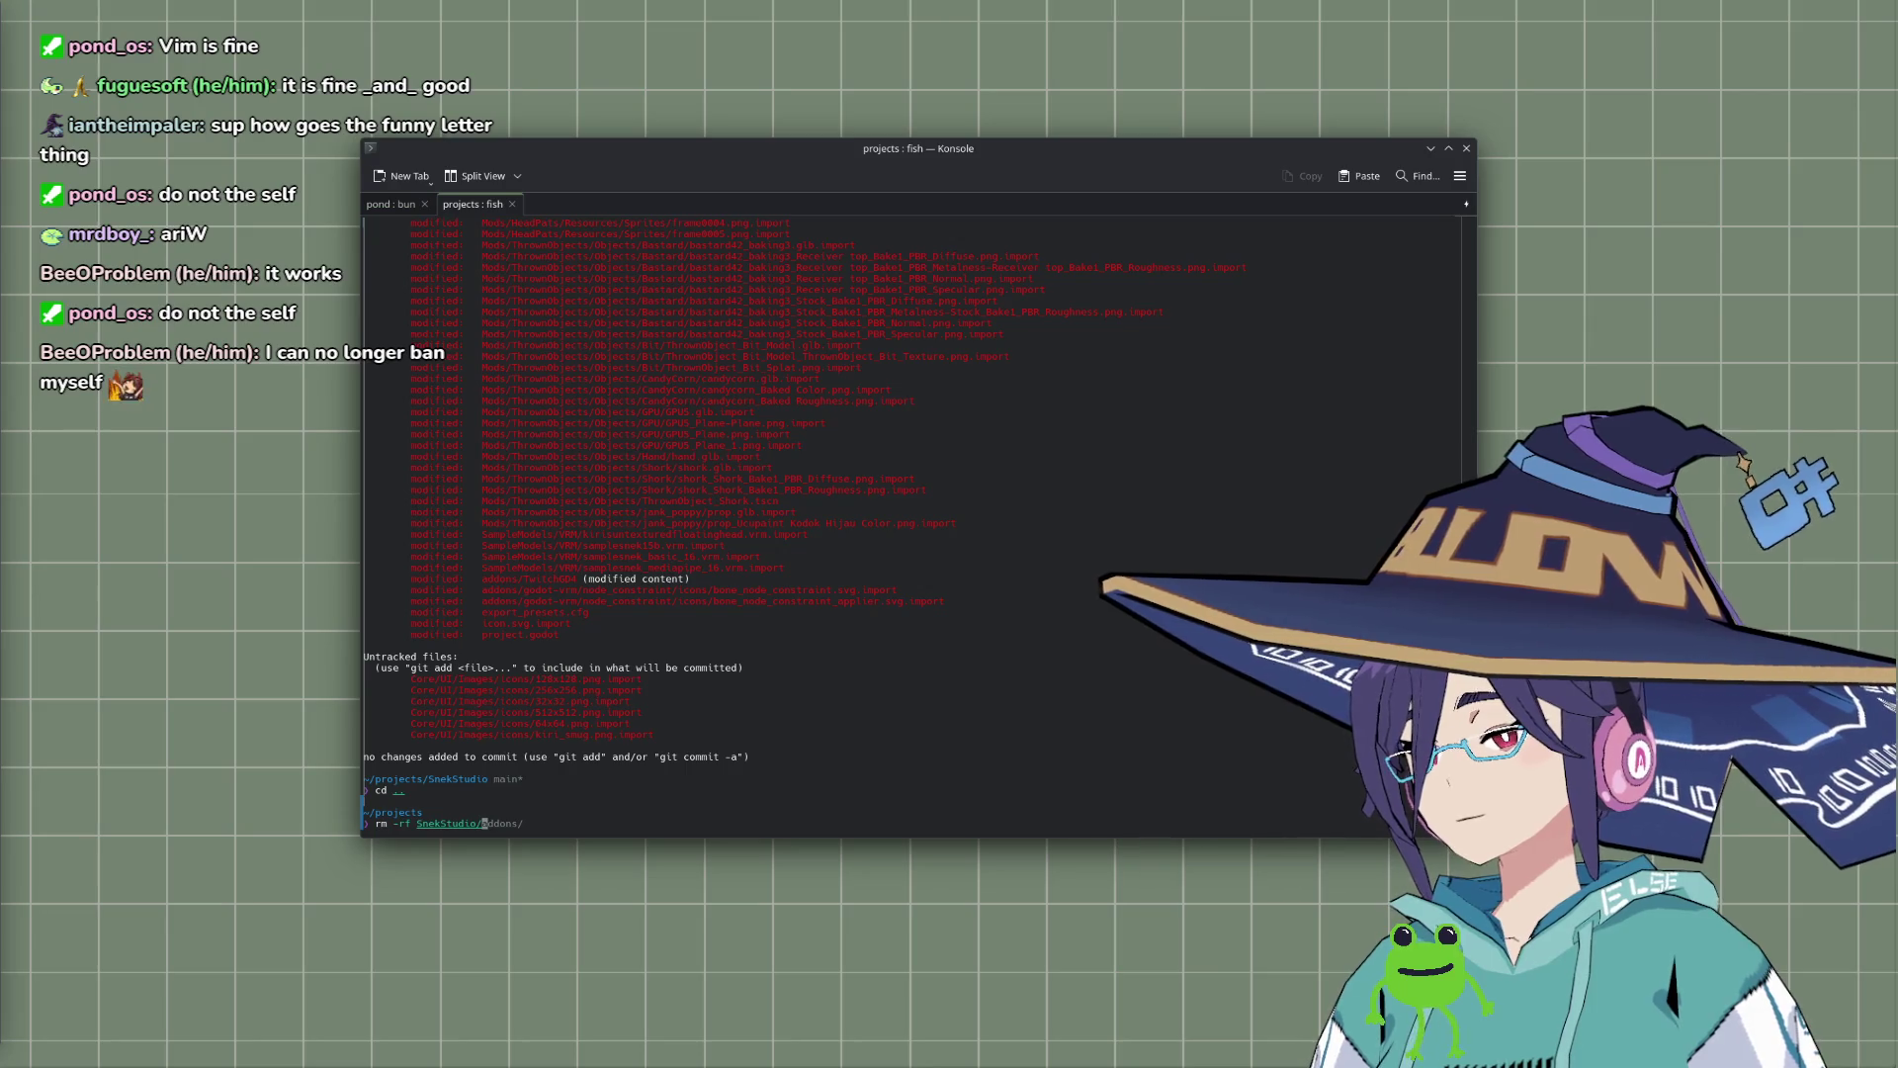
key("Return")
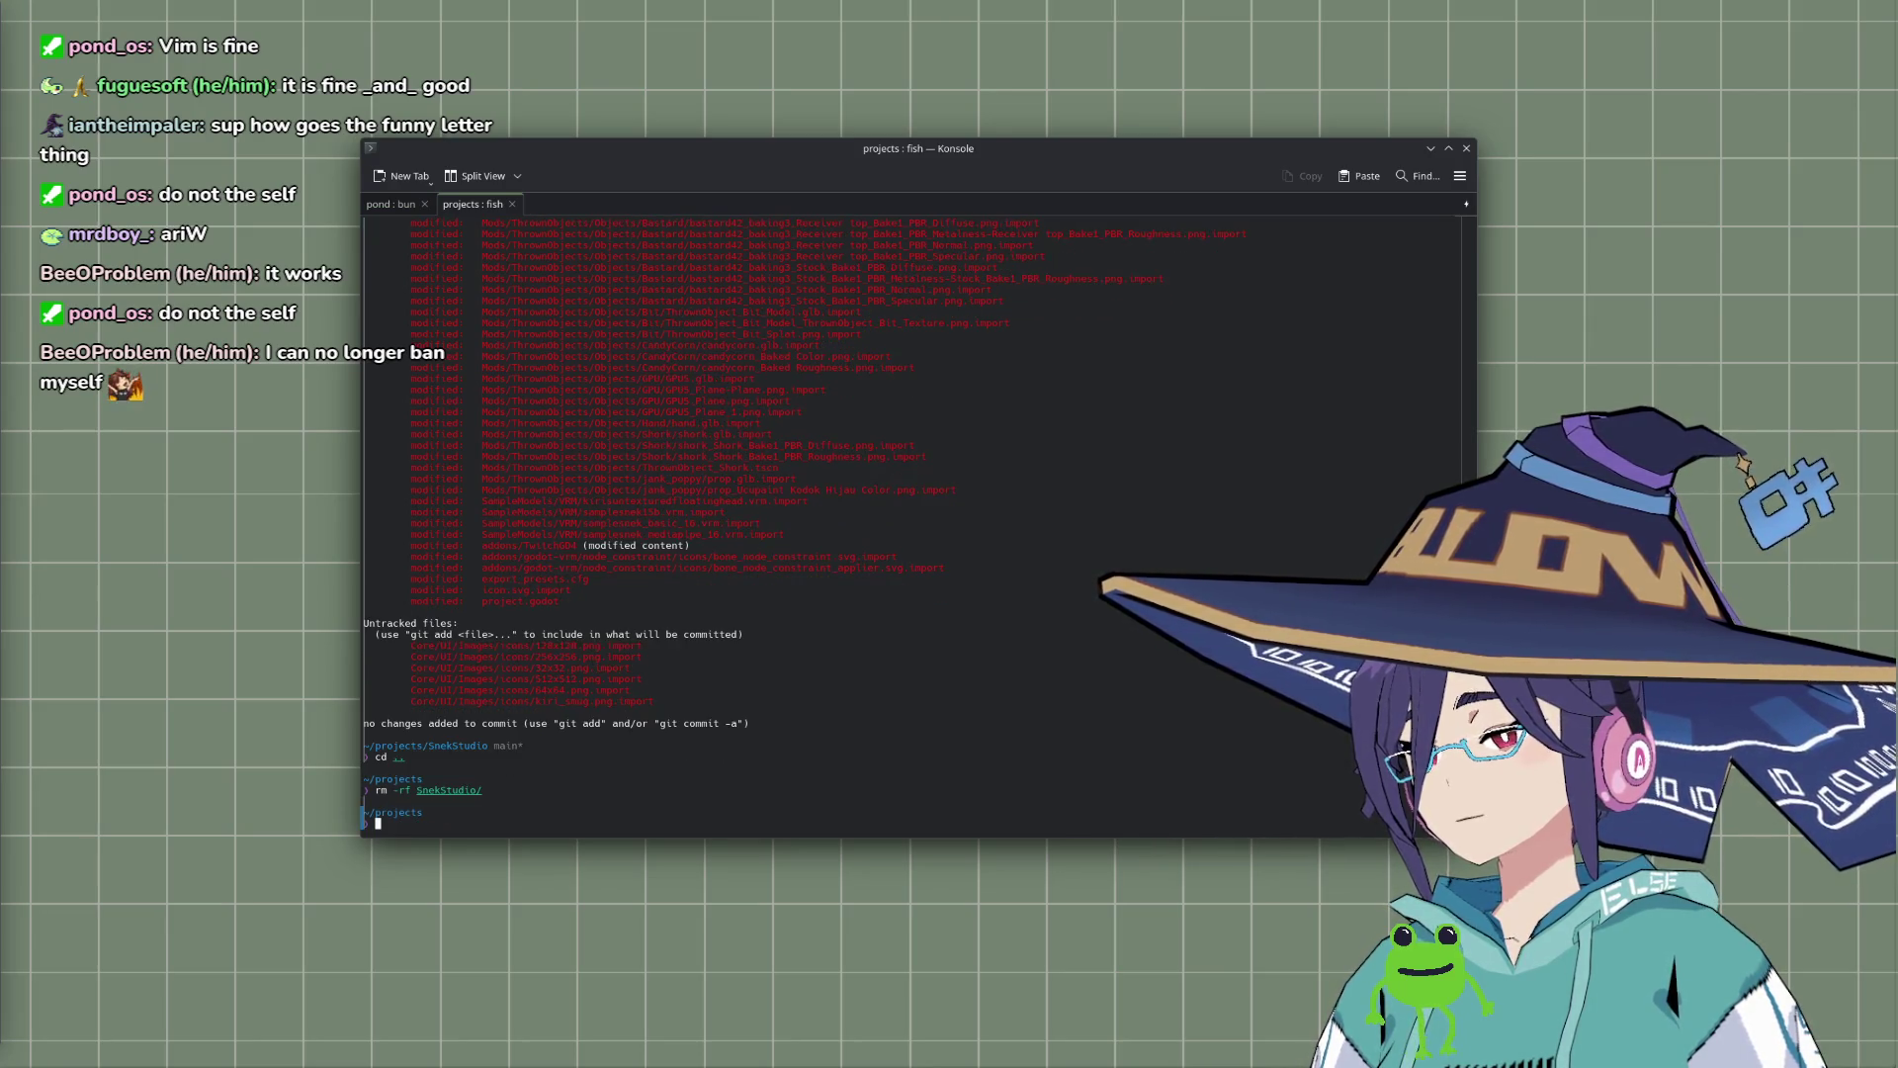
key("alt+Tab")
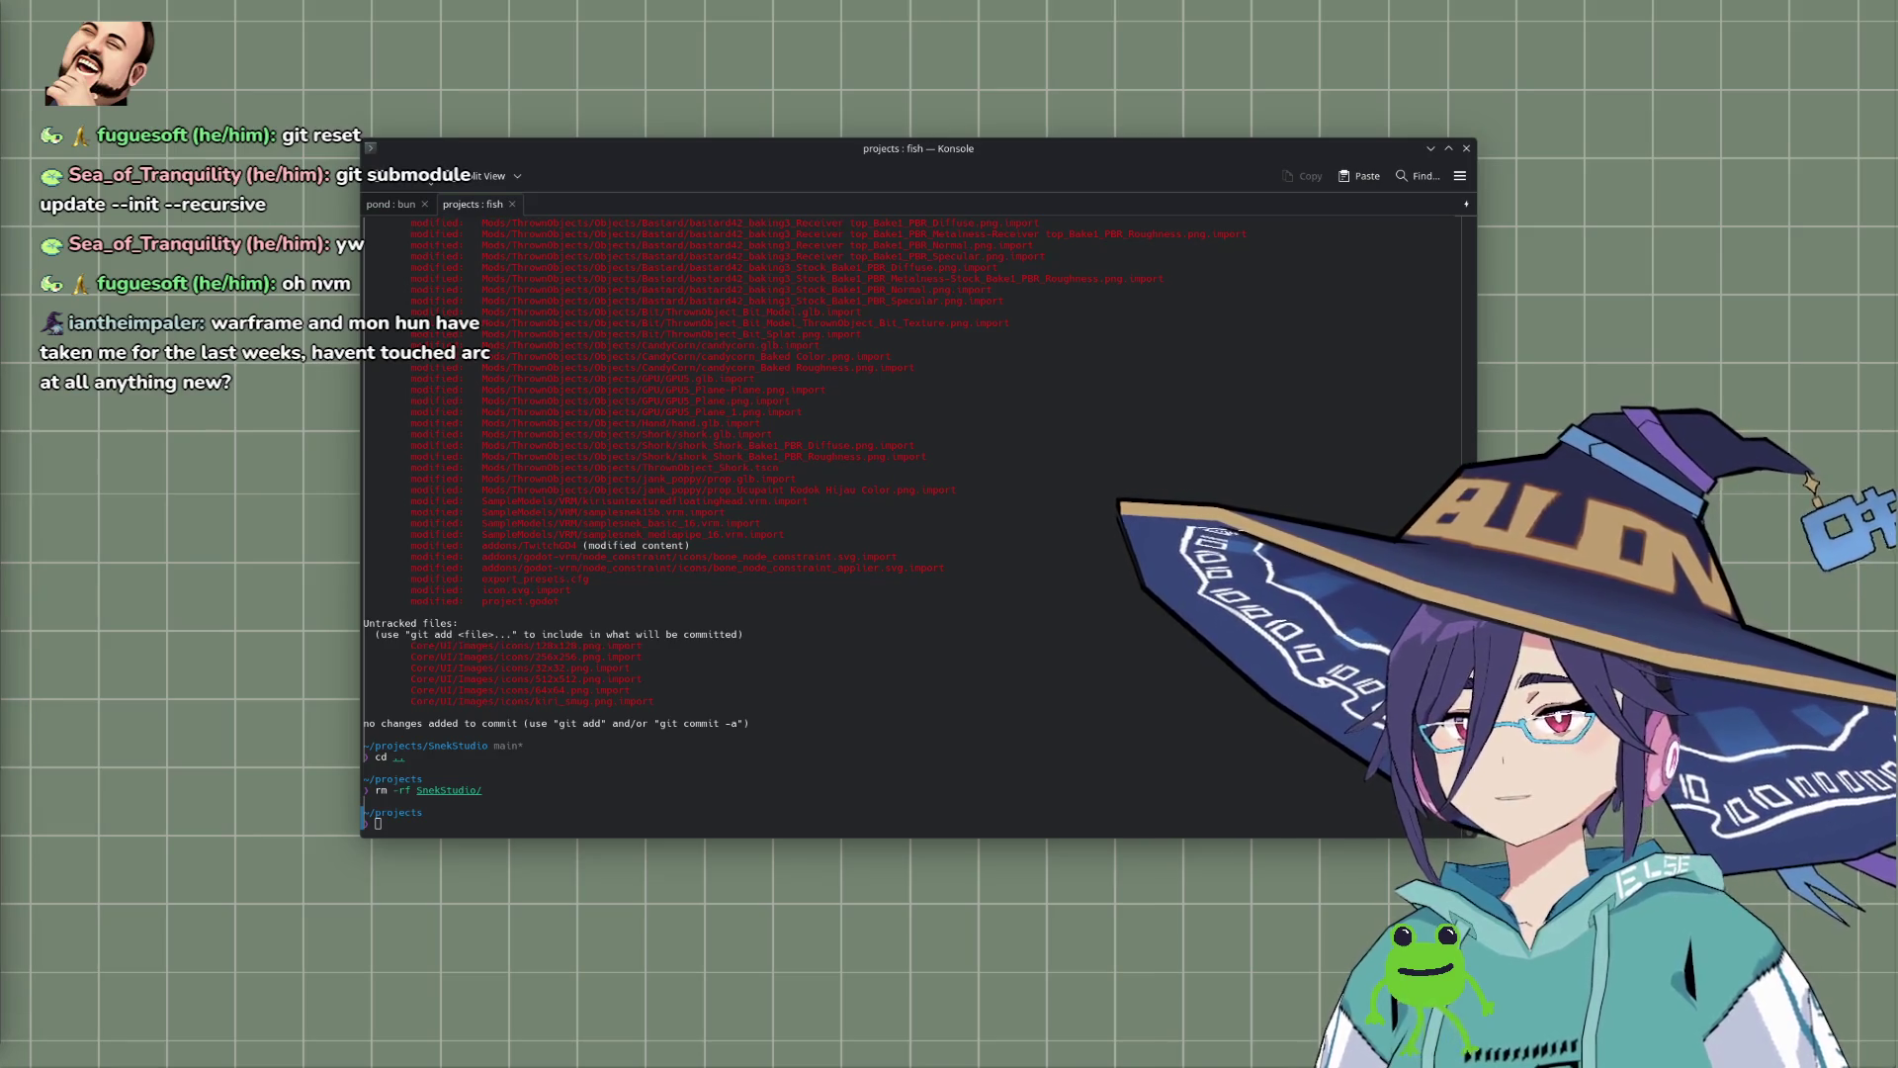
key("alt+Tab")
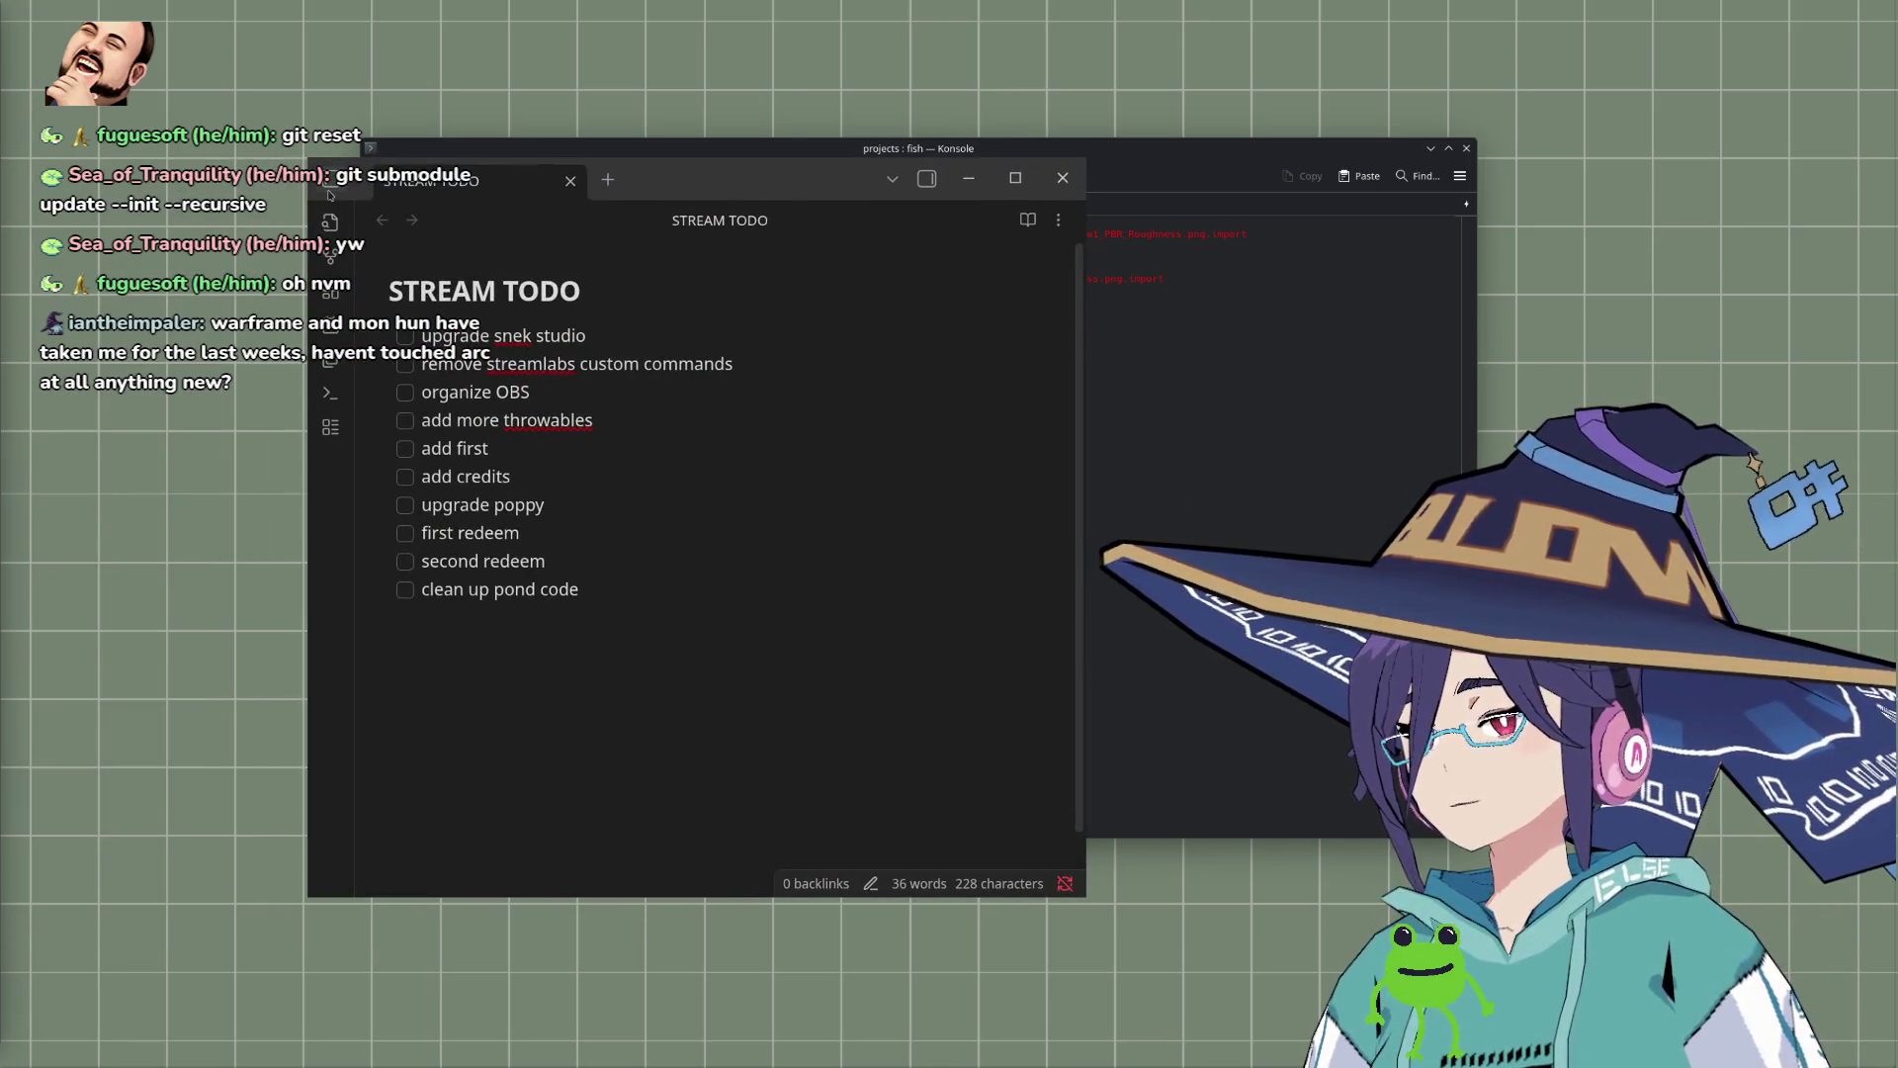
Step: Append 'git submodule update --init --recursive' to the NOTES note and return to STREAM TODO
left_click(330, 180)
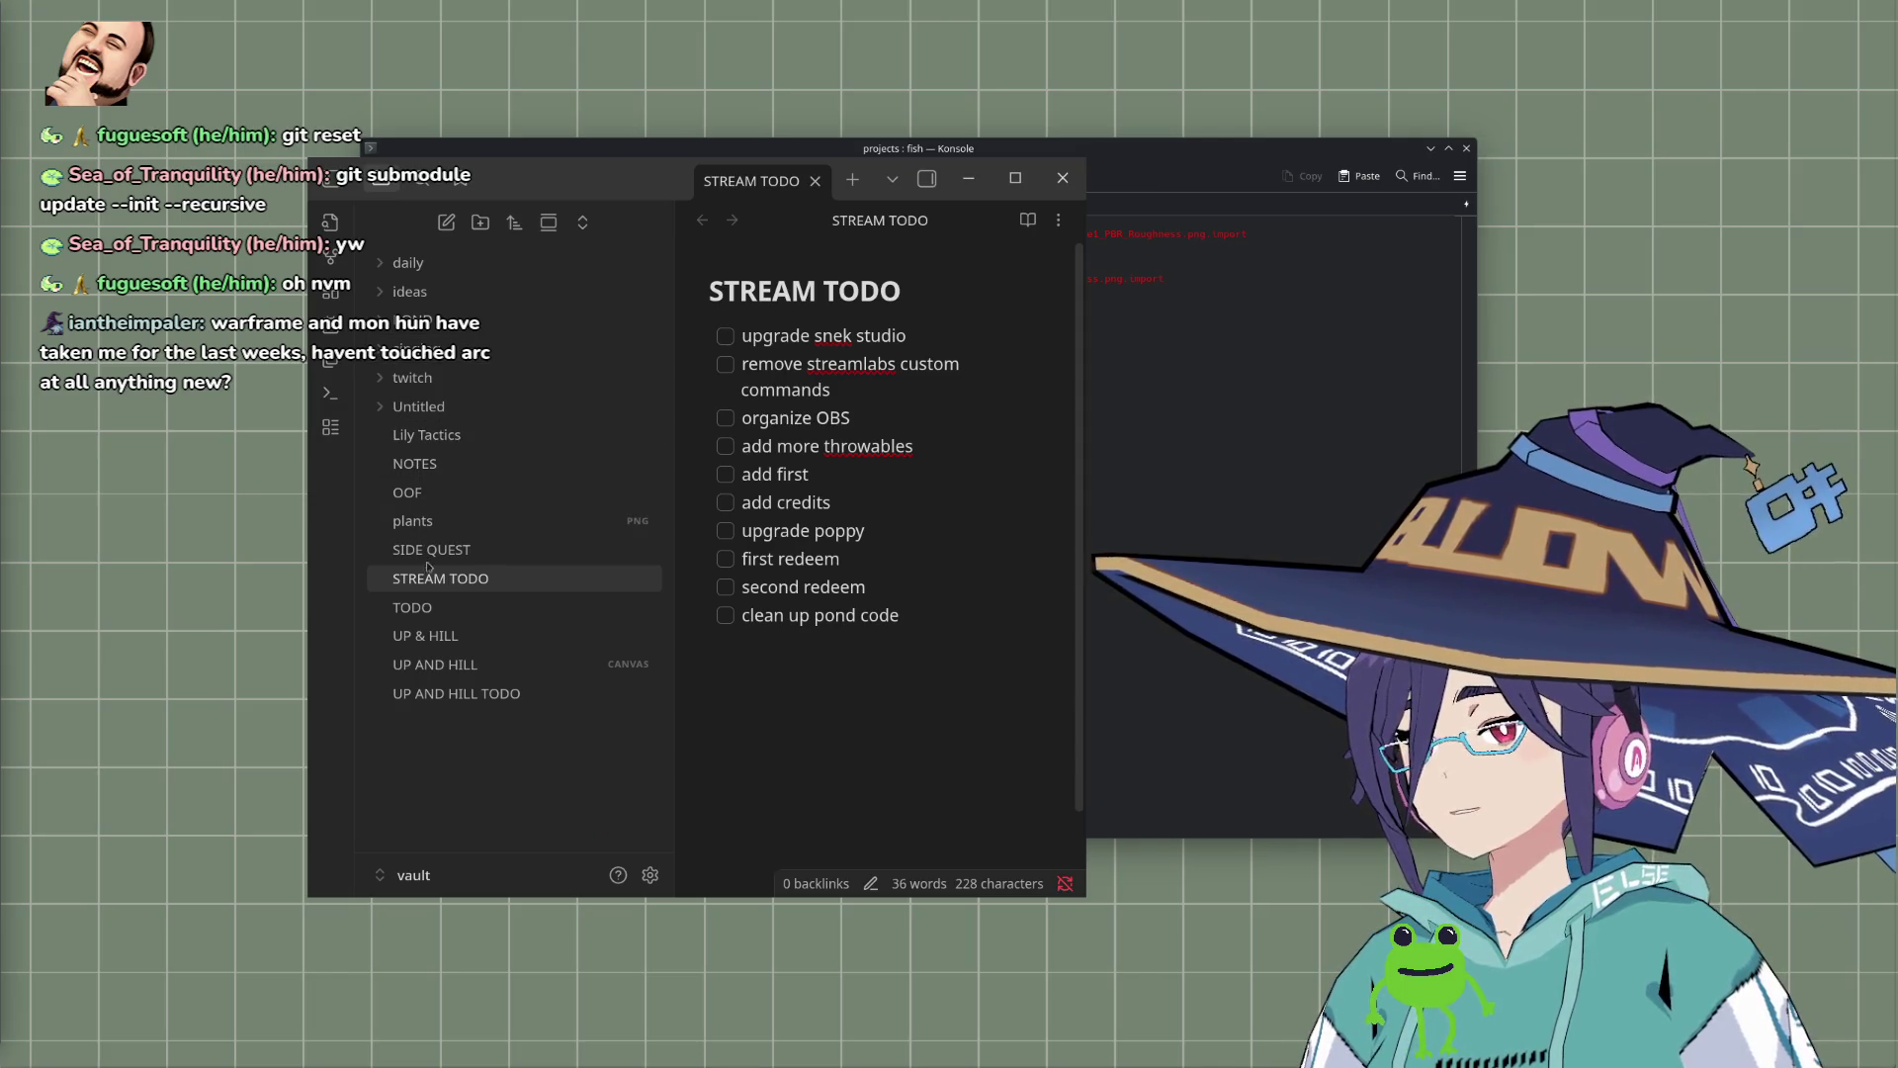
left_click(384, 409)
left_click(385, 409)
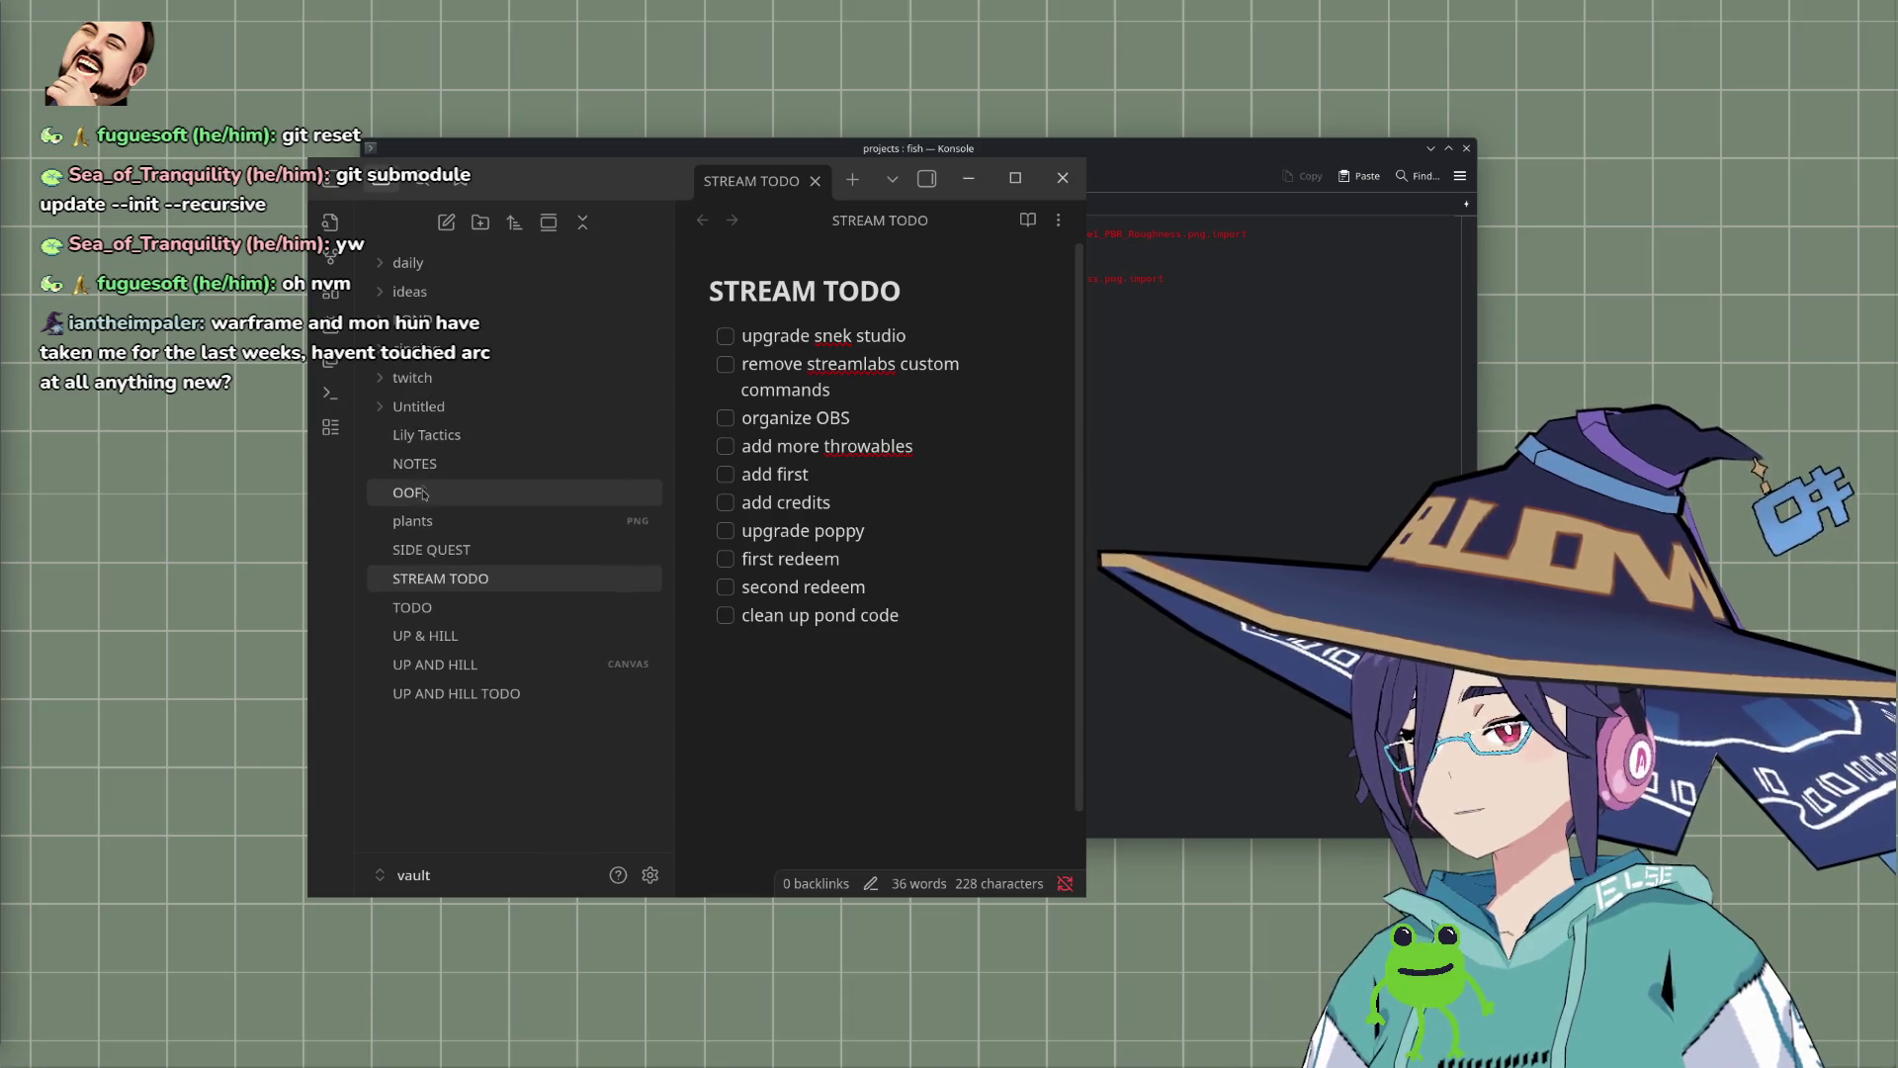
left_click(415, 463)
scroll(856, 461, "down", 5)
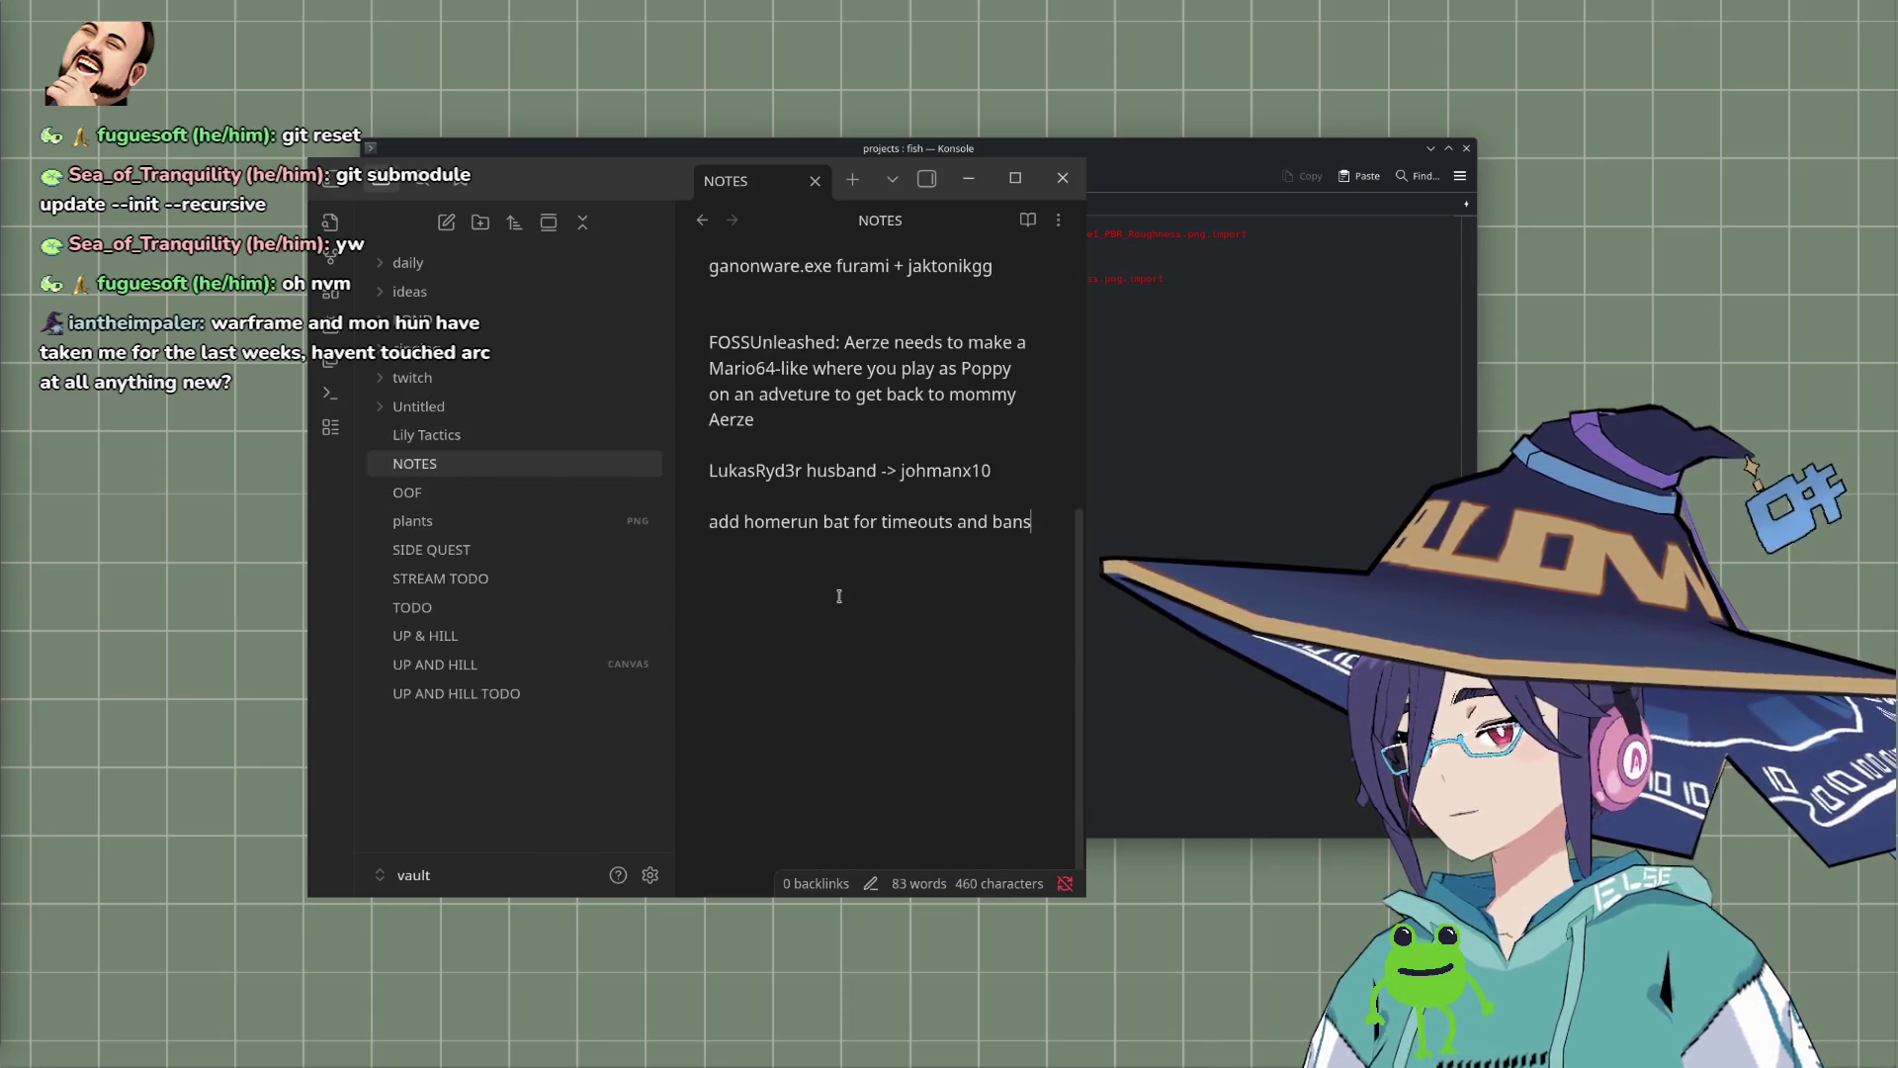
type("git submodule update --init --recursive")
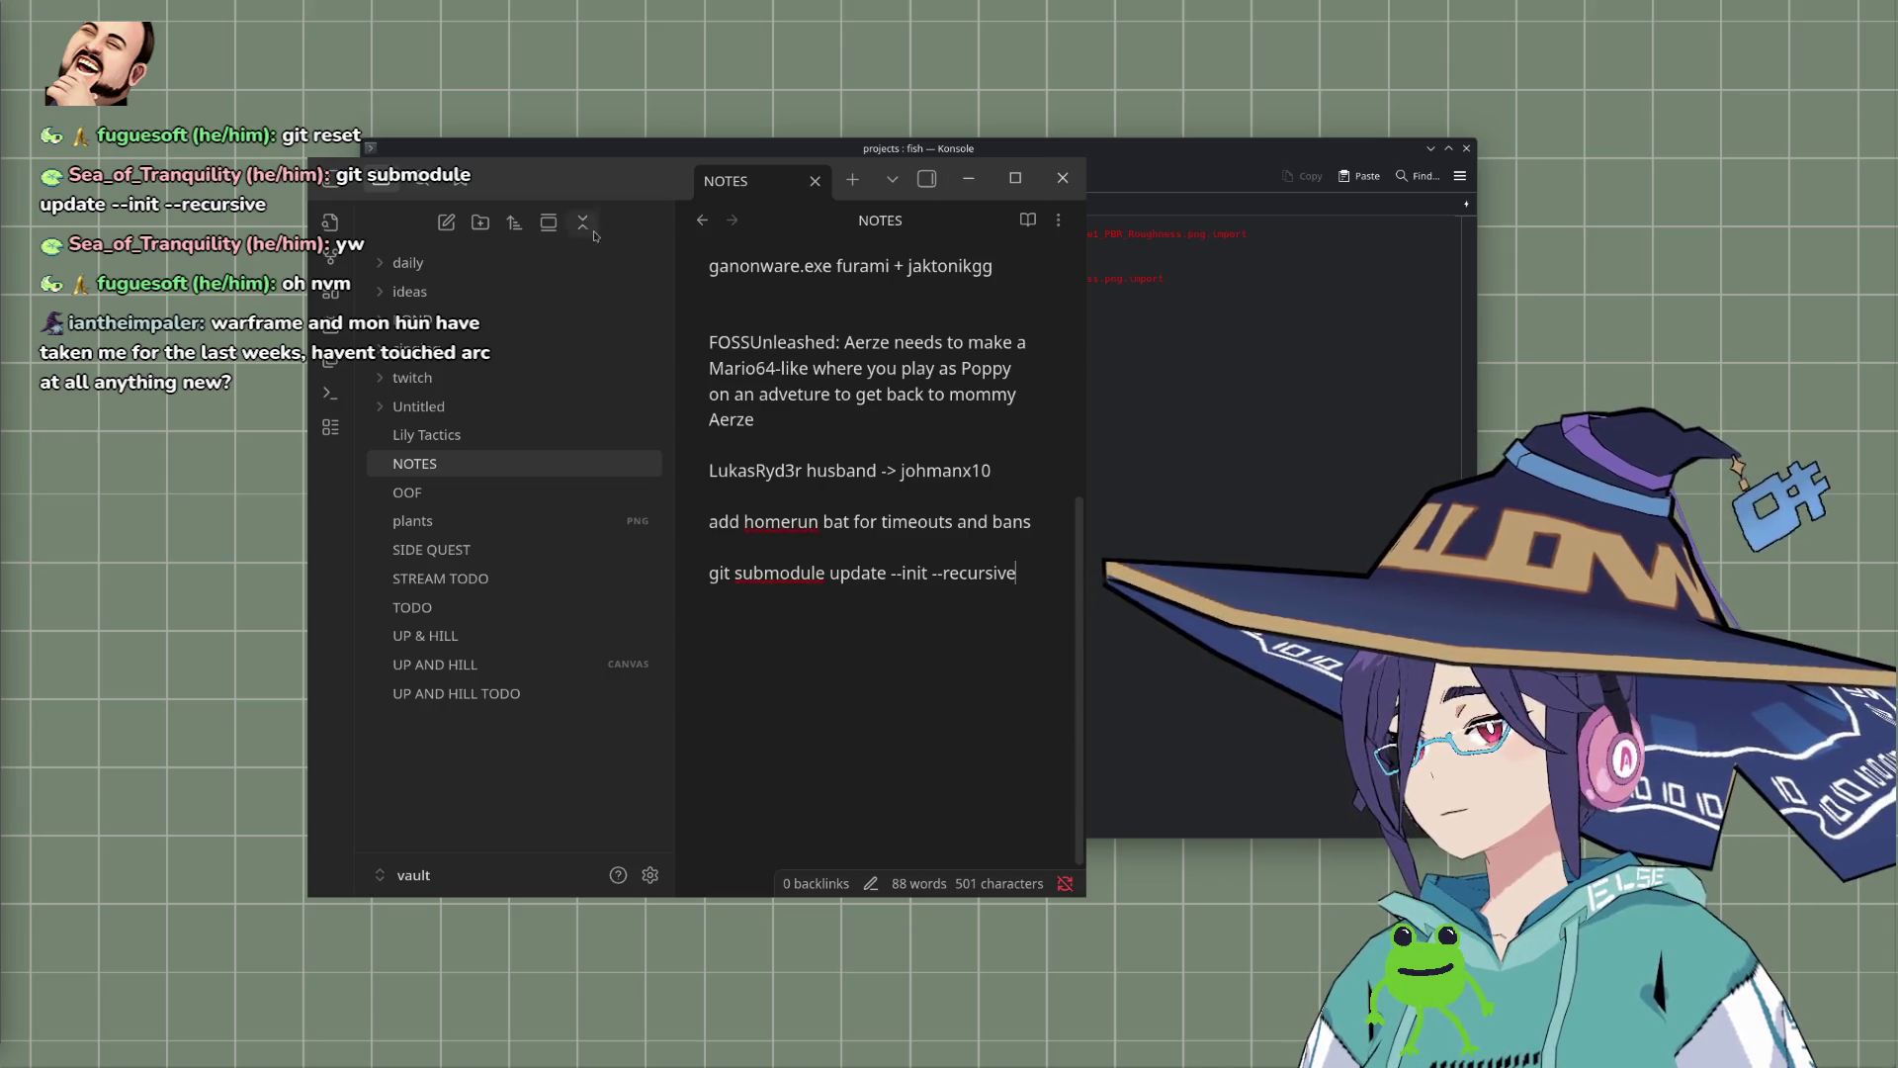
left_click(702, 220)
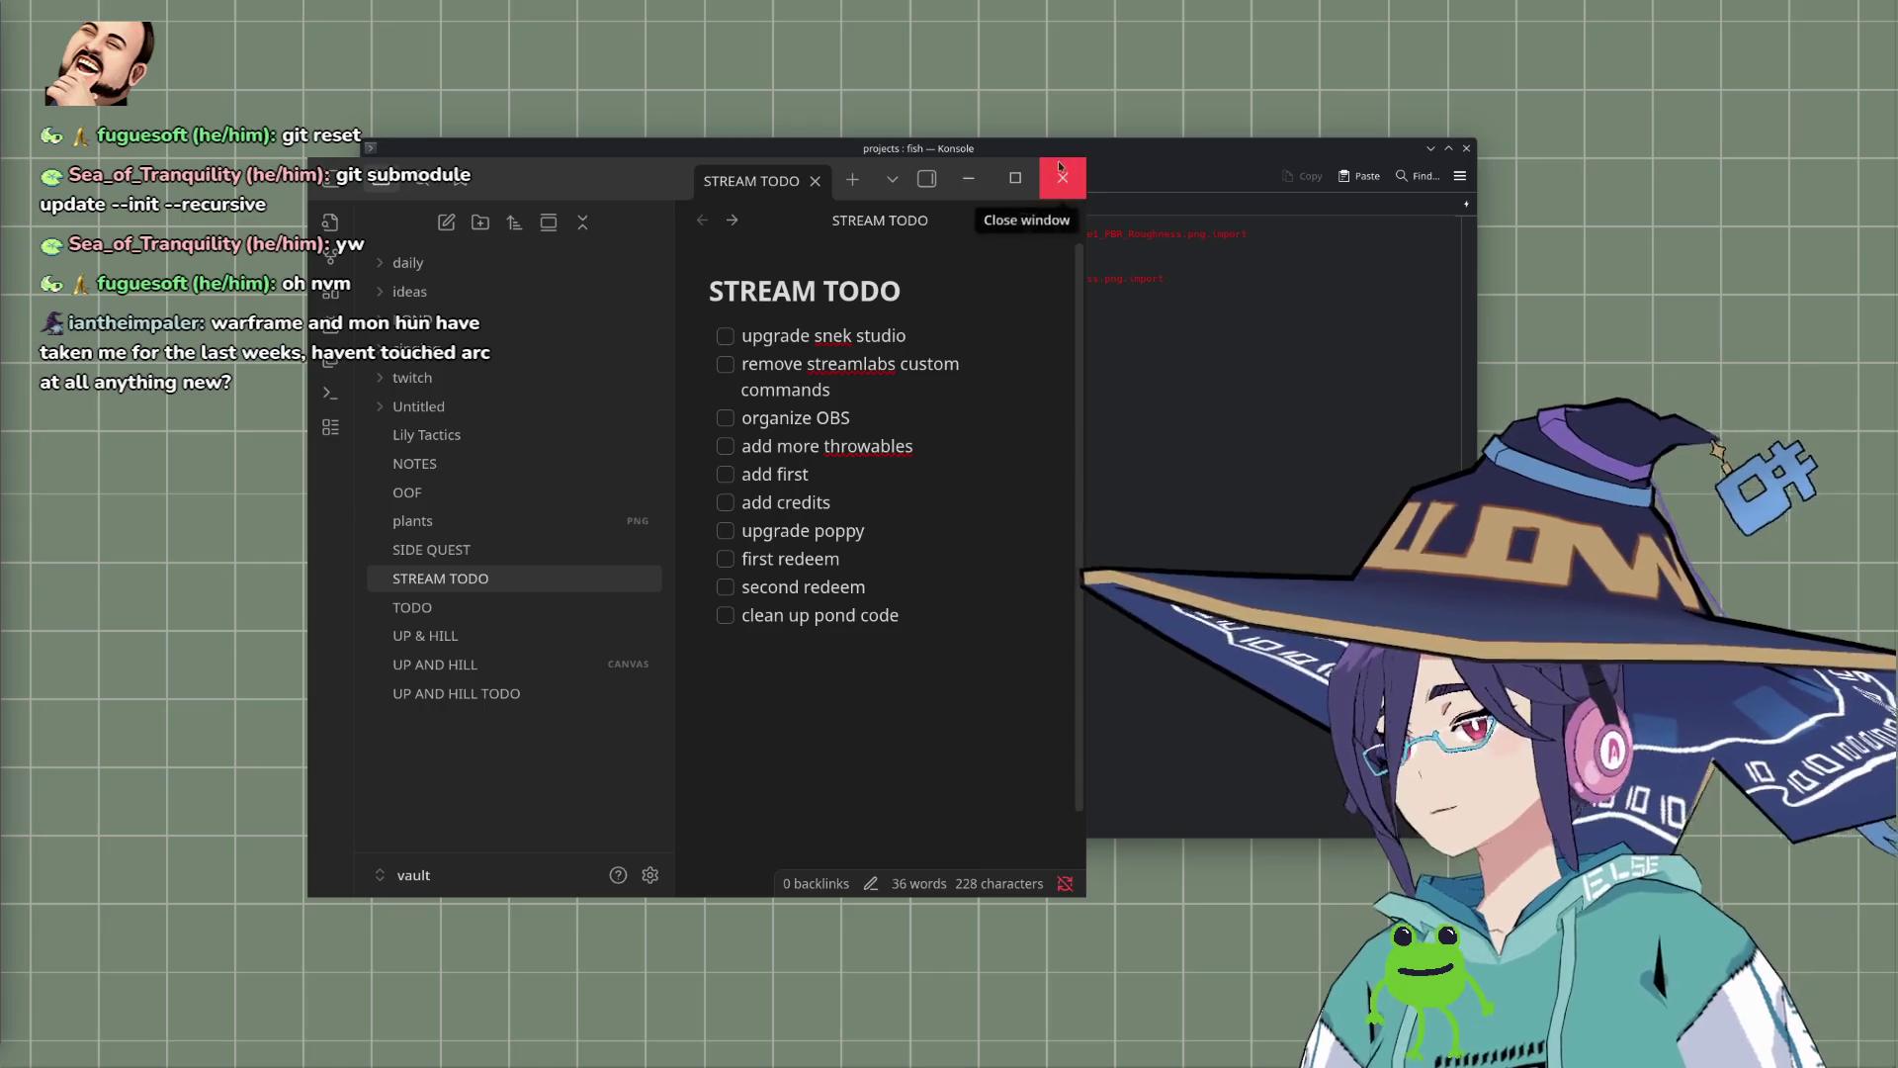
left_click(1162, 168)
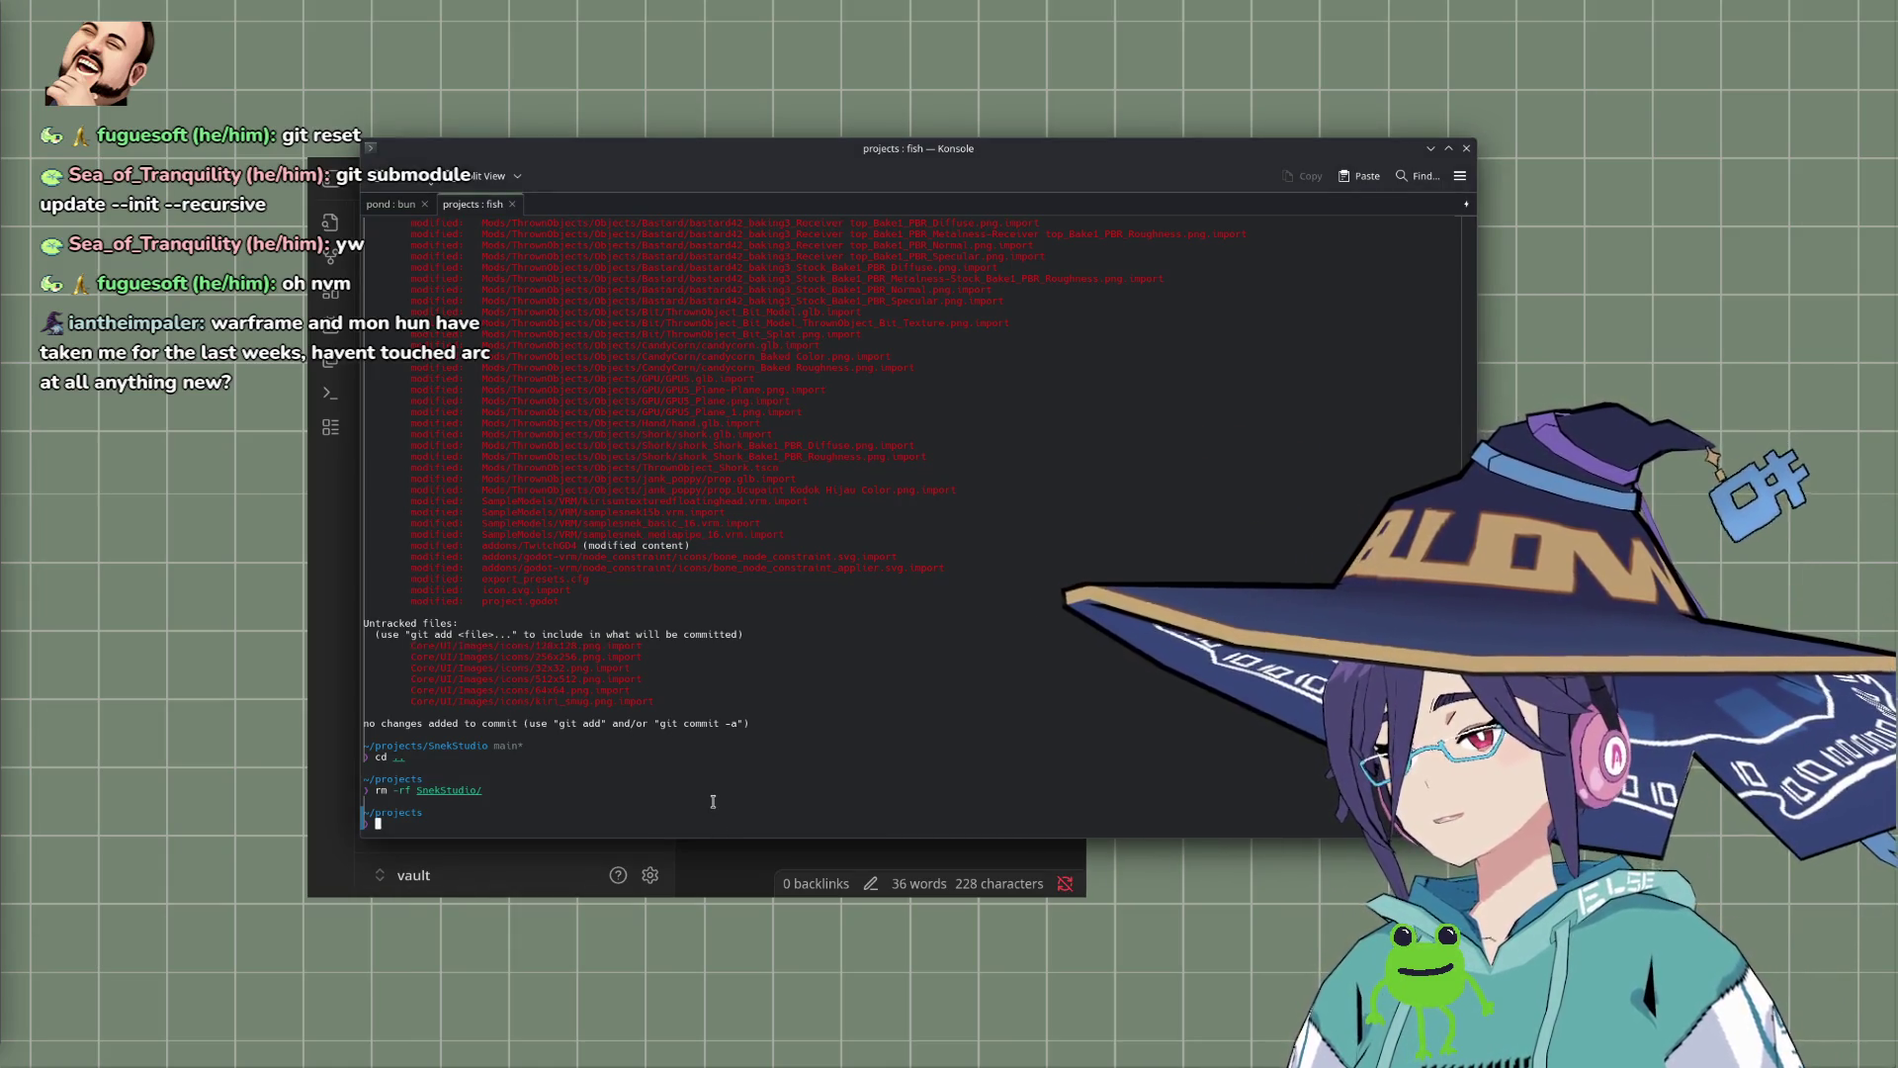
Step: Run git clone with the SnekStudio SSH URL, receiving all 2788 objects
type("git clone")
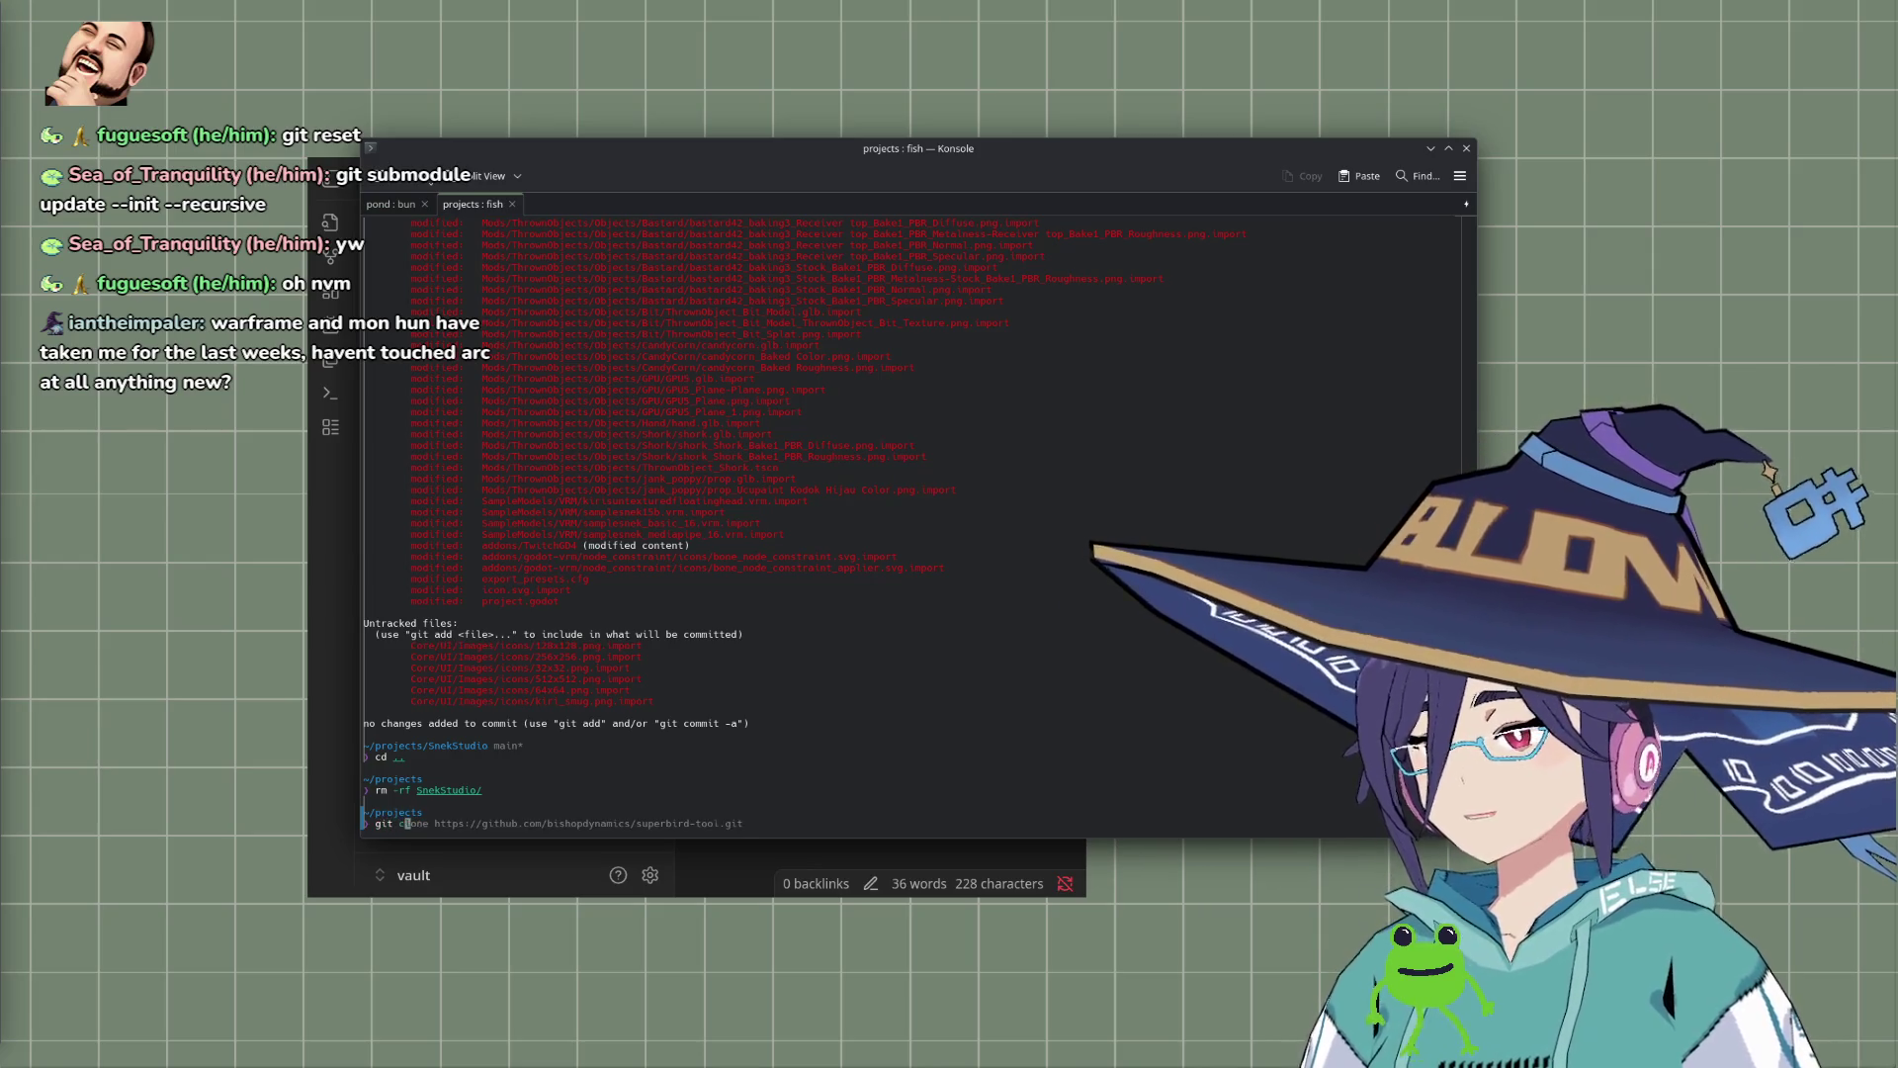
key("ctrl+shift+v")
key("ctrl+w")
key("ctrl+w")
key("ctrl+w")
key("ctrl+shift+v")
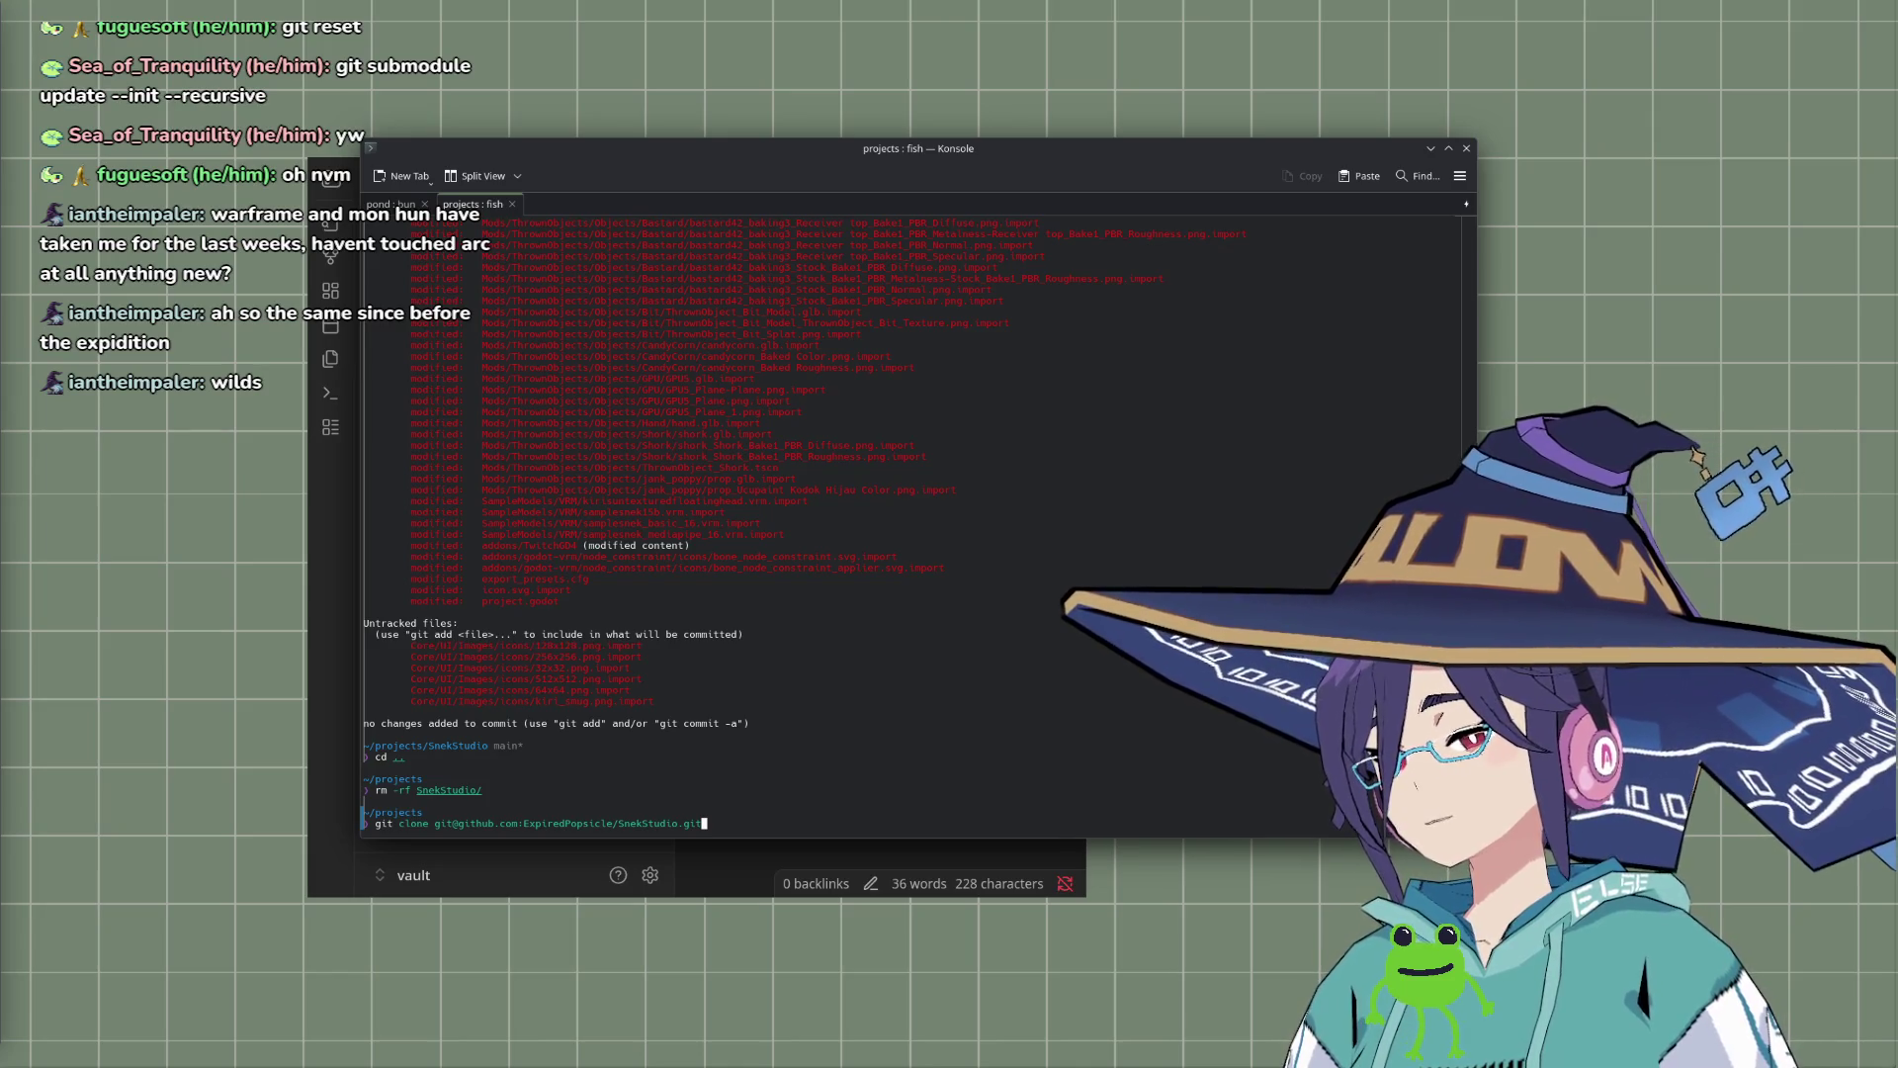
key("Return")
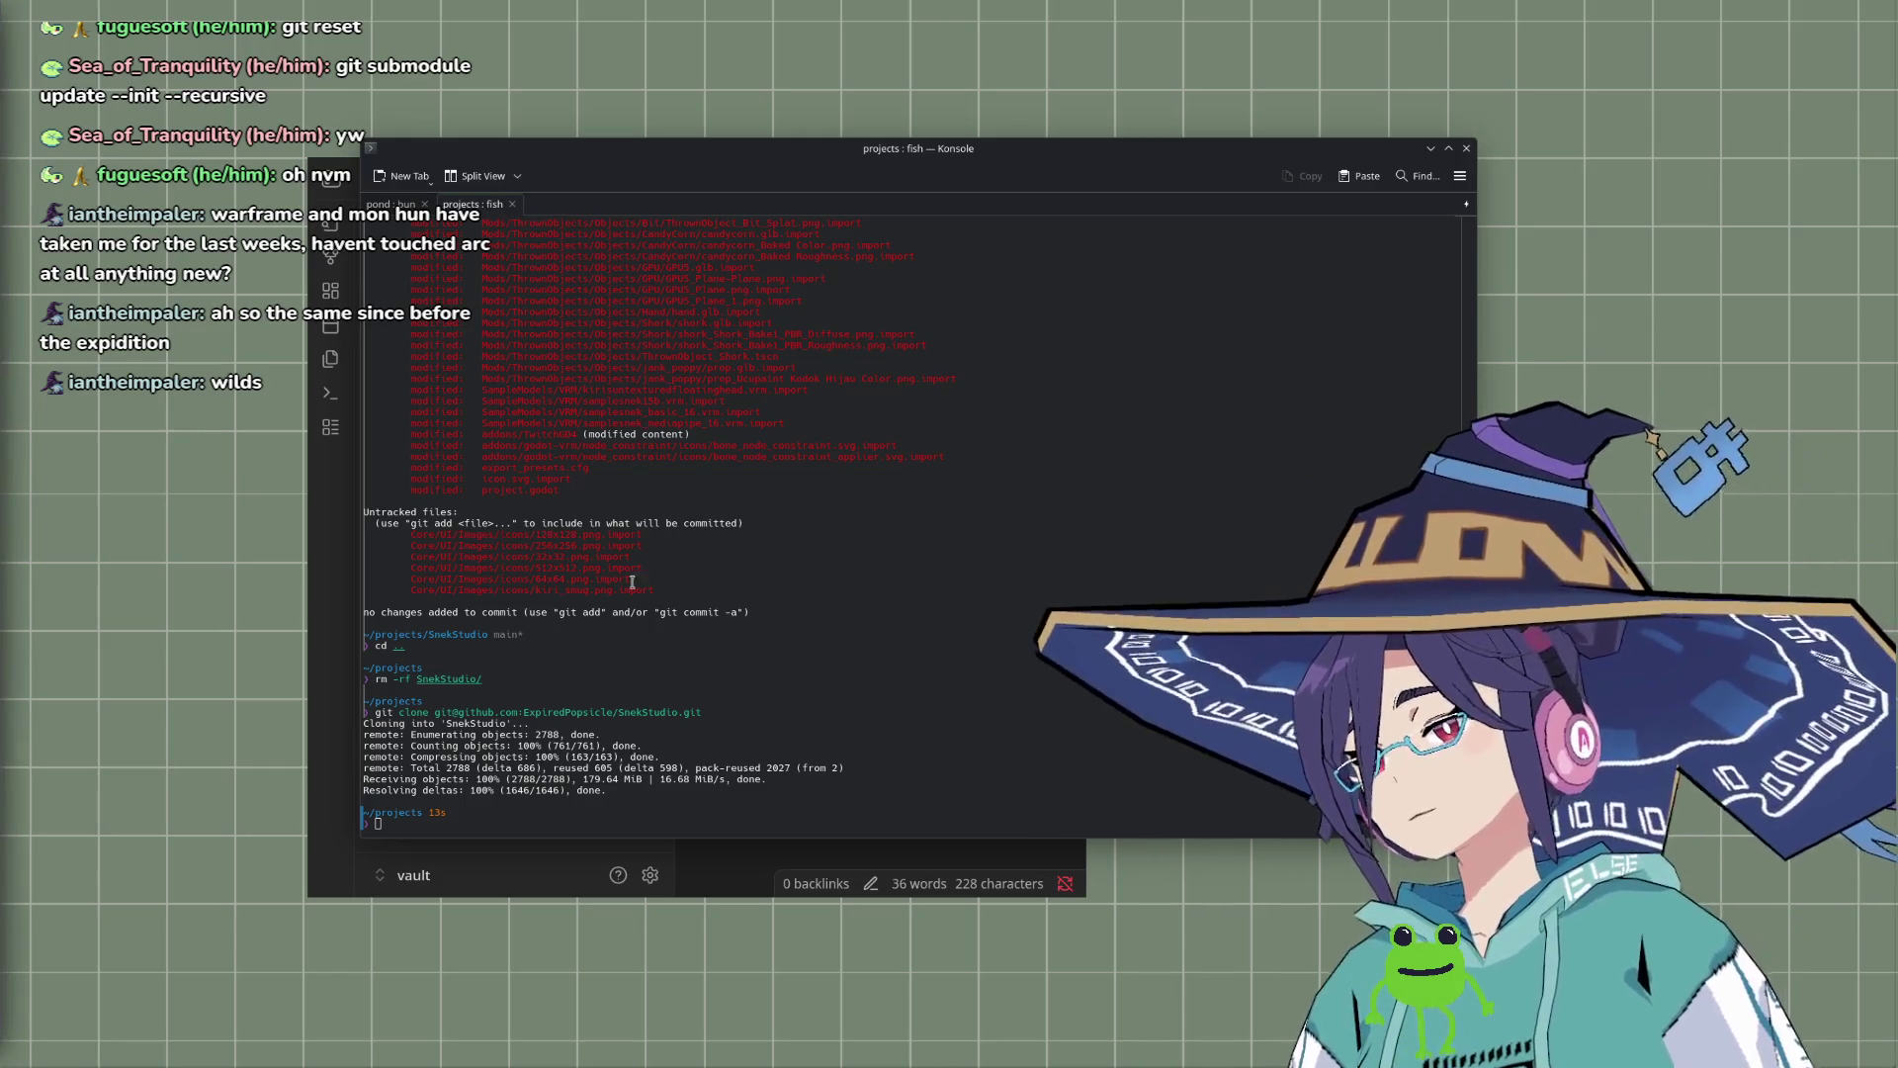
left_click(733, 589)
Step: Enter the SnekStudio clone and open it in VS Code with code ., then quit VS Code
type("cd Sne")
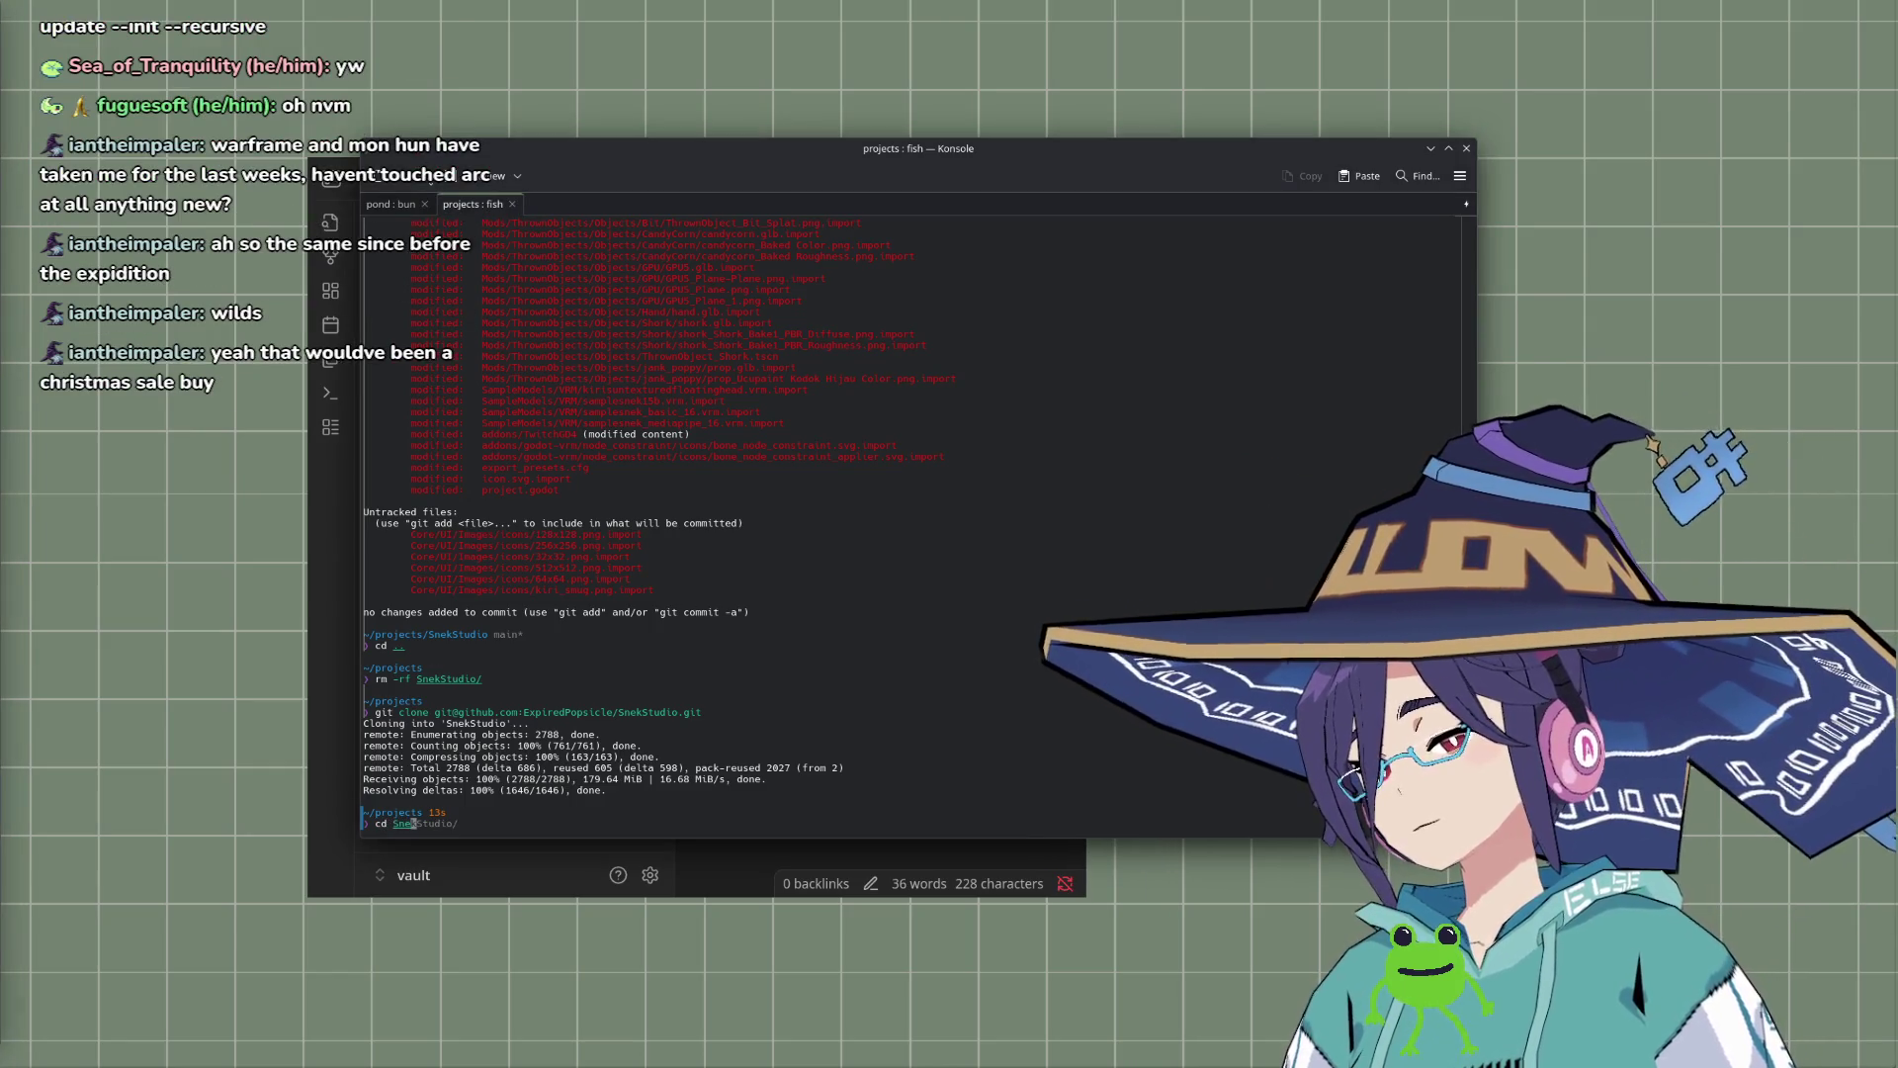
key("Right")
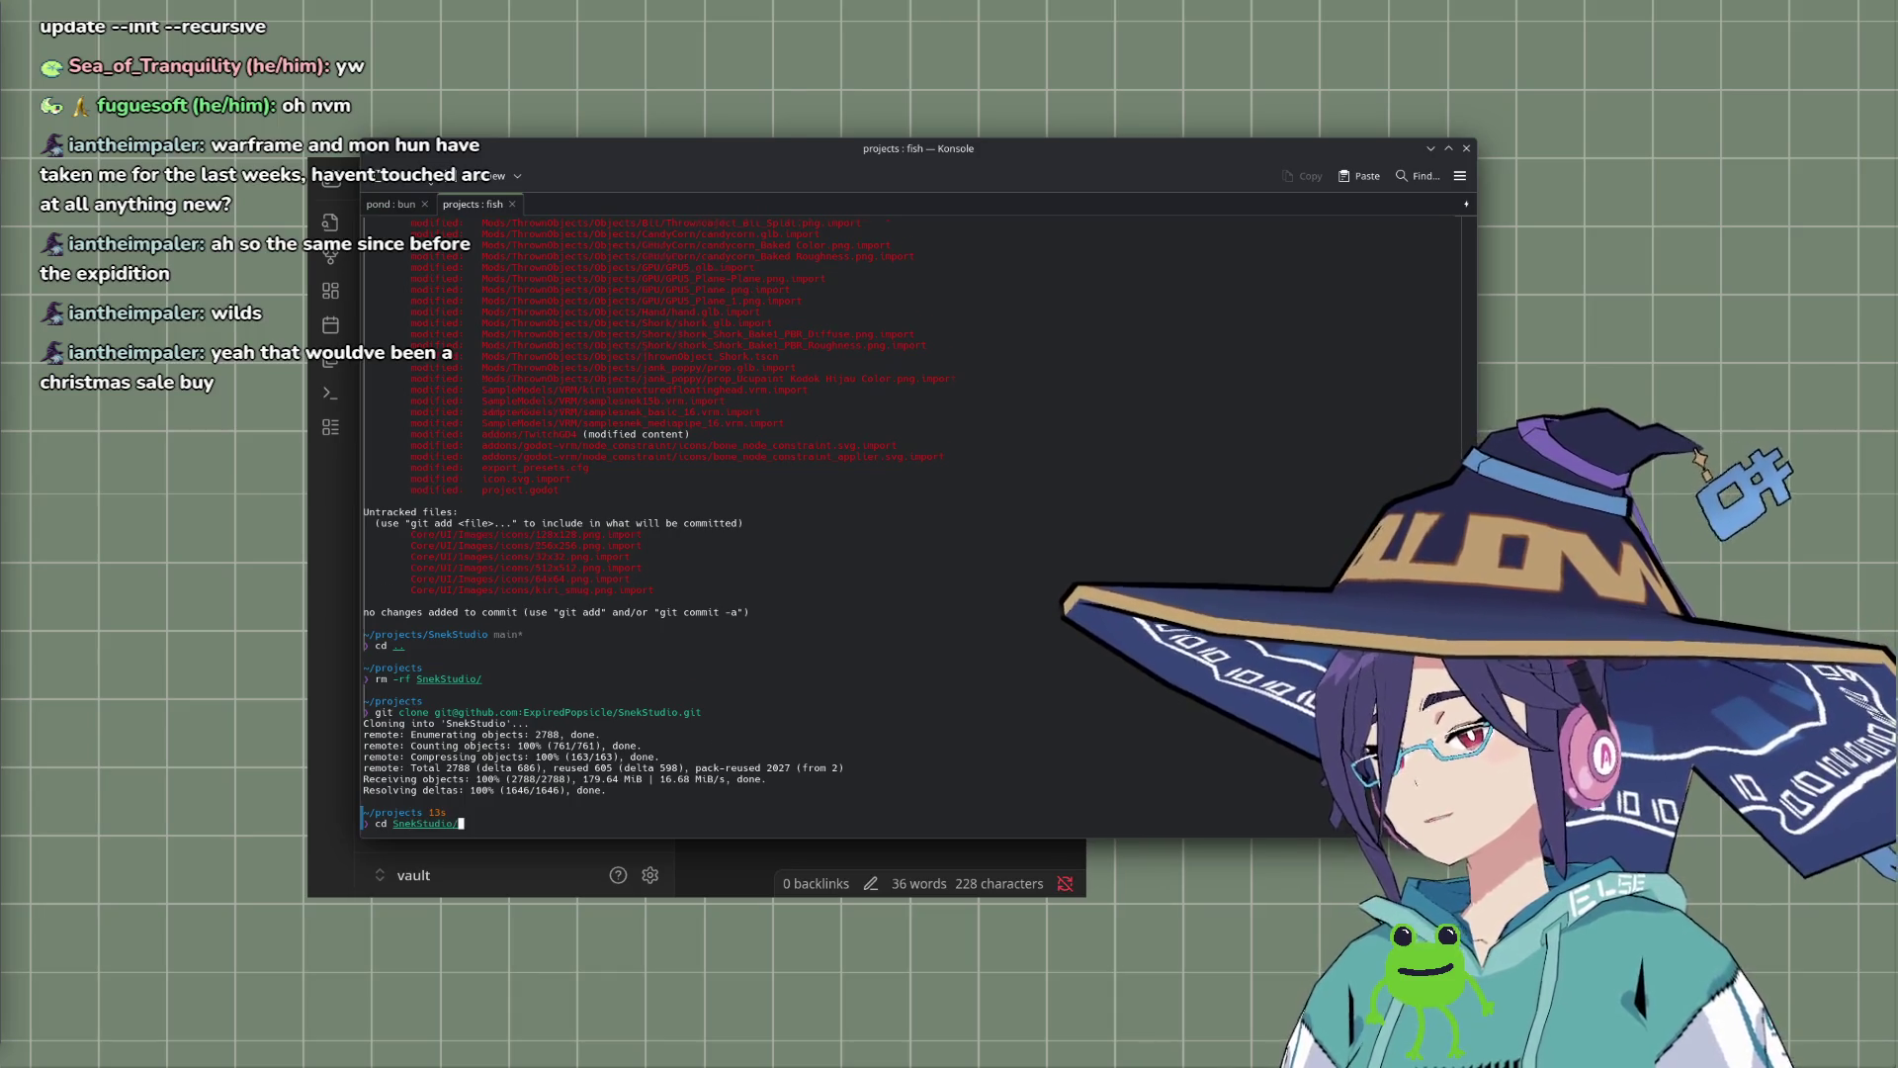
key("Return")
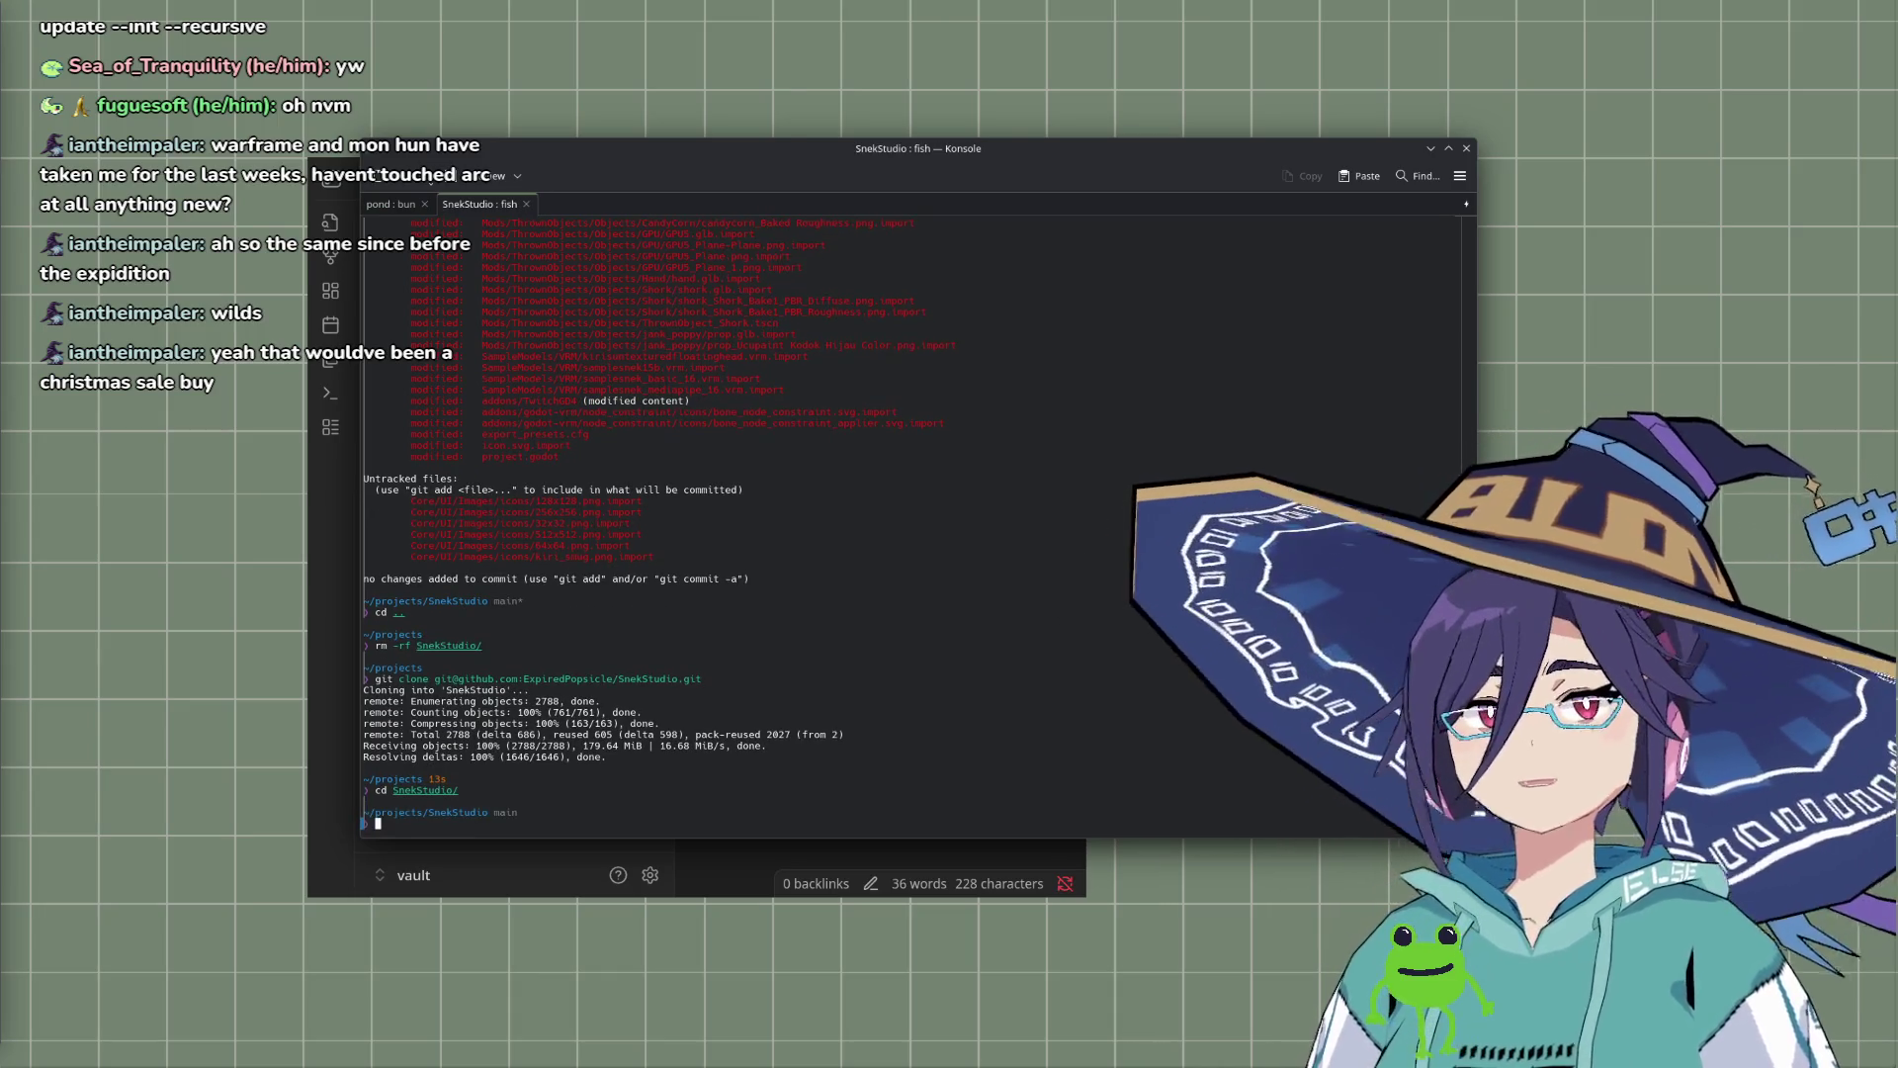
type("c")
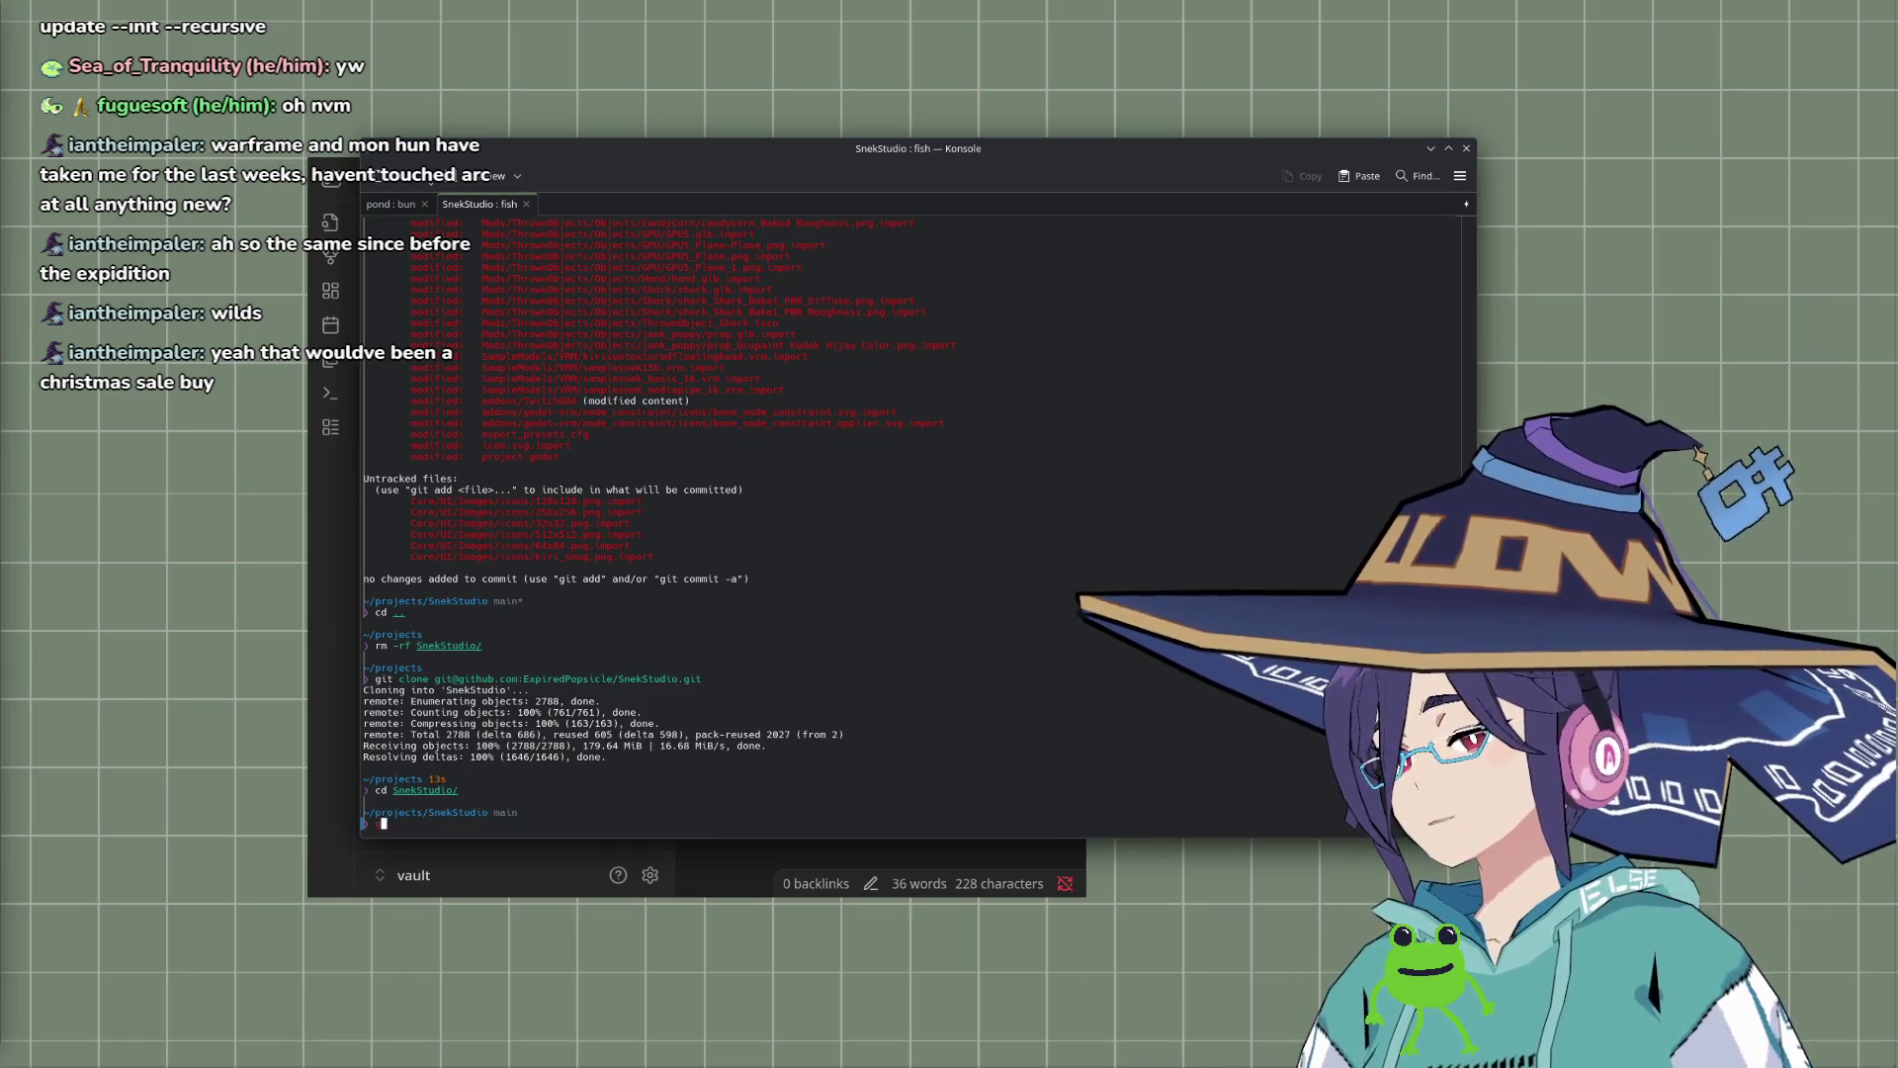
type("ode .")
key("Return")
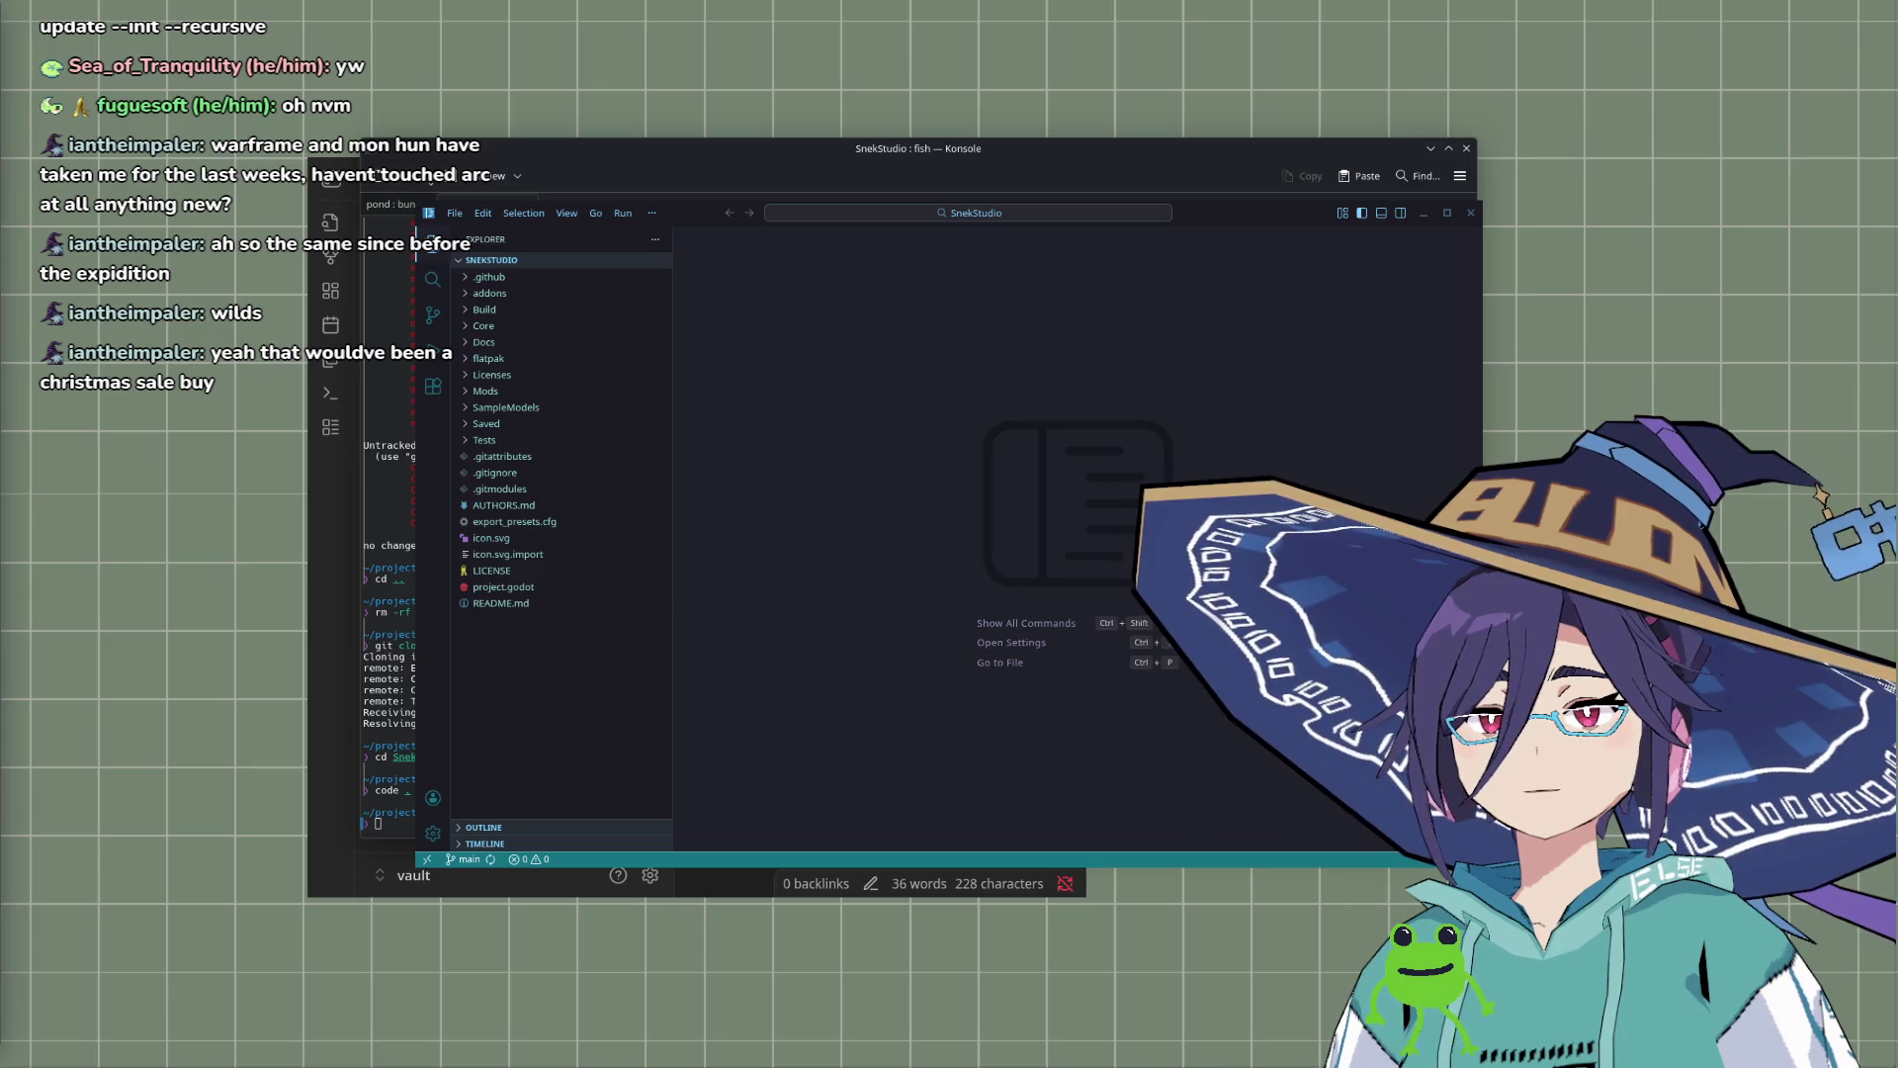
key("ctrl+q")
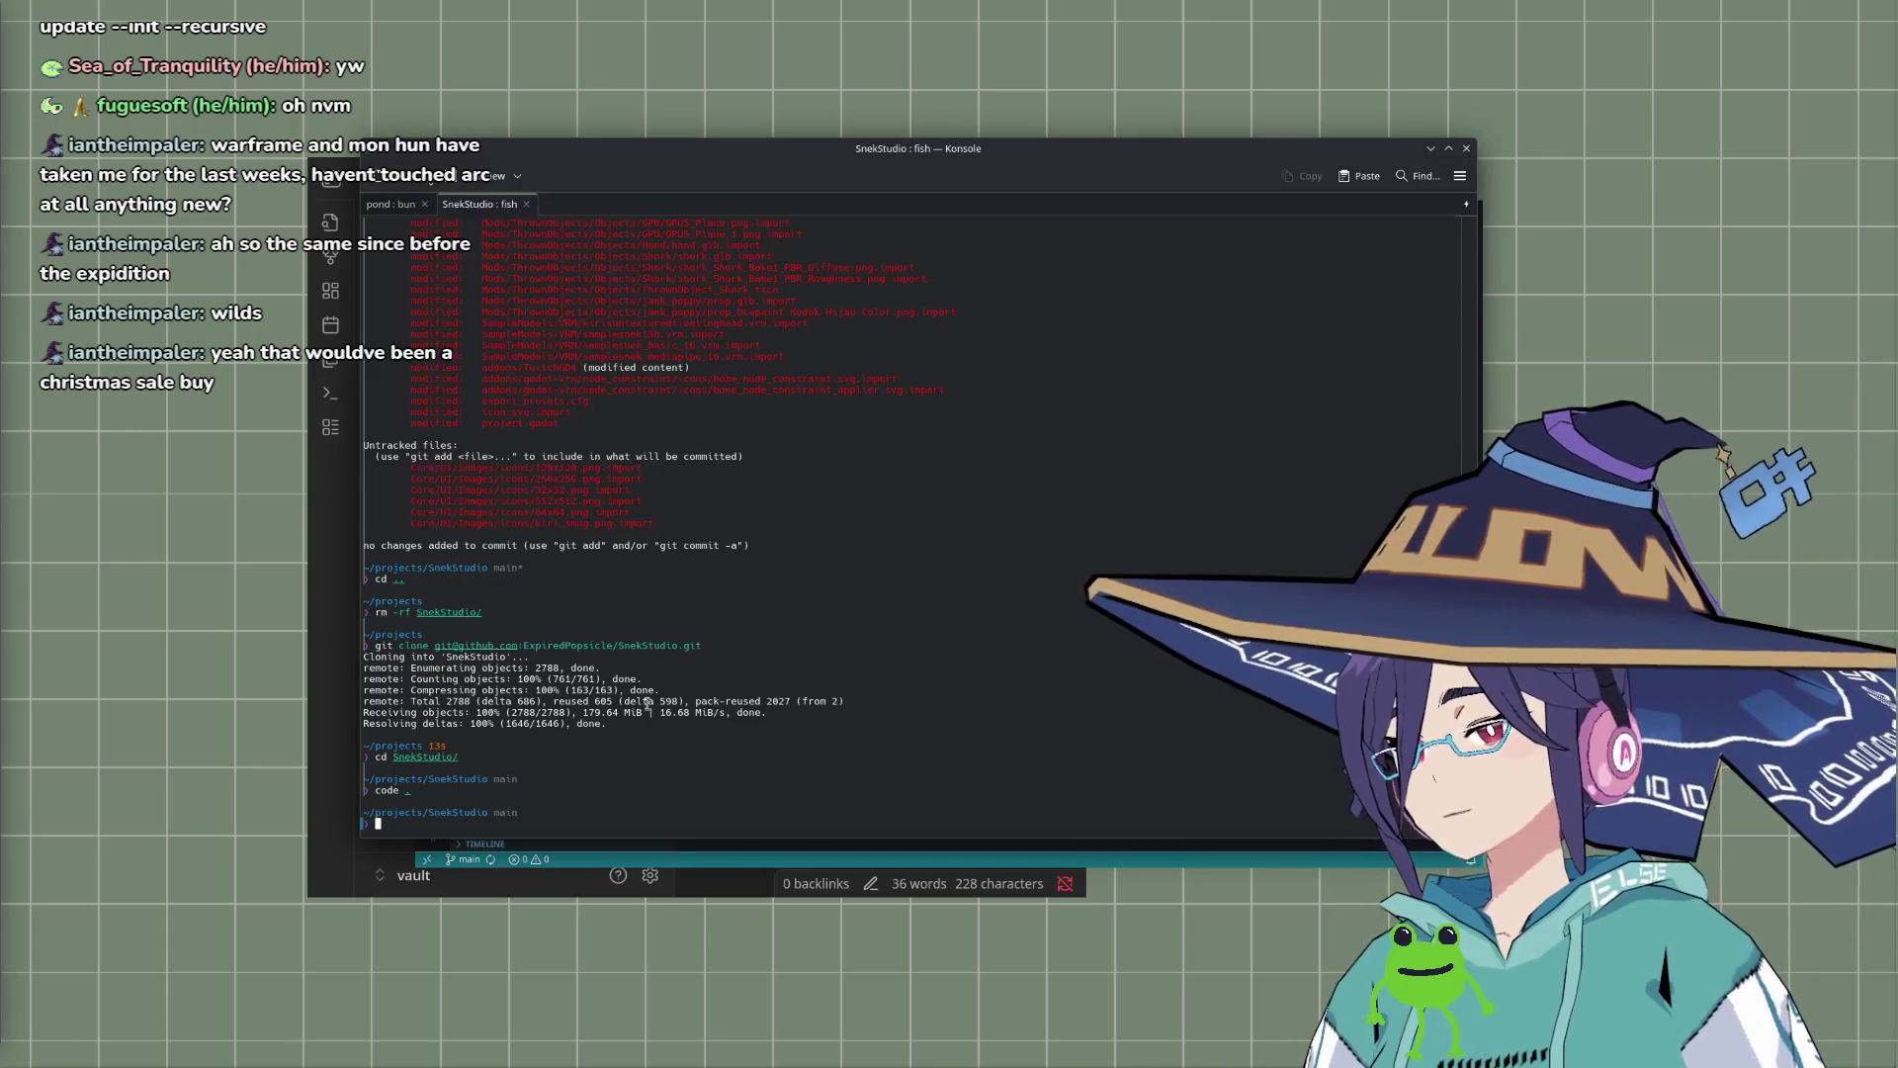
Step: Run git submodule init to register the addons/TwitchGD4 submodule
type("git ")
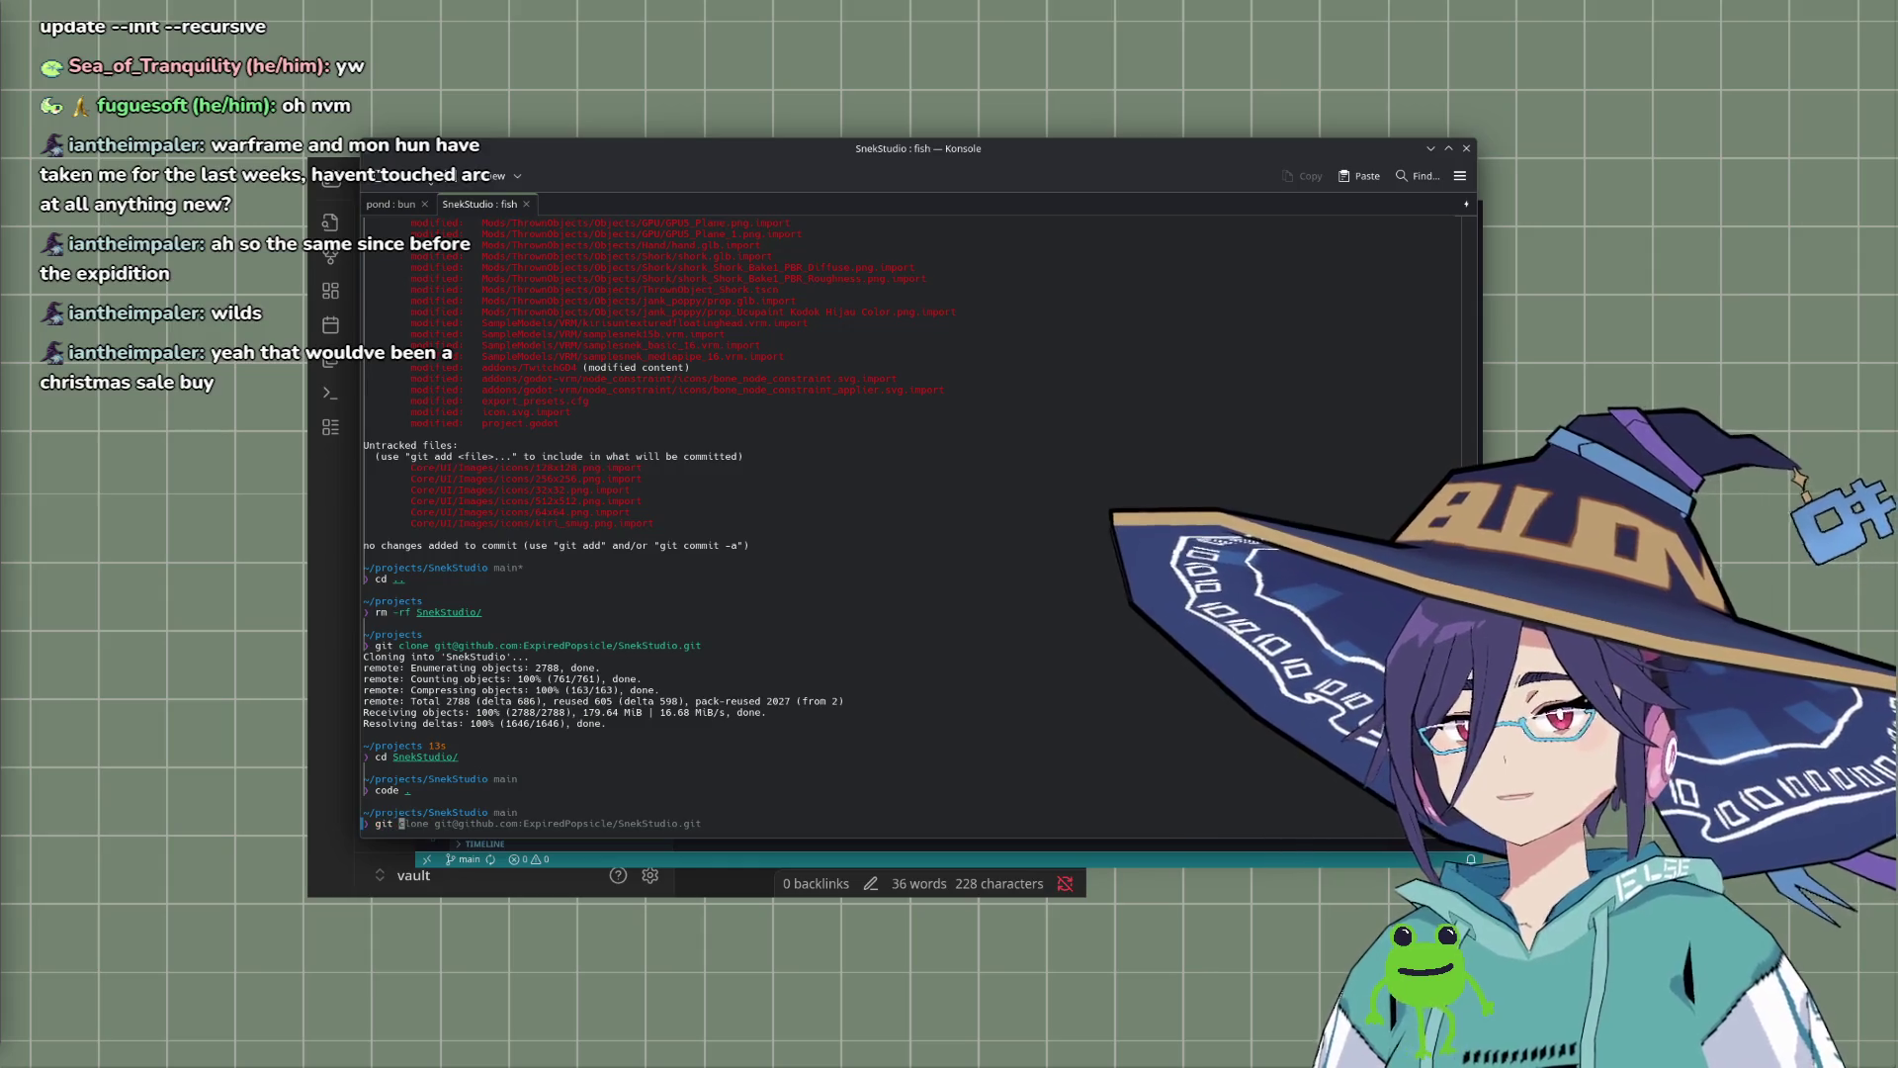
type("submodule ")
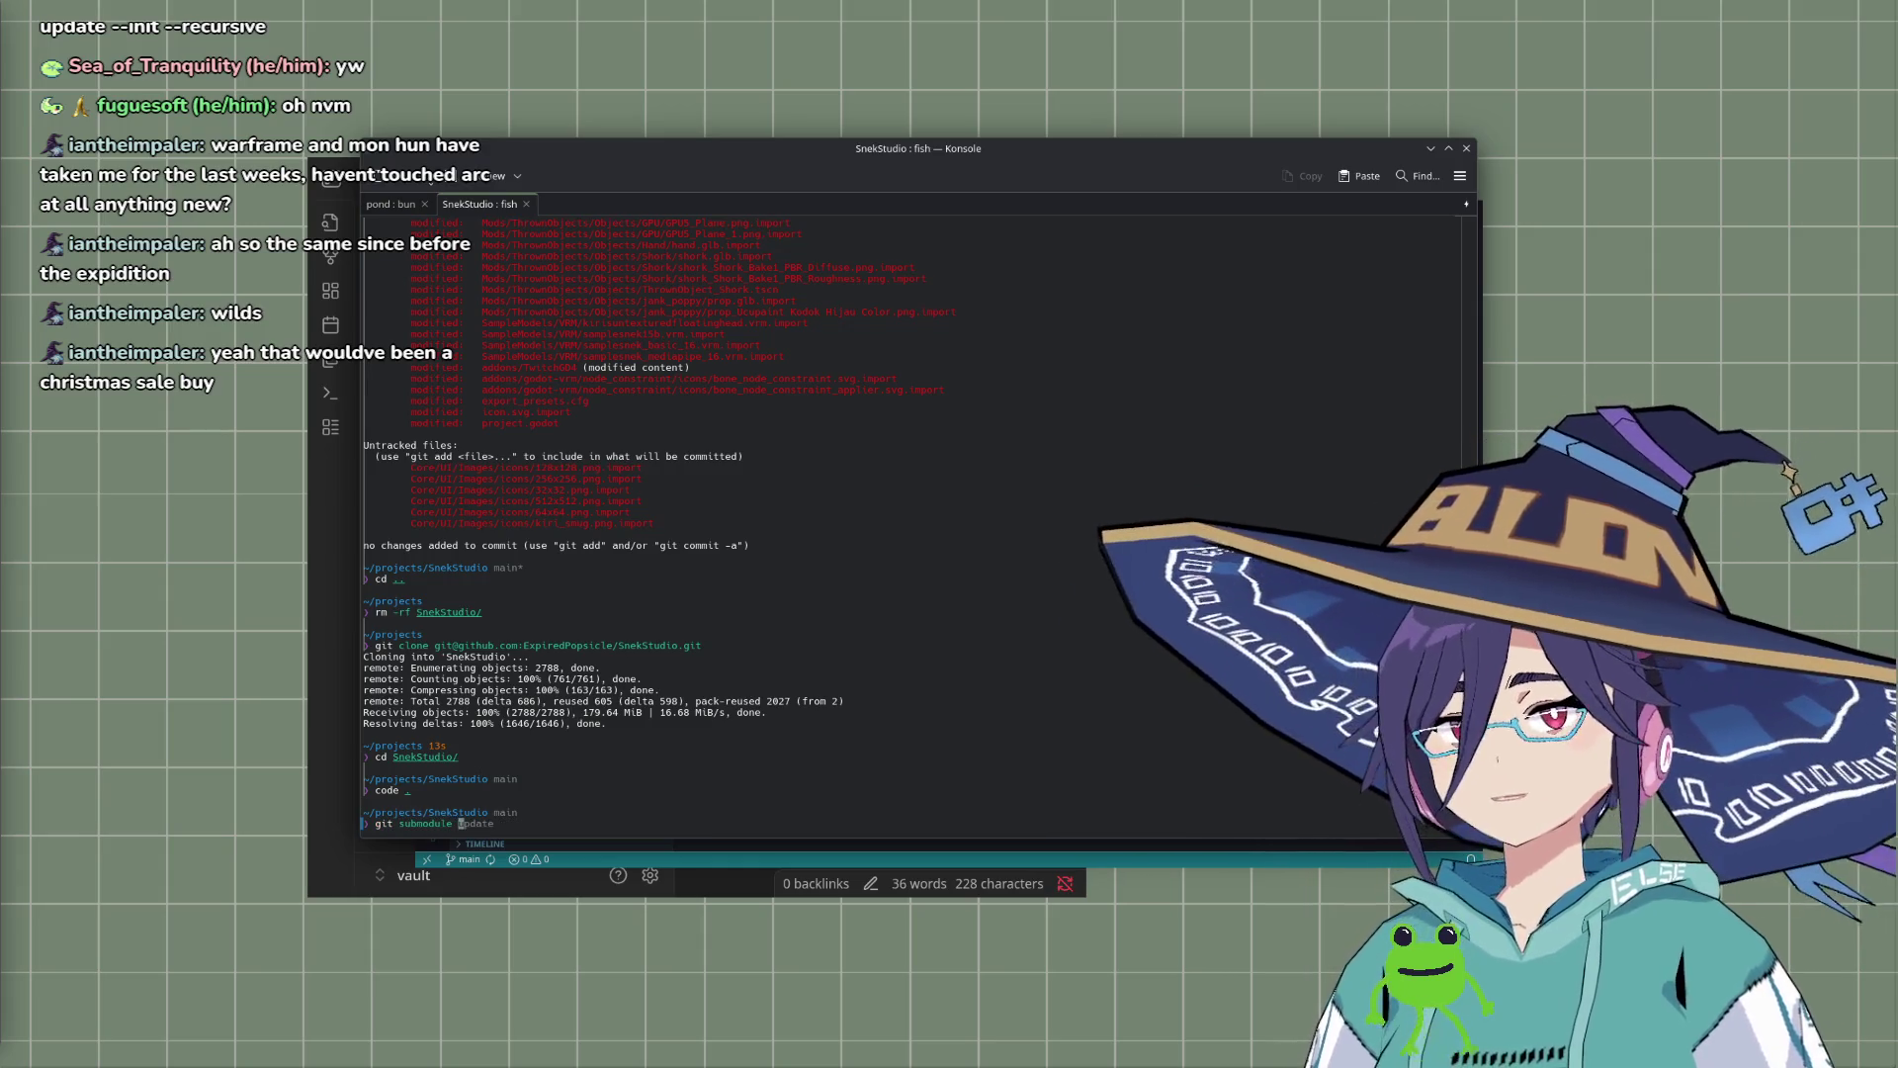
type("init")
key("Return")
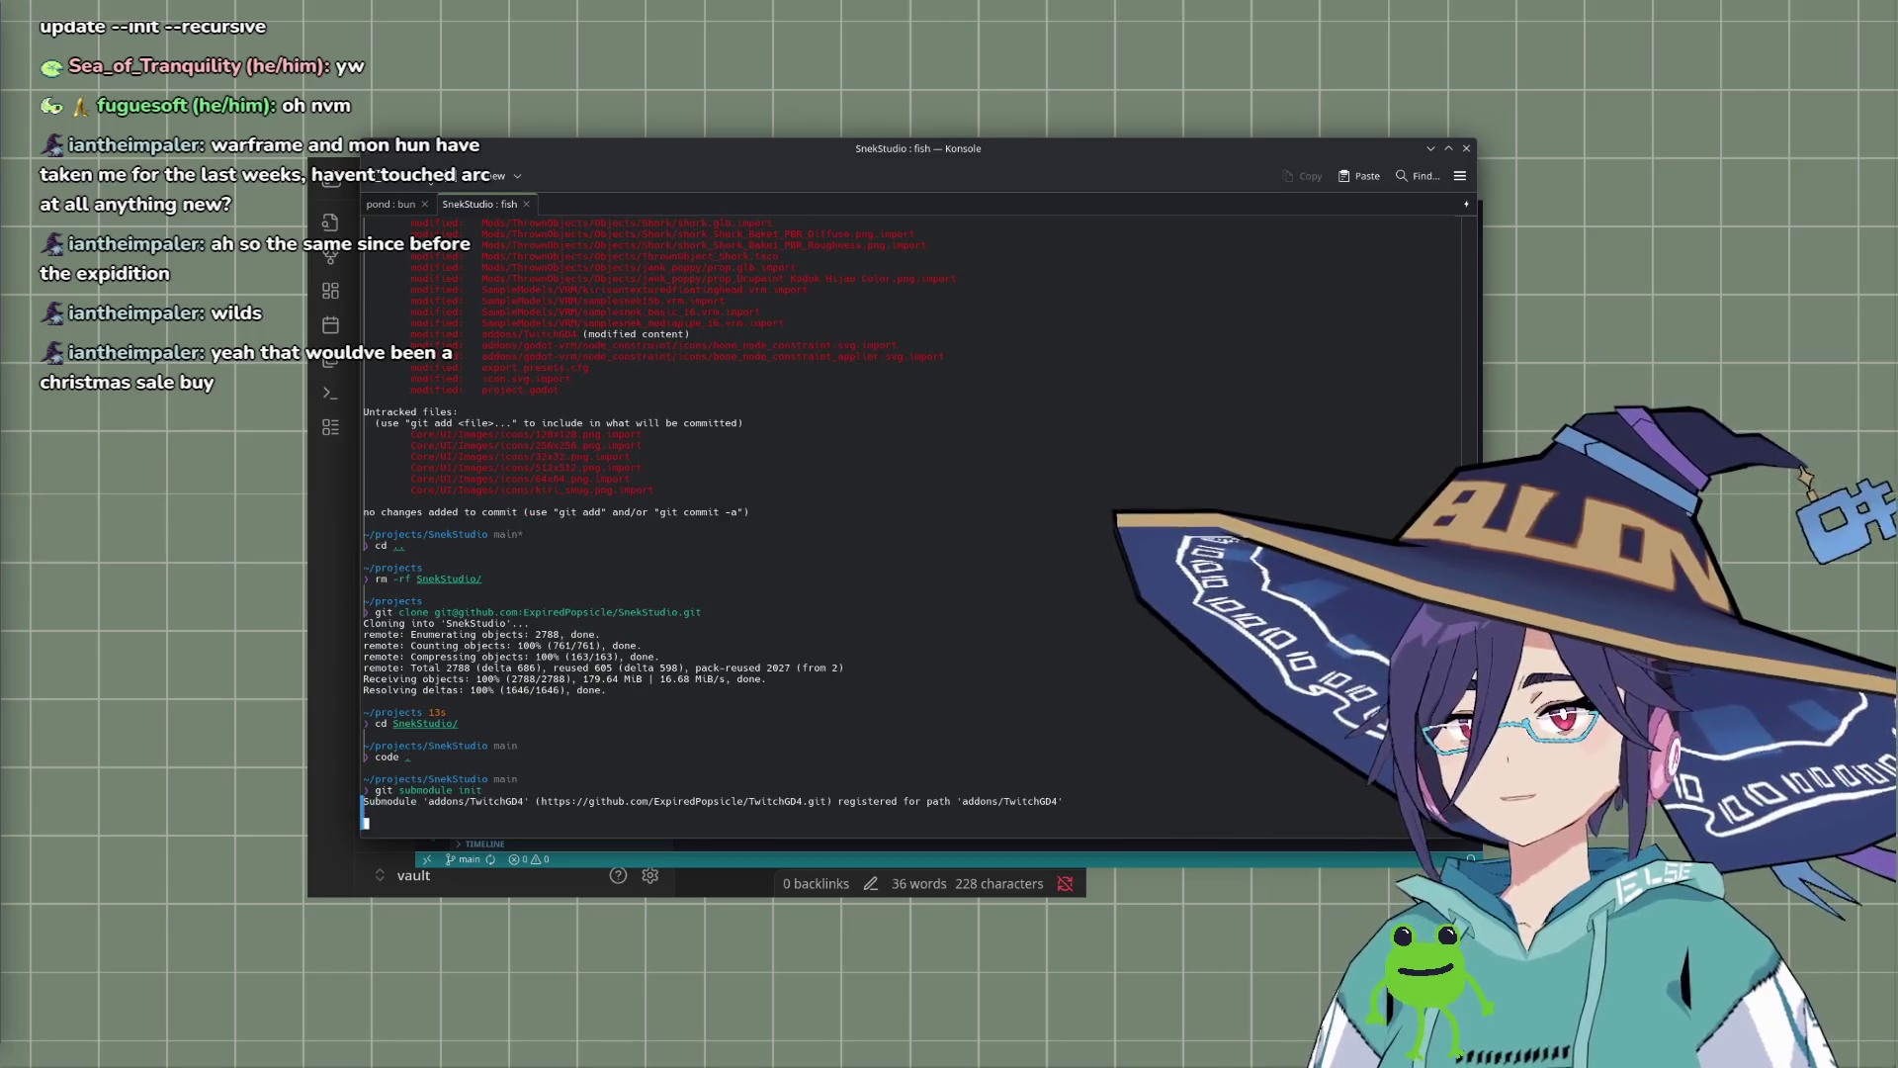
type("git")
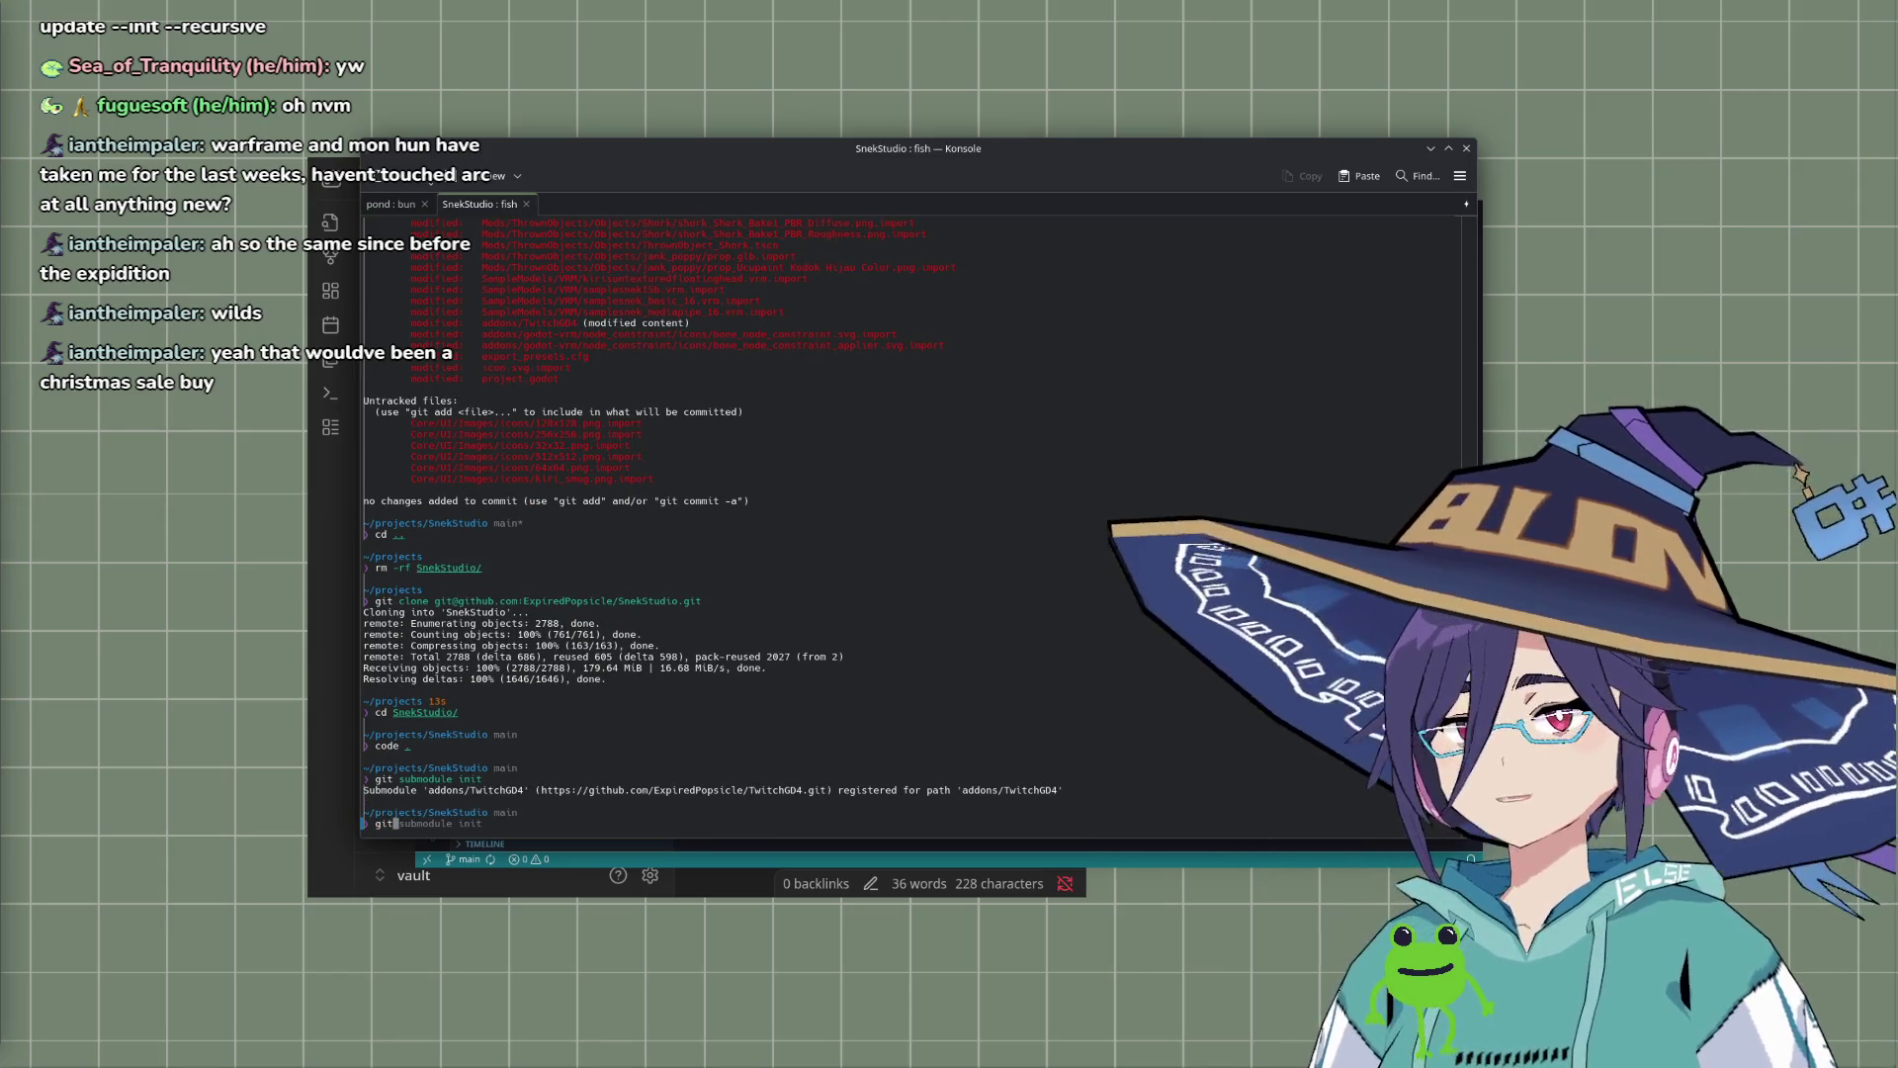
type(" submodule s")
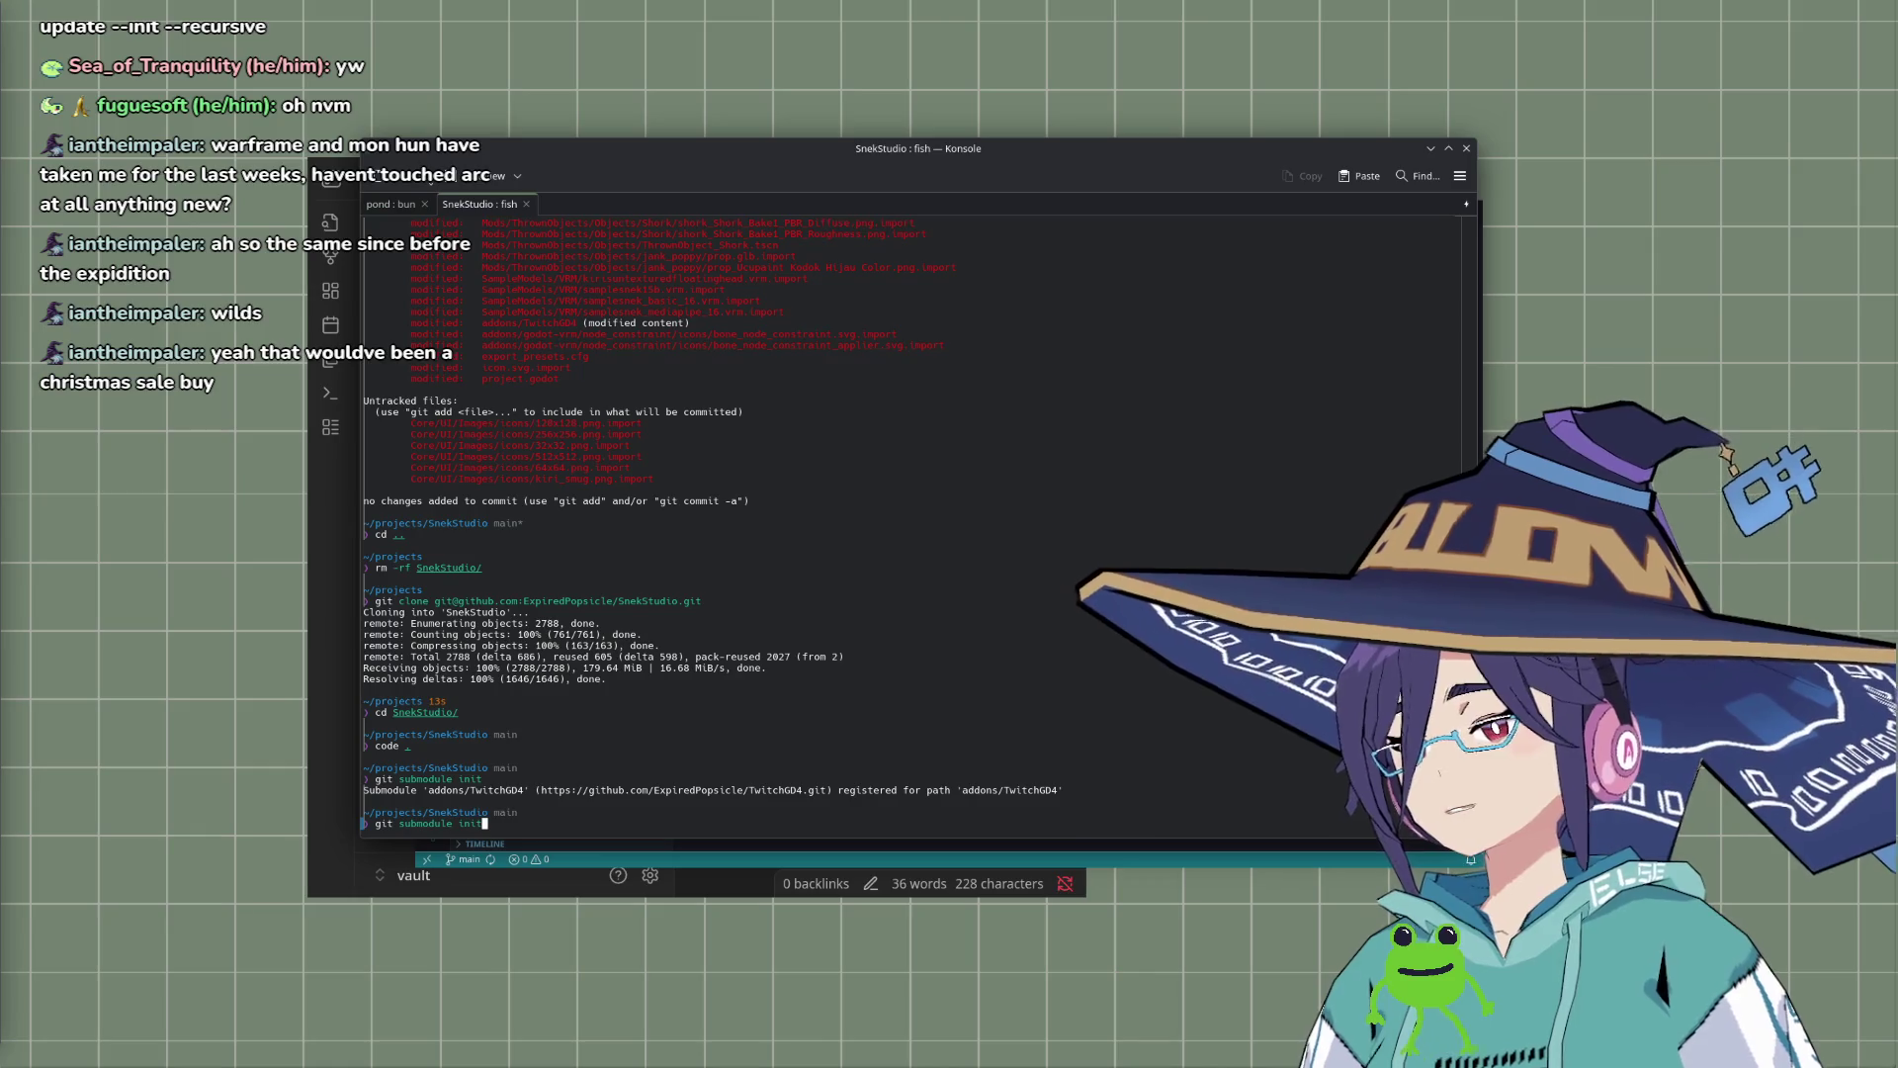
Step: Run git submodule update to check out addons/TwitchGD4
key("BackSpace")
type("update")
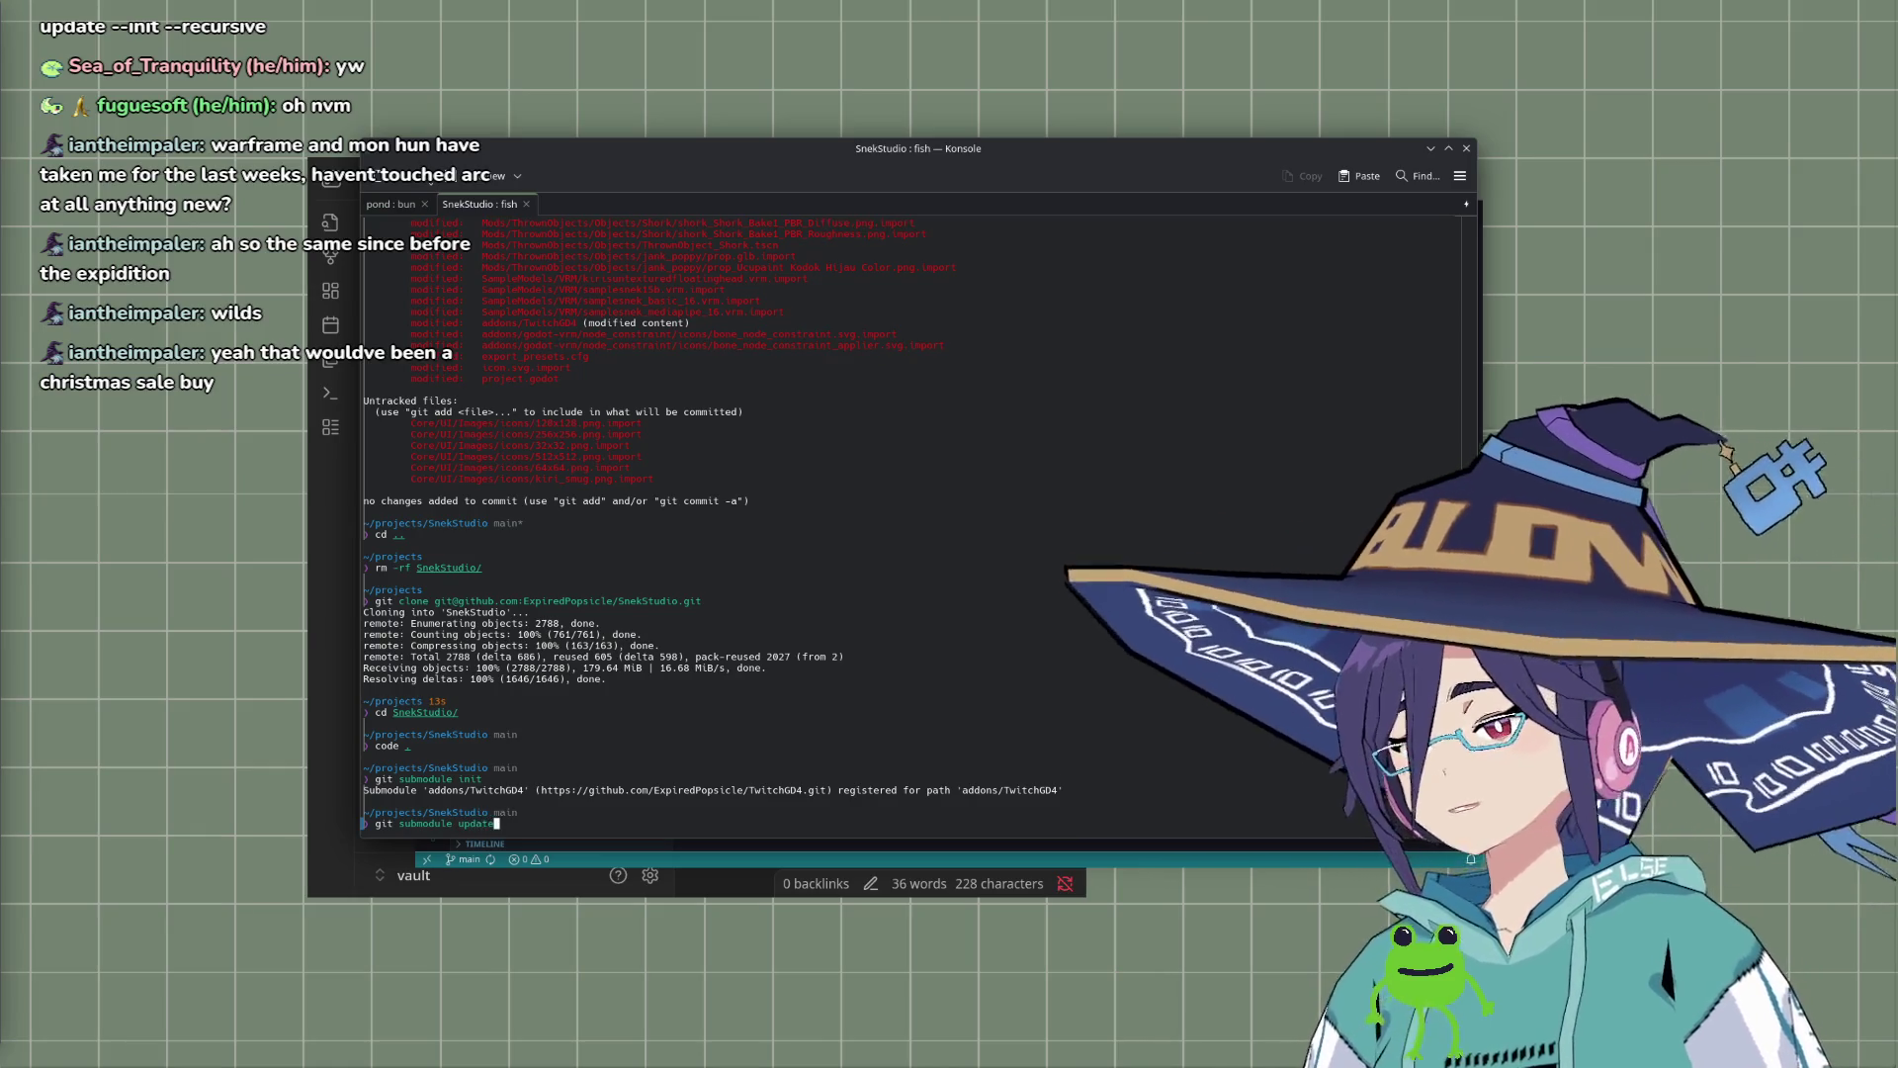
key("Return")
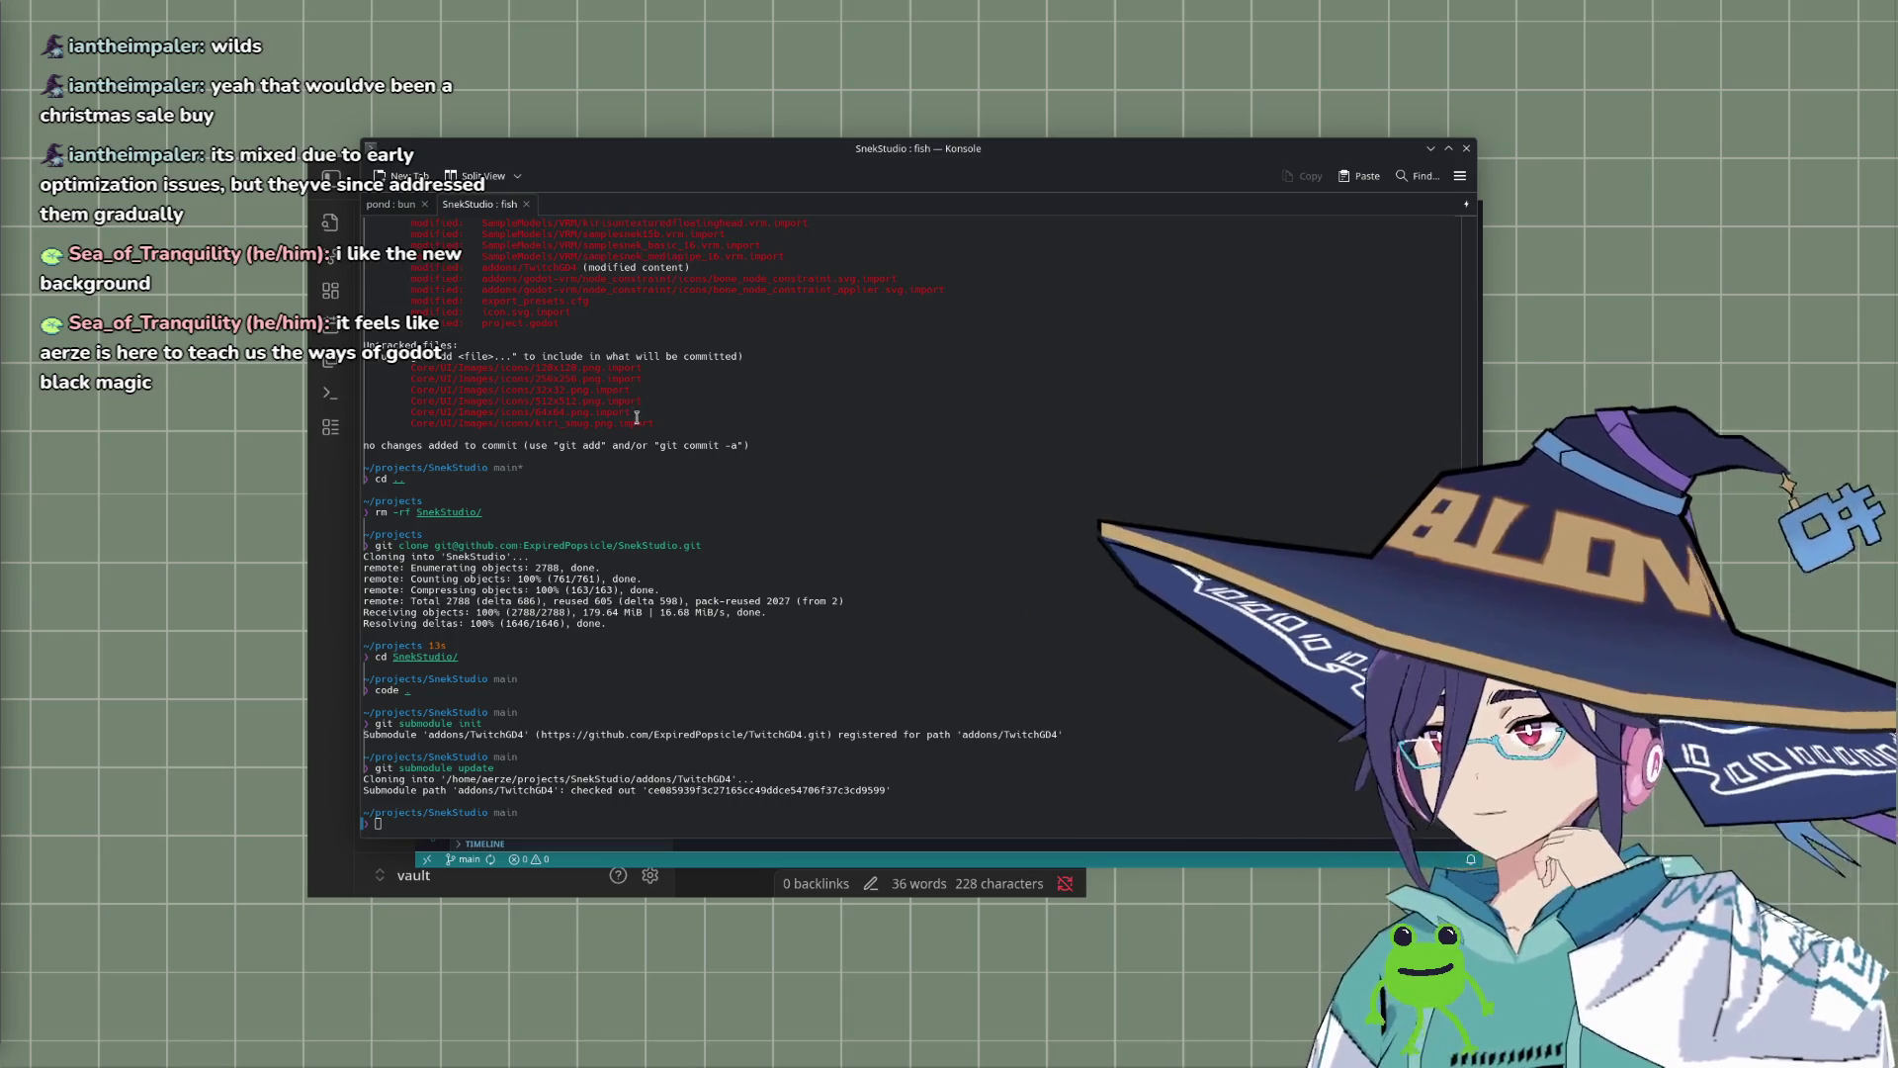
key("alt+Tab")
key("alt+Tab")
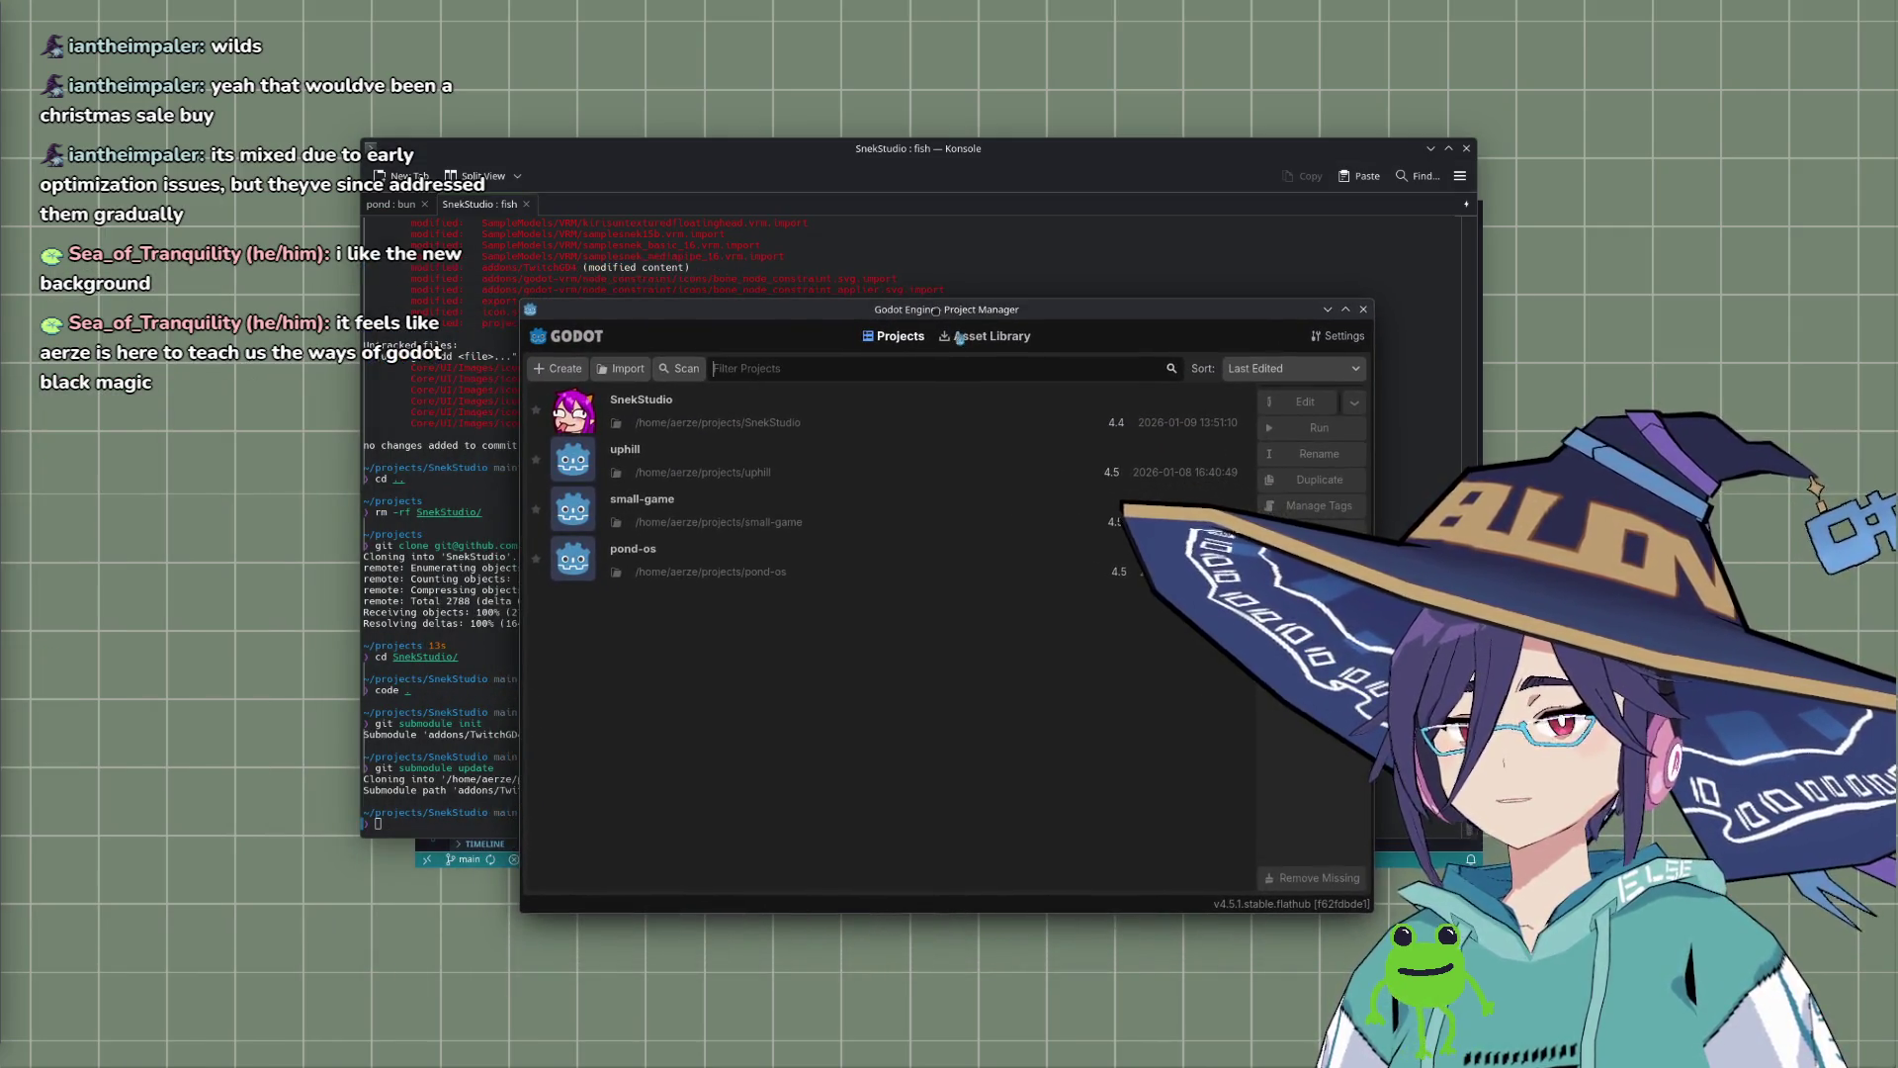
double_click(868, 413)
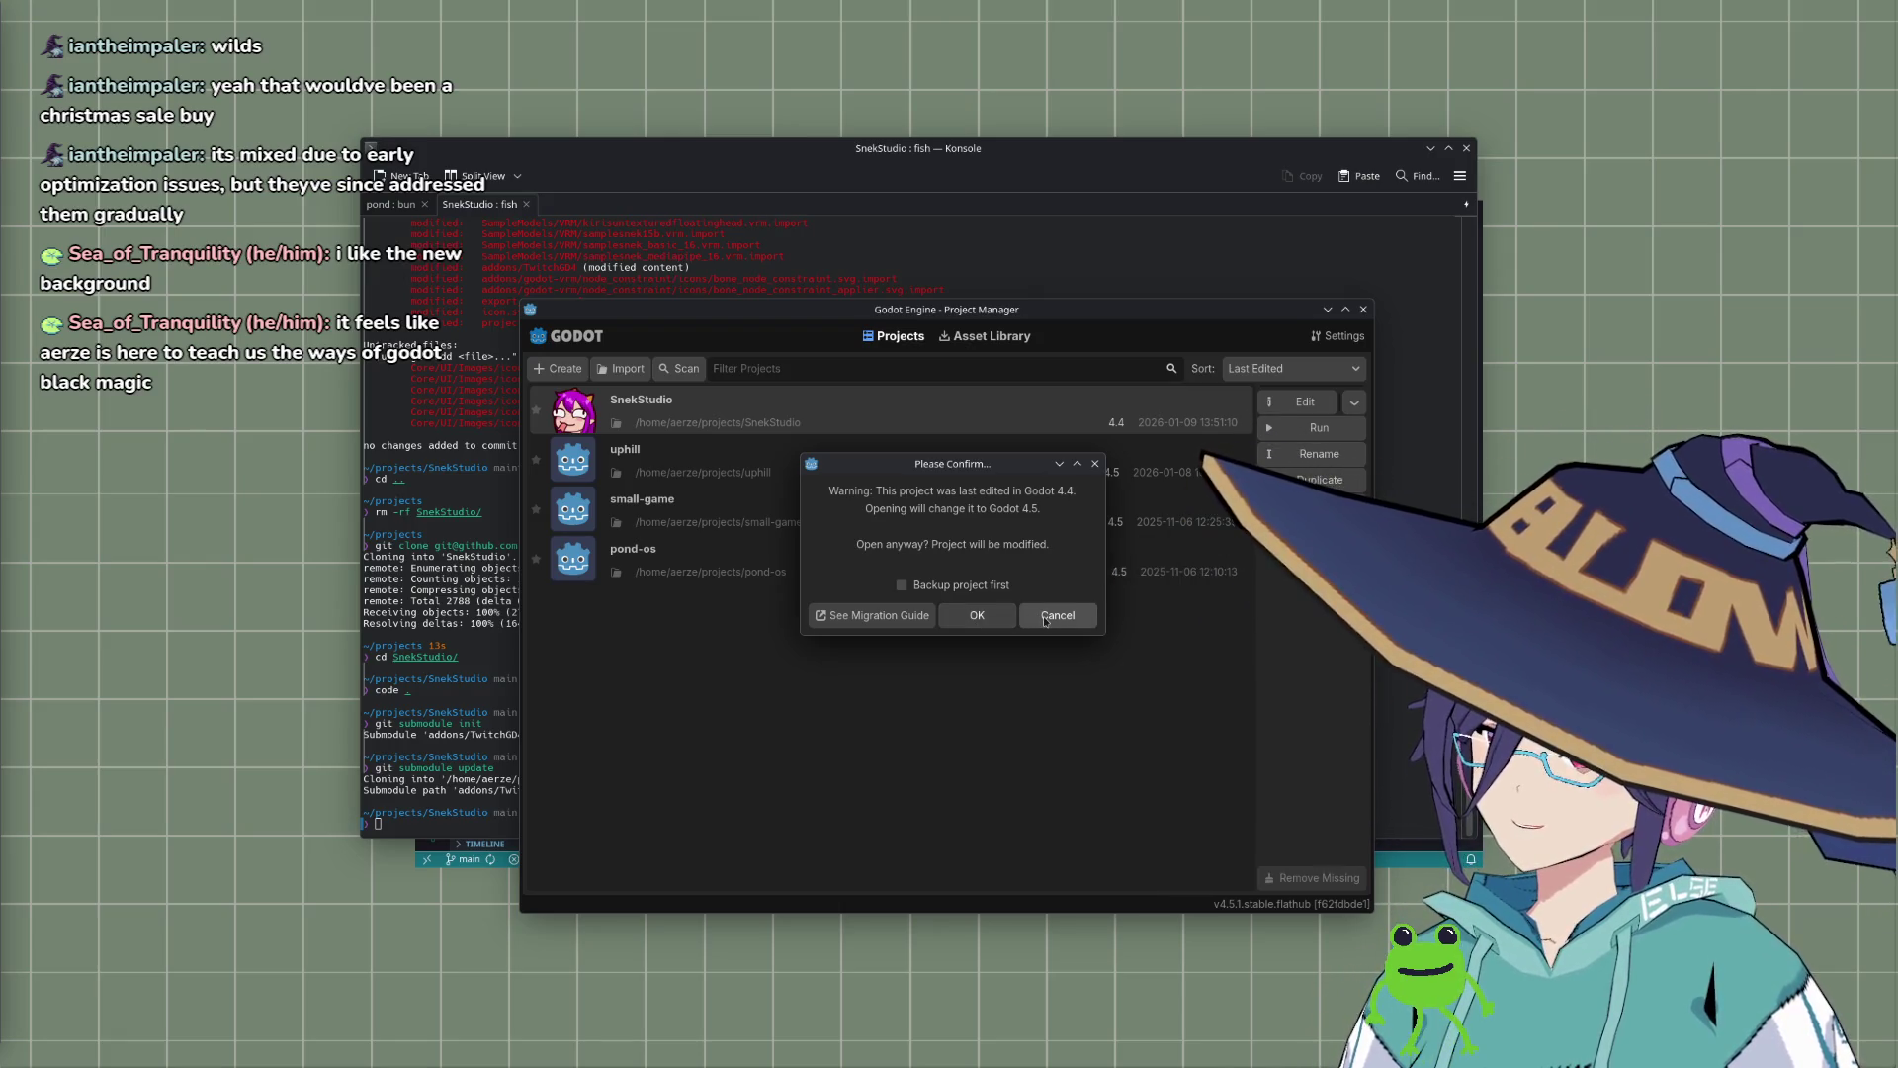
left_click(1045, 621)
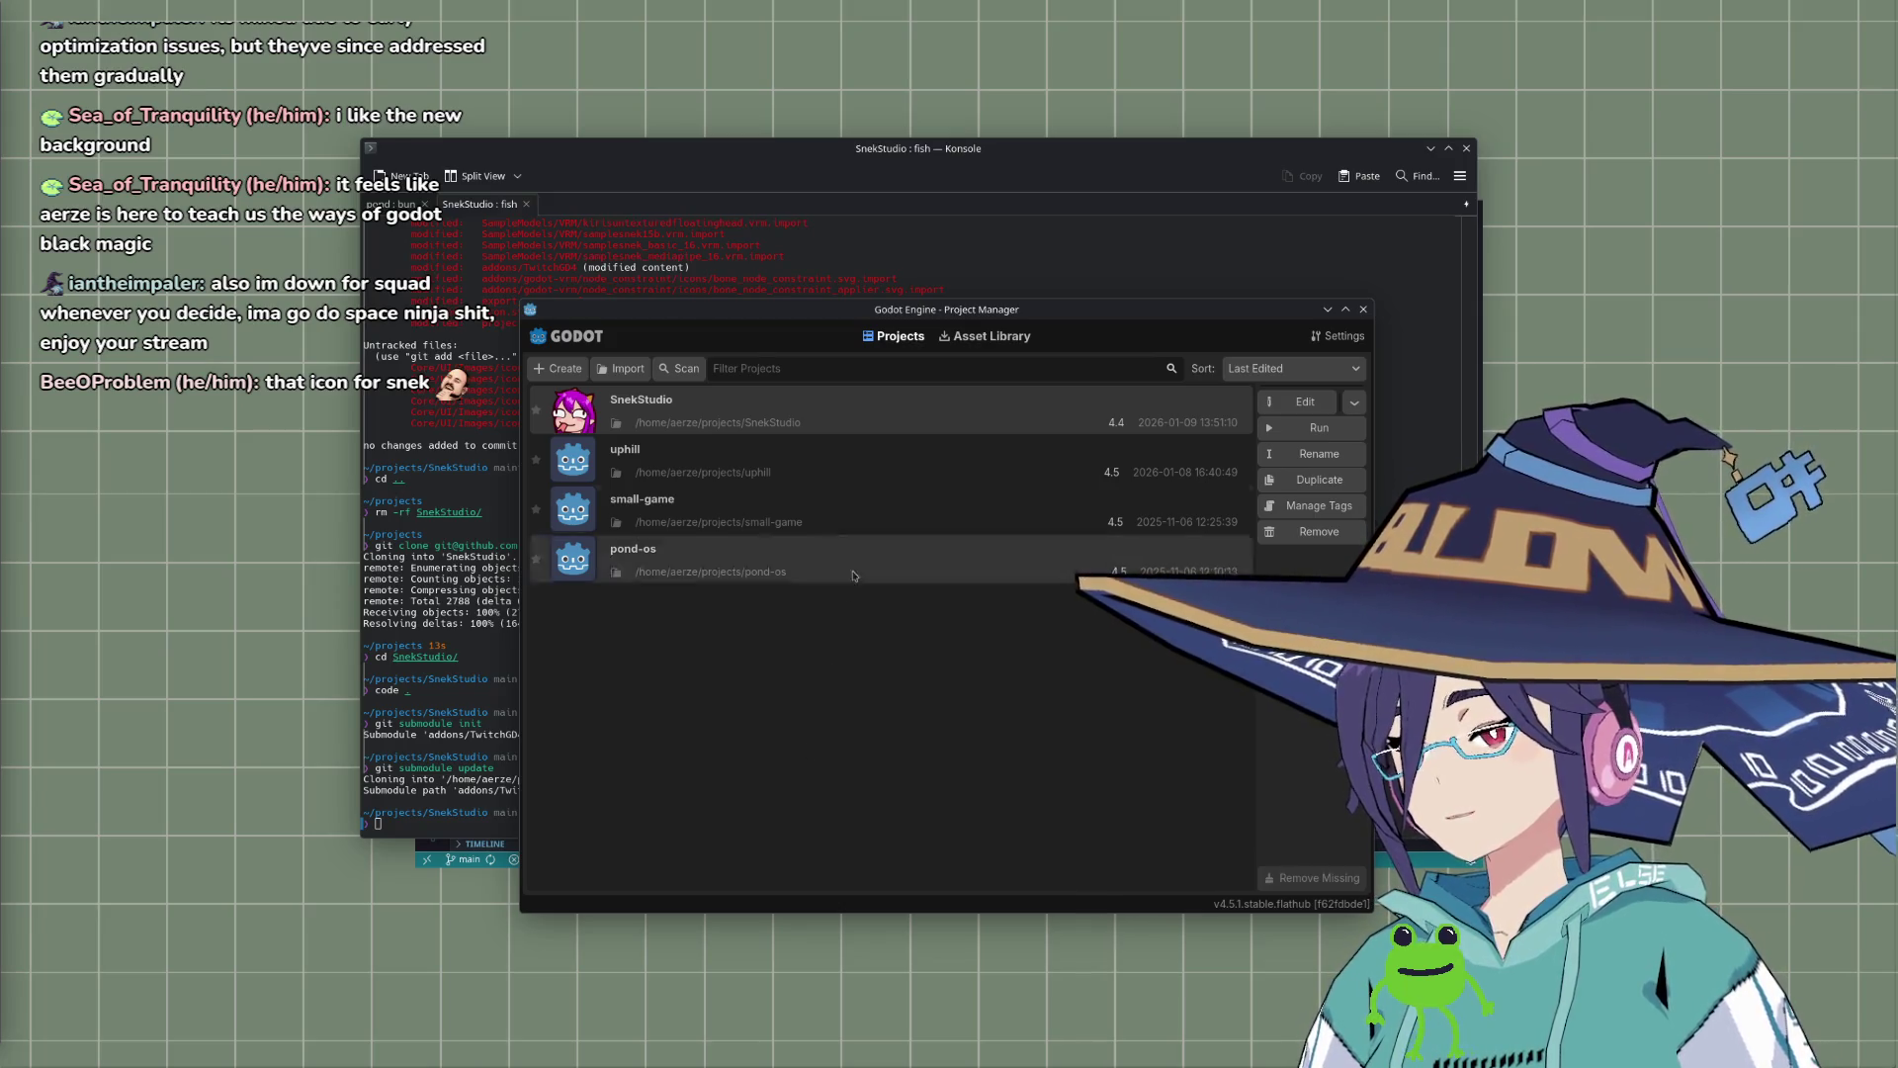
Step: Open SnekStudio from the Project Manager and confirm converting it to Godot 4.5
double_click(836, 417)
left_click(973, 607)
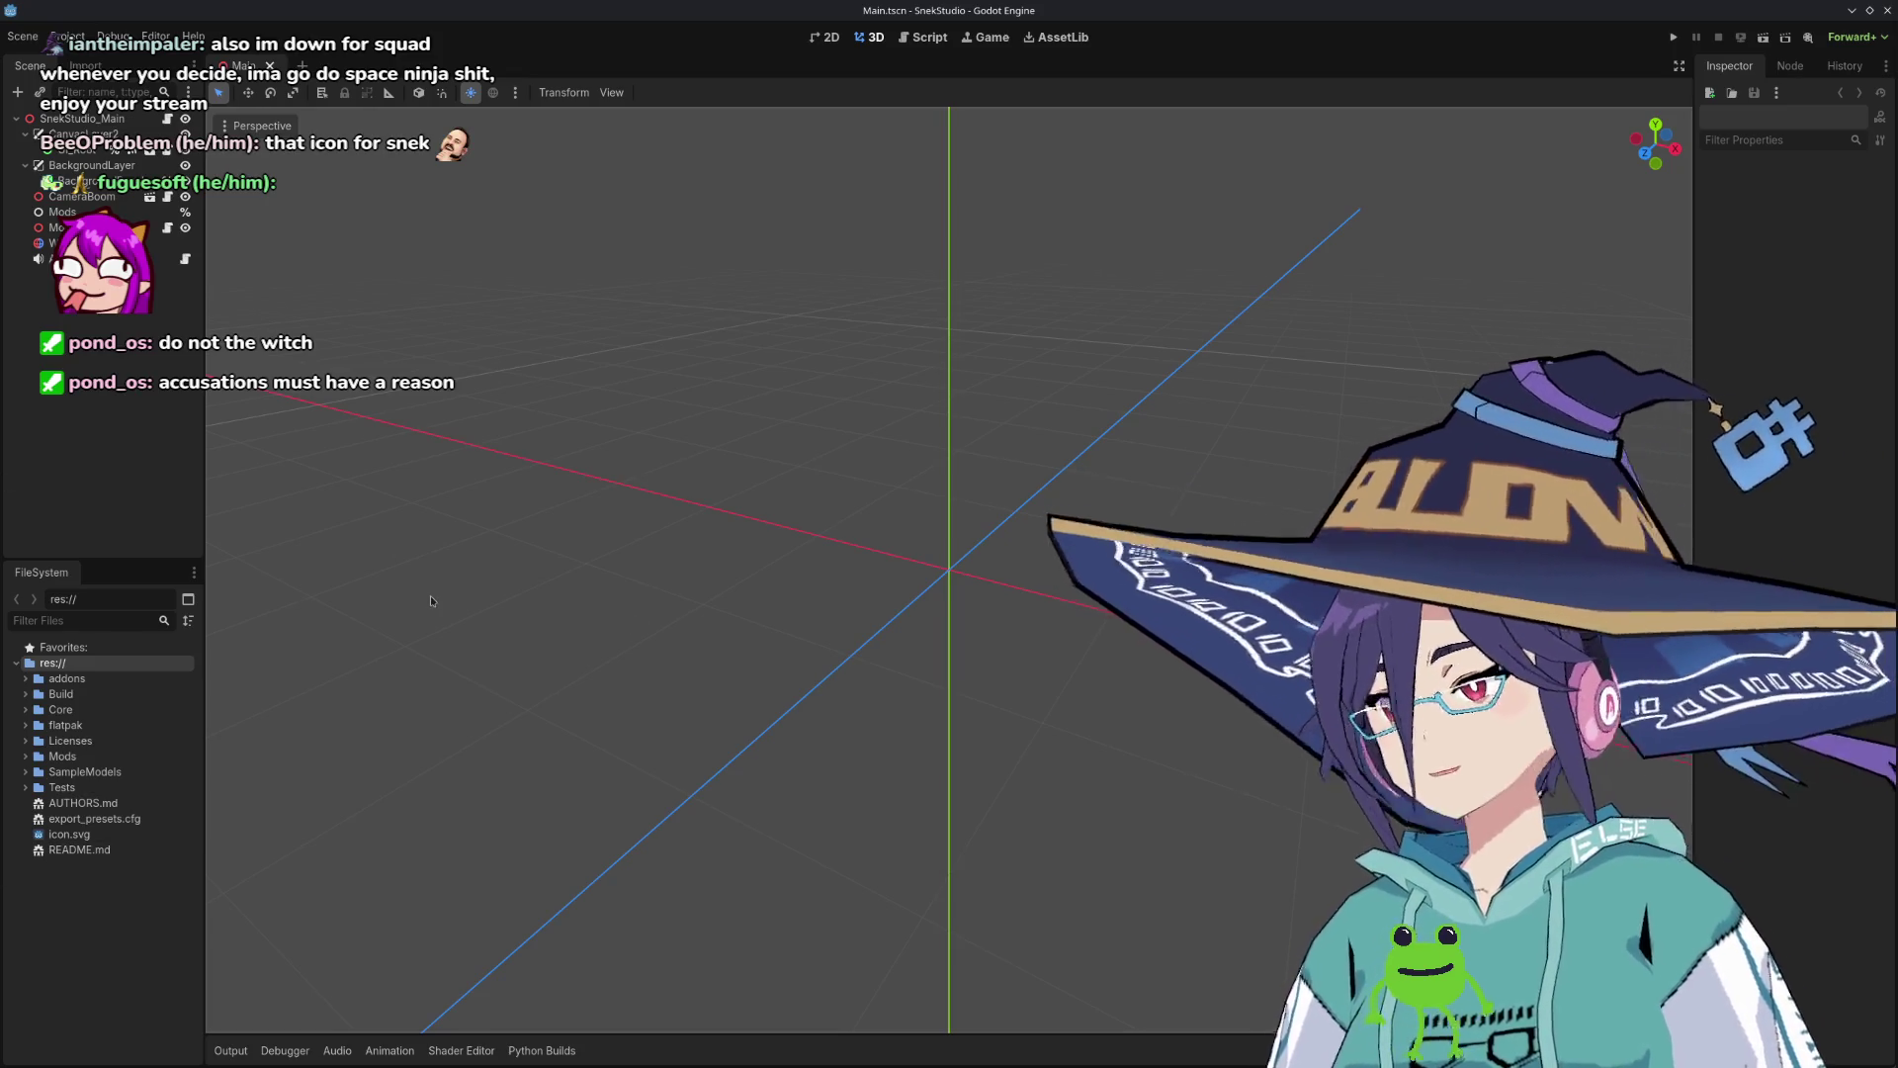
Step: Orbit the Main.tscn 3D view, then show the Python Builds panel with cpython 3.12 builds
left_click_drag(943, 537, 974, 554)
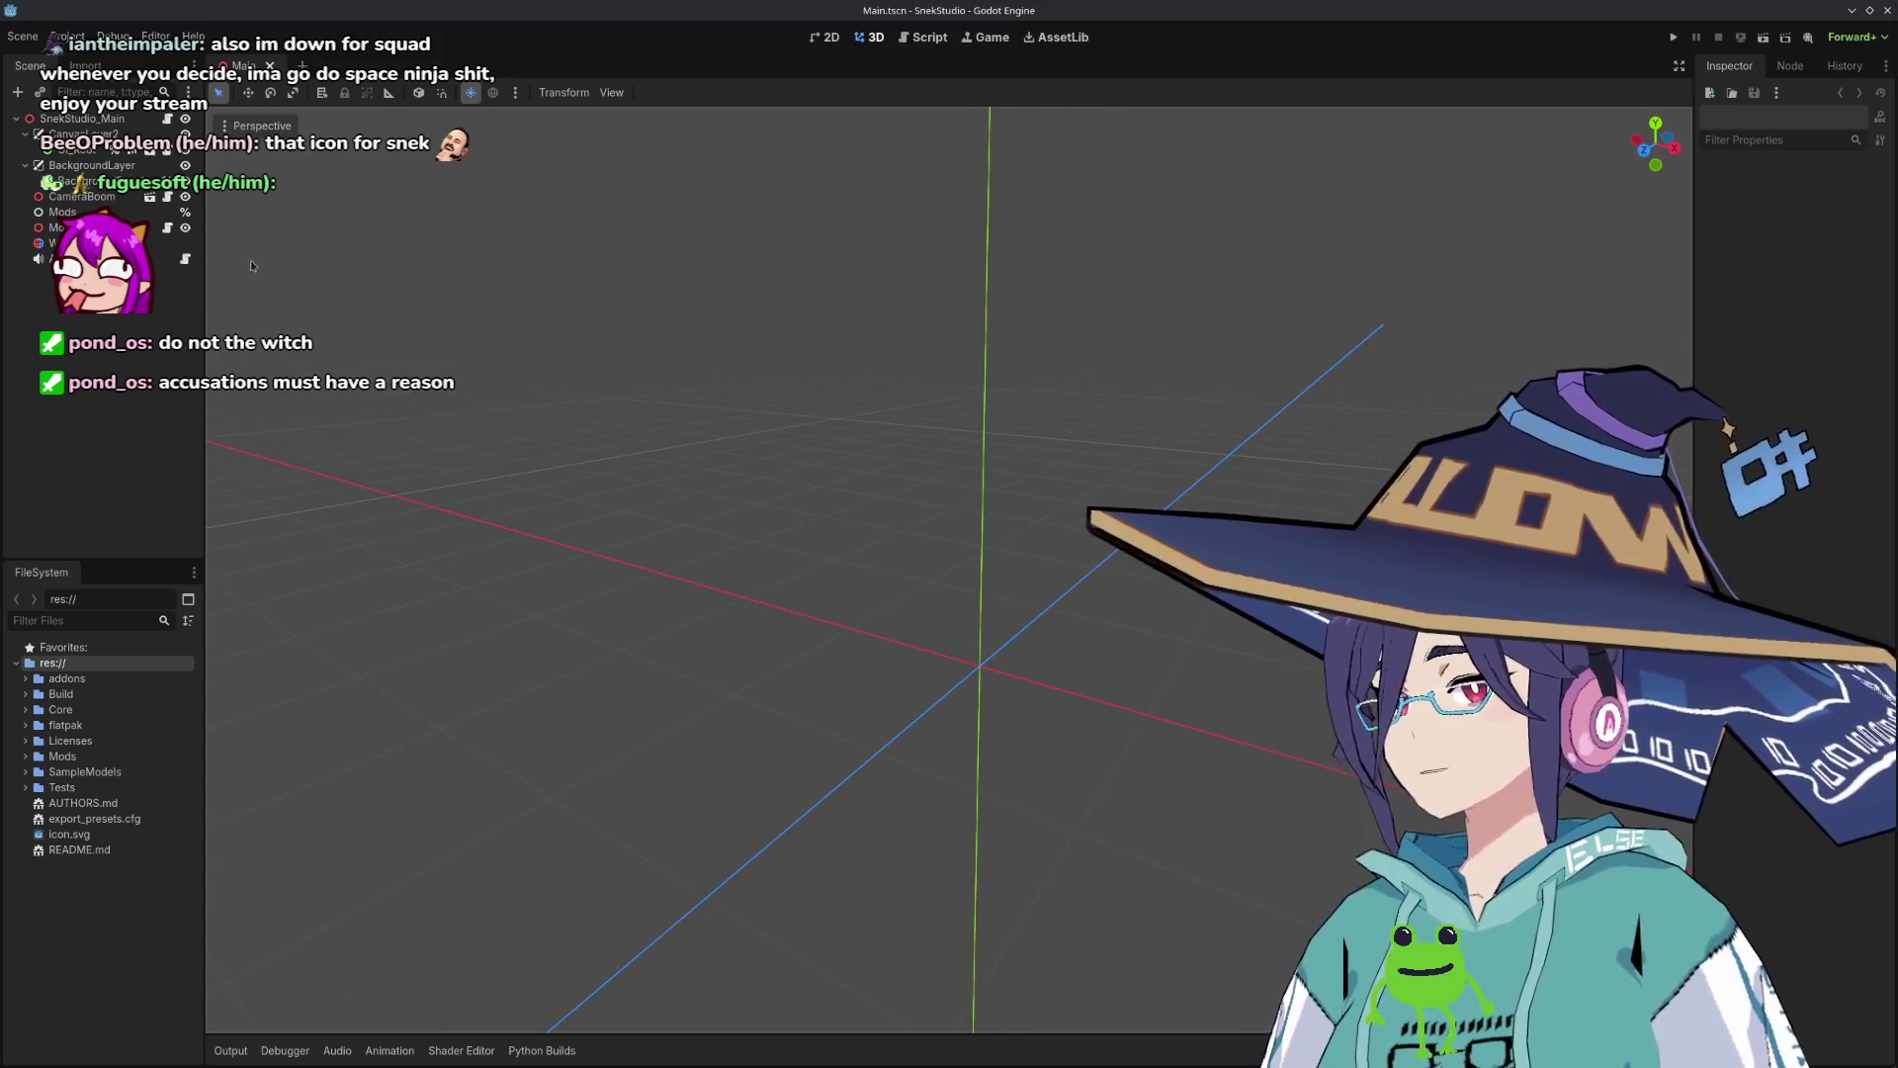
left_click_drag(950, 554, 1049, 495)
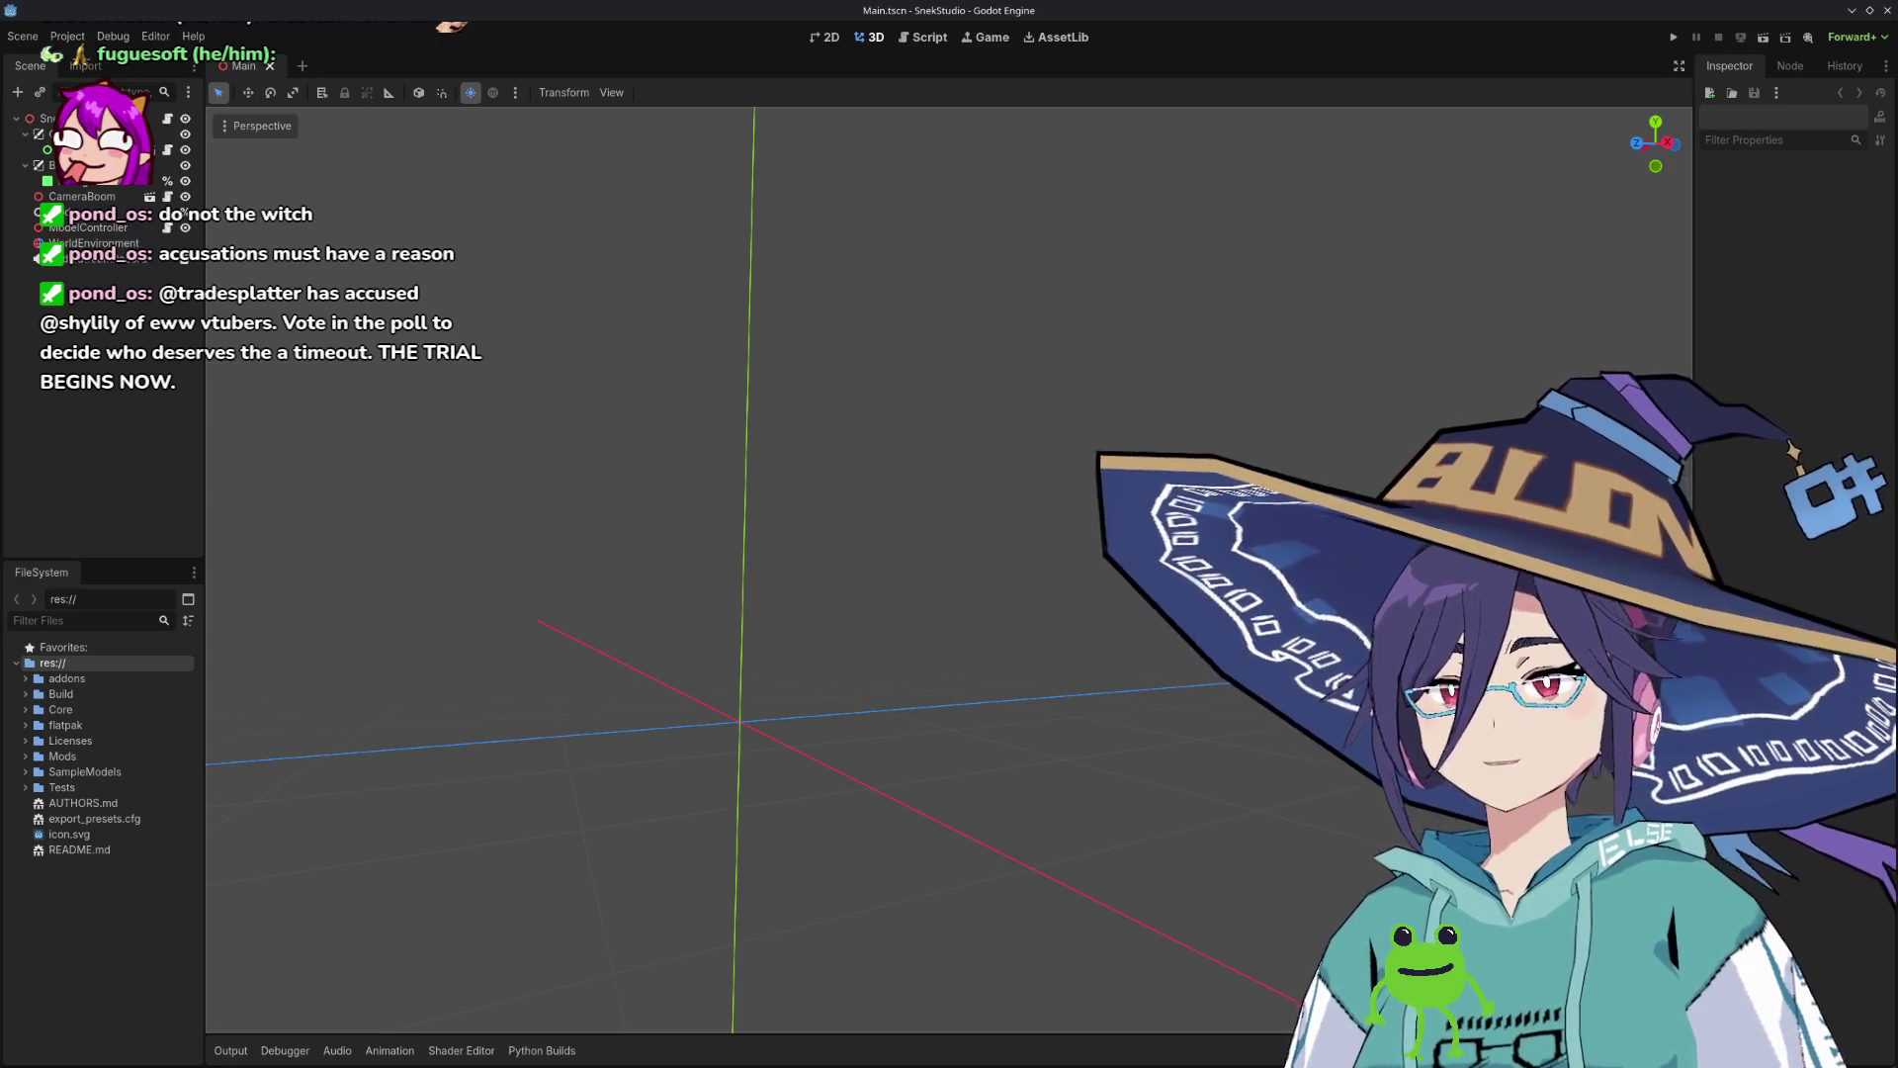
left_click_drag(810, 682, 465, 682)
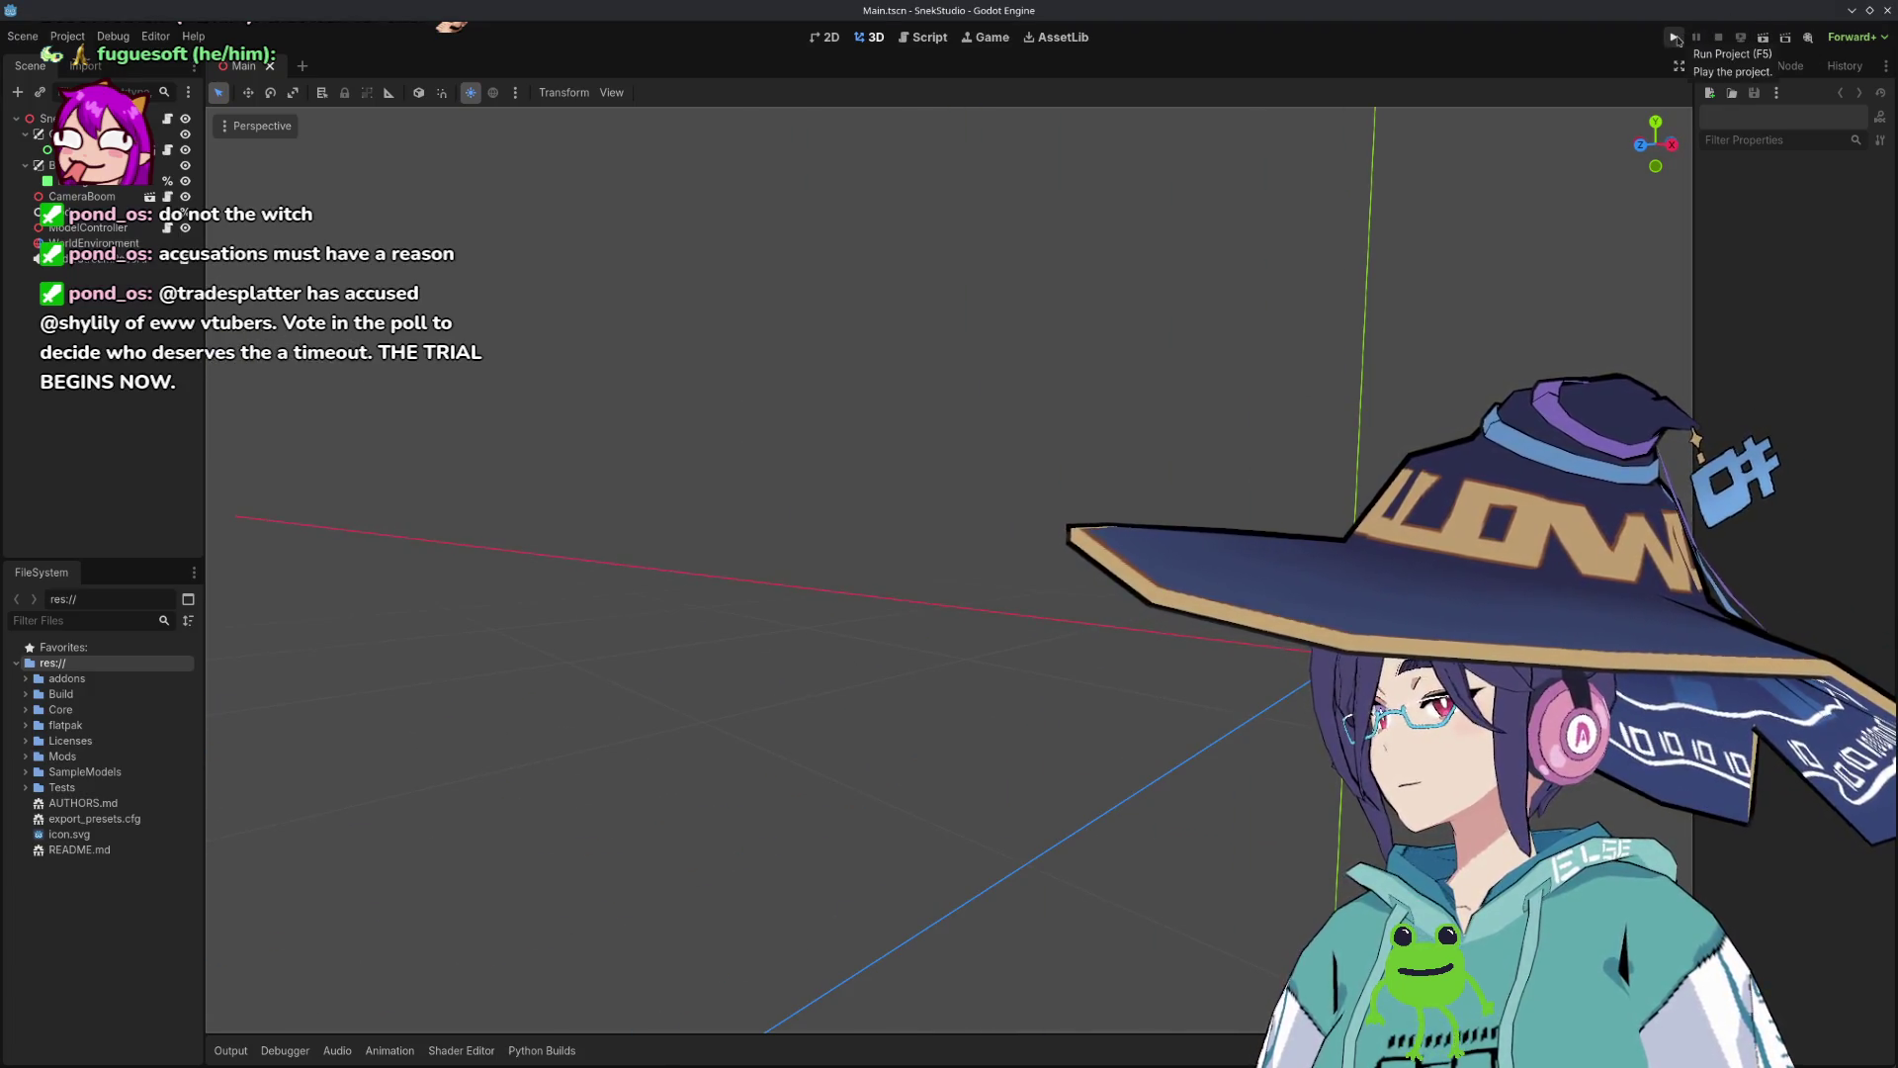
left_click(542, 1050)
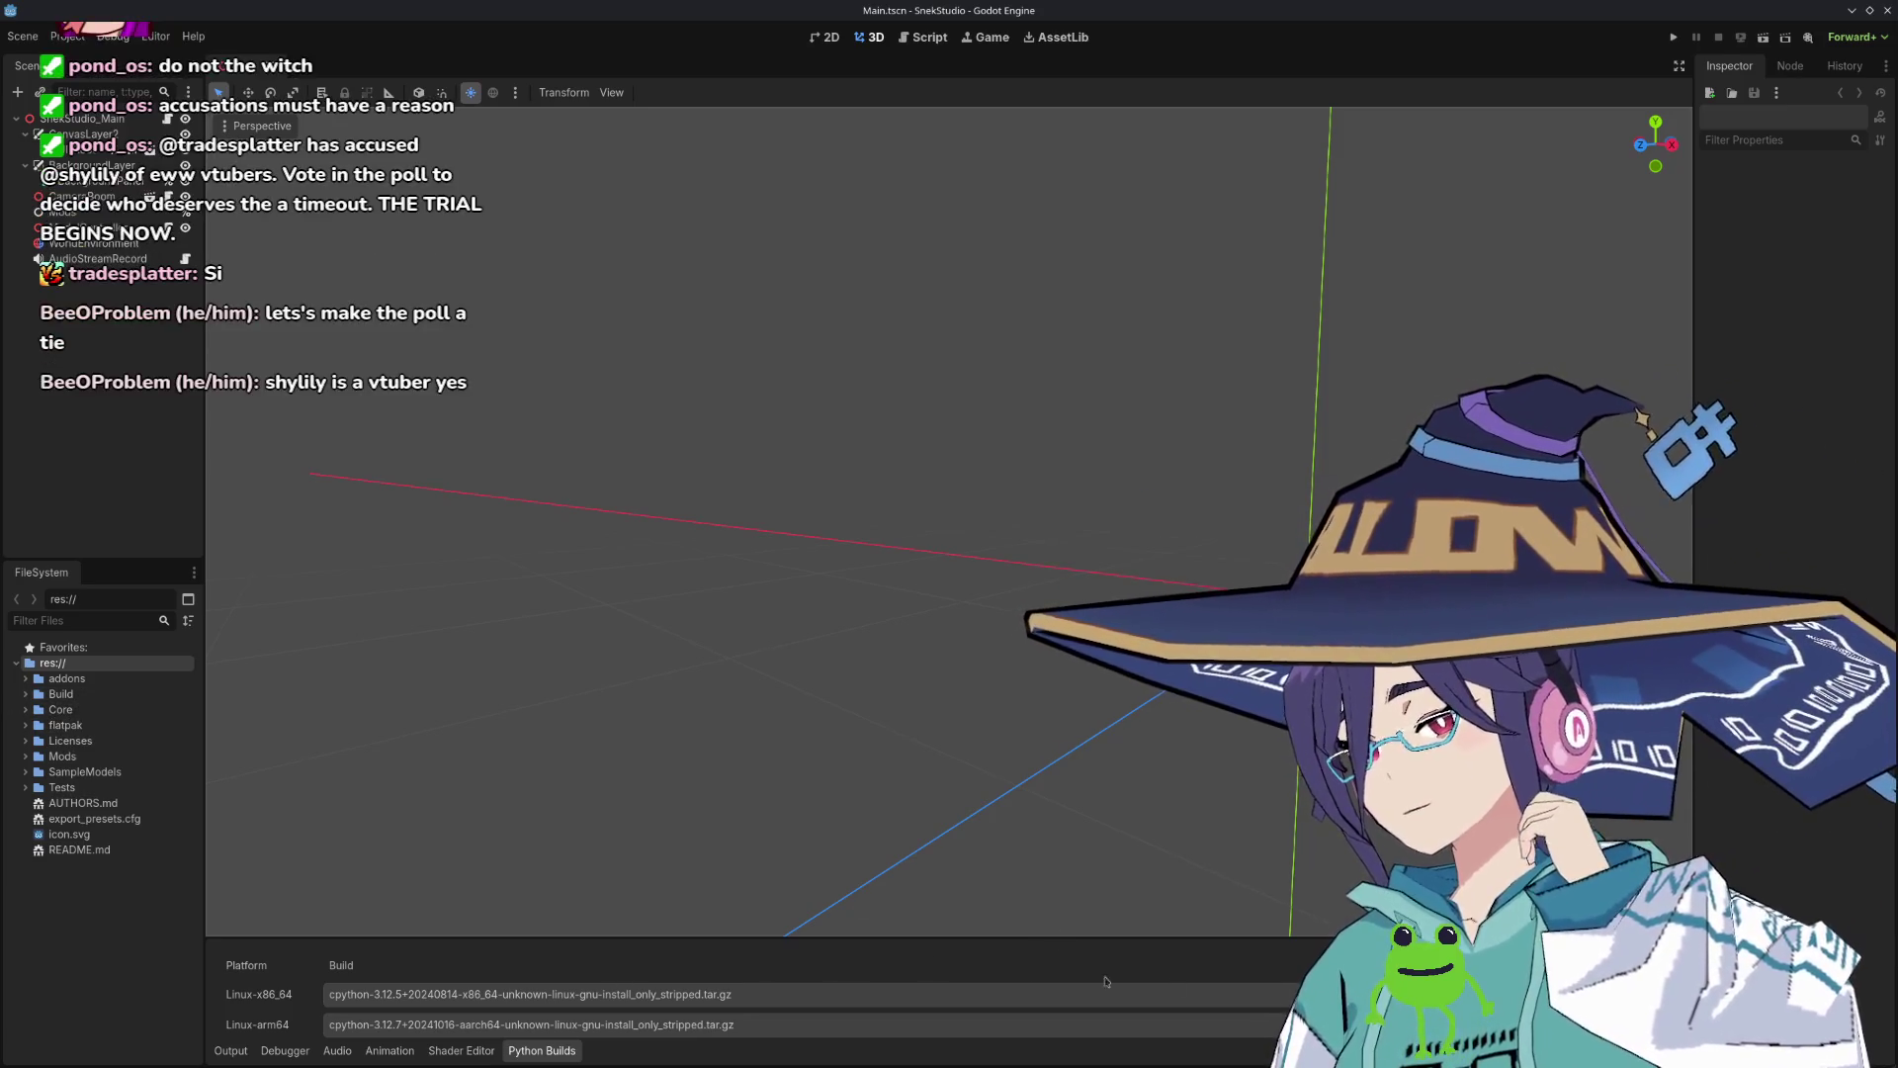
Step: Drag the bottom panel taller to reveal Windows and macOS builds and the requirements list
left_click_drag(949, 937, 950, 596)
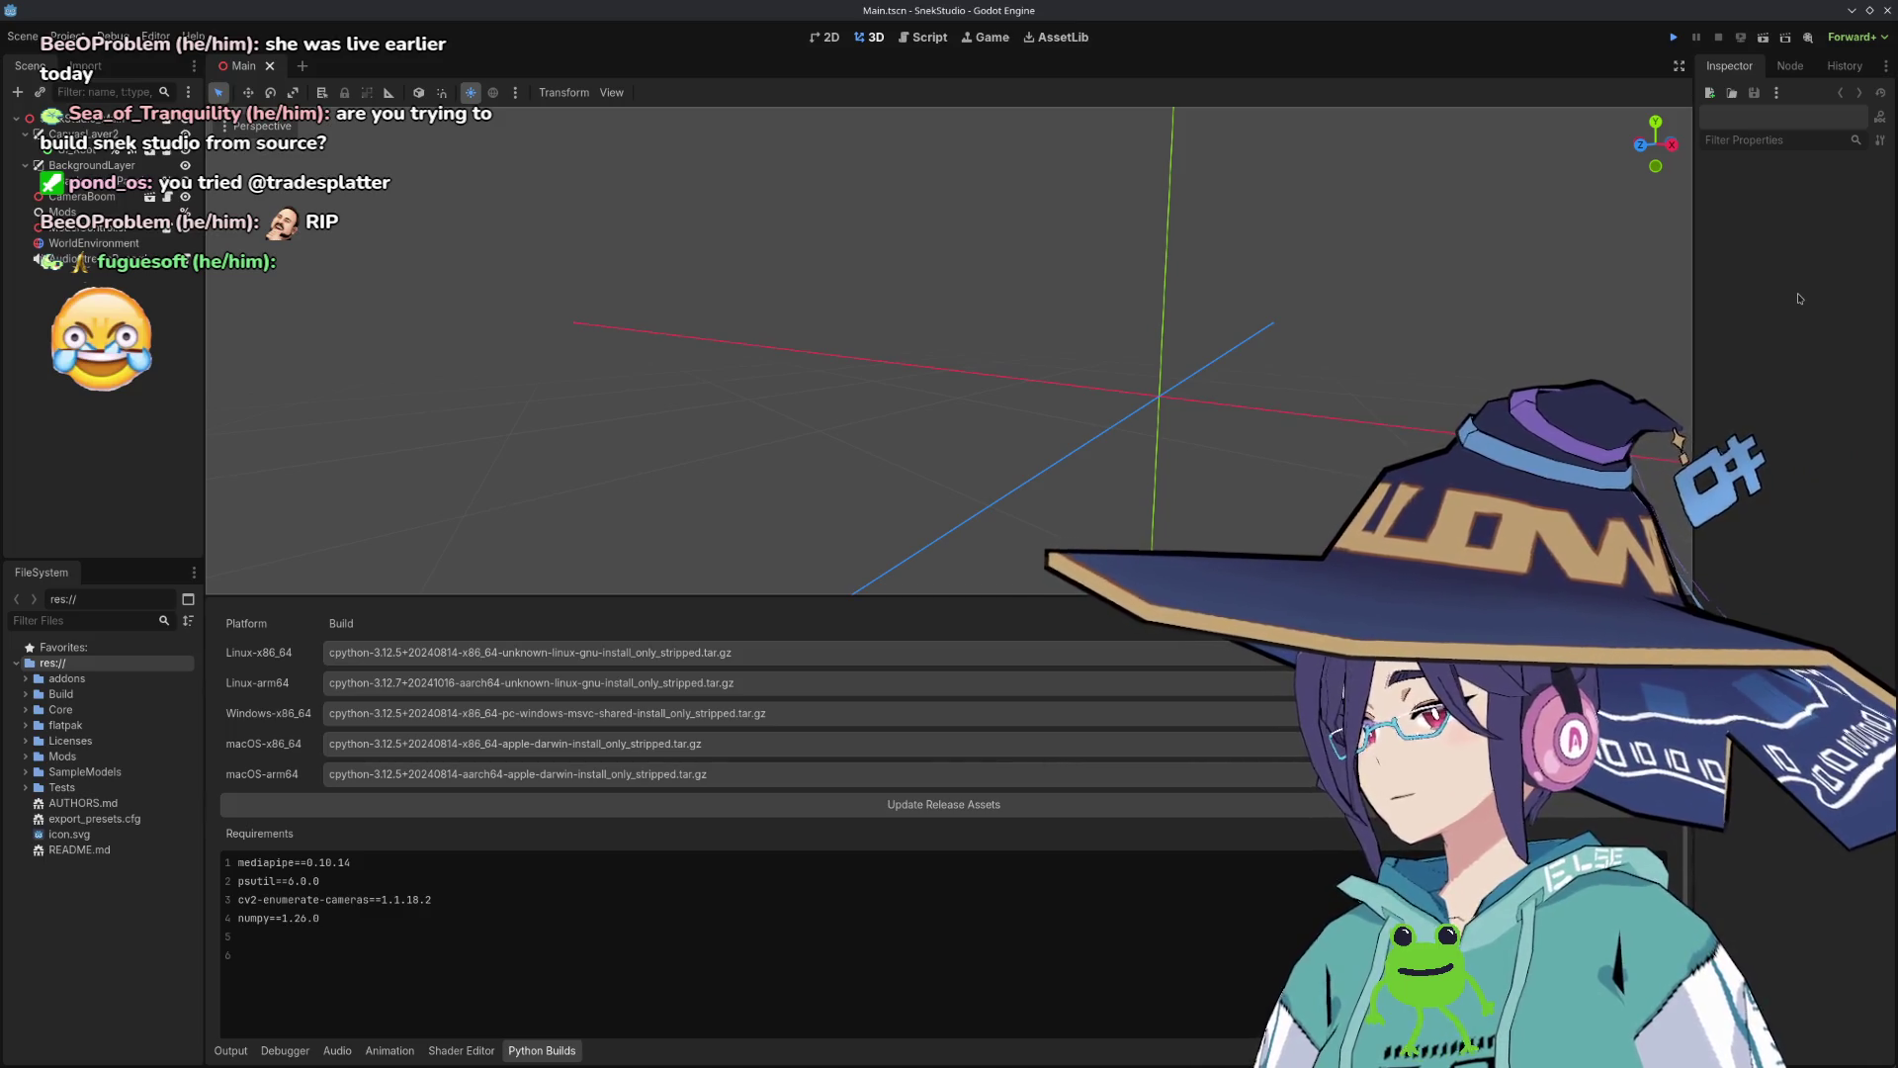
Step: Show the Output log of Python unpacking and snap the 3D view to front
left_click(231, 1050)
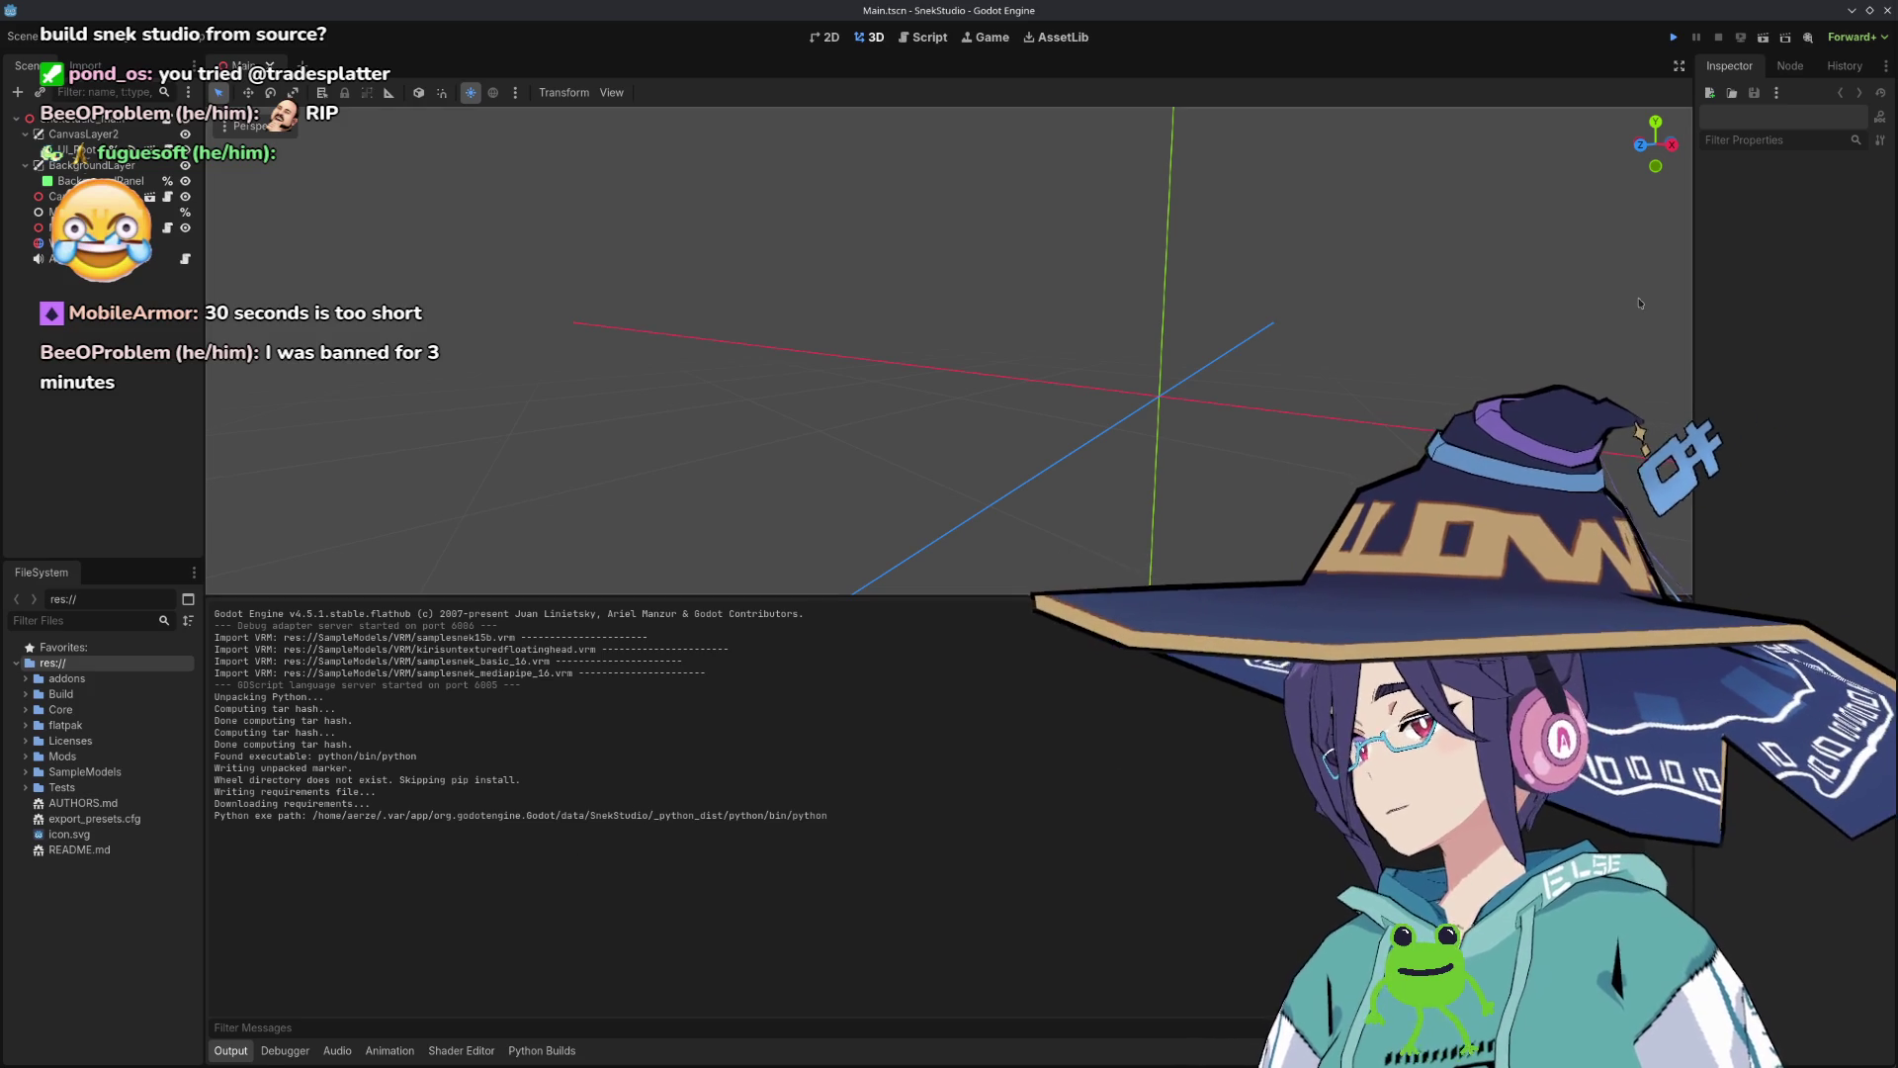
left_click(1640, 145)
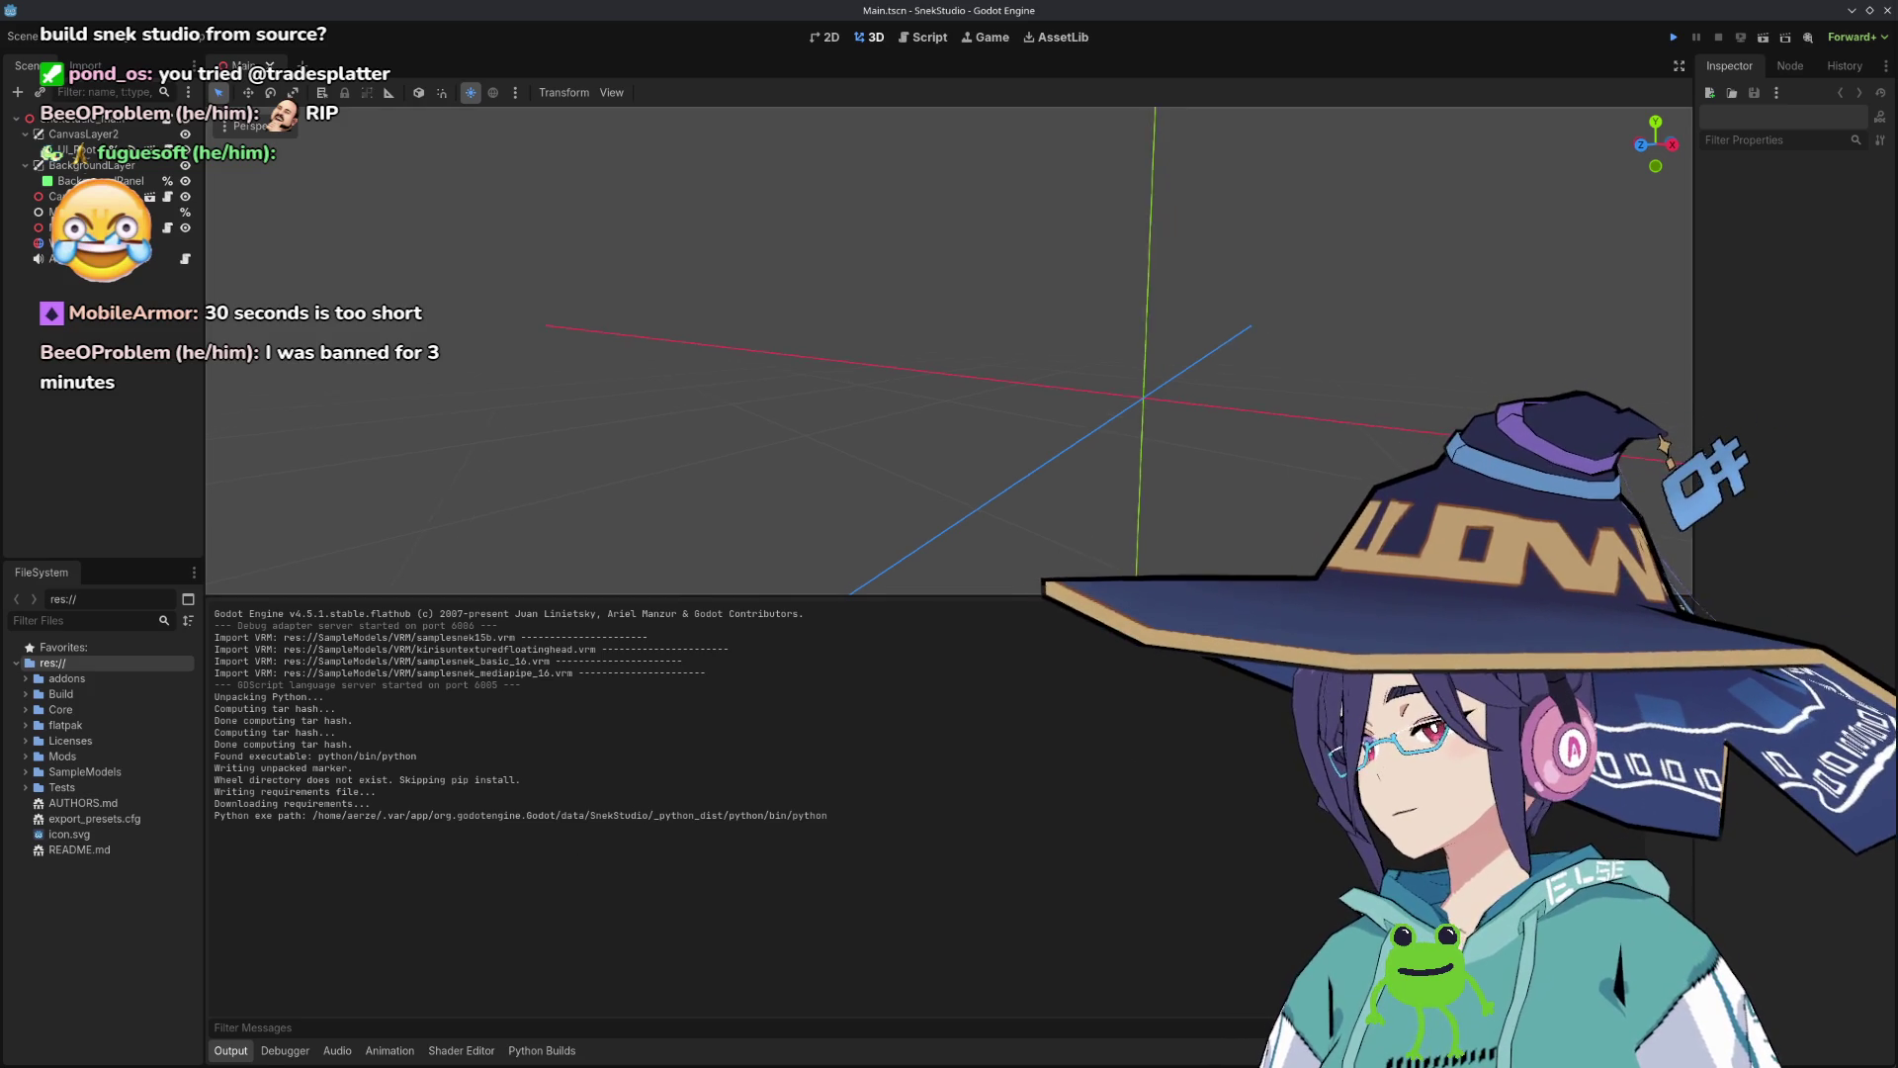
Step: Run SnekStudio, move its window down-right and orbit around the default avatar
left_click(1673, 36)
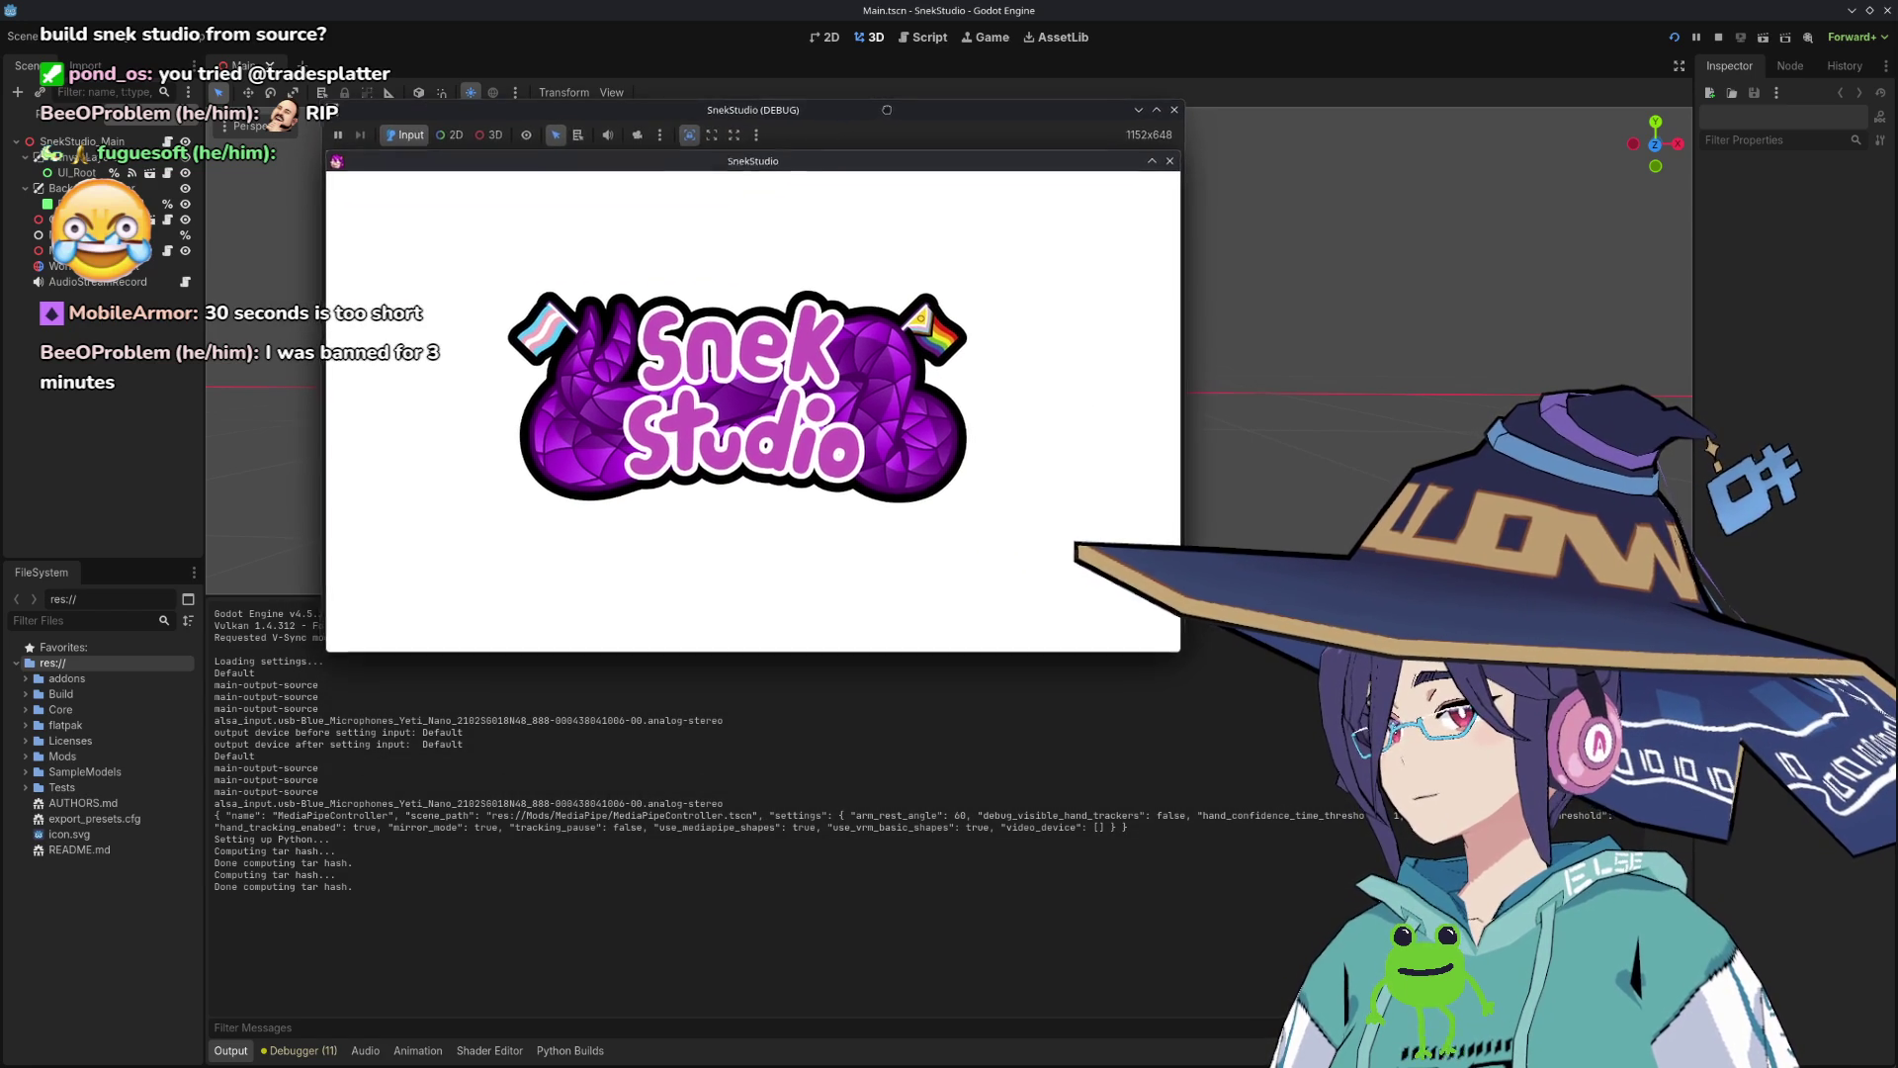
left_click_drag(886, 110, 978, 199)
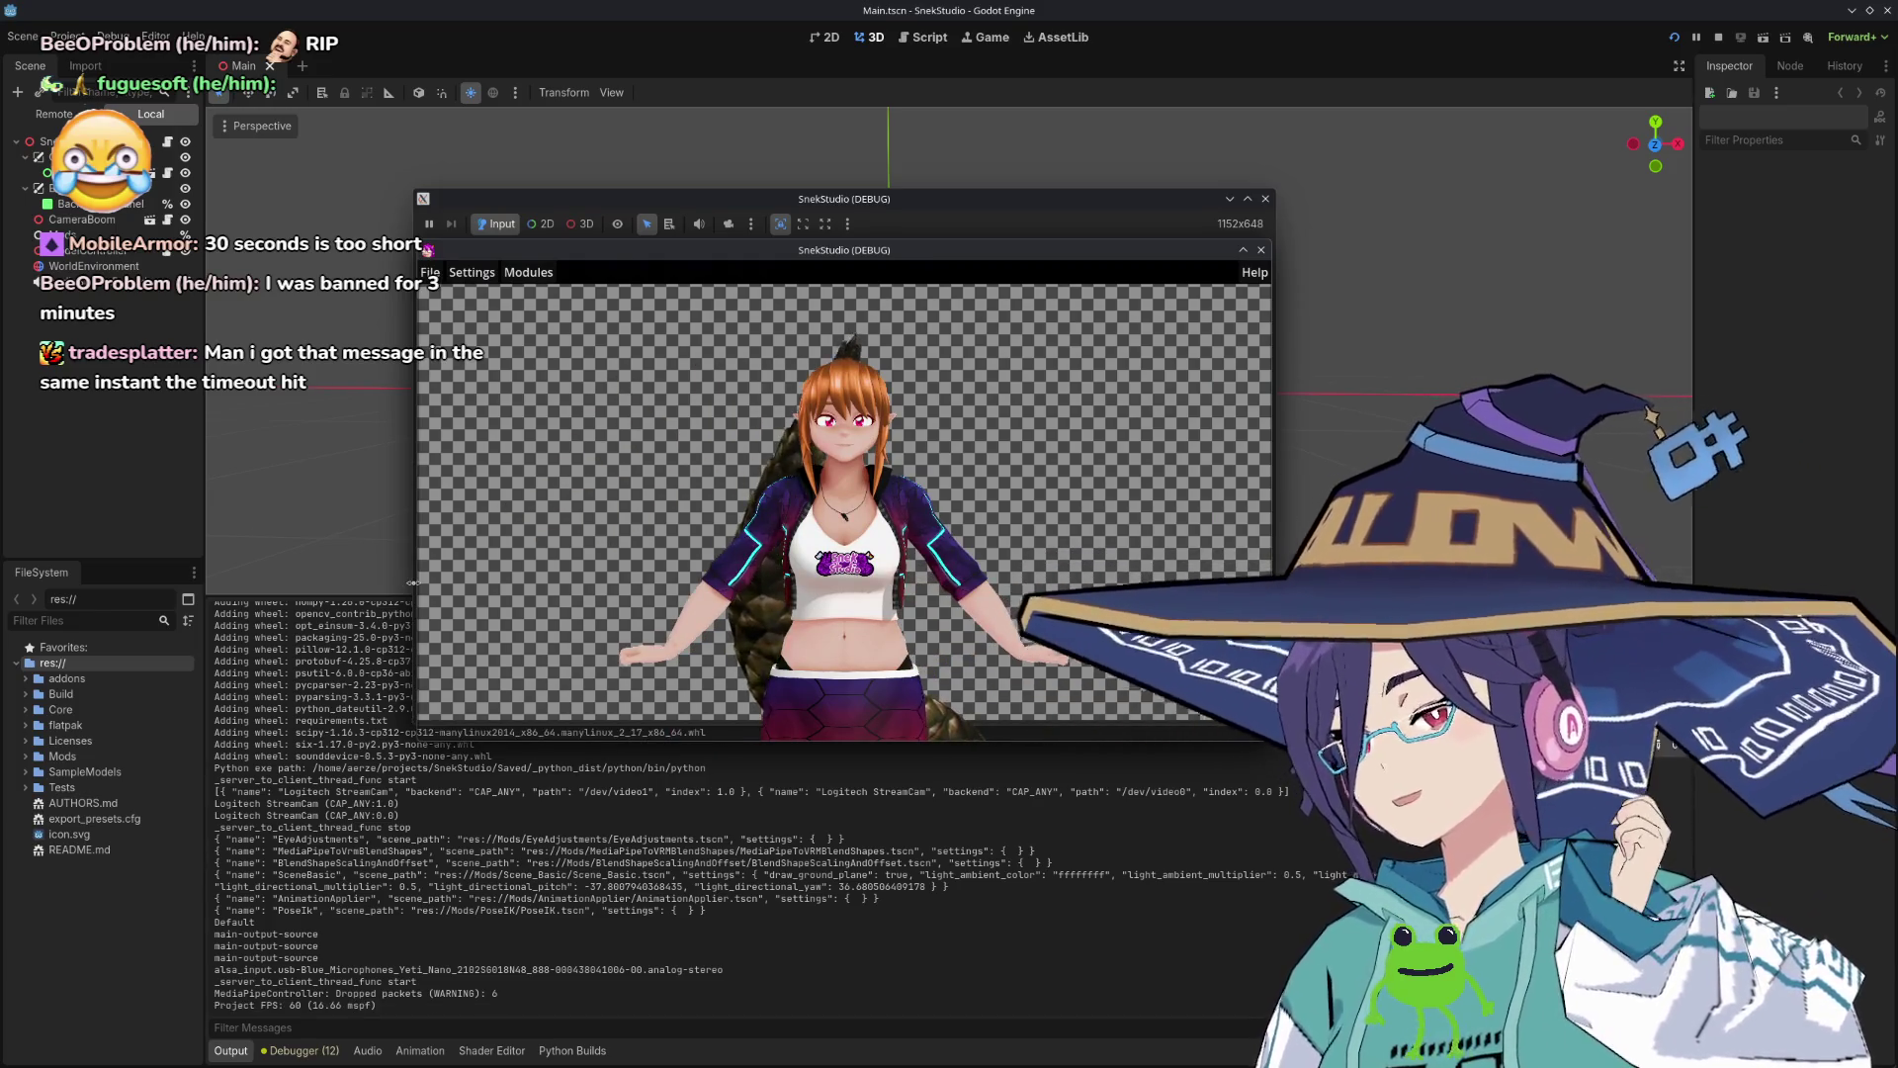
mouse_move(993, 593)
left_mouse_down()
mouse_move(904, 625)
mouse_move(990, 646)
mouse_move(974, 609)
left_mouse_up()
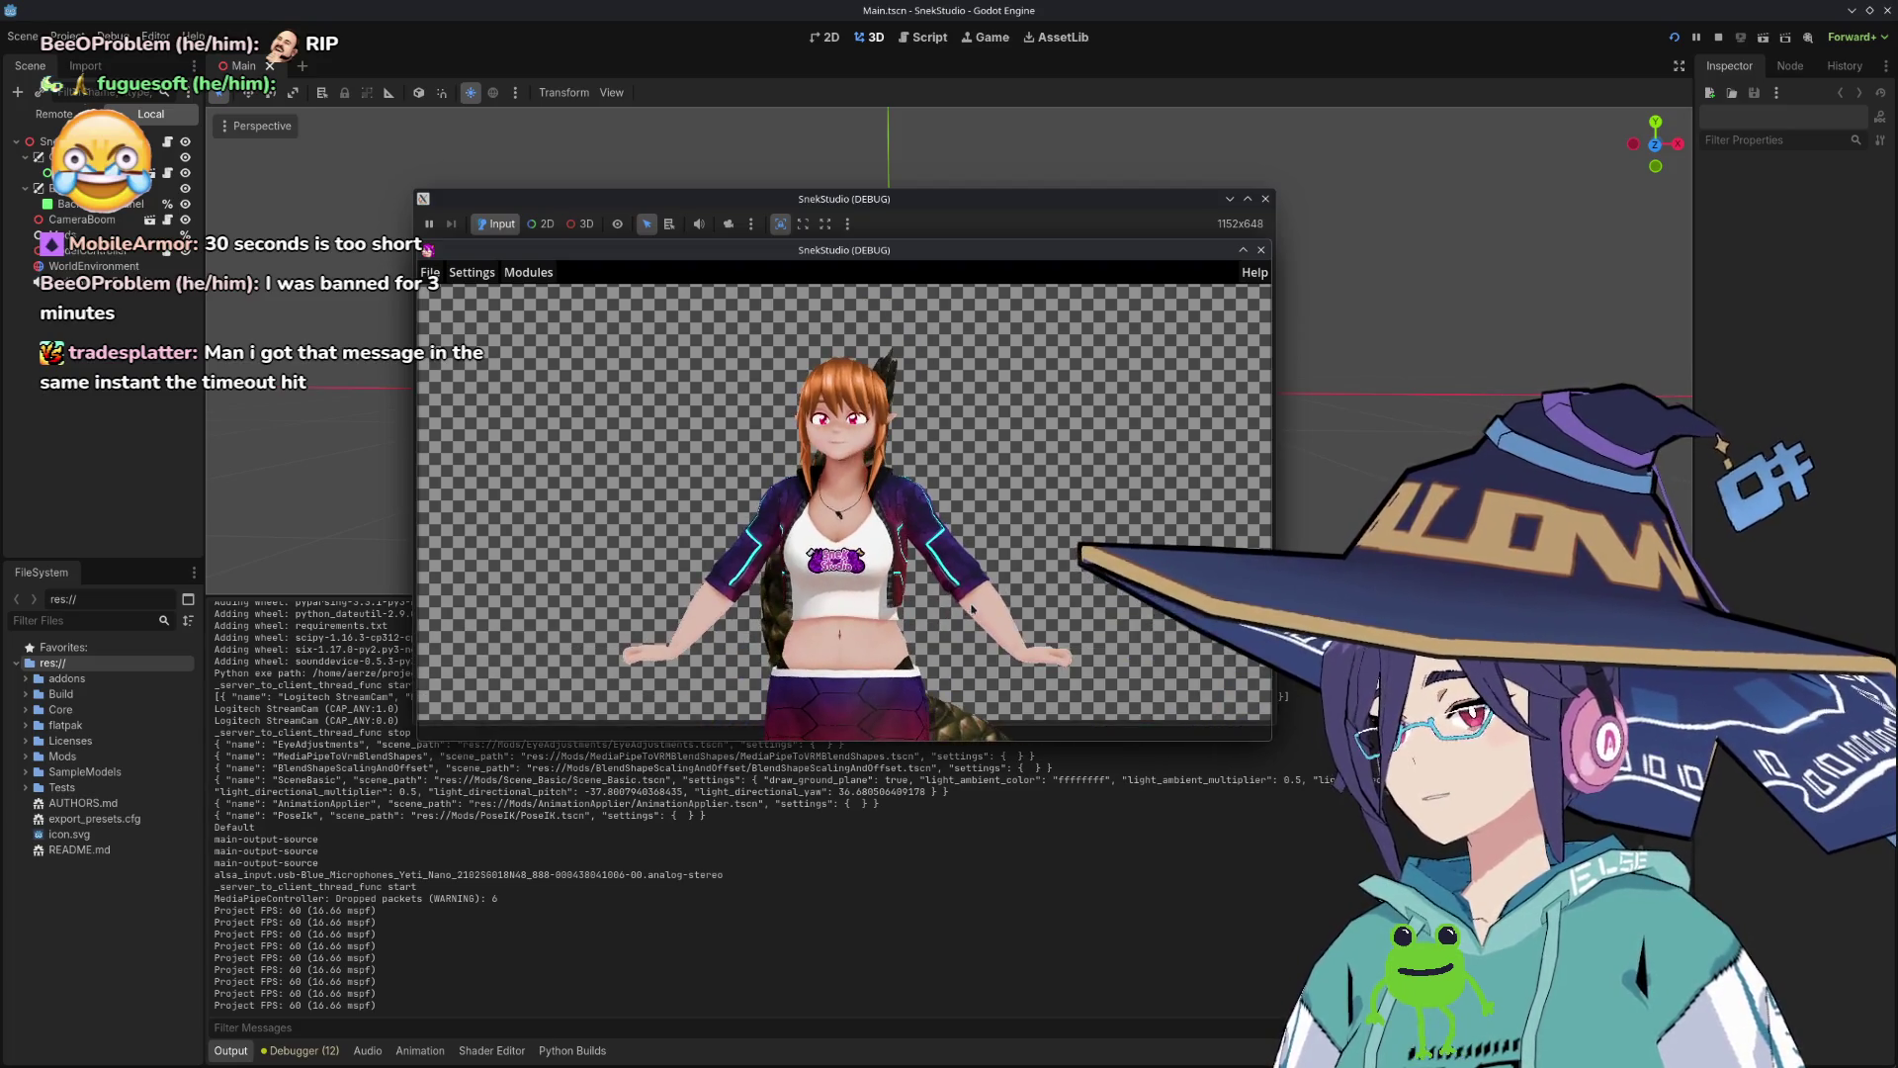
left_click(528, 271)
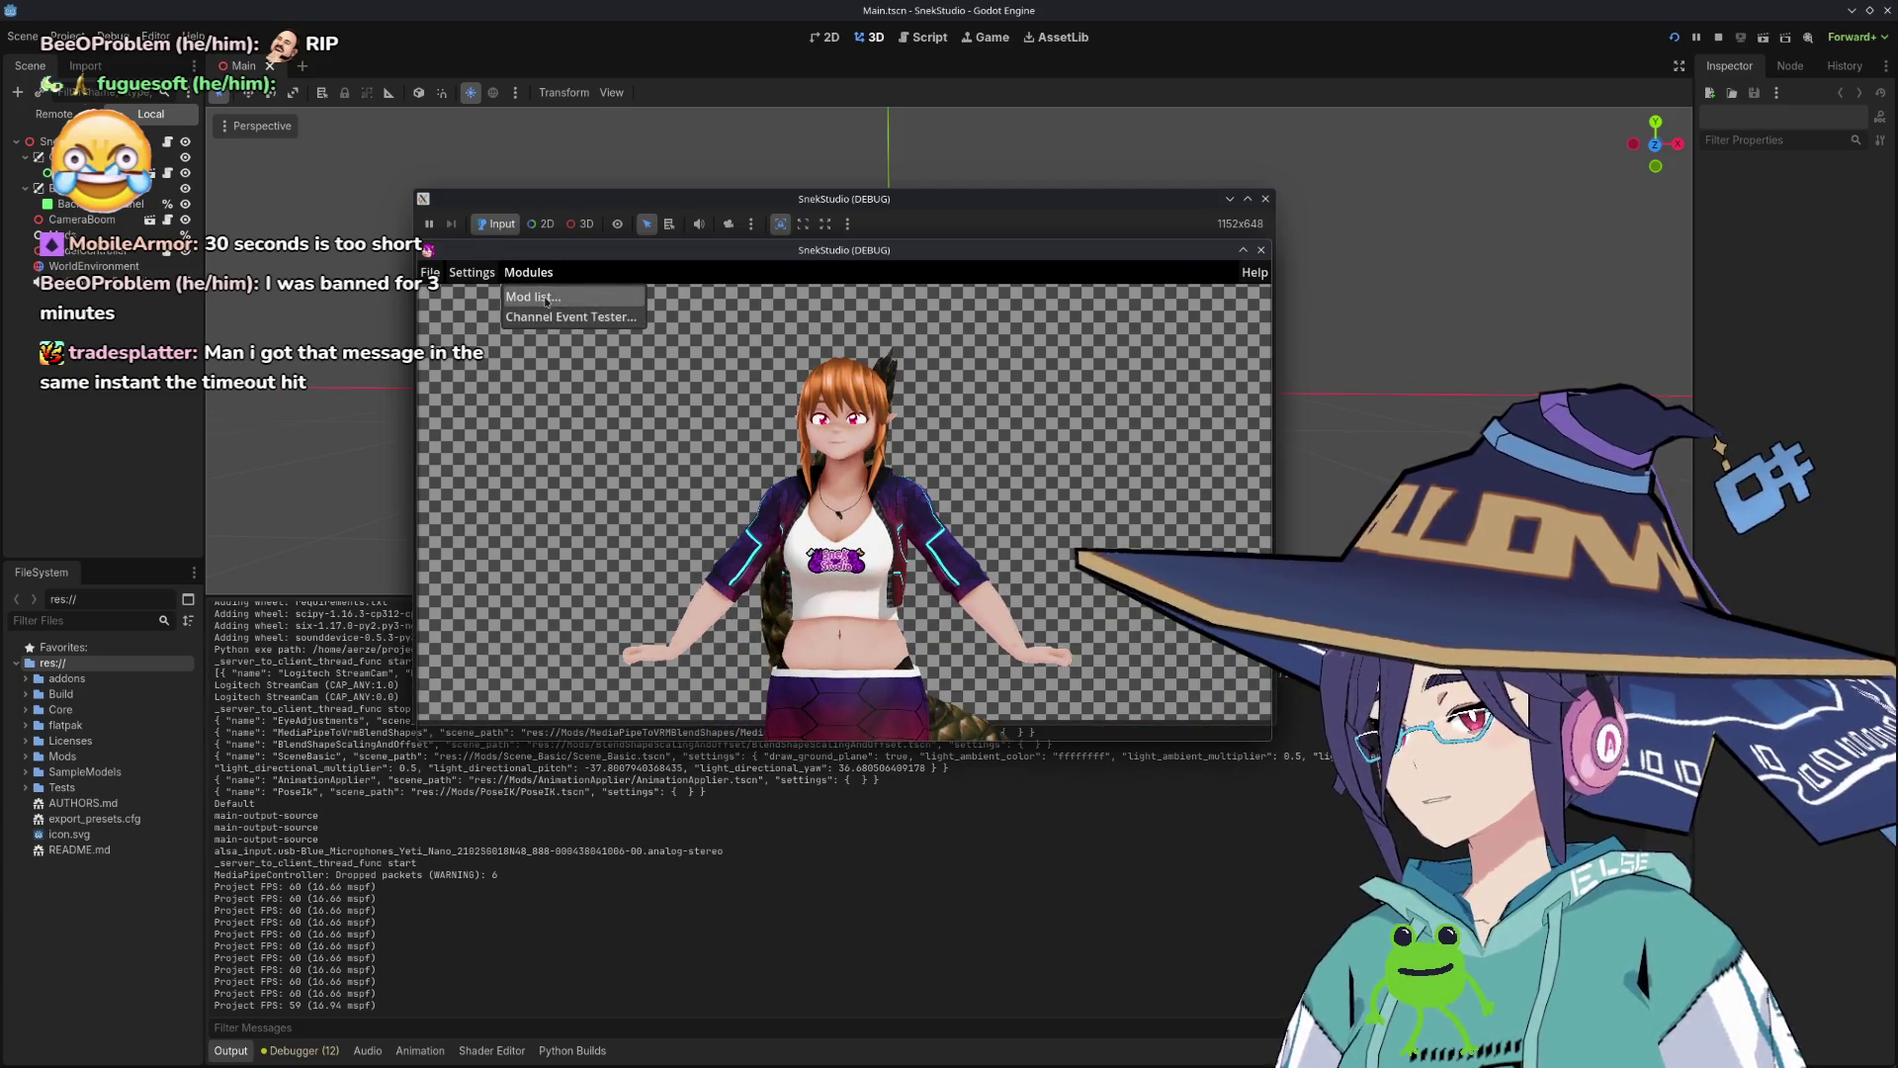
Step: Show the loaded mods list and enlarge the Mods panel and the SnekStudio debug window
left_click(545, 297)
left_click_drag(599, 649, 463, 687)
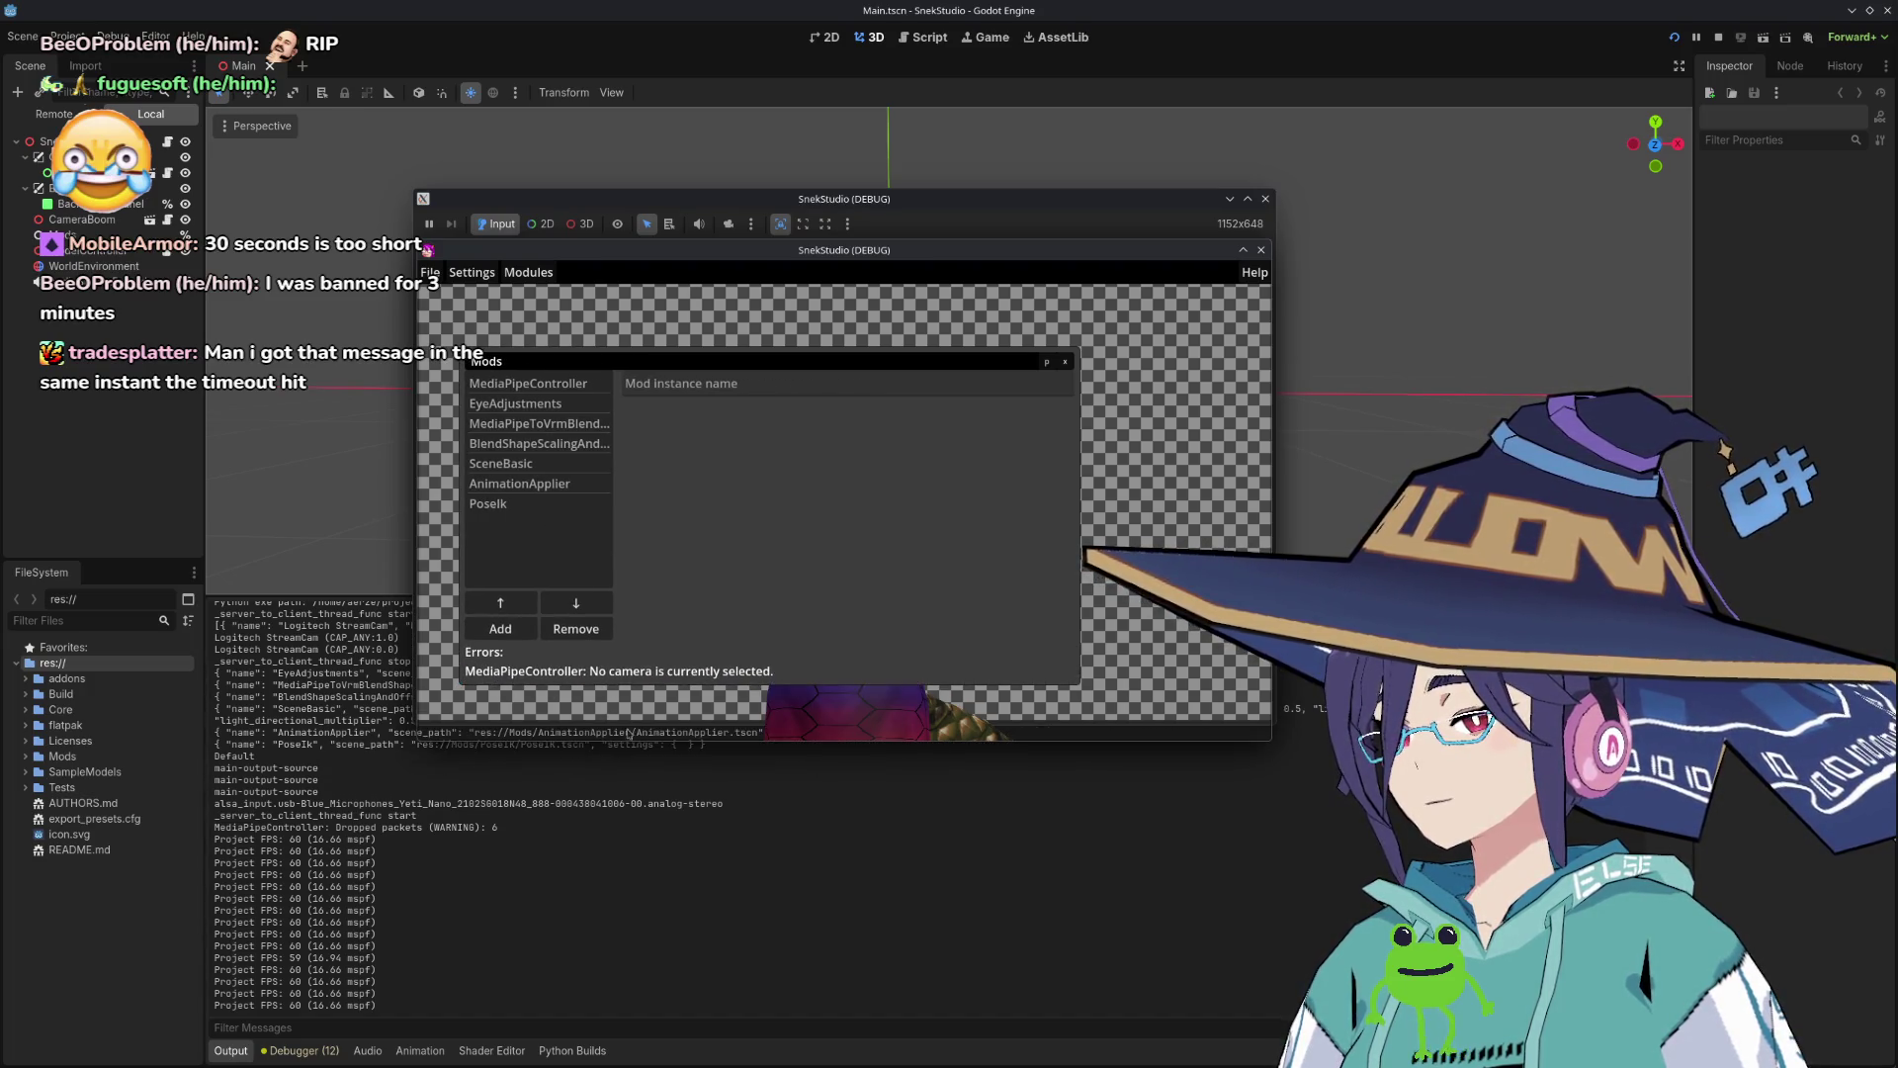
left_click_drag(1272, 740, 1389, 1011)
Step: Browse the available mods without adding any, then capture a screenshot region of the mods list
left_click(500, 629)
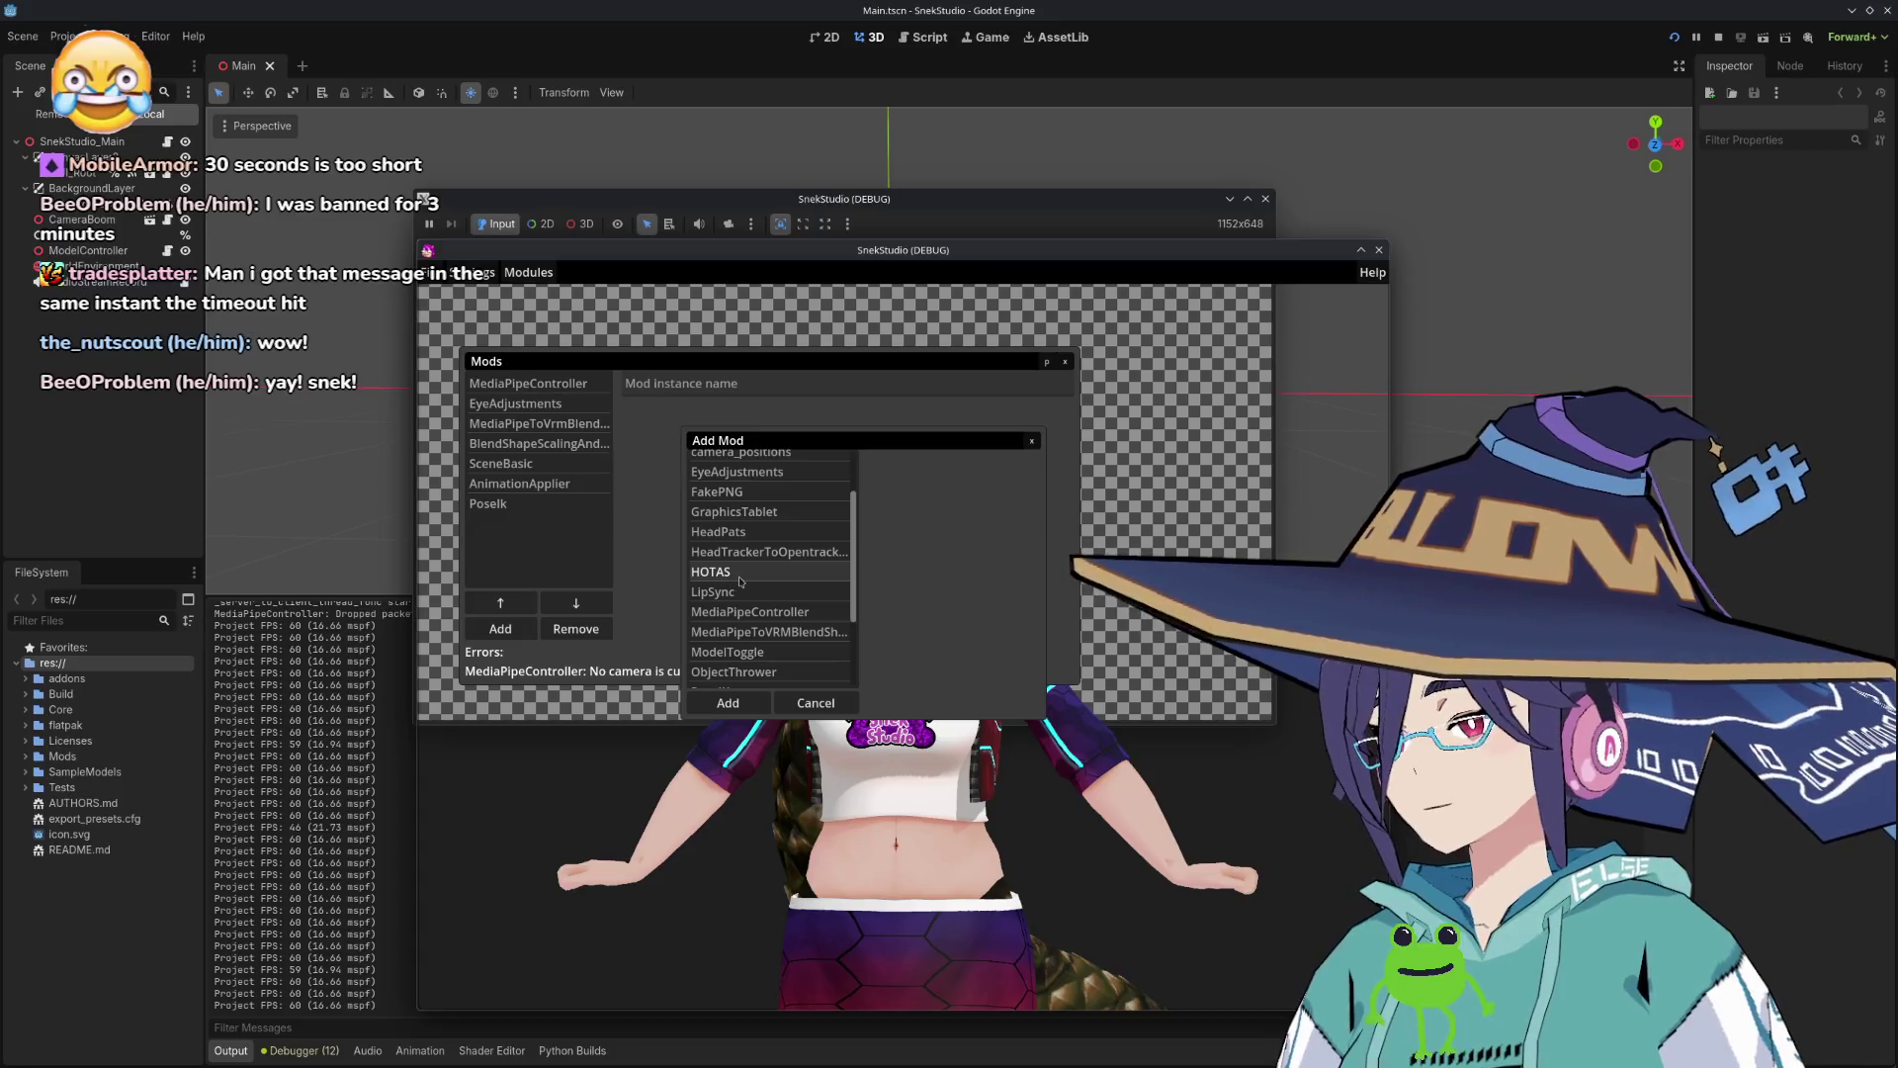
scroll(743, 573, "up", 1)
scroll(752, 563, "up", 1)
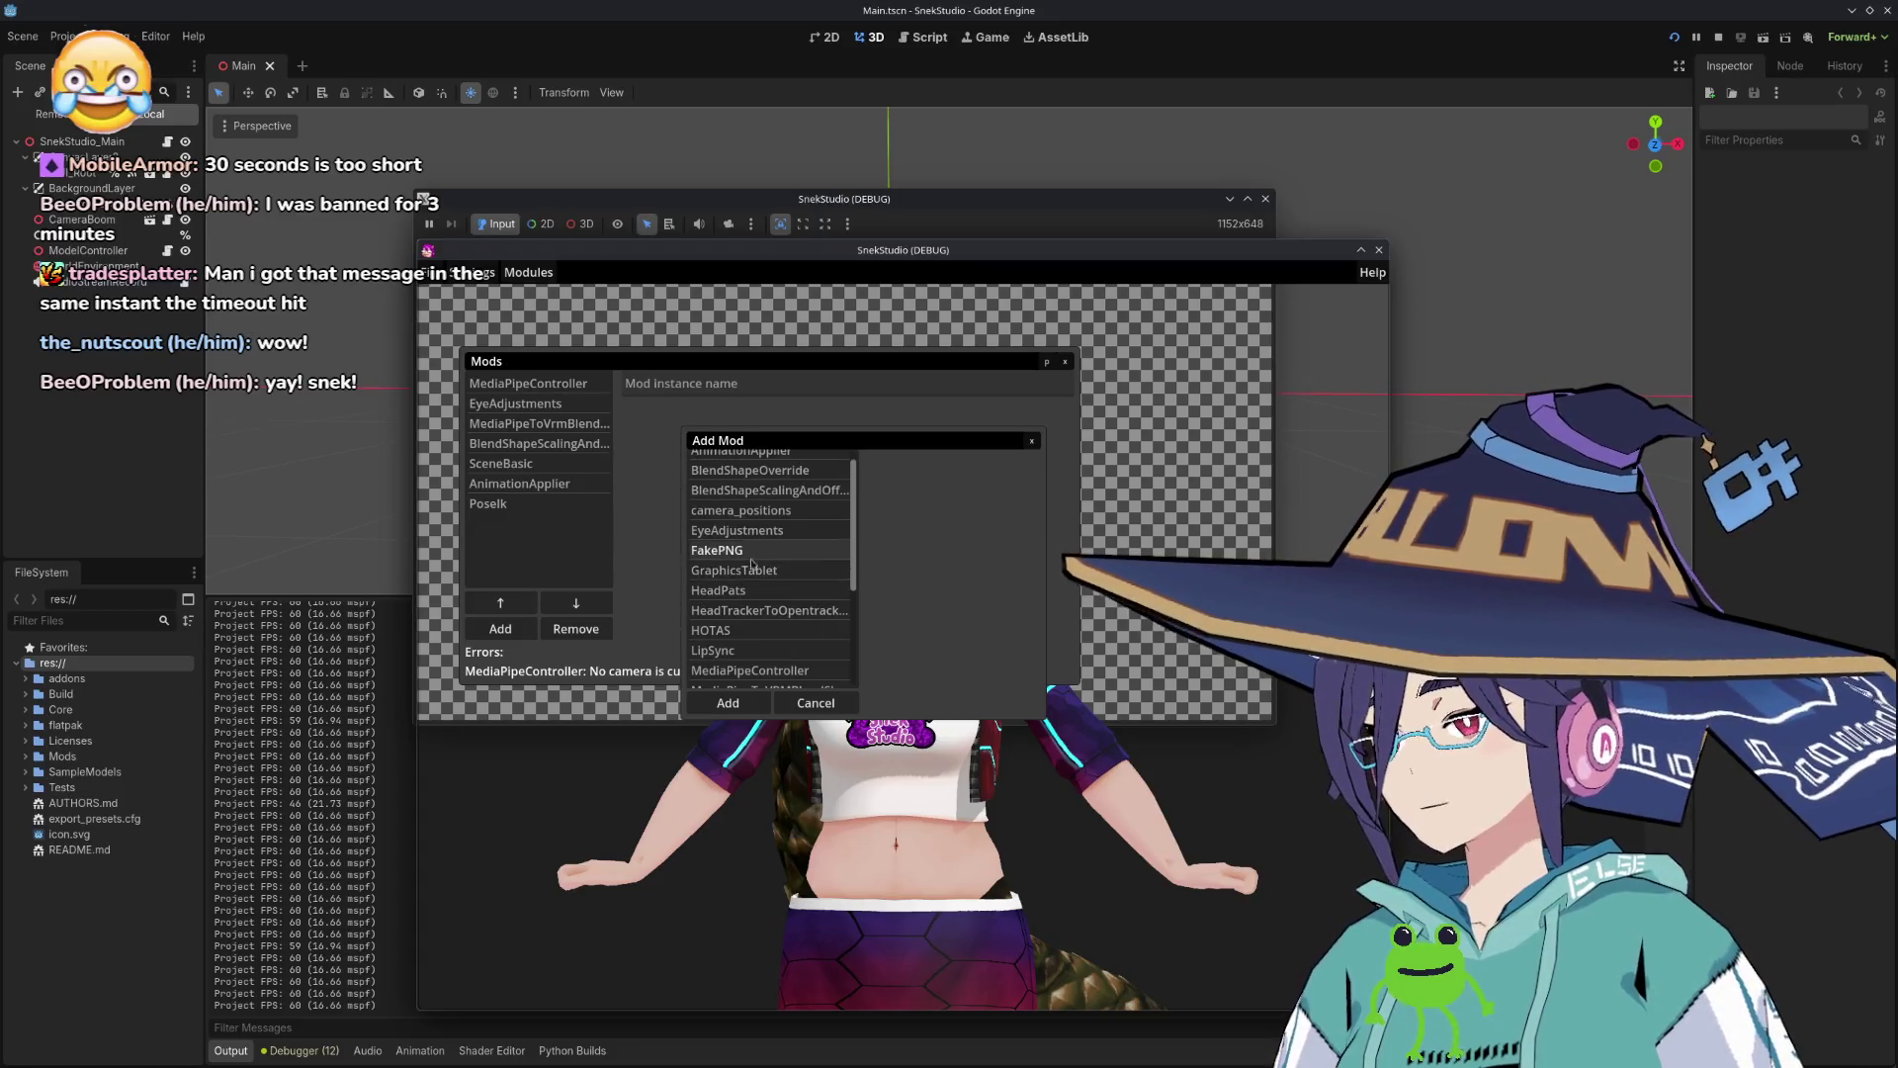
scroll(754, 559, "up", 1)
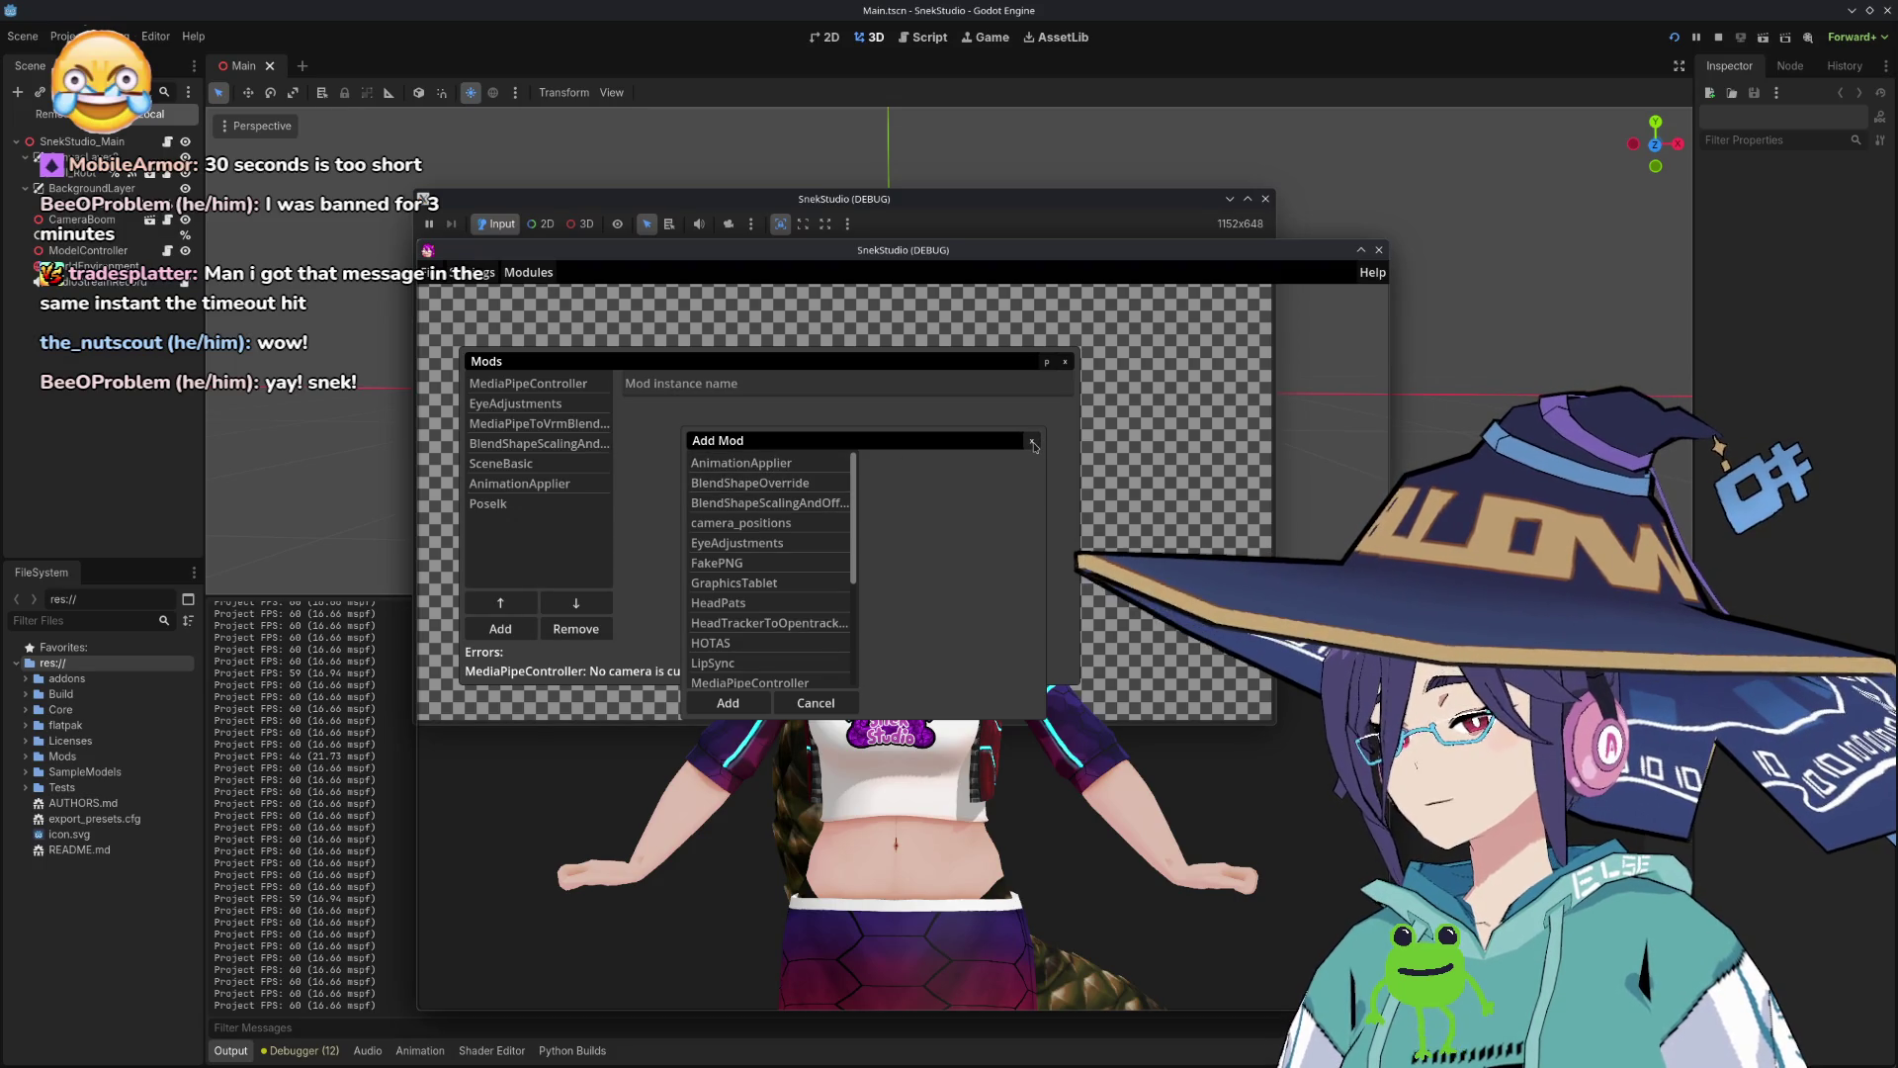
left_click(1033, 444)
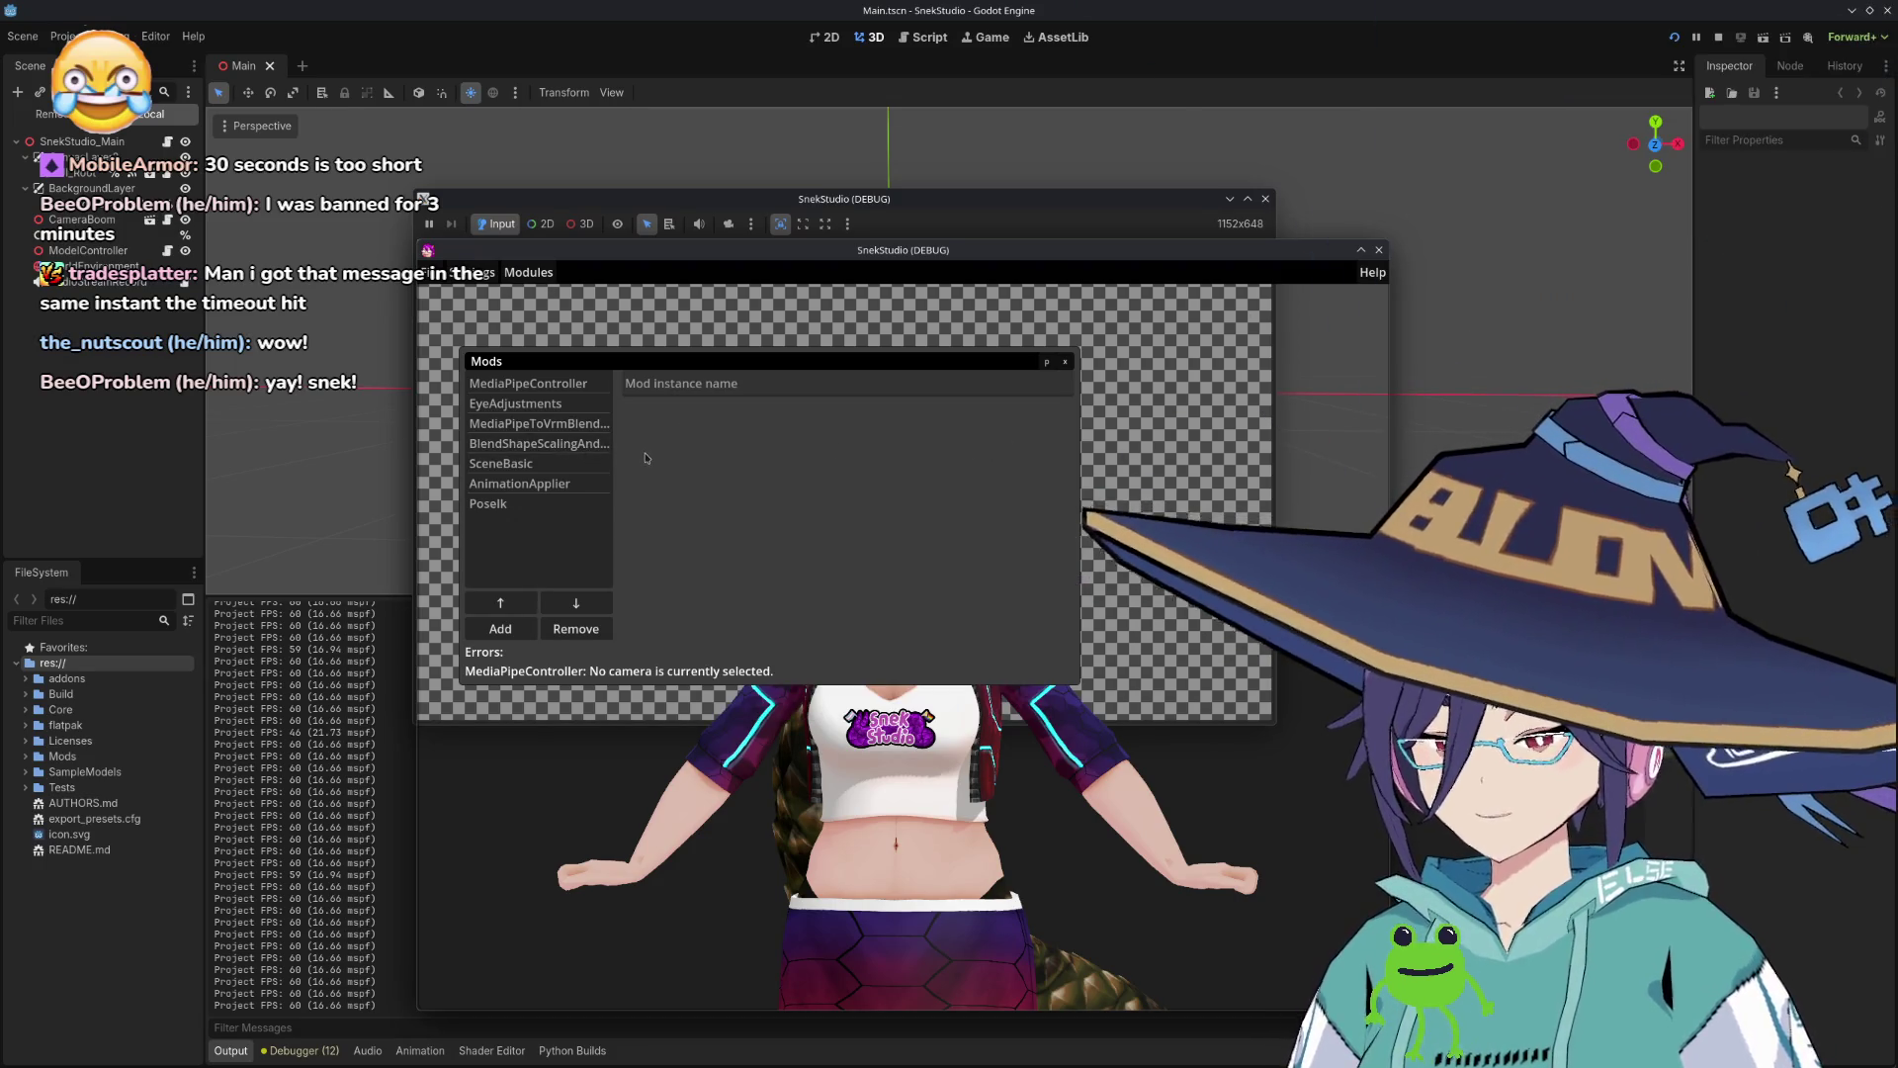
key("Print")
left_click_drag(596, 580, 617, 566)
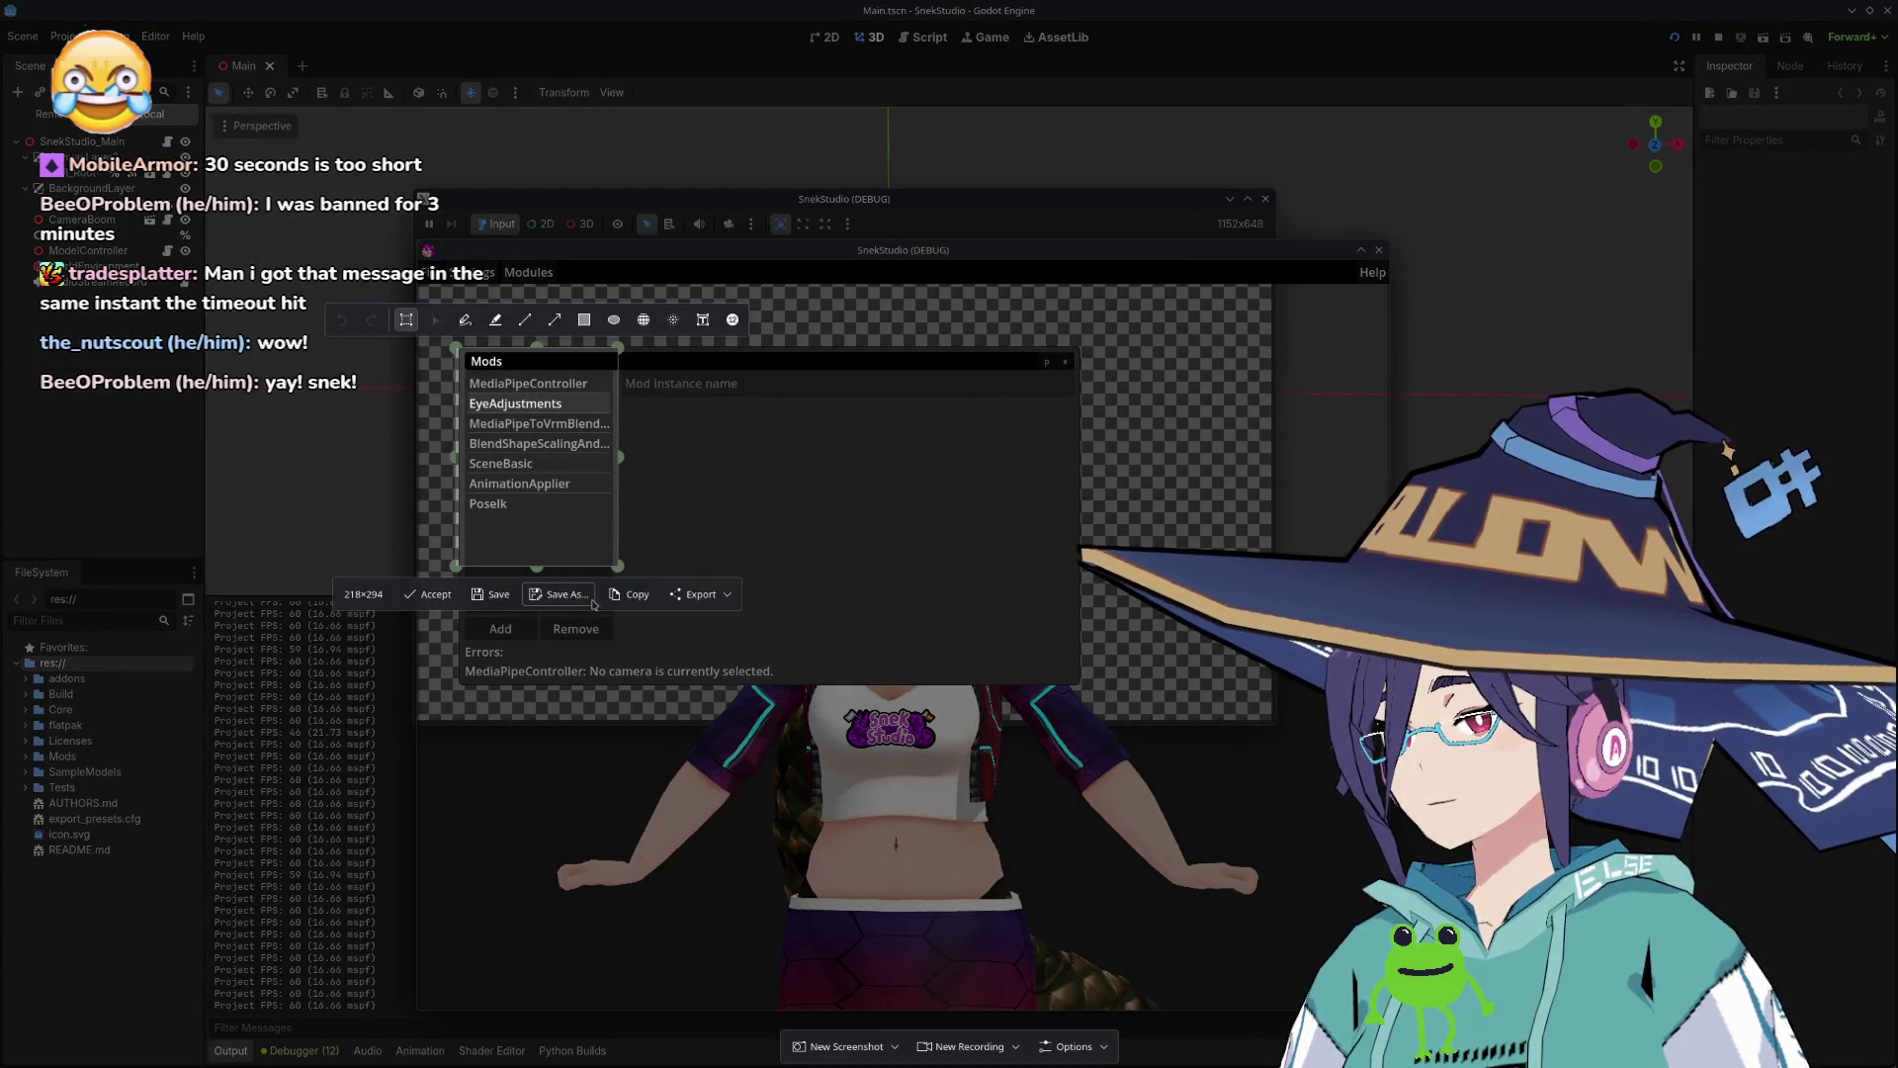
Step: Paste the mods list screenshot below the checklist in the STREAM TODO note
left_click(633, 595)
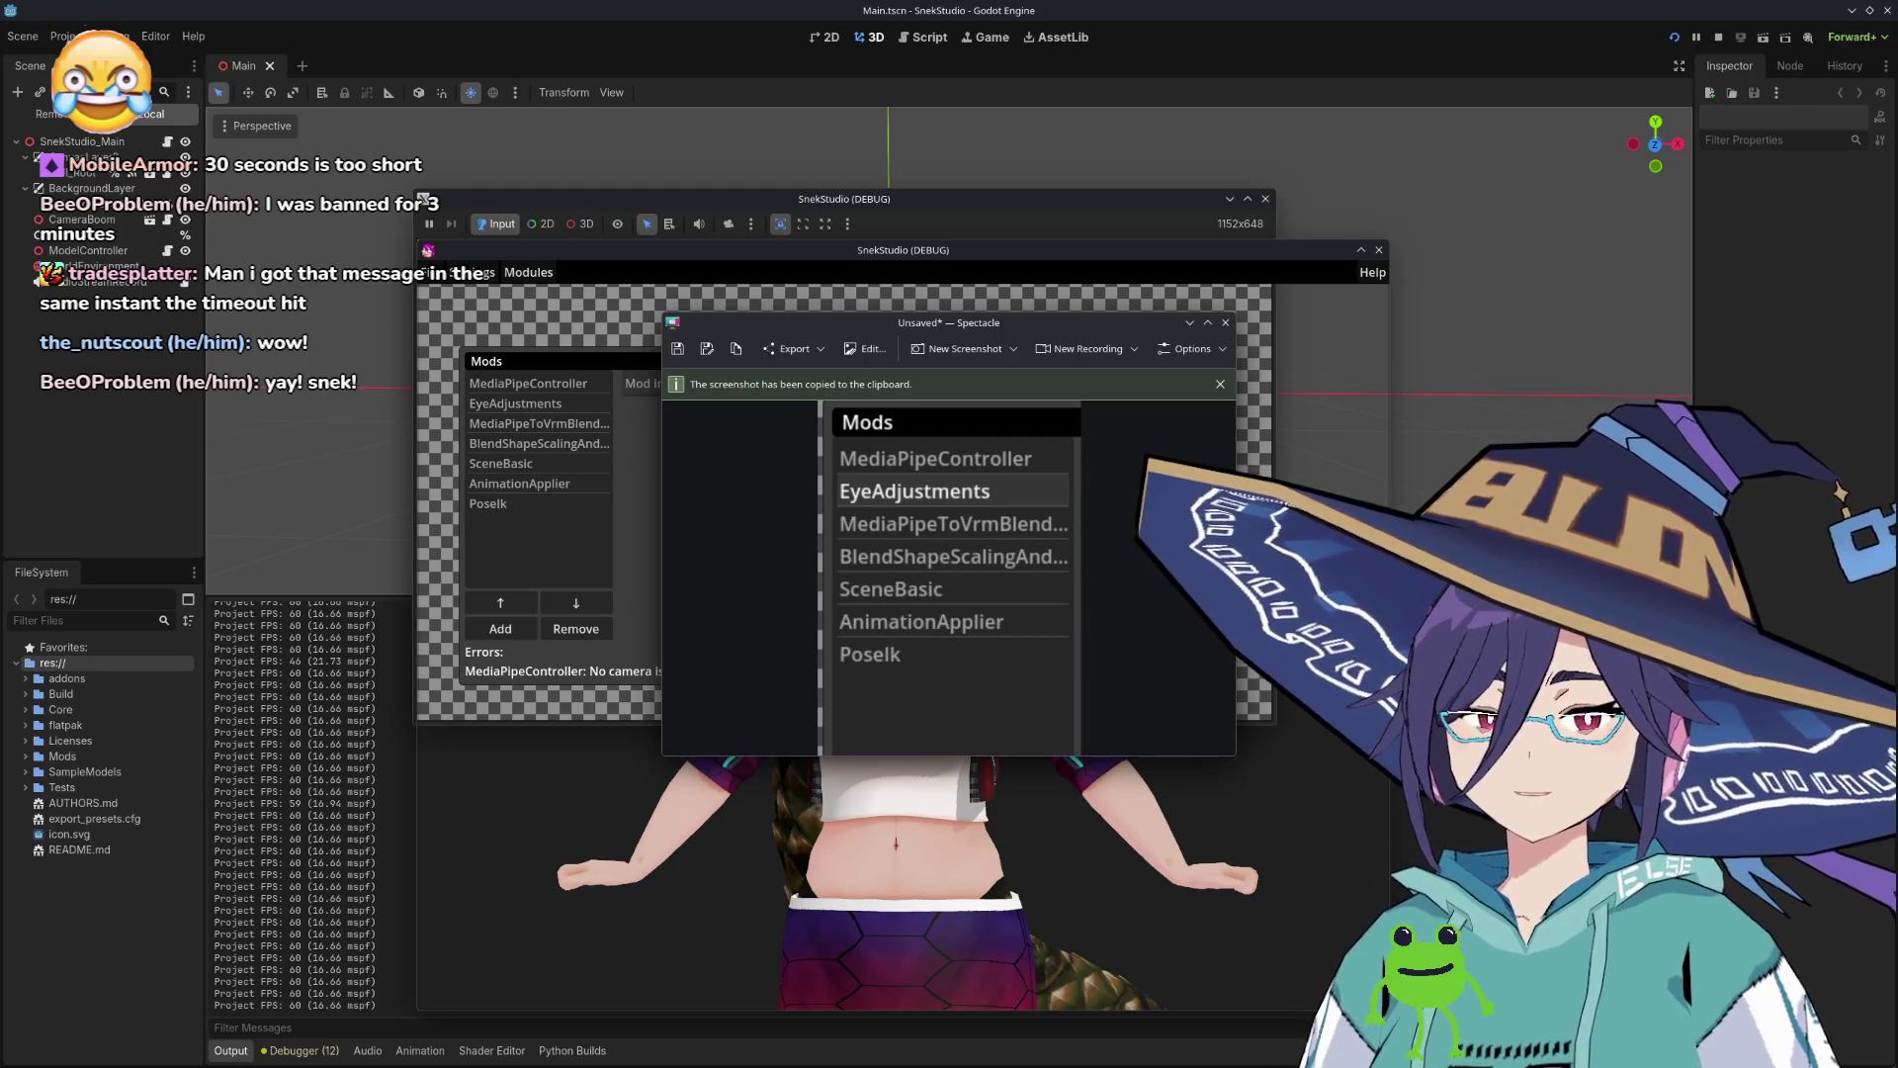
key("alt+Tab")
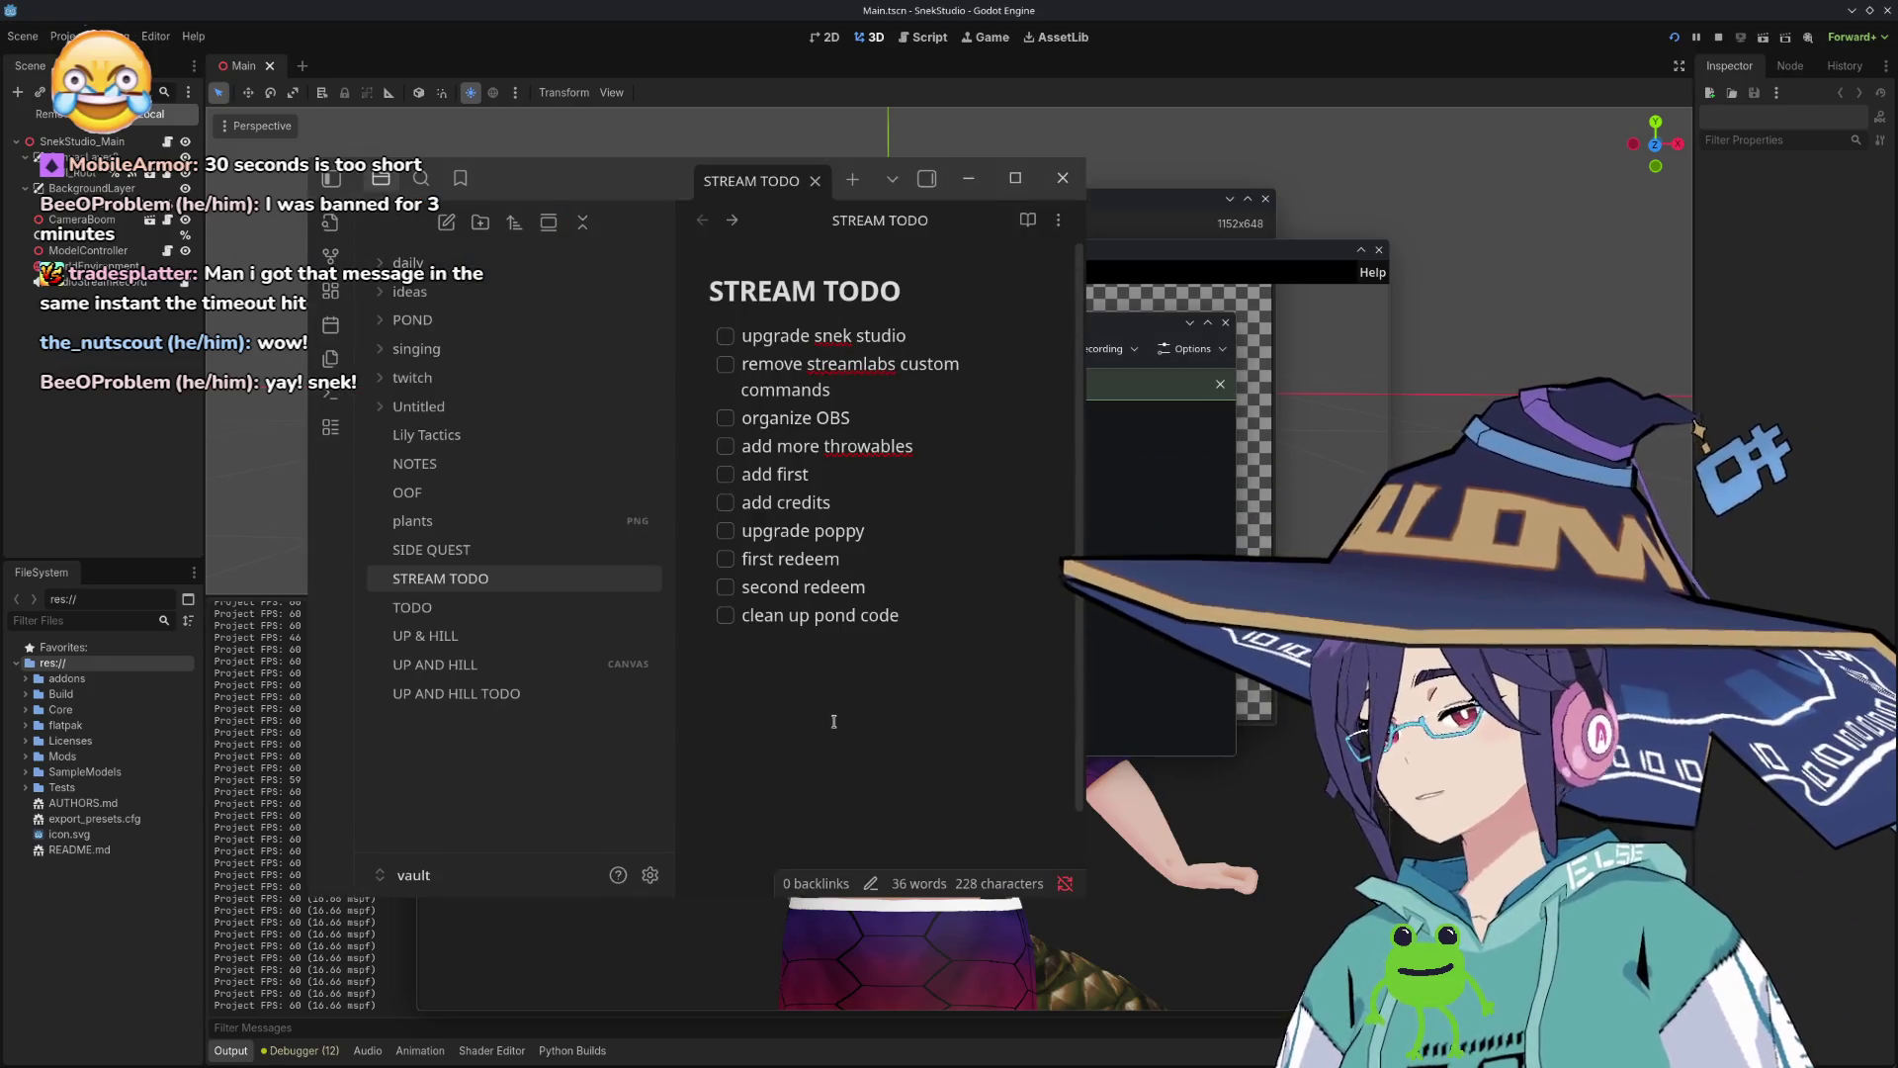
left_click(834, 721)
key("ctrl+v")
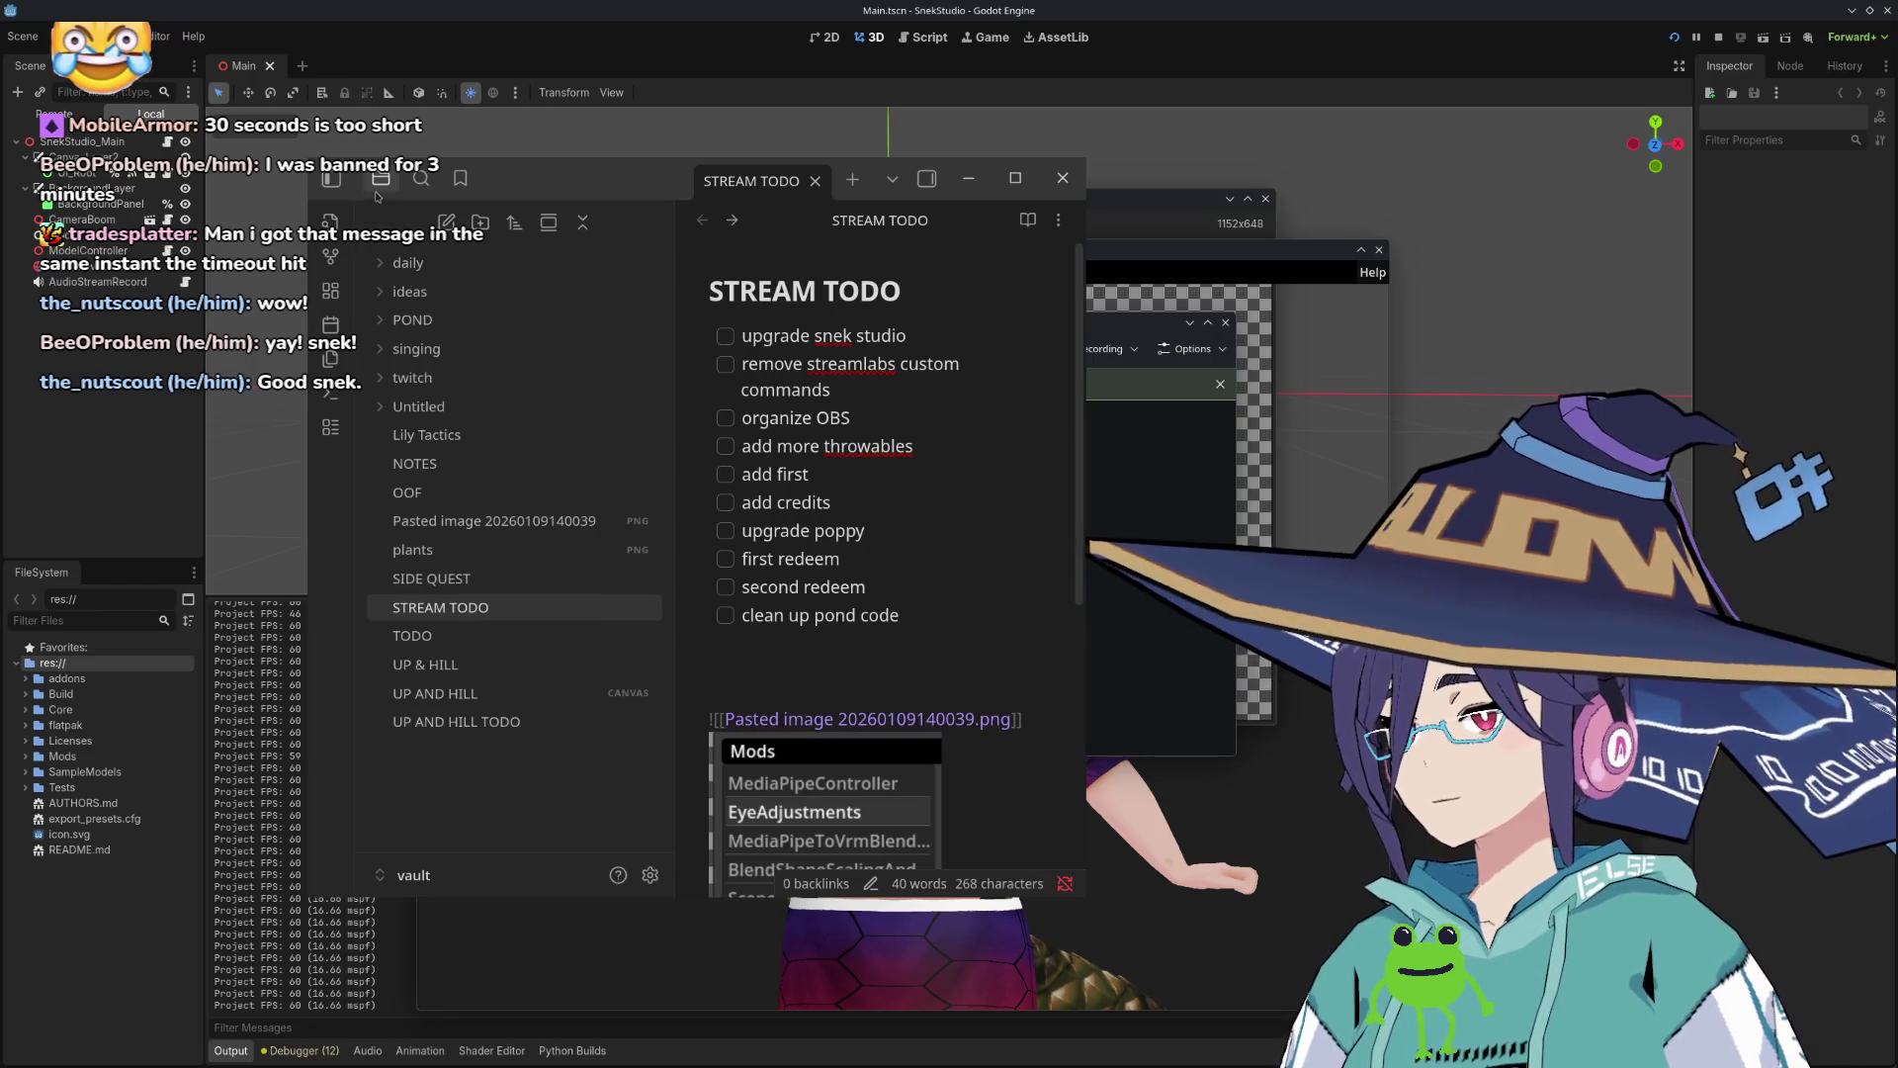
Step: Hide Obsidian's file list, move the note window aside and return to SnekStudio
left_click(331, 179)
scroll(689, 641, "down", 3)
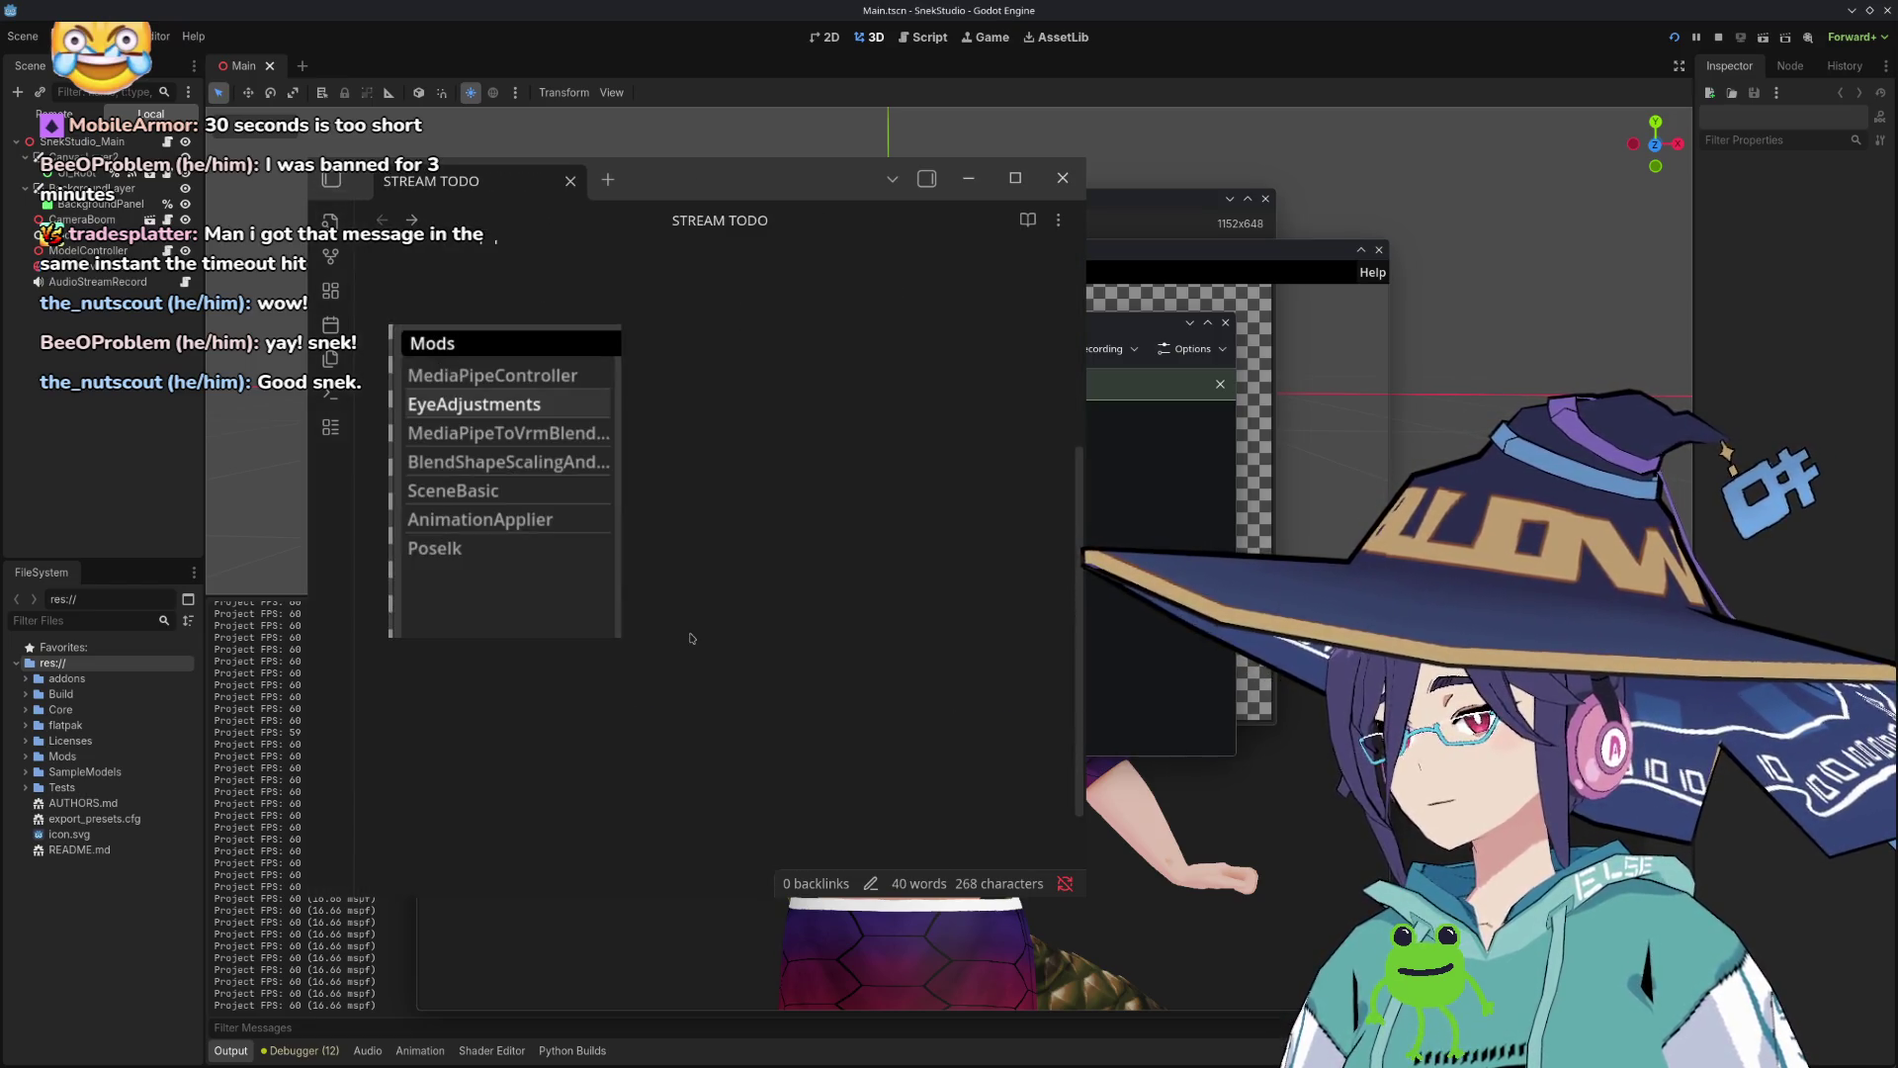
left_click_drag(823, 221, 529, 218)
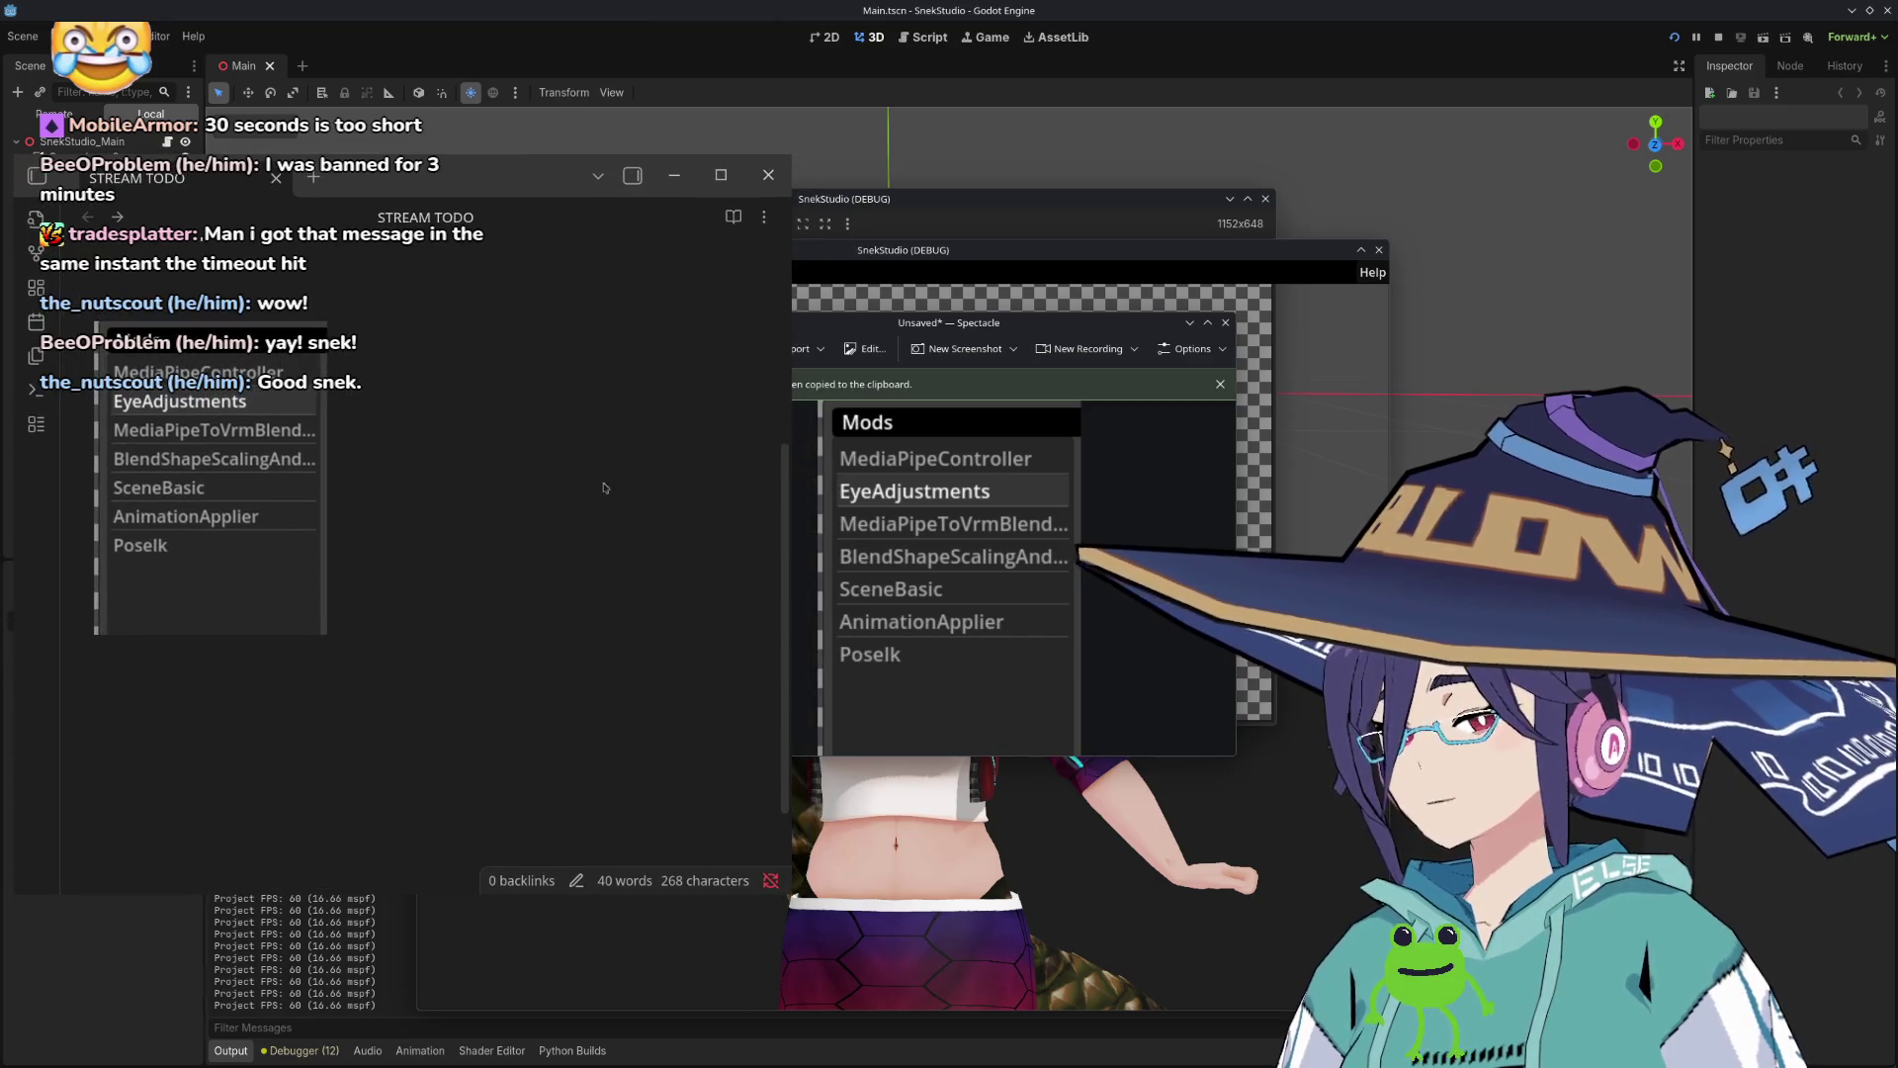
left_click(1048, 262)
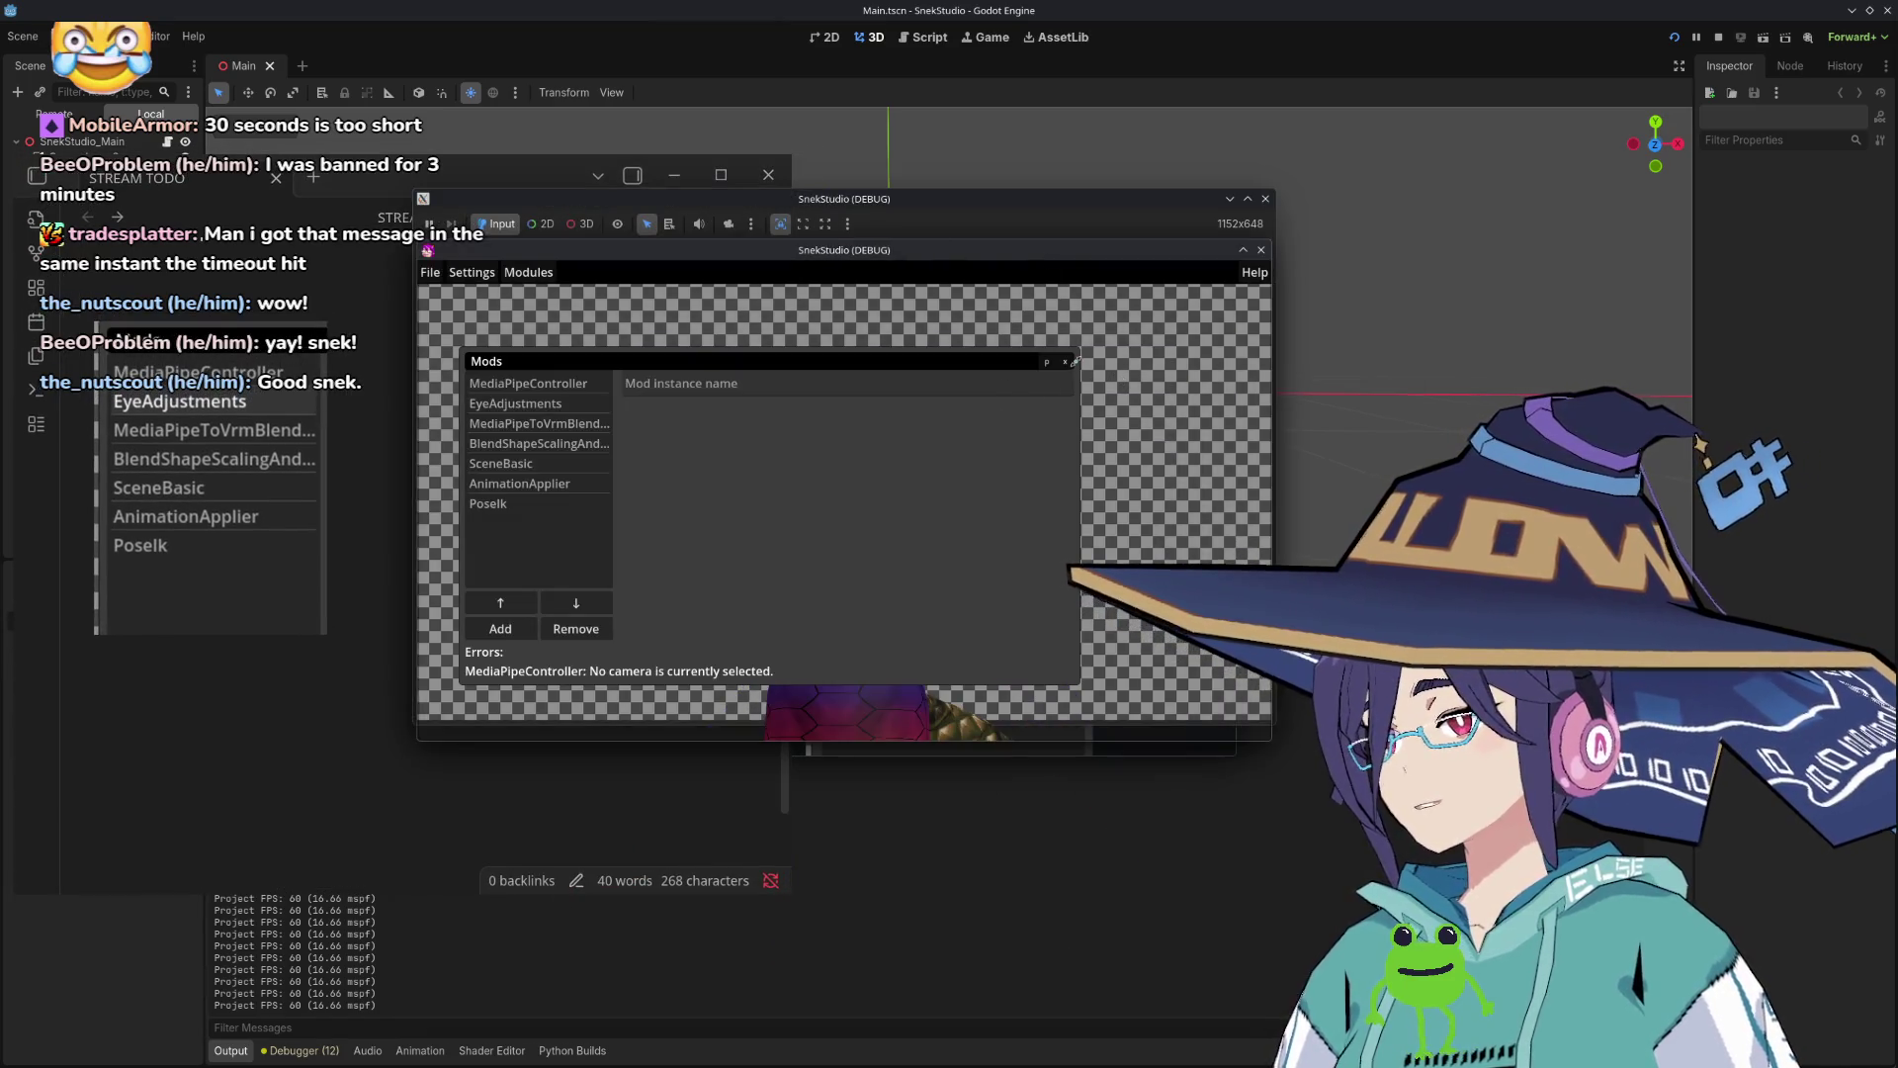
Step: Close the Mods panel and browse the Collider settings, trying the MaybeHips and NoMoreHips bones
left_click(1067, 362)
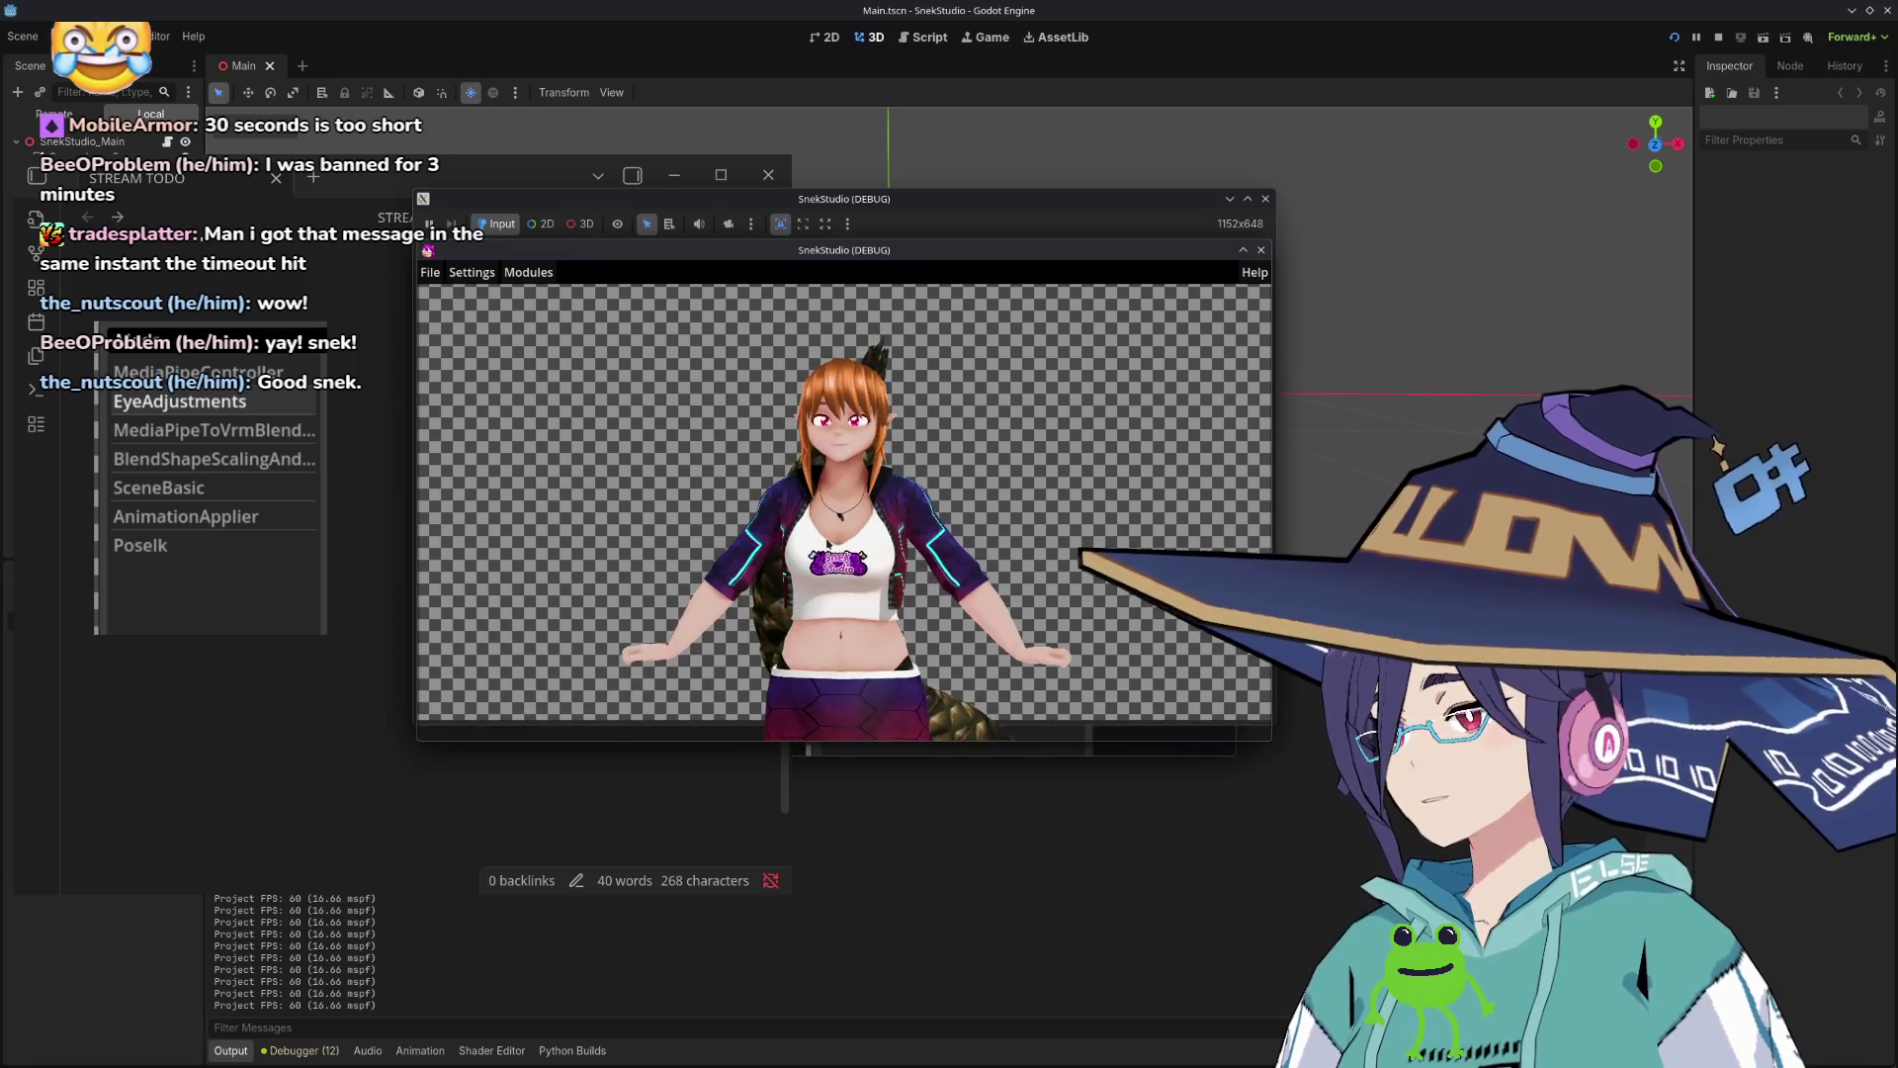
left_click(488, 277)
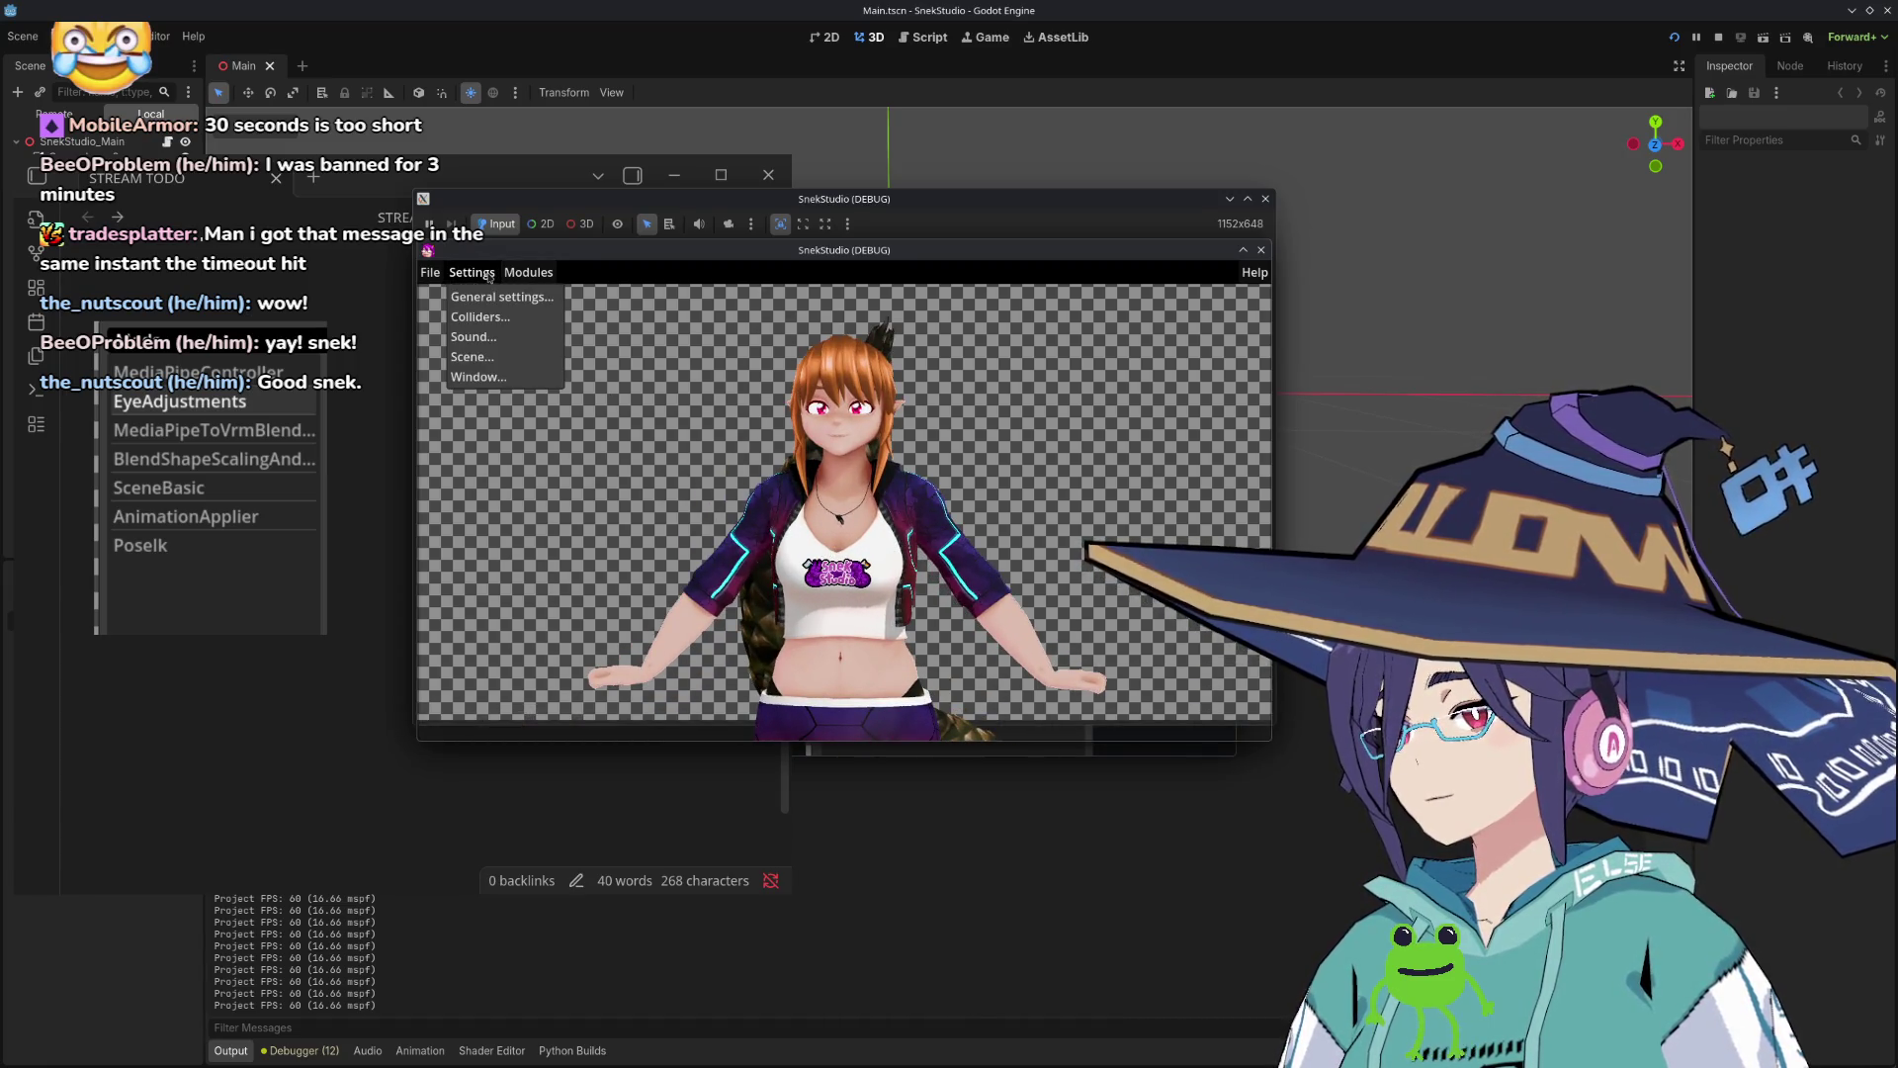
left_click(492, 298)
left_click(471, 273)
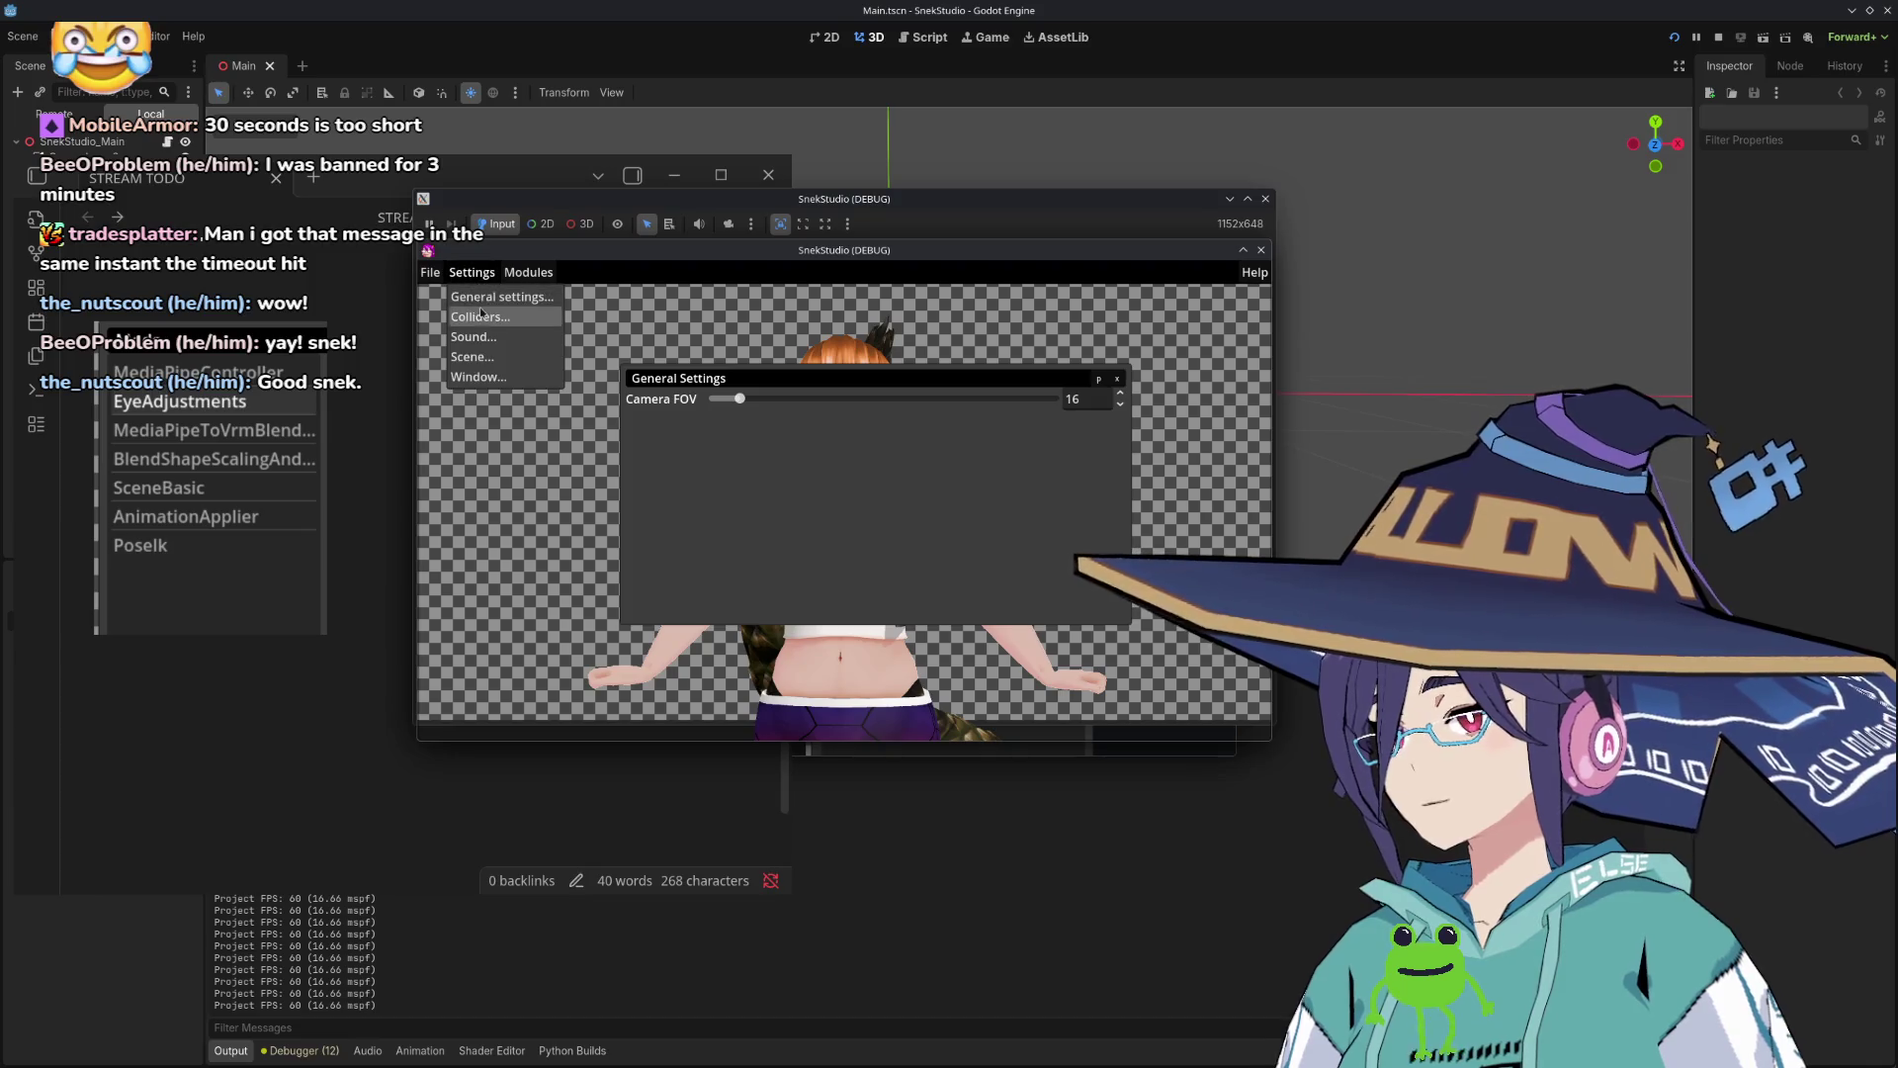
left_click(484, 316)
left_click(776, 460)
left_click(793, 480)
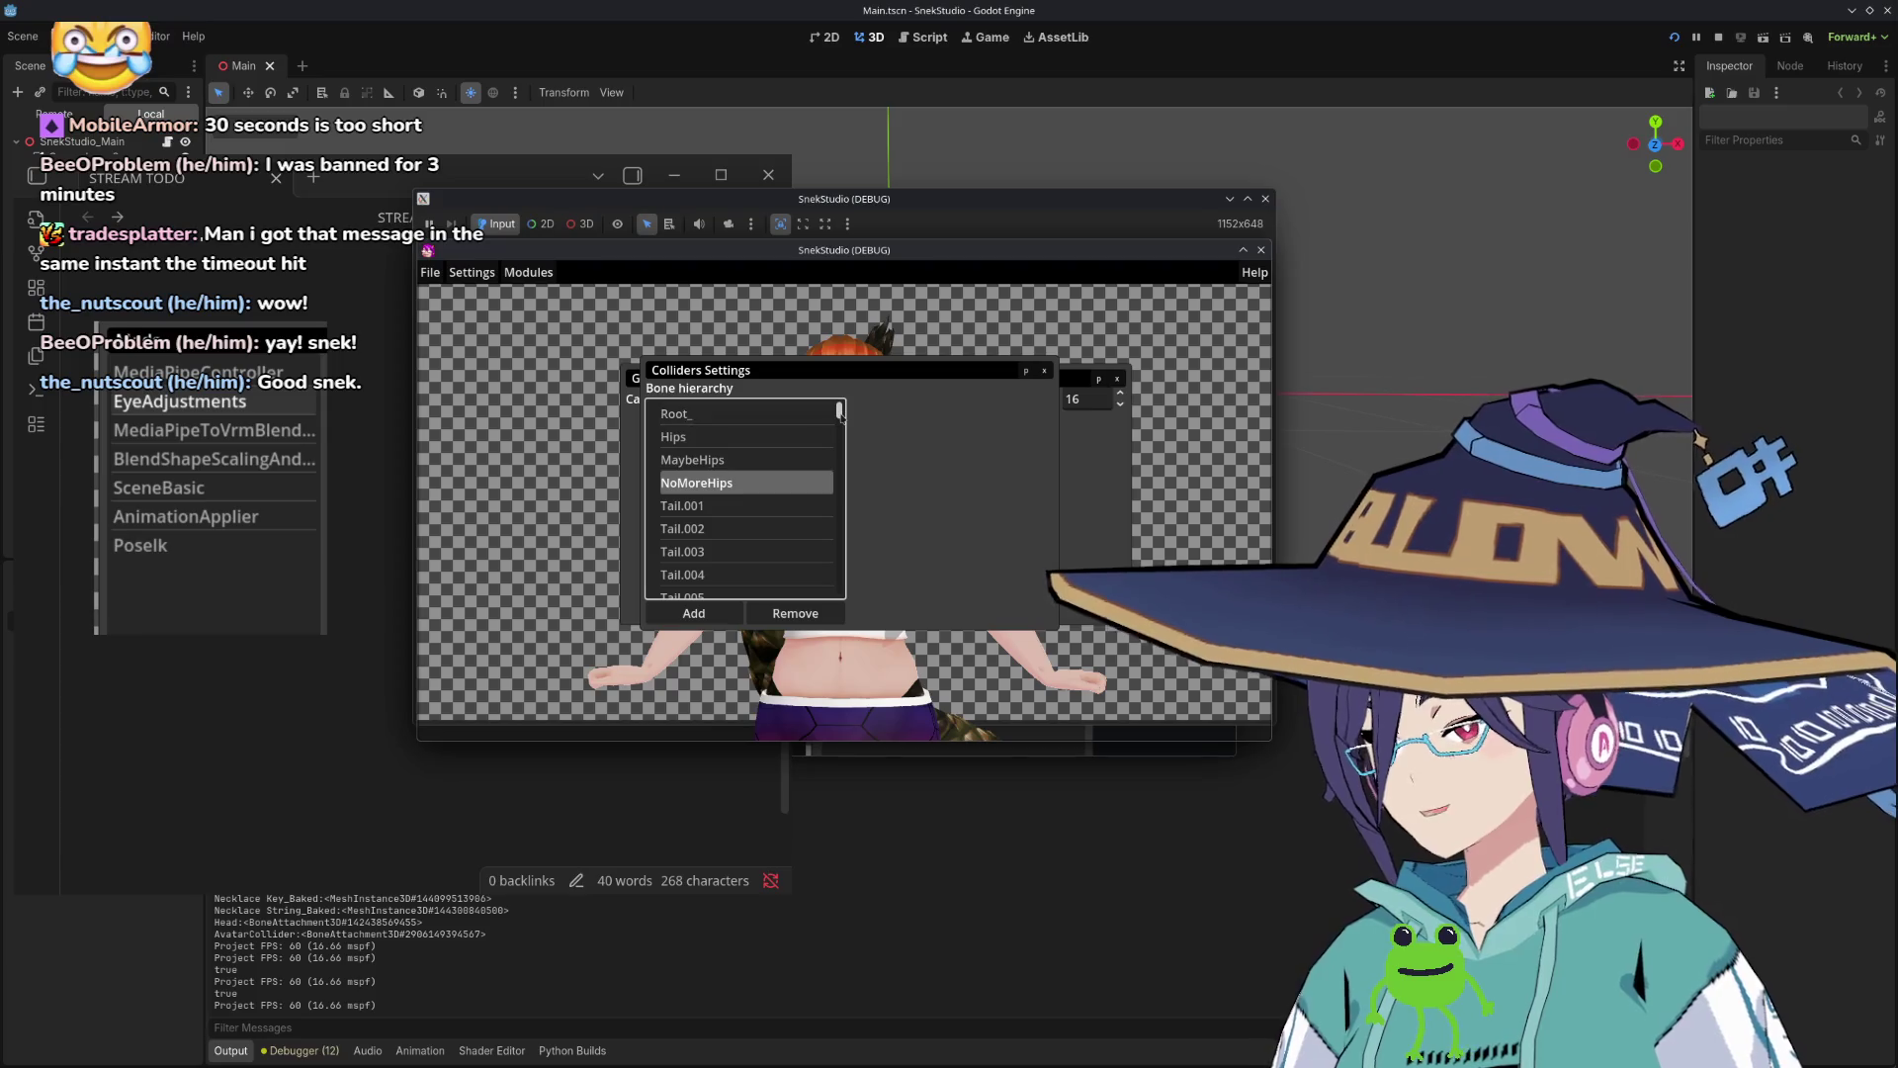
scroll(767, 514, "down", 2)
scroll(763, 524, "up", 2)
scroll(763, 524, "down", 5)
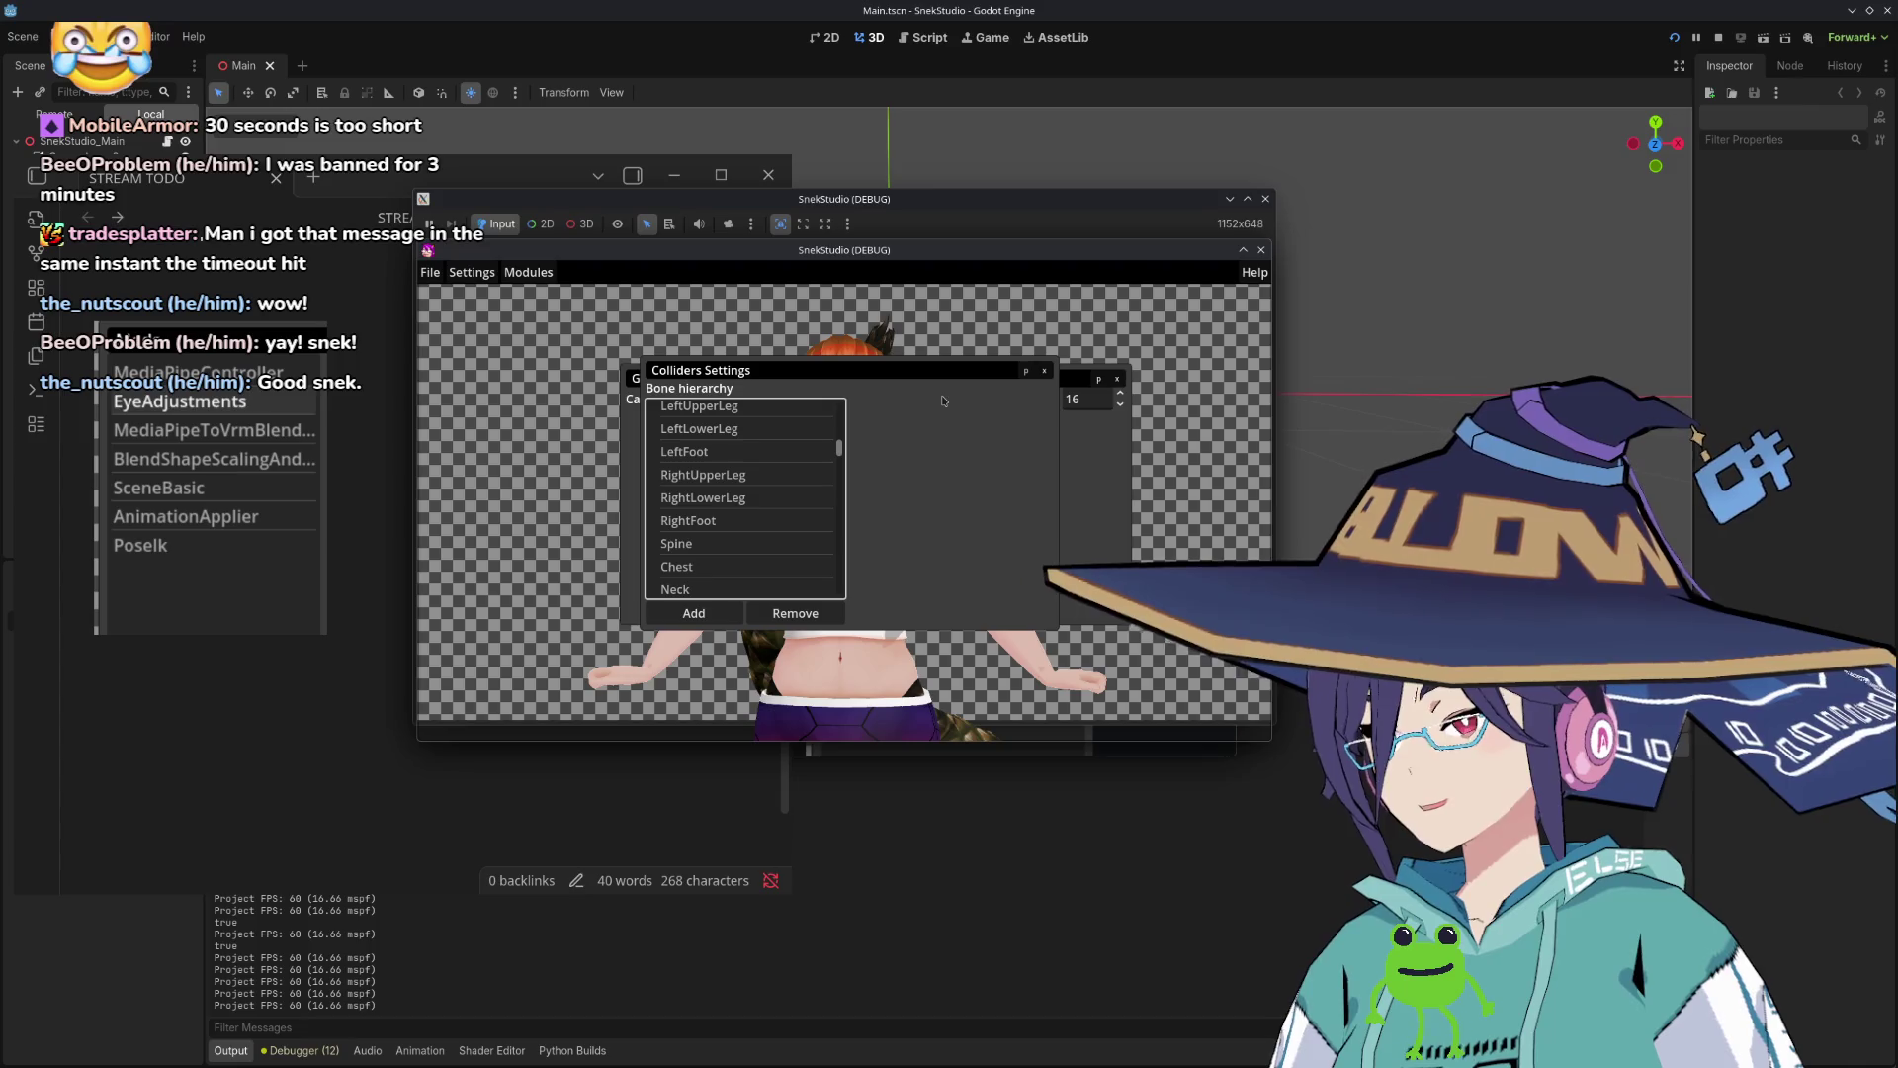
left_click(1043, 375)
Step: Look through the Scene and Window settings pages
left_click(472, 272)
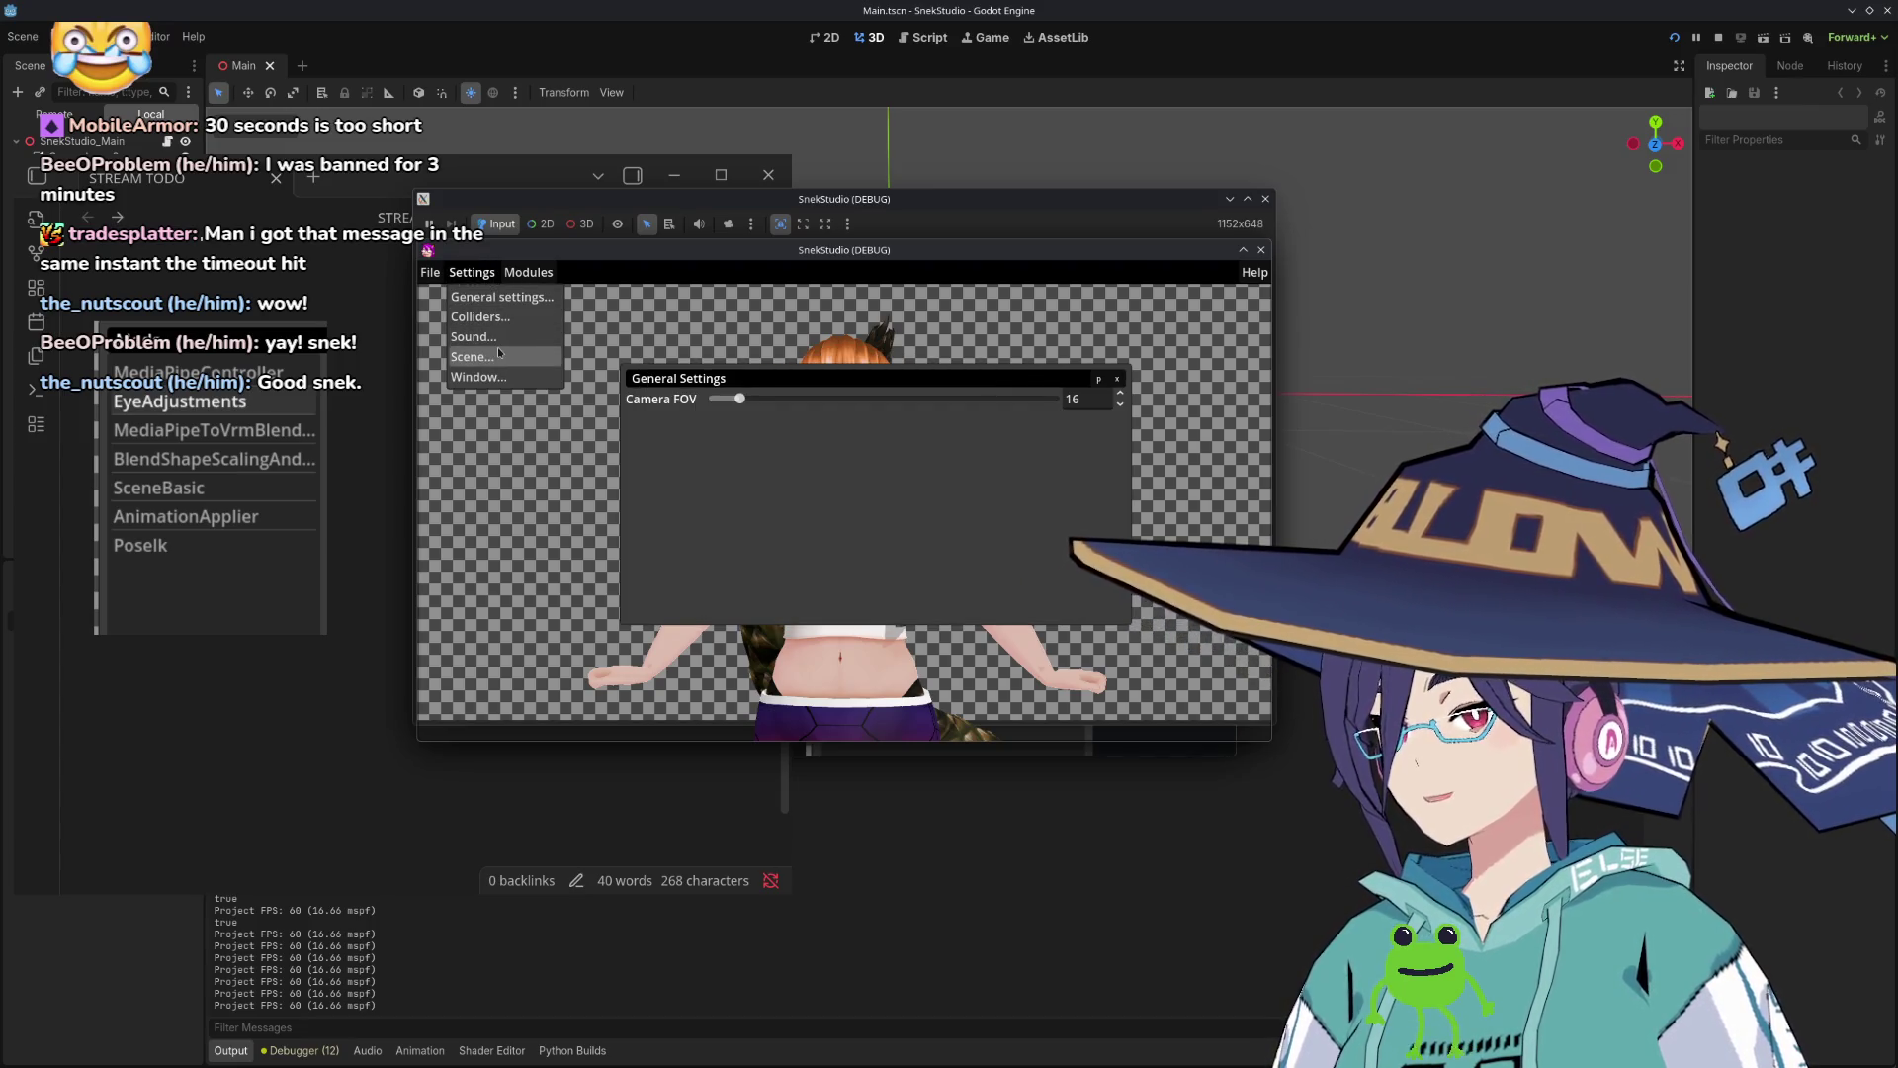
left_click(497, 347)
left_click(1045, 404)
left_click(472, 272)
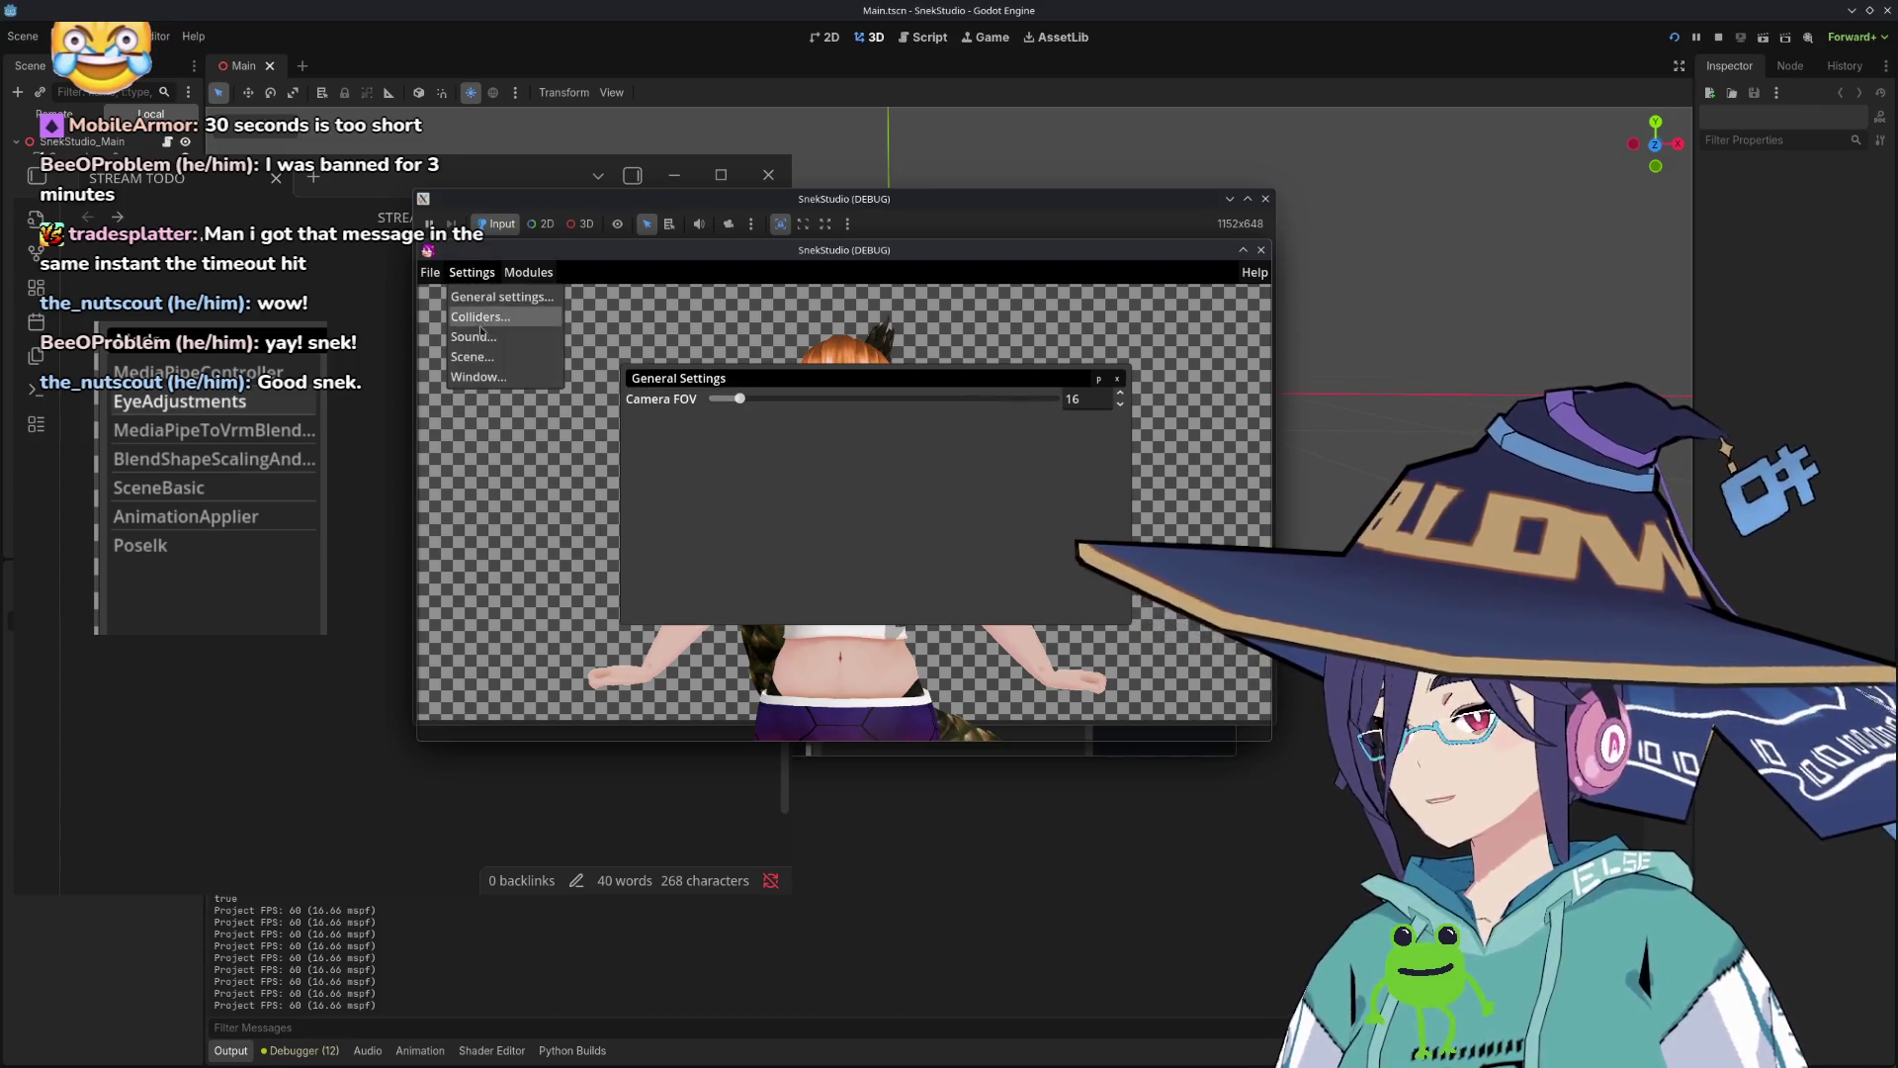
left_click(496, 319)
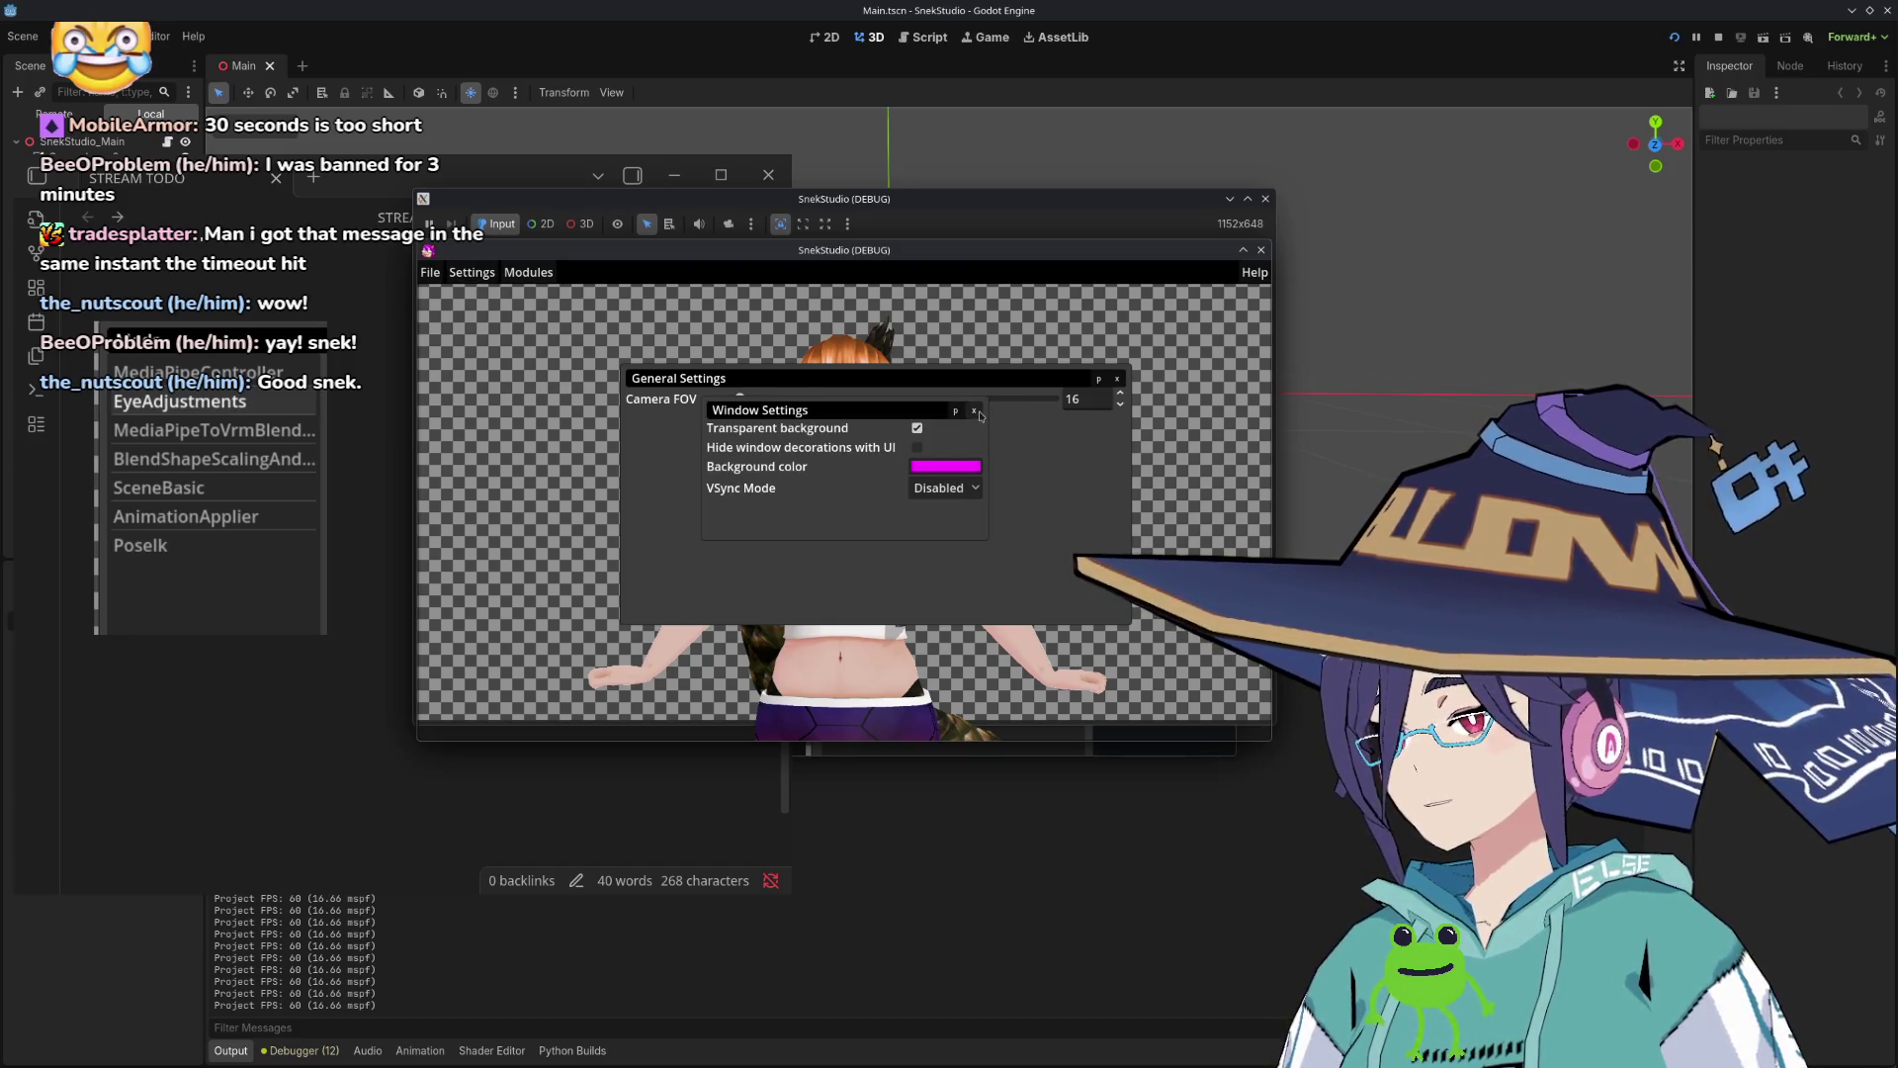
left_click(454, 273)
left_click(499, 354)
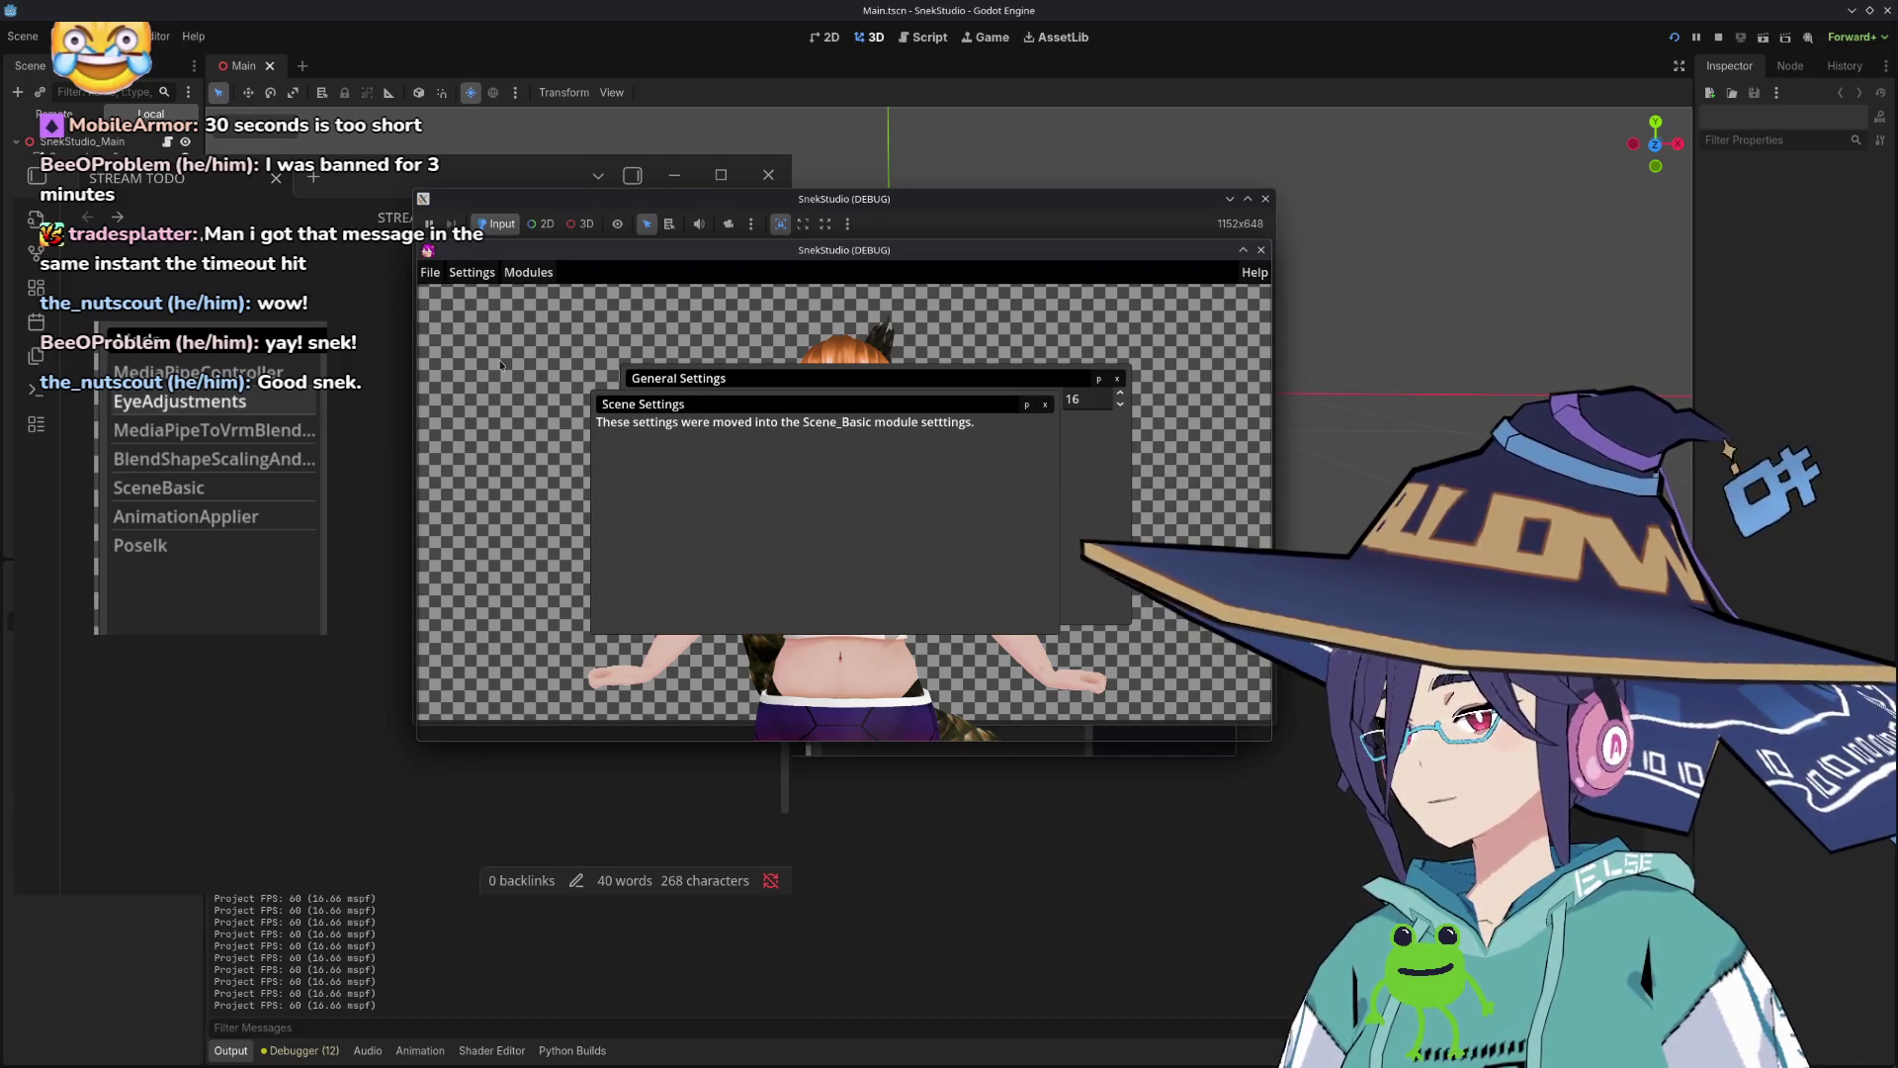
left_click(1045, 404)
left_click(471, 272)
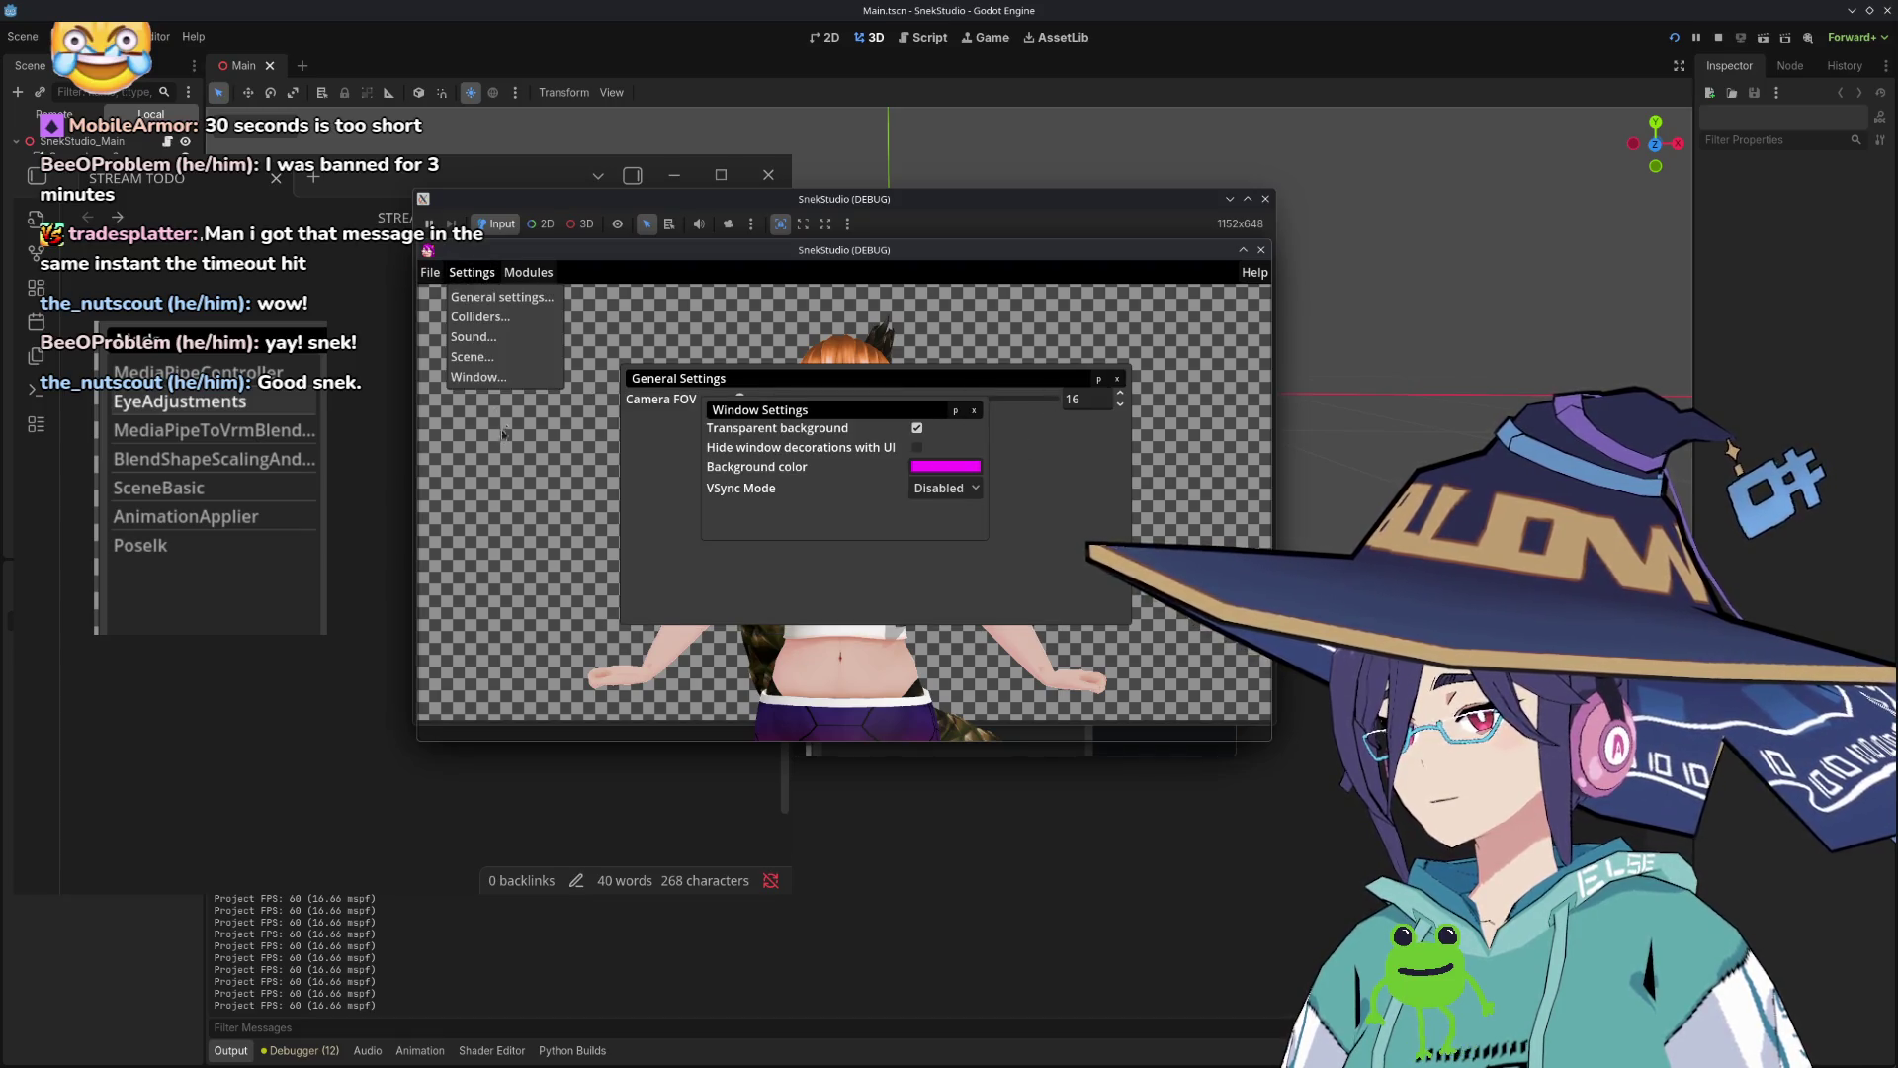
left_click(506, 385)
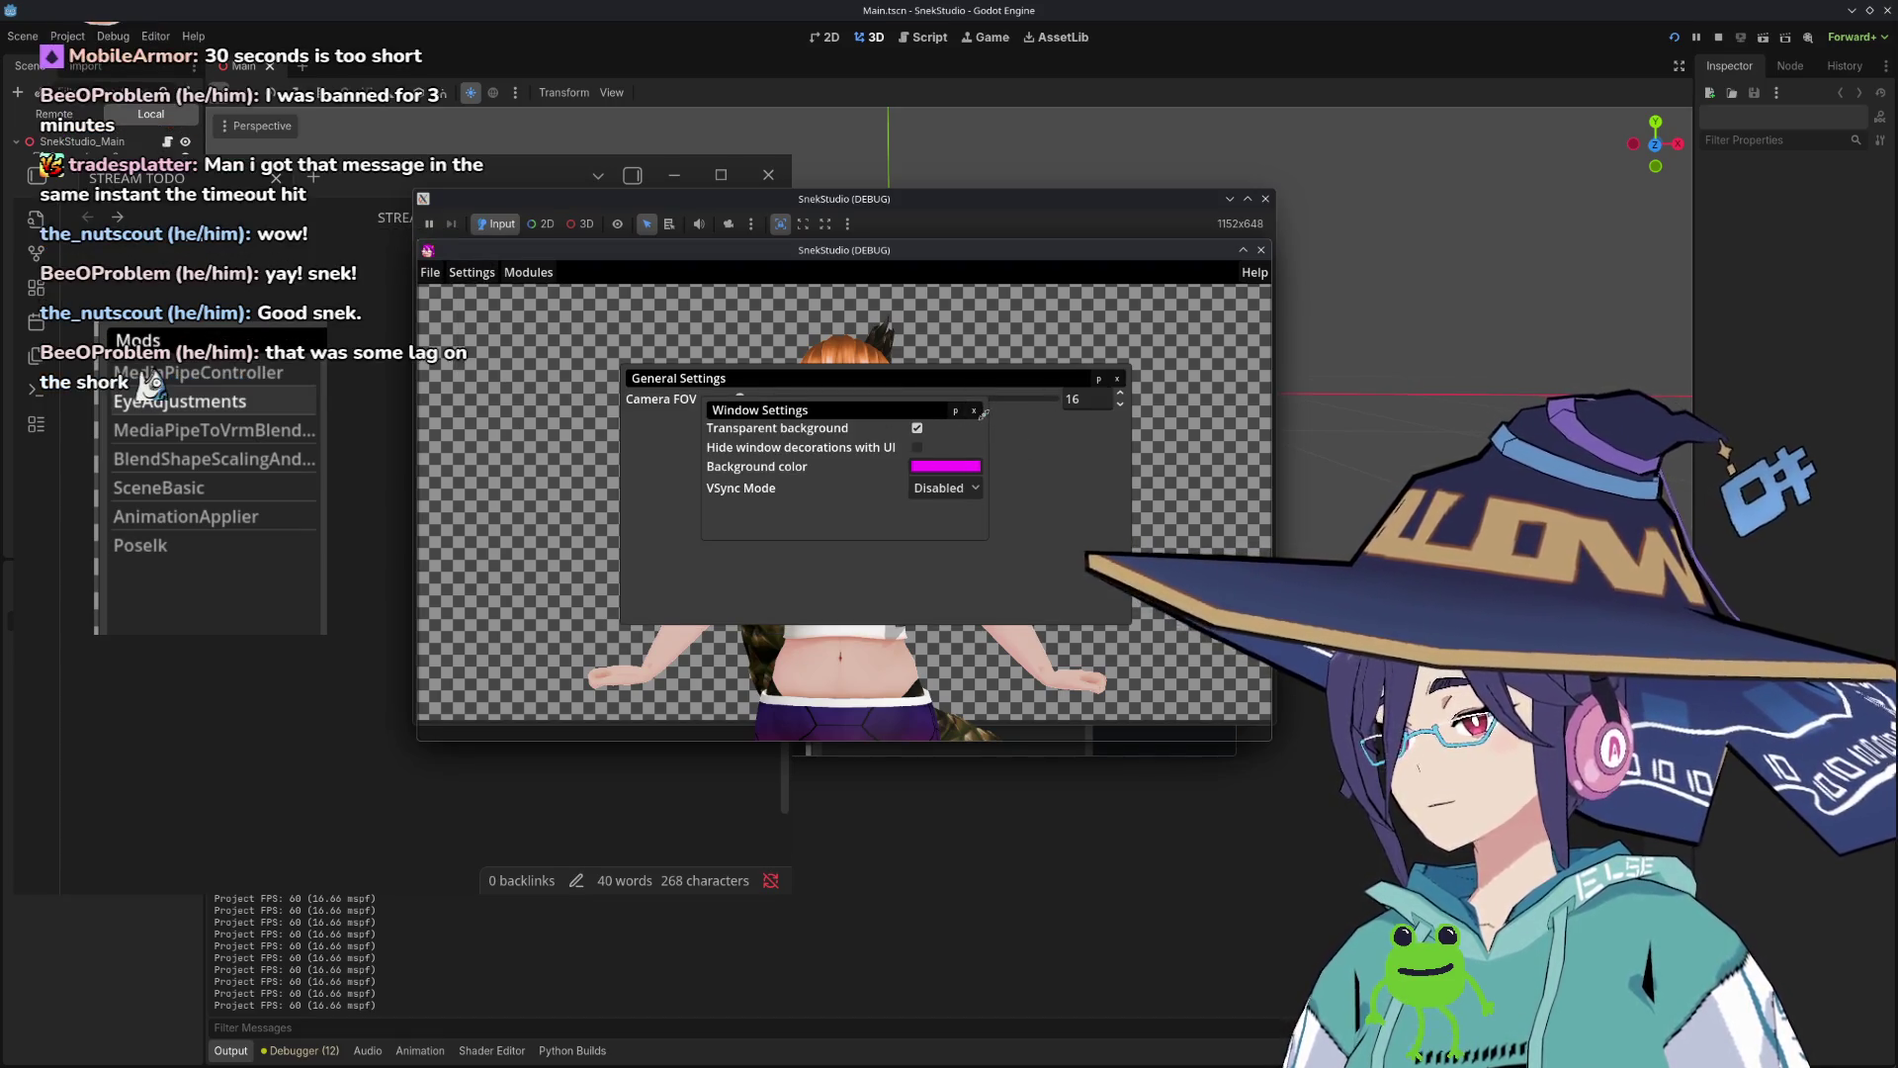
Step: Keep transparent background on and set the background colour alpha to 0 (ff00ff00)
left_click(917, 429)
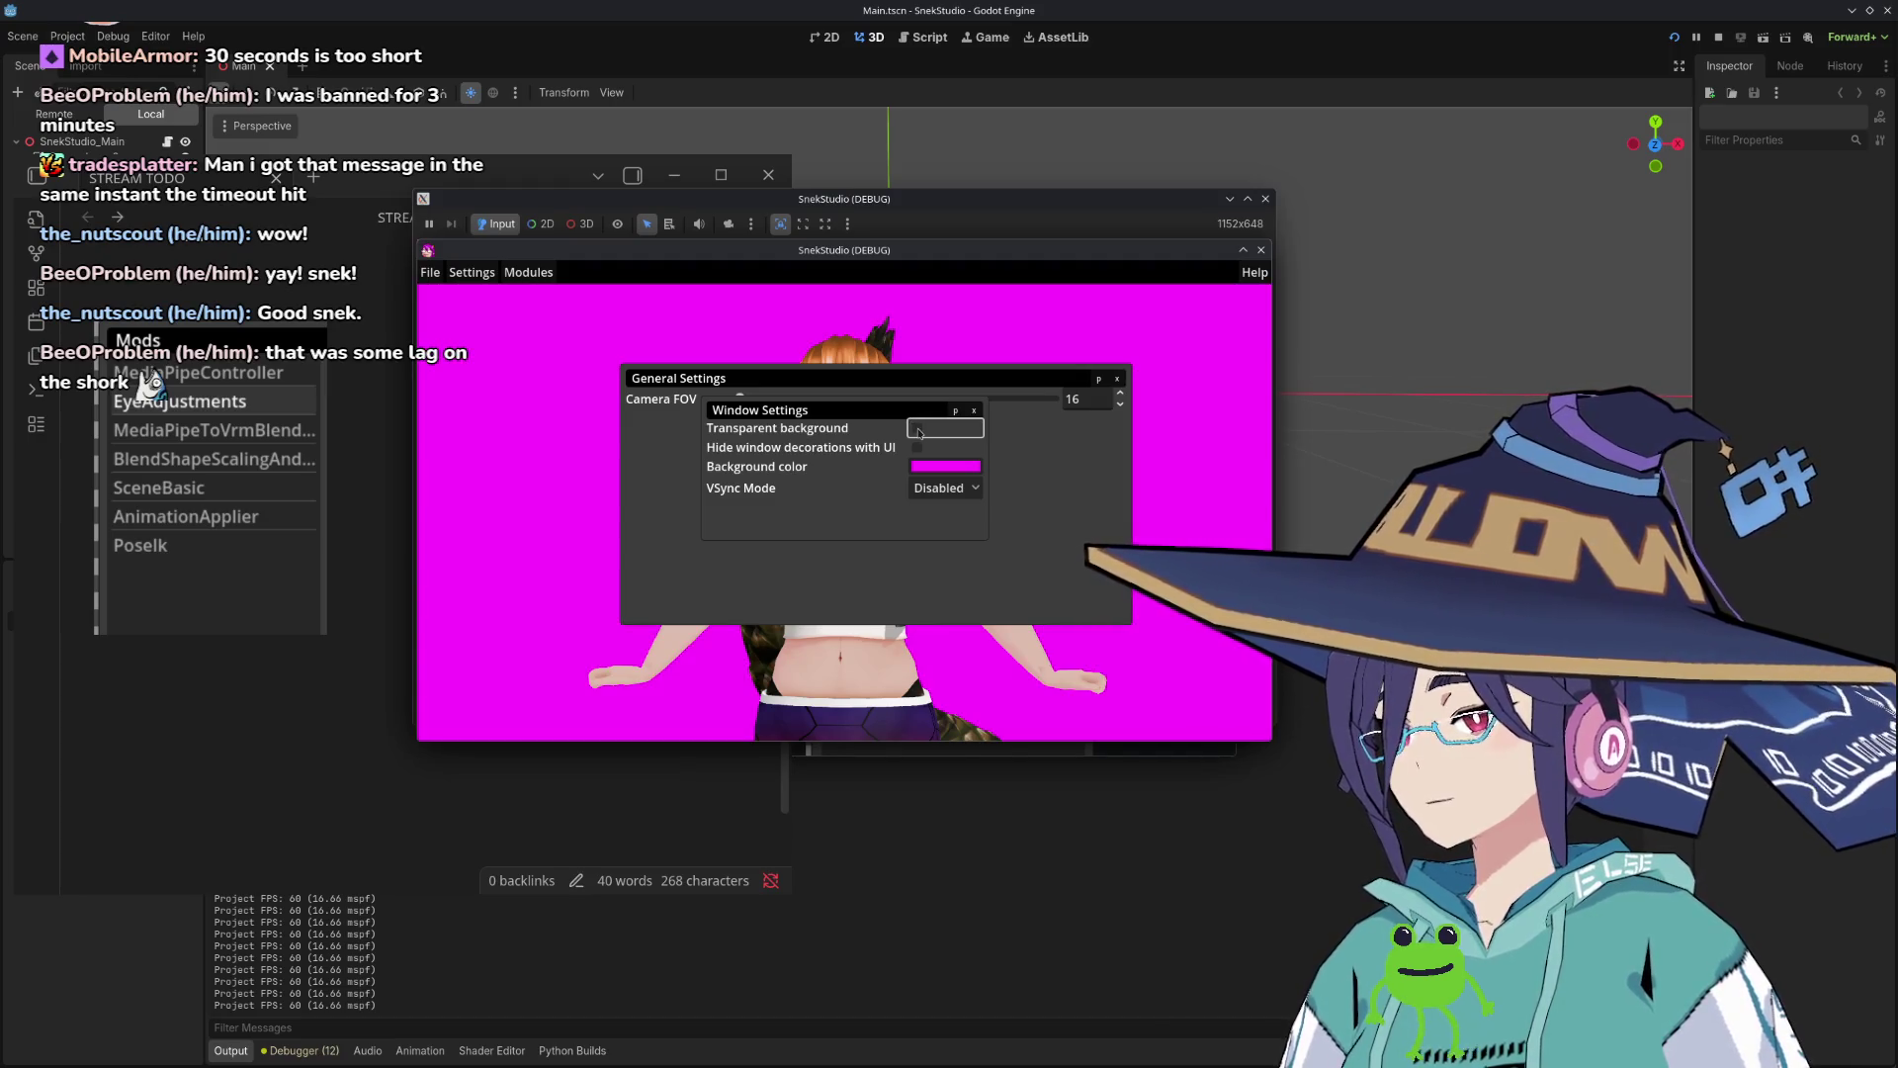
left_click(918, 429)
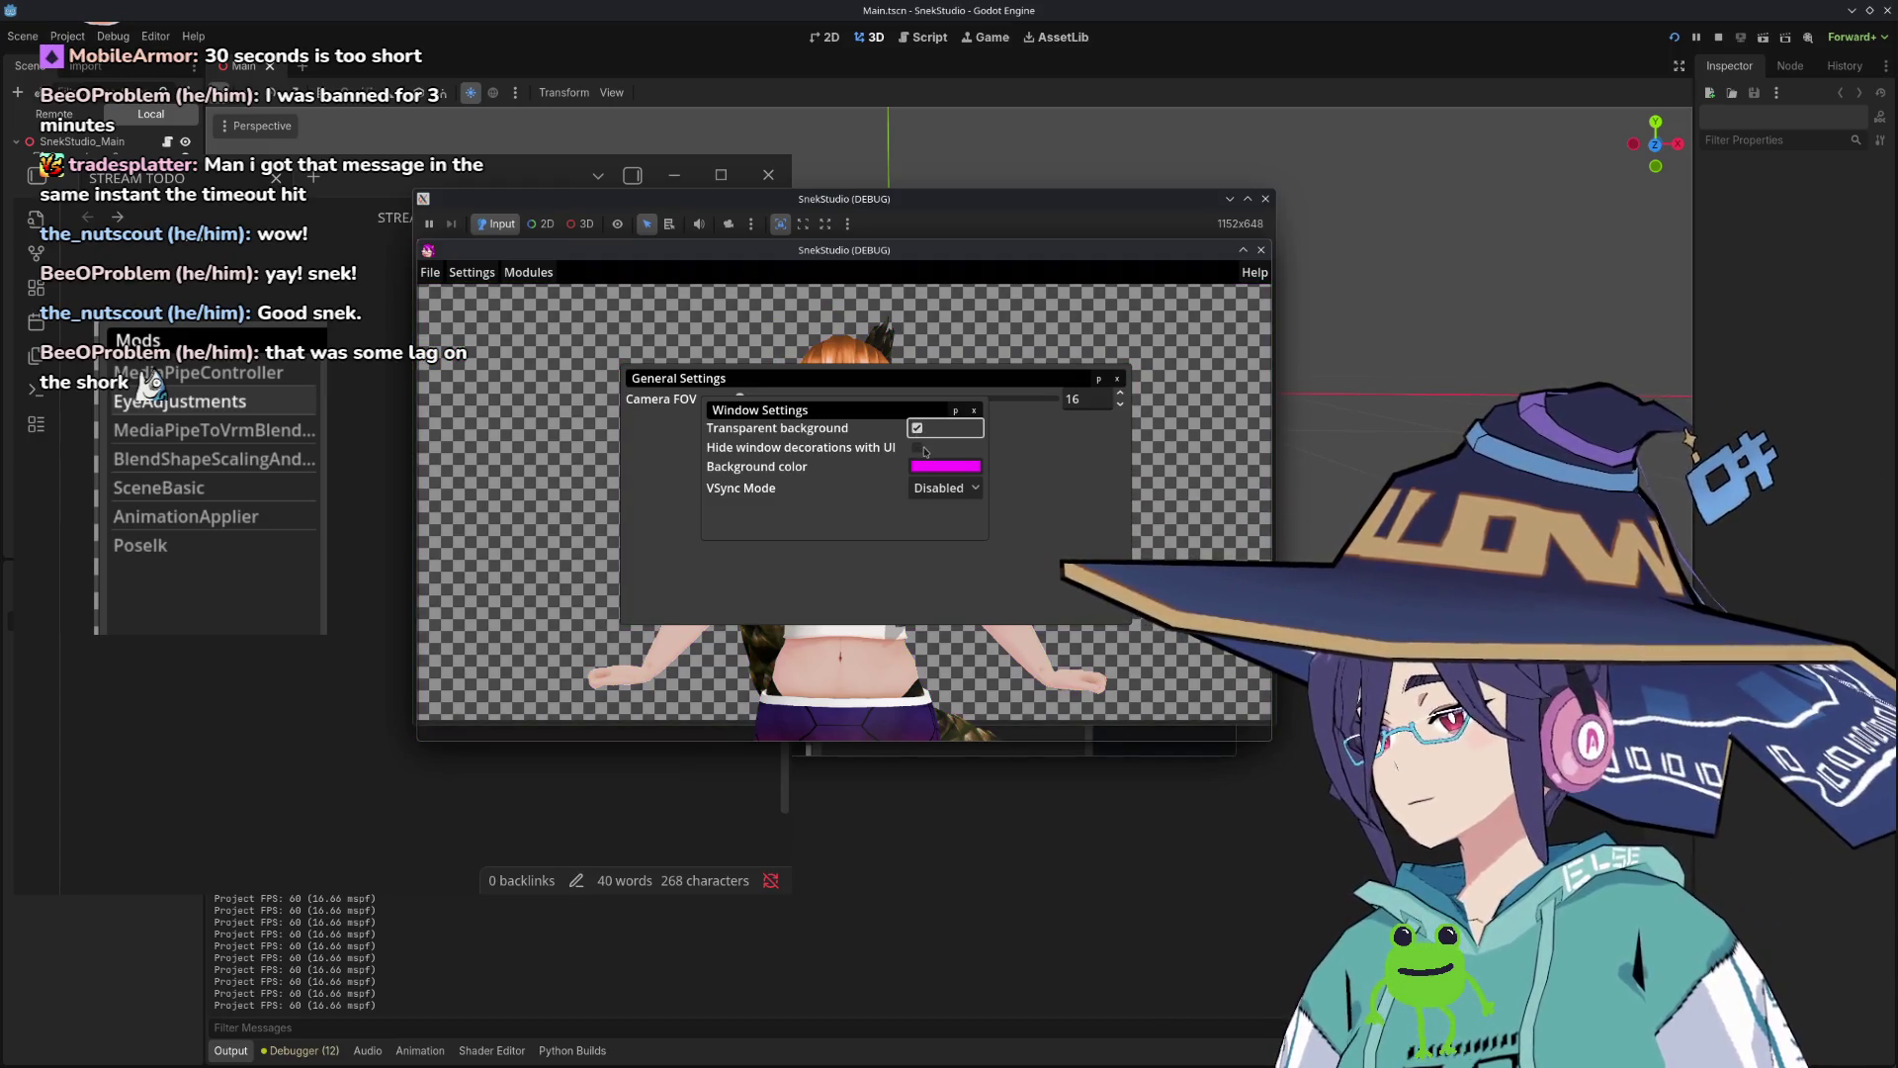
left_click(943, 489)
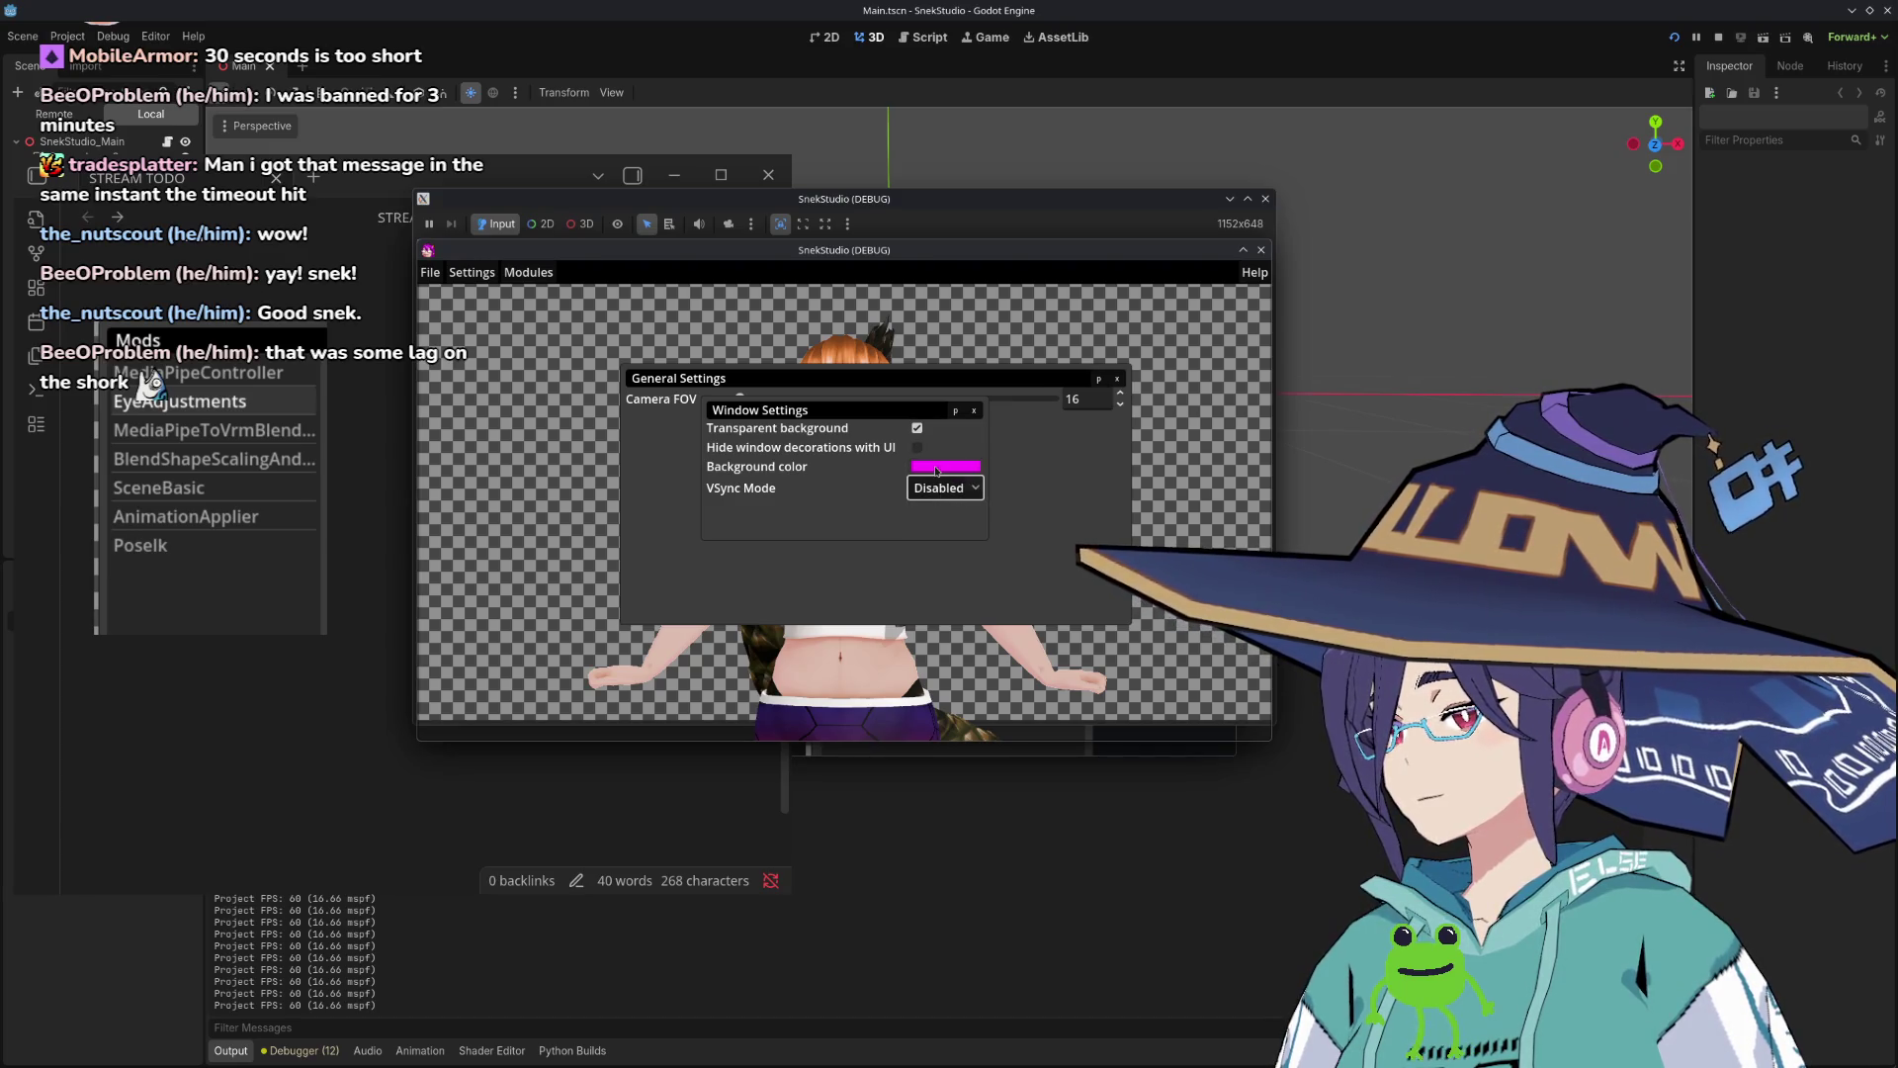
left_click(937, 471)
left_click(934, 468)
left_click_drag(928, 839, 813, 842)
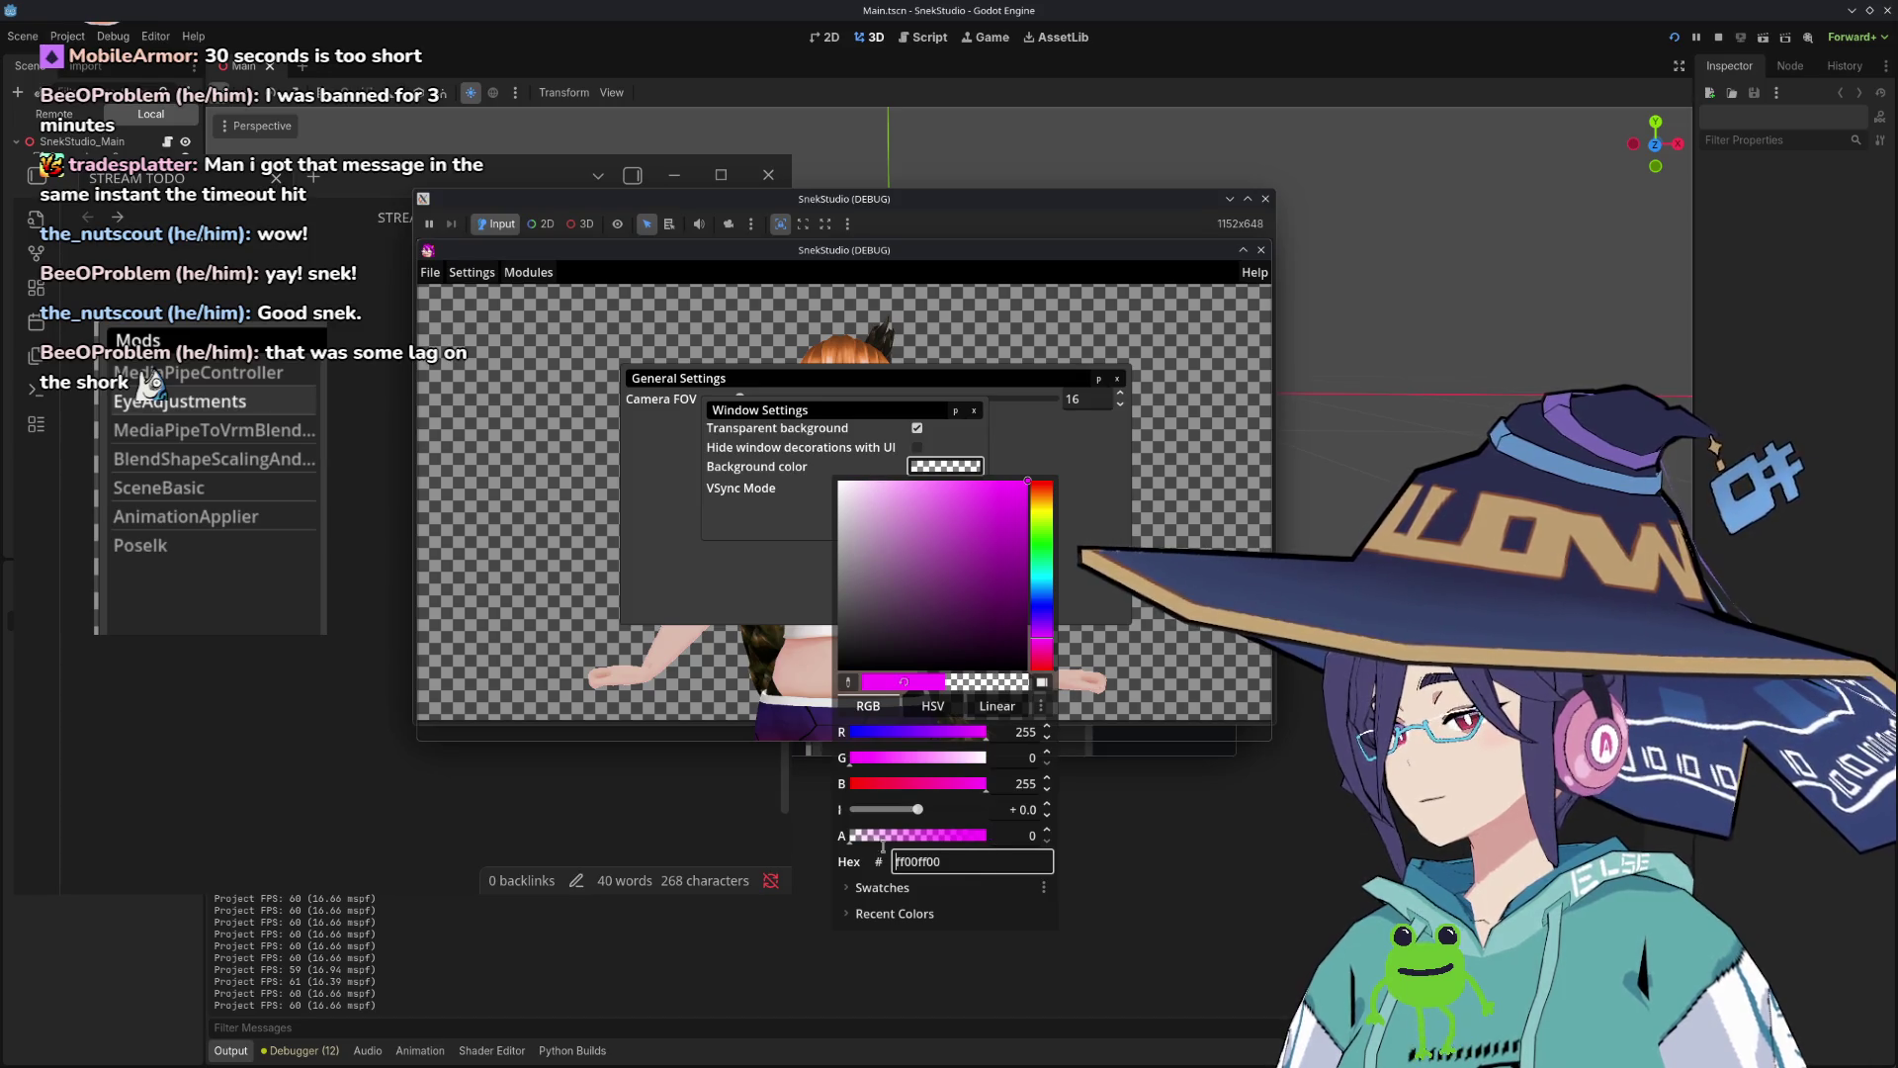
left_click(777, 568)
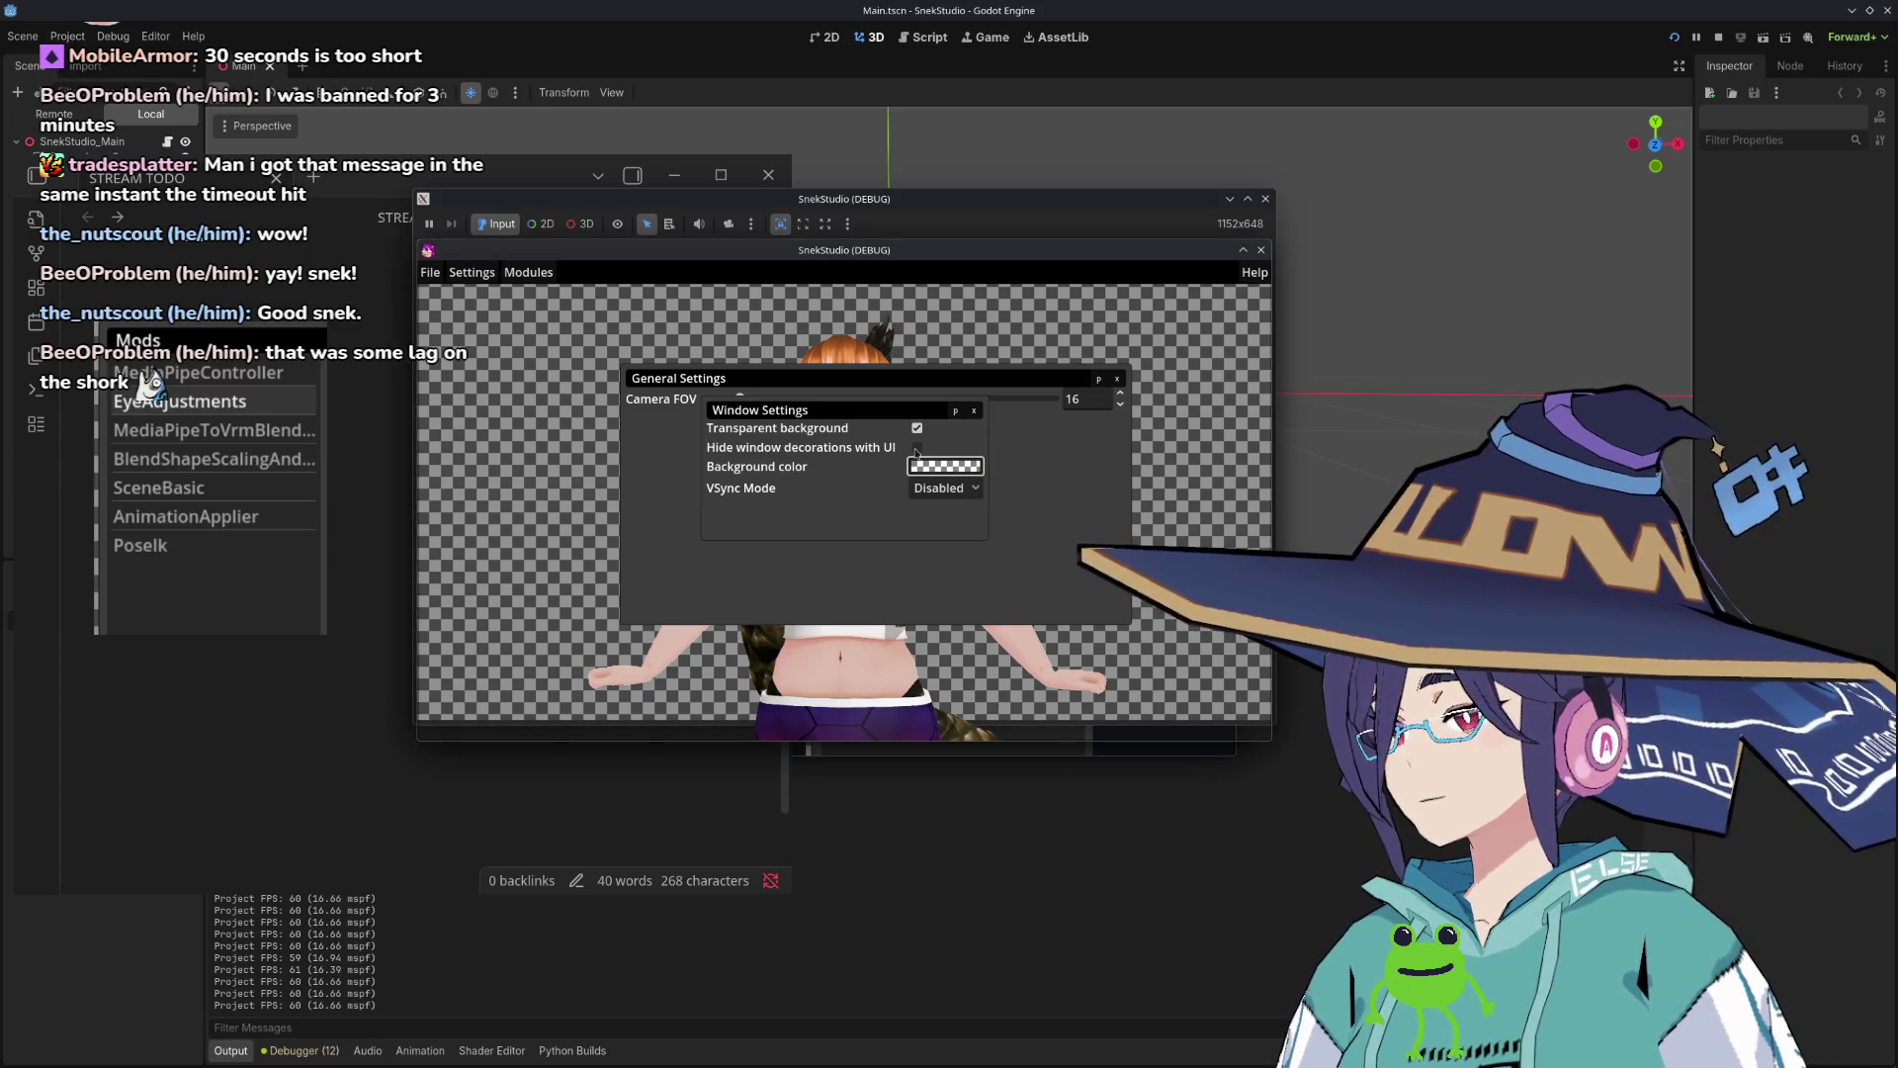
left_click(978, 414)
mouse_move(1081, 255)
left_mouse_down()
mouse_move(1170, 407)
mouse_move(1264, 648)
mouse_move(1419, 333)
mouse_move(1422, 357)
mouse_move(721, 342)
left_mouse_up()
left_click(759, 463)
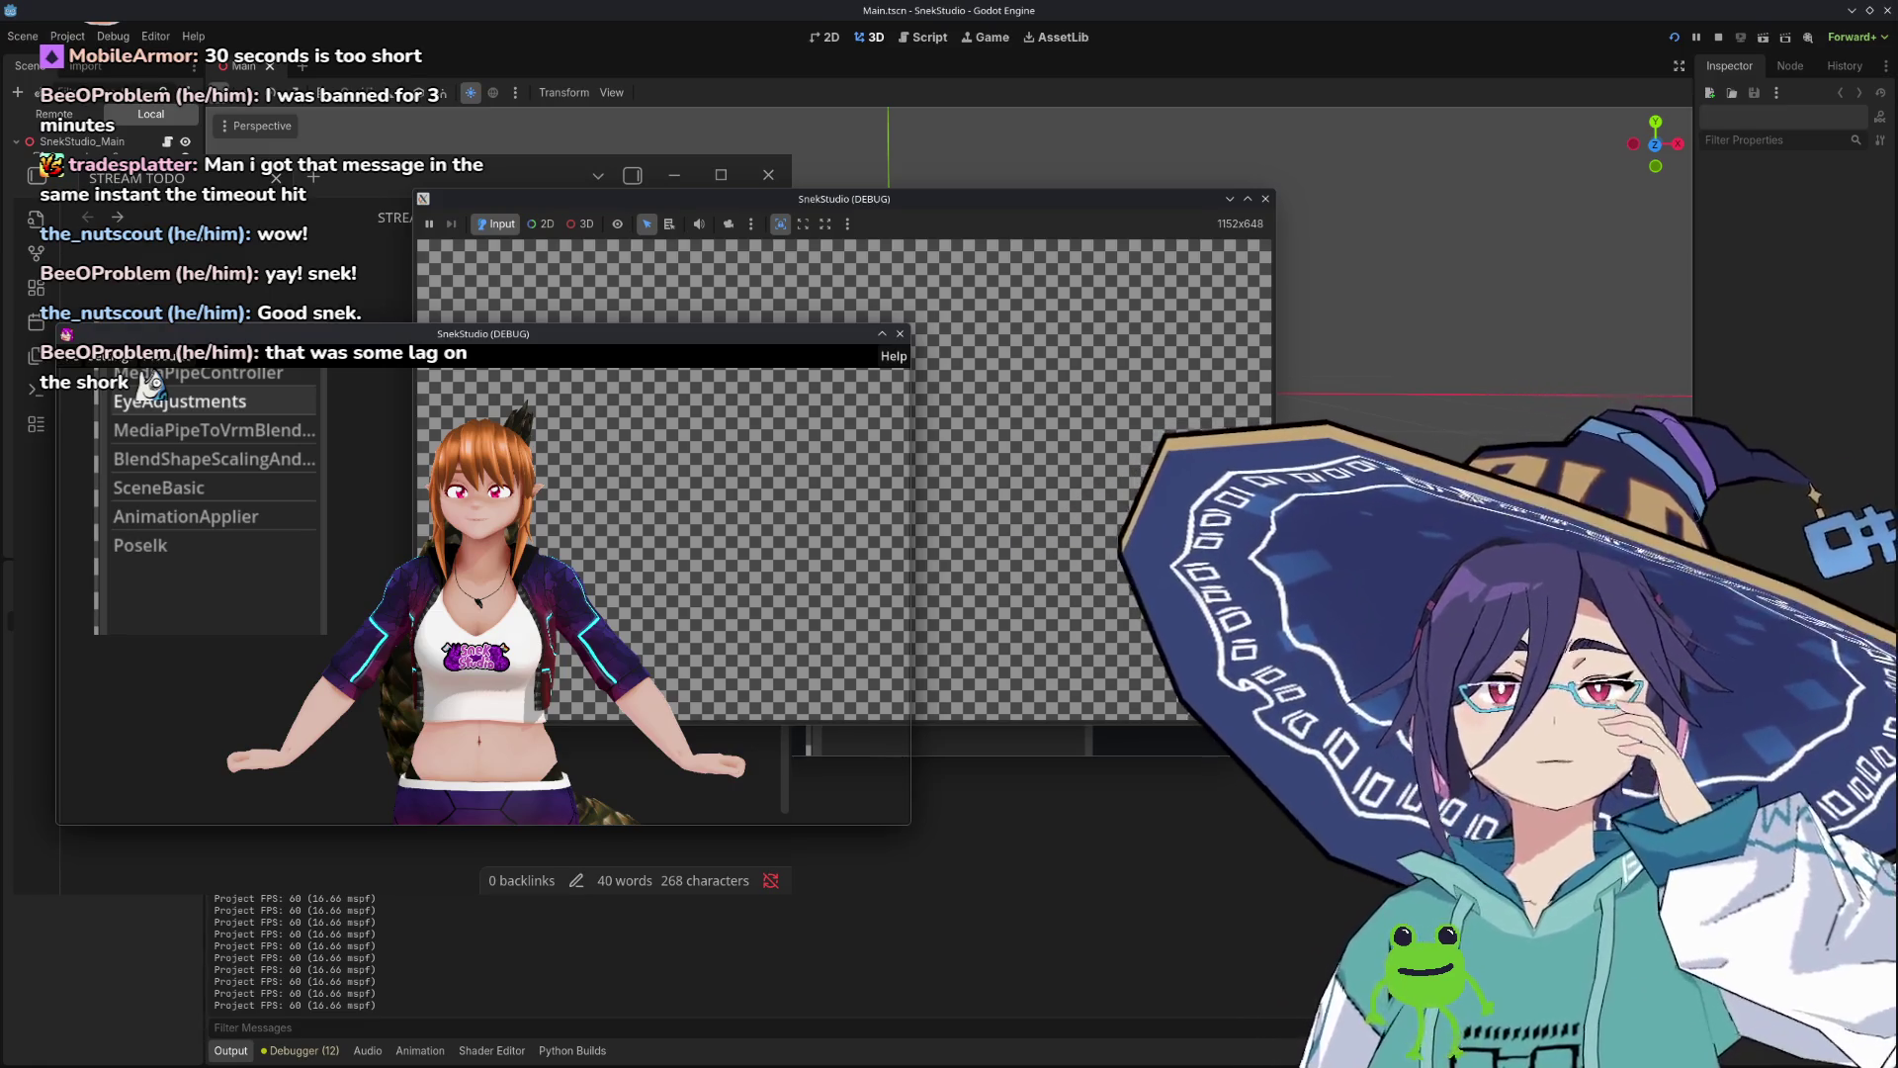
Step: Glance at the installed mods list and close it
left_click(161, 358)
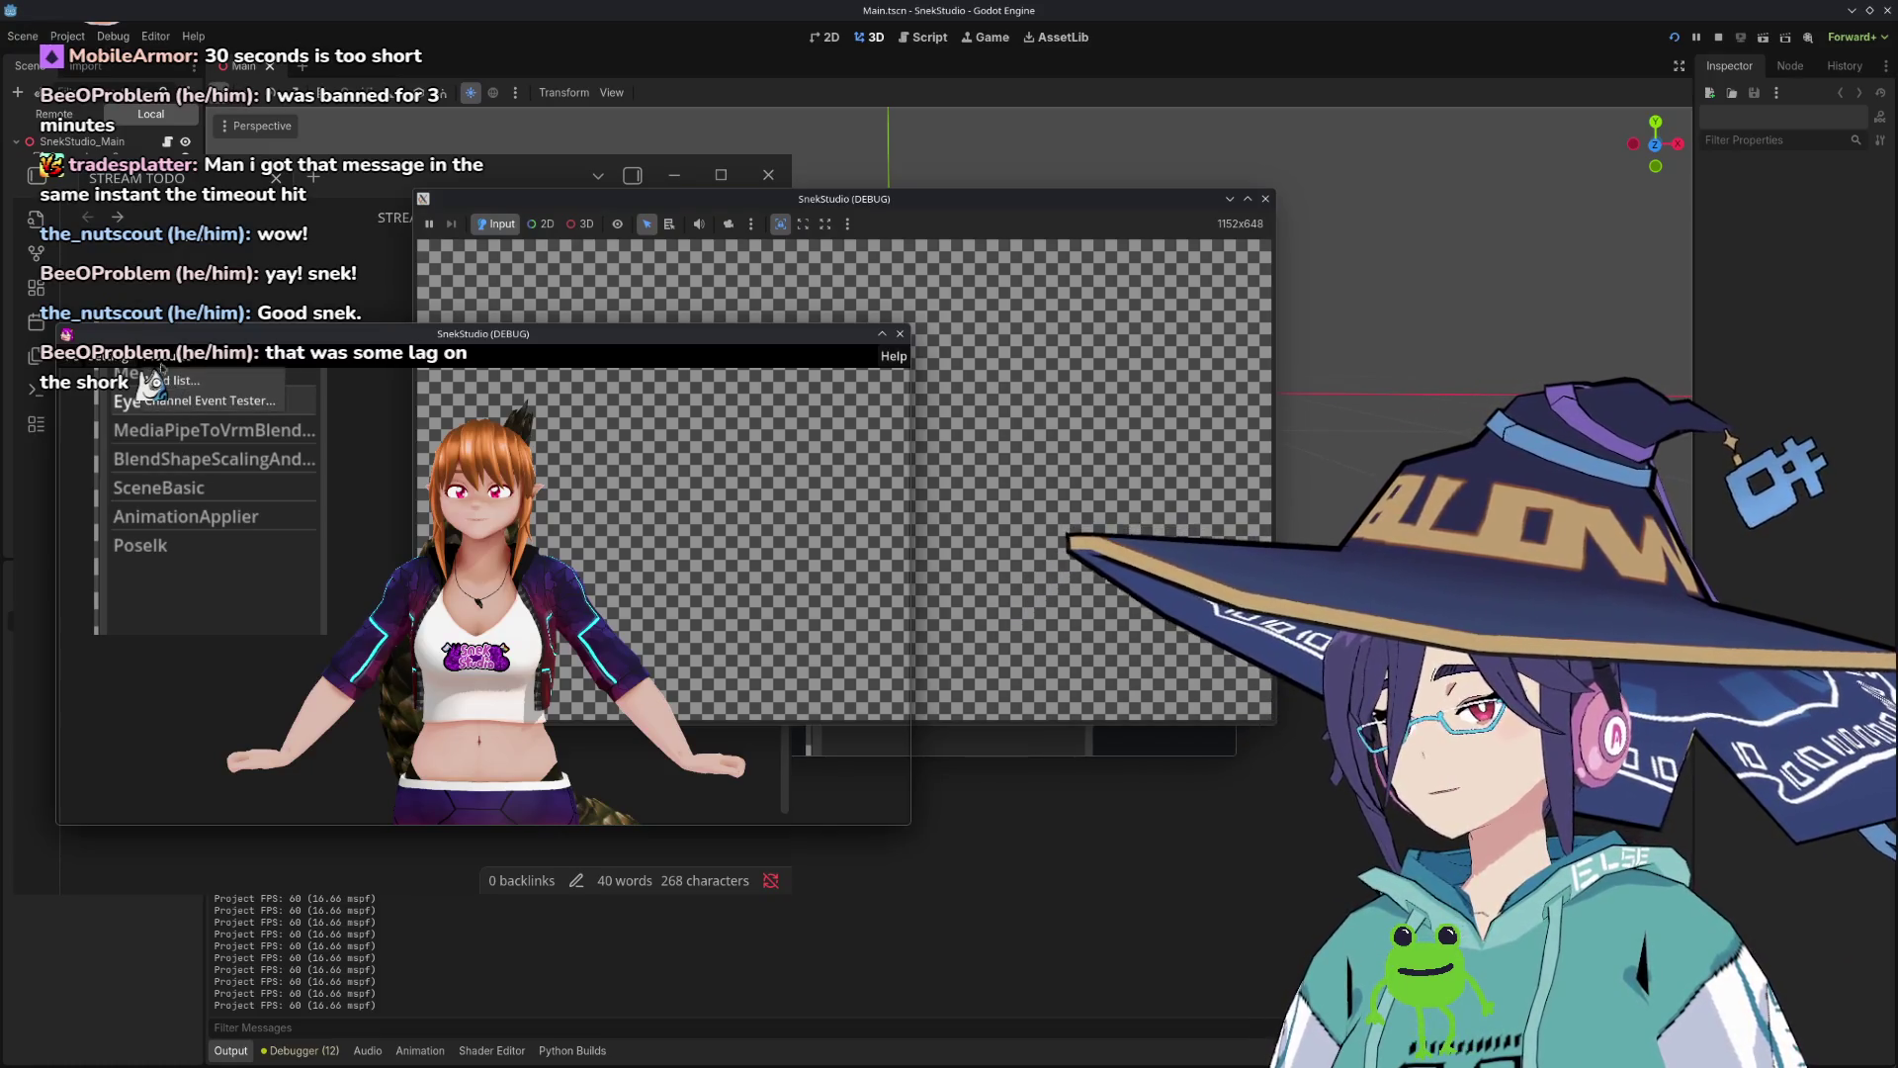
left_click(168, 380)
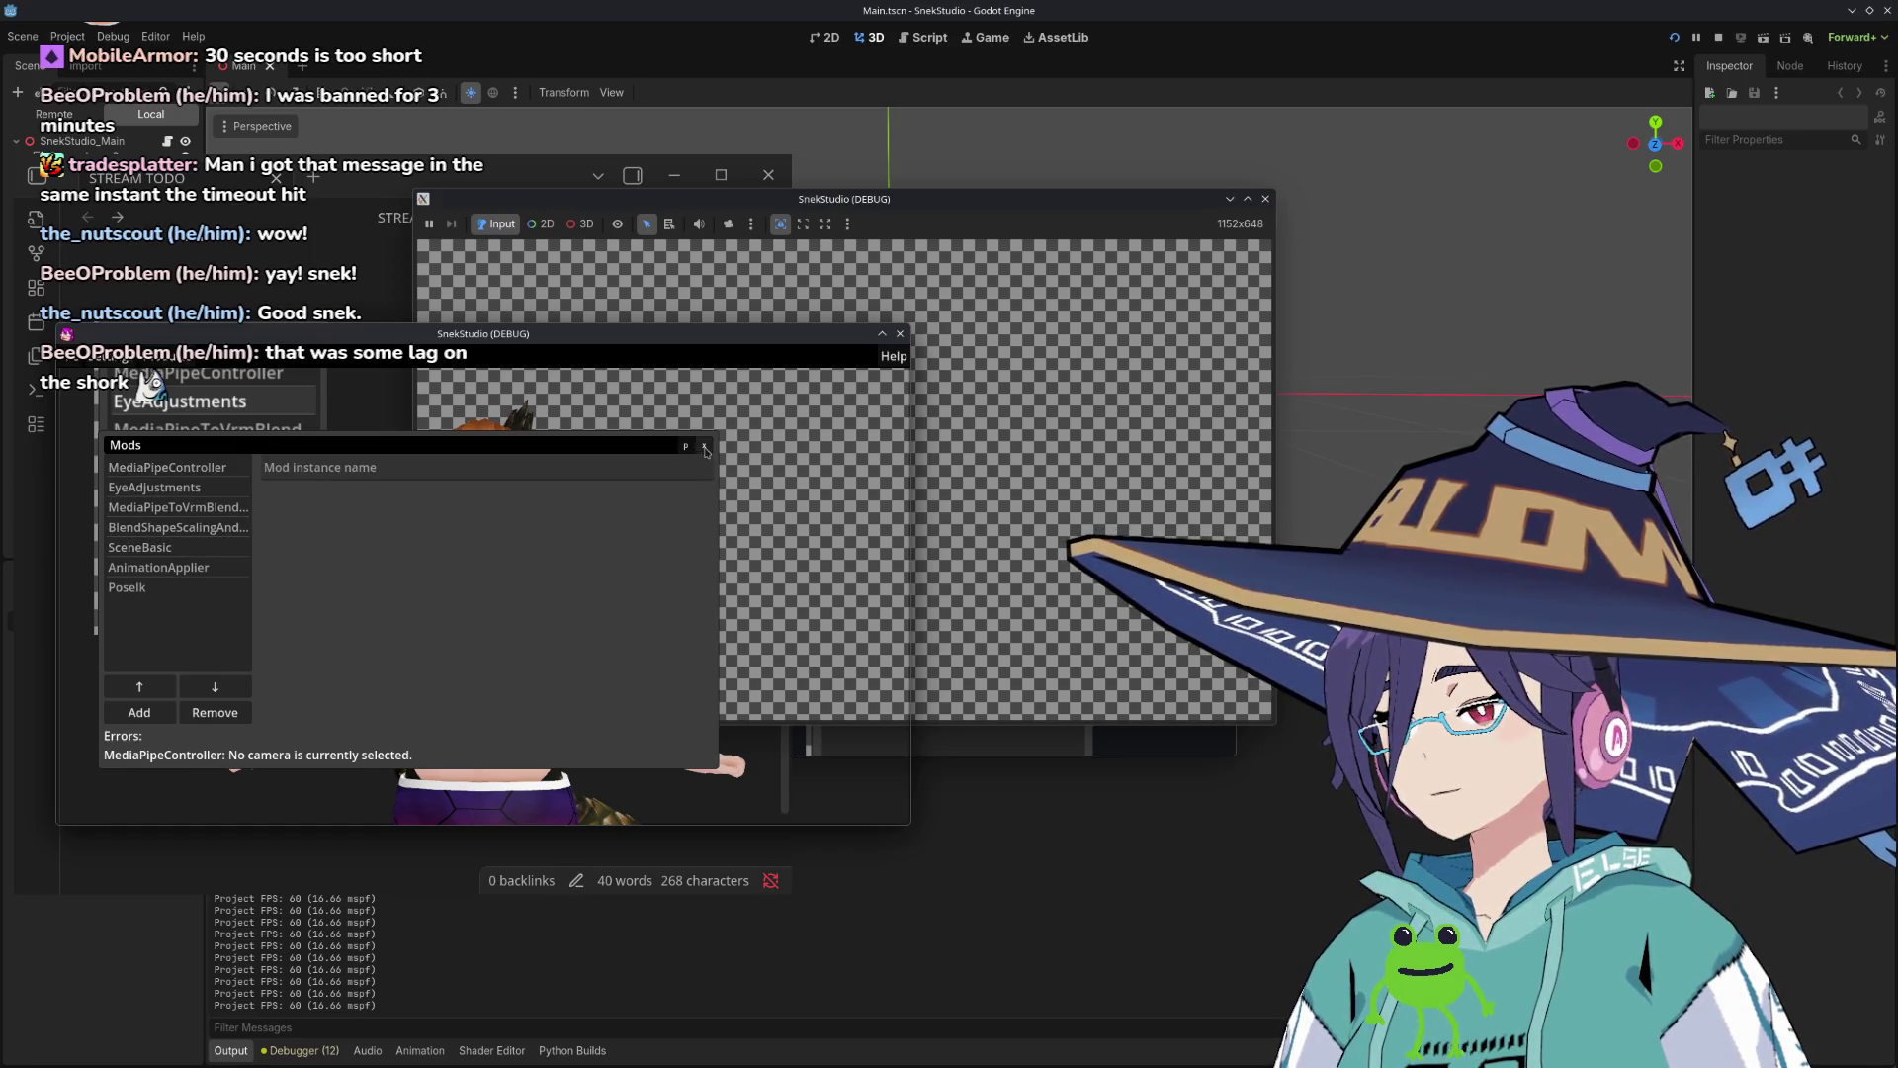
left_click(705, 447)
Step: Load SnekStudio settings from stream/configs/snek_config.json
left_click(87, 358)
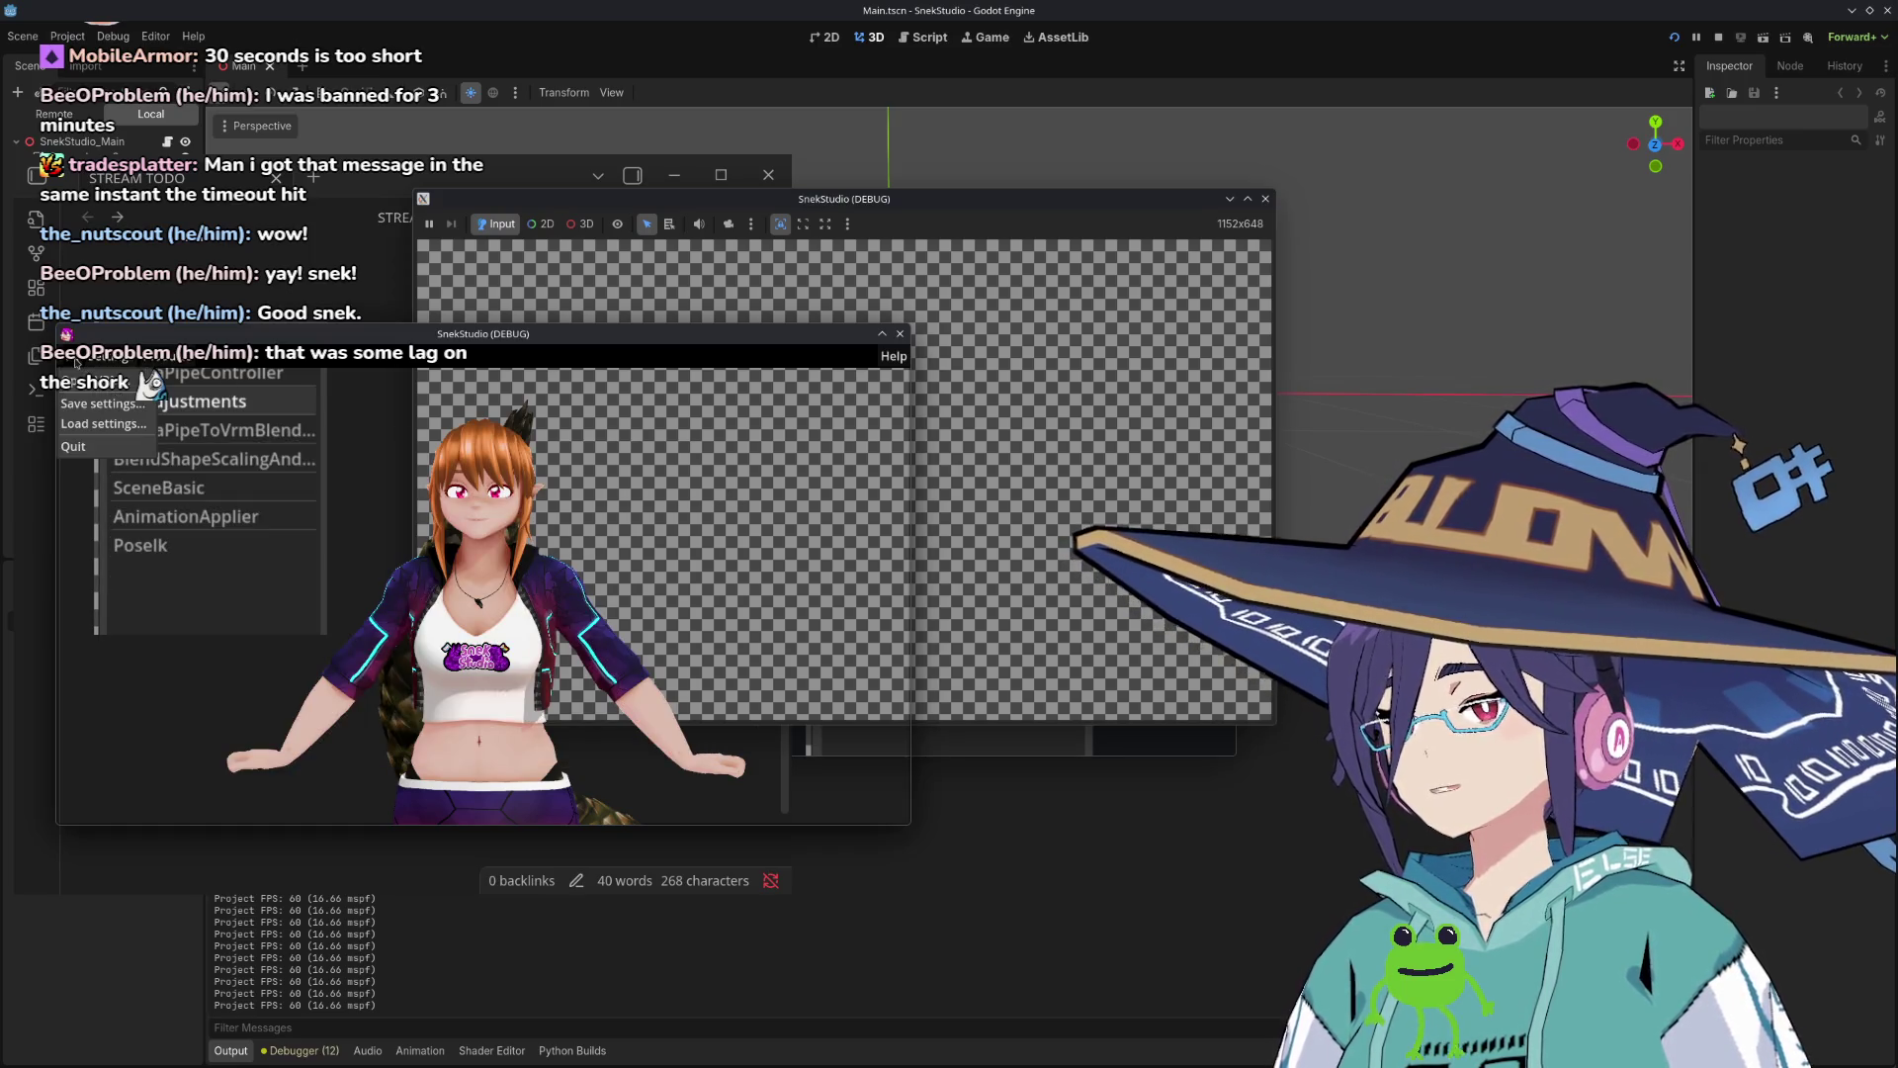
left_click(98, 424)
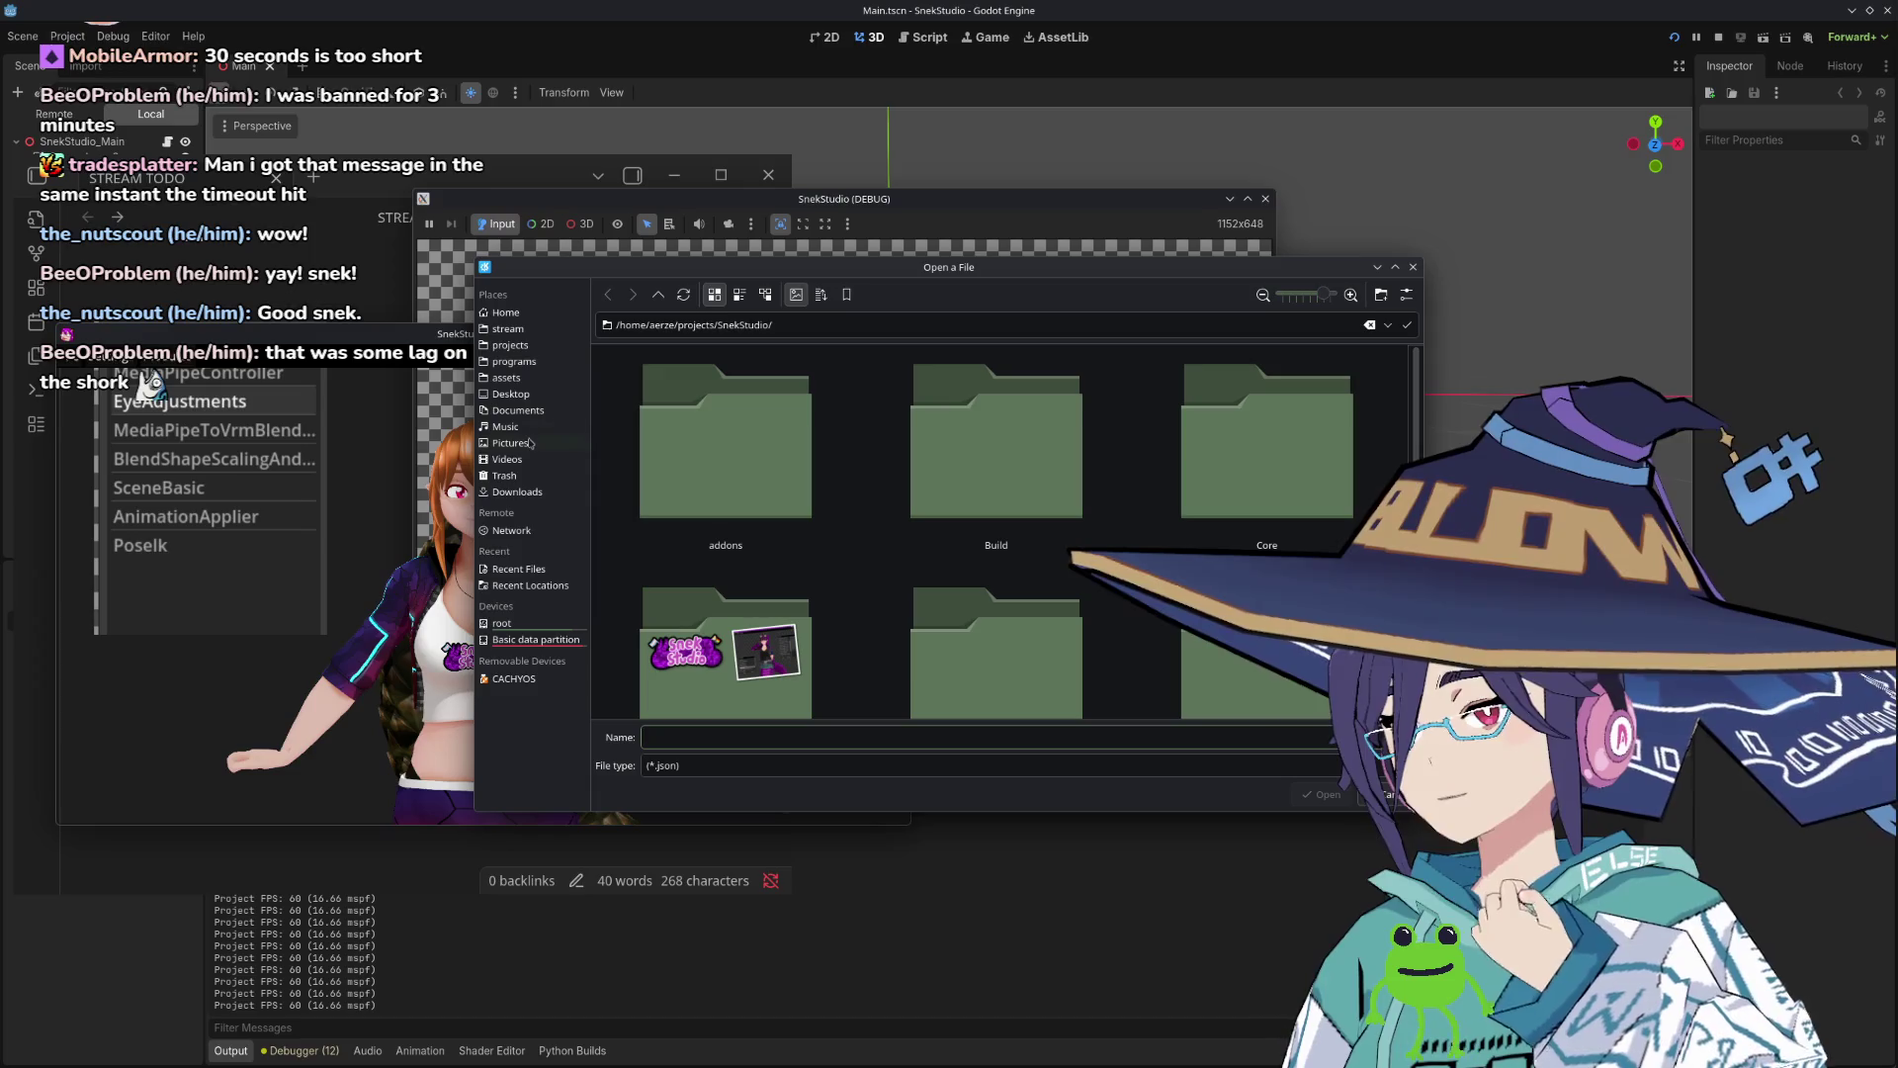
left_click(514, 330)
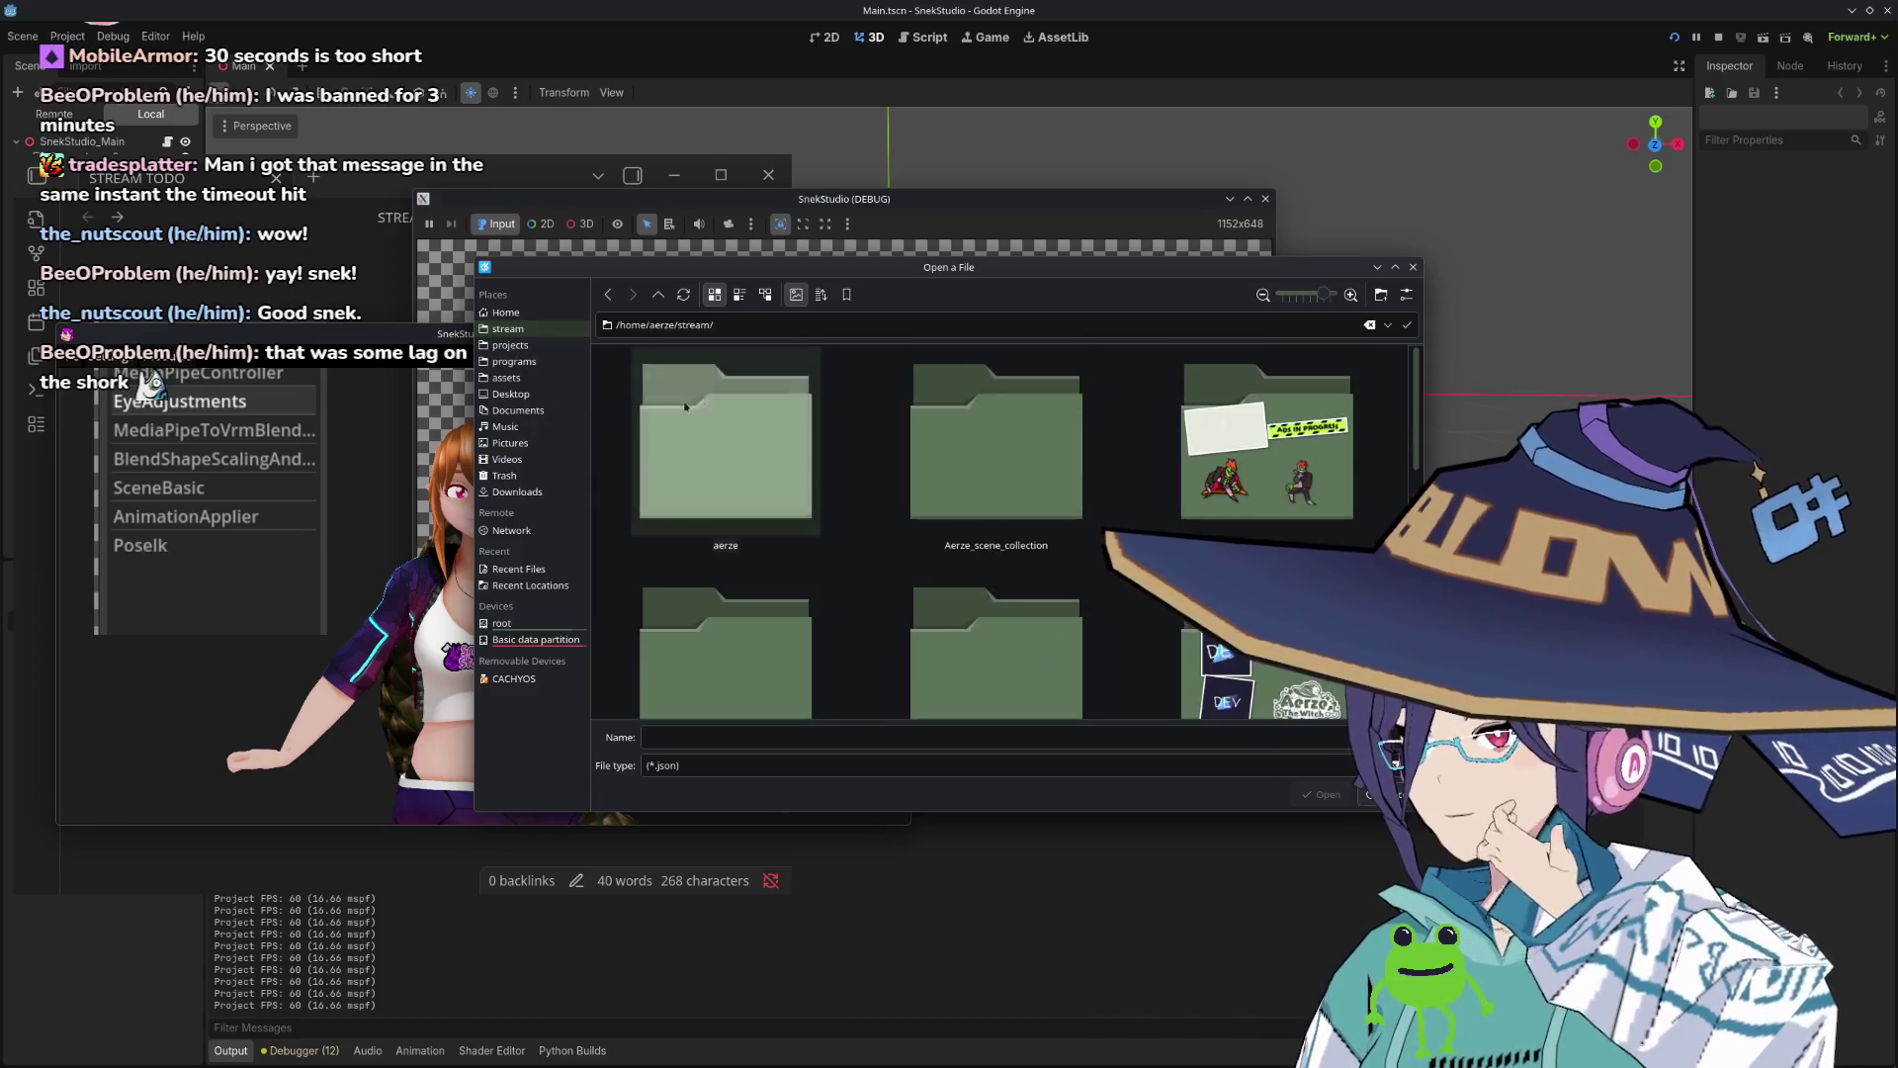
left_click(762, 299)
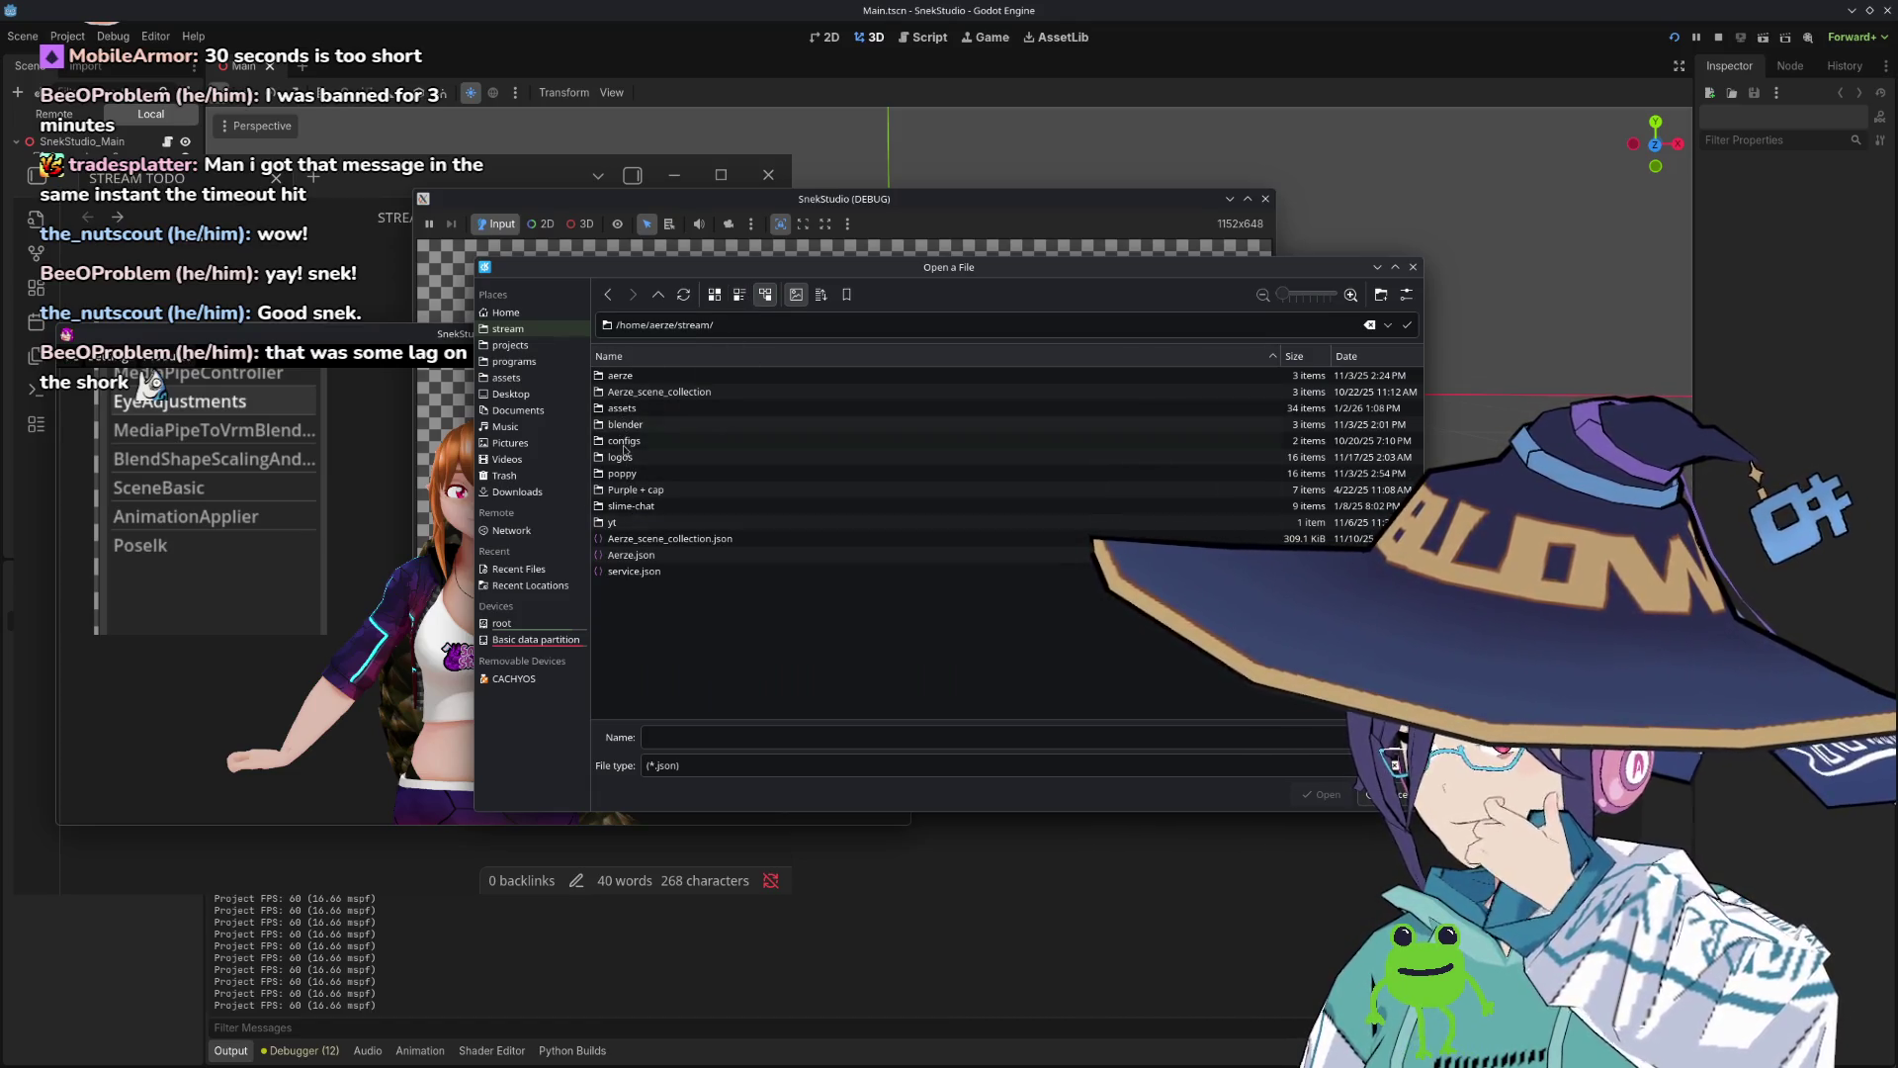
double_click(624, 450)
left_click(644, 392)
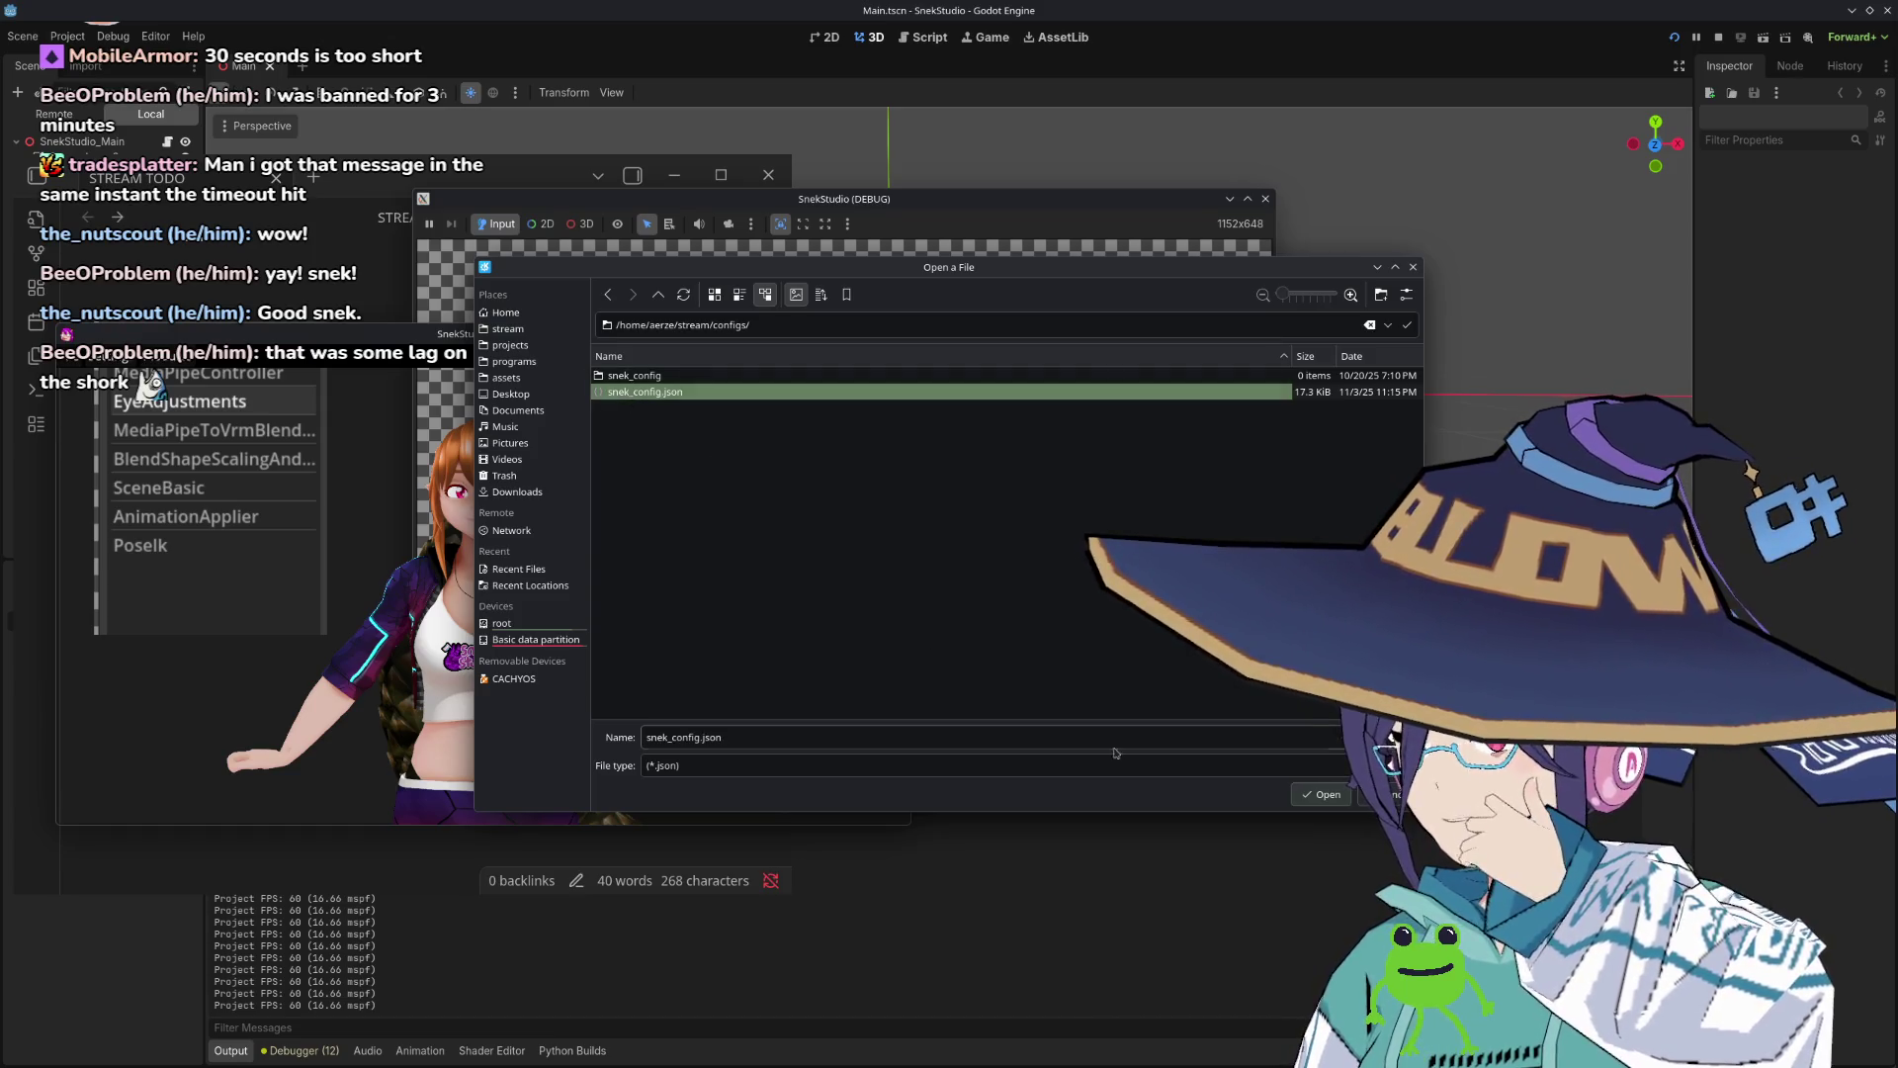
left_click(1324, 795)
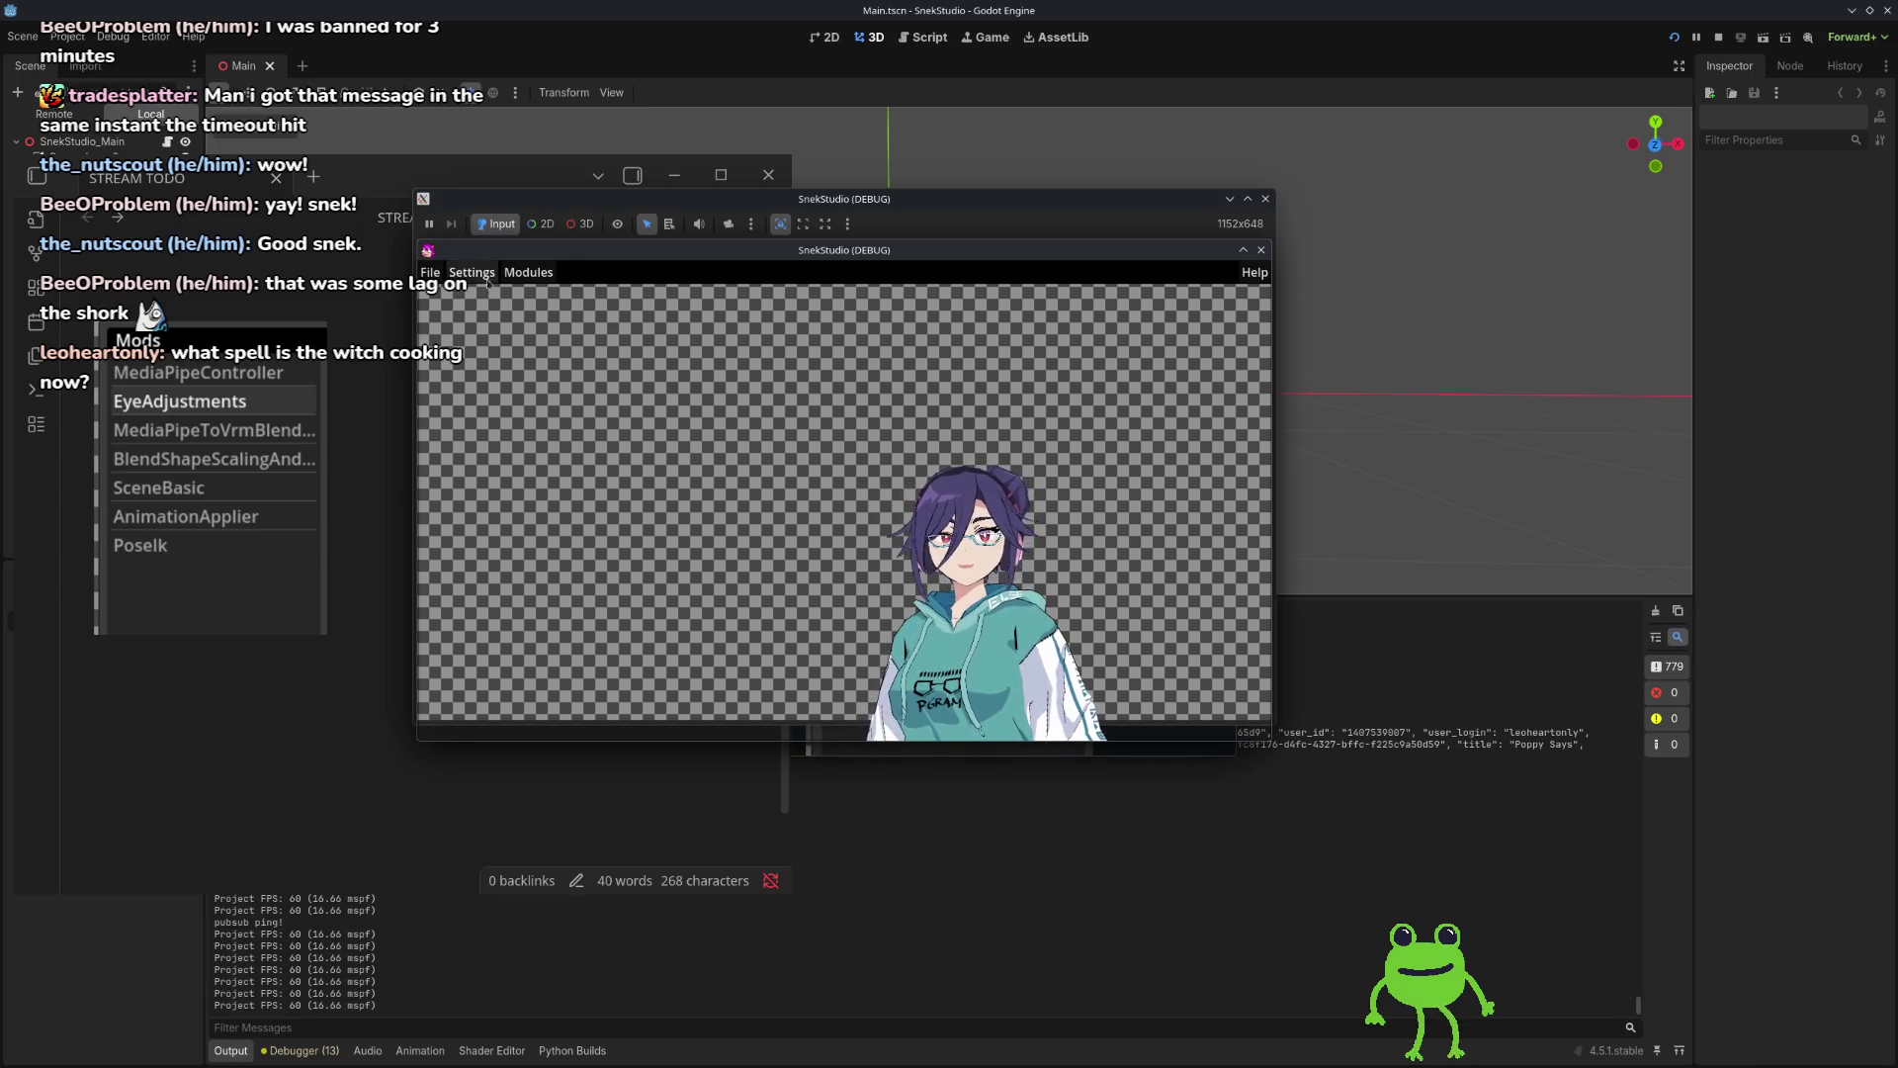
Step: Arrange the avatar window so the Mods list with Hat On, Headphone and TwitchIntegration shows beside it
left_click(532, 275)
key("Escape")
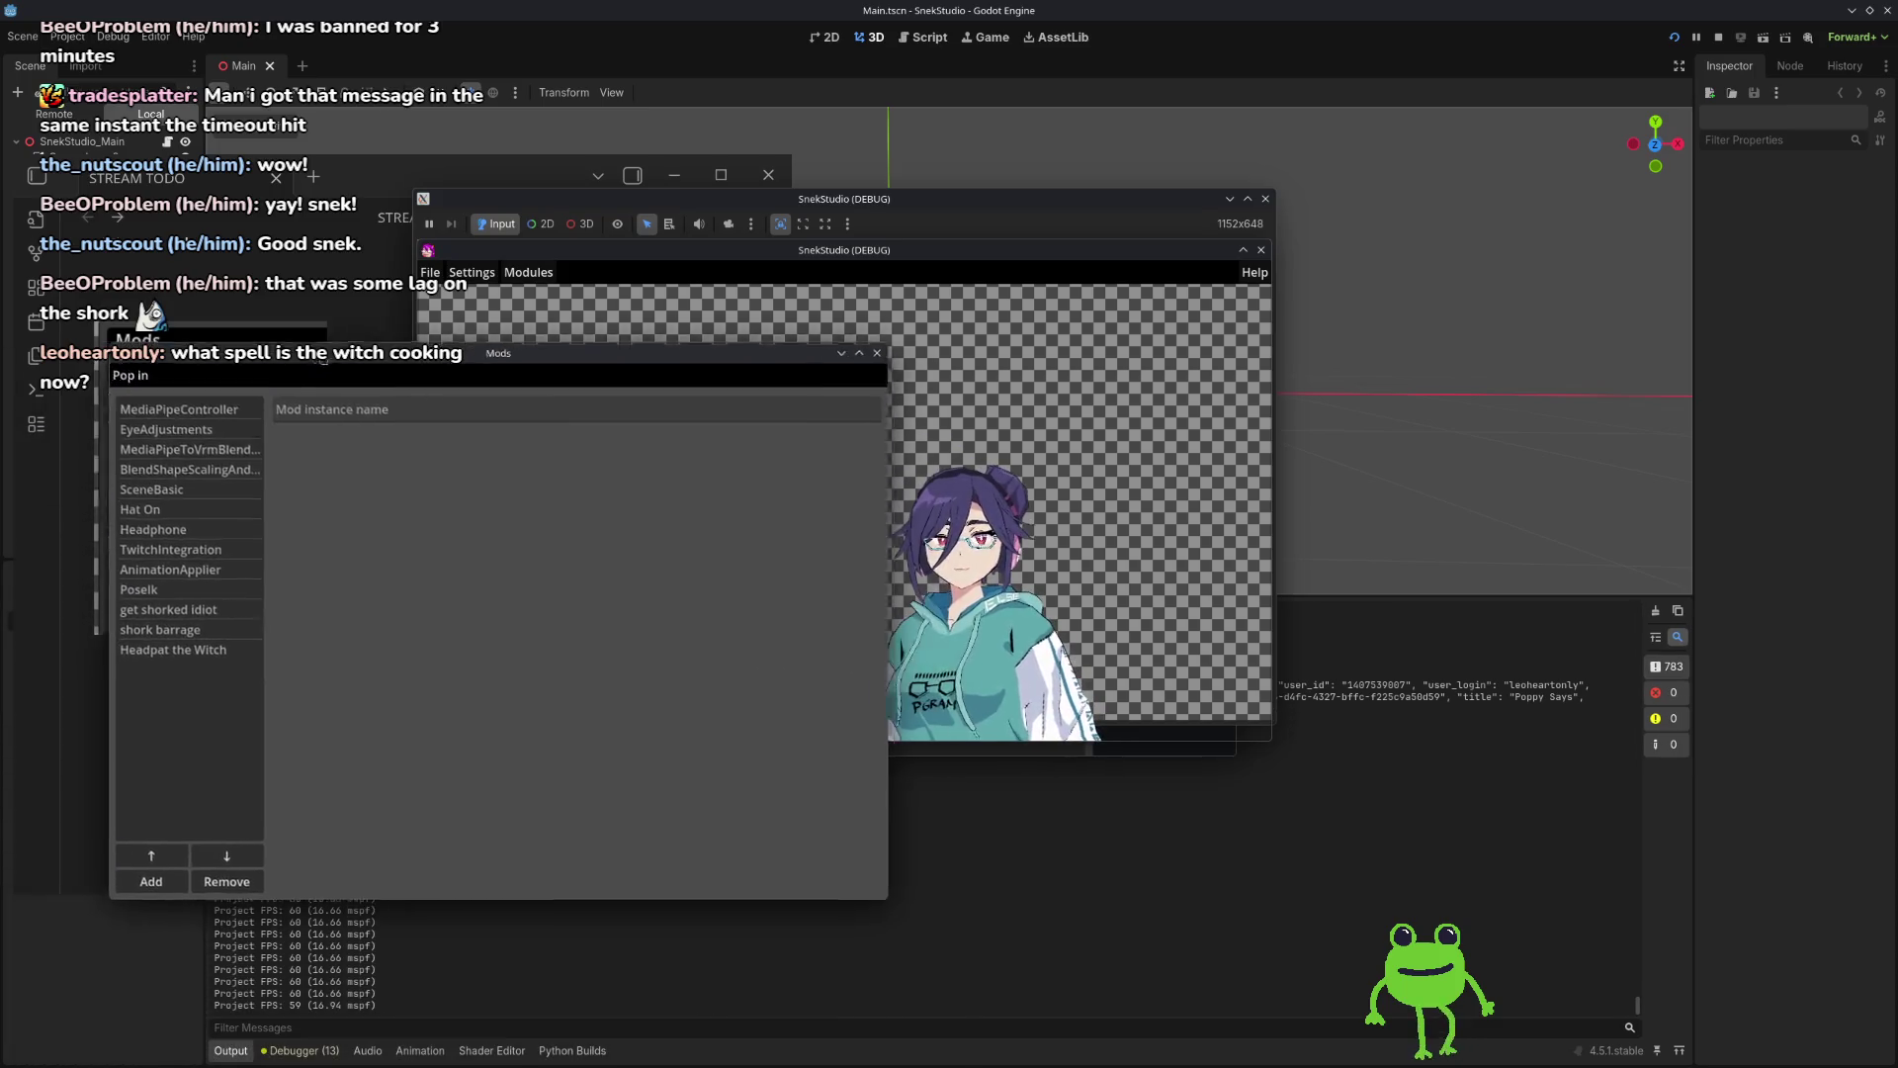
mouse_move(710, 198)
left_mouse_down()
mouse_move(1011, 228)
mouse_move(952, 125)
left_mouse_up()
left_click_drag(1381, 125, 1539, 150)
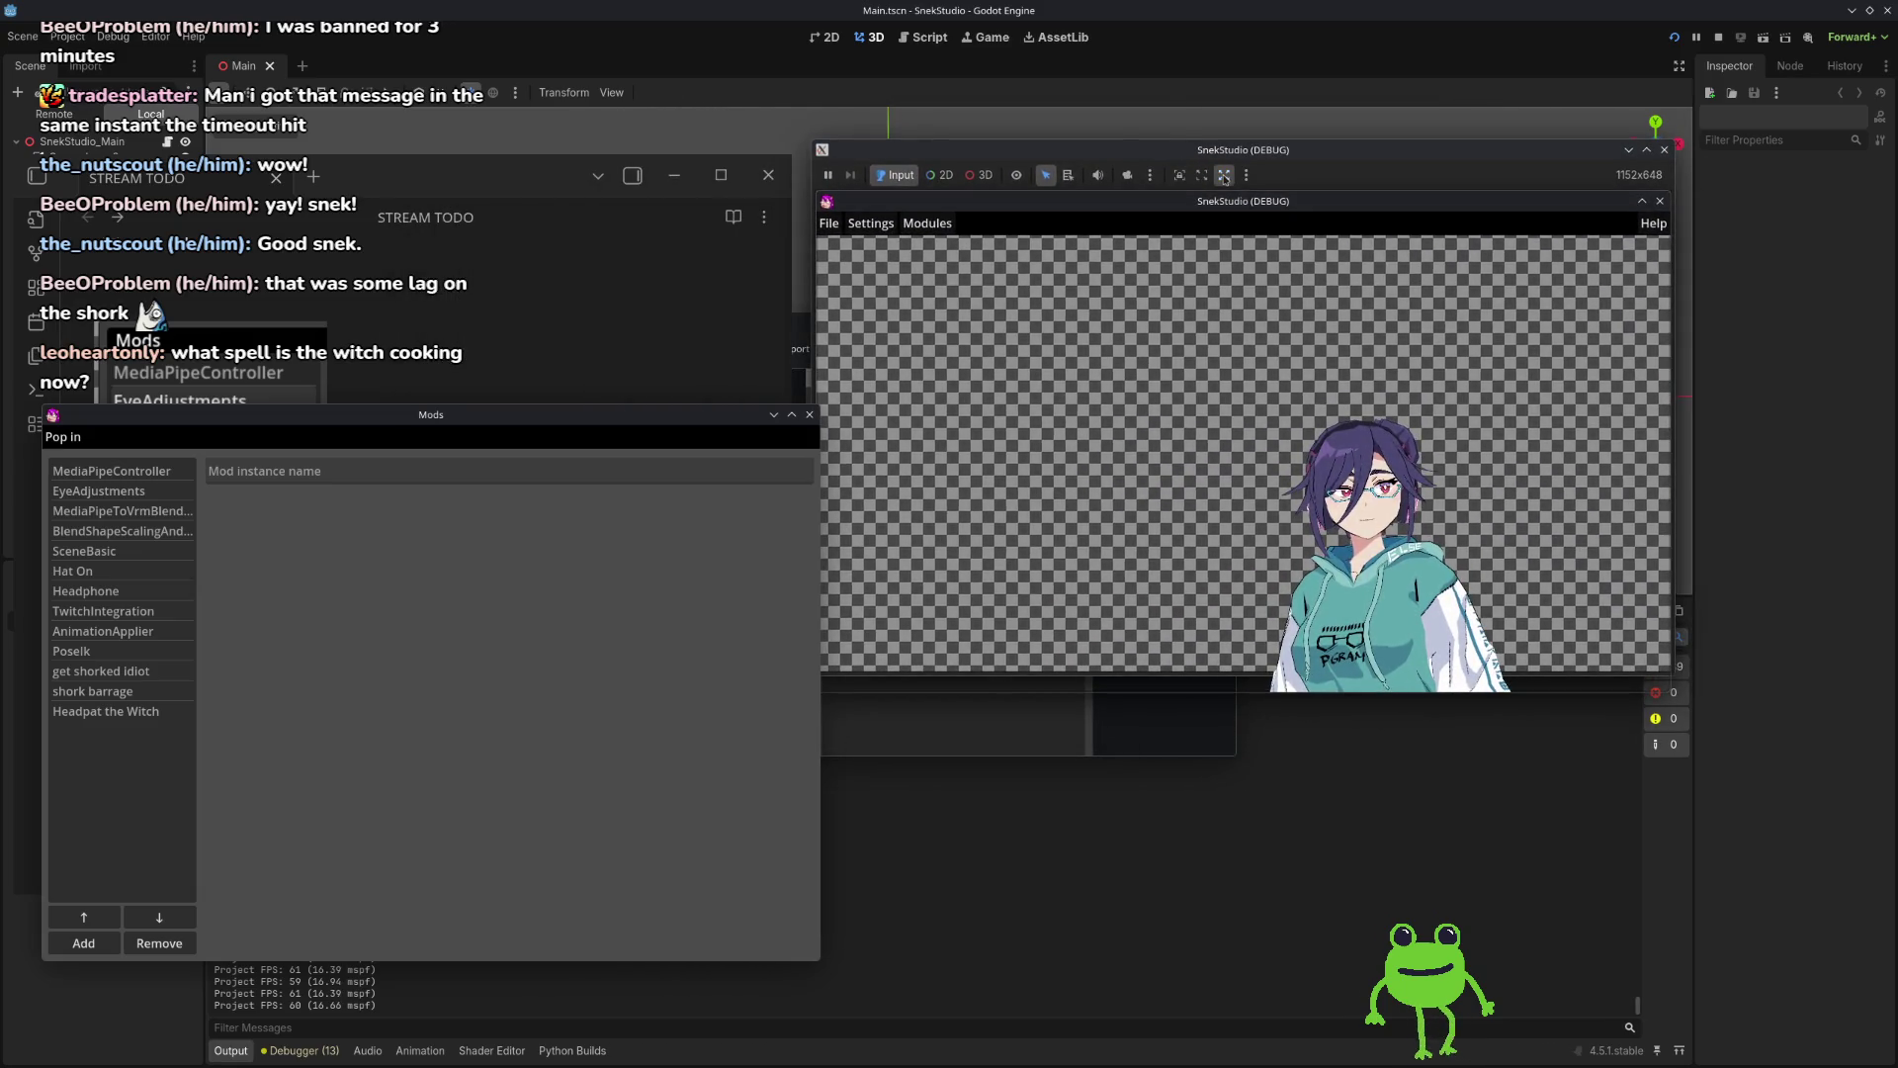
mouse_move(1549, 161)
left_mouse_down()
mouse_move(1652, 824)
mouse_move(1601, 323)
left_mouse_up()
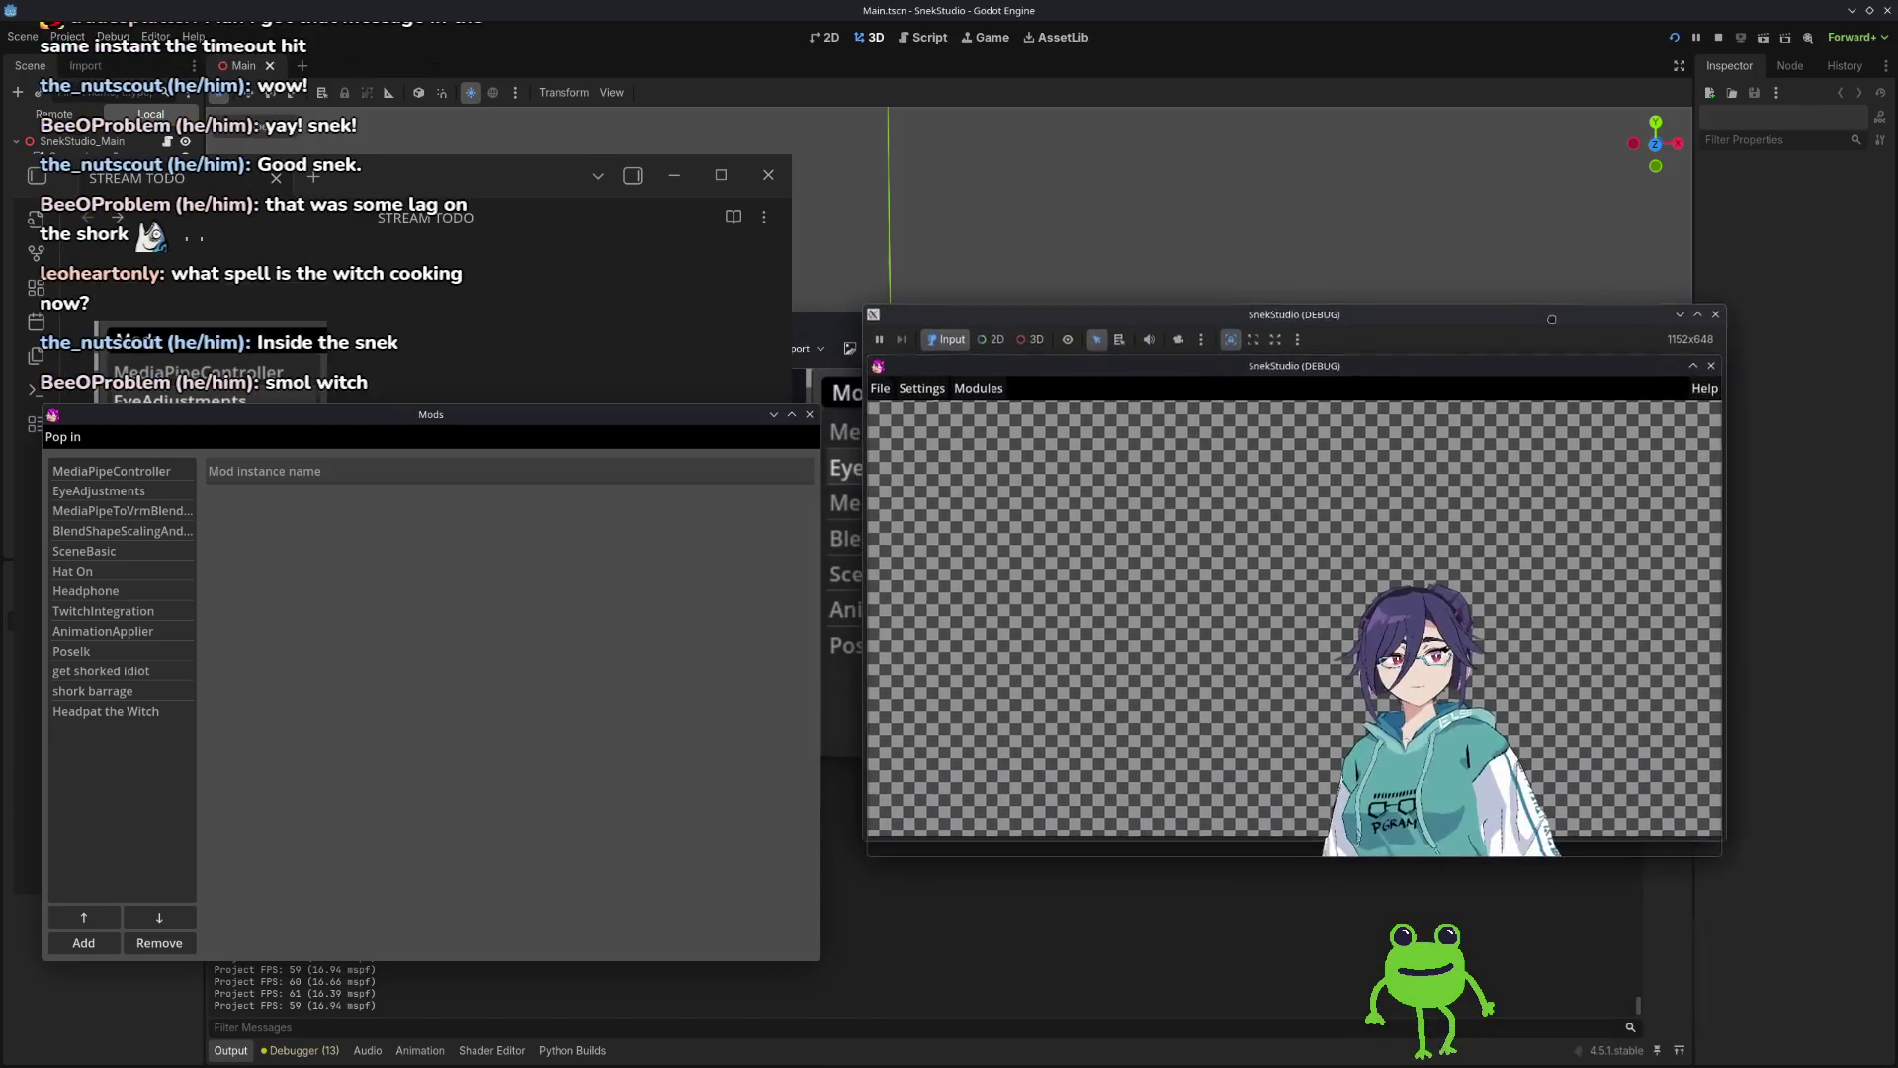
mouse_move(939, 319)
left_mouse_down()
mouse_move(1339, 326)
mouse_move(124, 320)
mouse_move(949, 410)
left_mouse_up()
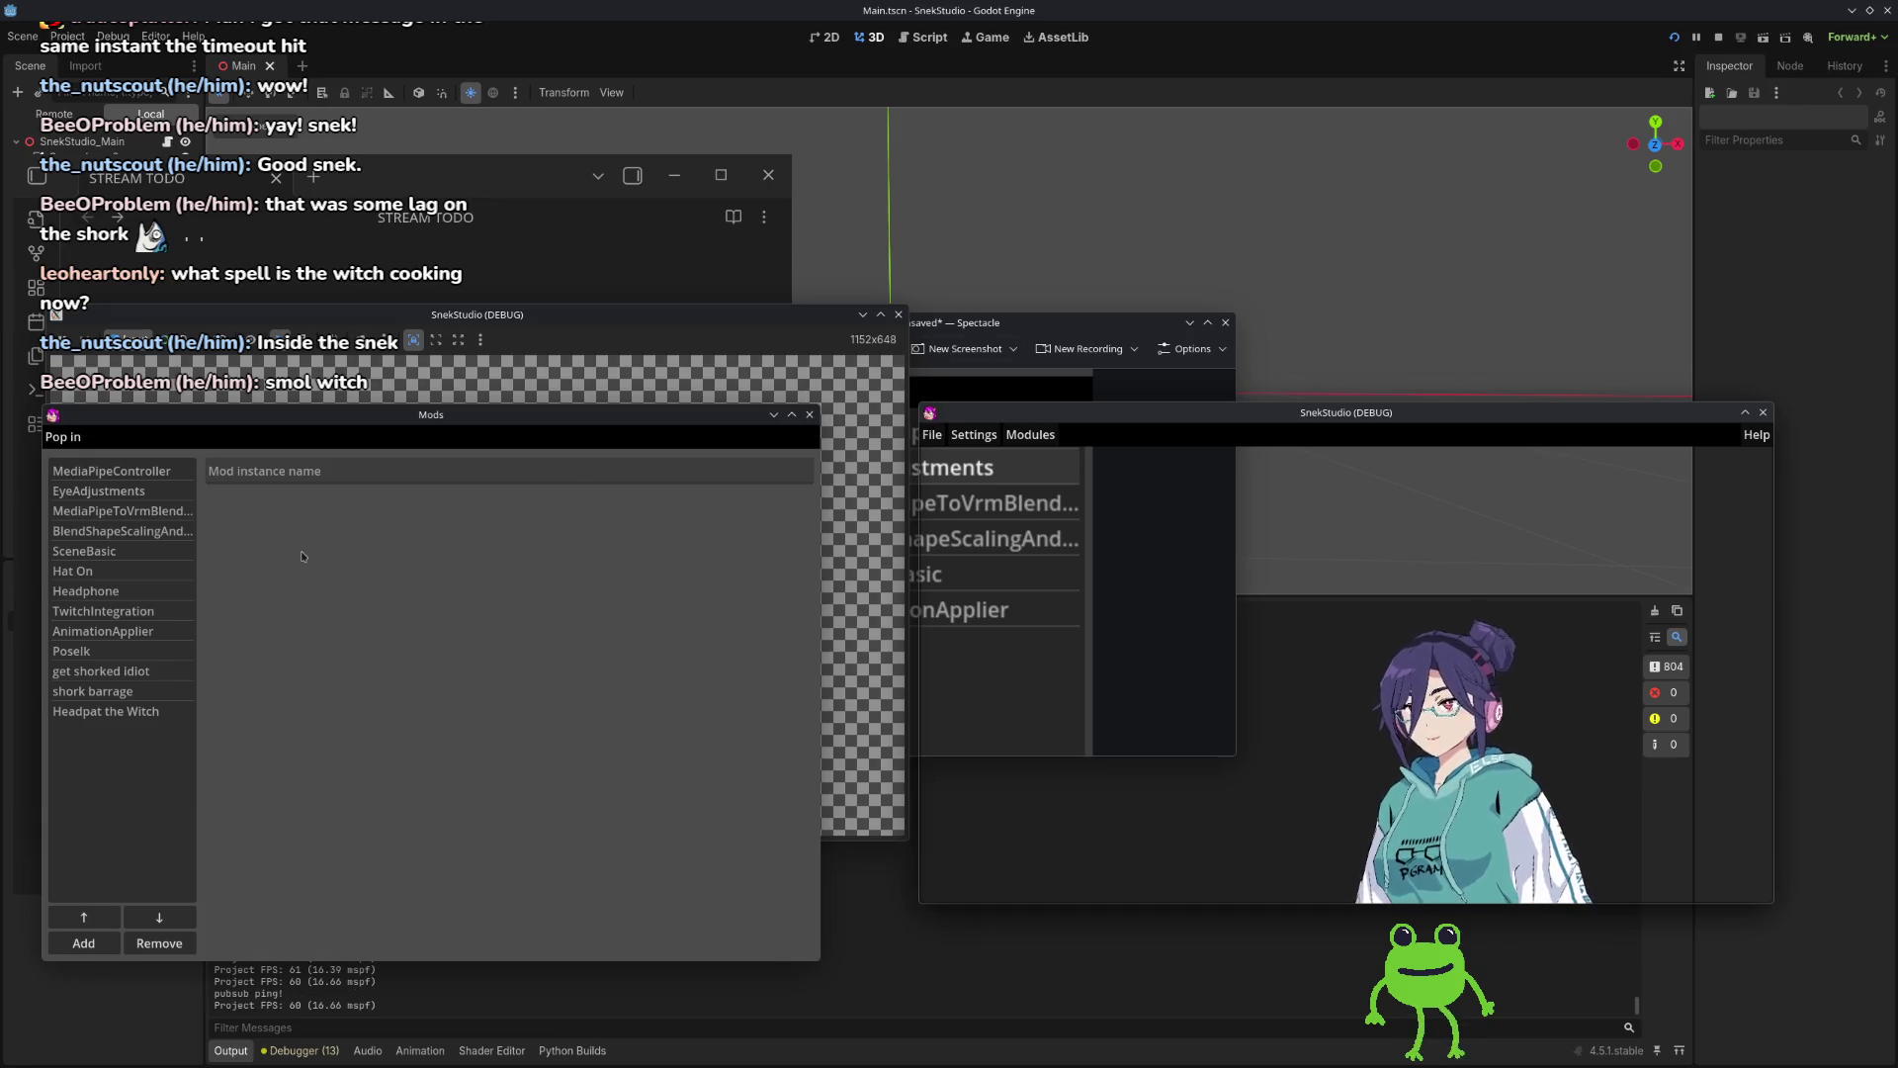
left_click_drag(1248, 415, 965, 166)
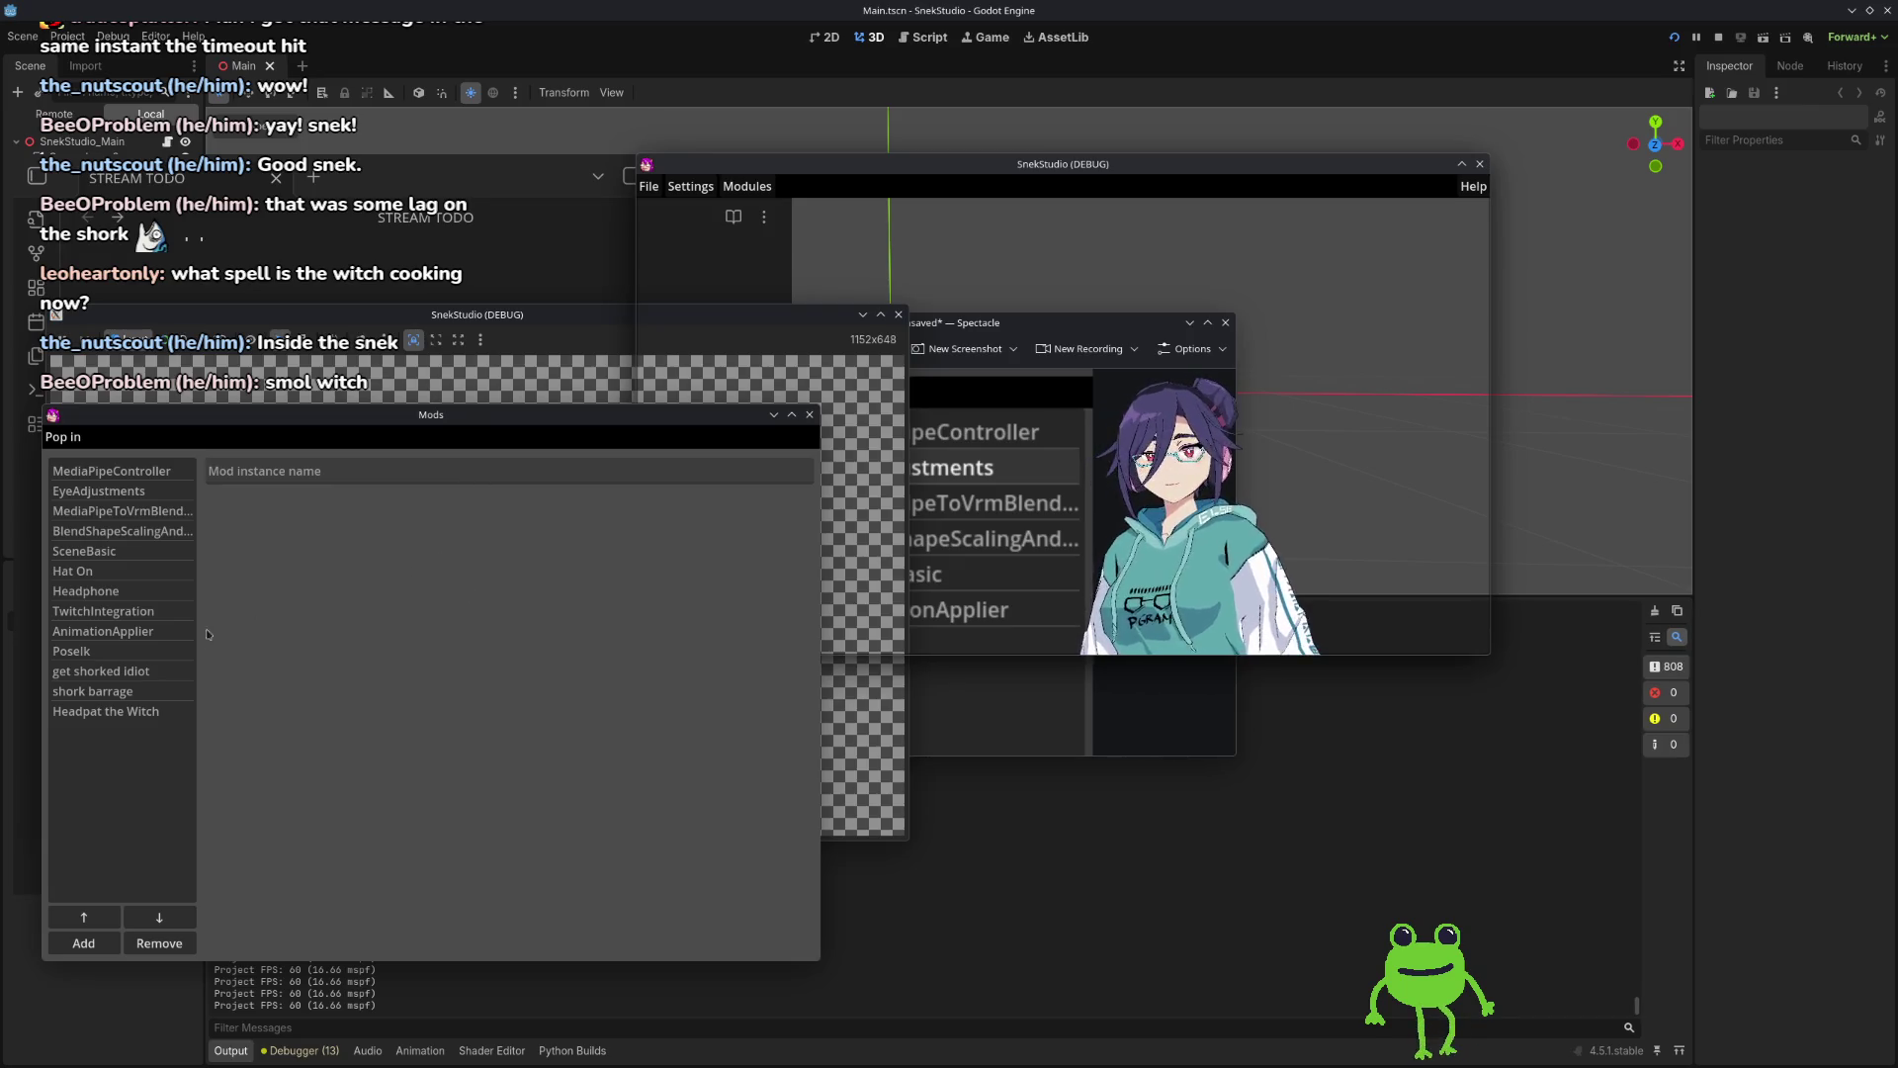
left_click(99, 945)
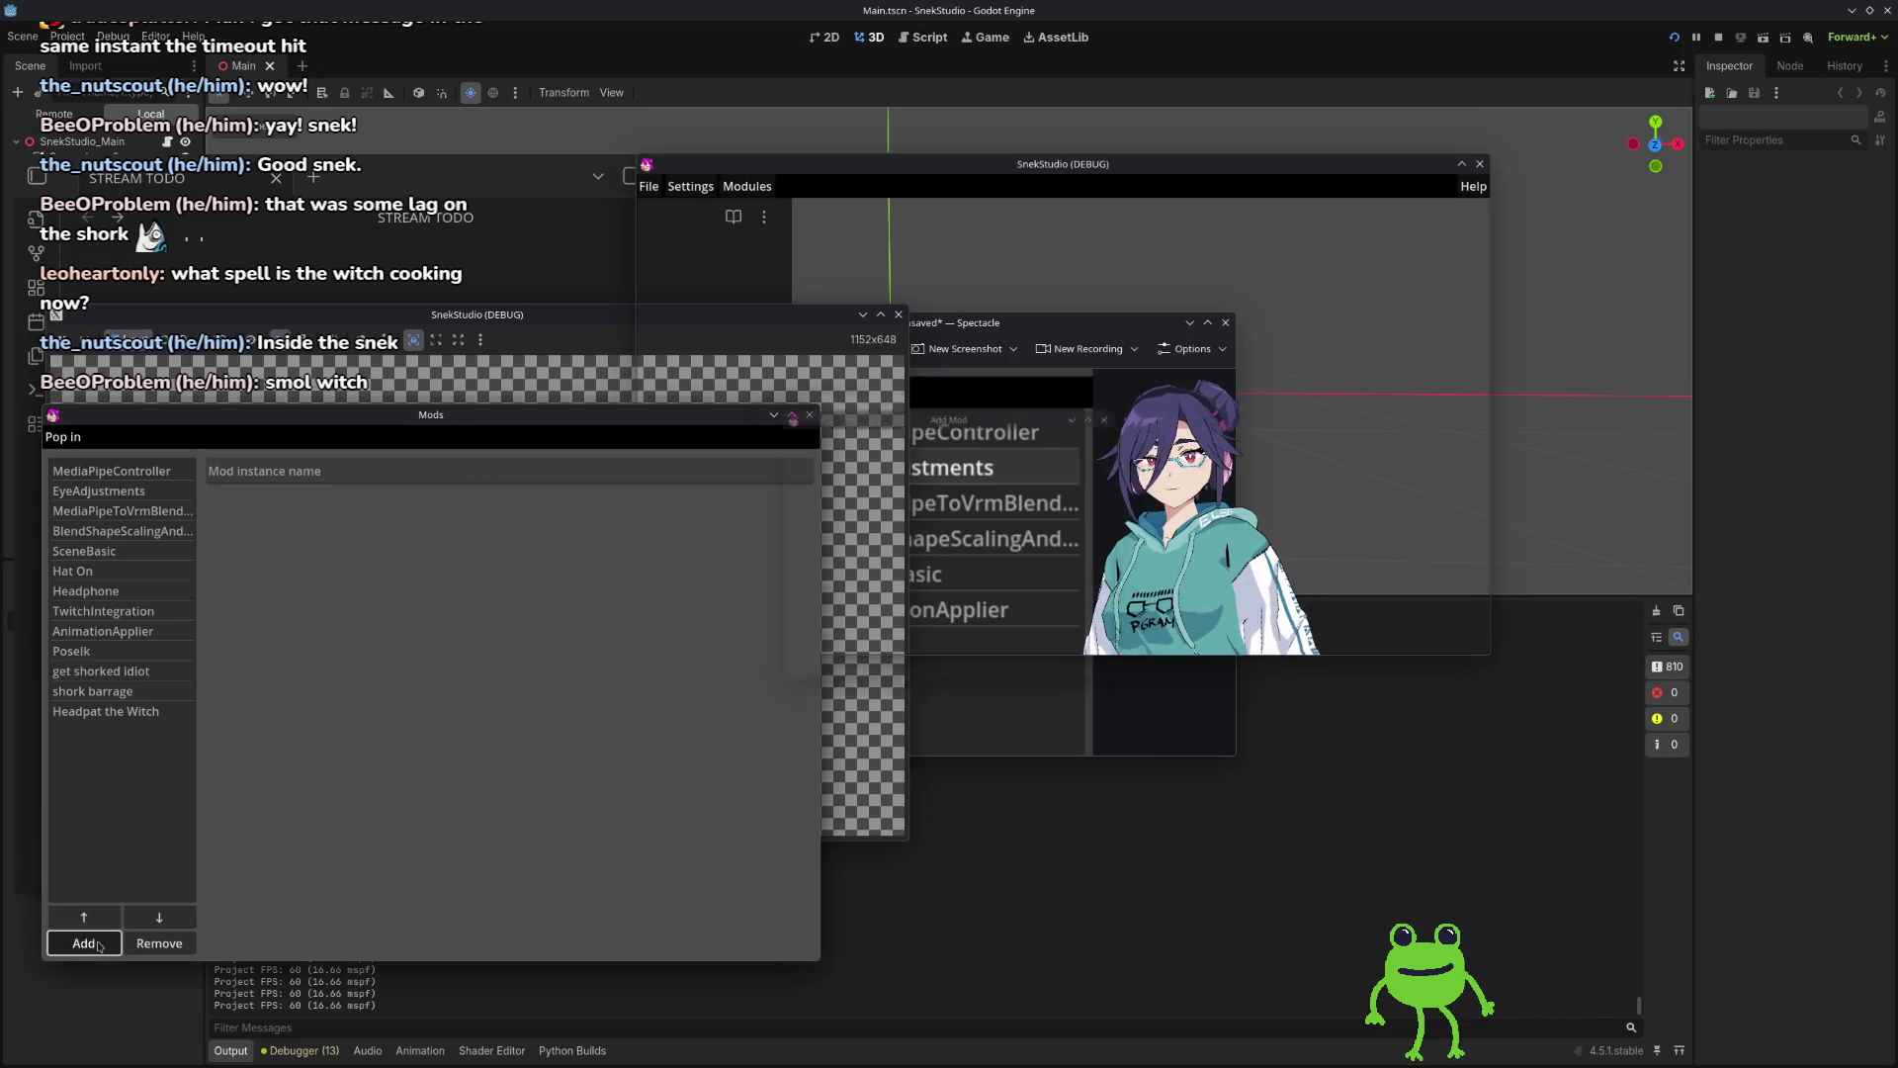
Step: Add the LipSync mod from the Add Mod list
left_click(841, 579)
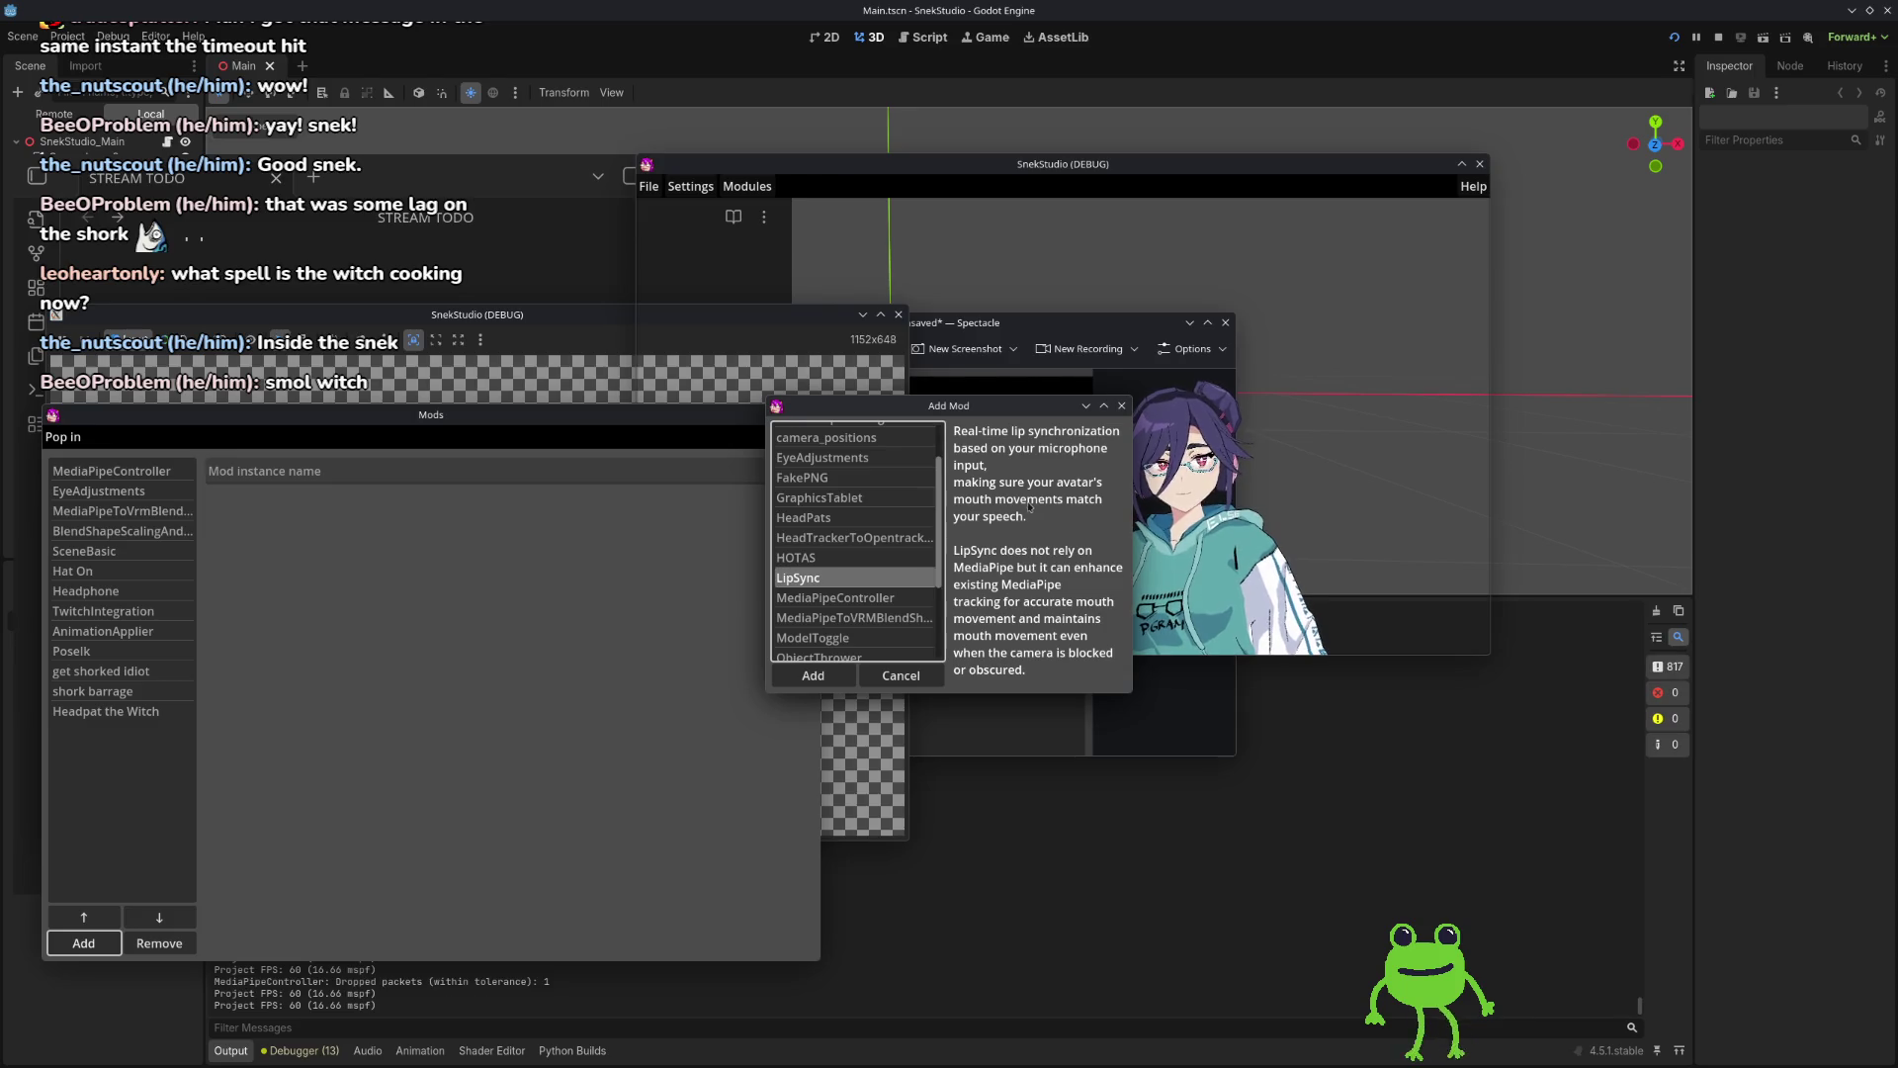
left_click(812, 676)
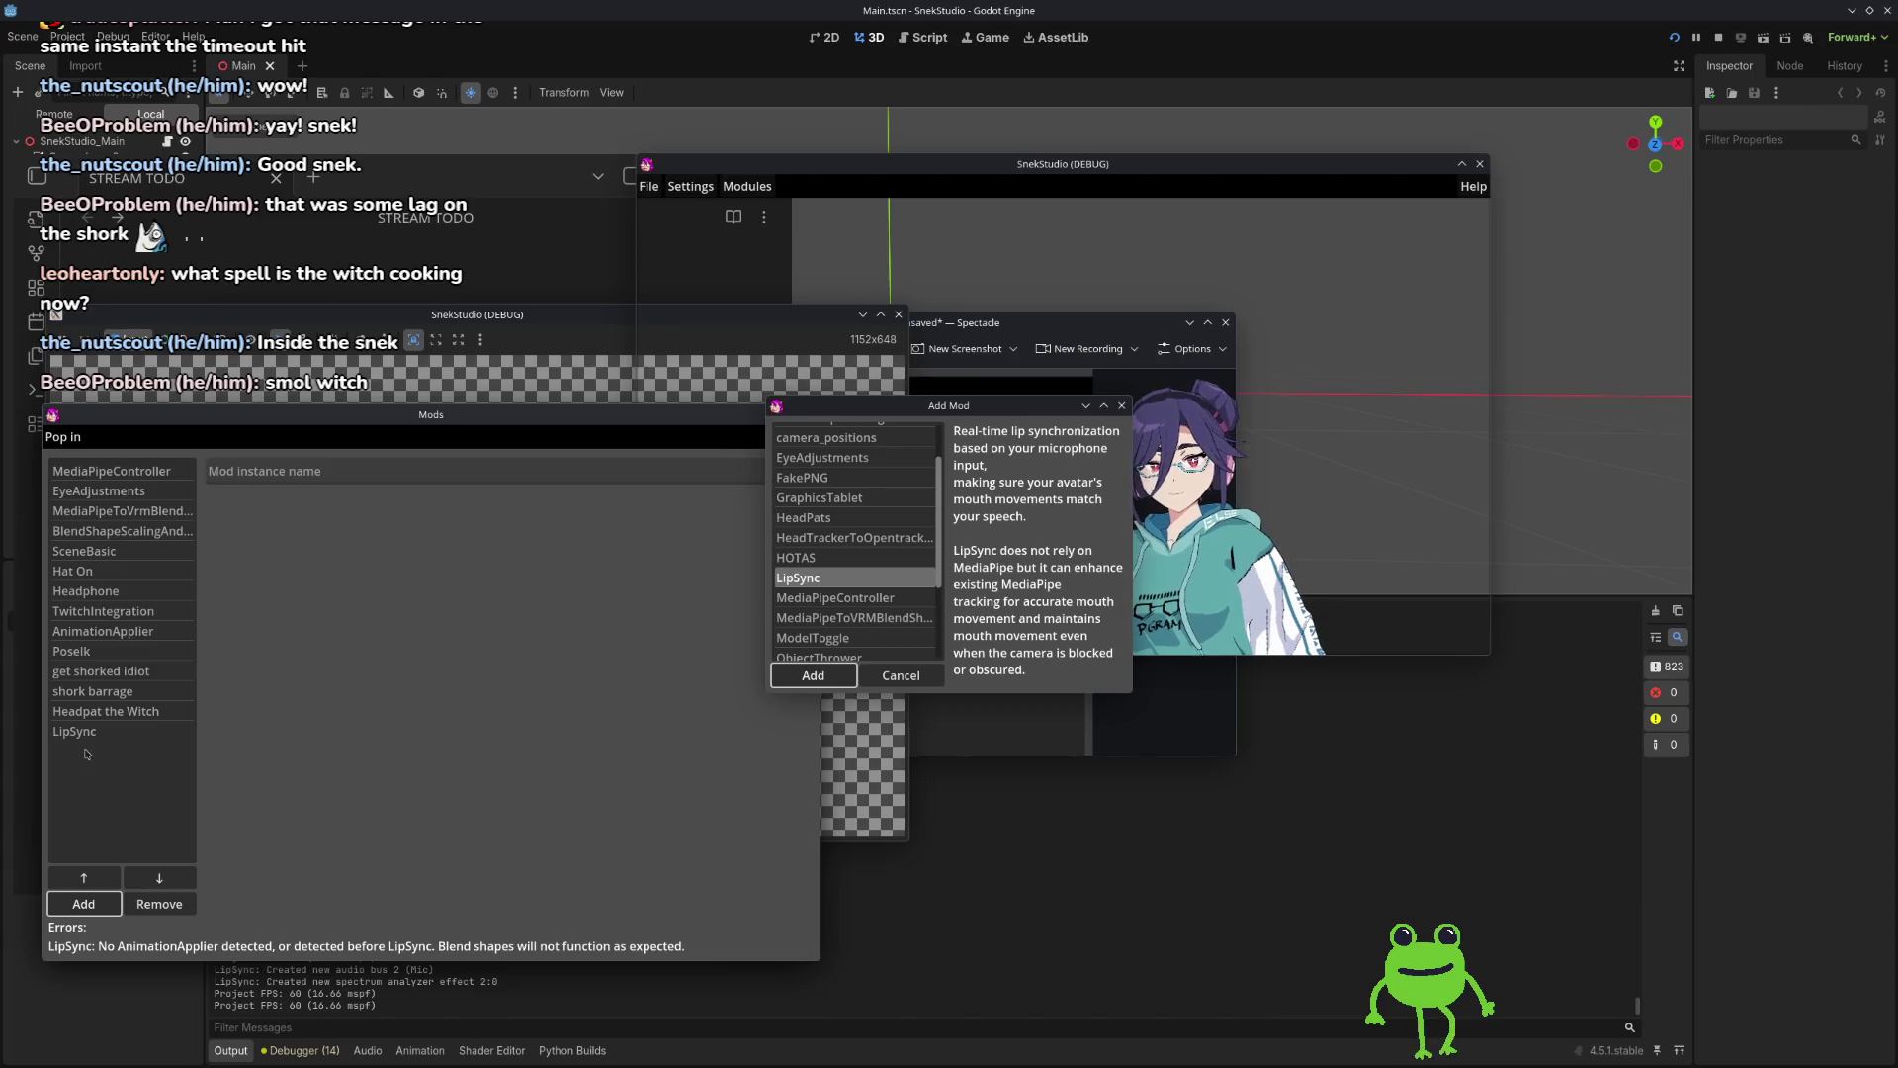
left_click(1119, 409)
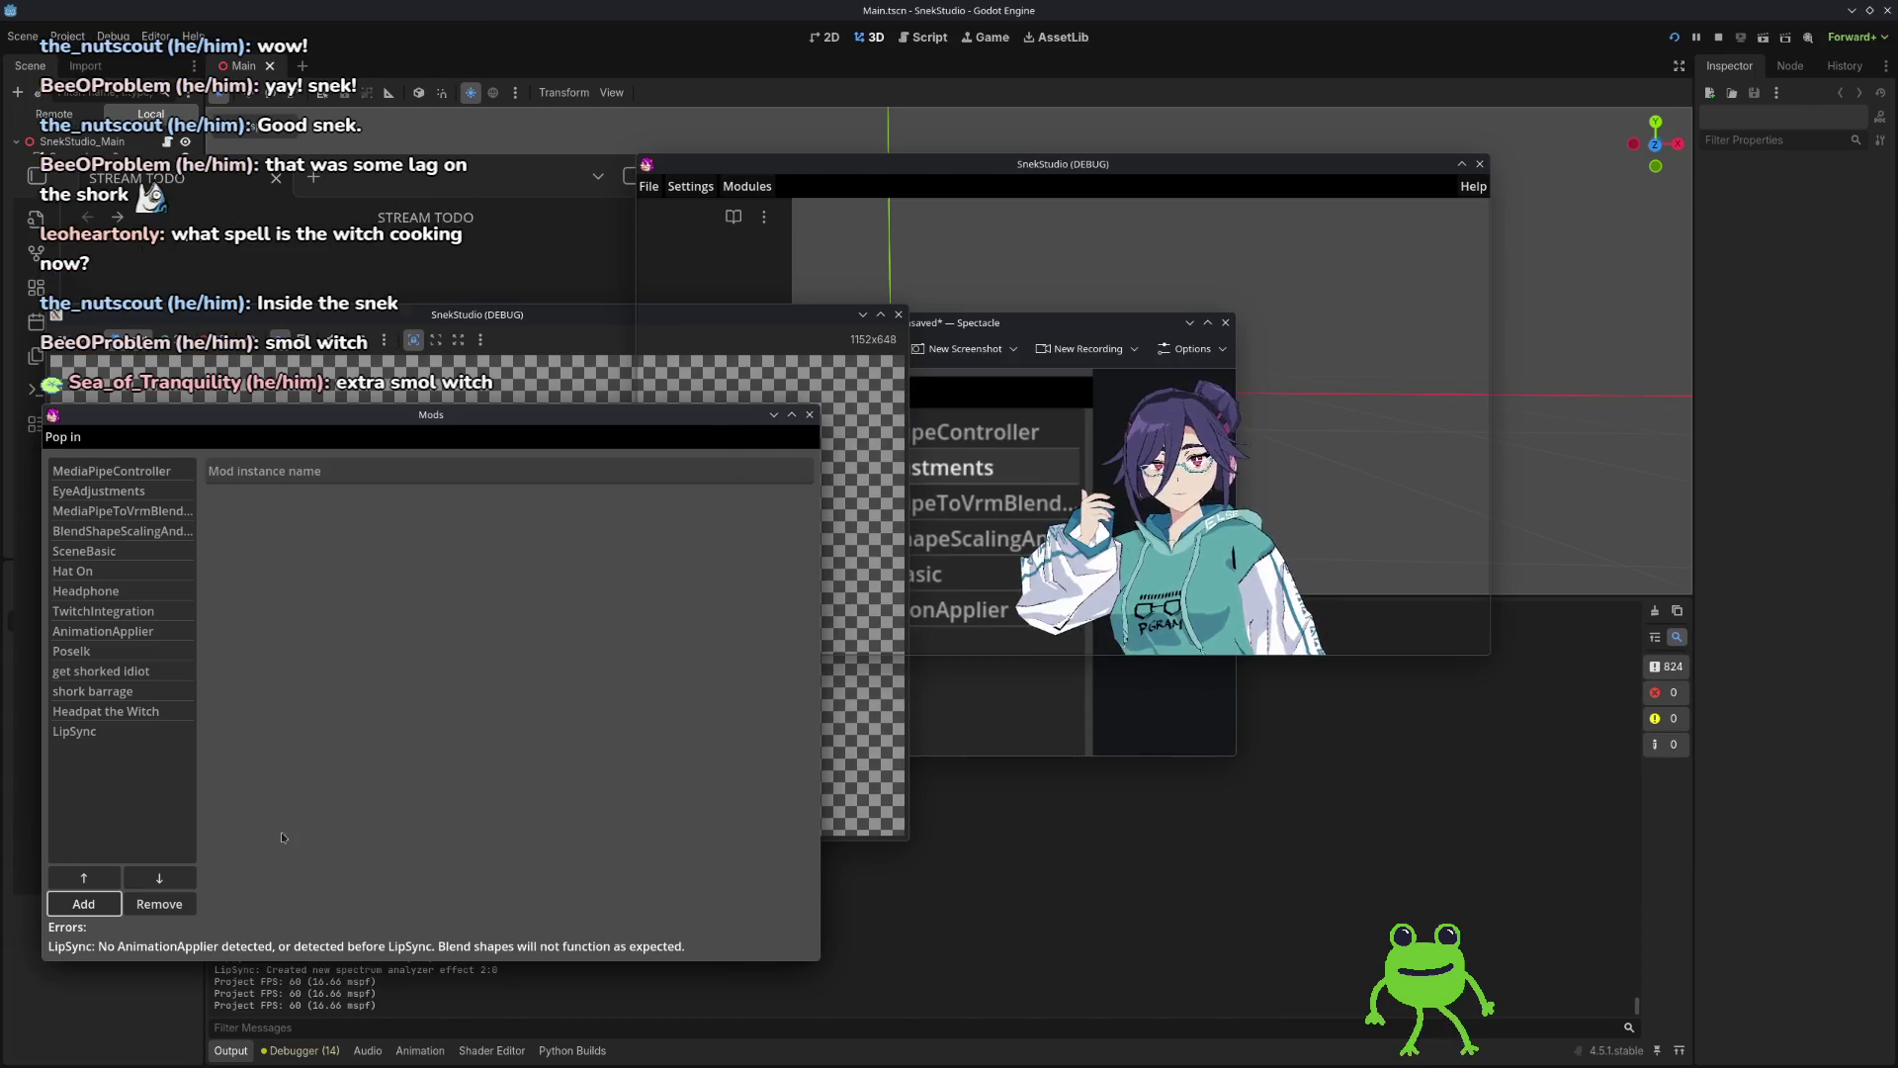
Step: Move LipSync above AnimationApplier and keep its input device on Default
left_click(90, 734)
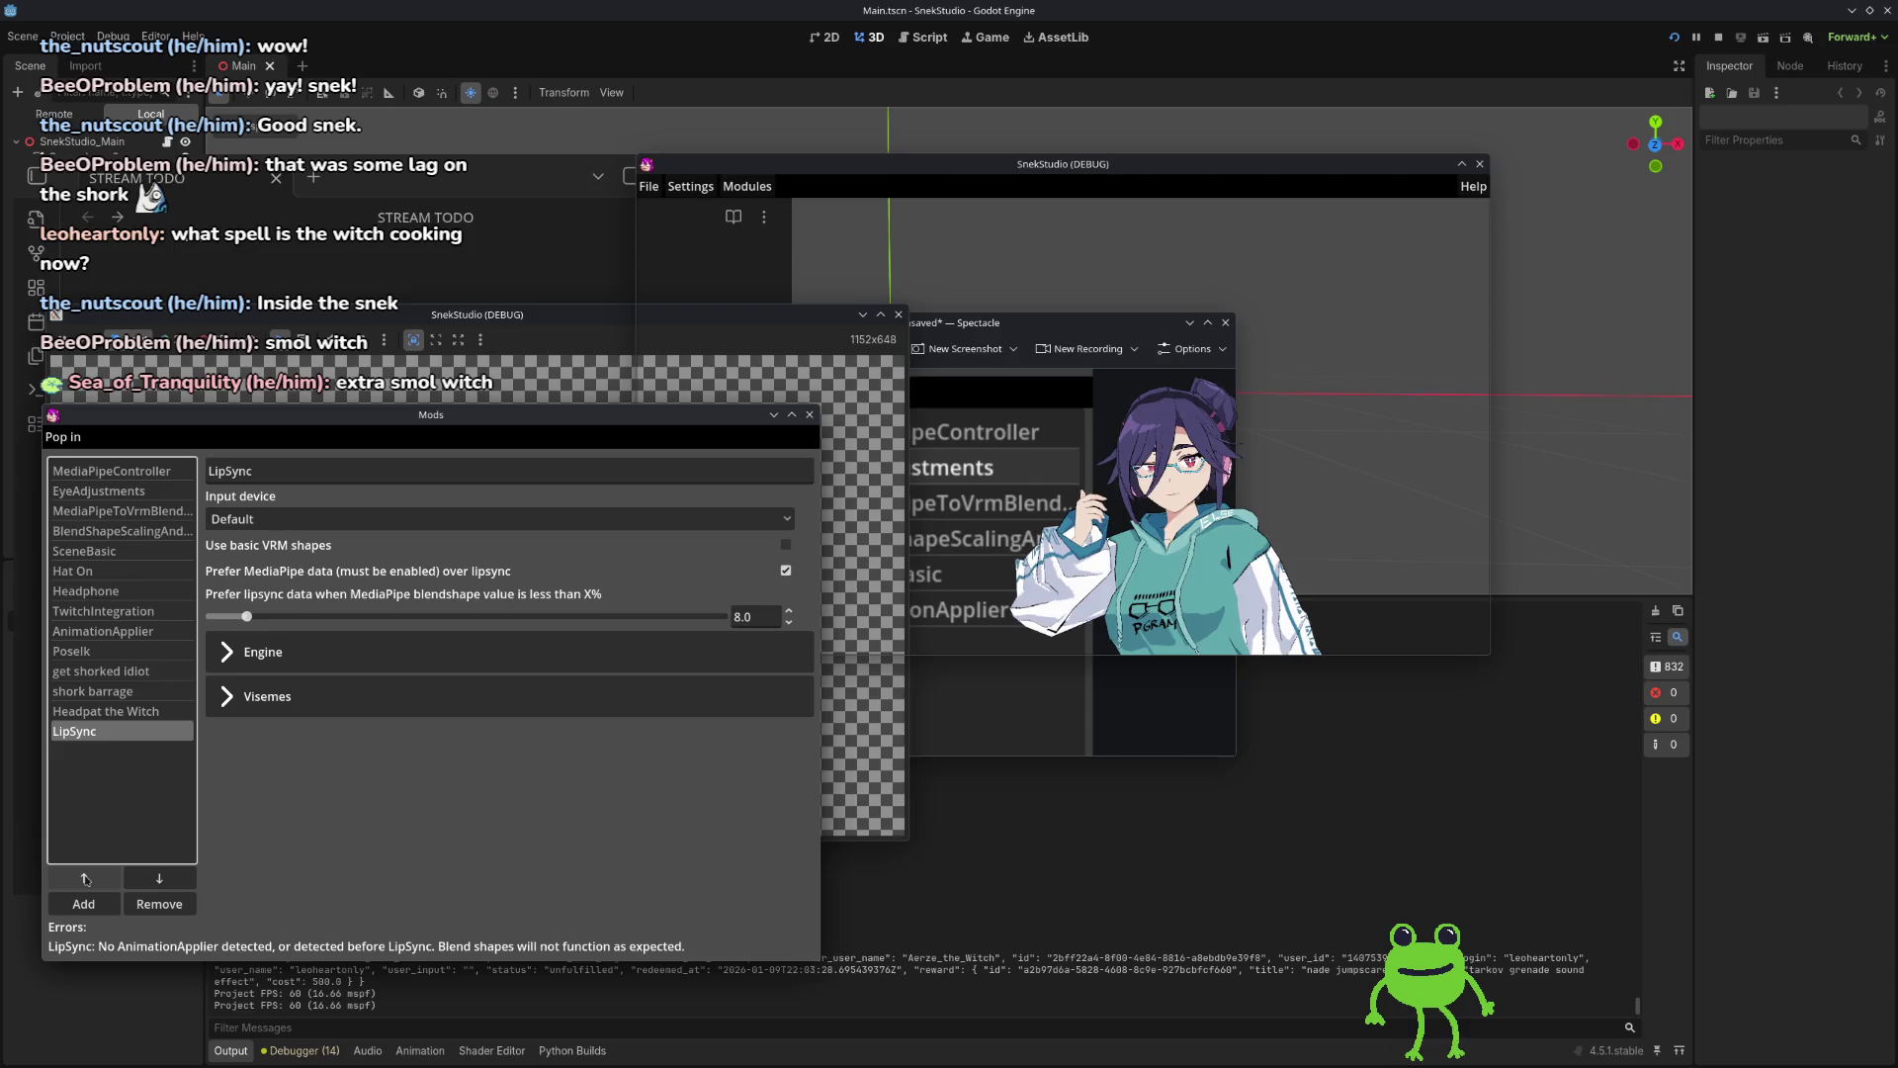
left_click(85, 877)
left_click(85, 877)
left_click(85, 877)
left_click(85, 877)
left_click(85, 877)
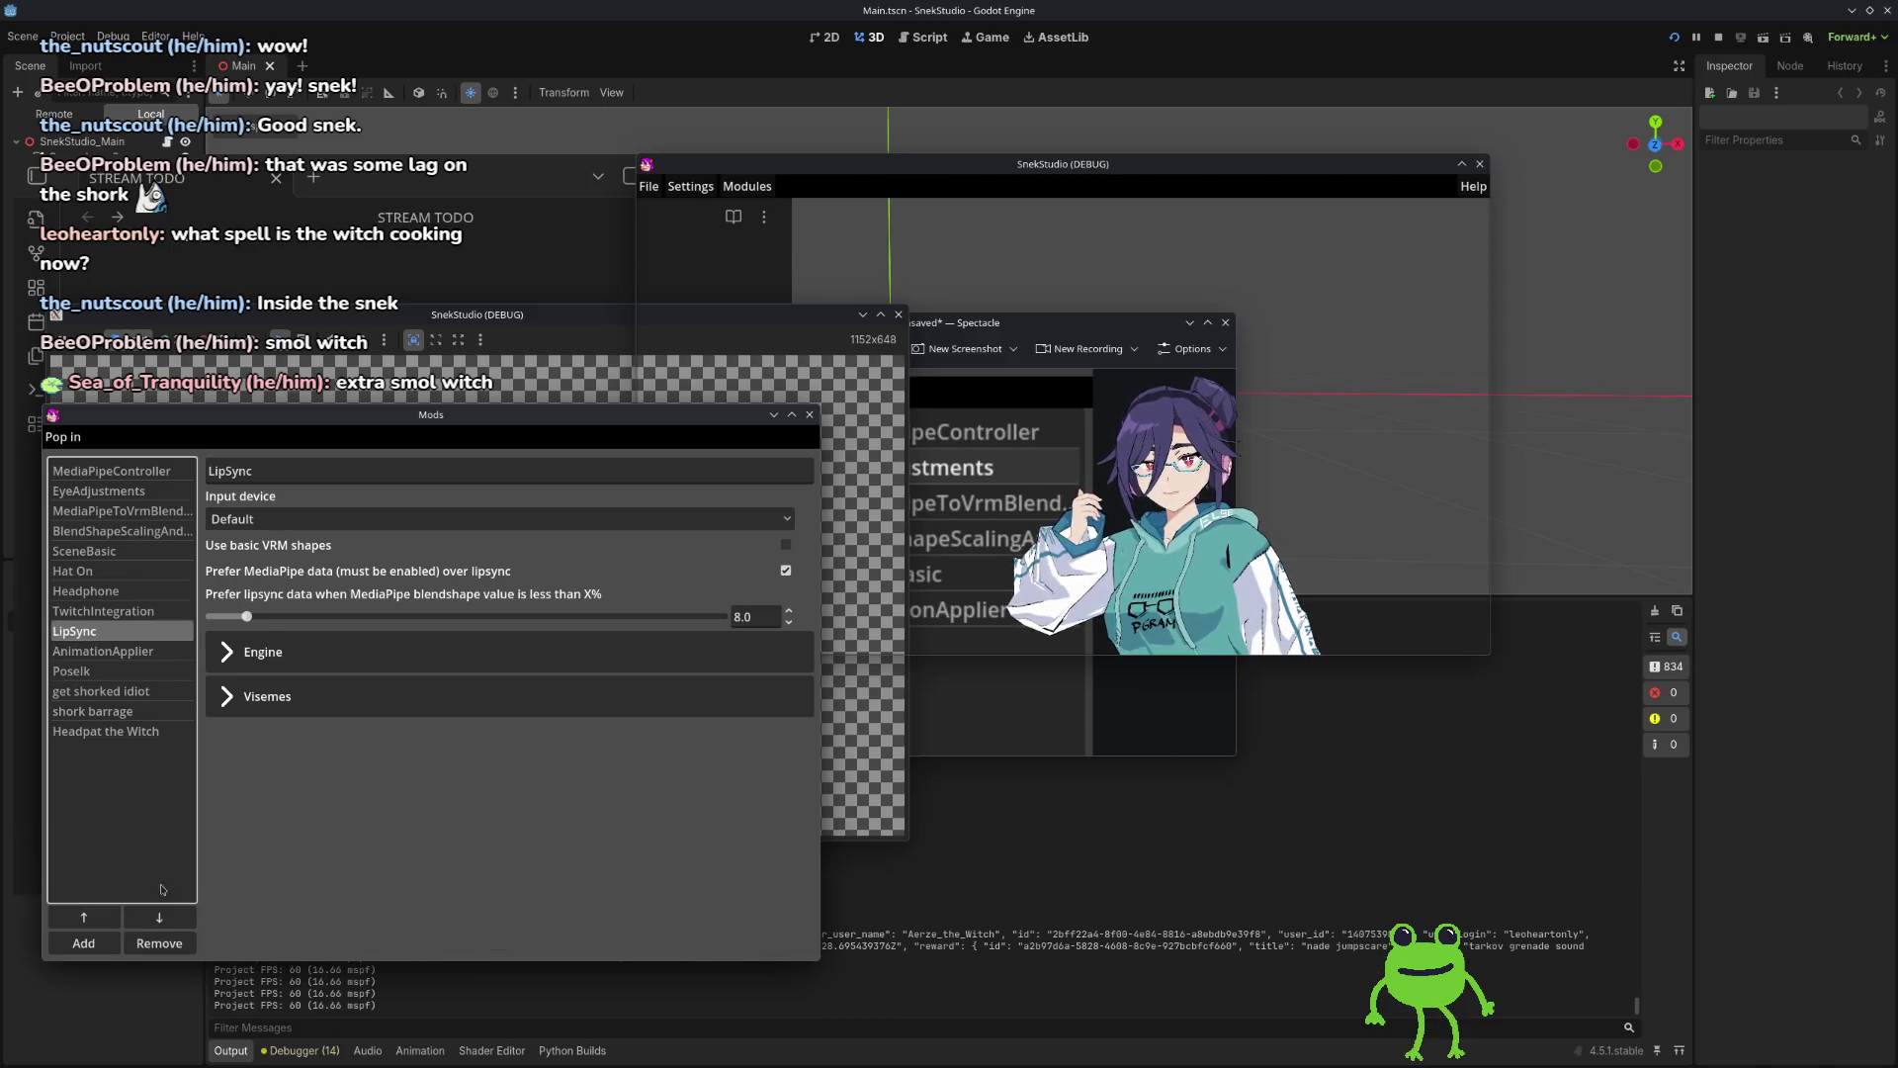
left_click(326, 828)
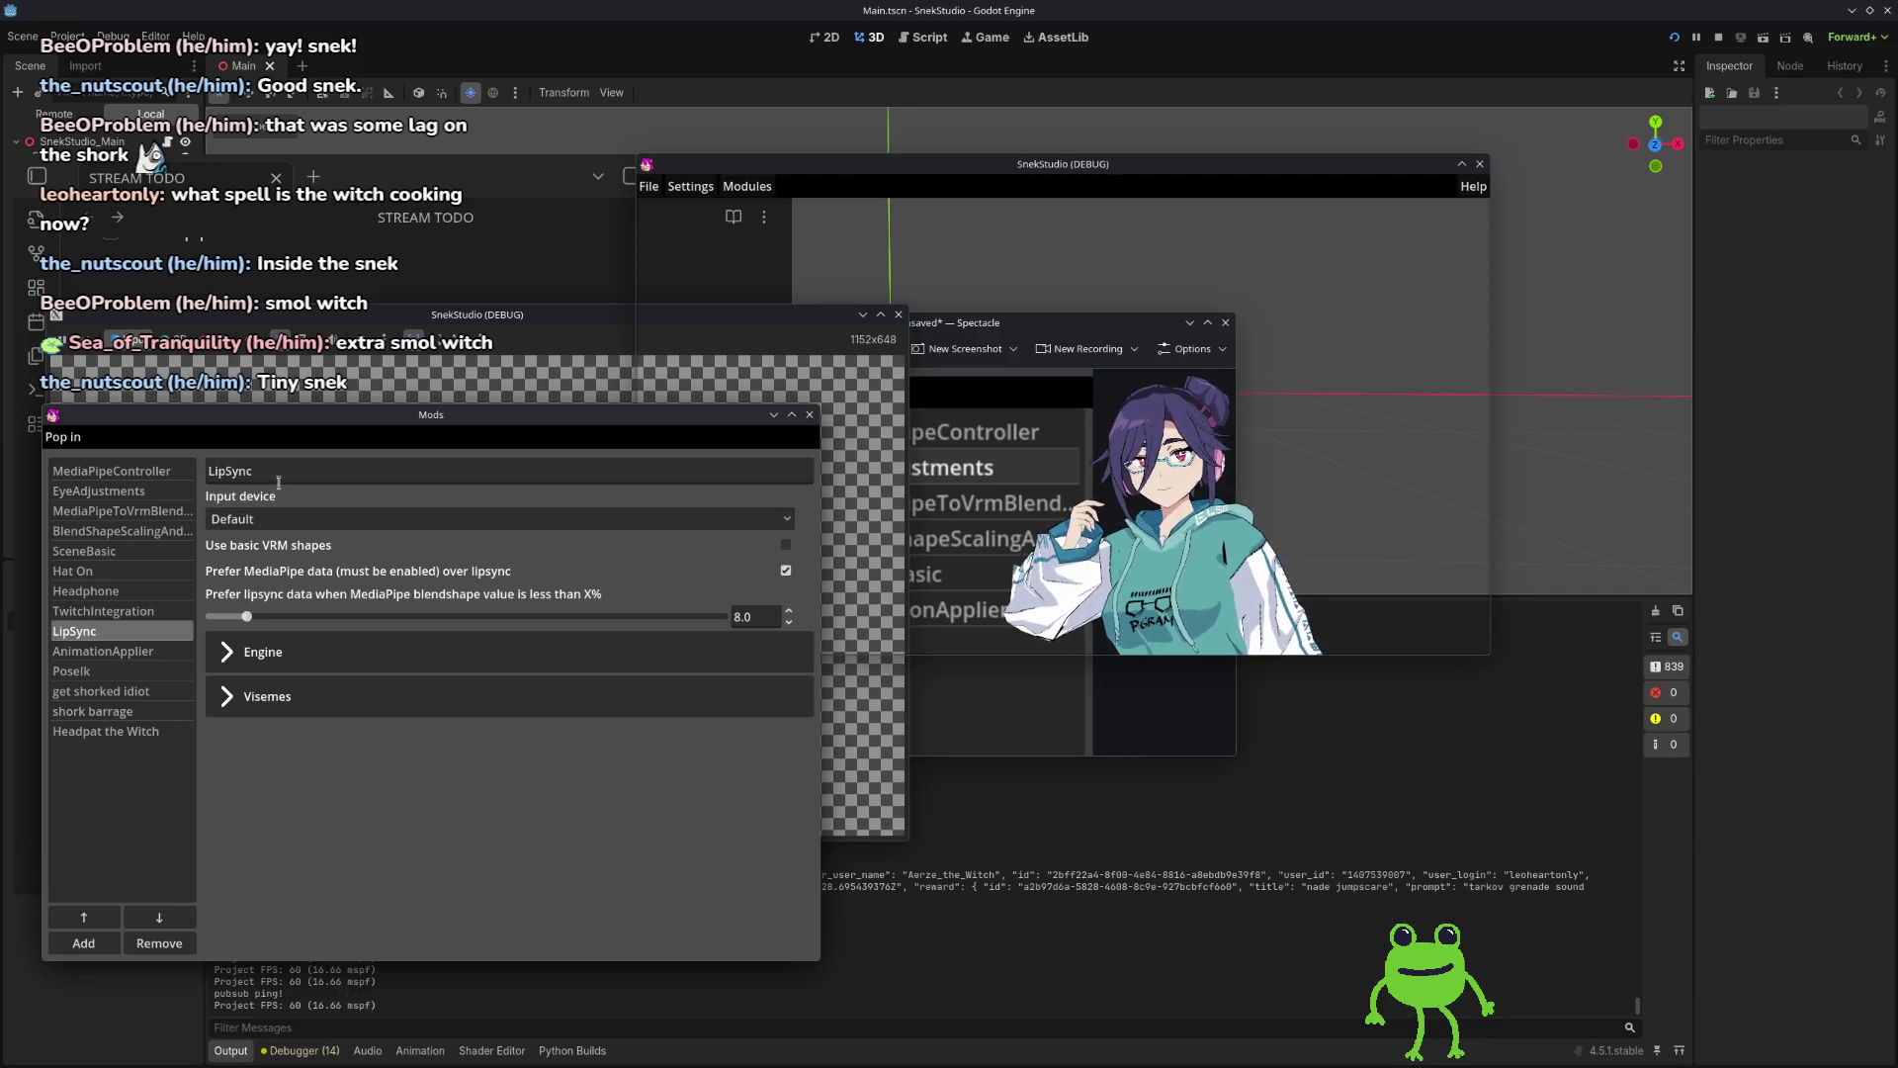
left_click(297, 519)
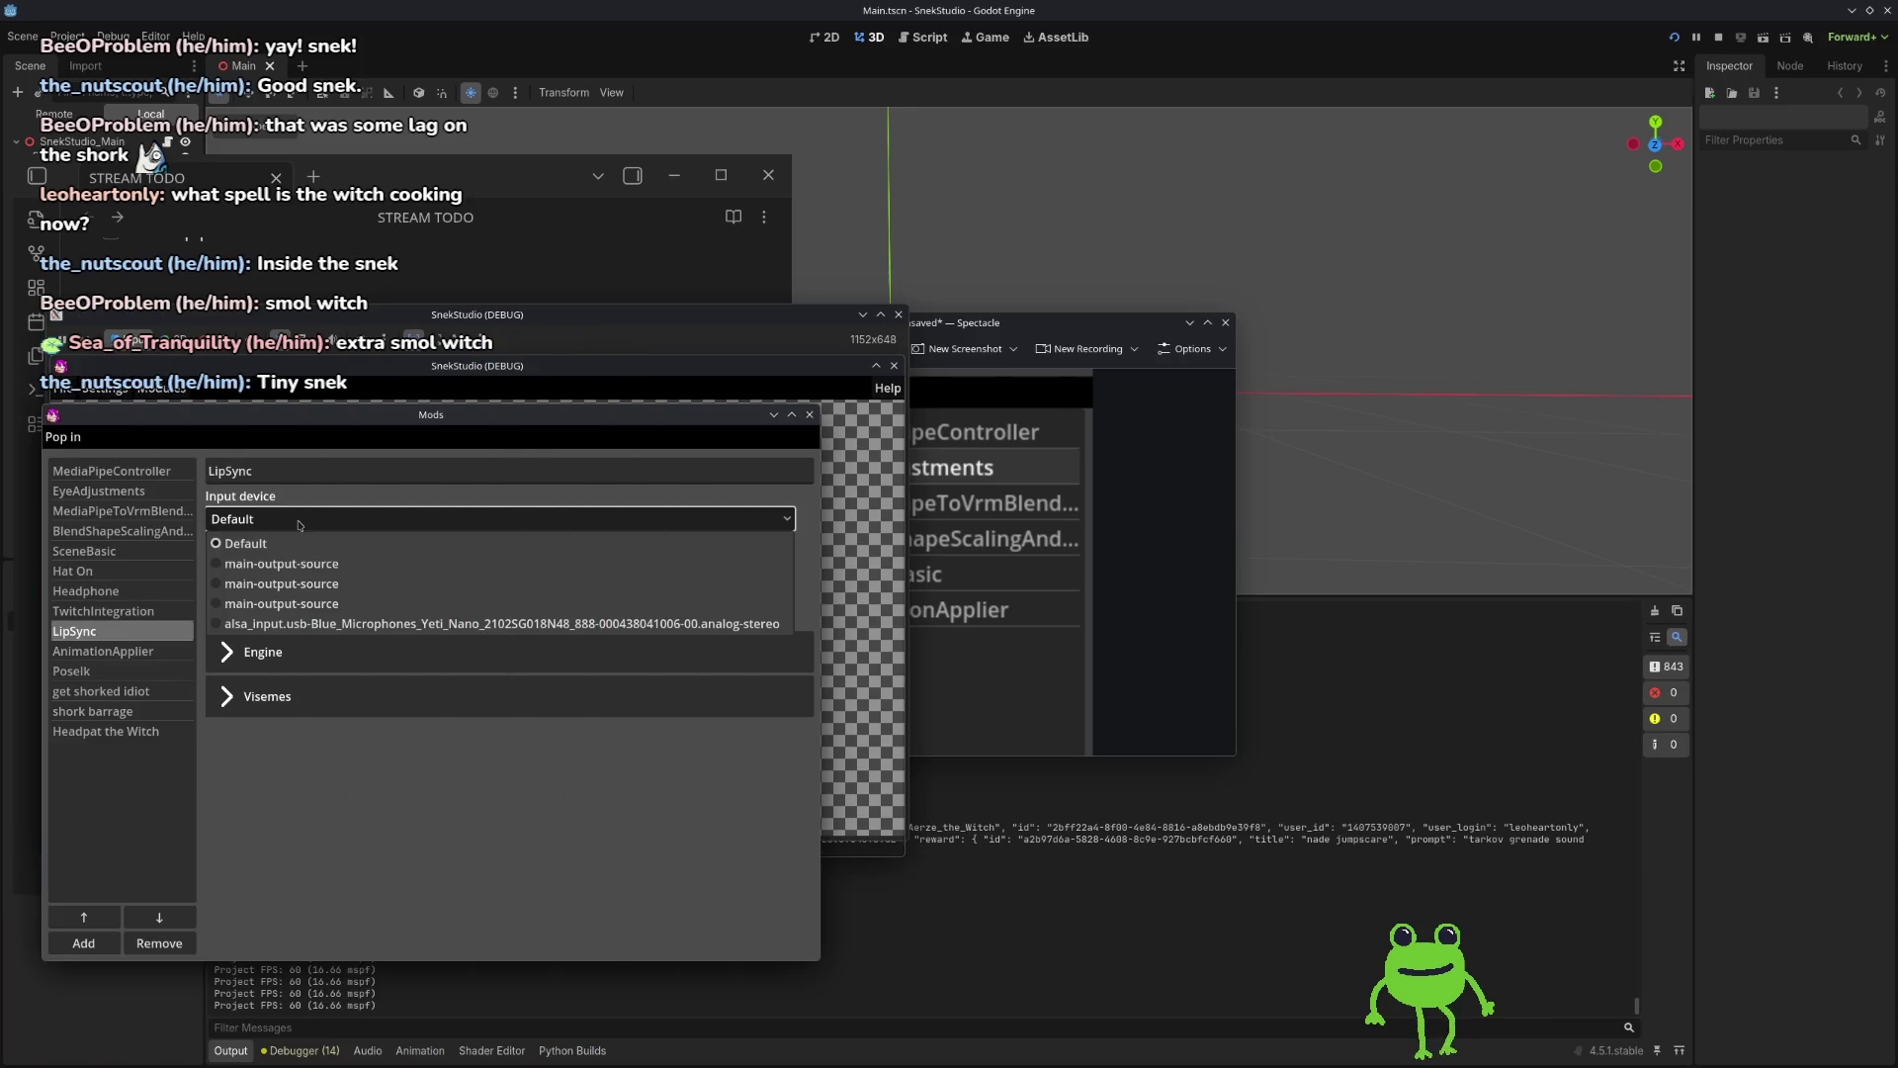
left_click(317, 522)
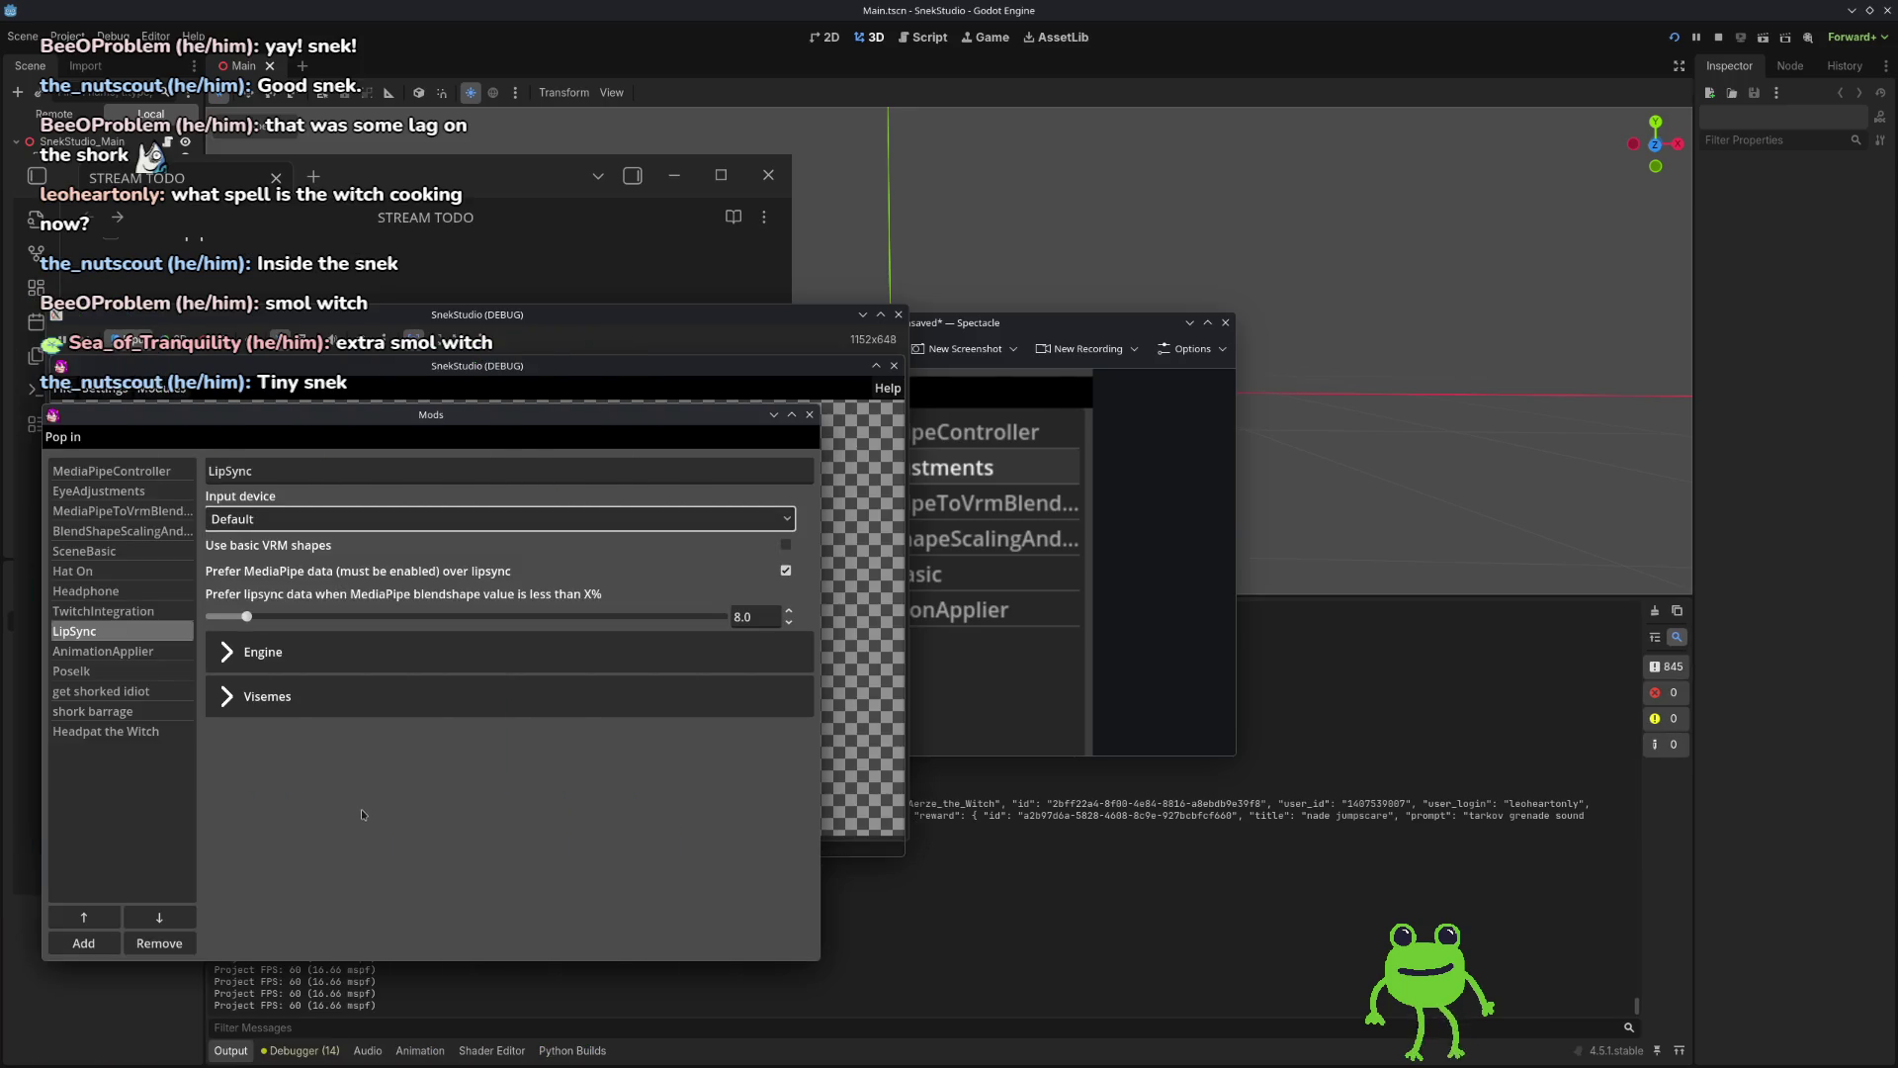
left_click(337, 521)
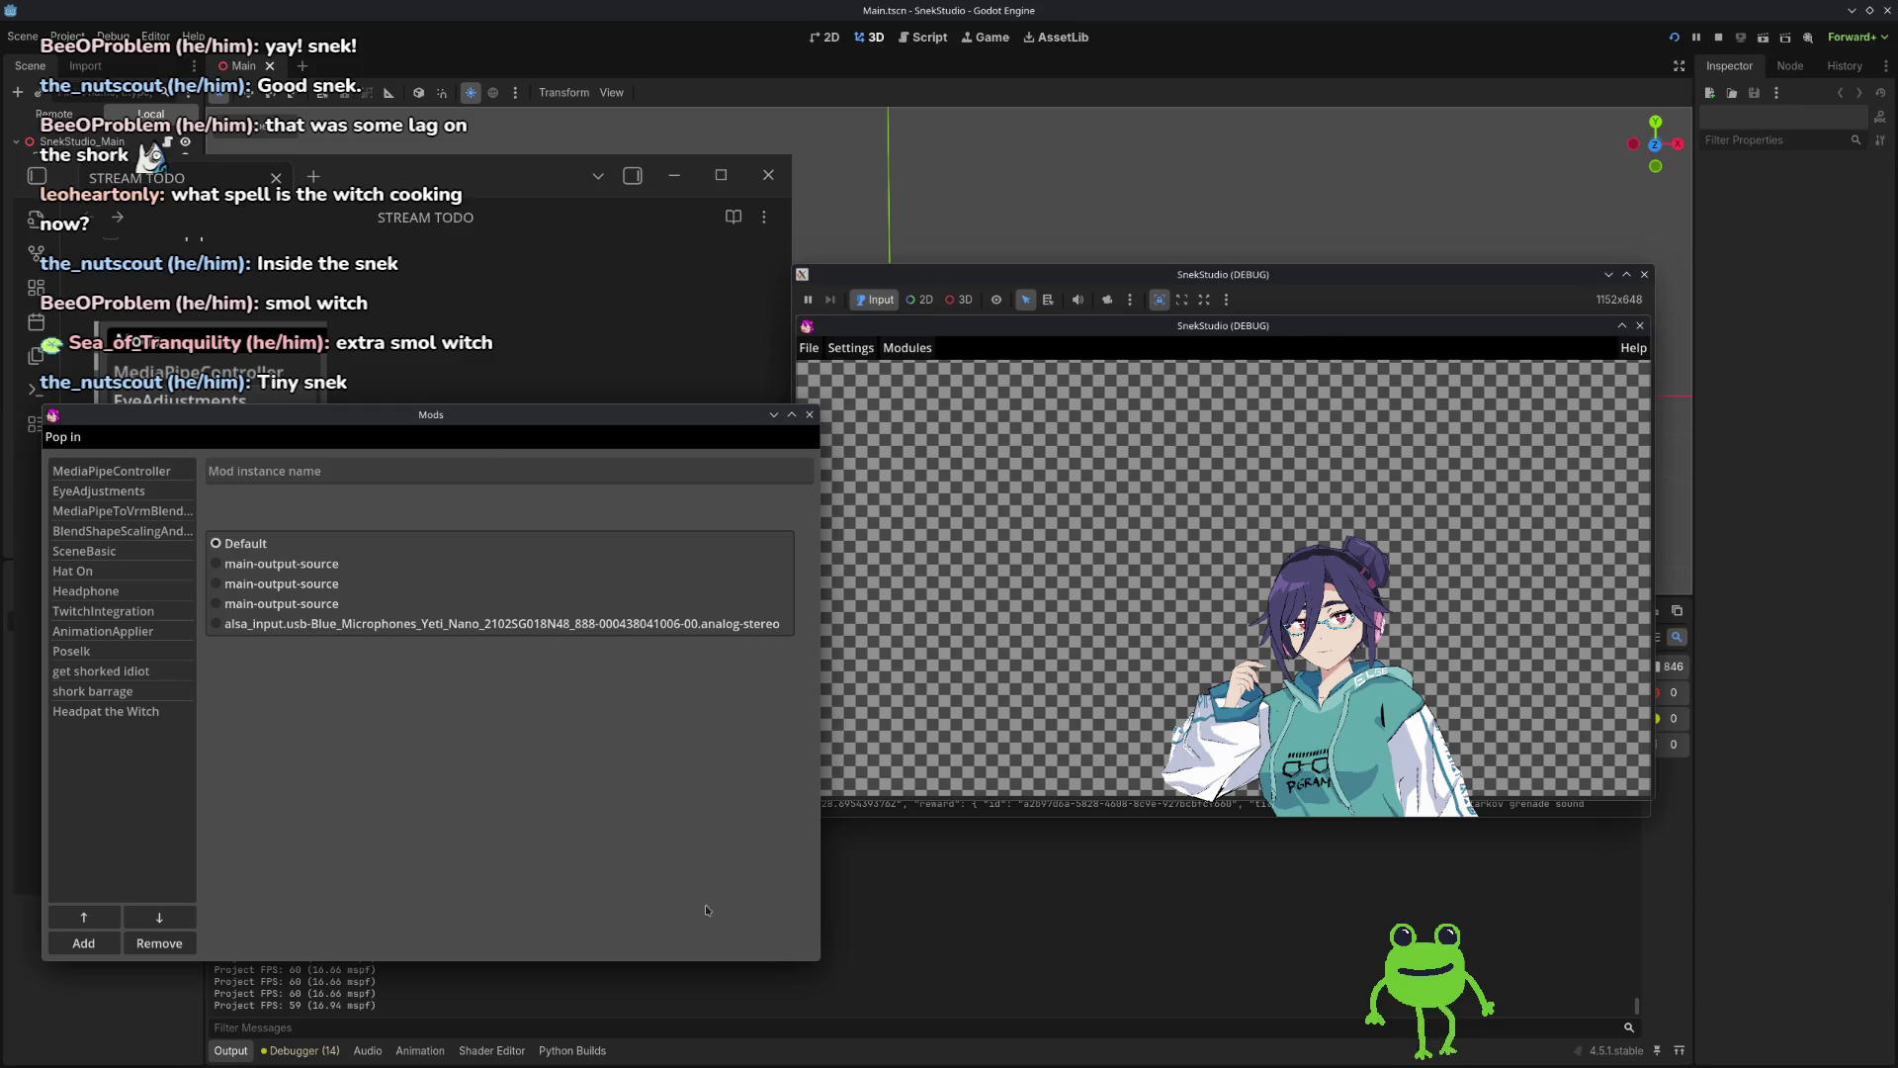
Step: Stop the running SnekStudio project and relaunch it from Godot
left_click(1003, 937)
key("alt+Tab")
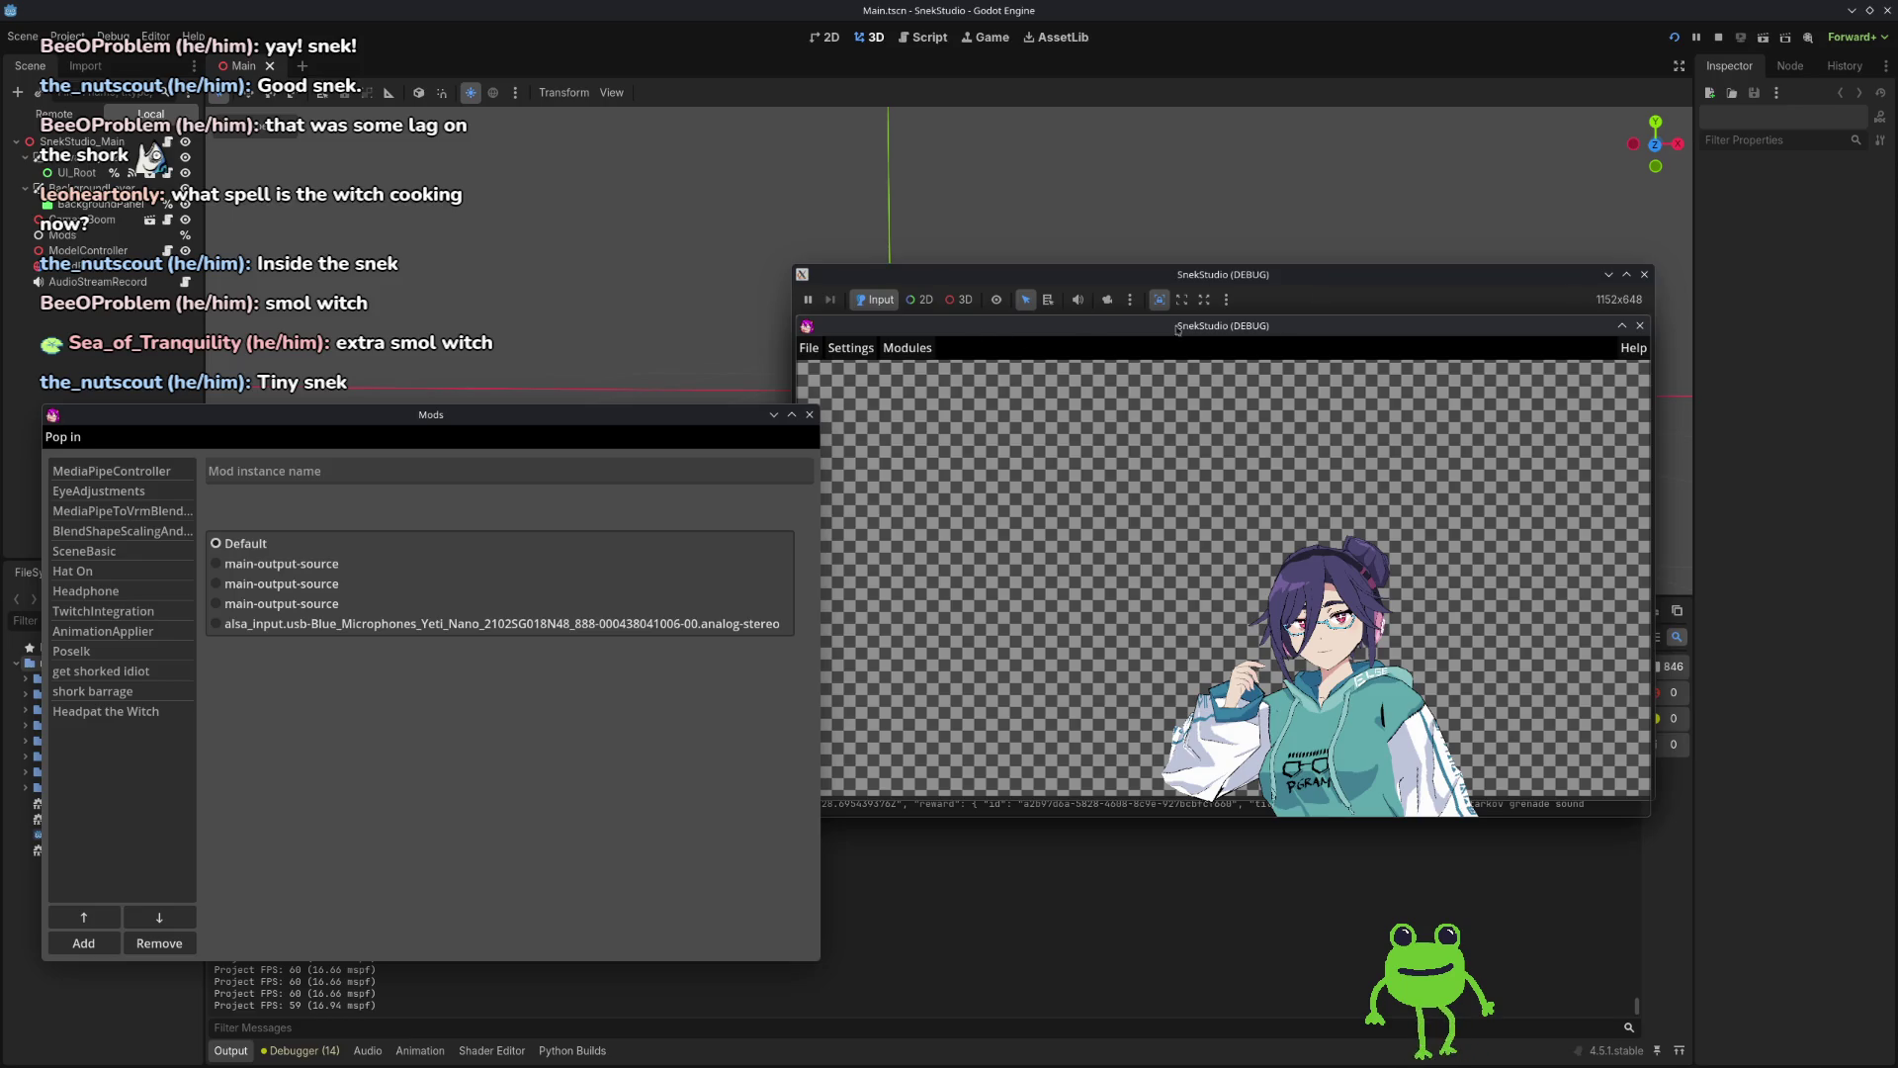
left_click_drag(1292, 276, 1289, 226)
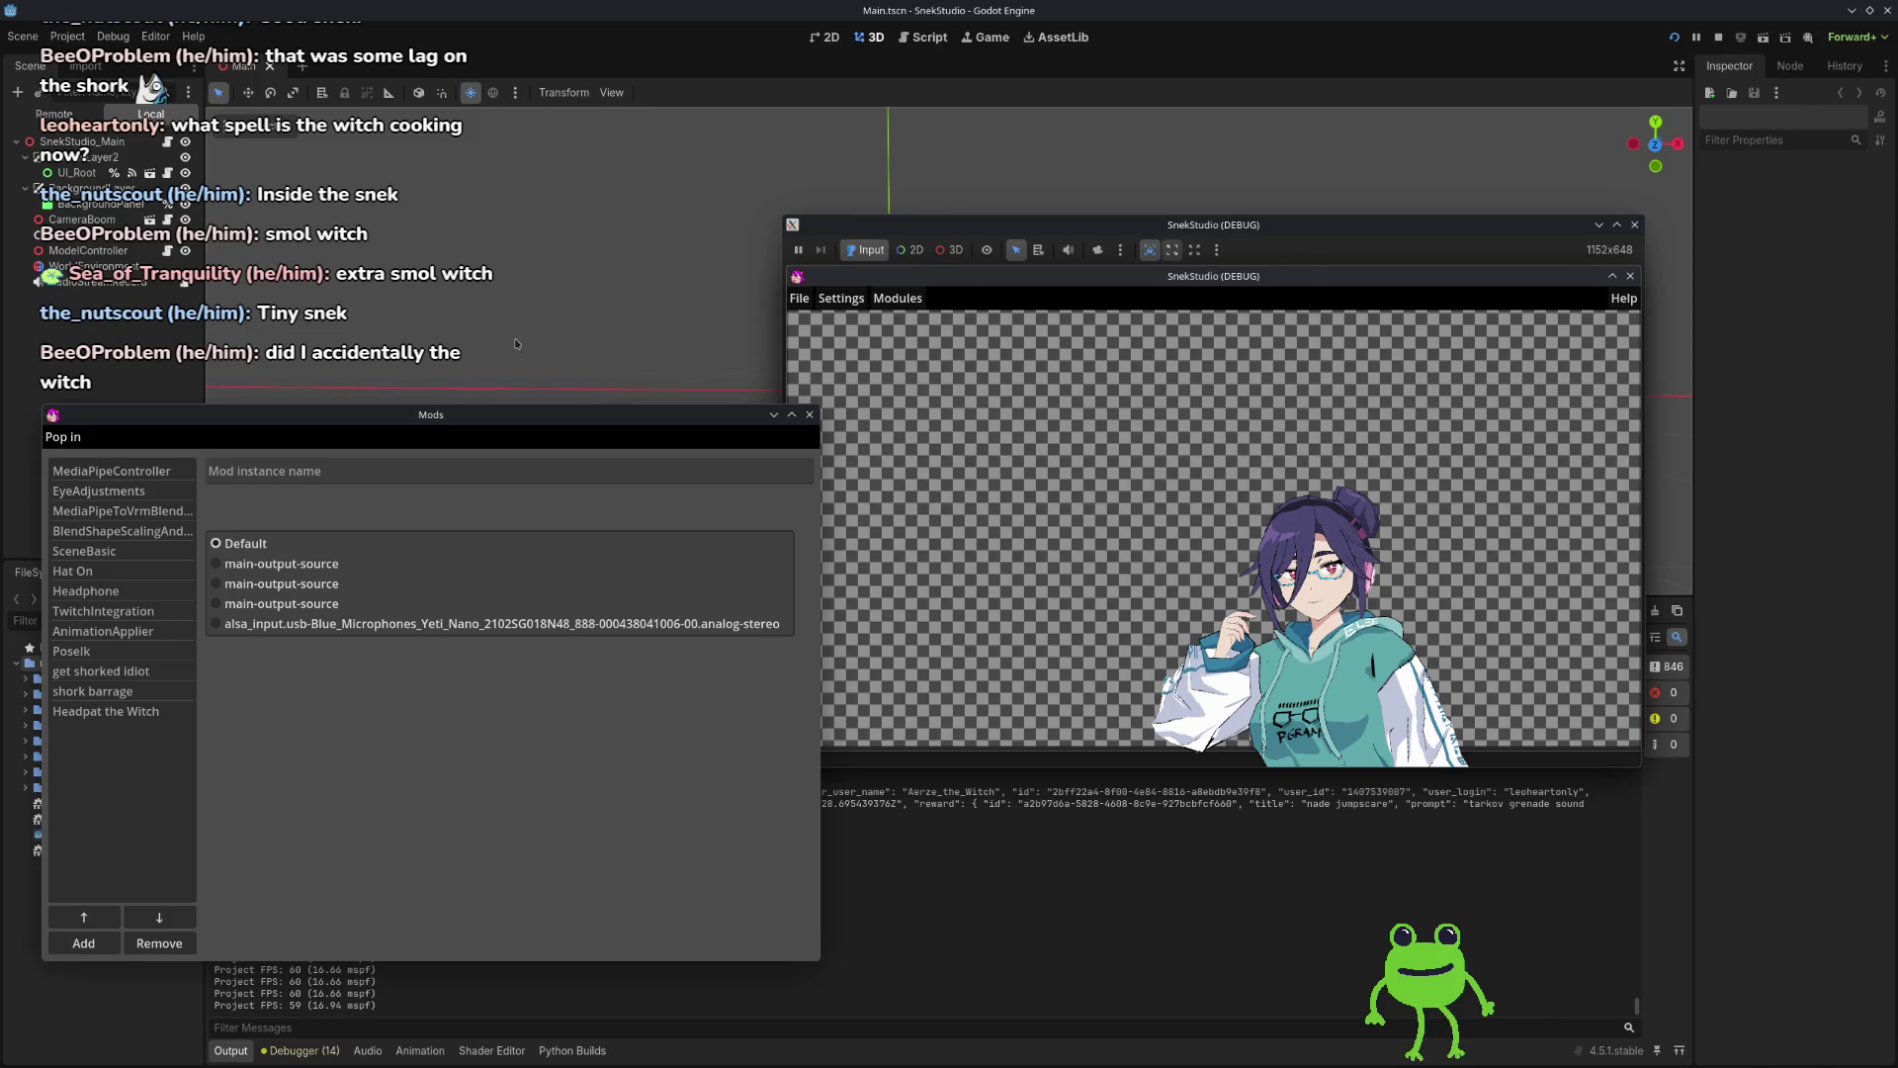
left_click_drag(711, 414, 766, 386)
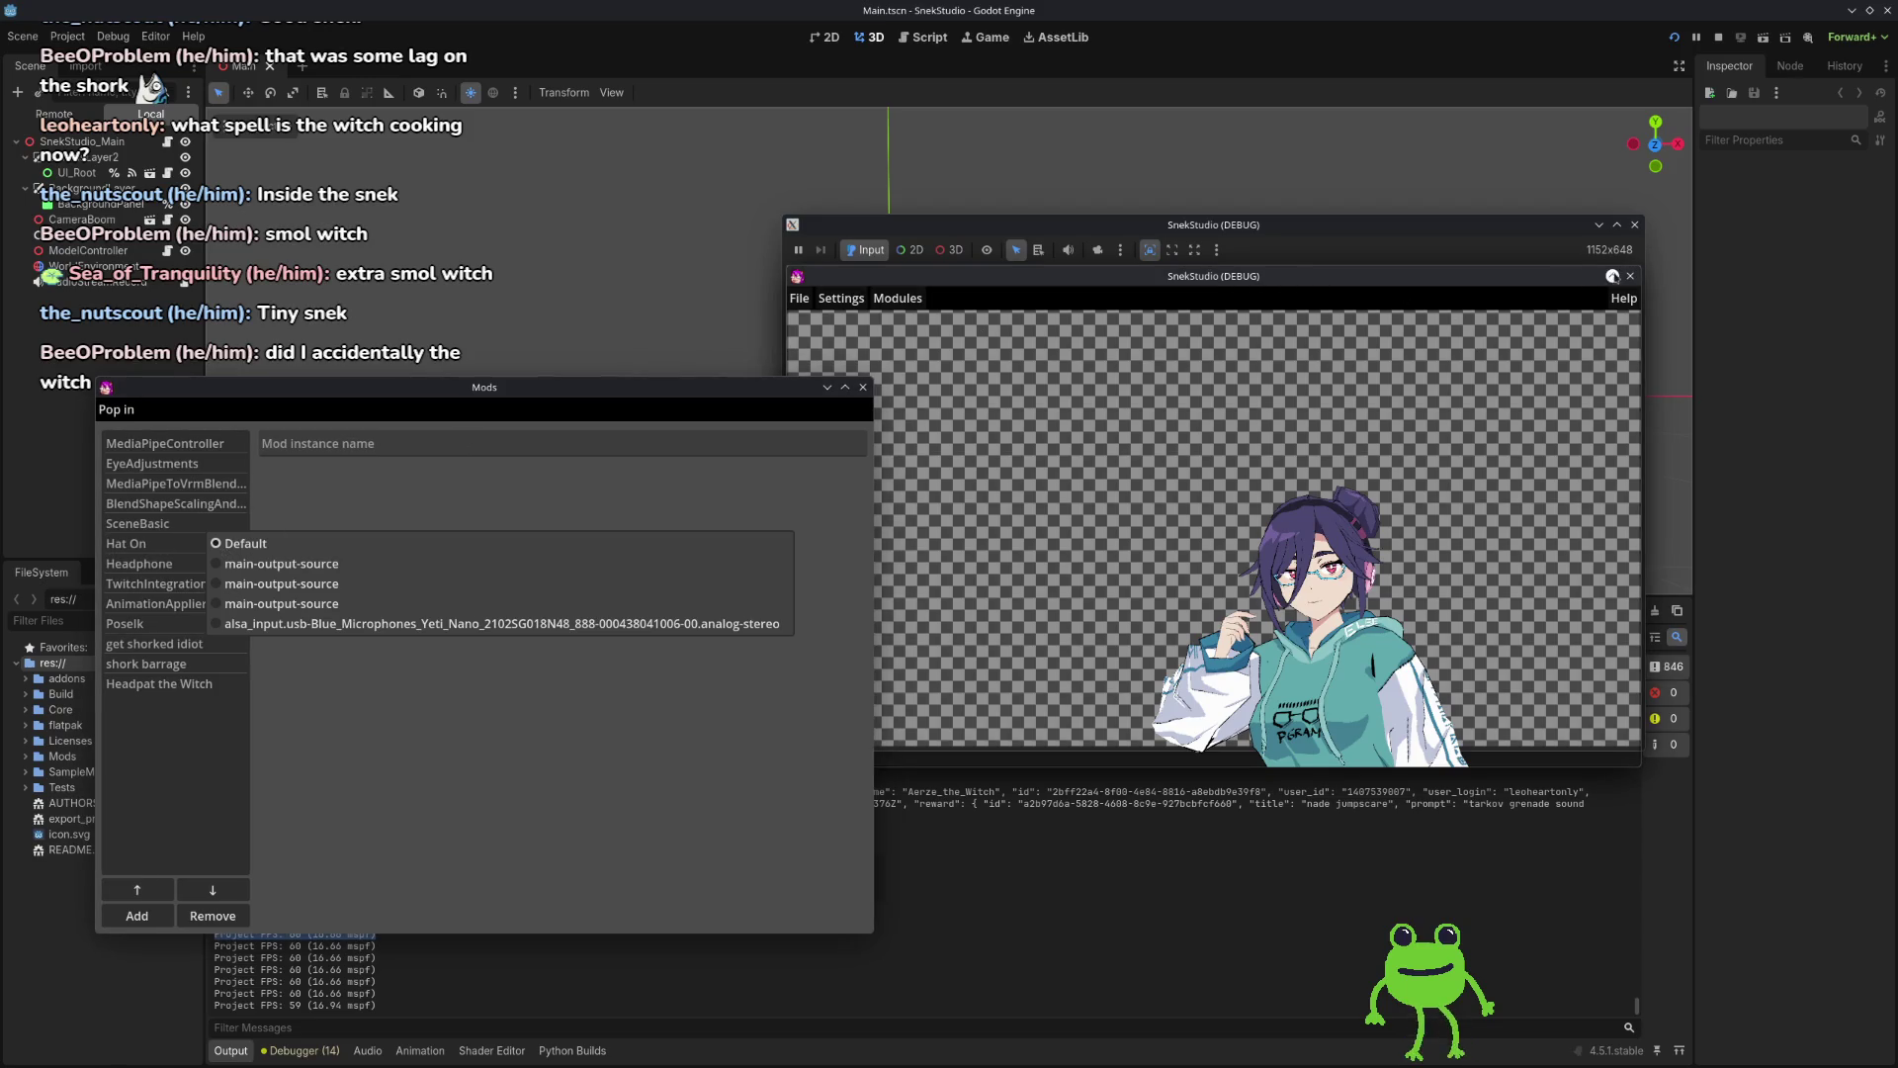
left_click(1718, 38)
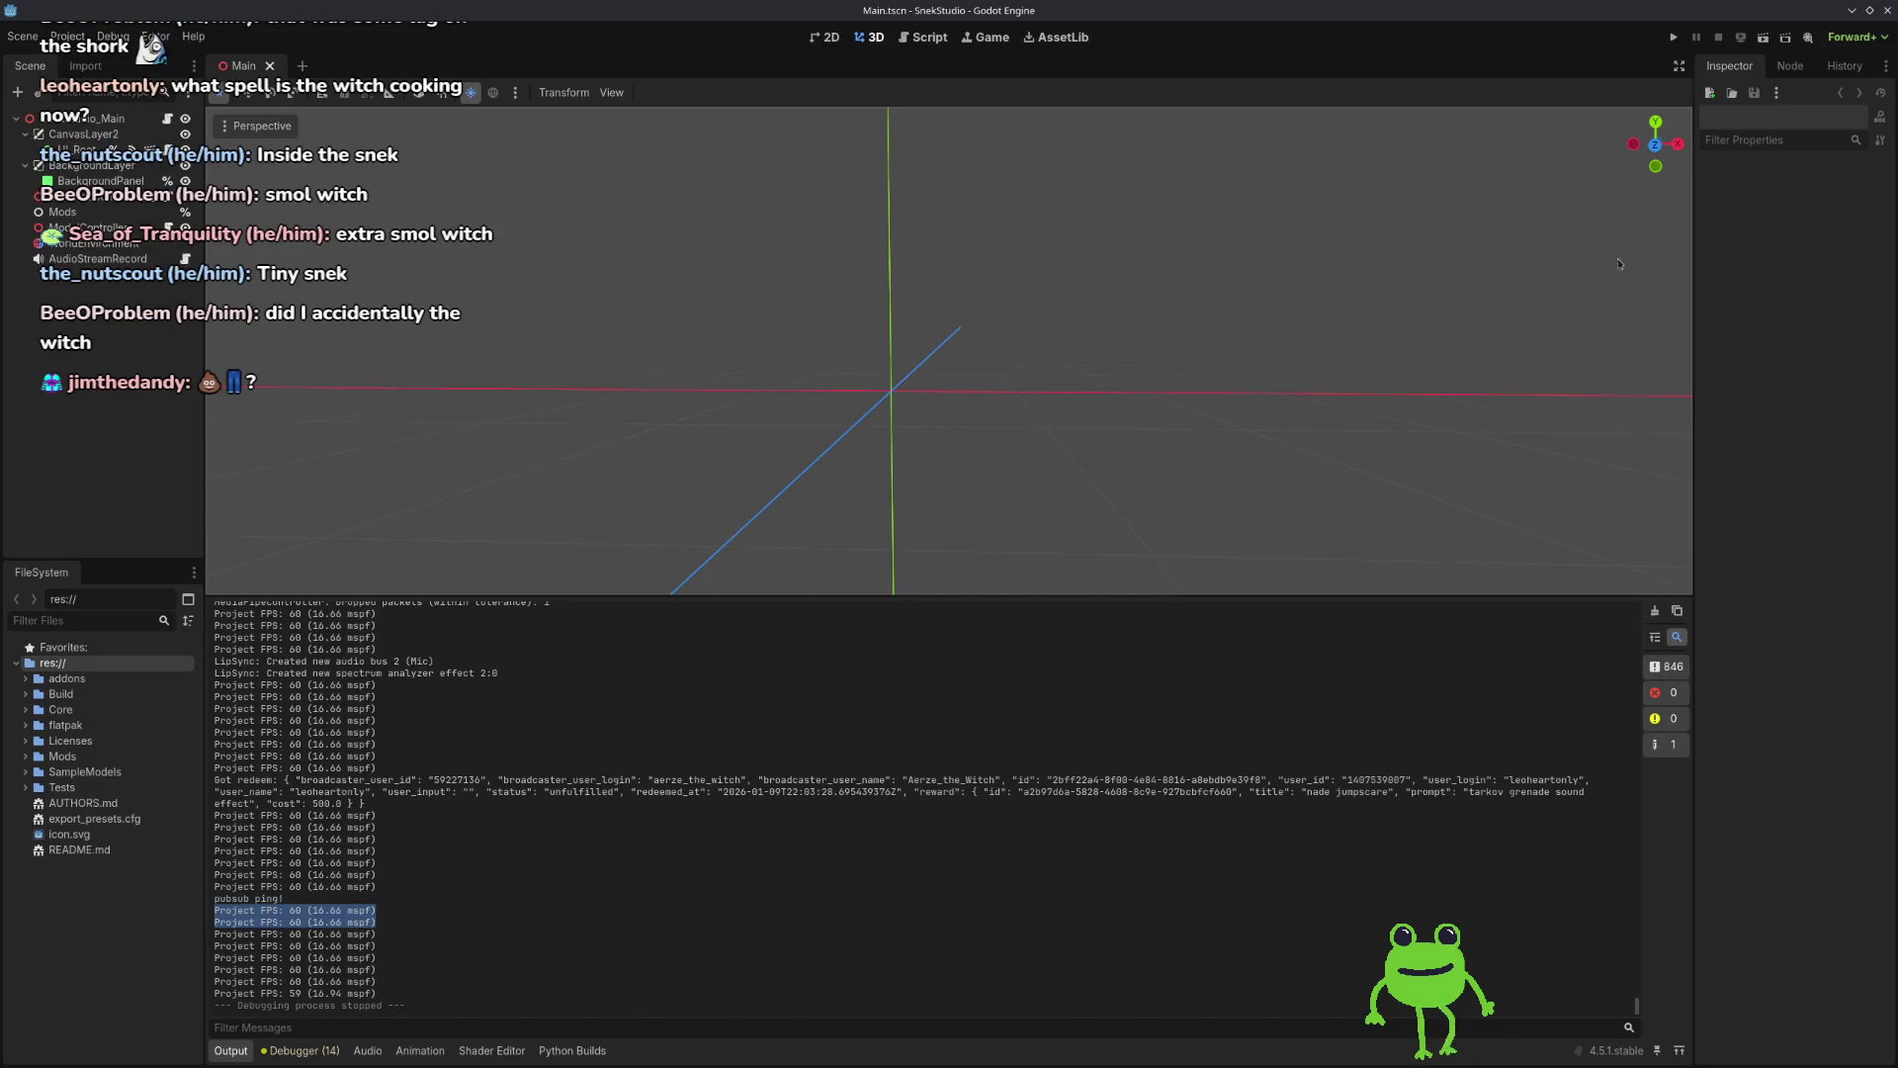
left_click(1676, 39)
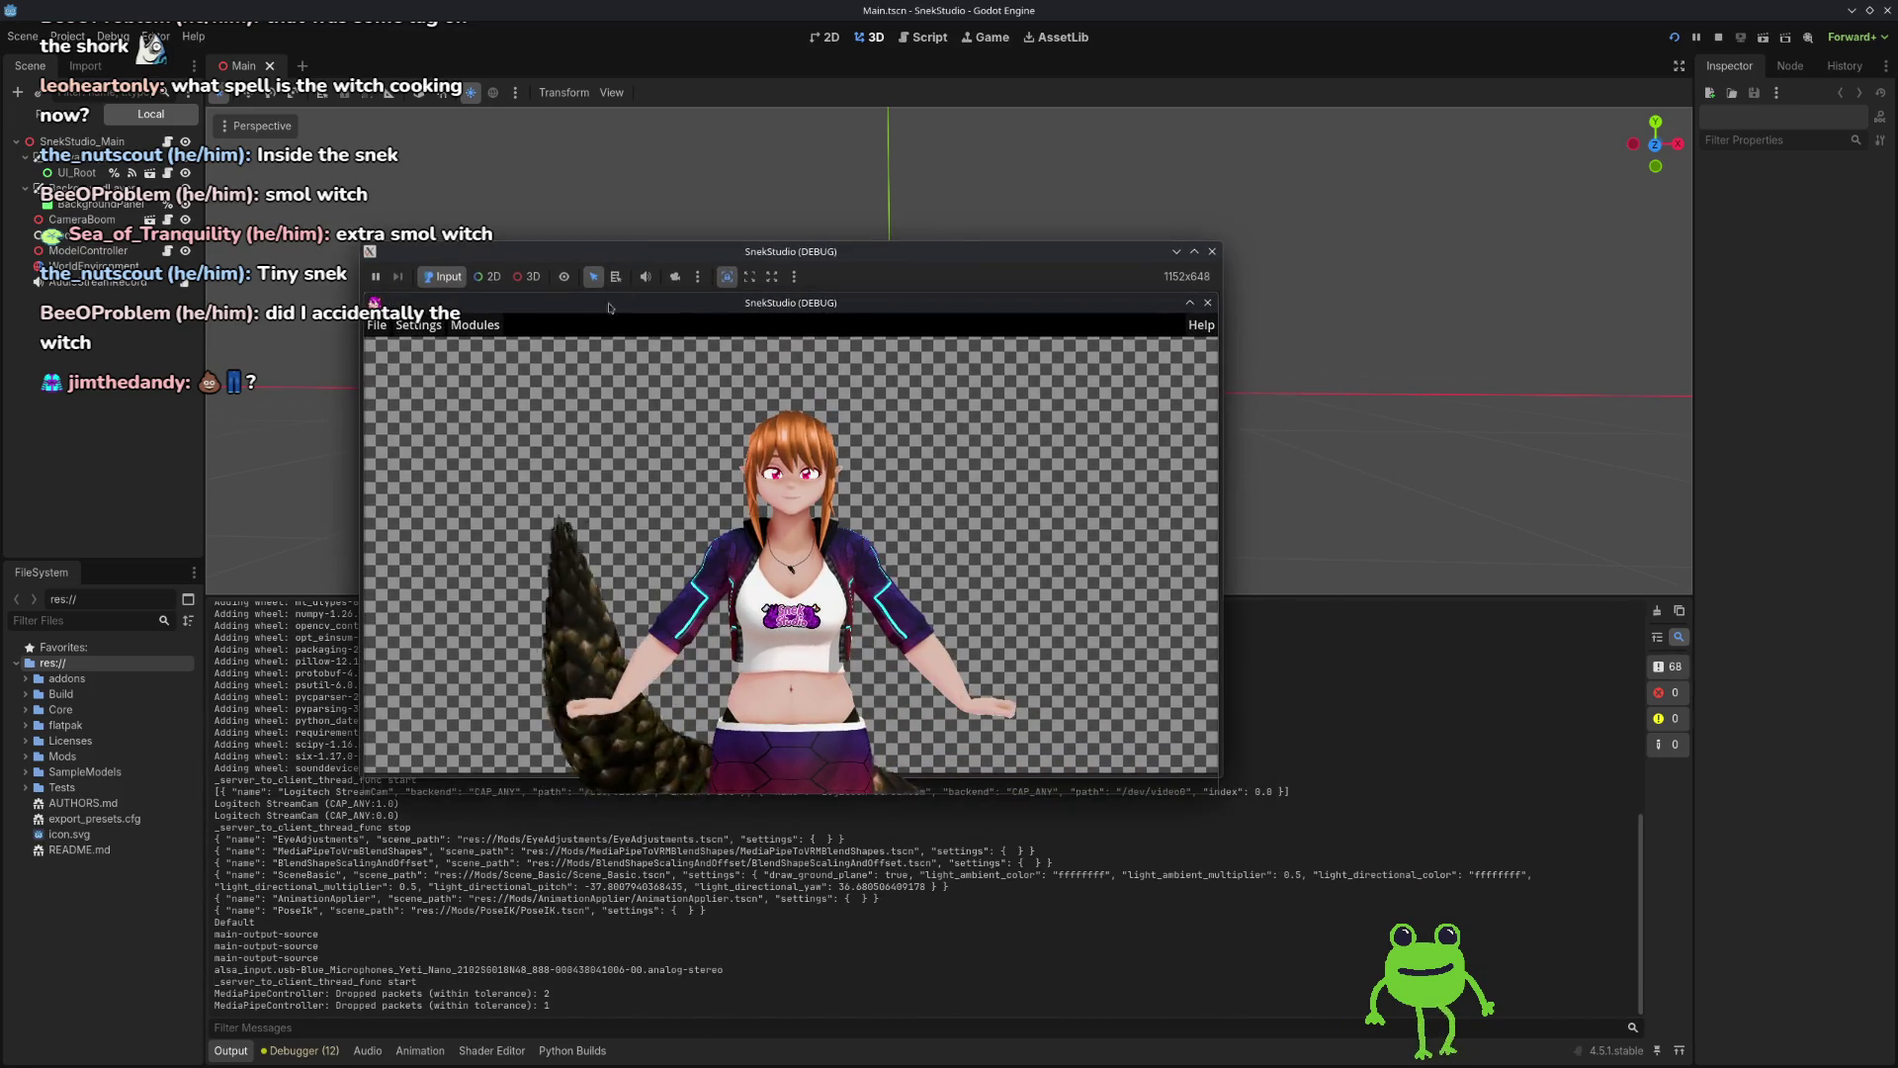
Step: Load stream/configs/snek_config.json in the relaunched SnekStudio
left_click(377, 326)
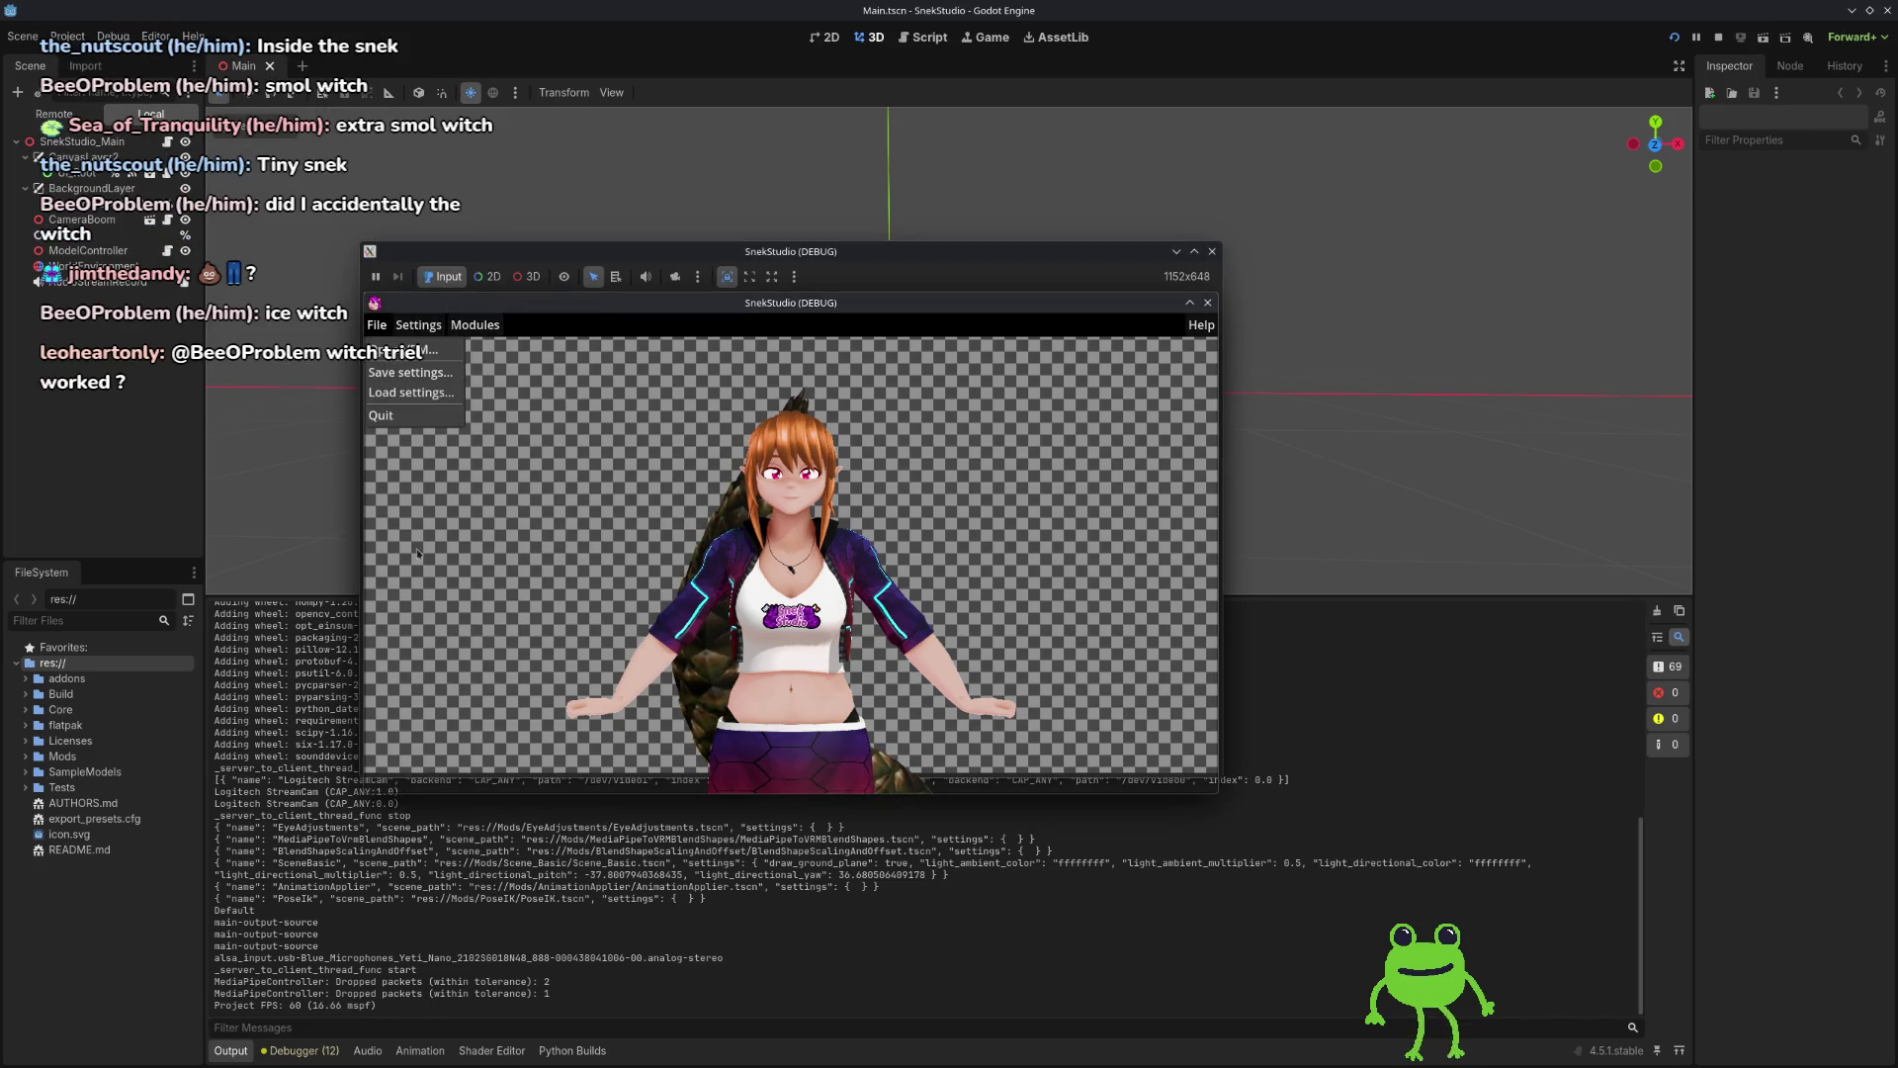
left_click(435, 394)
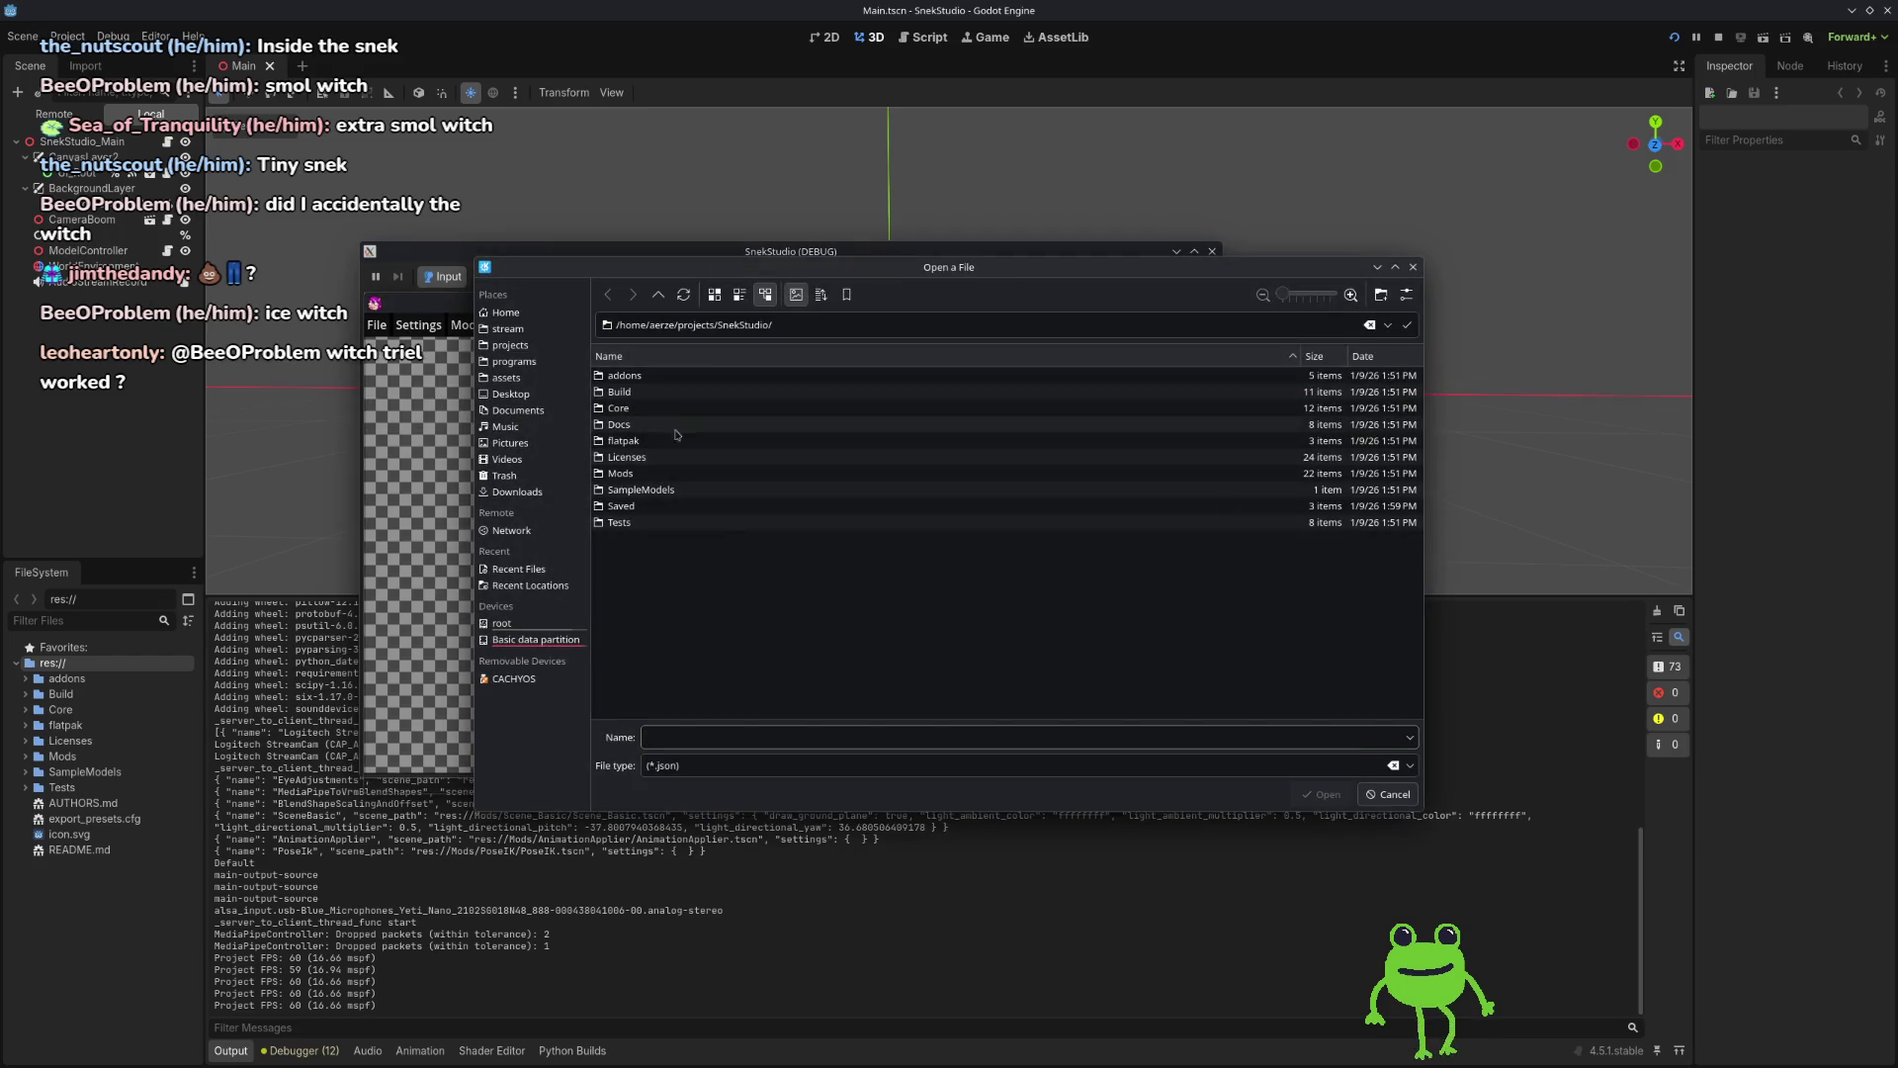
left_click(508, 329)
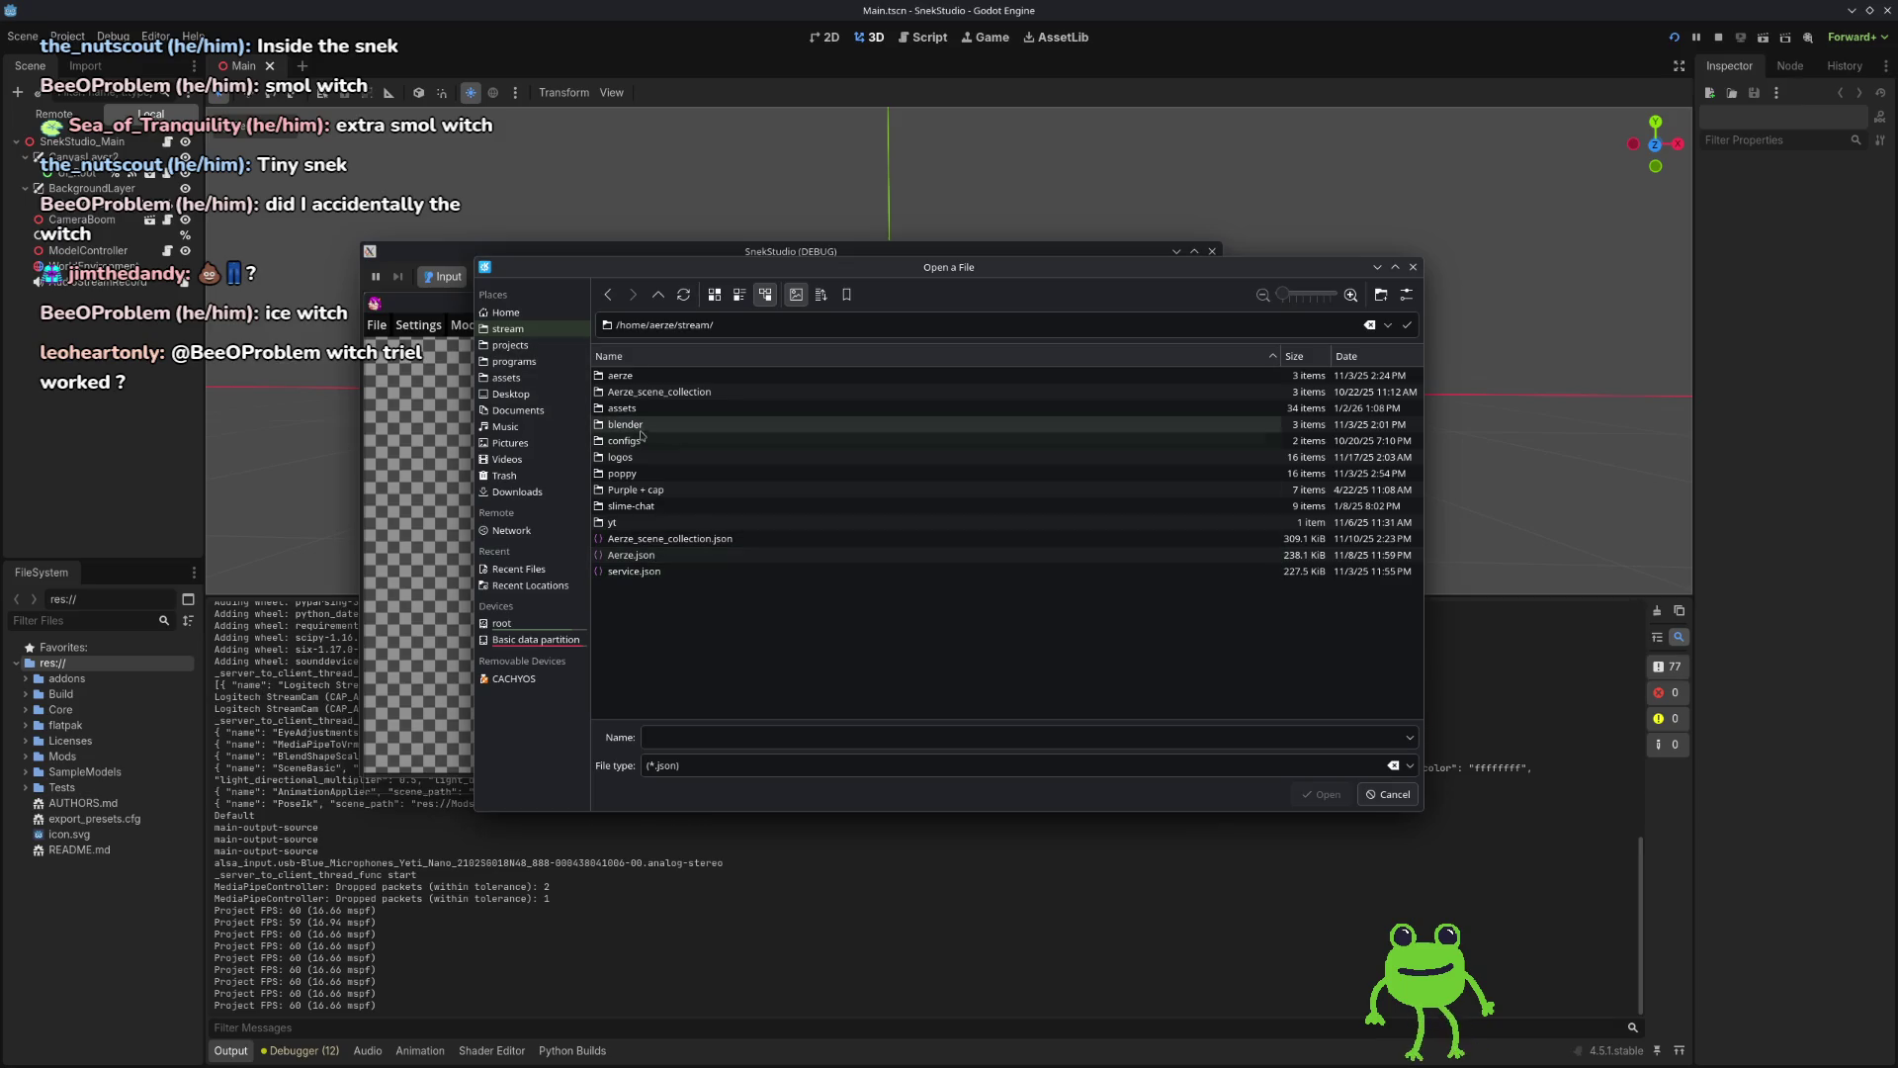
double_click(625, 441)
left_click(644, 391)
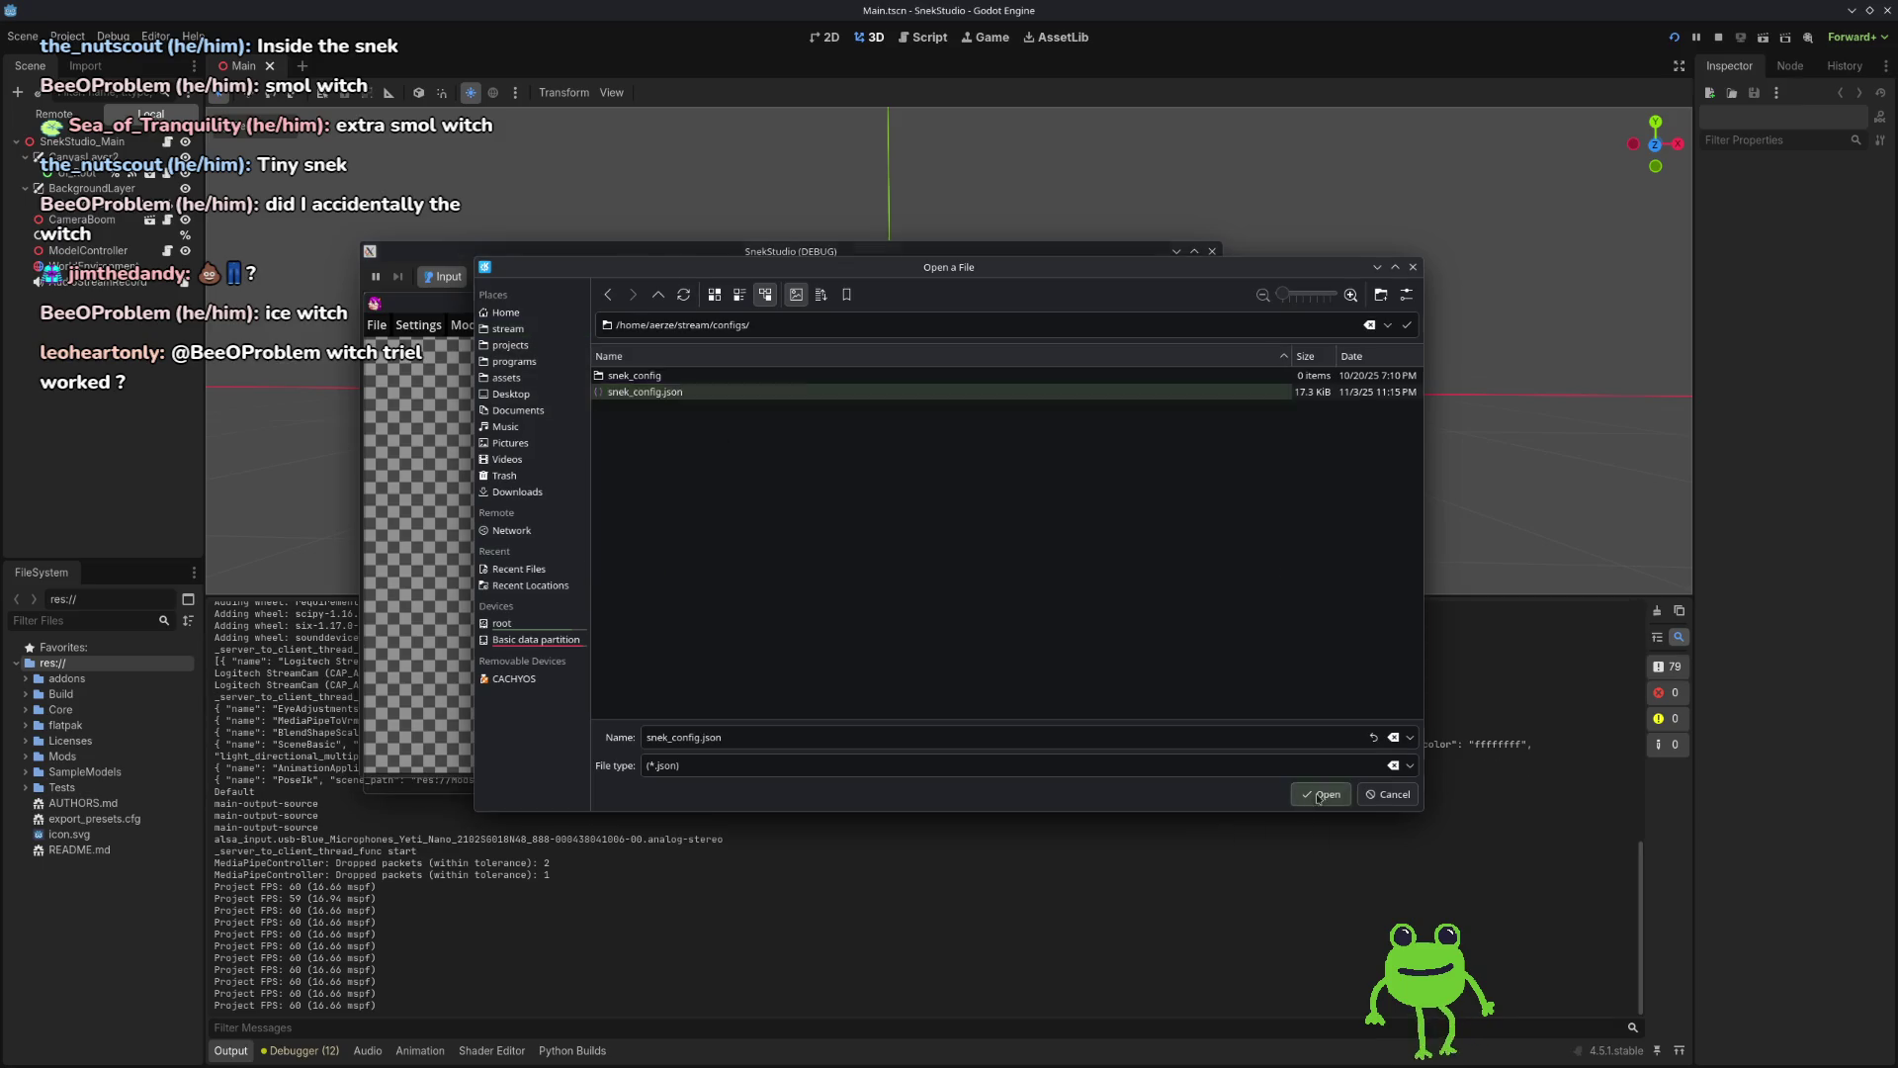
left_click(1323, 794)
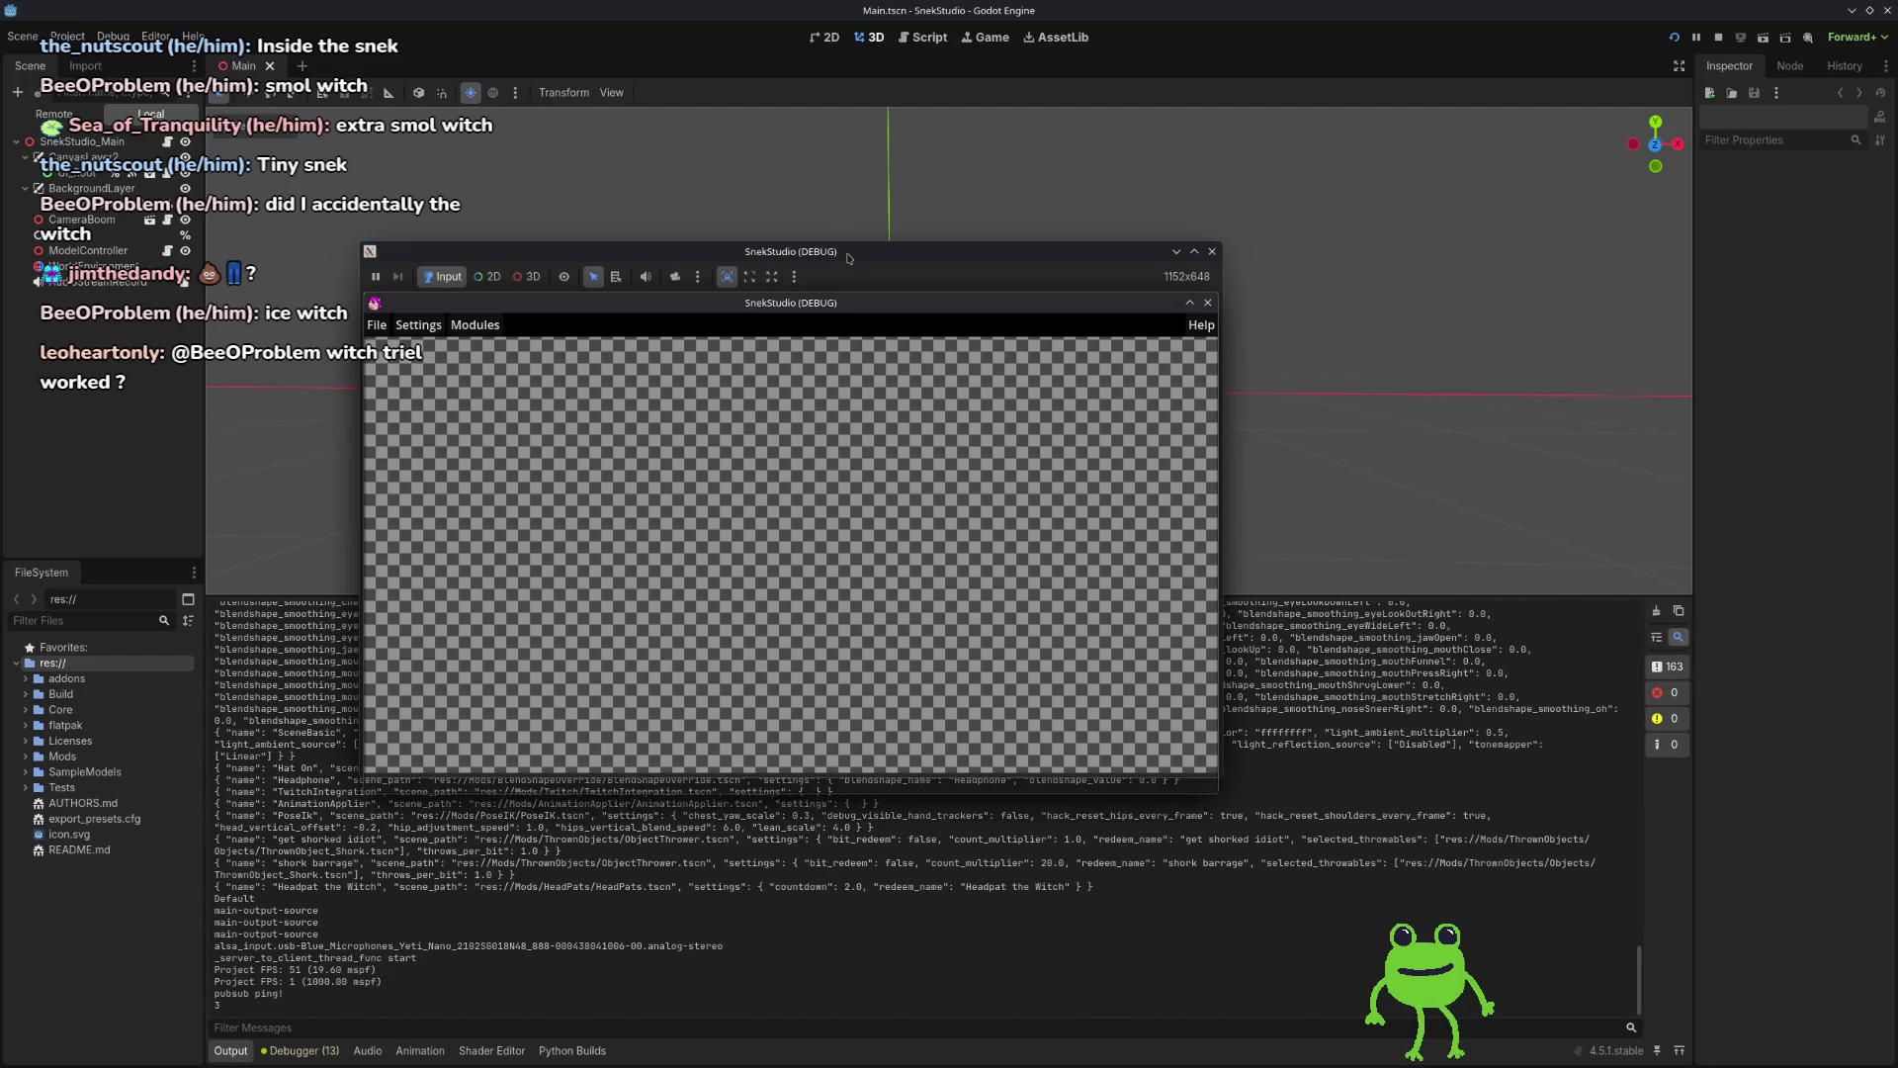
left_click_drag(848, 258, 732, 254)
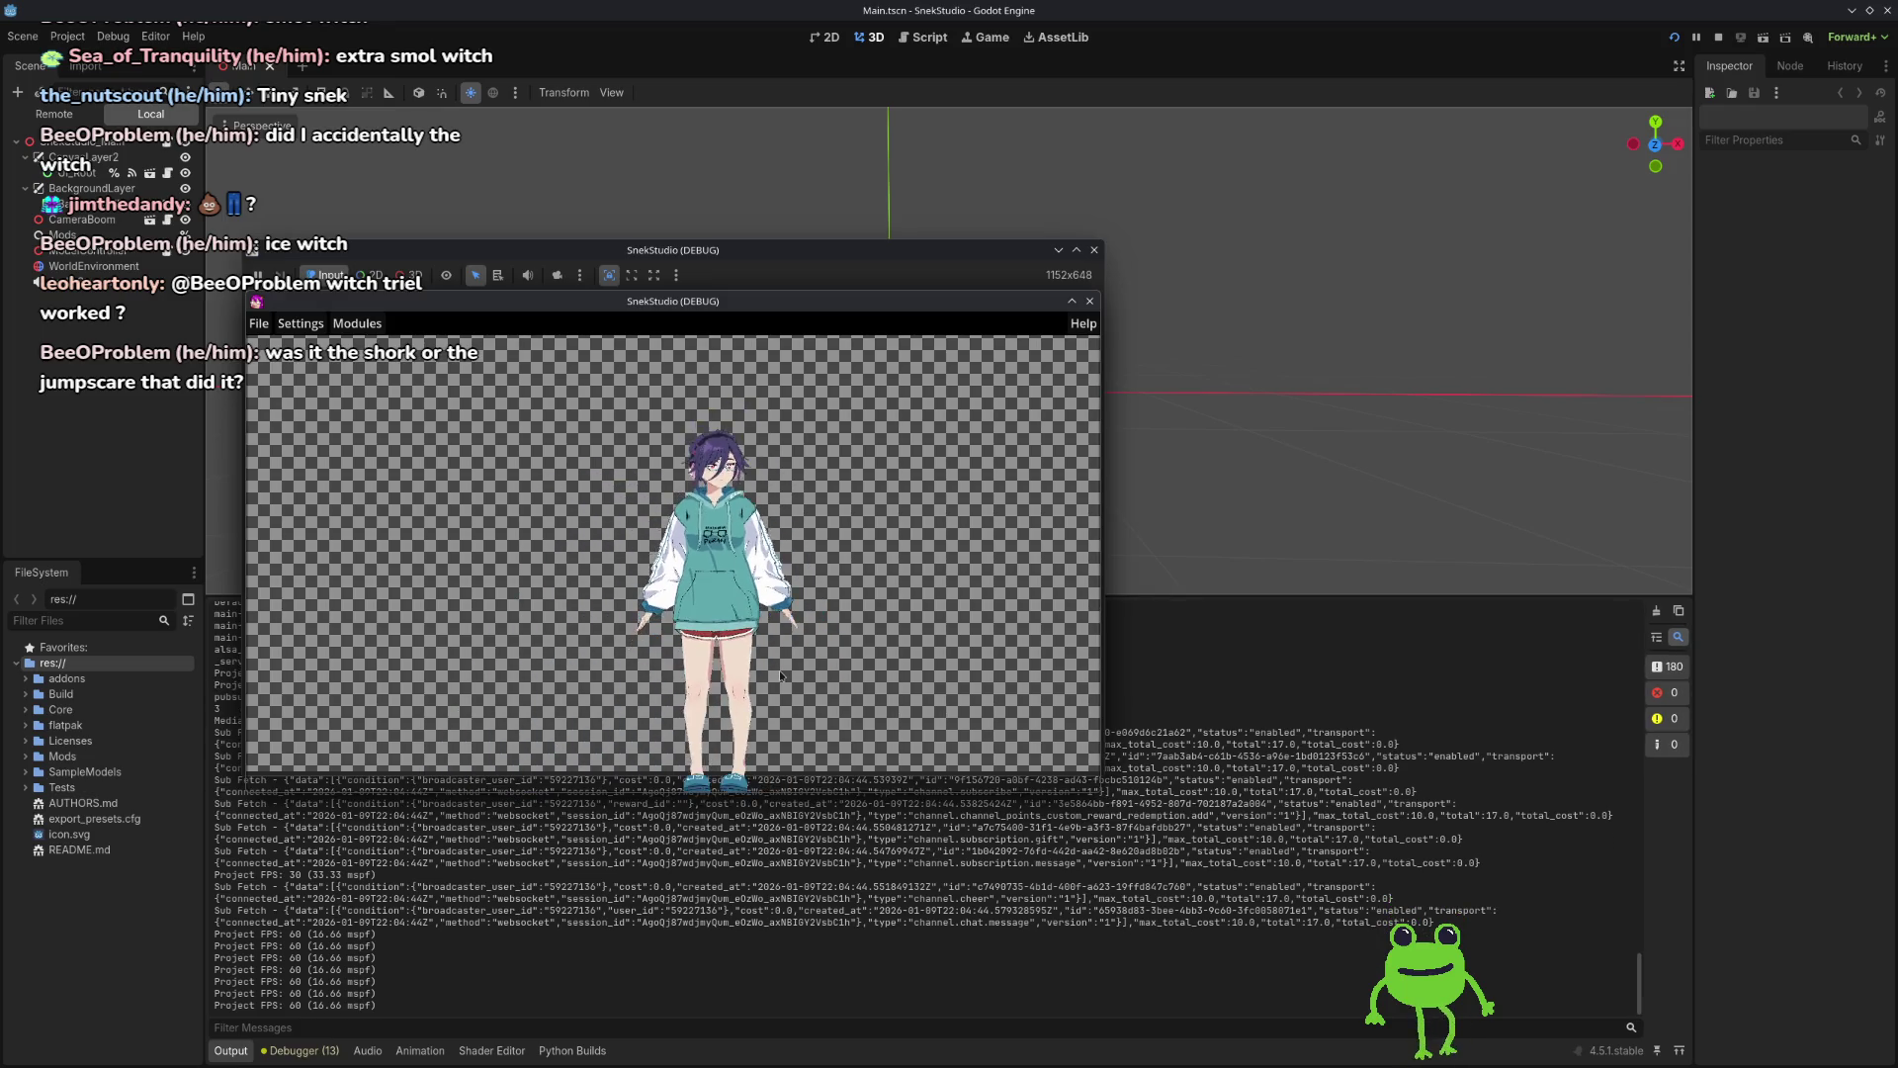
Step: Orbit and zoom the camera around the avatar's head
mouse_move(764, 633)
left_mouse_down()
mouse_move(638, 615)
mouse_move(797, 665)
left_mouse_up()
scroll(797, 666, "up", 10)
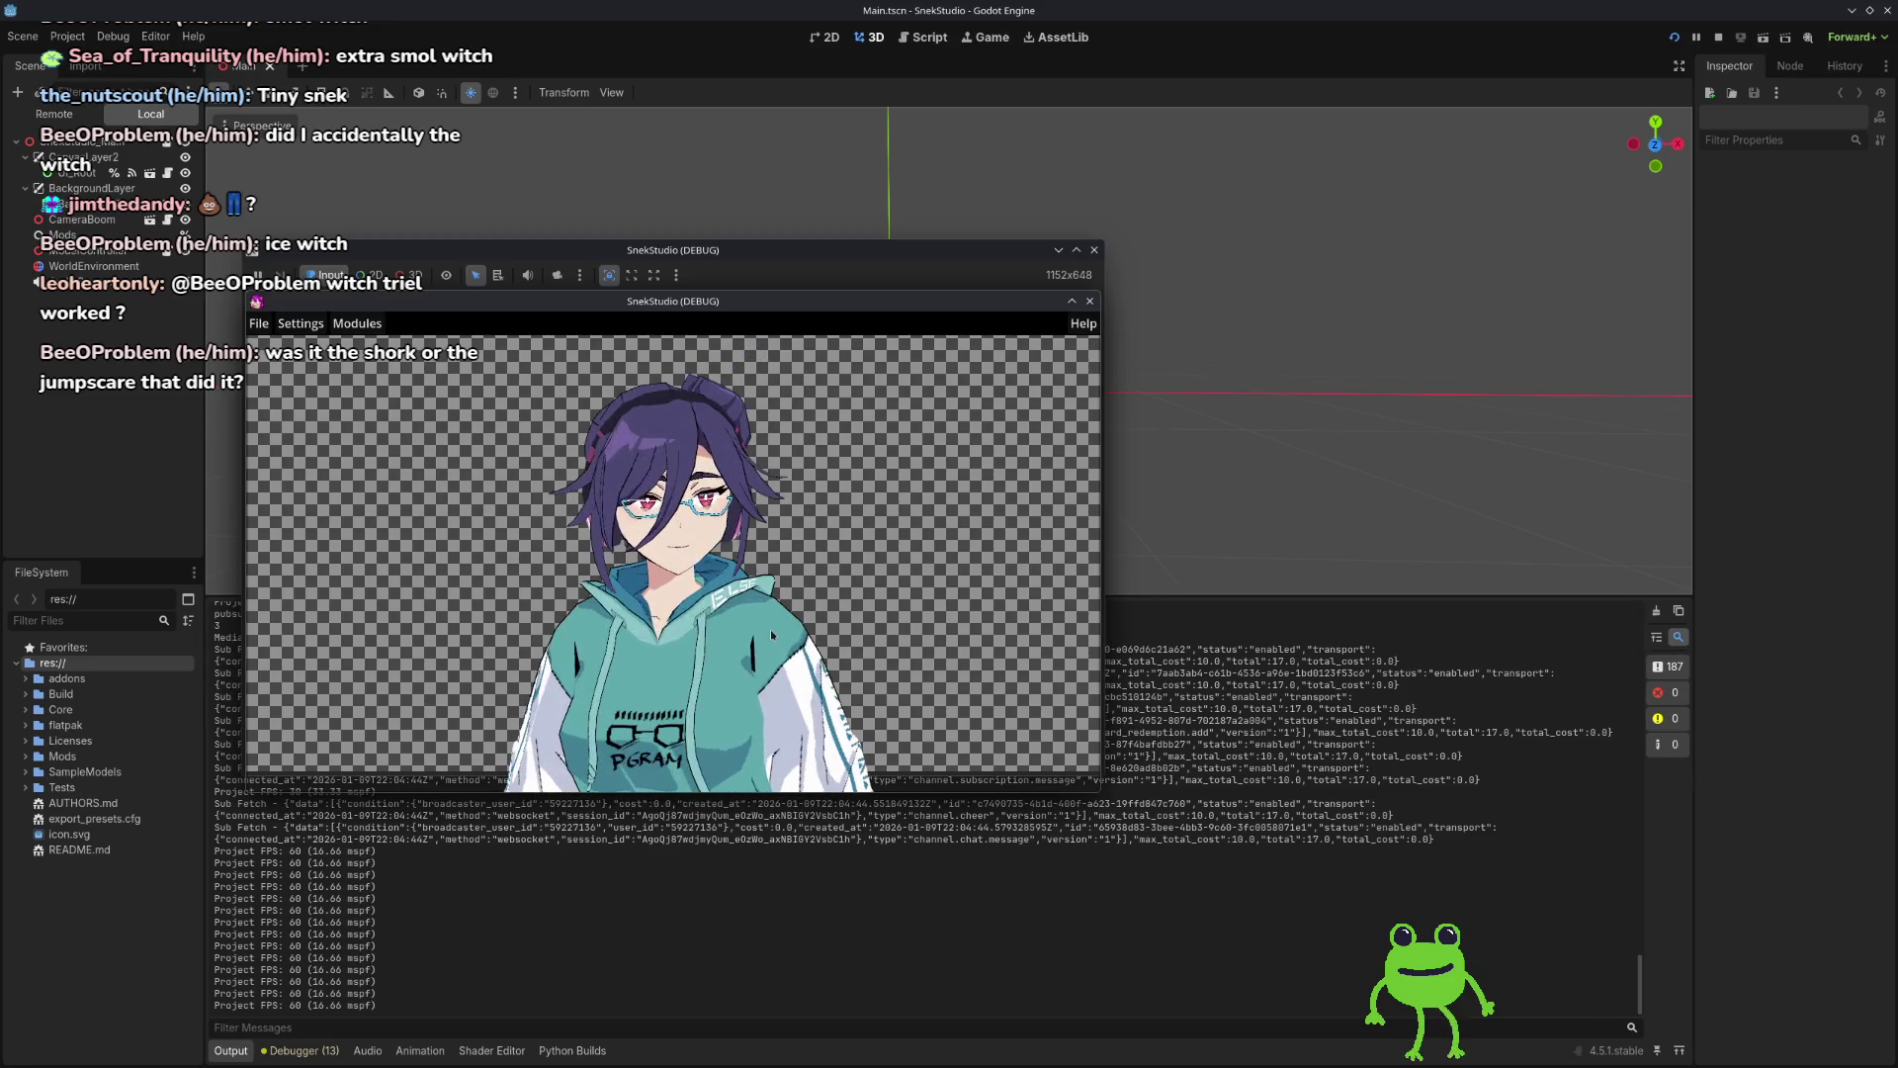
scroll(773, 603, "up", 8)
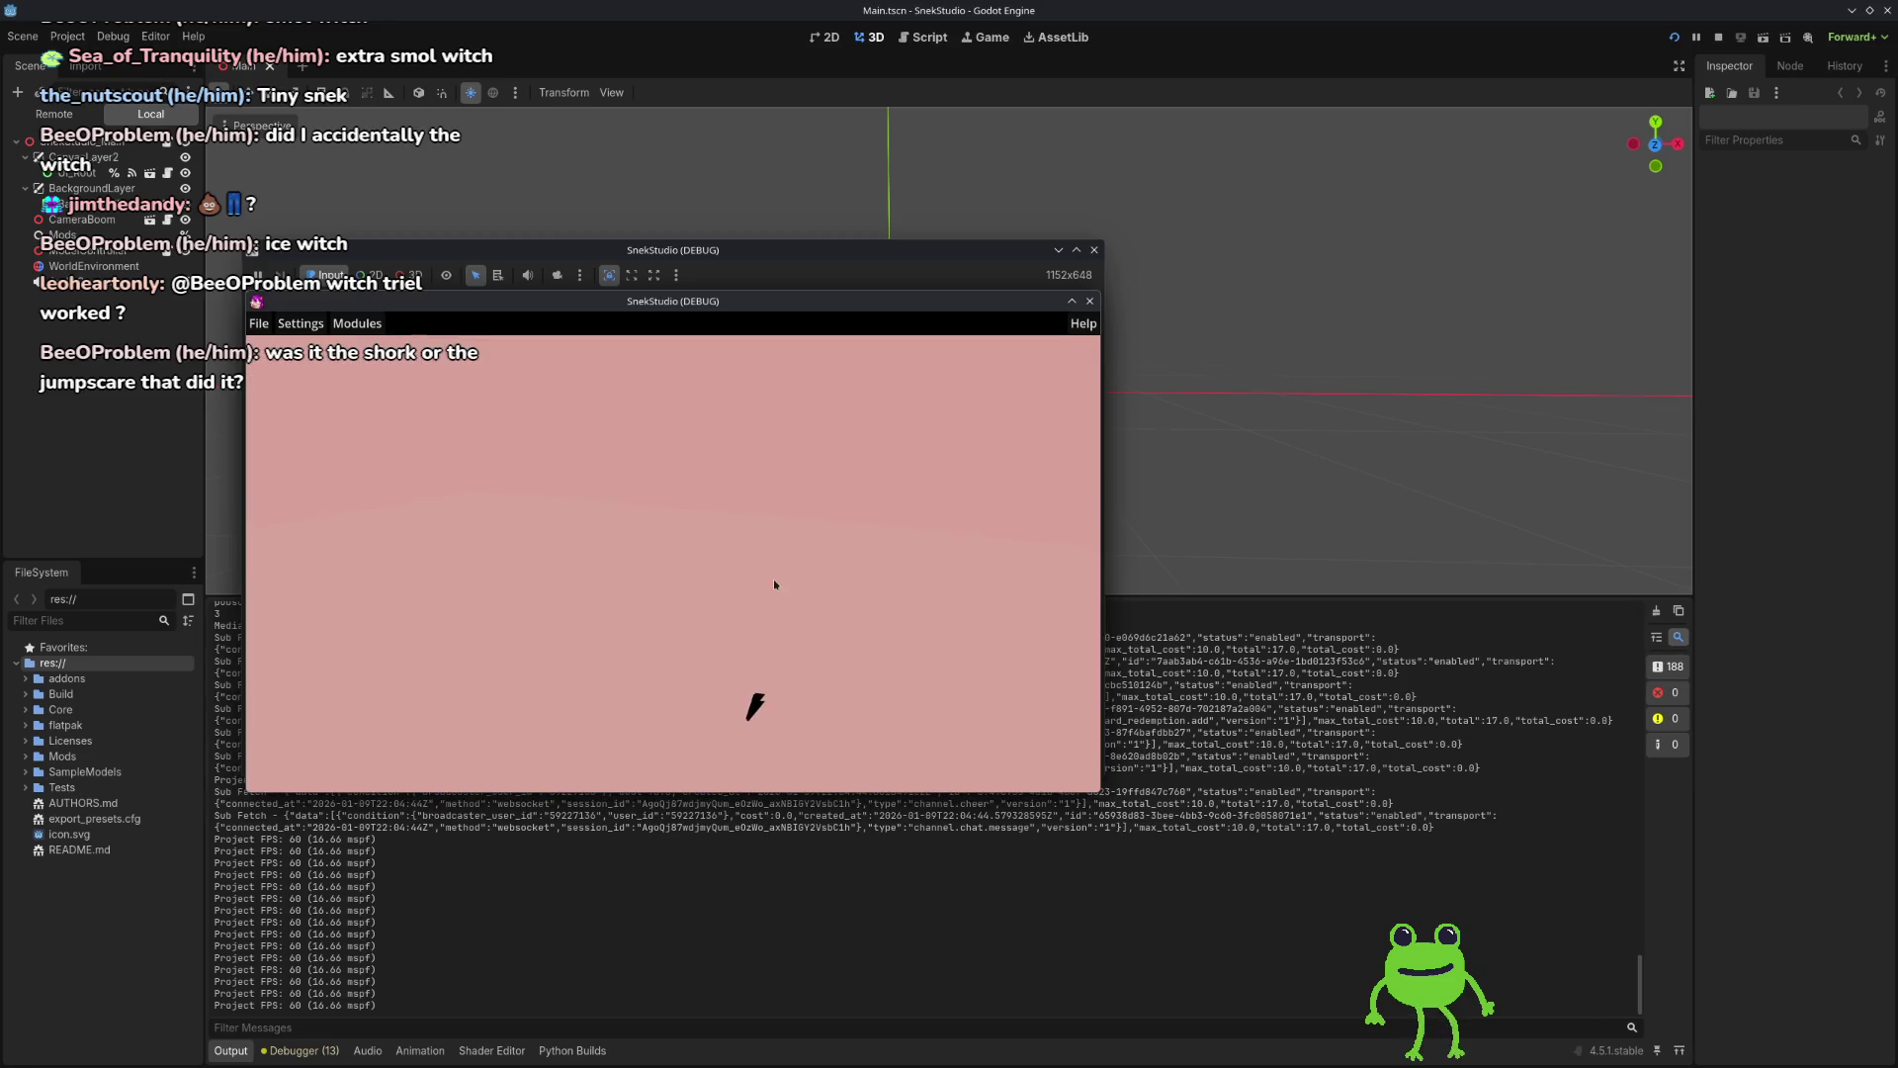
scroll(776, 578, "down", 3)
left_click_drag(774, 590, 774, 730)
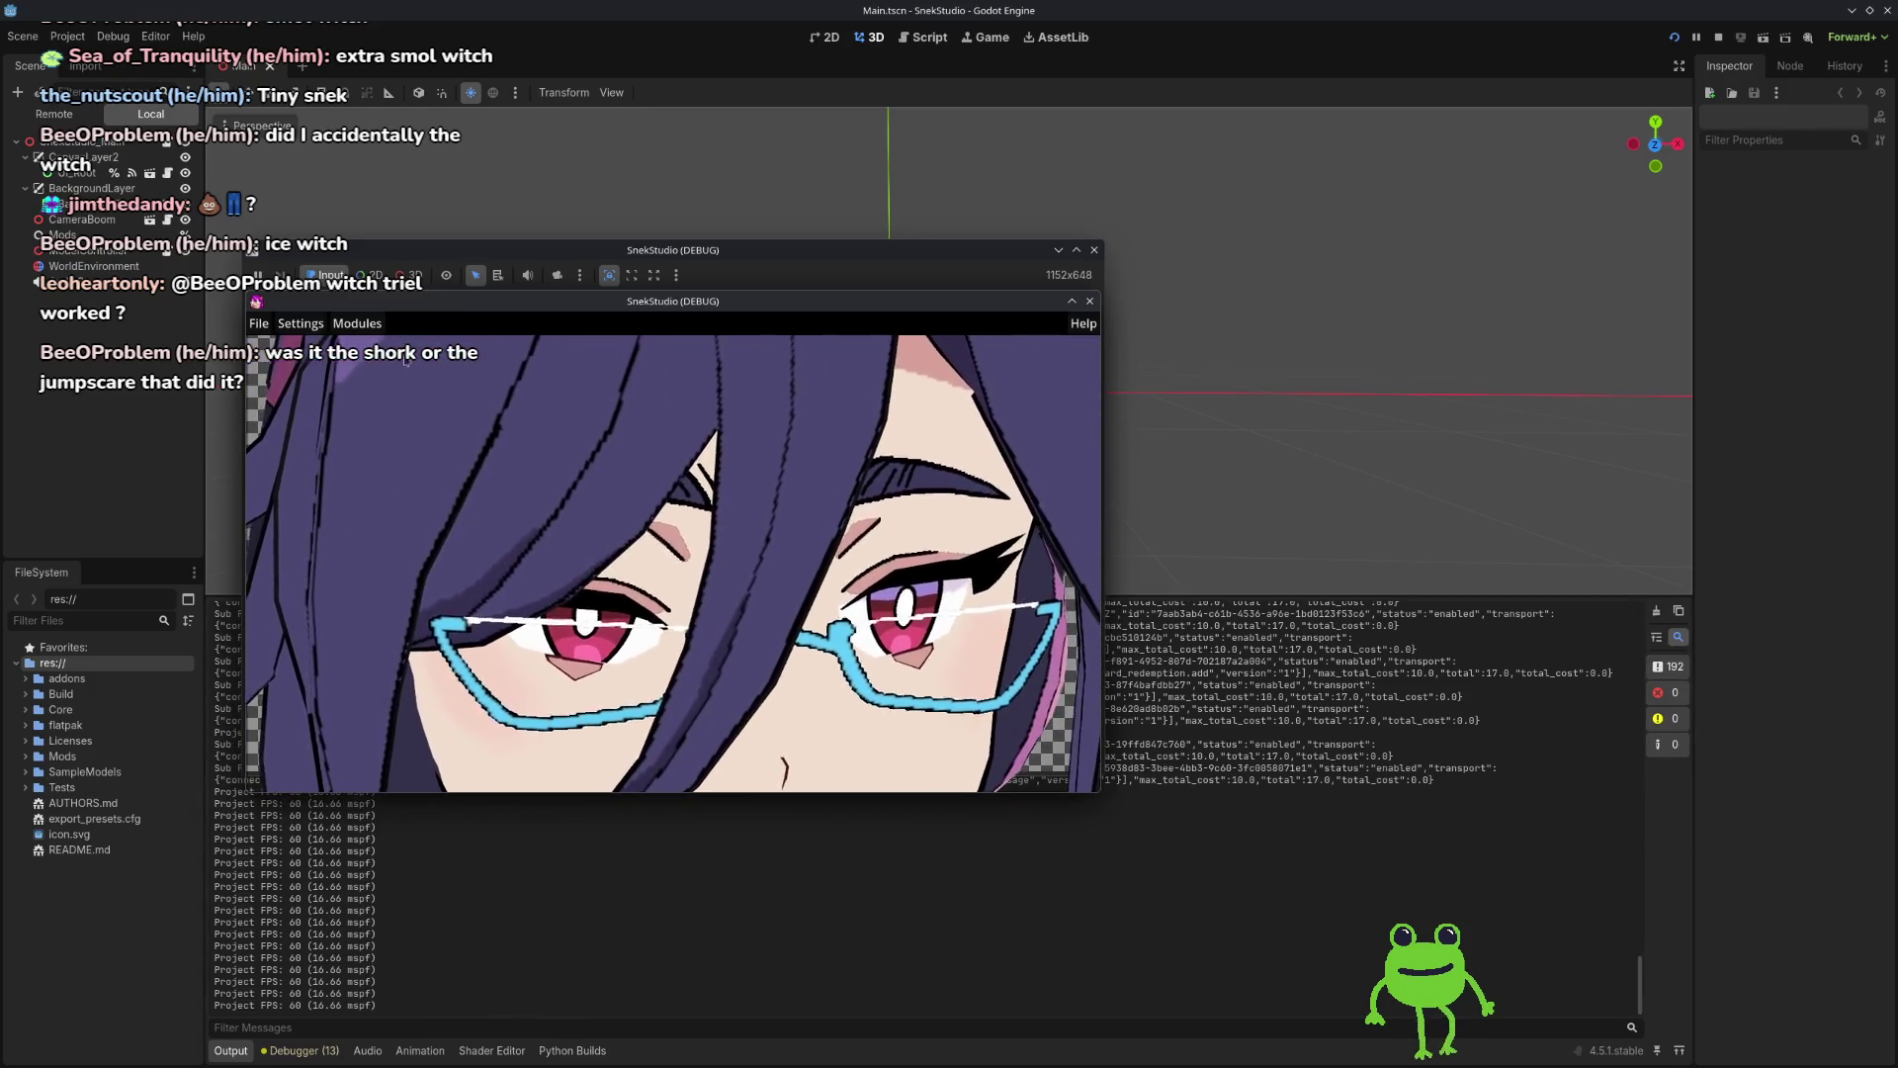
Step: Open the Mods window and place it on the right side of the screen
left_click(357, 323)
scroll(694, 524, "down", 5)
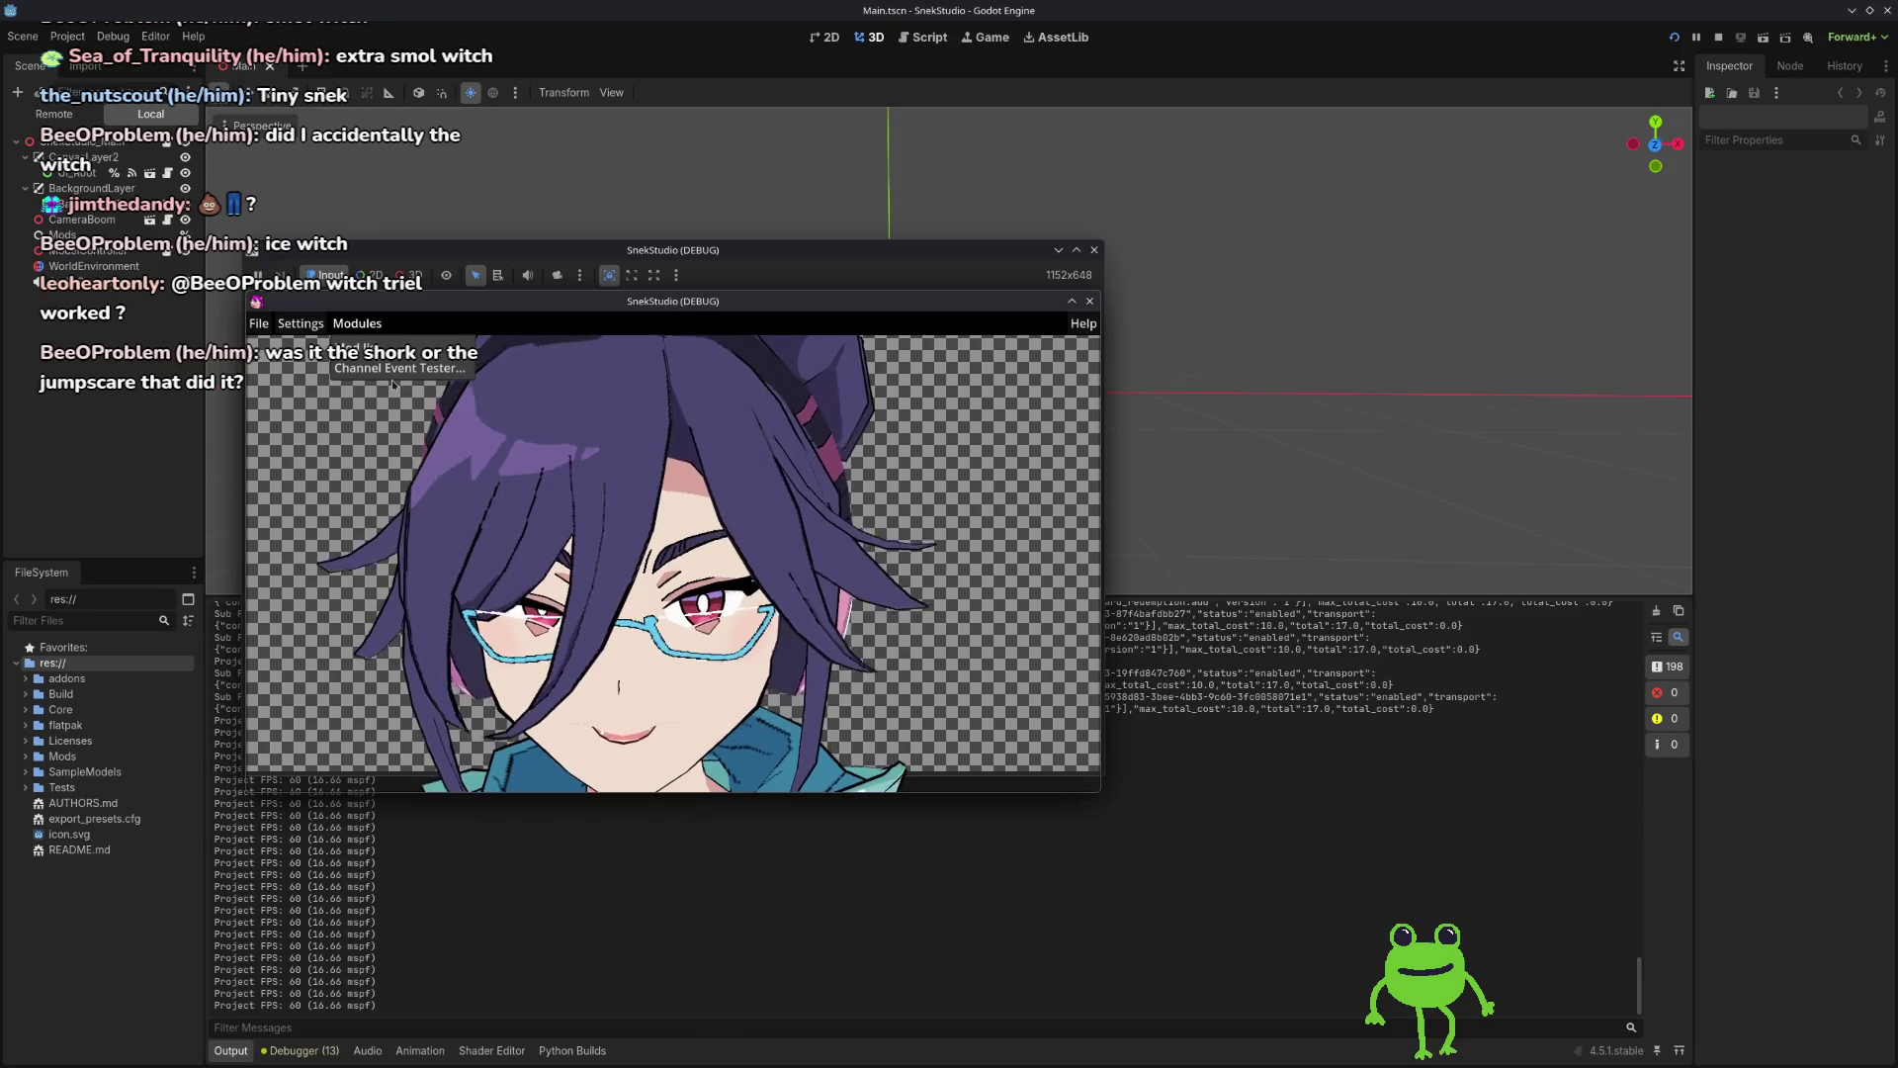
left_click(356, 347)
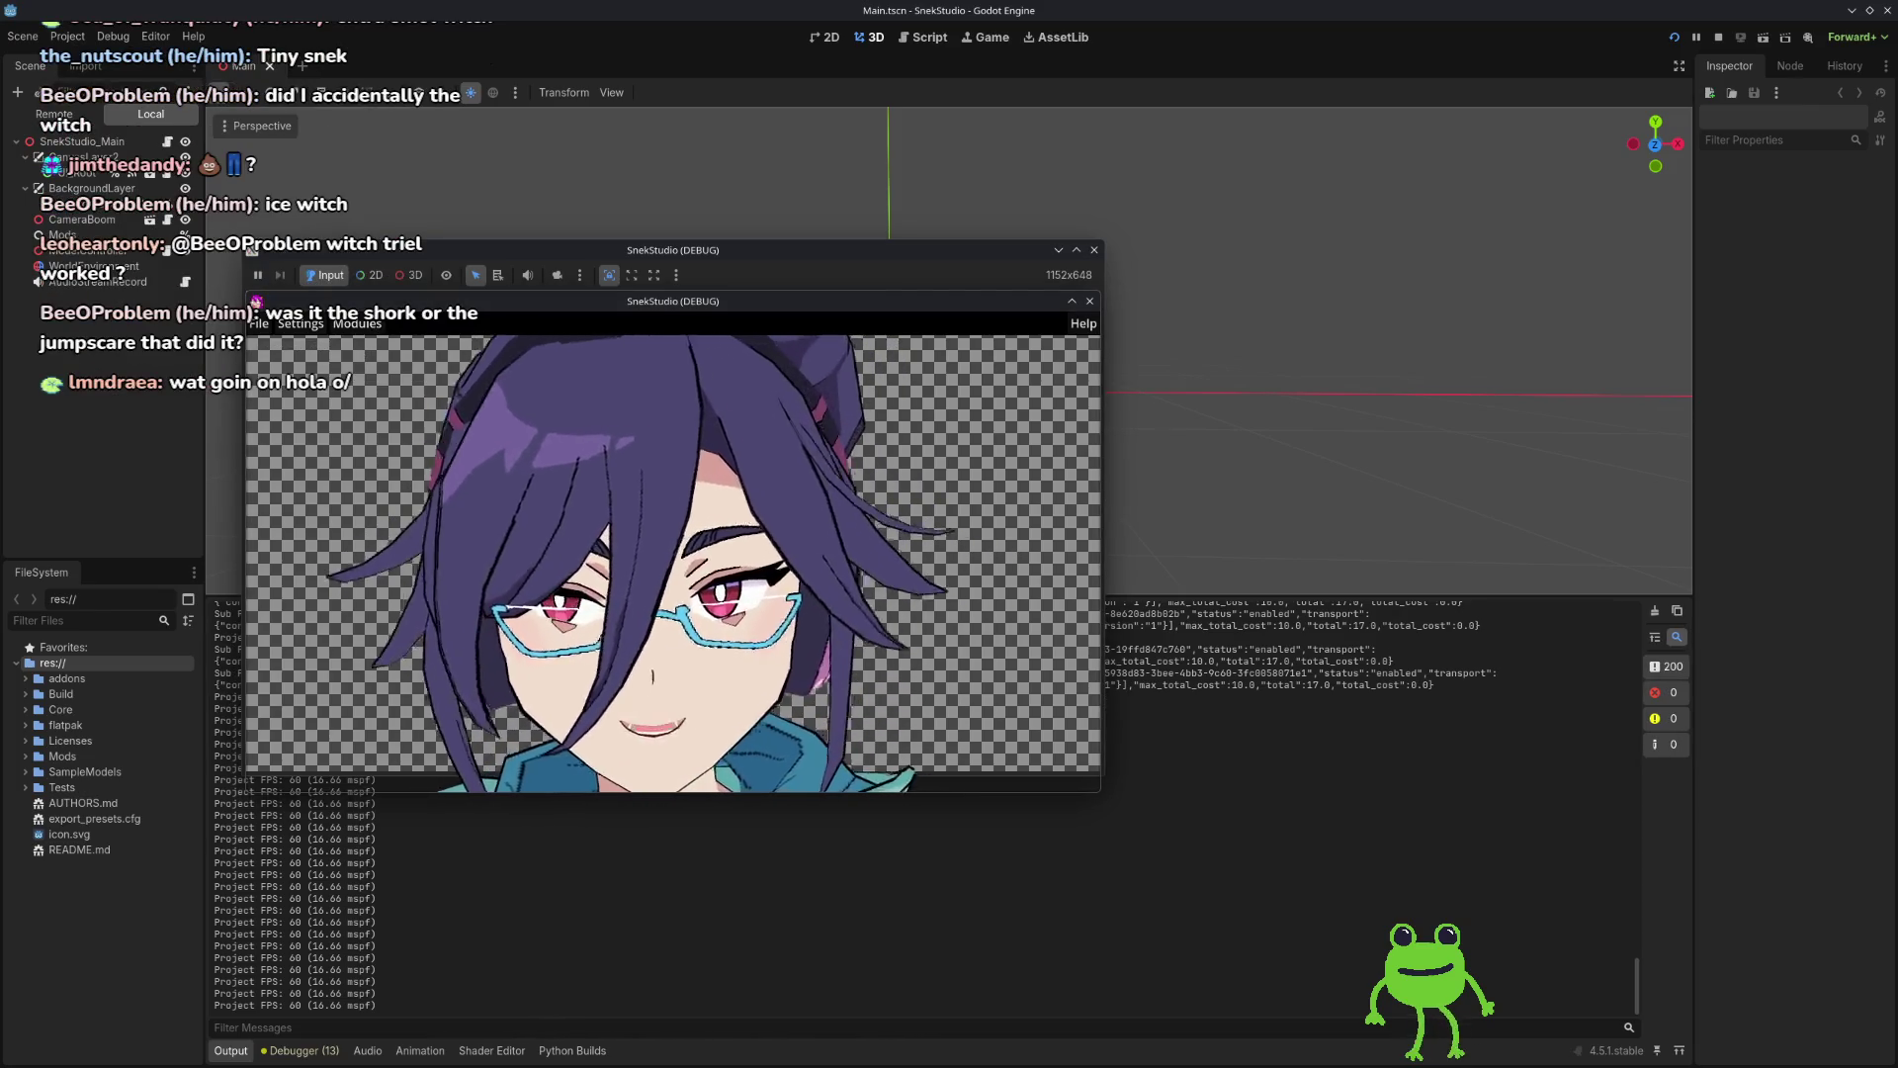
mouse_move(593, 431)
left_mouse_down()
mouse_move(1412, 253)
mouse_move(1347, 265)
left_mouse_up()
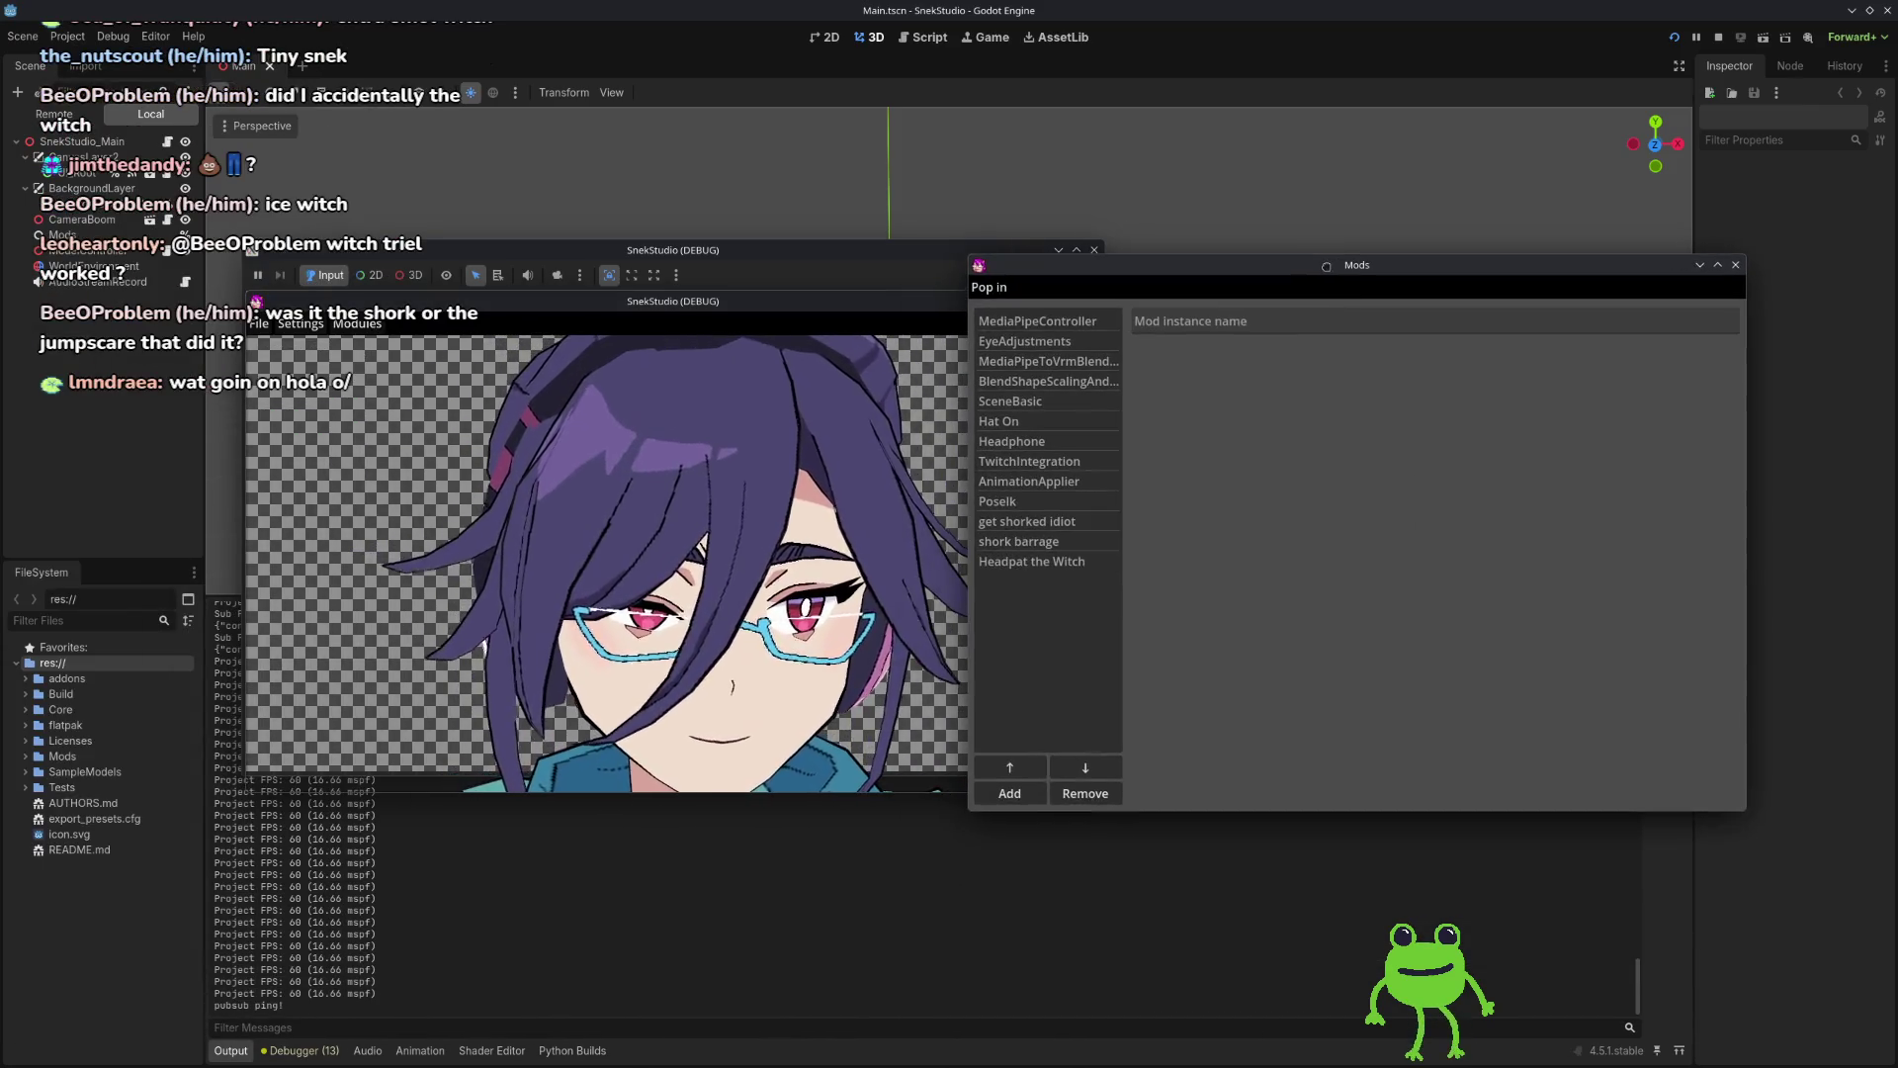
Step: Add LipSync from the Add Mod list to the bottom of the mods
left_click(1010, 793)
scroll(841, 534, "down", 3)
left_click(798, 519)
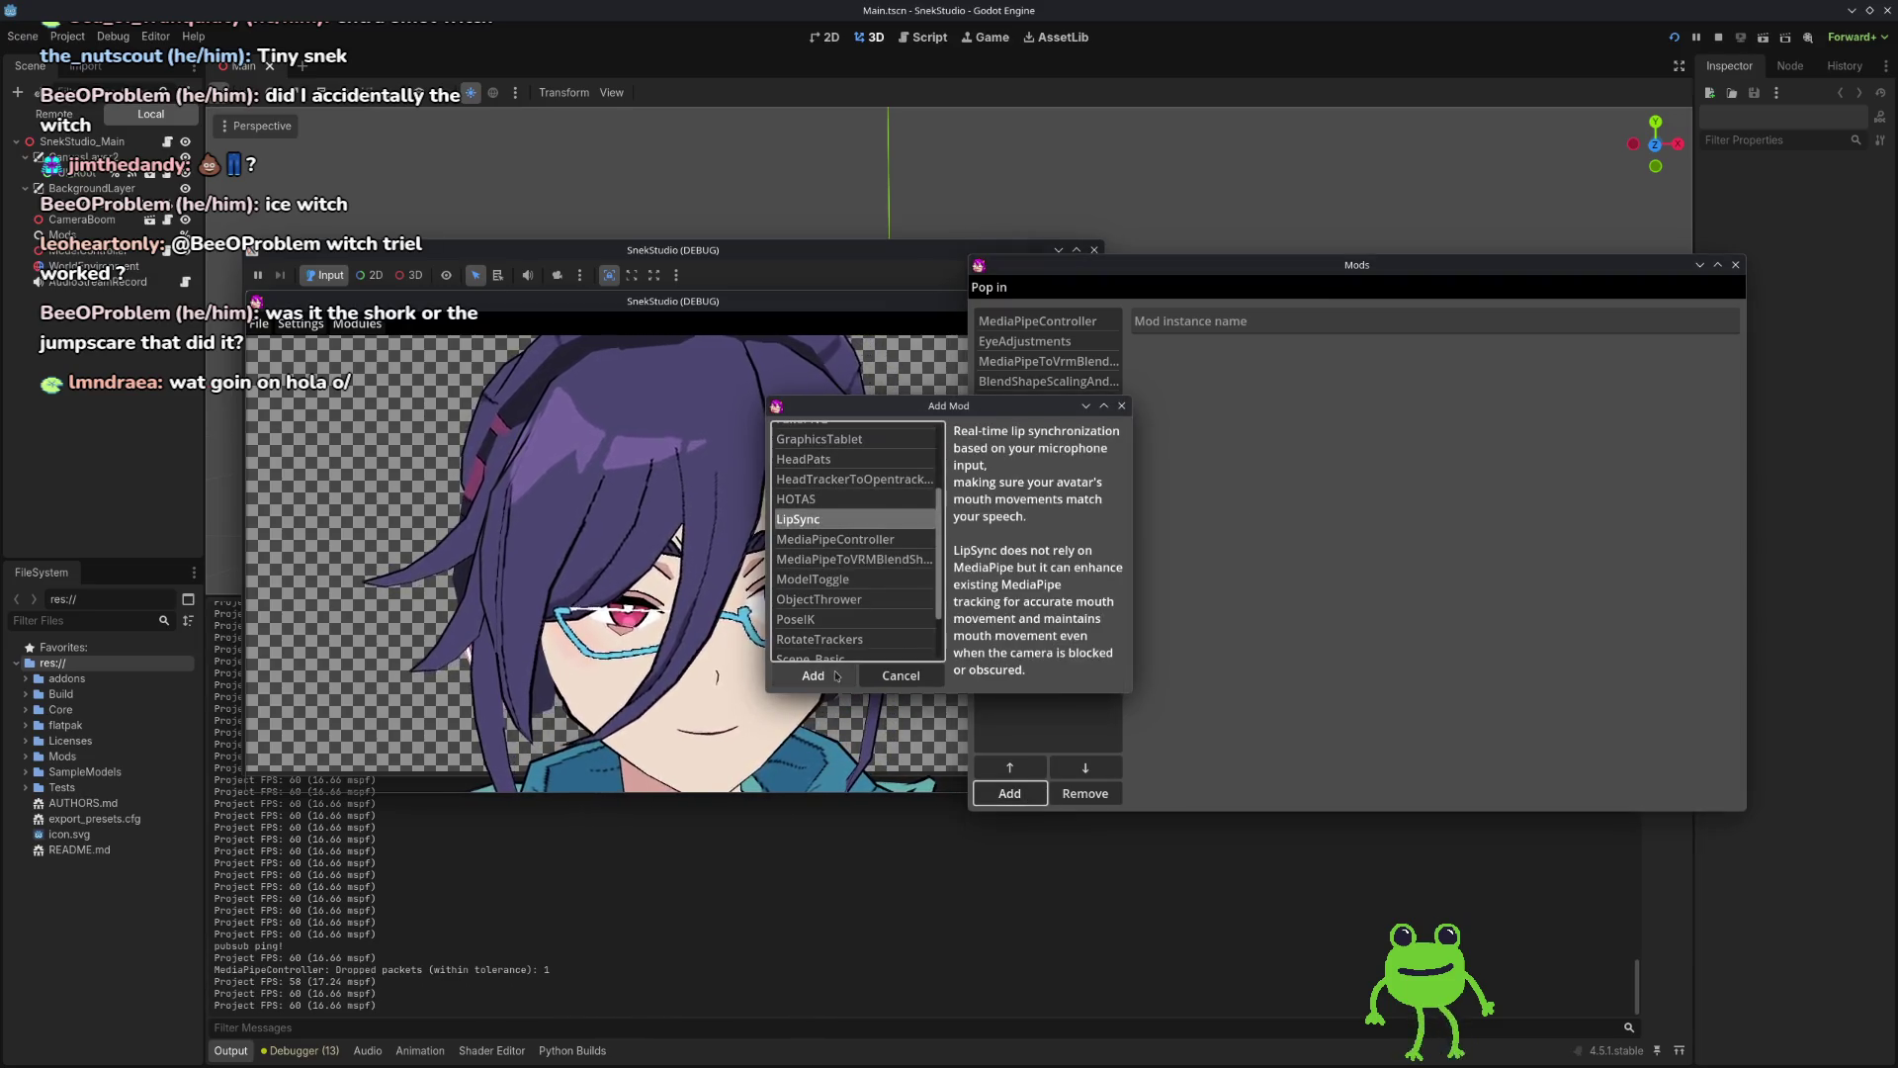
left_click(813, 676)
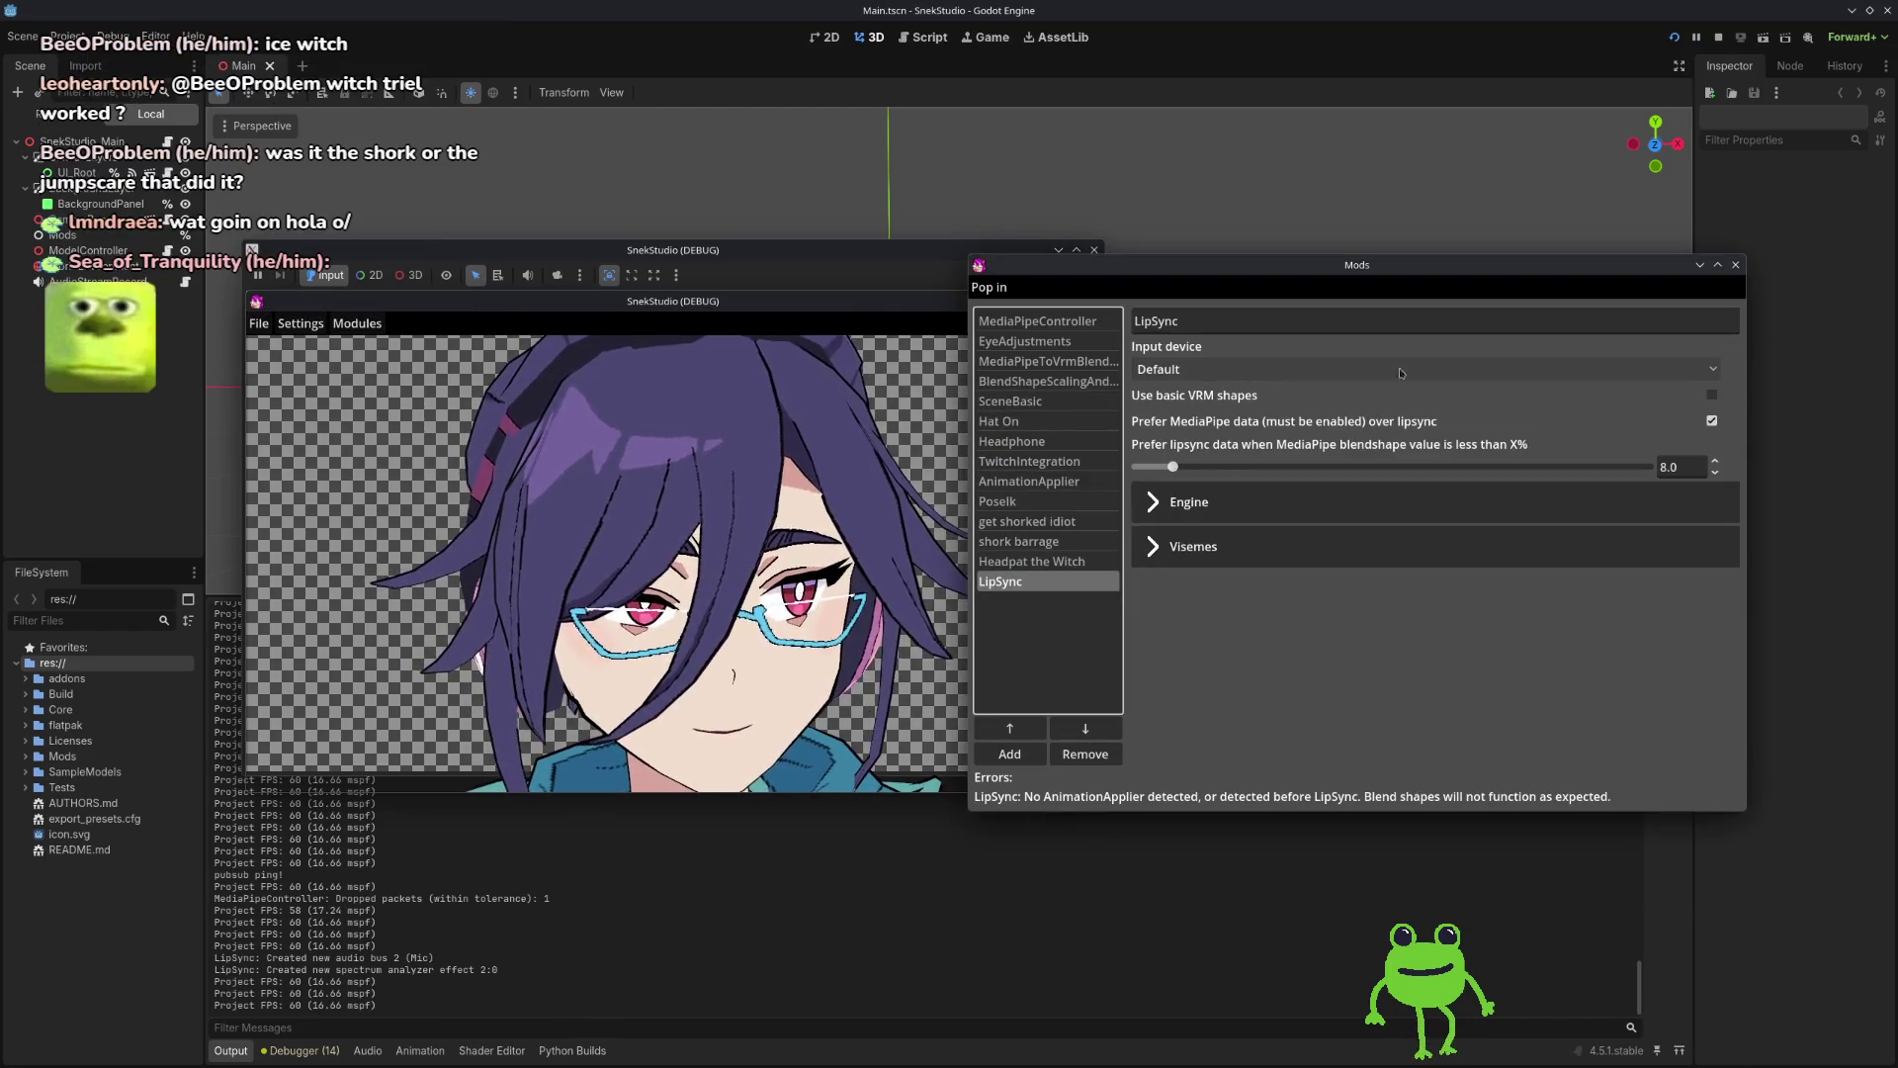
Step: Enable basic VRM shapes for LipSync and move it up the mod order
left_click(1713, 396)
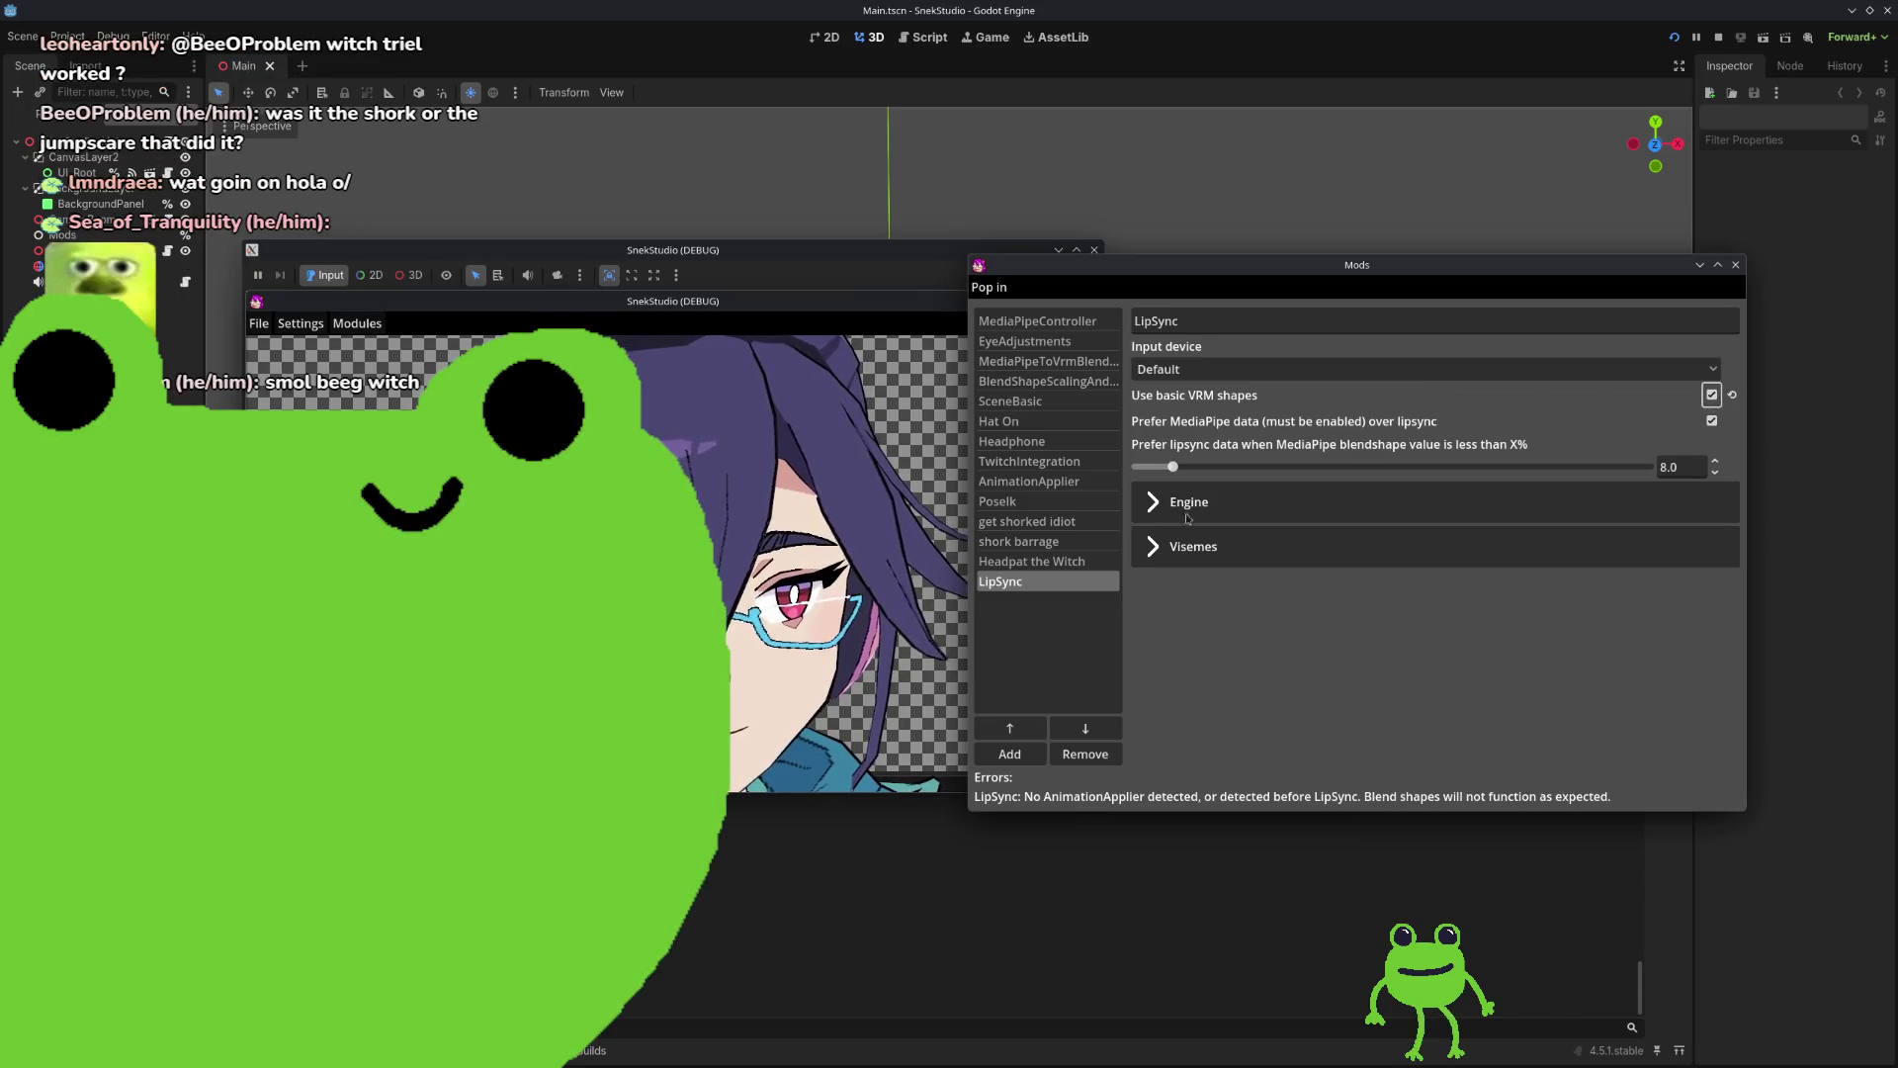
left_click(1152, 505)
left_click(1153, 504)
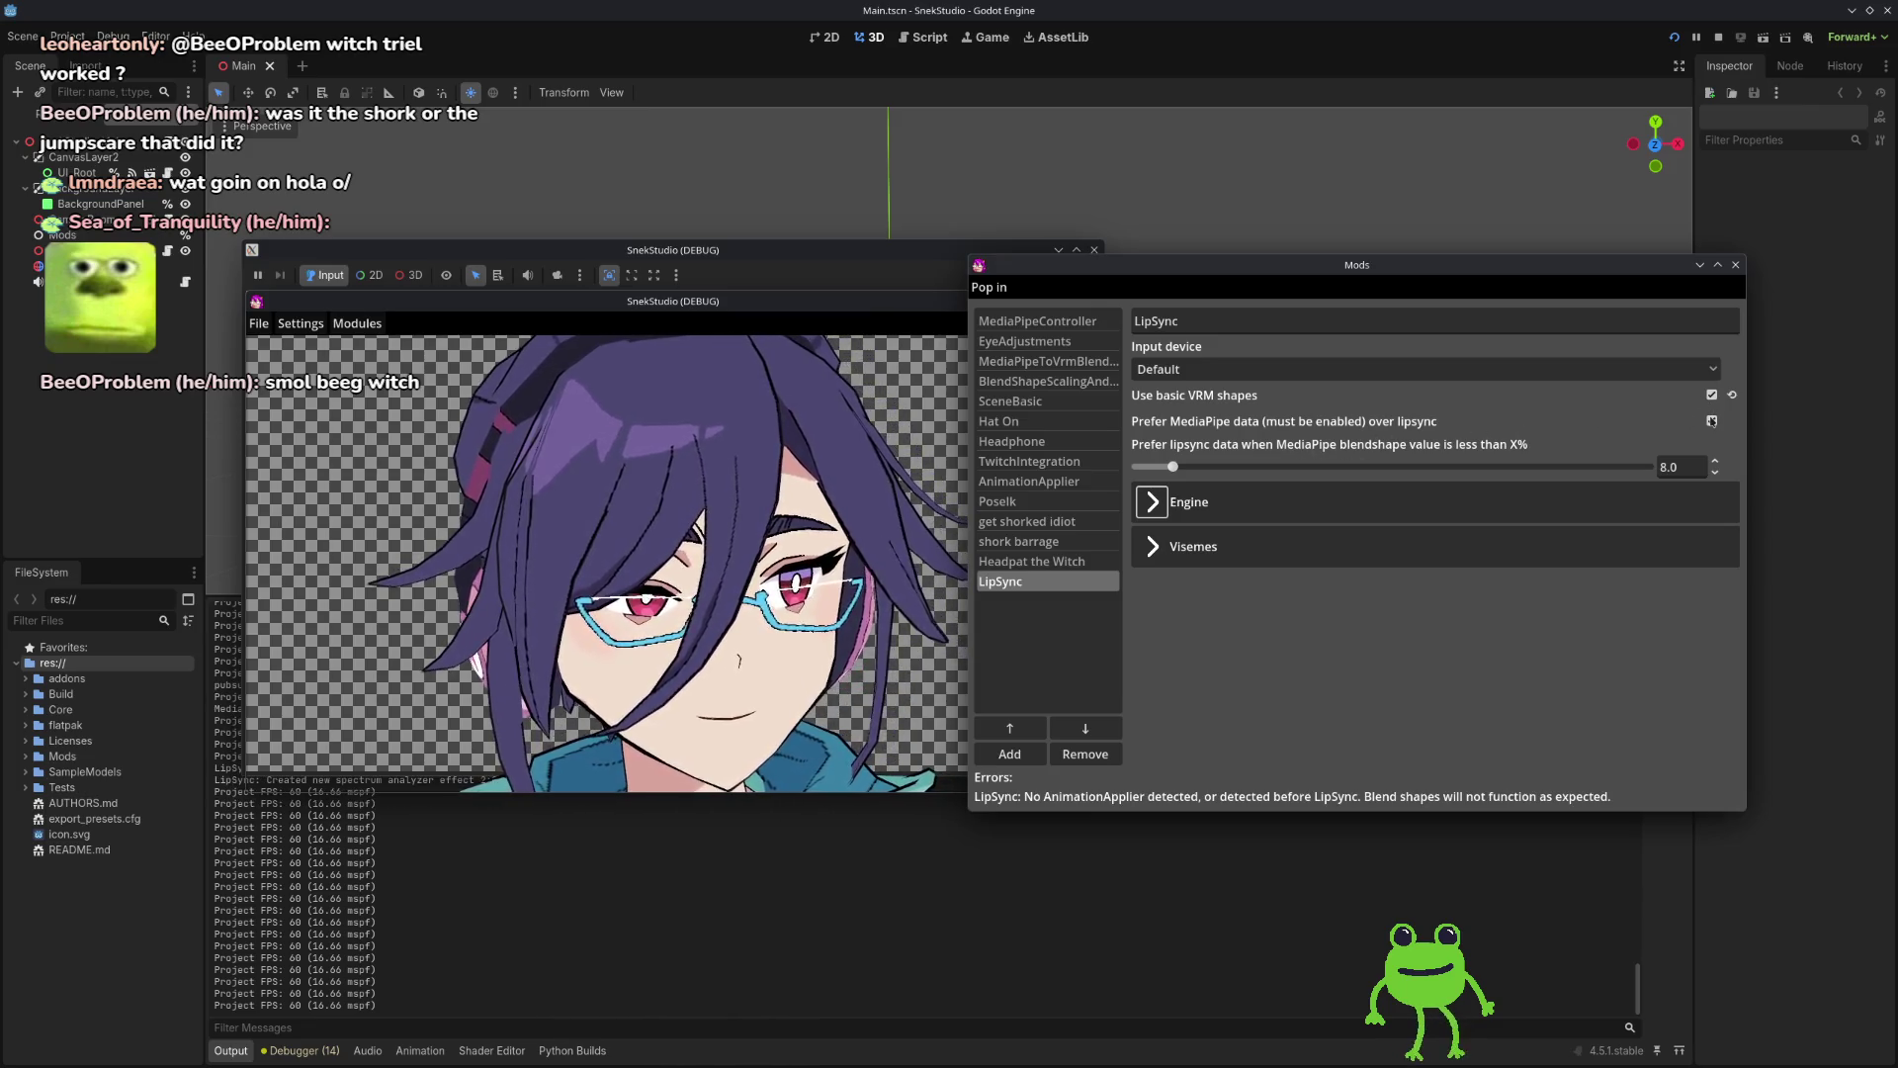
left_click(1010, 728)
left_click(1009, 728)
left_click(1010, 728)
left_click(1010, 727)
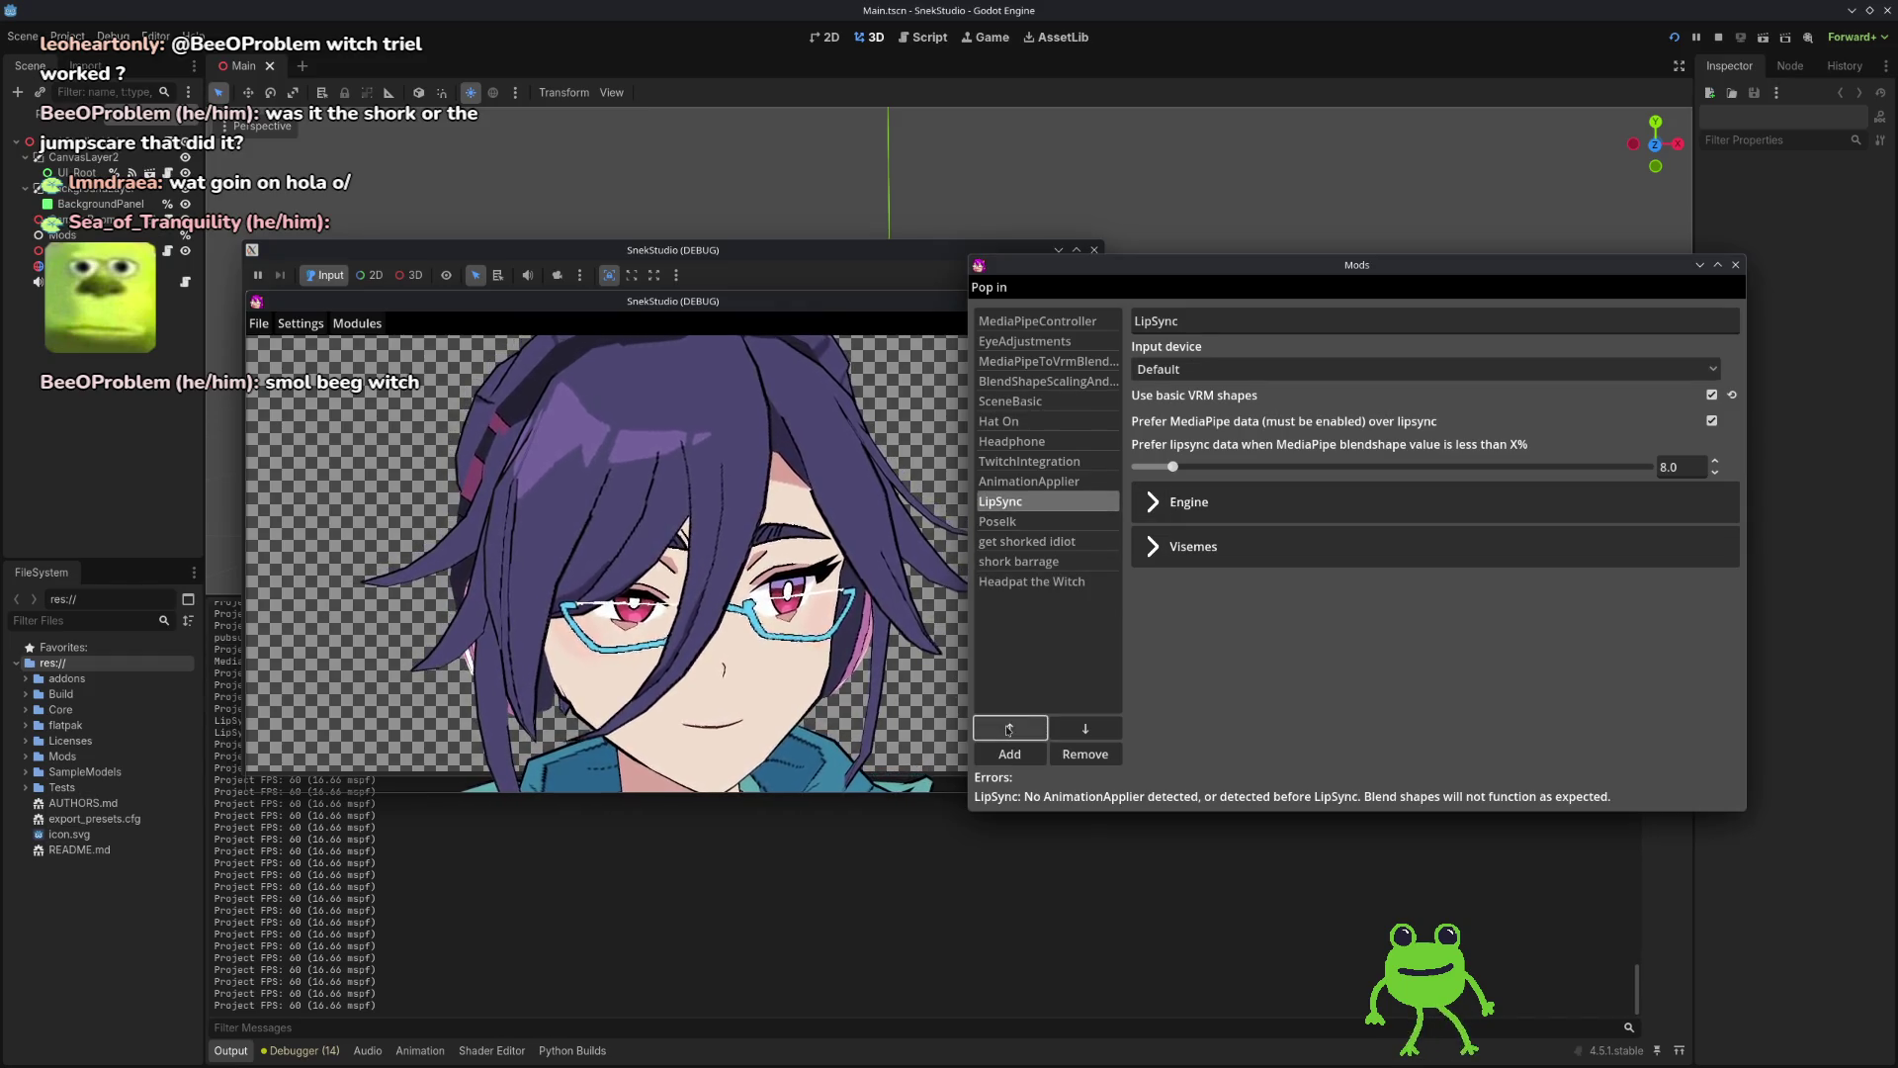
Step: Set LipSync's input device to the Yeti Nano mic and move it above AnimationApplier
left_click(1276, 374)
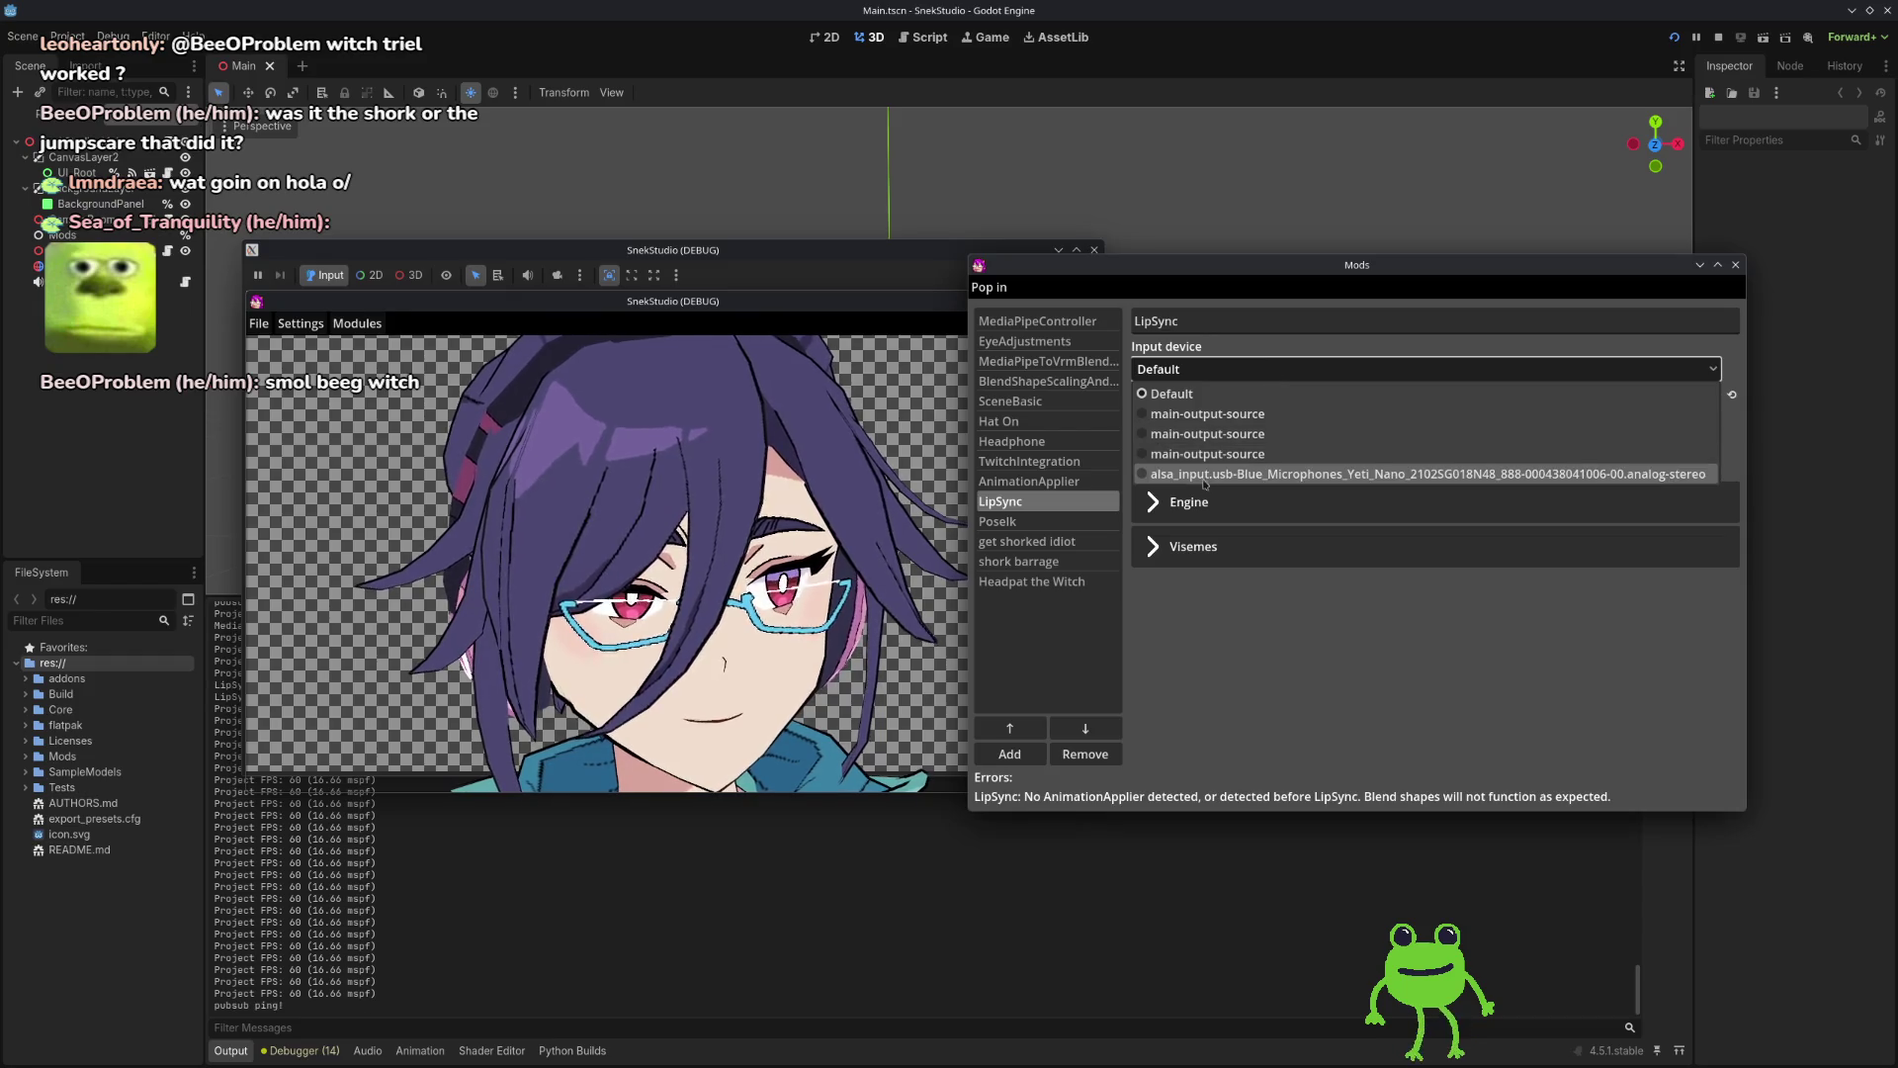
left_click(1235, 474)
left_click(1070, 653)
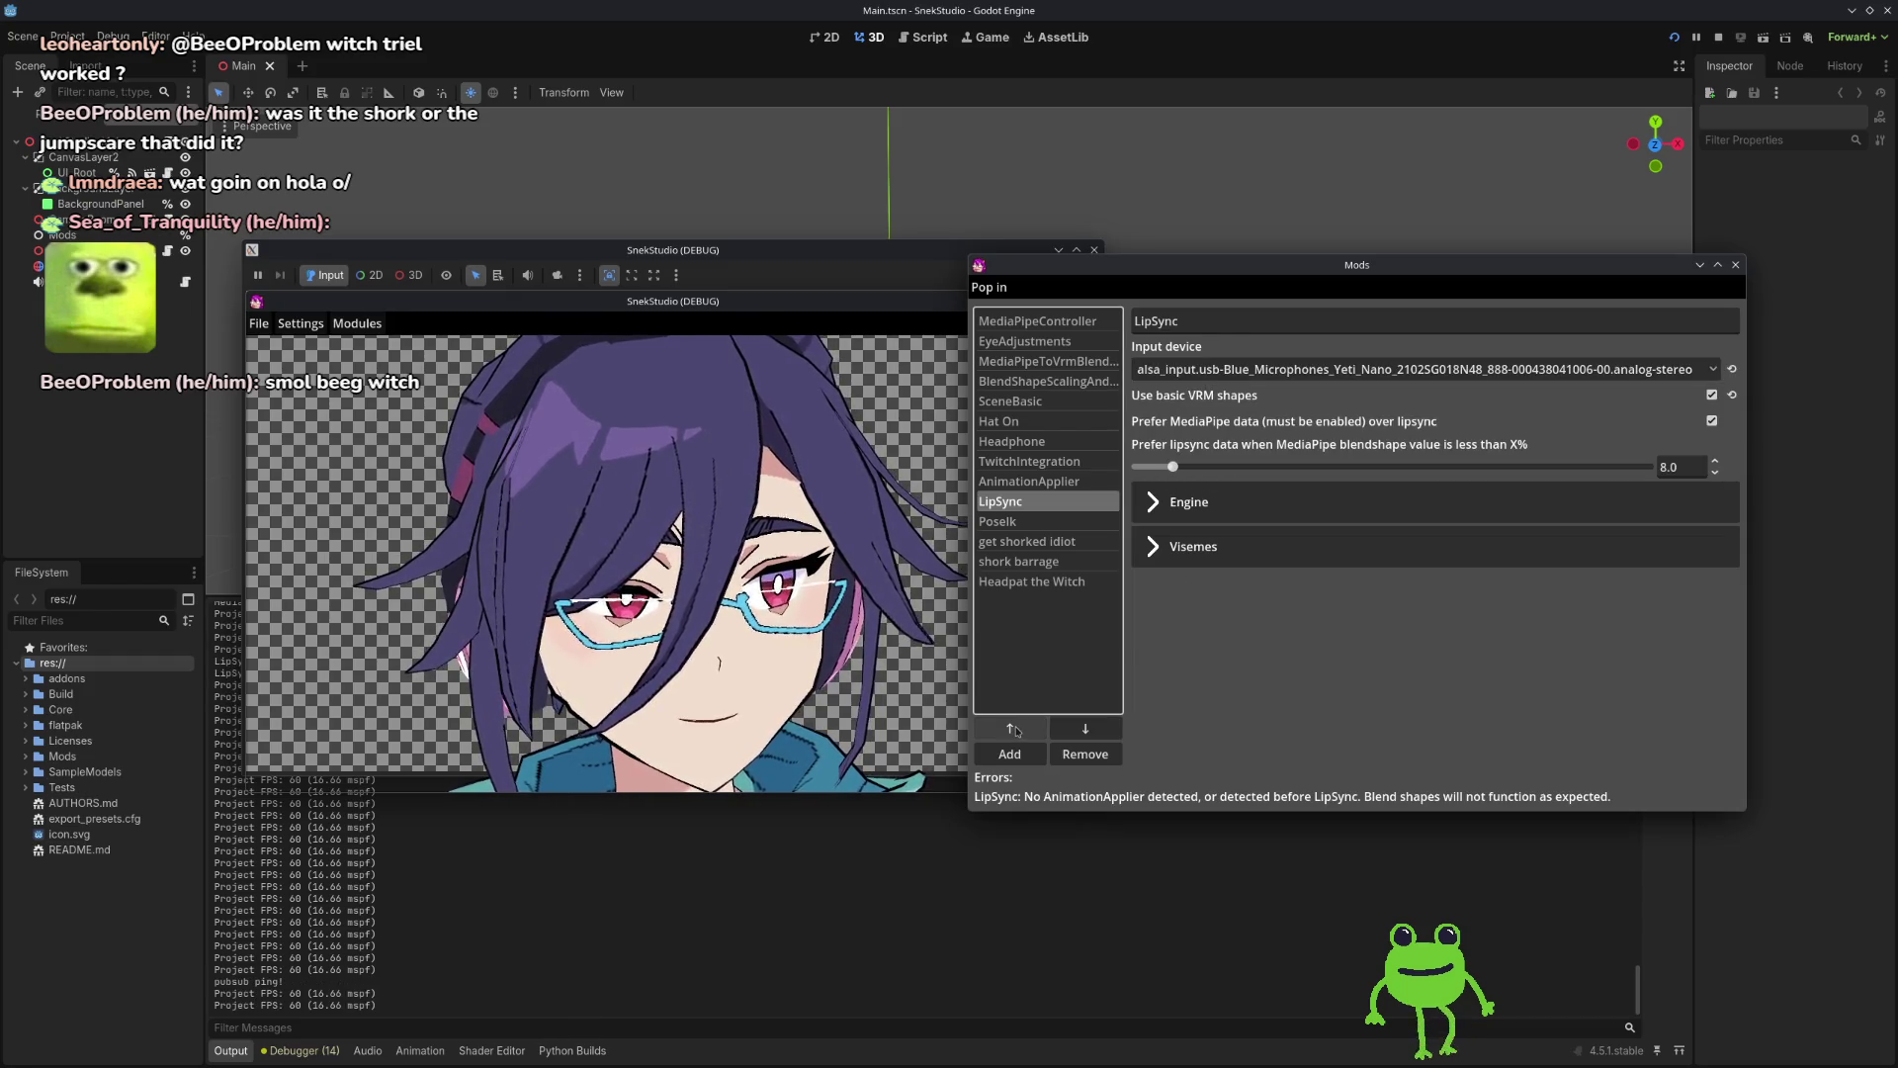
left_click(1015, 729)
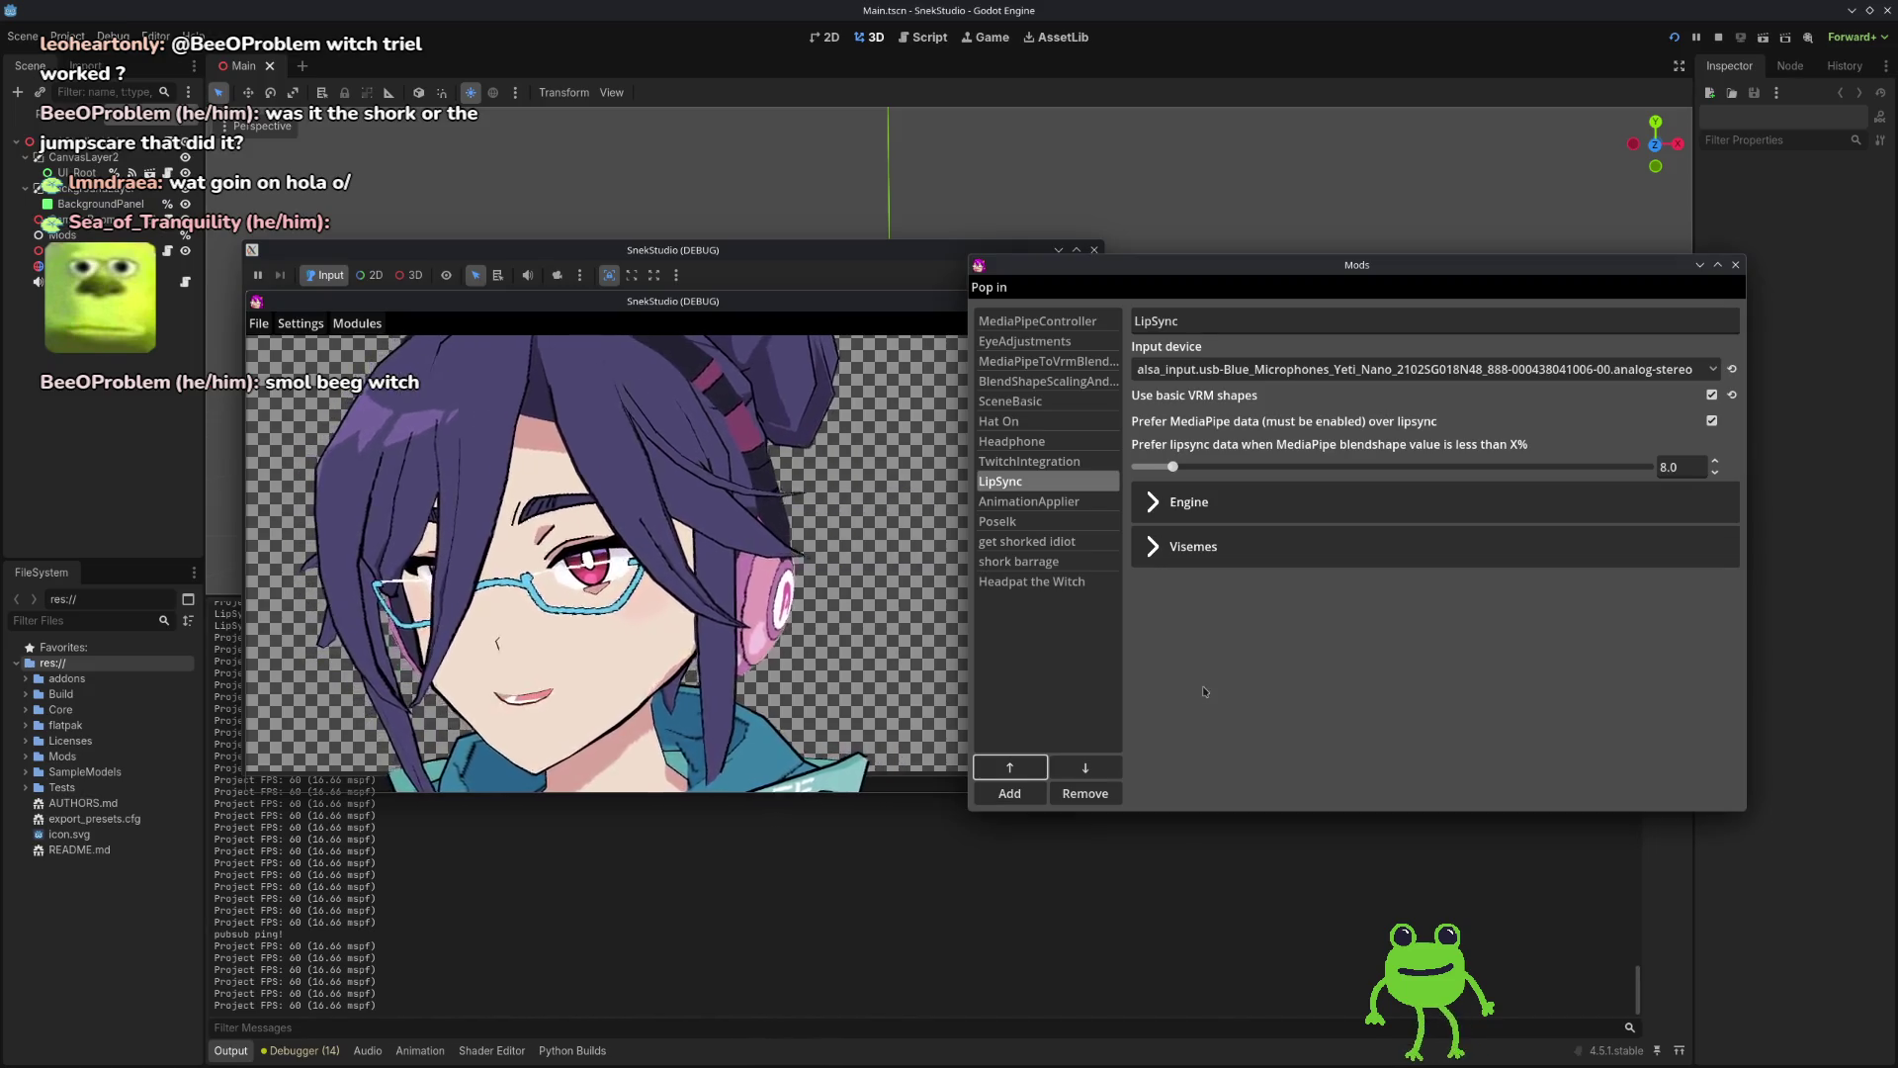
Step: Uncheck Prefer MediaPipe data in LipSync, keep Use basic VRM shapes on, and expand Visemes
left_click(1711, 396)
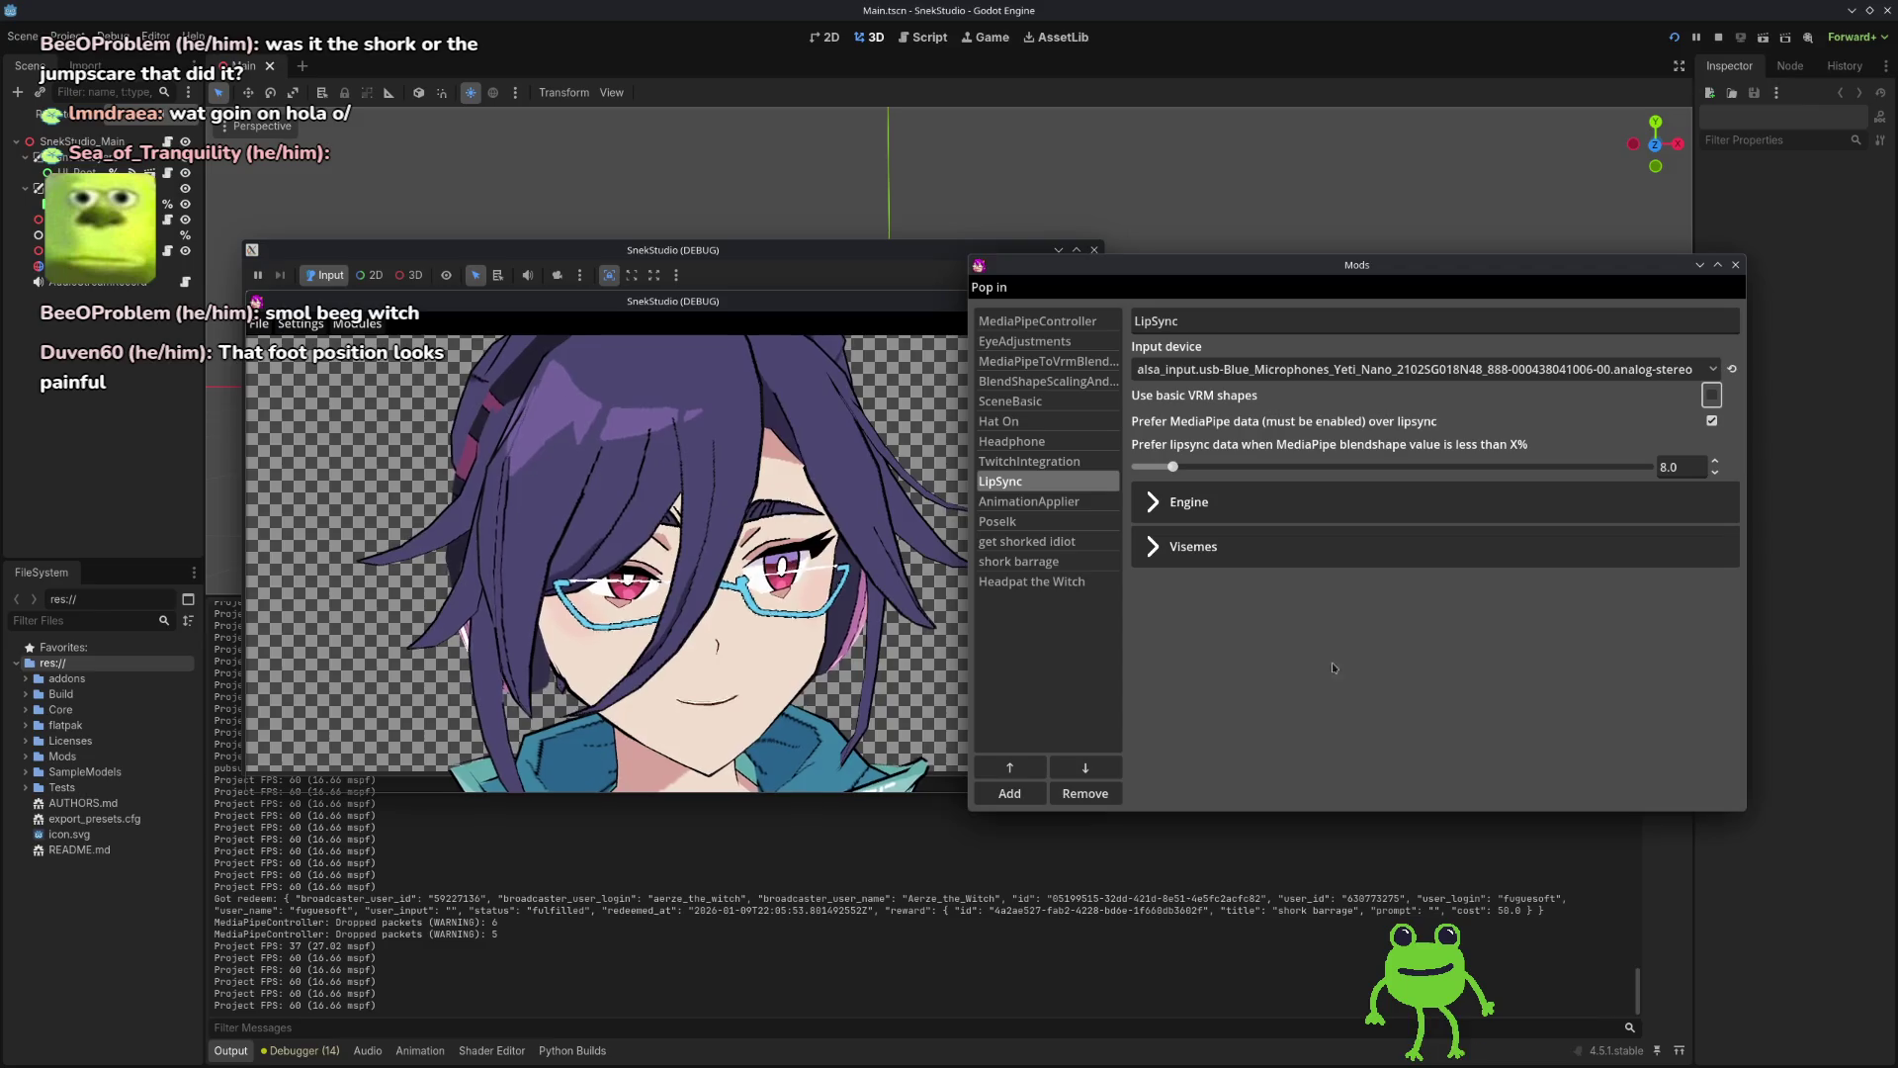
left_click(1711, 422)
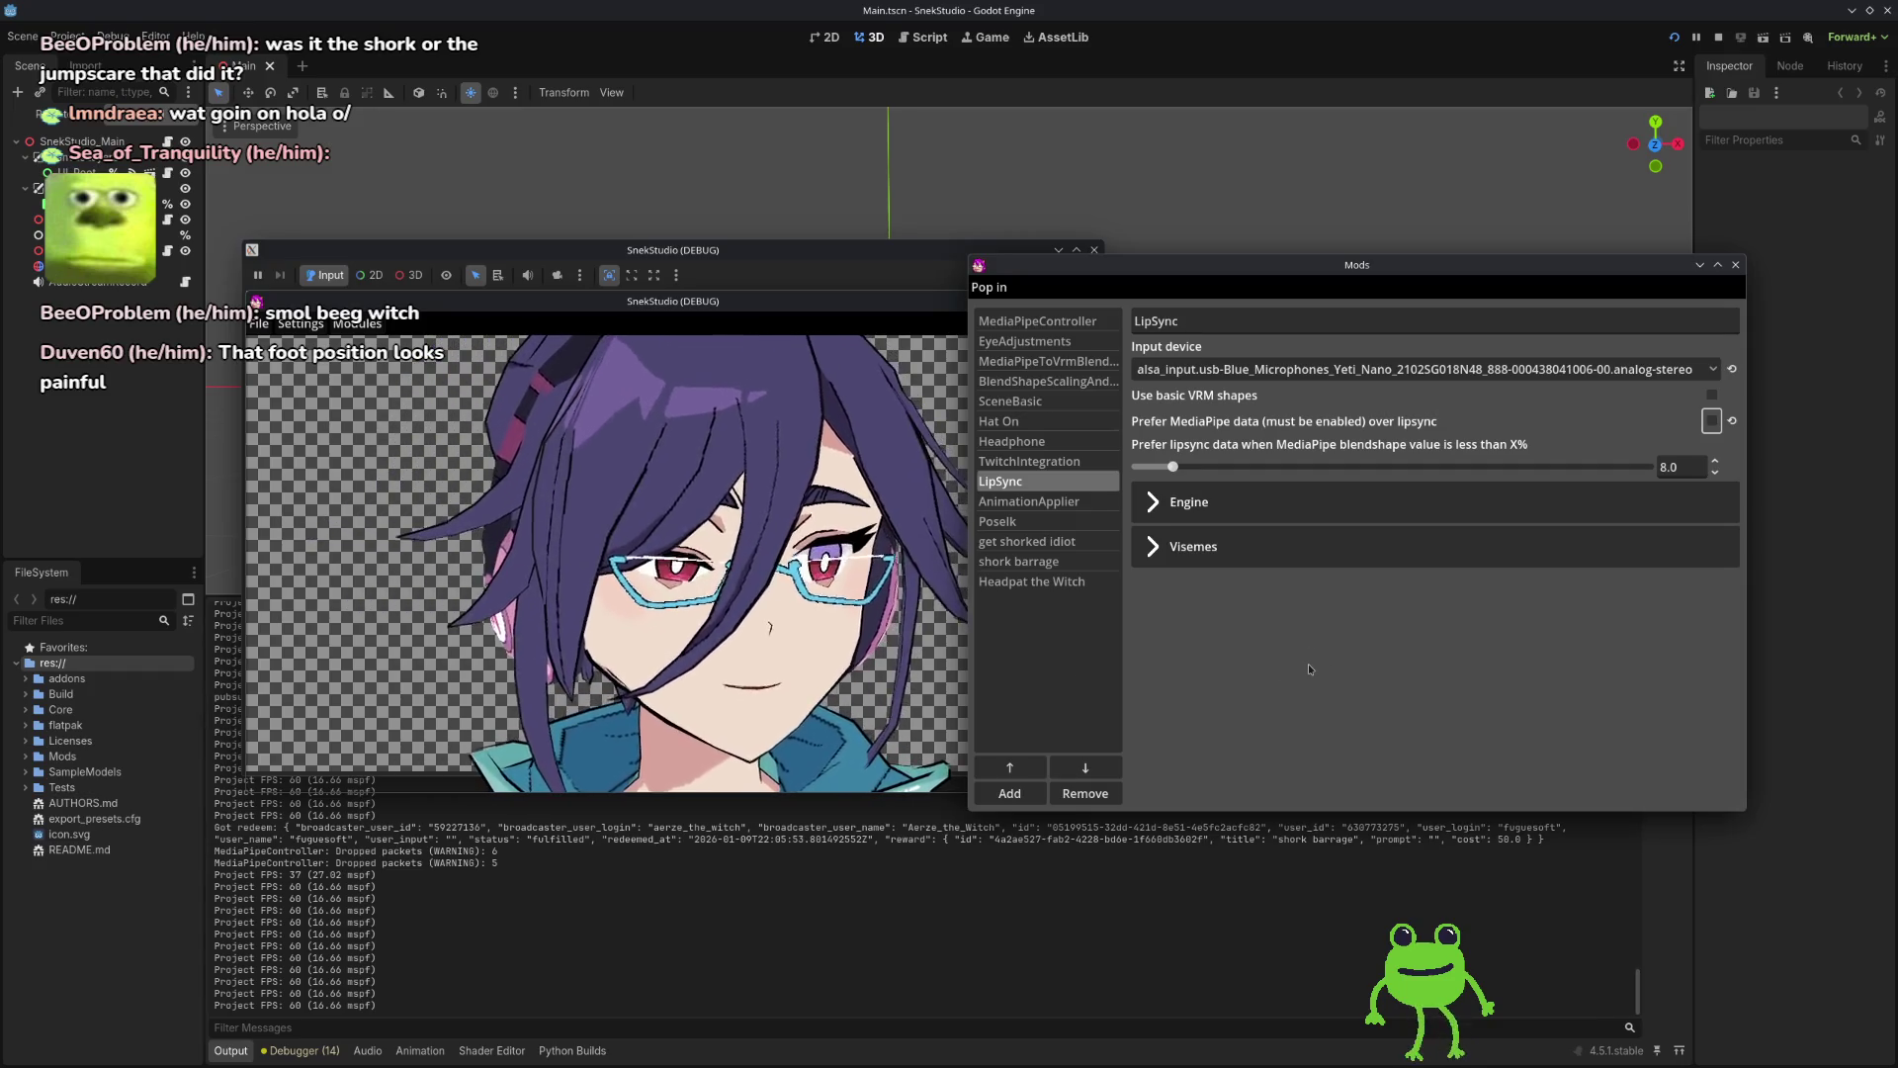
left_click(1712, 394)
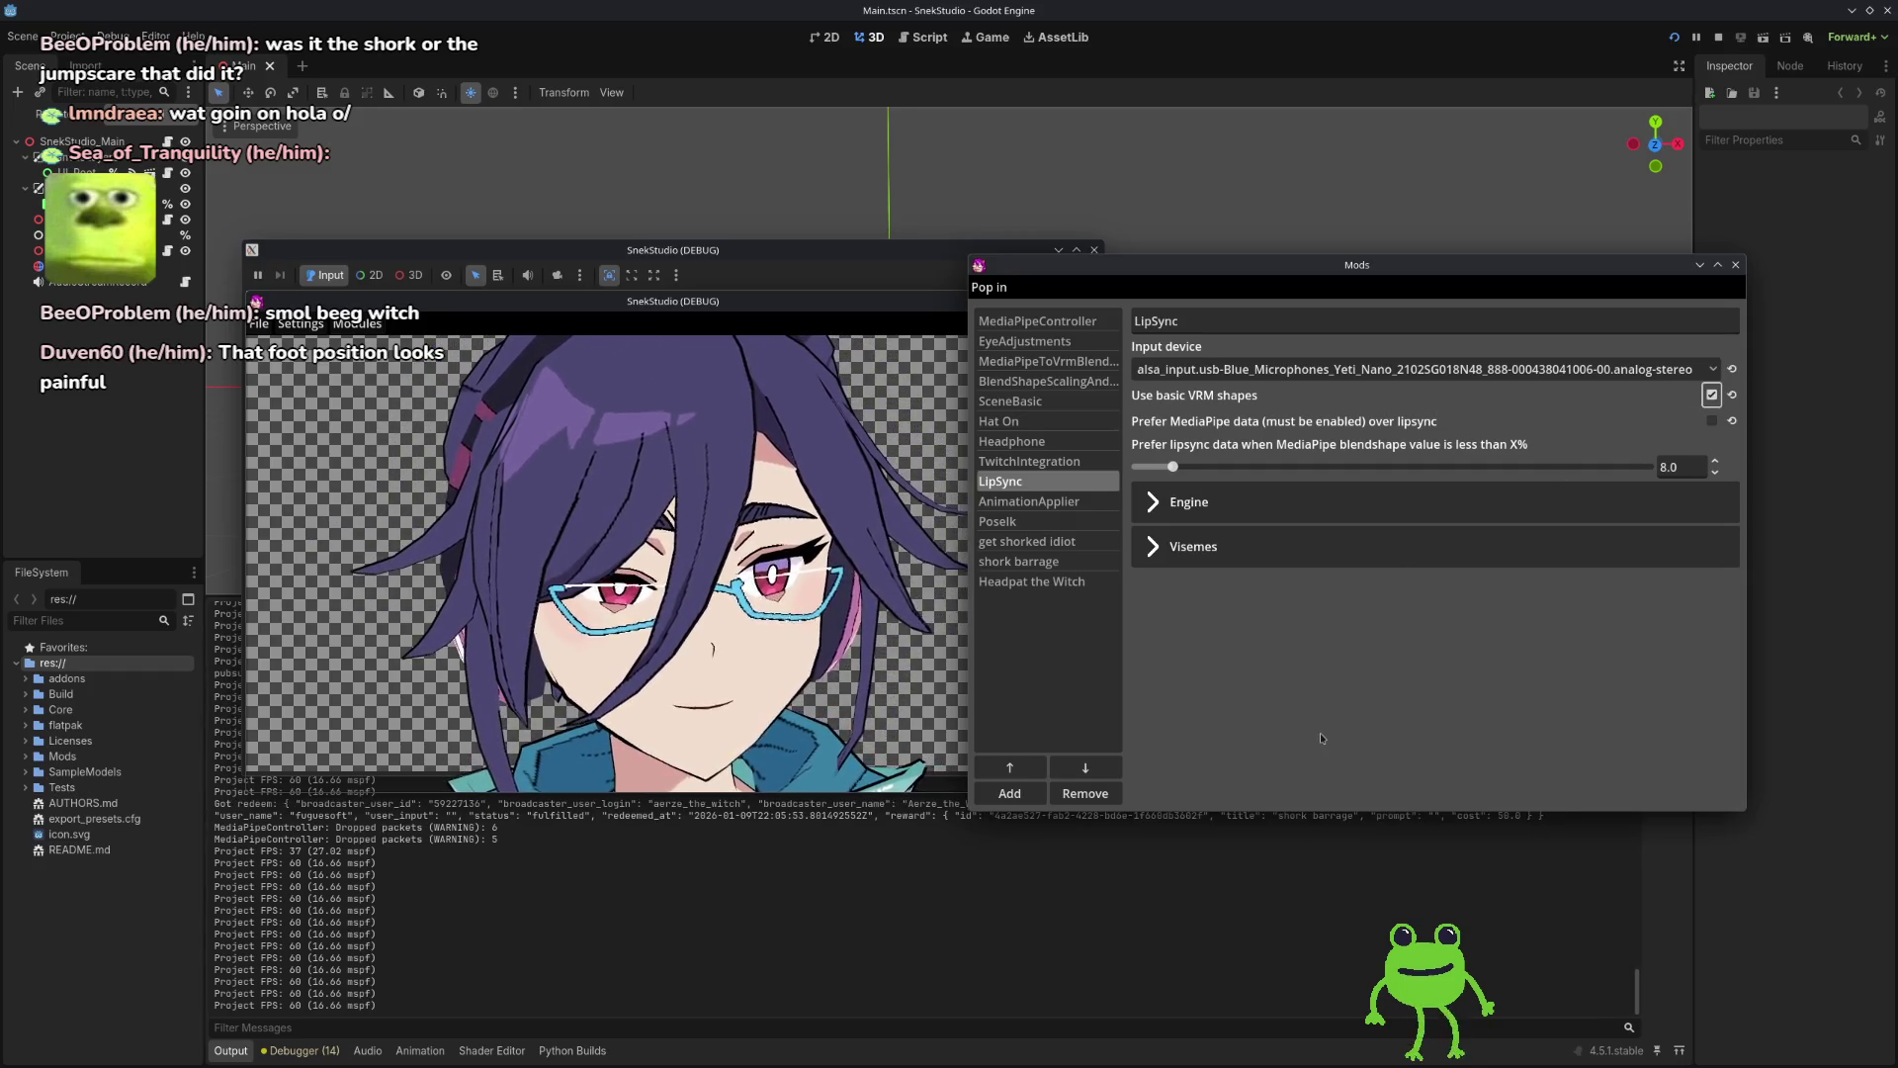
left_click(1155, 546)
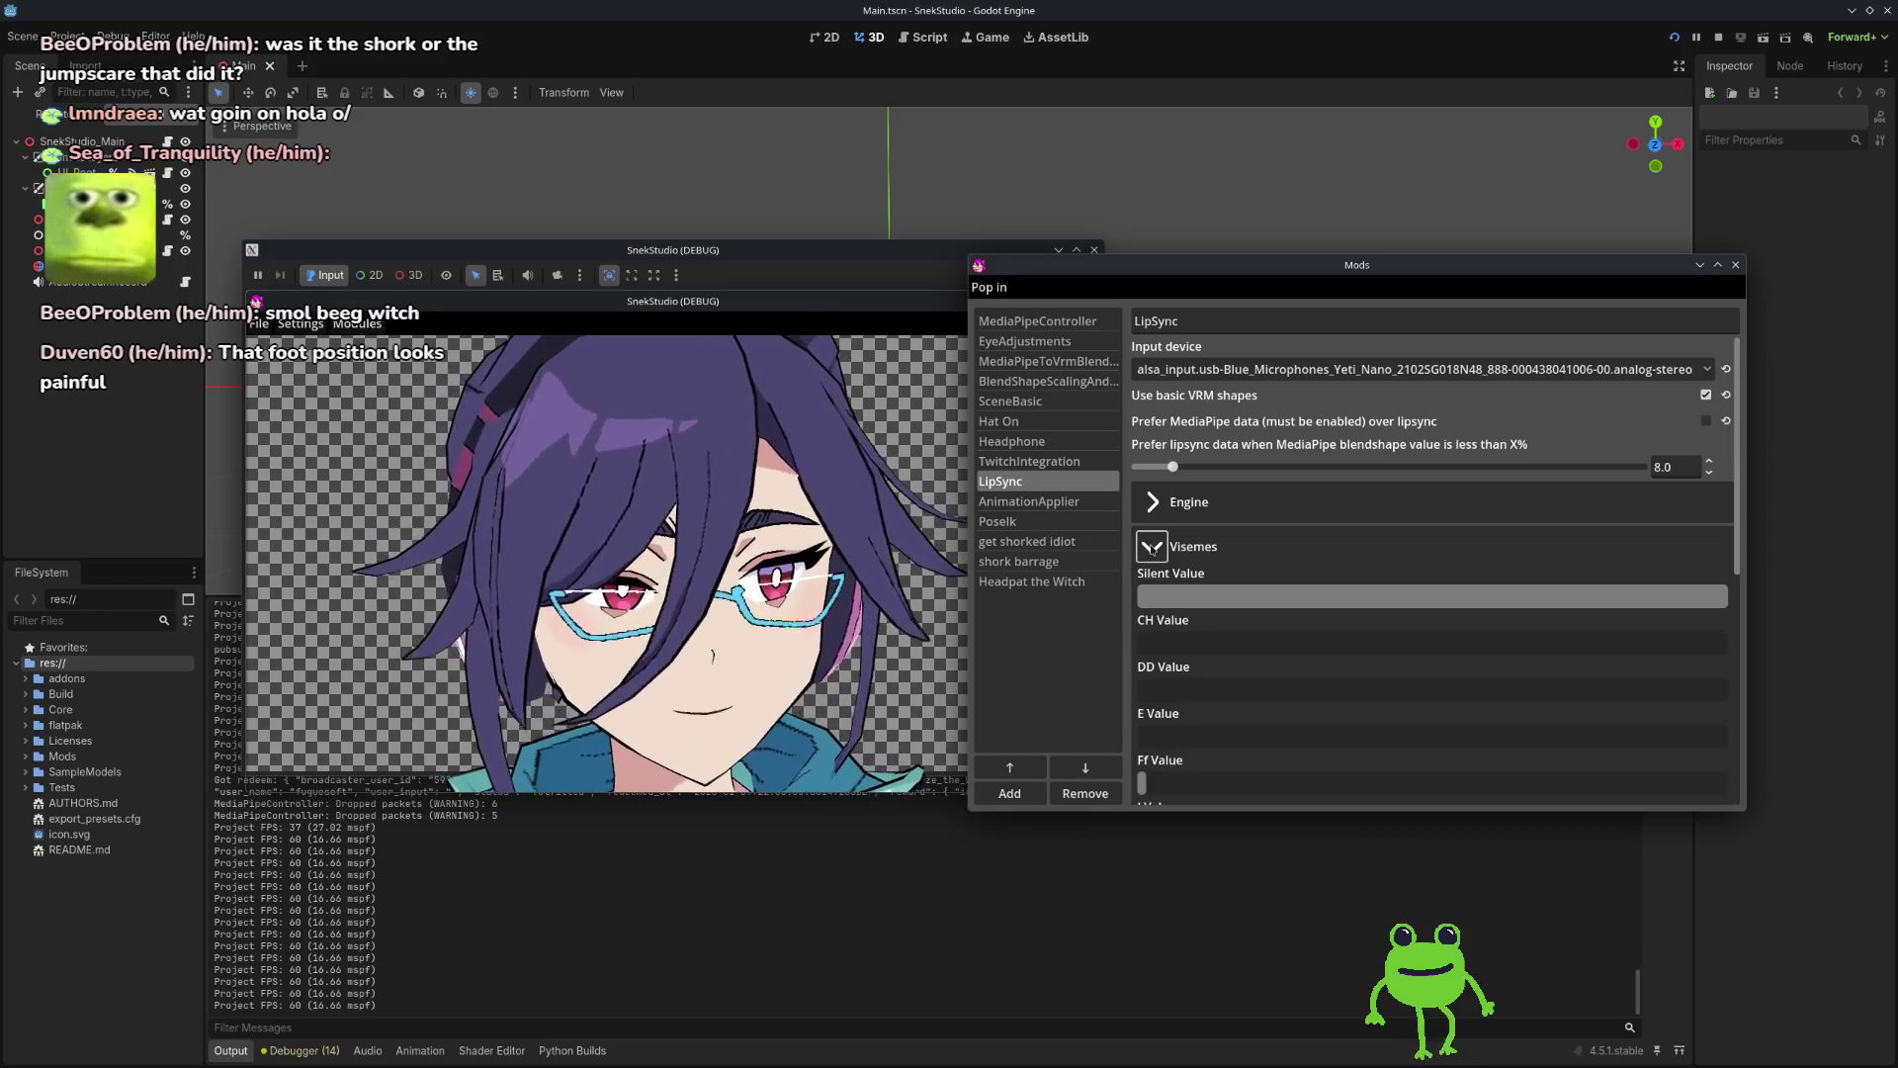
Step: Scroll through LipSync's settings and briefly expand, then collapse, the Engine section
scroll(1171, 591, "down", 3)
scroll(1157, 601, "down", 3)
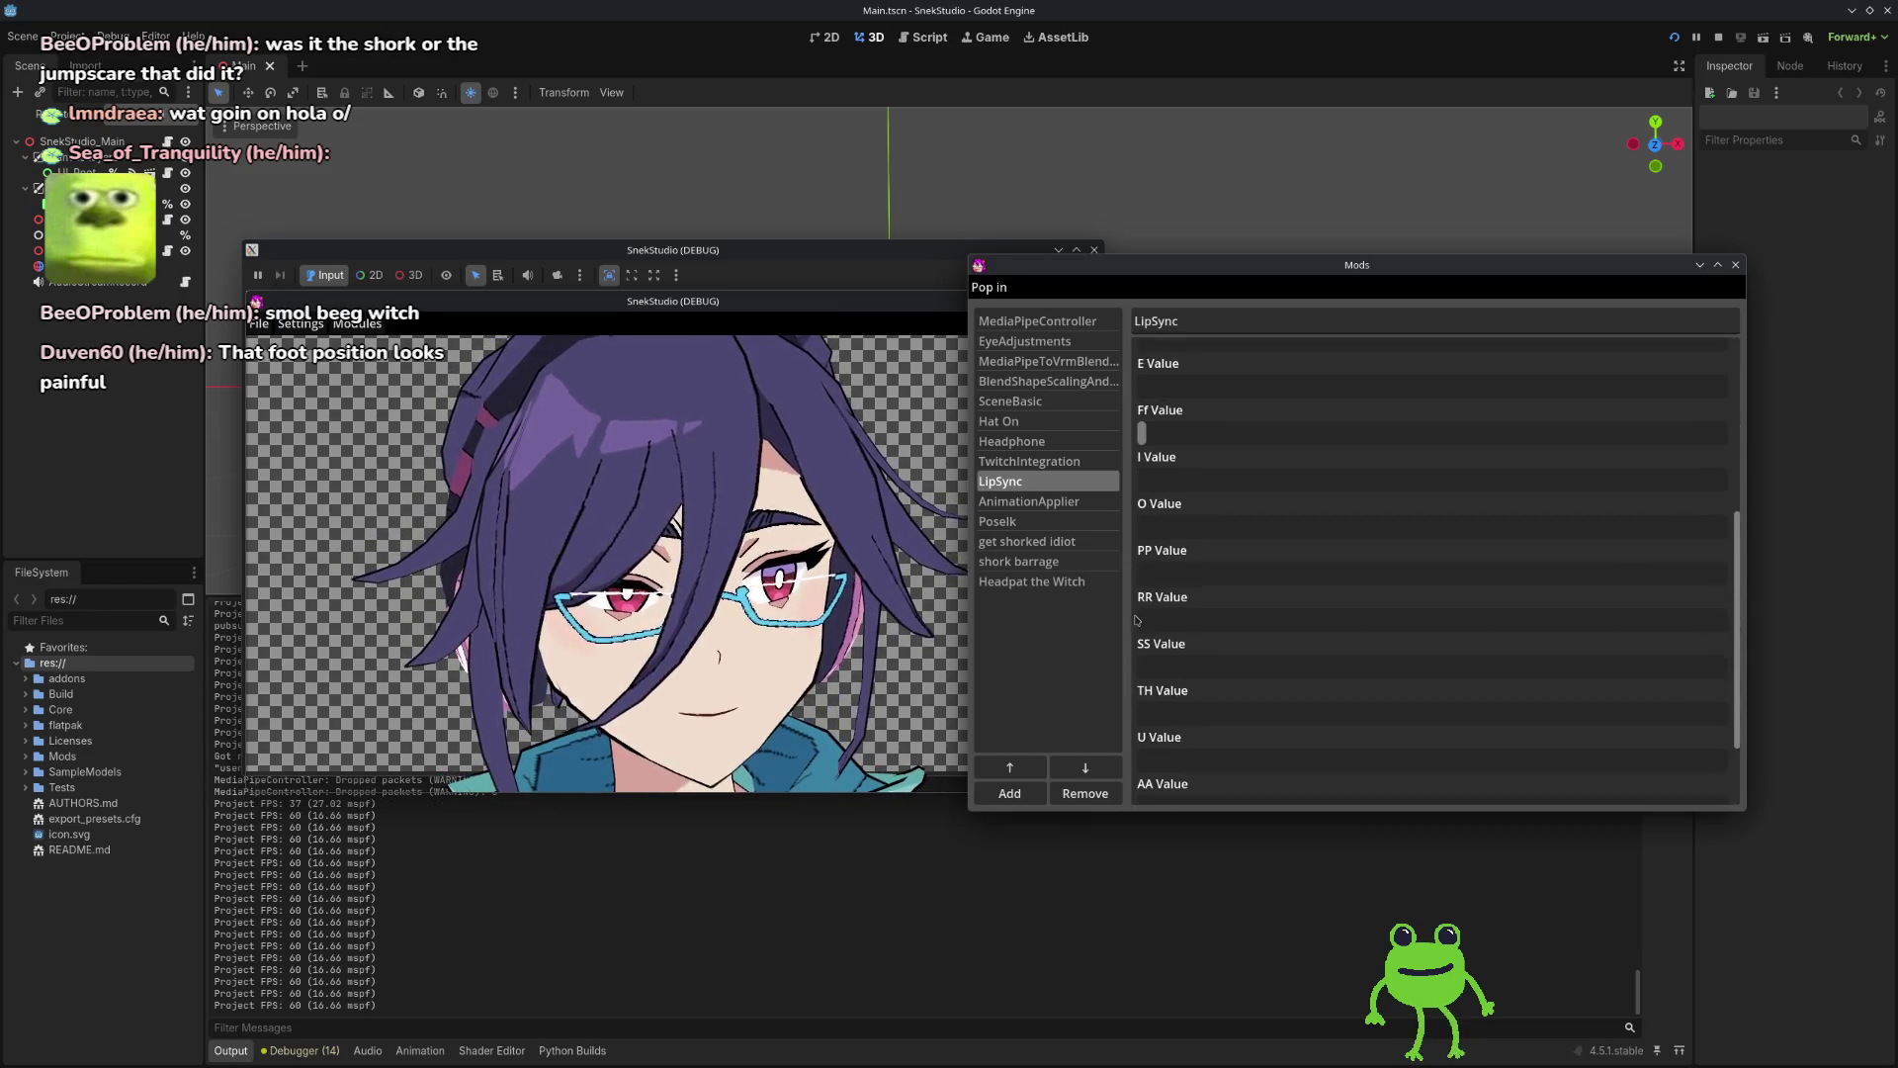
scroll(1150, 649, "up", 10)
scroll(1187, 623, "down", 4)
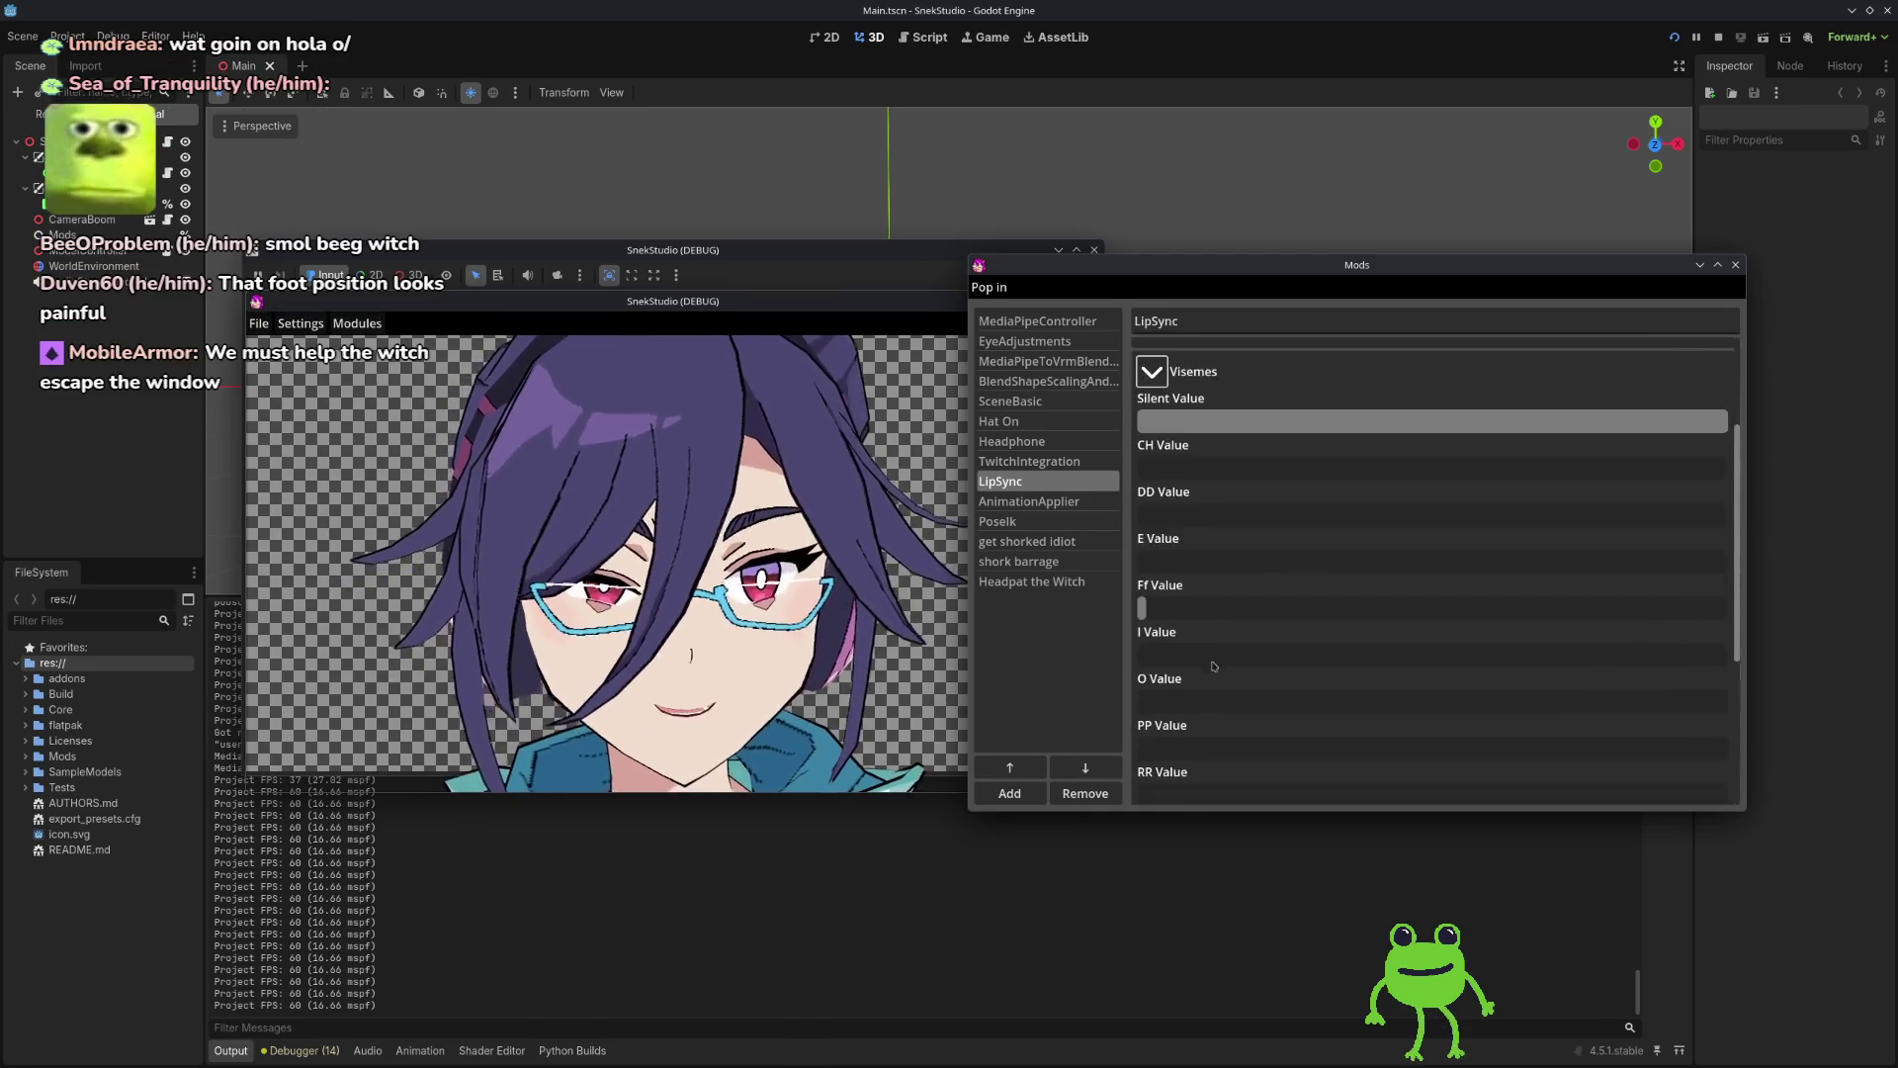
scroll(1210, 612, "up", 5)
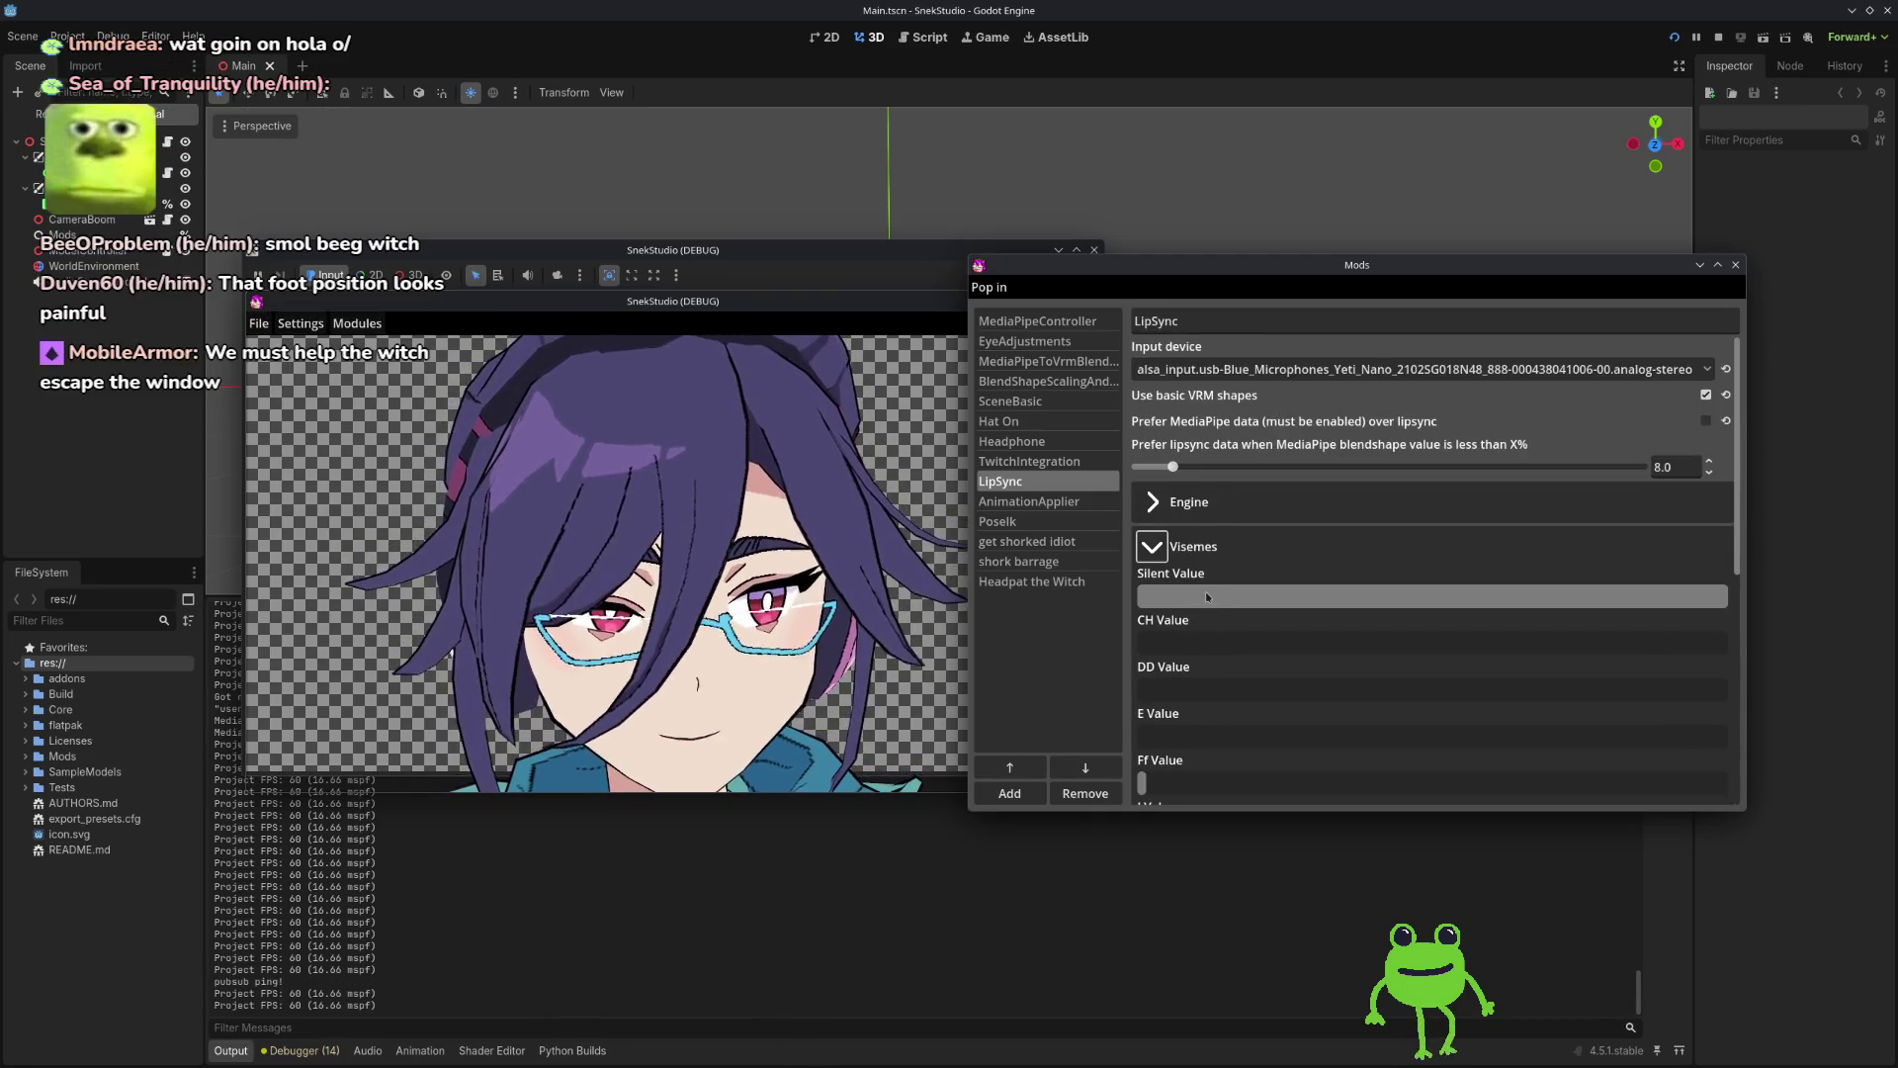
left_click(1152, 504)
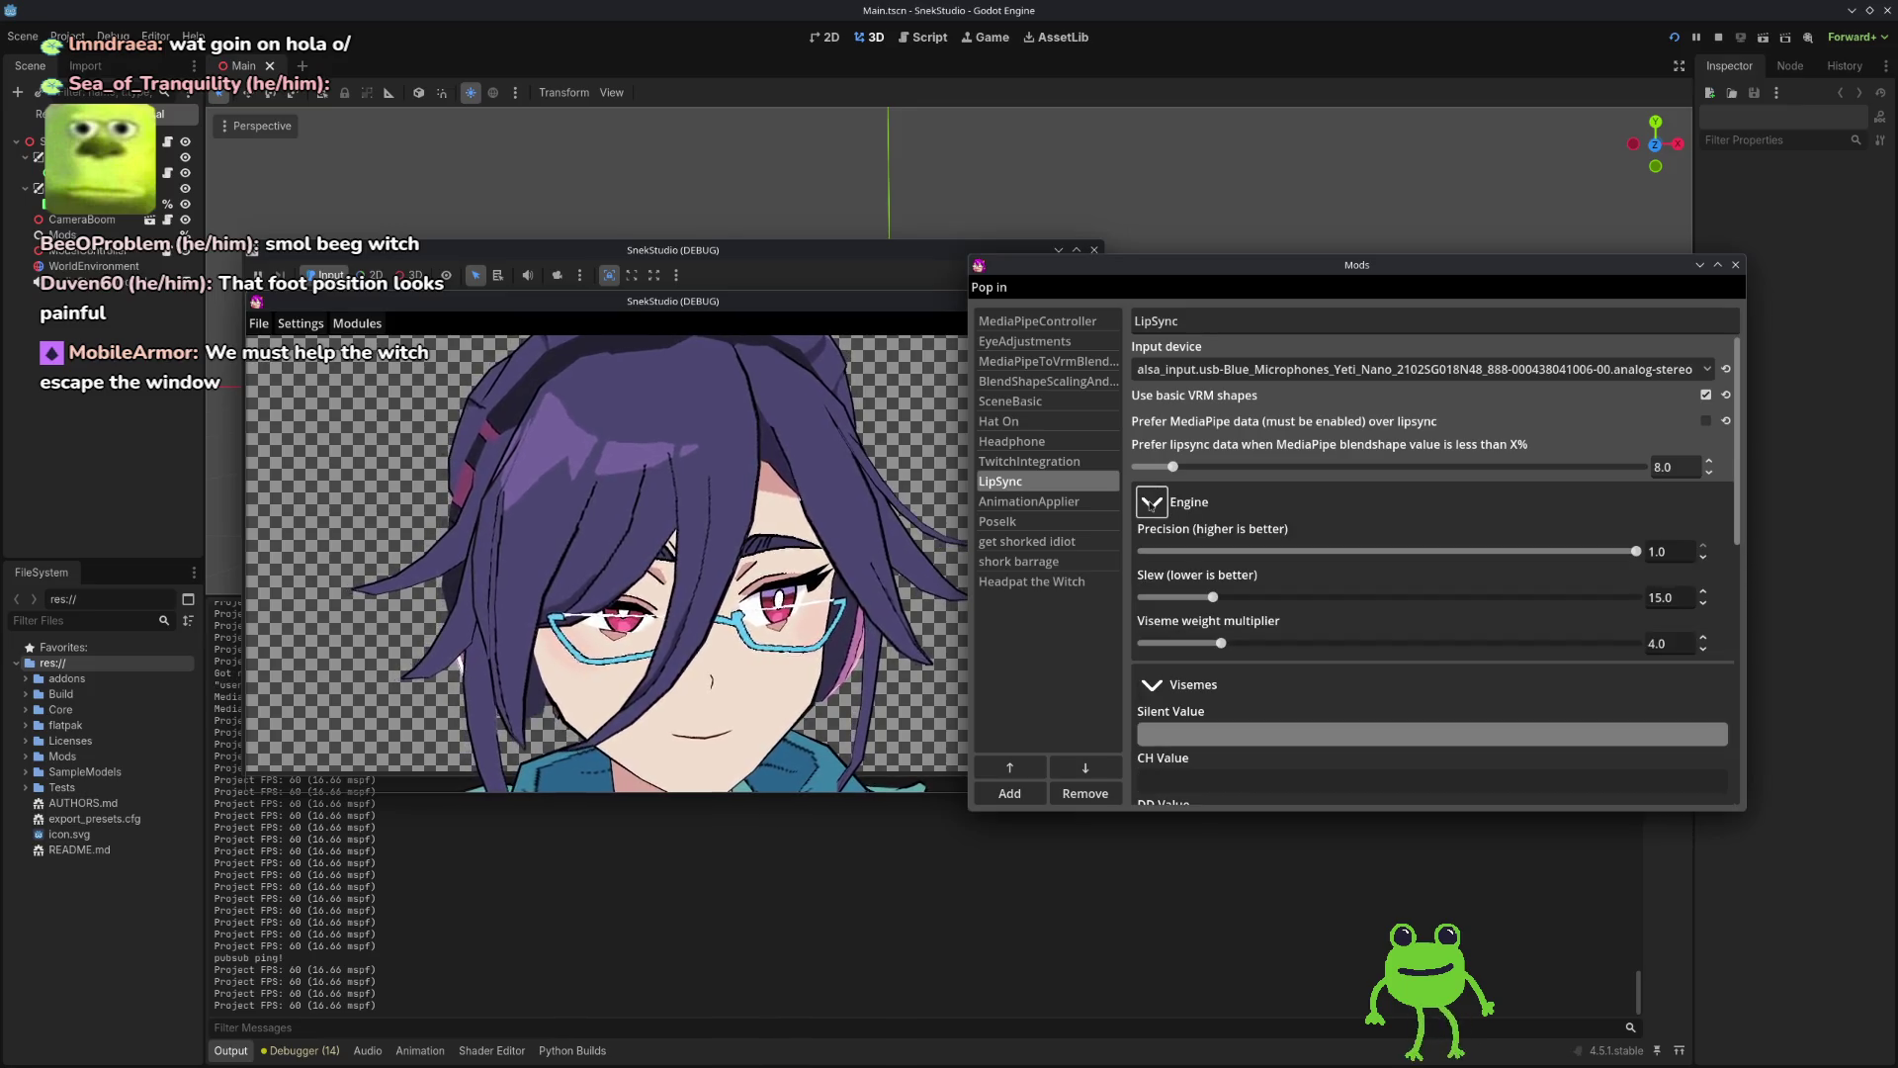
left_click(1152, 504)
Step: Try Default and main-output-source as LipSync's input device, then return to the Yeti Nano mic
left_click(1201, 370)
left_click(1201, 399)
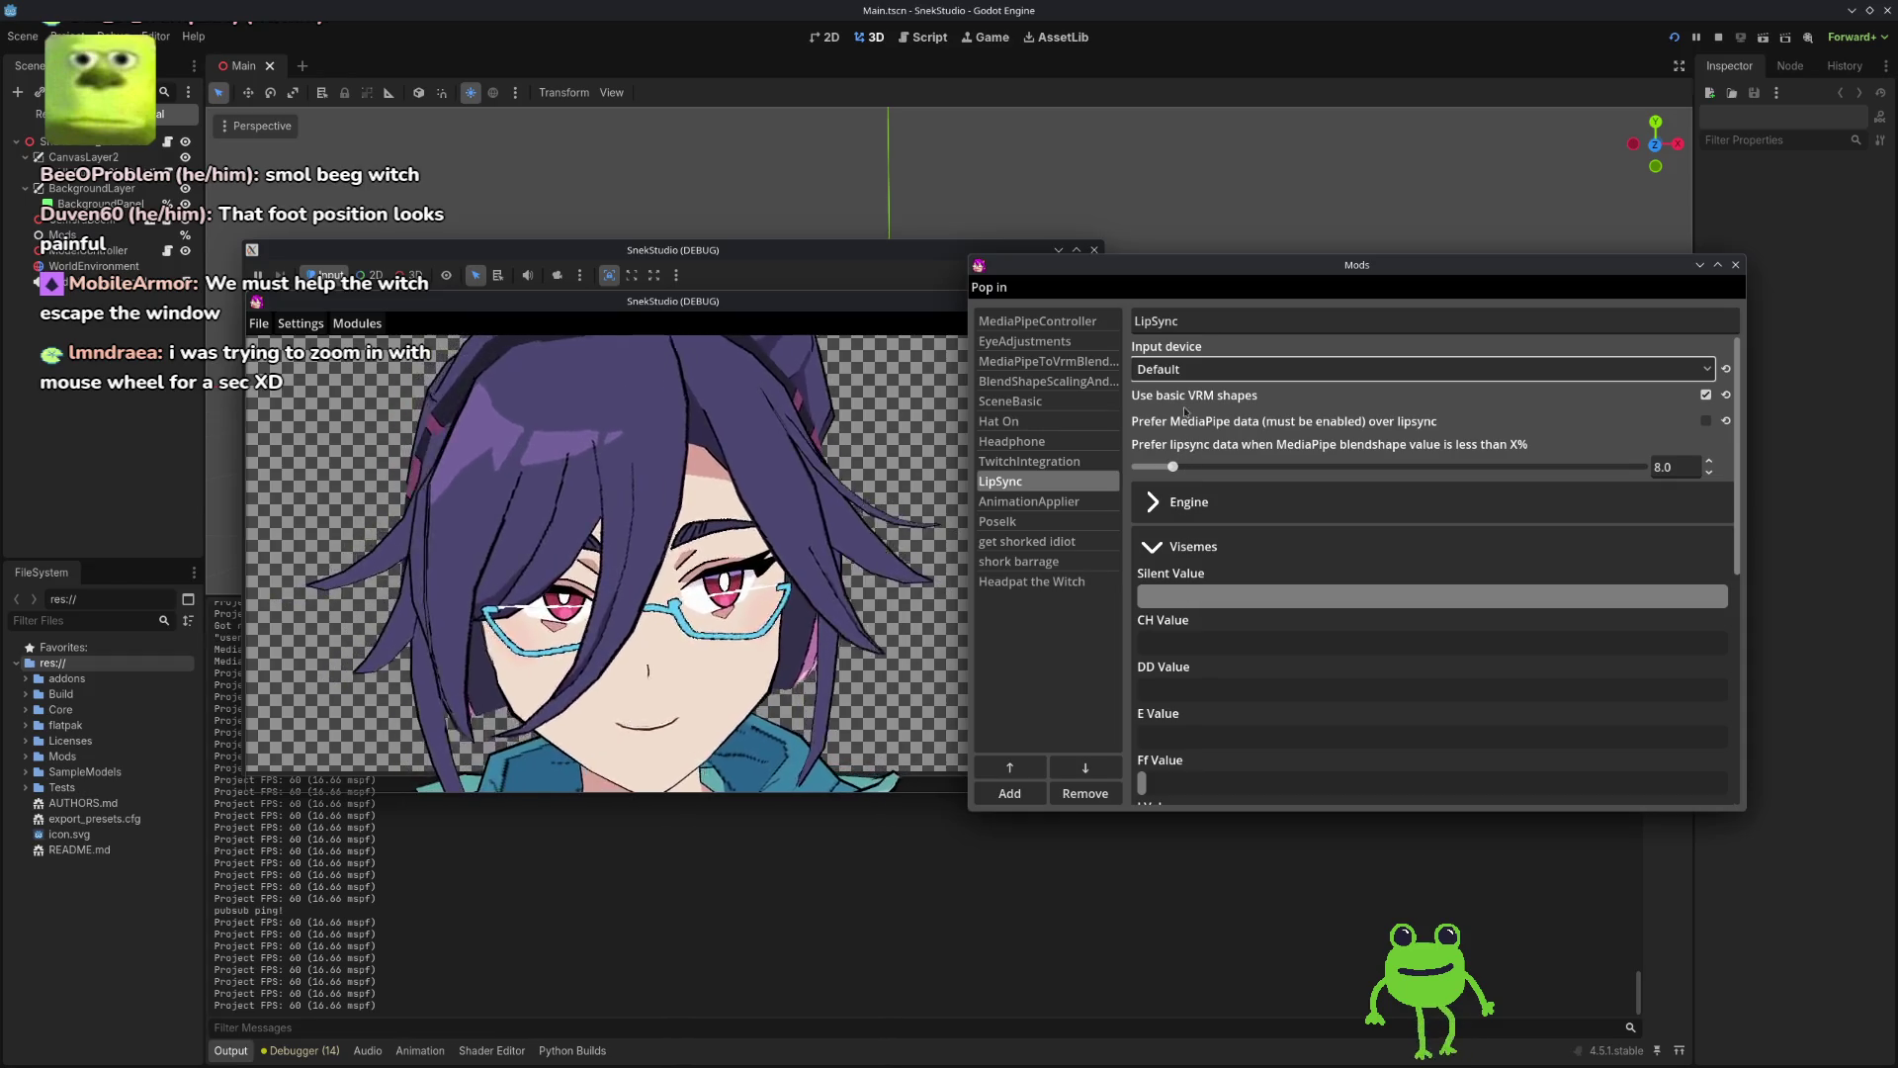
left_click(1202, 370)
left_click(1206, 413)
left_click(1201, 370)
left_click(1190, 436)
left_click(1198, 369)
left_click(1196, 436)
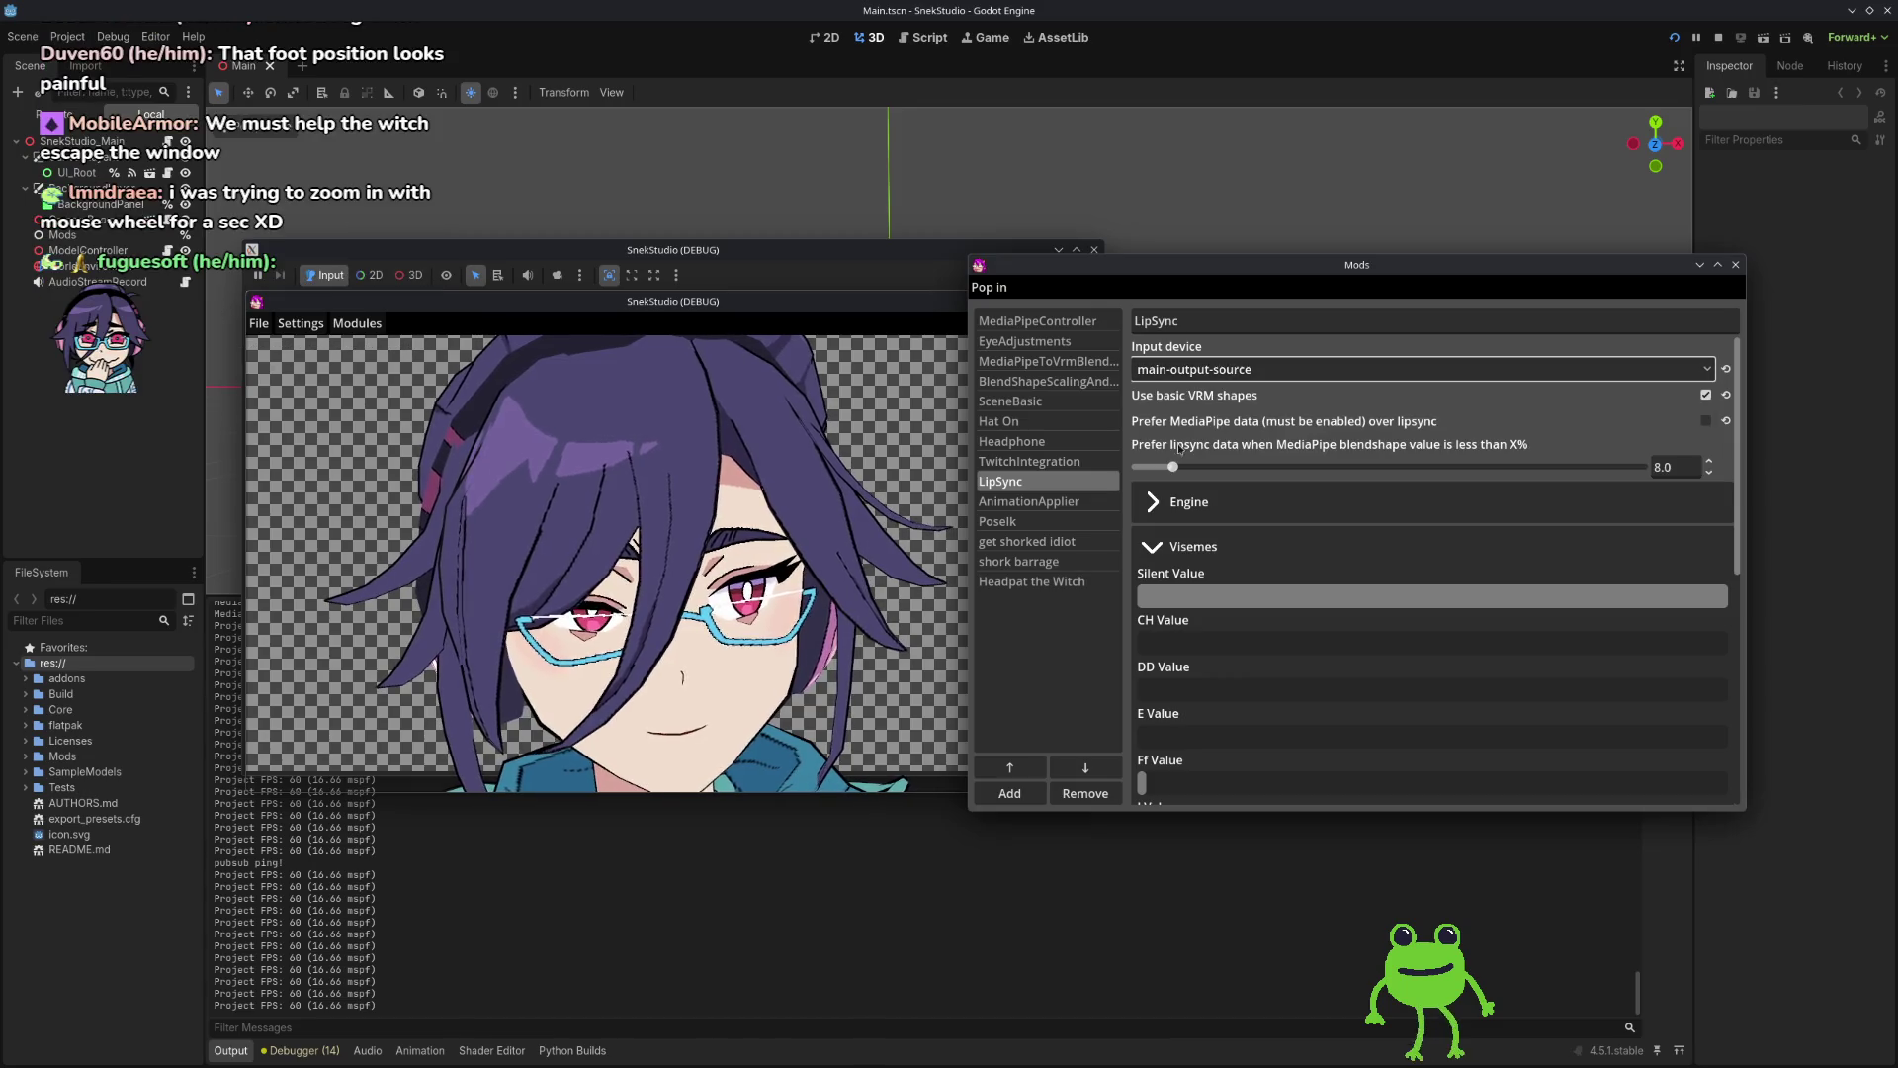
left_click(1196, 369)
left_click(1178, 478)
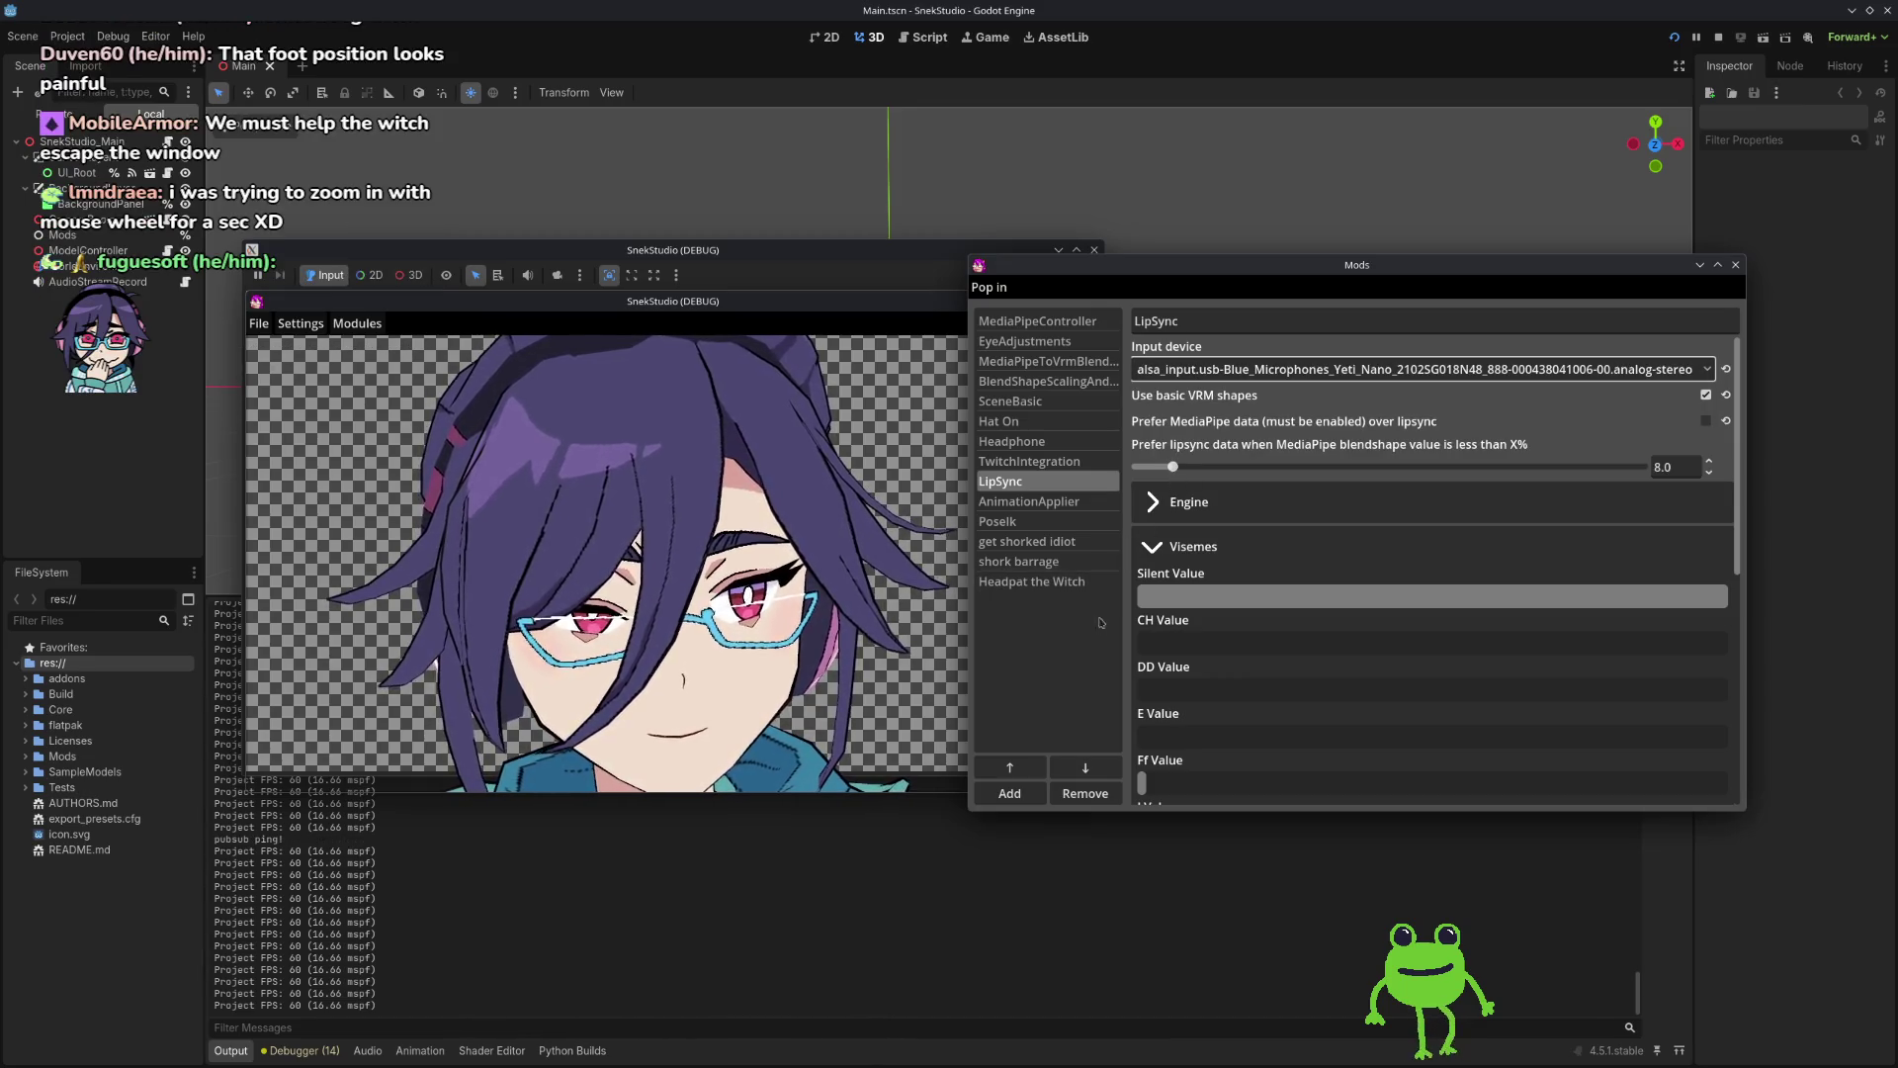
scroll(1135, 645, "down", 4)
scroll(1135, 672, "down", 5)
scroll(1201, 772, "up", 9)
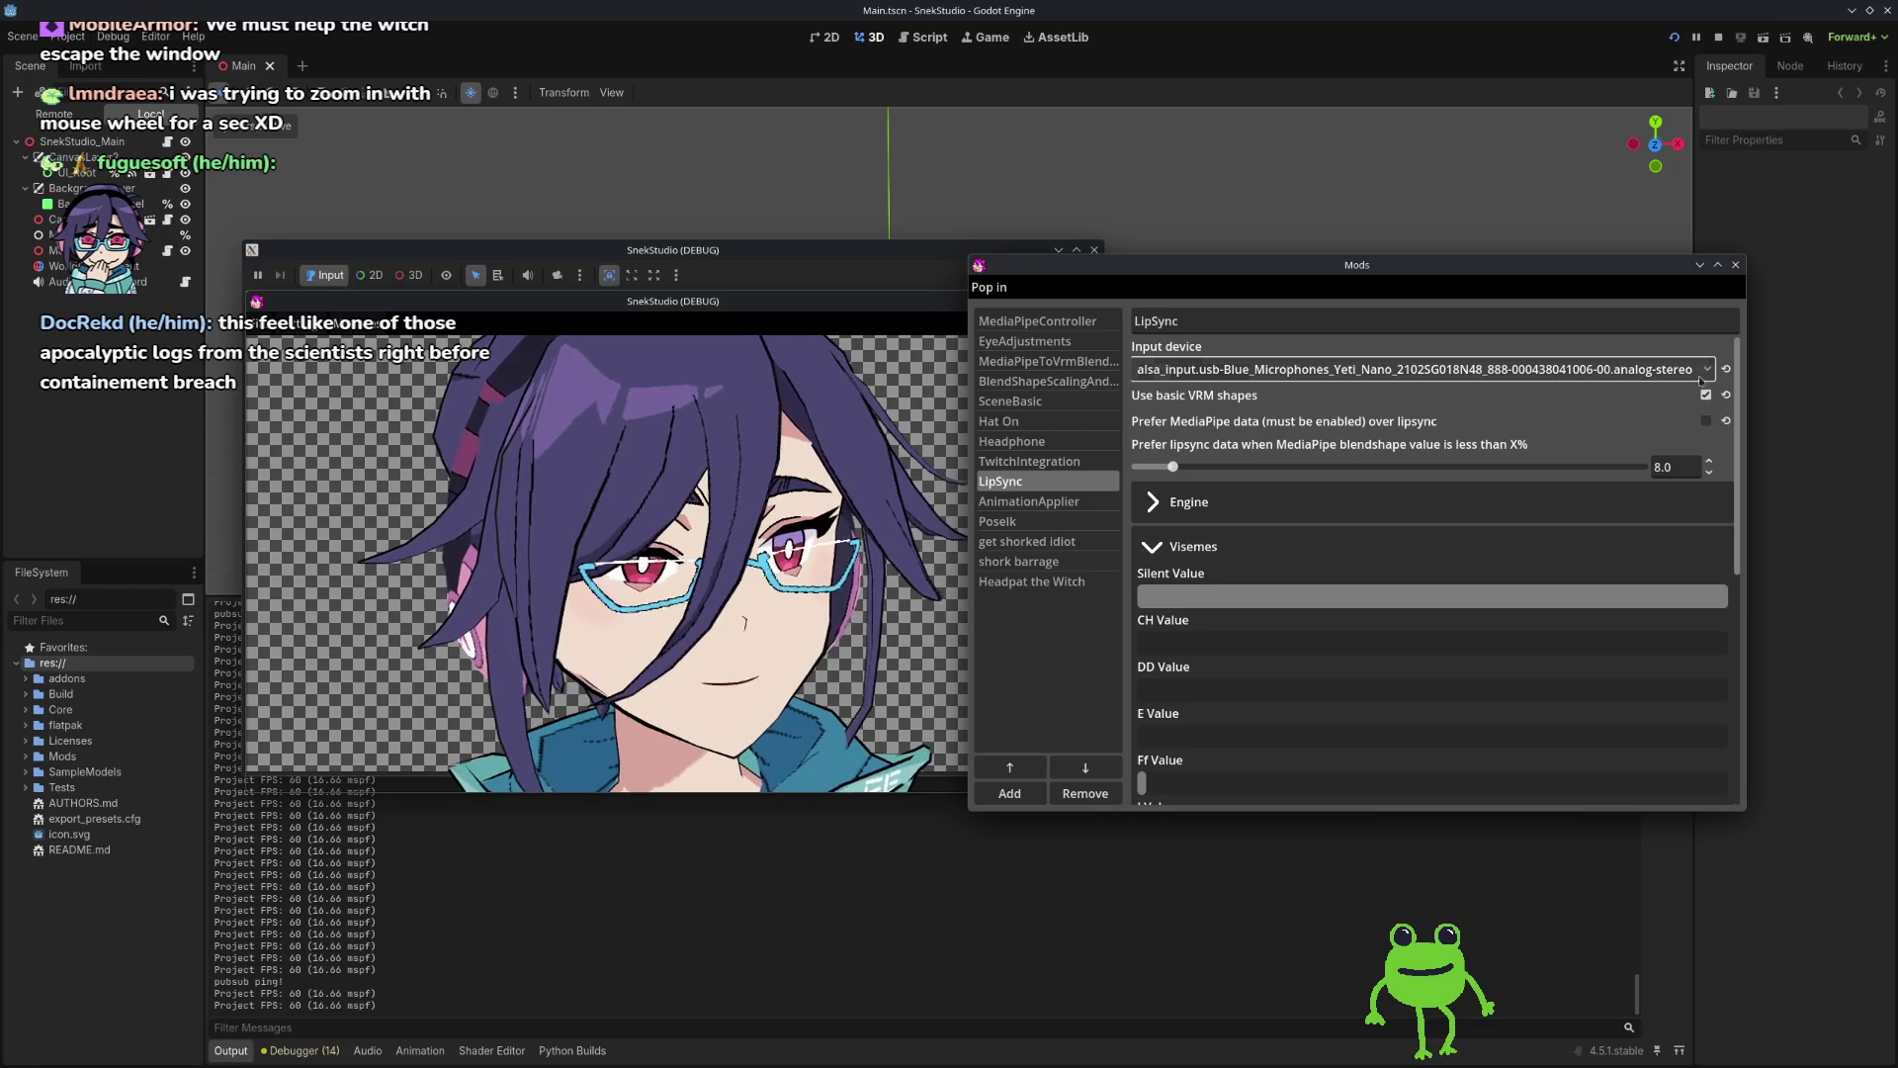
left_click(1480, 369)
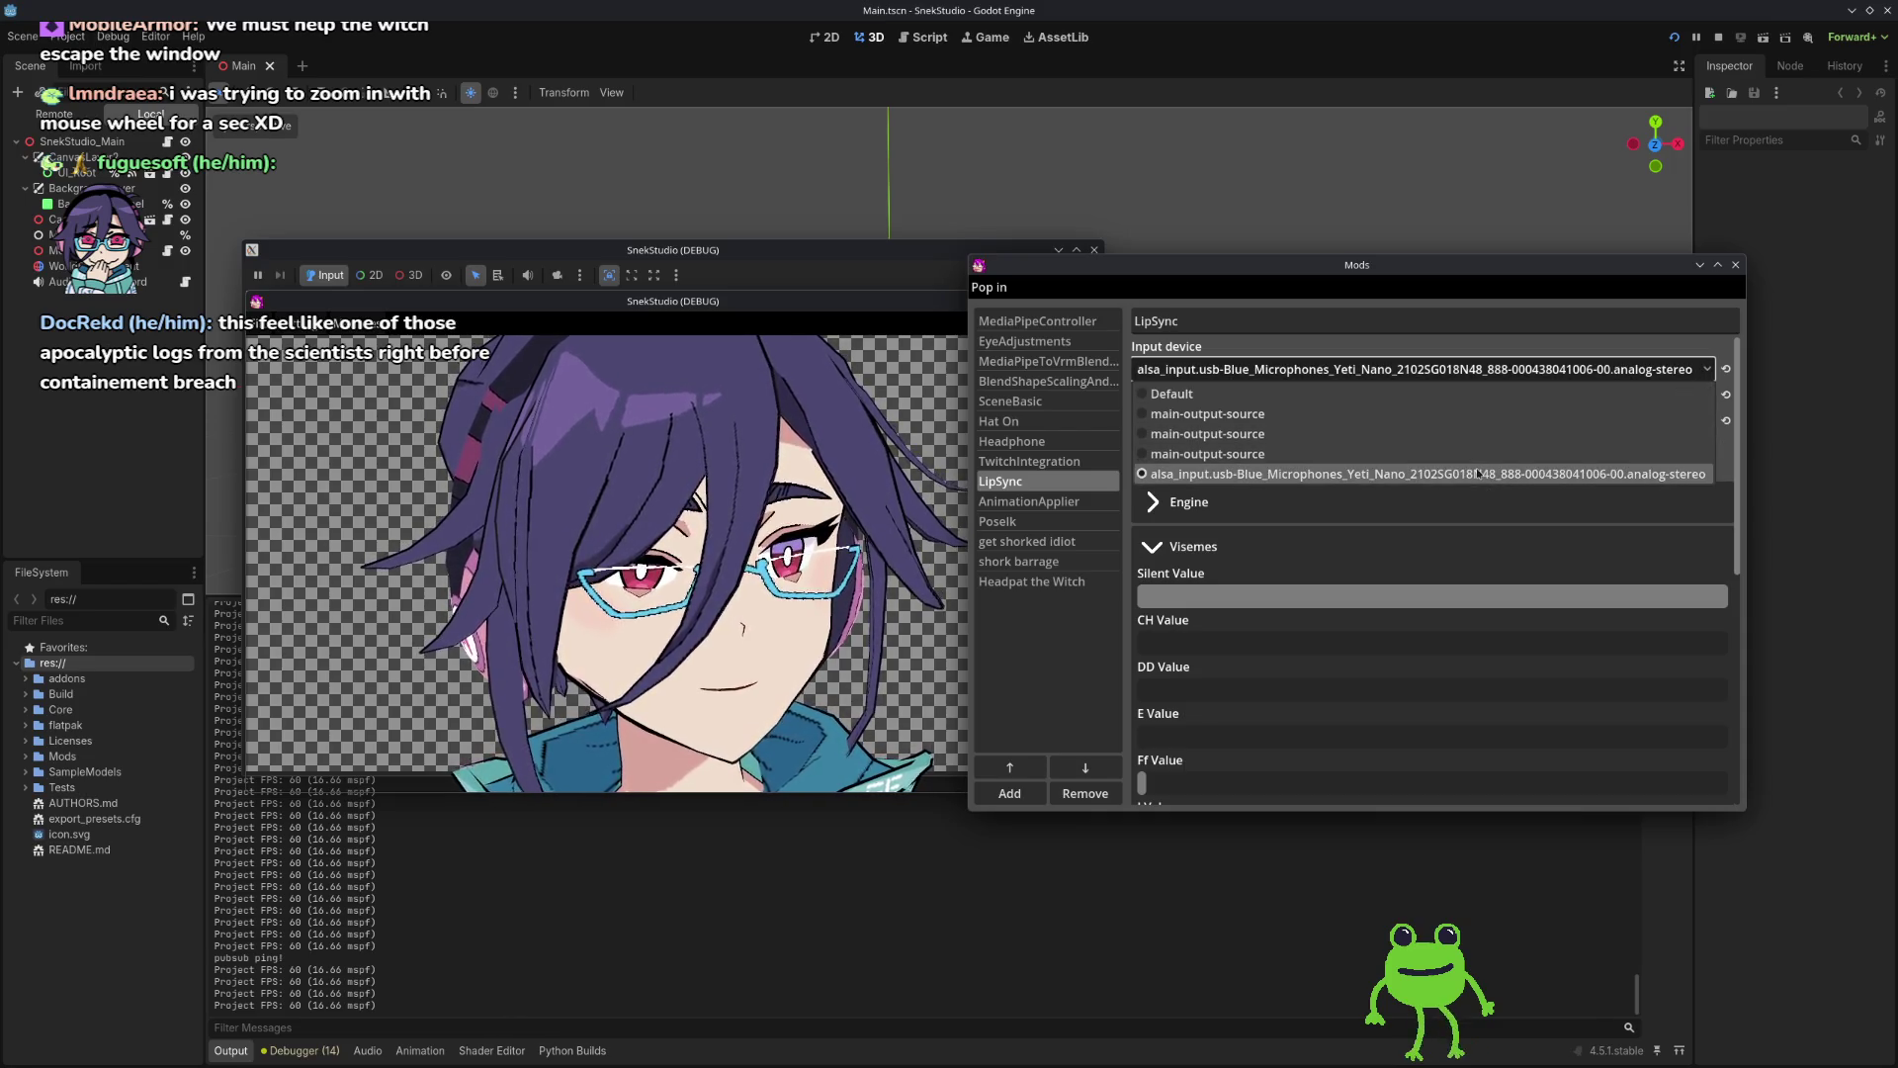
Step: Keep the Yeti Nano microphone as LipSync's input device
left_click(1480, 474)
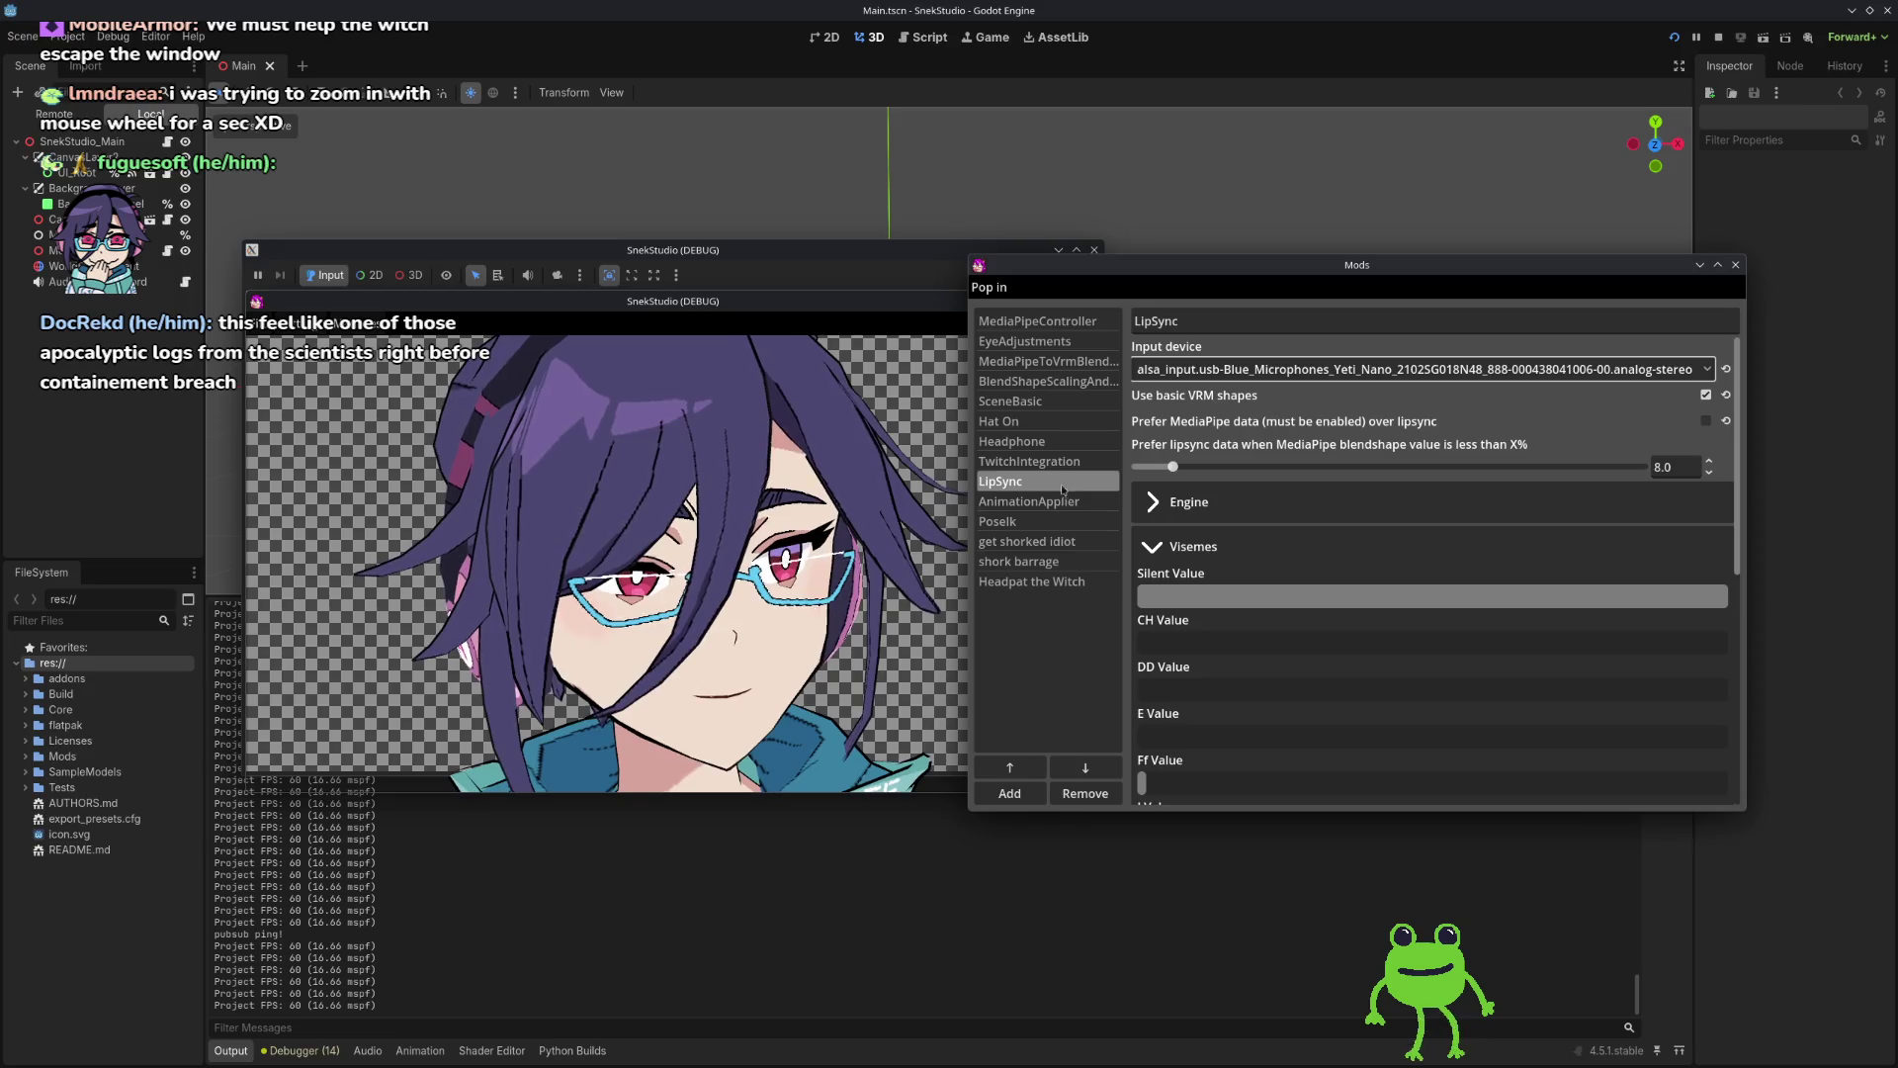
left_click(1083, 717)
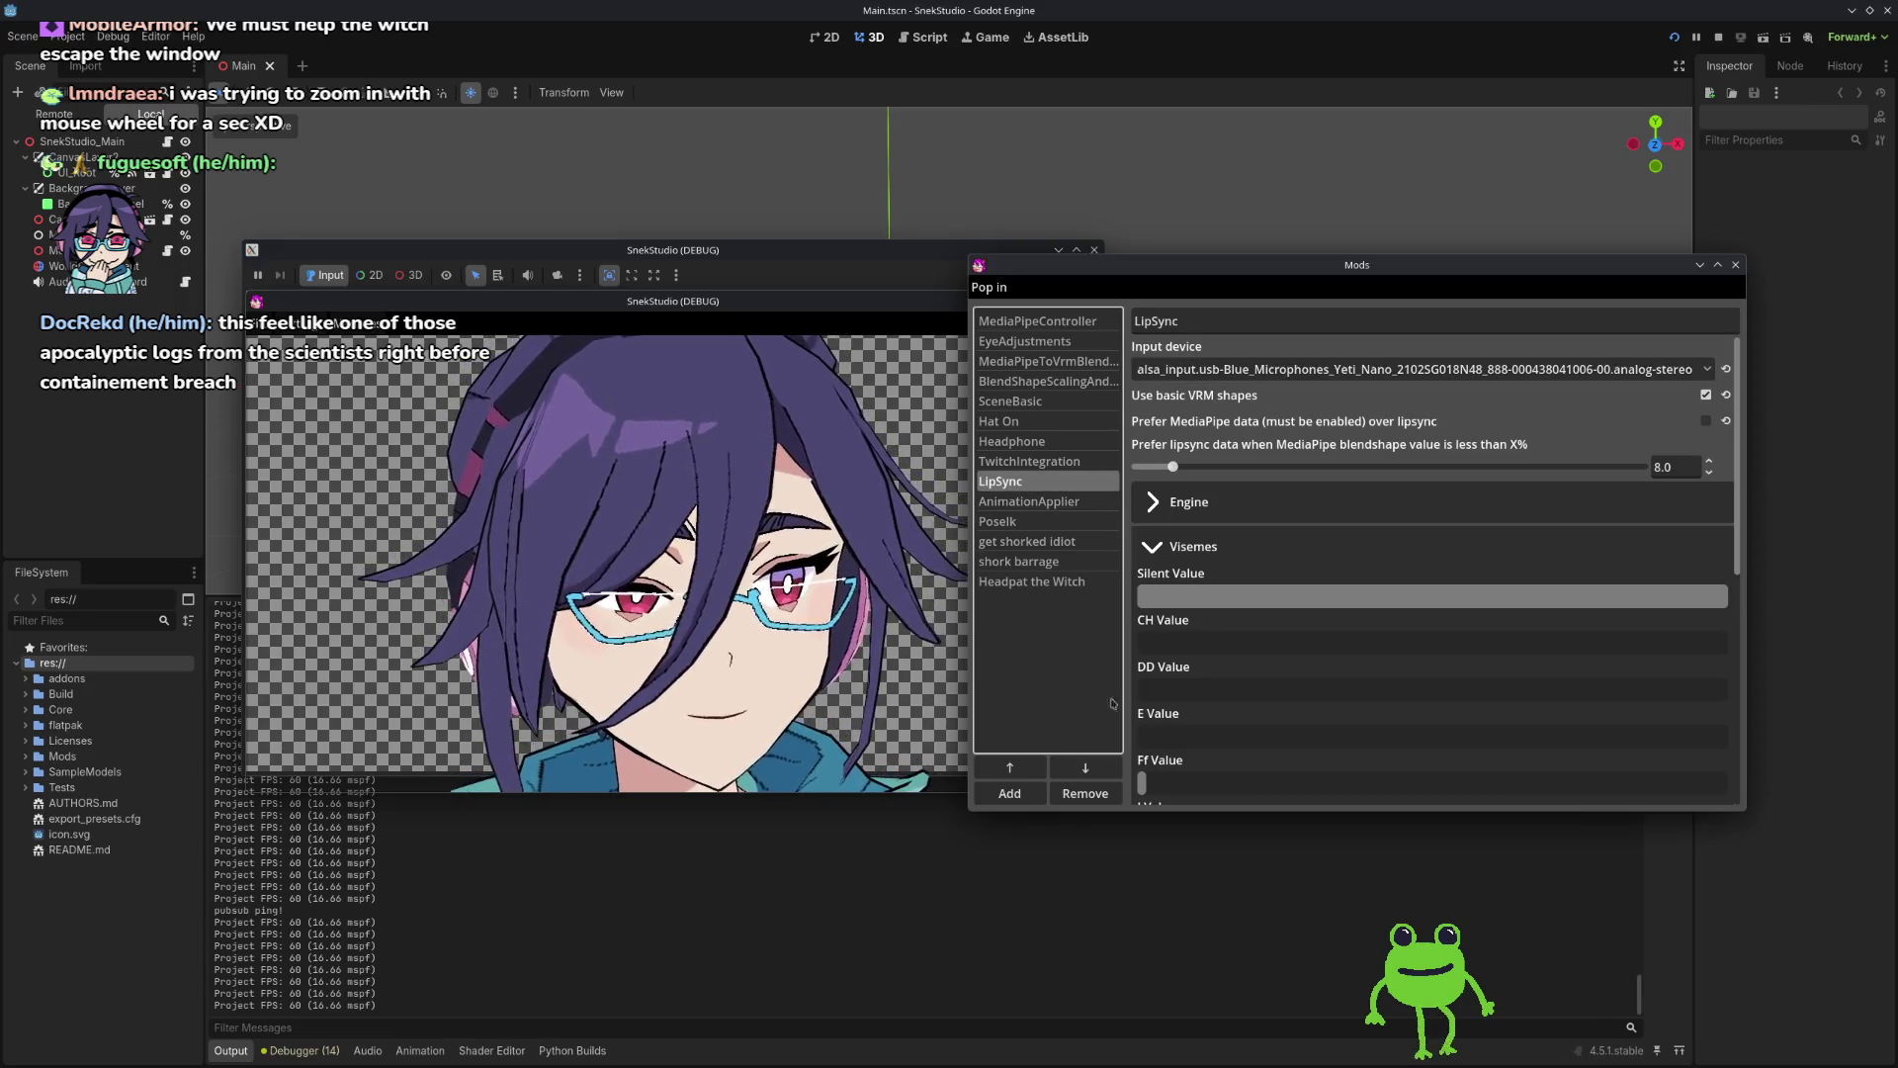
scroll(1151, 603, "down", 5)
scroll(1147, 447, "up", 5)
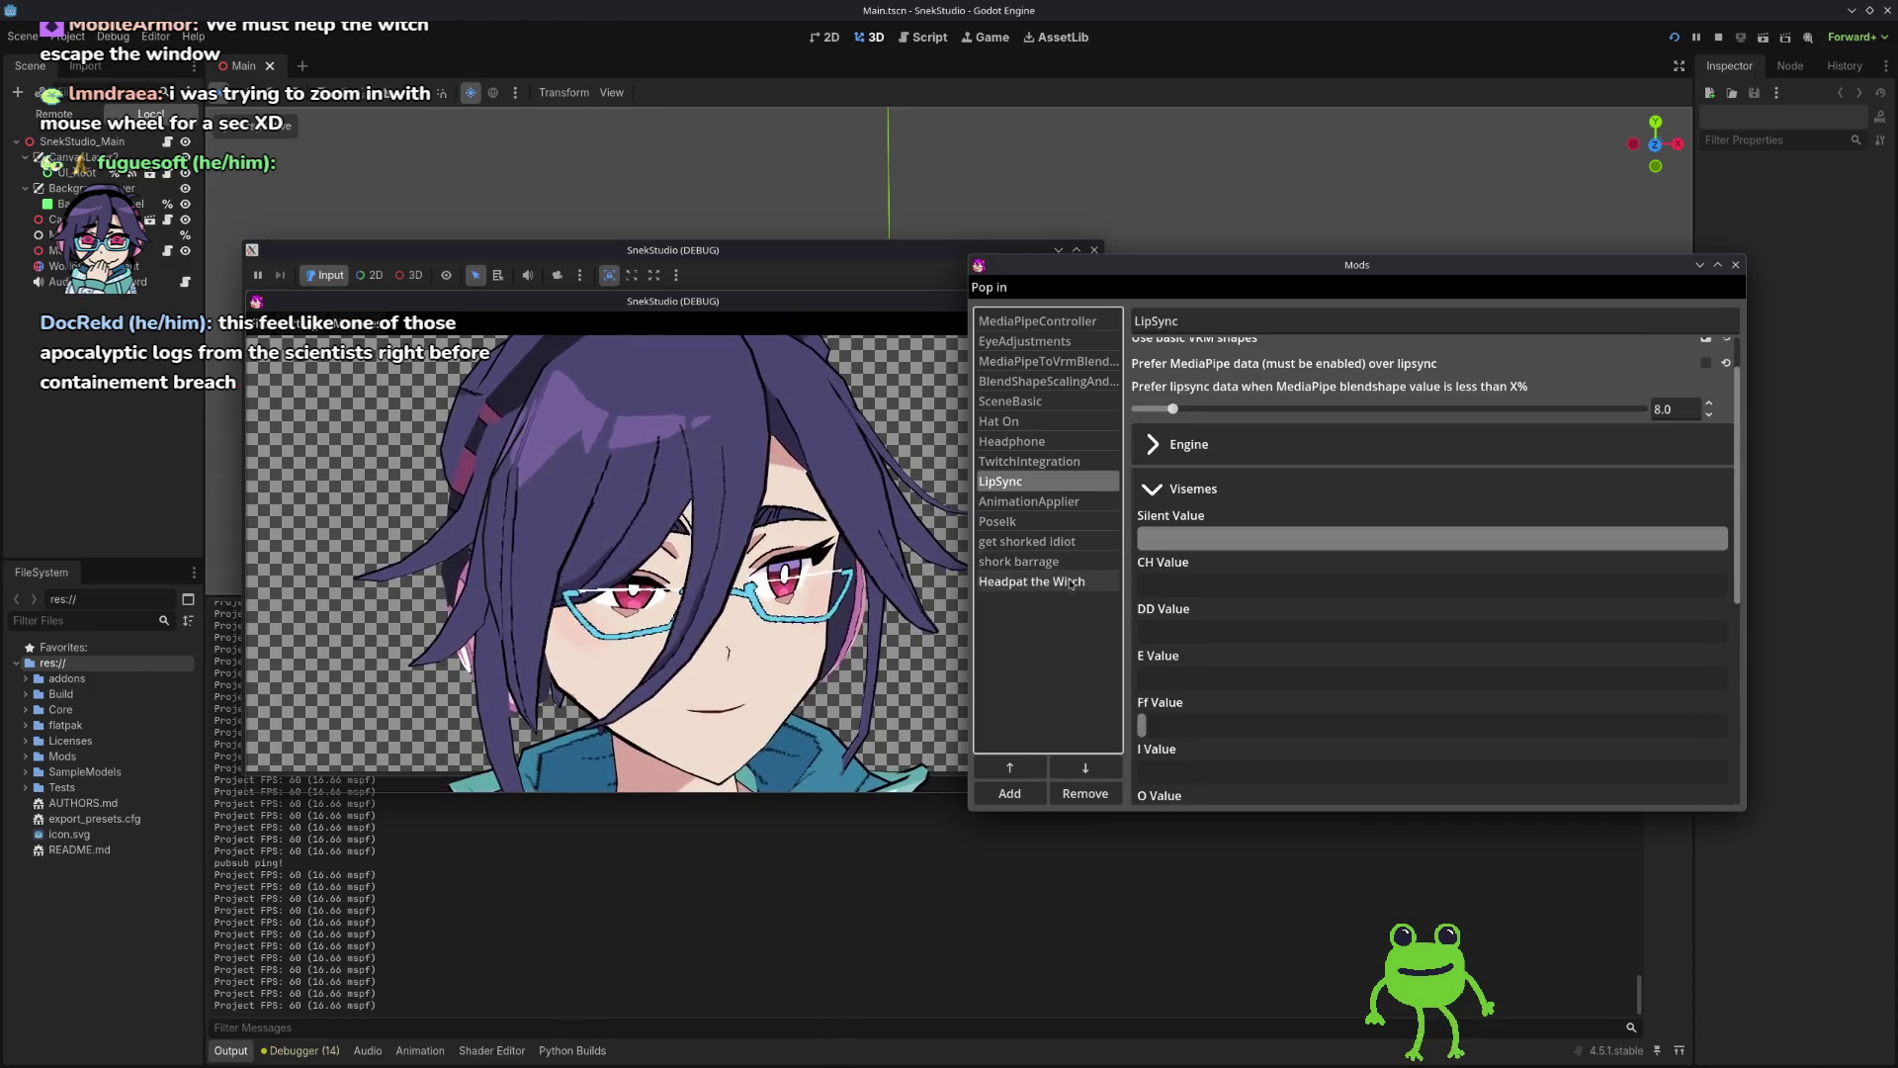
scroll(1327, 464, "up", 2)
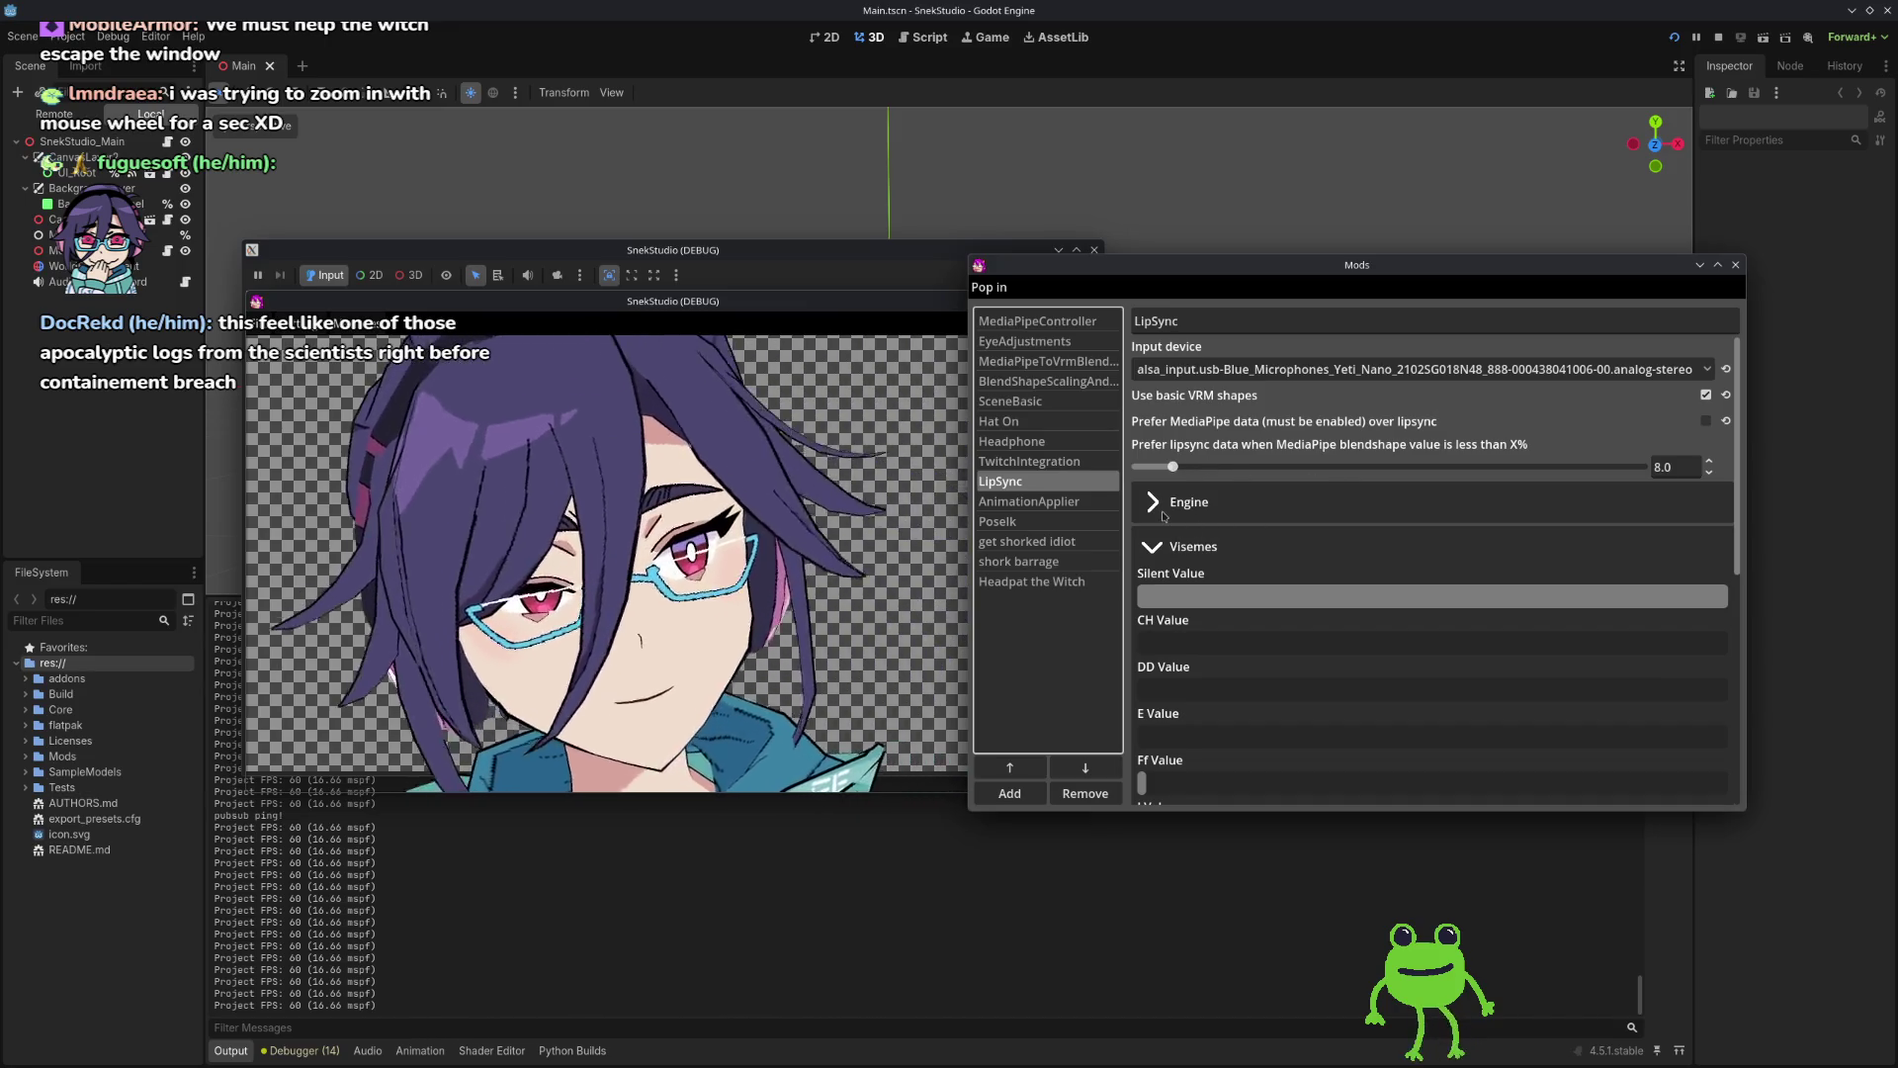
Step: Raise LipSync's Viseme weight multiplier above 4.0 under Engine, then switch to the EyeAdjustments mod
left_click(1275, 504)
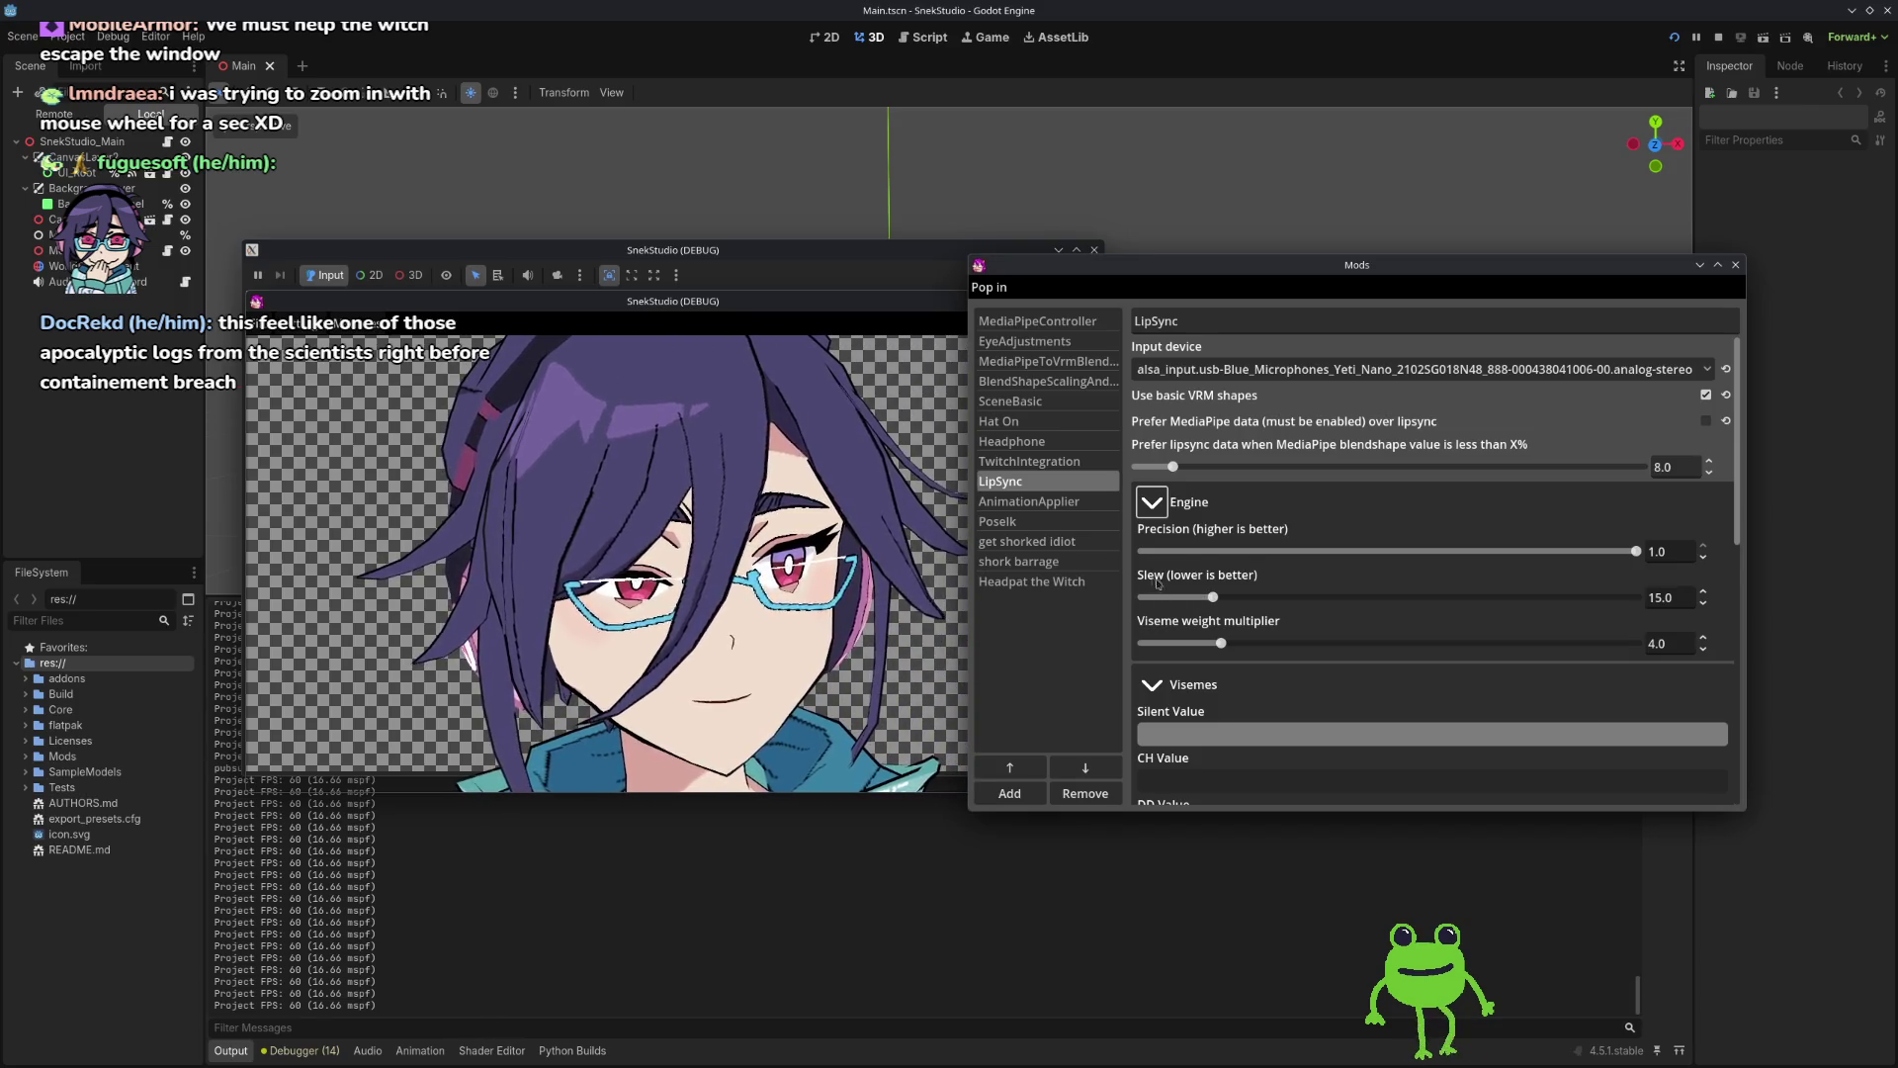
mouse_move(1224, 645)
left_mouse_down()
mouse_move(1467, 640)
mouse_move(1239, 642)
left_mouse_up()
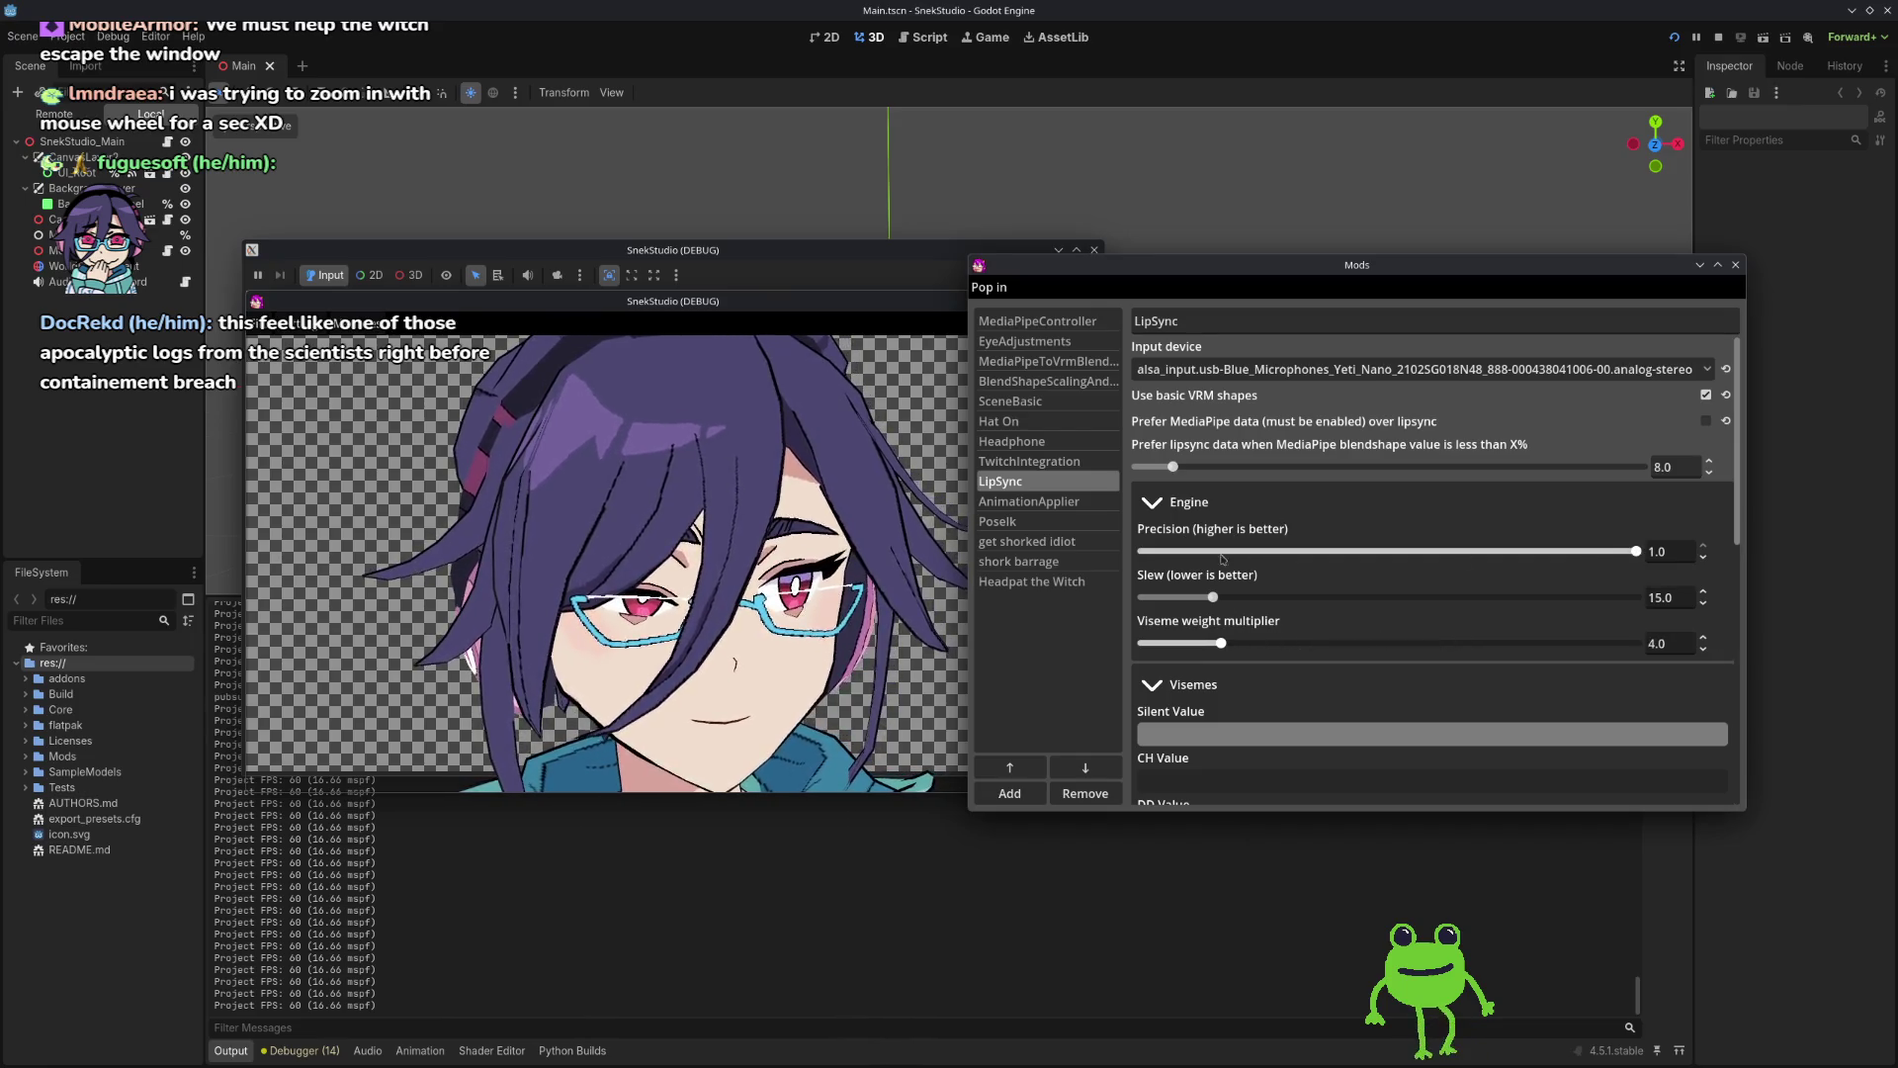
left_click(1153, 502)
scroll(1166, 549, "down", 3)
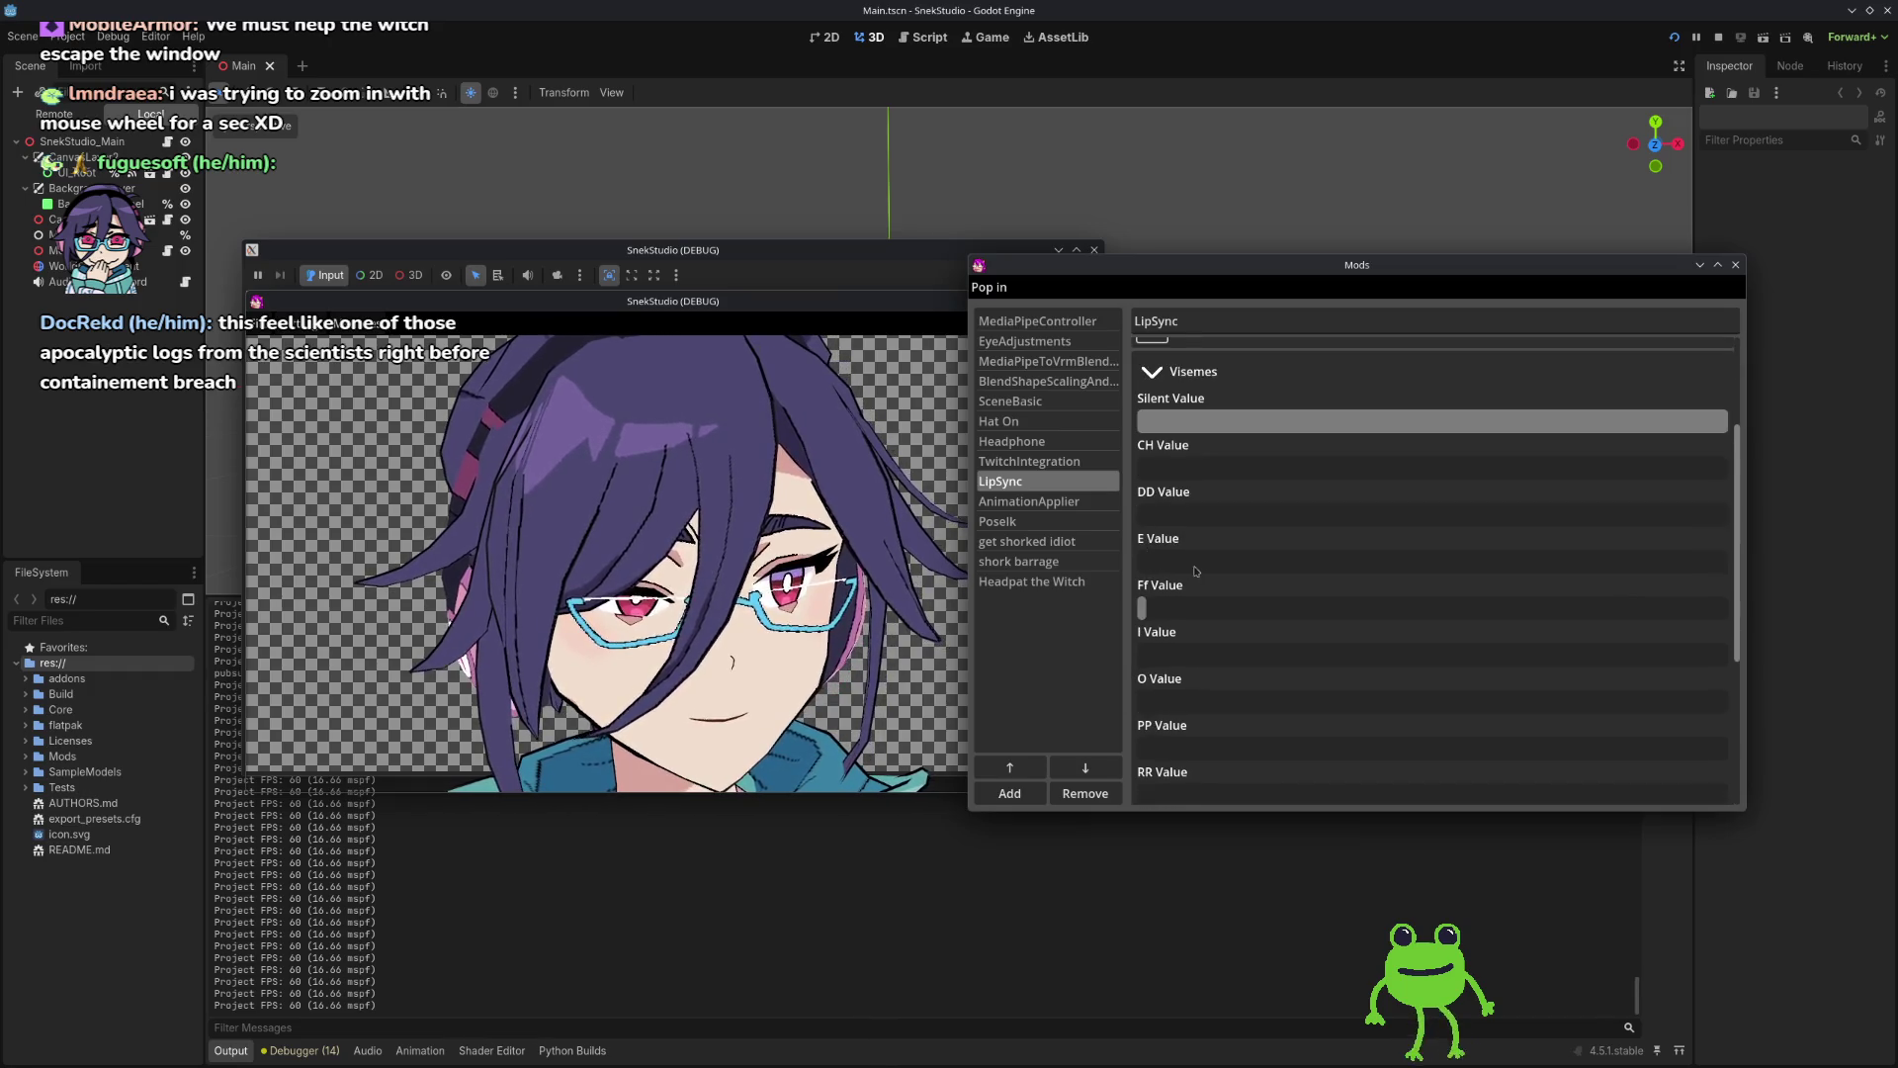
scroll(1197, 450, "down", 2)
scroll(1197, 450, "up", 6)
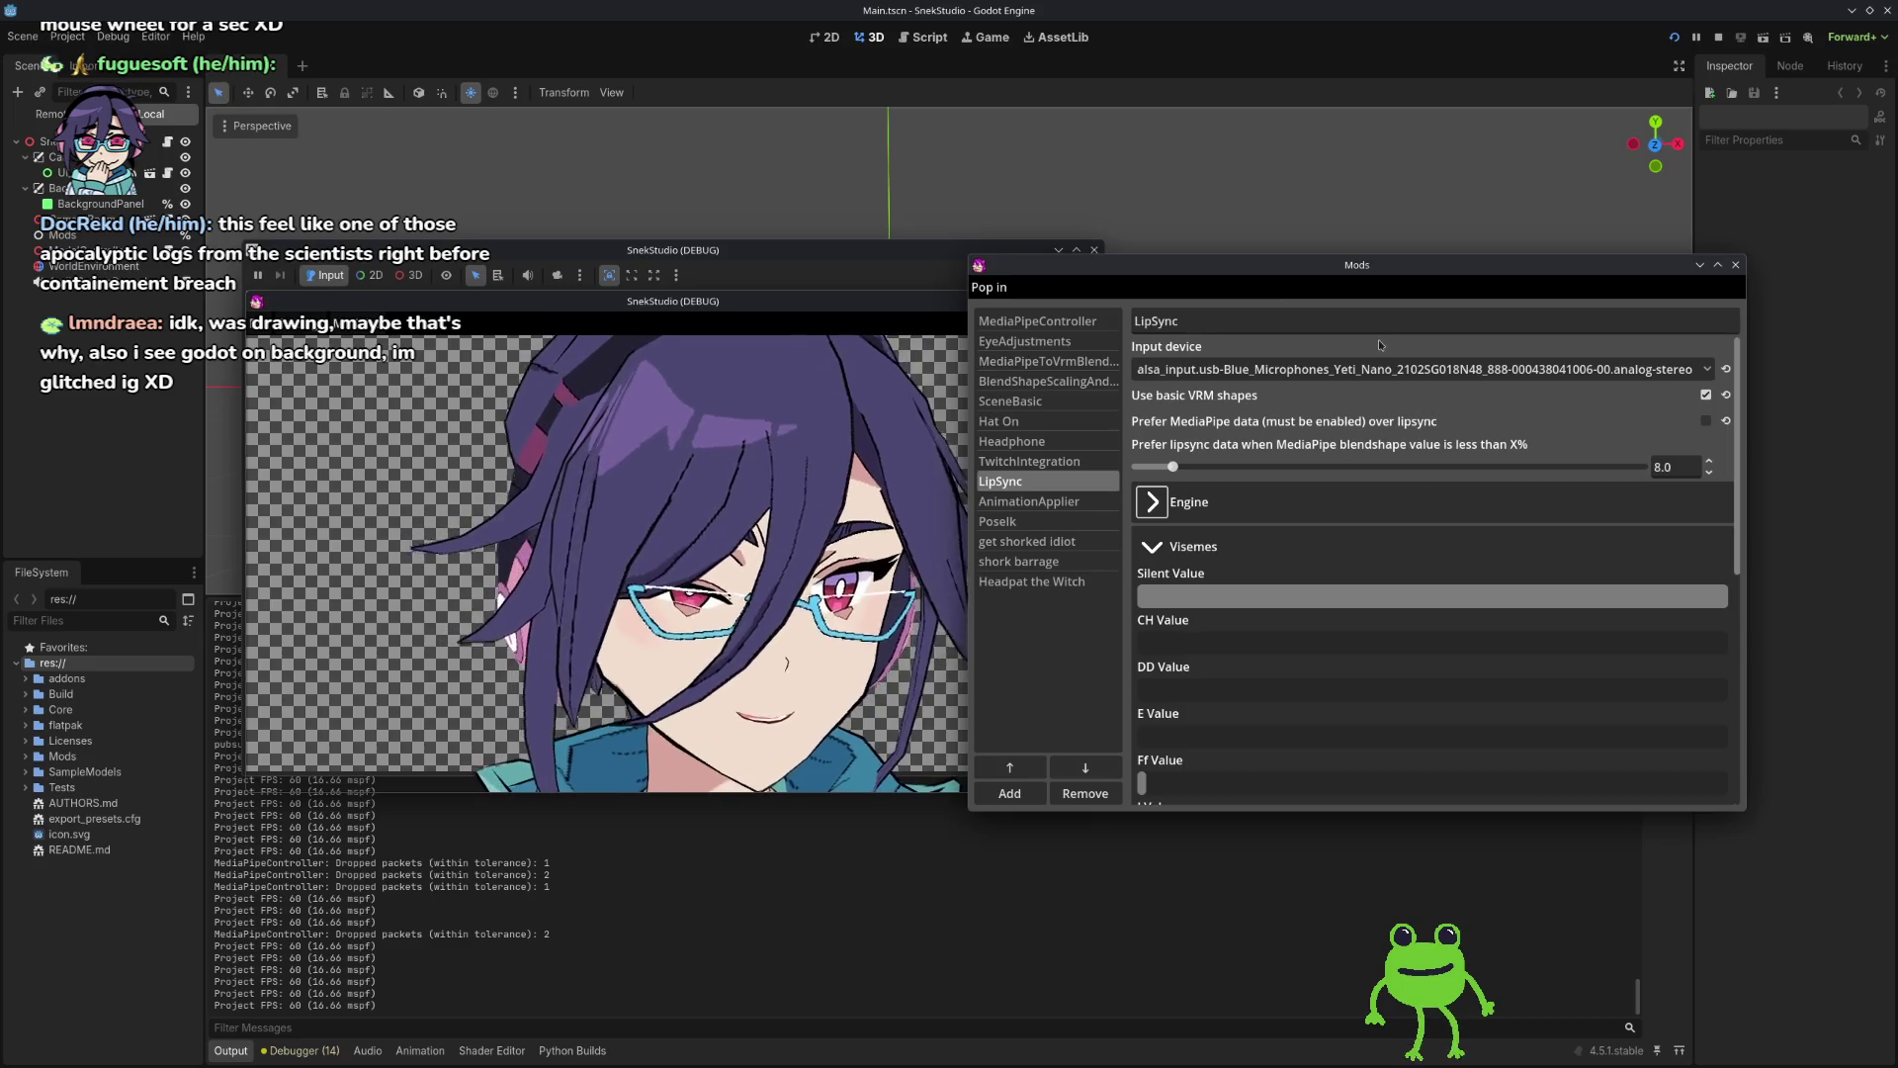
left_click(1024, 341)
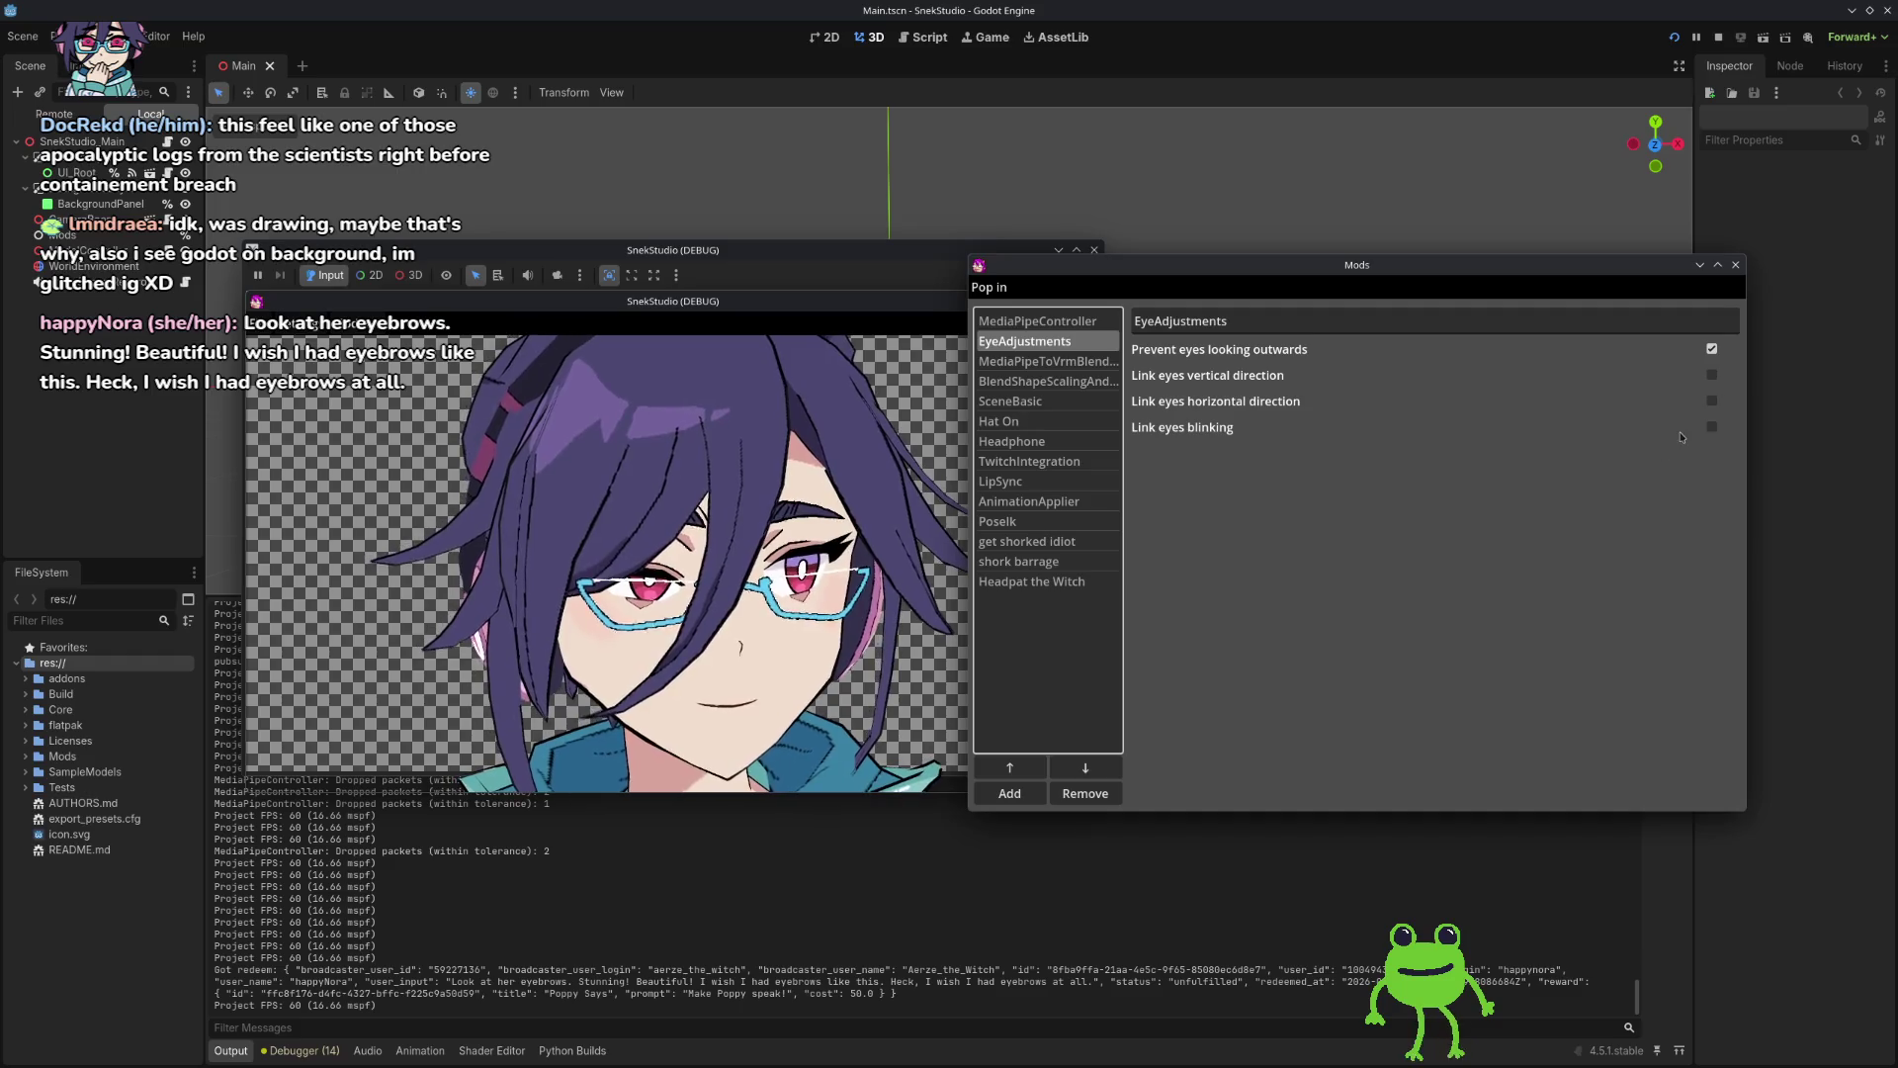
Step: Try the EyeAdjustments toggles, leave only Prevent eyes looking outwards on, then view MediaPipeToVrmBlendShapes
left_click(1712, 427)
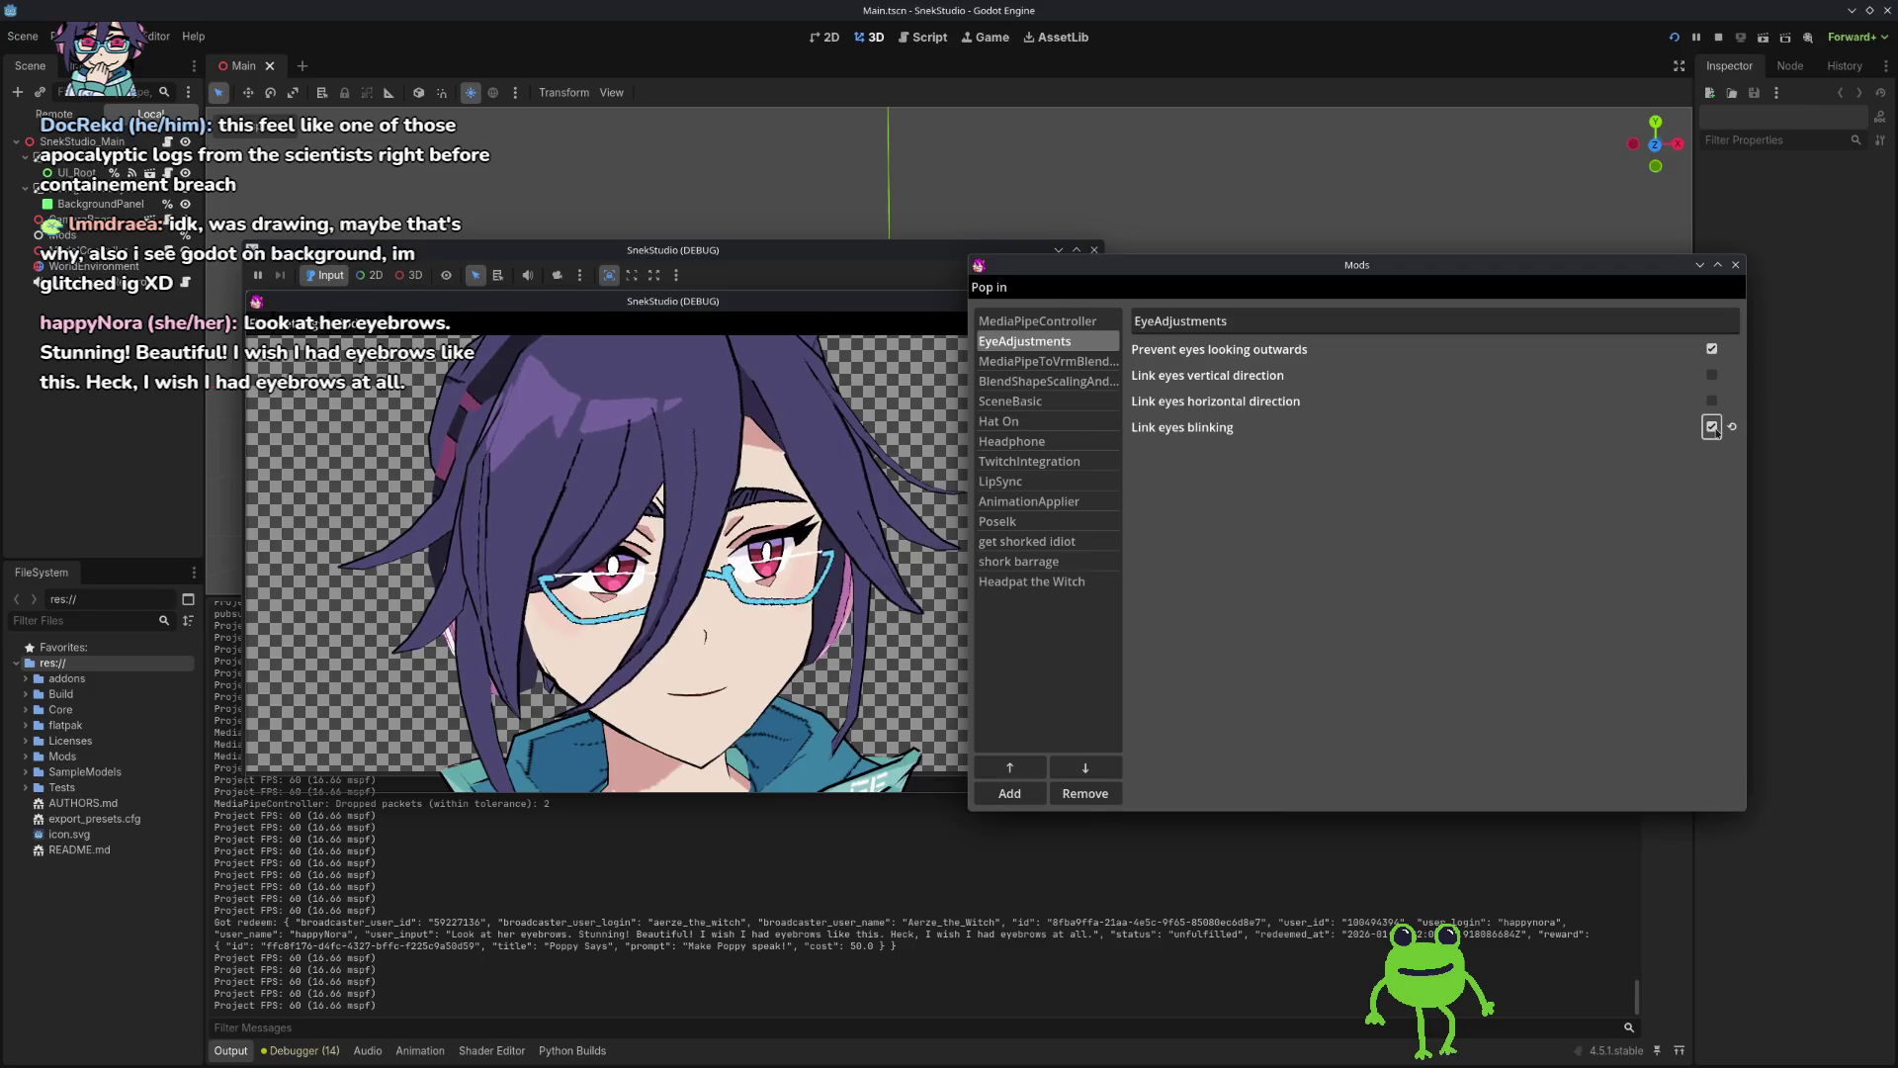
left_click(1712, 427)
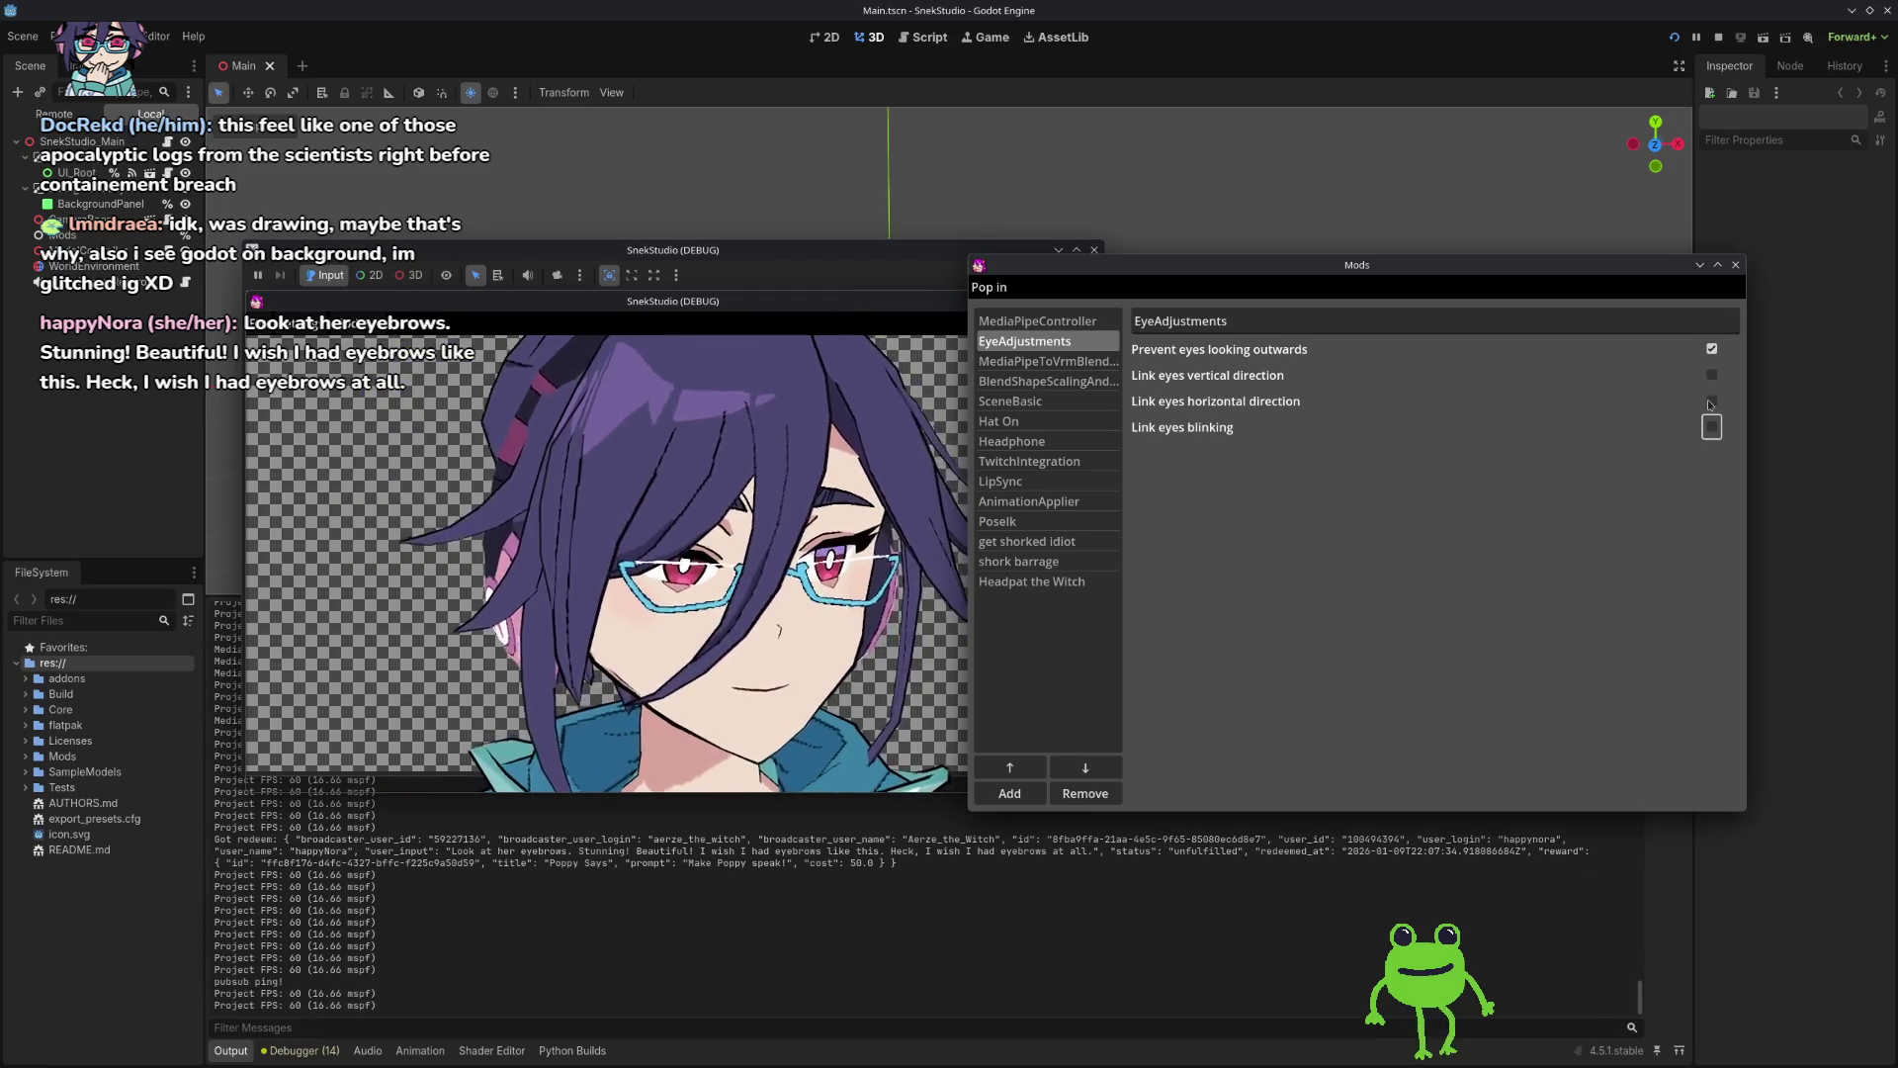
left_click(1711, 402)
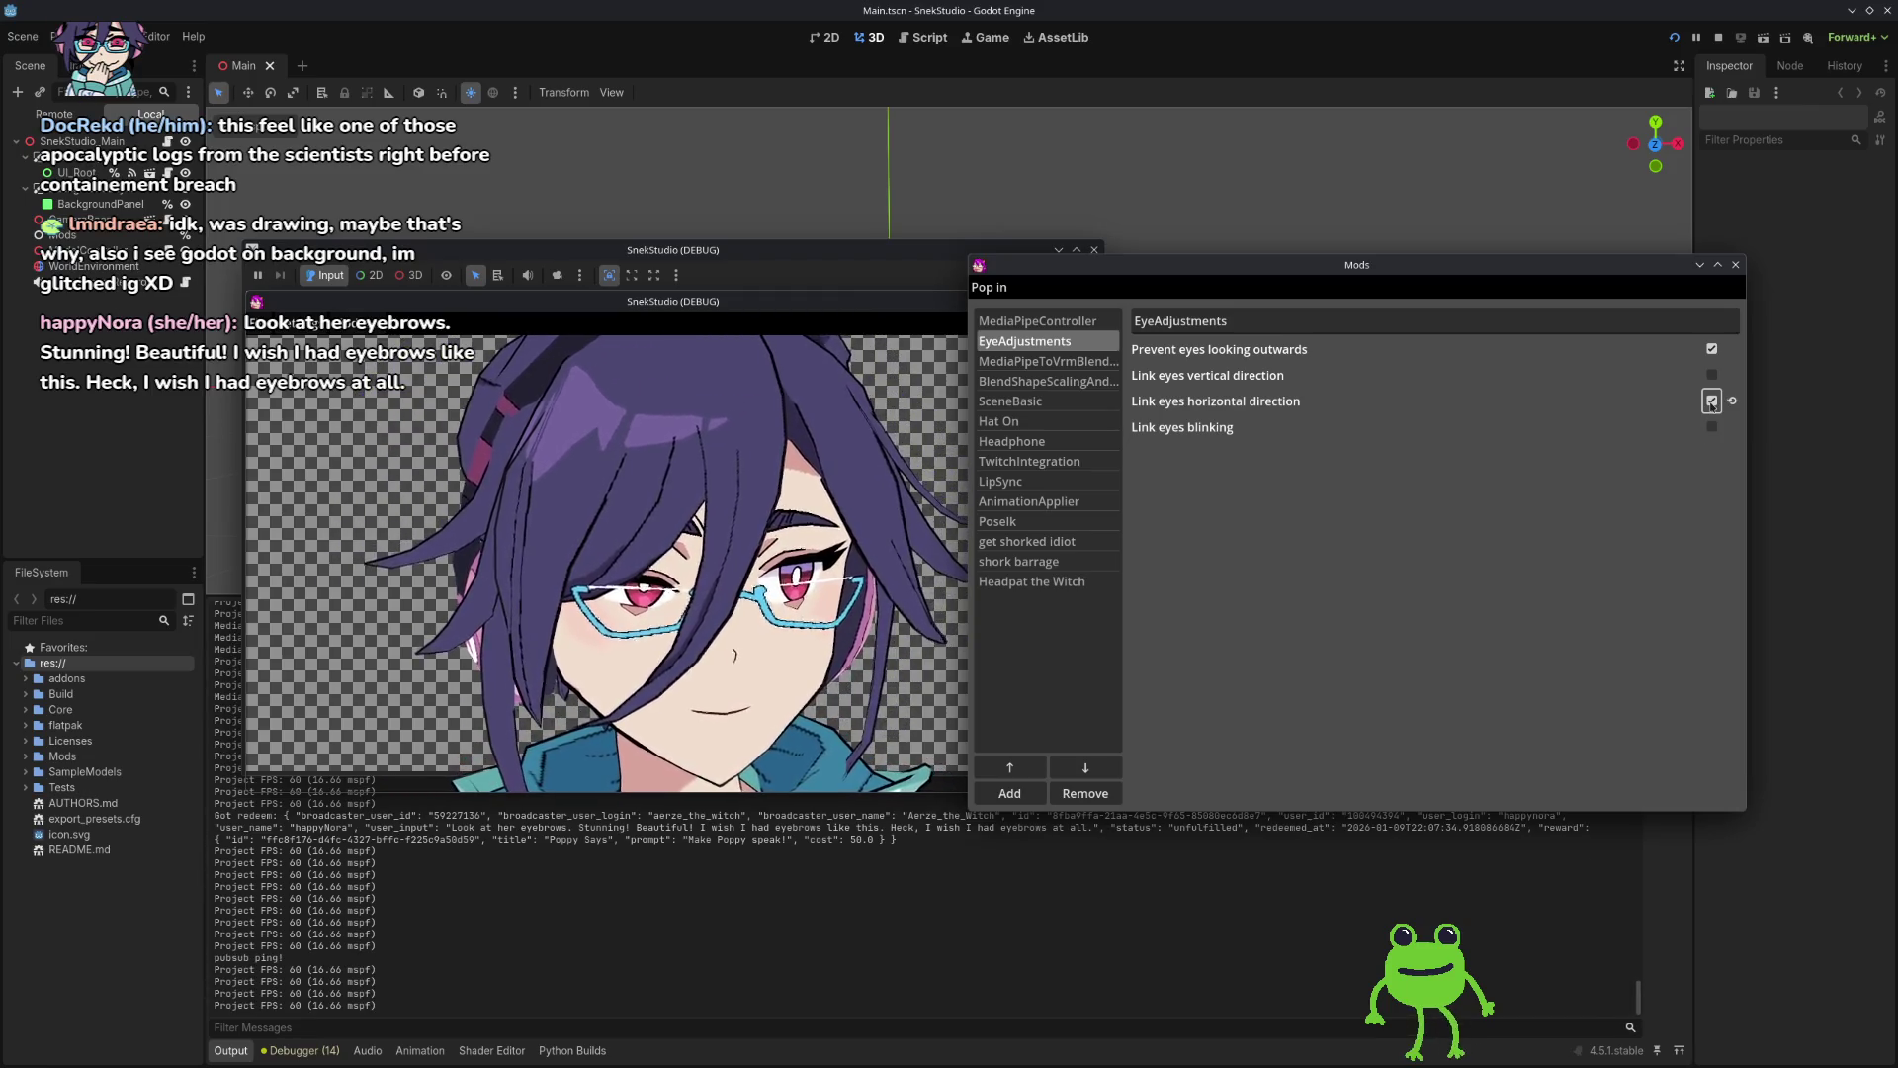
left_click(1711, 402)
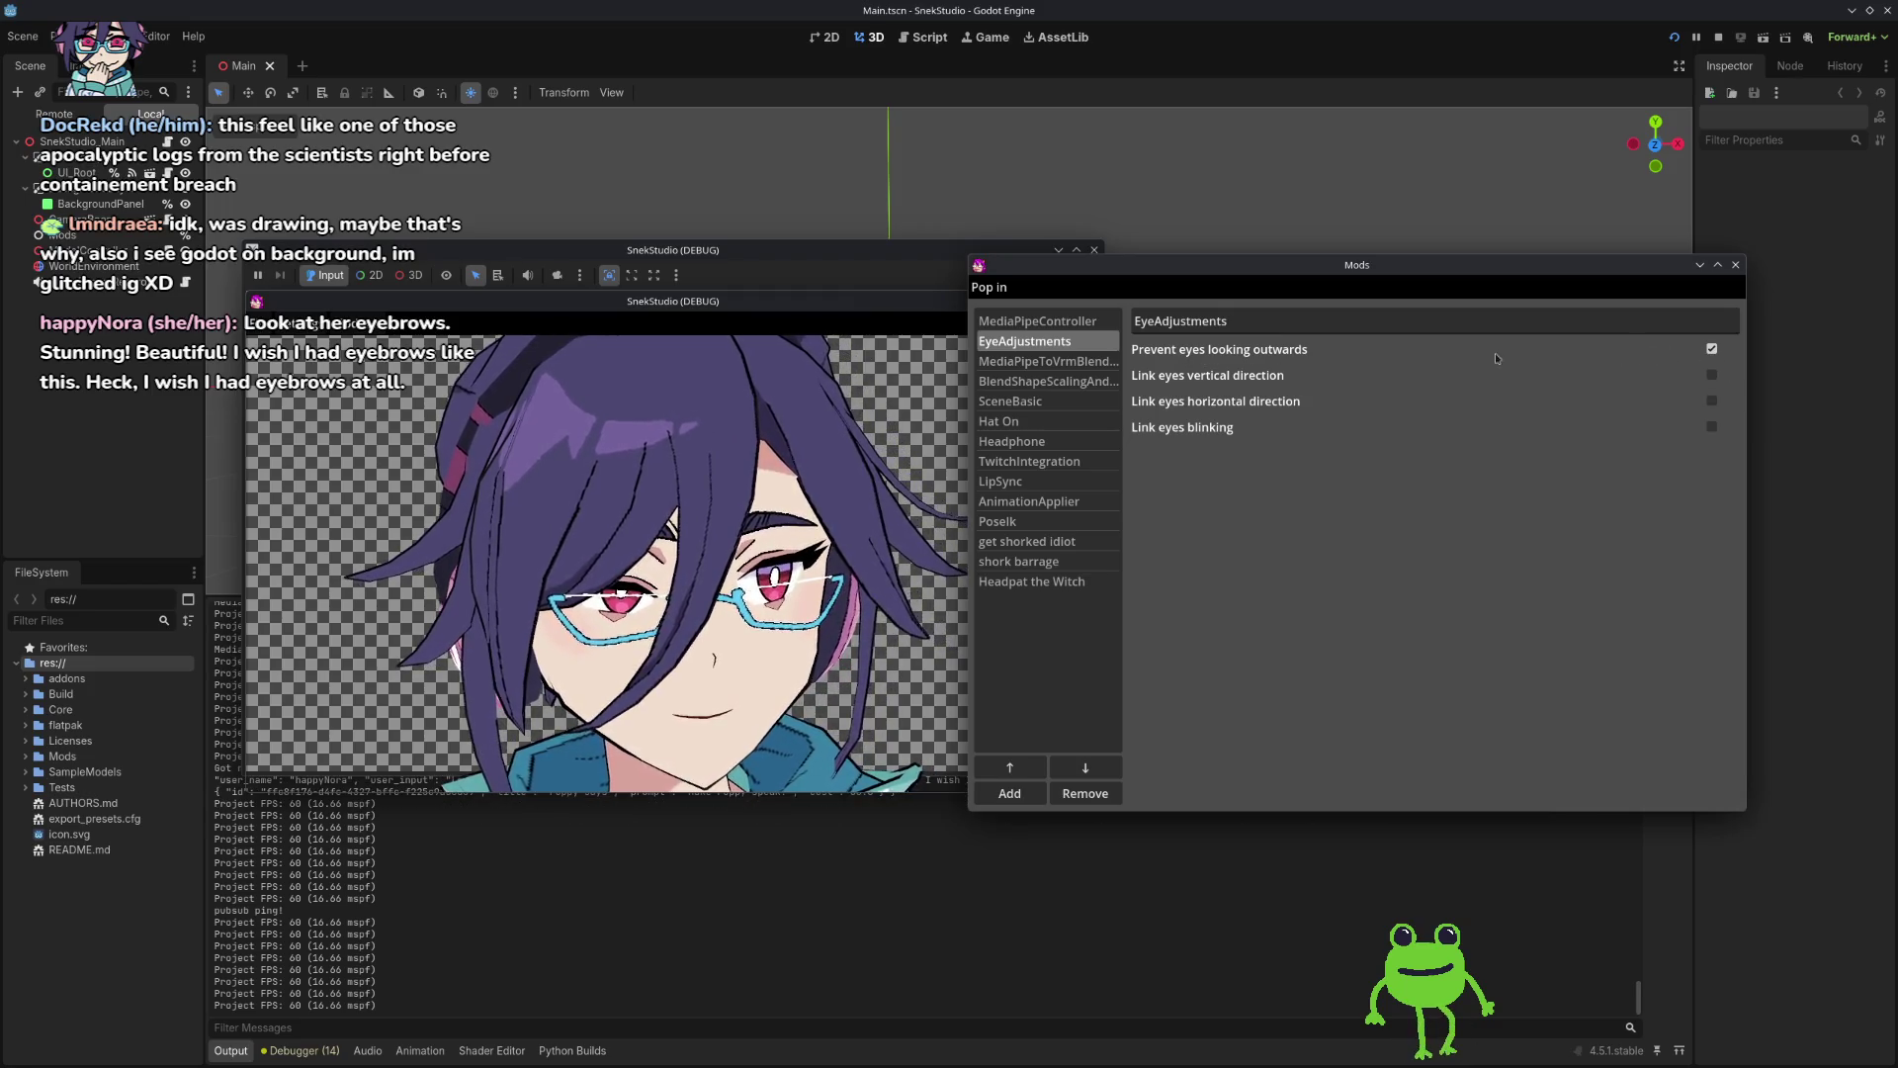
left_click(1711, 349)
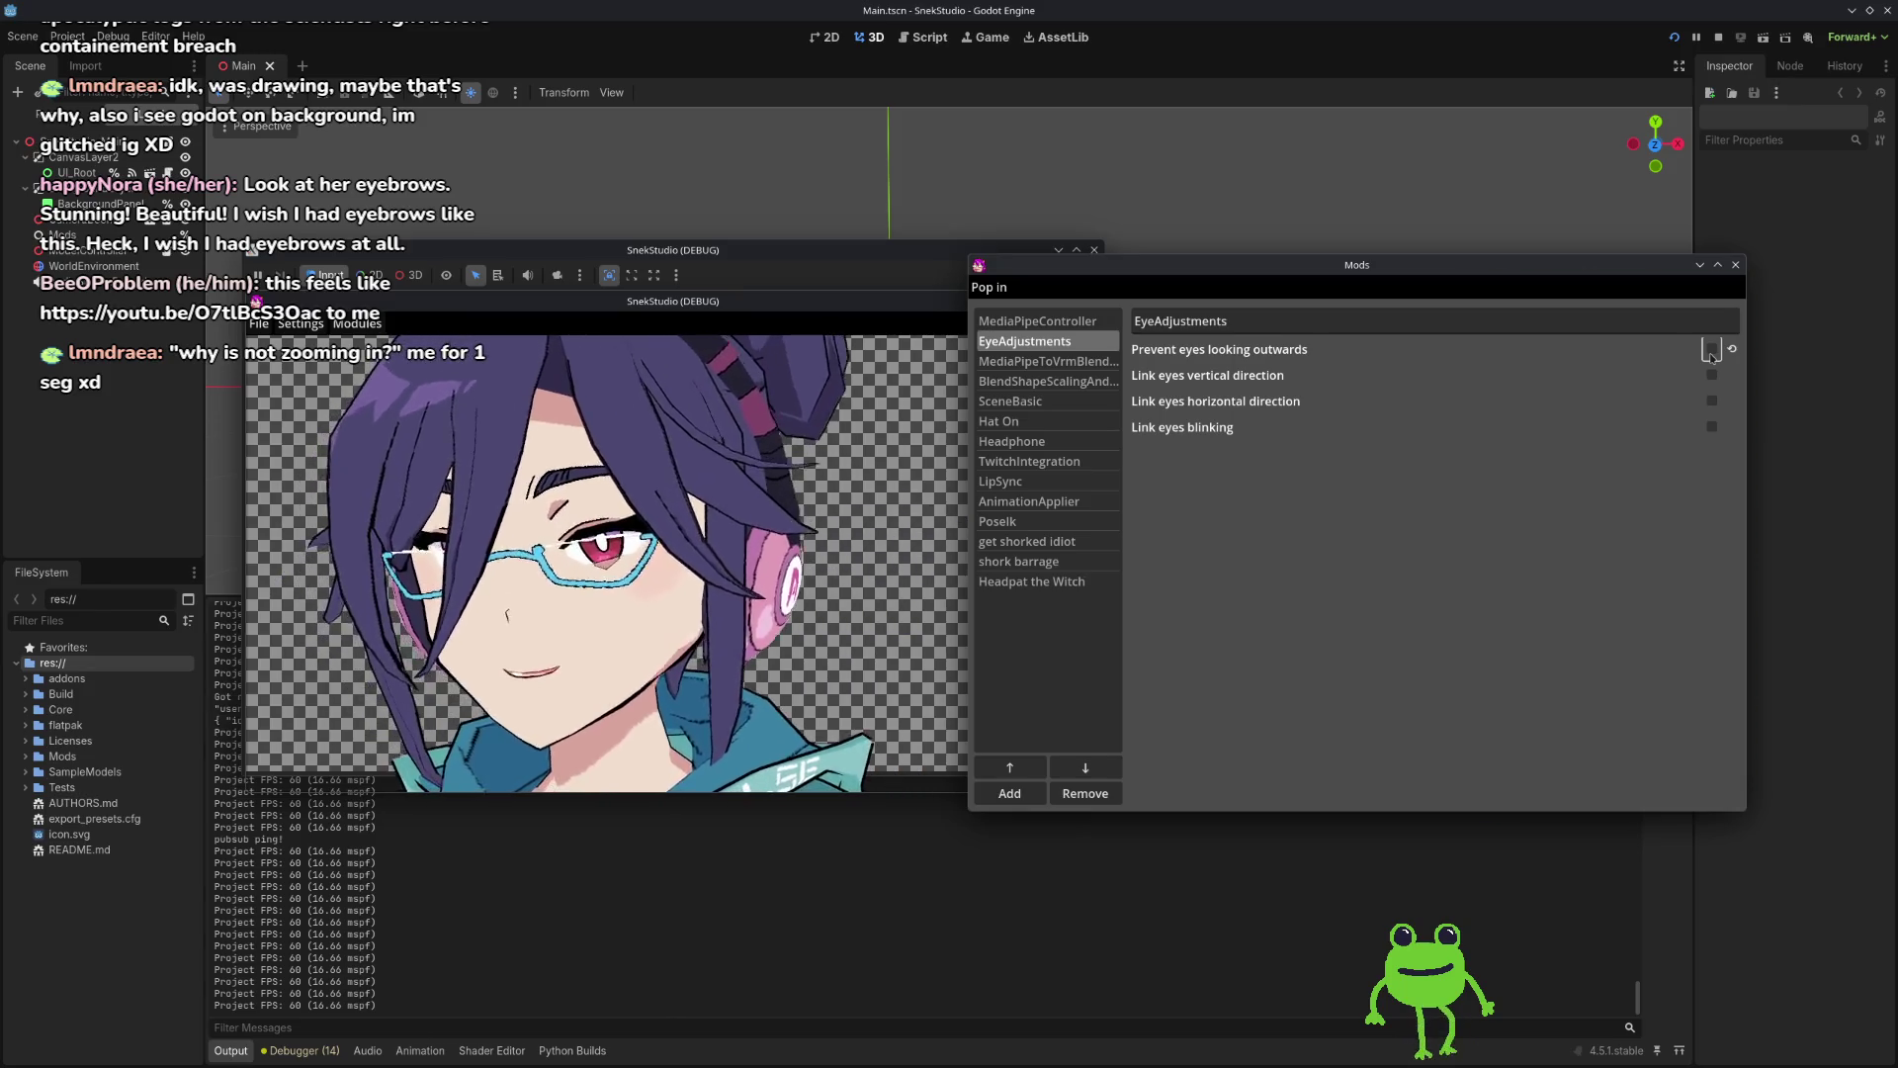
left_click(1710, 351)
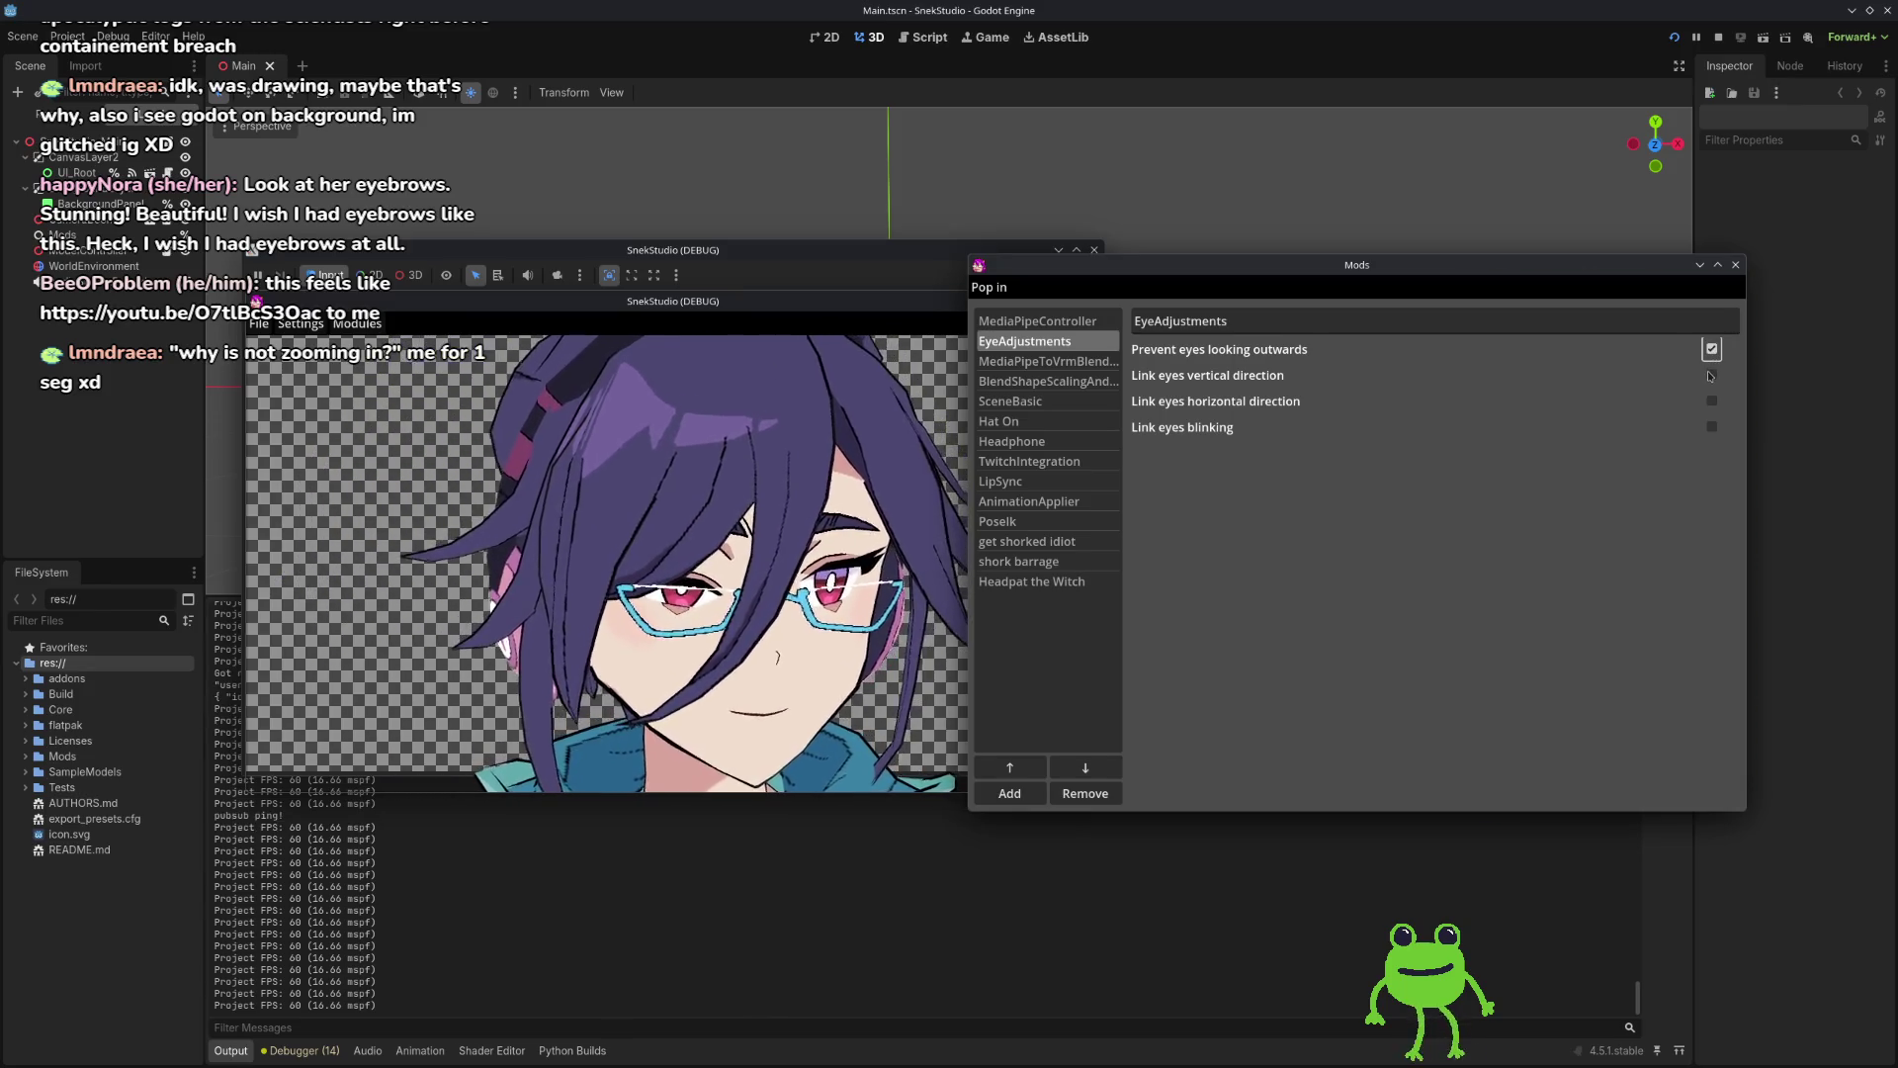
left_click(1053, 361)
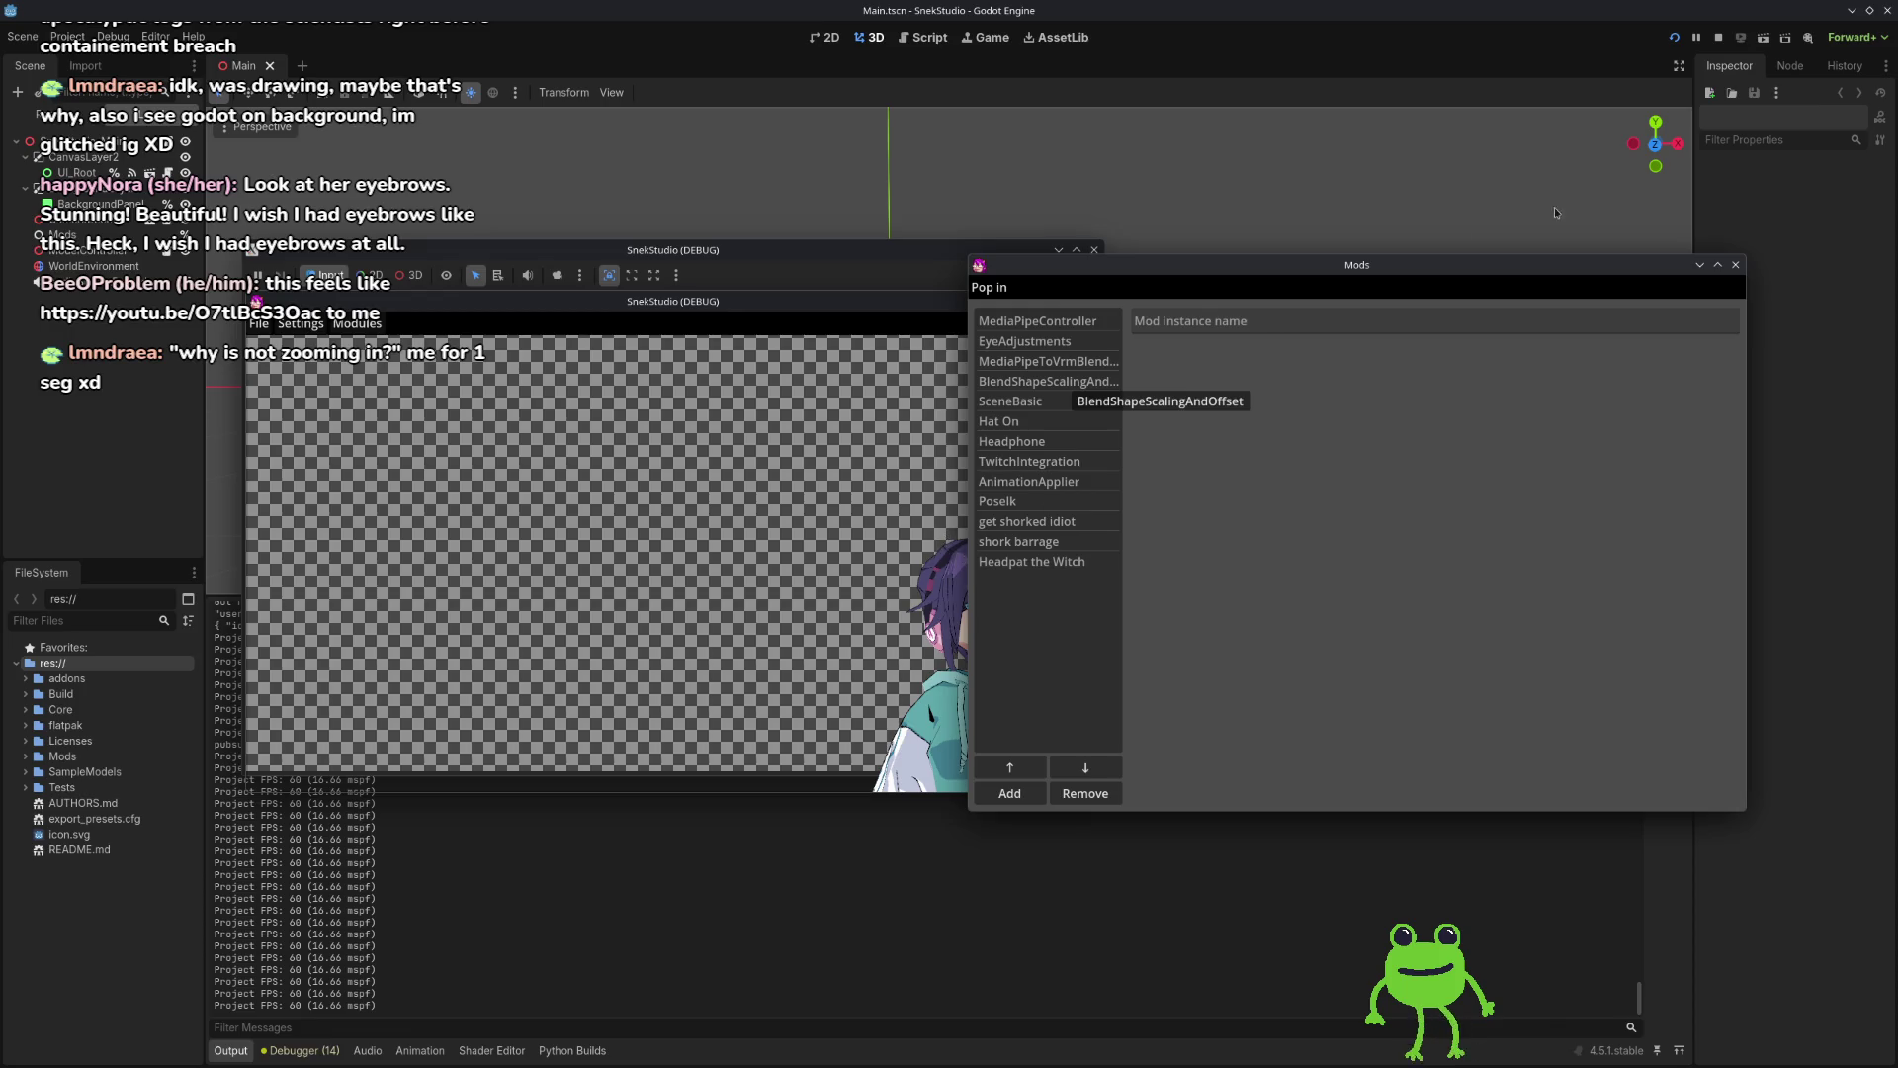
Step: Move the Mods window over the avatar view and stop the running SnekStudio project
mouse_move(1352, 271)
left_mouse_down()
mouse_move(1494, 272)
mouse_move(1176, 268)
left_mouse_up()
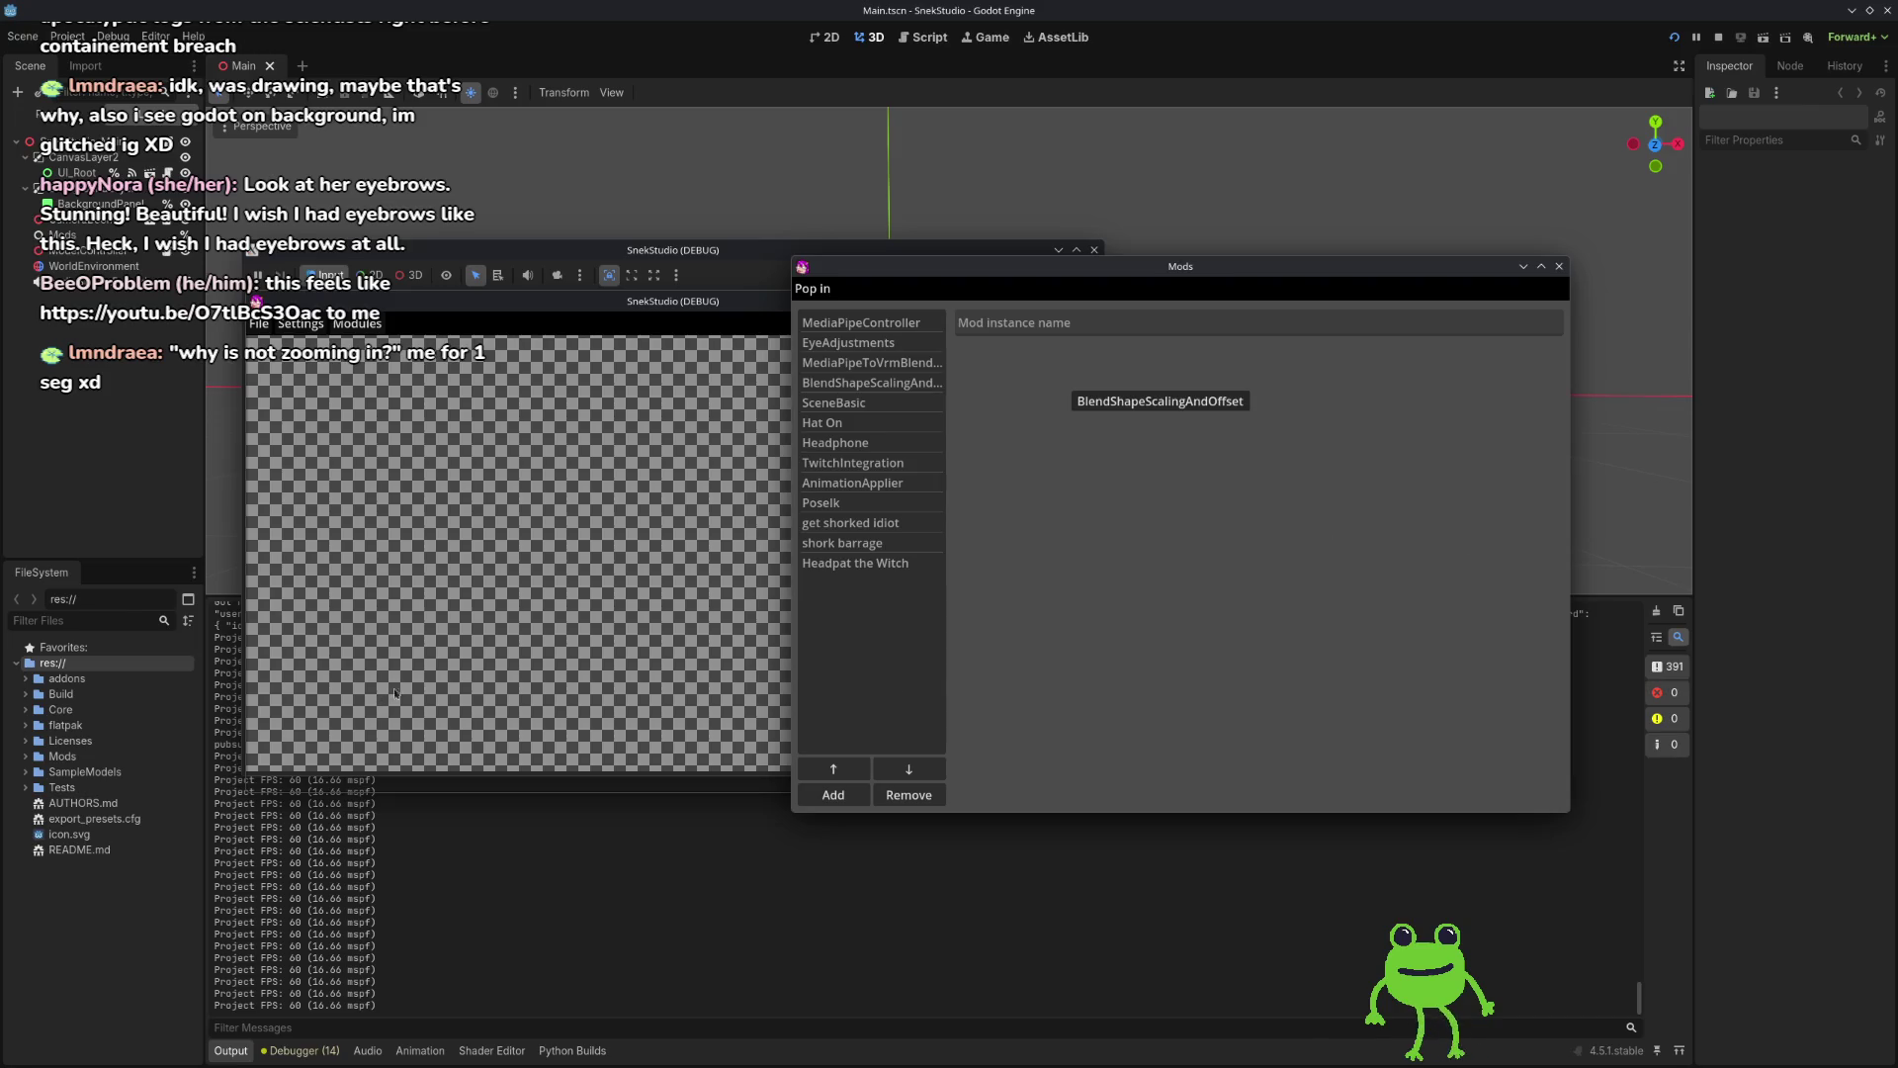
mouse_move(1409, 276)
left_mouse_down()
mouse_move(1755, 351)
mouse_move(1669, 255)
mouse_move(1558, 231)
mouse_move(1403, 236)
left_mouse_up()
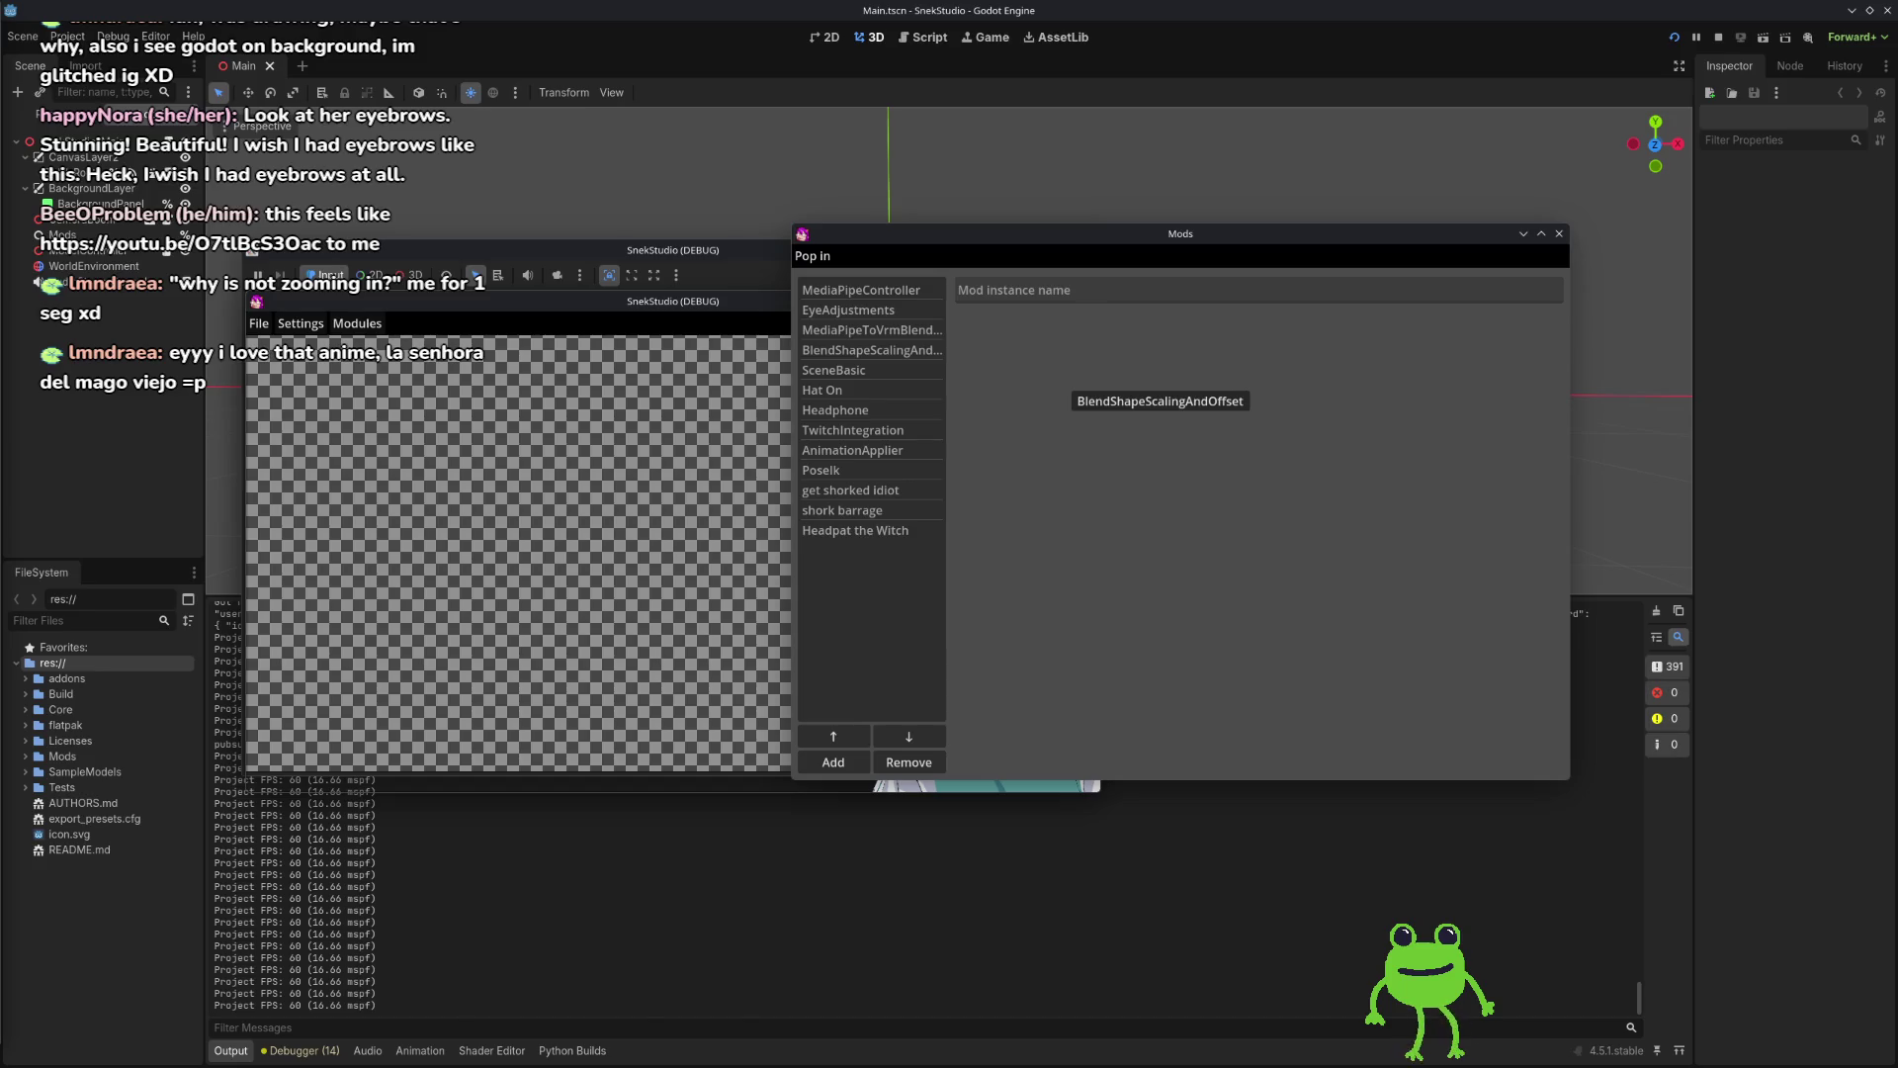
left_click(1717, 38)
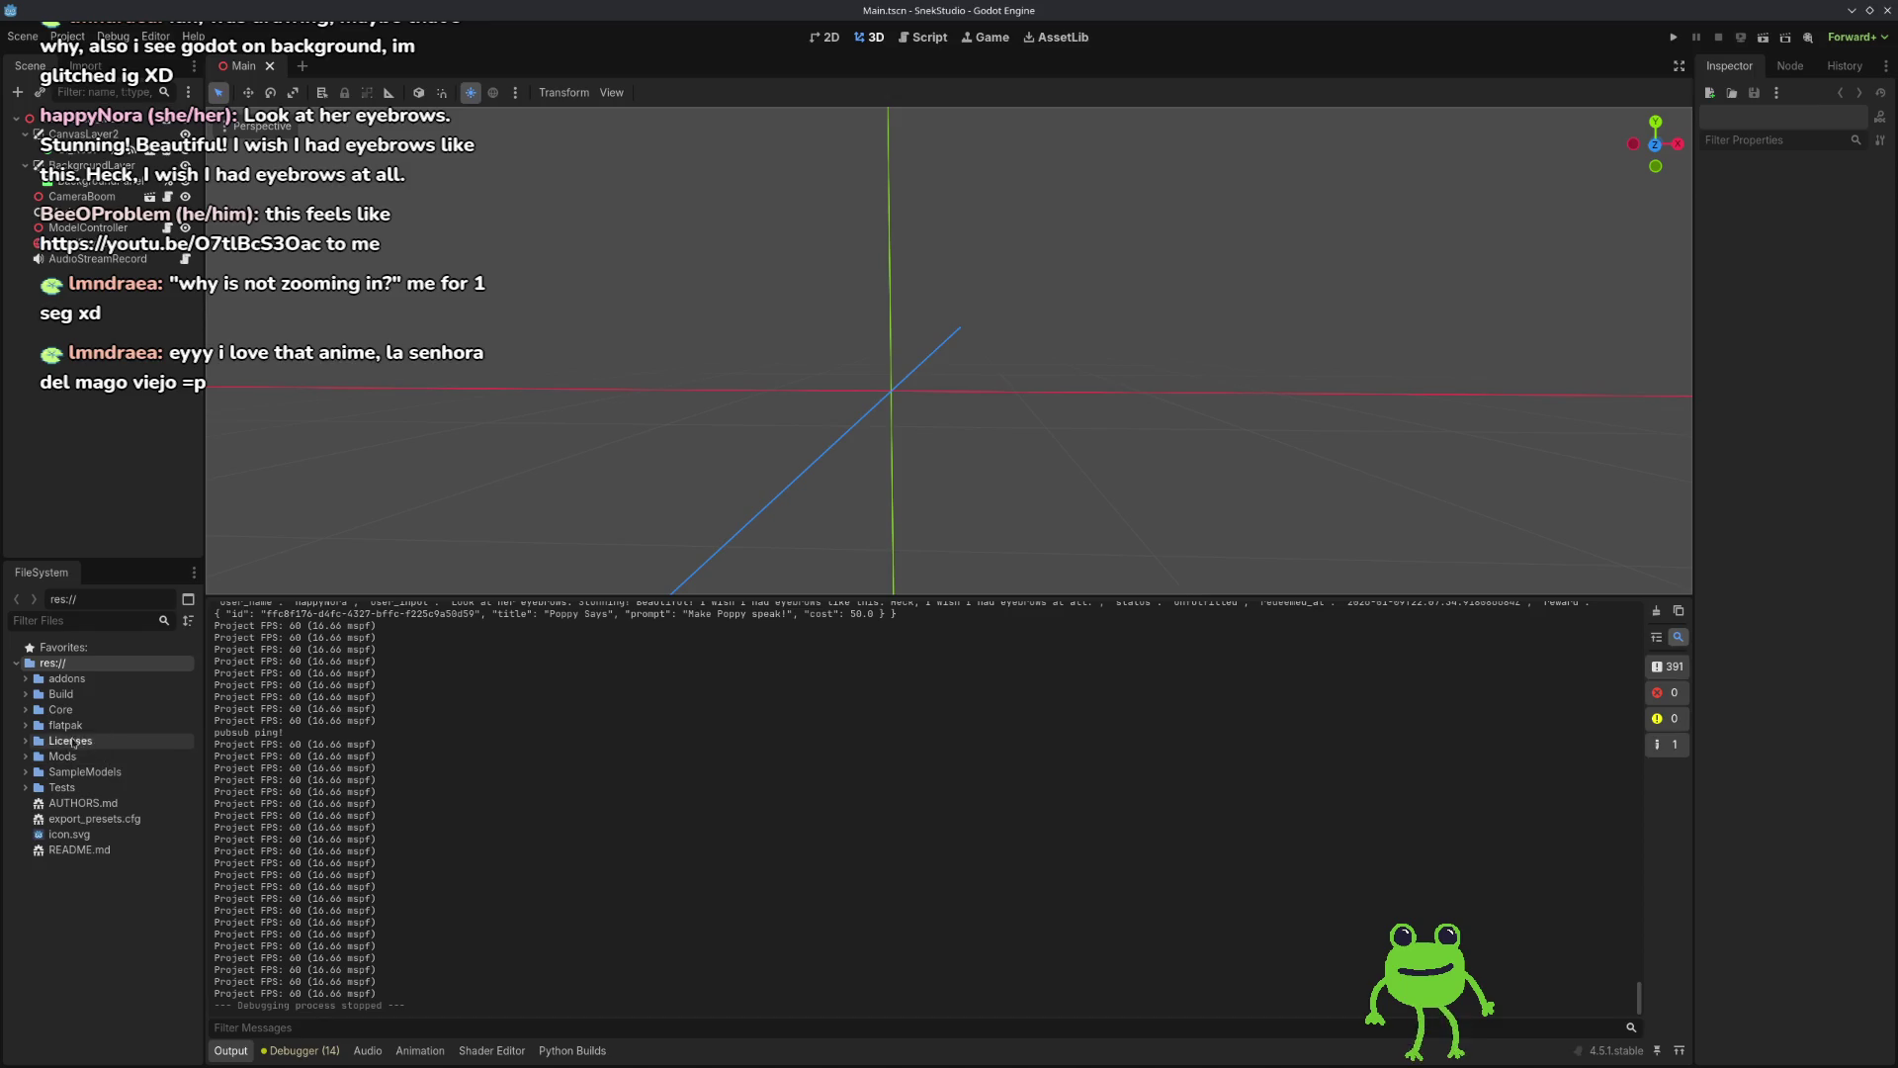
Step: Widen the FileSystem dock so flatpak file names show fully, then relaunch SnekStudio
left_click(27, 726)
left_click(72, 743)
left_click_drag(204, 737, 292, 737)
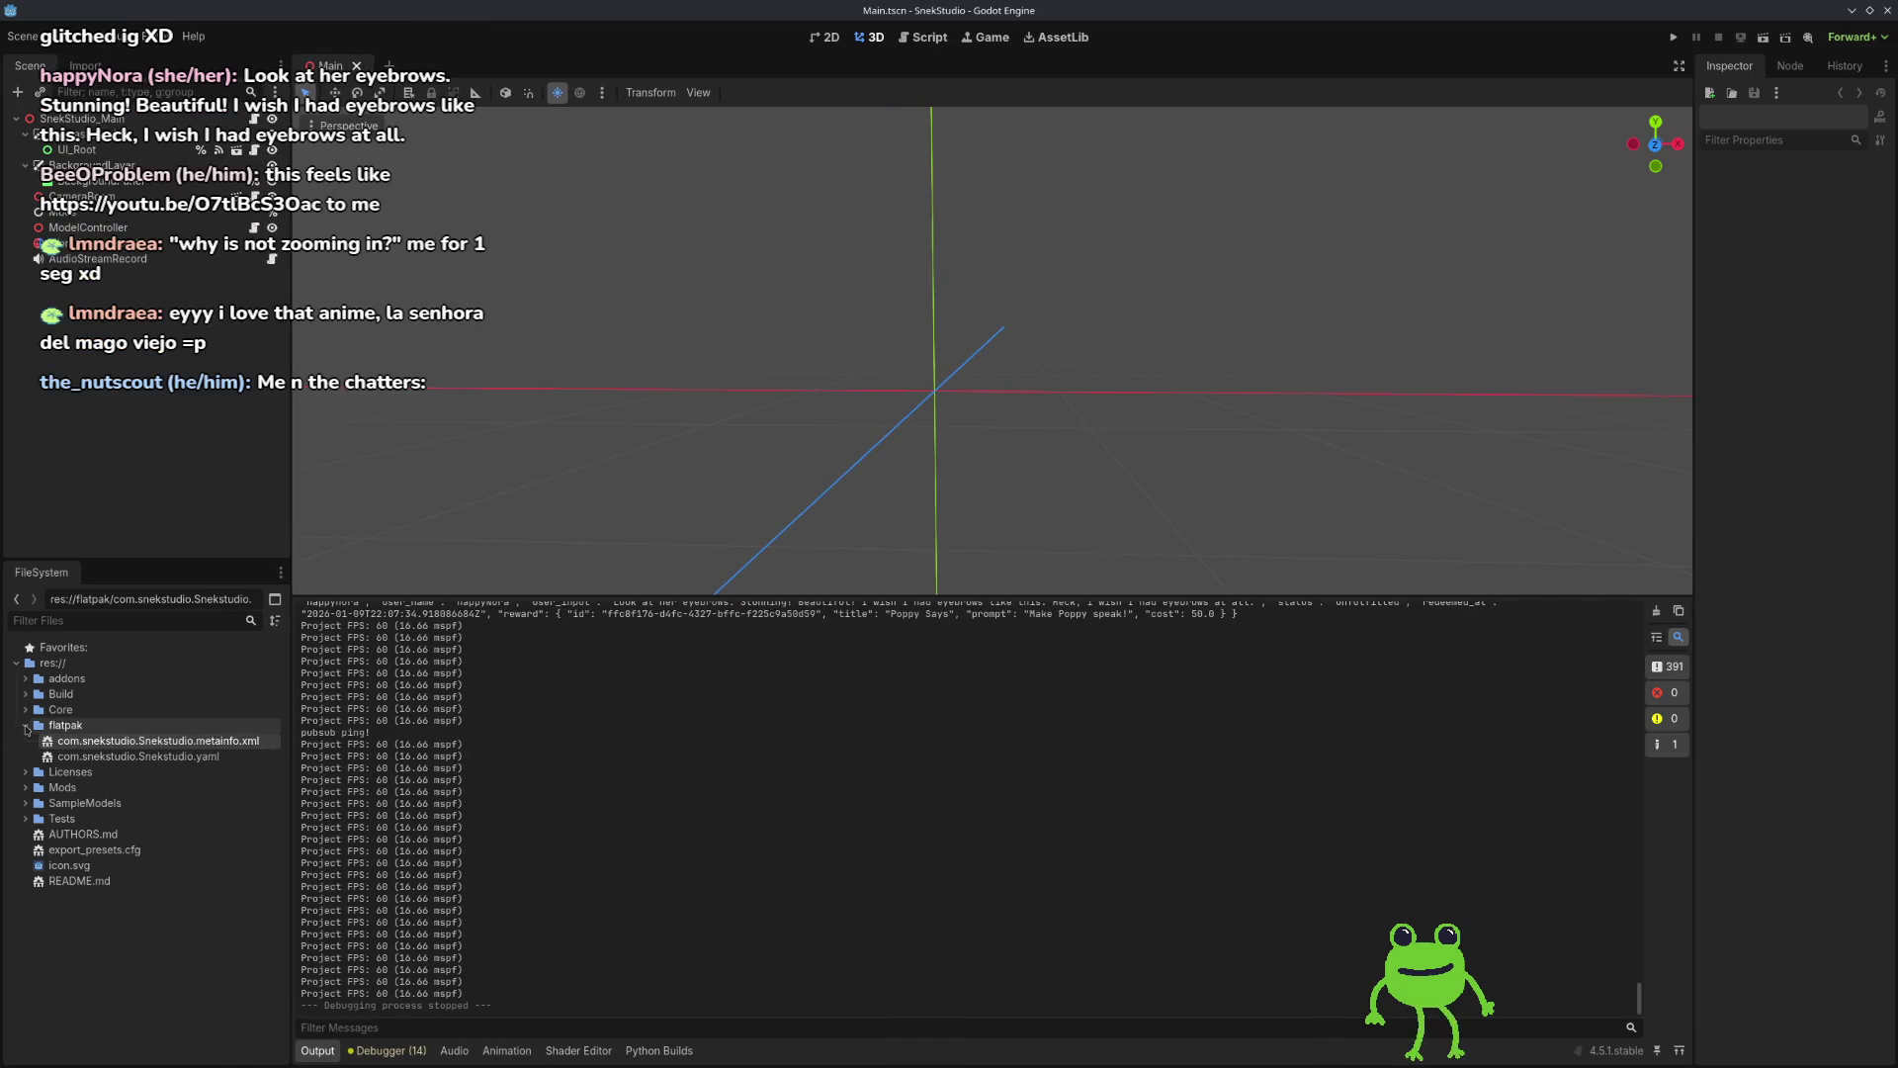
left_click(26, 727)
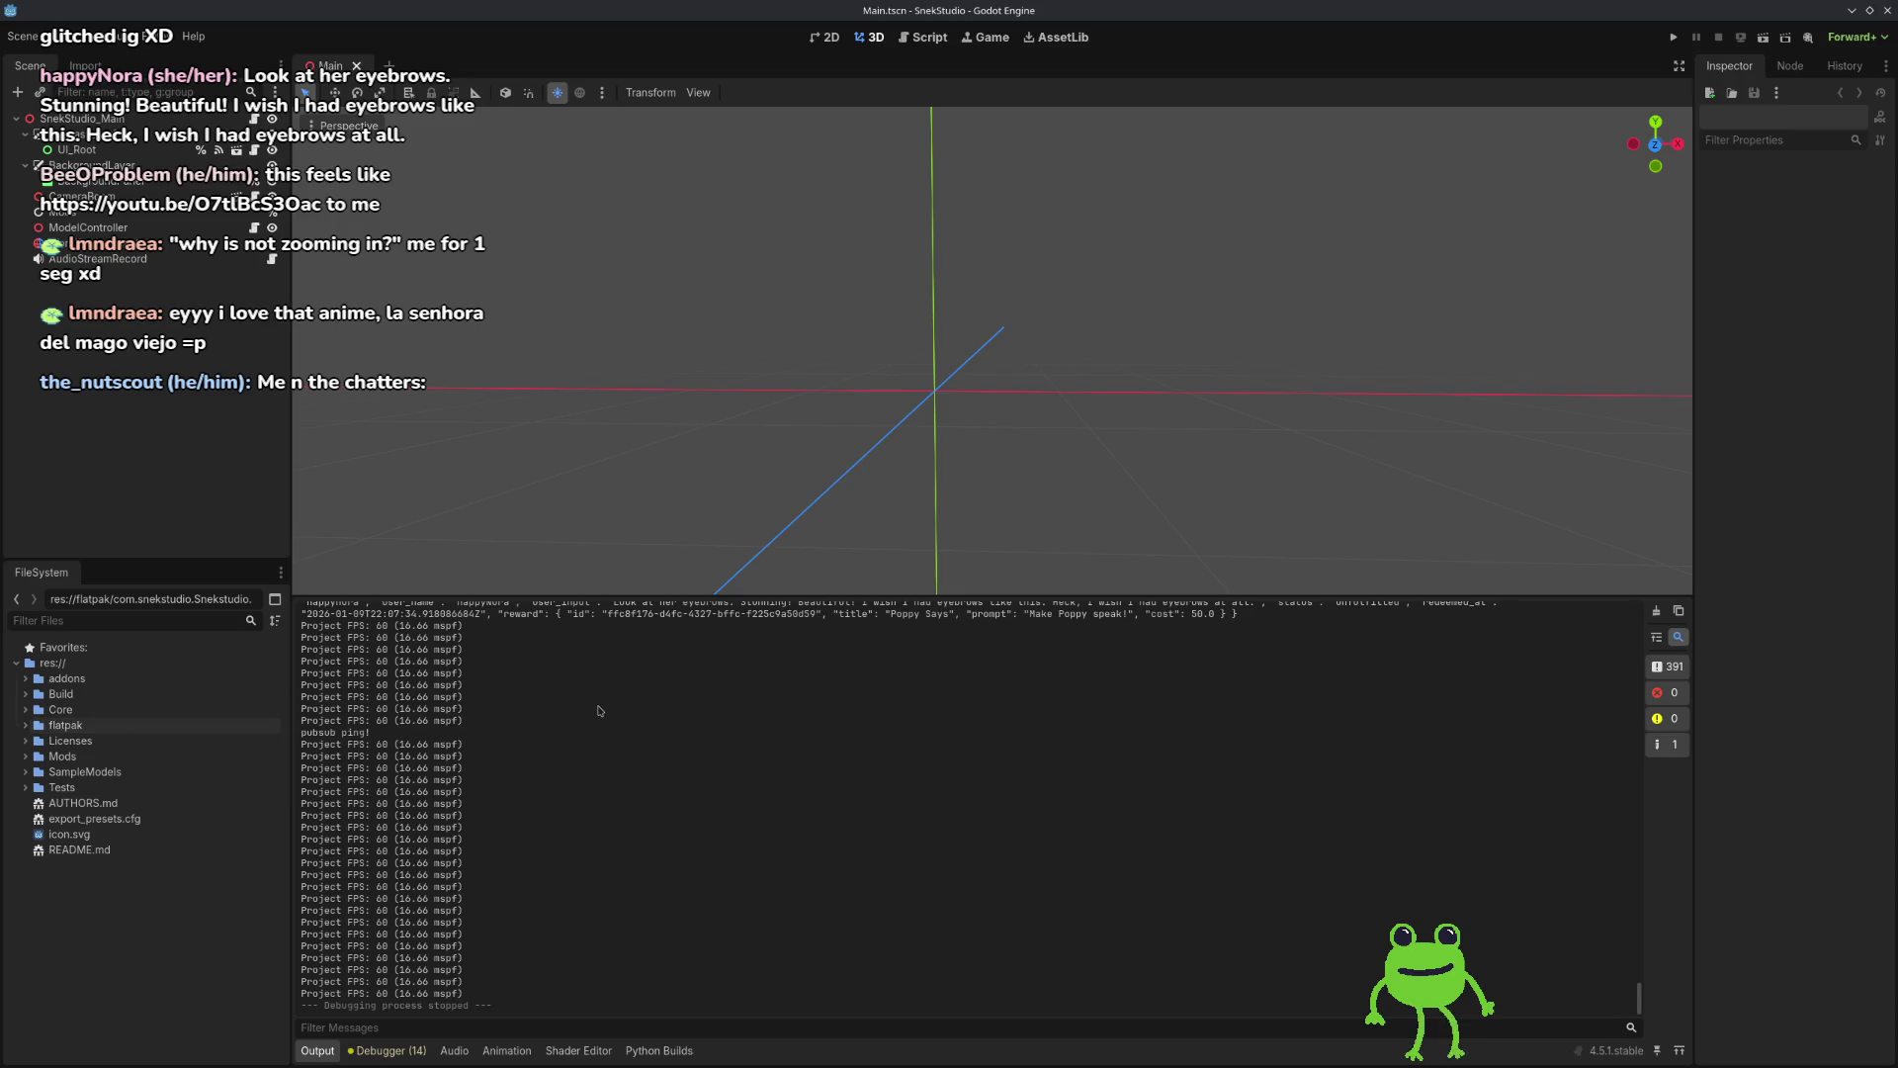
left_click(1673, 37)
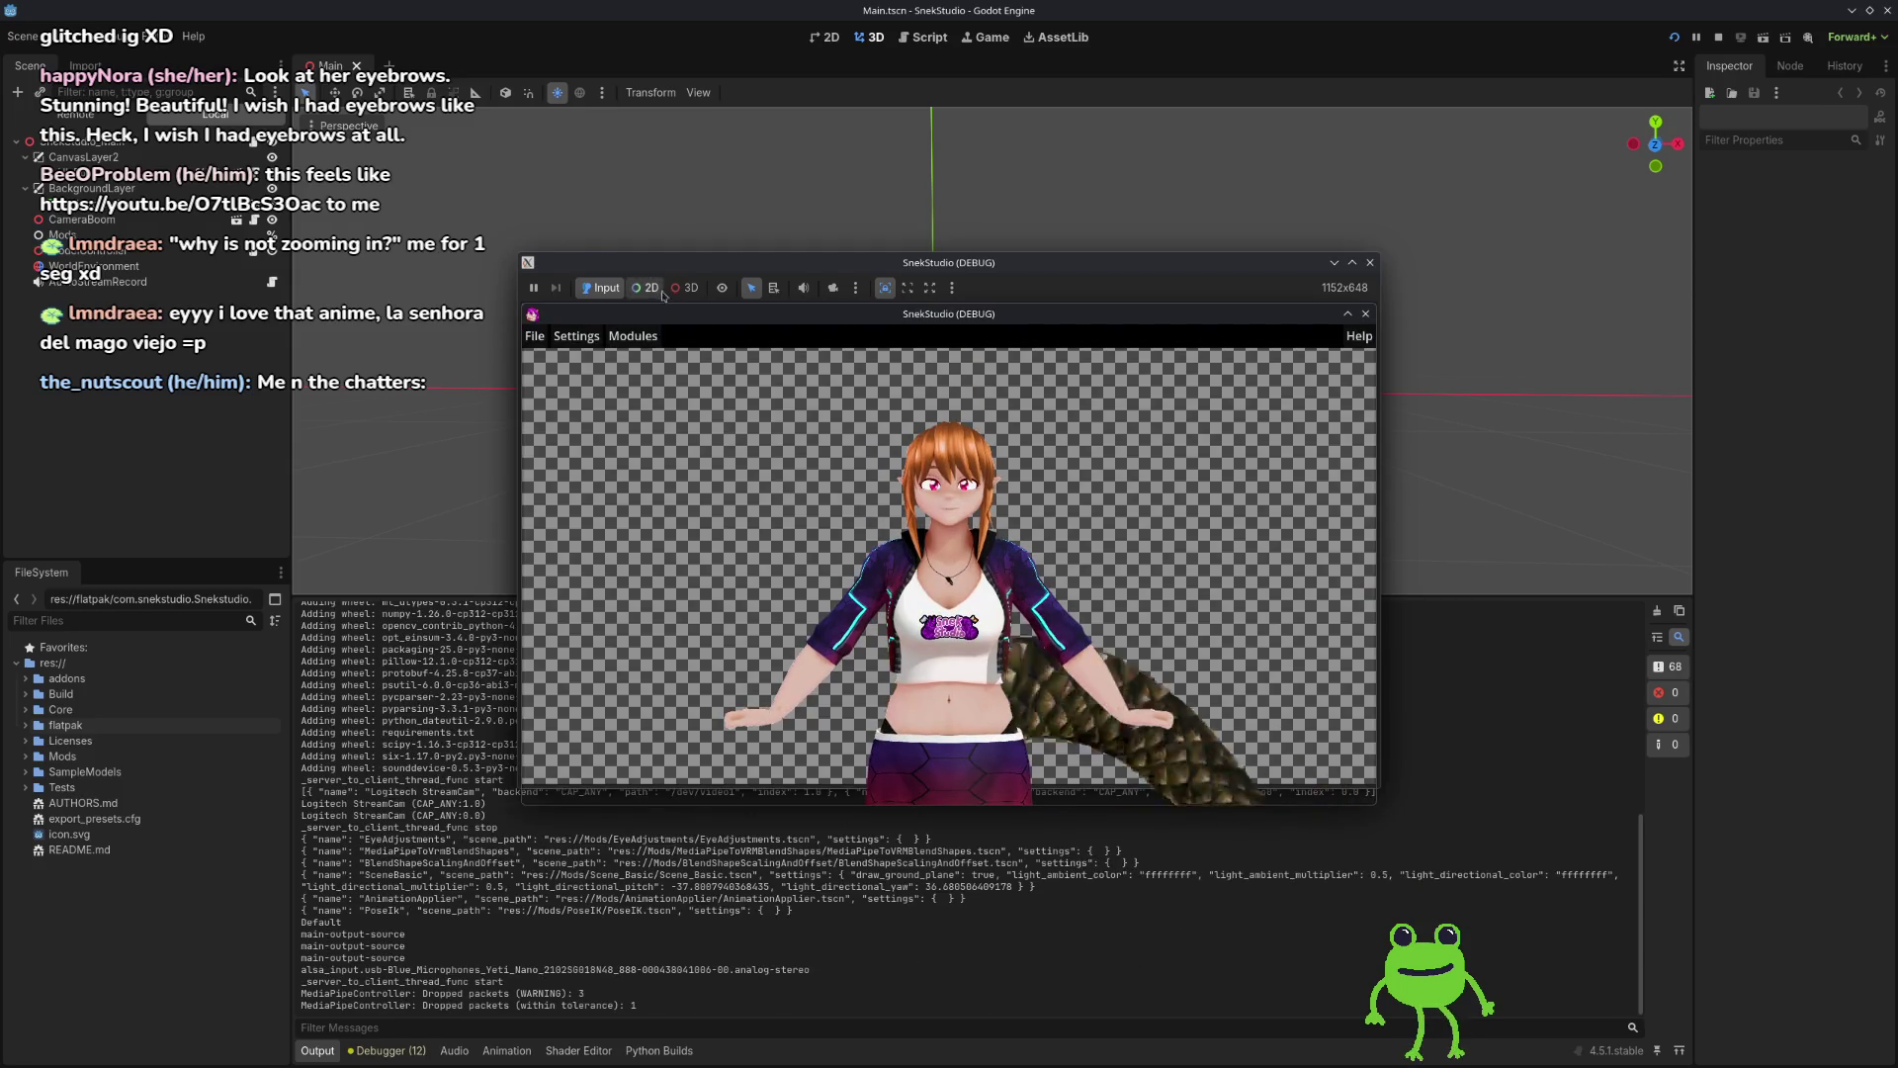
Step: Open the Mod list from Modules and look over the Settings > Window panel
left_click(633, 336)
left_click(638, 361)
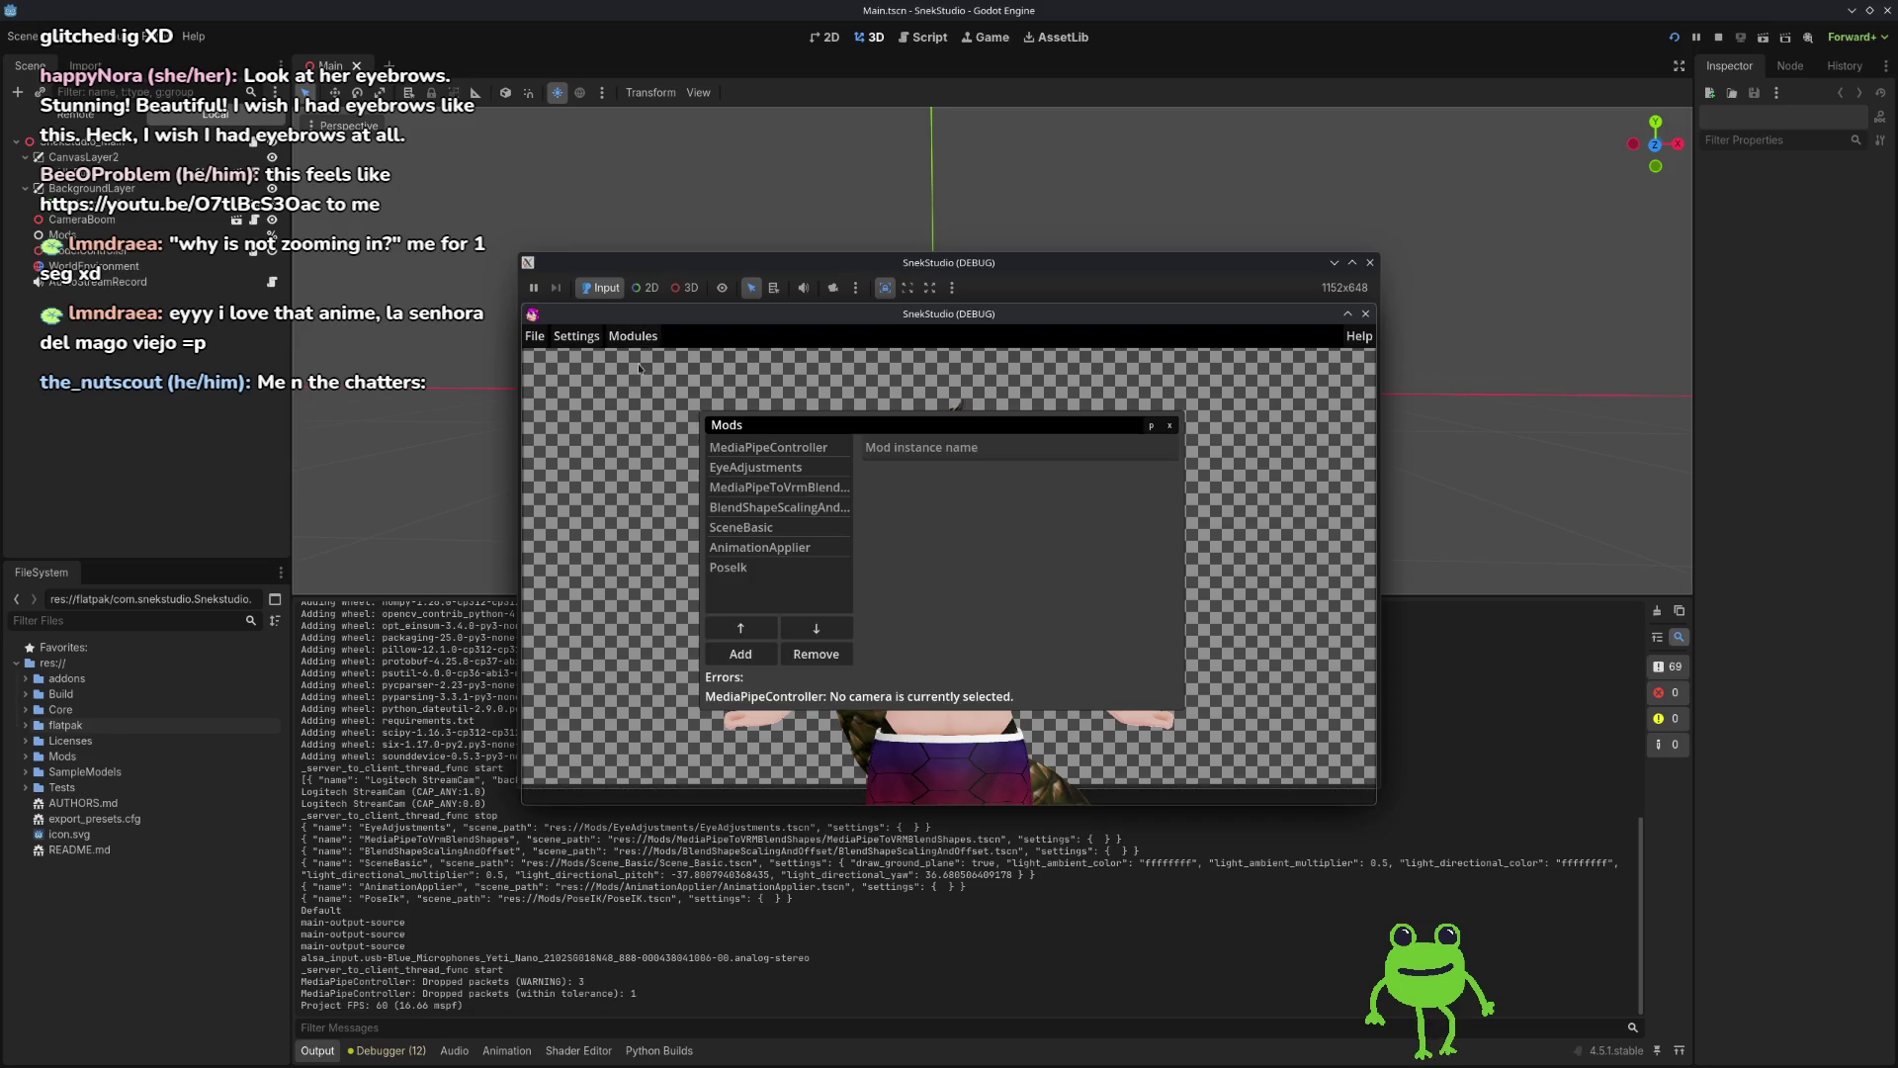
left_click_drag(860, 426, 767, 408)
left_click(576, 336)
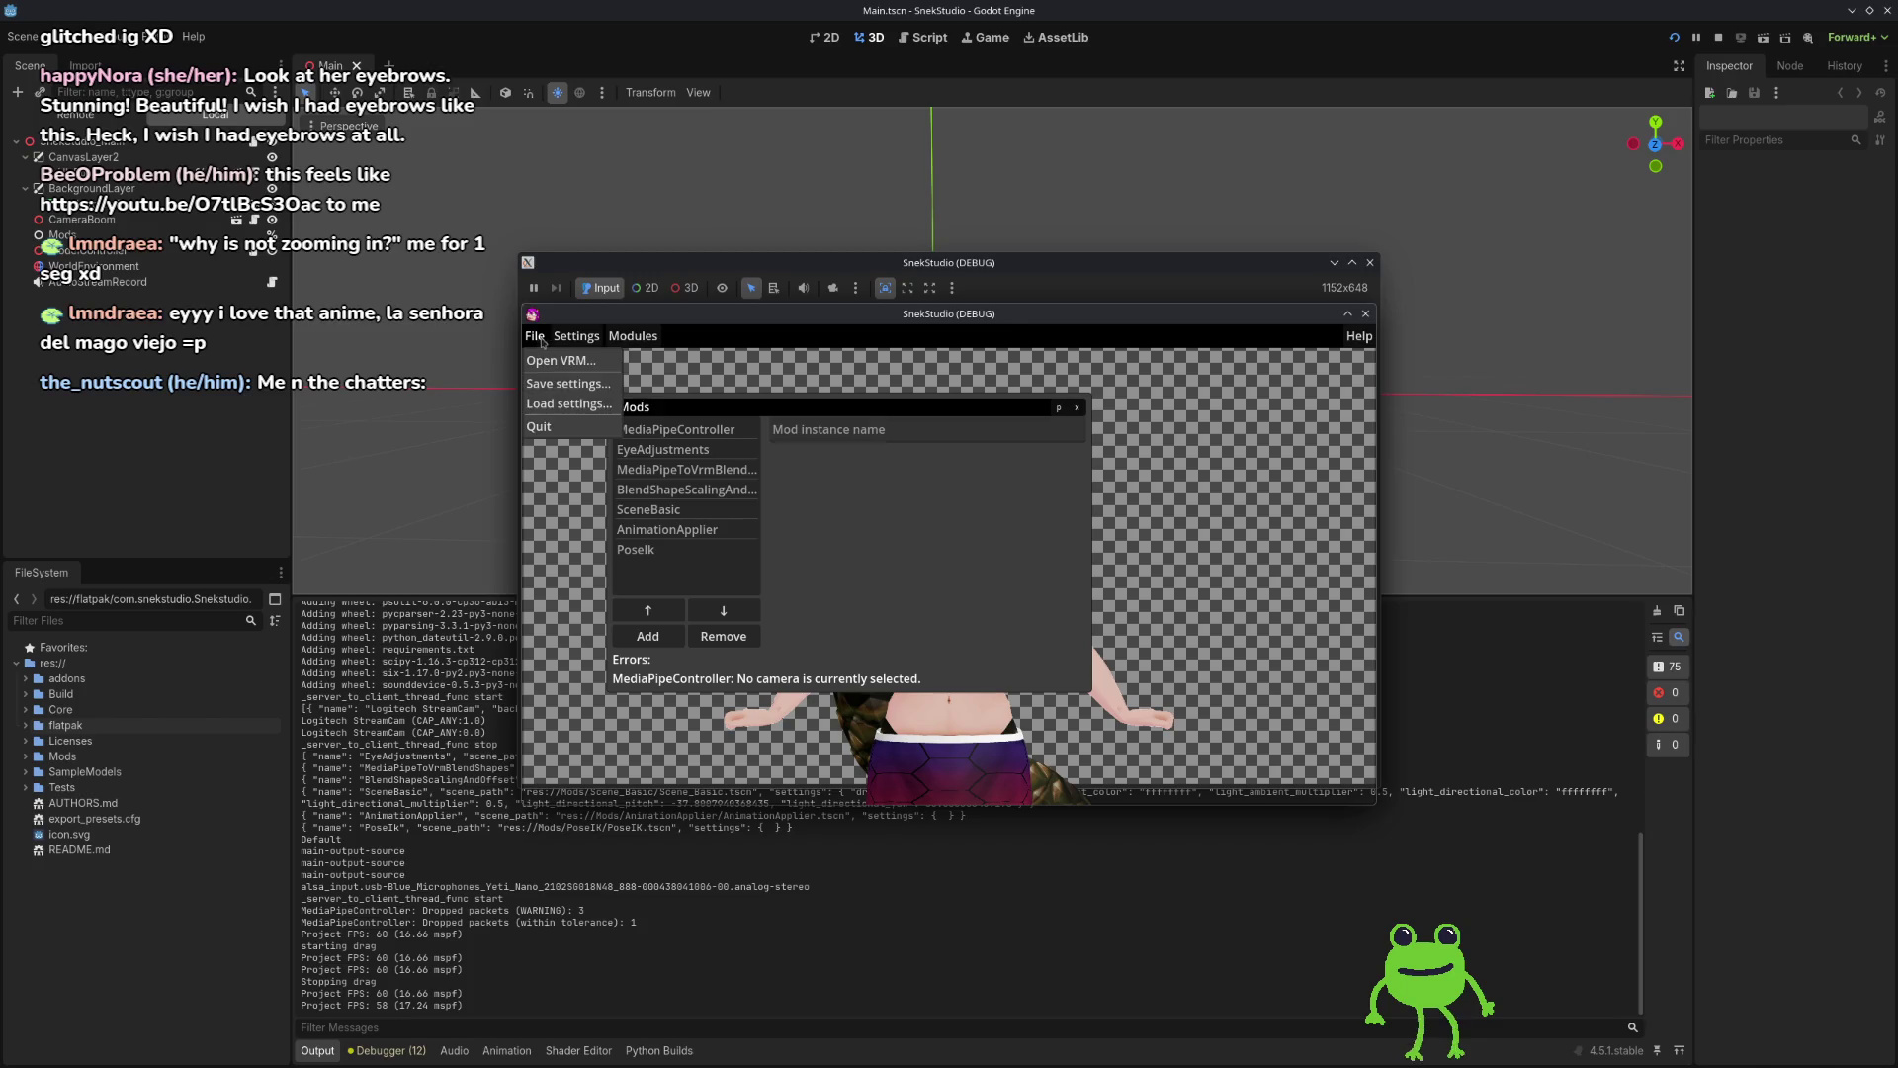
left_click(583, 439)
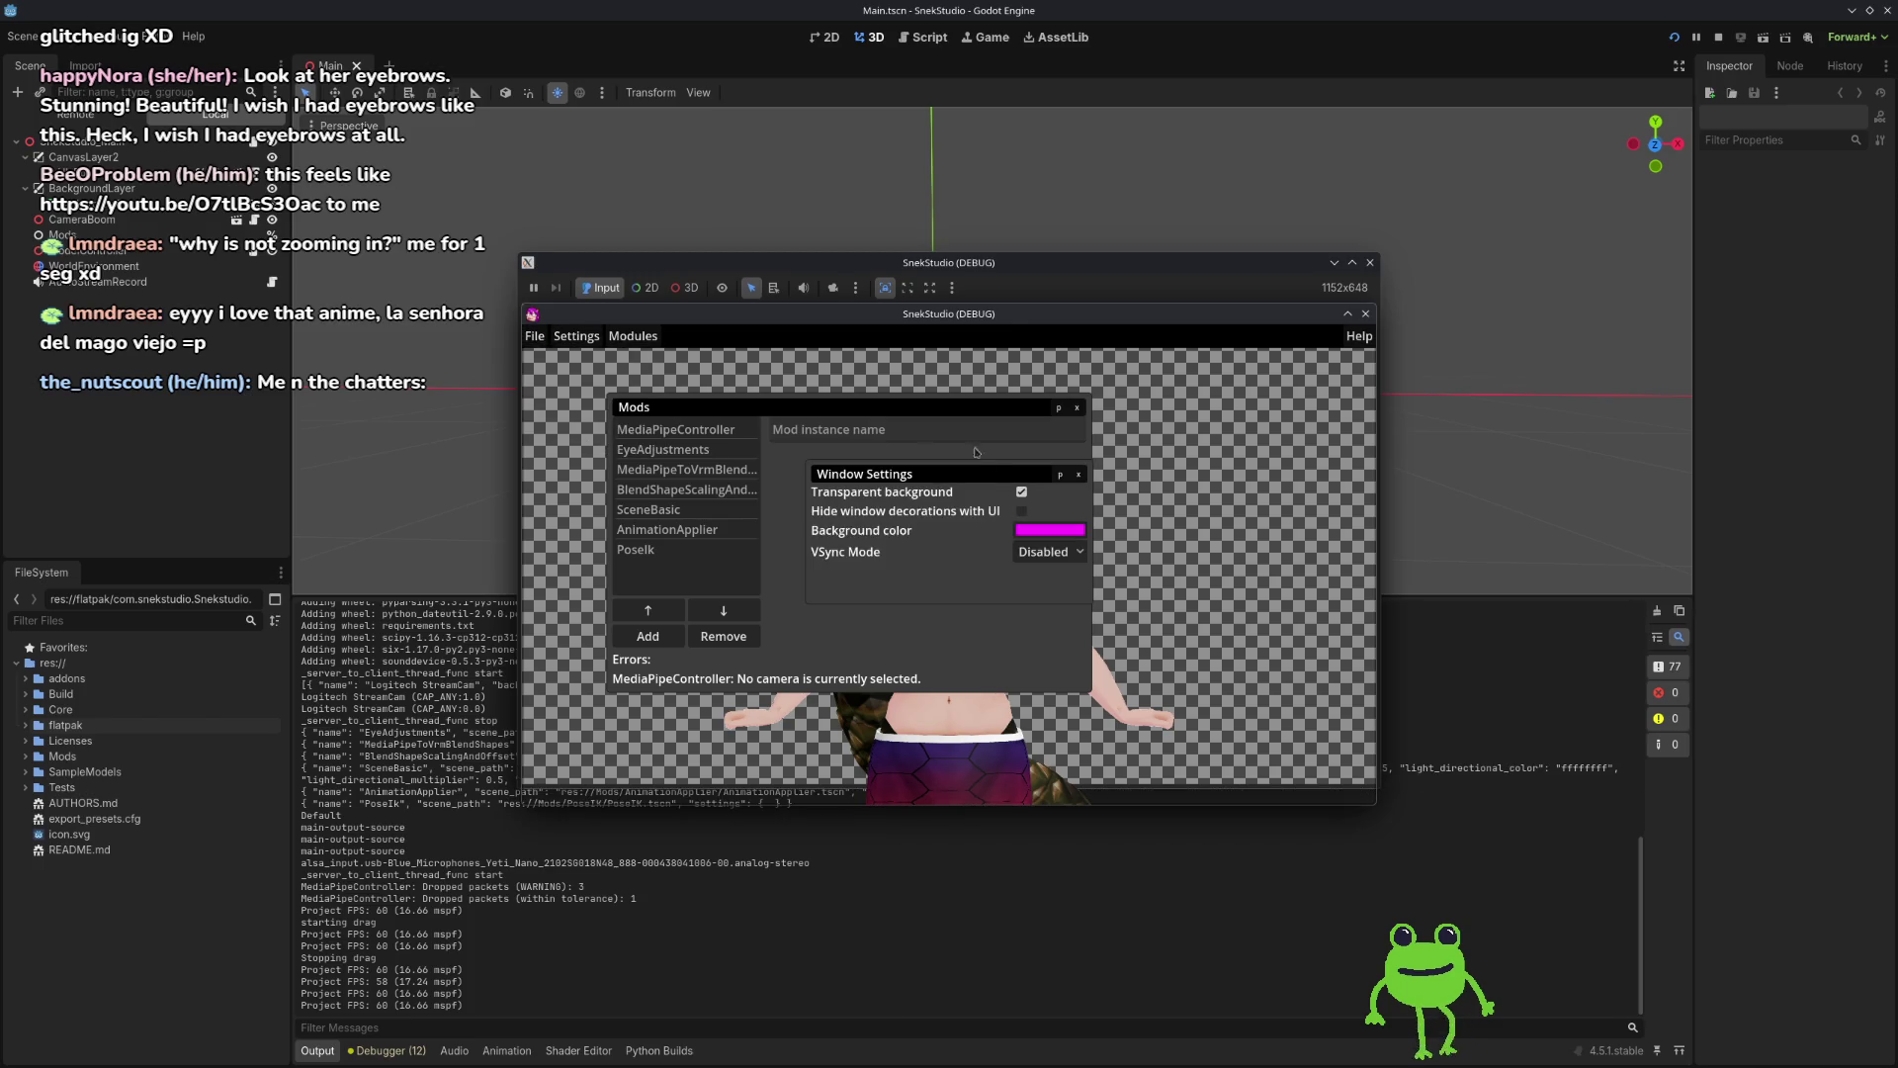
left_click(1079, 475)
left_click(573, 337)
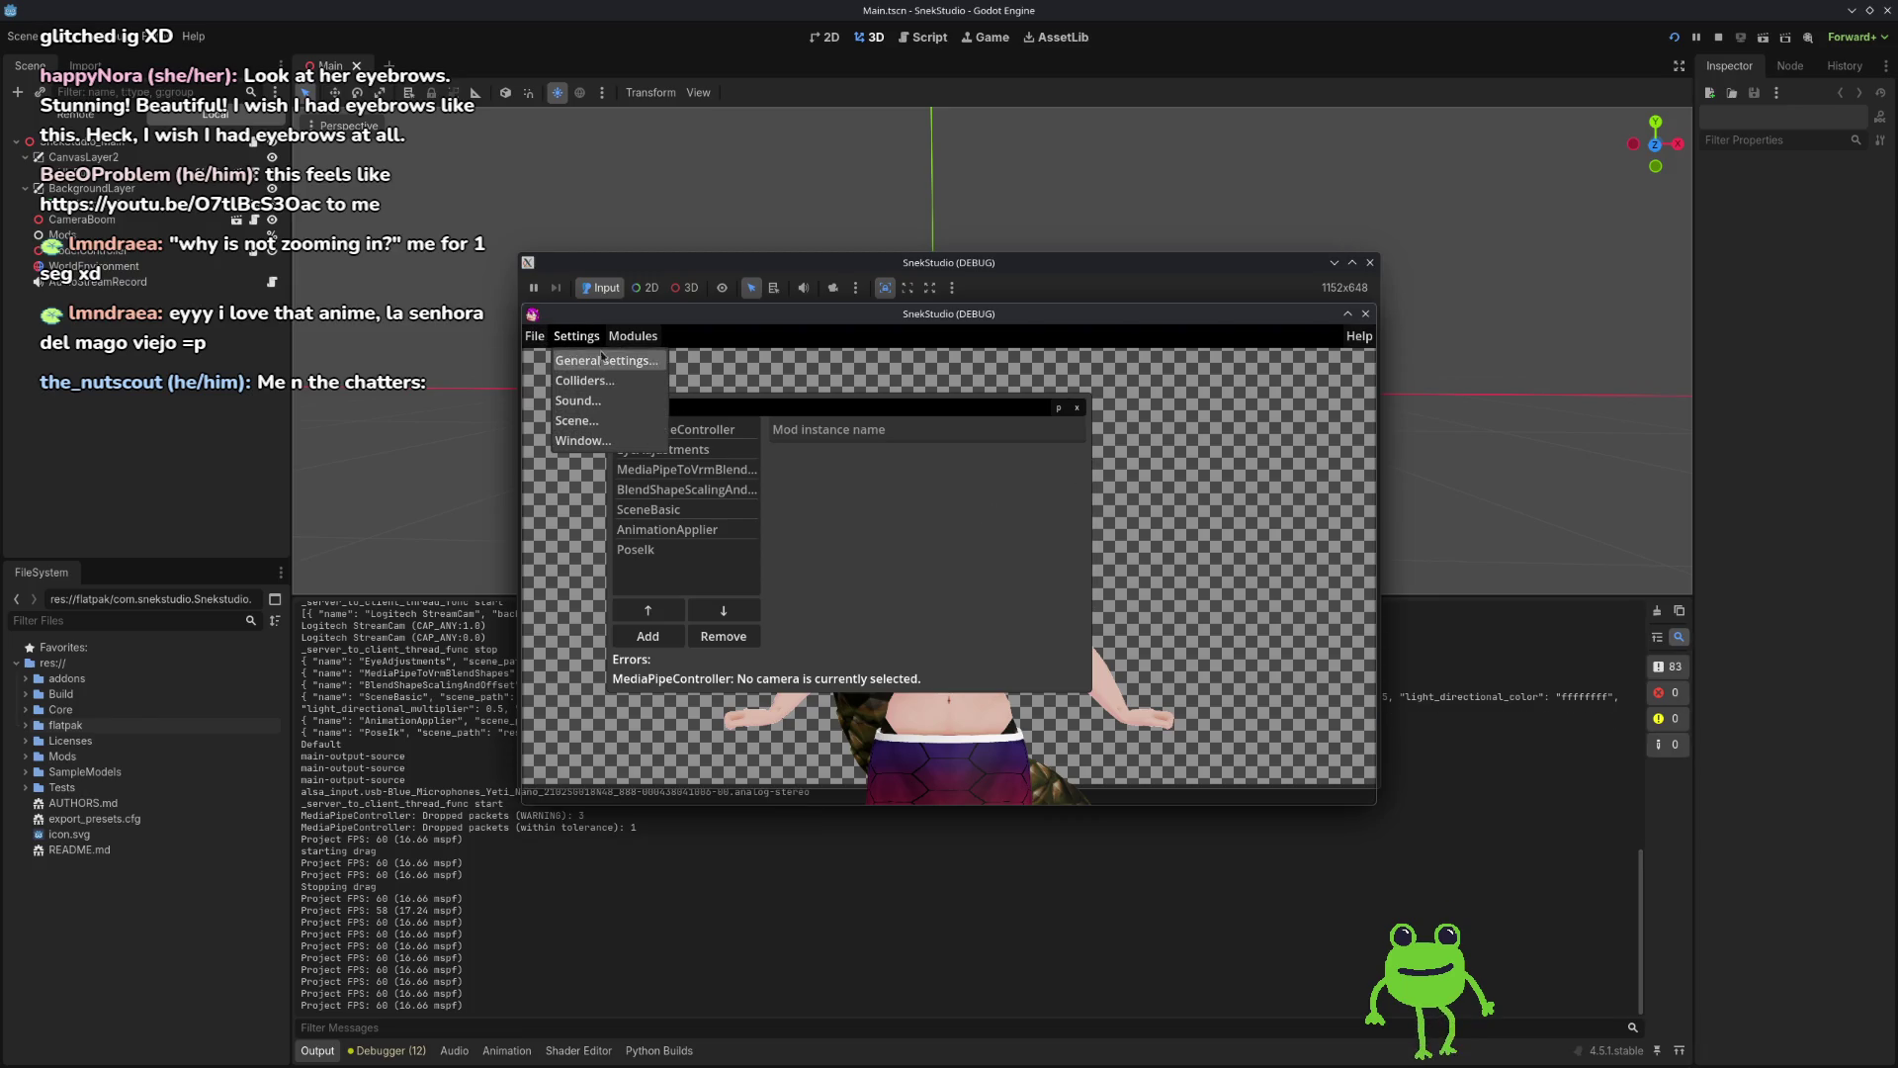
left_click(893, 497)
Step: Pop the Mods list into its own window, move it left and make it taller
left_click(1058, 408)
left_click_drag(939, 403, 430, 478)
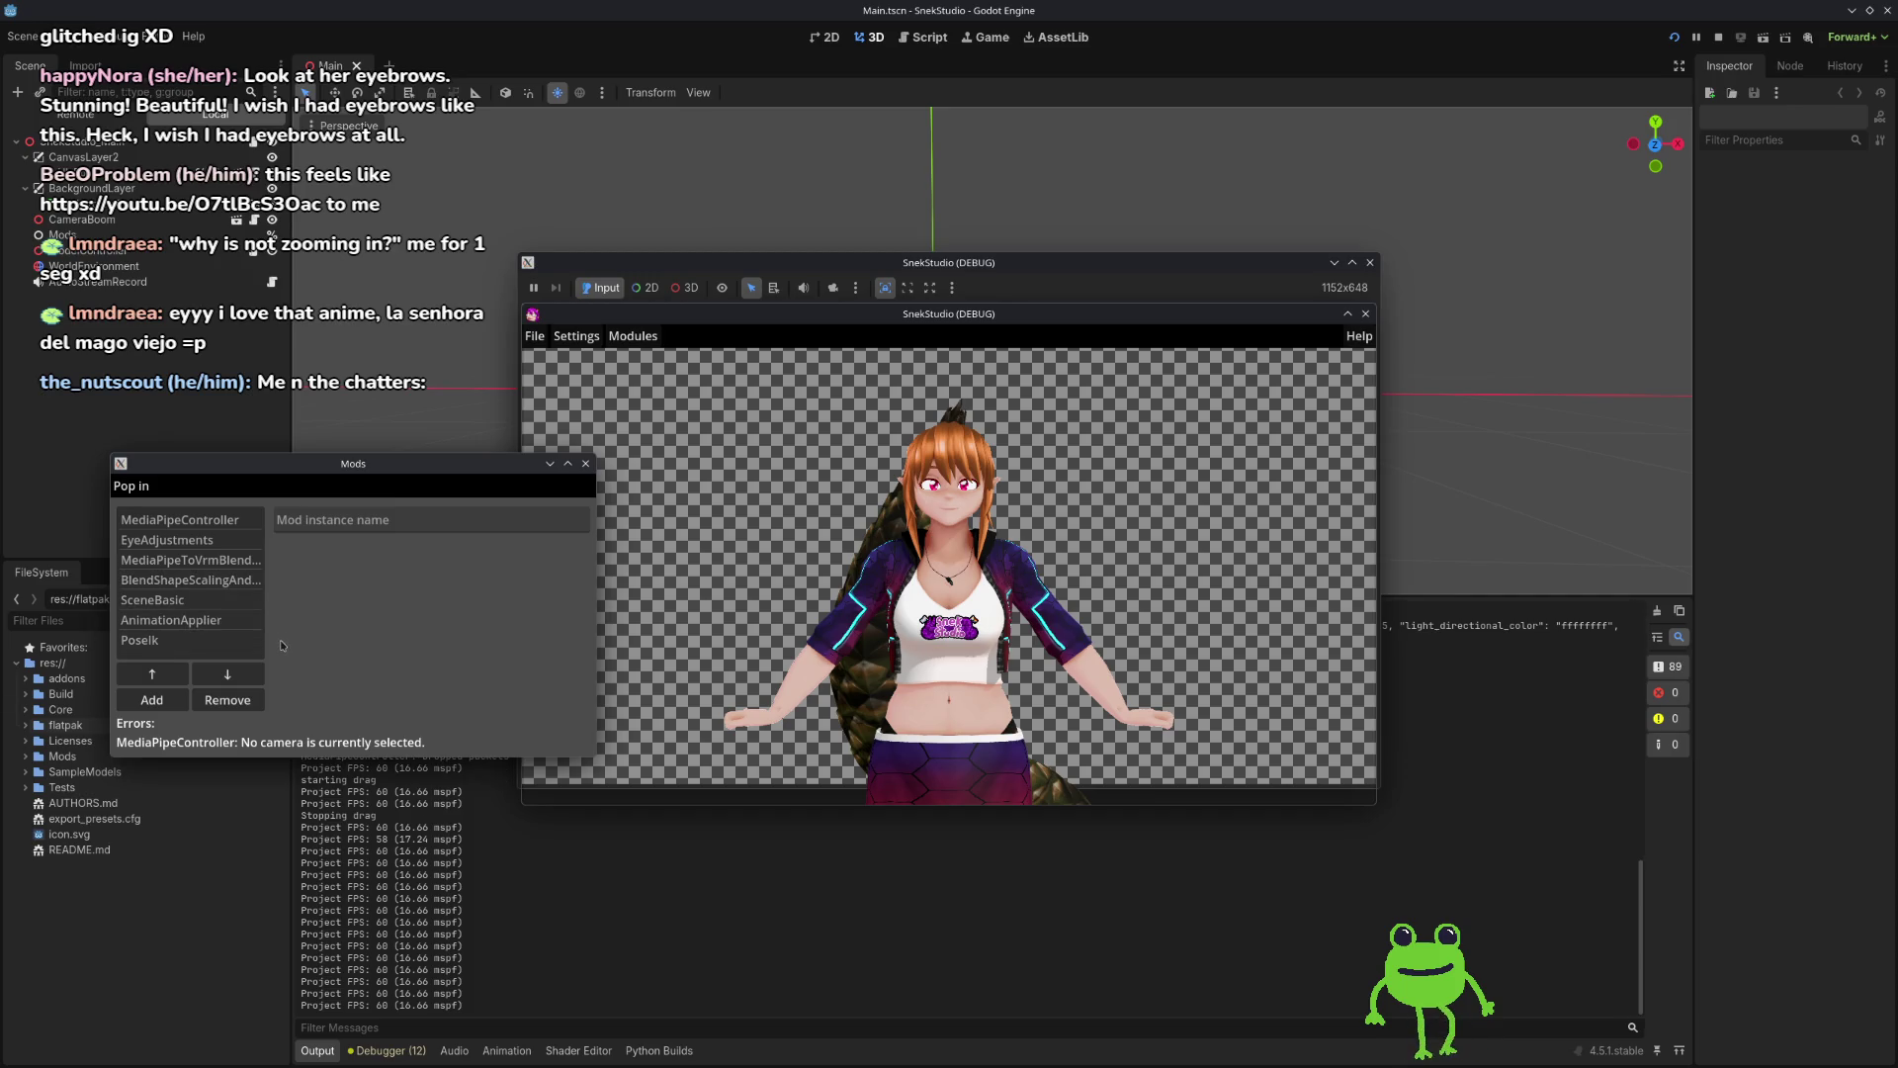
left_click_drag(261, 759, 261, 935)
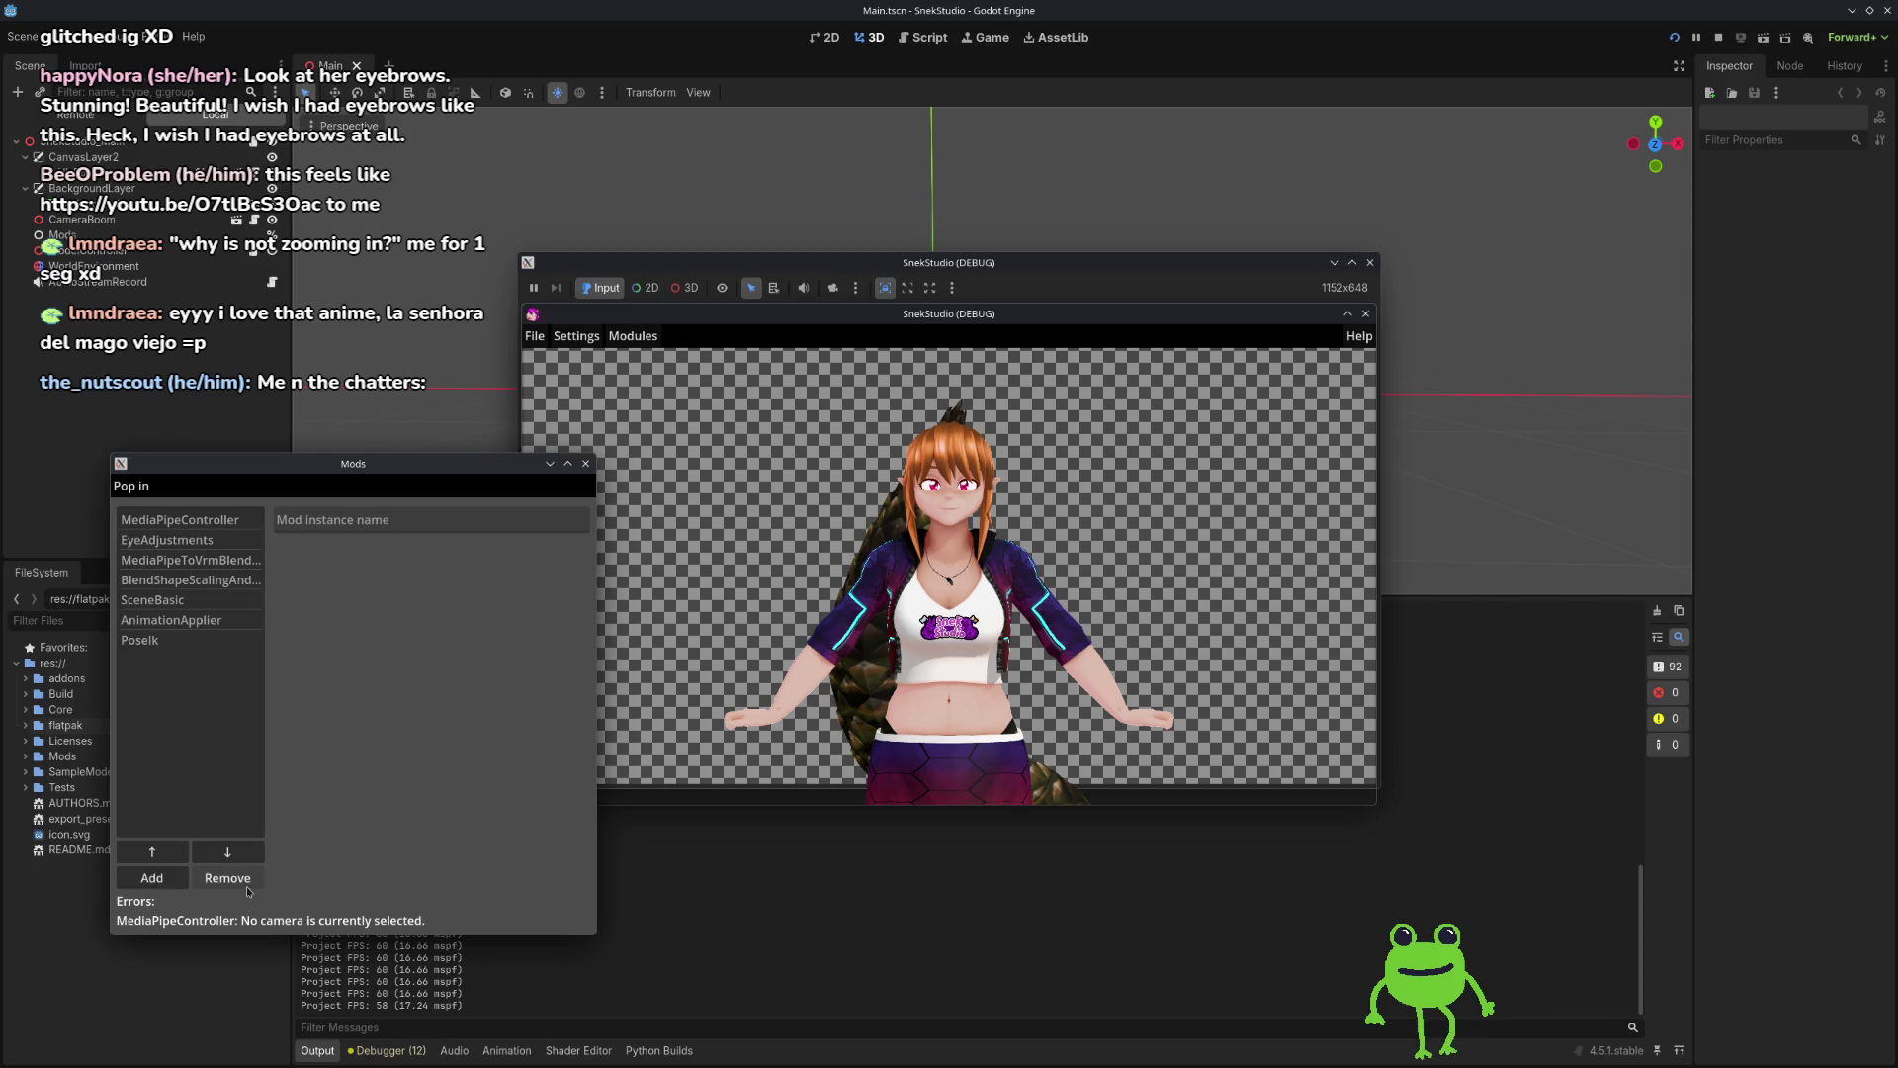
Step: Add the LipSync mod and move it up twice, above PoseIk and AnimationApplier
left_click(157, 877)
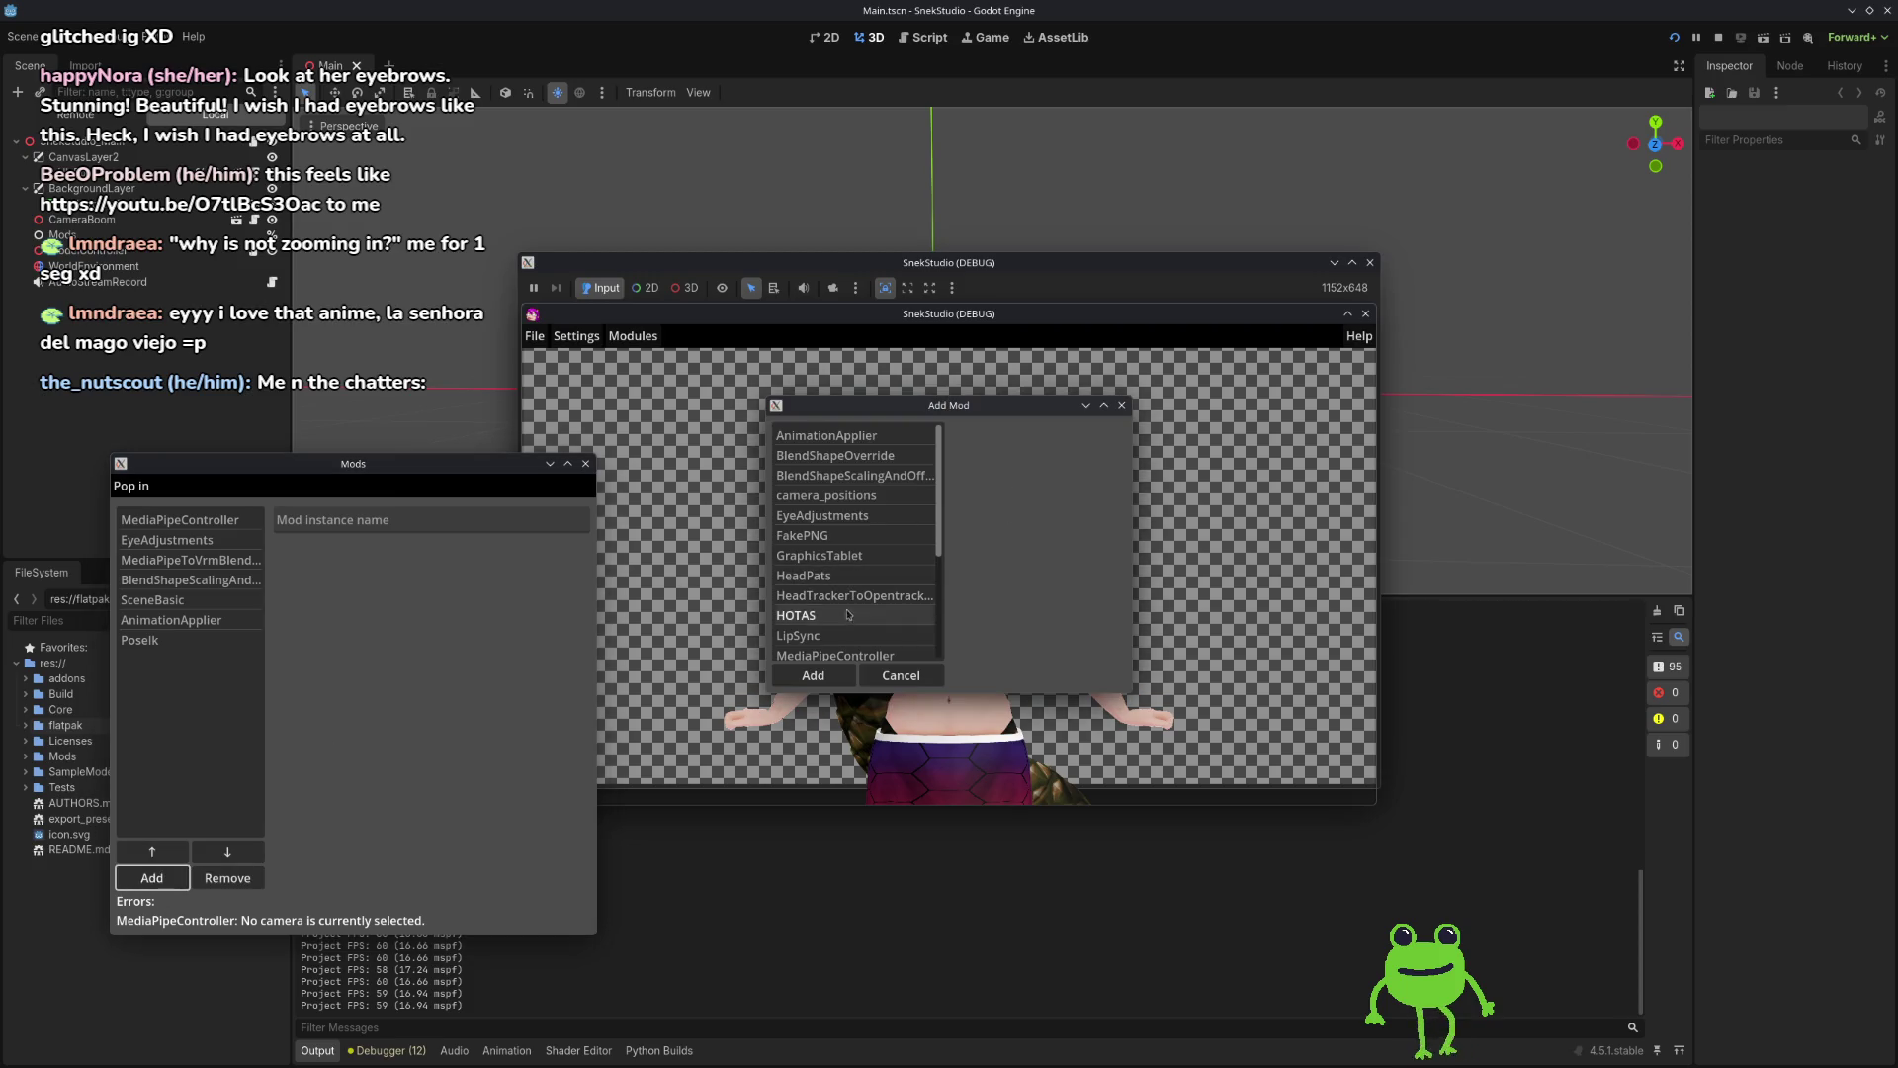
left_click(802, 636)
left_click(813, 676)
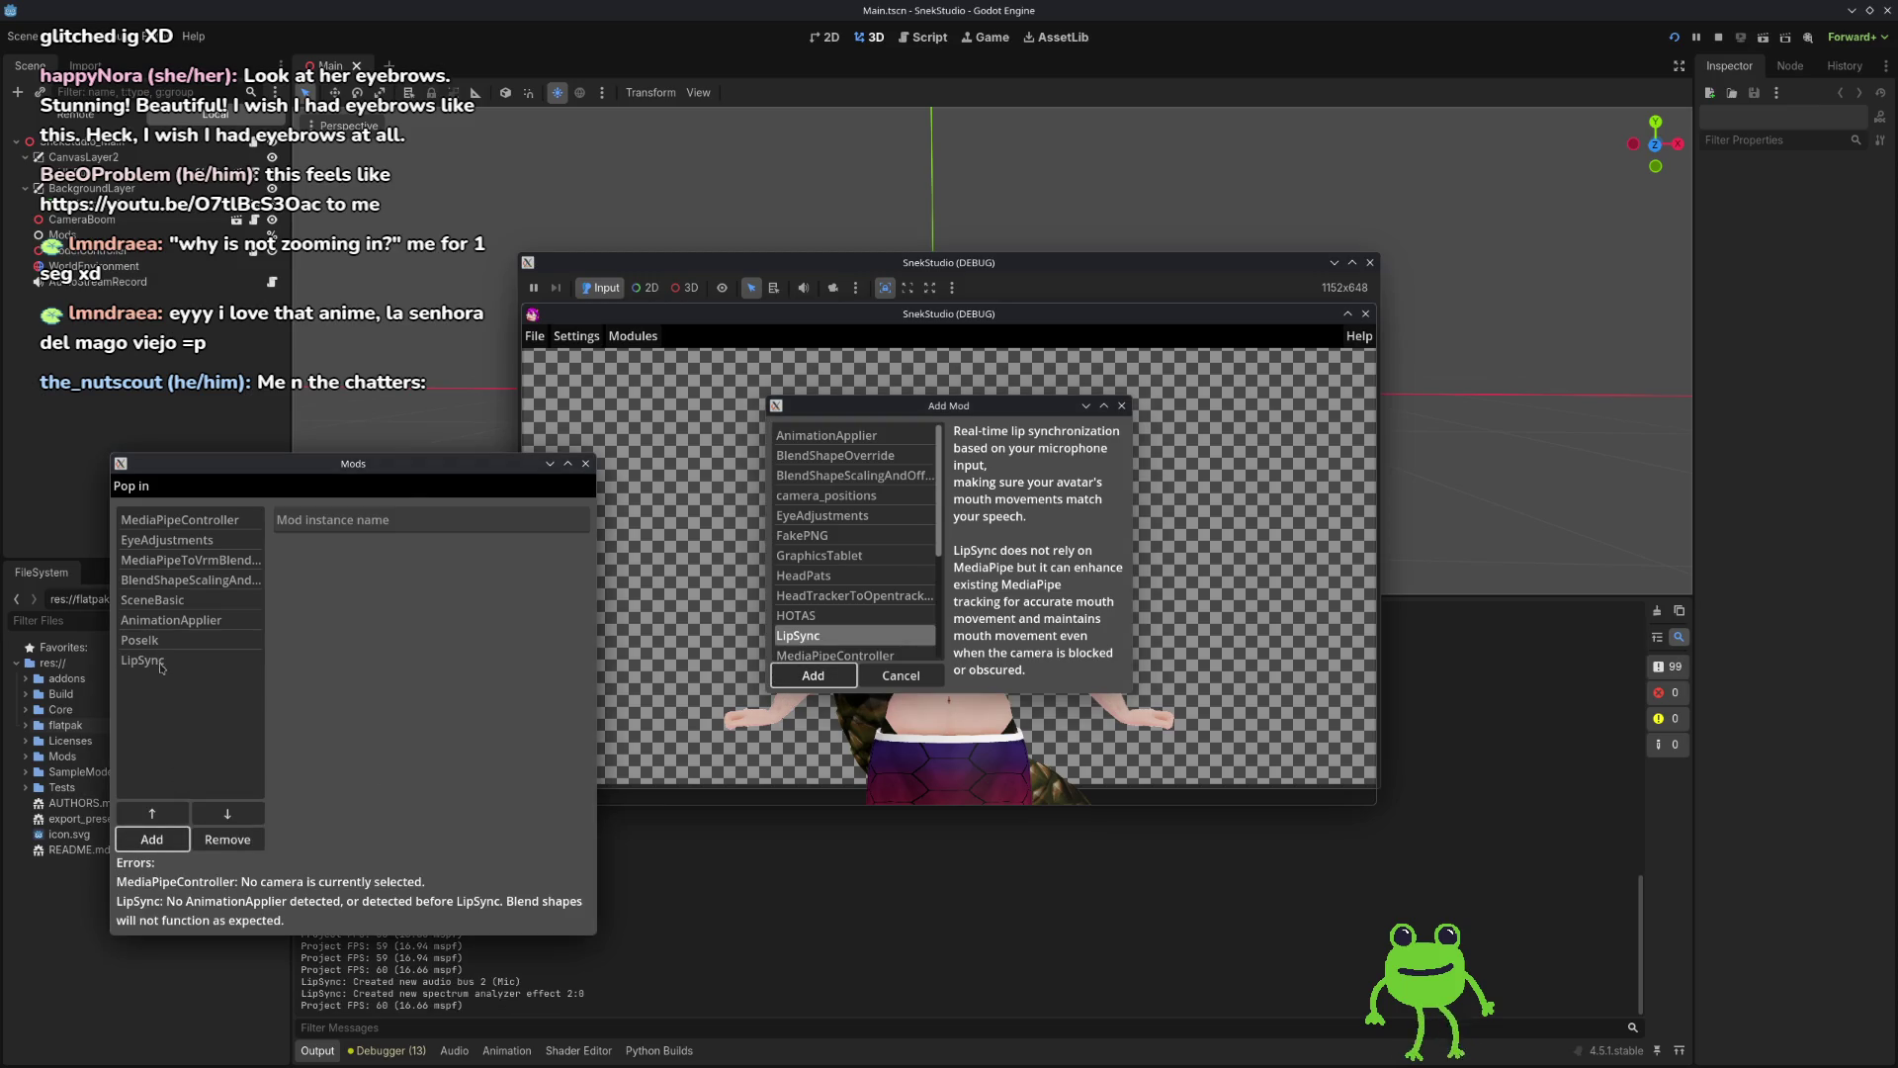
left_click(901, 675)
left_click(142, 660)
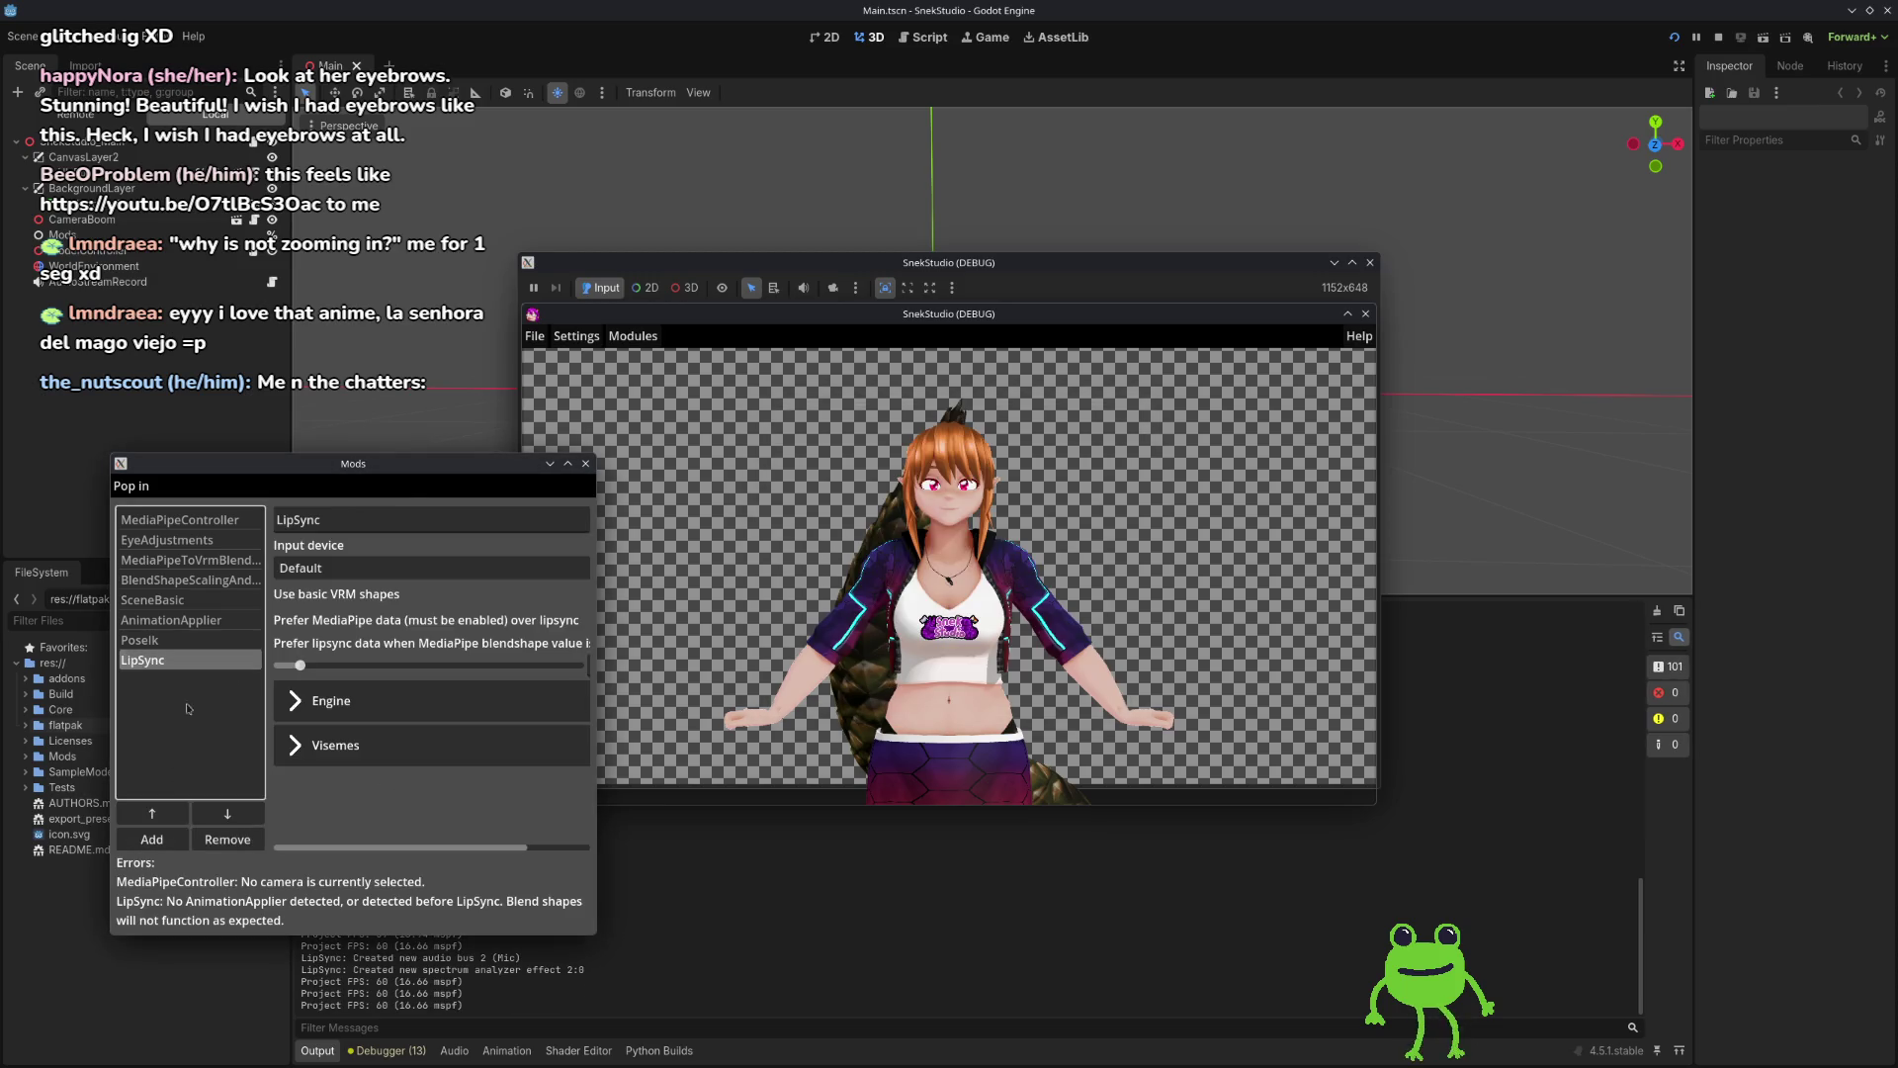
left_click(148, 823)
left_click(148, 824)
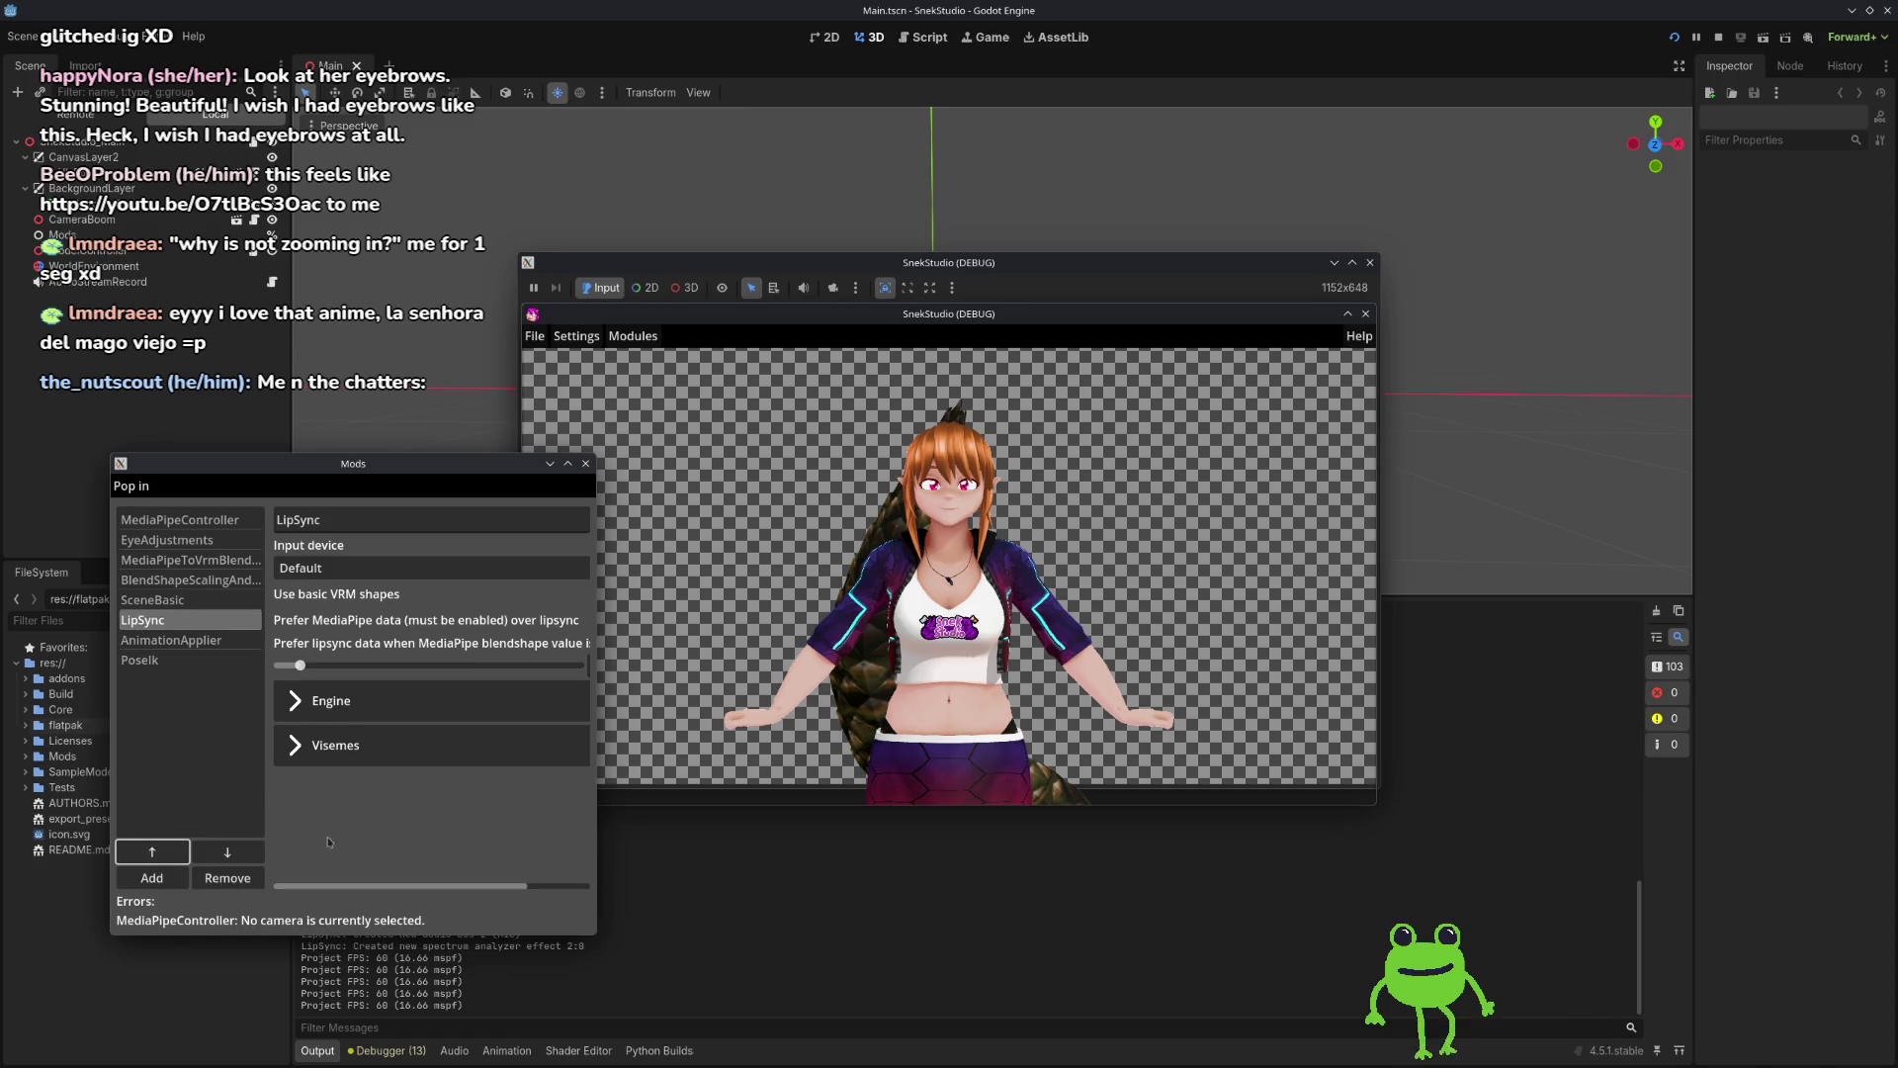
Step: Widen the Mods window to the right and expand LipSync's Visemes section
left_click_drag(596, 777, 858, 777)
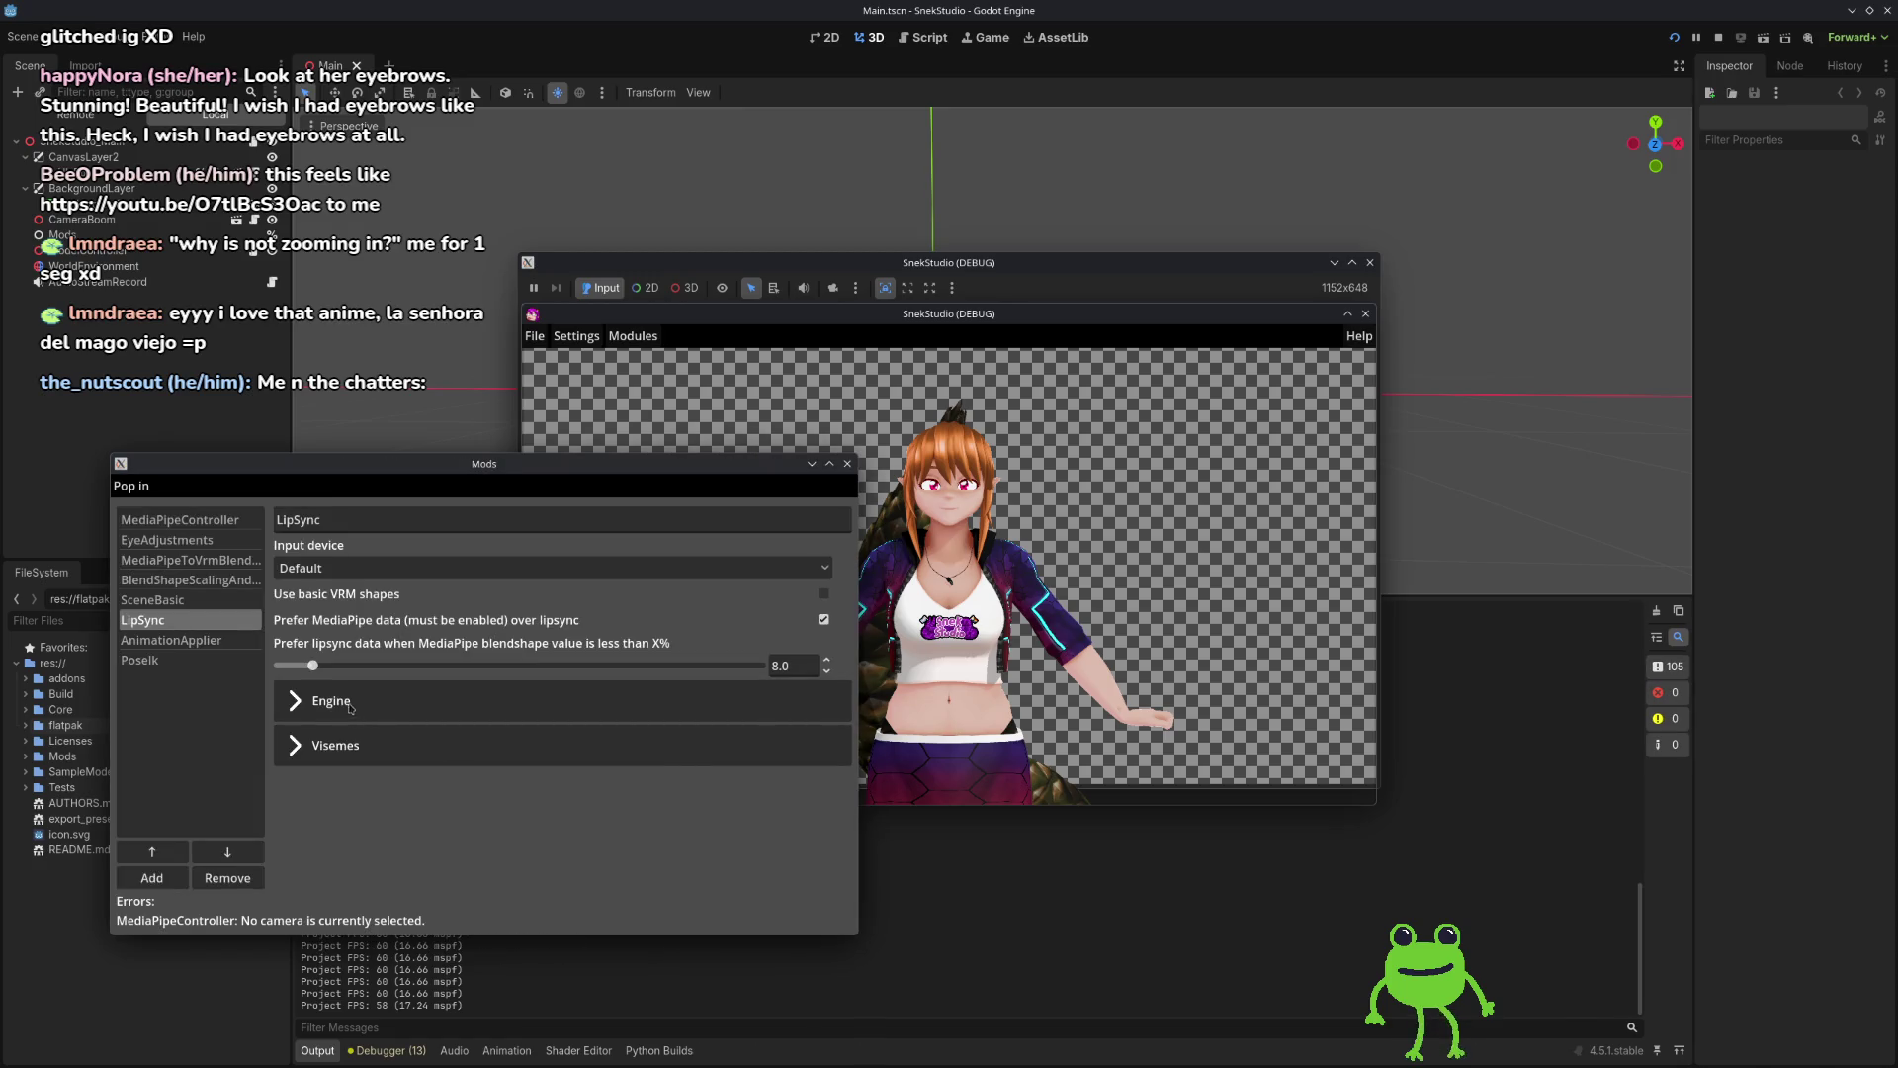
left_click(295, 746)
scroll(326, 712, "down", 3)
scroll(346, 673, "up", 3)
Step: Try Yeti and main-output-source inputs, settle on Default, and refresh the device list
left_click(395, 567)
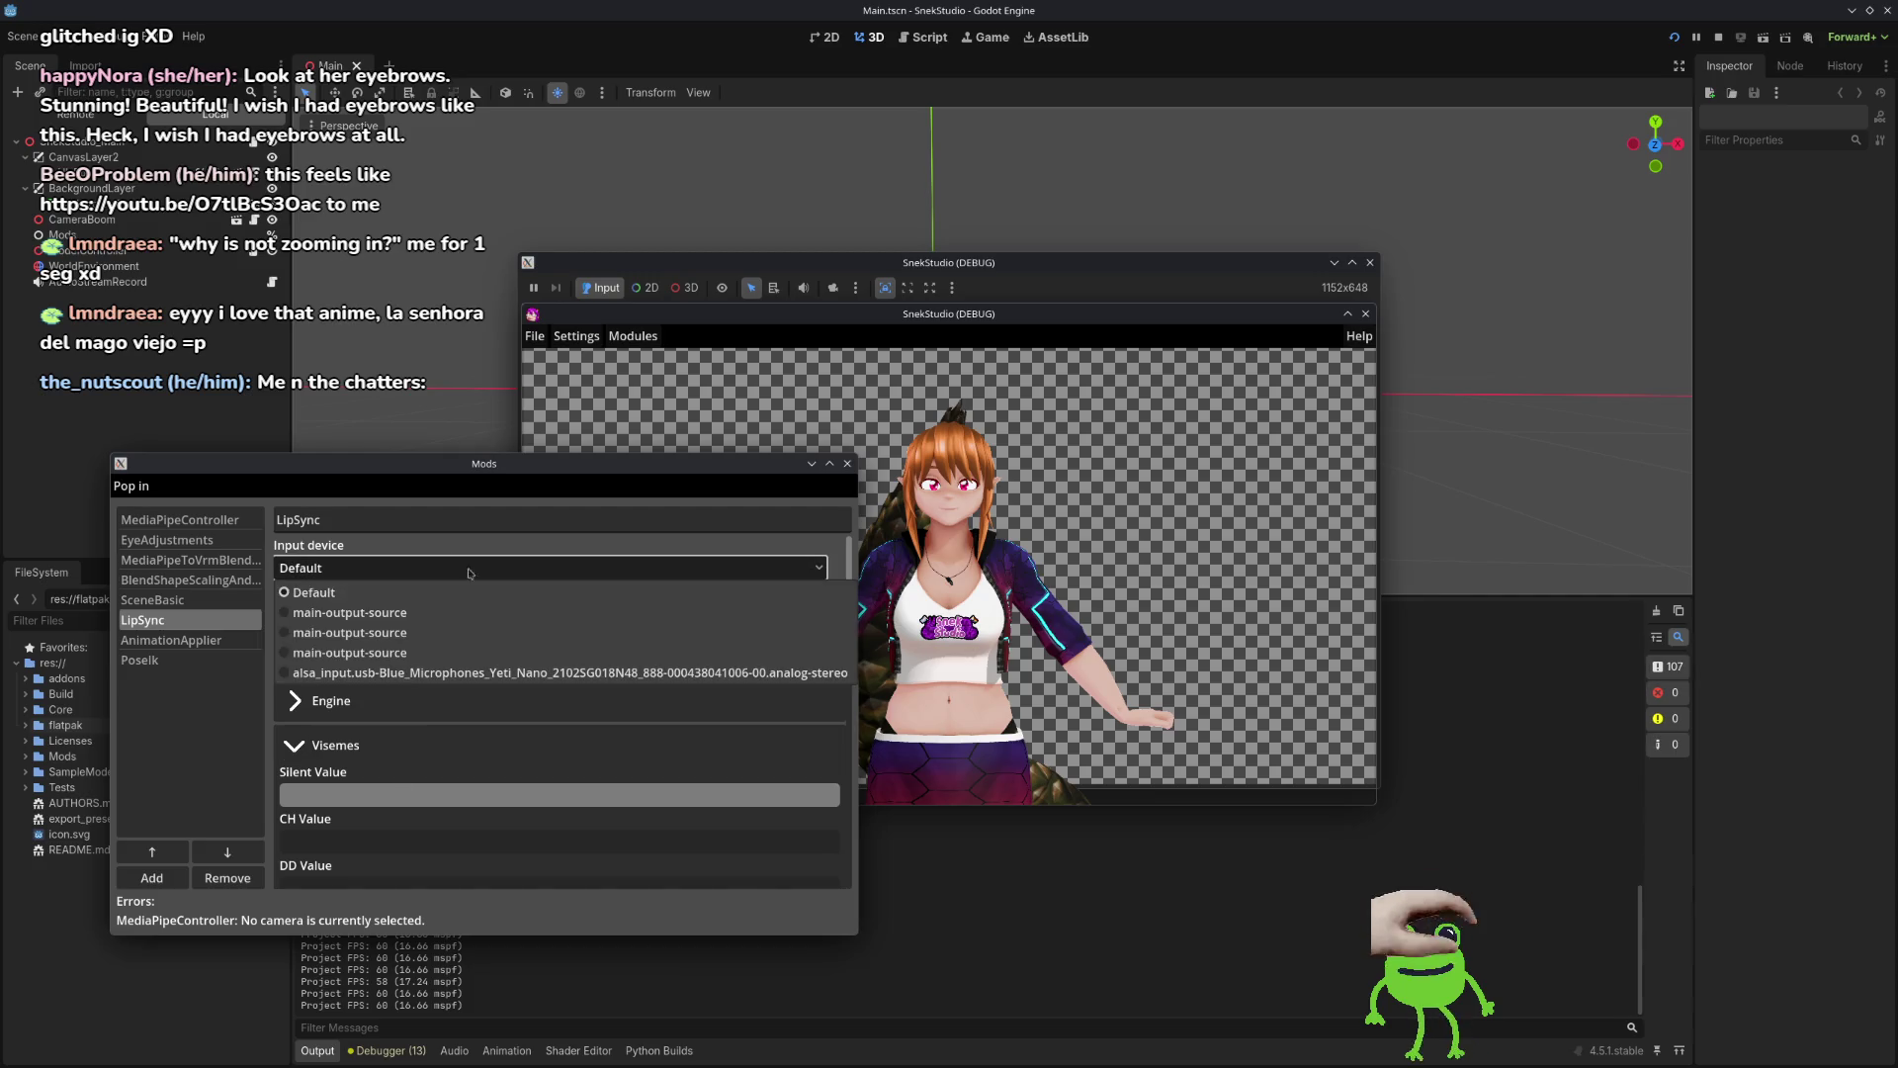
left_click(392, 672)
left_click(395, 568)
left_click(391, 613)
left_click(395, 571)
left_click(395, 633)
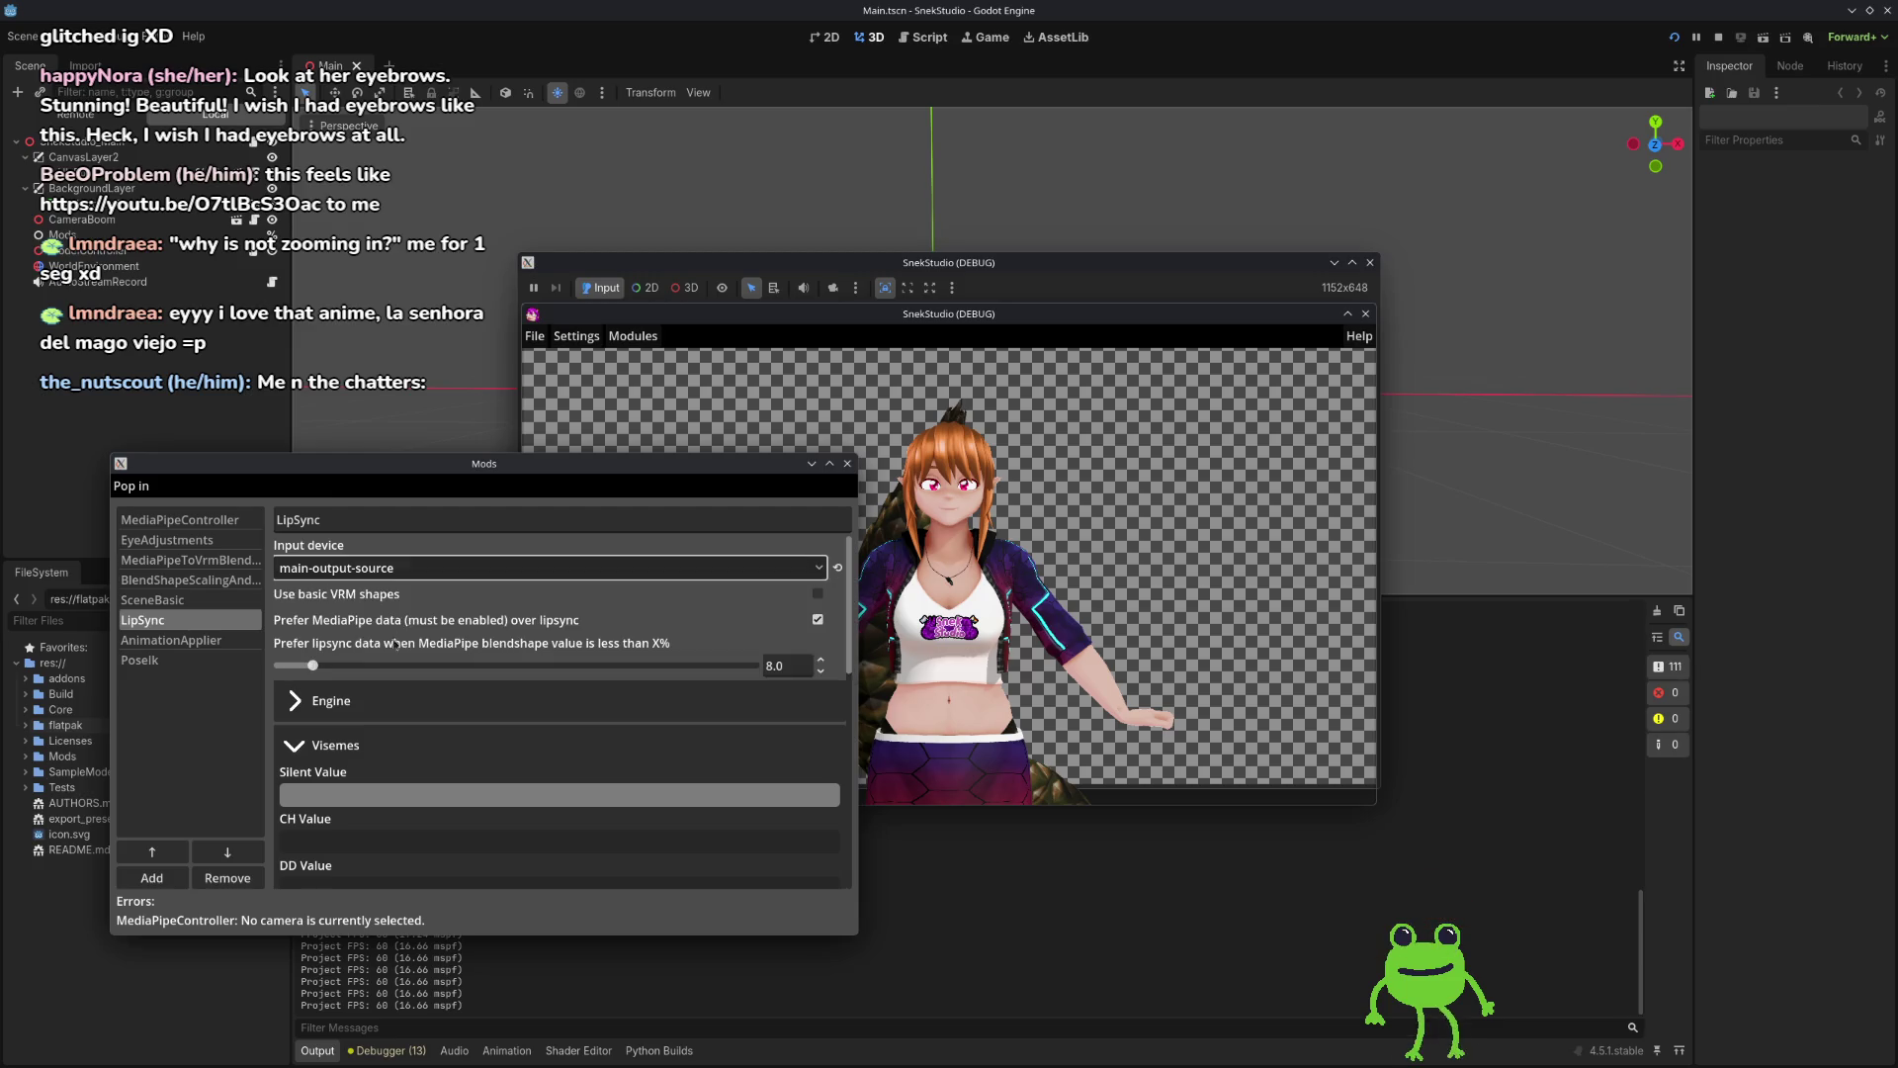
left_click(403, 570)
left_click(392, 613)
left_click(397, 567)
left_click(391, 613)
left_click(403, 568)
left_click(389, 593)
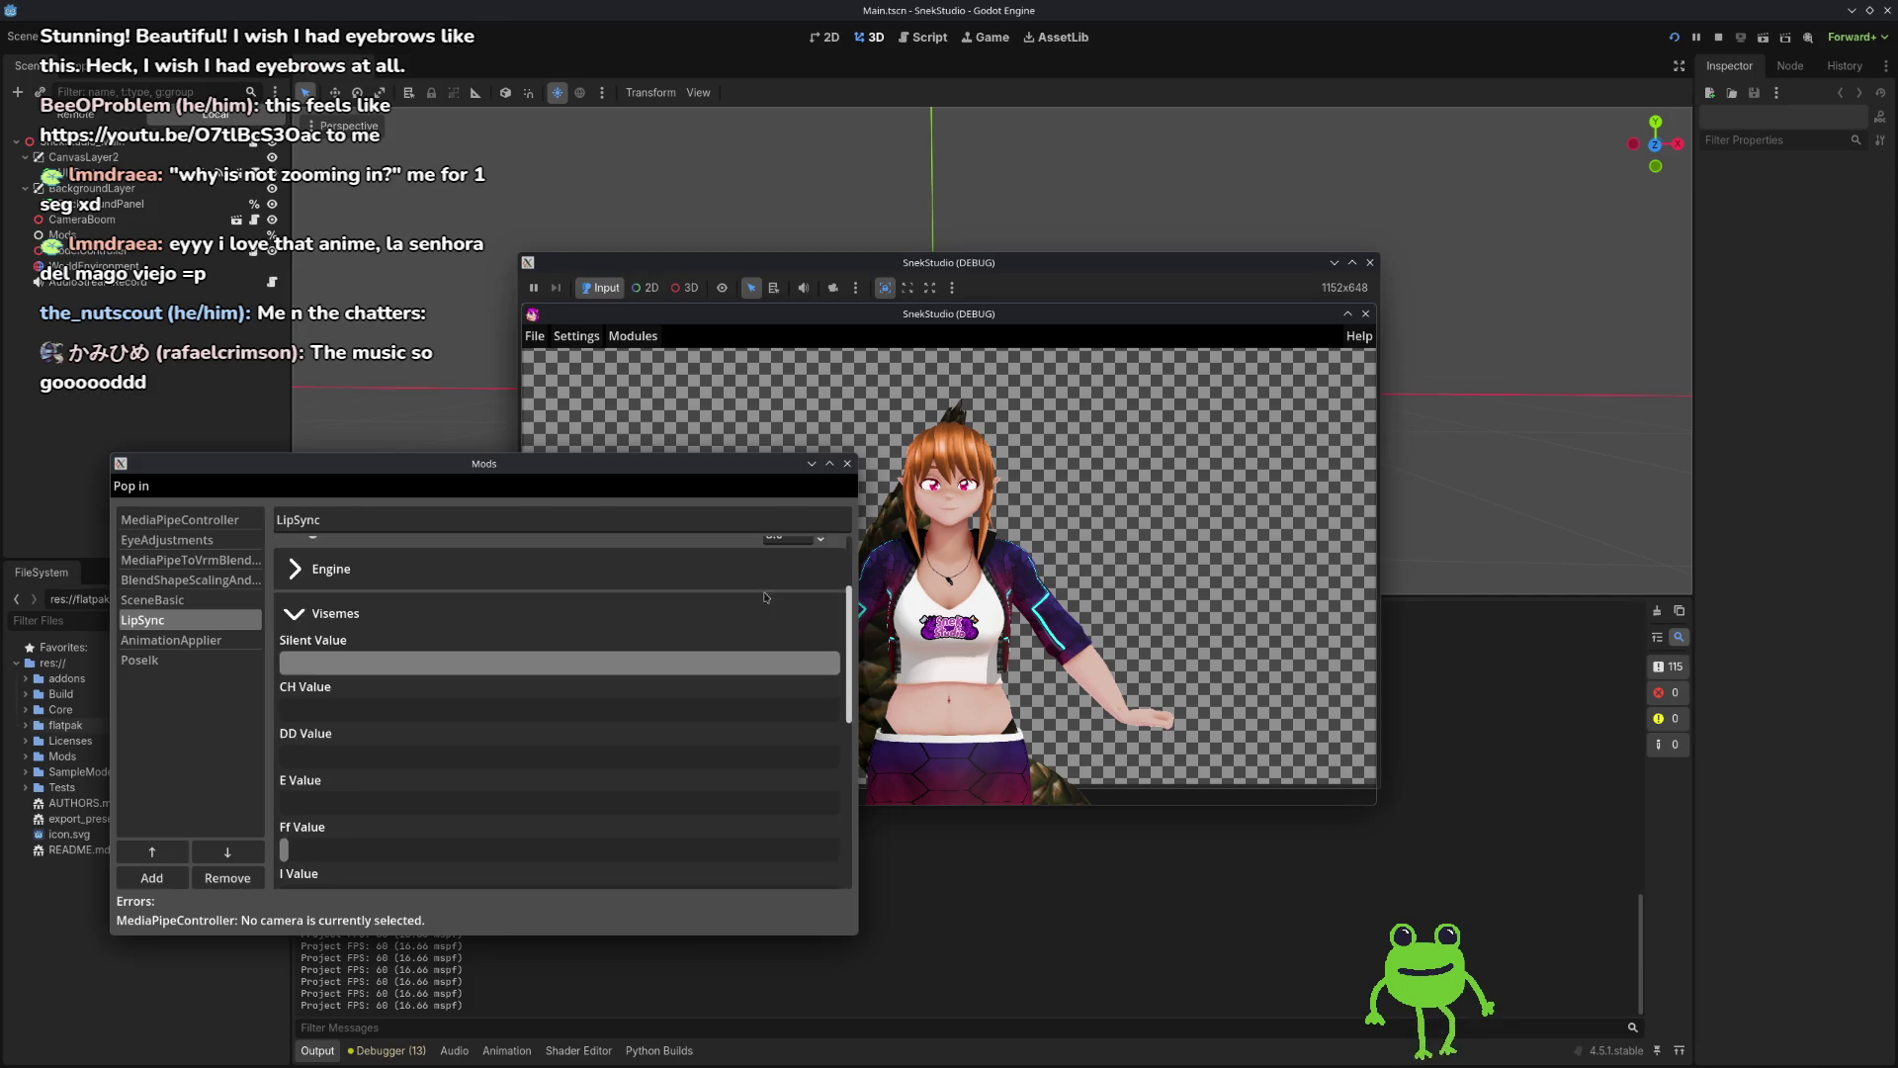
left_click(837, 568)
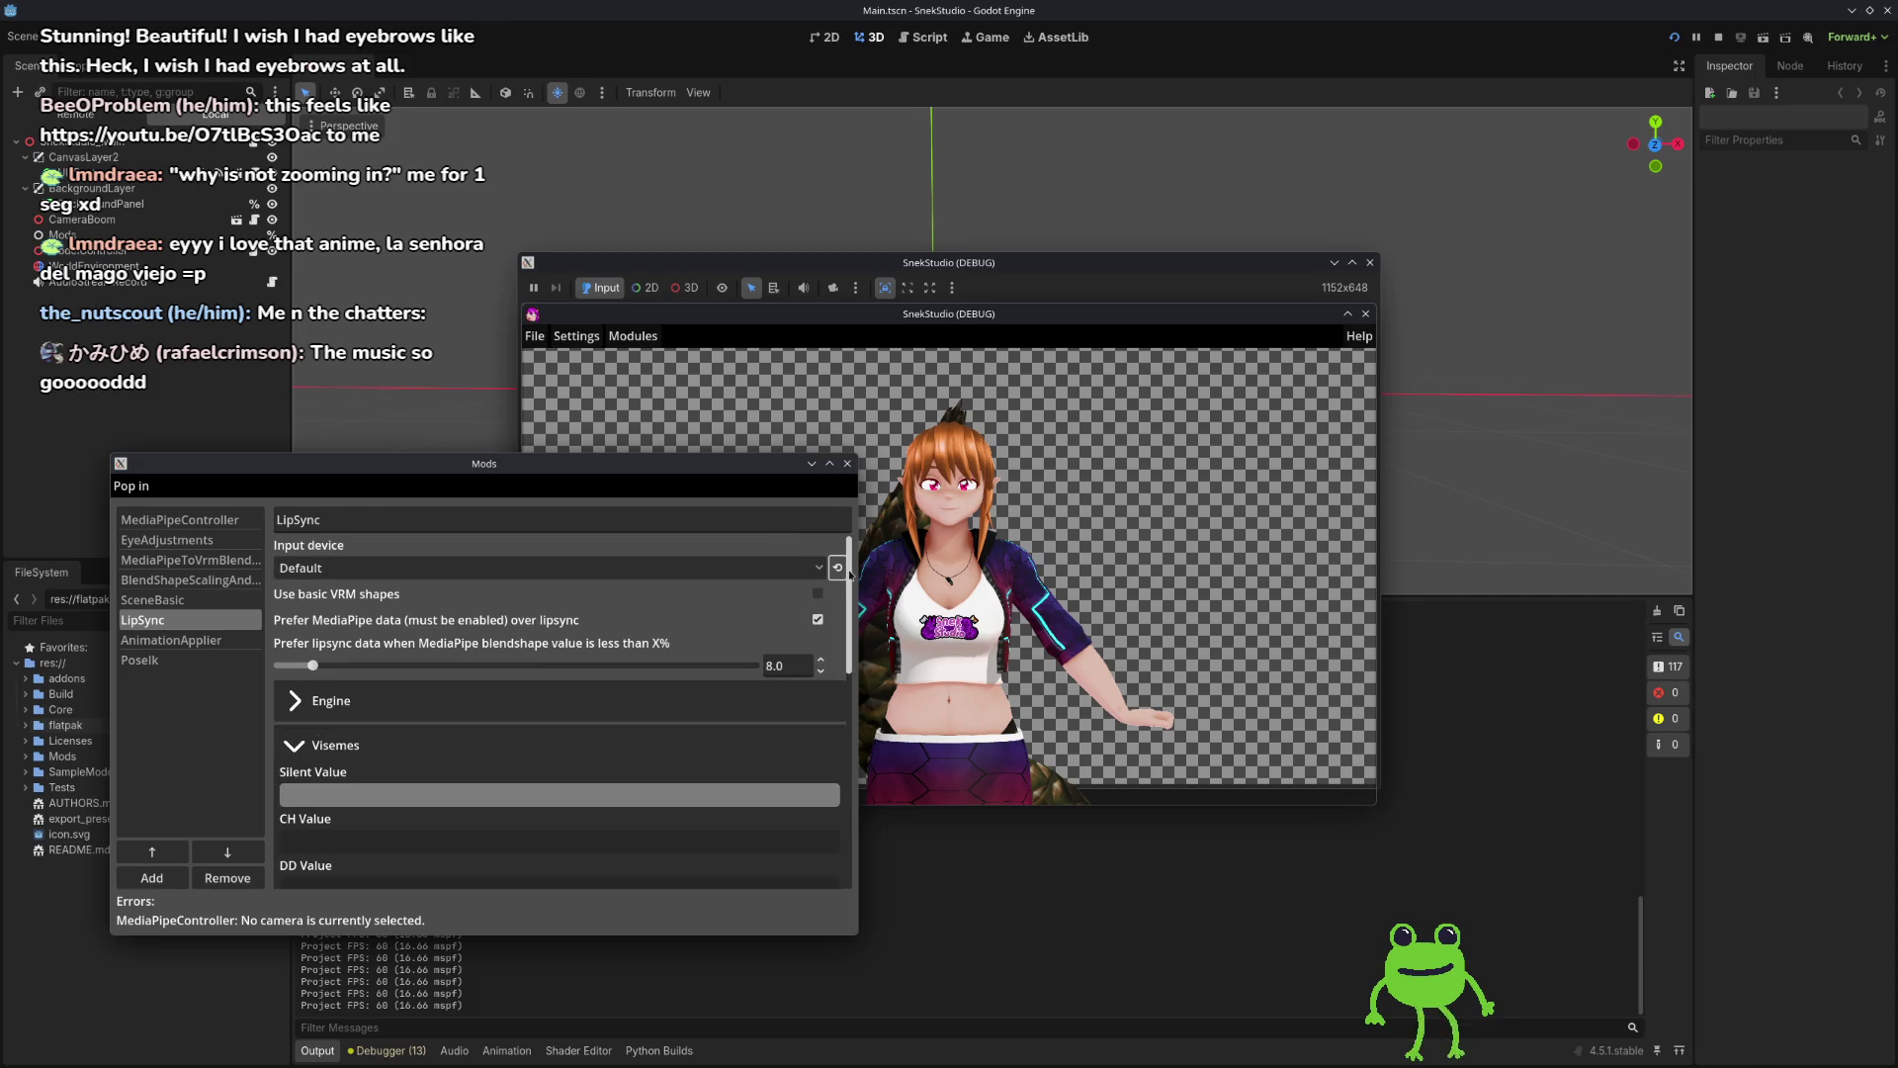
scroll(593, 698, "down", 5)
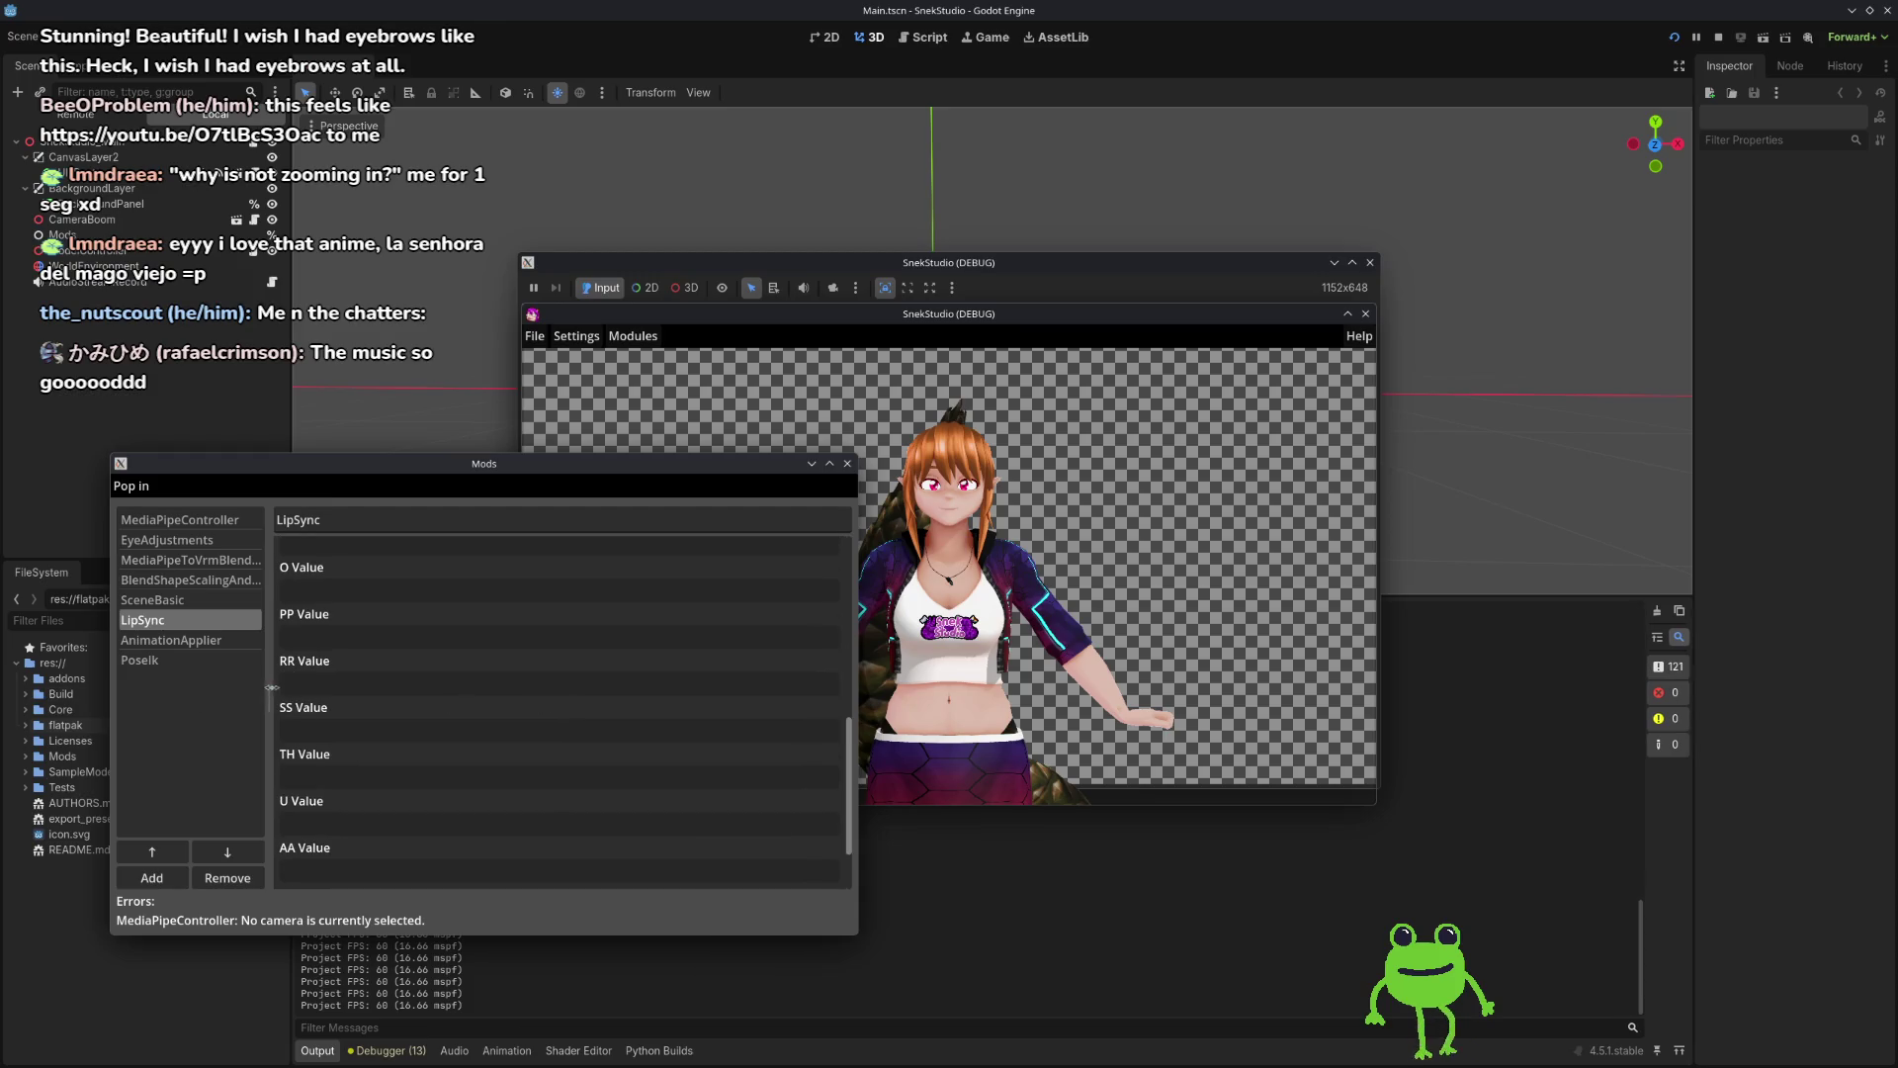
scroll(395, 712, "down", 1)
scroll(431, 723, "down", 1)
scroll(431, 723, "up", 7)
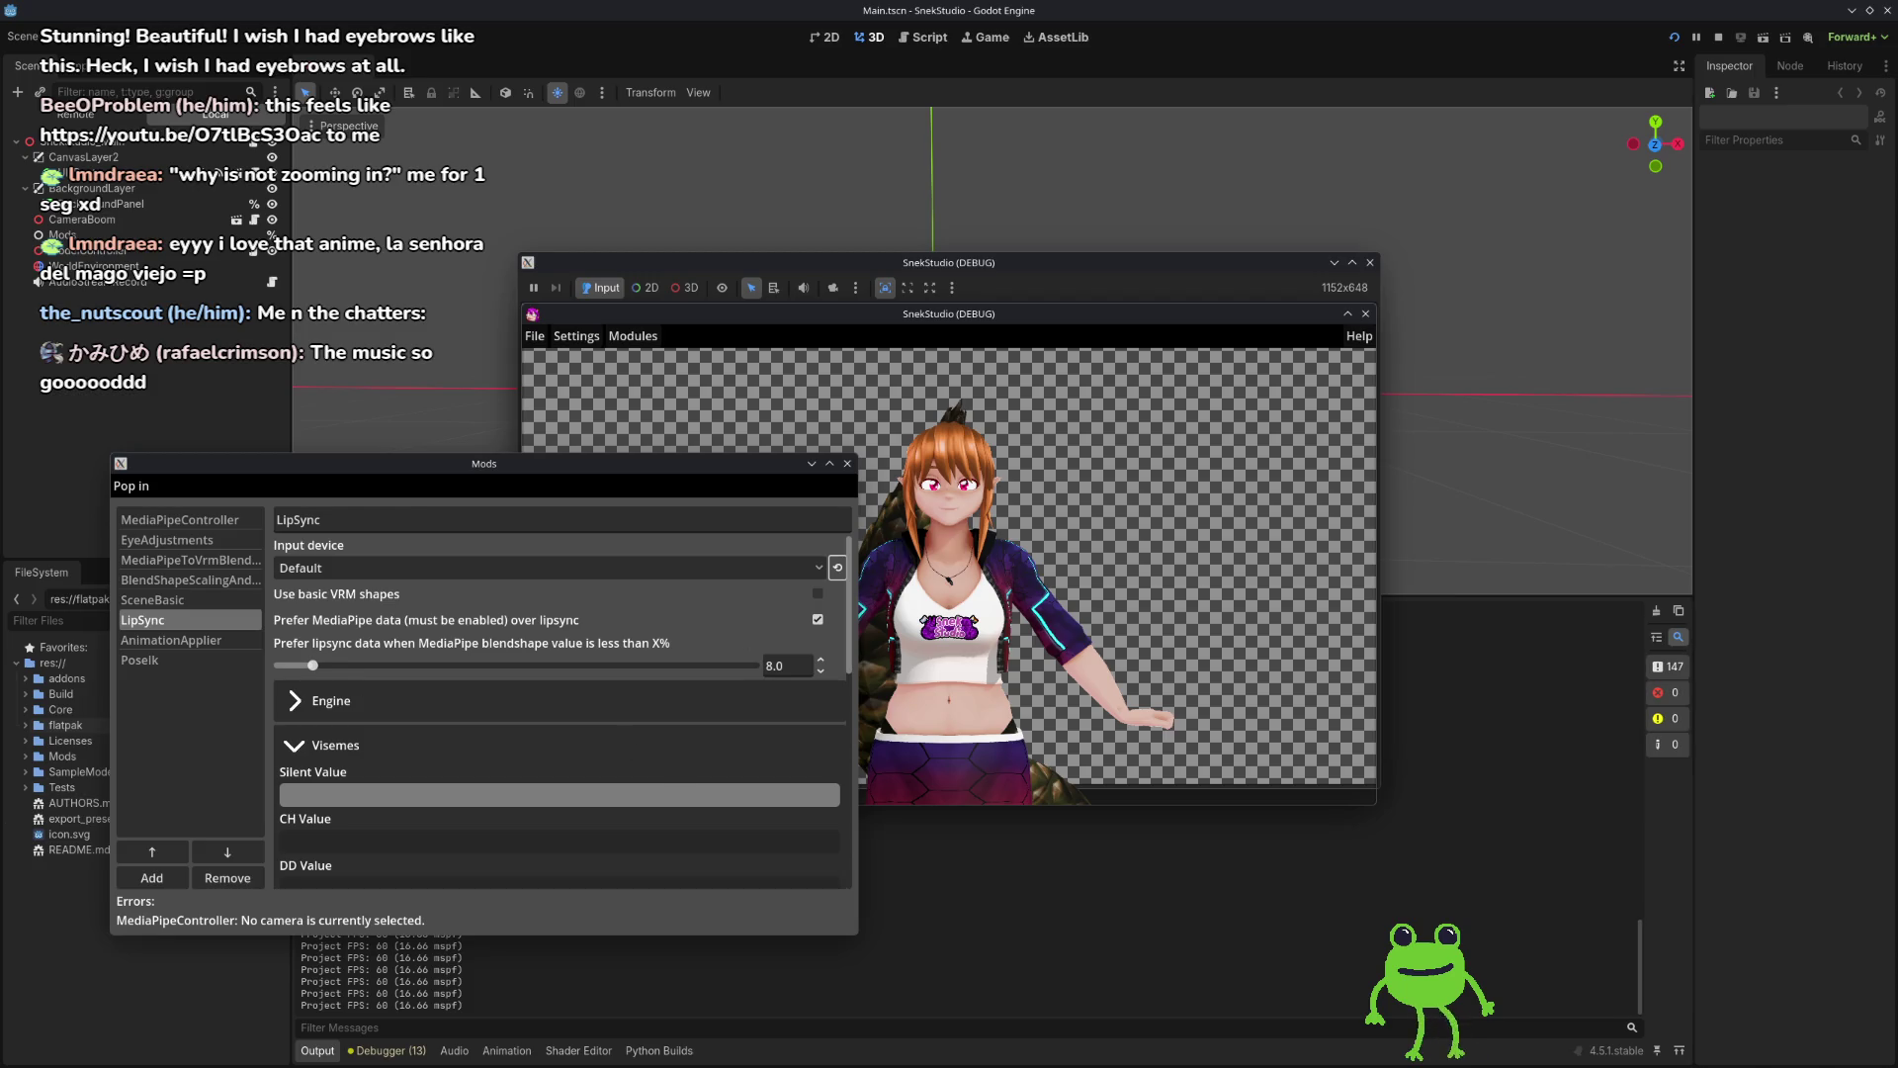
Step: Lower PoseIk's Advanced Lean Scale from 4.0 to 2.9
left_click(193, 661)
left_click(320, 571)
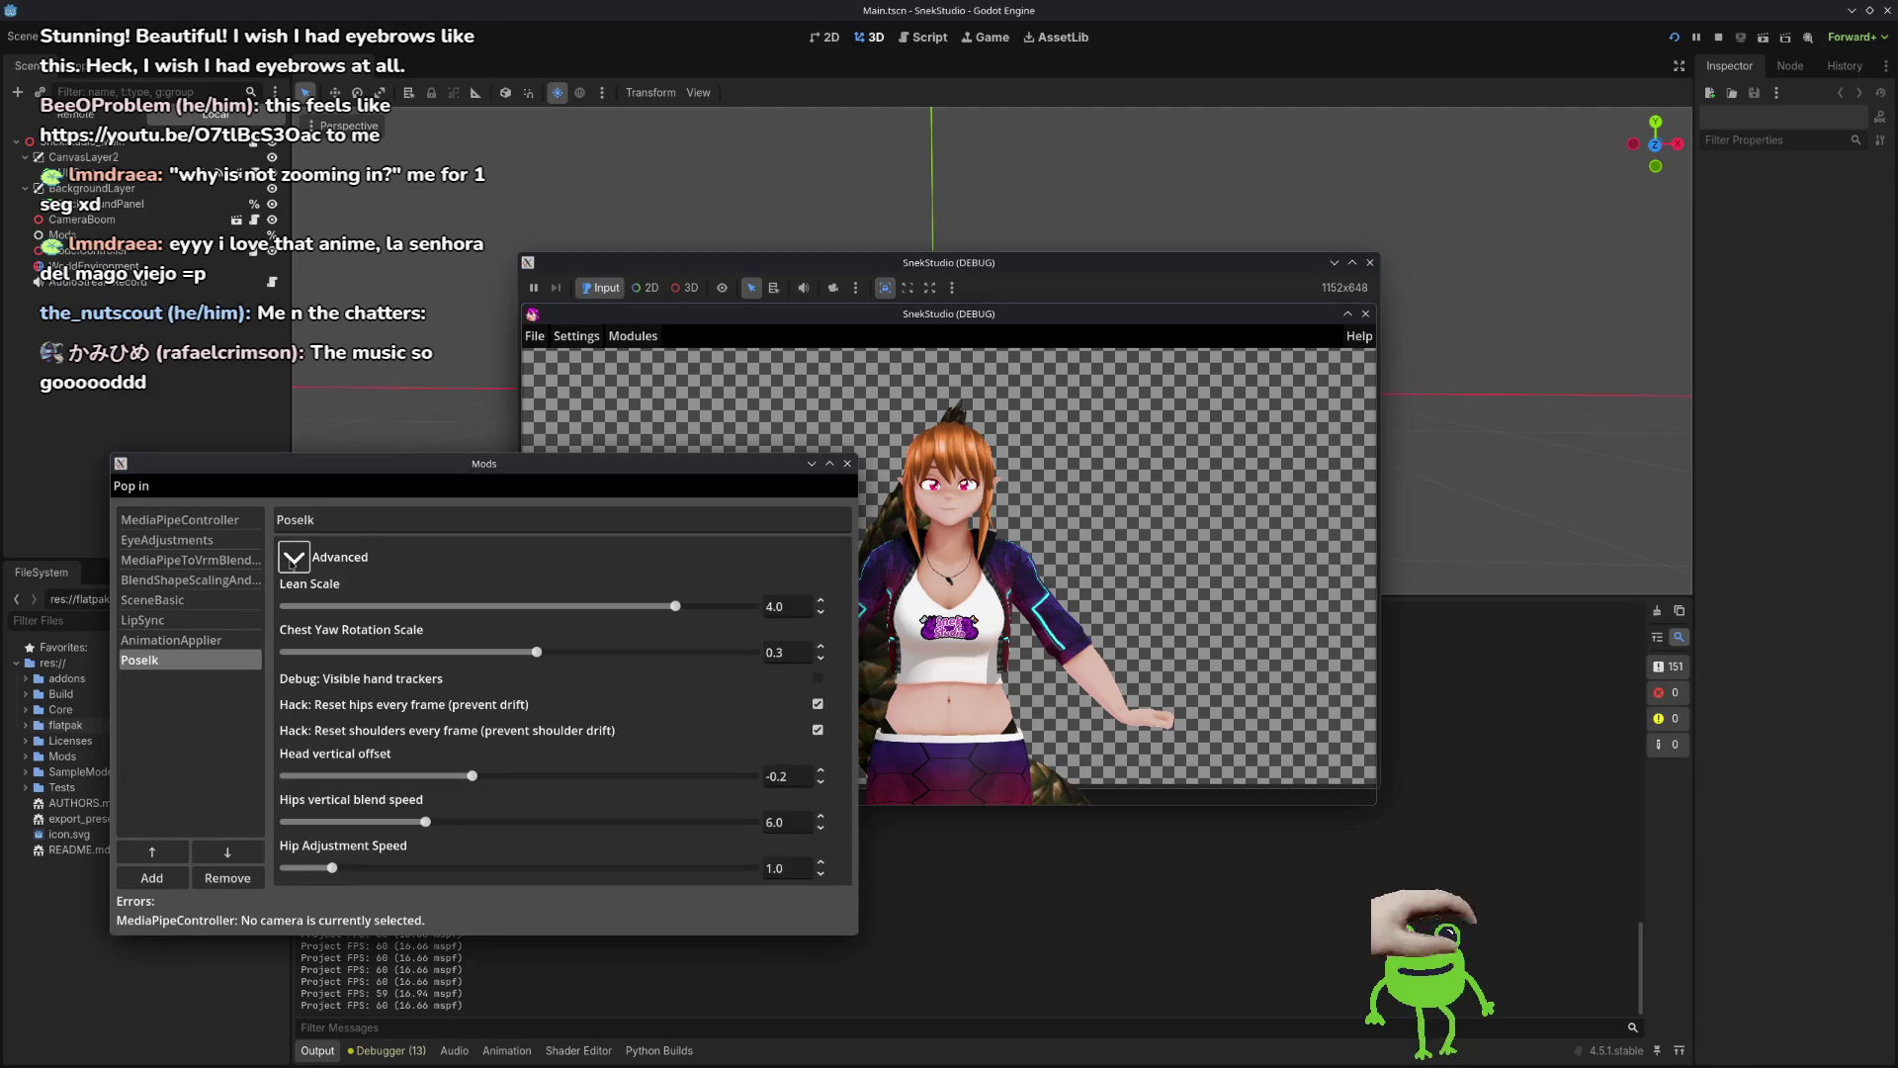
mouse_move(659, 607)
left_mouse_down()
mouse_move(494, 607)
mouse_move(633, 607)
left_mouse_up()
Step: Reposition the Mods window and the avatar window side by side
mouse_move(564, 487)
left_mouse_down()
mouse_move(475, 407)
mouse_move(481, 390)
left_mouse_up()
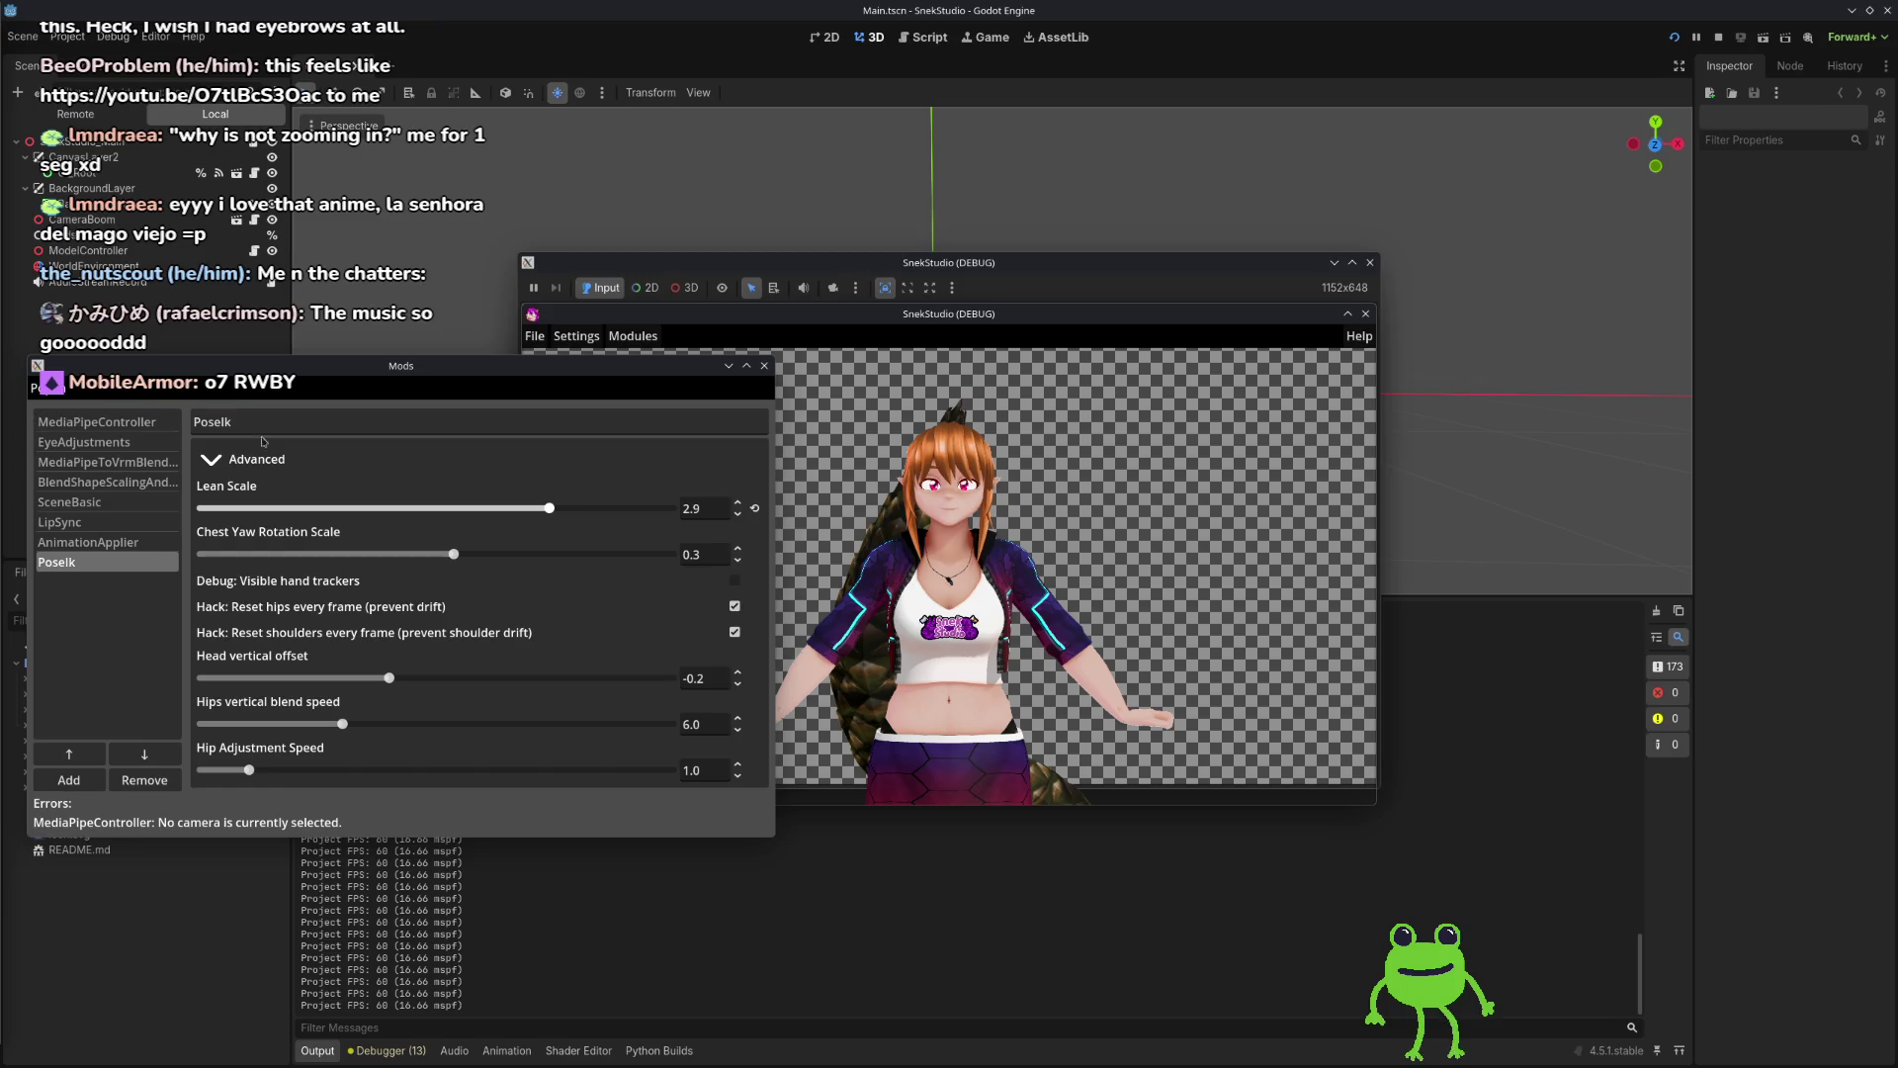
mouse_move(1119, 265)
left_mouse_down()
mouse_move(1144, 221)
mouse_move(1374, 298)
mouse_move(1331, 304)
left_mouse_up()
left_click_drag(644, 369, 661, 425)
mouse_move(1158, 306)
left_mouse_down()
mouse_move(952, 210)
mouse_move(1000, 218)
left_mouse_up()
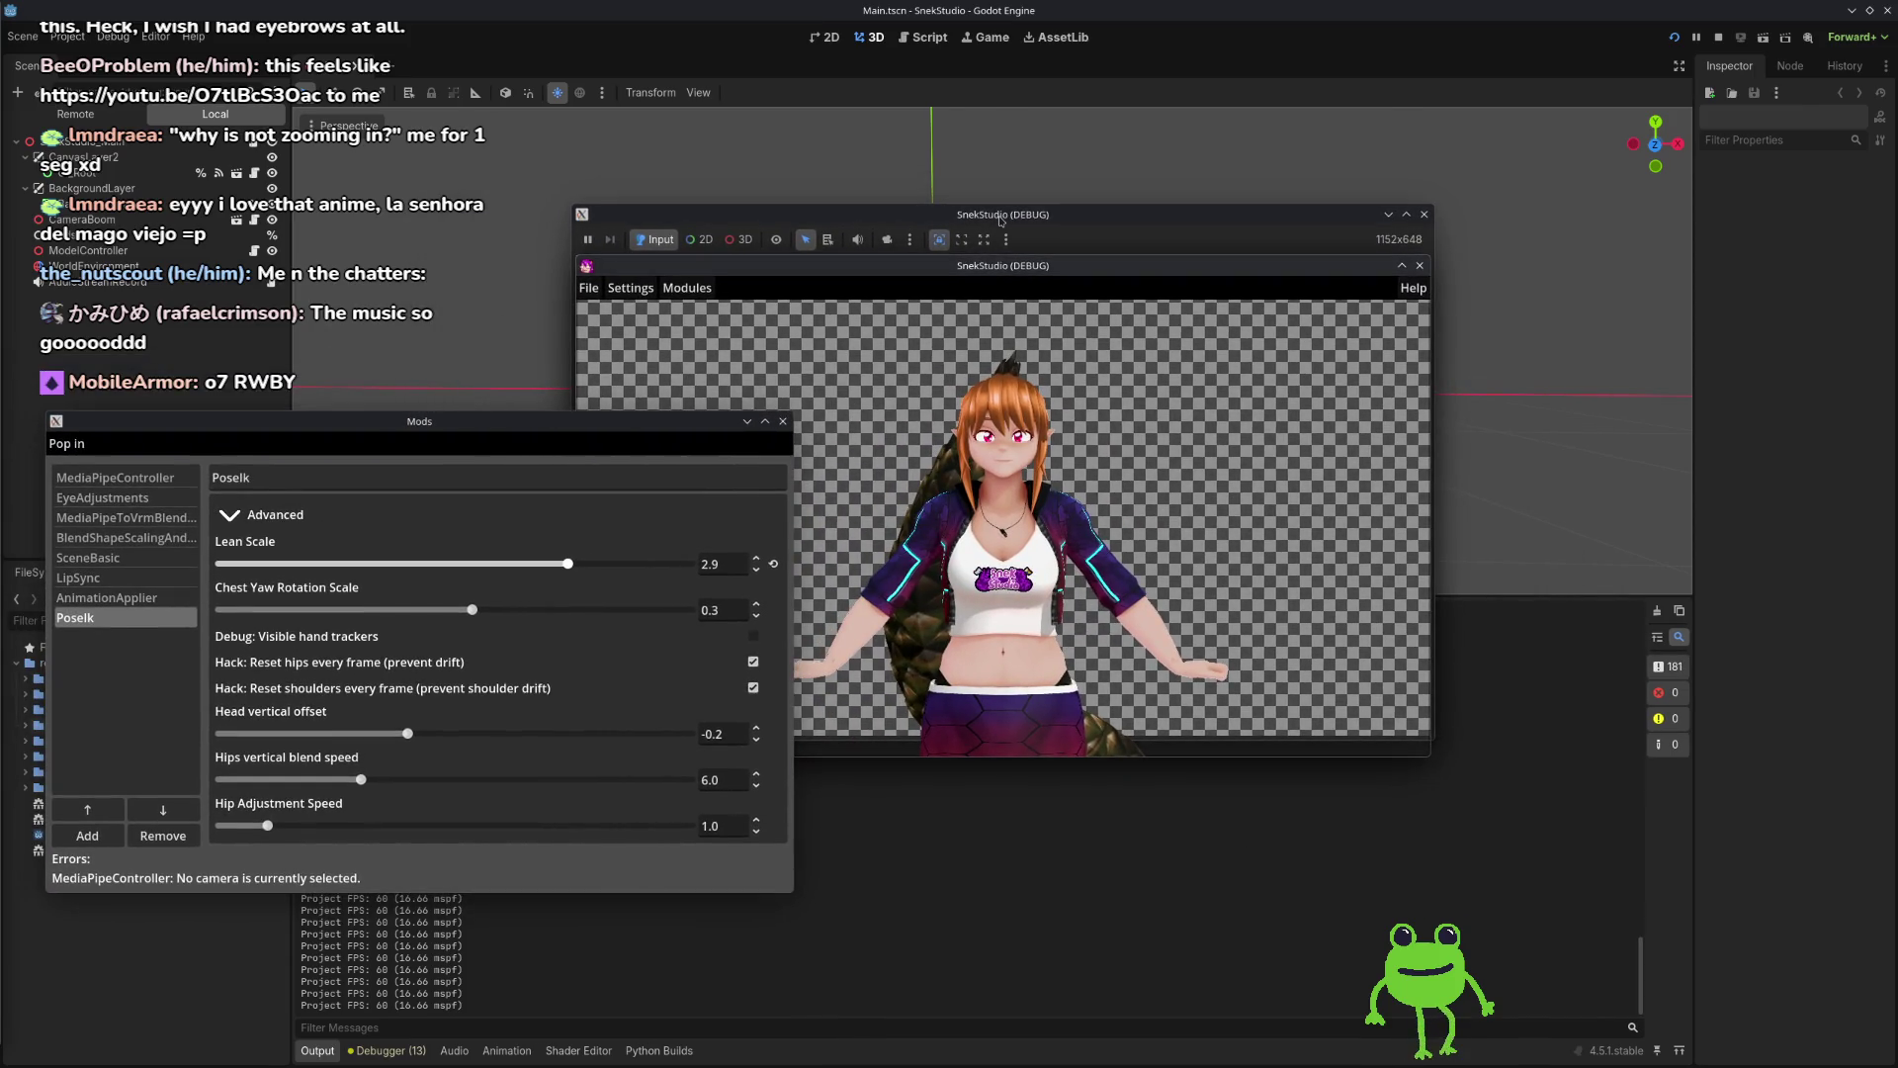
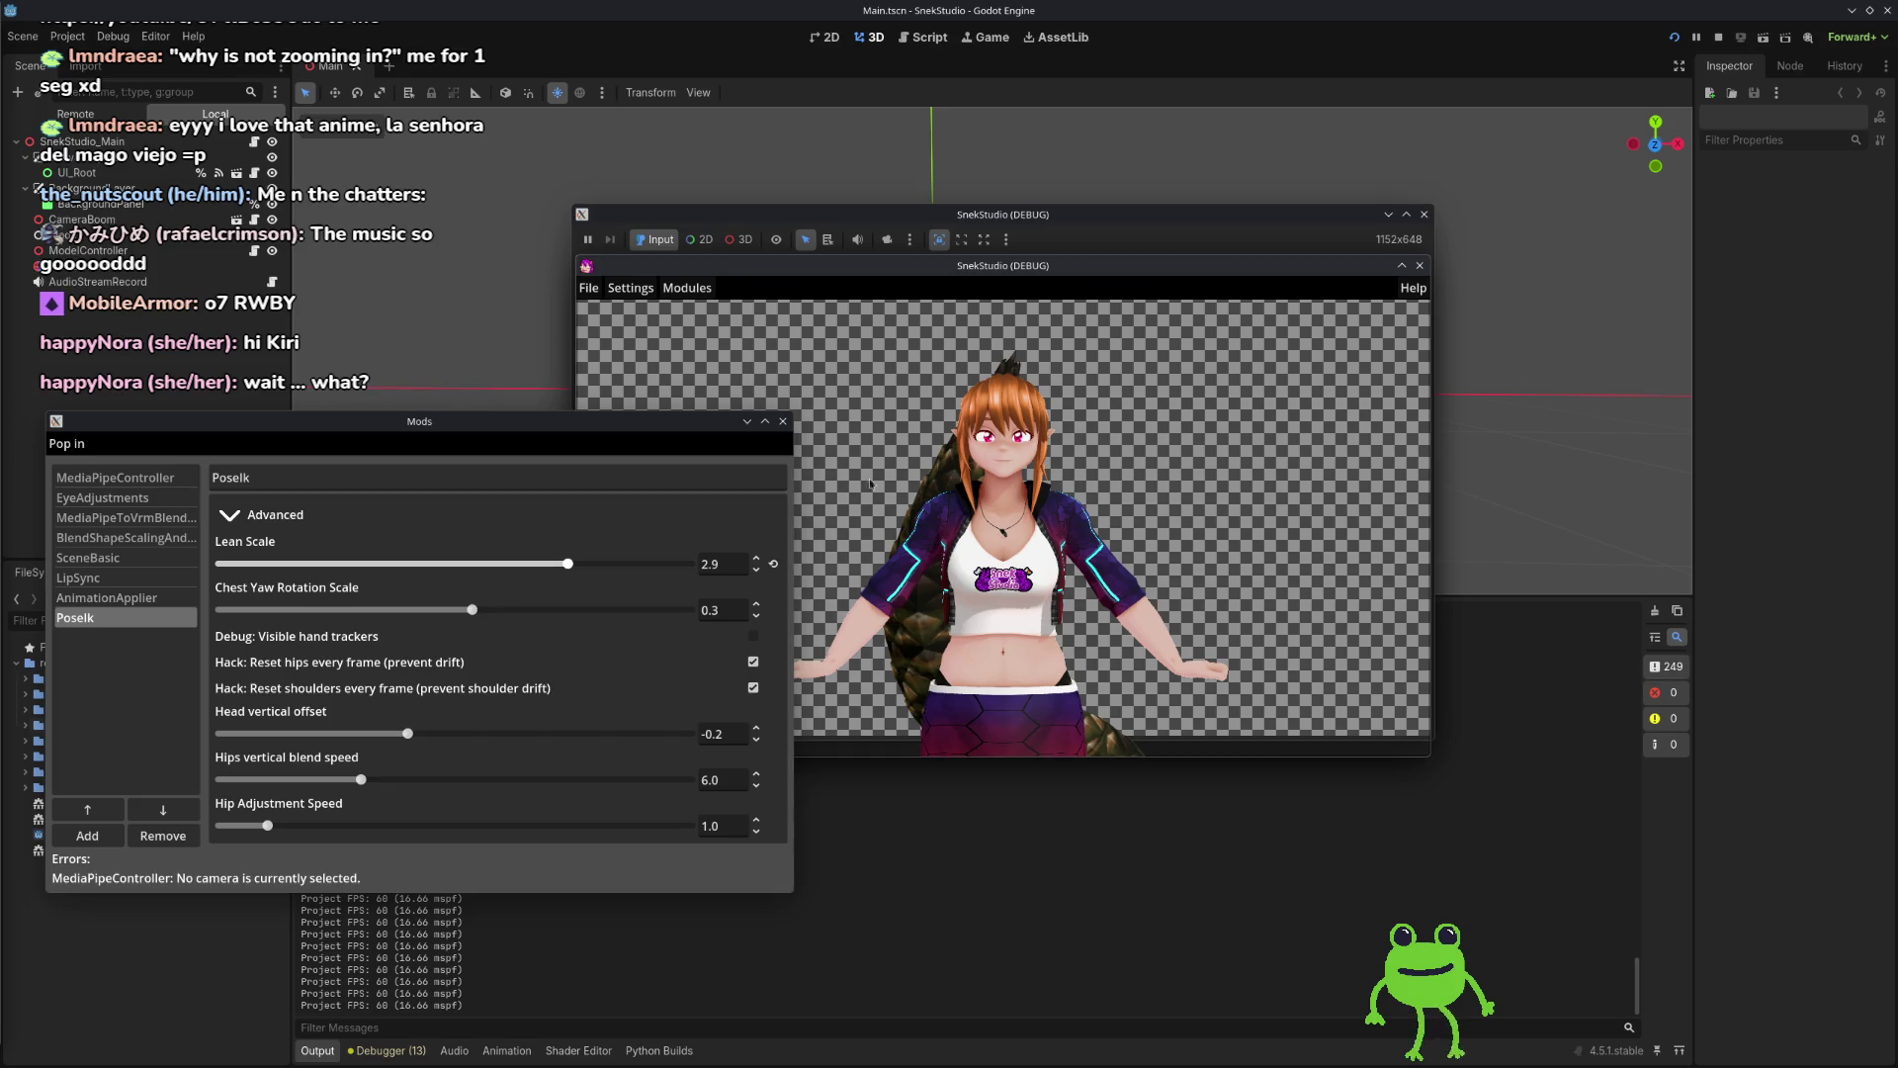
Step: Move the SnekStudio (DEBUG) window to the left and the Mods window to the lower right, clear of the output log
left_click_drag(698, 421, 672, 580)
mouse_move(1267, 227)
left_mouse_down()
mouse_move(1169, 200)
mouse_move(1488, 178)
left_mouse_up()
left_click_drag(729, 589, 774, 539)
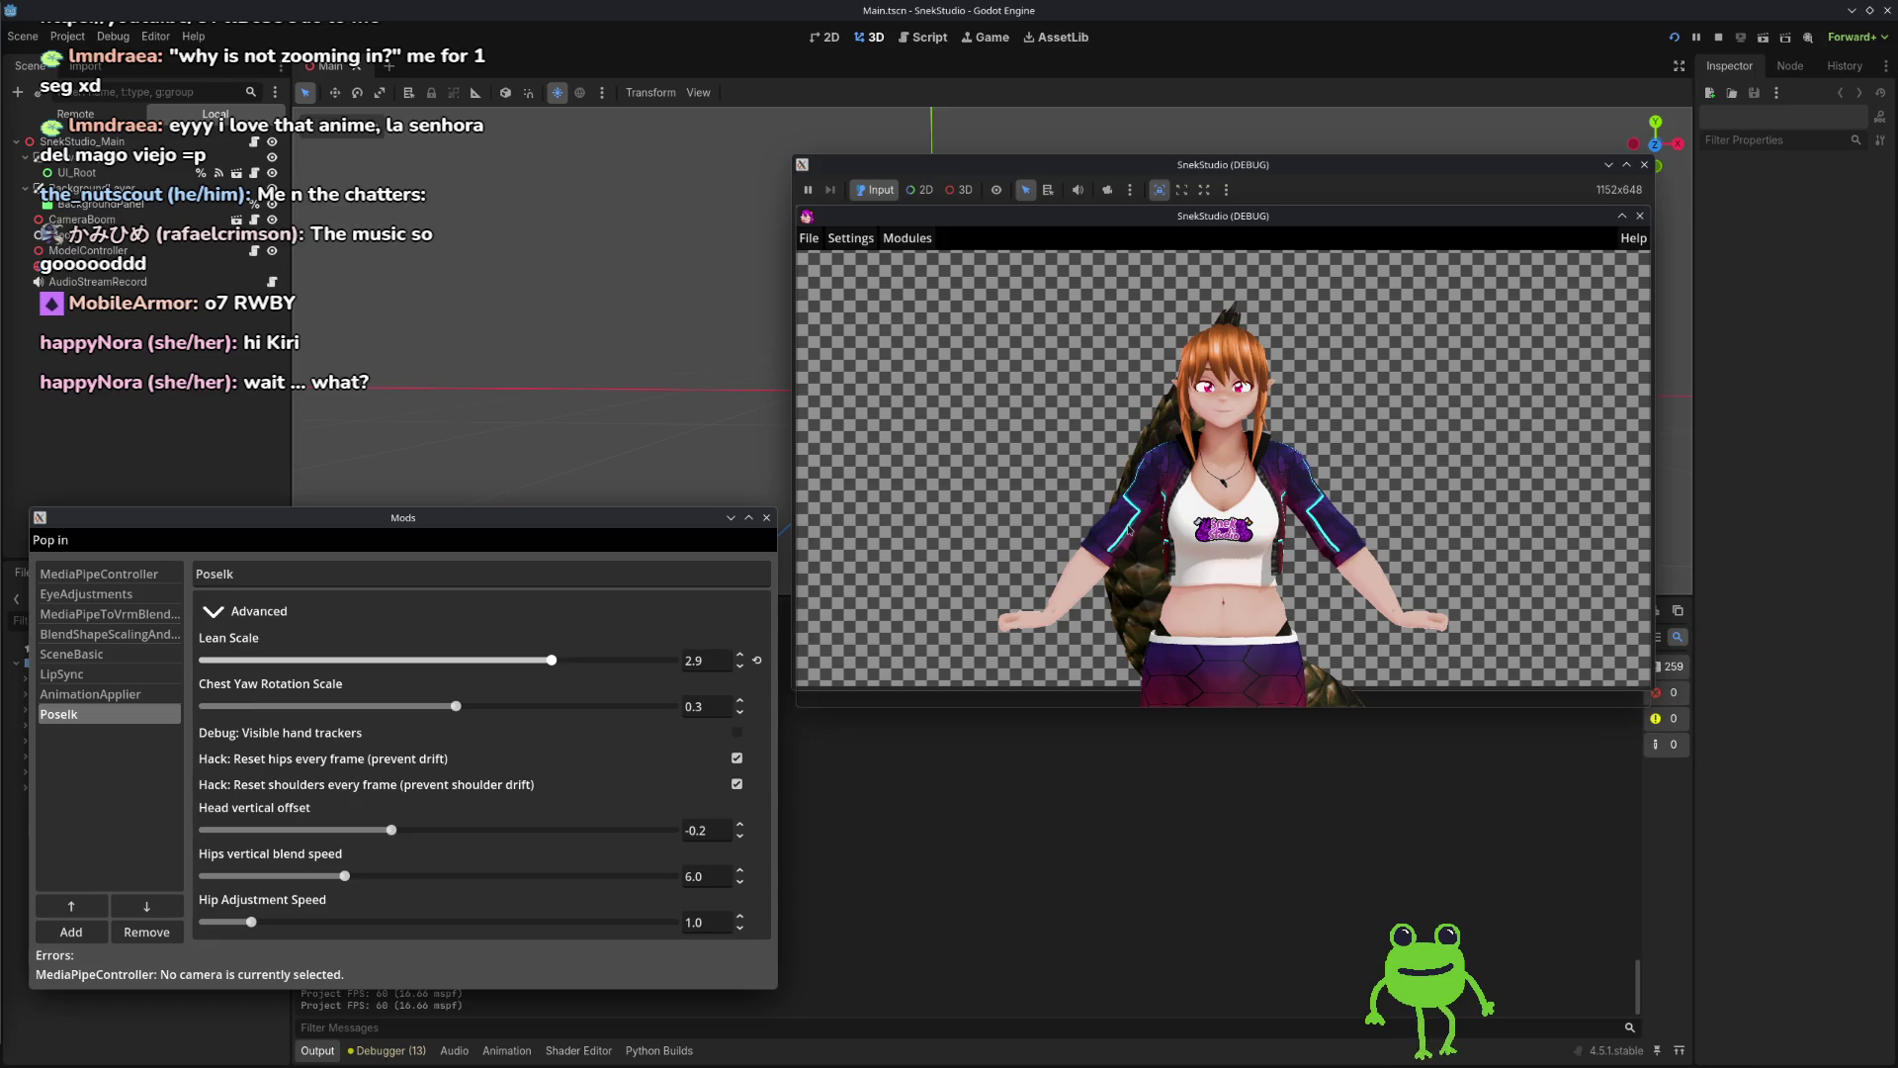
left_click_drag(665, 541, 681, 454)
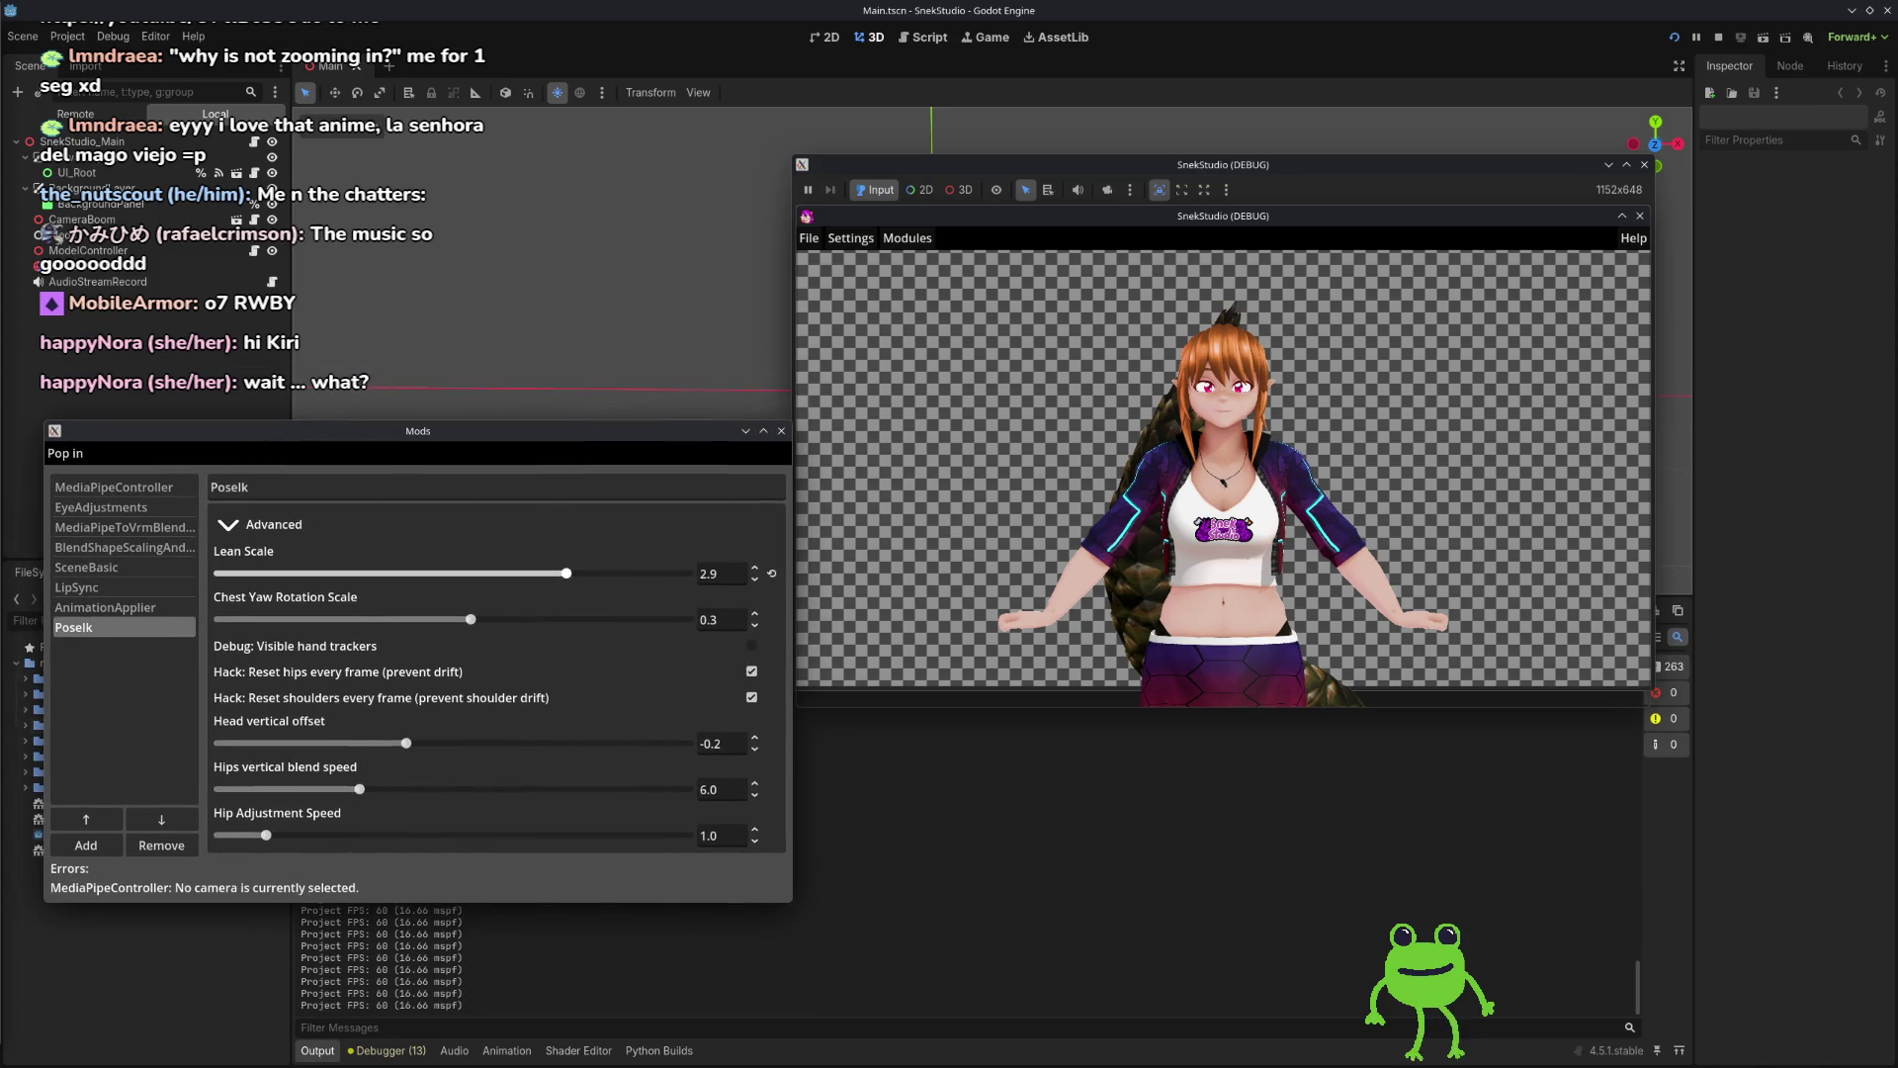
mouse_move(1431, 470)
left_mouse_down()
mouse_move(1469, 506)
mouse_move(819, 528)
mouse_move(1211, 544)
left_mouse_up()
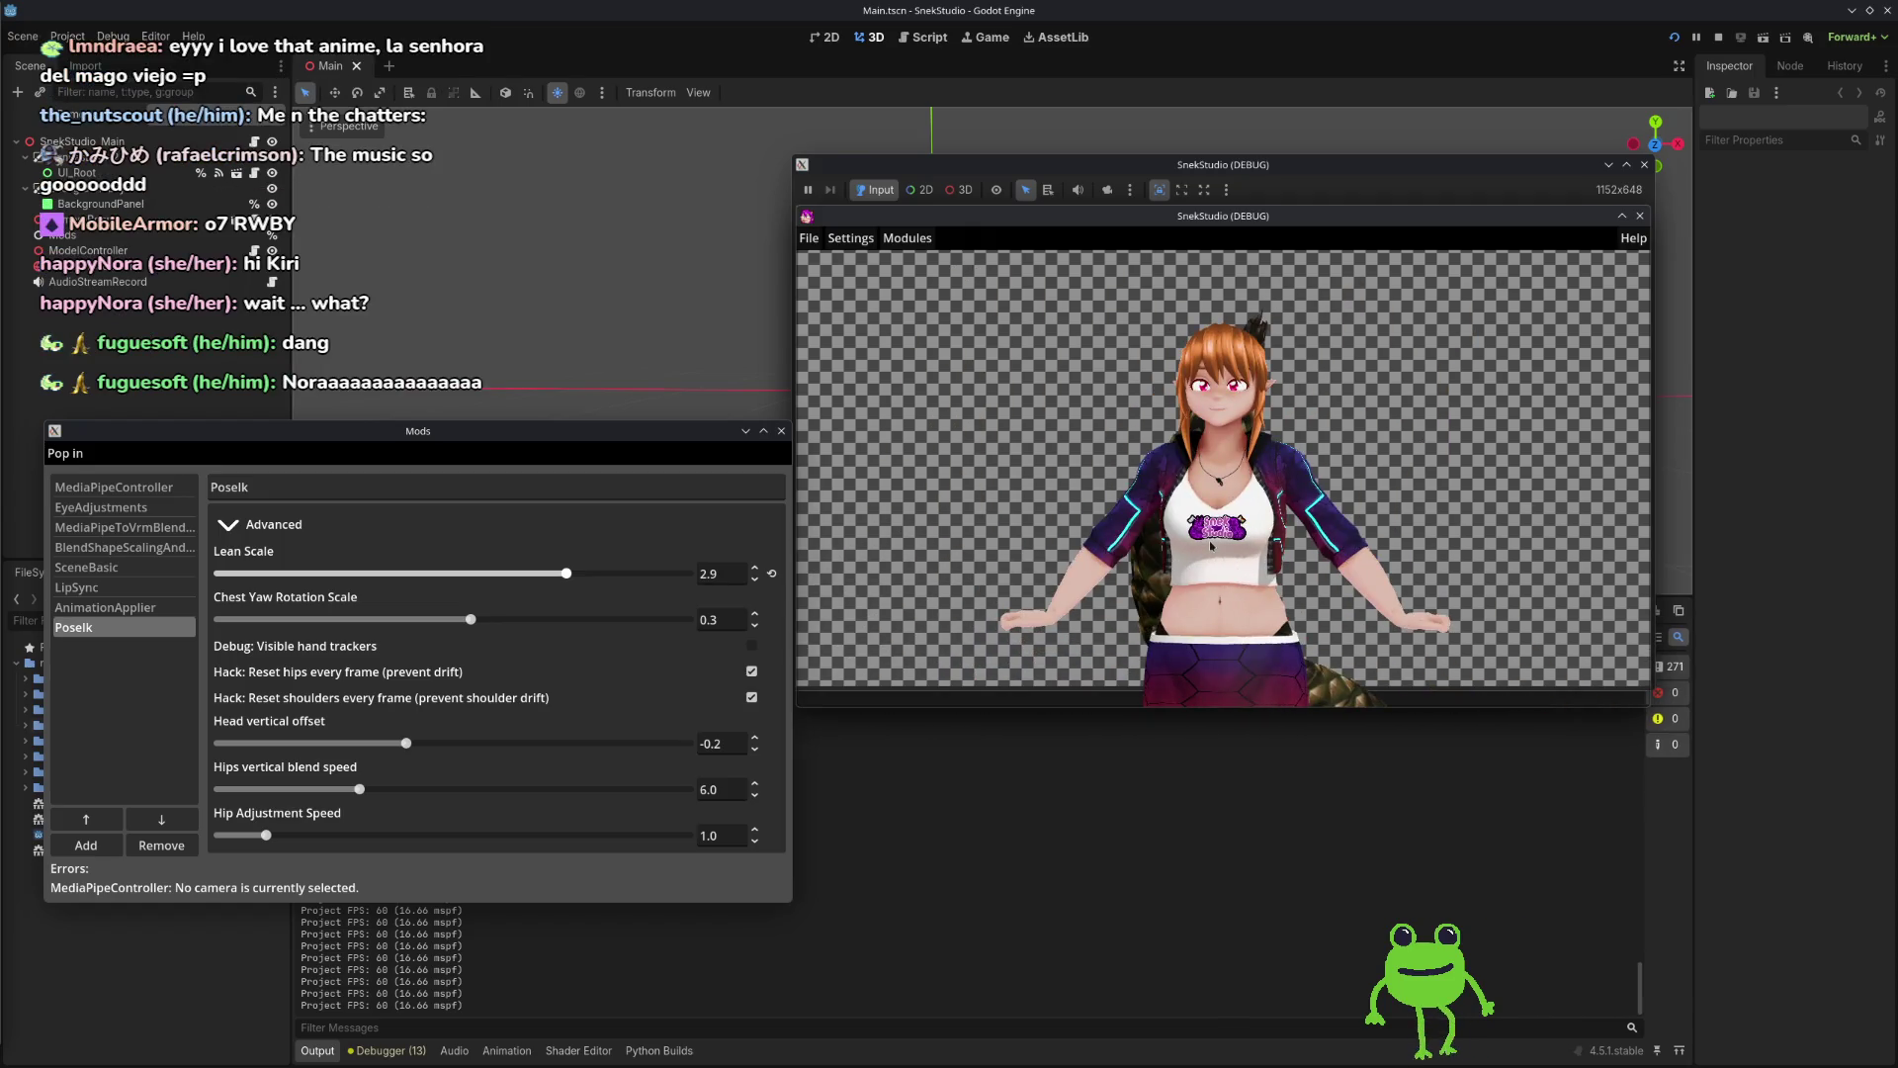
mouse_move(1374, 166)
left_mouse_down()
mouse_move(824, 192)
mouse_move(789, 159)
mouse_move(825, 201)
mouse_move(746, 207)
left_mouse_up()
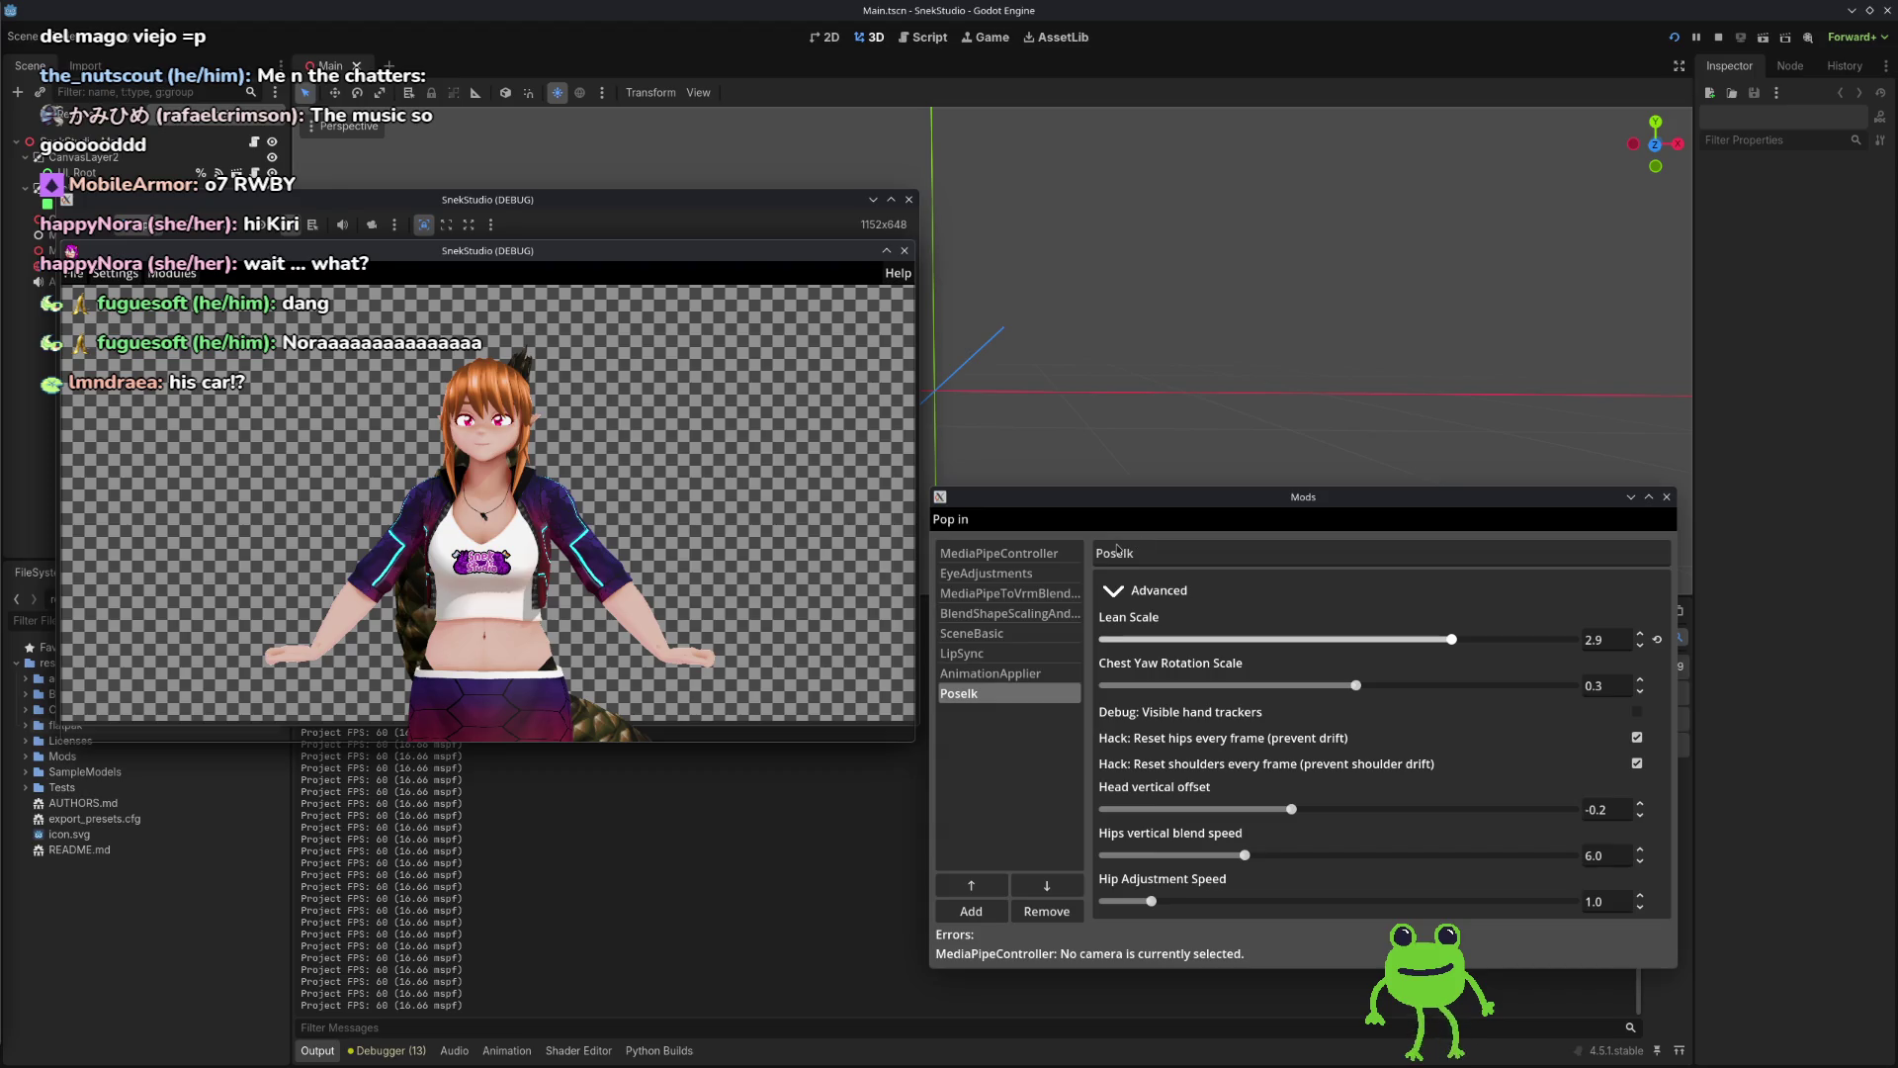
left_click_drag(1178, 537, 1224, 541)
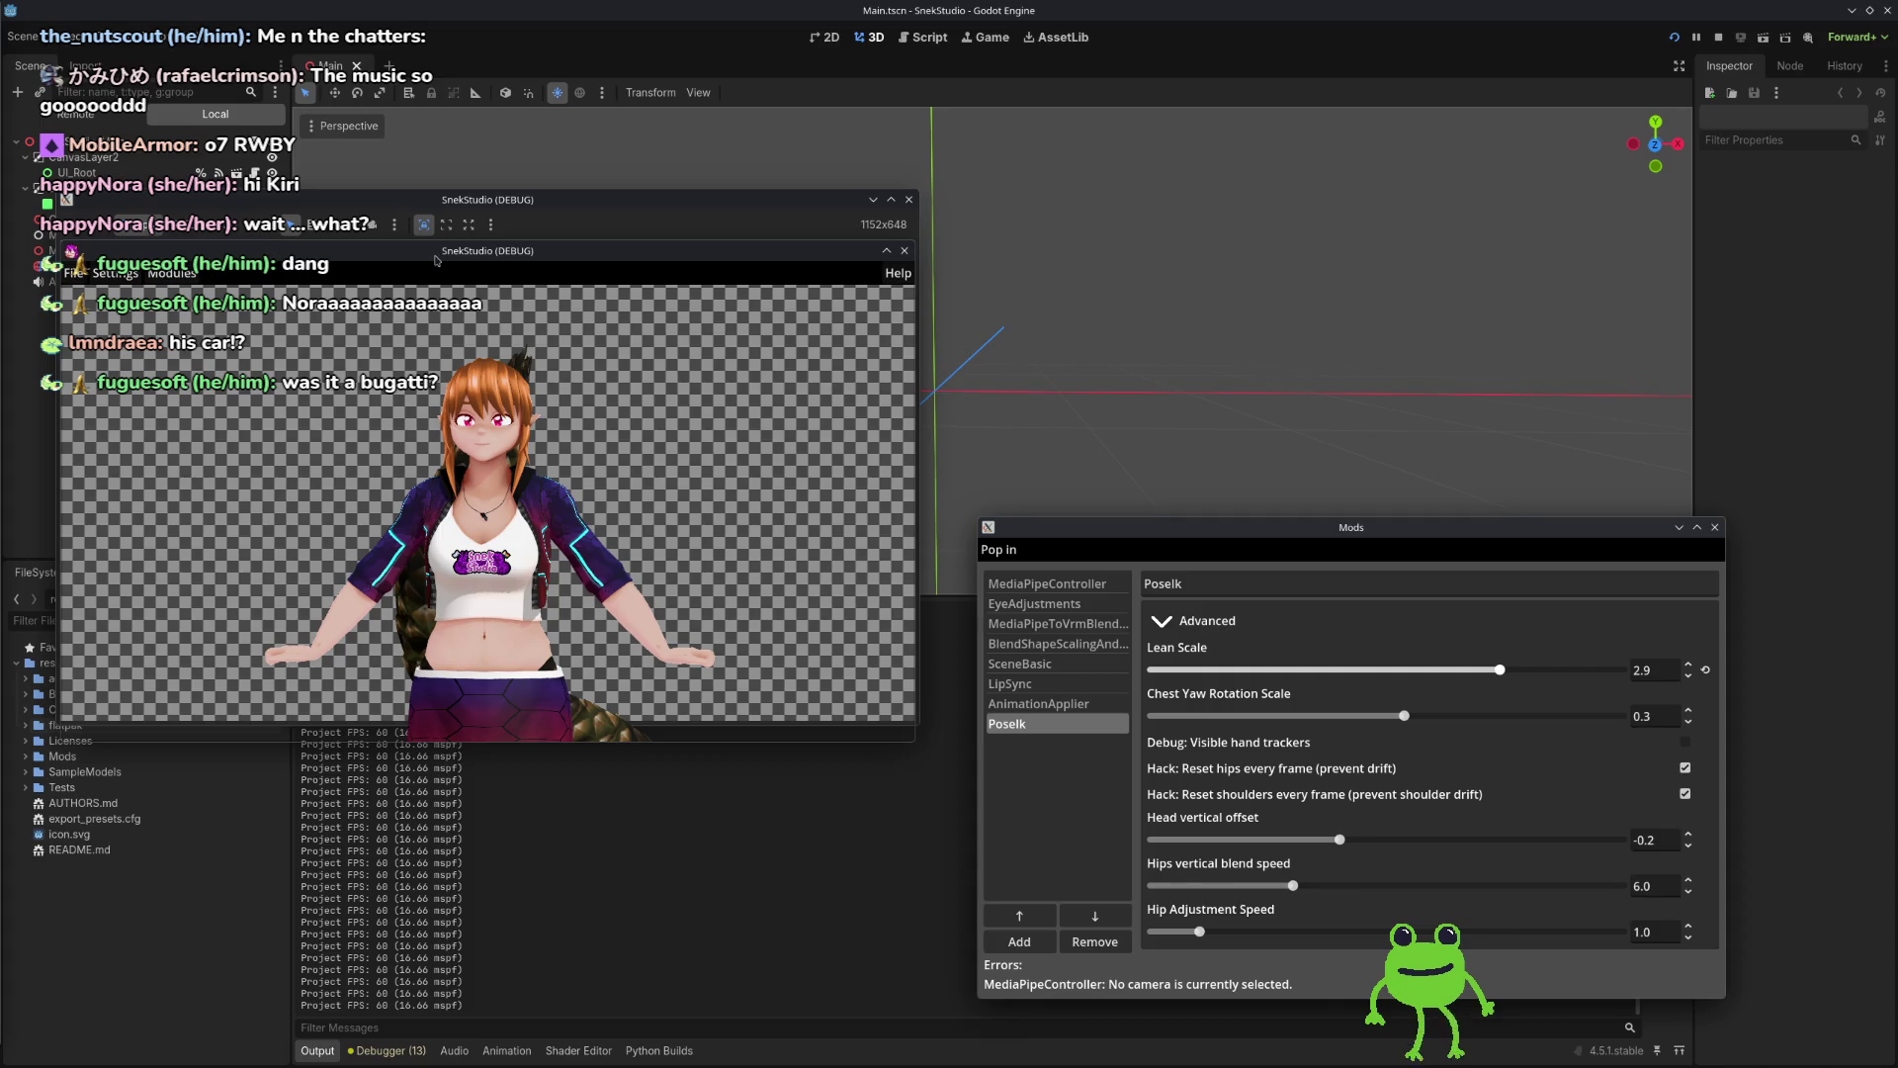
mouse_move(1255, 529)
left_mouse_down()
mouse_move(1205, 420)
mouse_move(1215, 479)
left_mouse_up()
left_click_drag(608, 201, 601, 205)
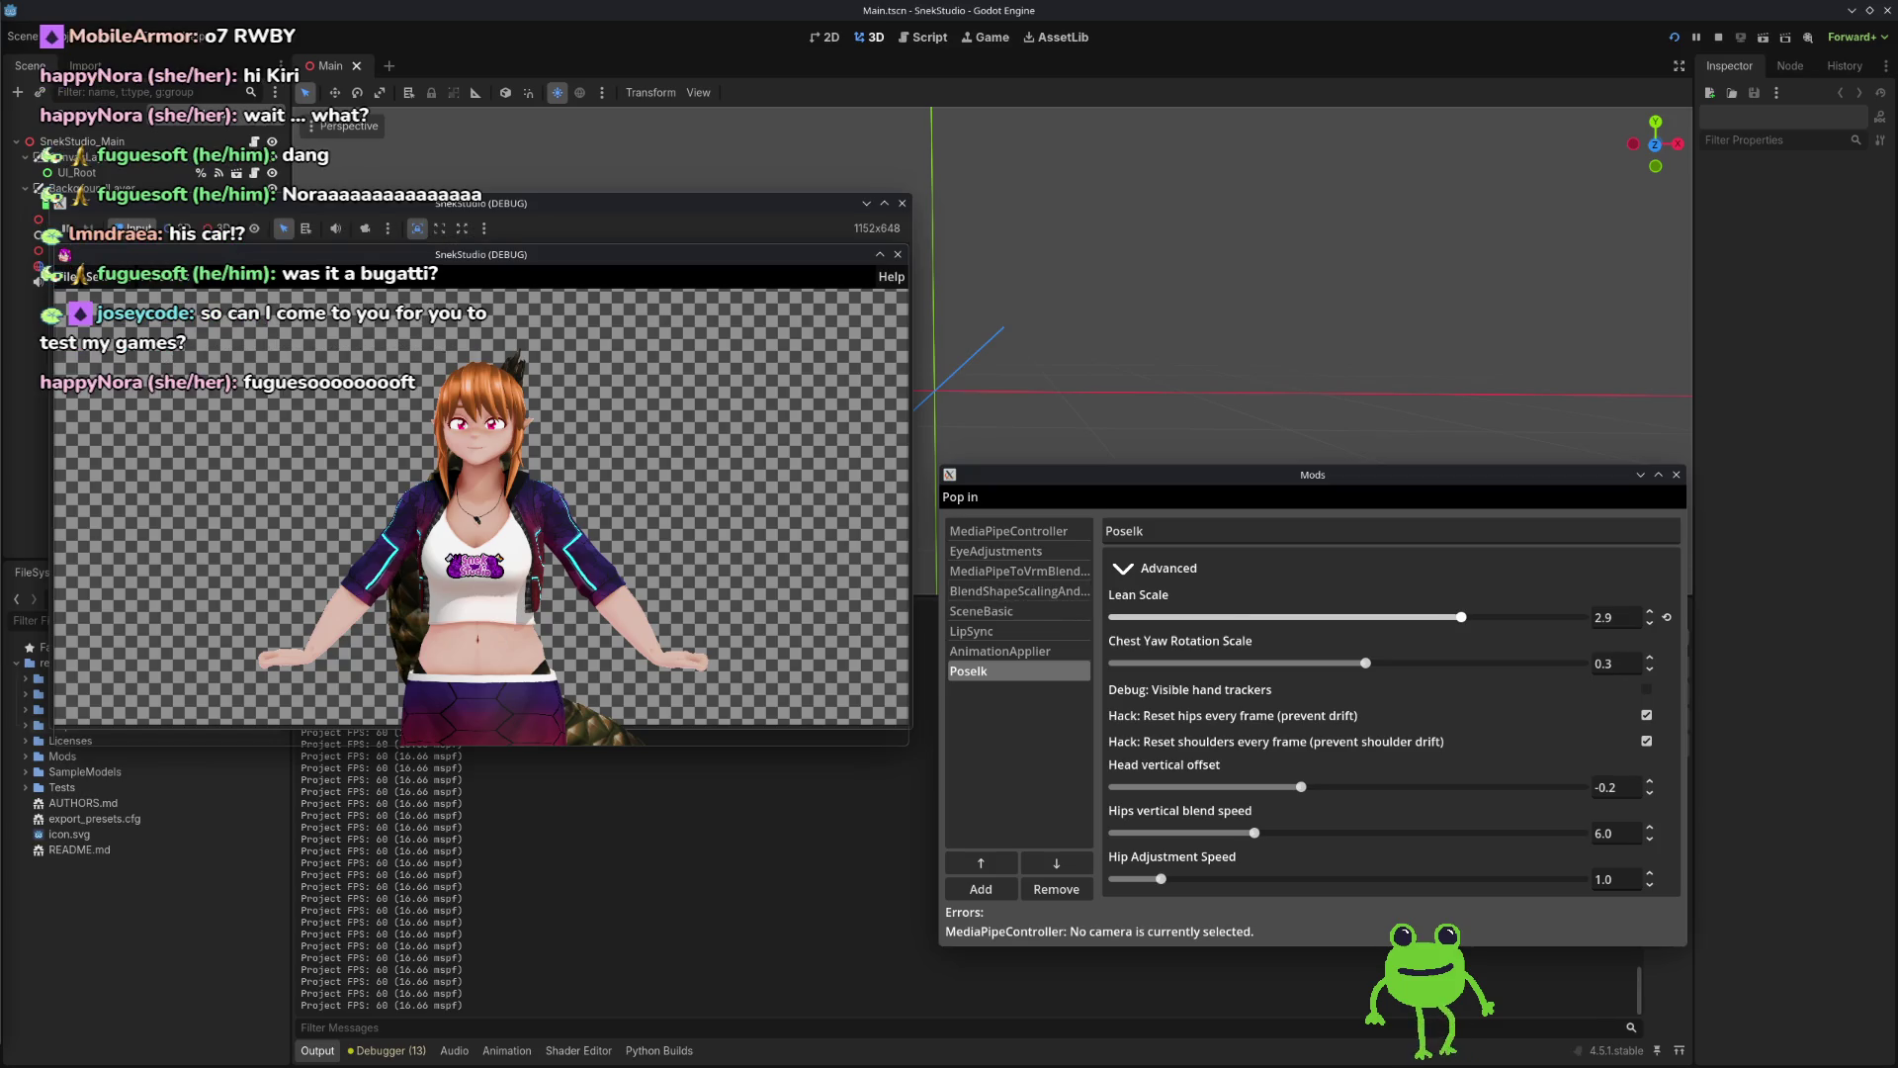
mouse_move(1243, 482)
left_mouse_down()
mouse_move(1193, 498)
mouse_move(1305, 531)
mouse_move(1290, 573)
left_mouse_up()
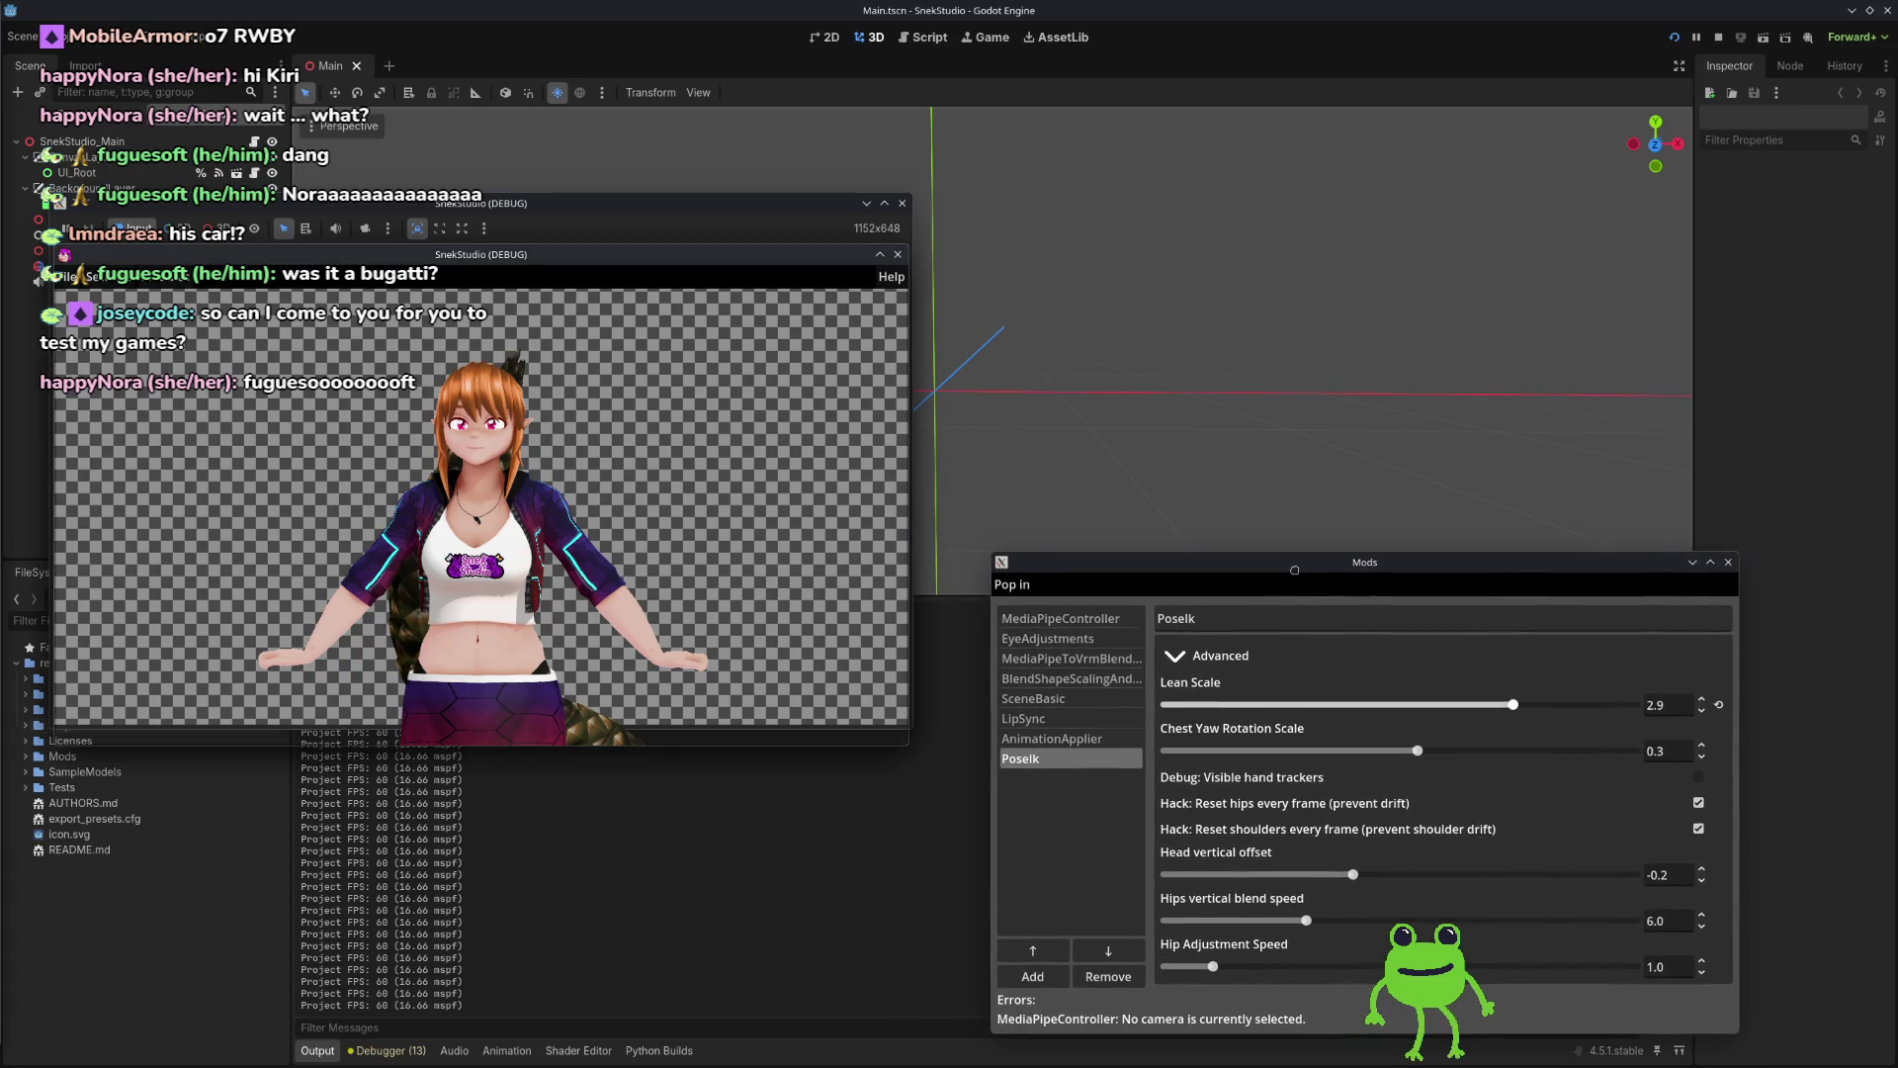
left_click_drag(781, 218, 785, 189)
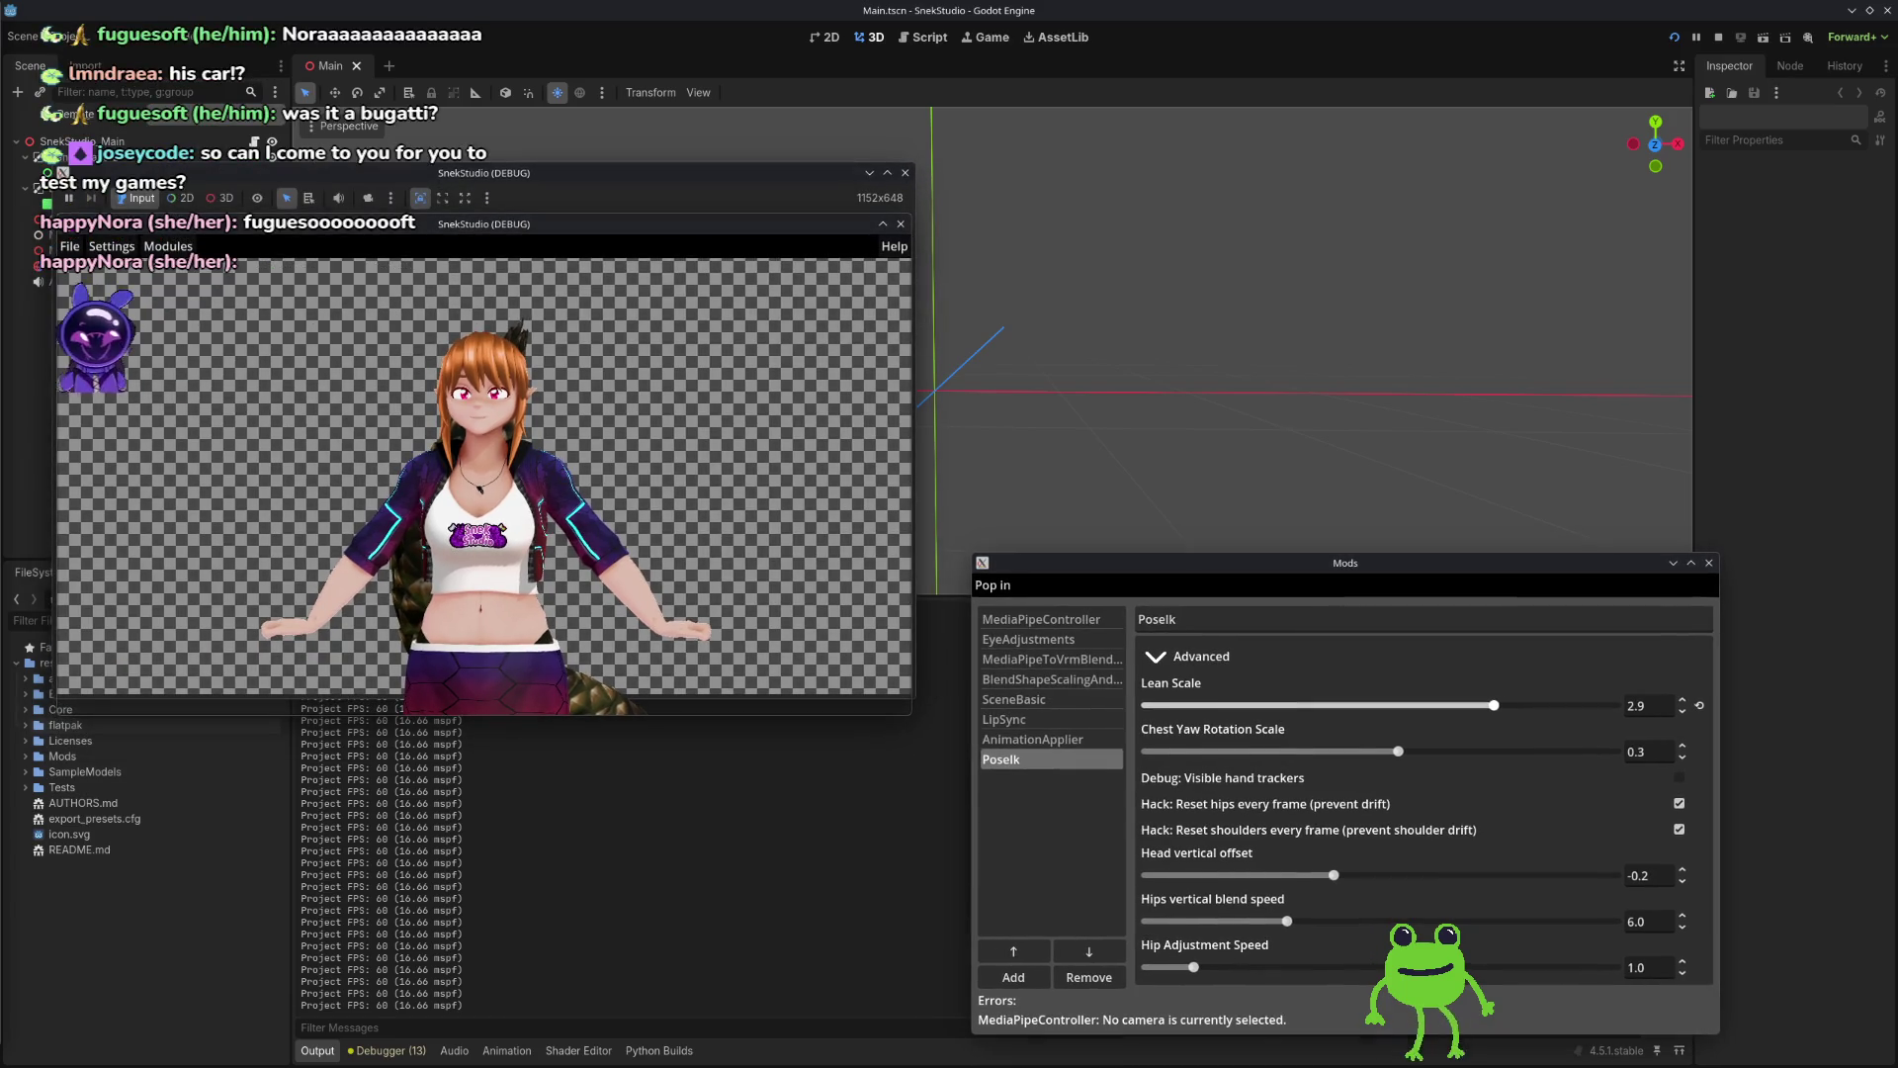
mouse_move(1290, 571)
left_mouse_down()
mouse_move(1285, 595)
mouse_move(1267, 569)
left_mouse_up()
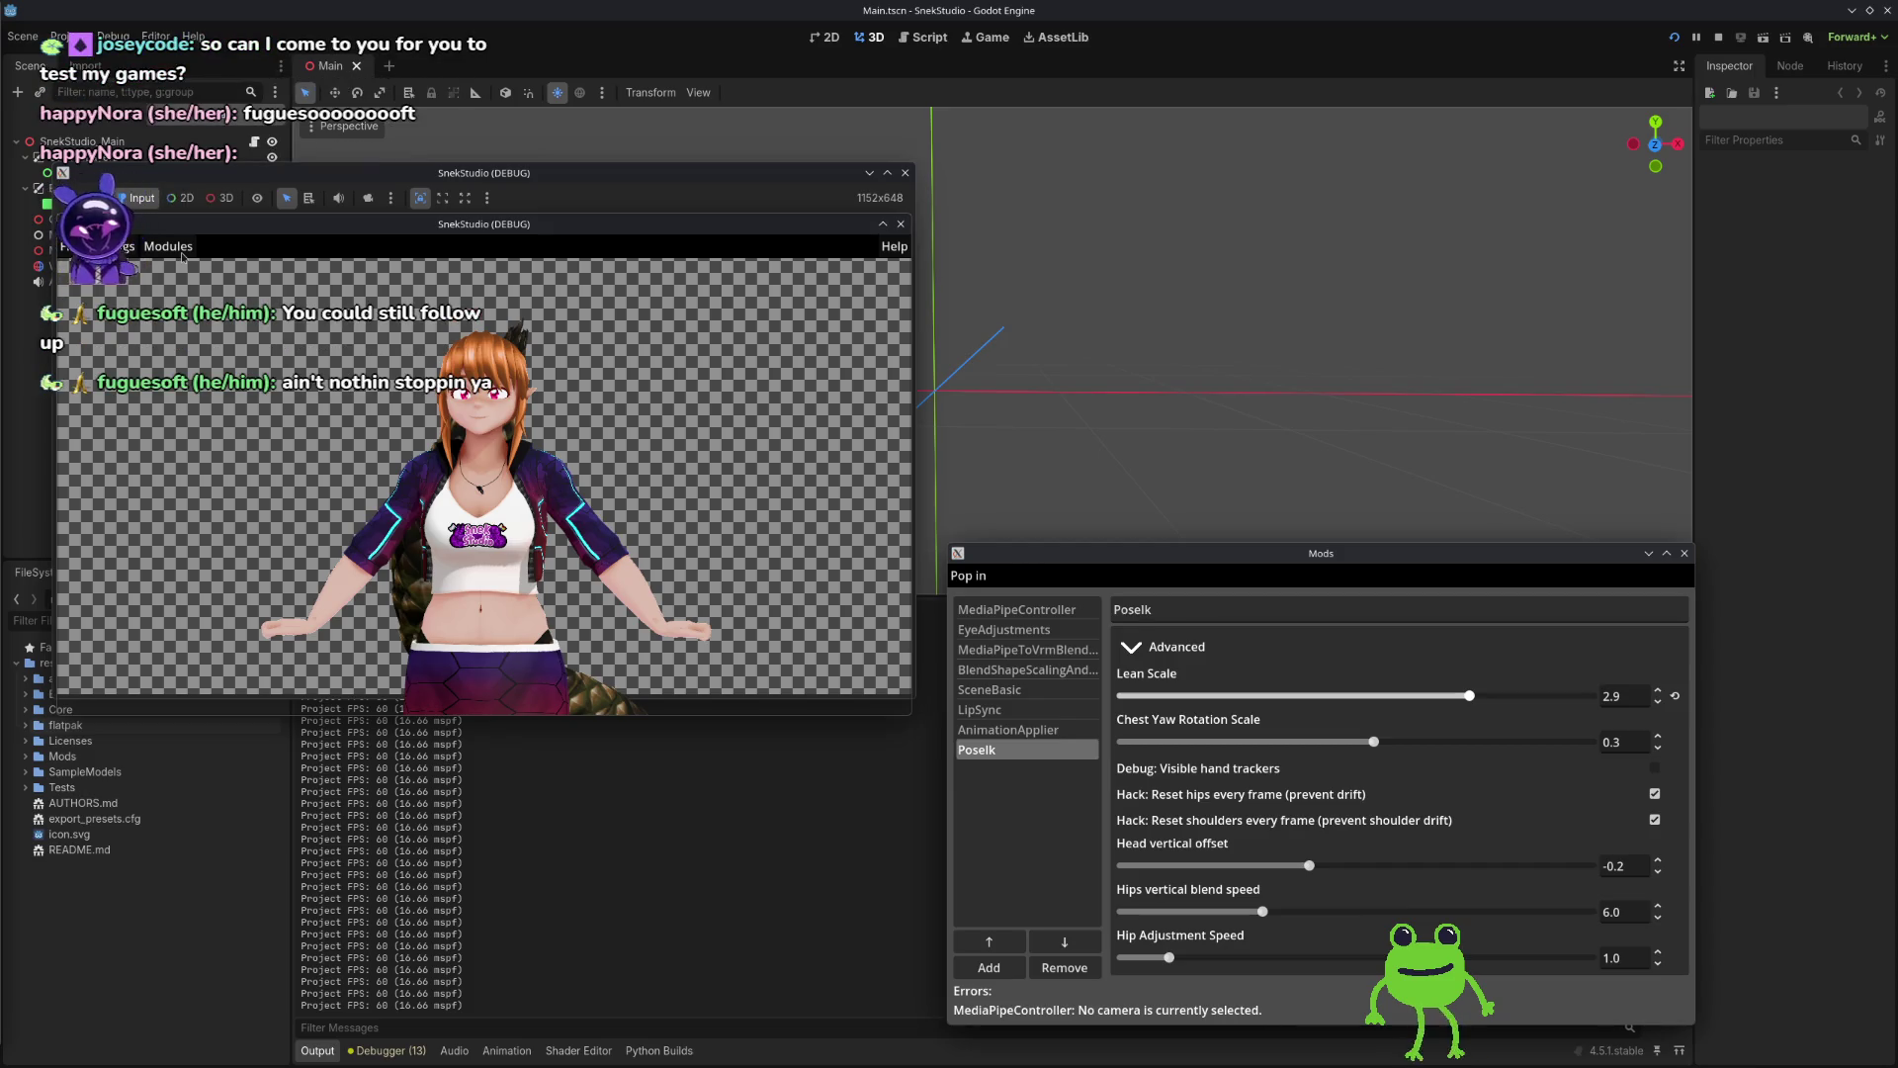
Step: Load snek_config.json from stream/configs through SnekStudio's File > Load settings
left_click(182, 261)
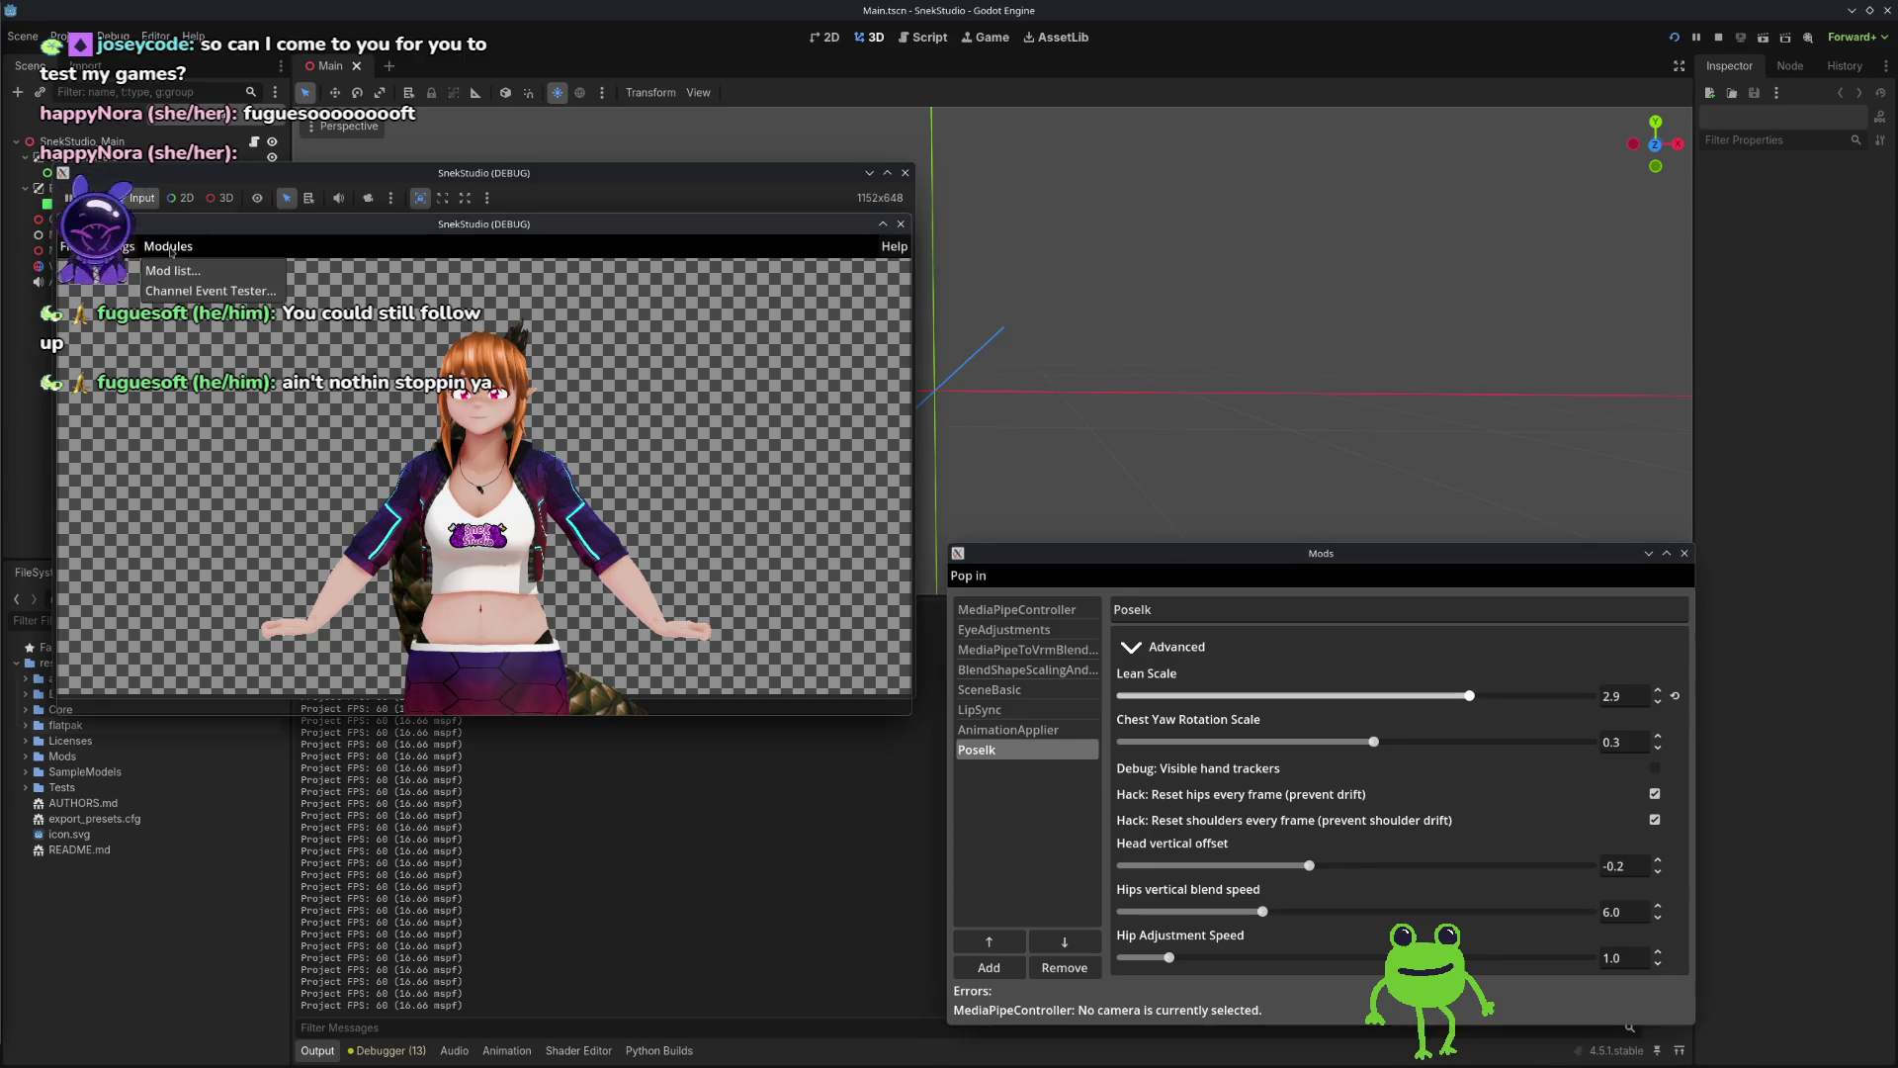
left_click(70, 246)
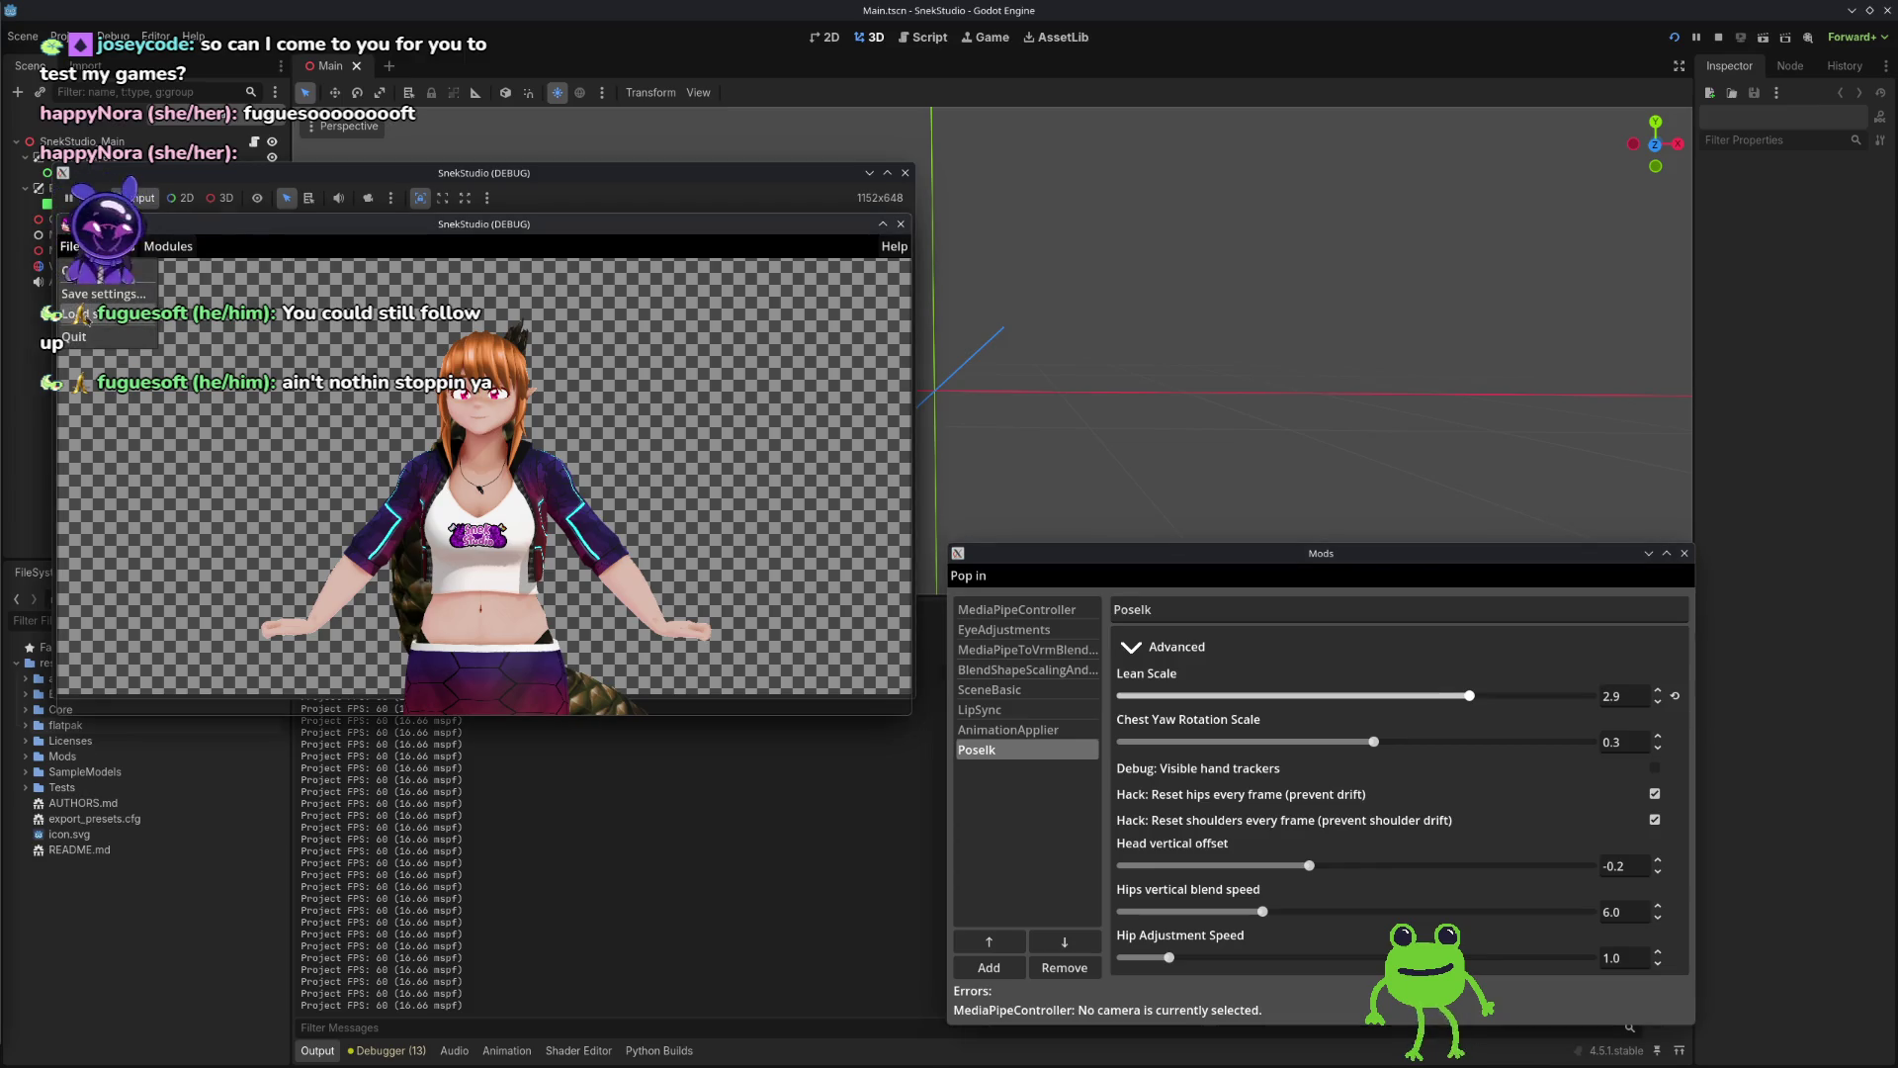
left_click(79, 317)
left_click(507, 329)
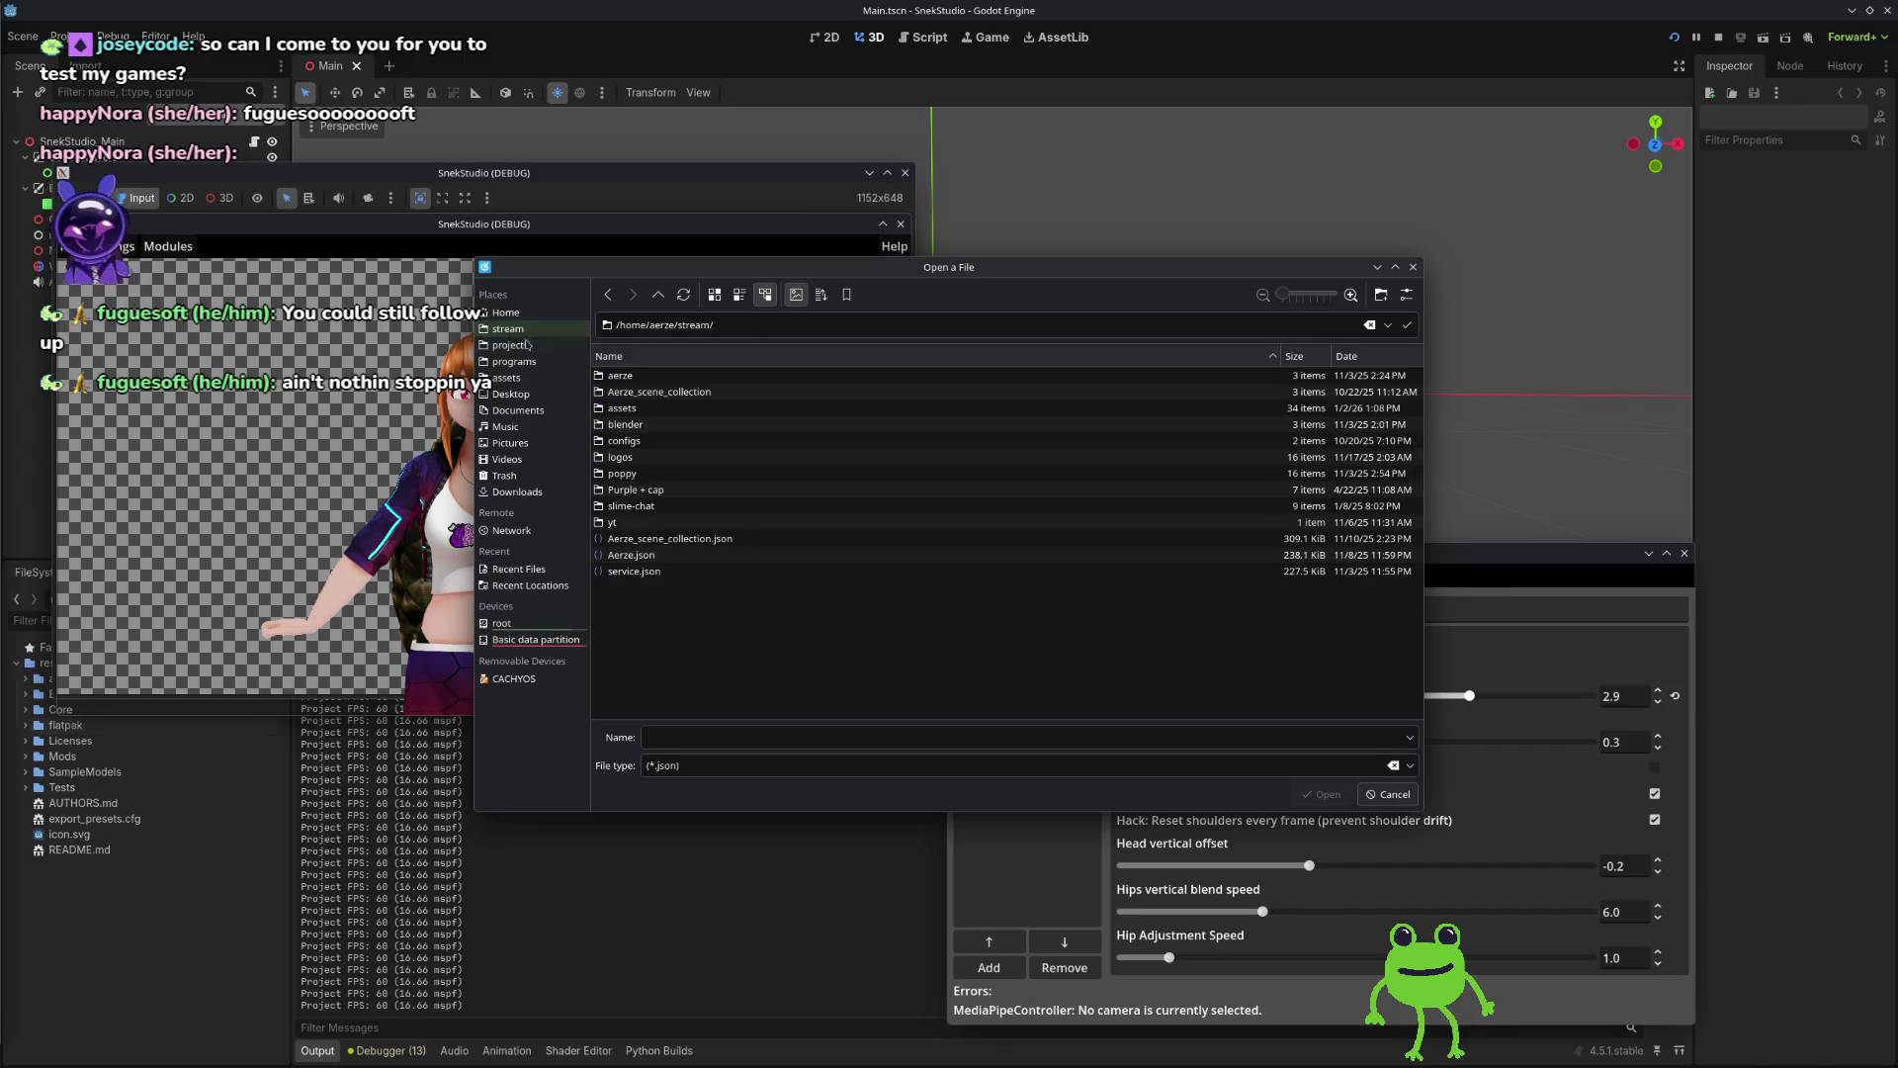
double_click(638, 440)
left_click(644, 393)
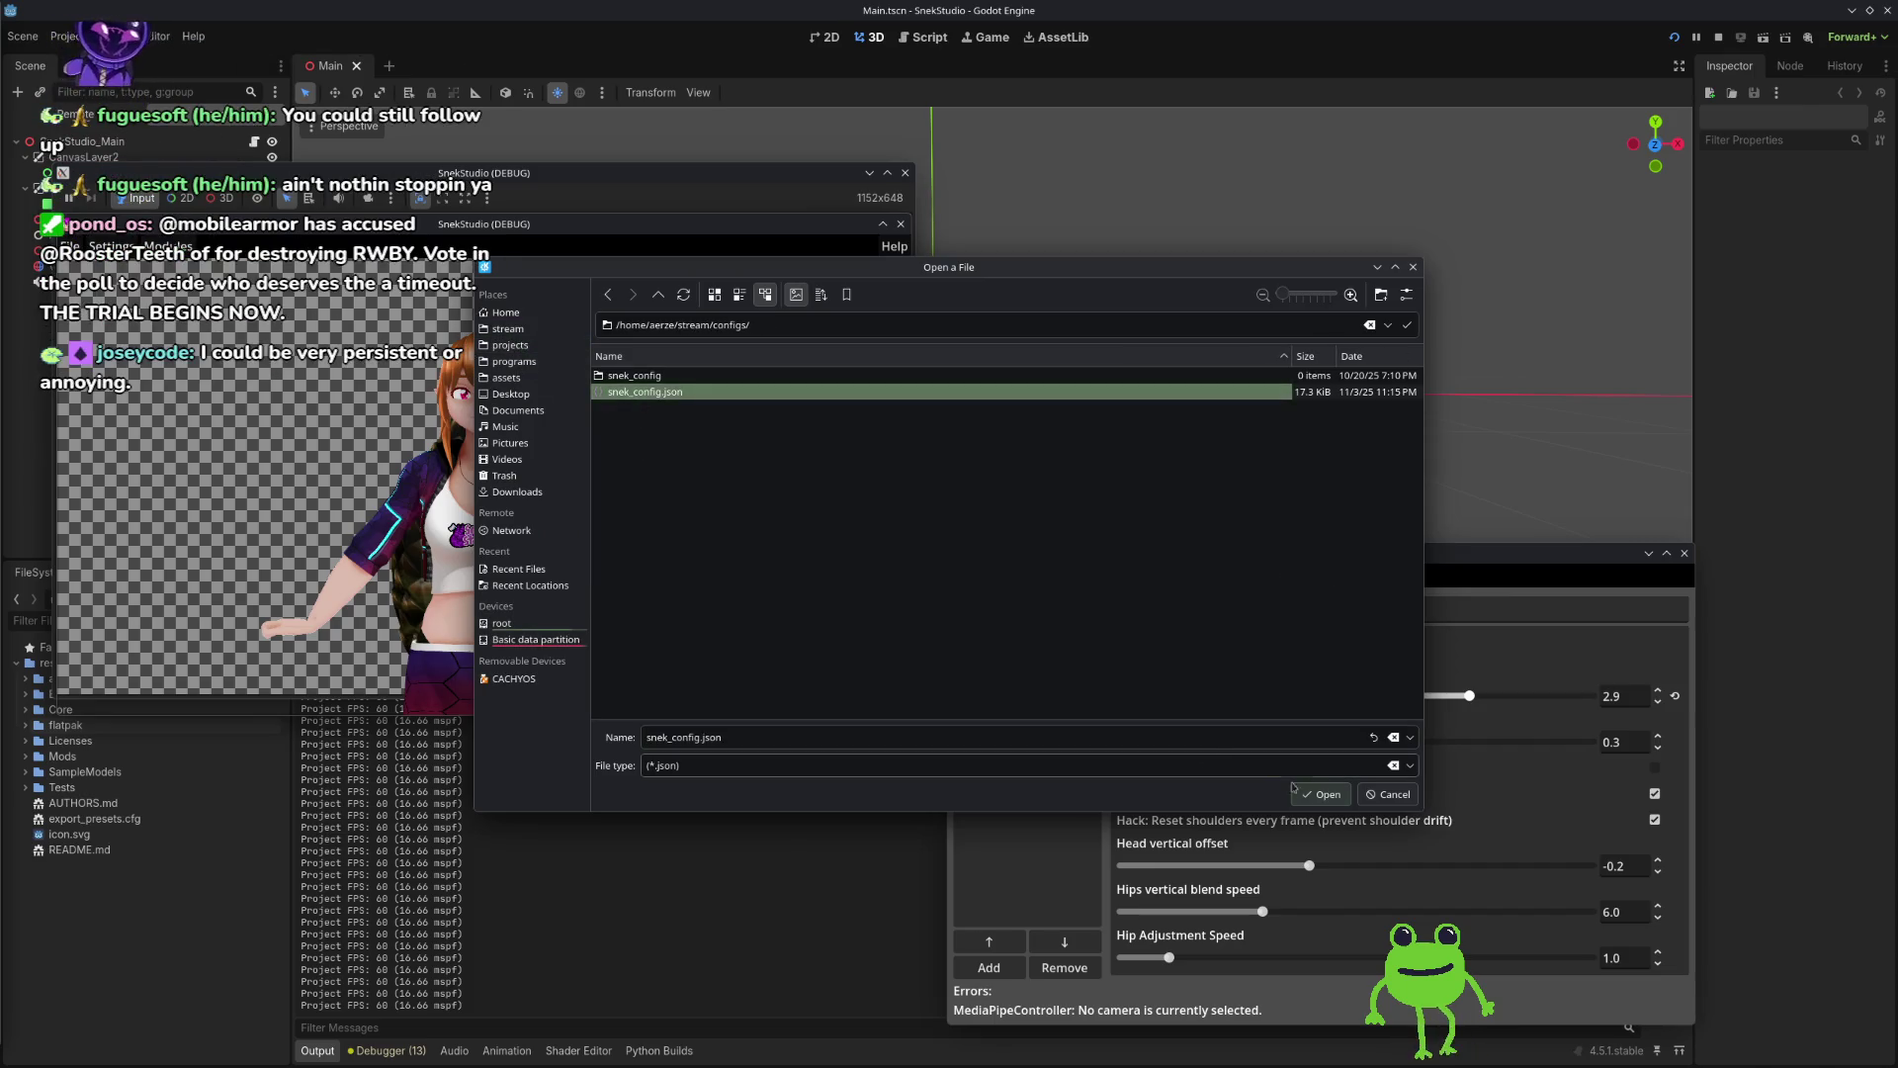
double_click(643, 392)
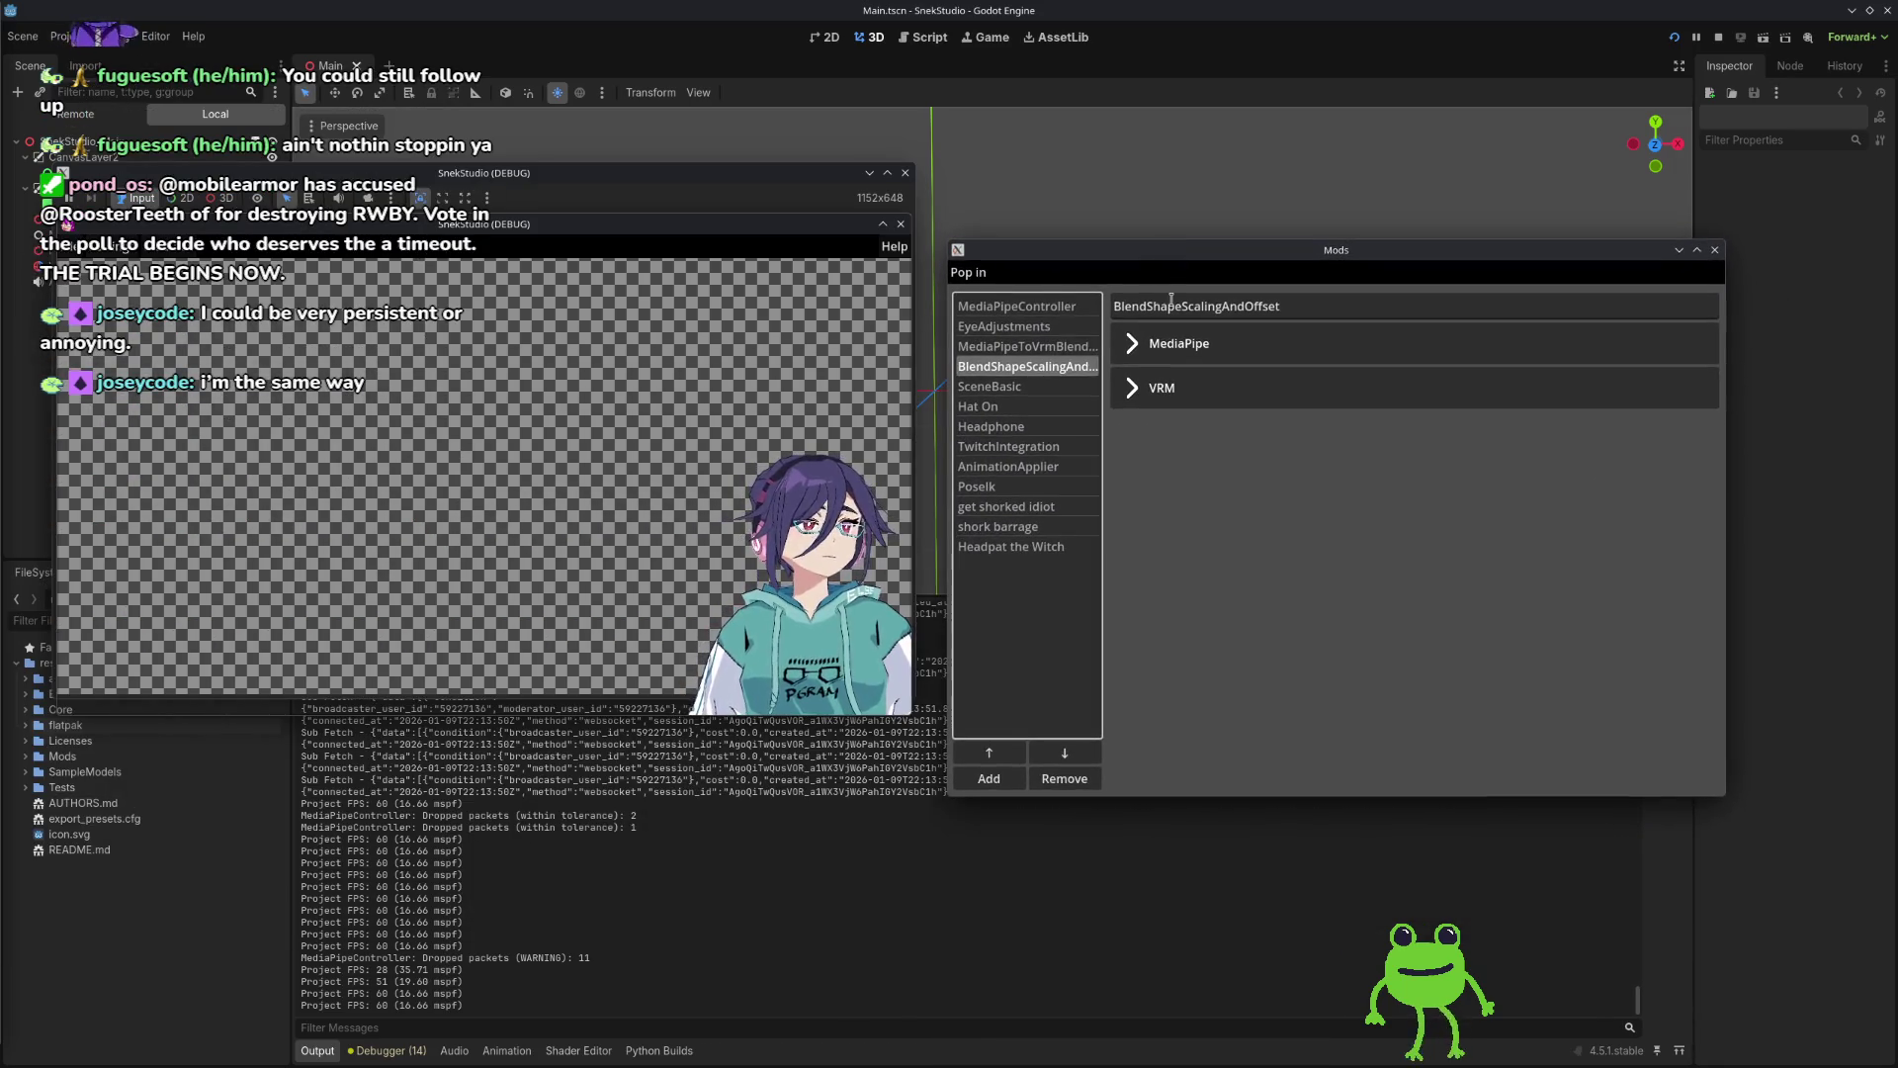
Step: Open the SceneBasic ambient light colour picker, close the Mods window, and exit the Godot editor
left_click(1078, 387)
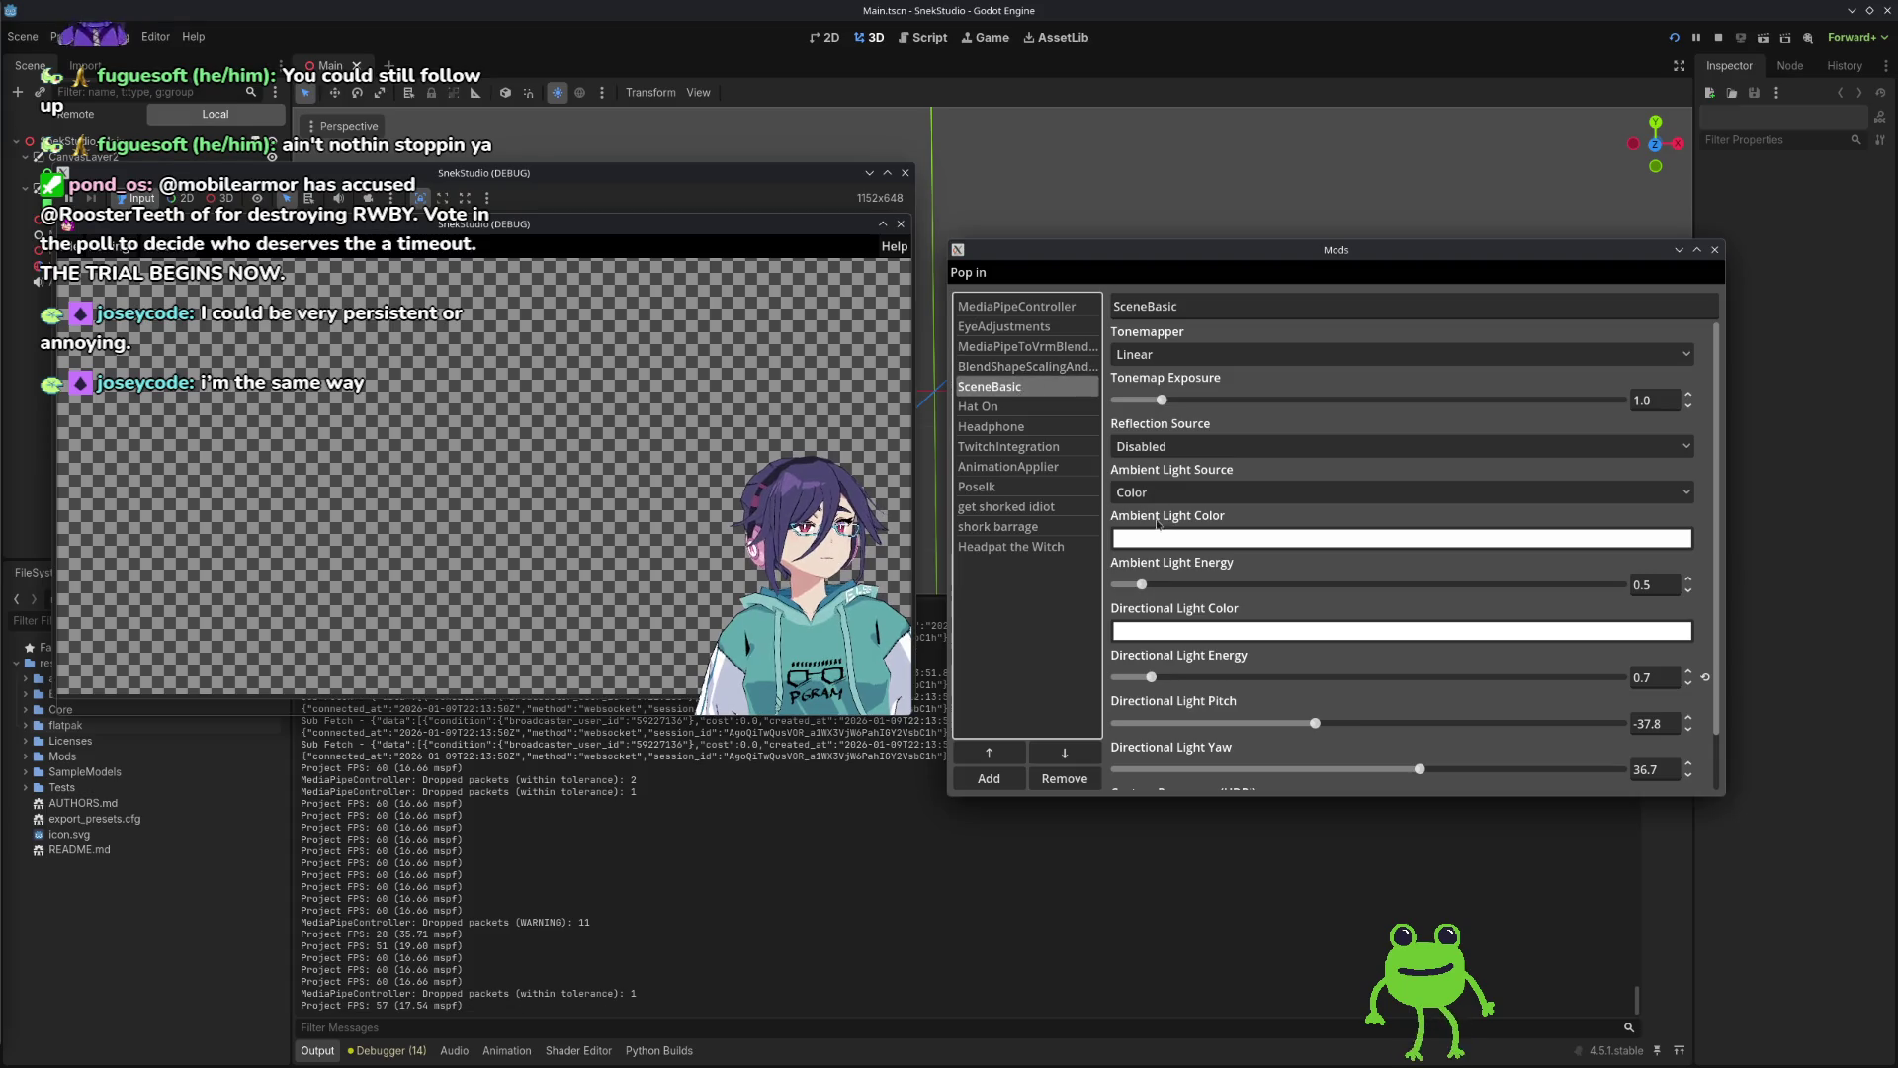
left_click(1202, 538)
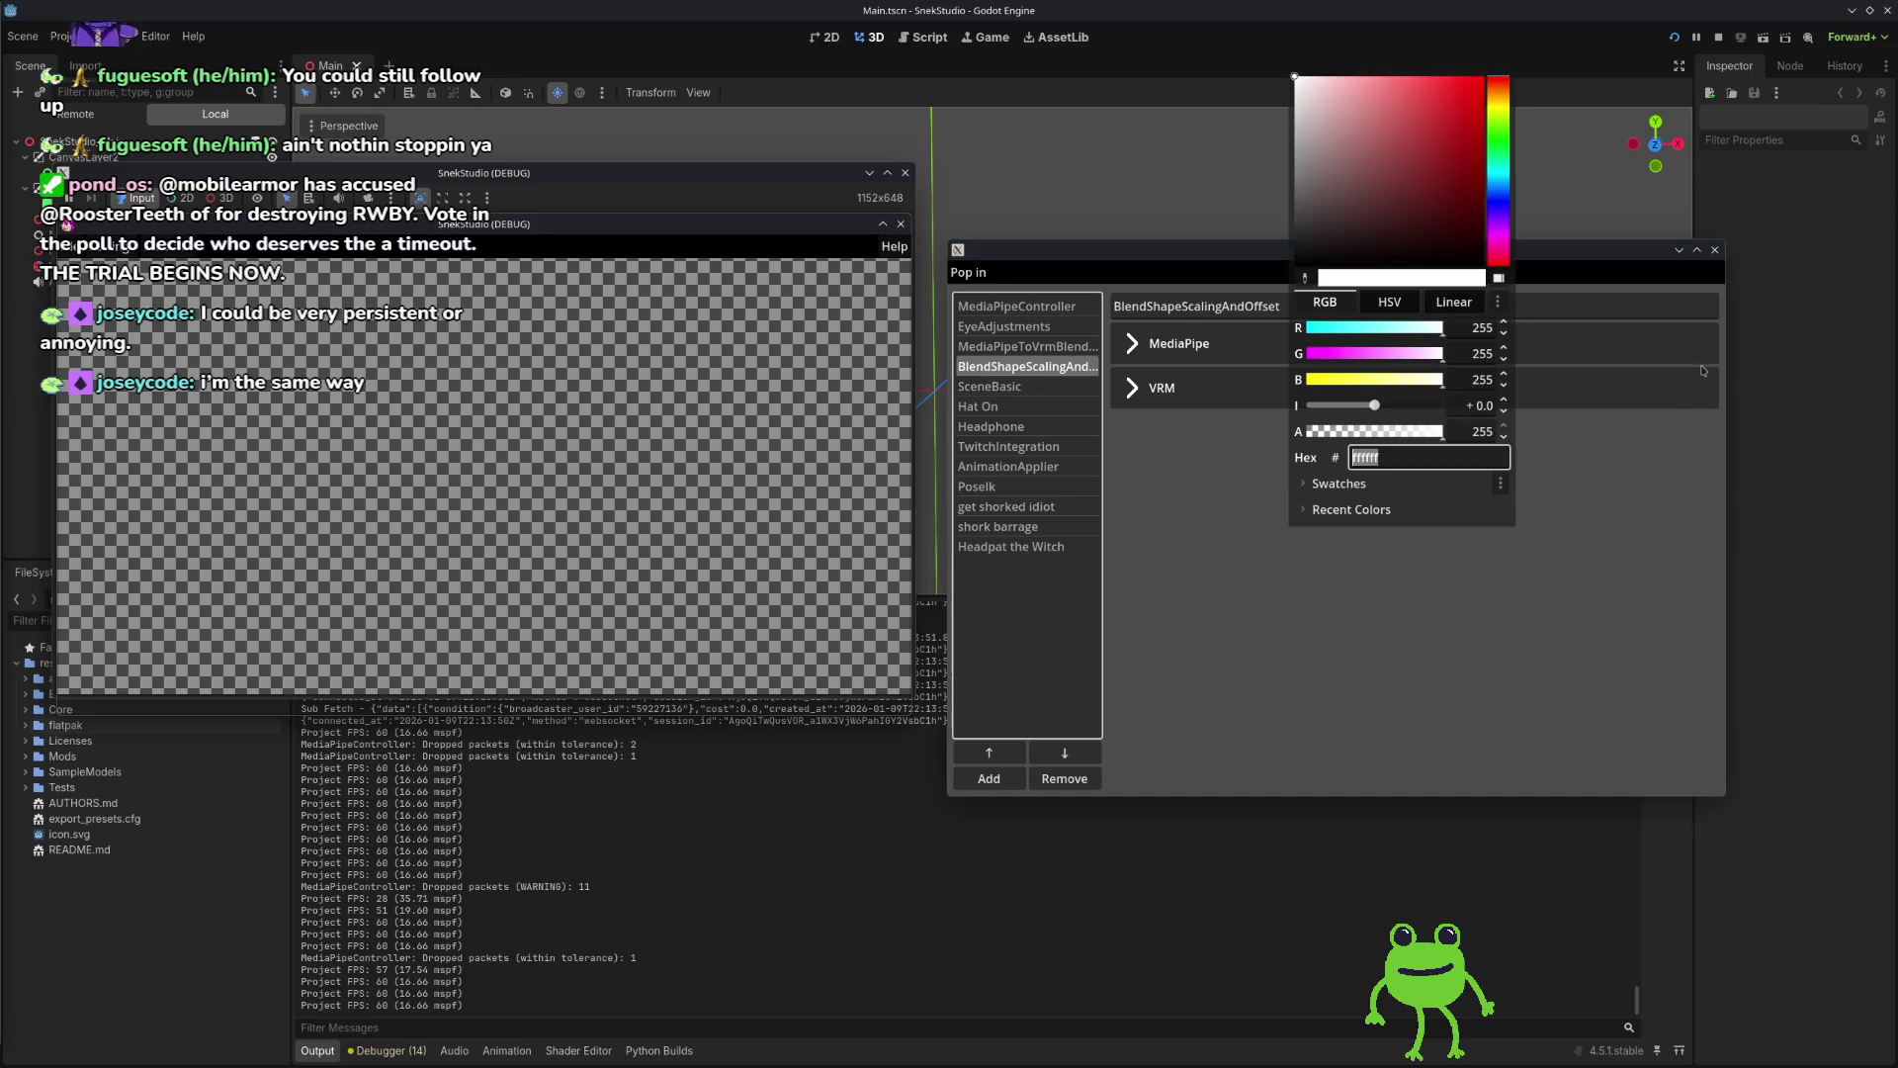
left_click(1715, 250)
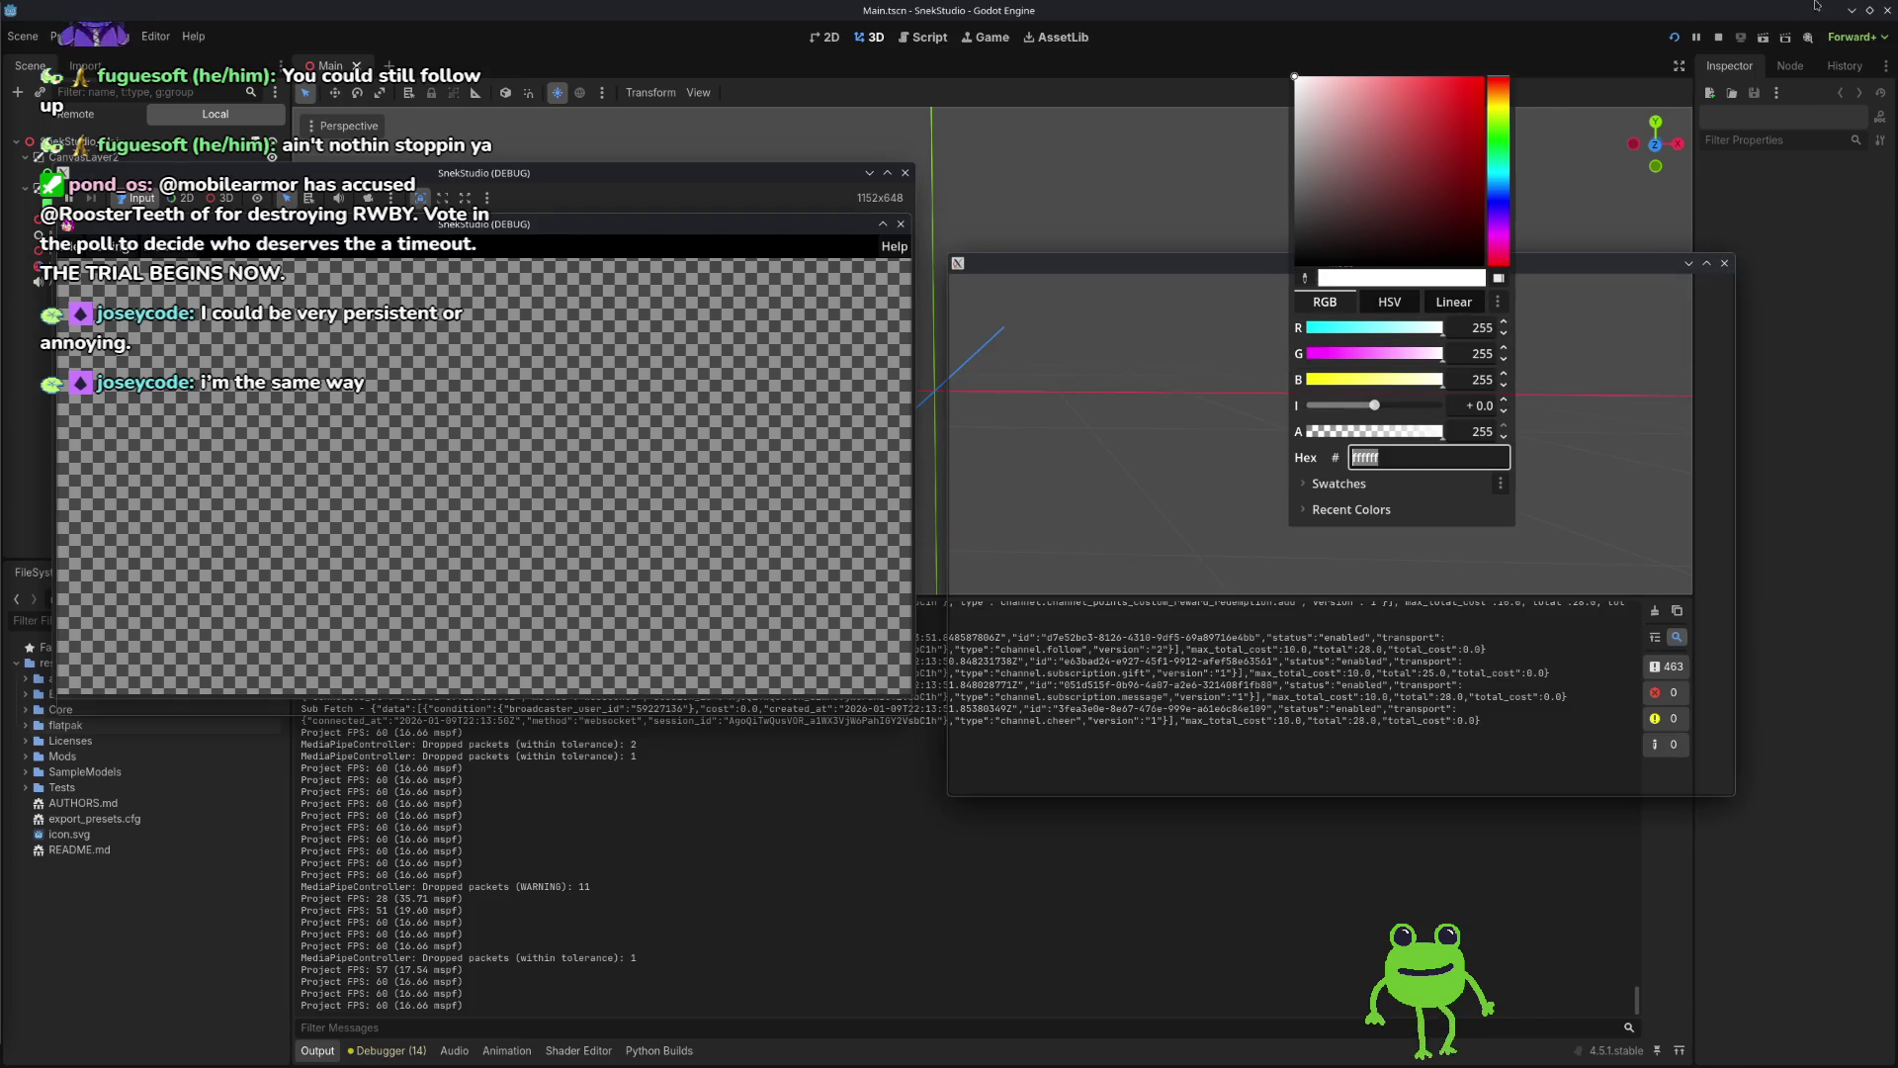
left_click(1887, 9)
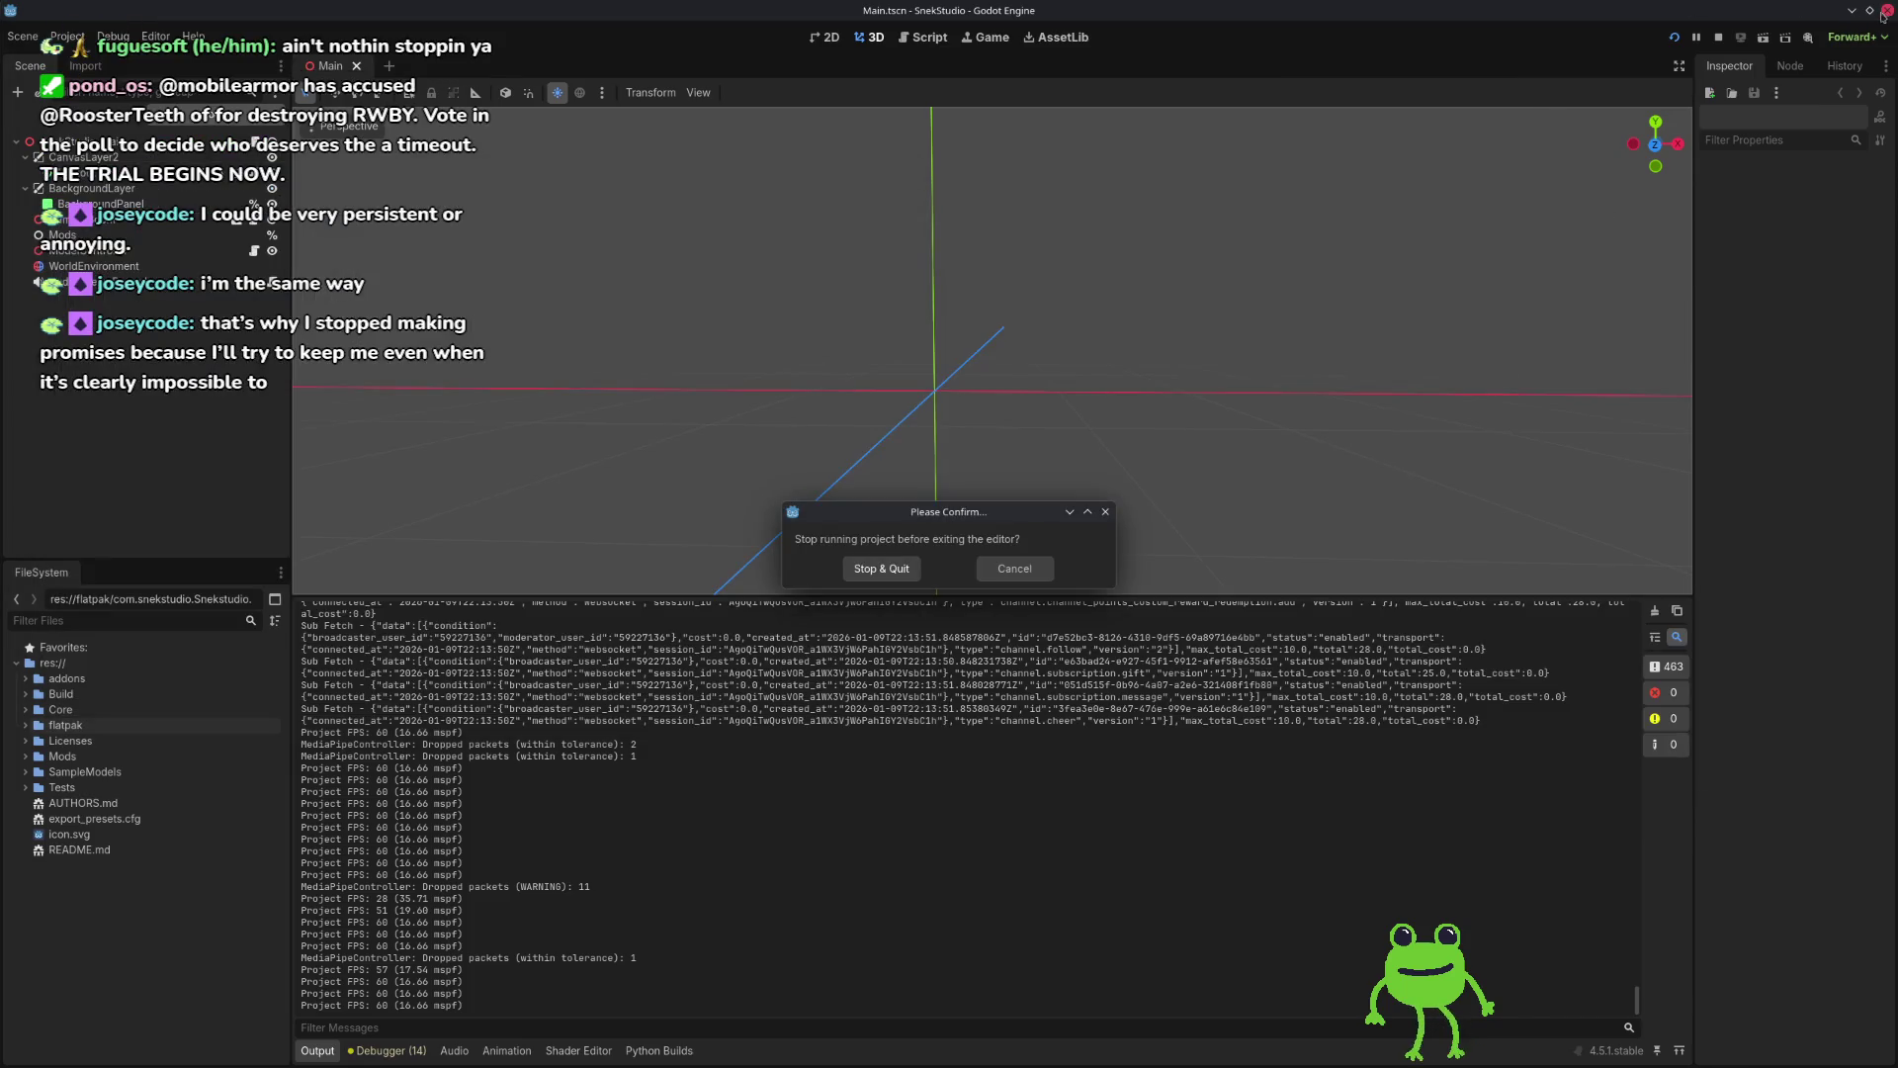
Step: Stop the running project and quit Godot, then close the notes and Spectacle windows
left_click(915, 574)
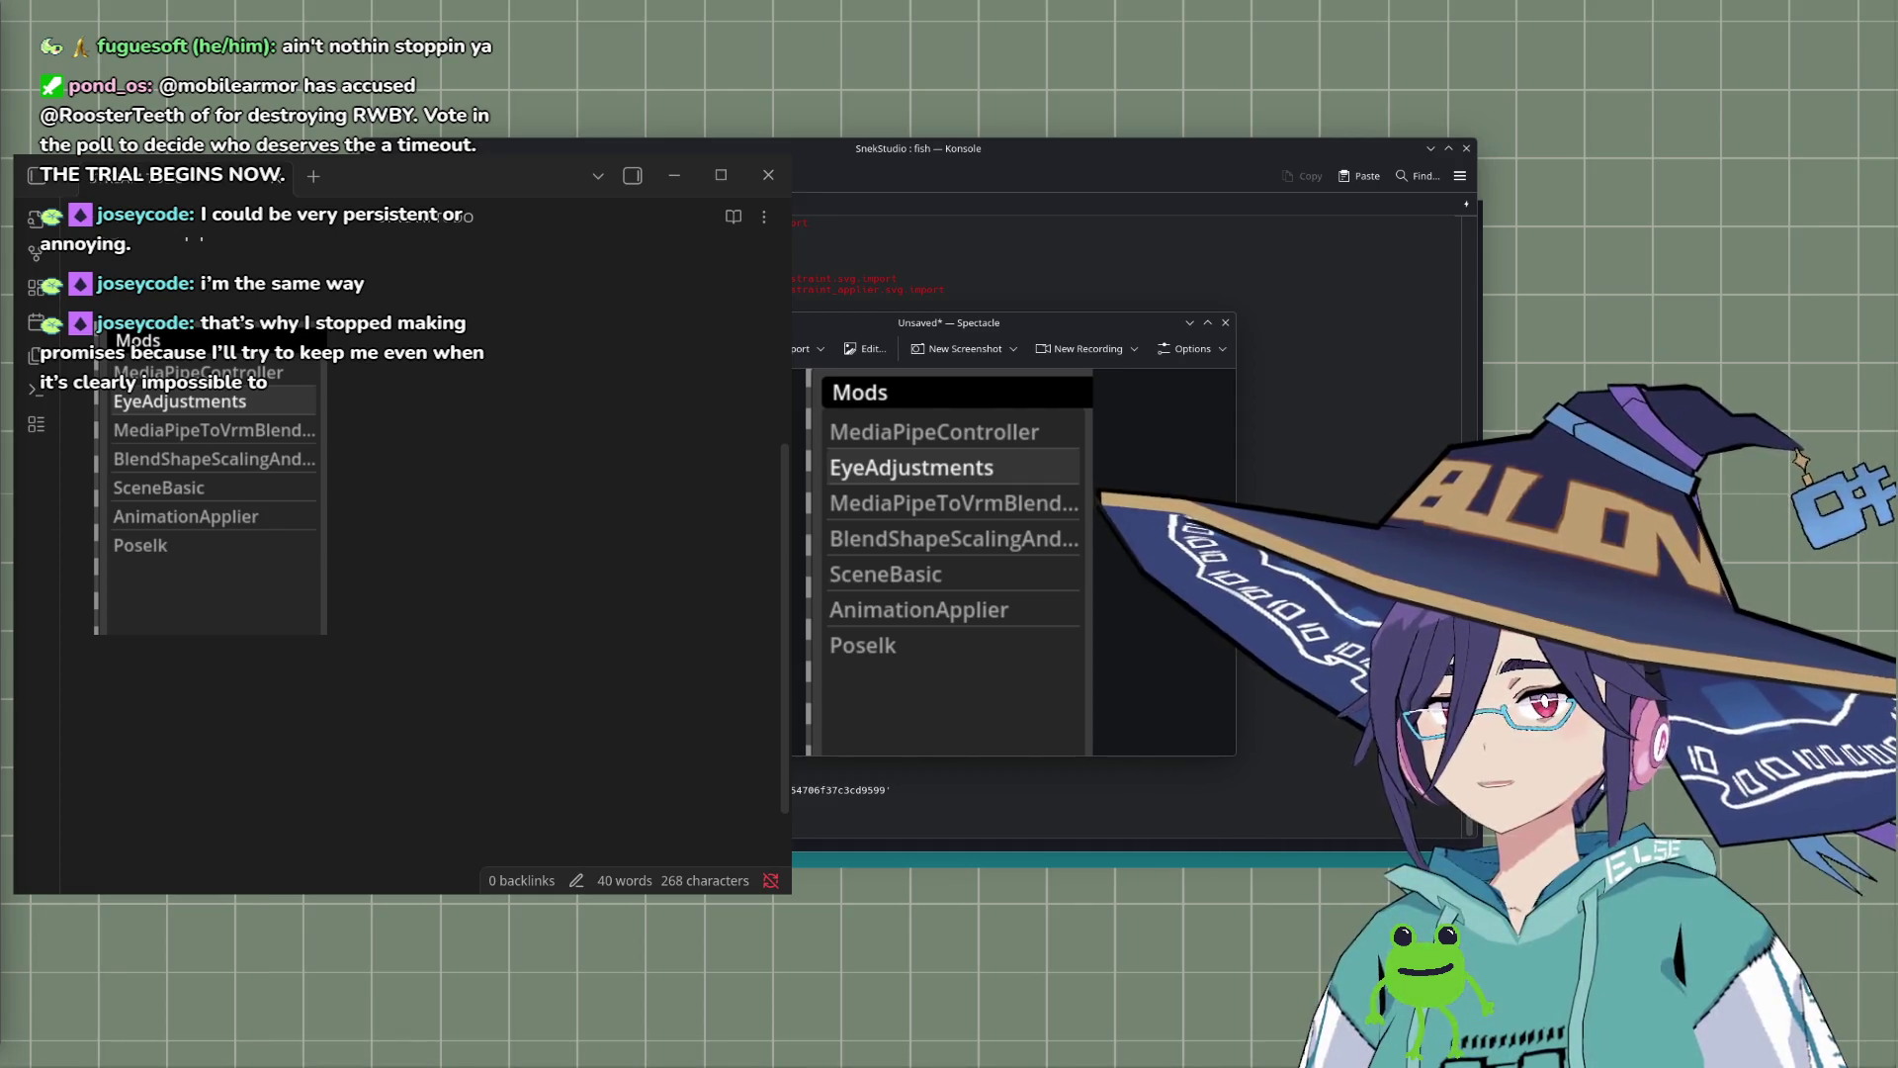
left_click(768, 175)
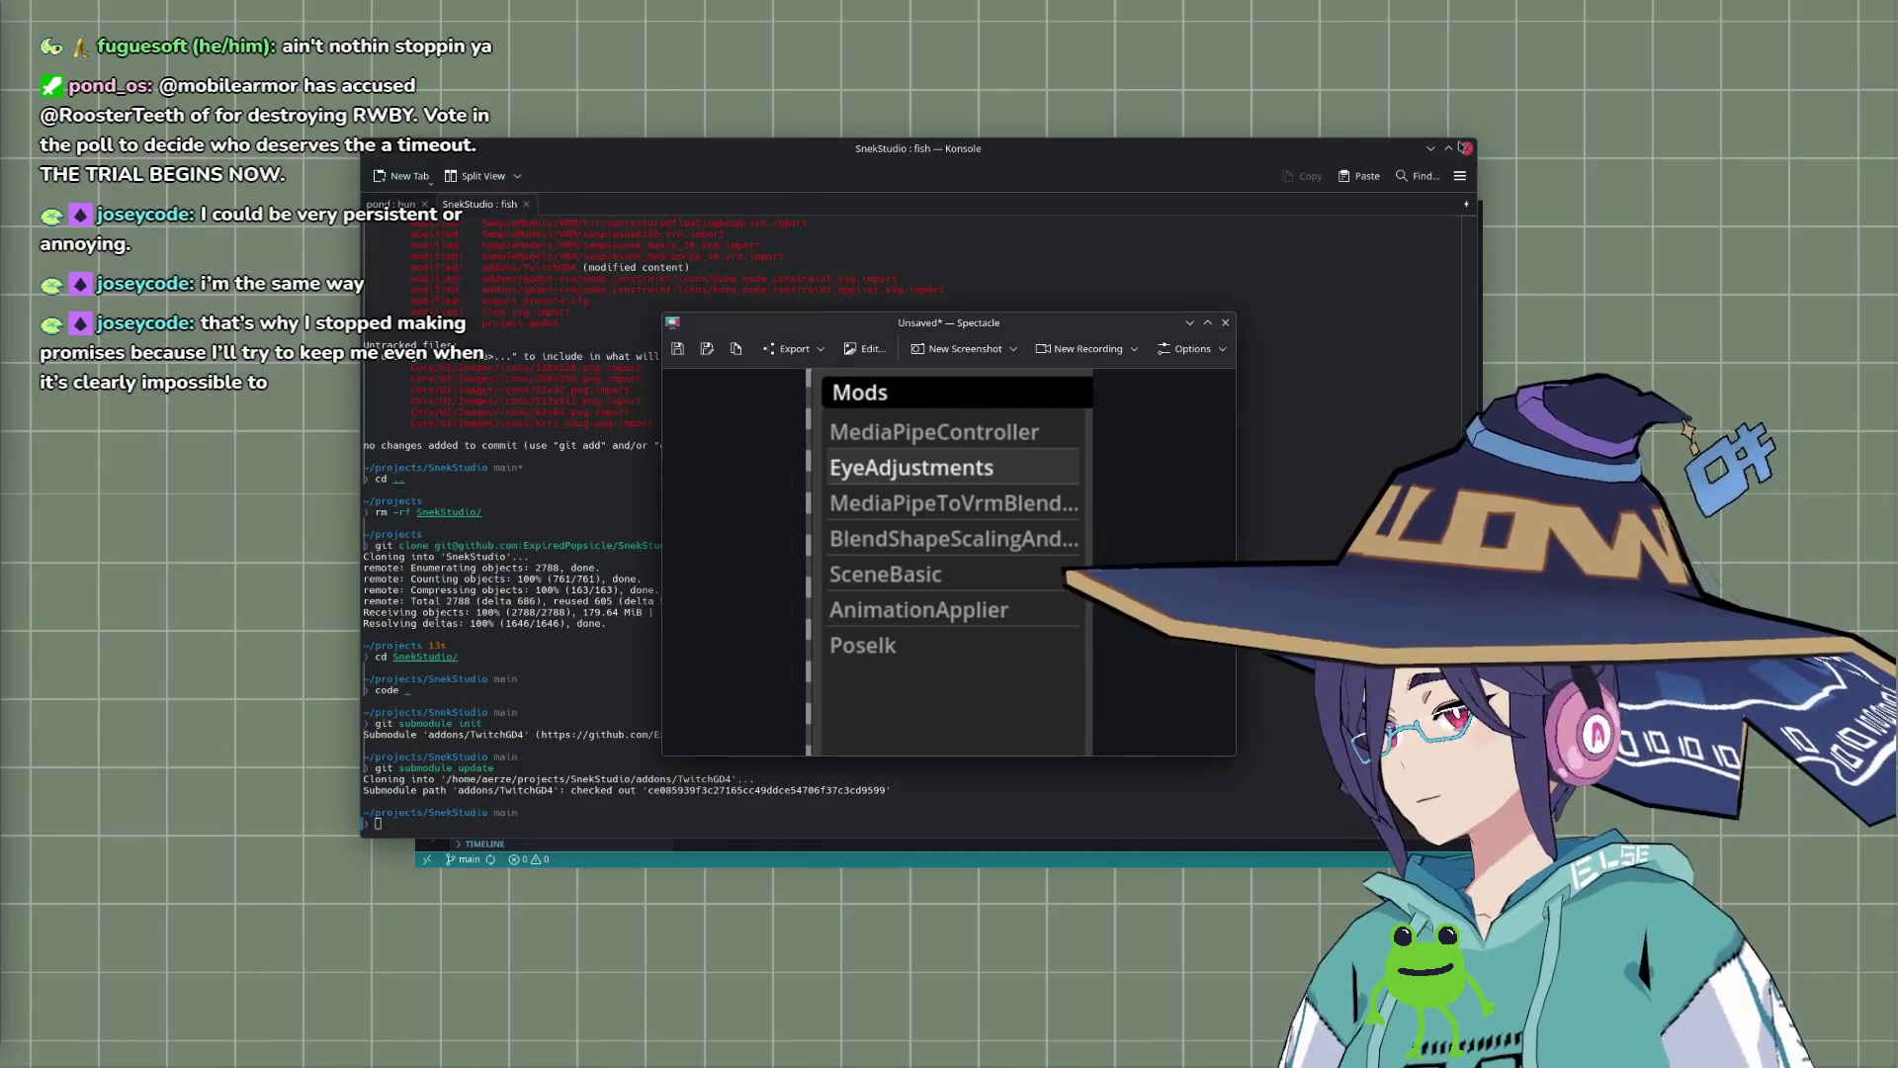
left_click(1230, 323)
Step: In Konsole, run cd .. and then rm -rf SnekStudio/ to delete the project folder
key("Up")
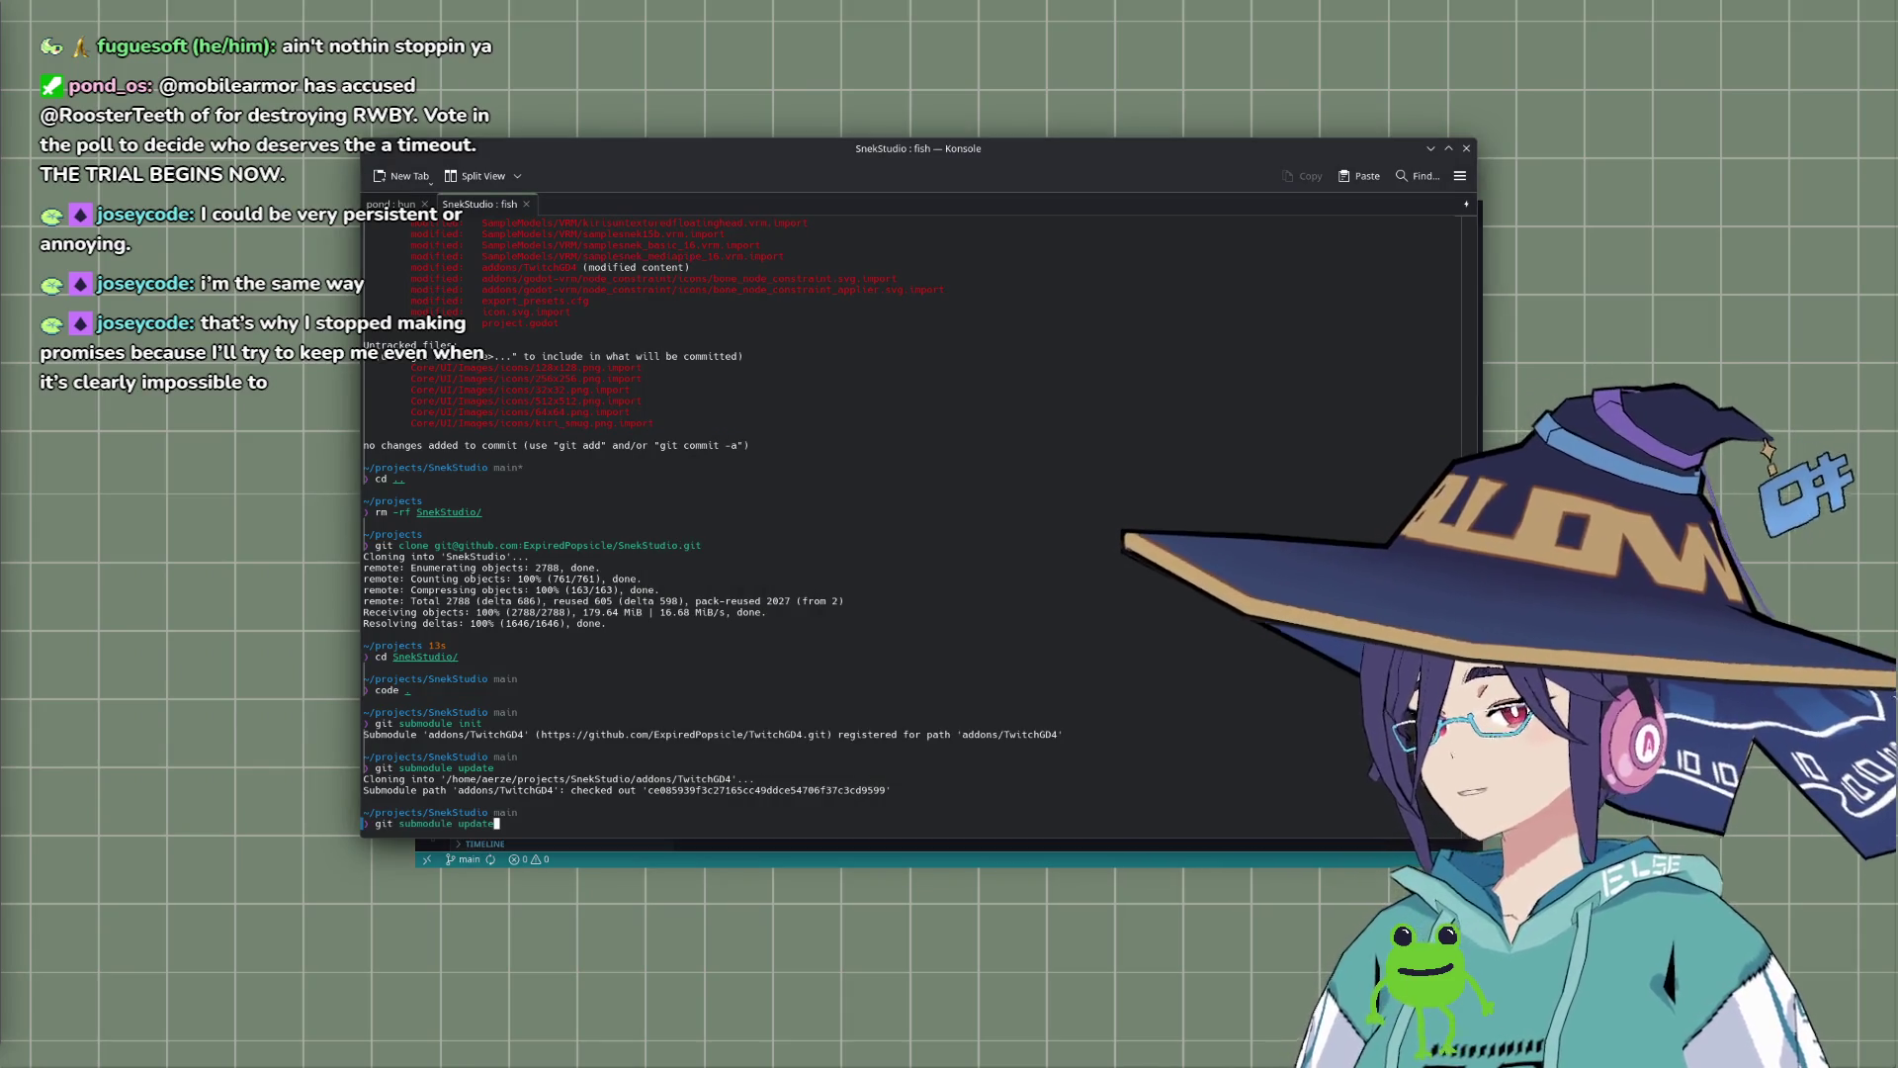
key("Up")
key("Up")
key("Up")
key("Down")
key("Down")
key("Down")
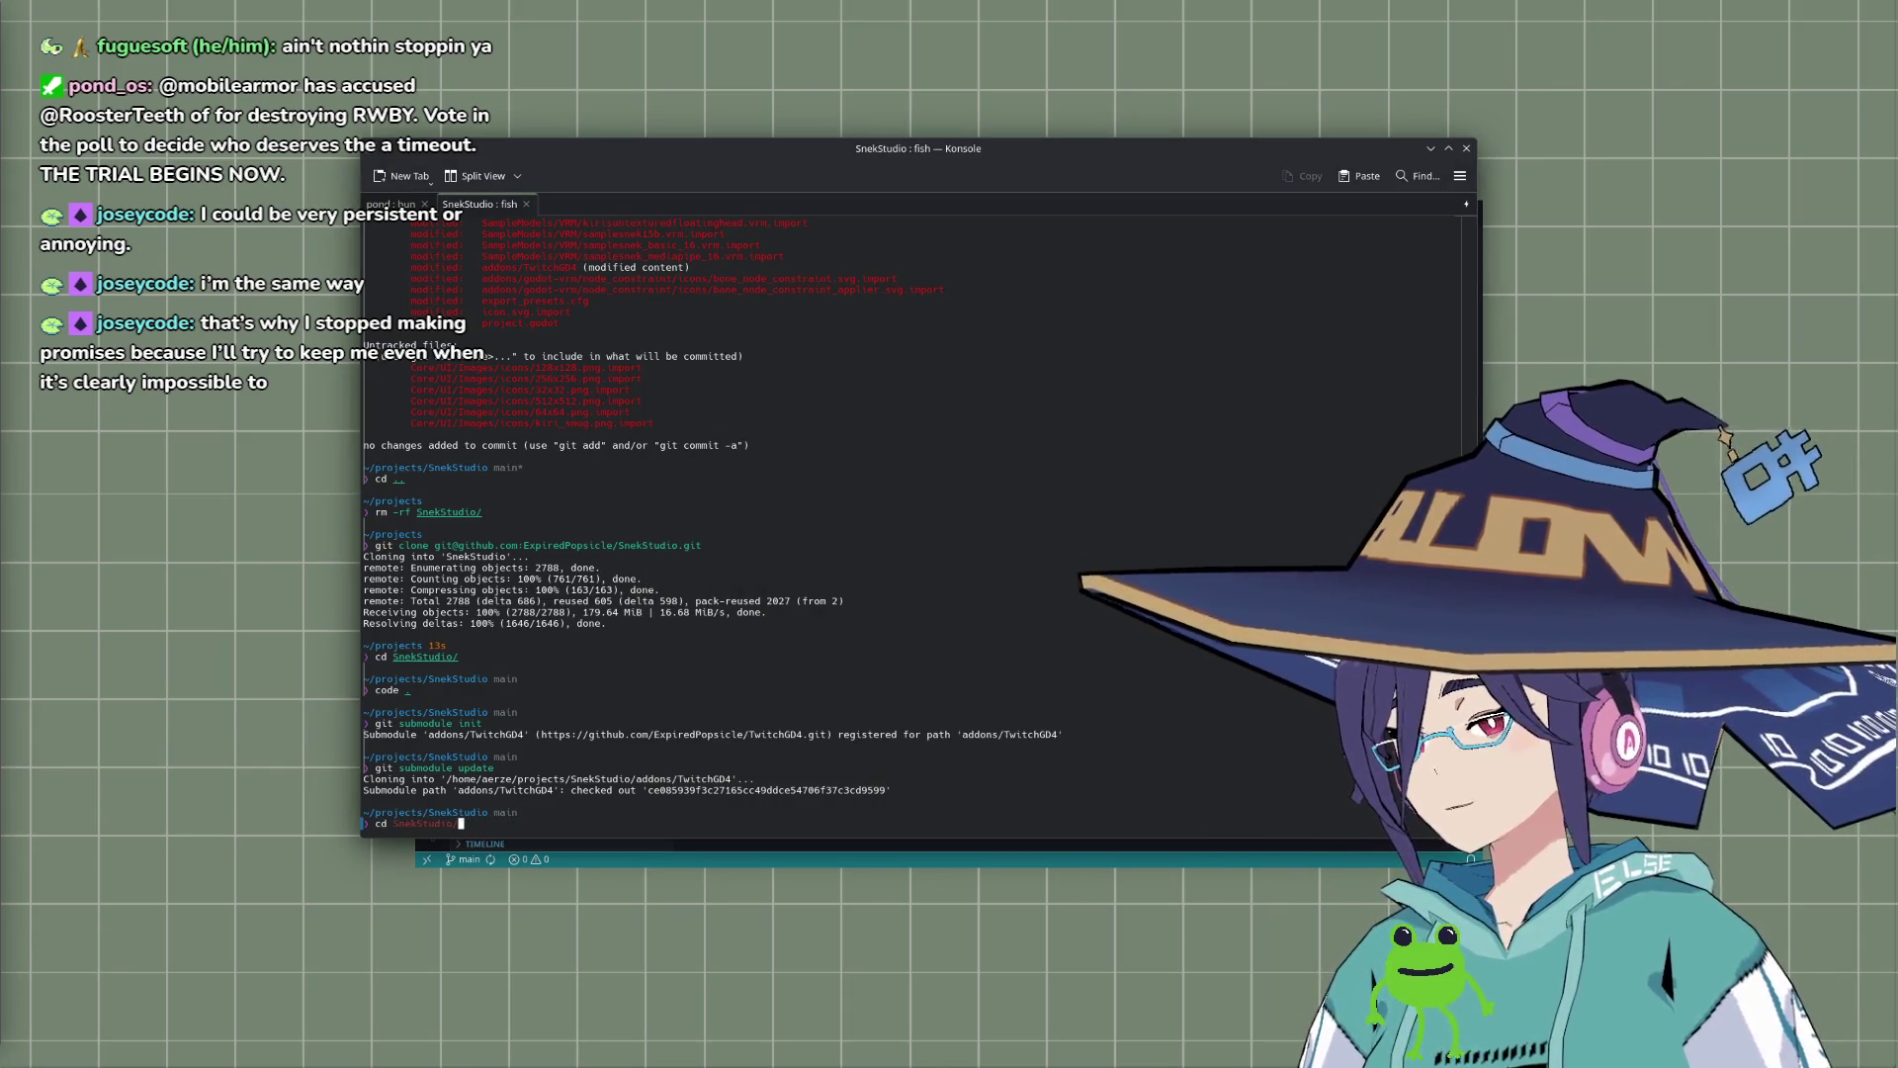
key("BackSpace")
key("BackSpace")
key("BackSpace")
type("cd ..")
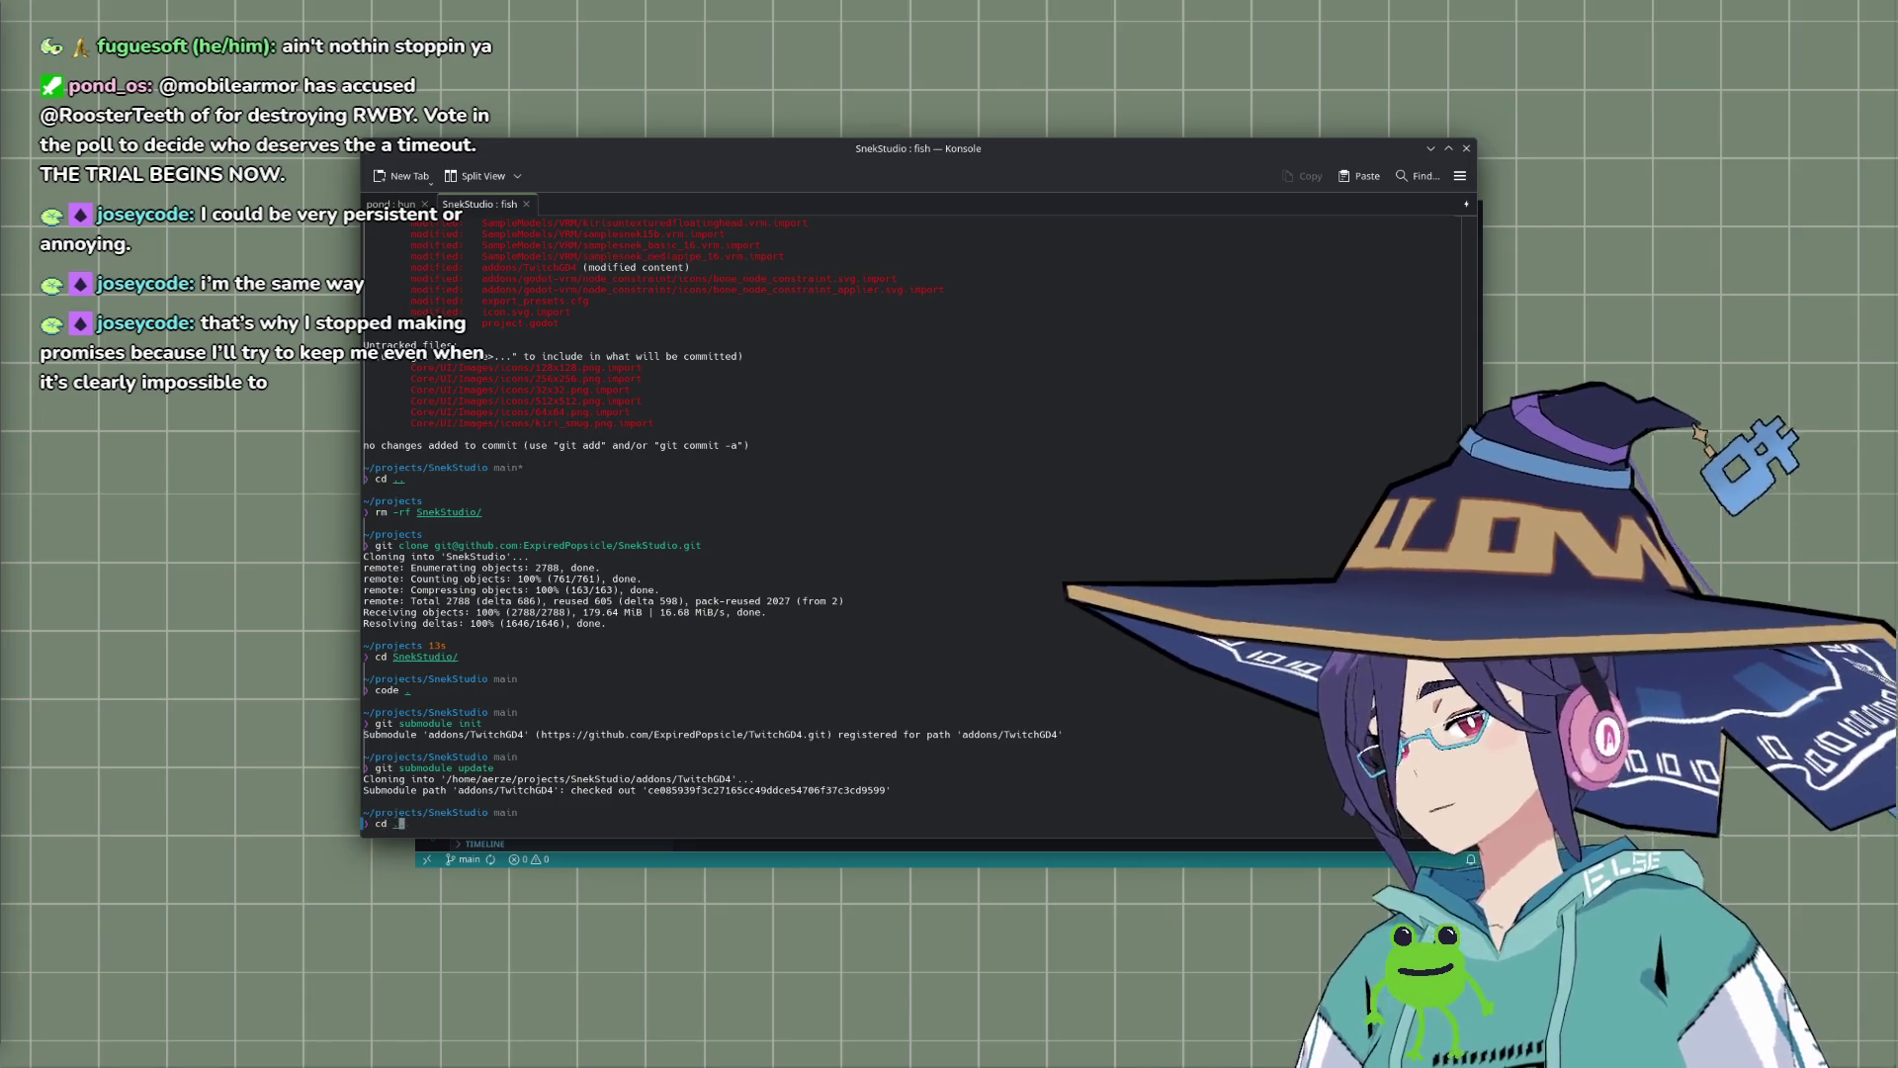
key("Return")
type("rm")
key("Right")
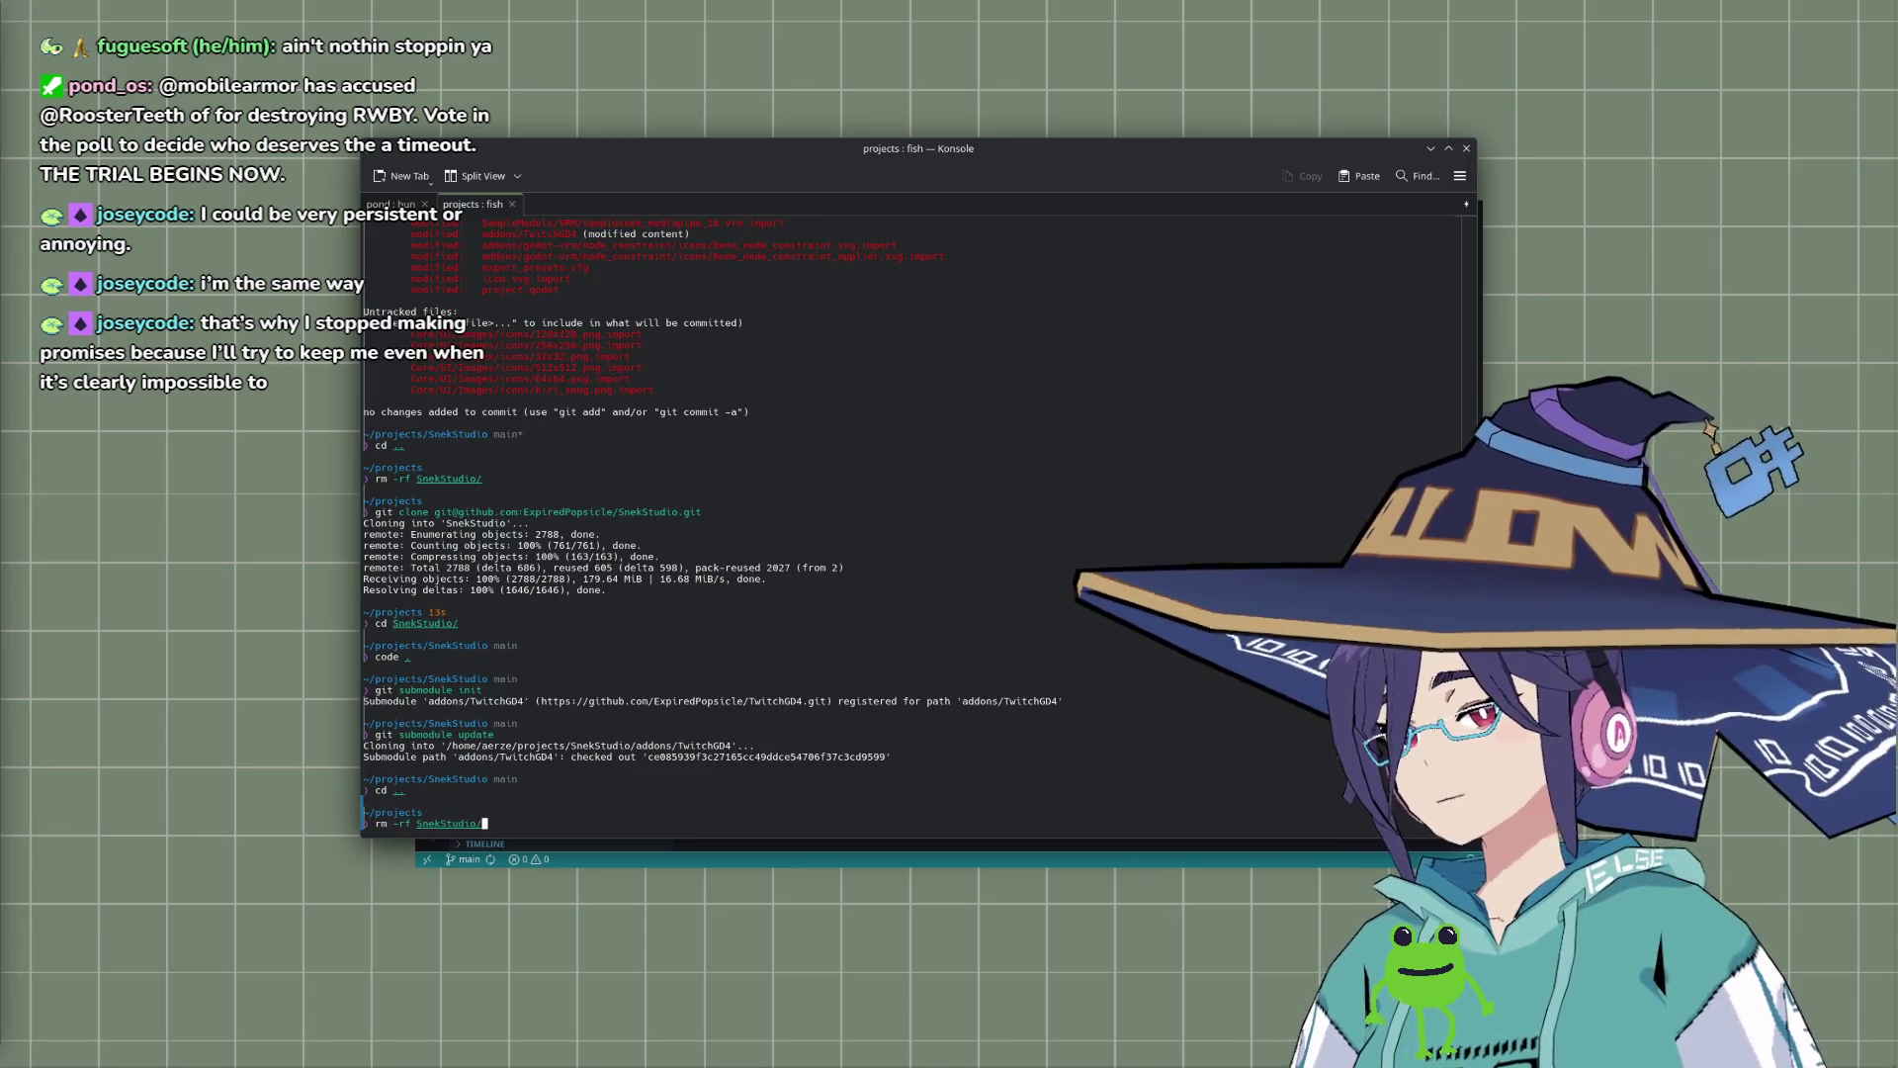
key("Return")
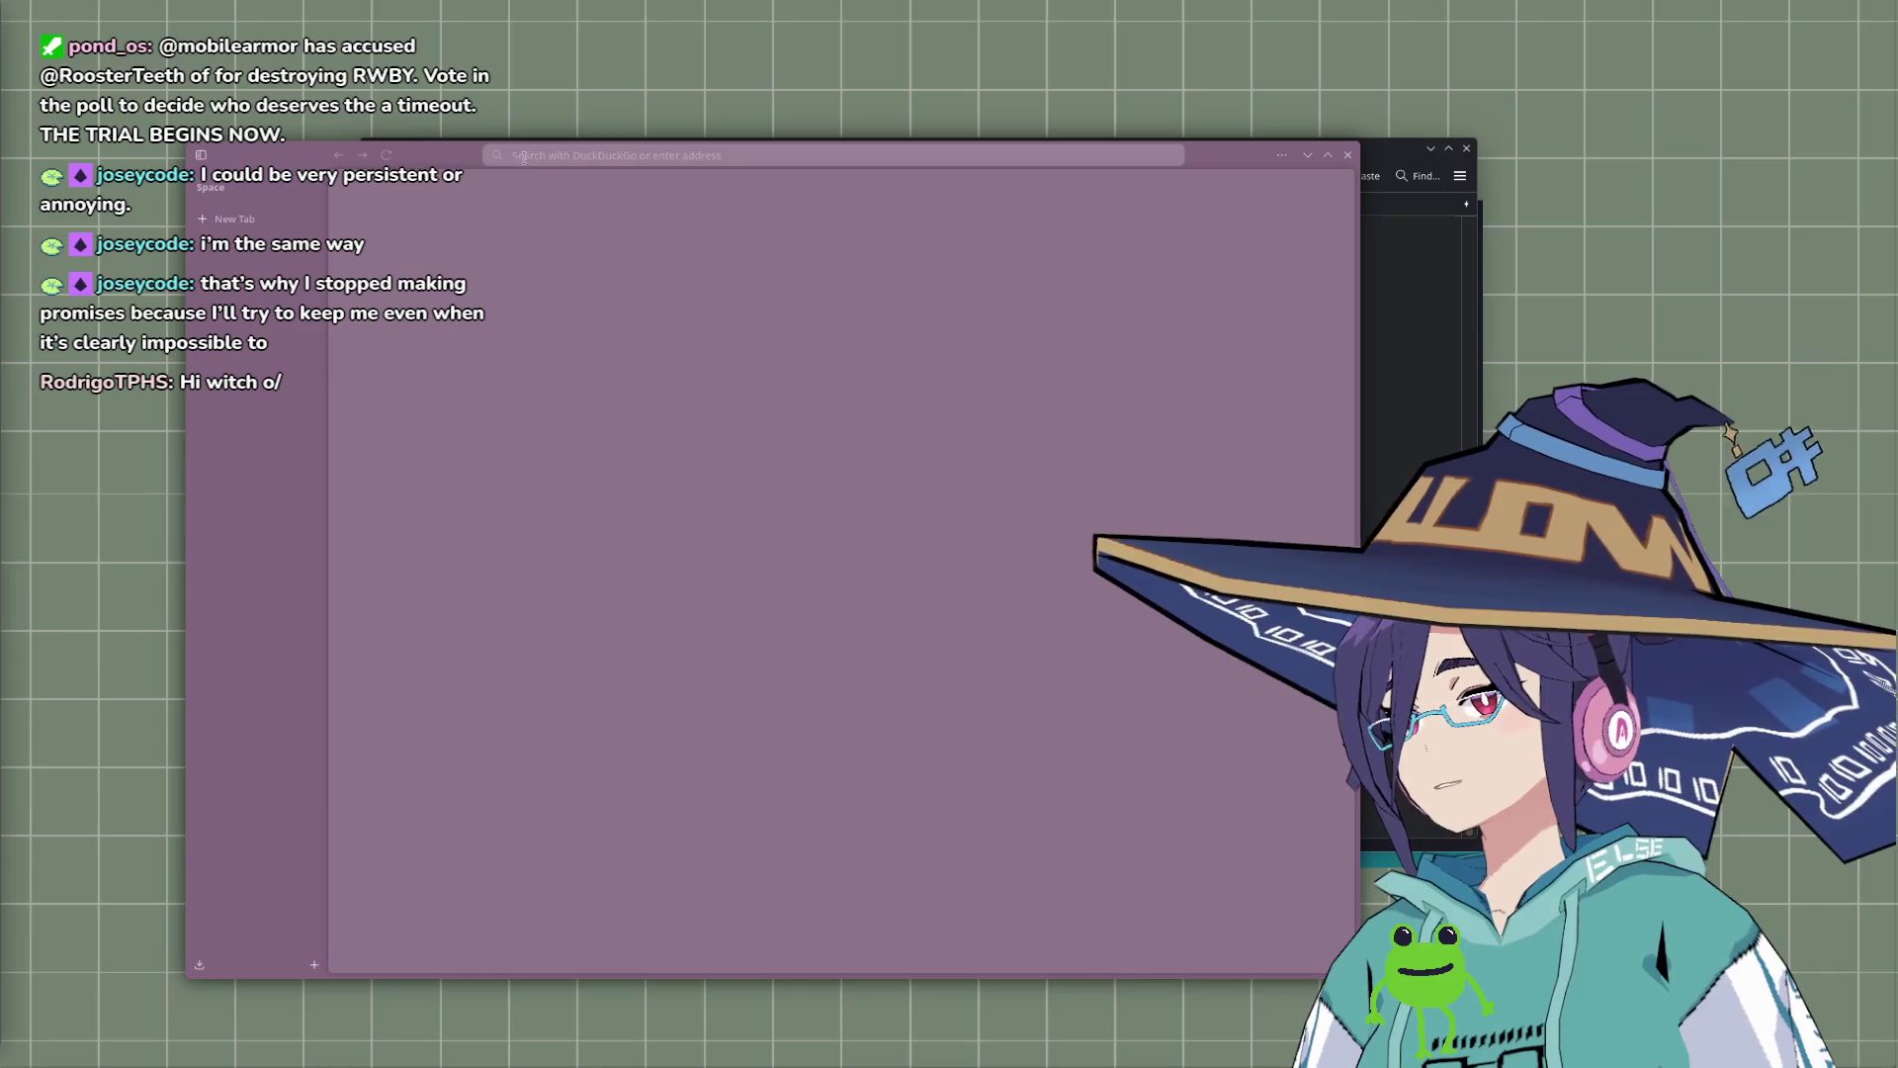
Step: Search the web for flathub, search the Flathub site for godot, and open the Godot Engine page
type("flathub")
key("Return")
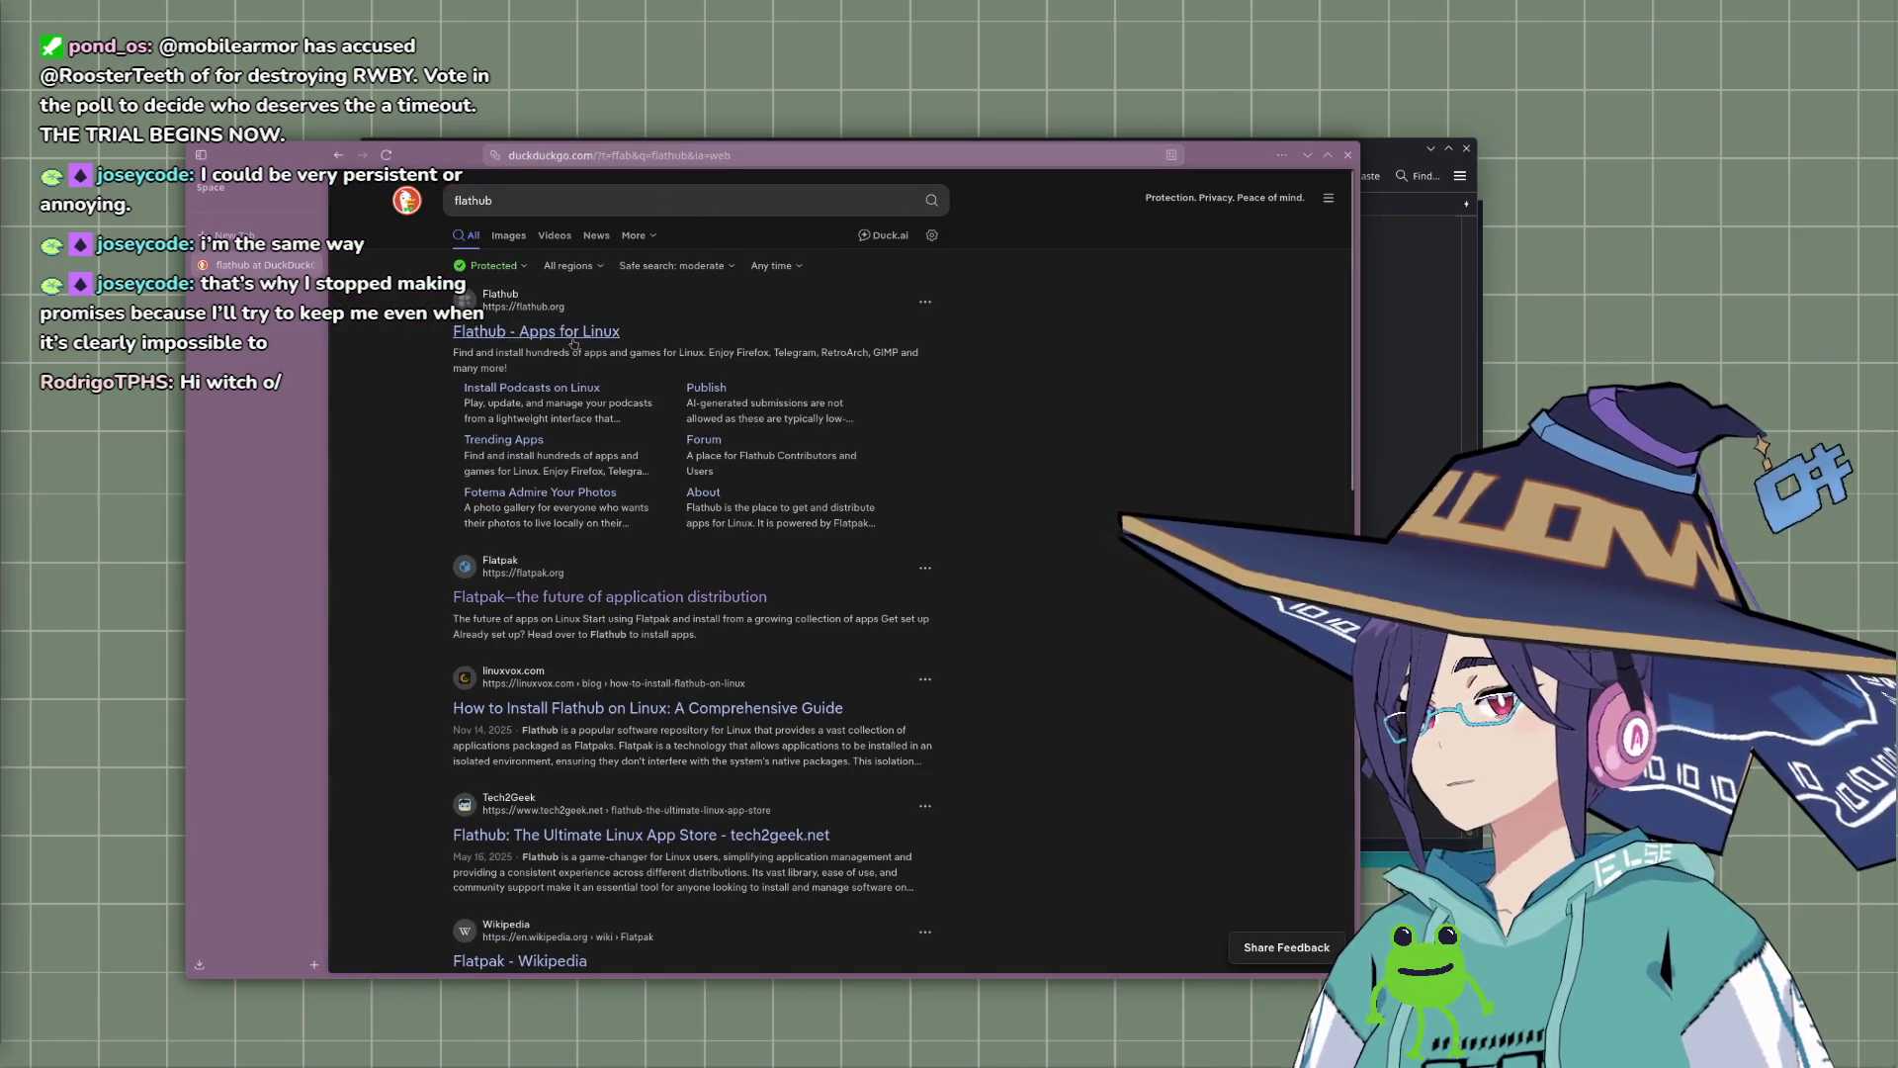
left_click(534, 341)
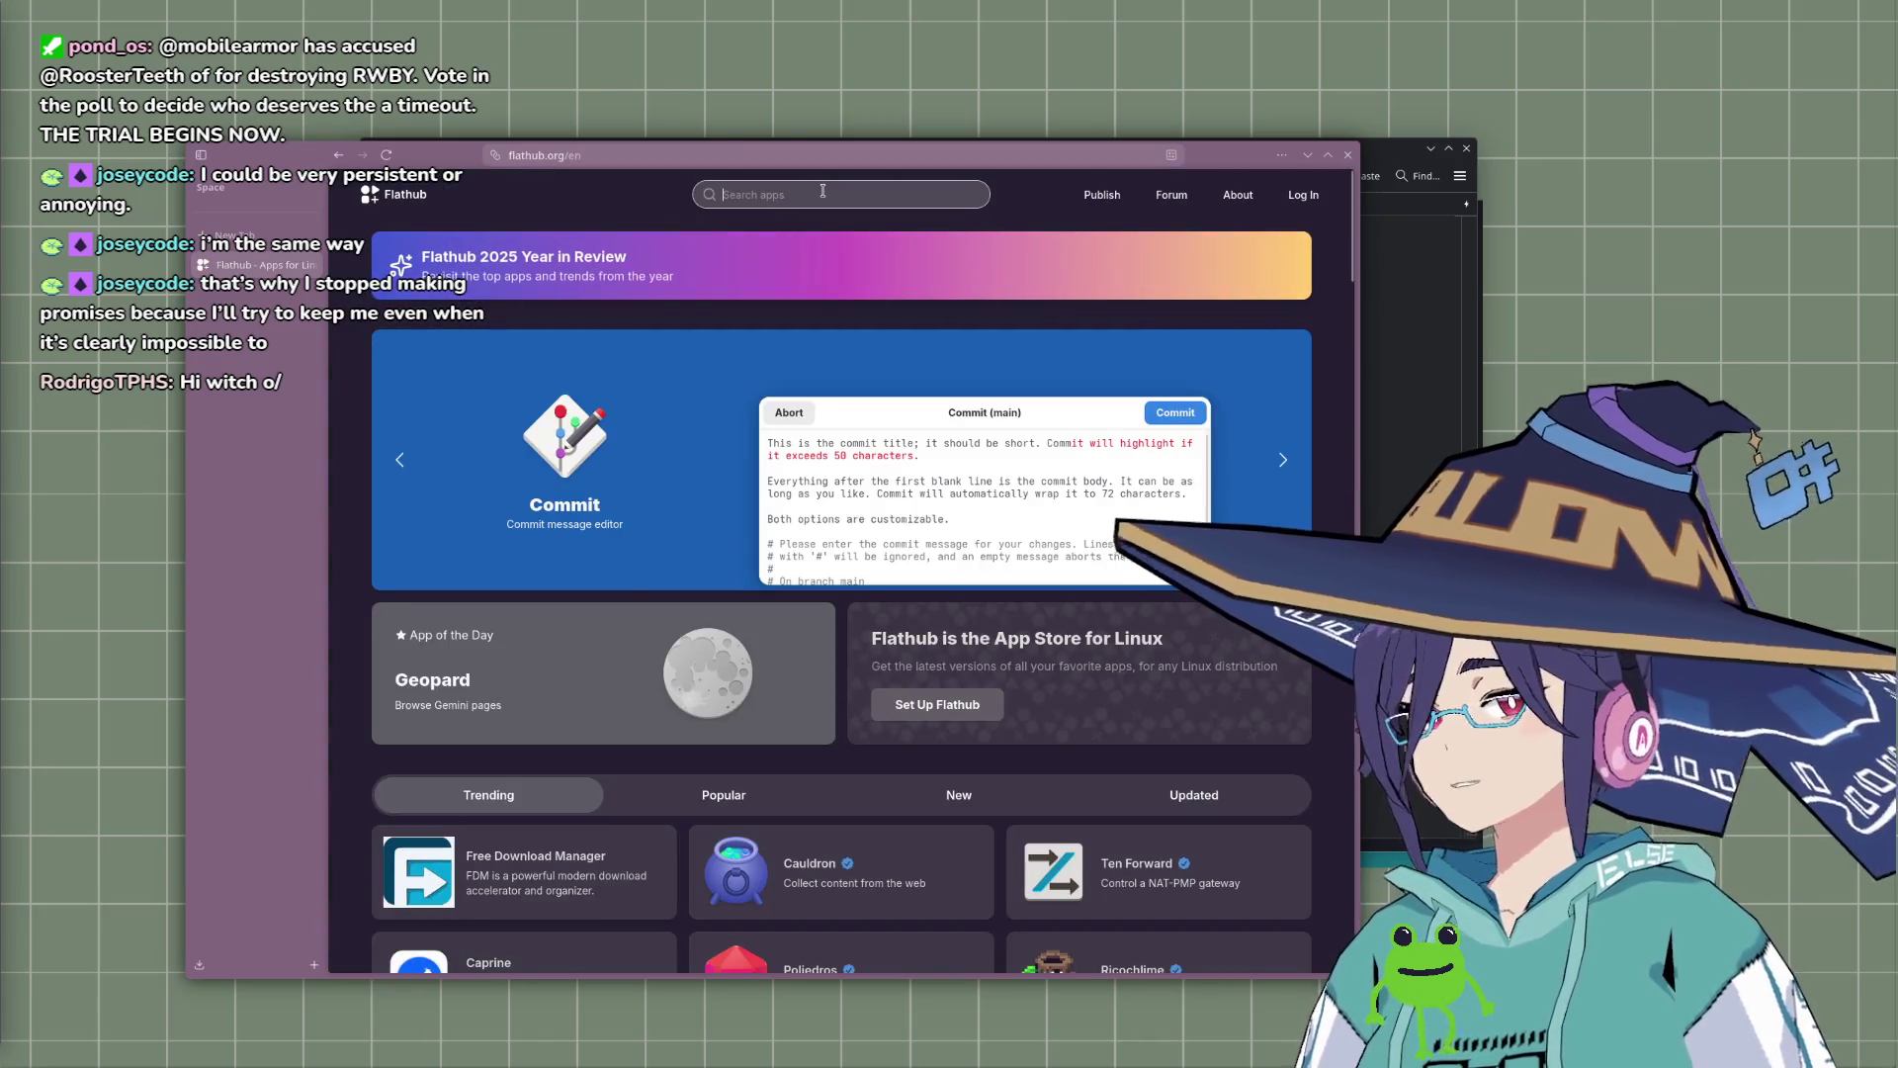
type("godot")
key("Return")
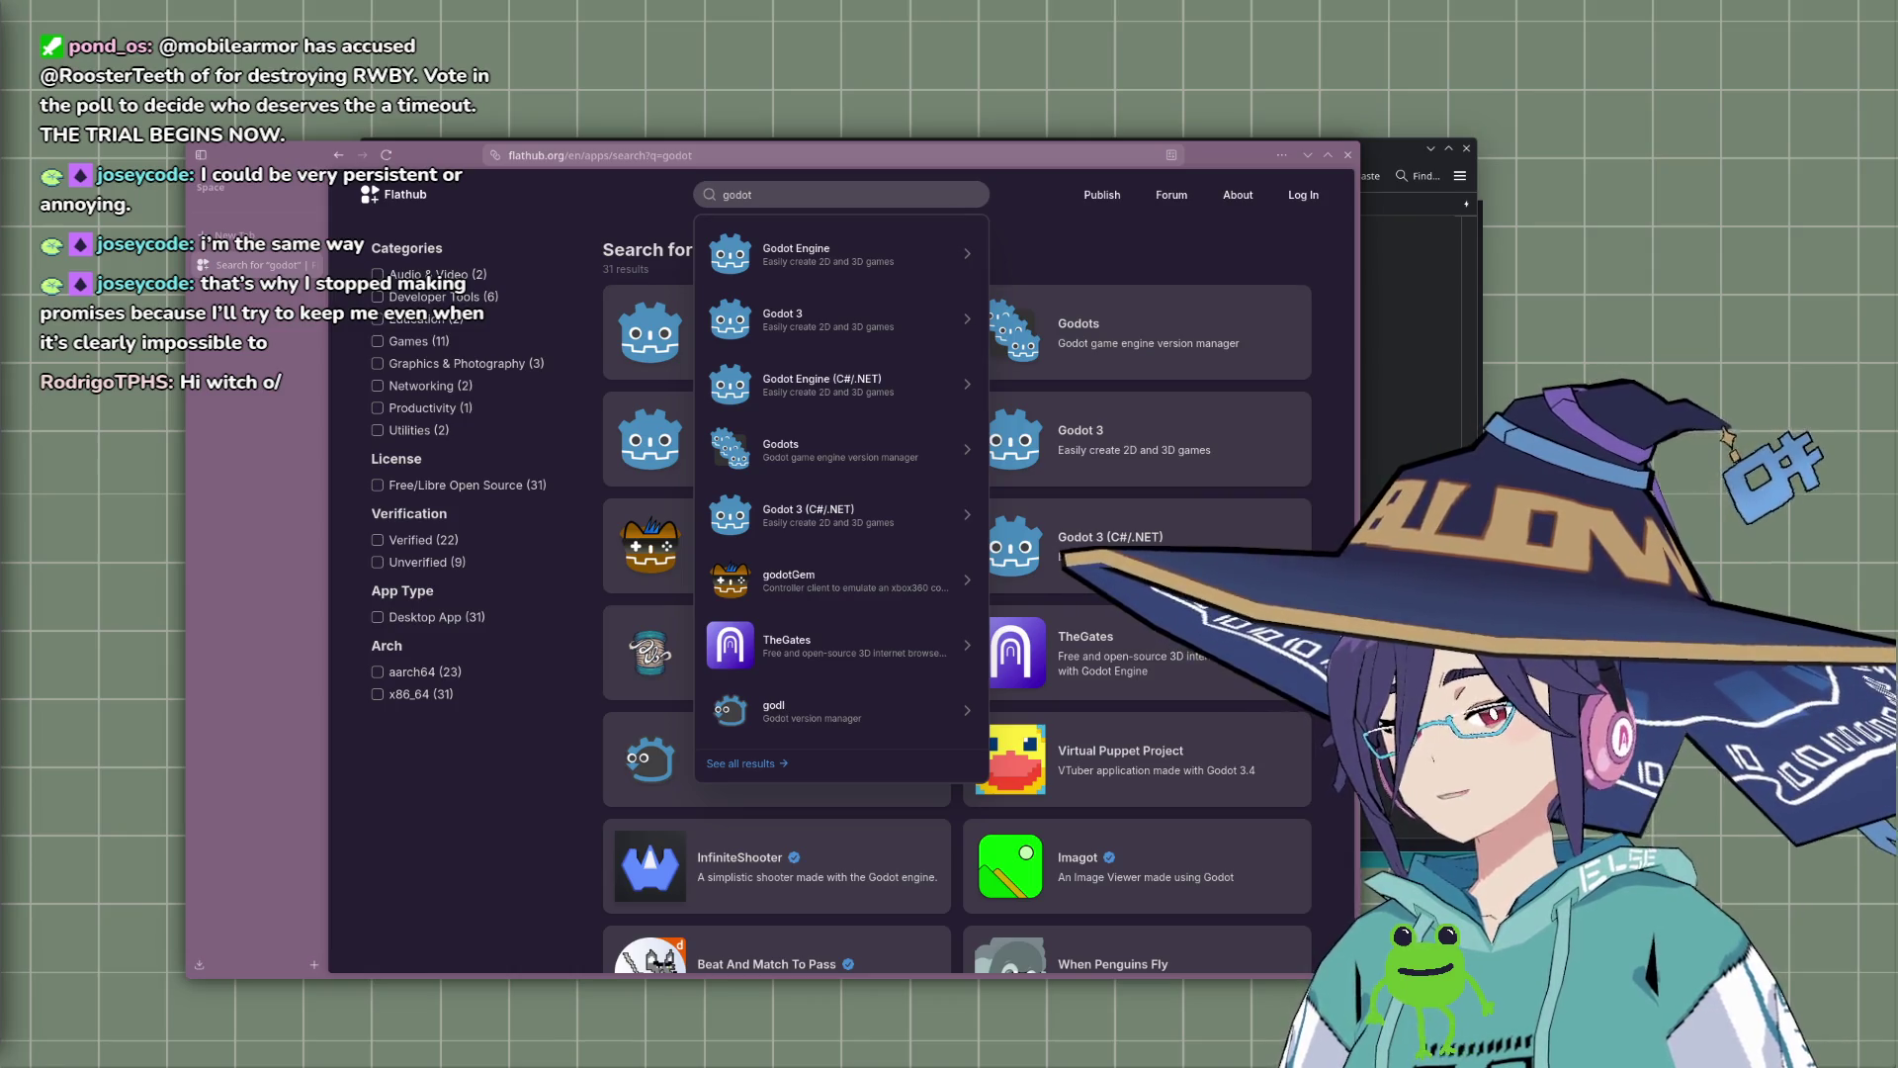
left_click(850, 253)
Step: View Godot Engine's manual flatpak install commands and scroll through the page's version 4.5.1 details
scroll(1119, 257, "down", 5)
scroll(1137, 277, "up", 5)
left_click(1159, 294)
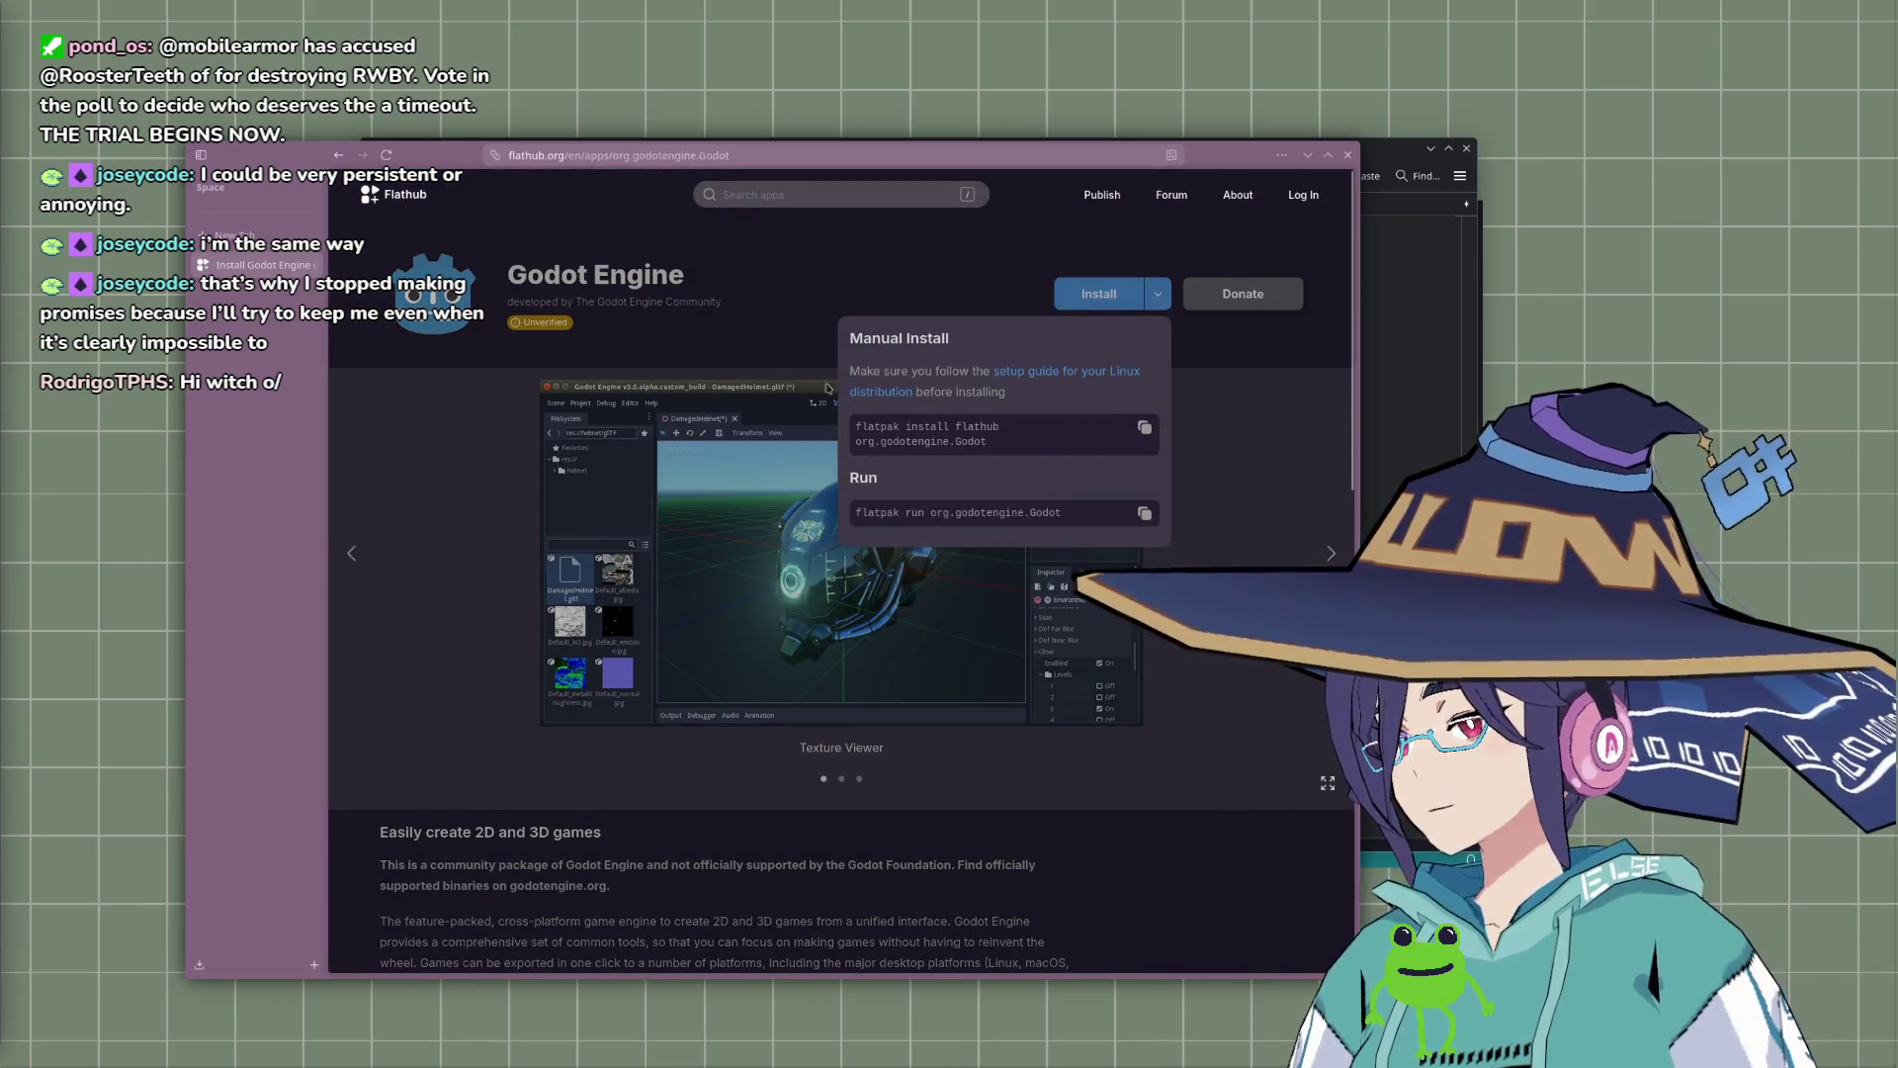
scroll(1134, 526, "down", 5)
scroll(1134, 526, "up", 5)
scroll(1134, 526, "down", 6)
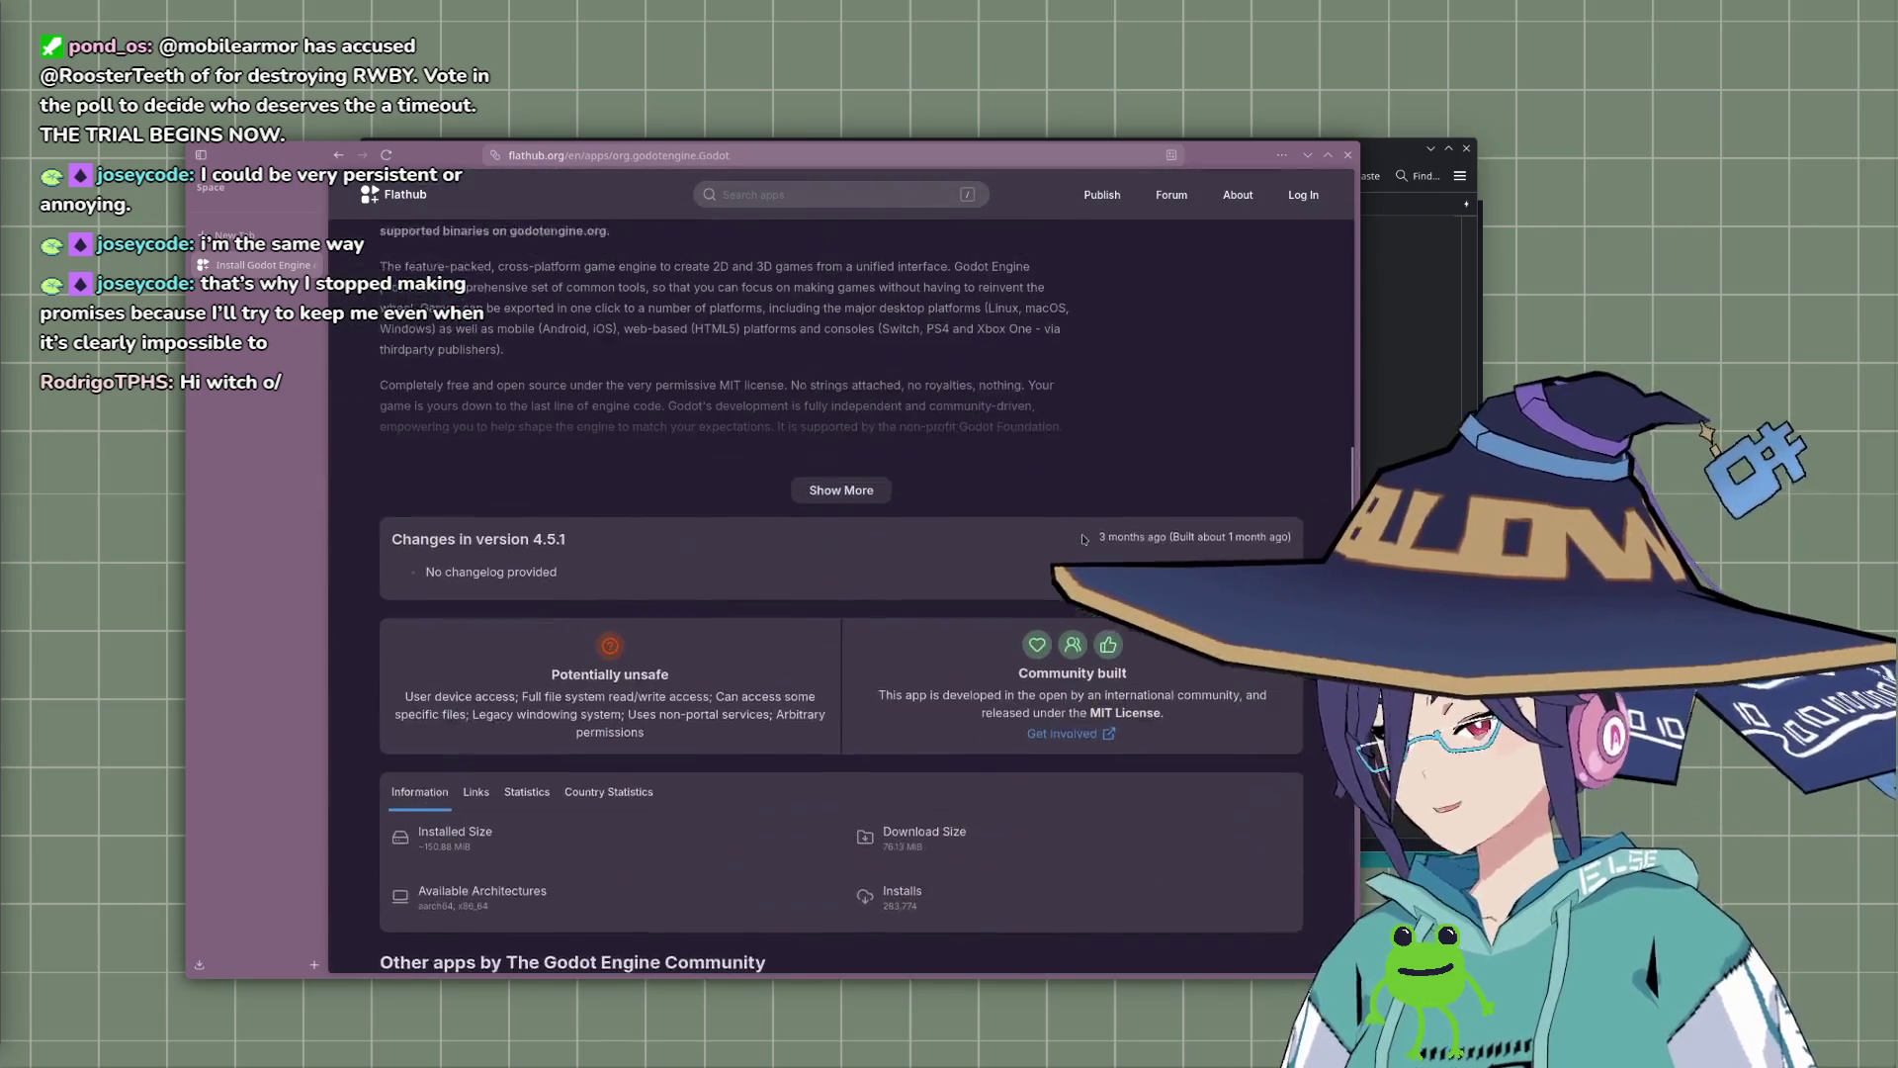
scroll(877, 505, "down", 3)
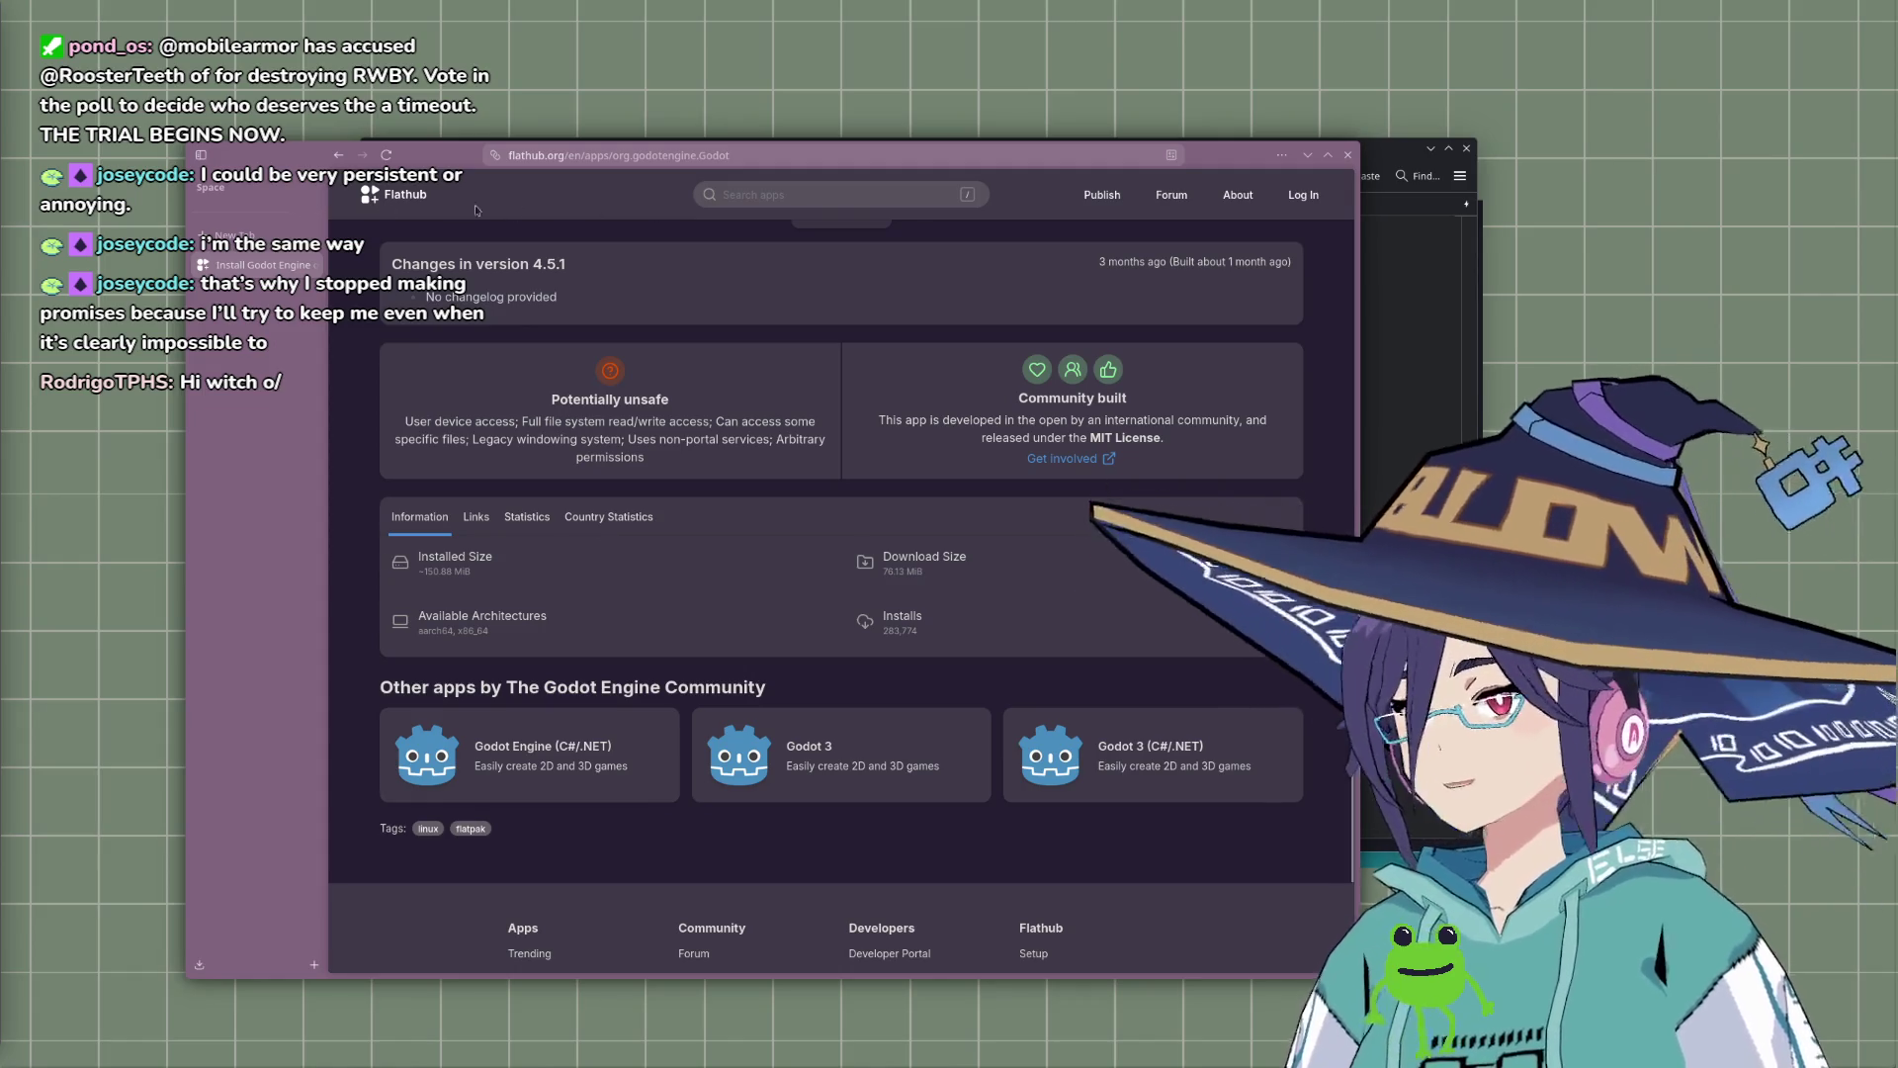
key("ctrl+l")
Step: Search the web for 'flathub download version'
type("gflat")
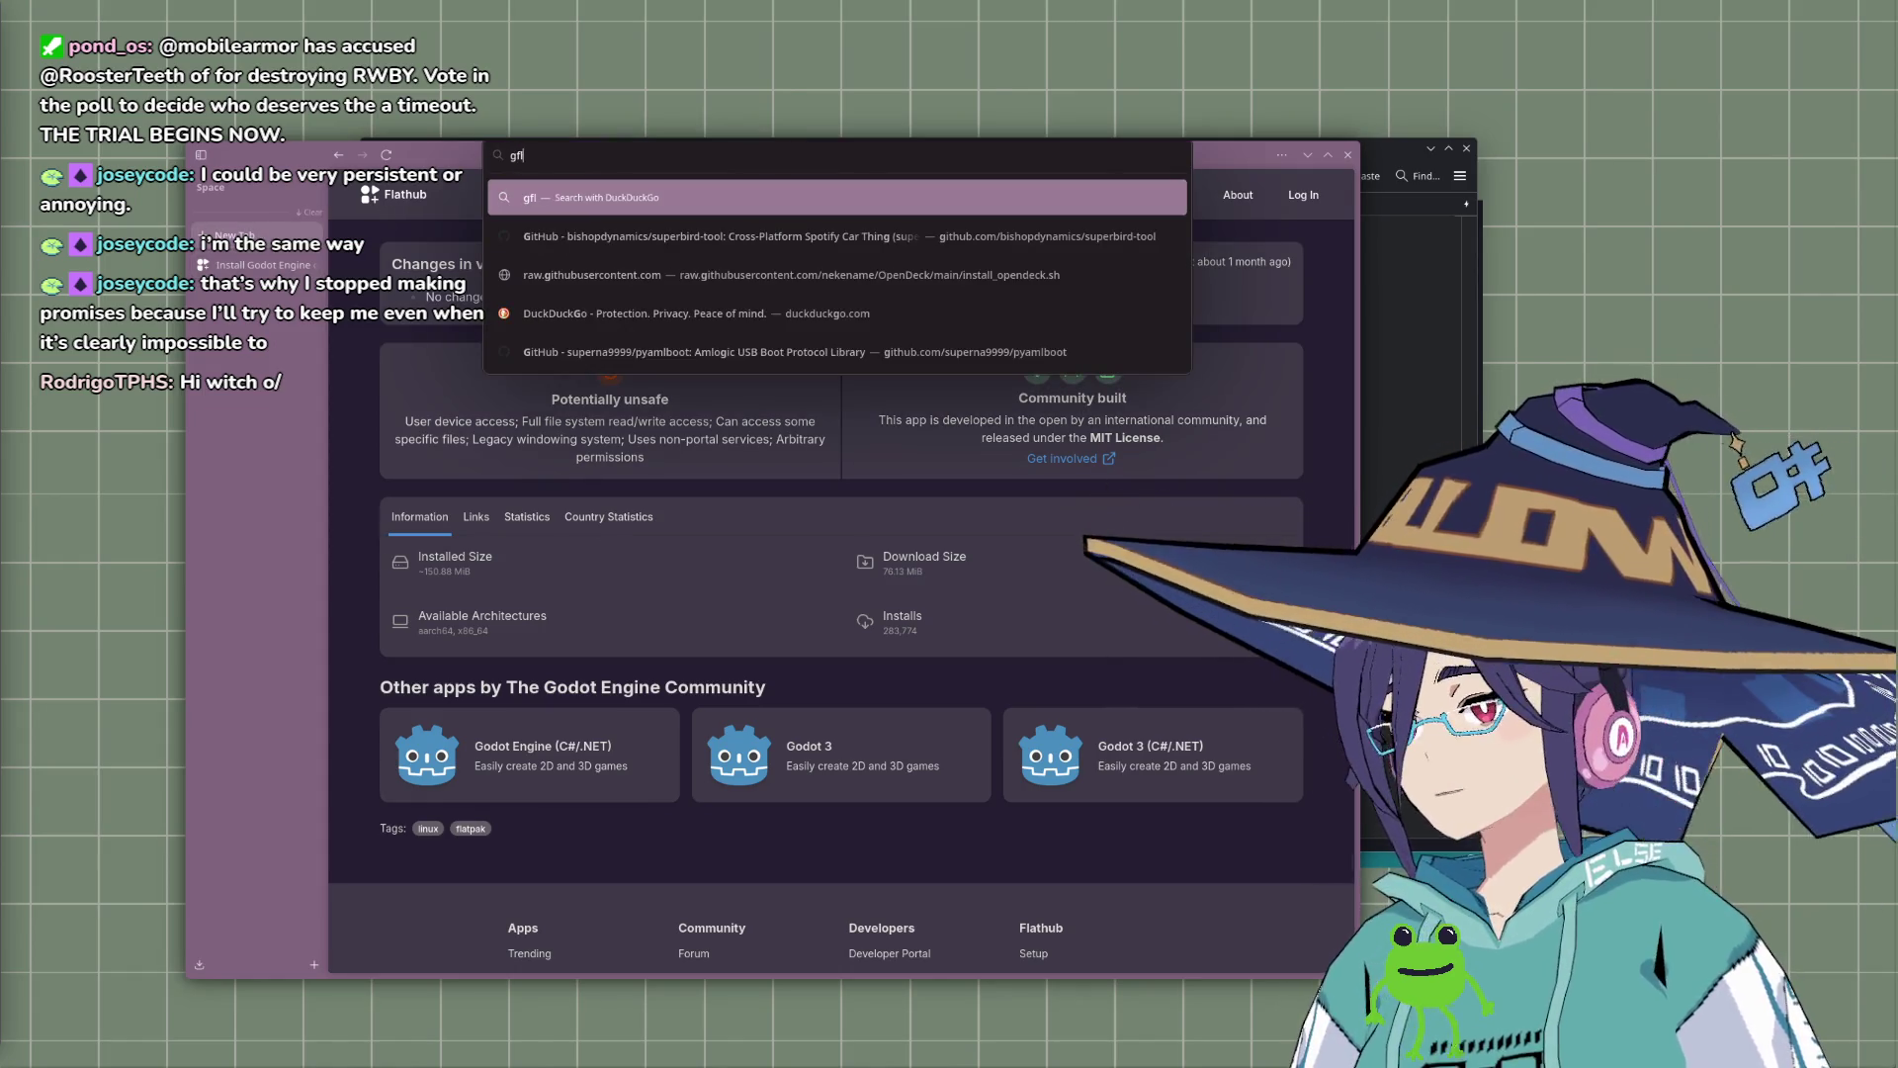
key("BackSpace")
key("BackSpace")
key("BackSpace")
type("flathub ")
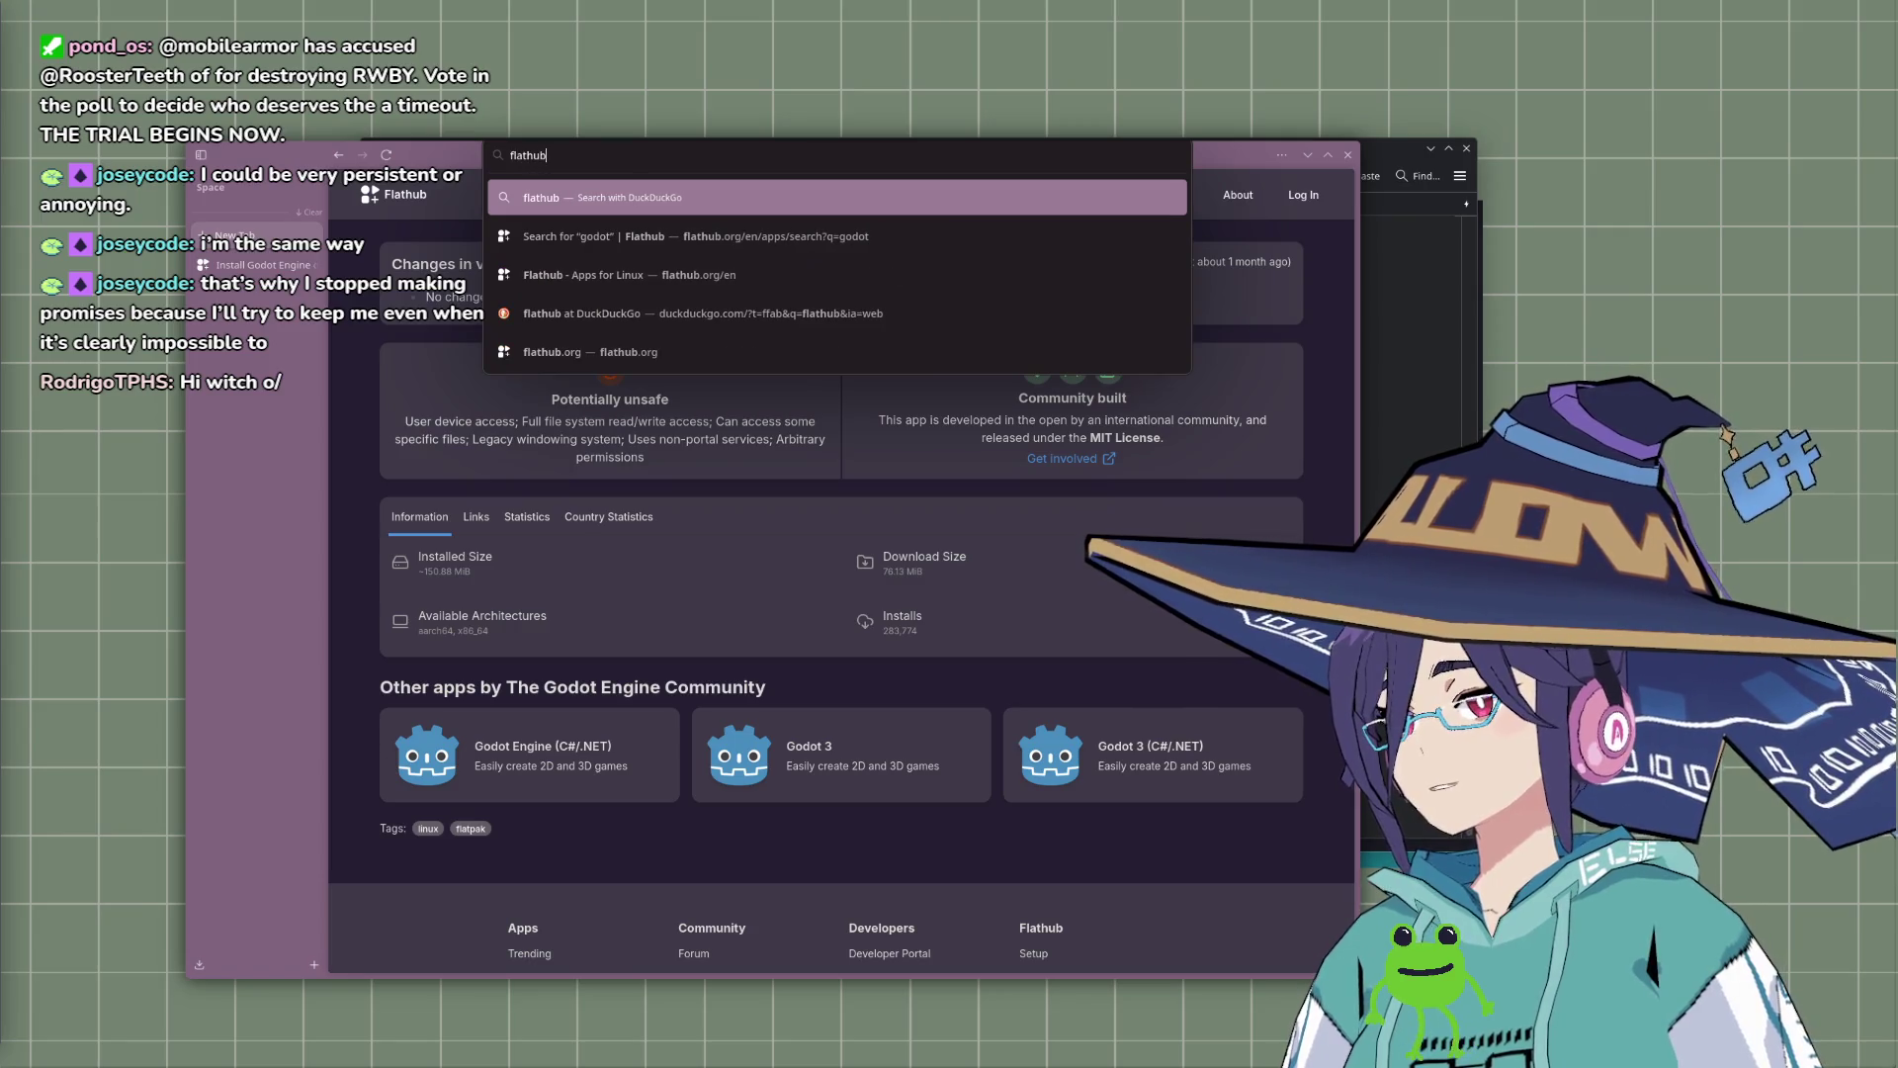
type("dowl")
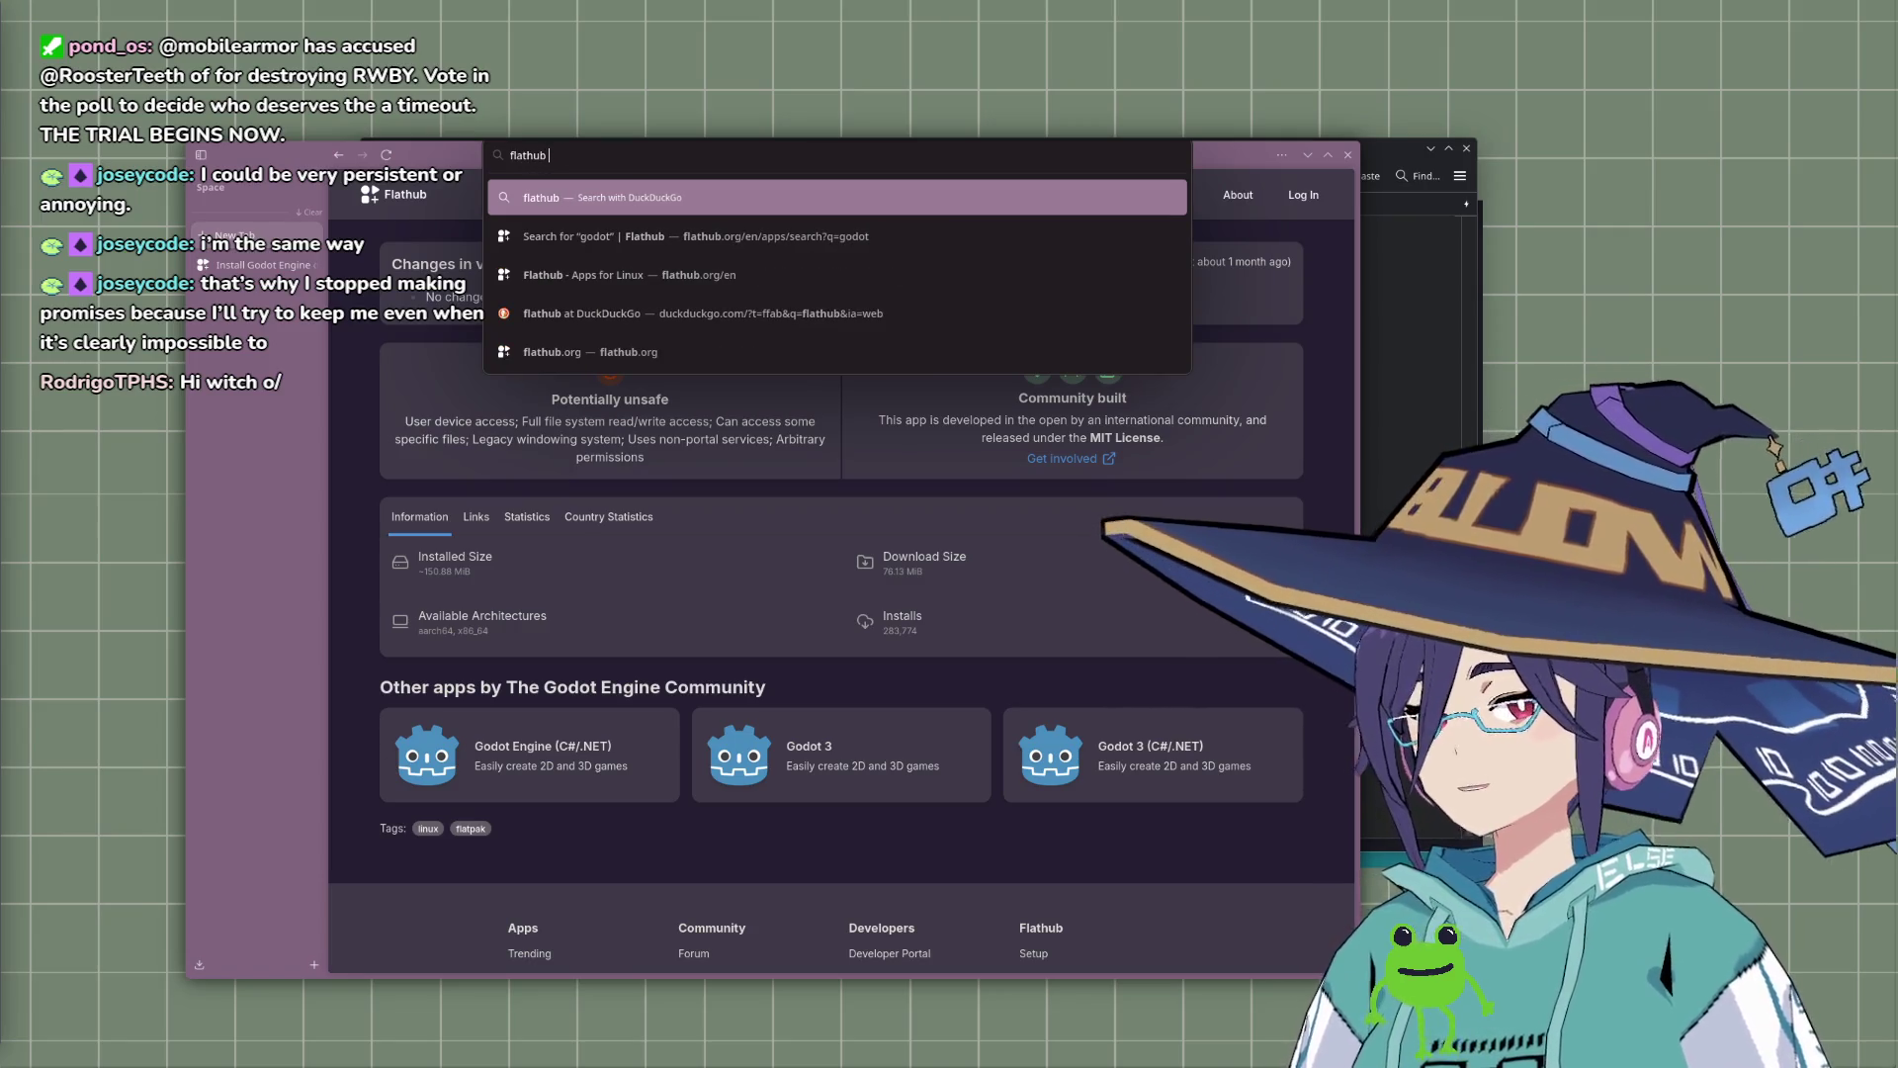
key("BackSpace")
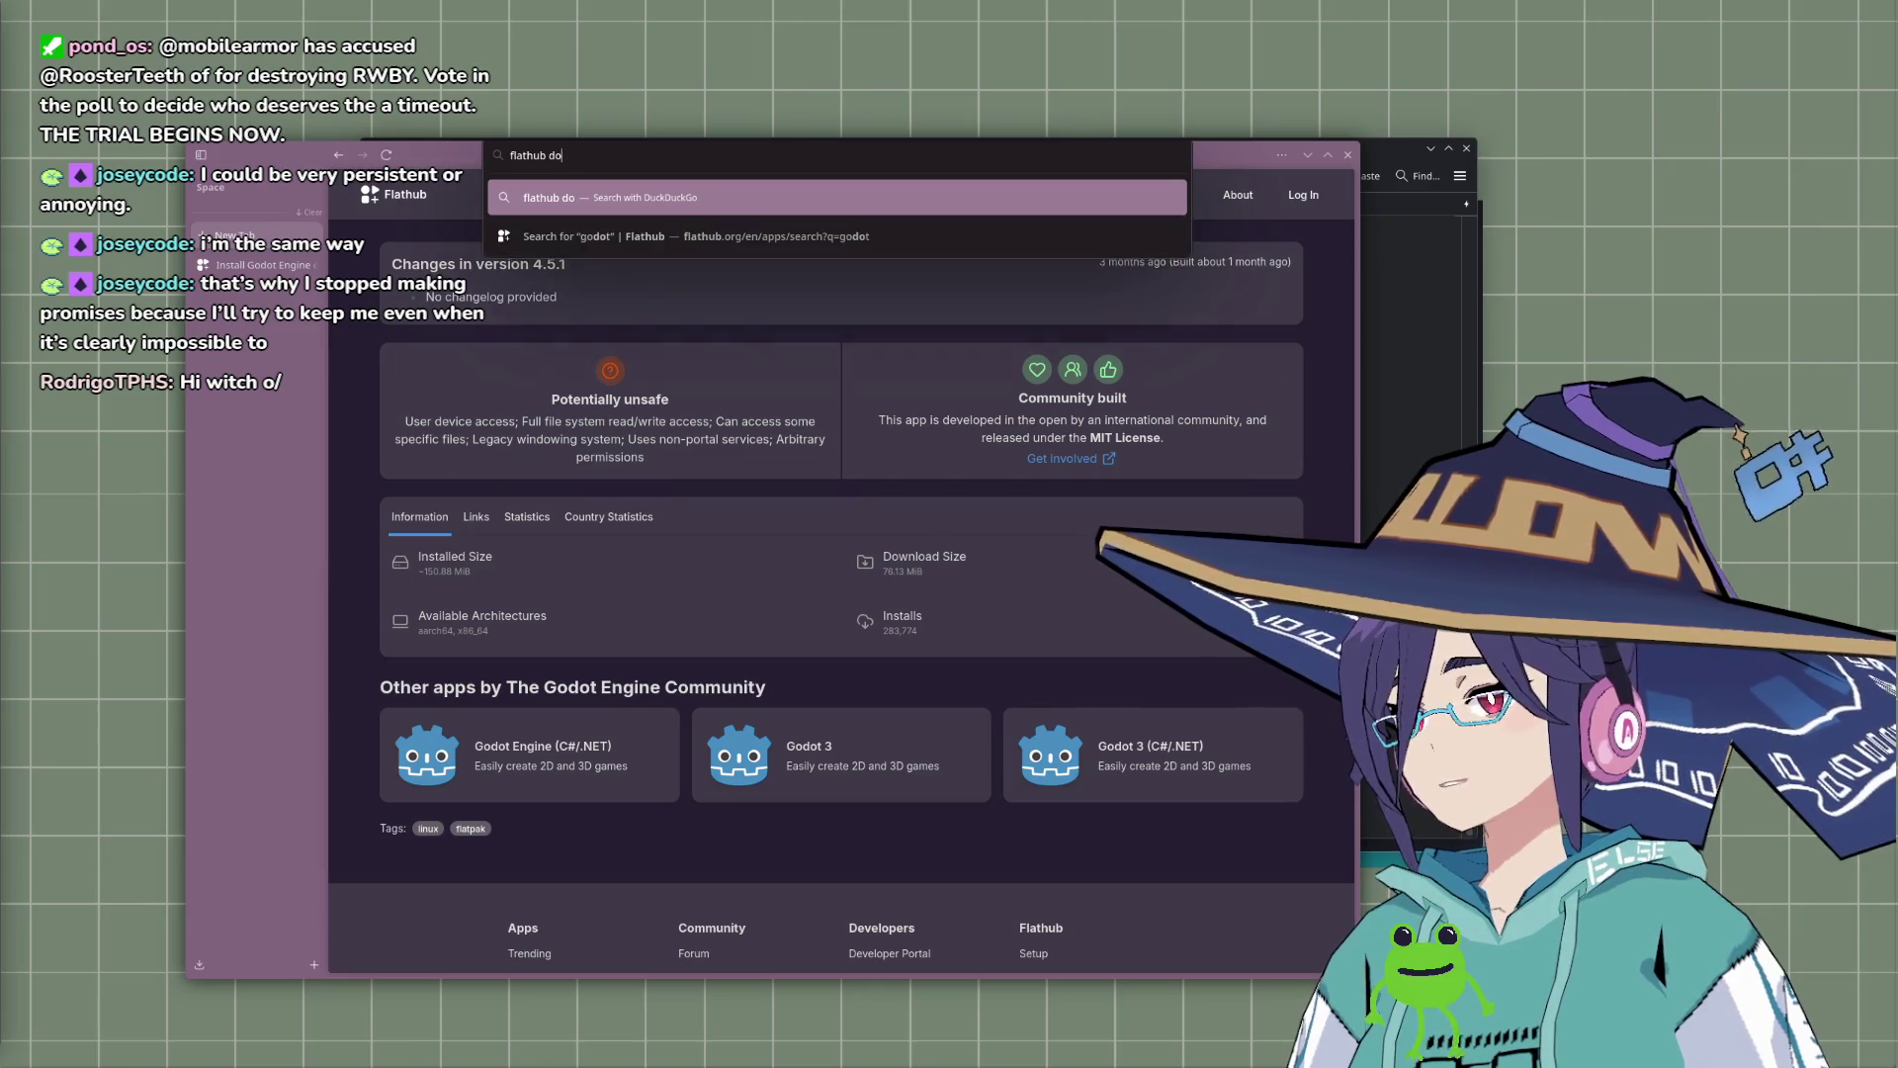
type("nload version")
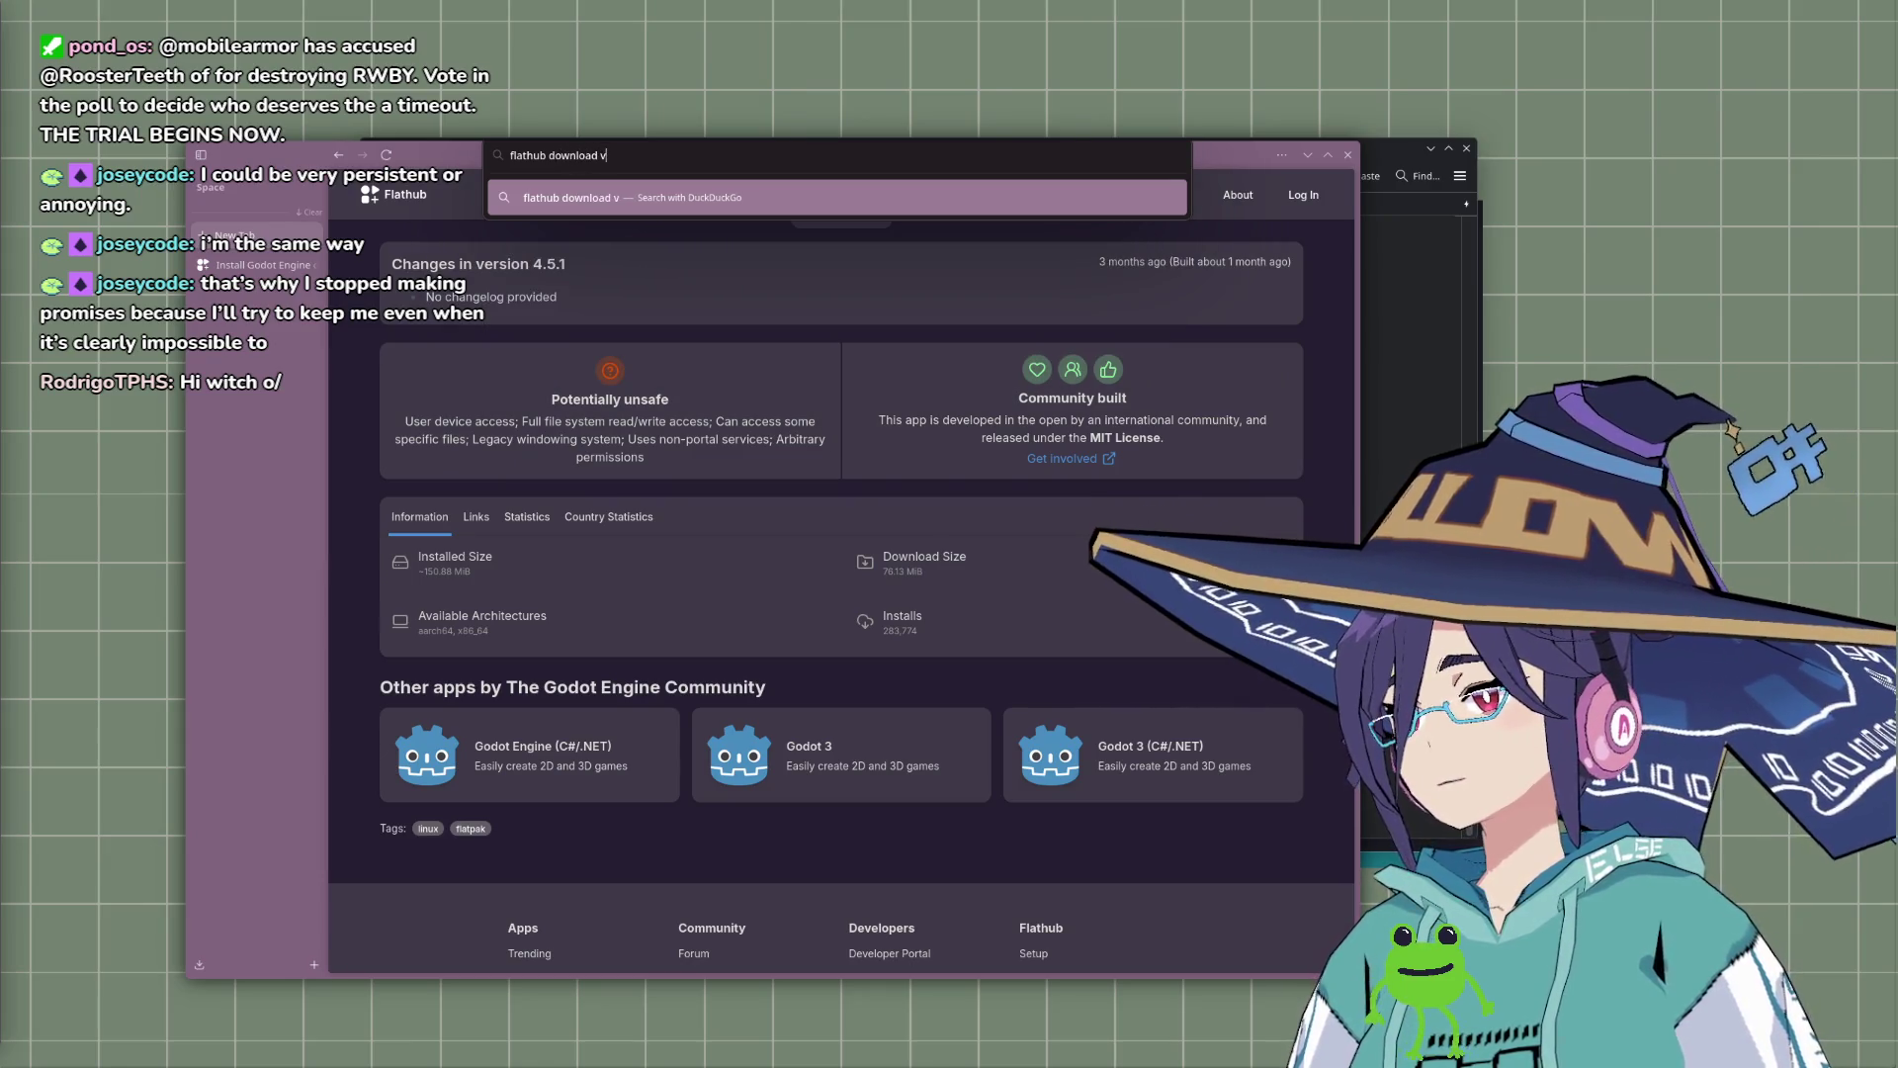
key("Return")
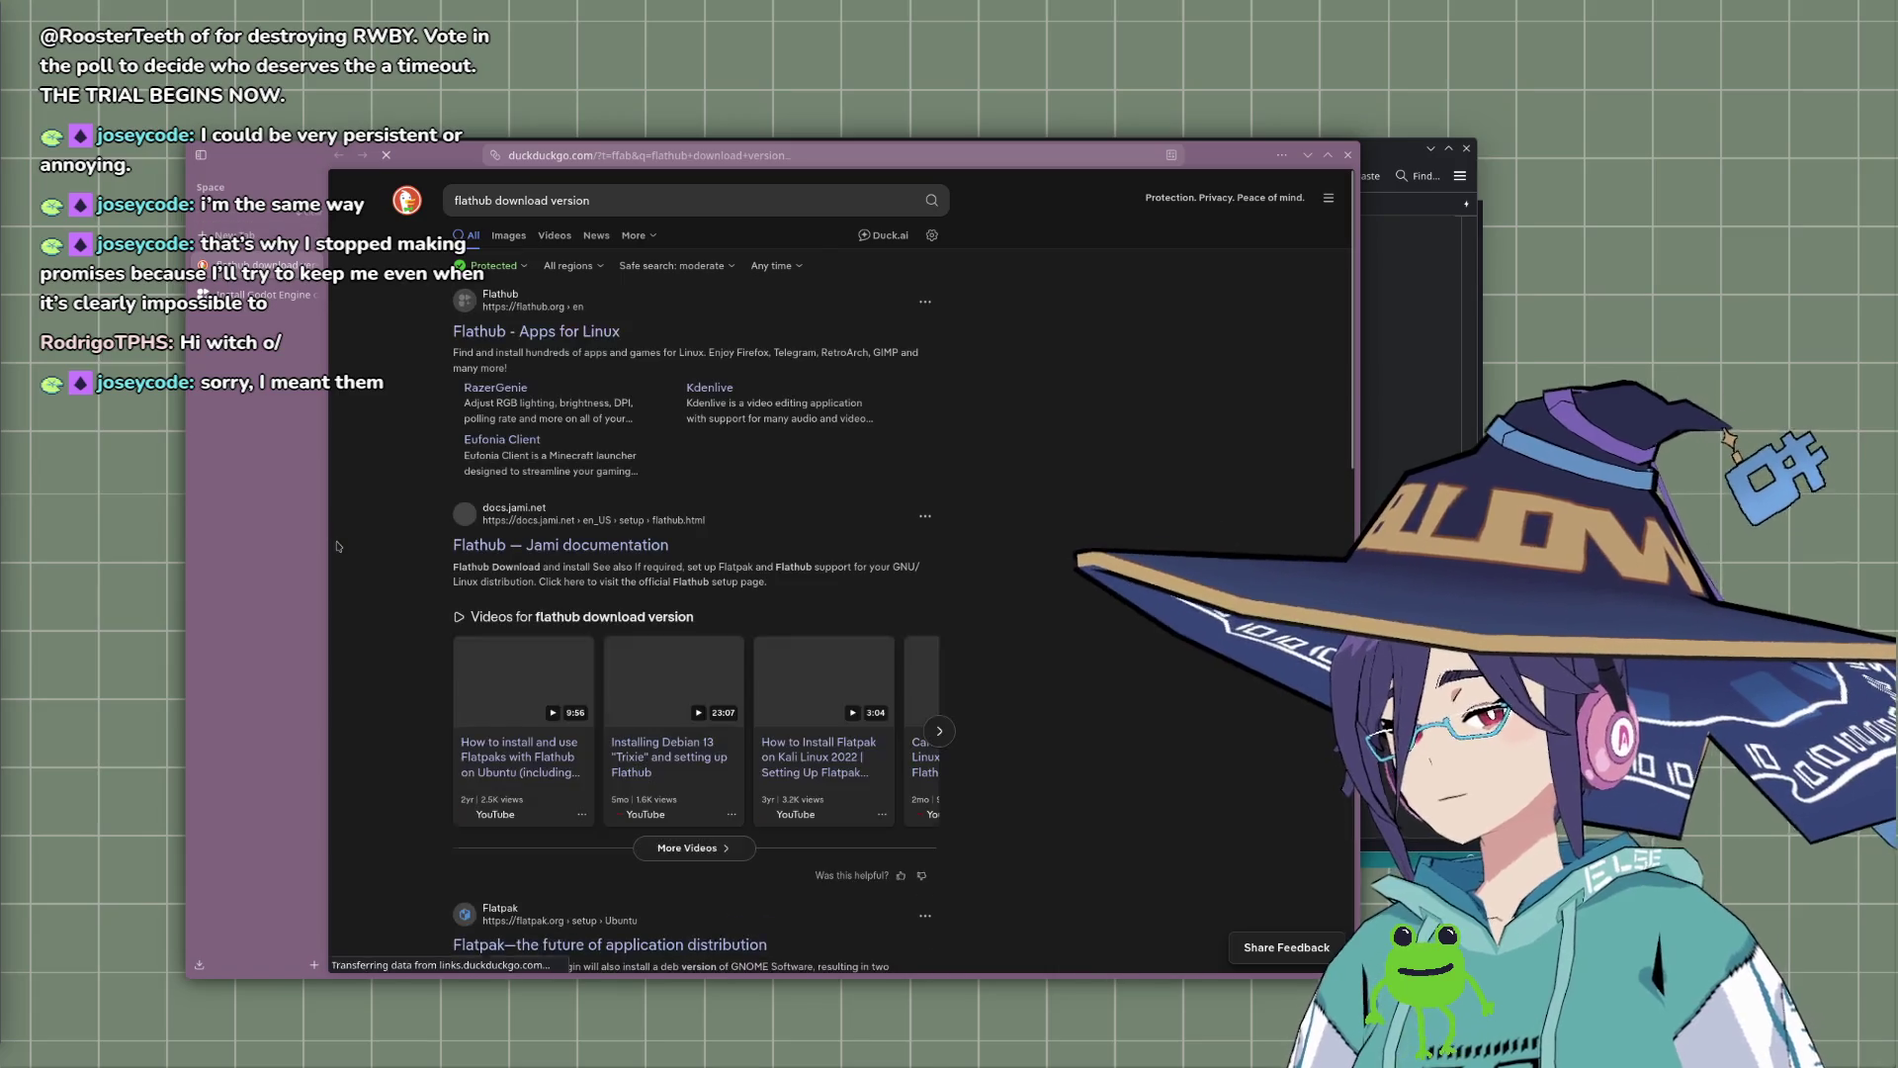
Step: Refine the query to 'flathub download godot version' and search again
left_click(647, 208)
type("godot")
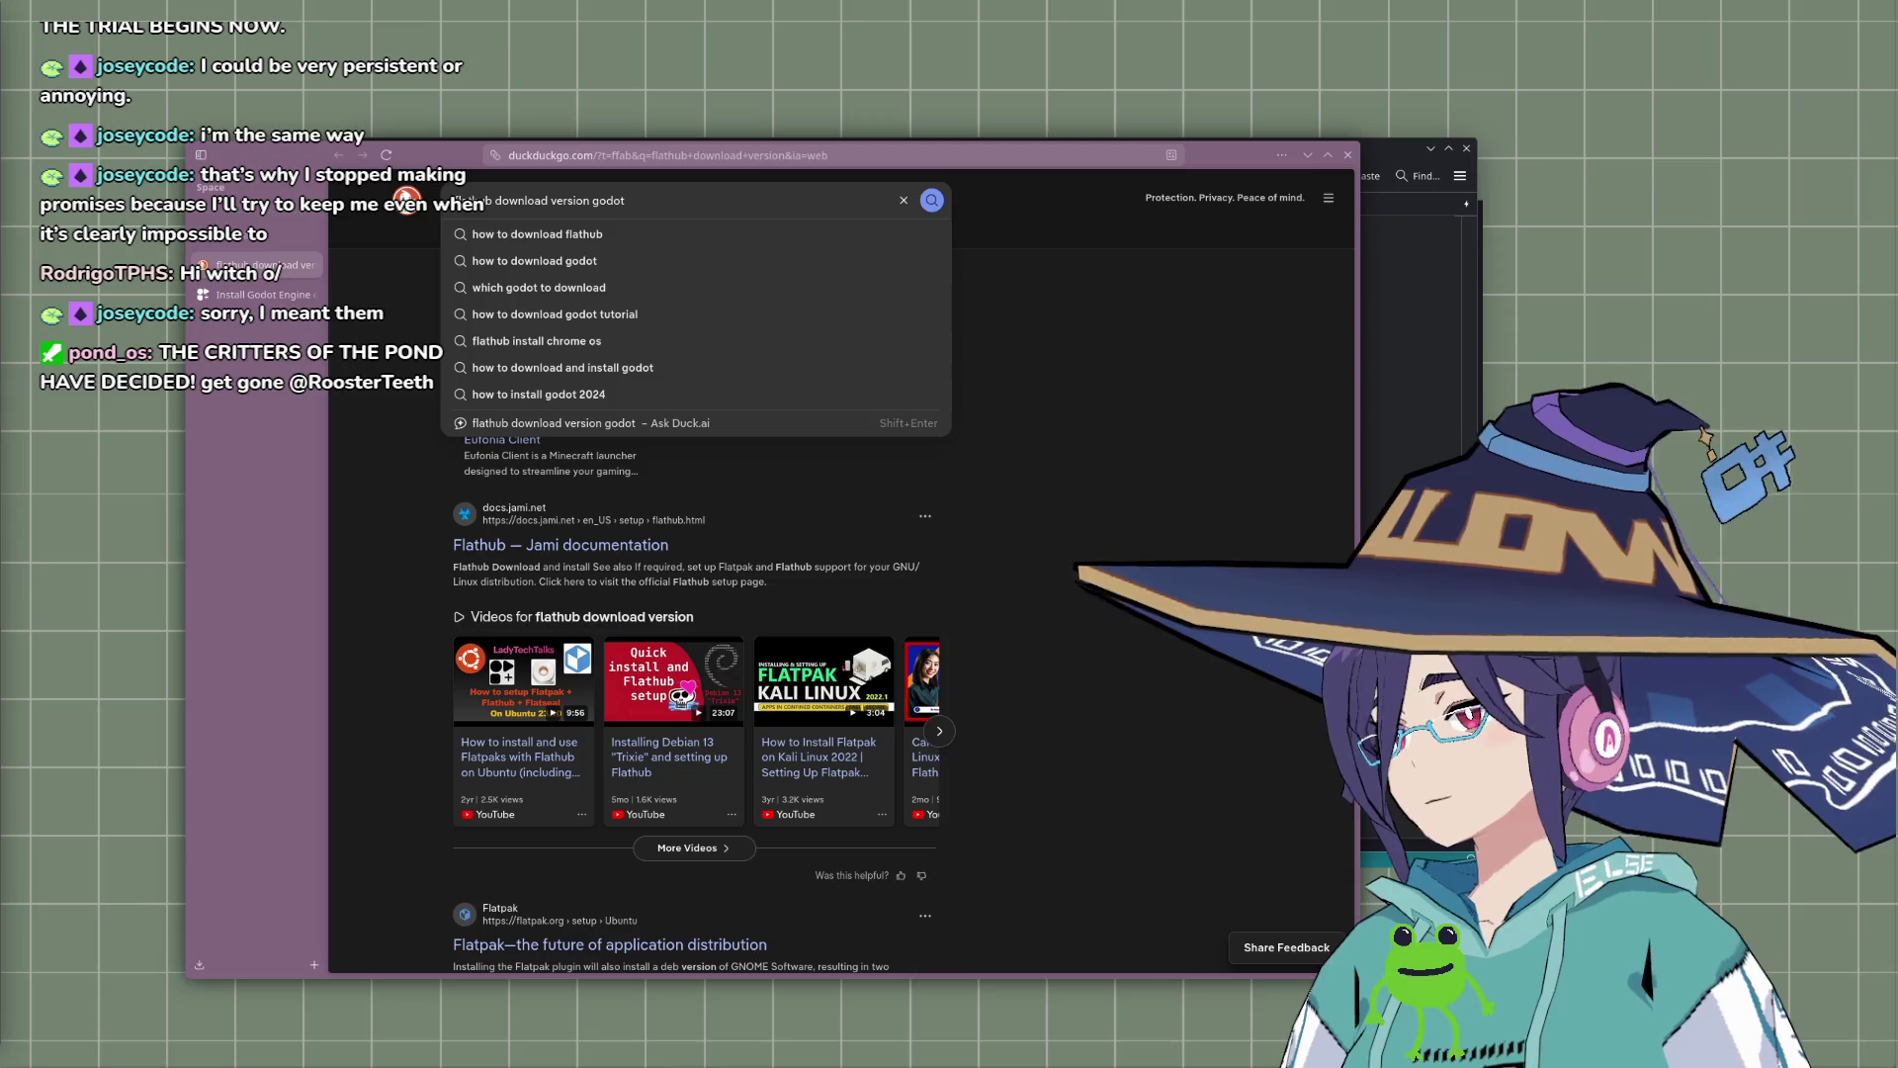
key("ctrl+shift+Left")
key("ctrl+shift+Left")
type("godot version")
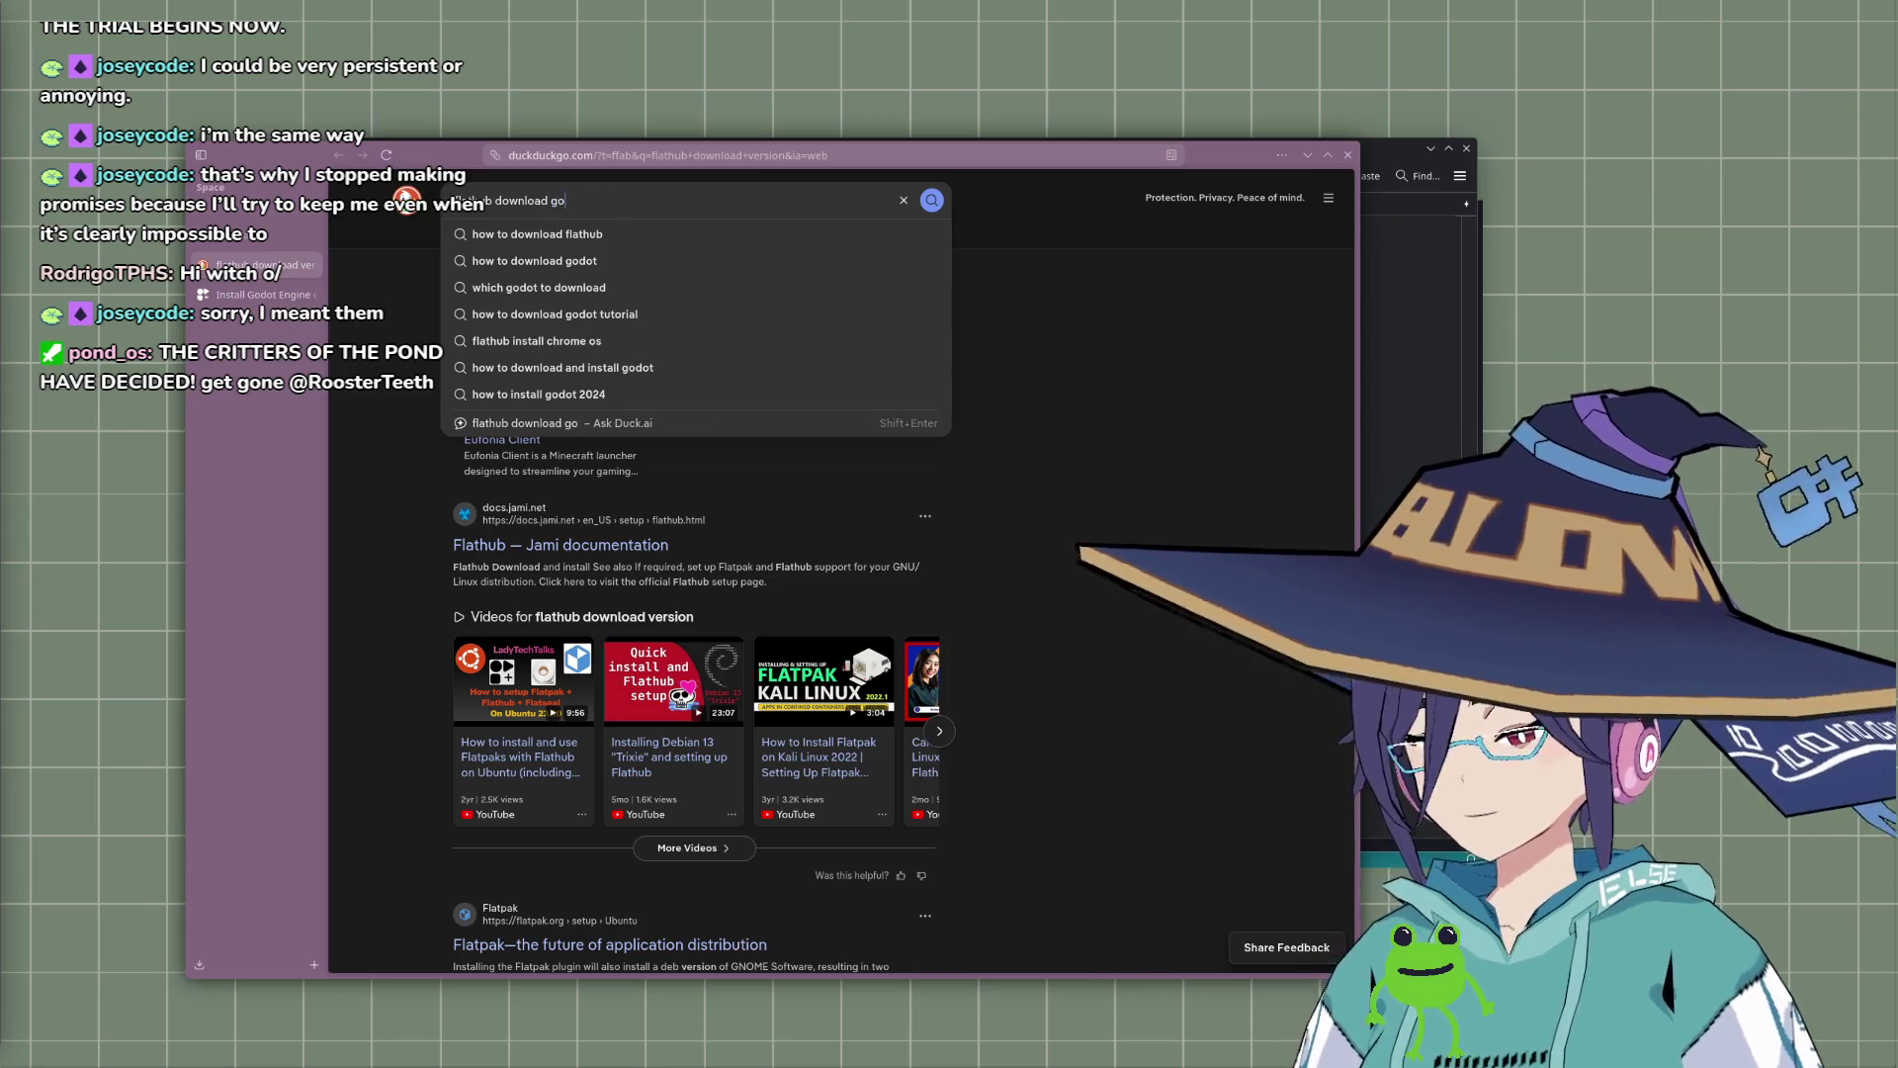
key("Return")
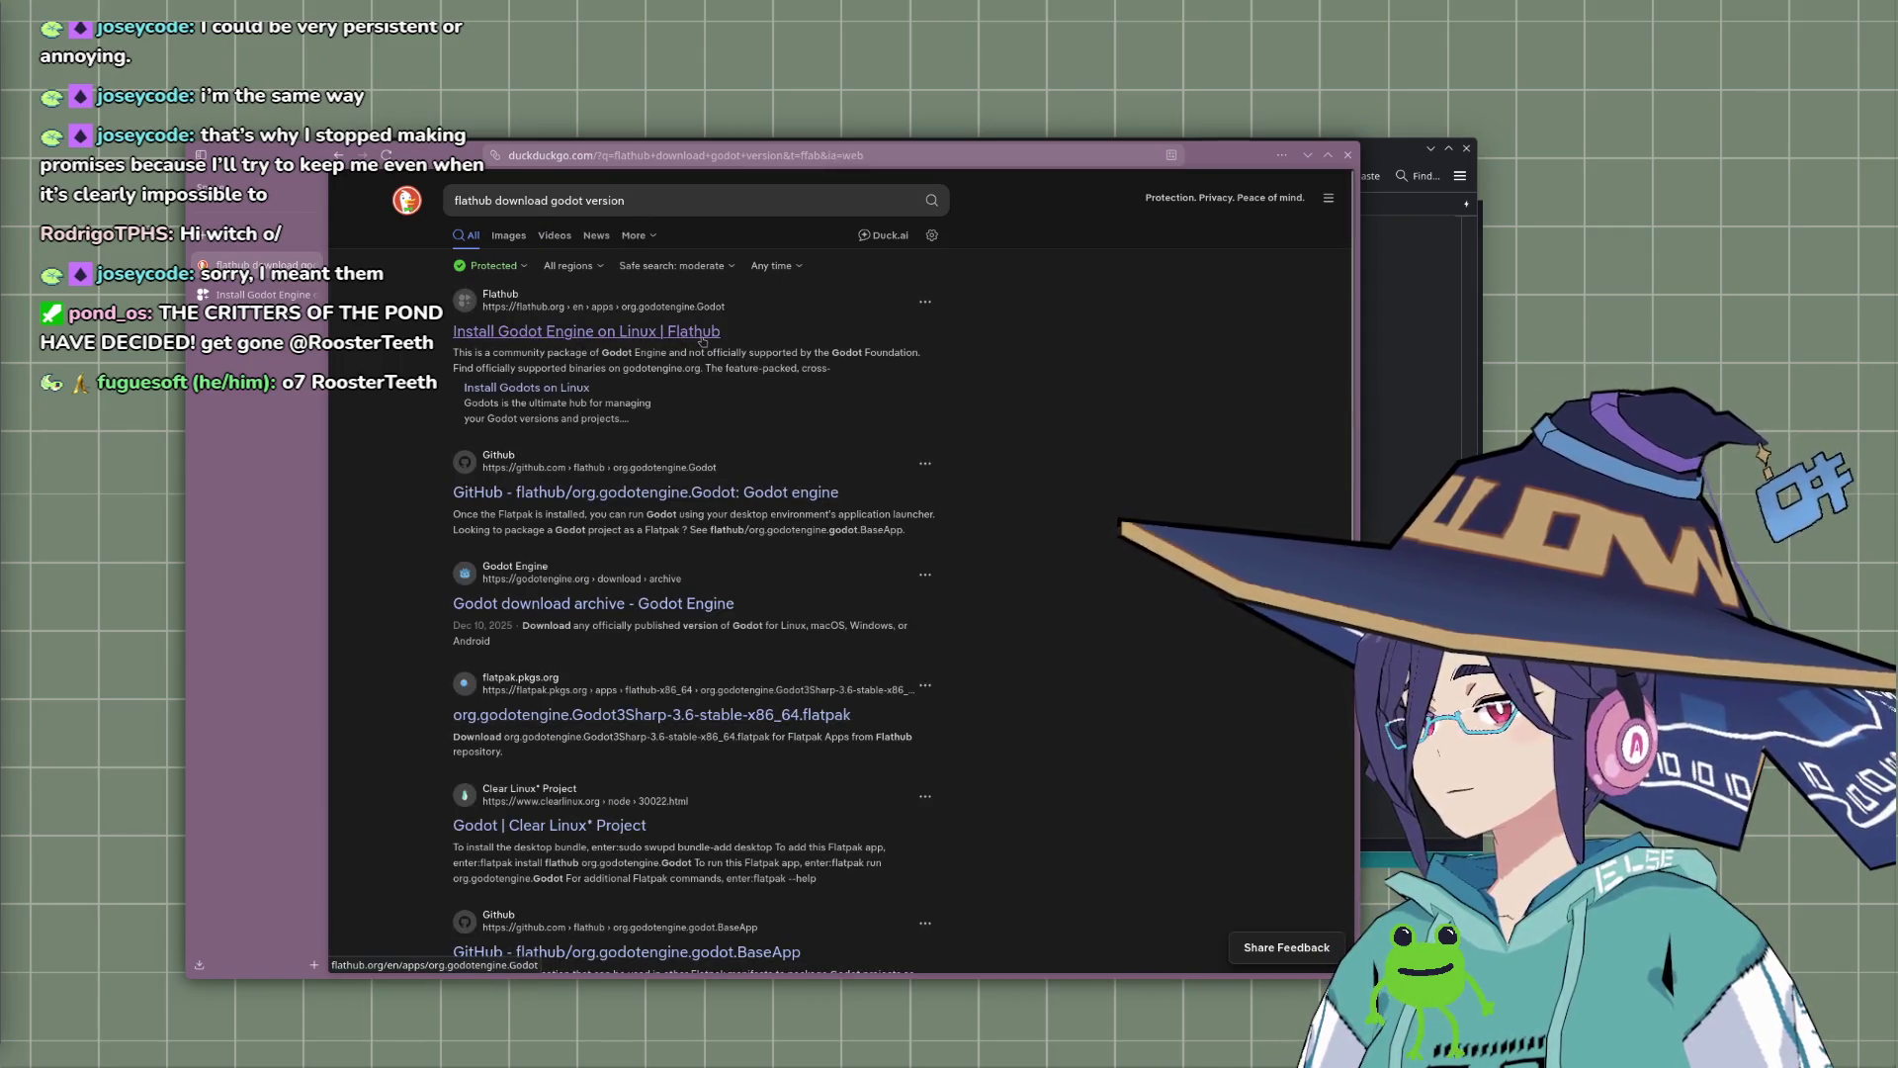
Step: Open the 'Install Godot Engine on Linux' result, then return to and scroll the search results
left_click(703, 341)
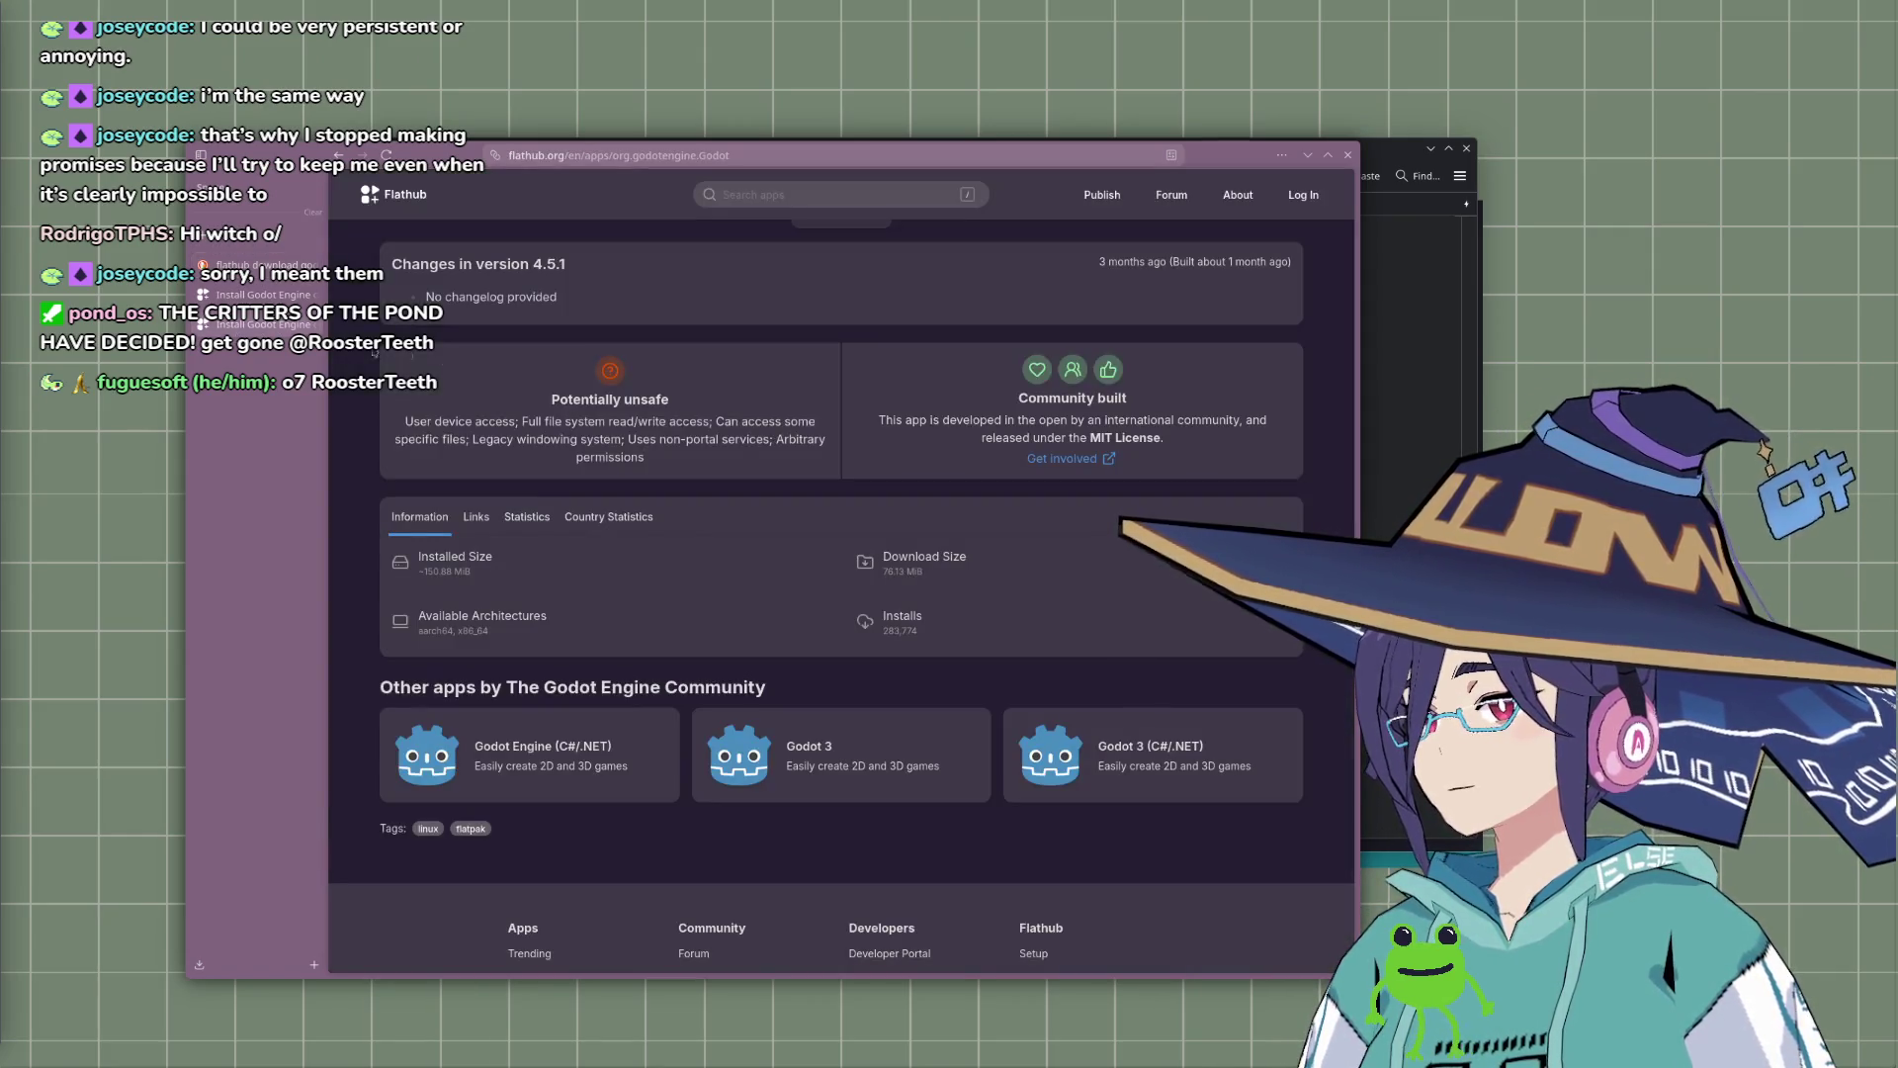
left_click(259, 295)
left_click(262, 324)
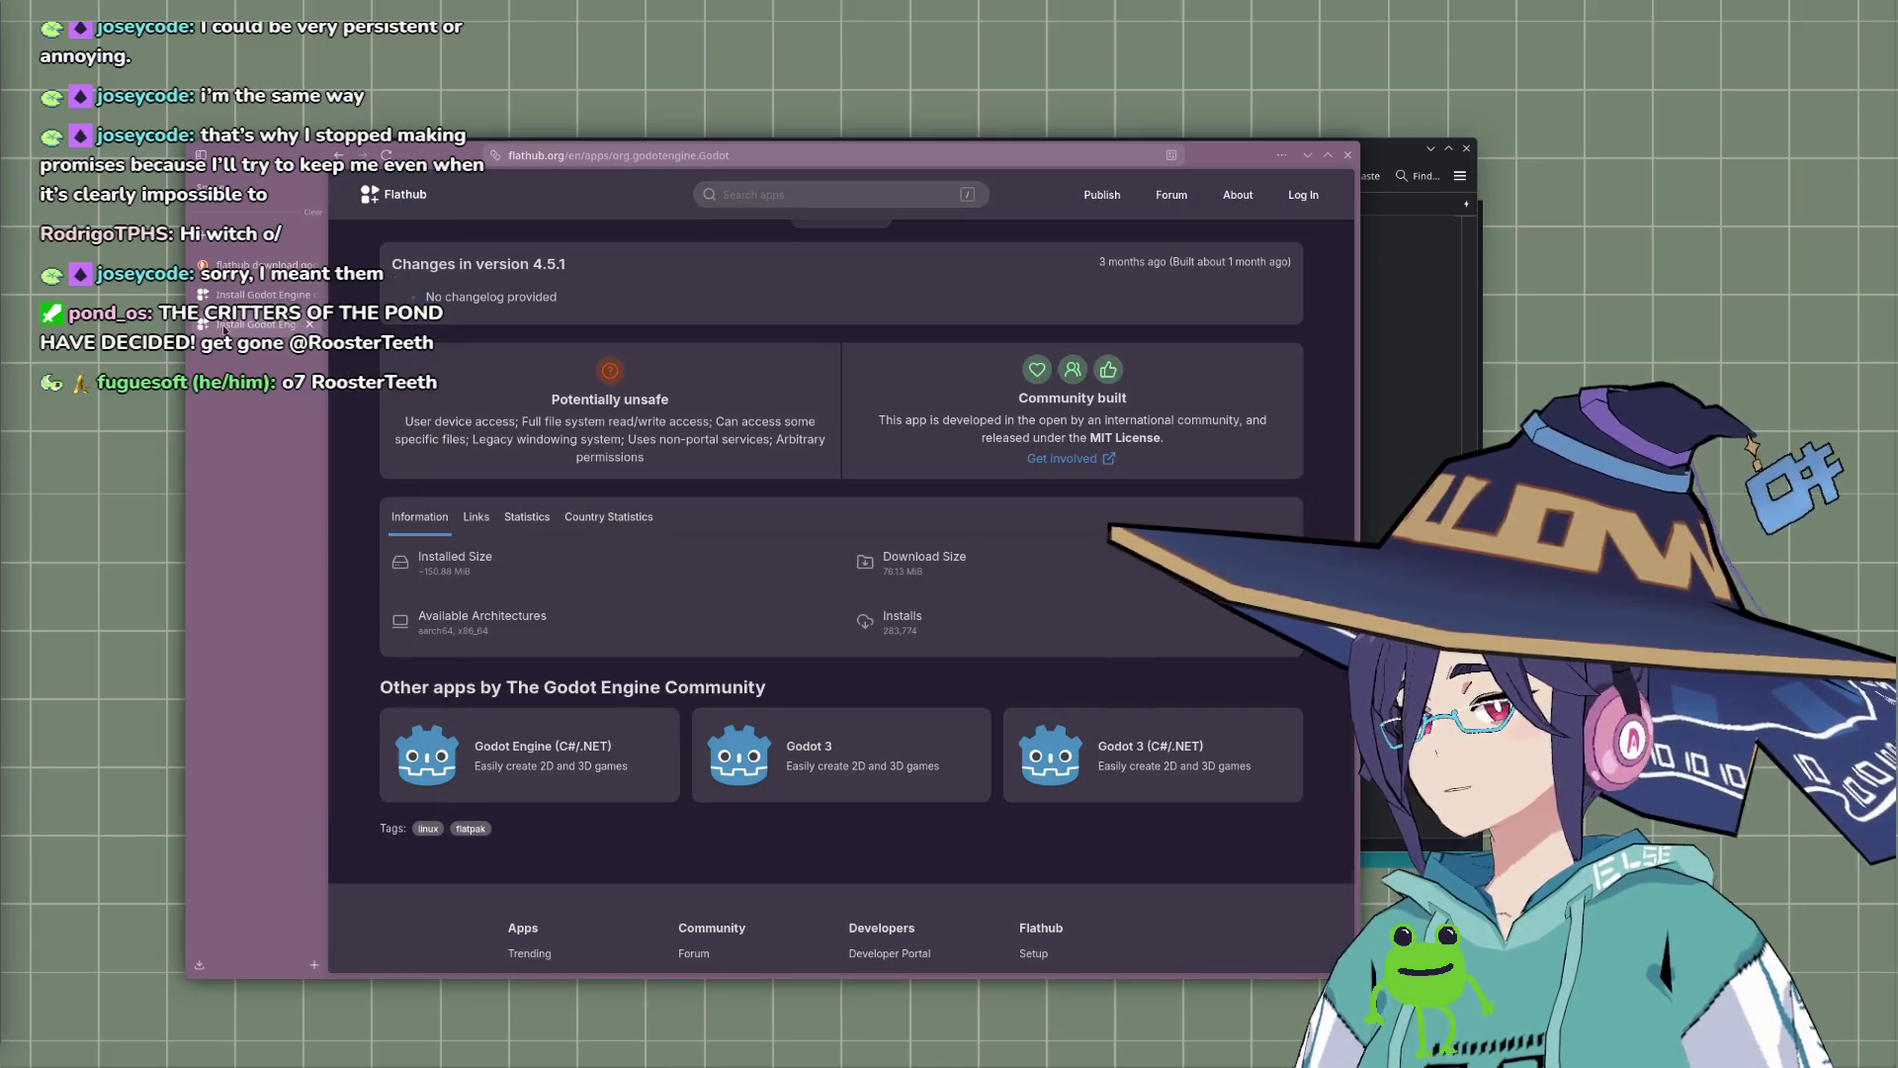
left_click(259, 265)
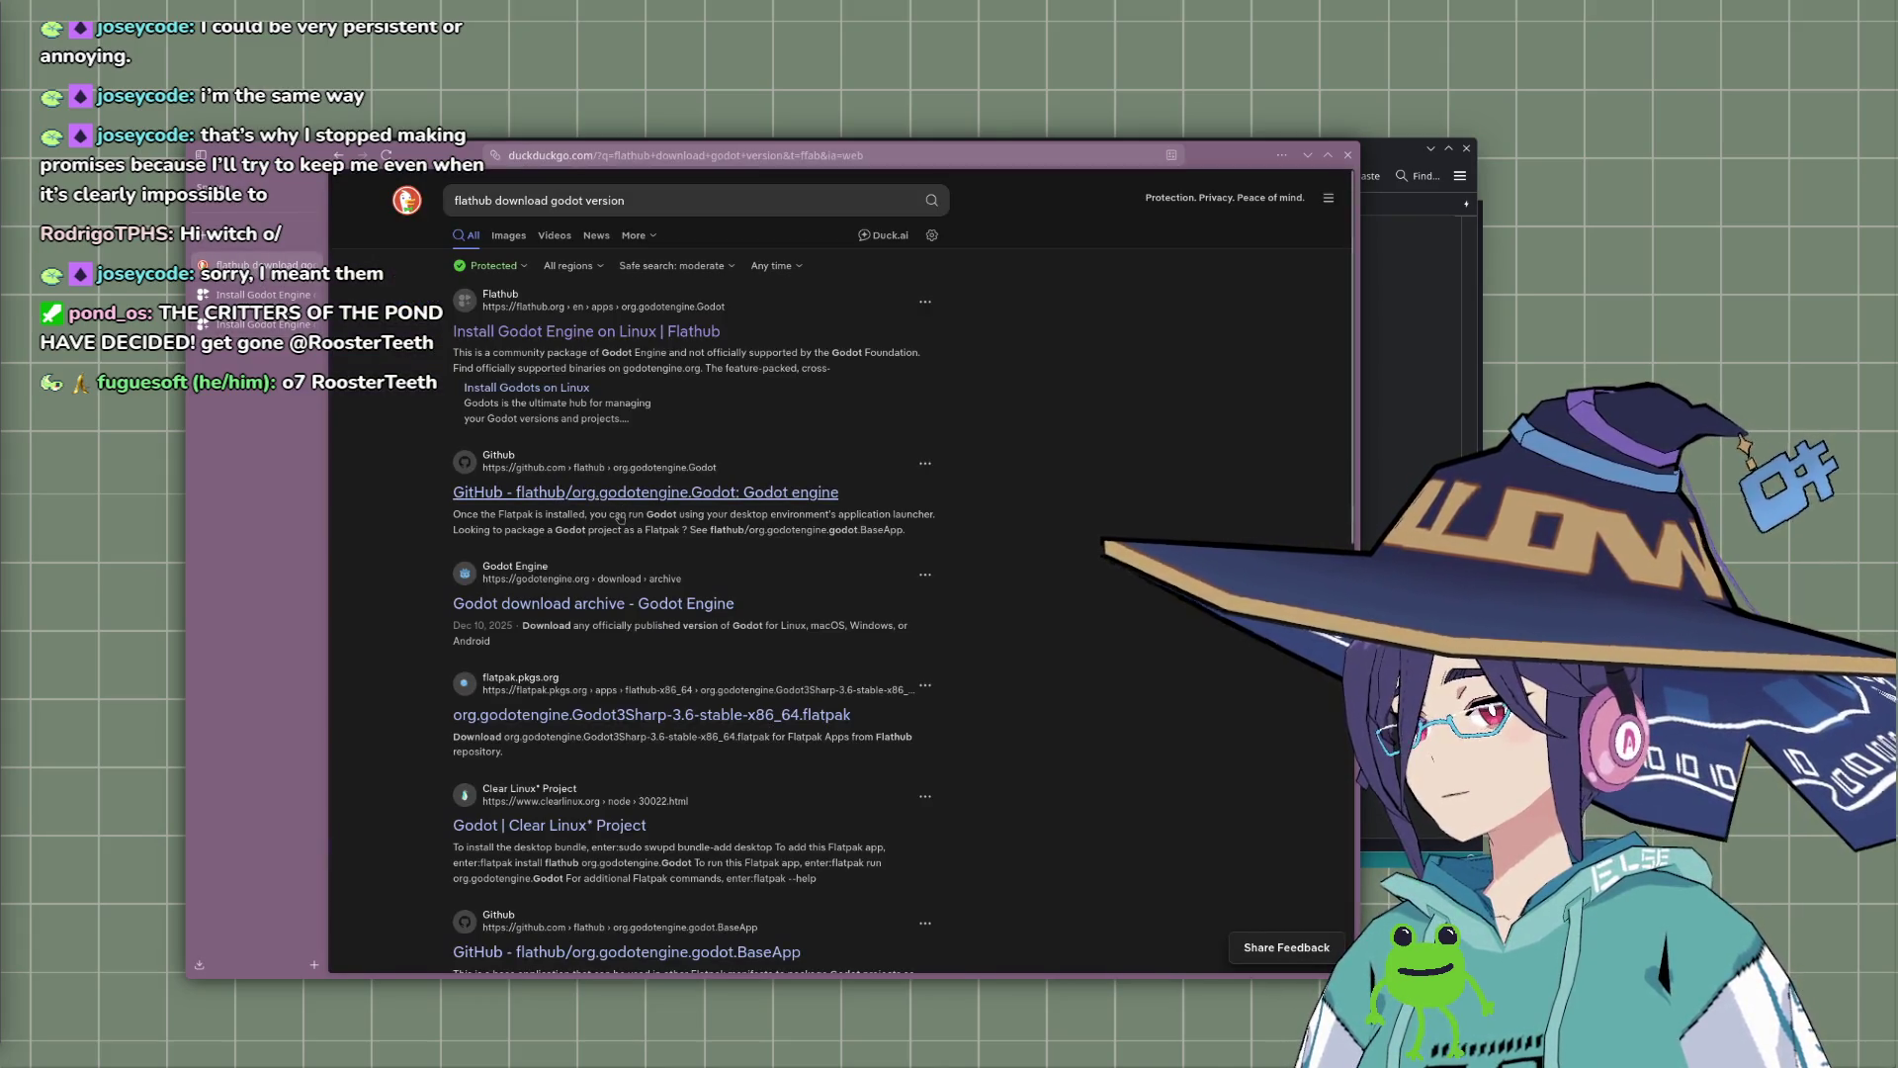
scroll(675, 572, "down", 5)
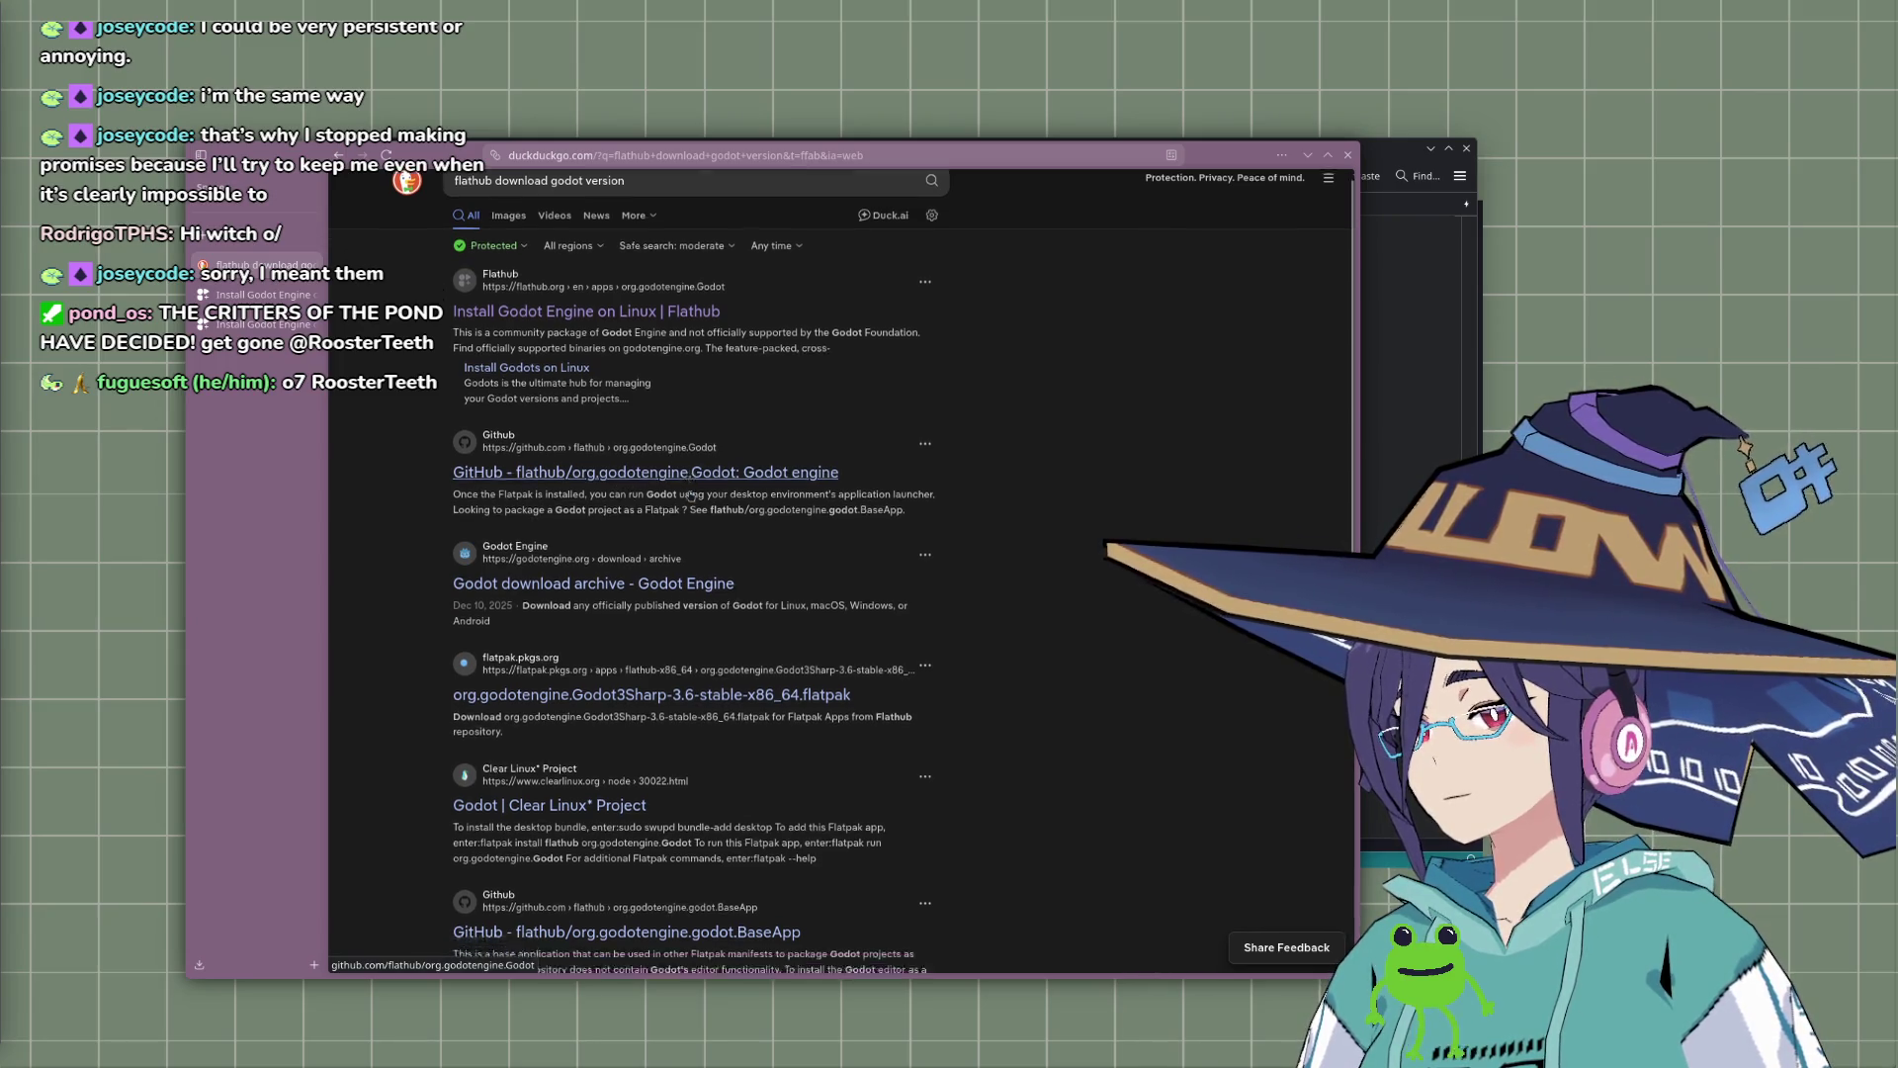
scroll(849, 524, "down", 10)
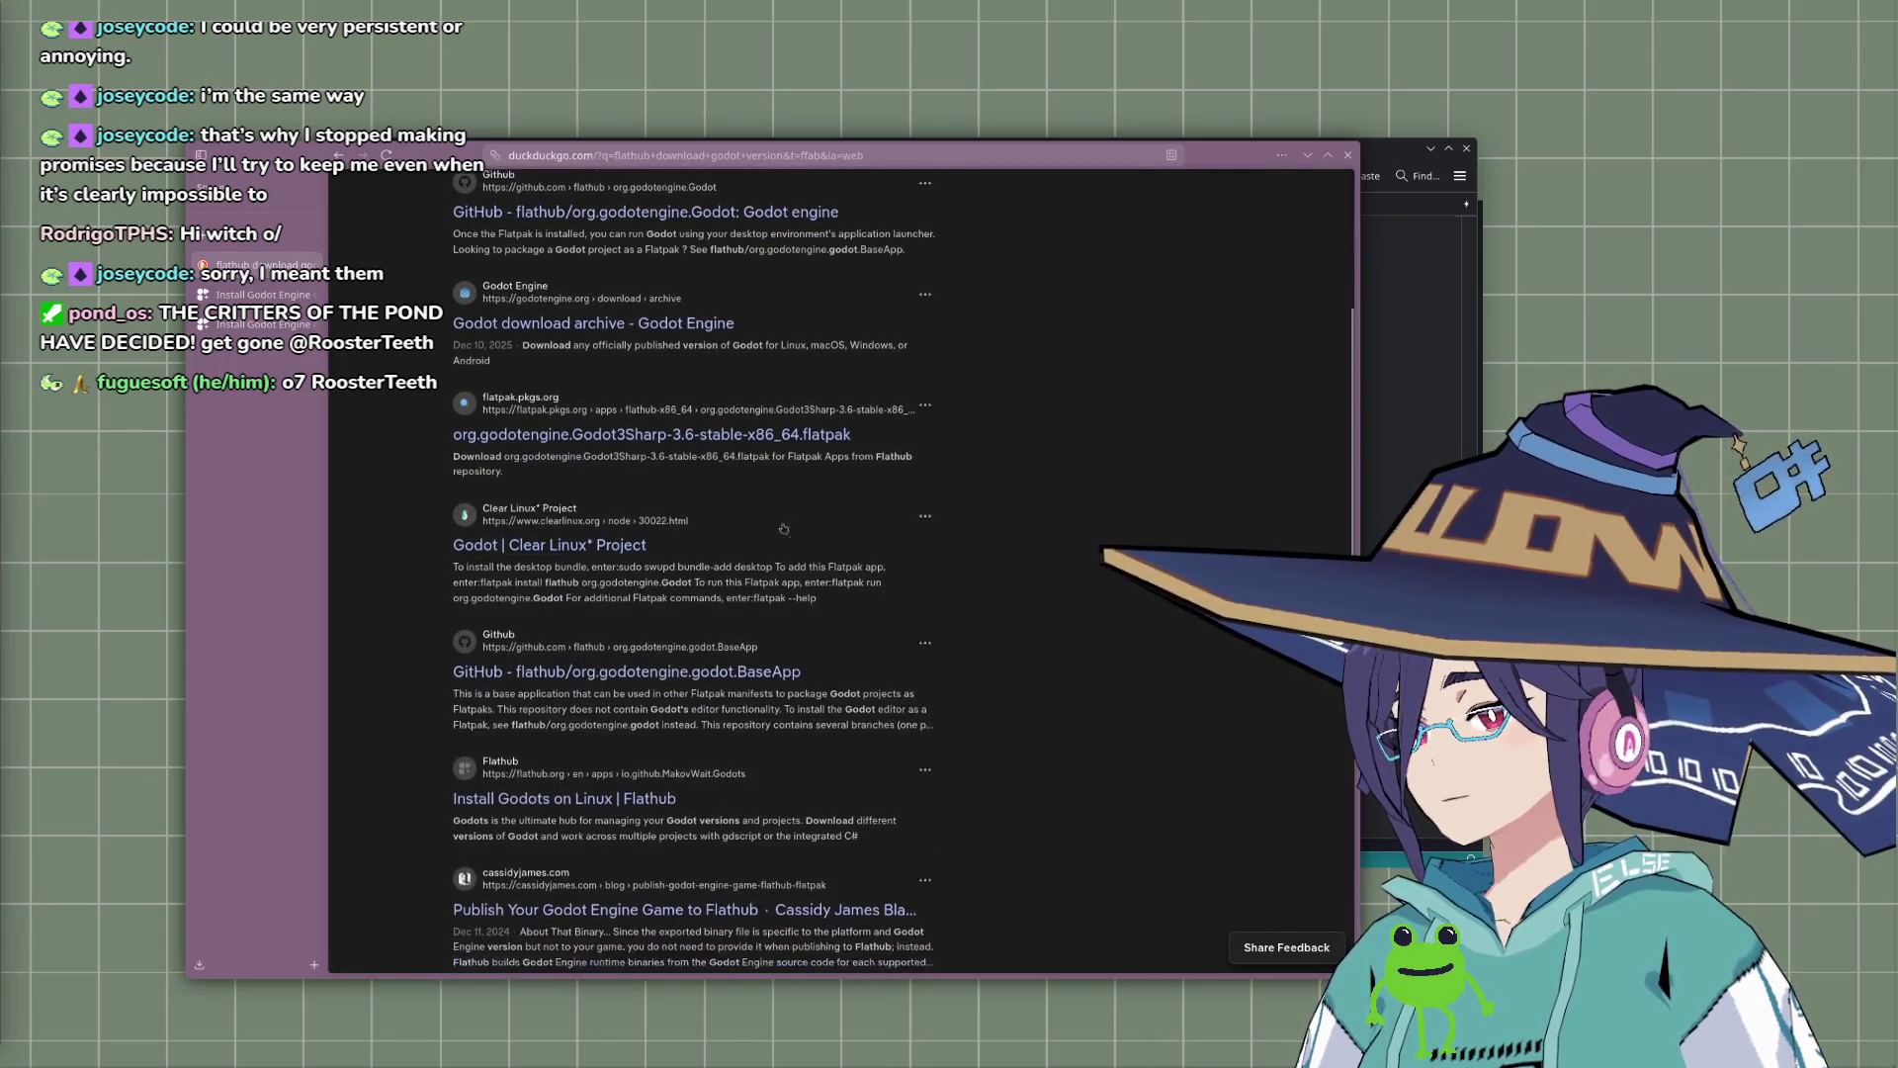
scroll(848, 524, "up", 15)
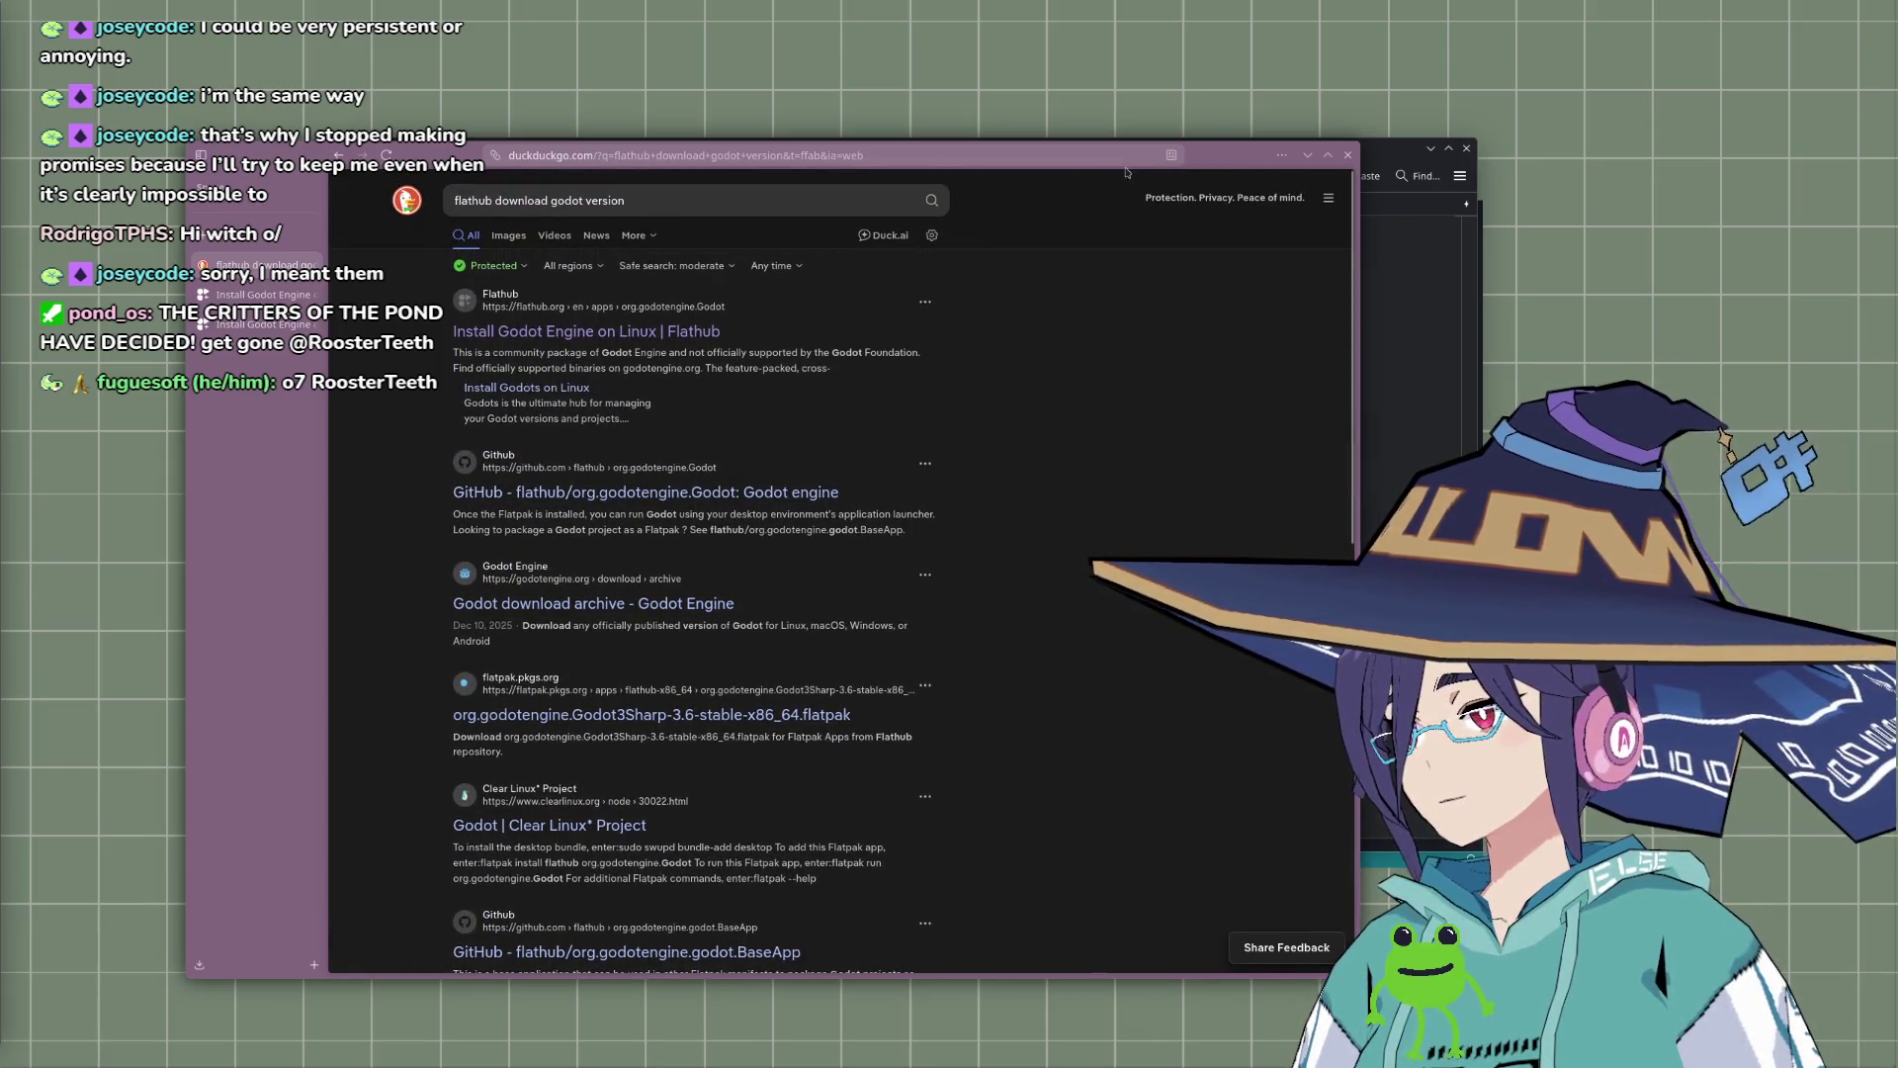
Step: Rearrange the browser and terminal windows, then review the Flathub Godot page's links and size info
mouse_move(1198, 162)
left_mouse_down()
mouse_move(1140, 272)
mouse_move(1063, 246)
mouse_move(1064, 226)
left_mouse_up()
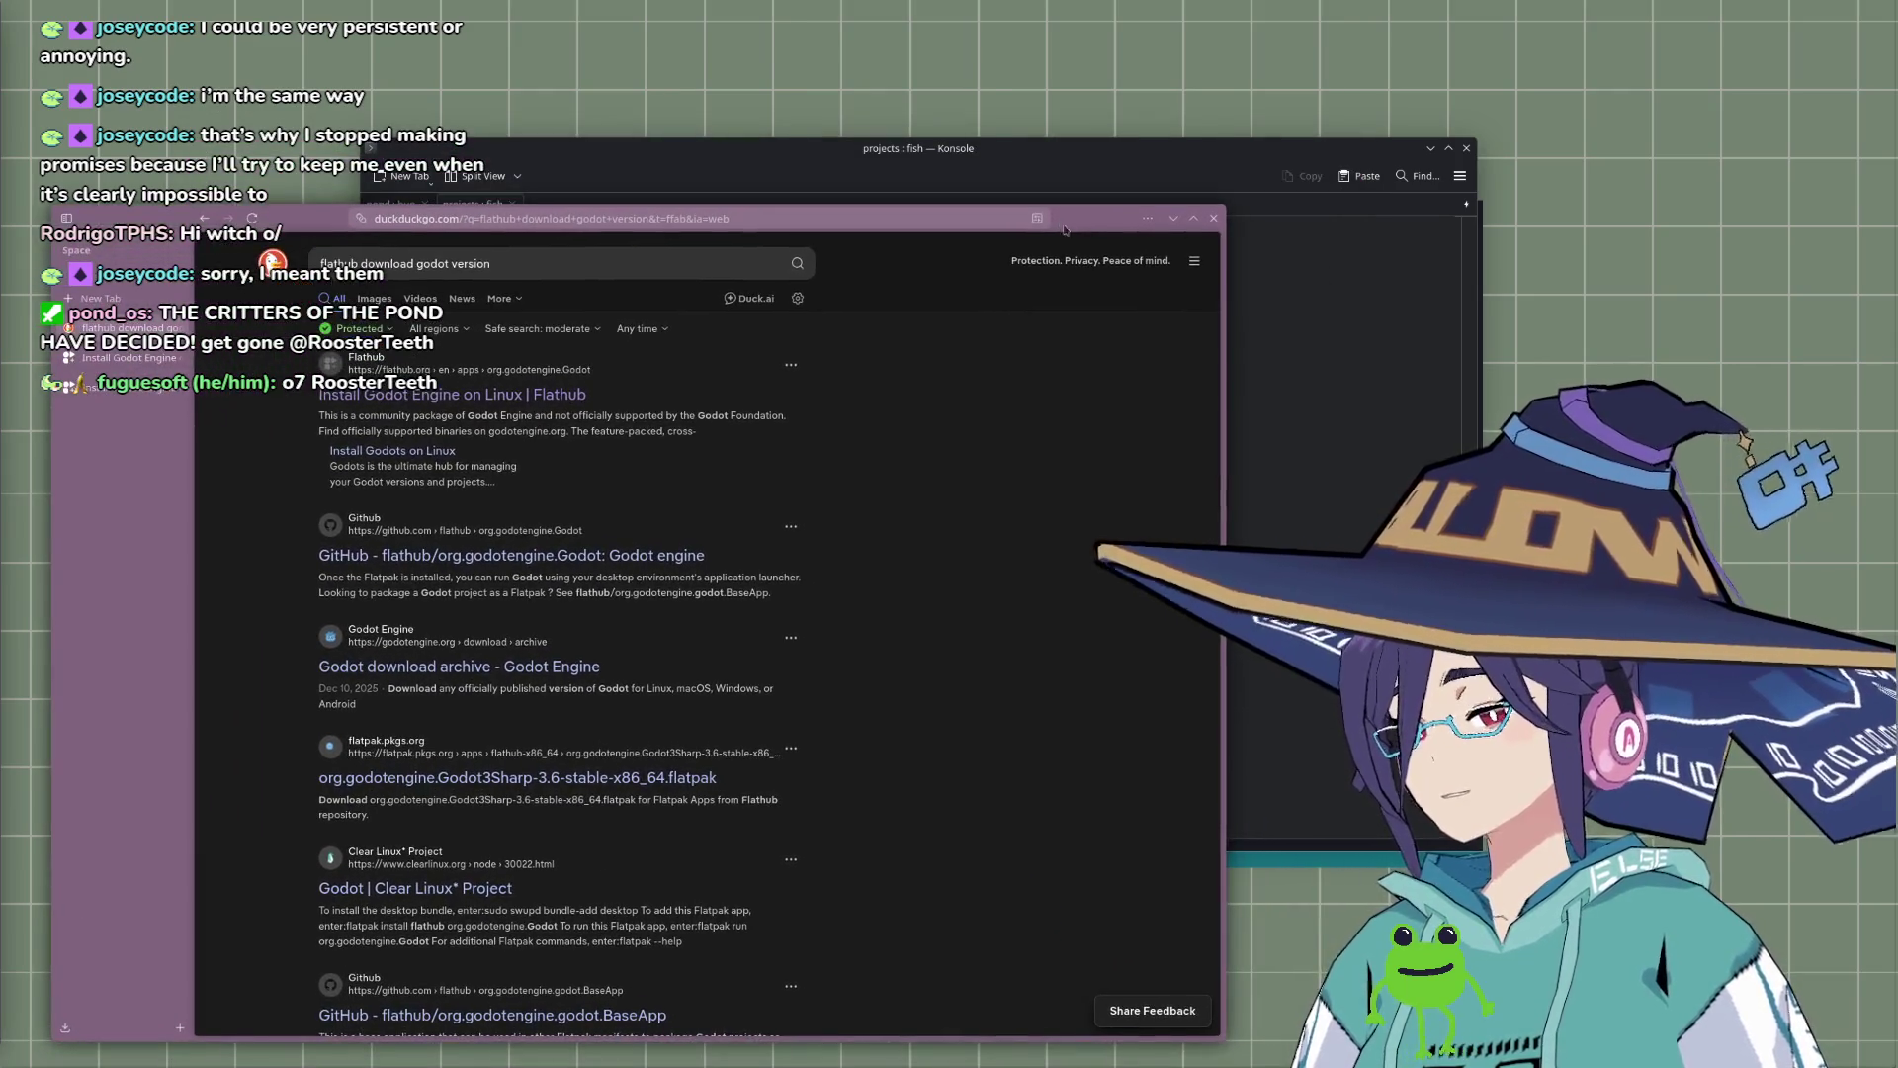
left_click_drag(1206, 156, 1392, 141)
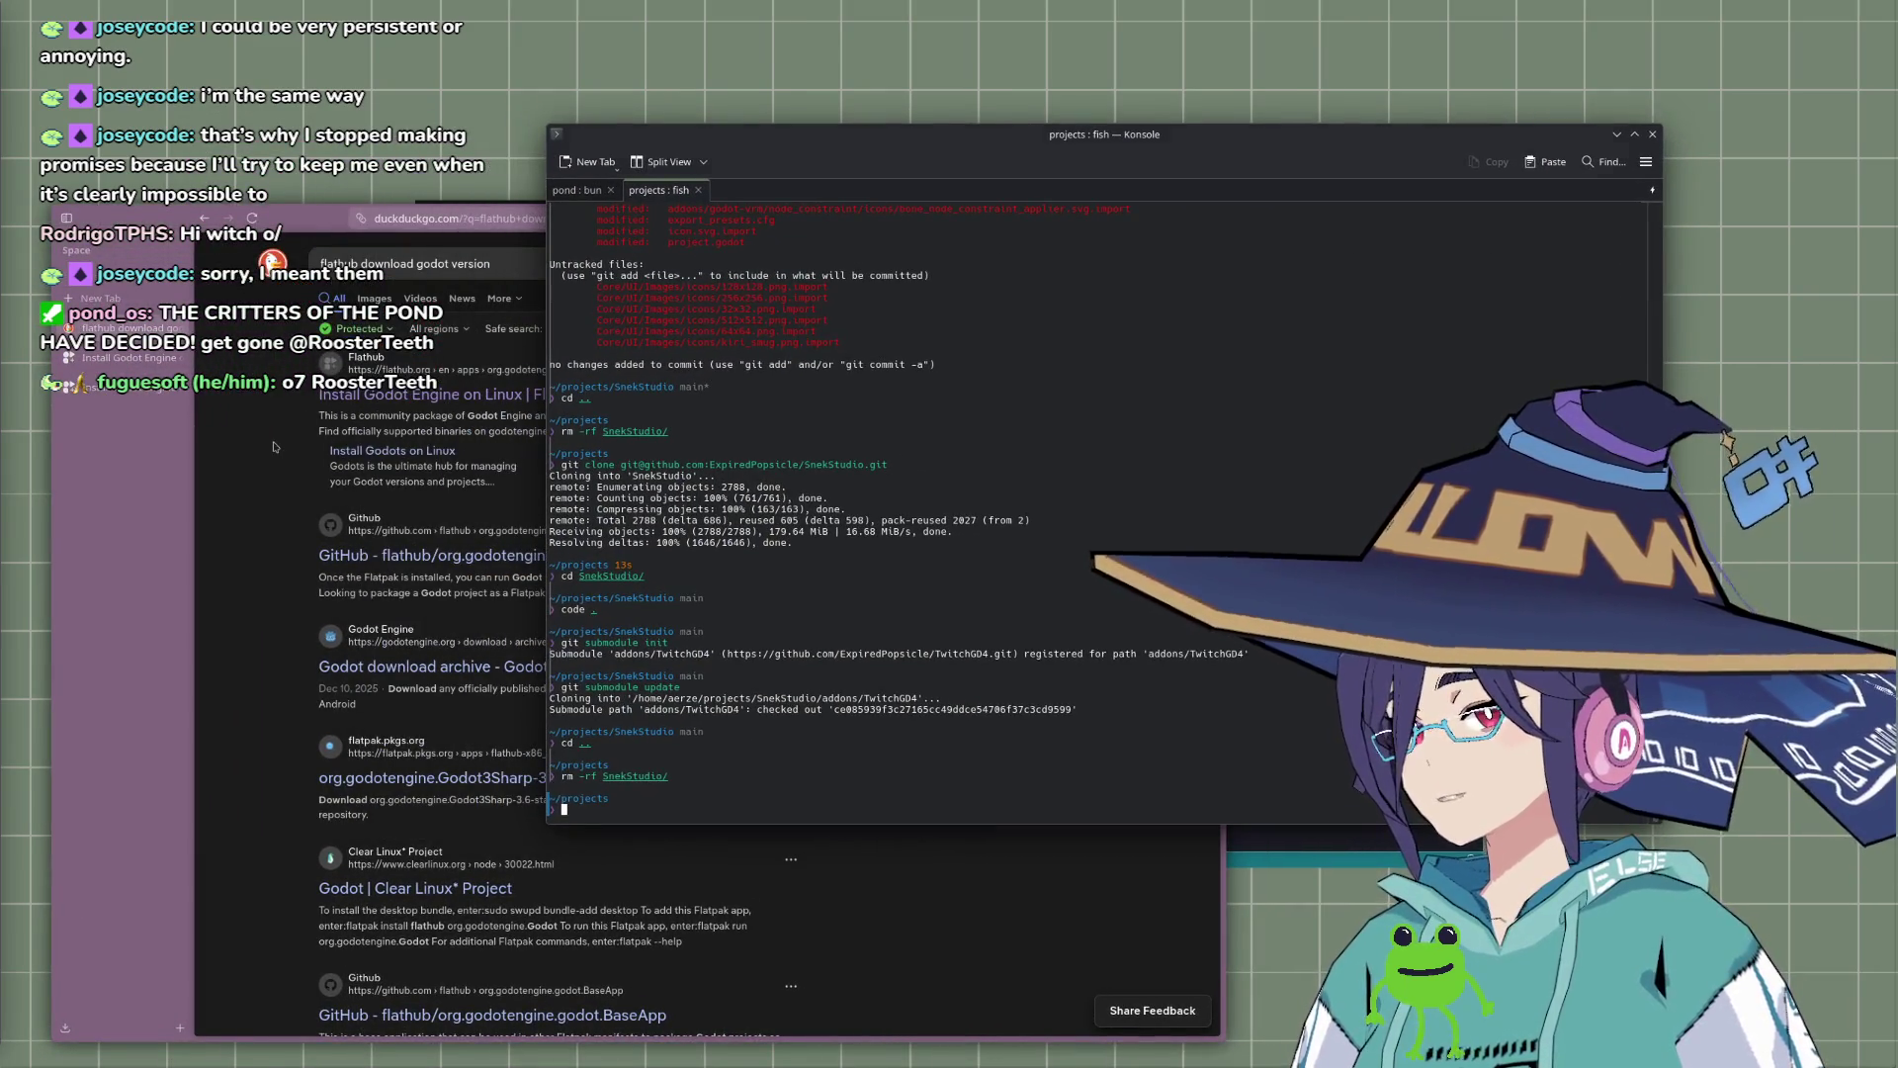
left_click(432, 238)
left_click(452, 394)
scroll(413, 529, "down", 15)
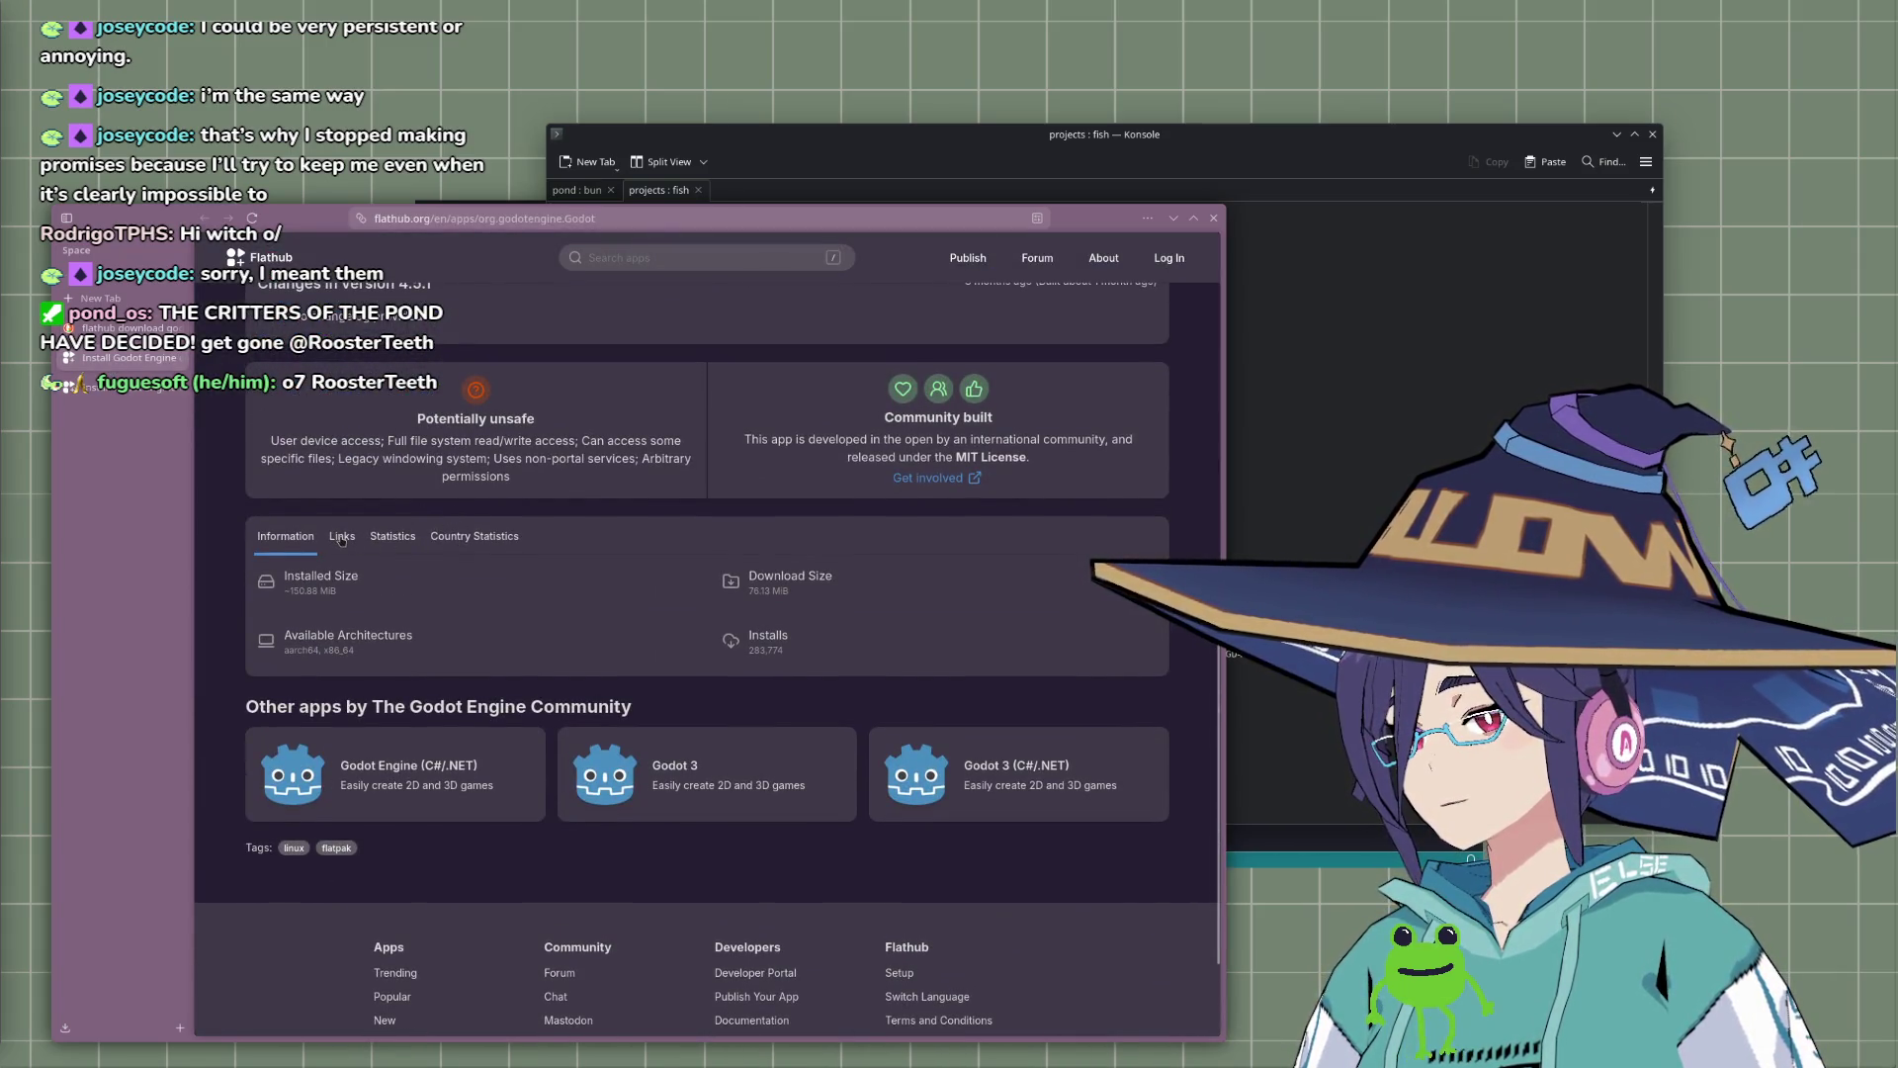
left_click(341, 535)
left_click(277, 539)
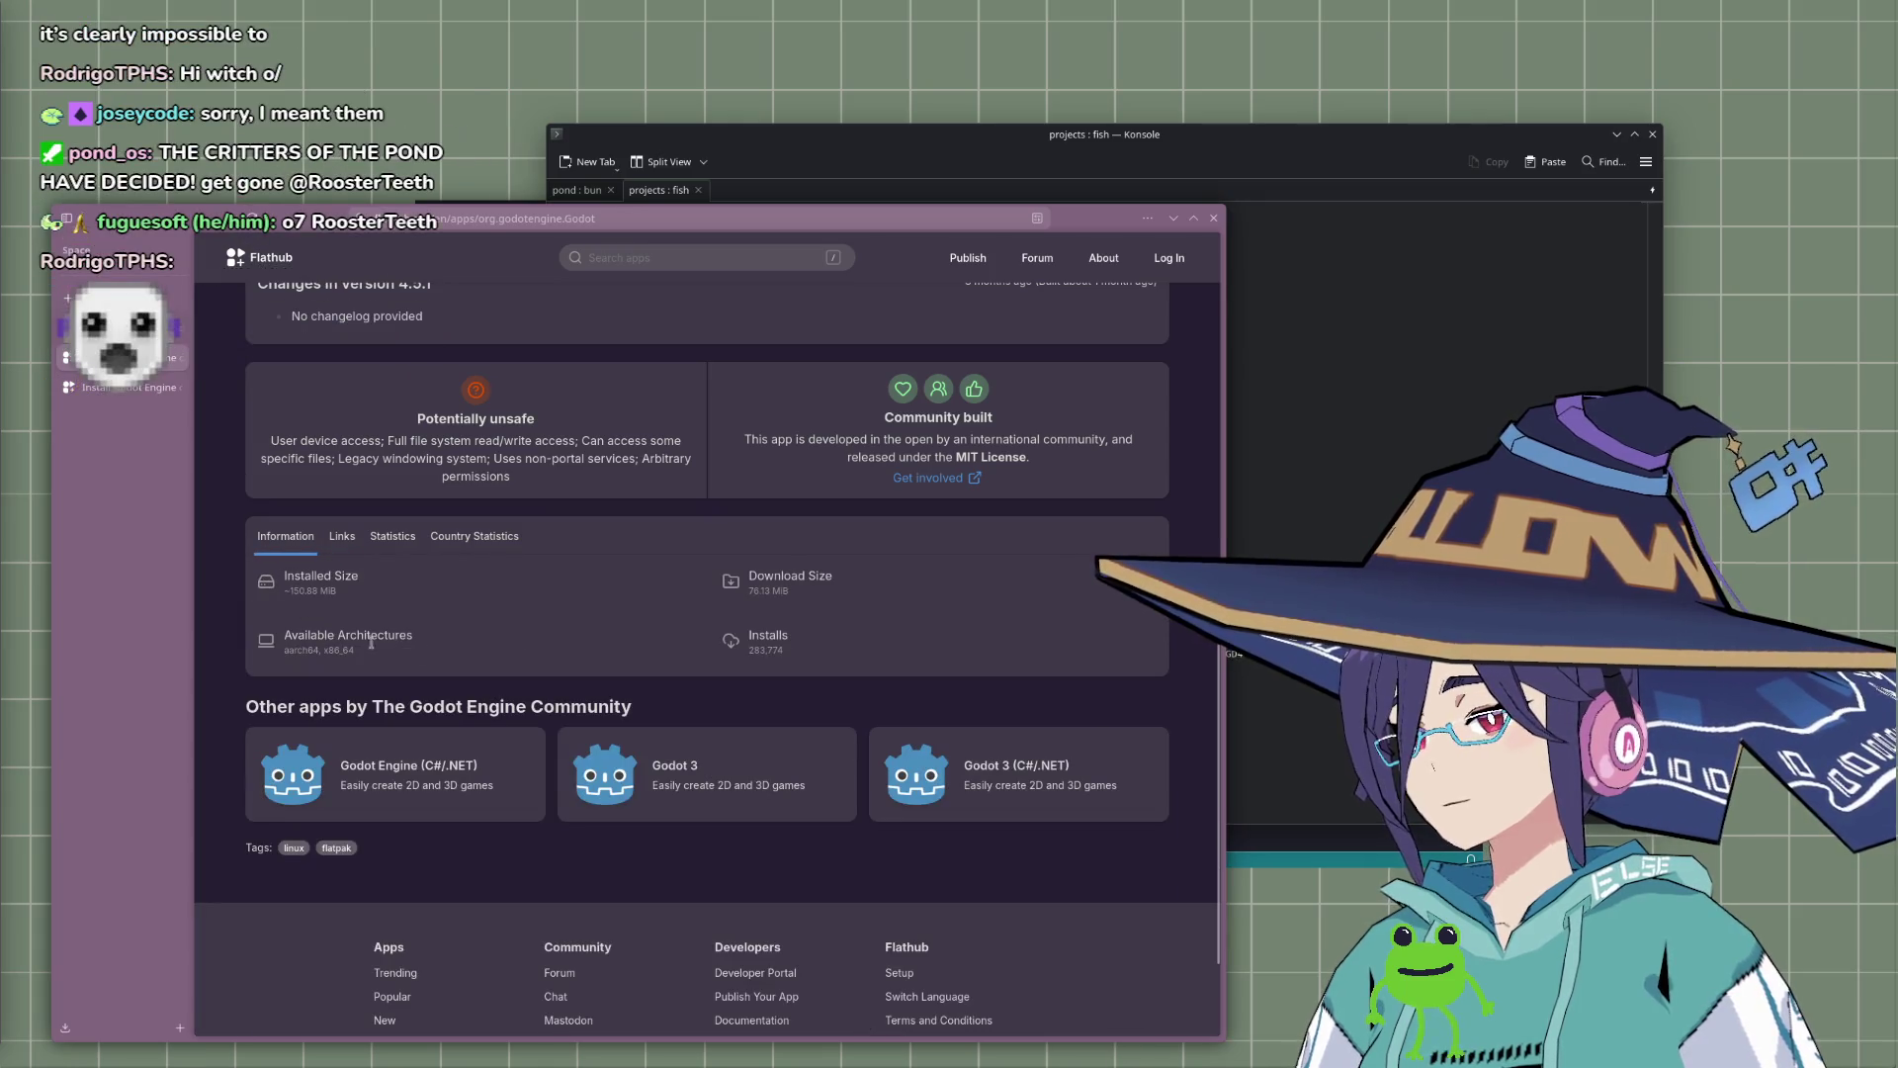
scroll(781, 637, "down", 3)
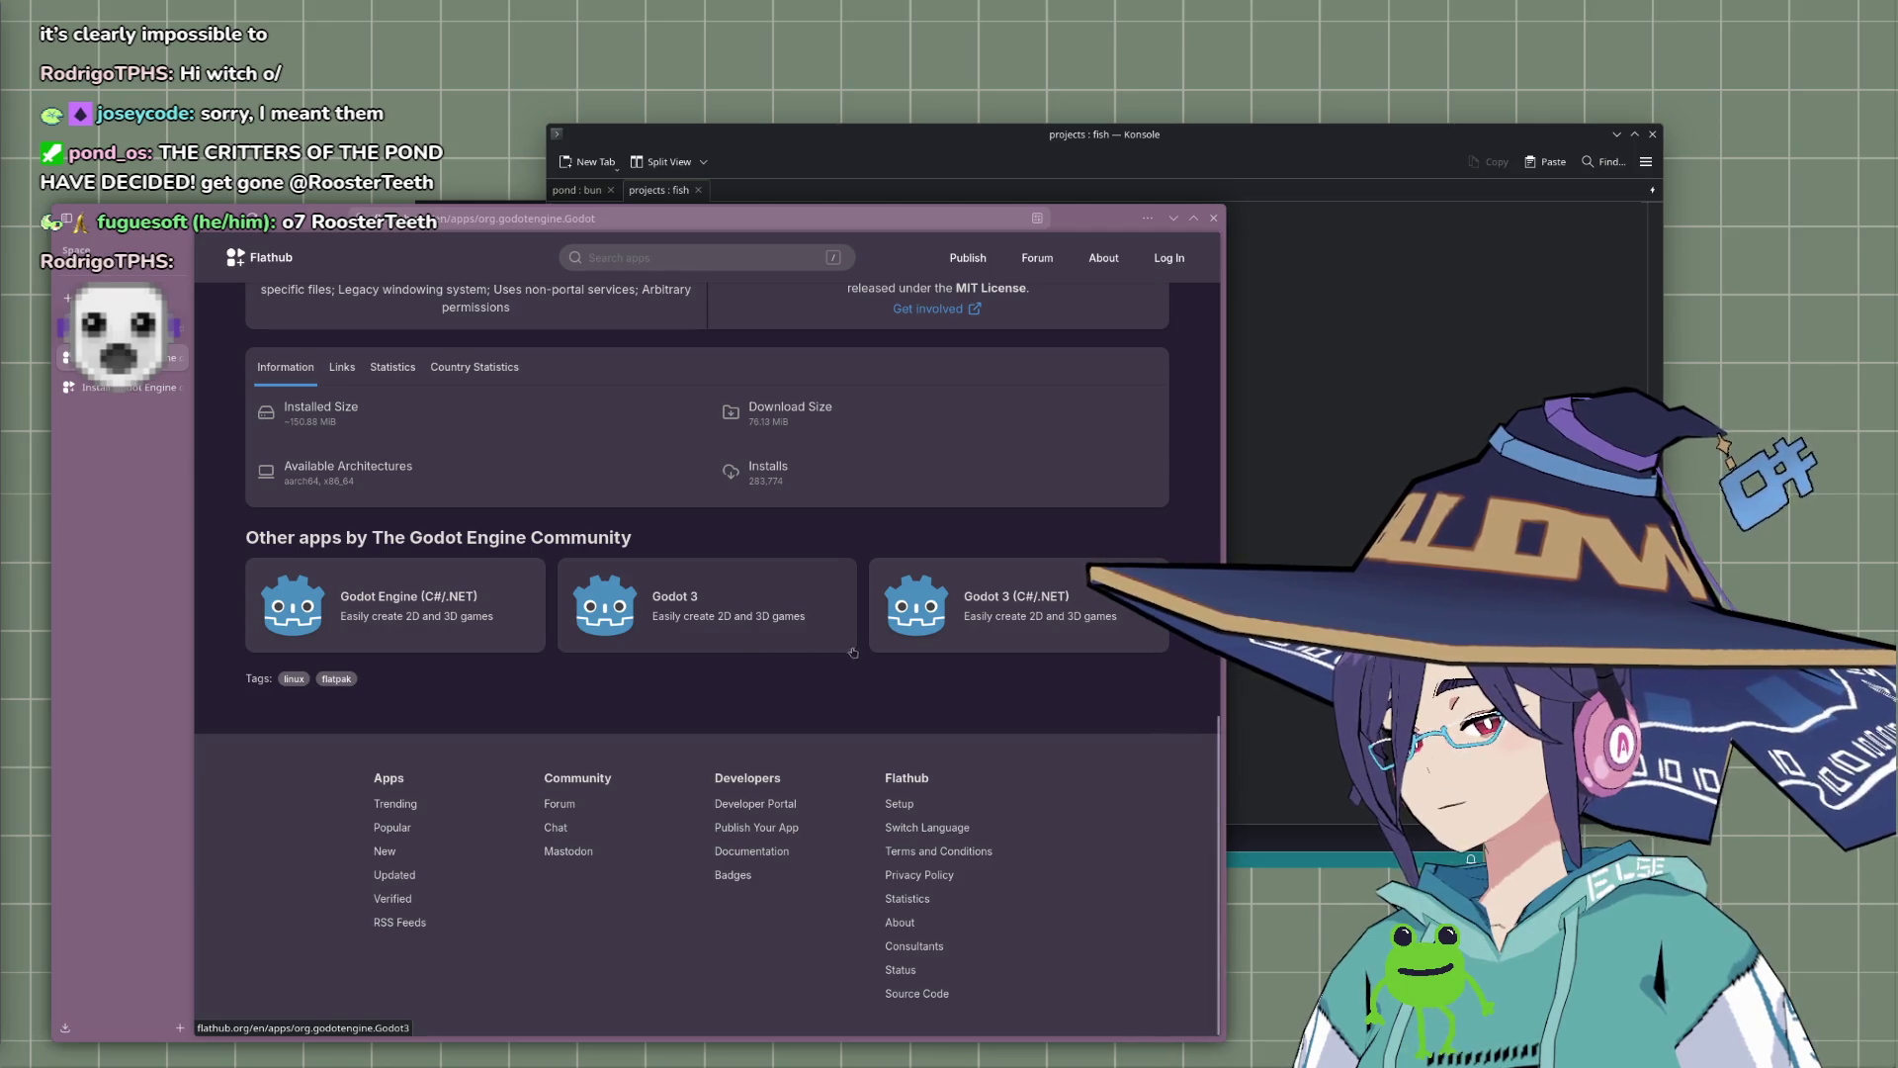
scroll(867, 689, "up", 4)
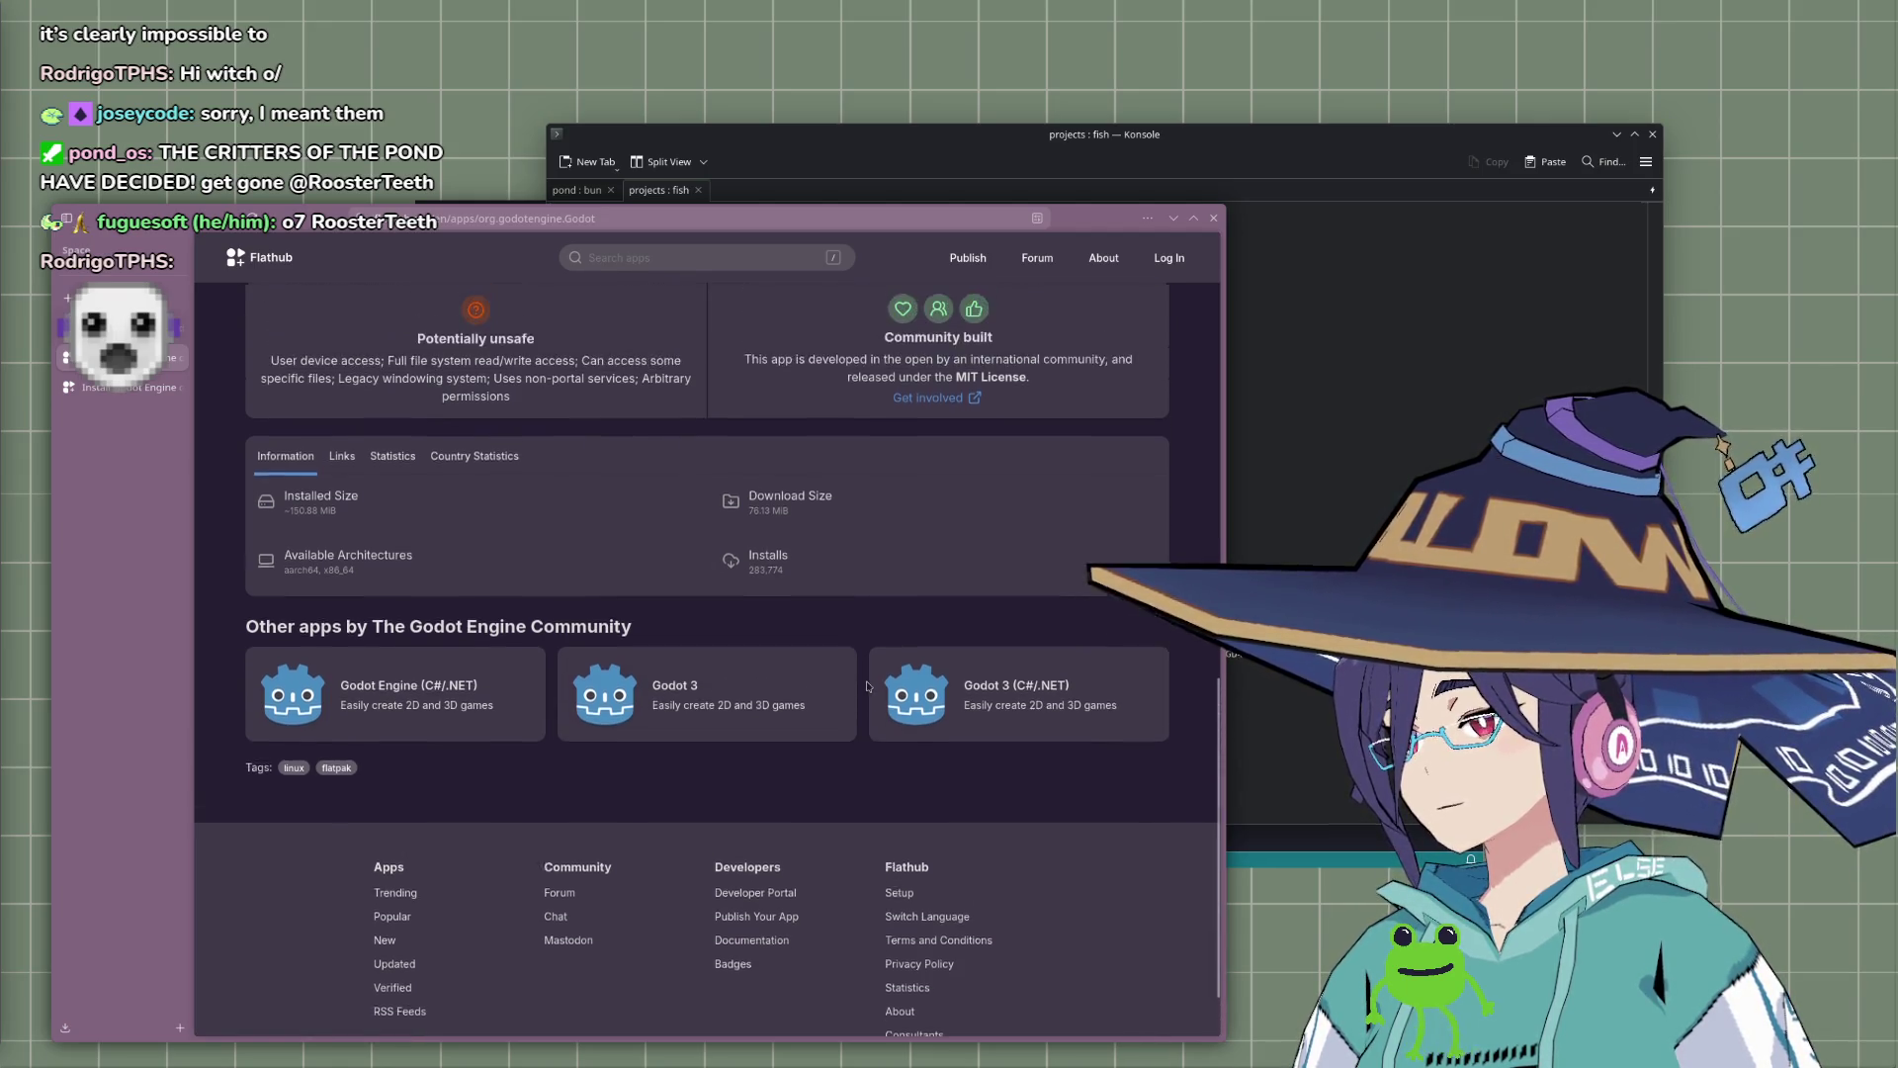
scroll(867, 689, "up", 10)
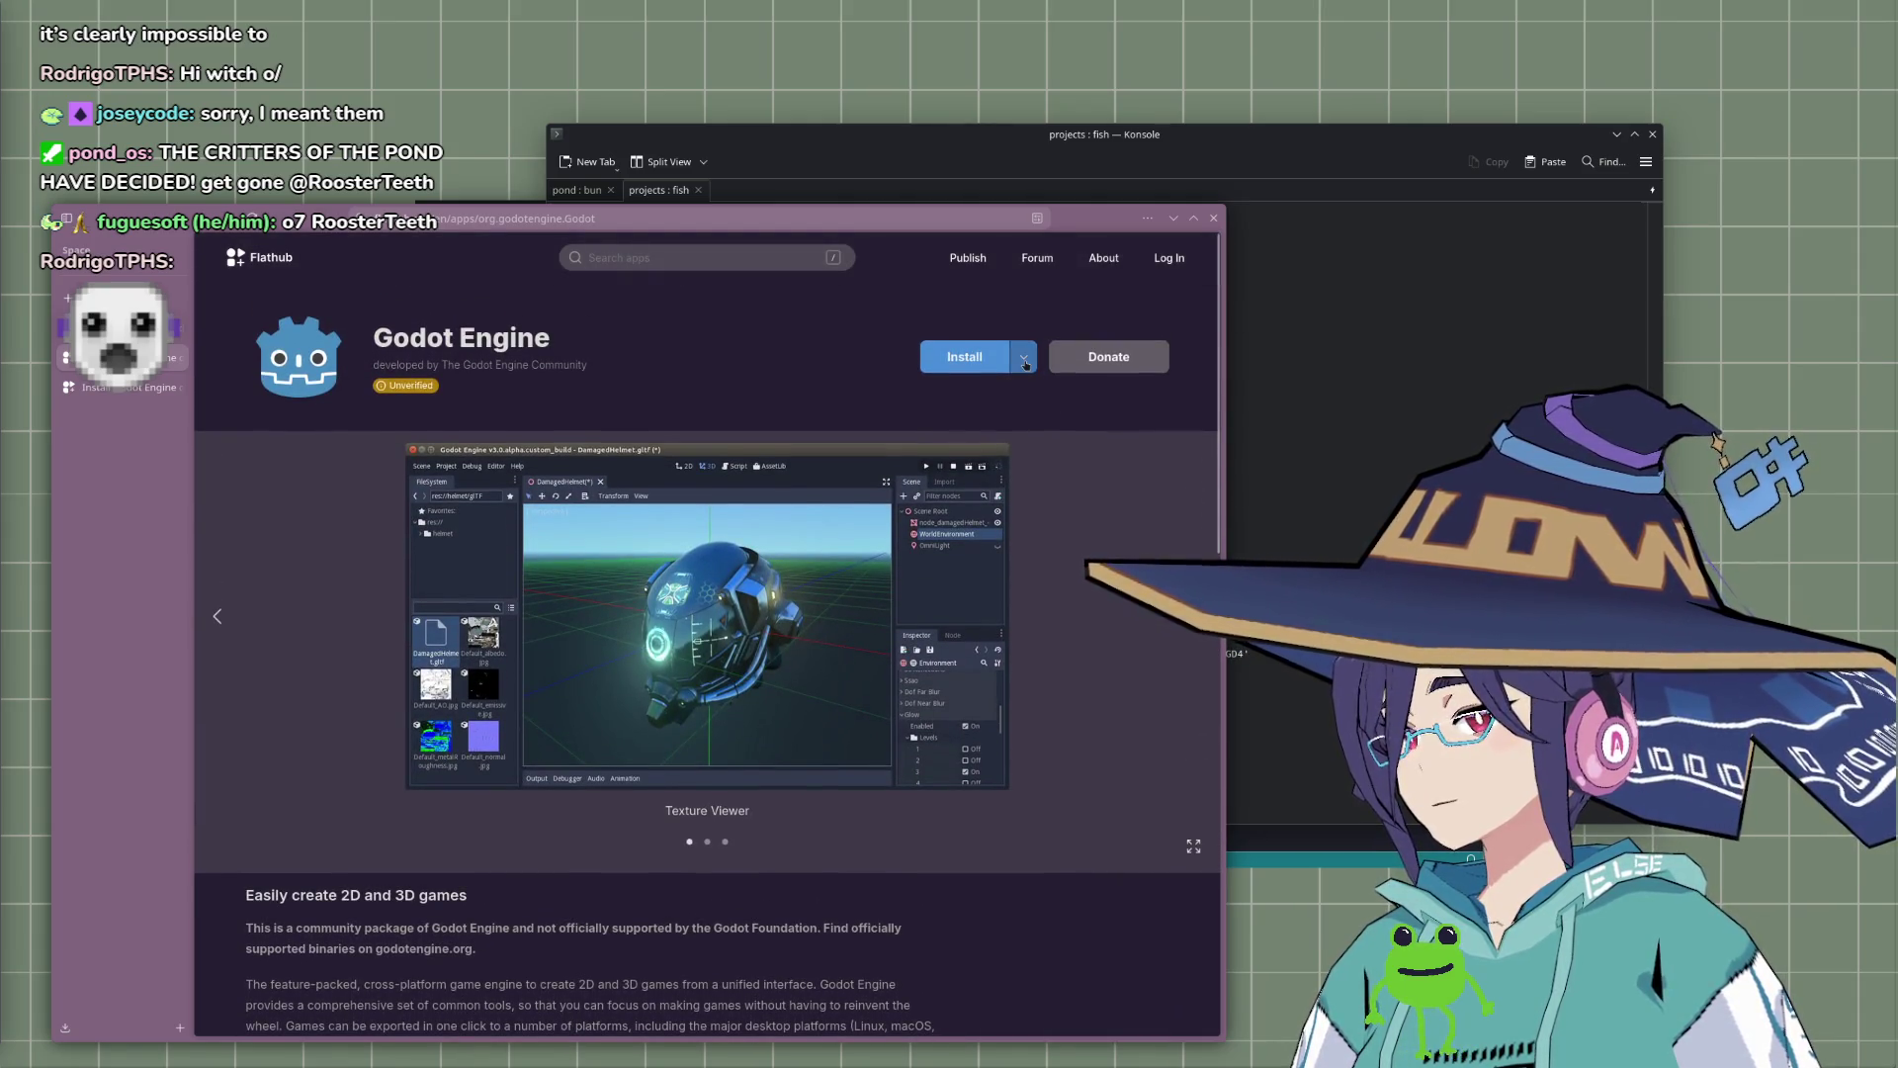
Step: Review Godot's manual install commands again, then return to the results and select 'godot' in the query
left_click(1025, 364)
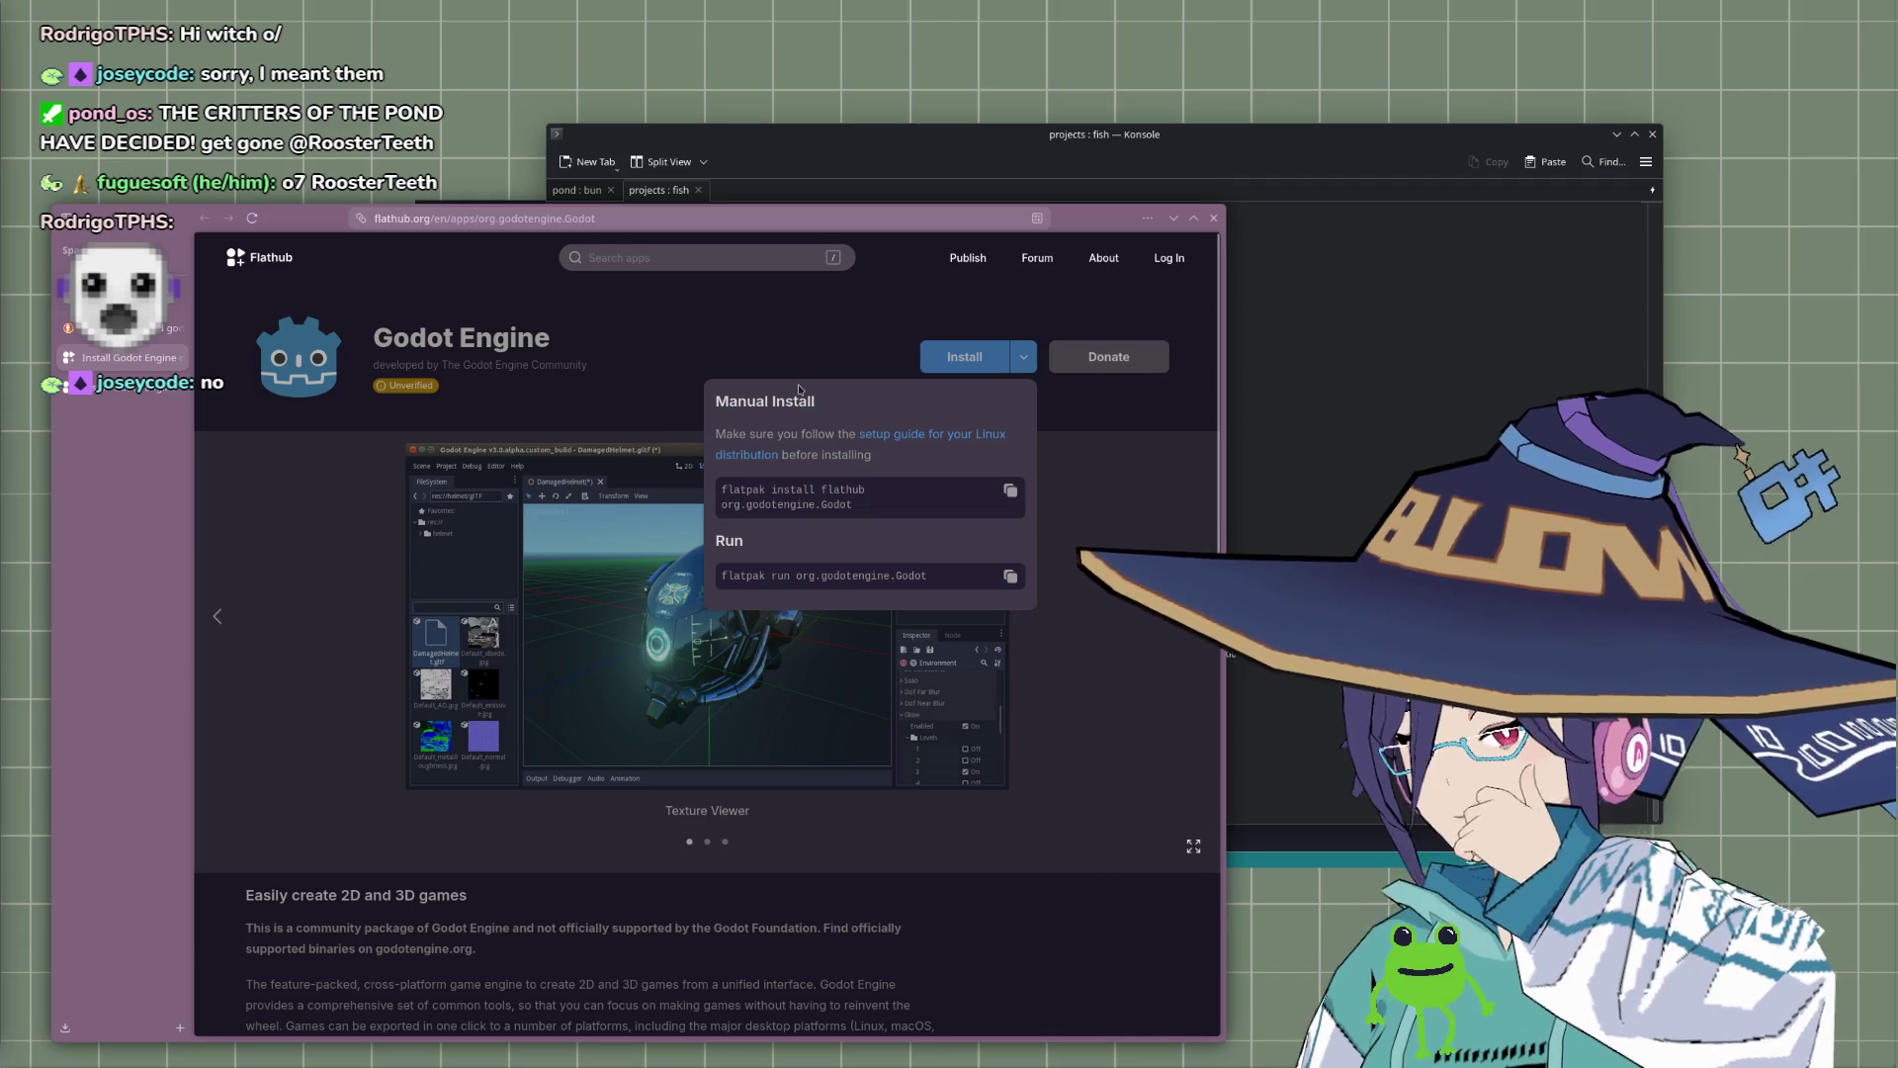
key("Escape")
scroll(707, 632, "down", 5)
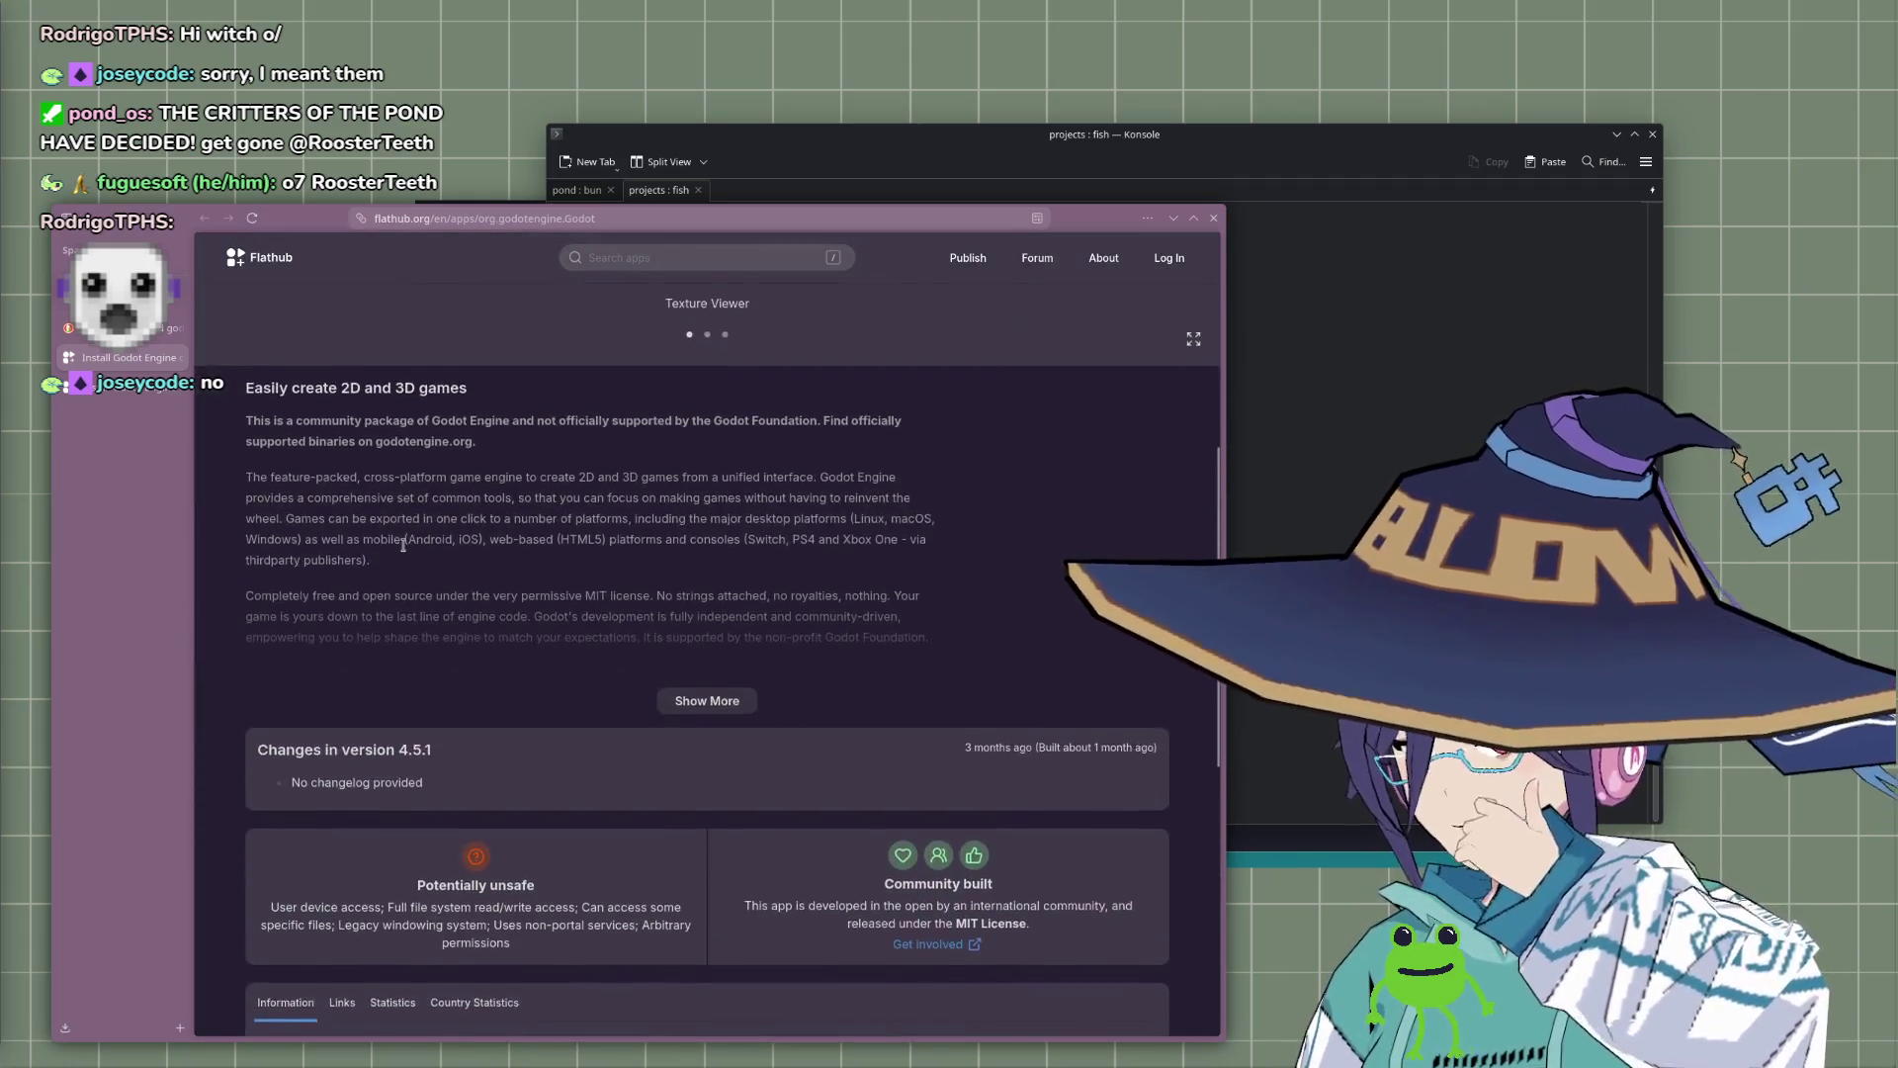
left_click(695, 213)
left_click(173, 329)
double_click(434, 265)
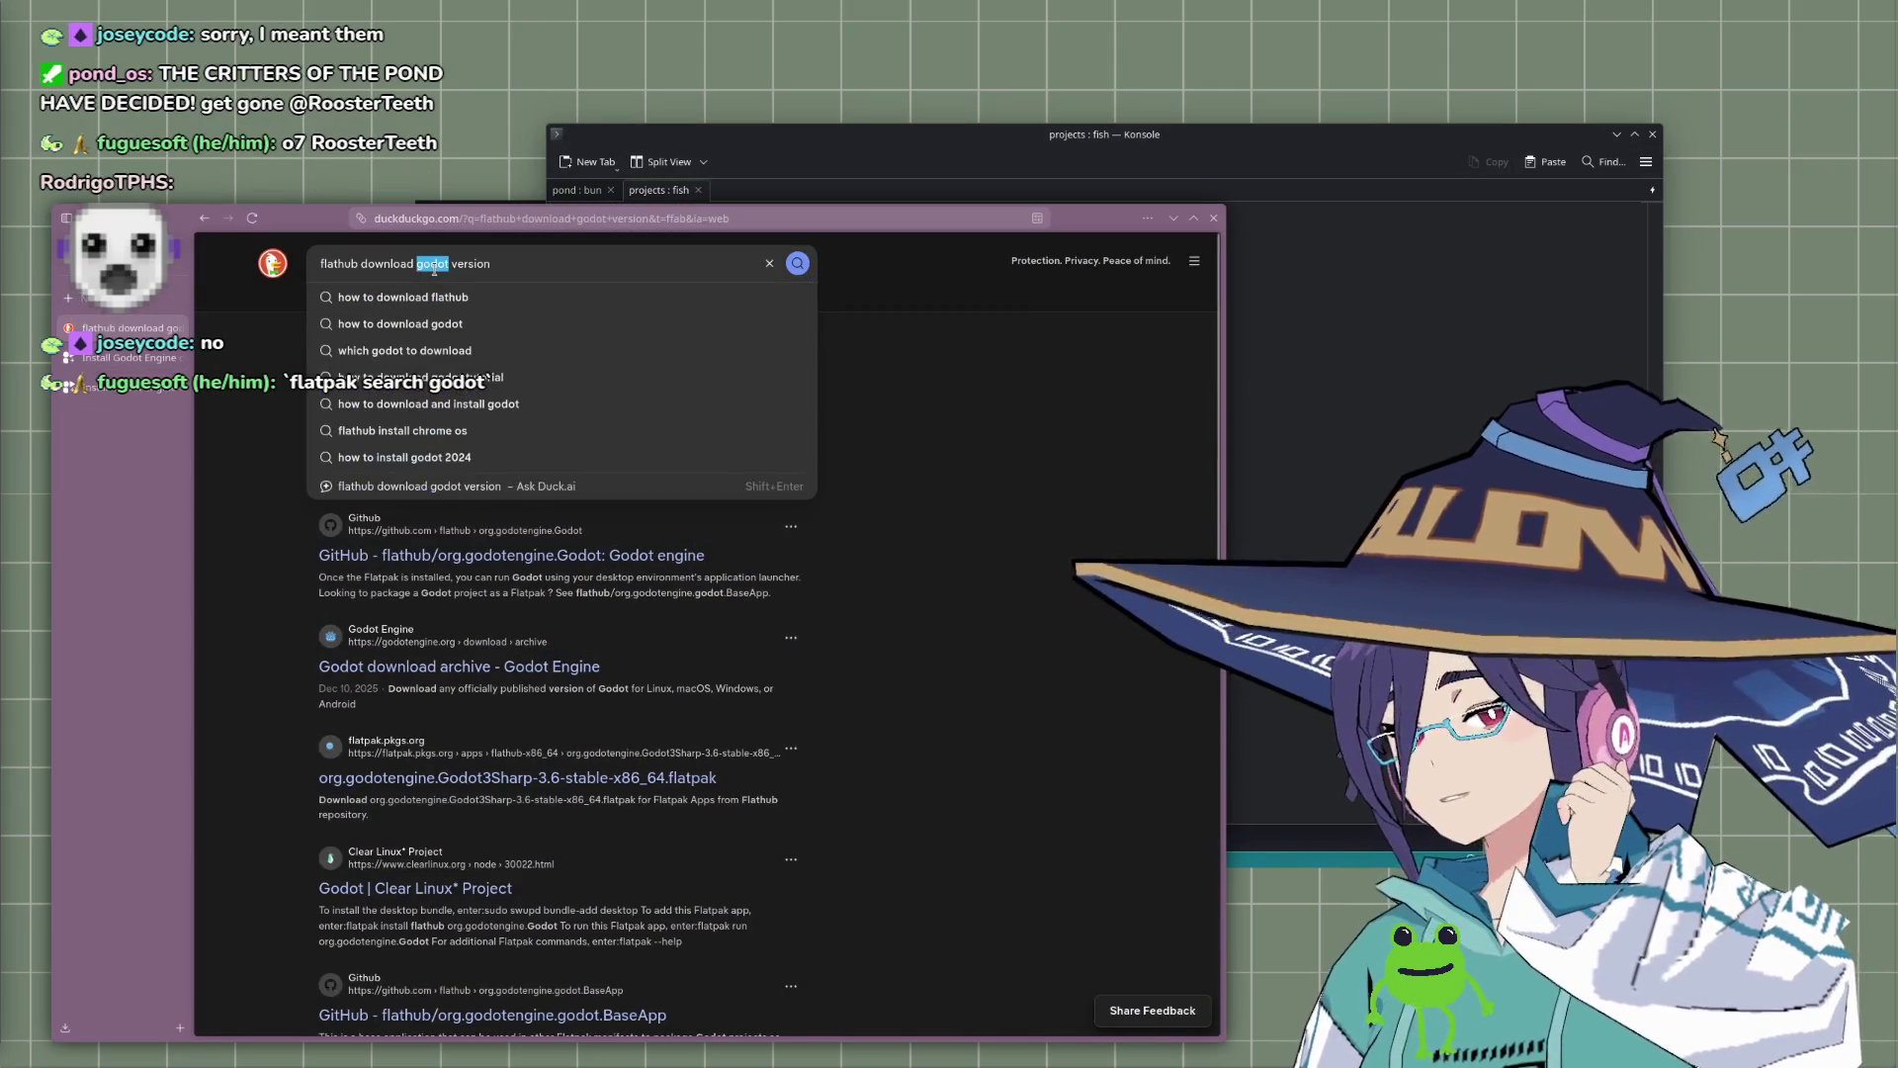
Step: Search for 'flathub download old version' and open the Flathub Downgrading documentation
type("old")
key("Return")
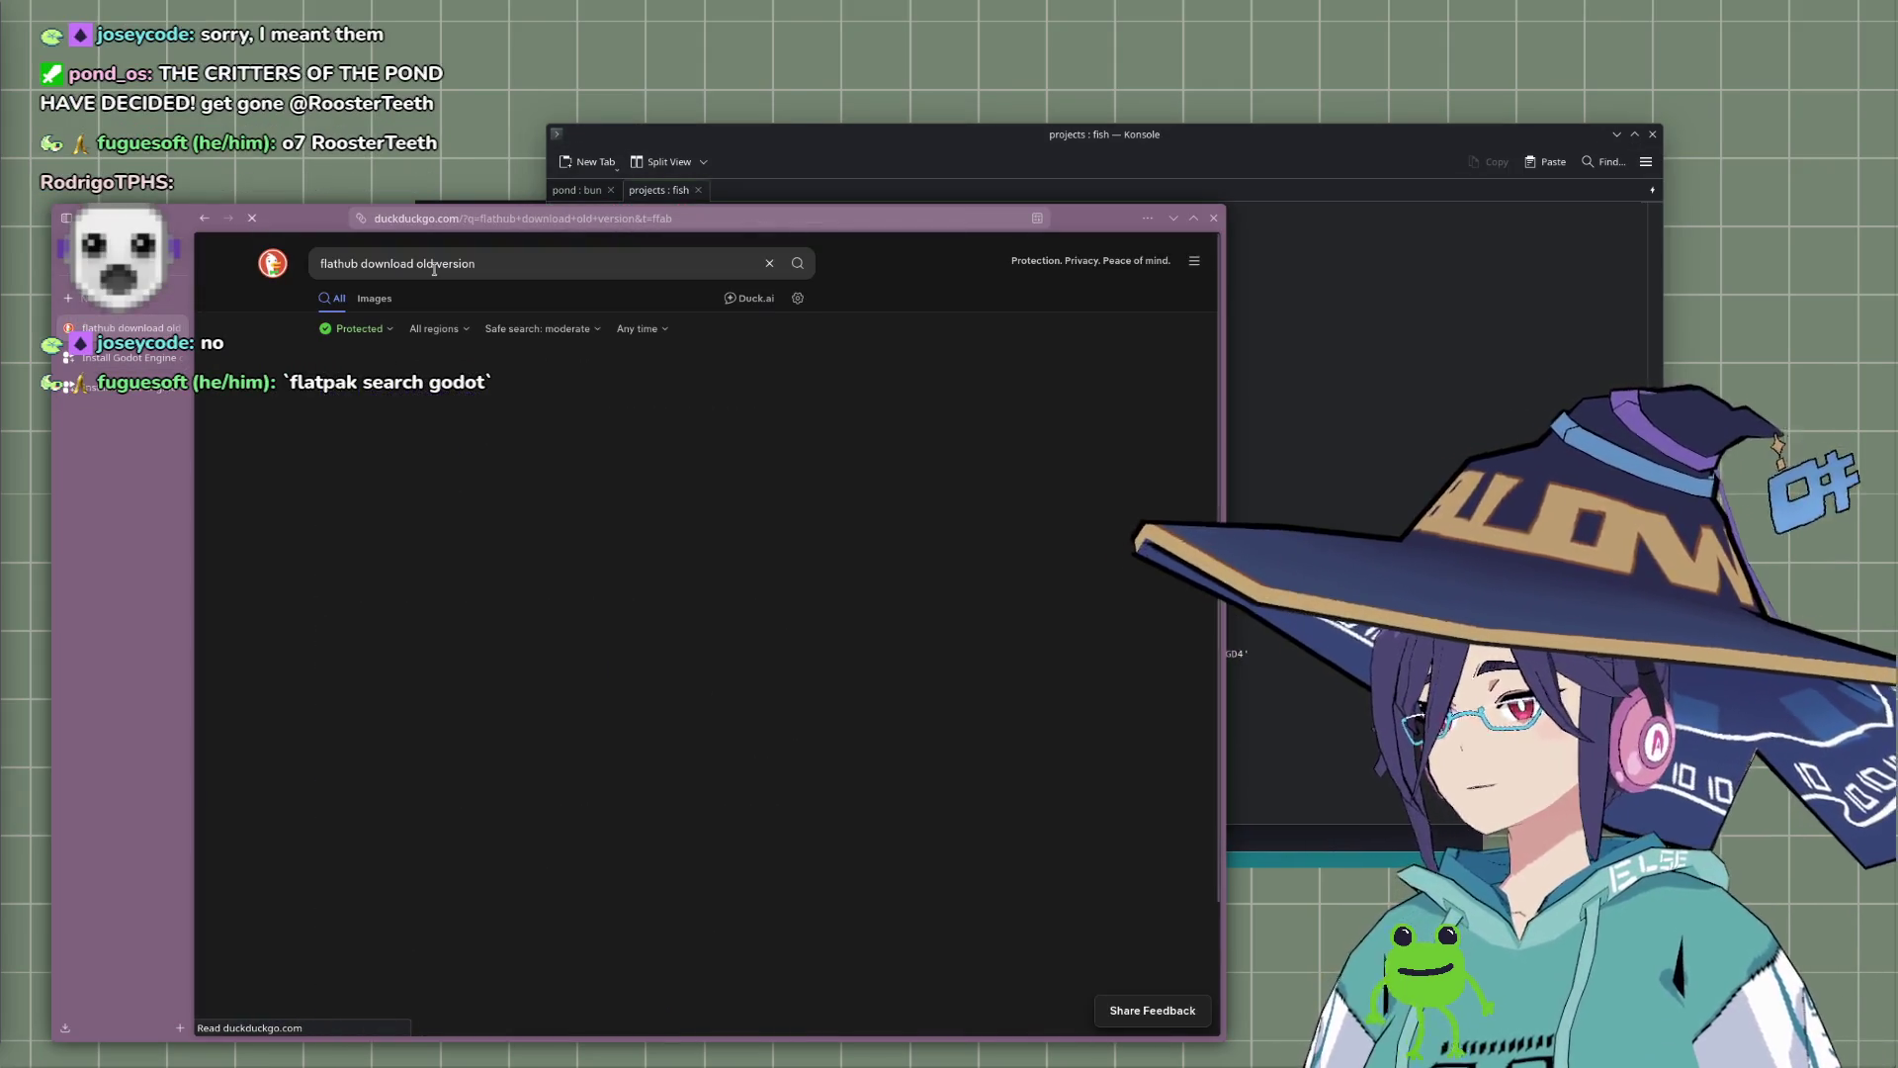
left_click(512, 396)
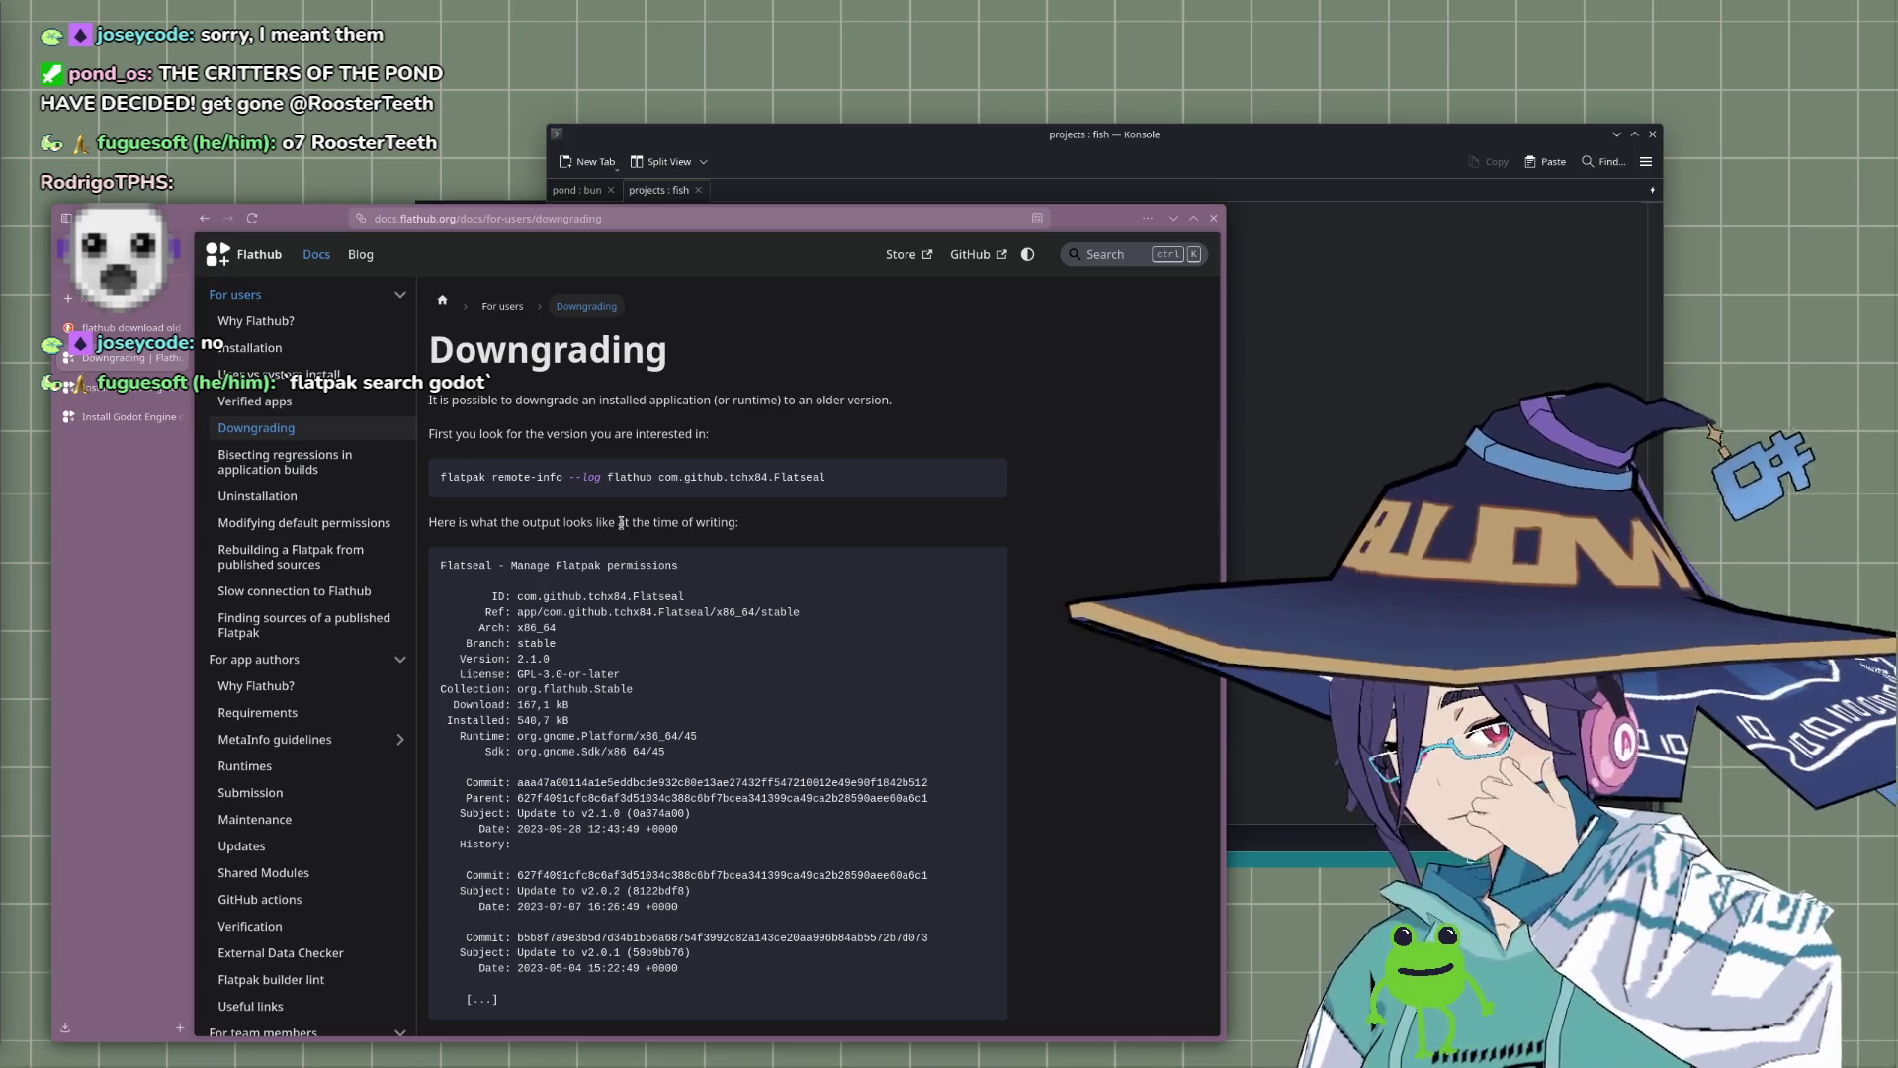
Step: Return to the Flathub Godot Engine tab and place the cursor in the site search field
mouse_move(322, 230)
left_mouse_down()
mouse_move(334, 359)
mouse_move(306, 193)
left_mouse_up()
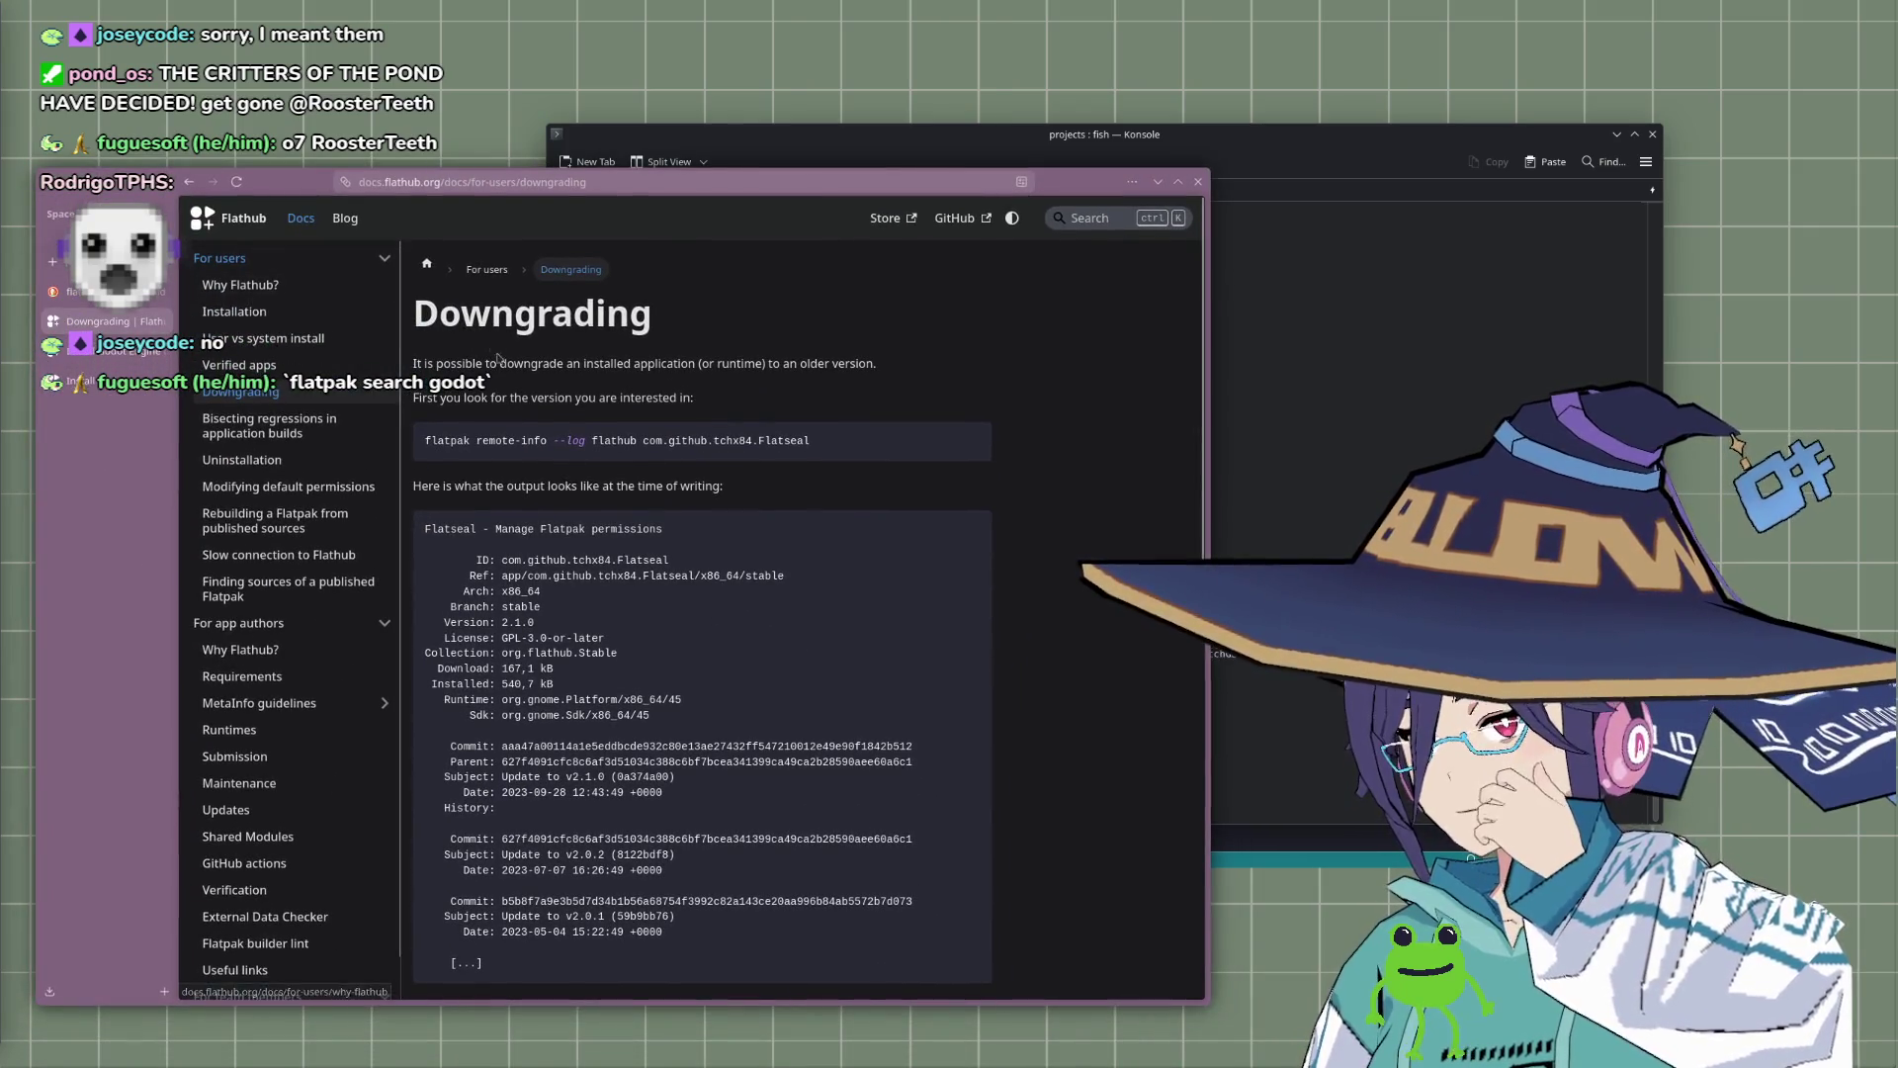
left_click(109, 291)
left_click(109, 351)
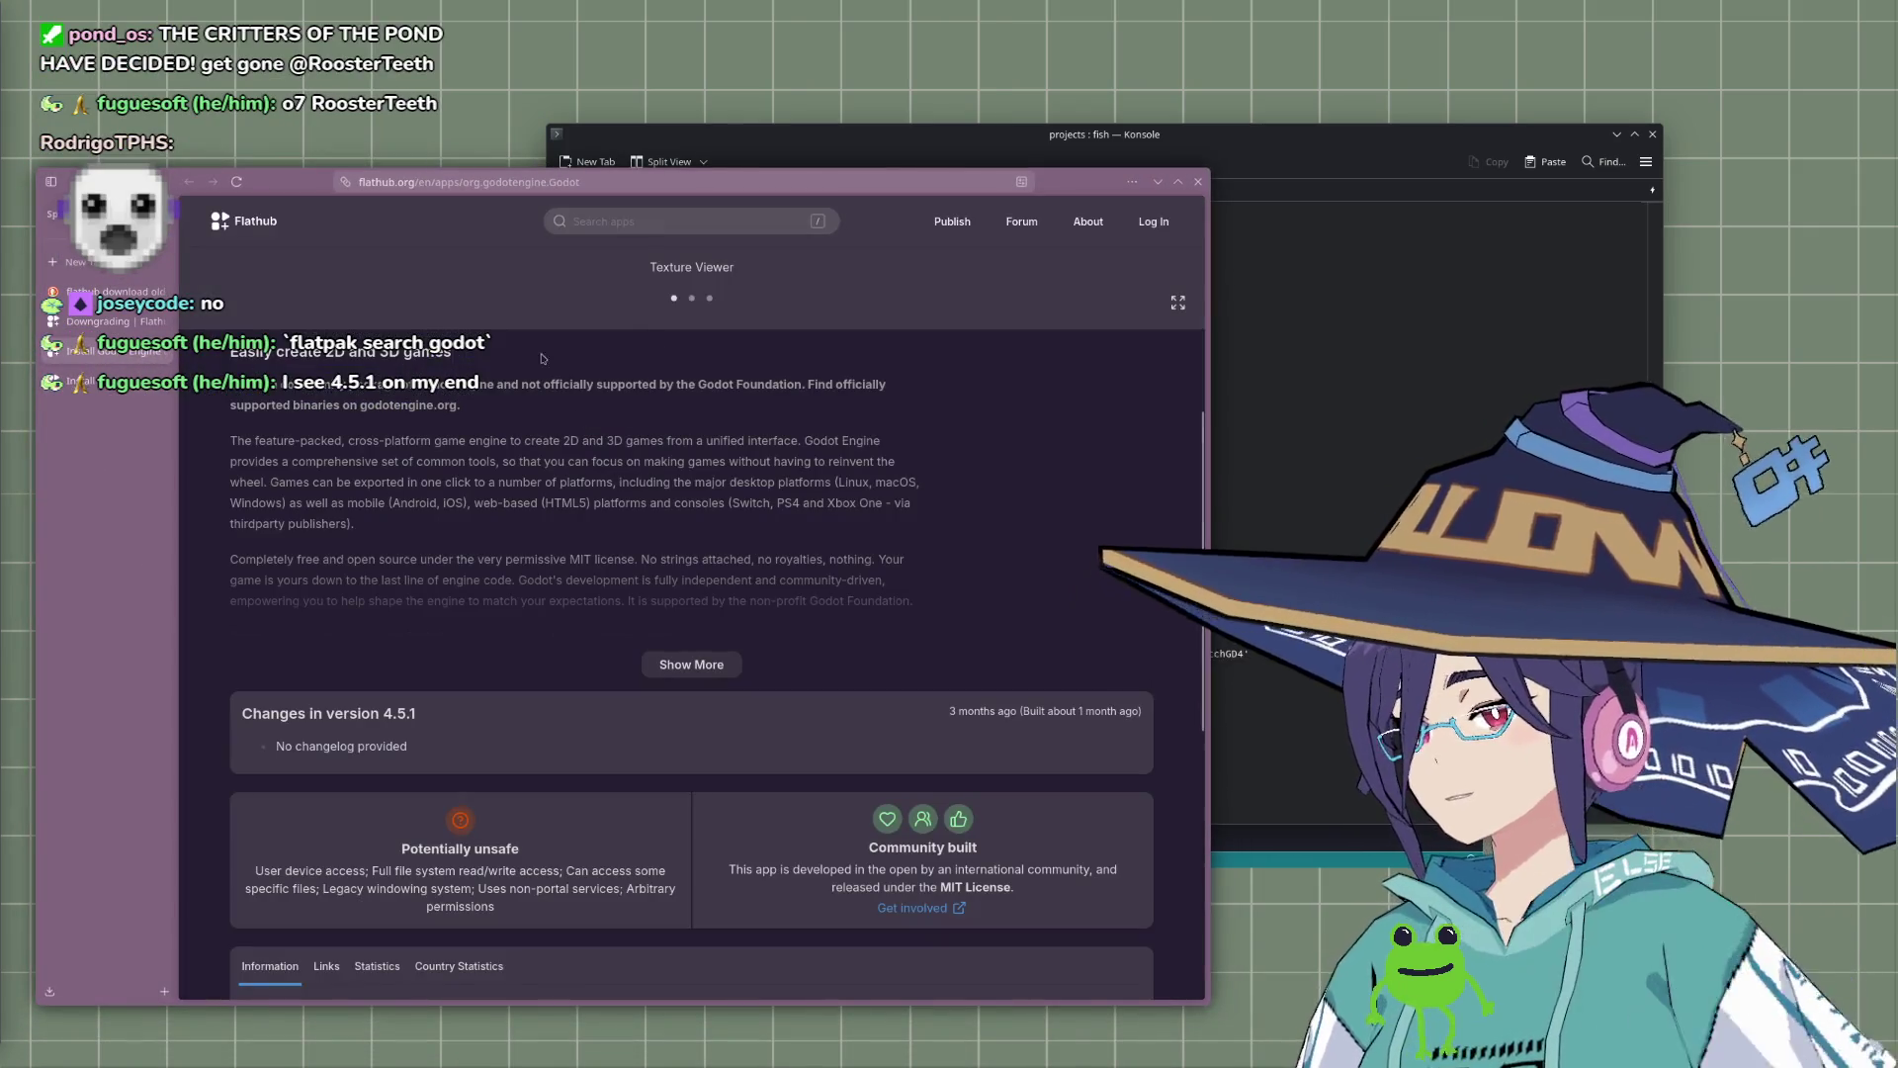
scroll(445, 297, "up", 5)
left_click(653, 222)
Step: Search Flathub for godot and open the Godots app page
type("godot")
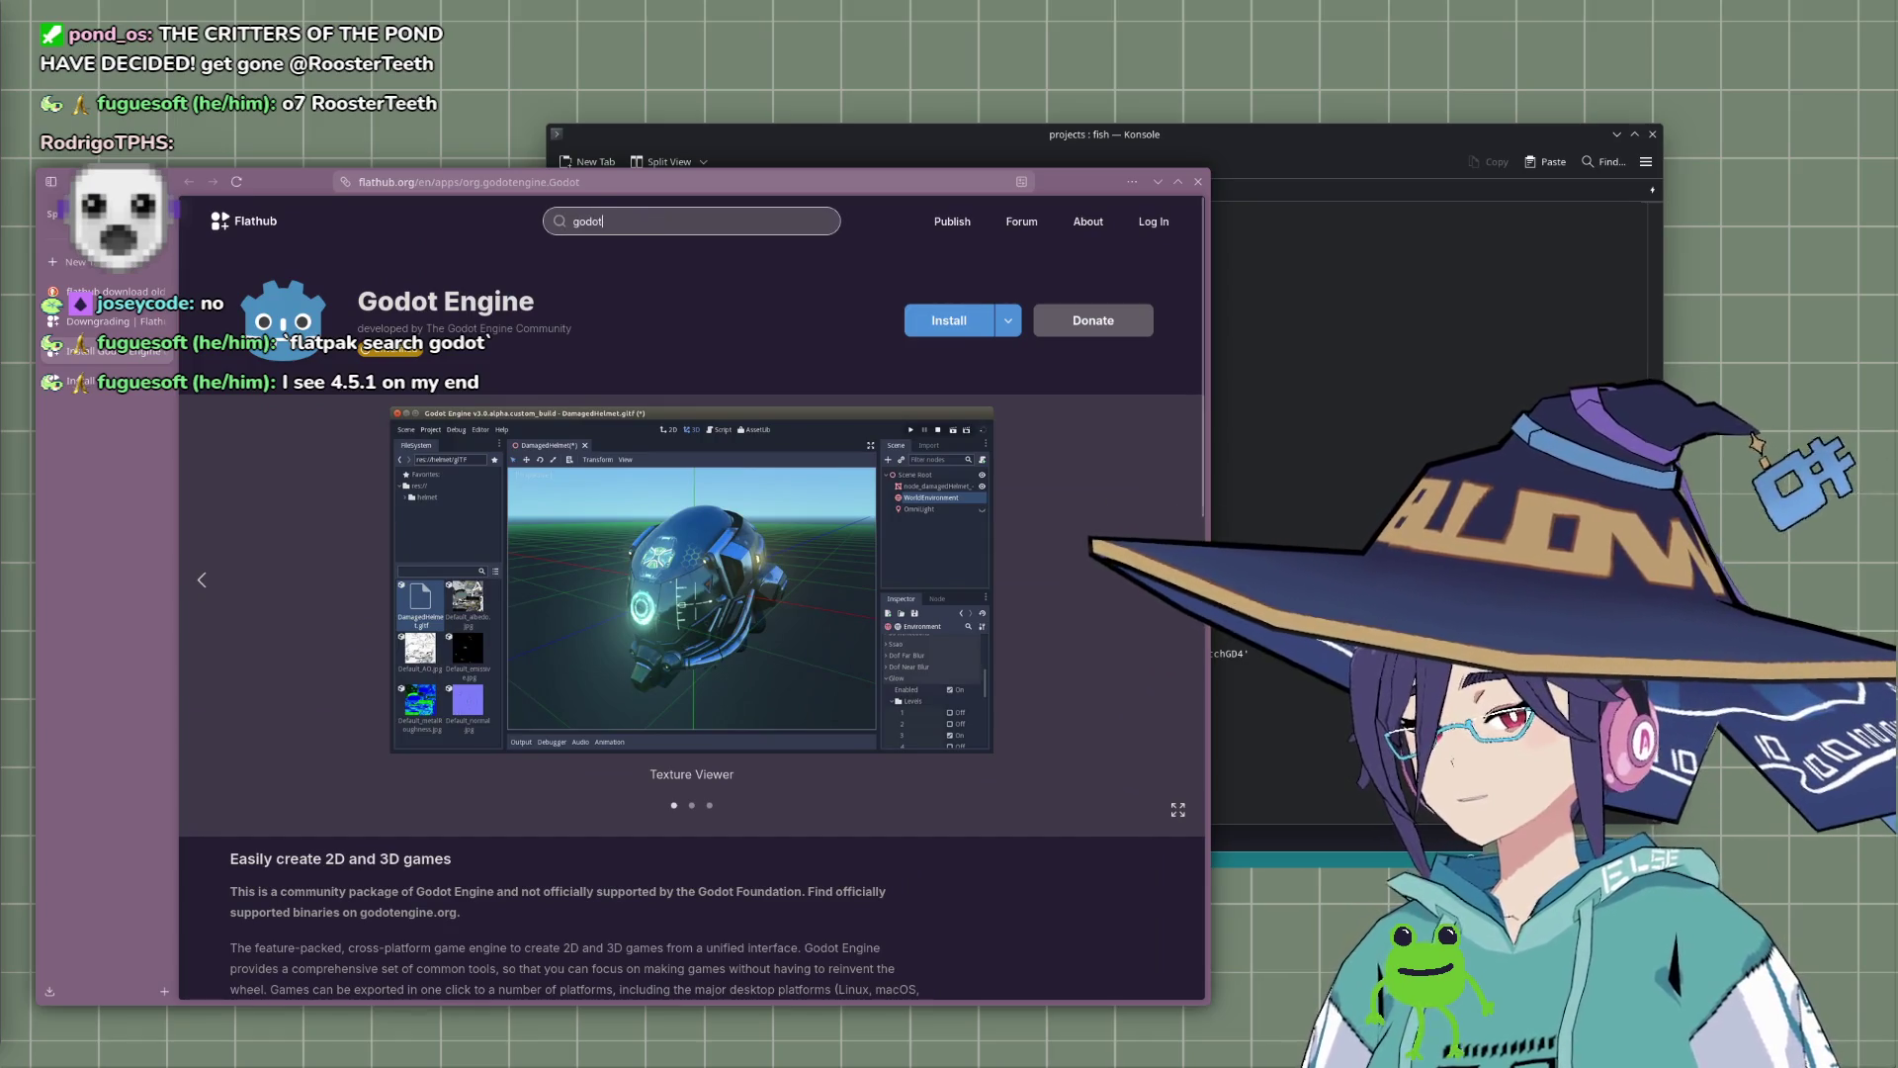
key("Return")
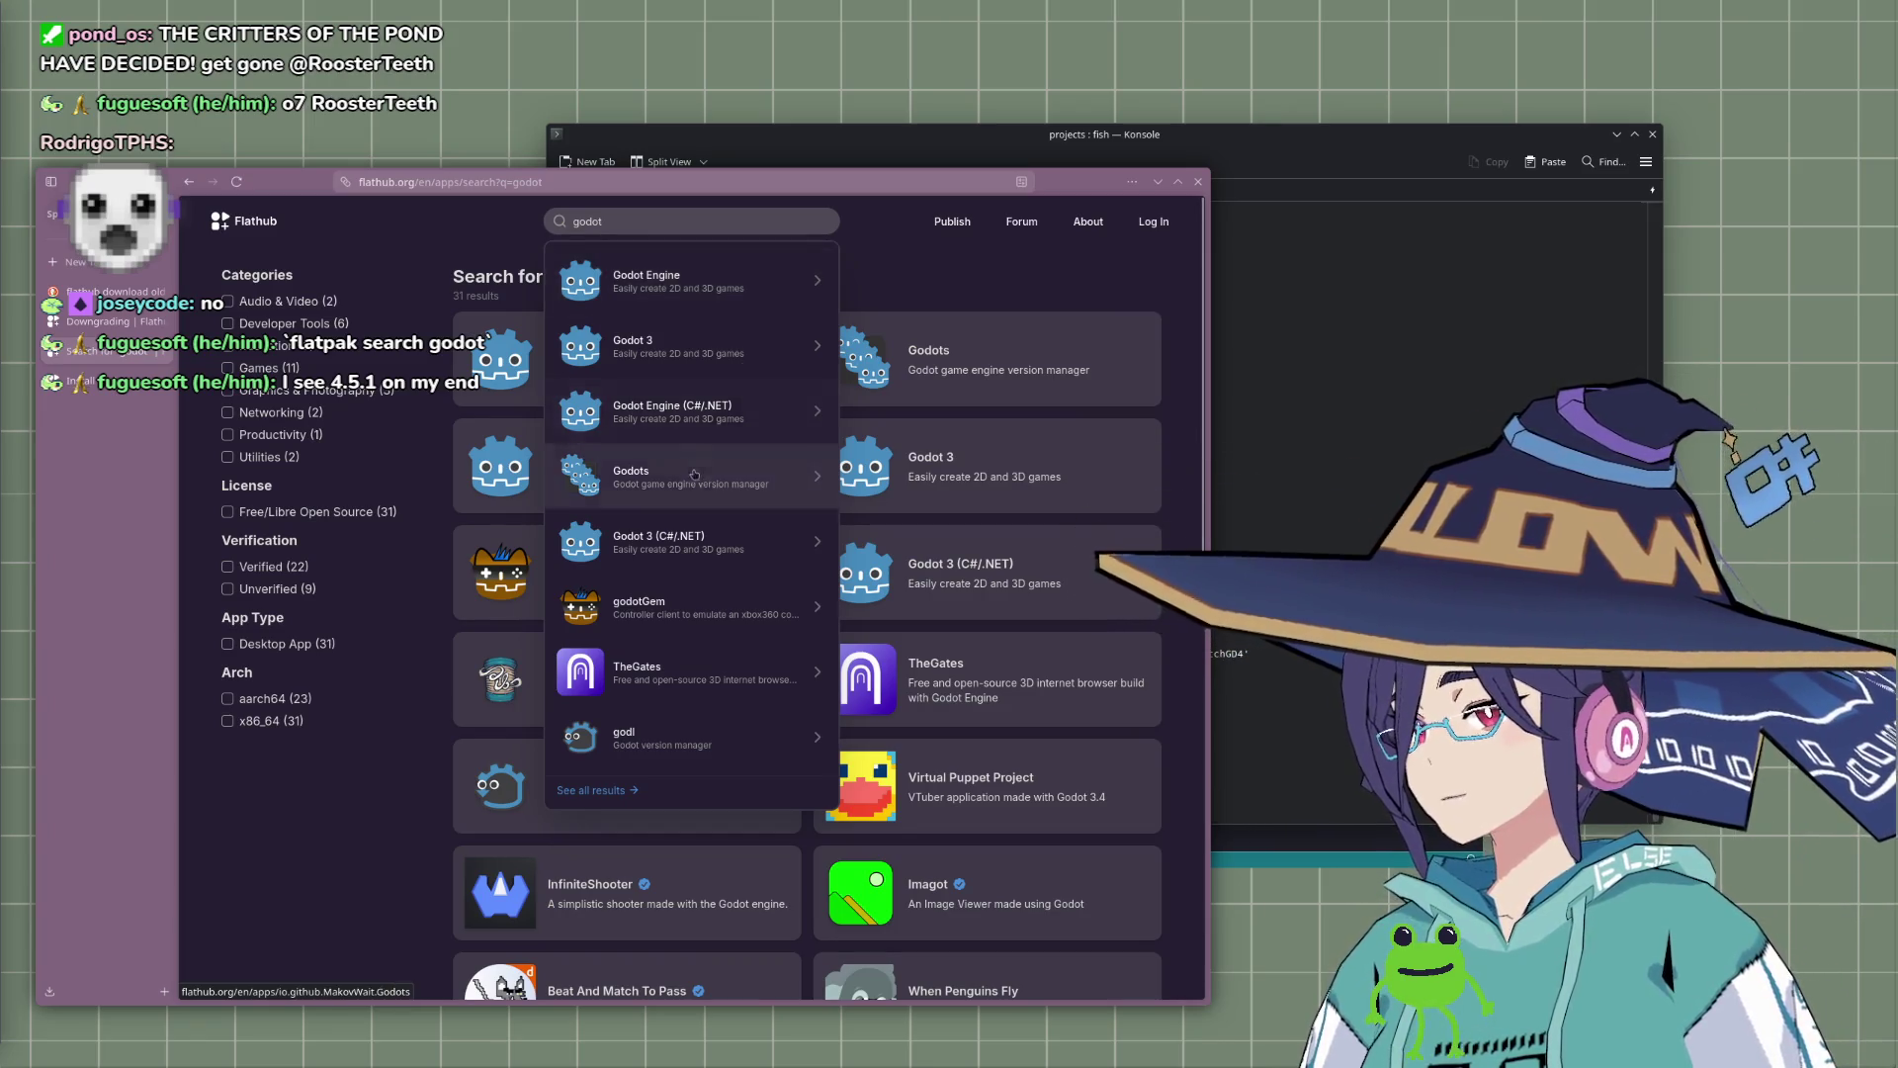
left_click(633, 476)
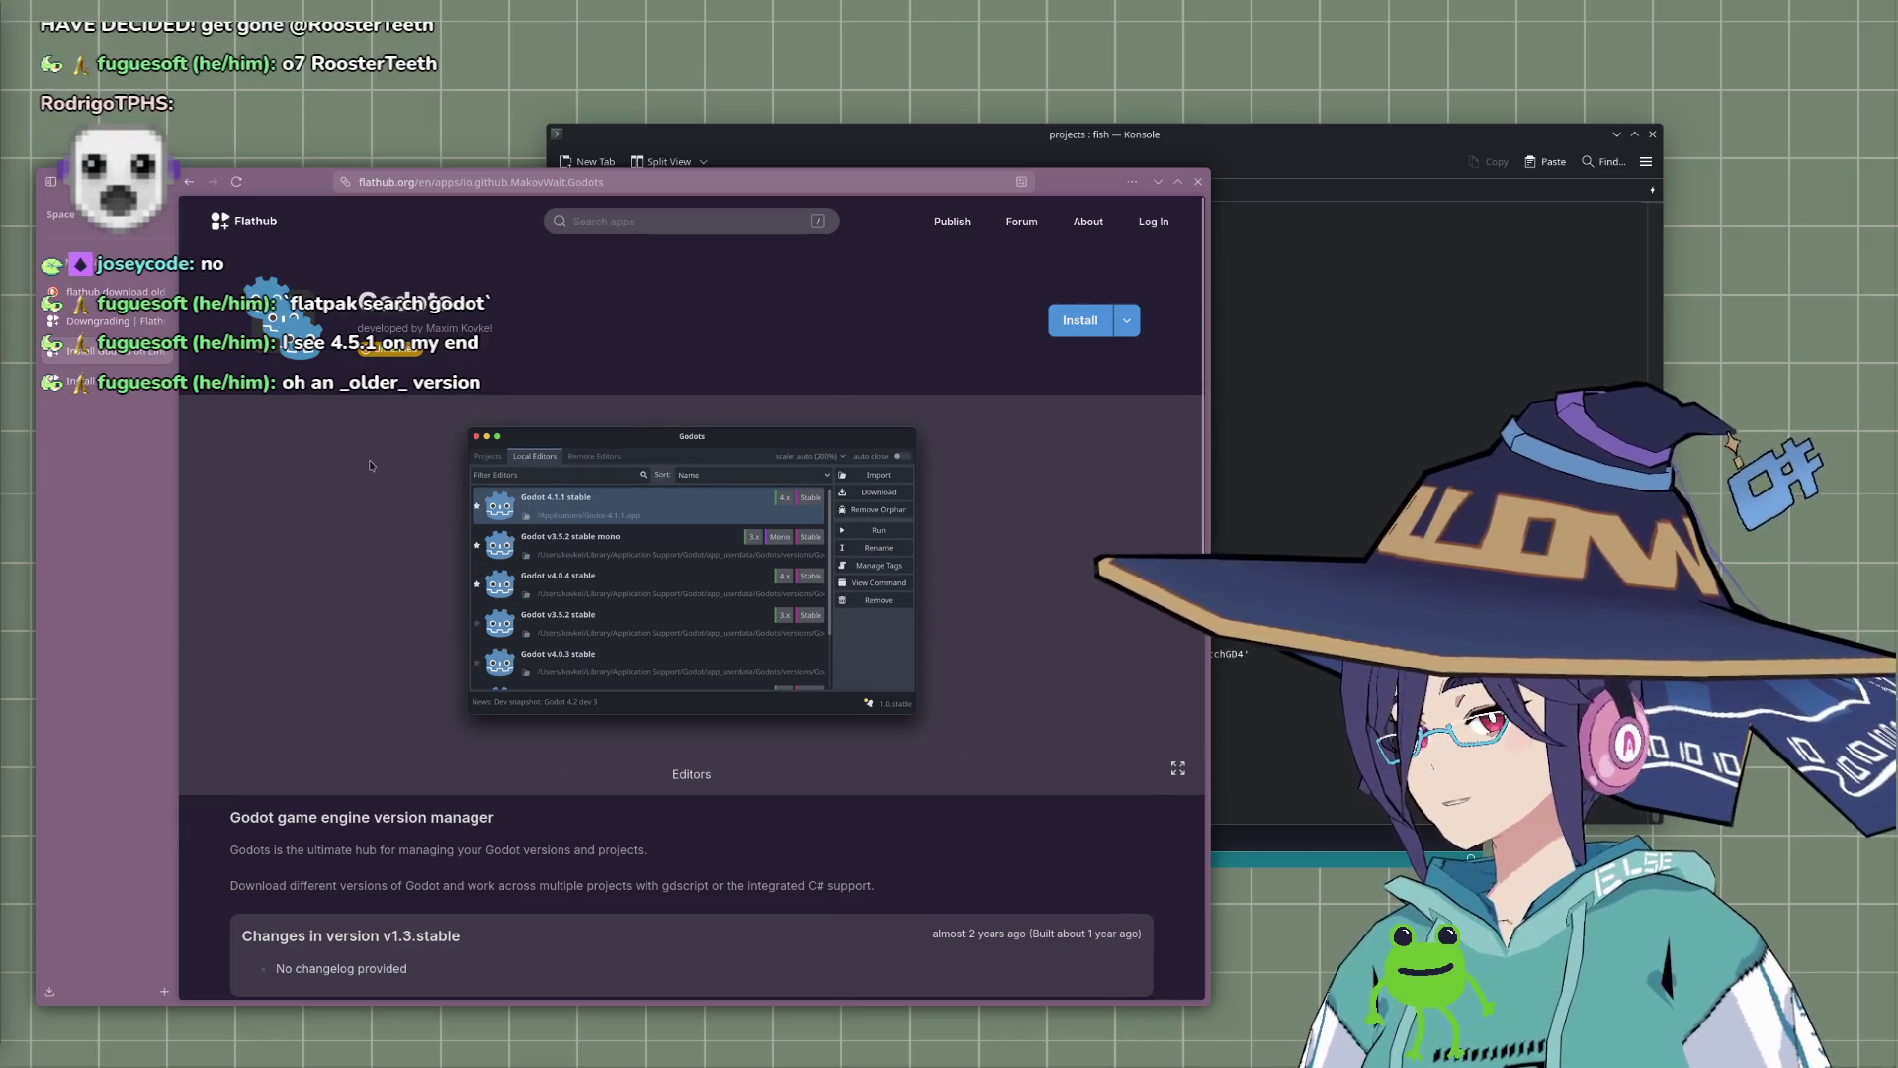
scroll(409, 481, "down", 5)
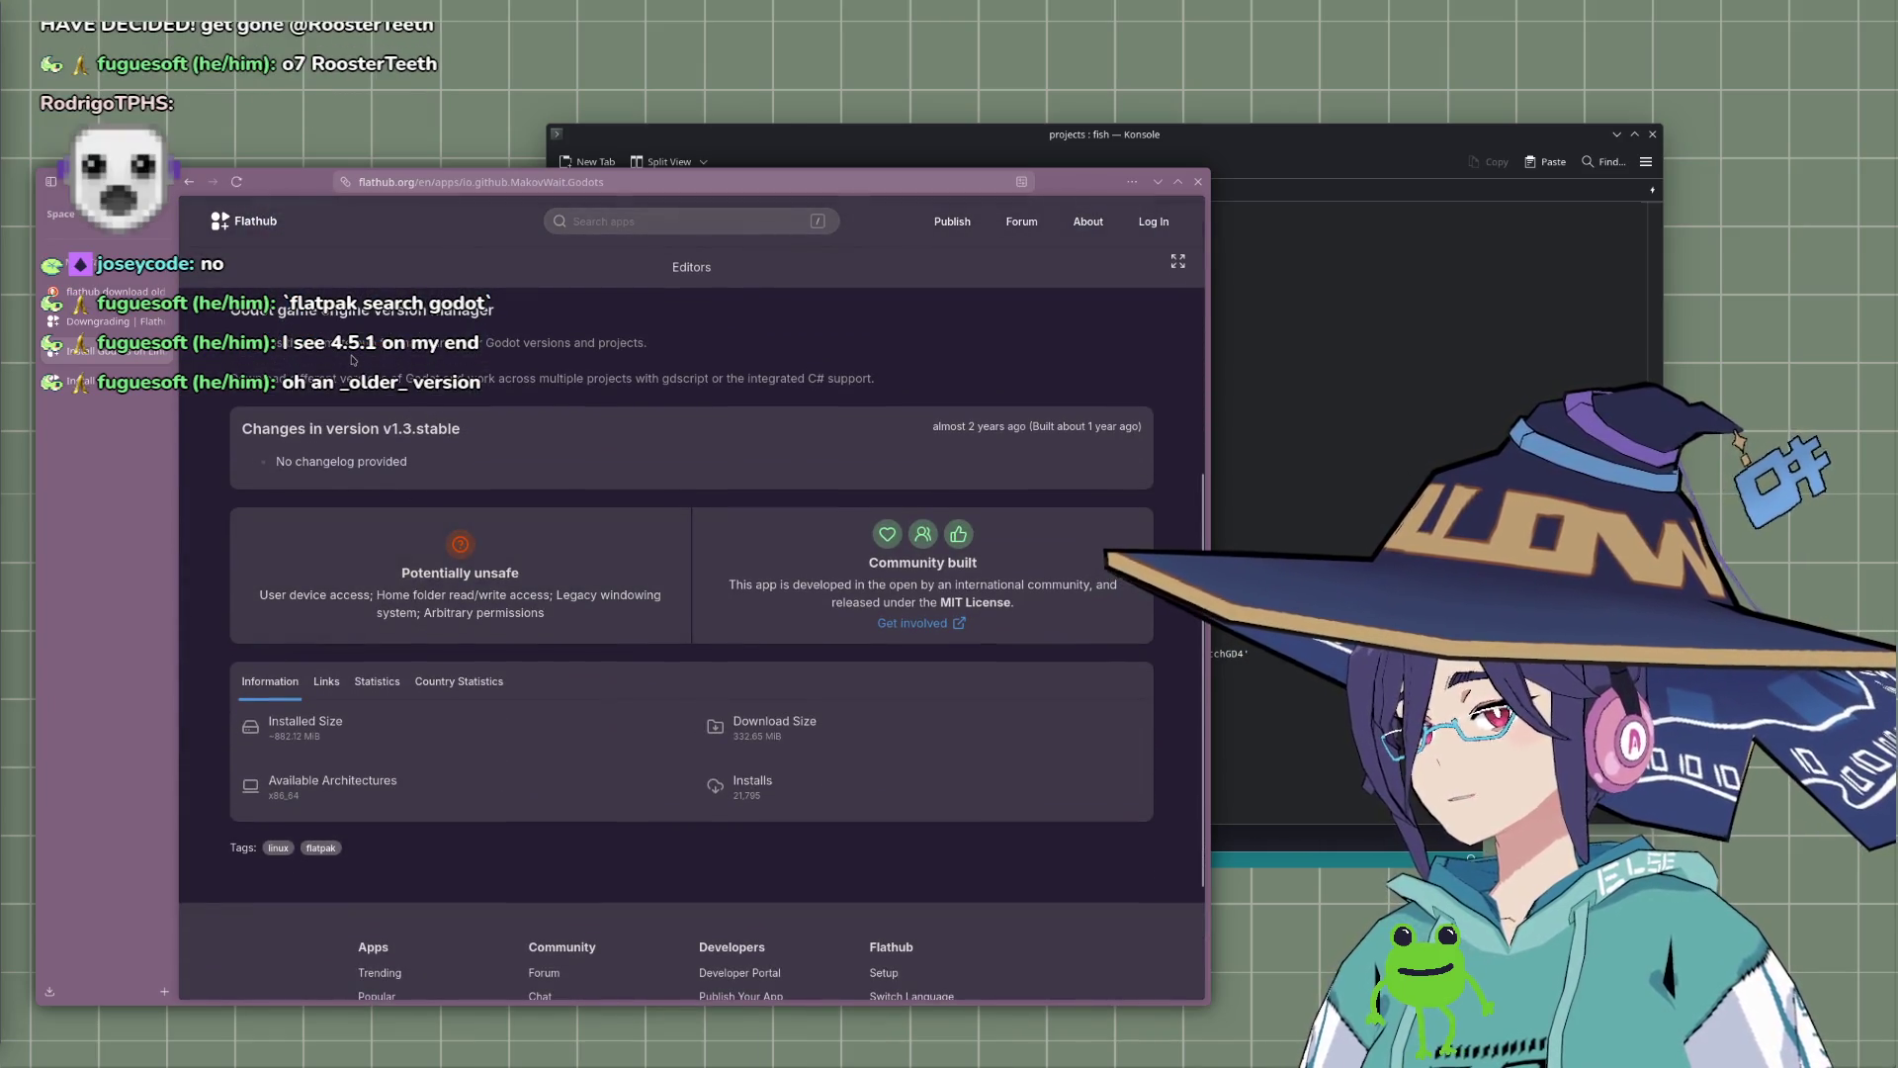
scroll(430, 445, "up", 5)
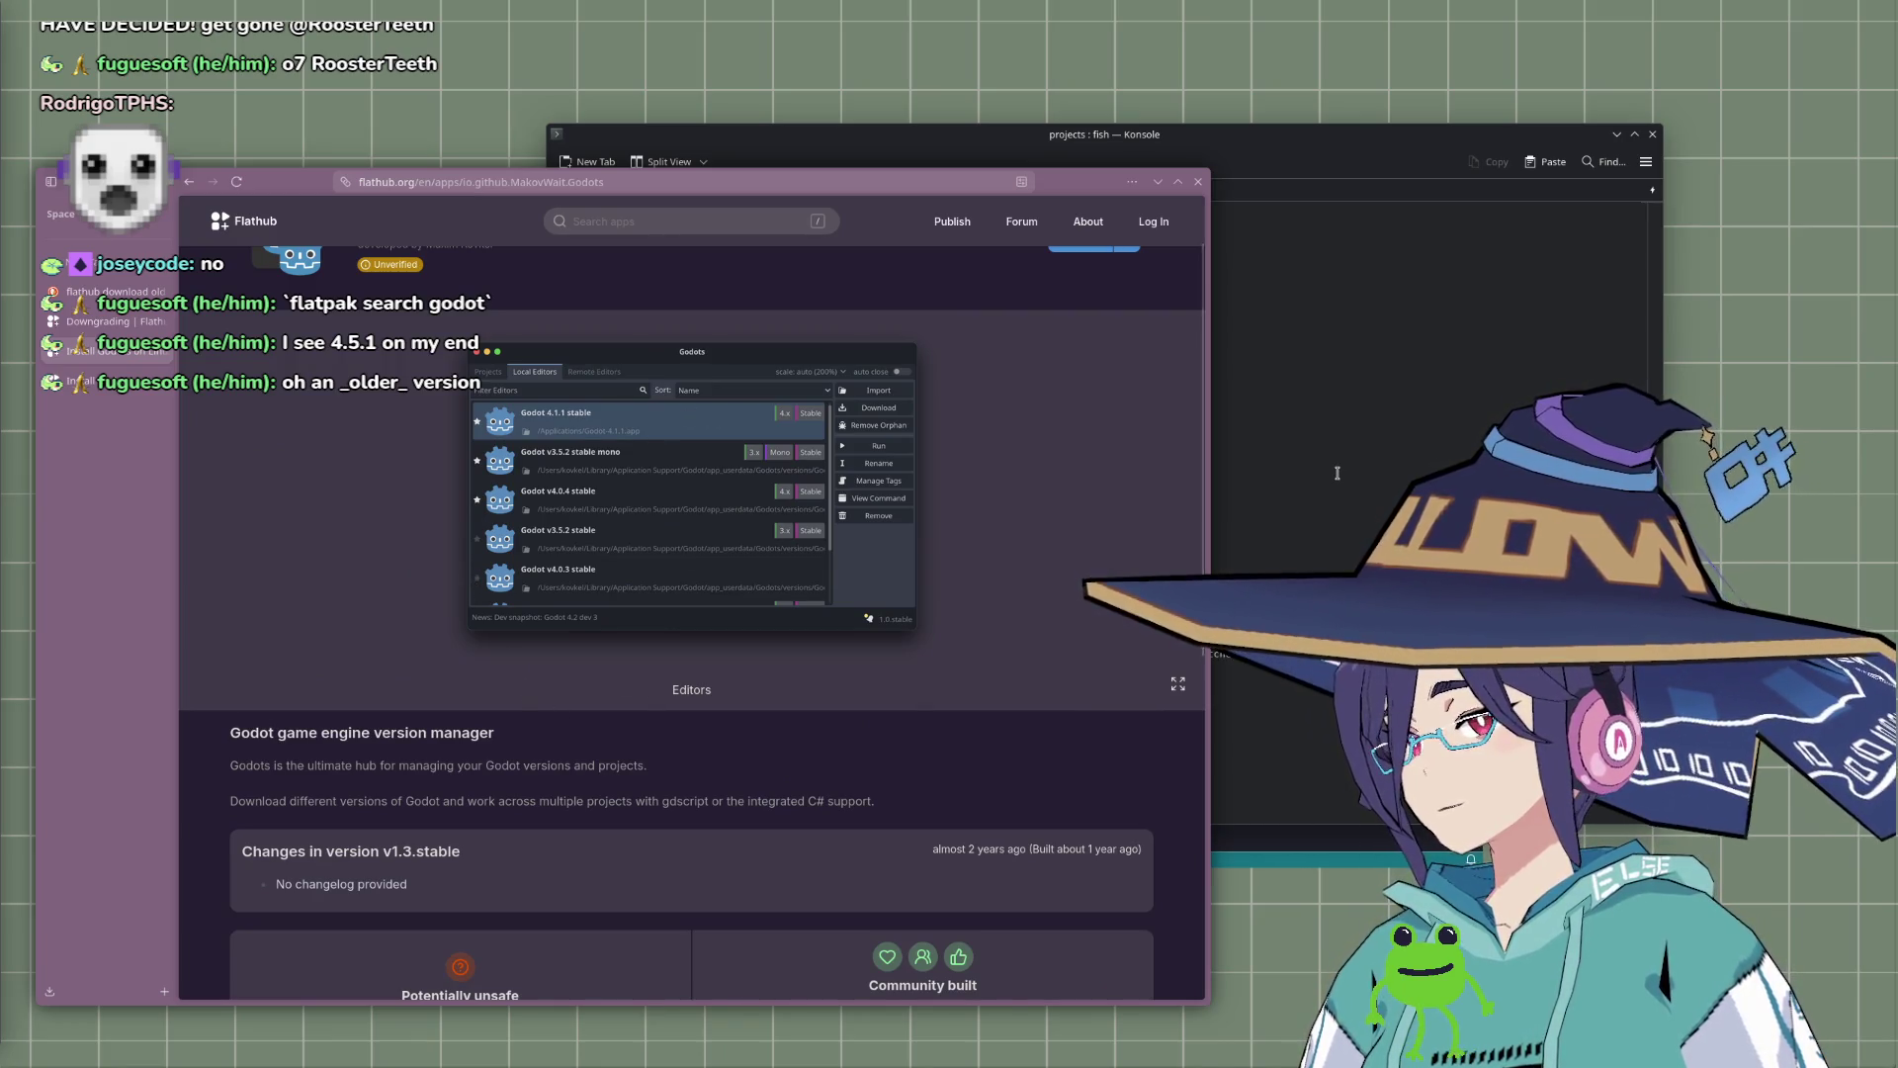
scroll(454, 329, "up", 1)
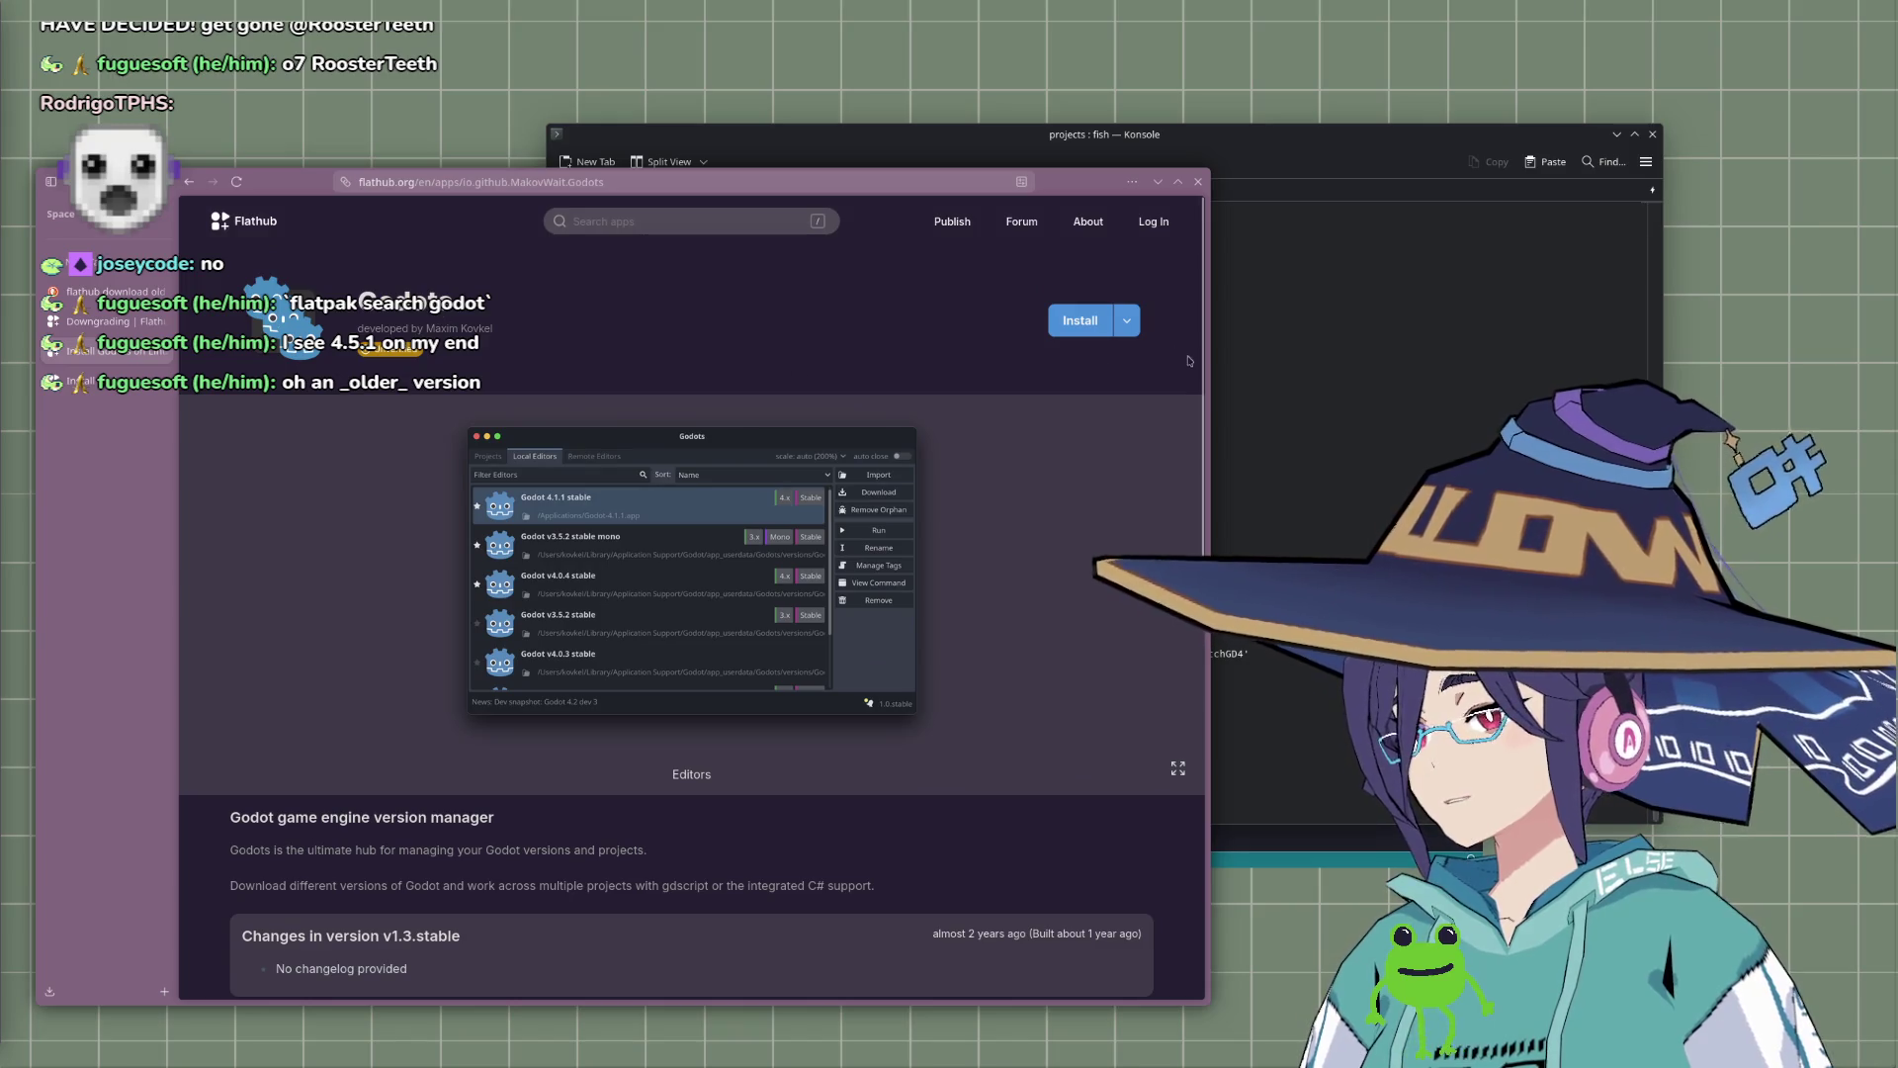
Step: Copy the io.github.MakovWait.Godots flatpak install command and paste it at the Konsole prompt
left_click(1126, 321)
left_click(1116, 456)
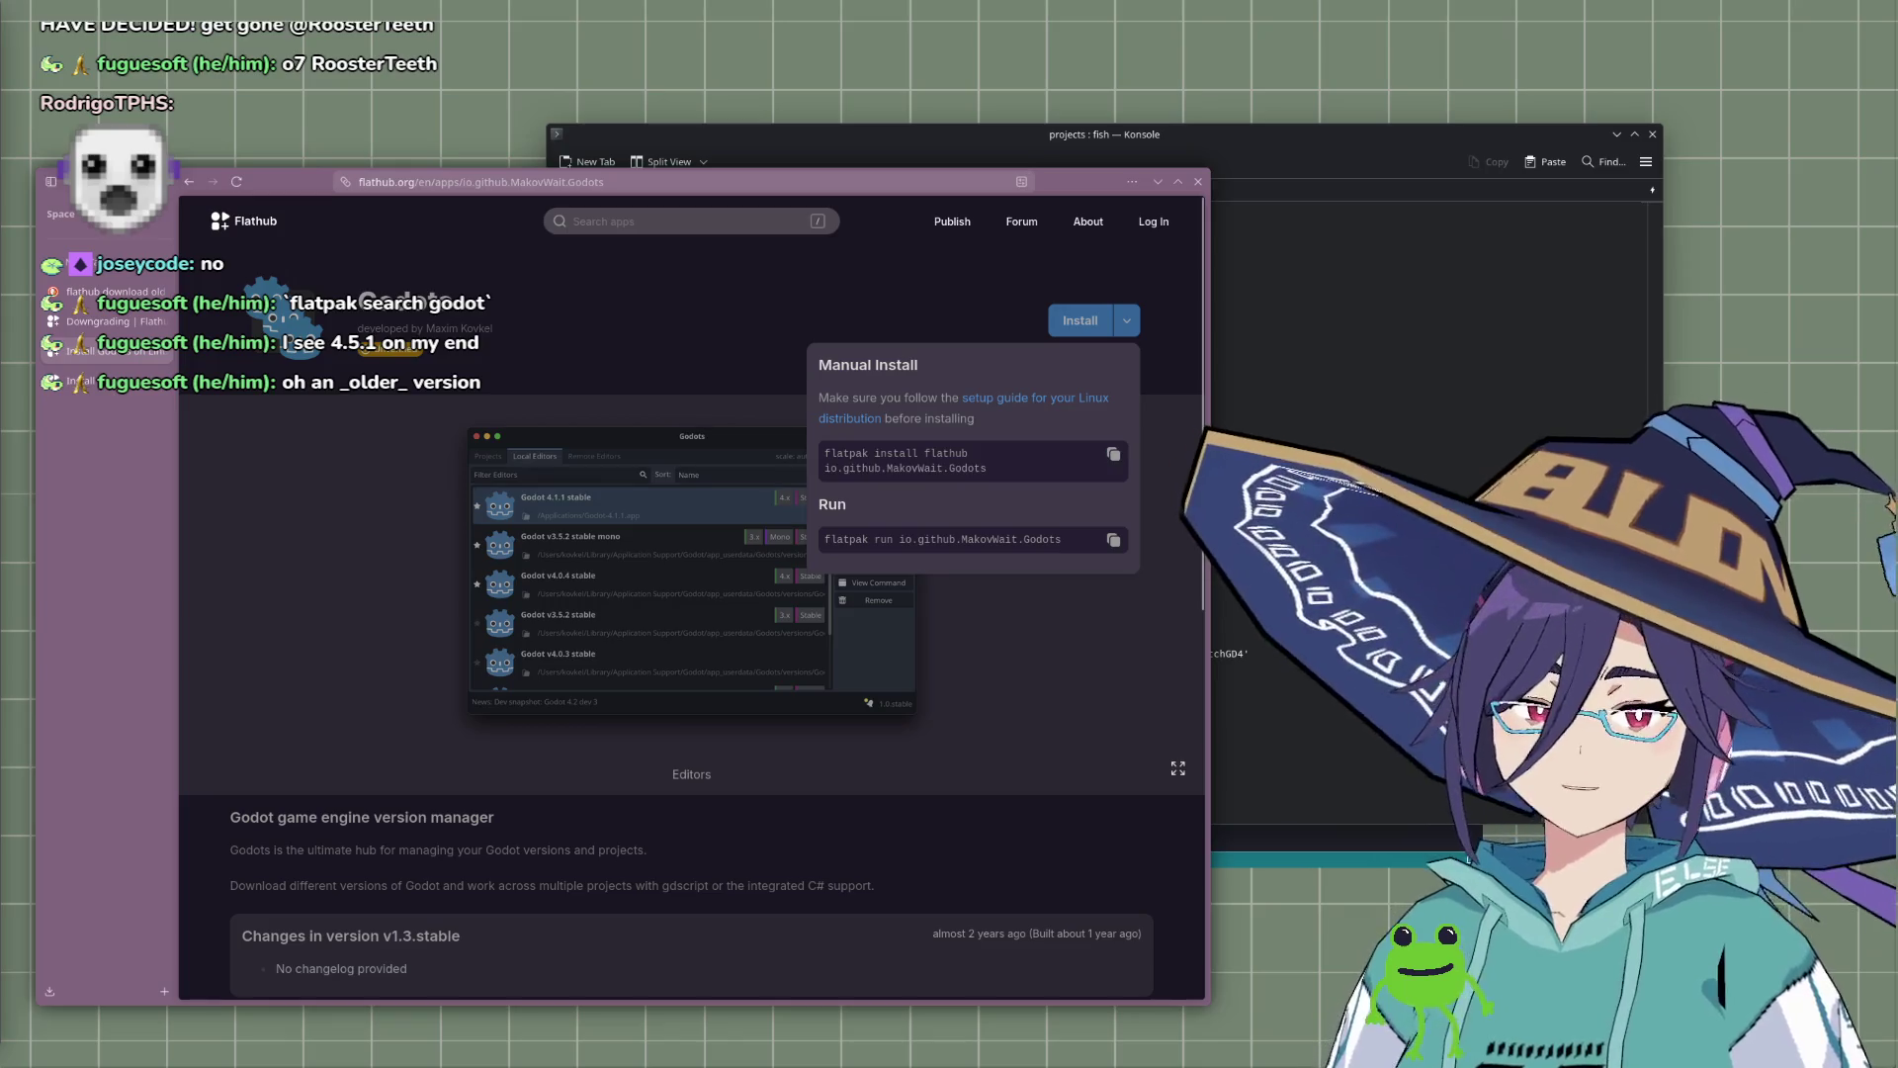
key("alt+Tab")
key("ctrl+shift+v")
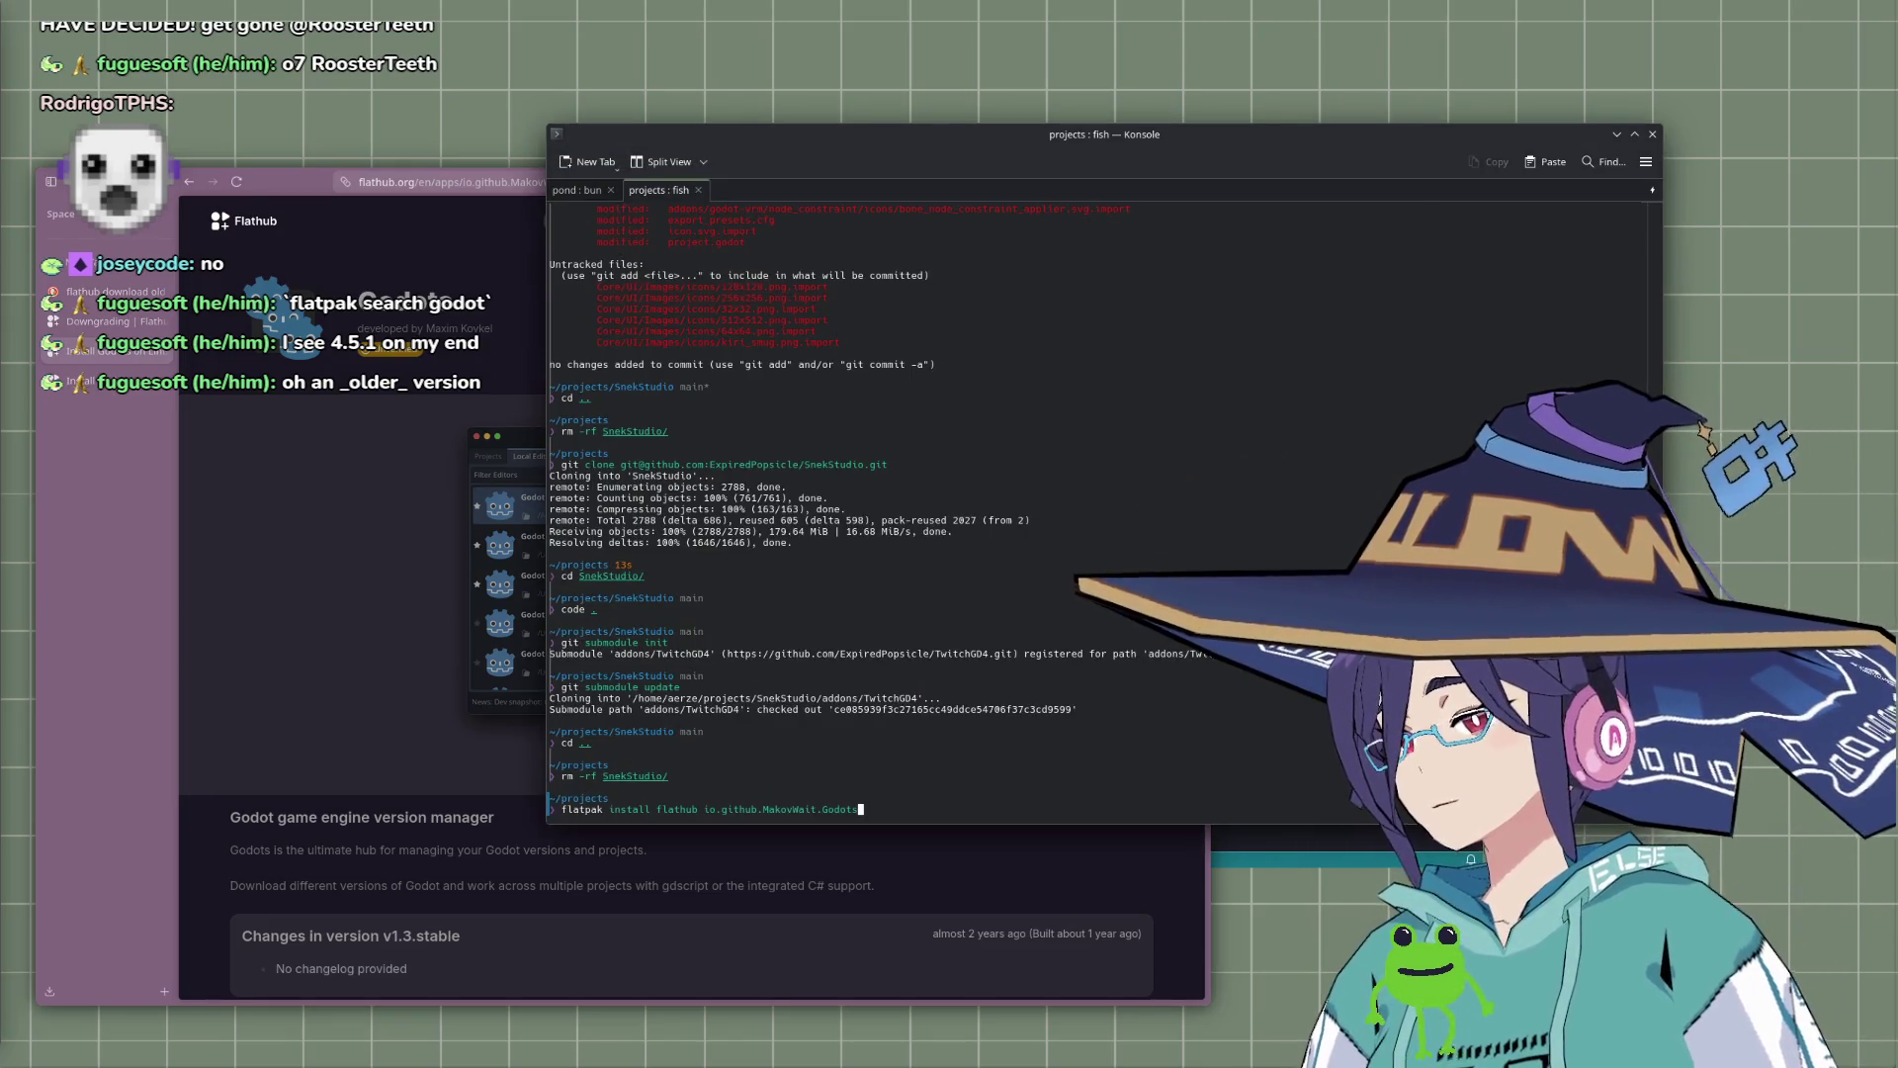
Step: Run the Godots flatpak install, answering Y to both the runtime and proceed prompts
key("Return")
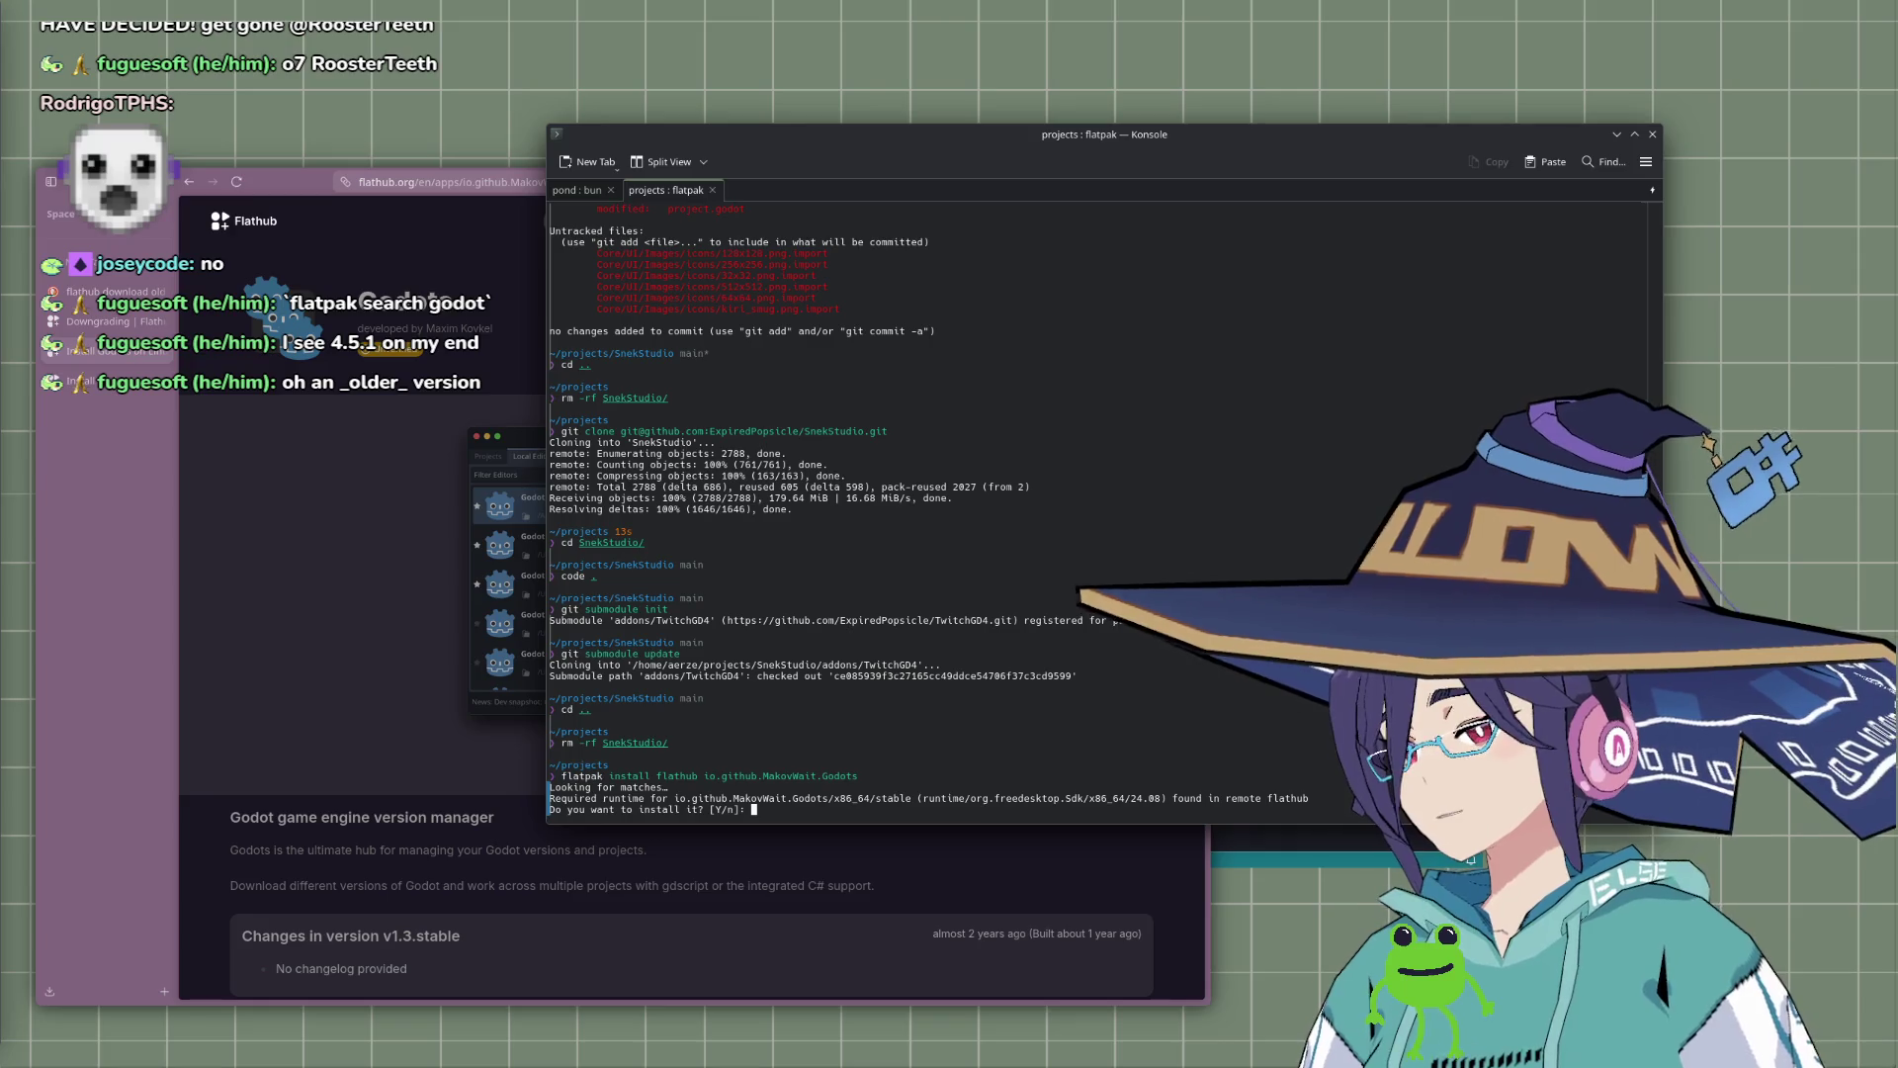
type("Y")
key("Return")
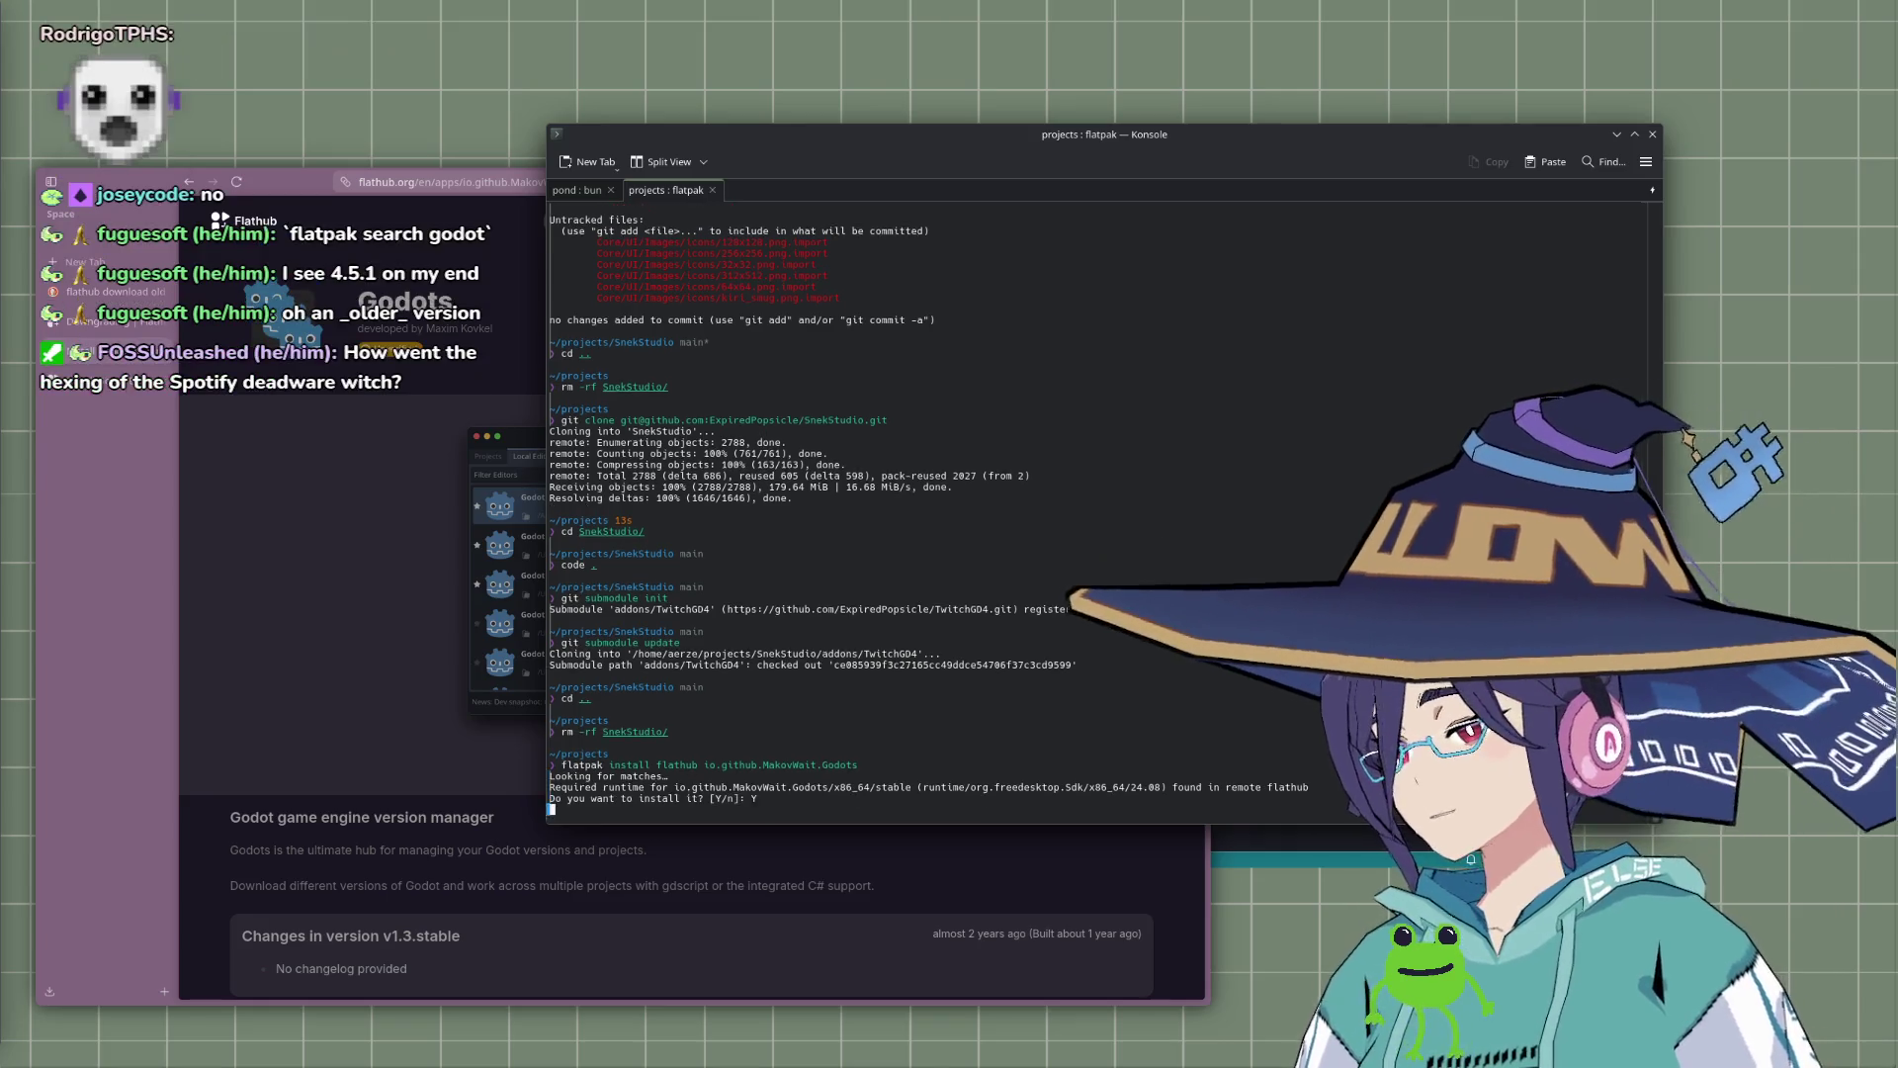
type("Y")
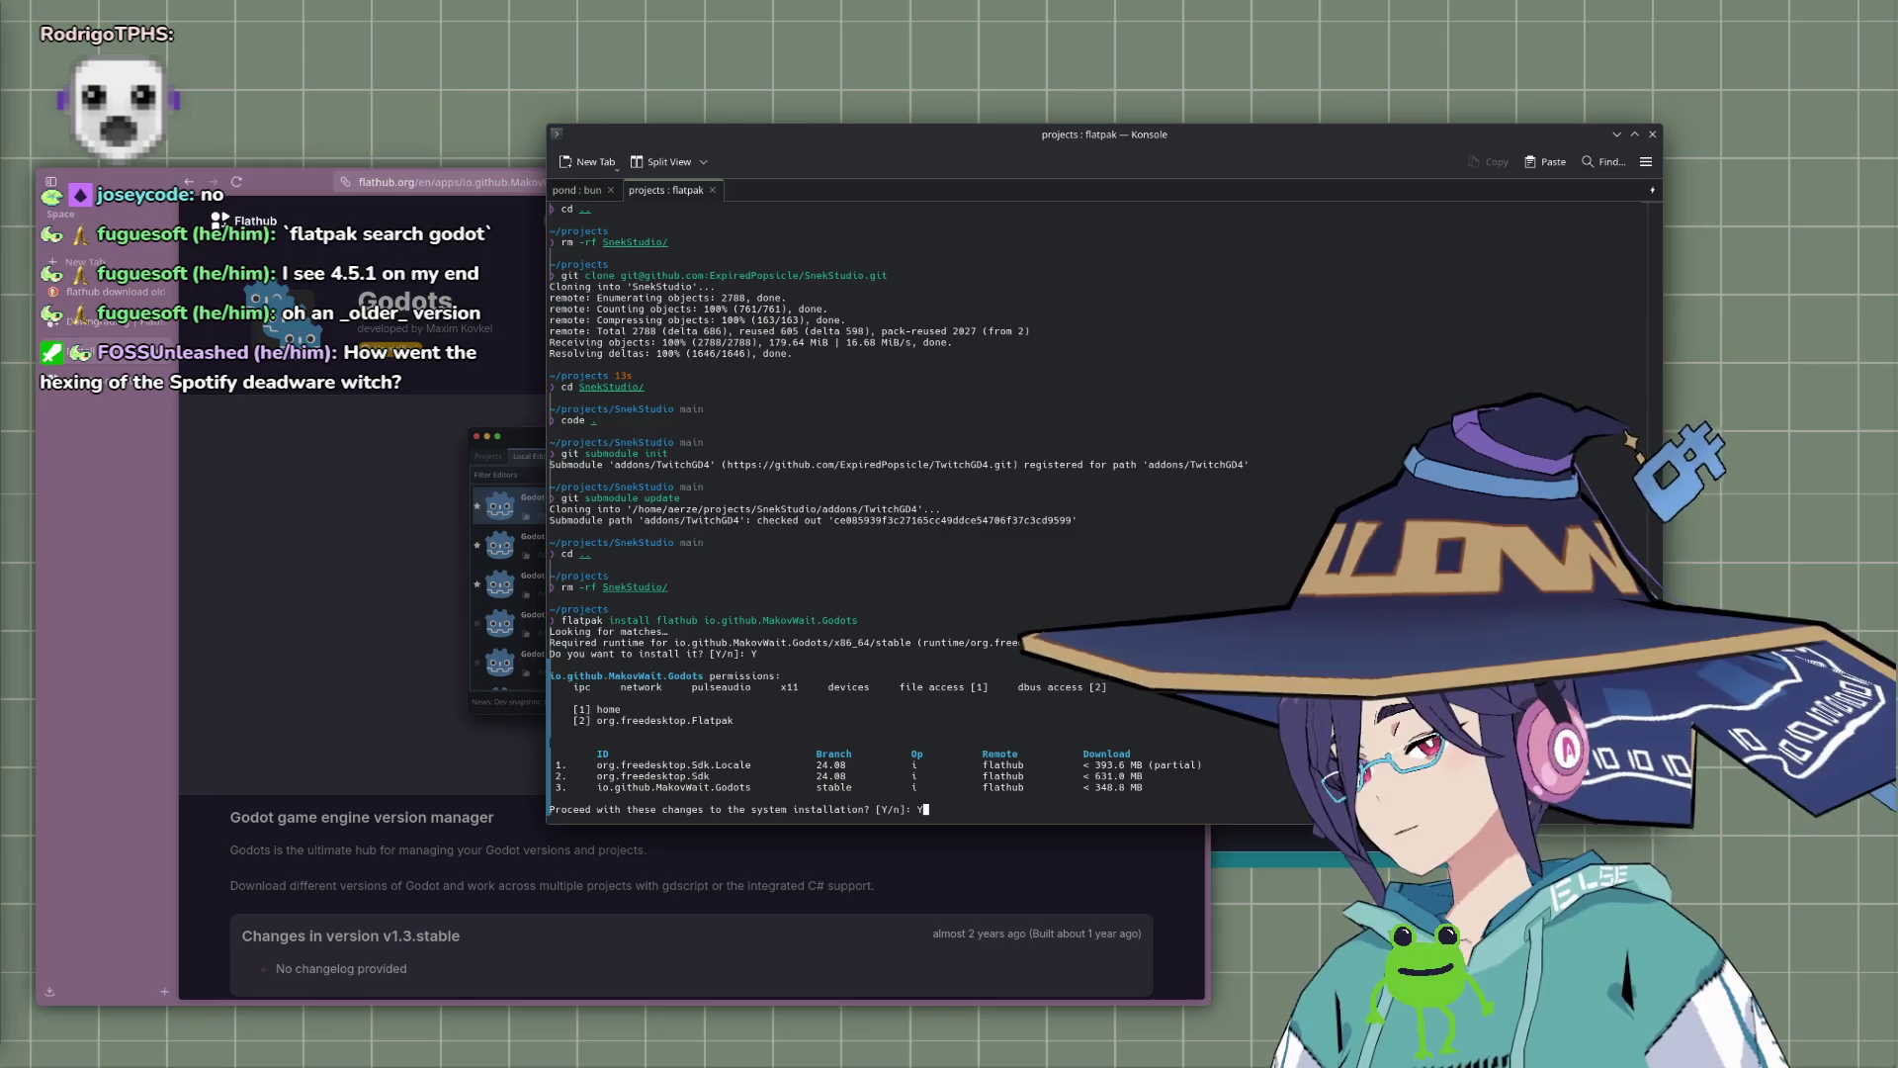
key("Return")
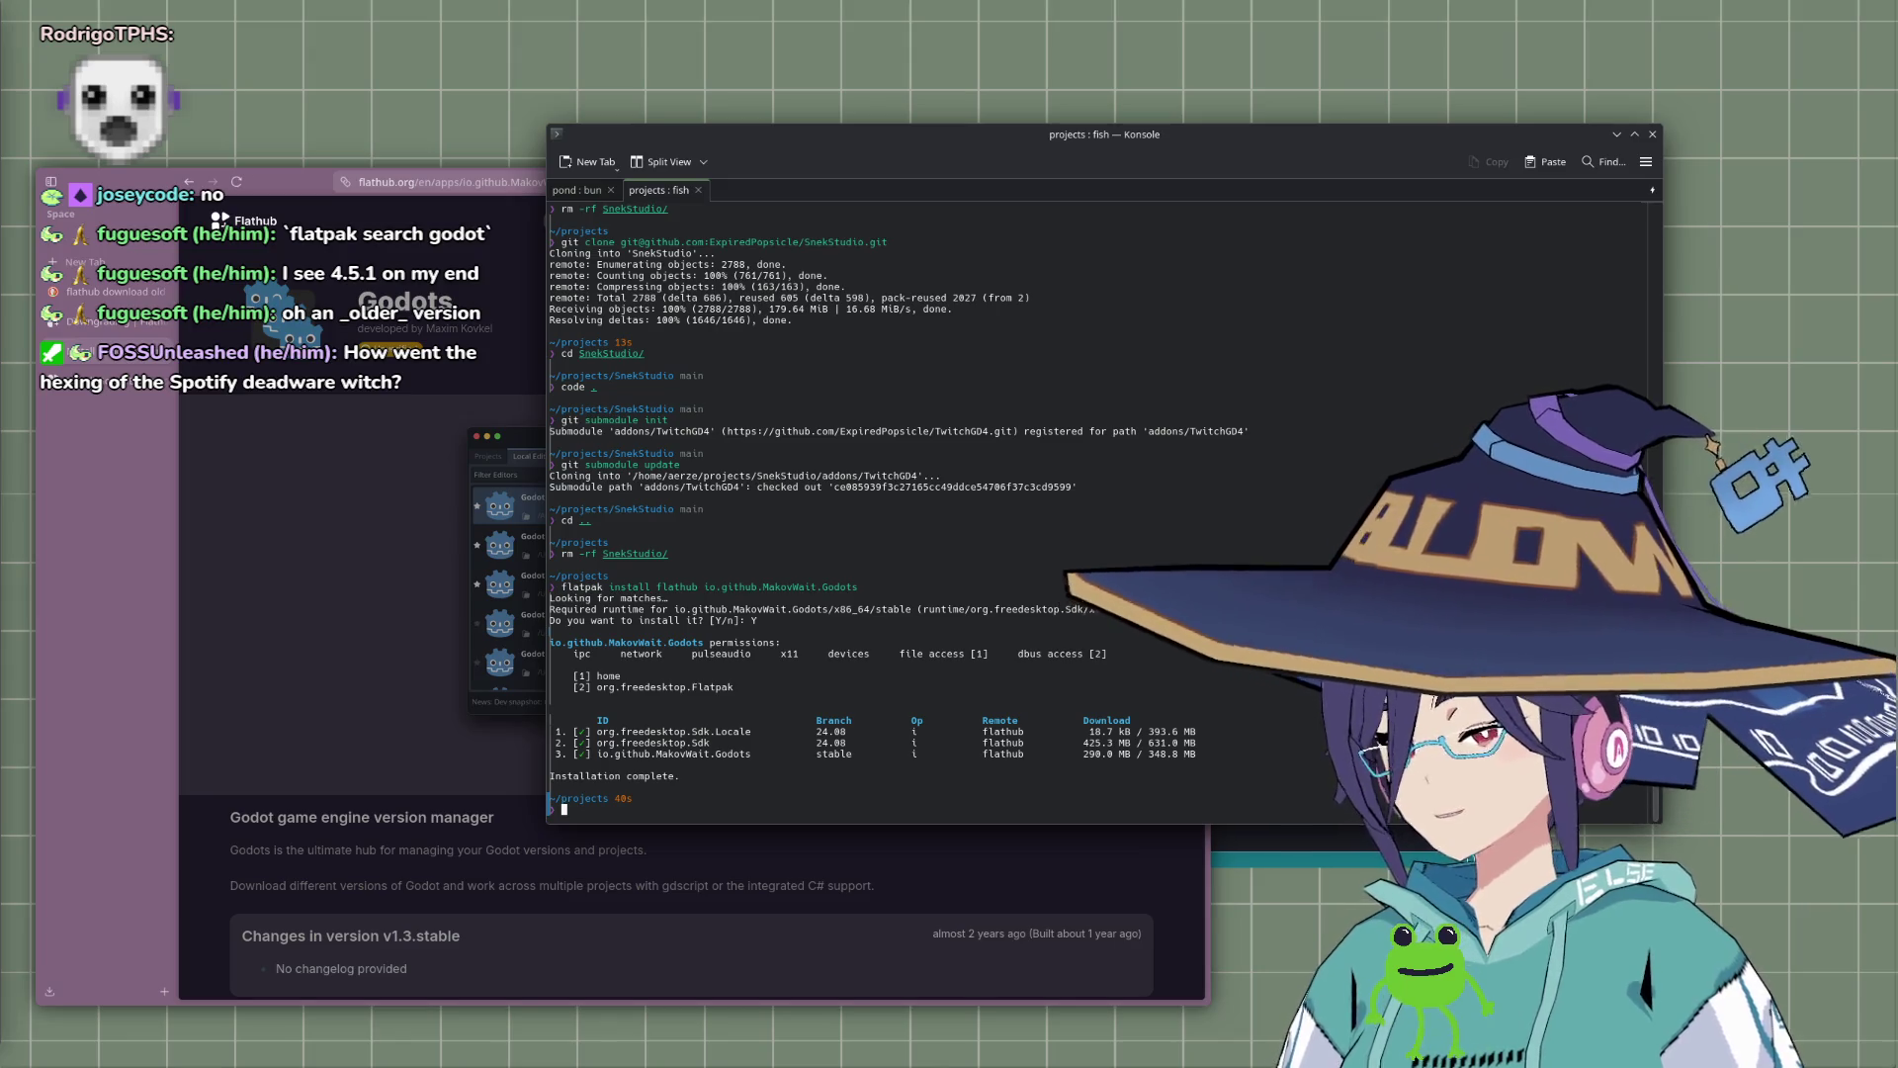
key("alt+space")
Step: Launch Godots via KRunner, reposition its window, and browse downloadable Godot editor versions under Editors
type("godots")
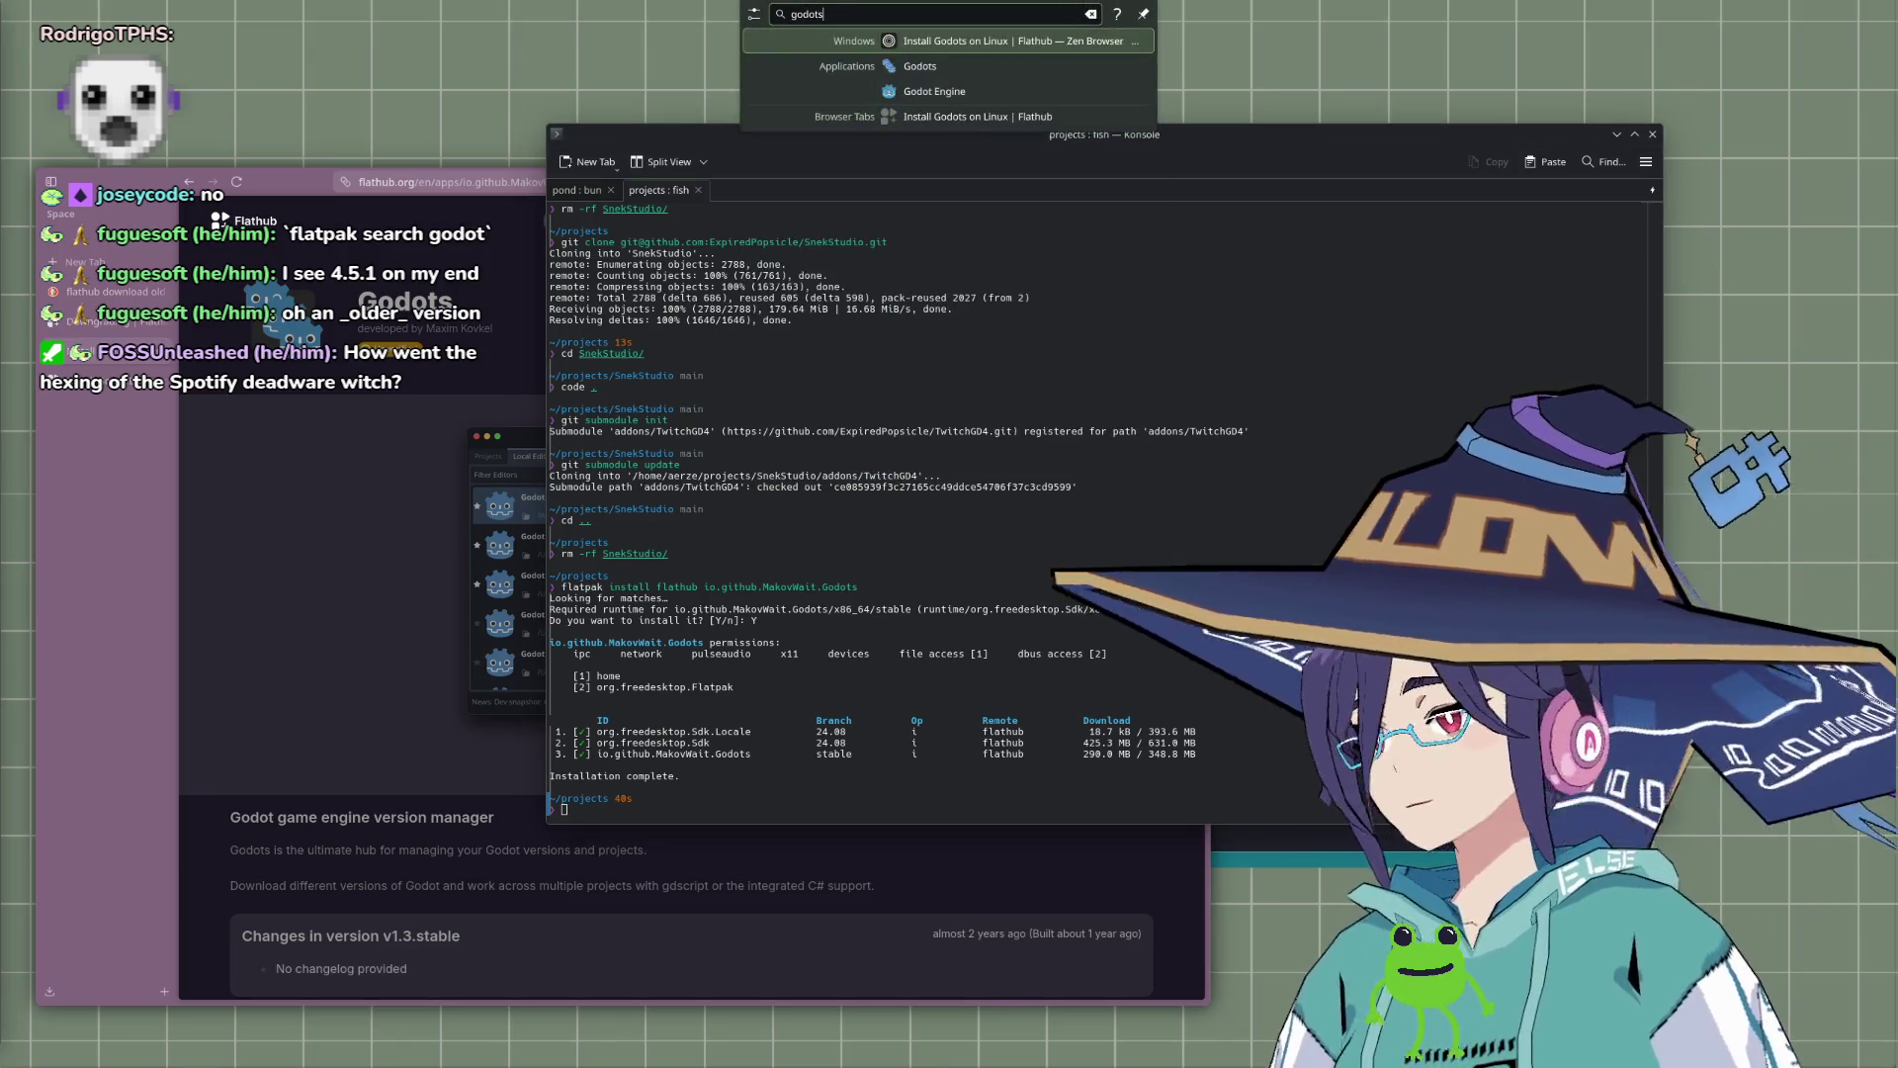
key("Escape")
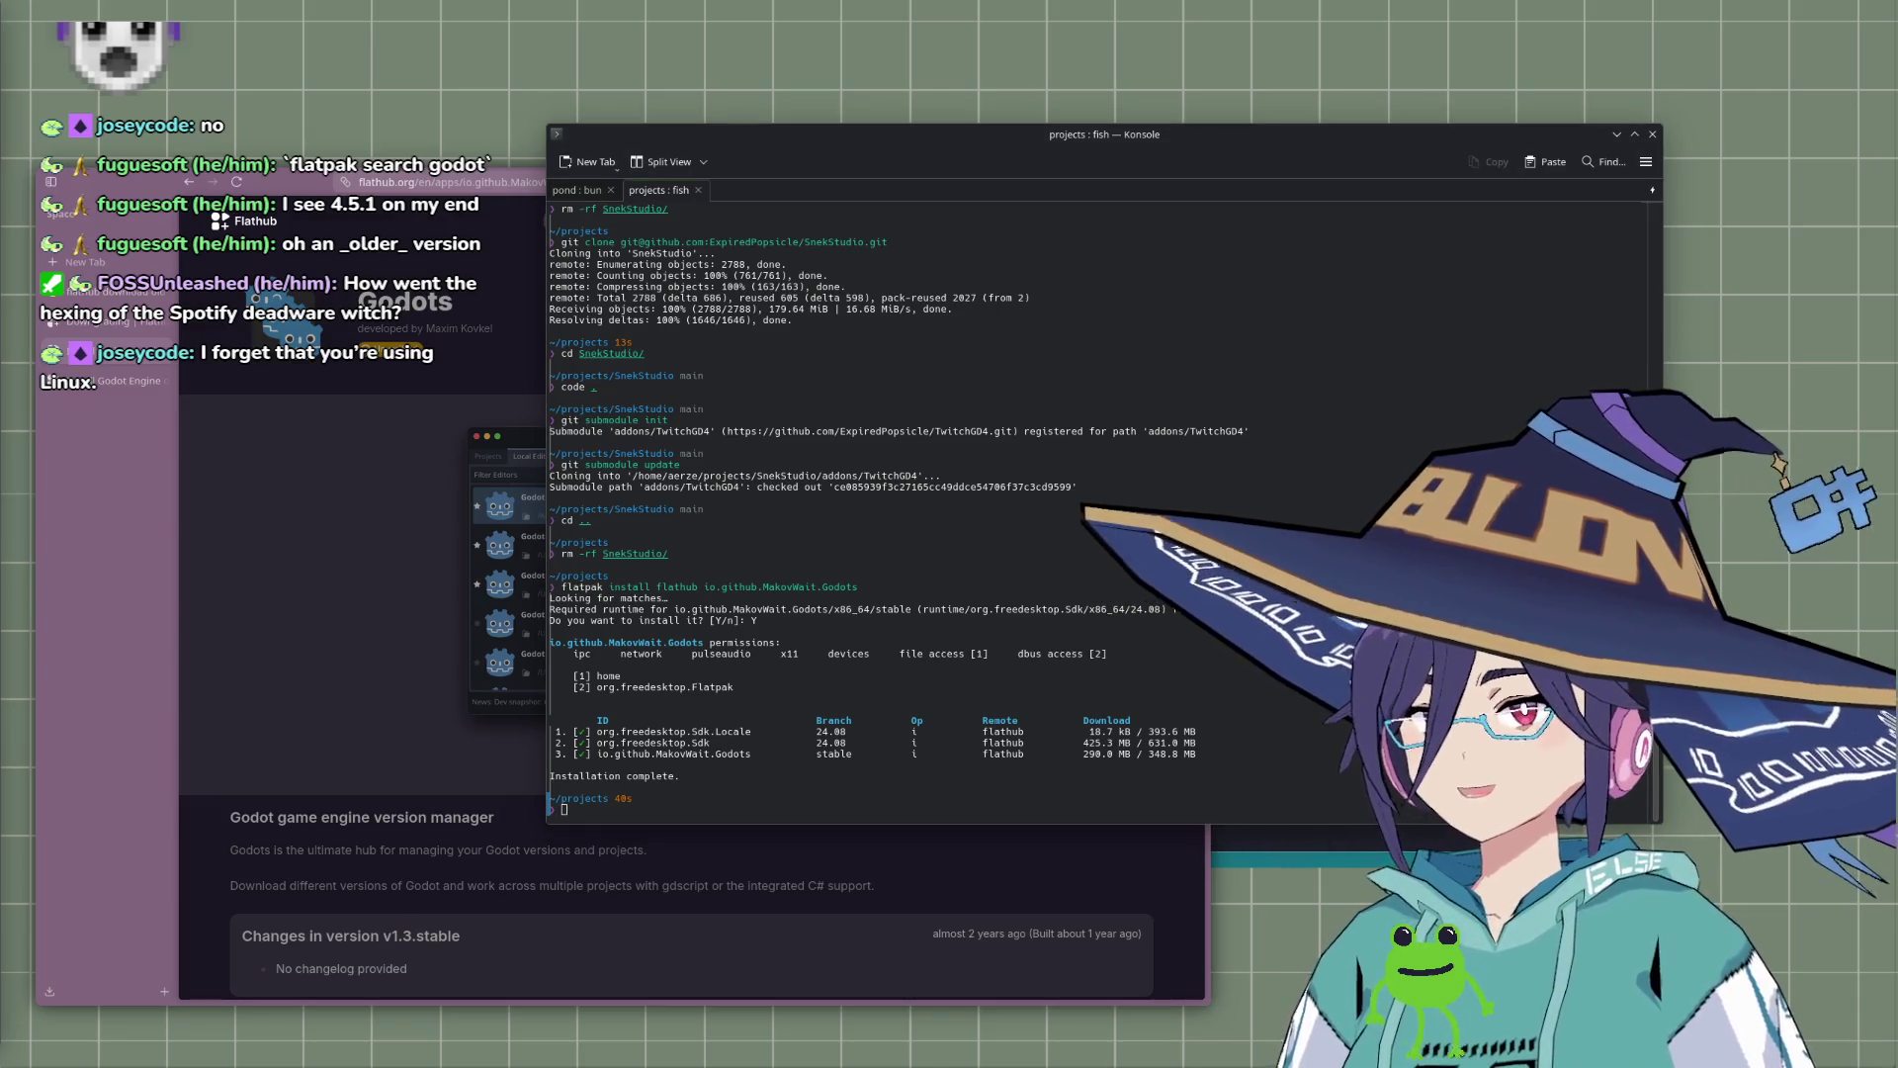
left_click_drag(1398, 127, 1266, 122)
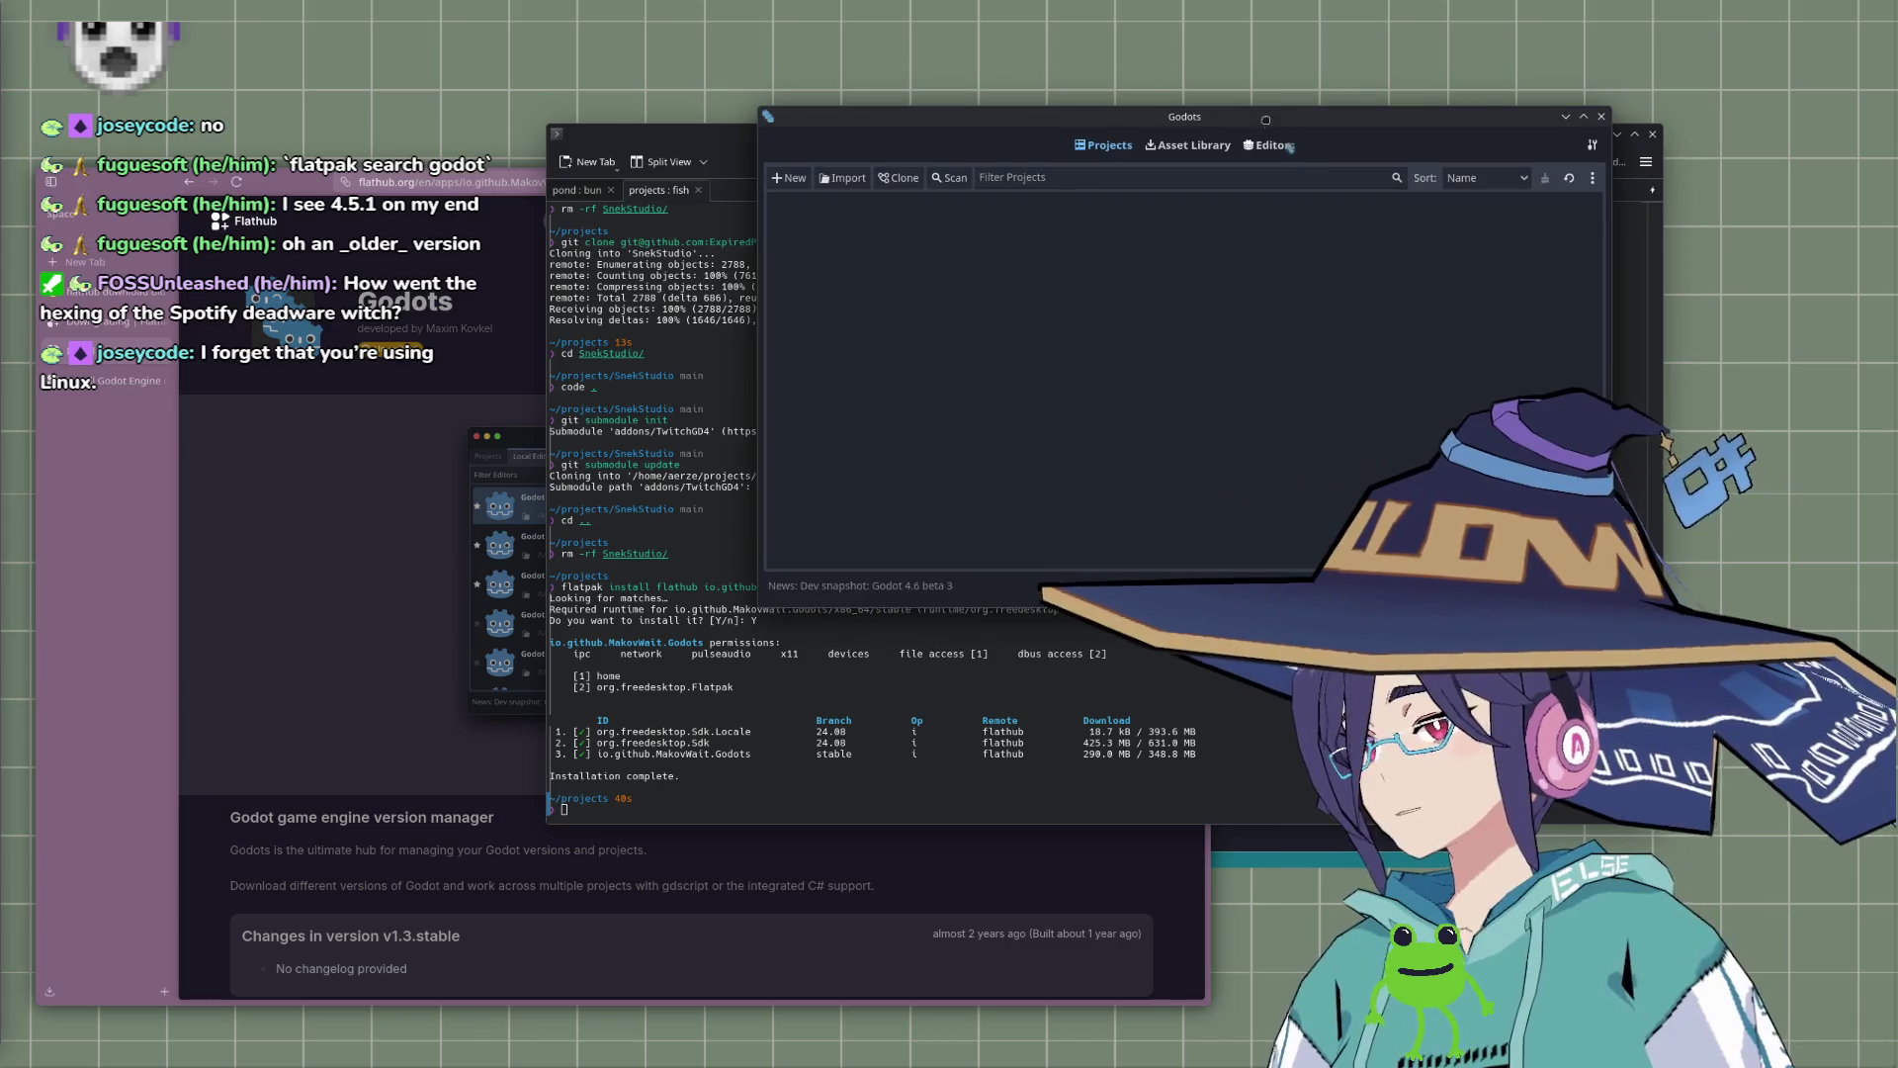
mouse_move(1109, 132)
left_mouse_down()
mouse_move(951, 133)
mouse_move(611, 223)
left_mouse_up()
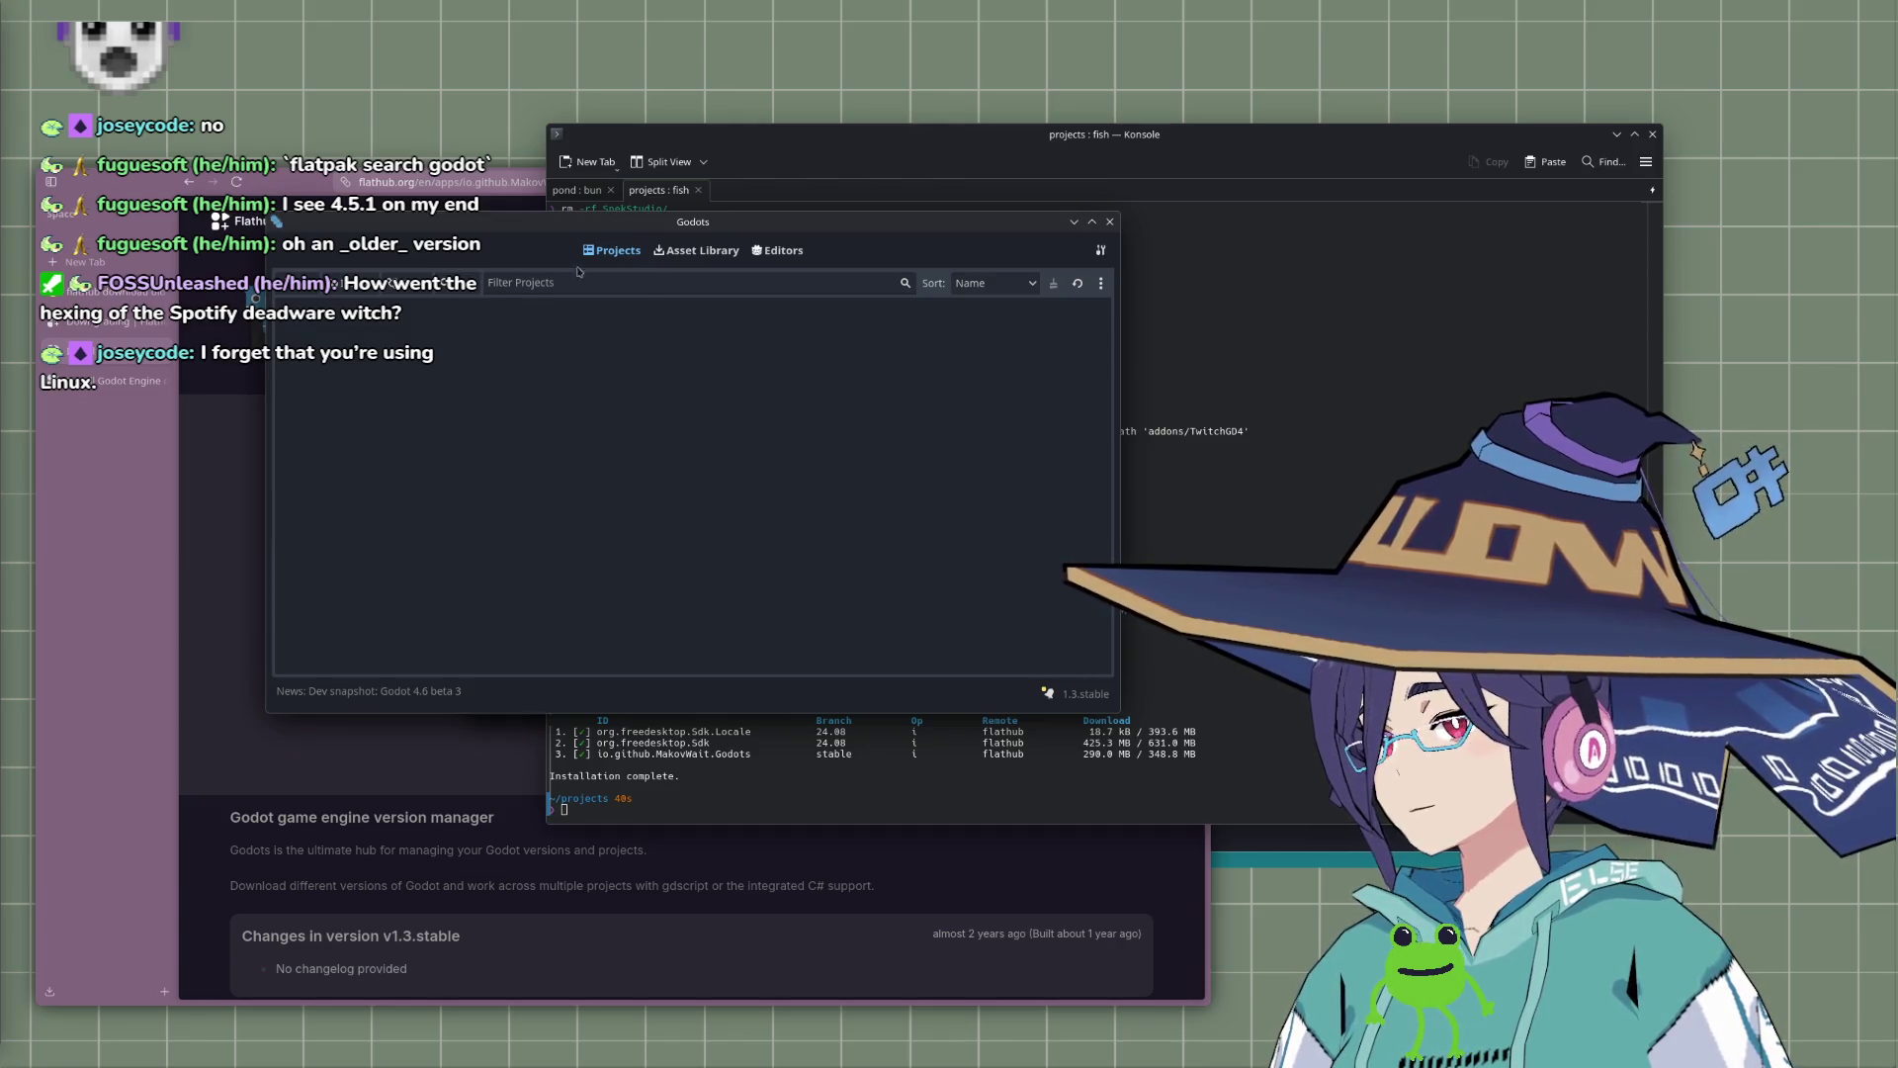
mouse_move(673, 225)
left_mouse_down()
mouse_move(939, 346)
mouse_move(969, 316)
mouse_move(910, 317)
left_mouse_up()
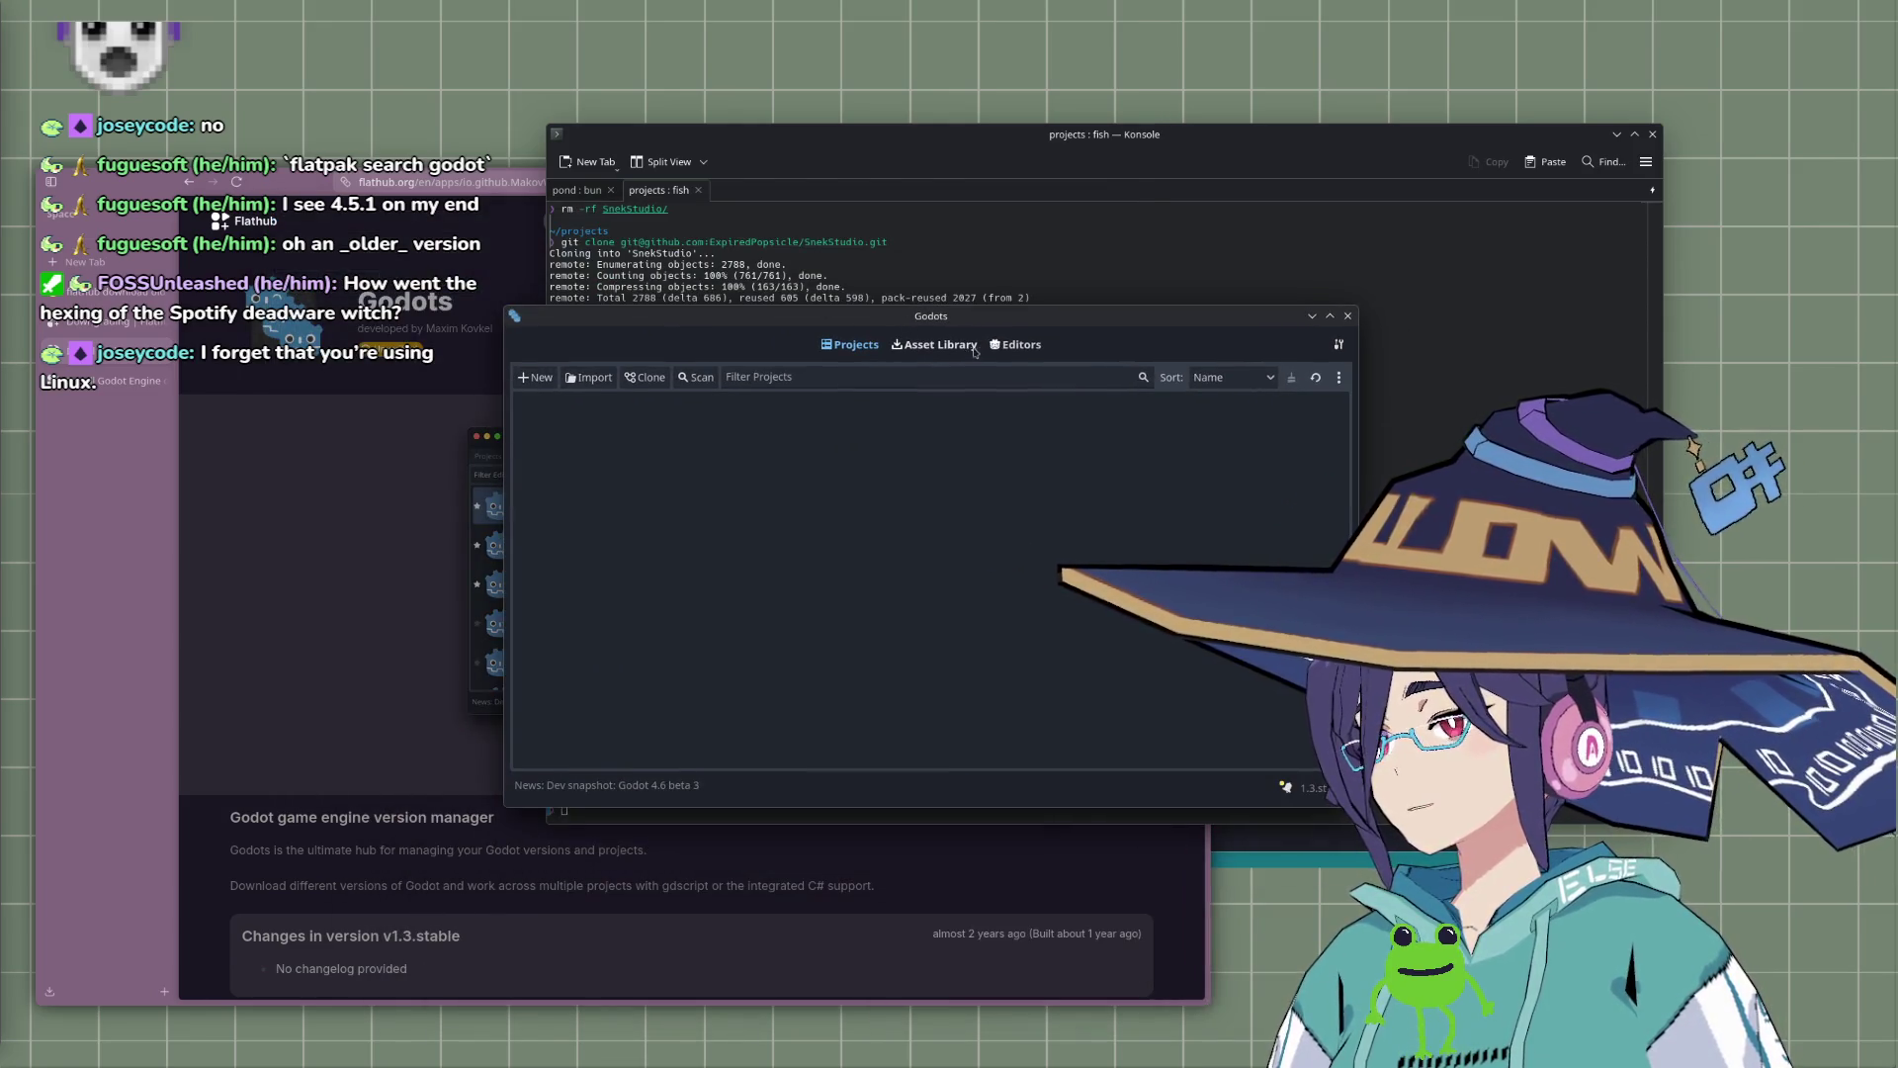
left_click(1023, 345)
left_click(585, 380)
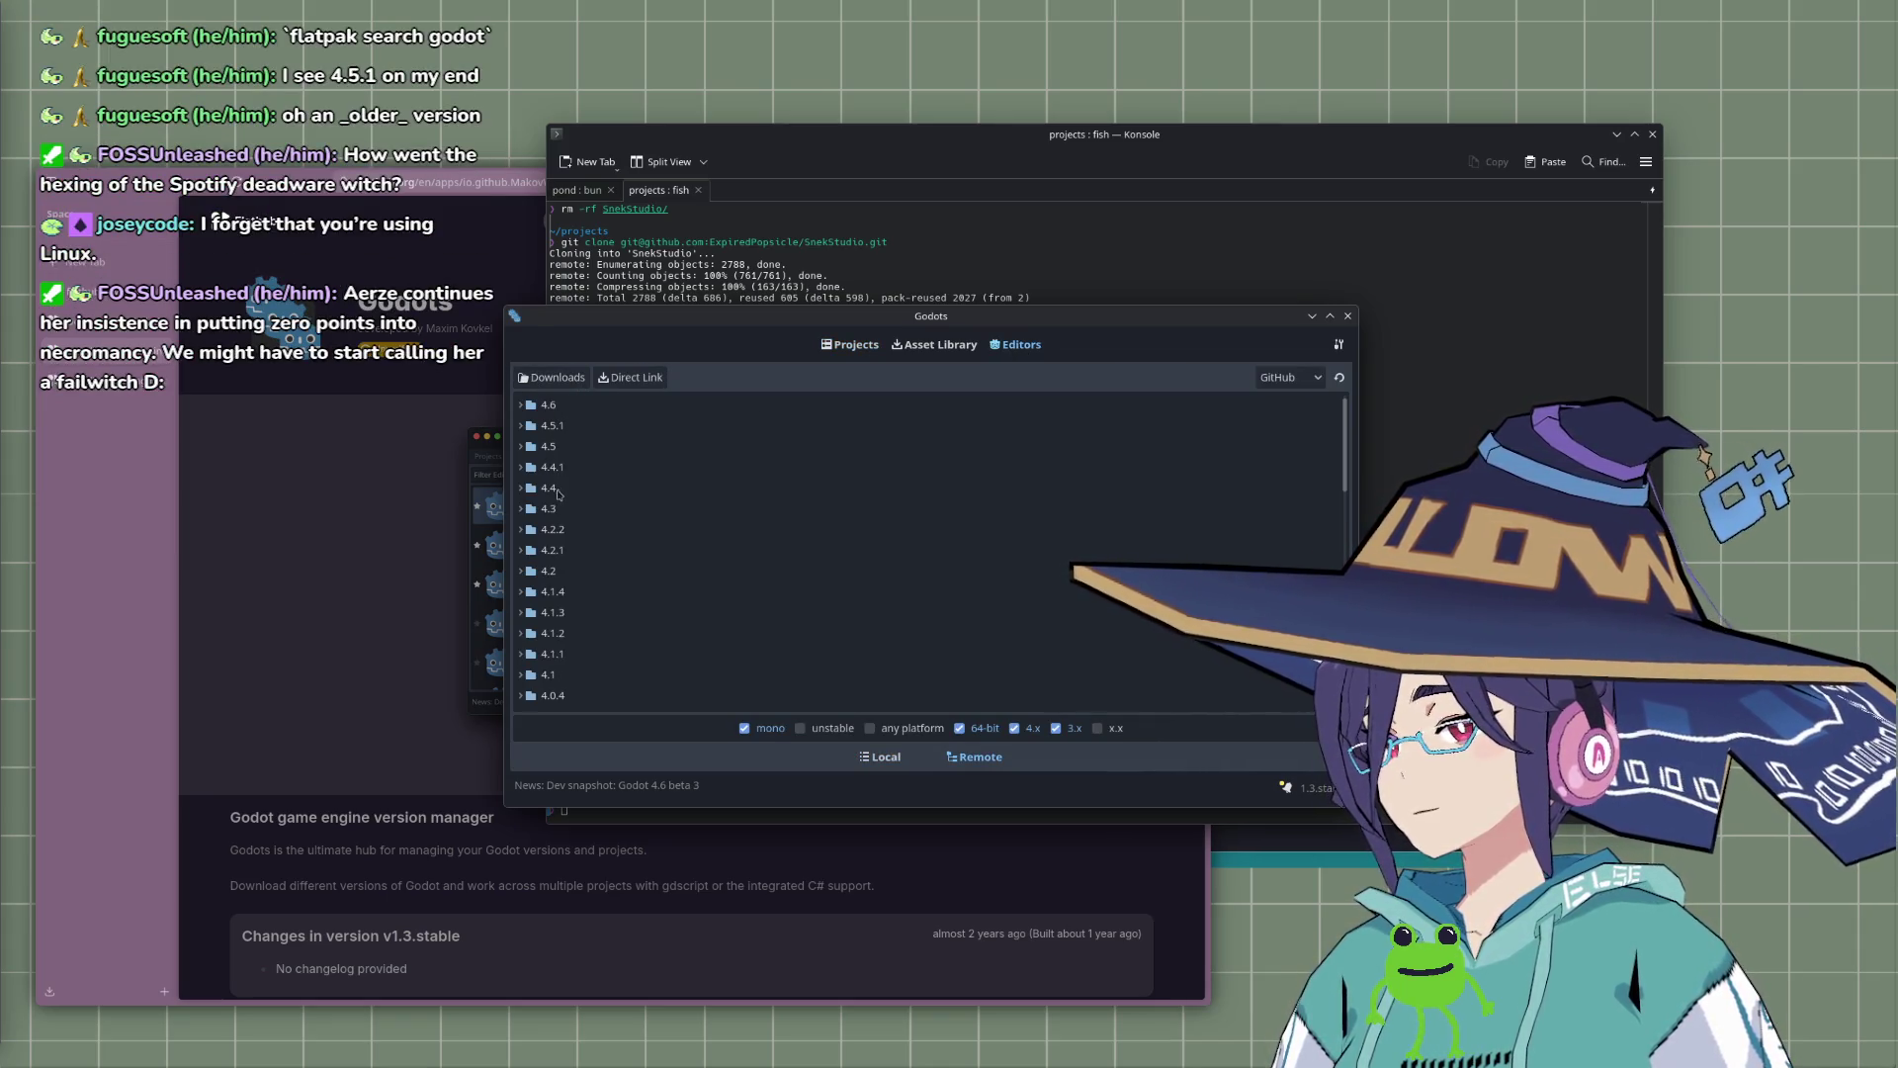
Step: Expand Godot 4.4.1 in the remote list and download Godot_v4.4.1-stable_linux.x86_64.zip
left_click(551, 470)
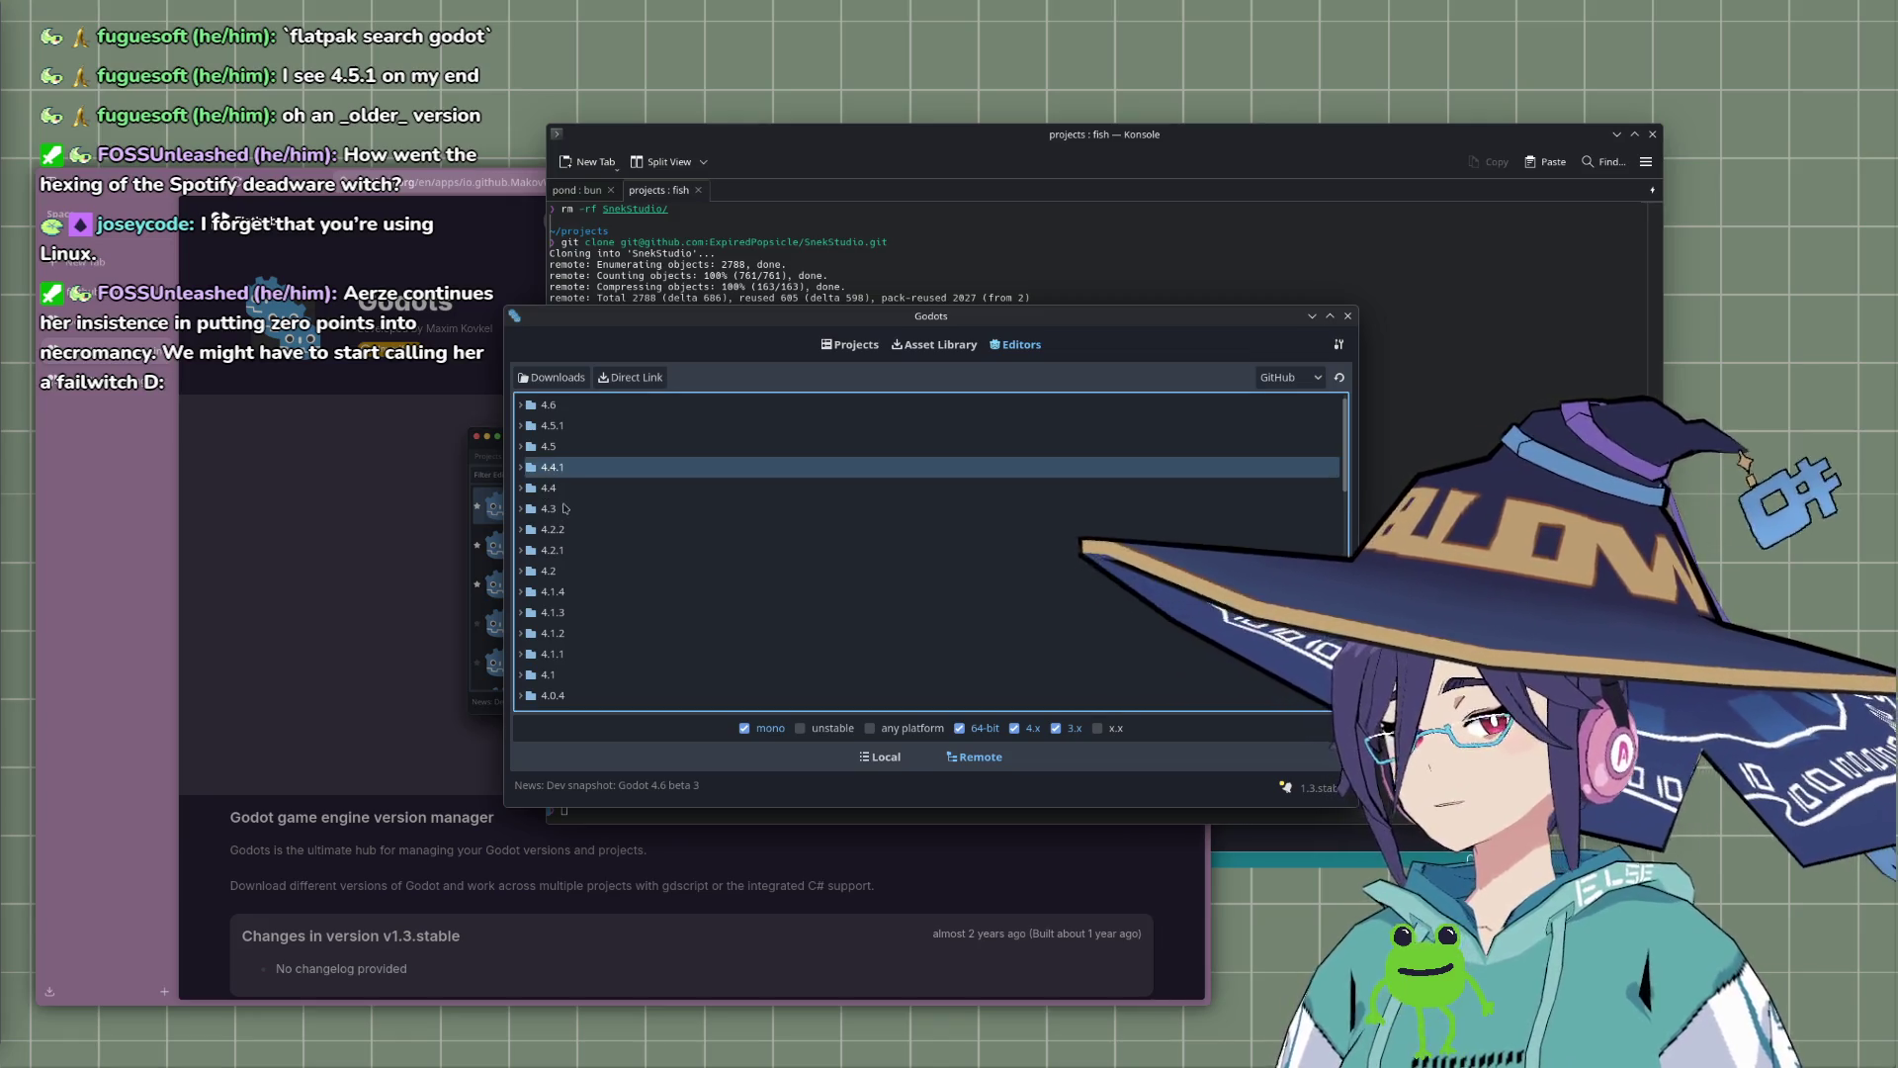
left_click(521, 469)
left_click(521, 471)
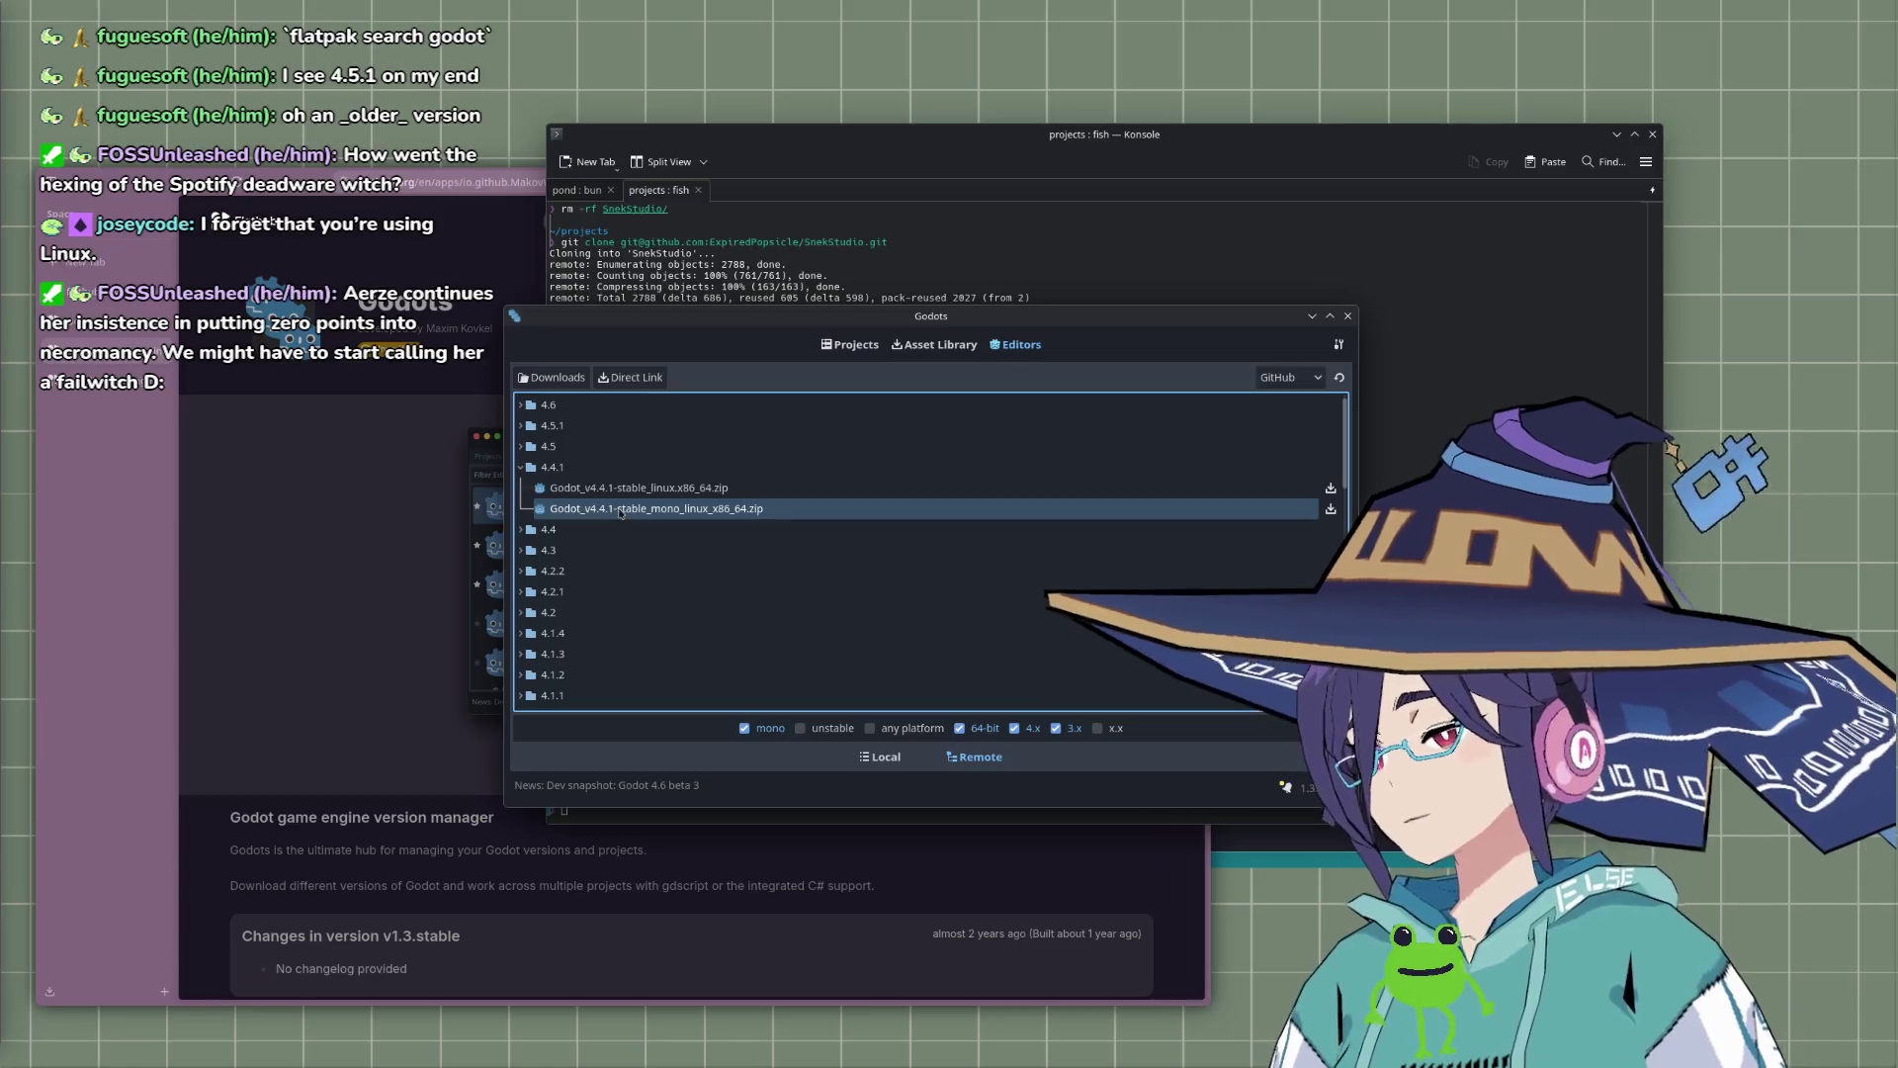
left_click(623, 497)
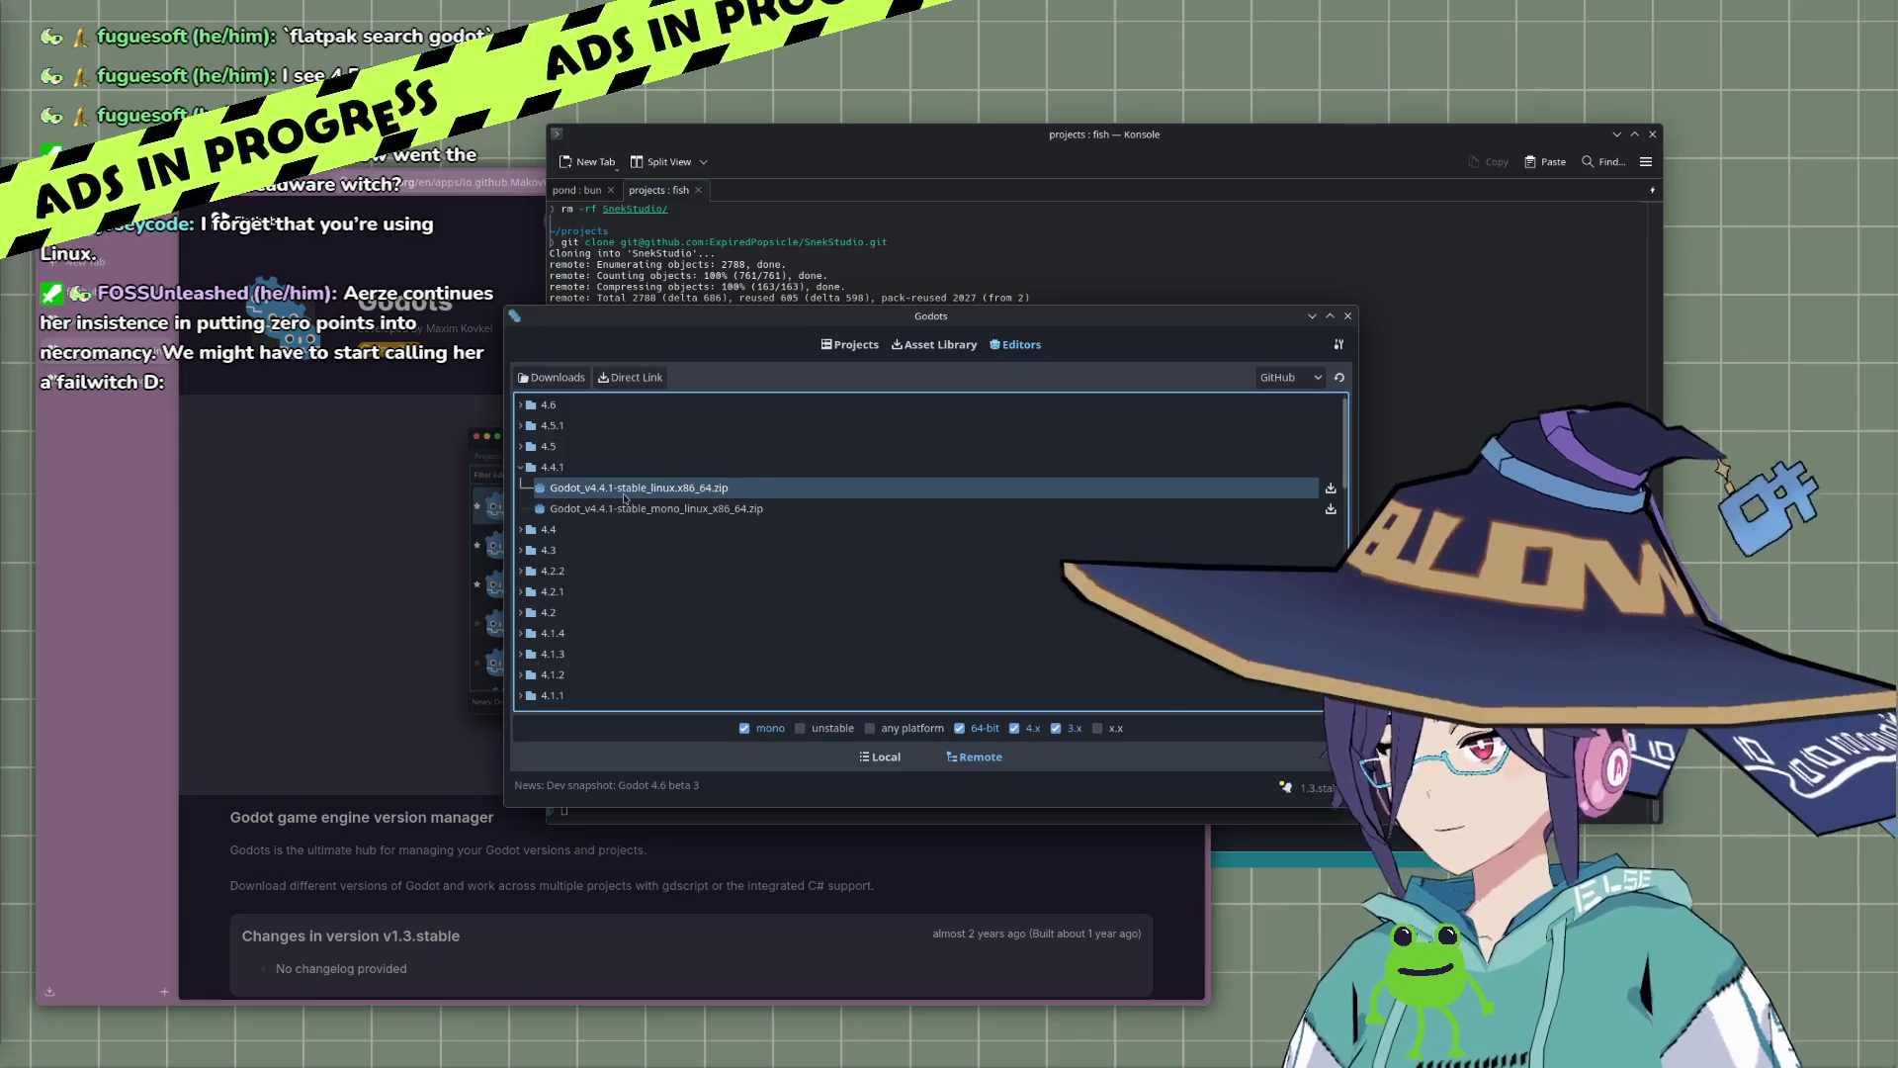
left_click(1330, 489)
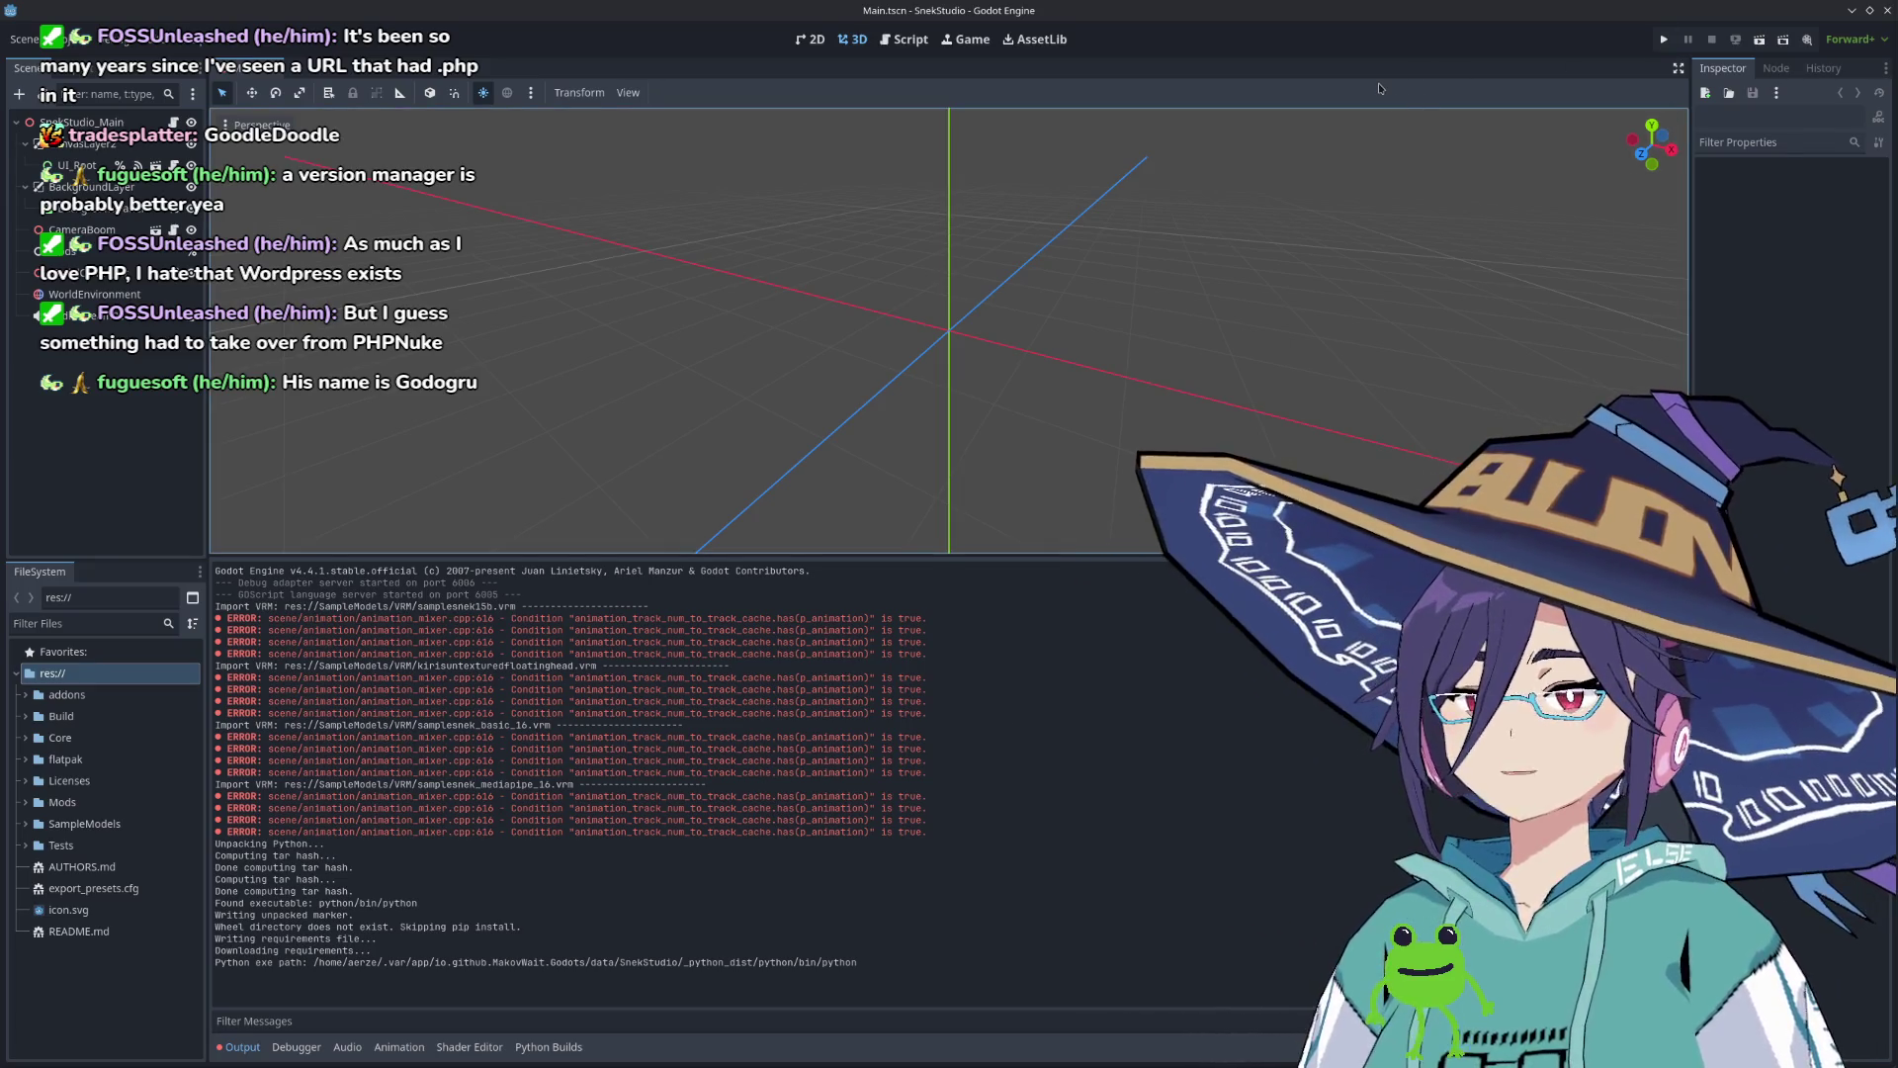
Step: Run the SnekStudio project and drag its debug window into position
left_click(1664, 39)
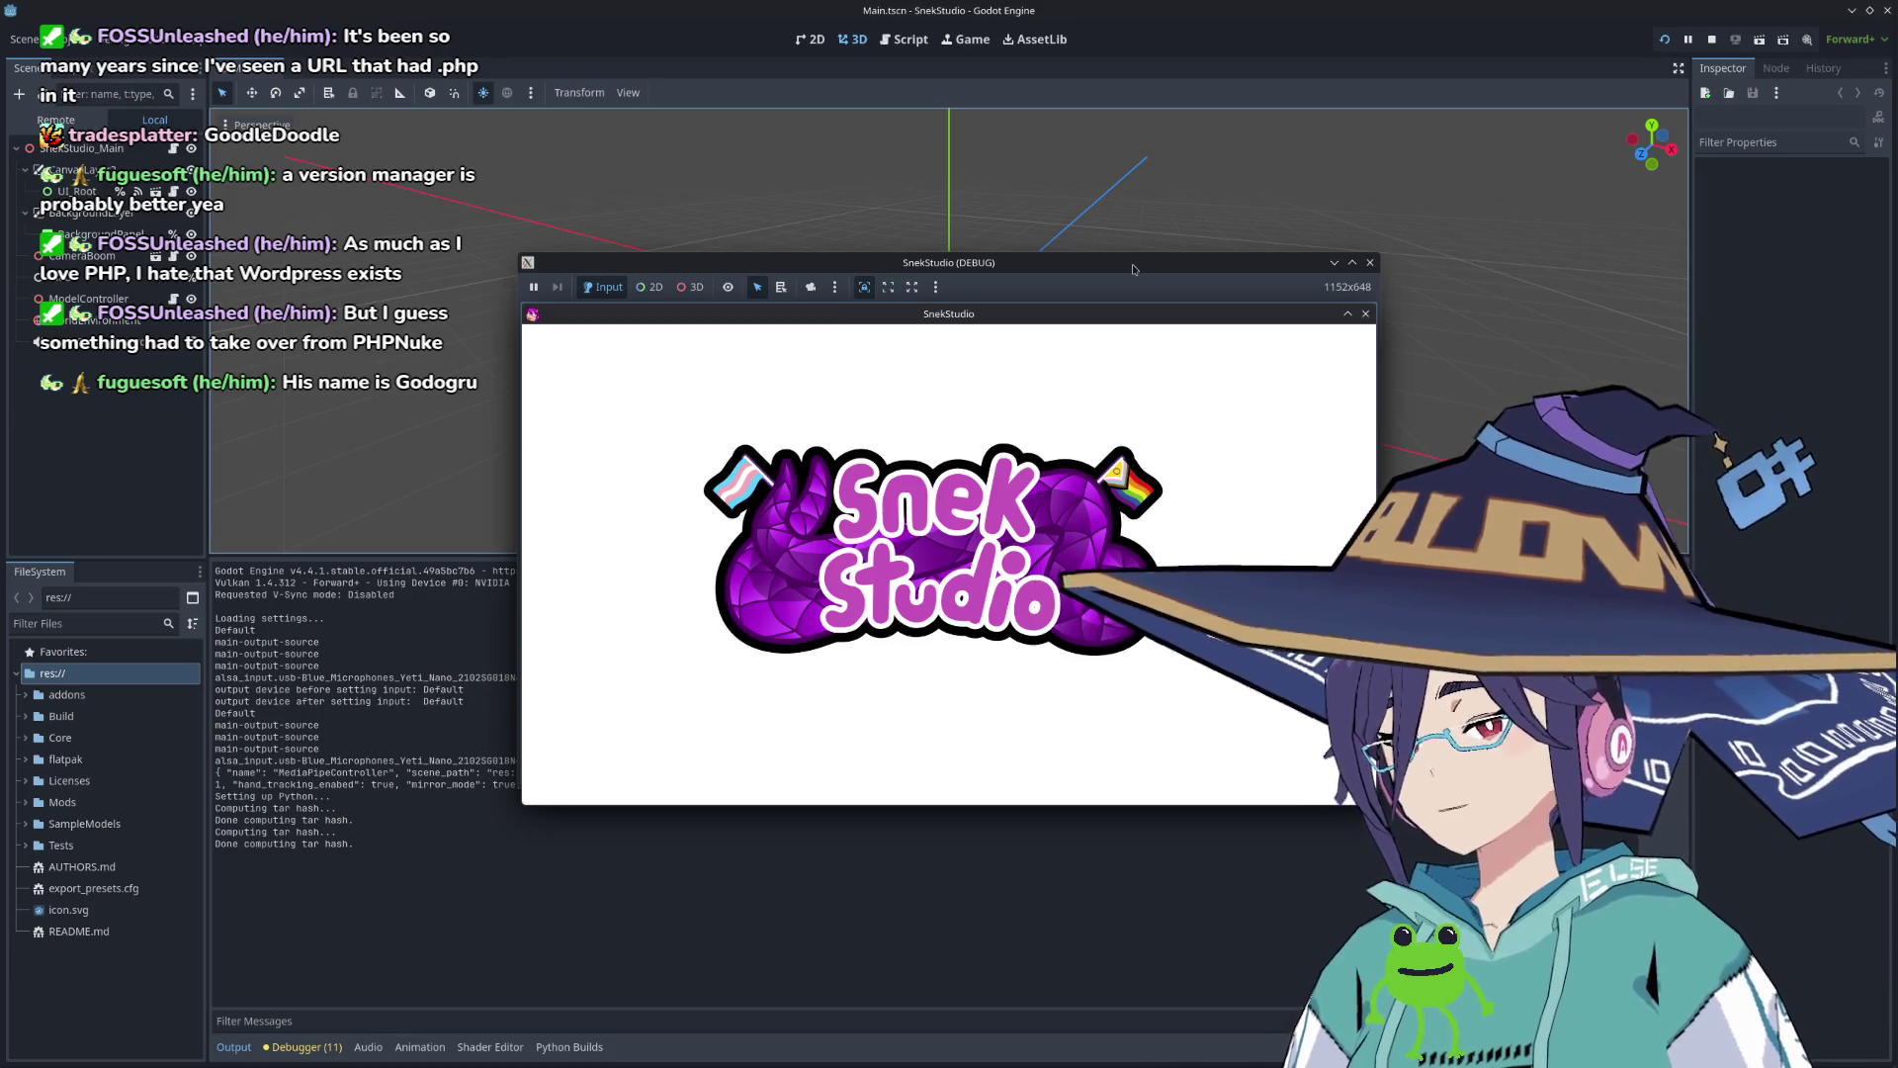
left_click_drag(1147, 267, 737, 124)
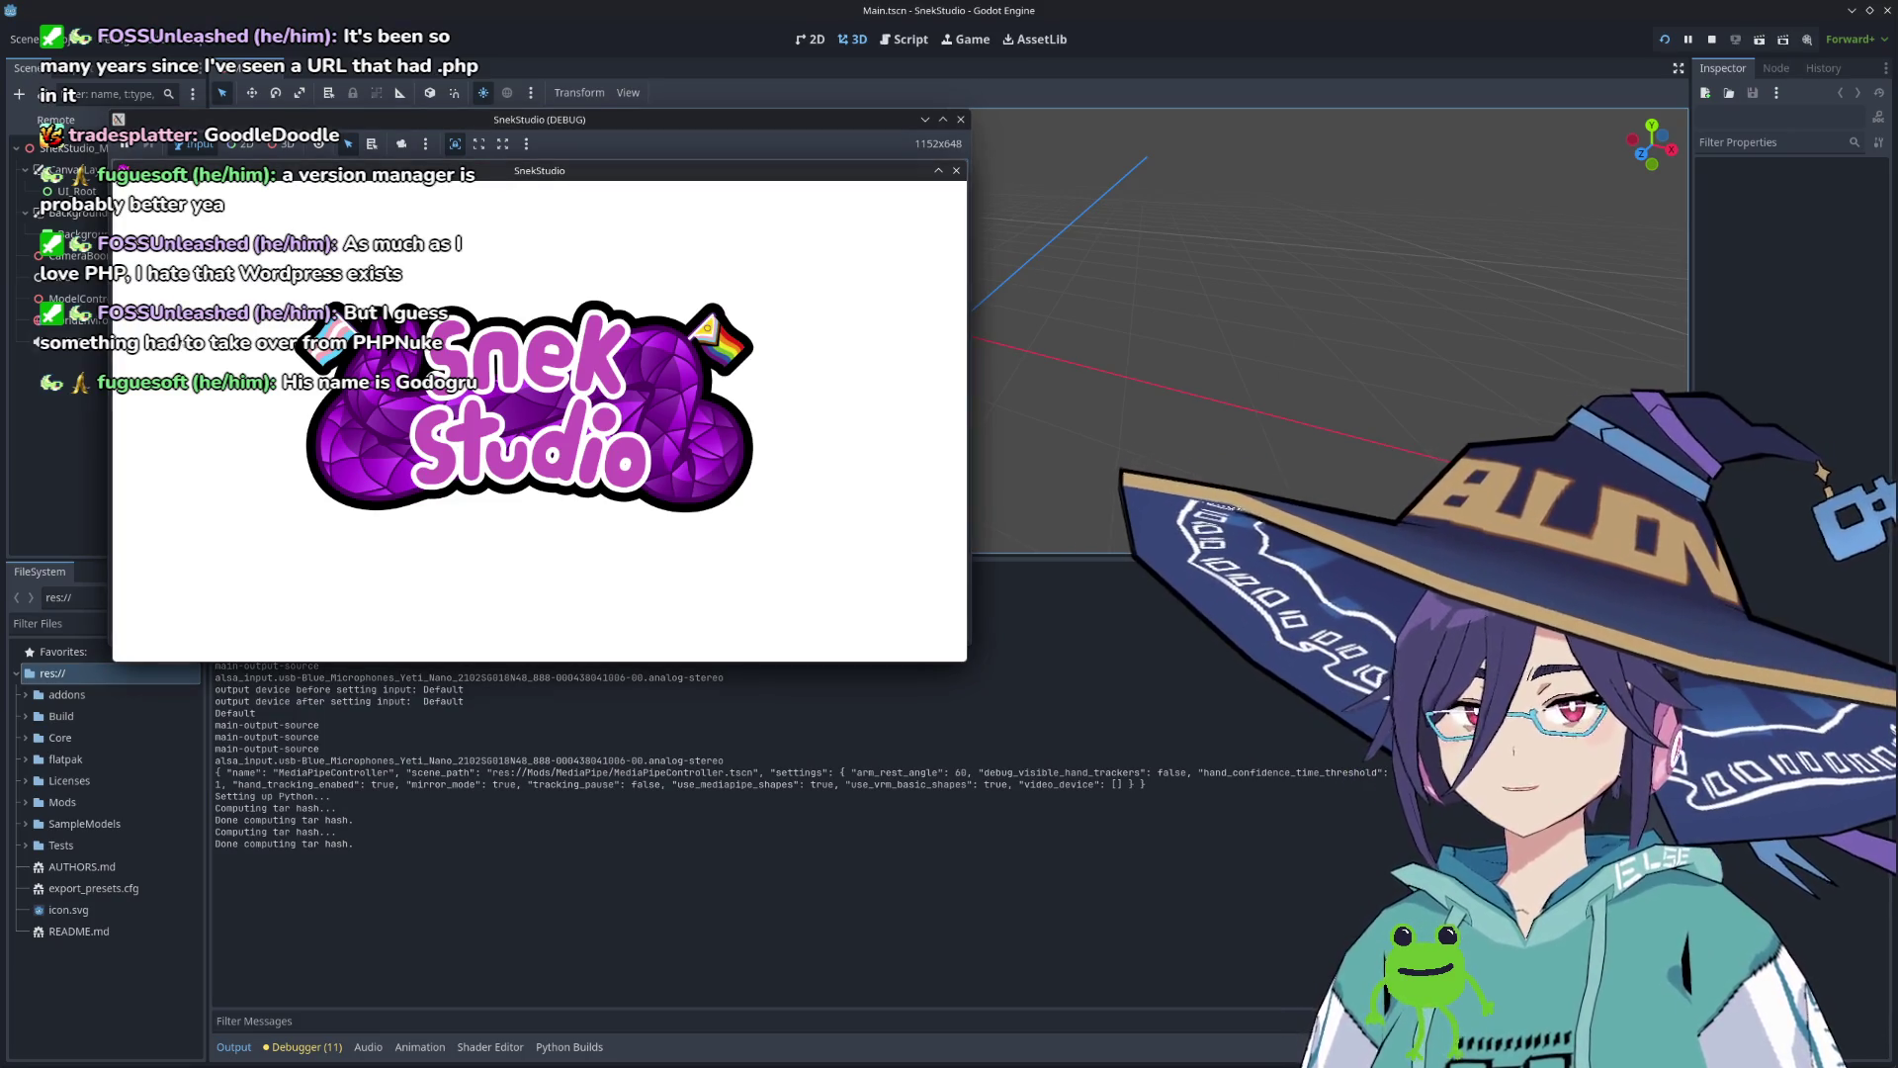
mouse_move(627, 120)
left_mouse_down()
mouse_move(1348, 151)
mouse_move(985, 99)
left_mouse_up()
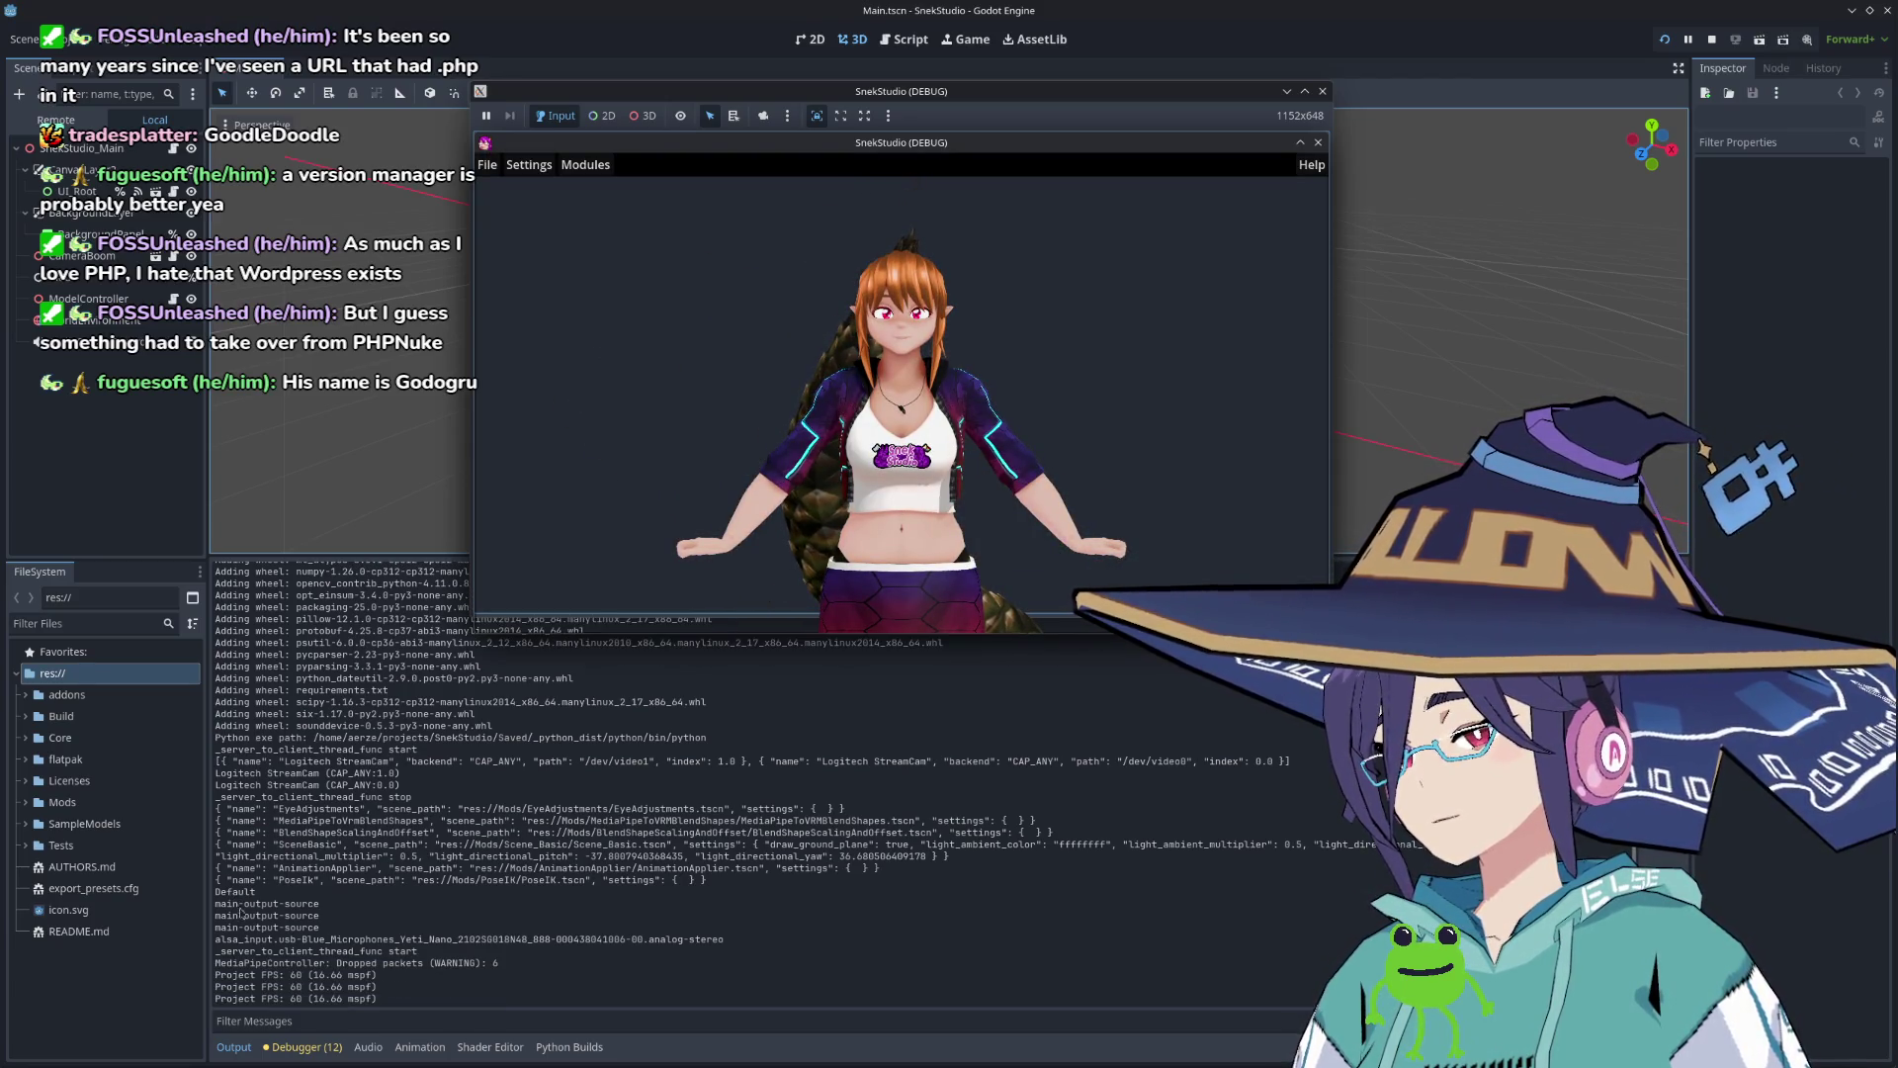
mouse_move(965, 91)
left_mouse_down()
mouse_move(929, 312)
mouse_move(876, 162)
left_mouse_up()
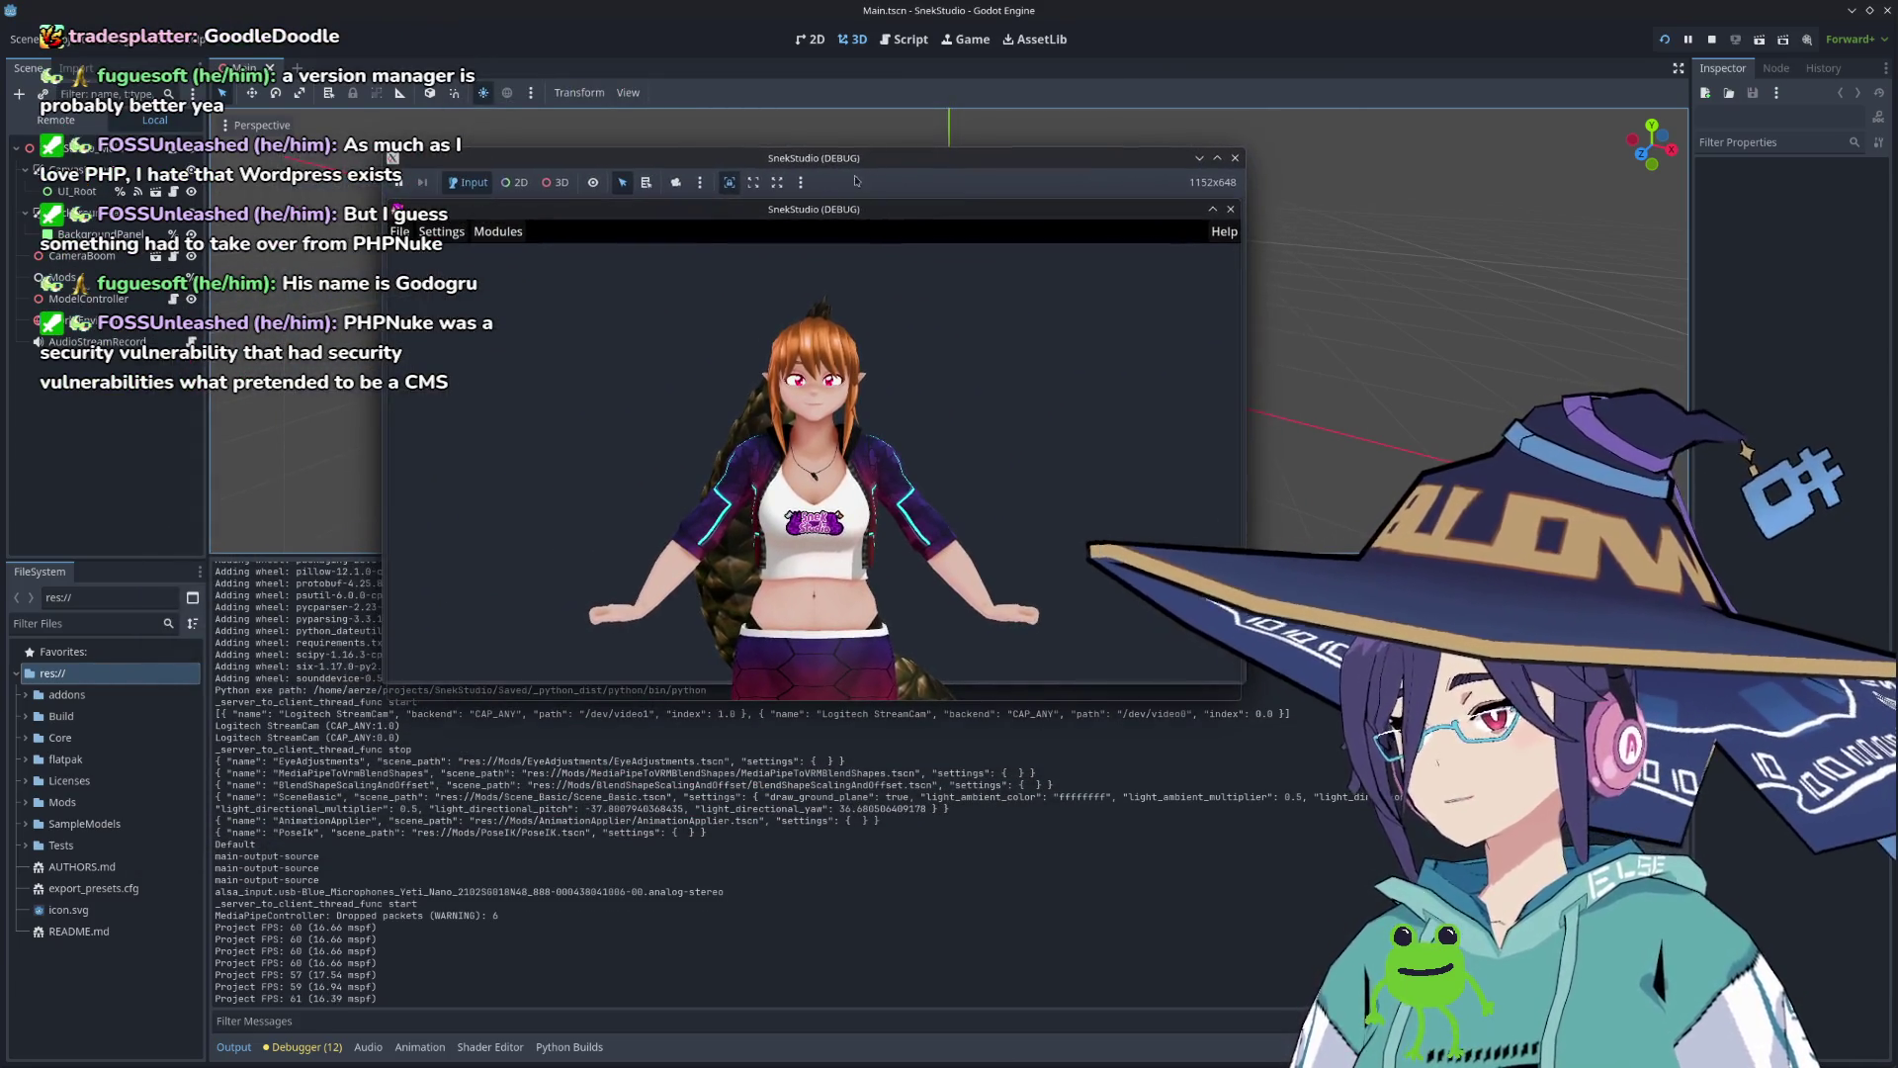
left_click(504, 231)
Step: Add the LipSync mod to SnekStudio's mods list and make the panel taller
left_click(514, 255)
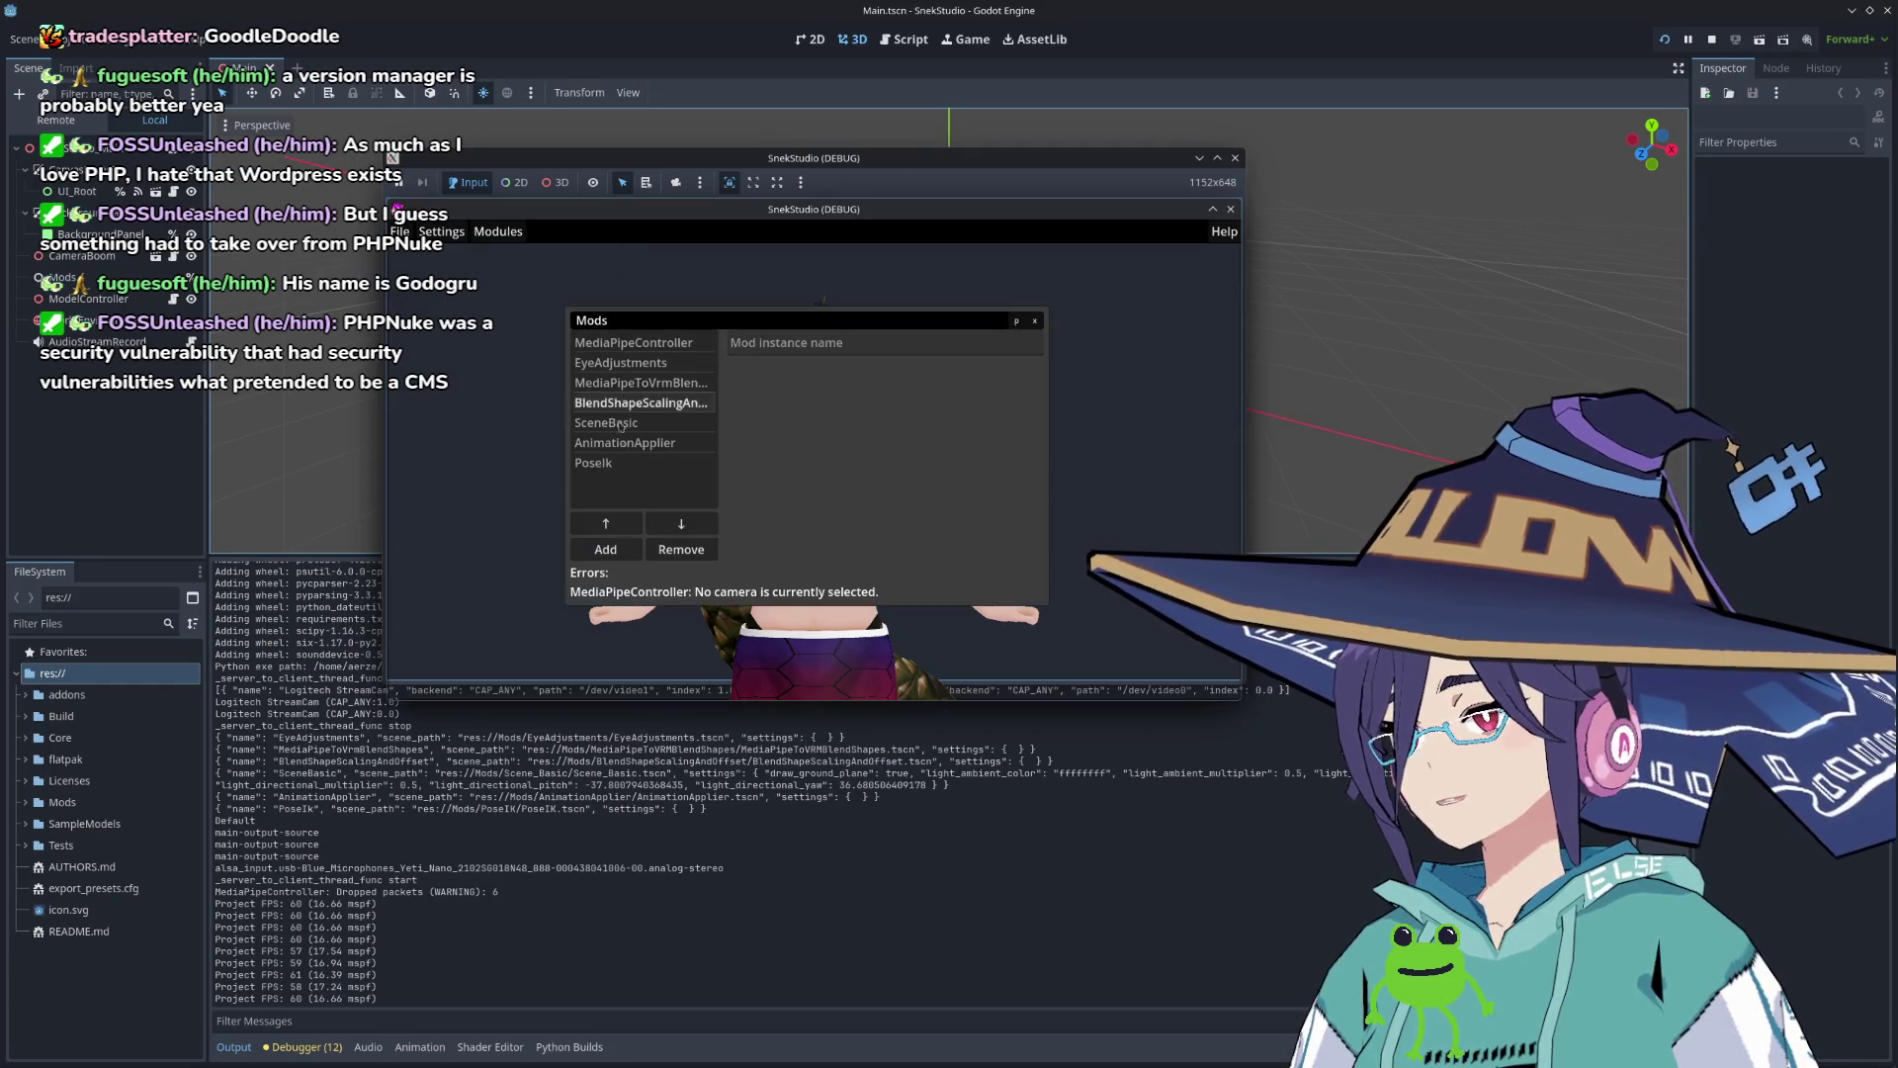
left_click(605, 549)
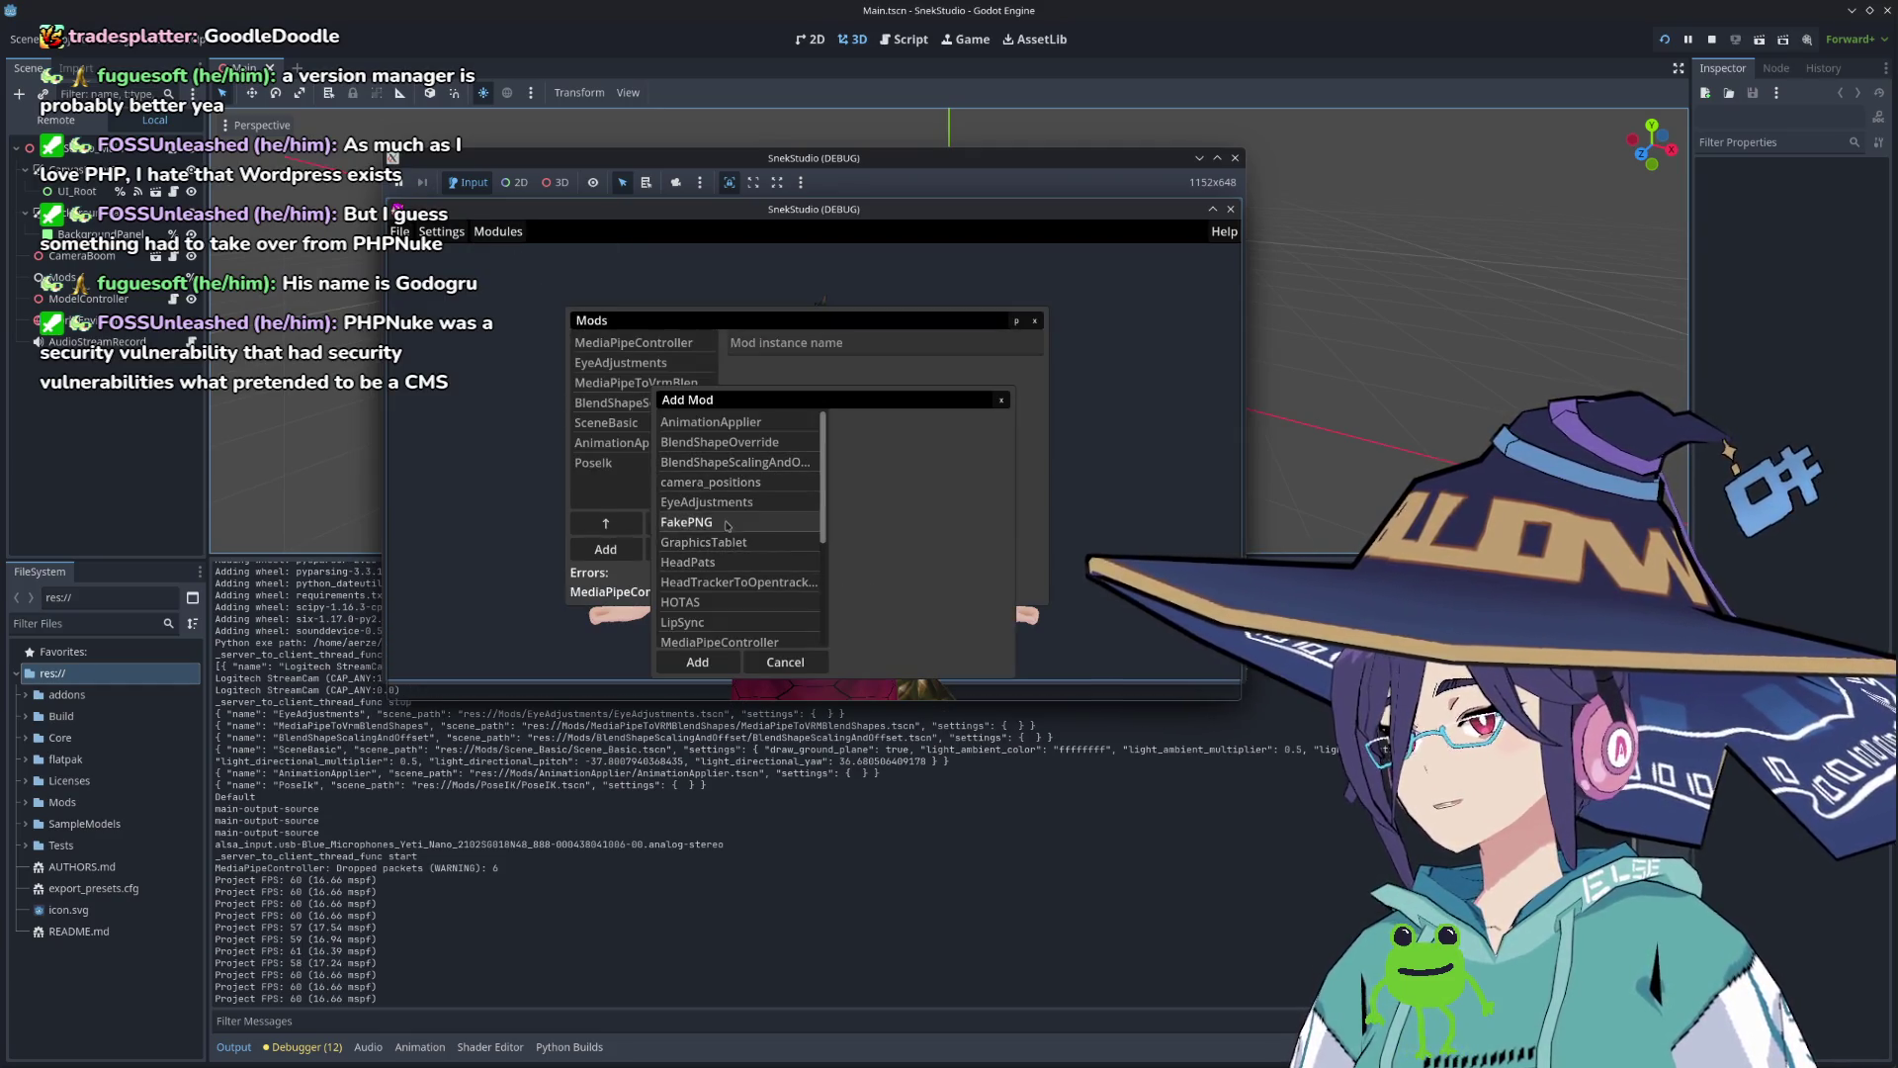
left_click(733, 622)
left_click(697, 661)
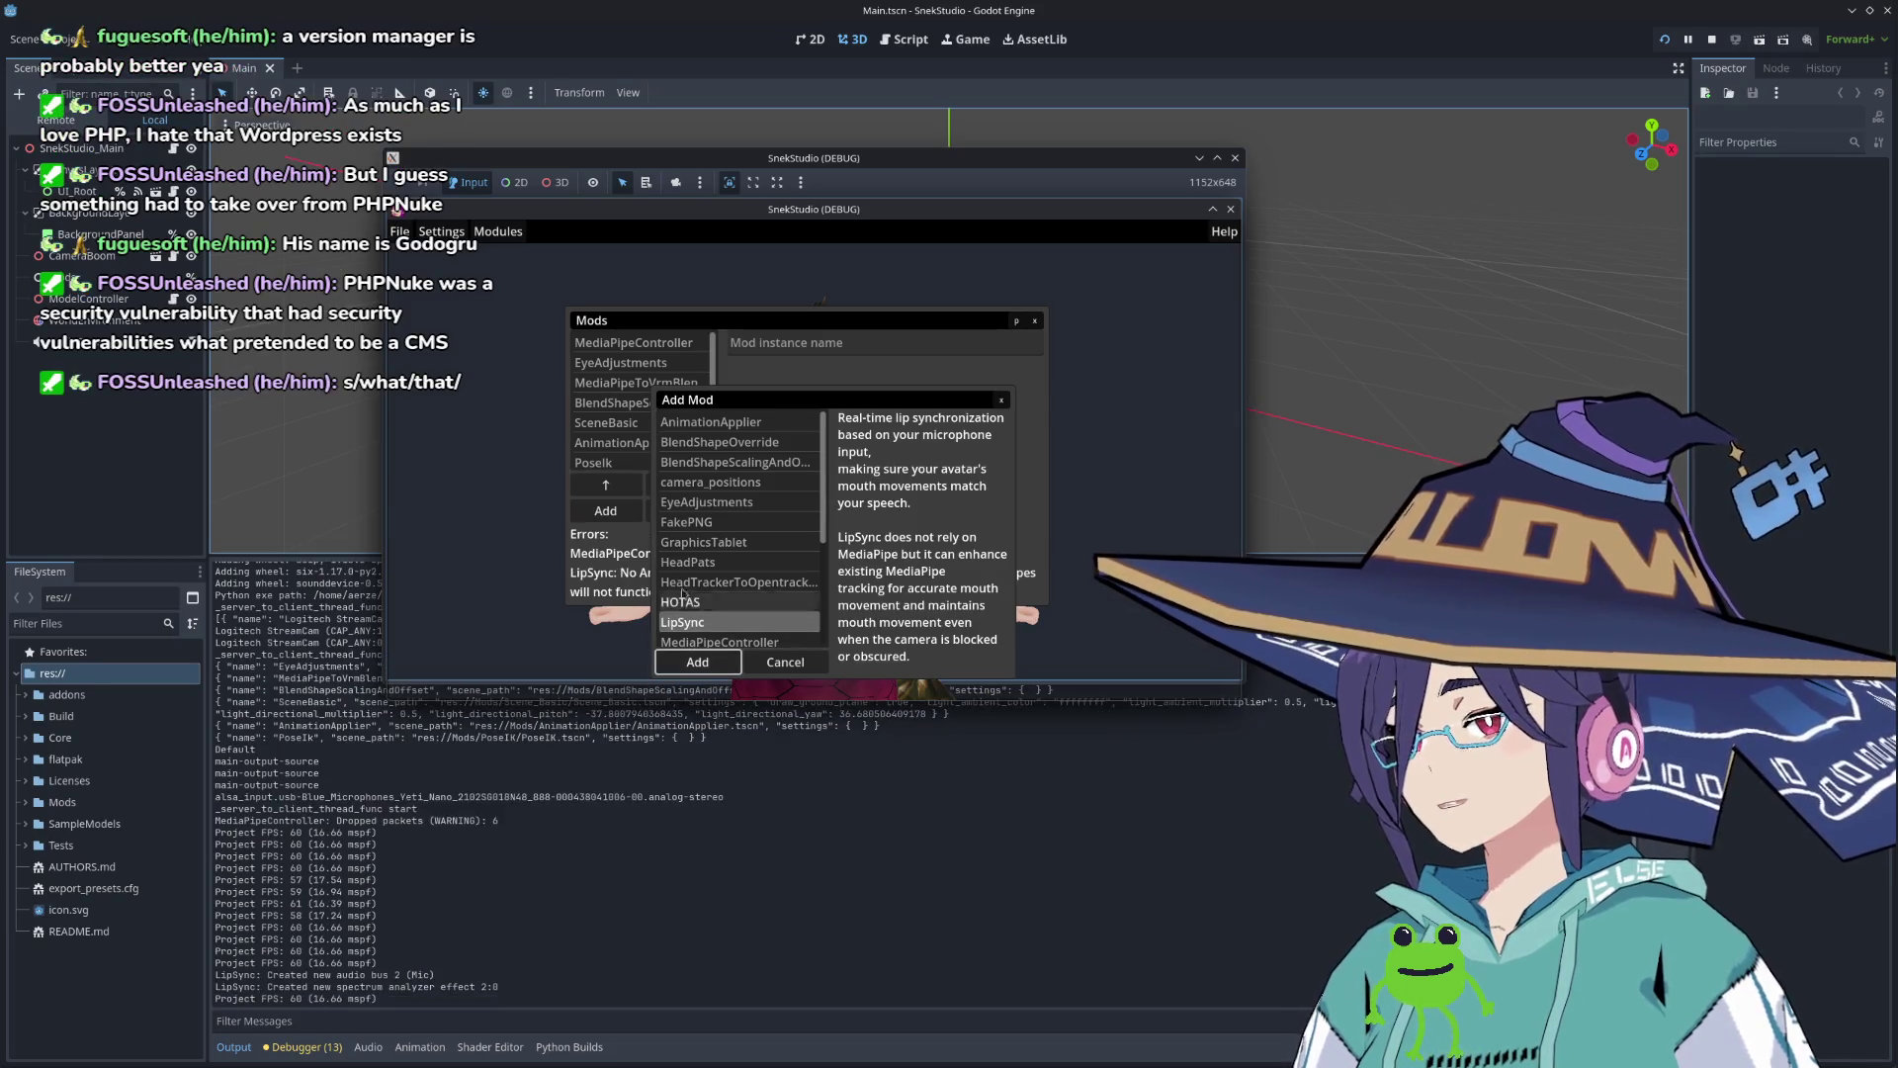
left_click(1002, 399)
left_click_drag(686, 606, 685, 665)
Step: Open LipSync's settings and move it above AnimationApplier
left_click(596, 482)
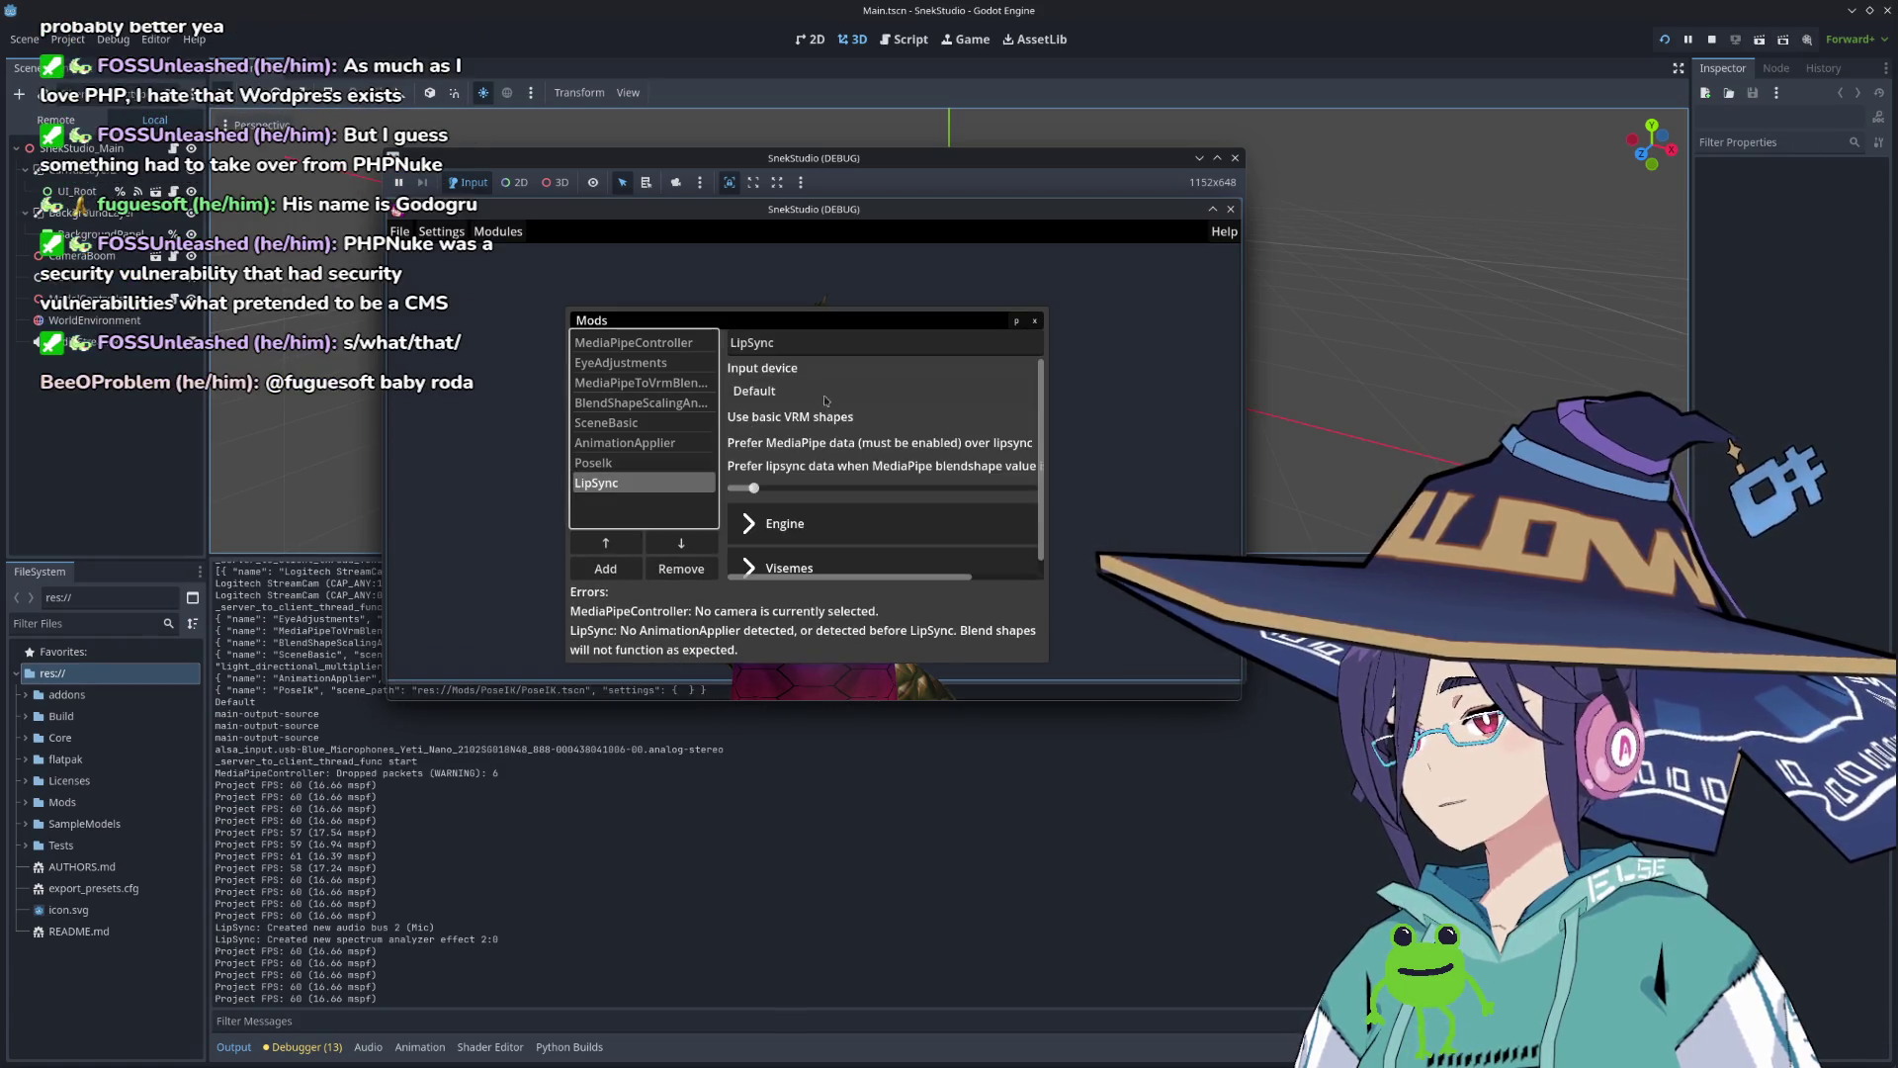
left_click(824, 393)
left_click(771, 415)
left_click(606, 543)
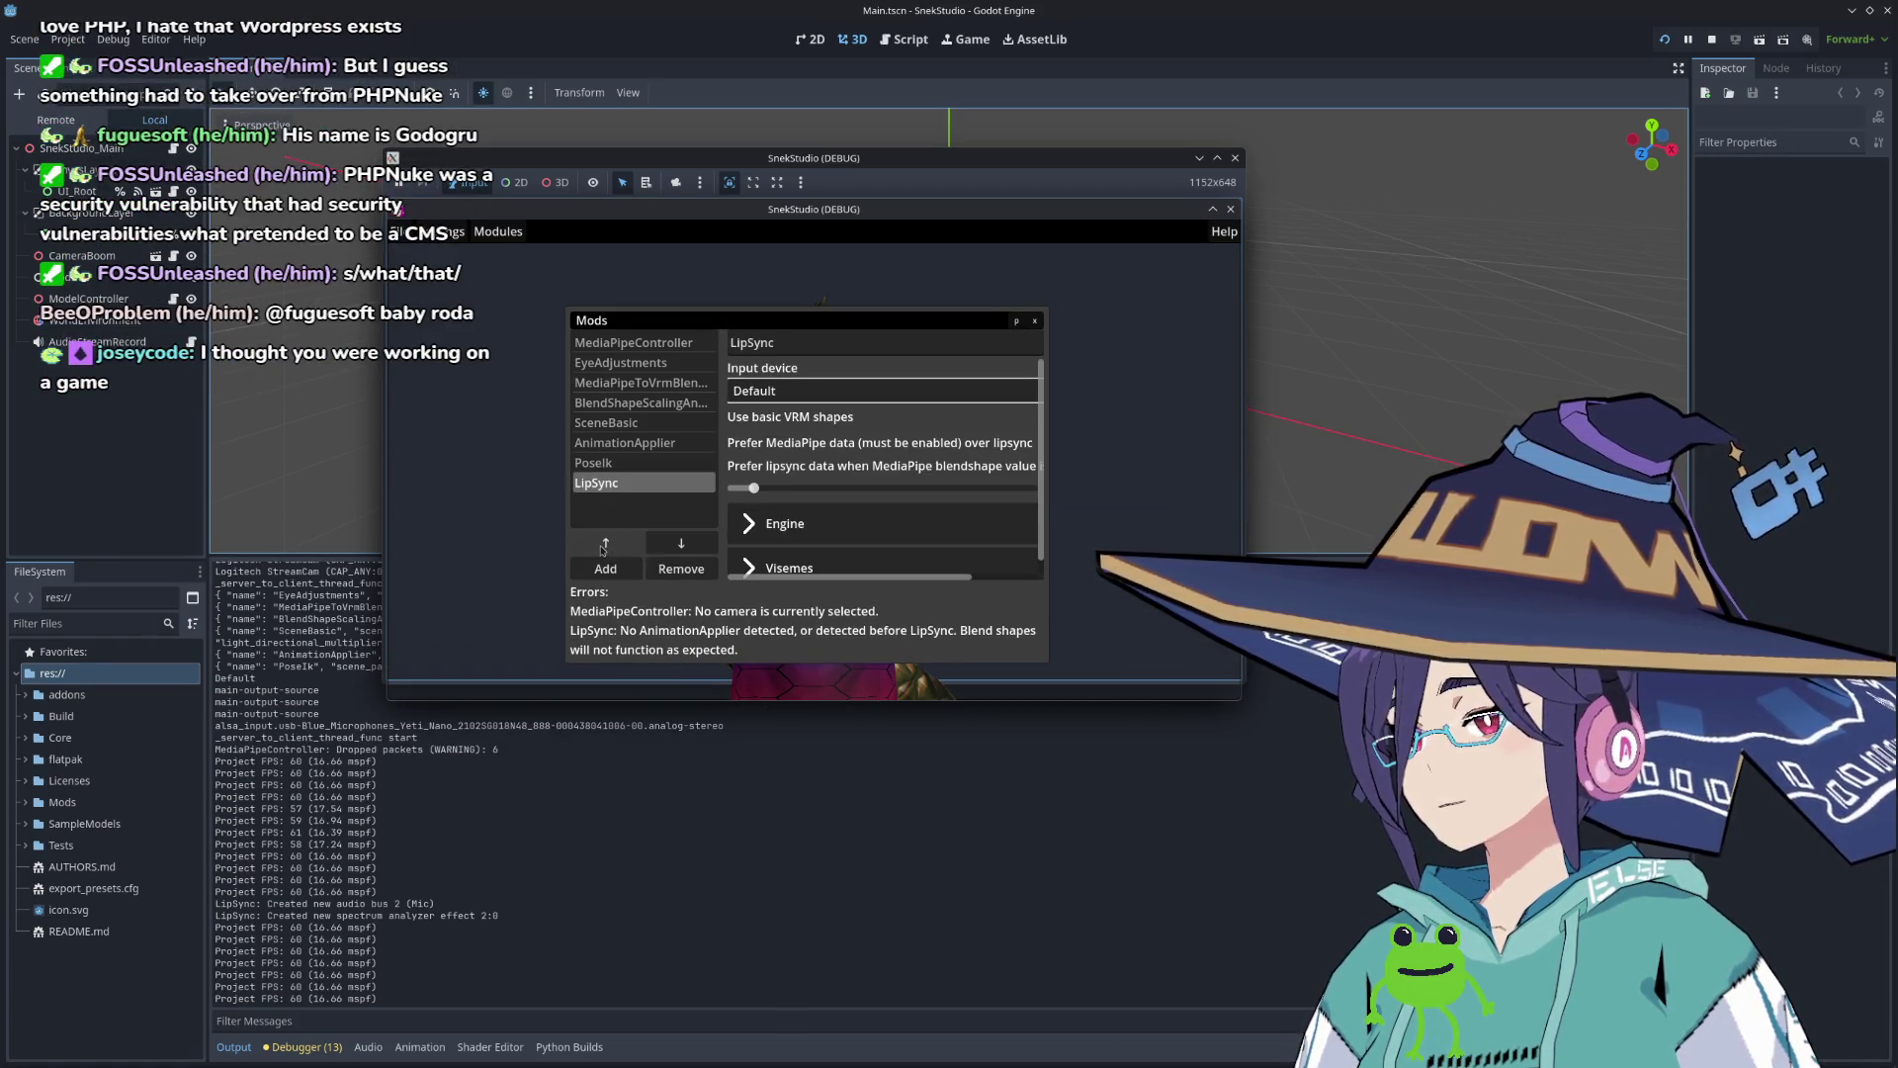
Step: Set LipSync's input to the Yeti Nano microphone and pop the Mods panel out to the far left
mouse_move(927, 323)
left_mouse_down()
mouse_move(732, 322)
mouse_move(681, 291)
mouse_move(721, 328)
left_mouse_up()
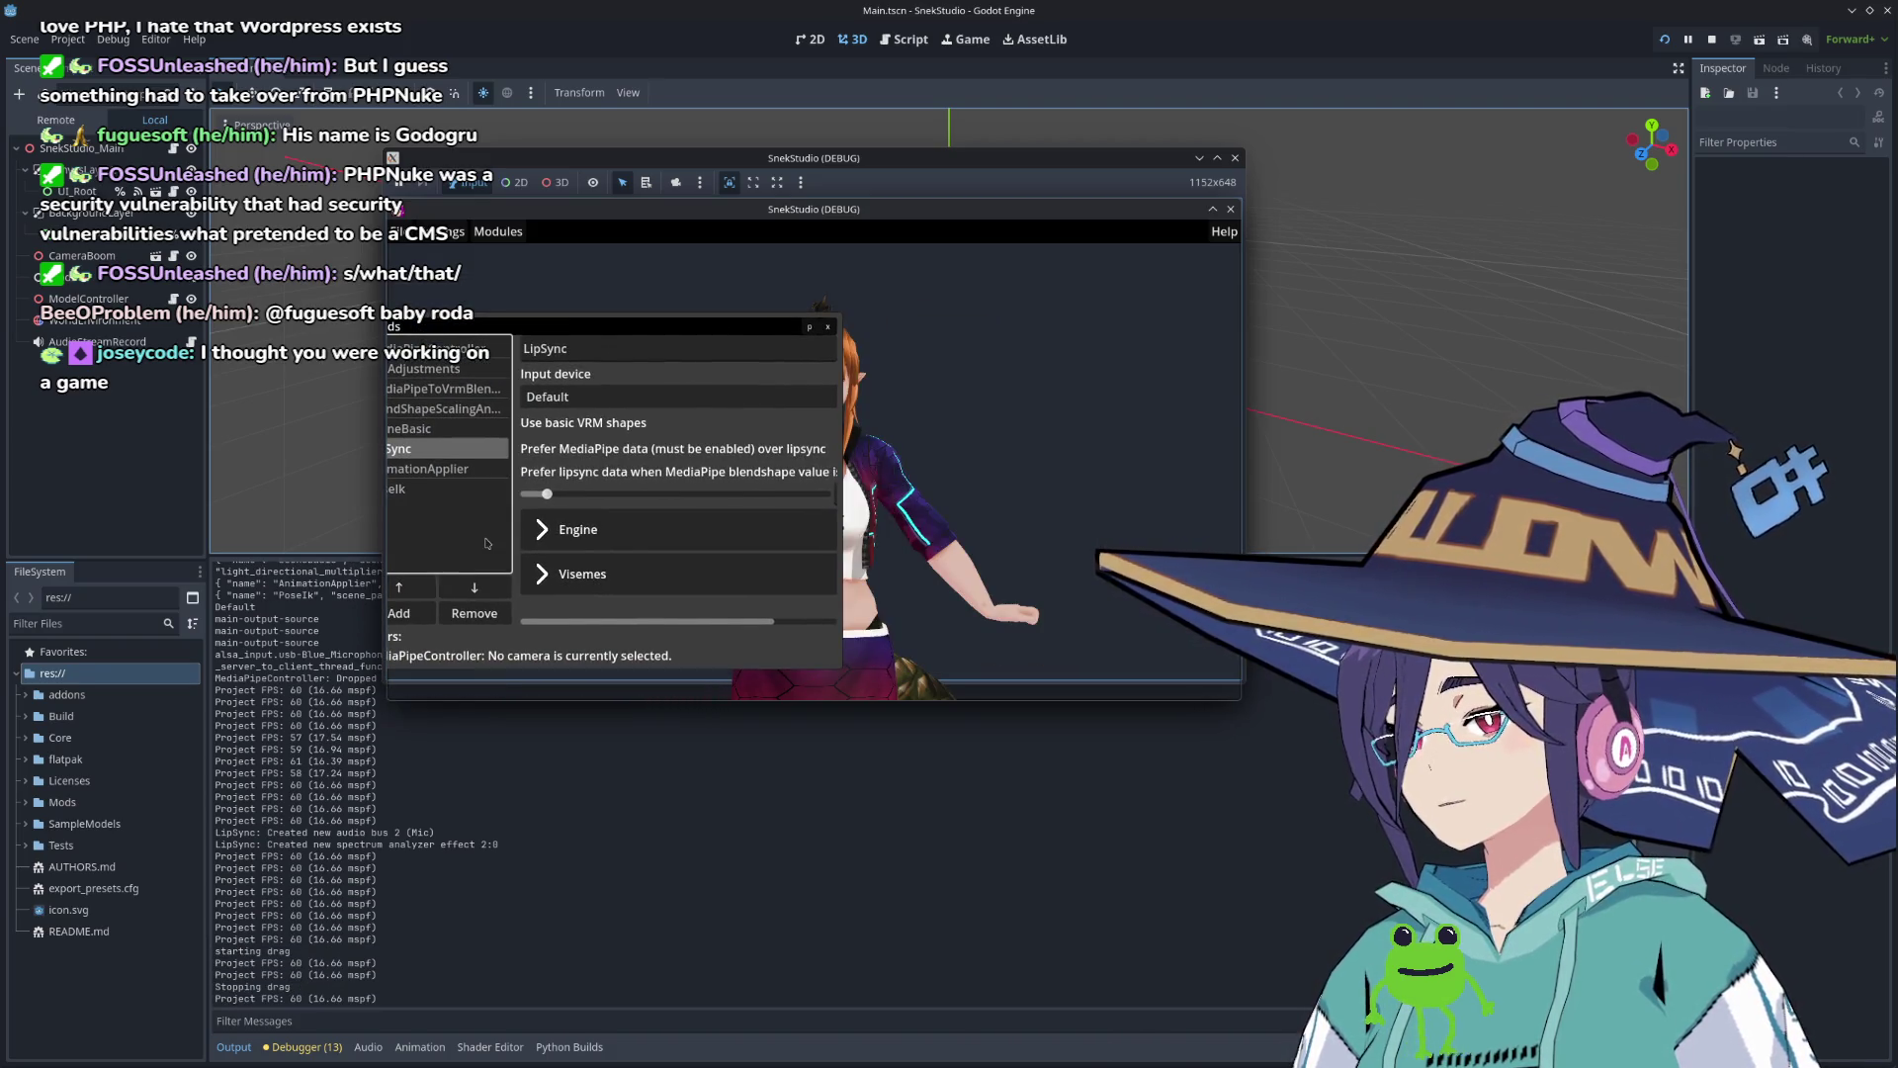
left_click(578, 397)
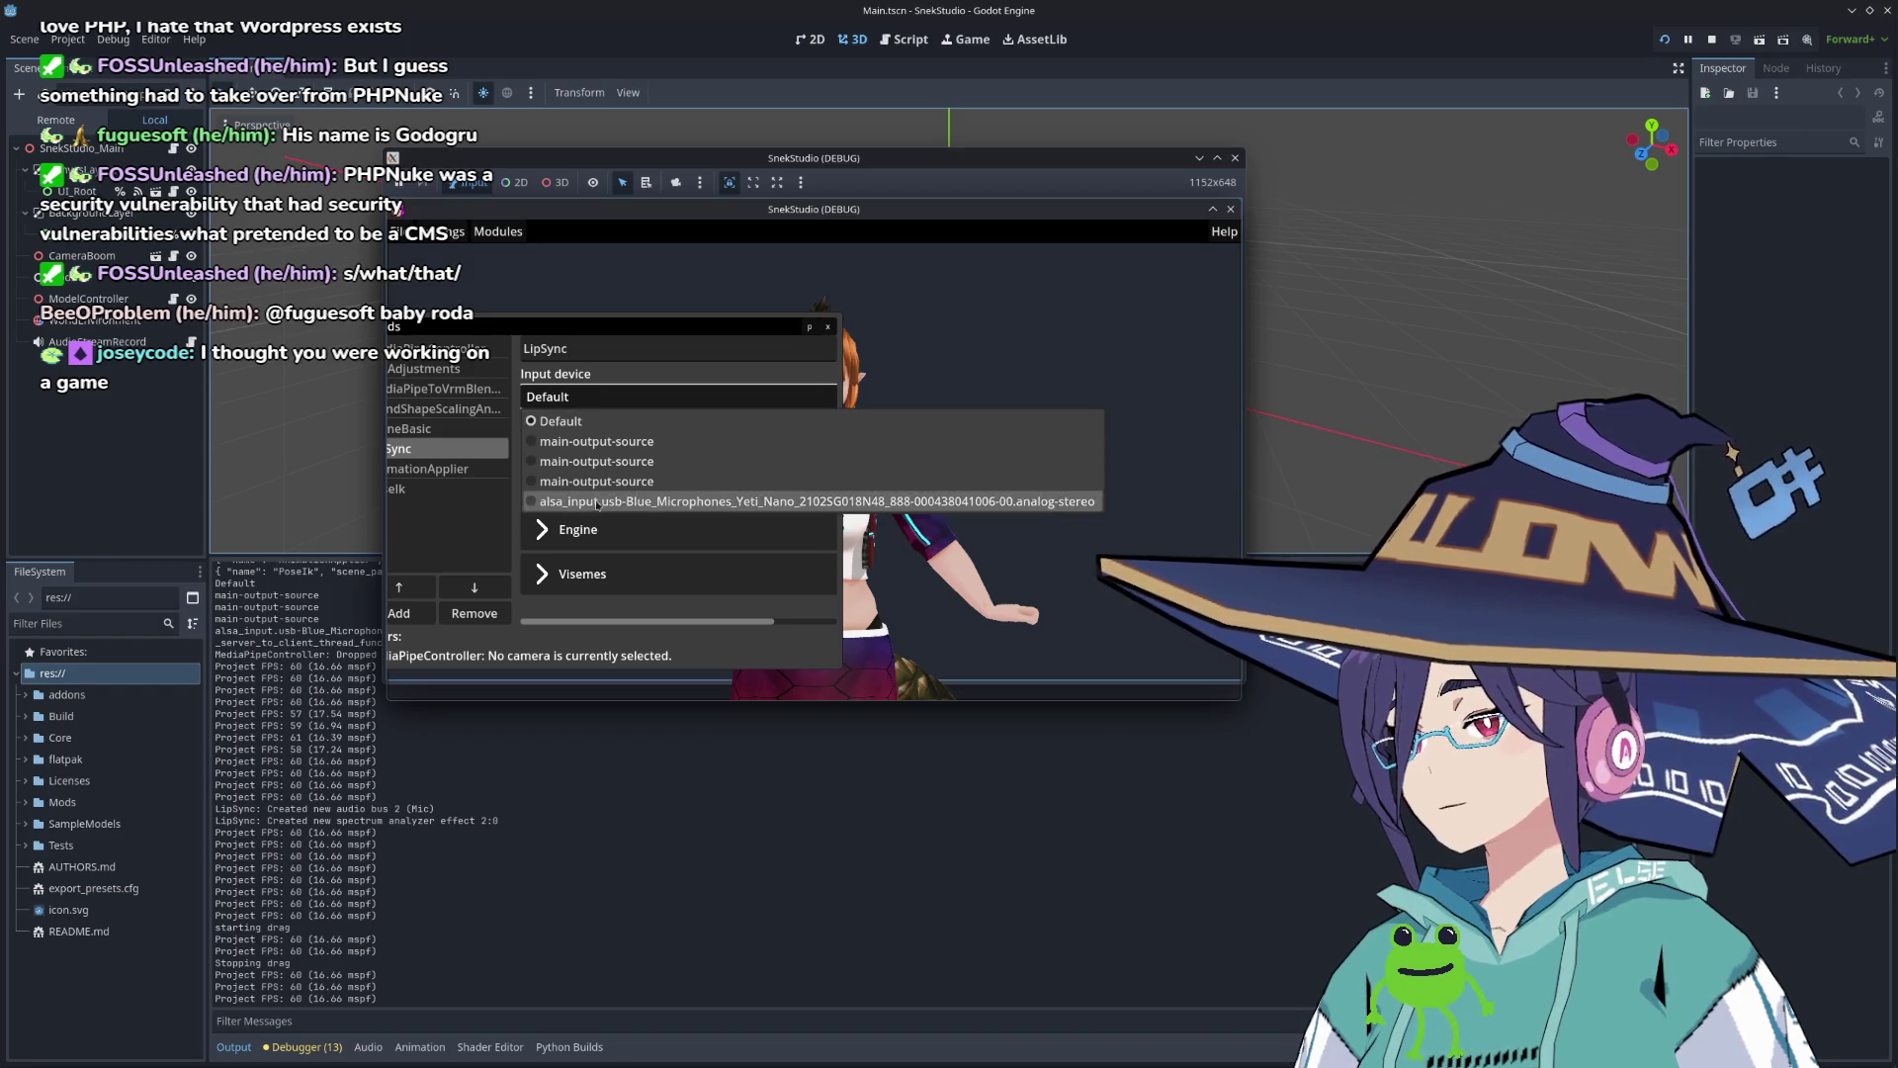
left_click(583, 506)
left_click(573, 573)
left_click(809, 327)
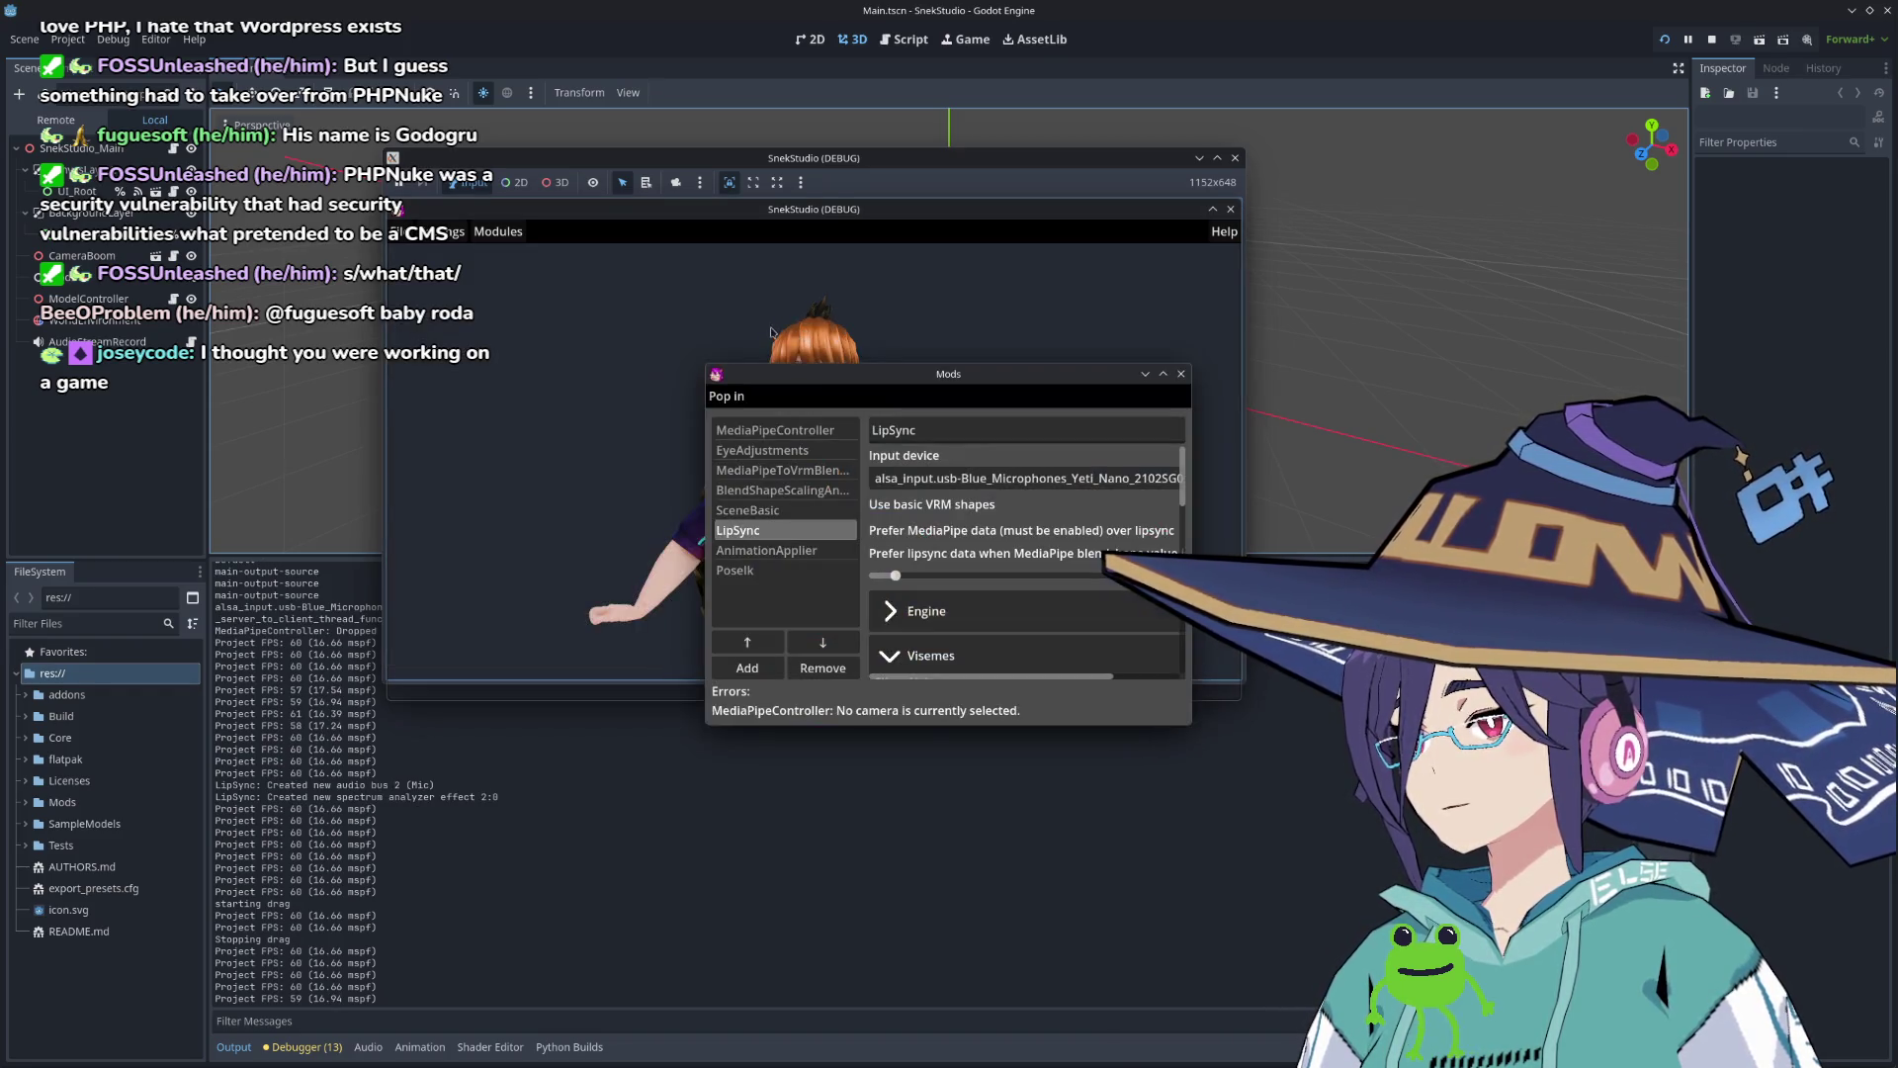
left_click_drag(850, 379, 281, 371)
Step: Enlarge the Mods window and move the SnekStudio window to the right
mouse_move(623, 724)
left_mouse_down()
mouse_move(798, 901)
mouse_move(1010, 999)
left_mouse_up()
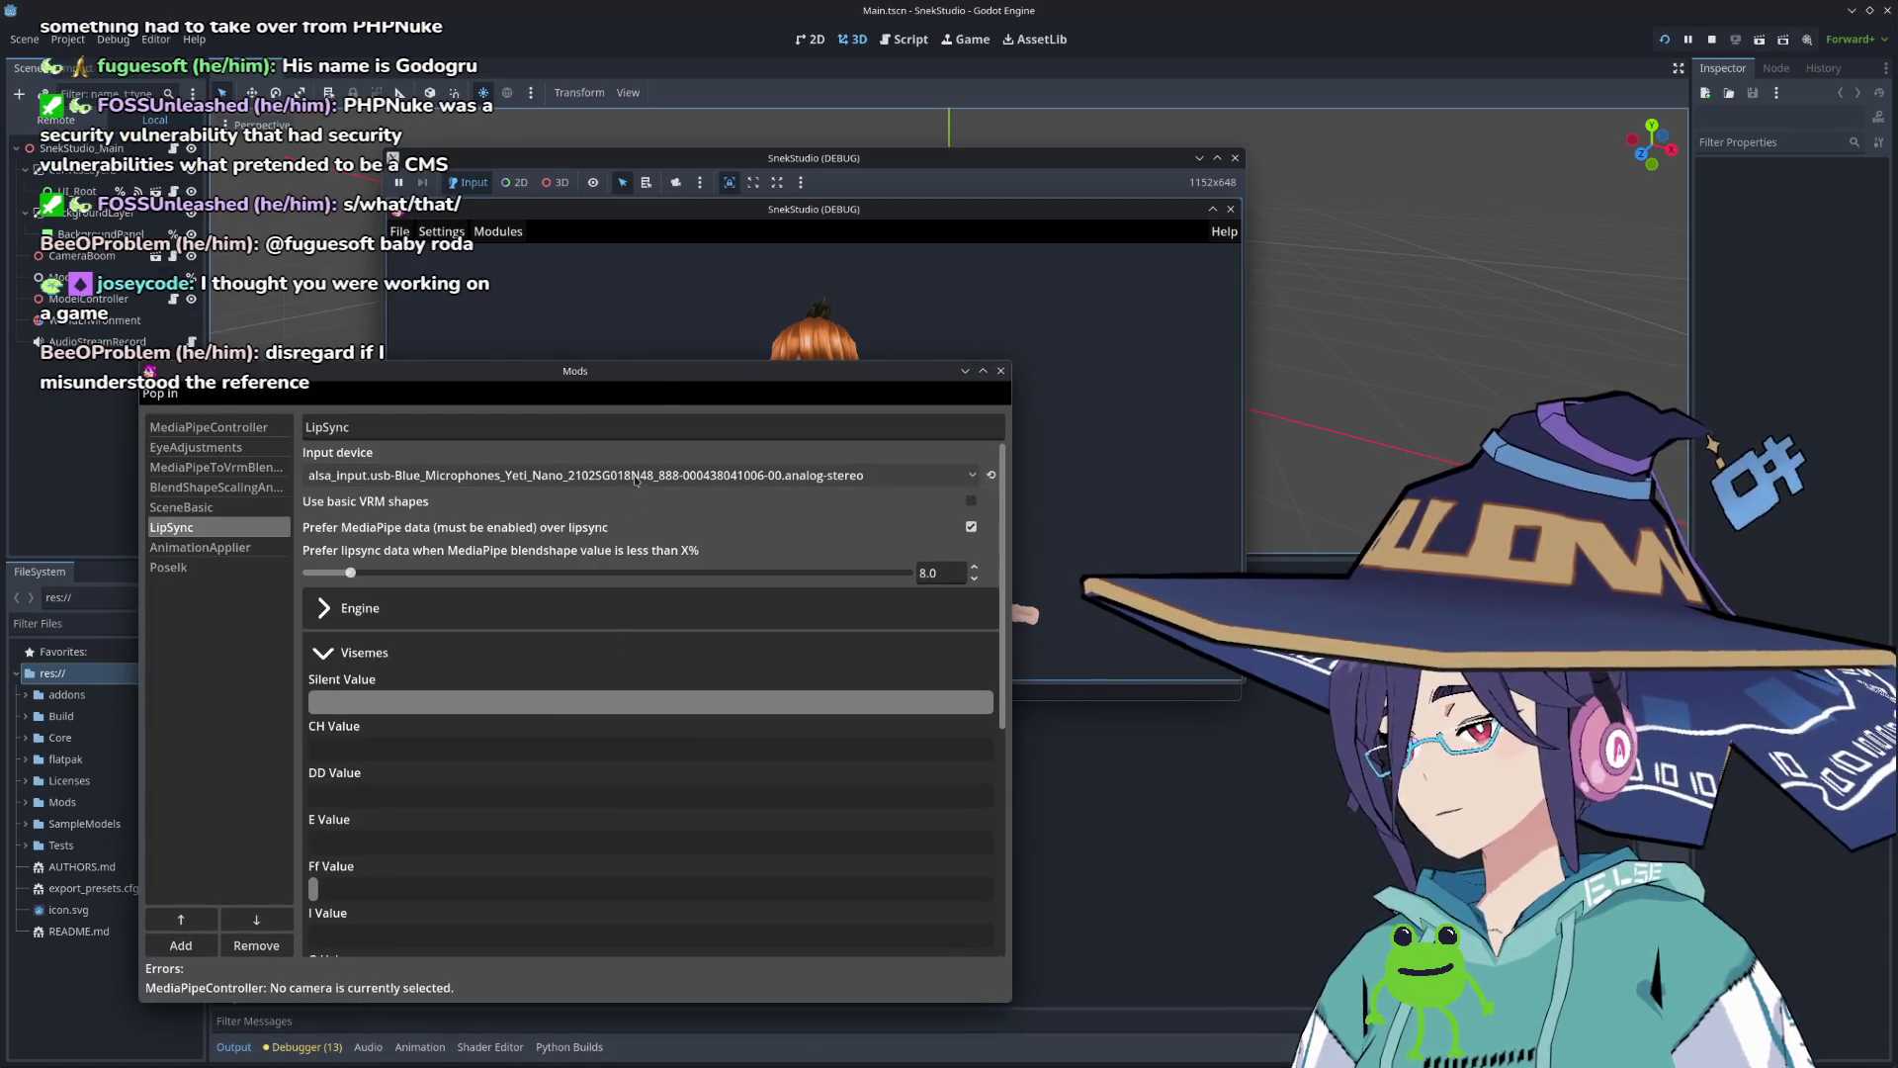
left_click_drag(659, 377, 590, 378)
scroll(484, 768, "down", 2)
scroll(484, 768, "up", 2)
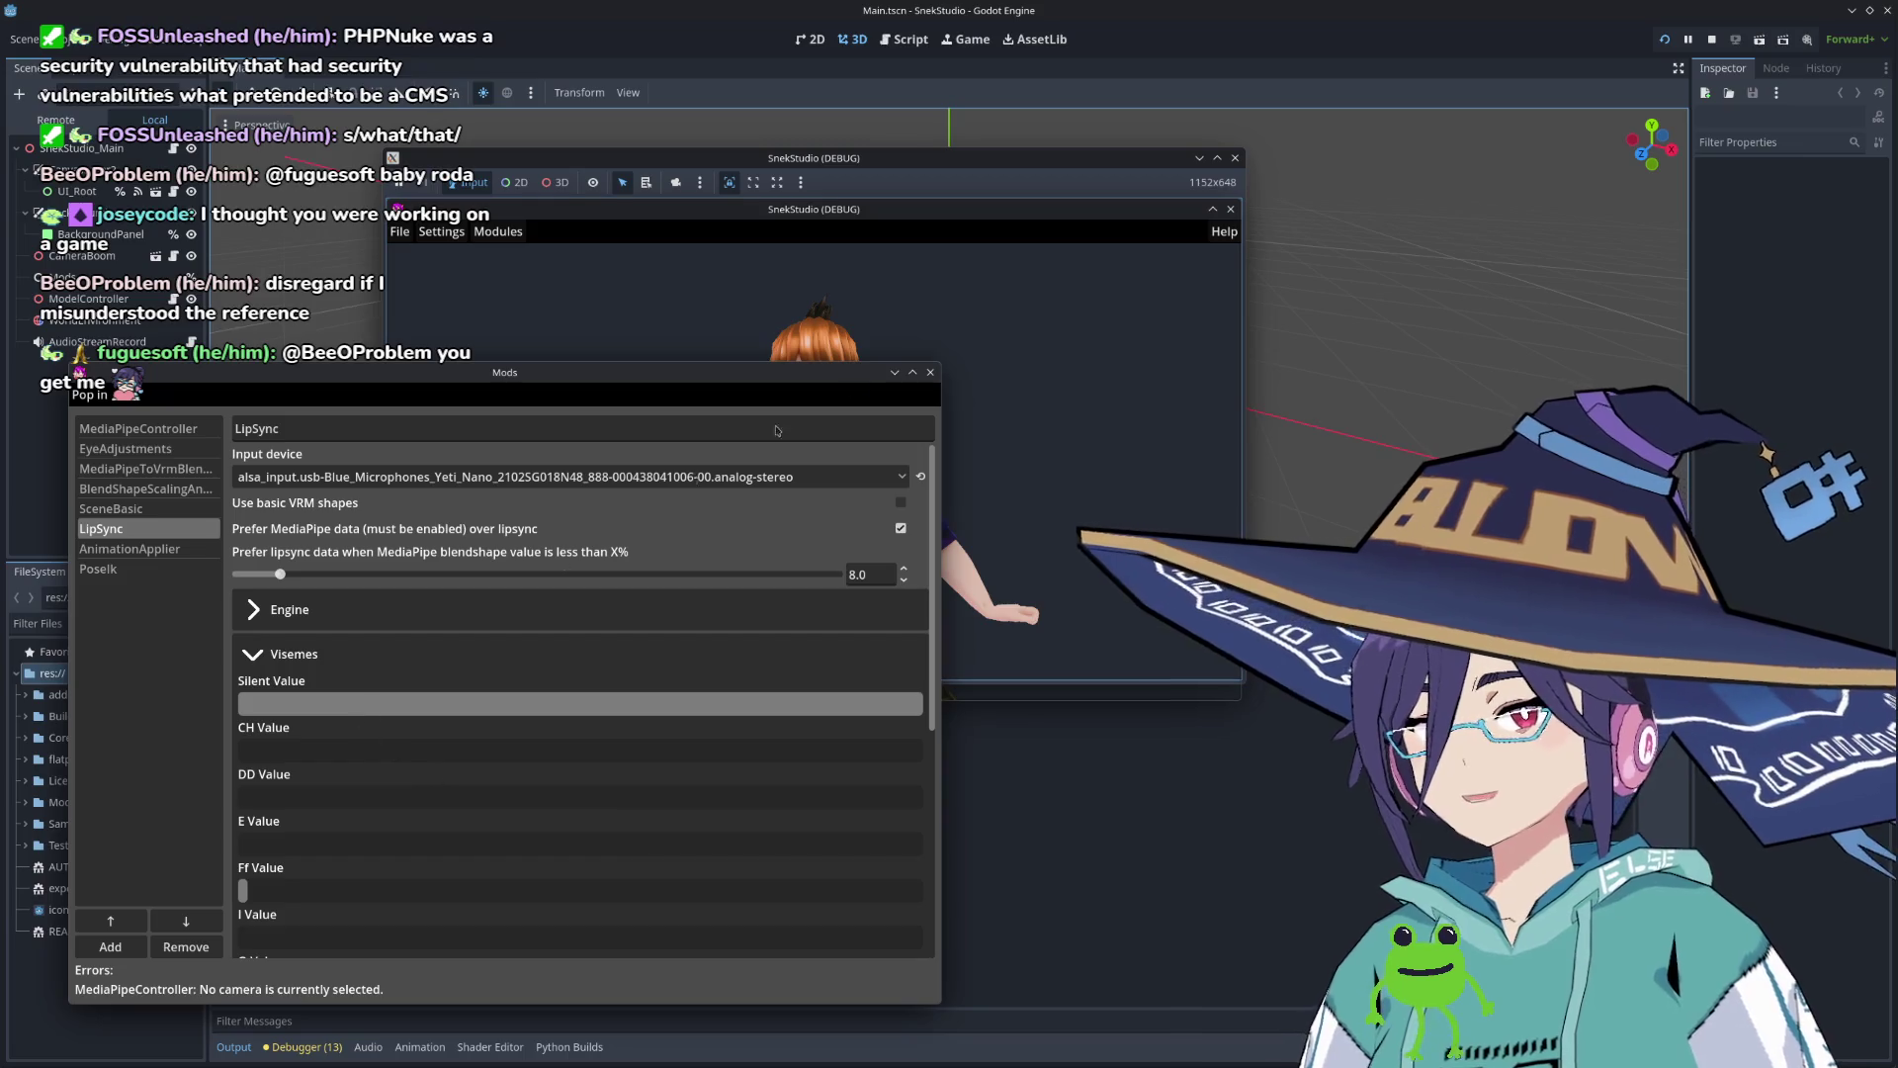
mouse_move(877, 159)
left_mouse_down()
mouse_move(1368, 157)
mouse_move(1338, 194)
left_mouse_up()
left_click_drag(287, 376, 275, 371)
scroll(367, 768, "down", 5)
scroll(308, 709, "up", 5)
Step: Expand and collapse LipSync's Engine and Visemes sections to review them
left_click(242, 649)
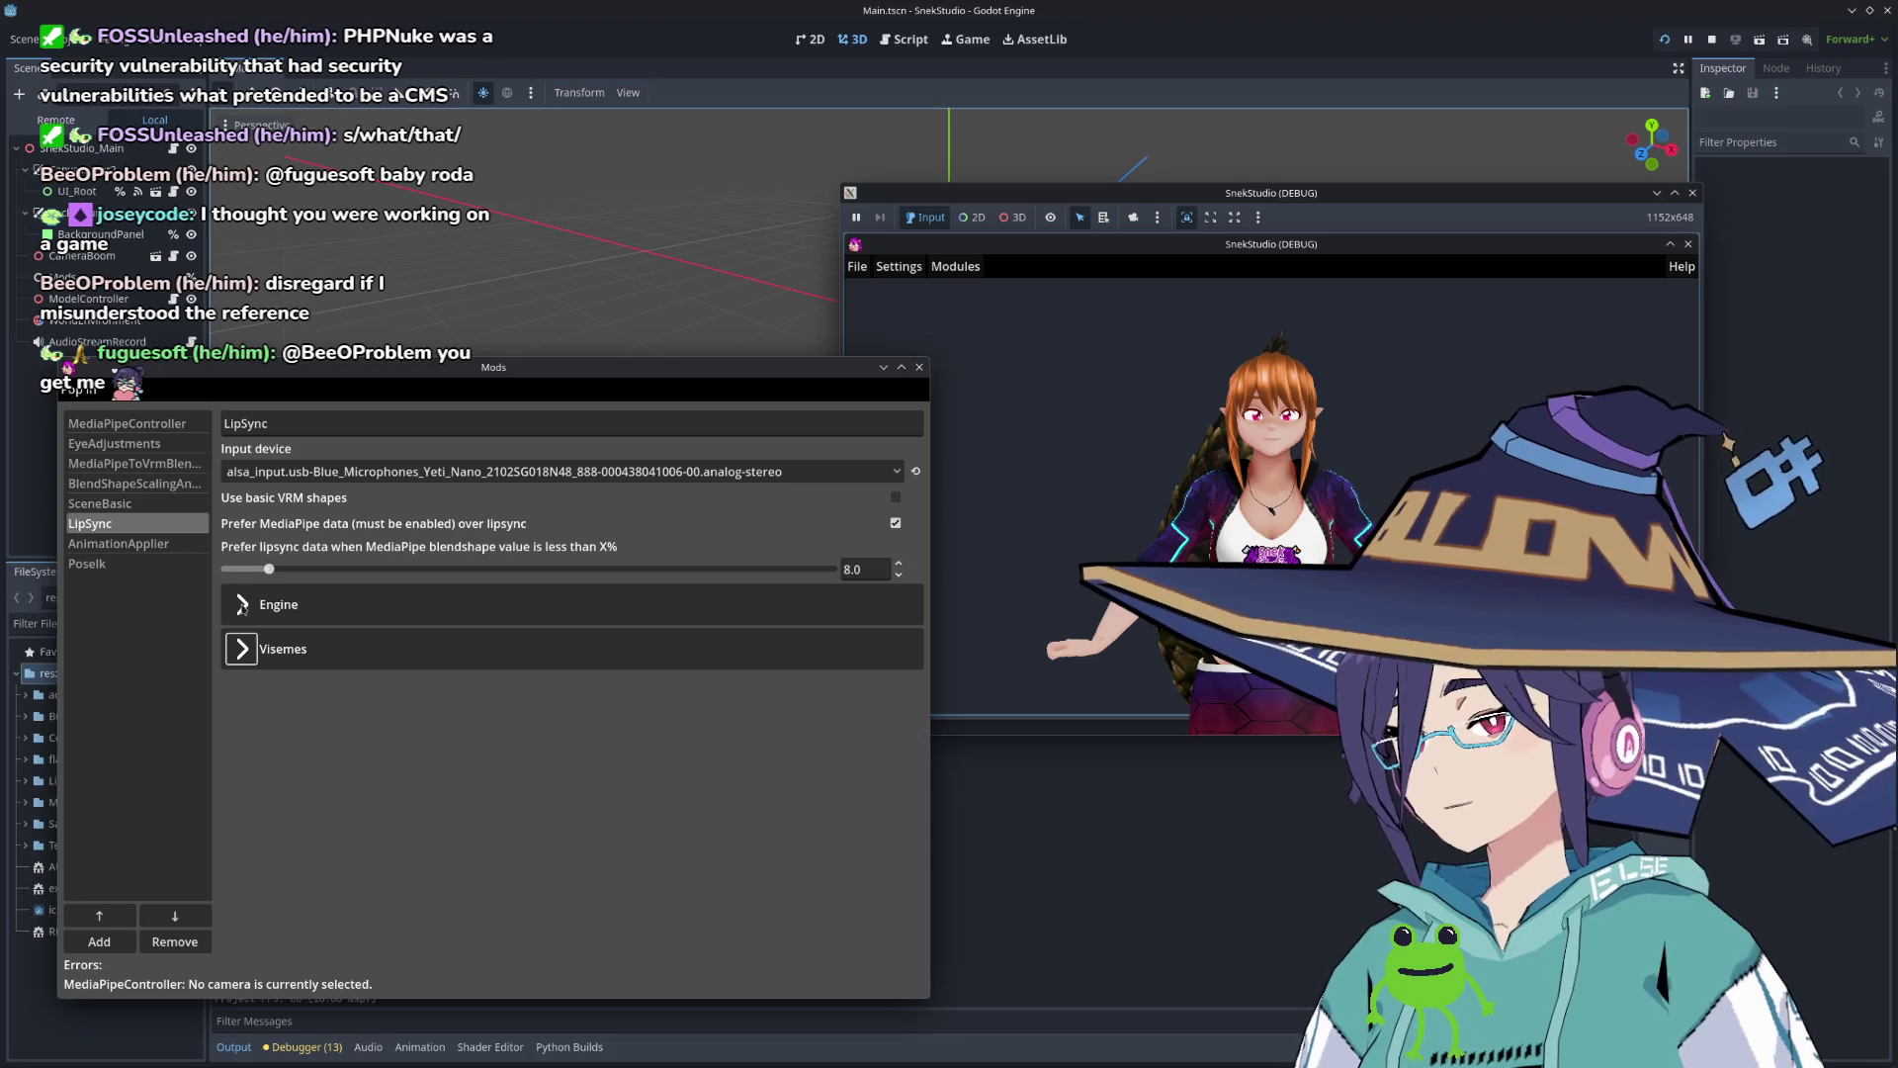
left_click(241, 650)
left_click(242, 604)
left_click(242, 605)
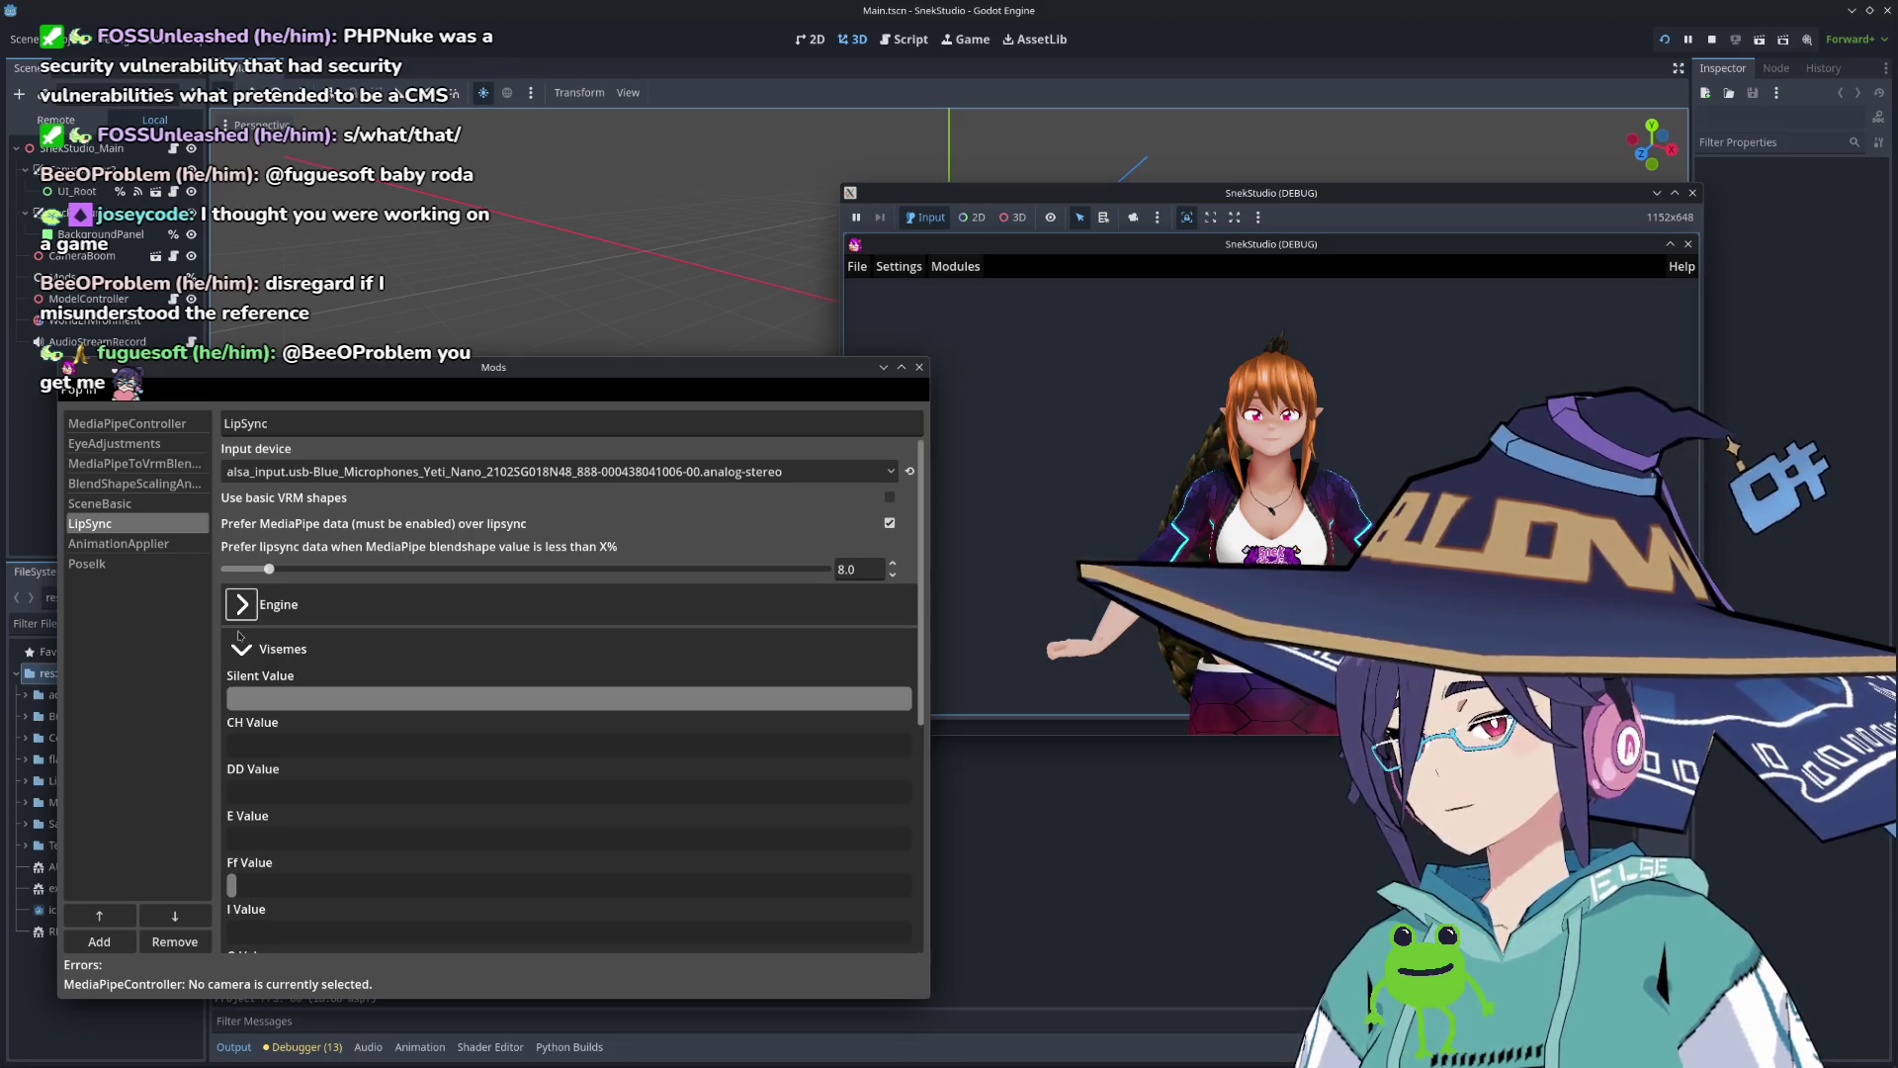
left_click(242, 651)
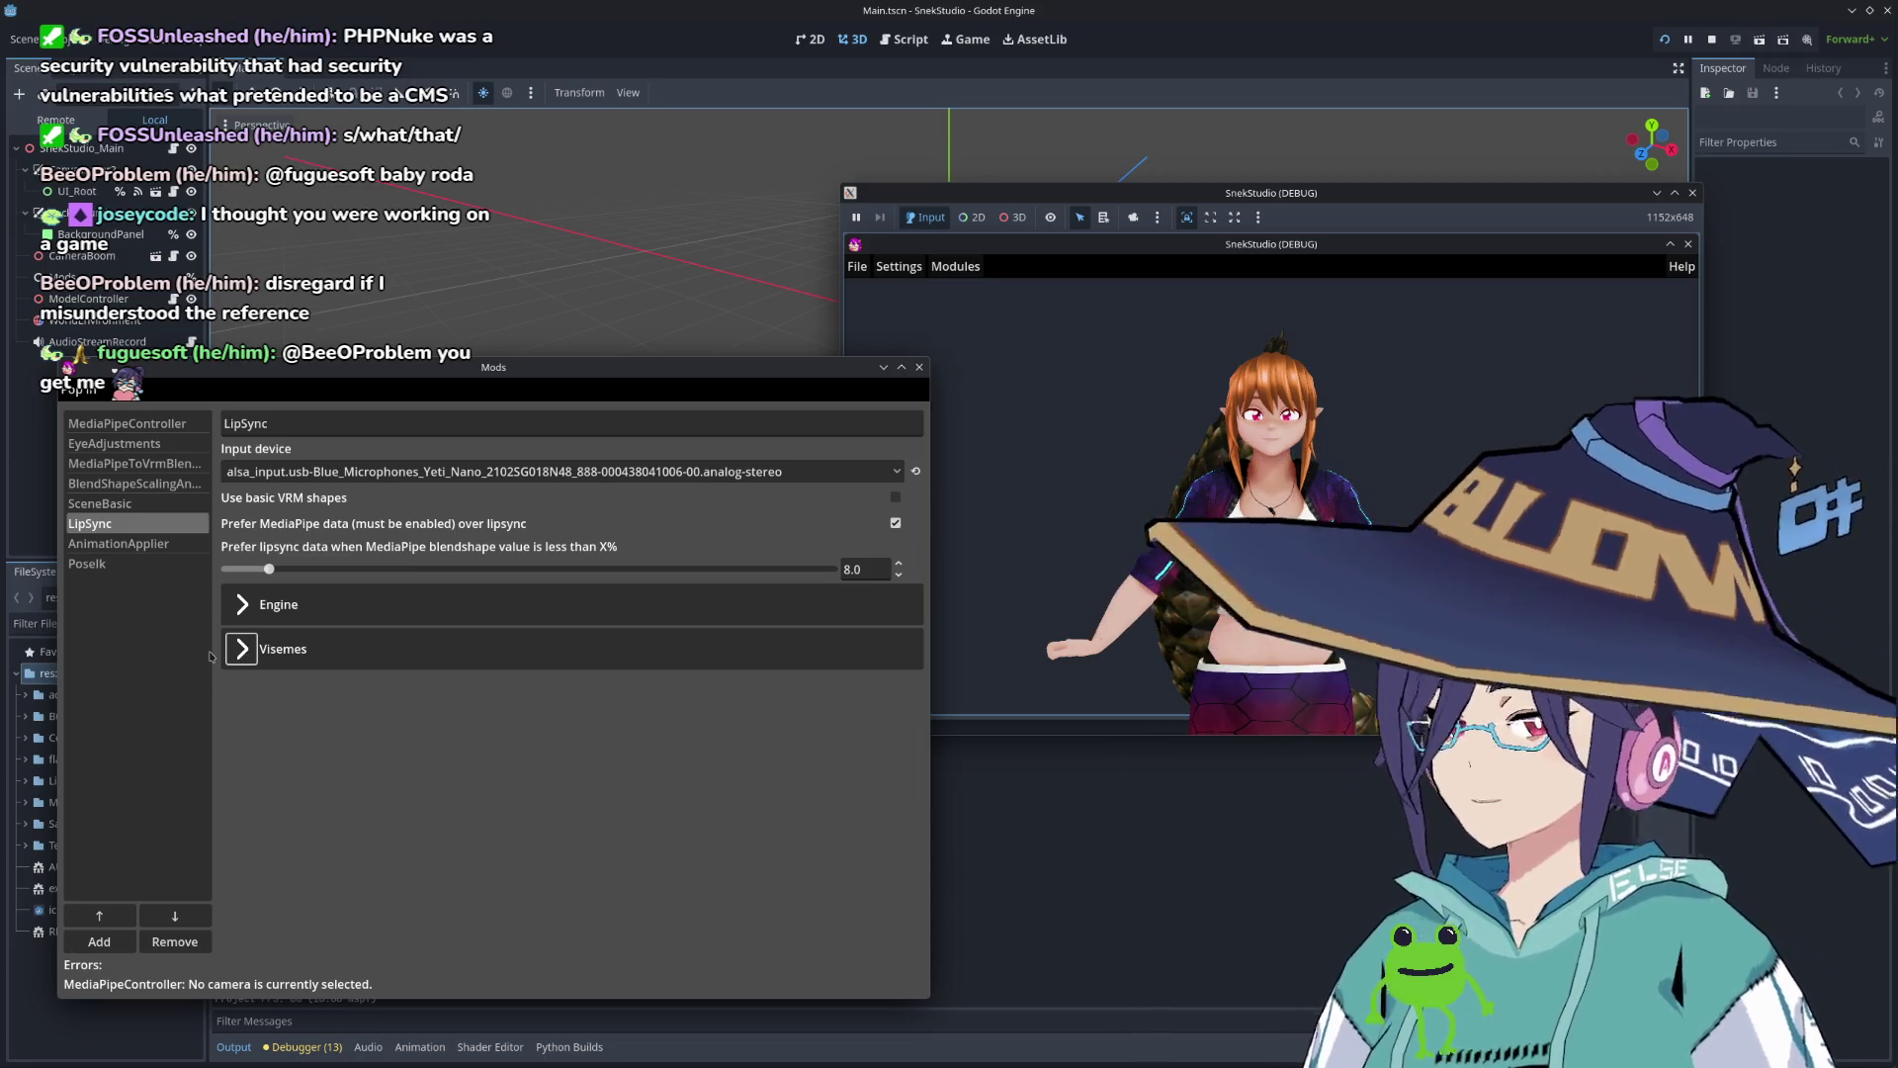
left_click(250, 606)
left_click(241, 791)
left_click(240, 789)
left_click(242, 606)
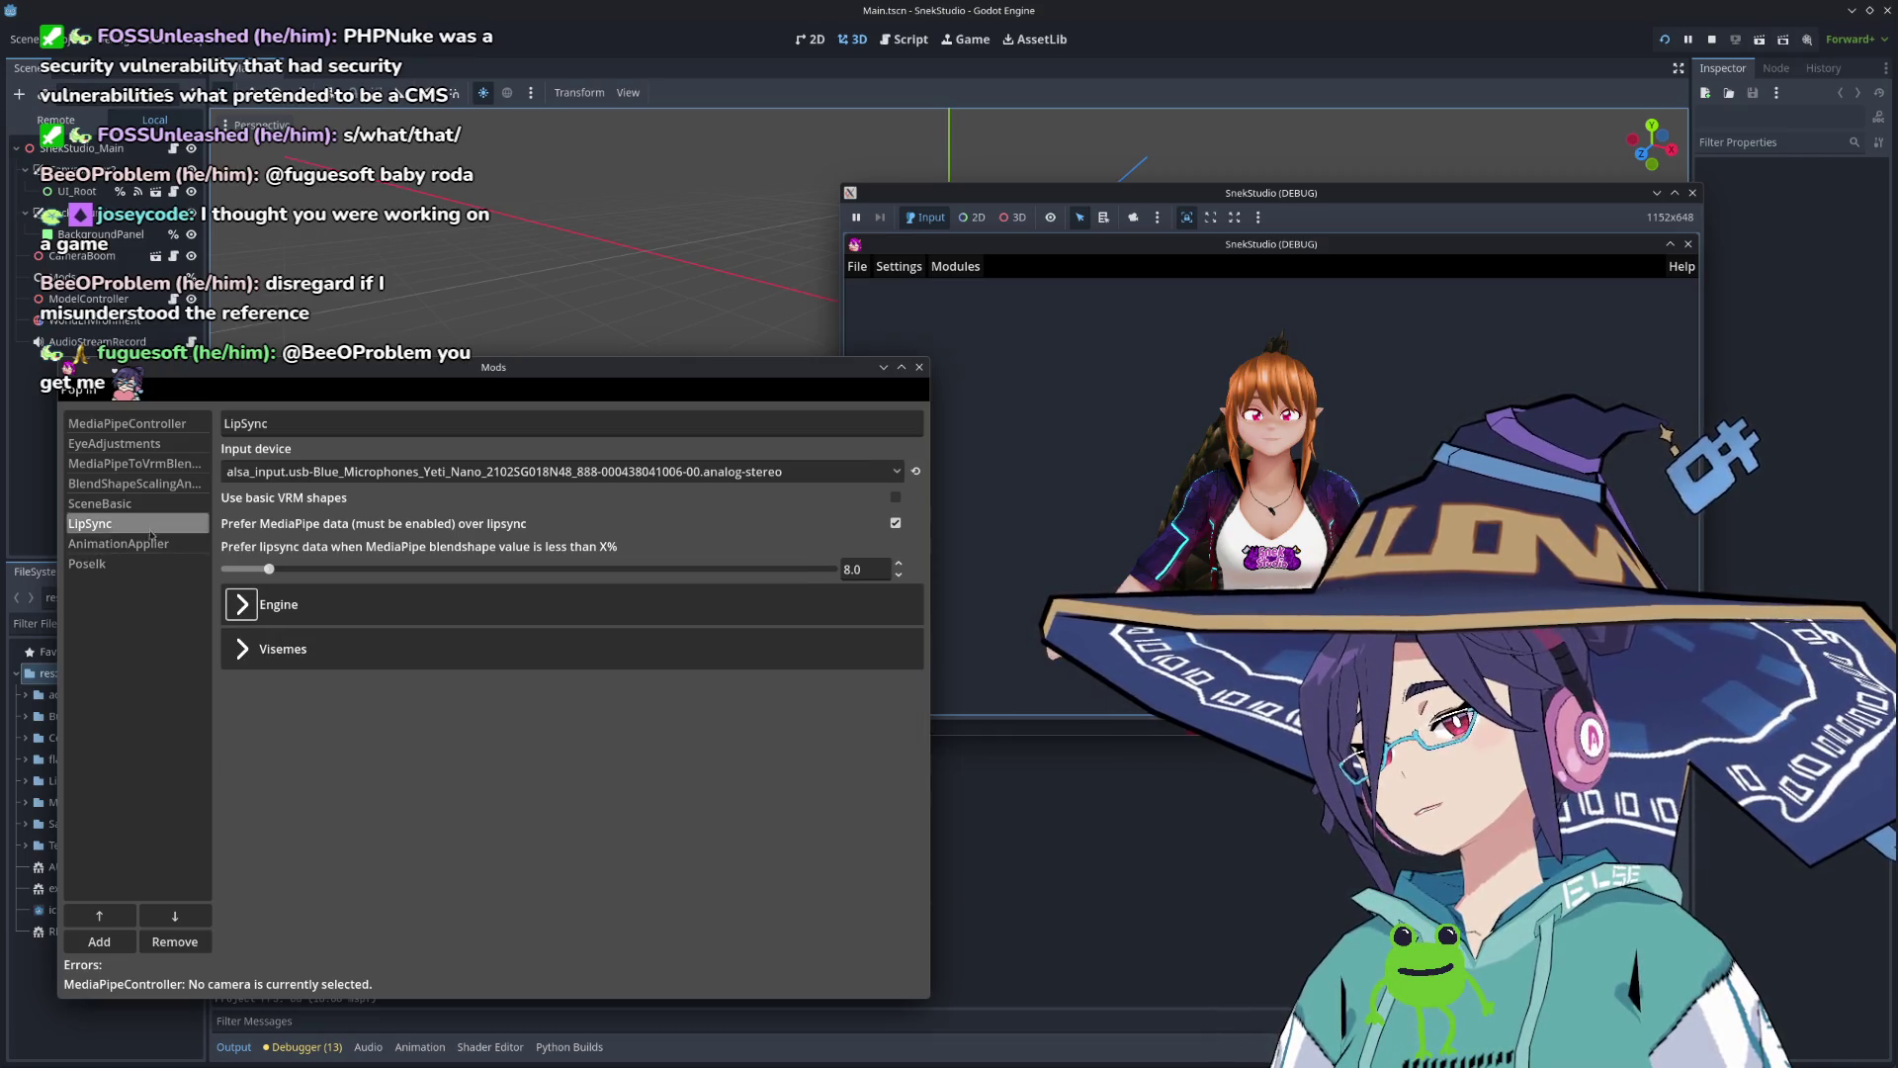
Step: Move LipSync to the top of the mod order
left_click(112, 918)
left_click(100, 916)
left_click(100, 917)
left_click(100, 916)
left_click(100, 916)
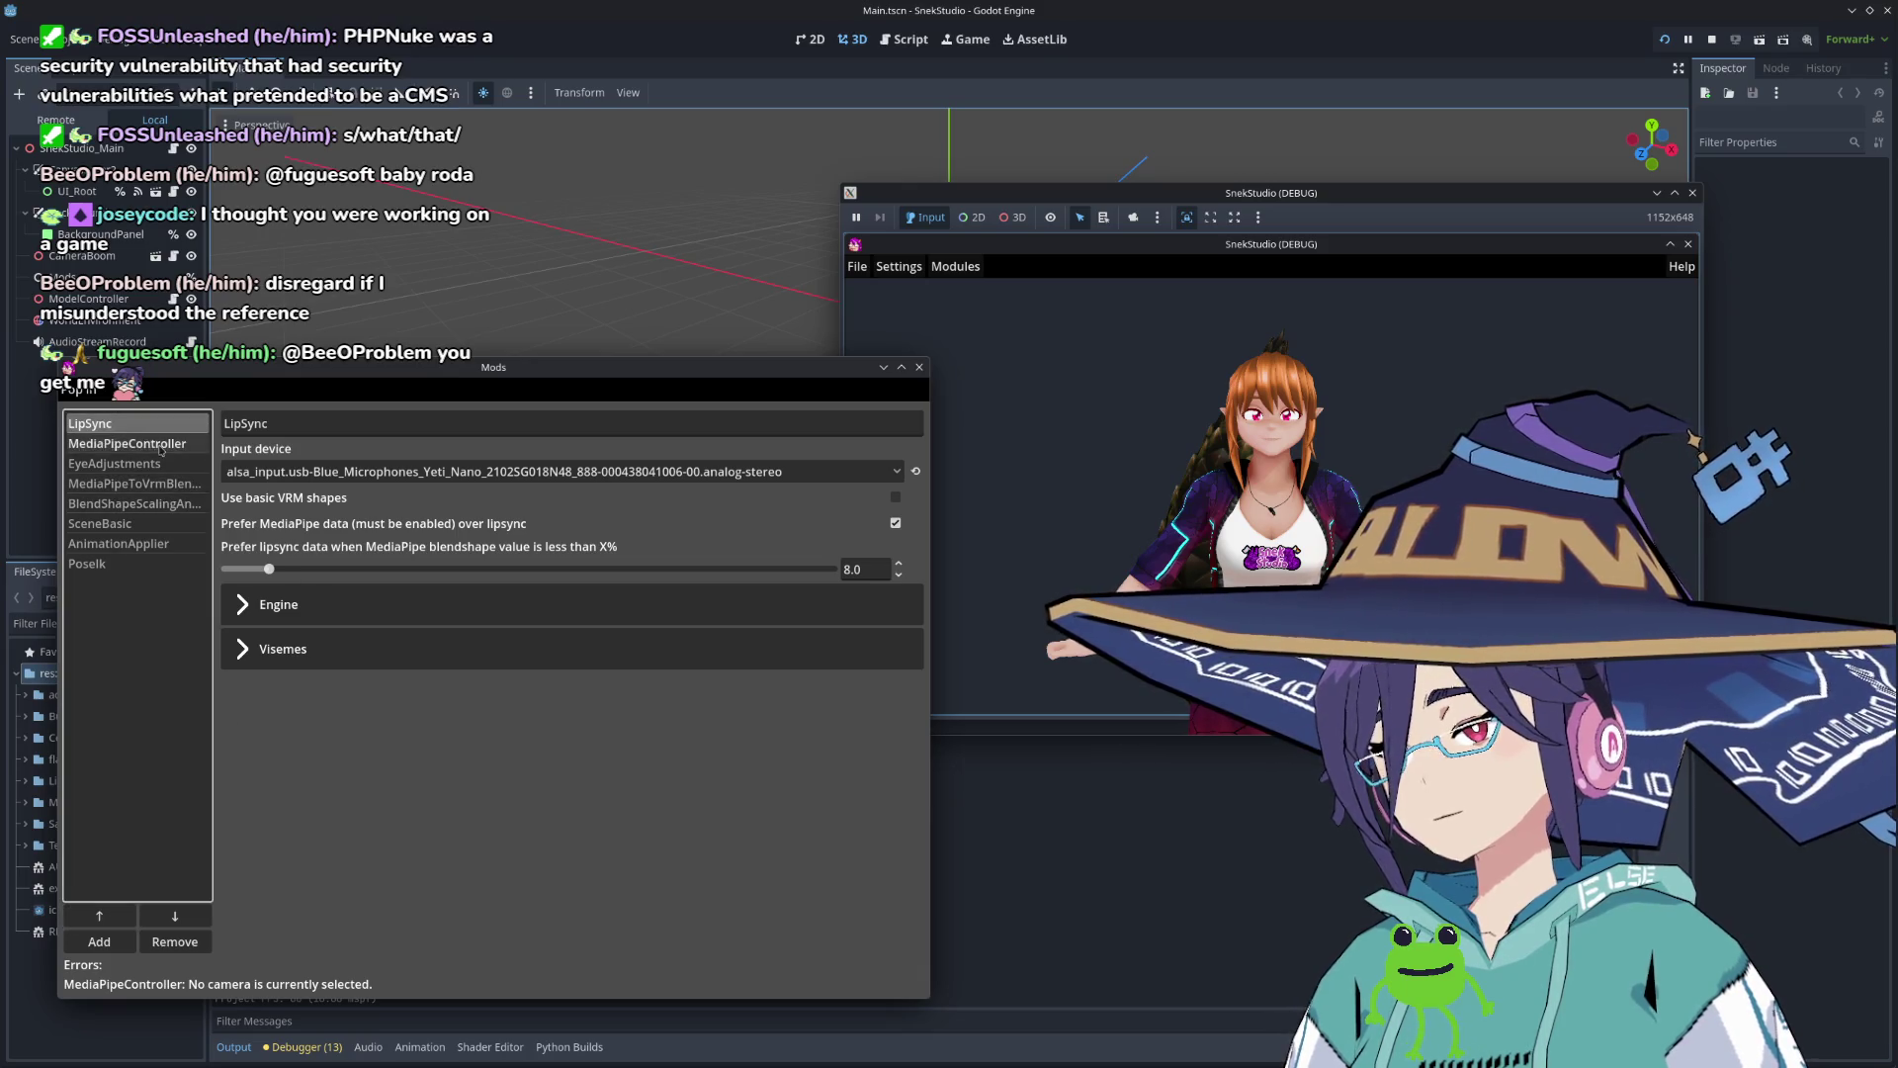
Step: Switch LipSync's input device back to Default
left_click(899, 469)
left_click(411, 496)
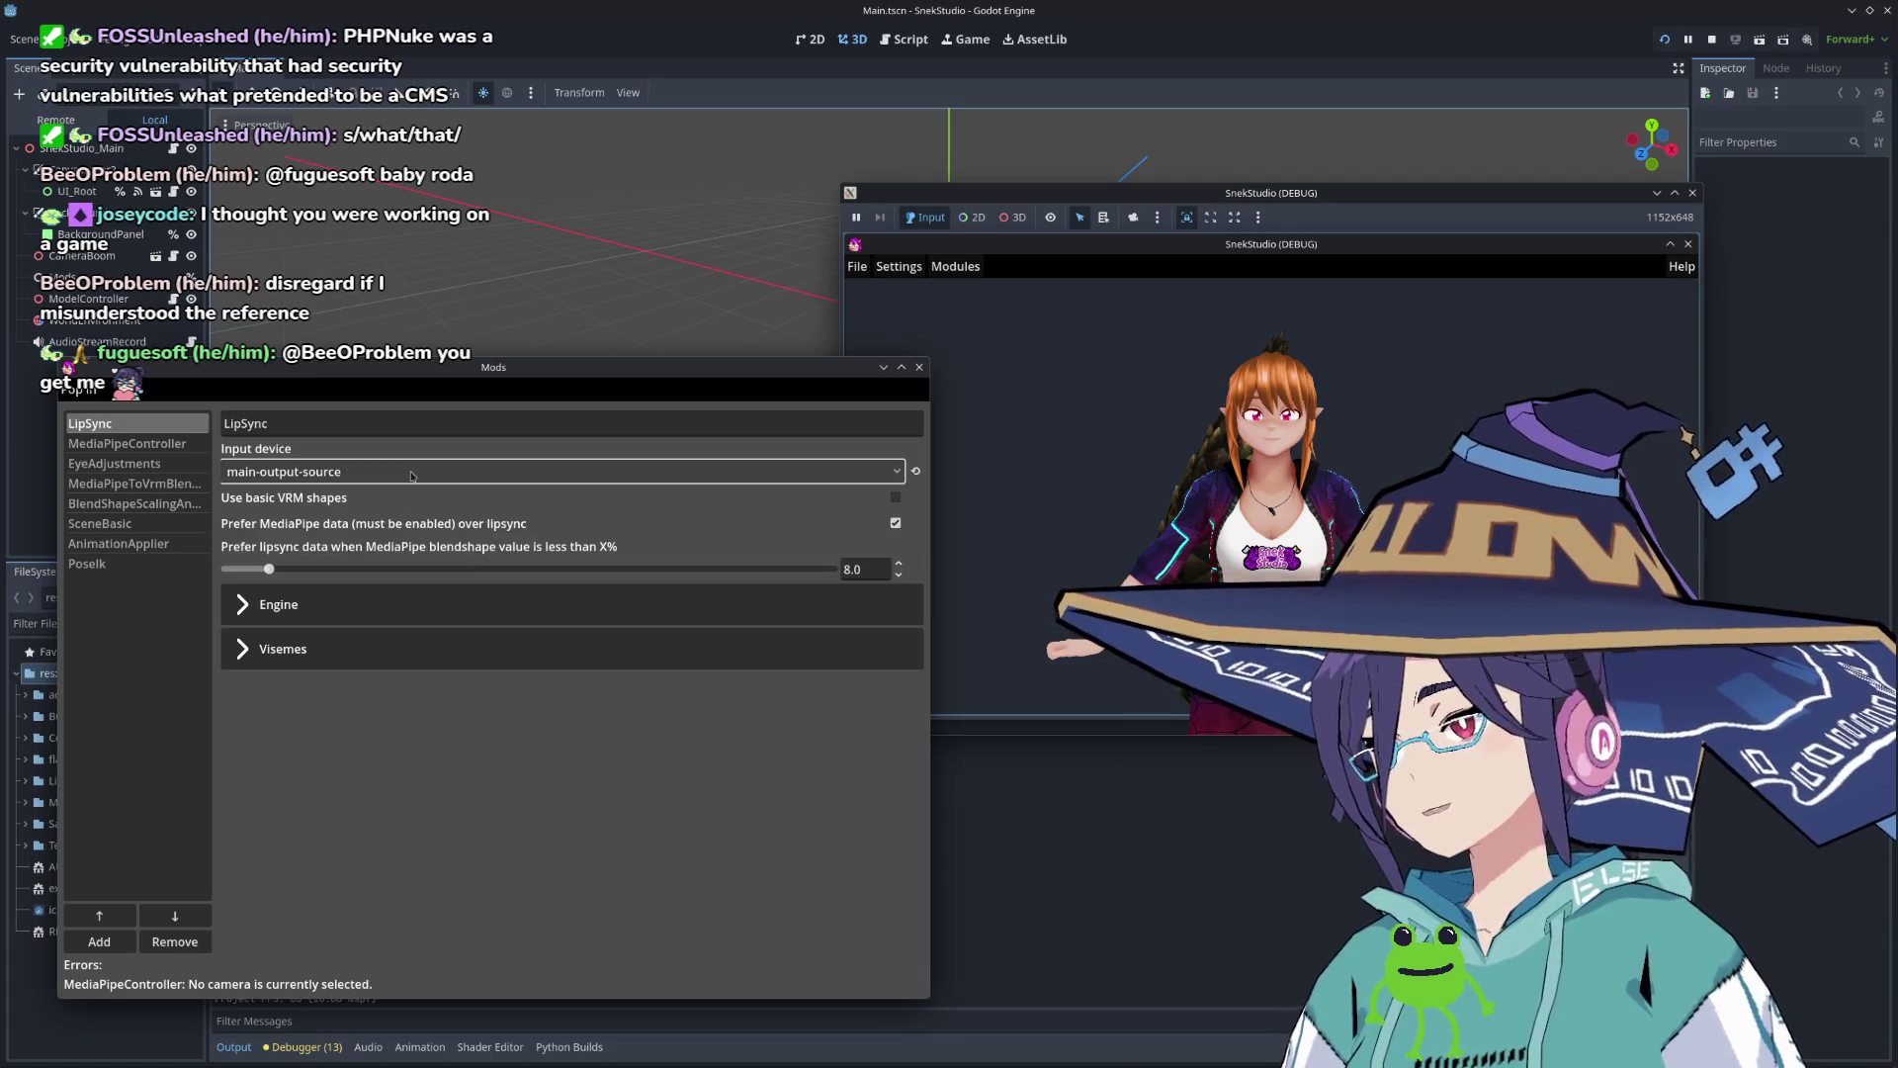
left_click(412, 472)
left_click(368, 548)
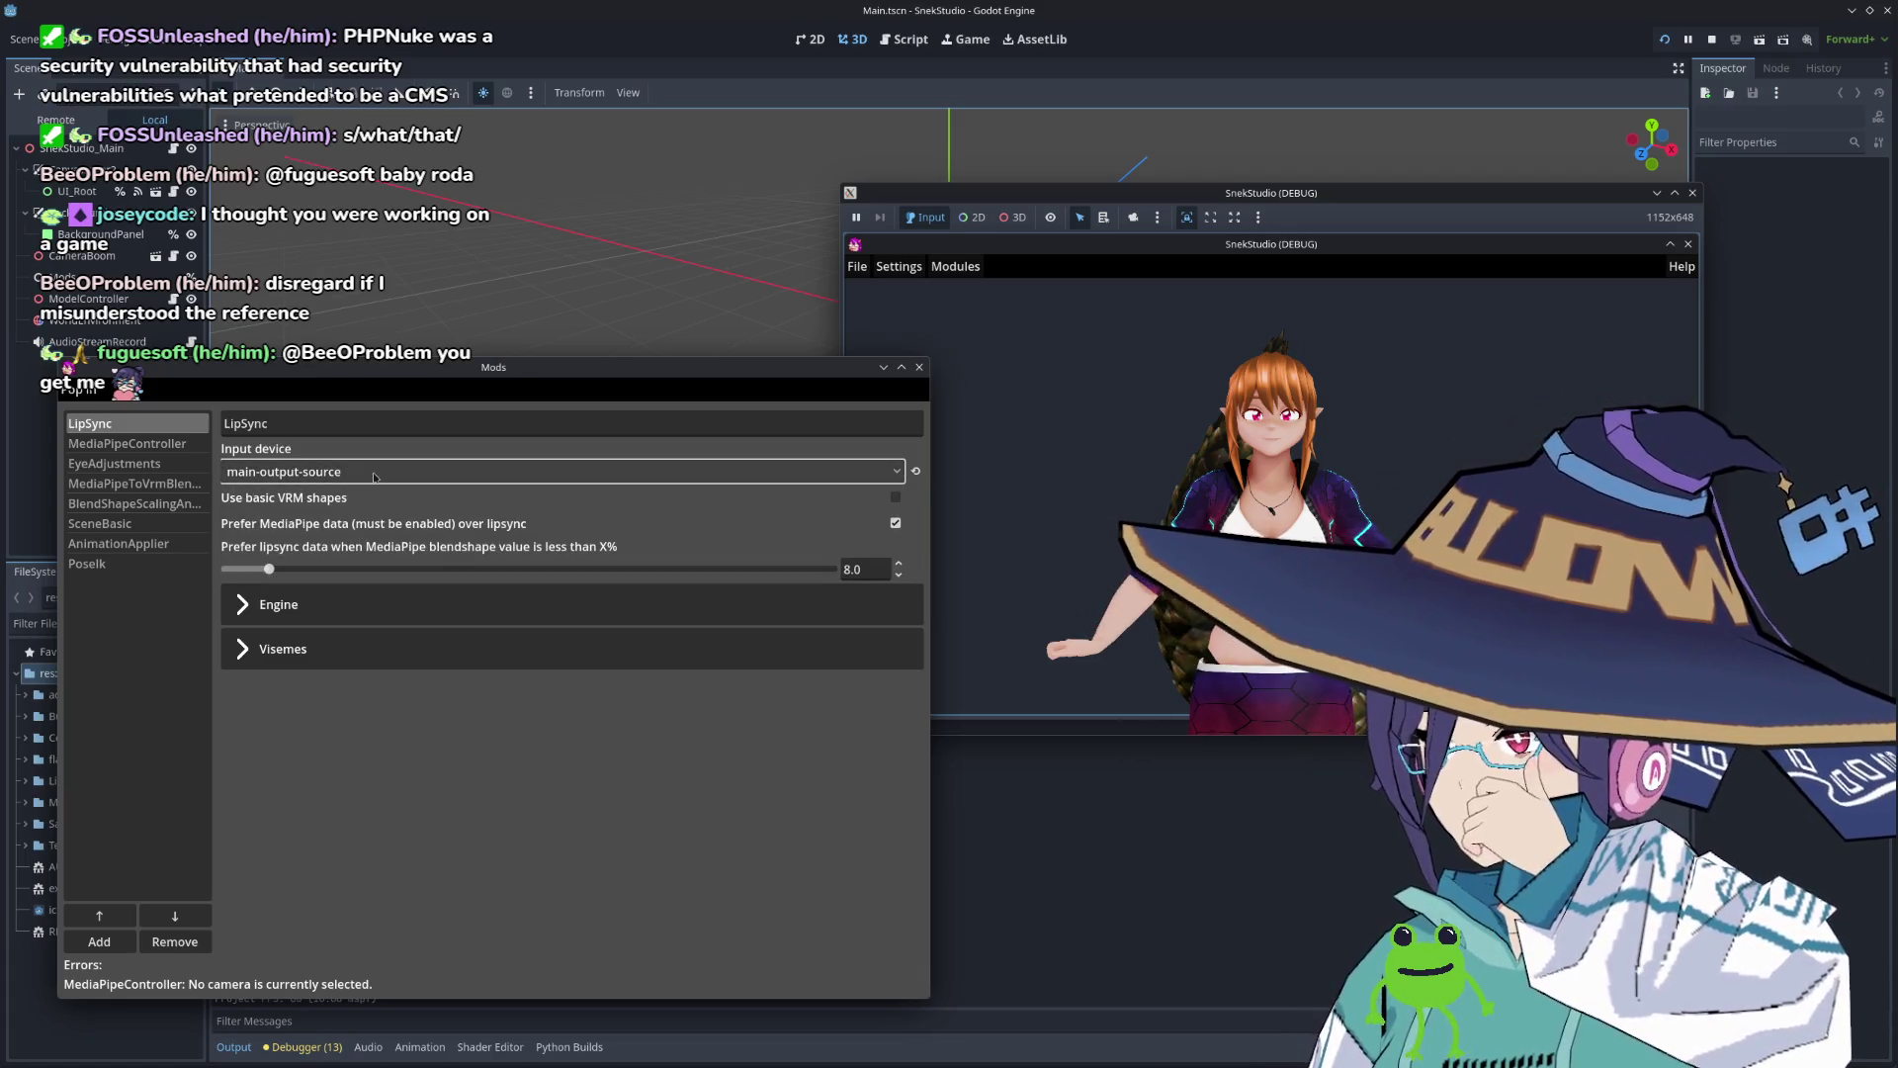
left_click(375, 472)
left_click(376, 516)
left_click(377, 472)
left_click(379, 497)
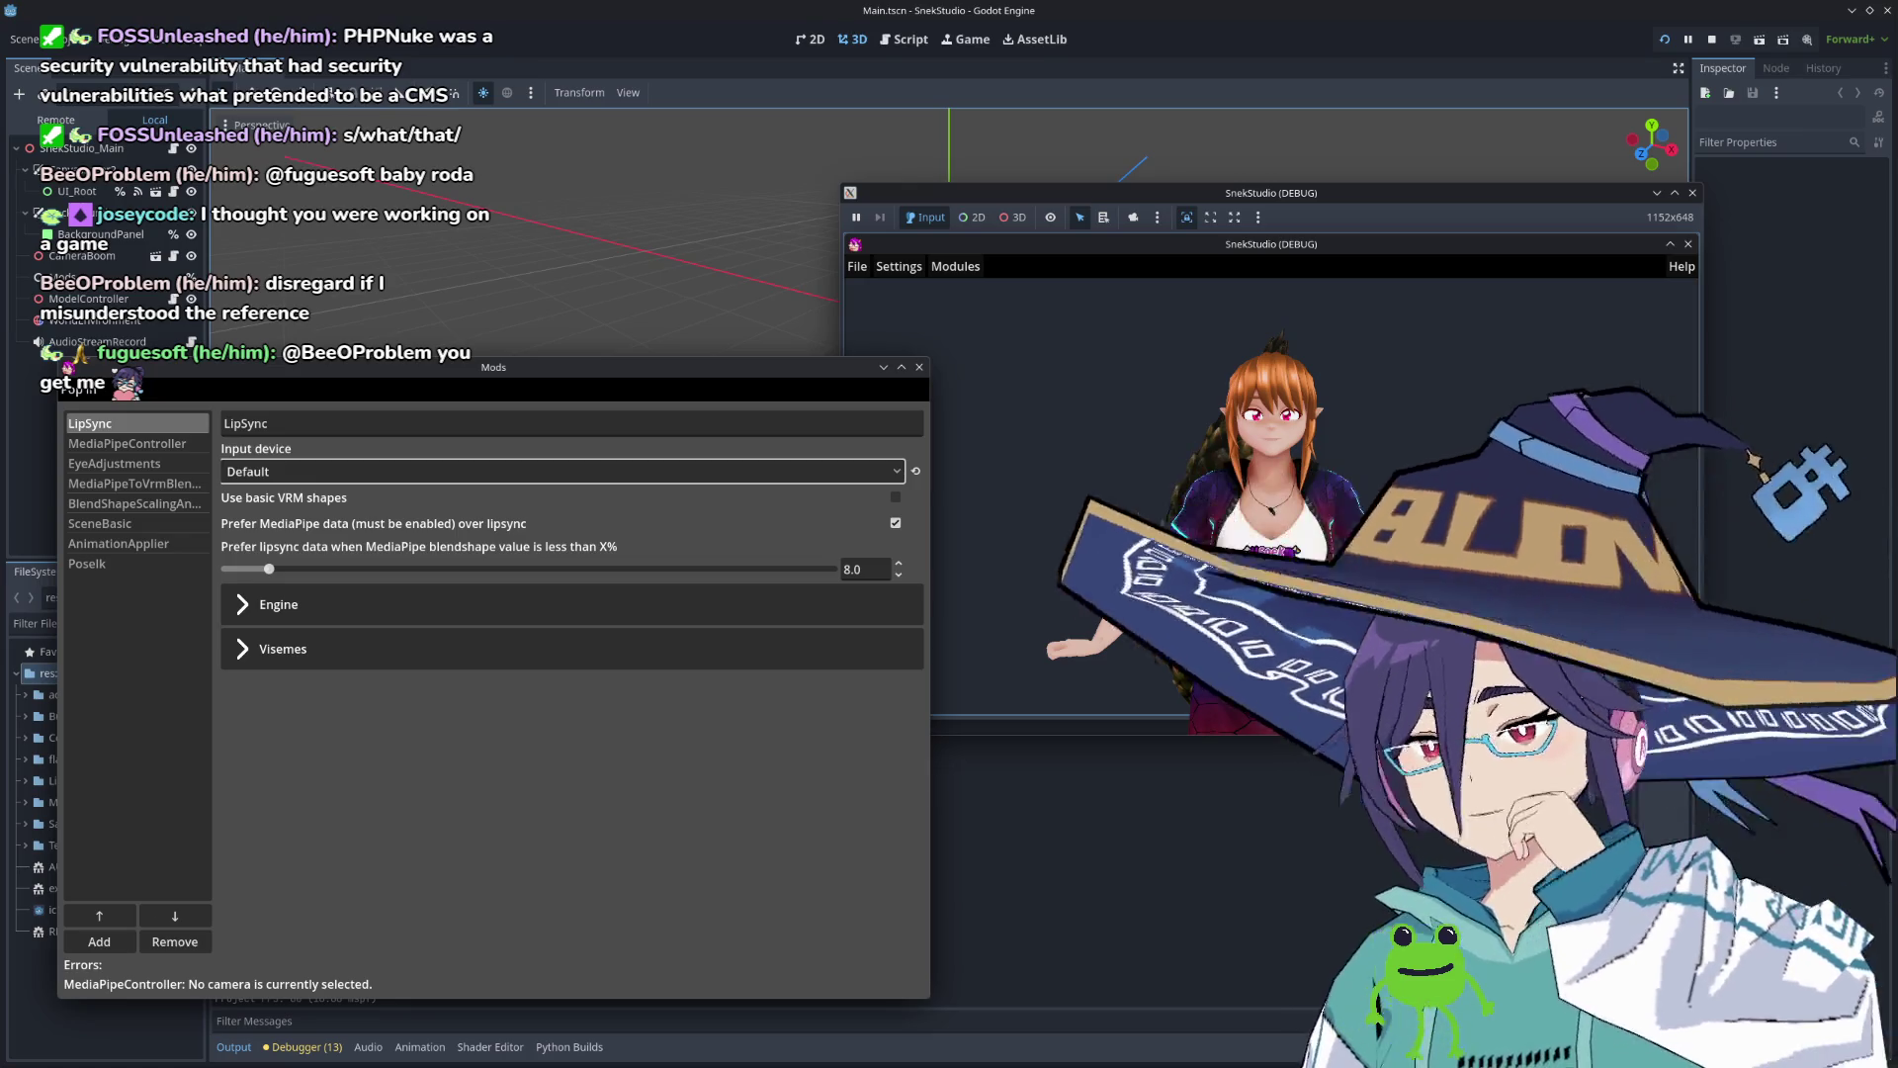
Step: Browse the AnimationApplier, SceneBasic and BlendShapeScalingAndOffset settings, expanding the VRM and MediaPipe sections
left_click(118, 543)
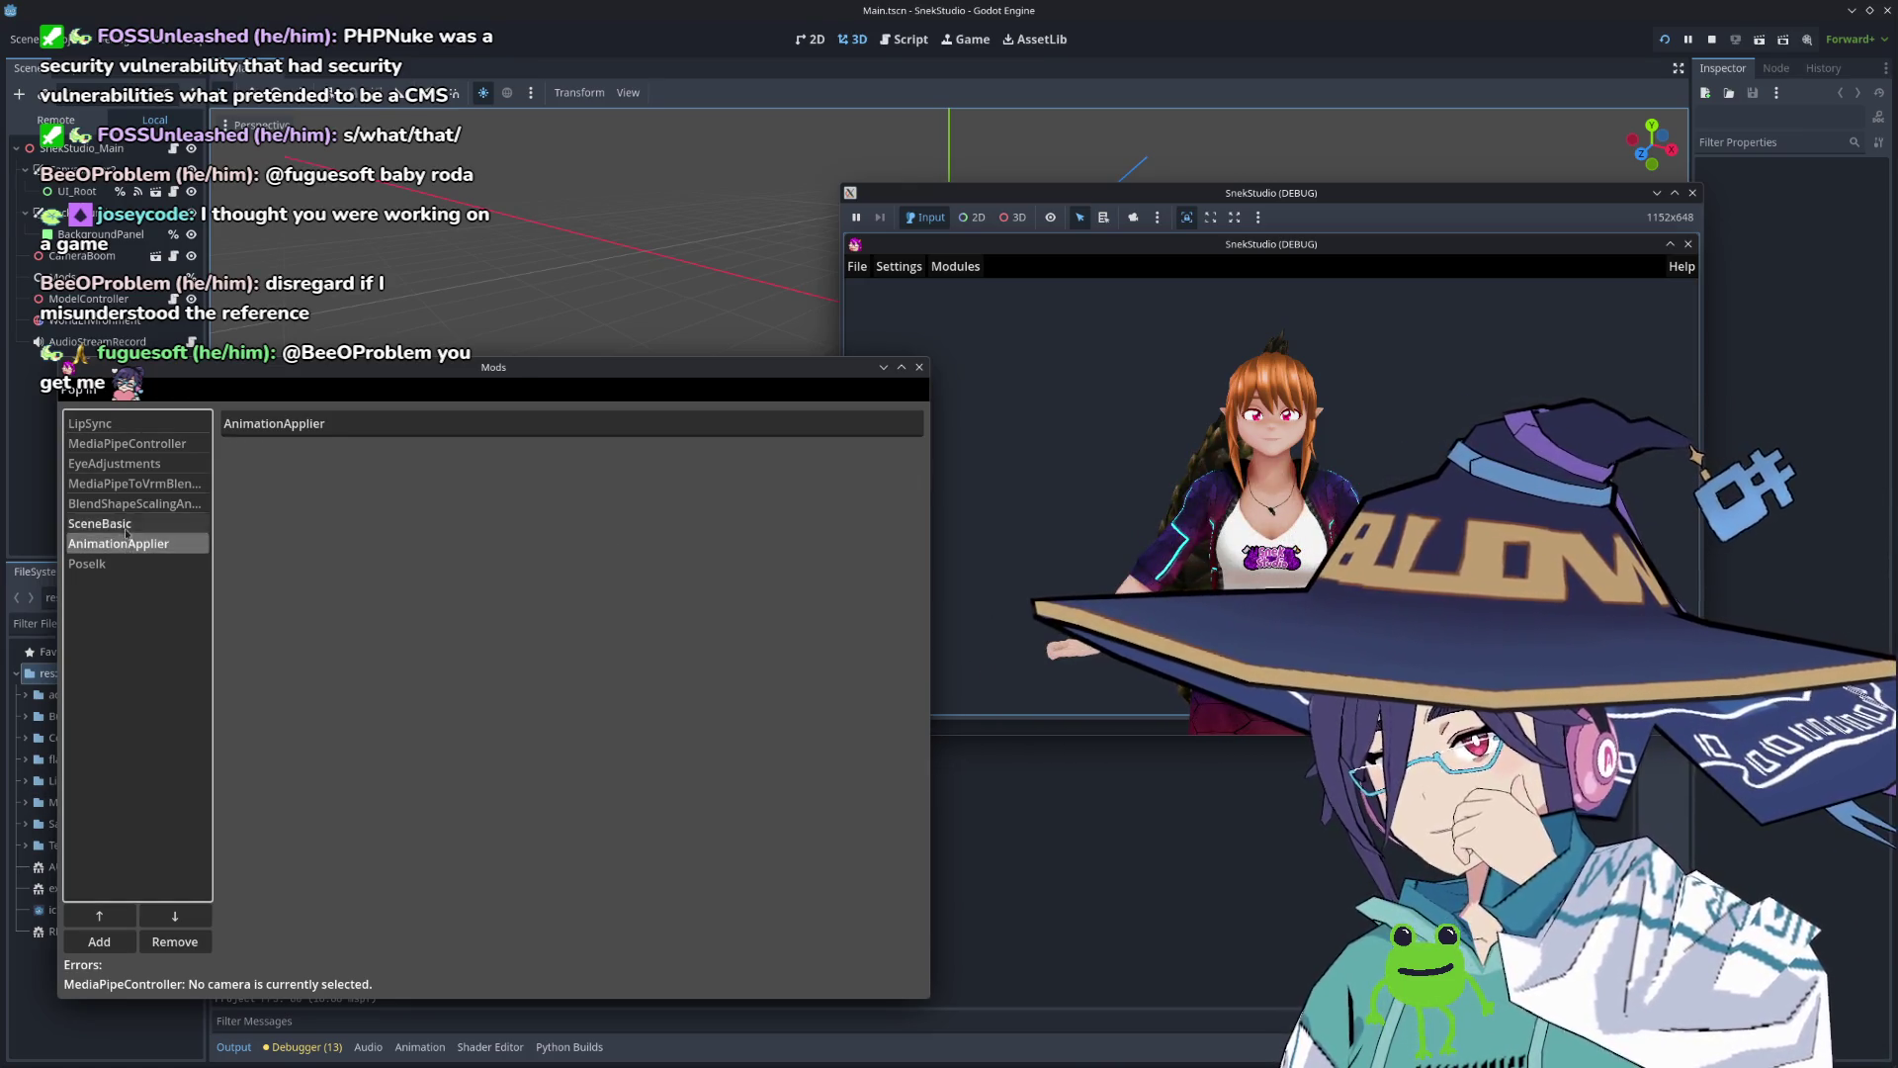
left_click(132, 521)
left_click(133, 507)
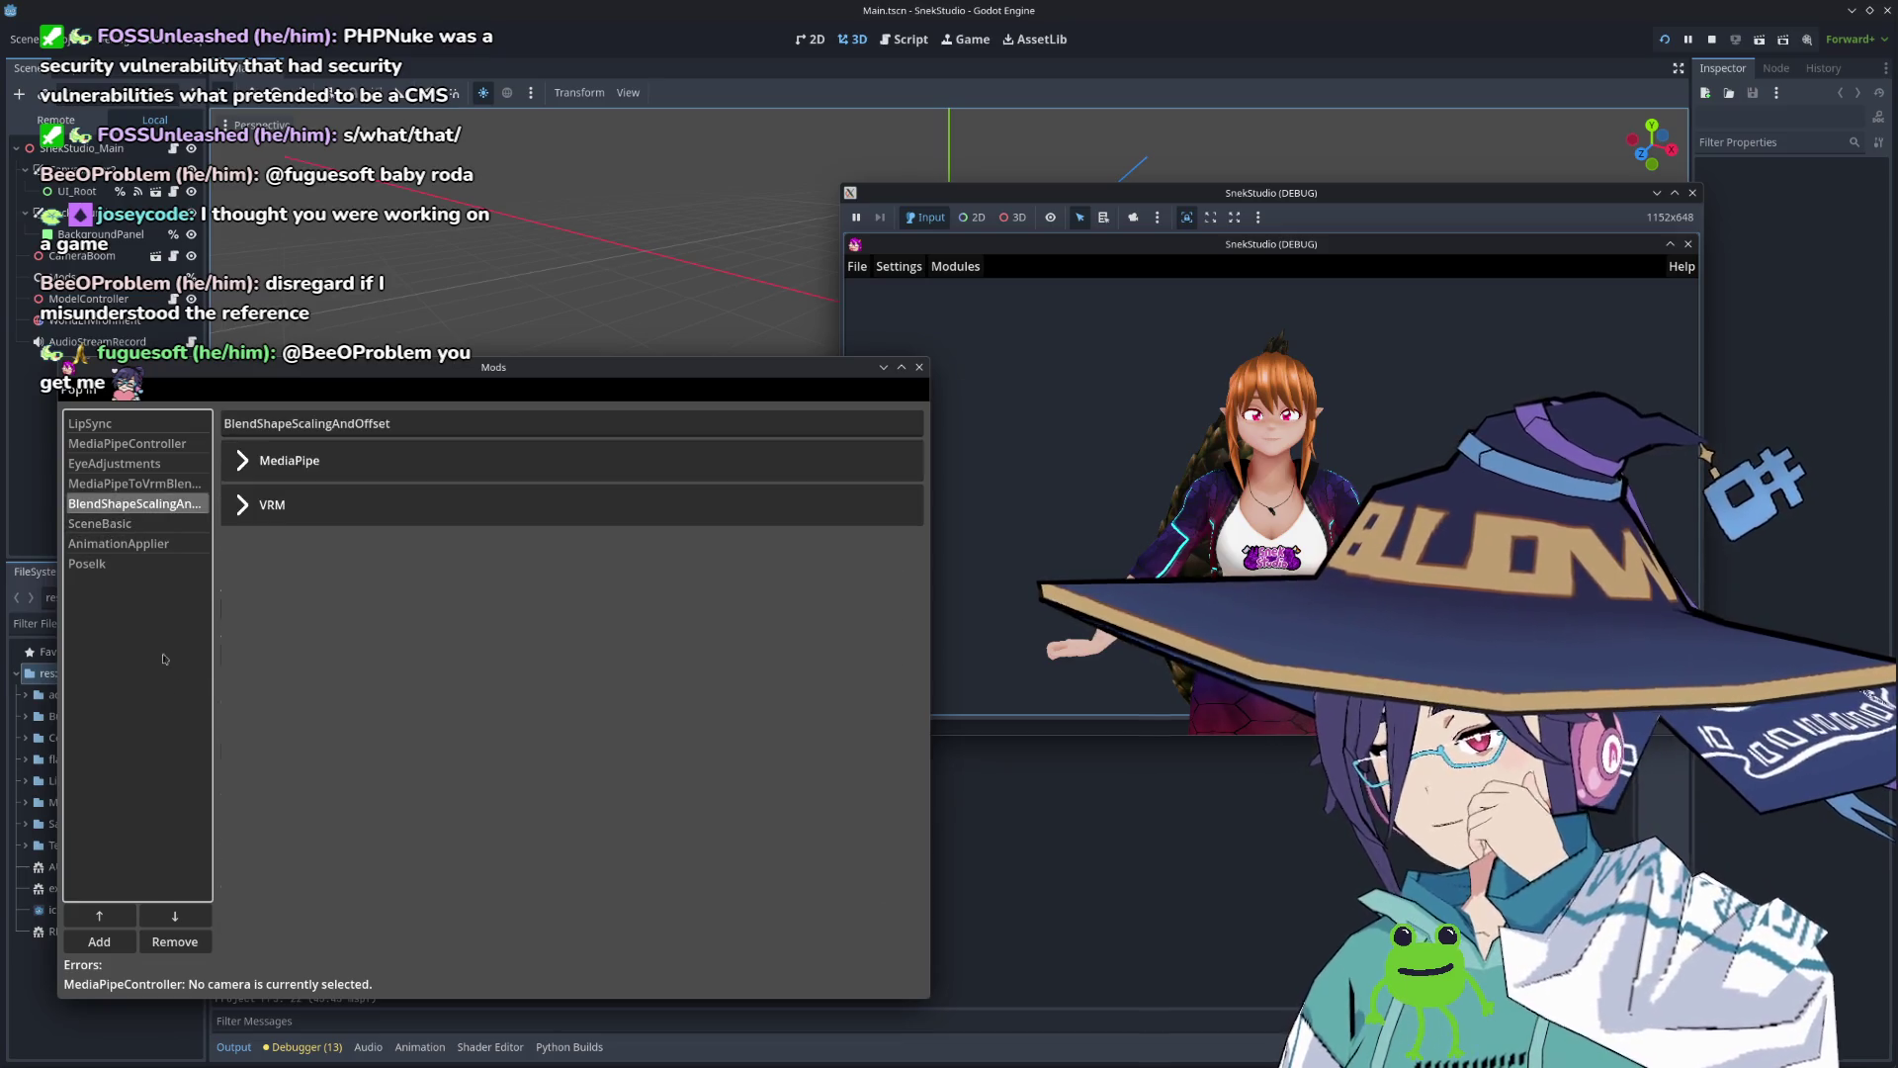
left_click(246, 500)
scroll(379, 741, "down", 1)
scroll(379, 741, "down", 10)
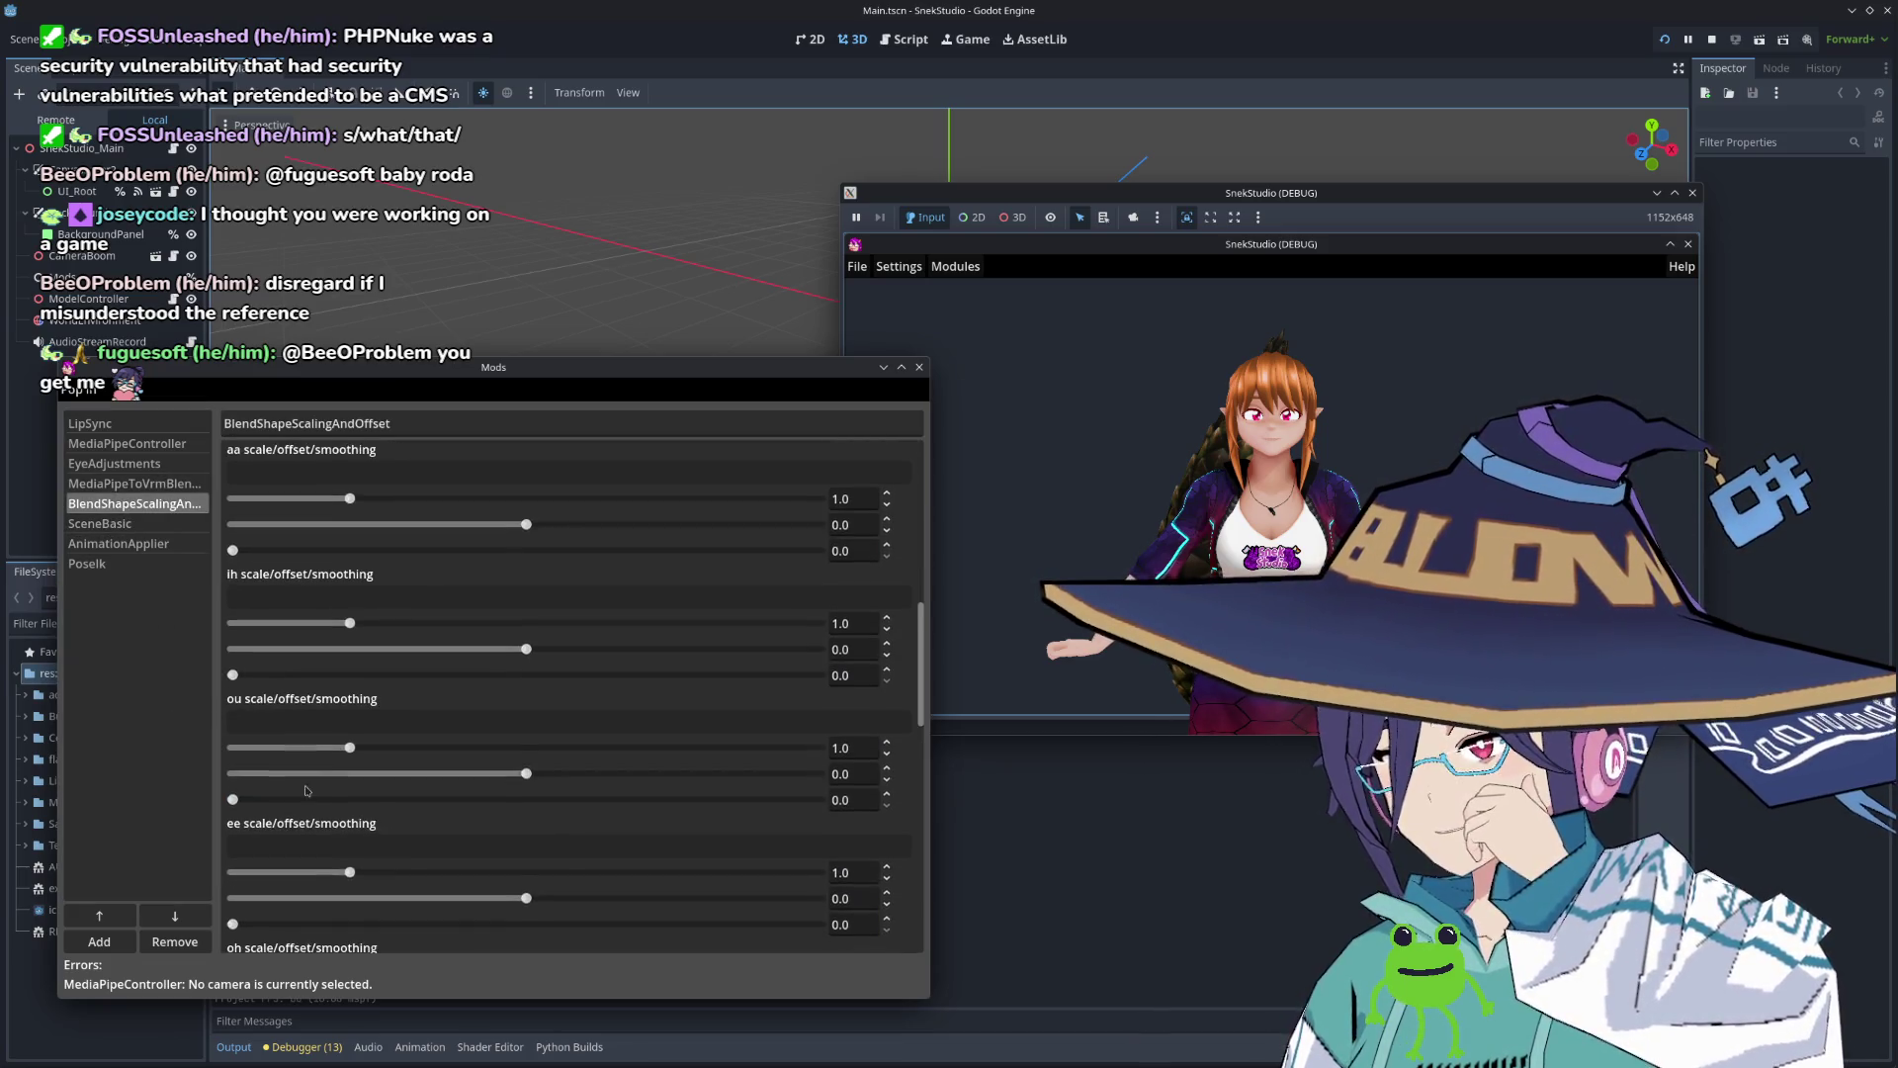
scroll(261, 814, "up", 10)
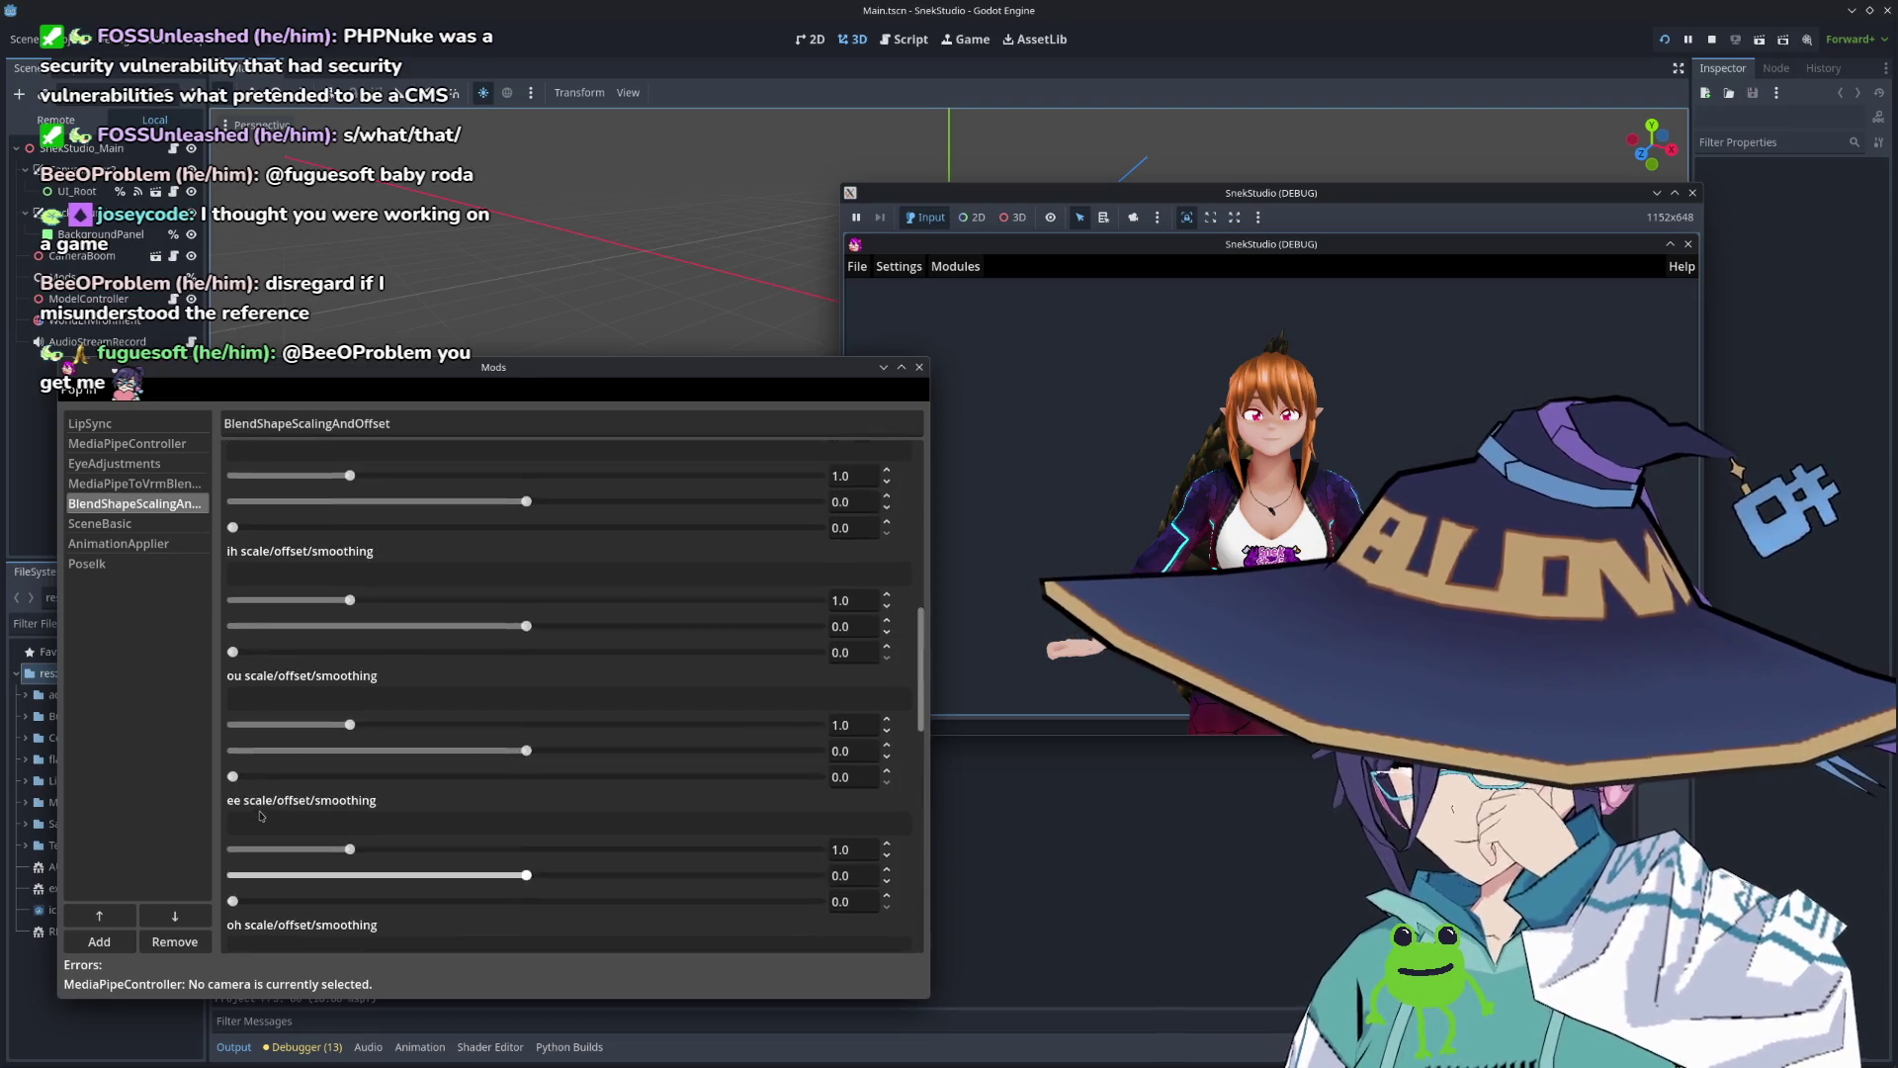
left_click(241, 505)
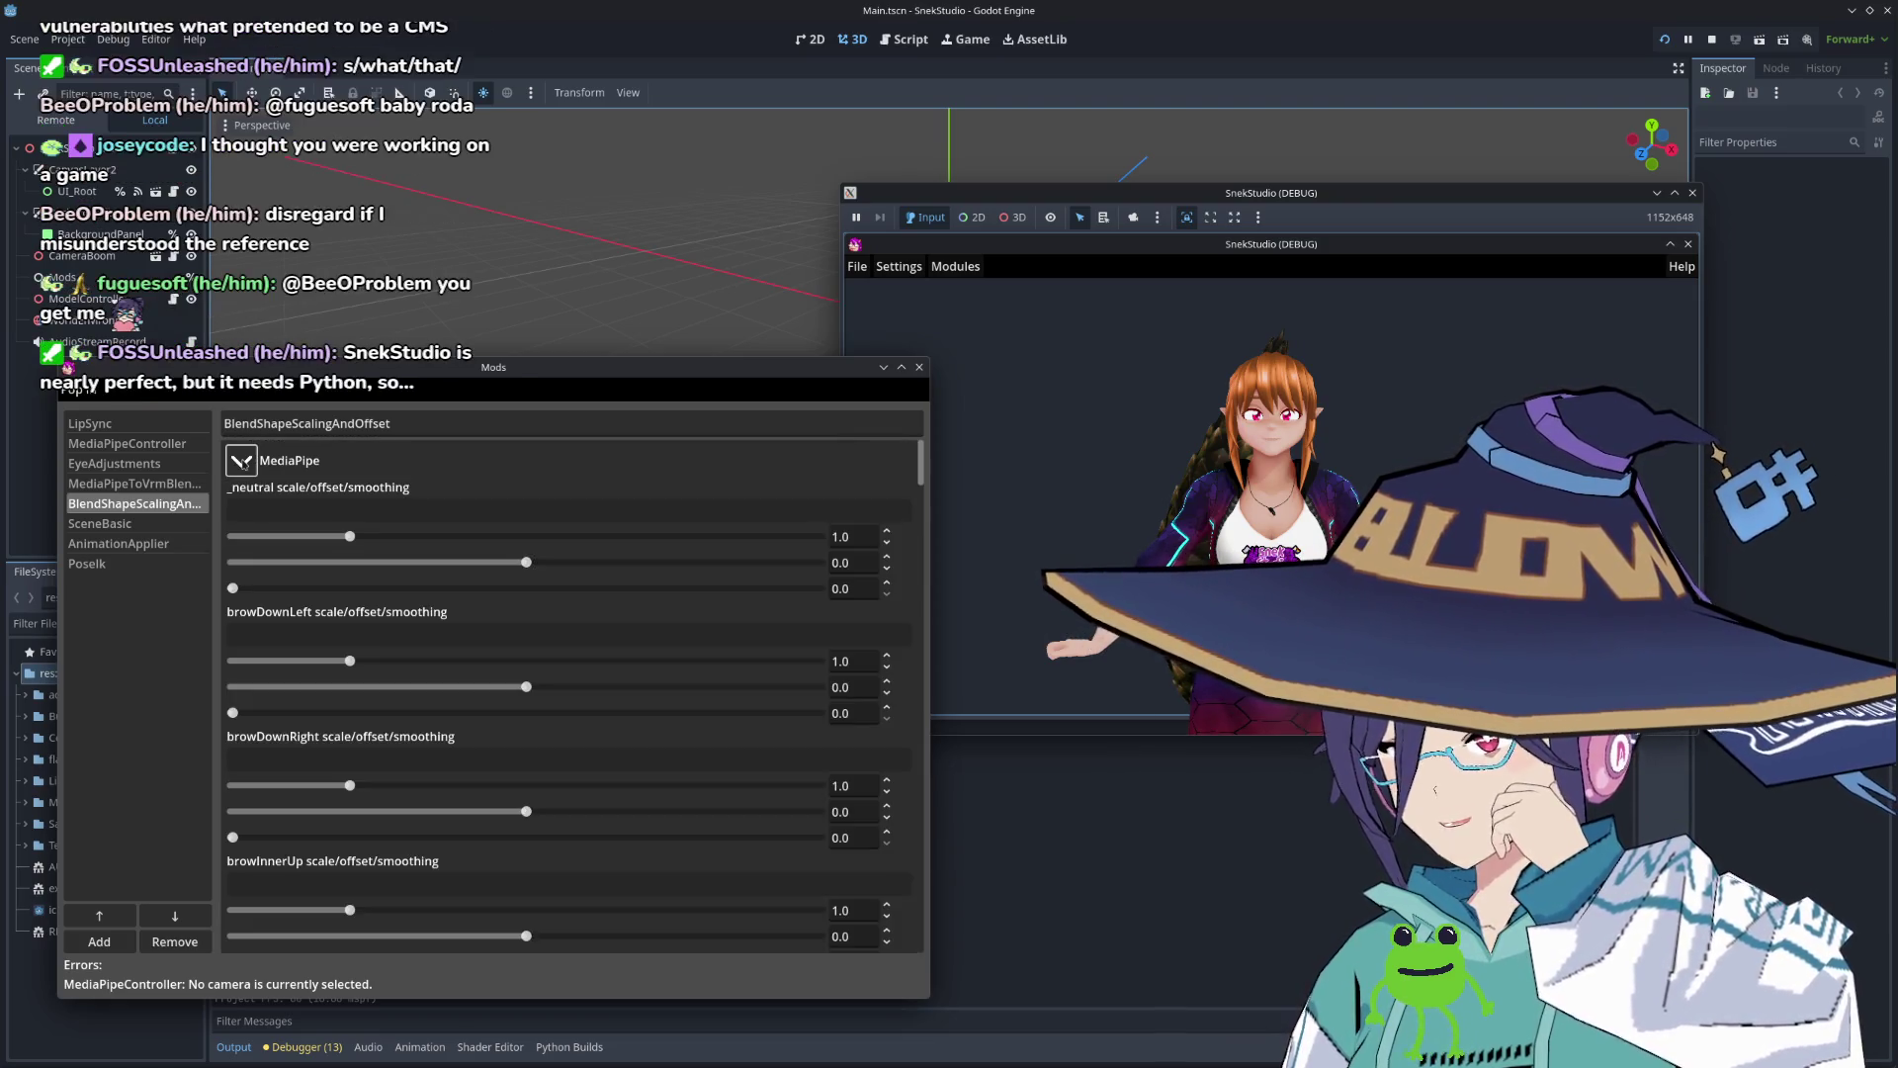
scroll(248, 620, "down", 8)
scroll(248, 621, "down", 2)
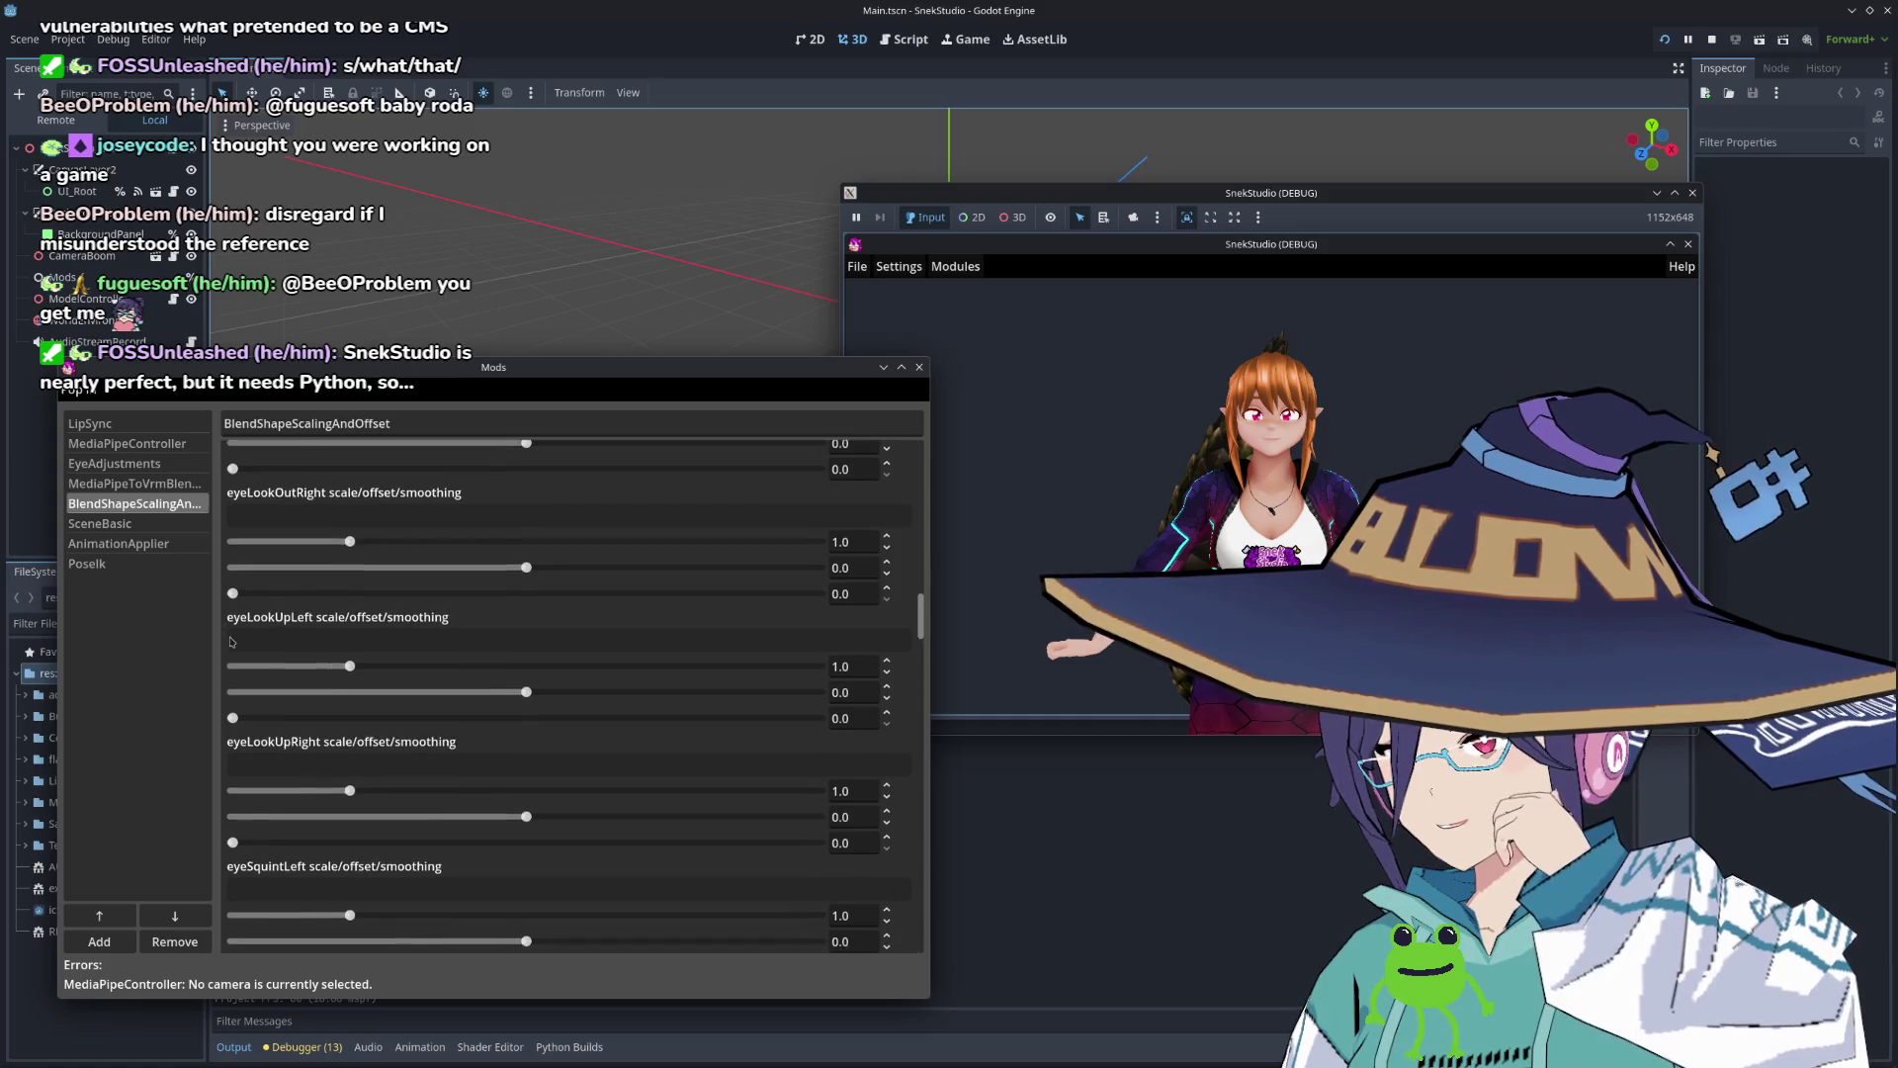
Step: Set SceneBasic's ambient light colour to pale pink (e1d7d8)
left_click(134, 481)
key("Up")
key("Up")
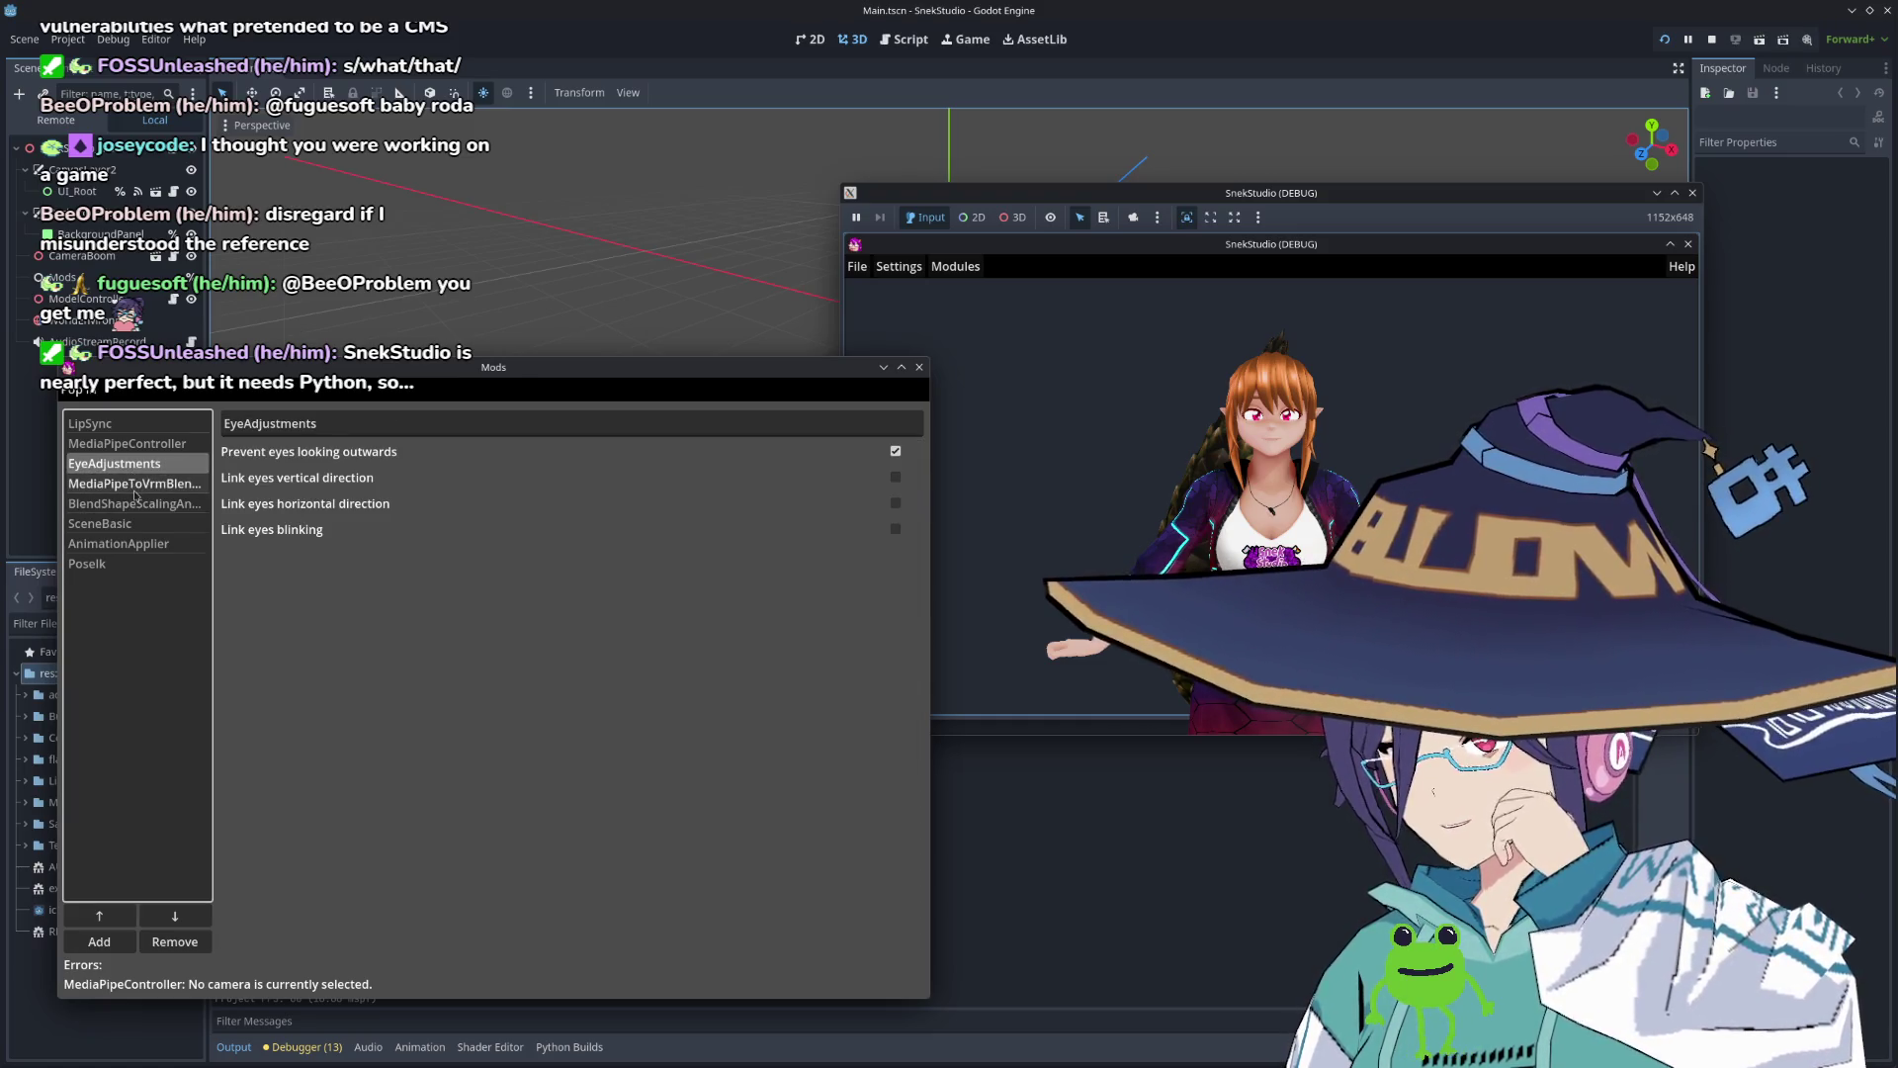
left_click(138, 525)
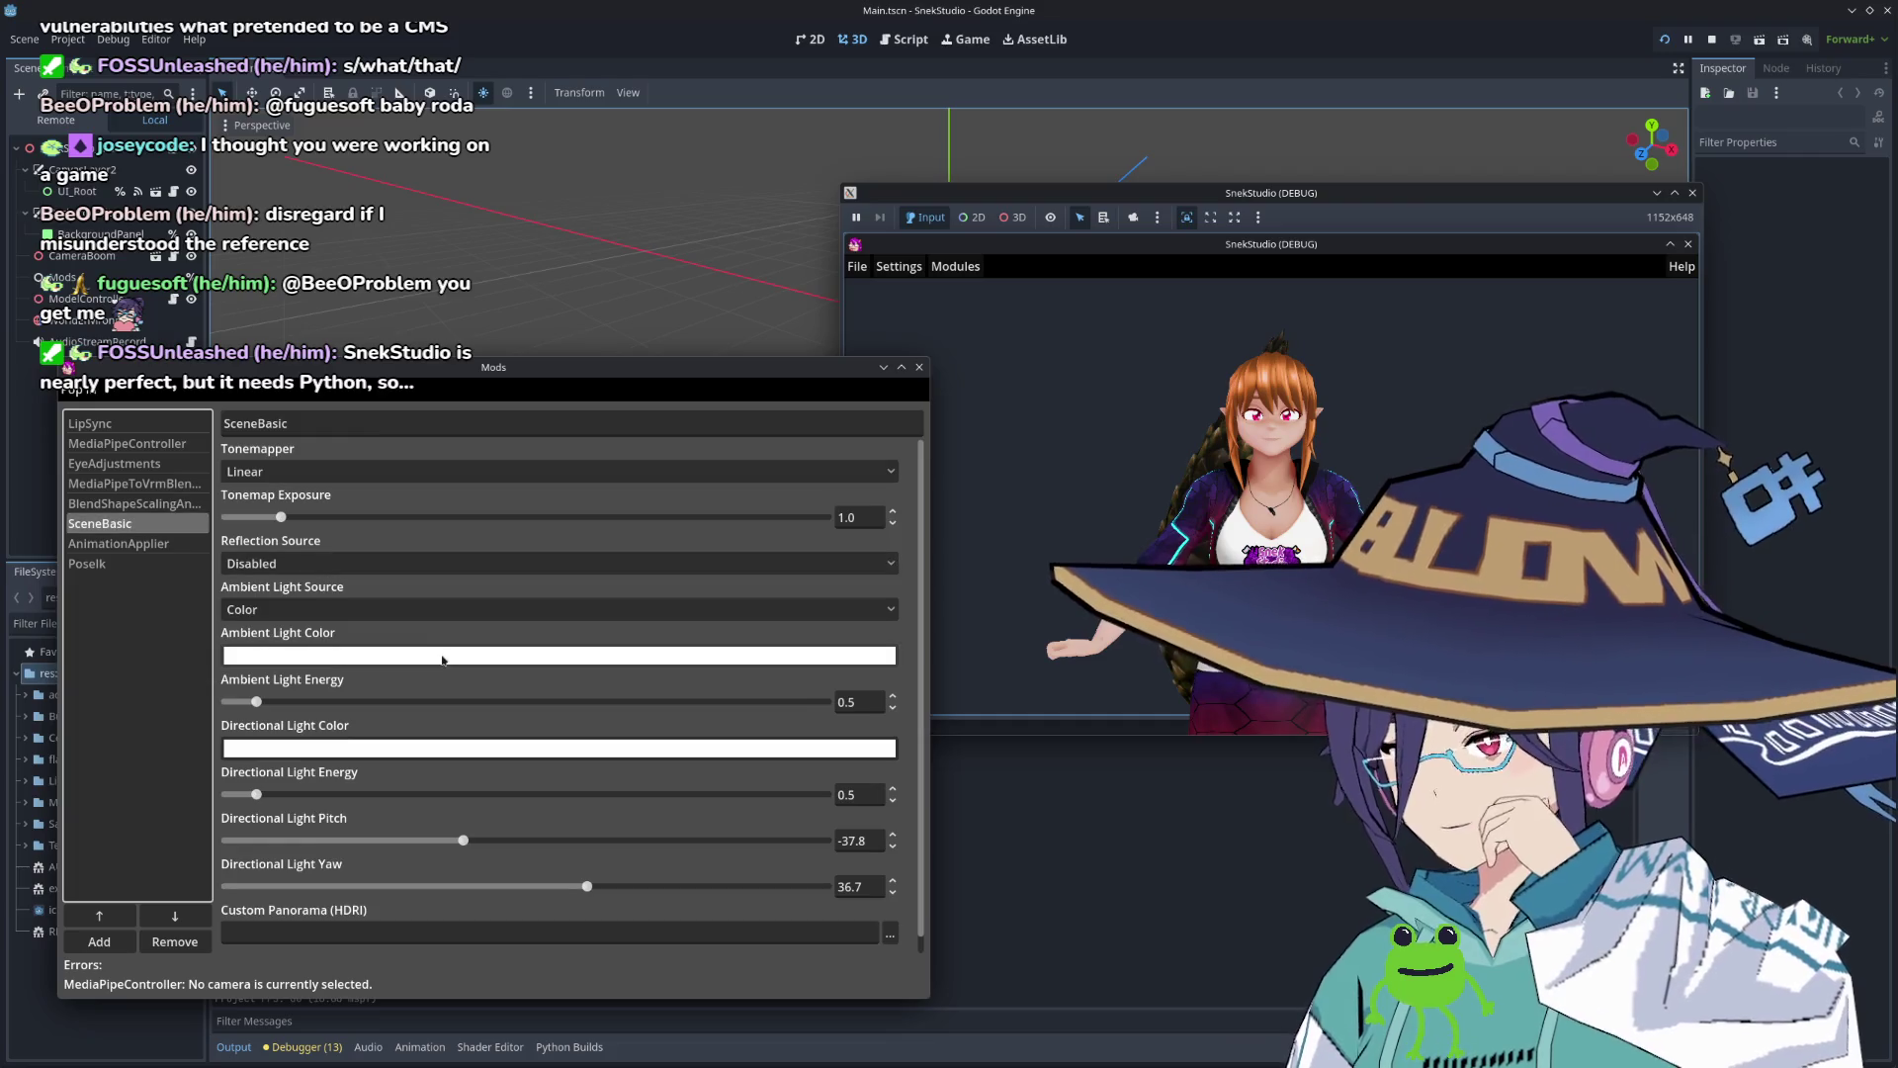
left_click(430, 659)
left_click(612, 746)
left_click(662, 700)
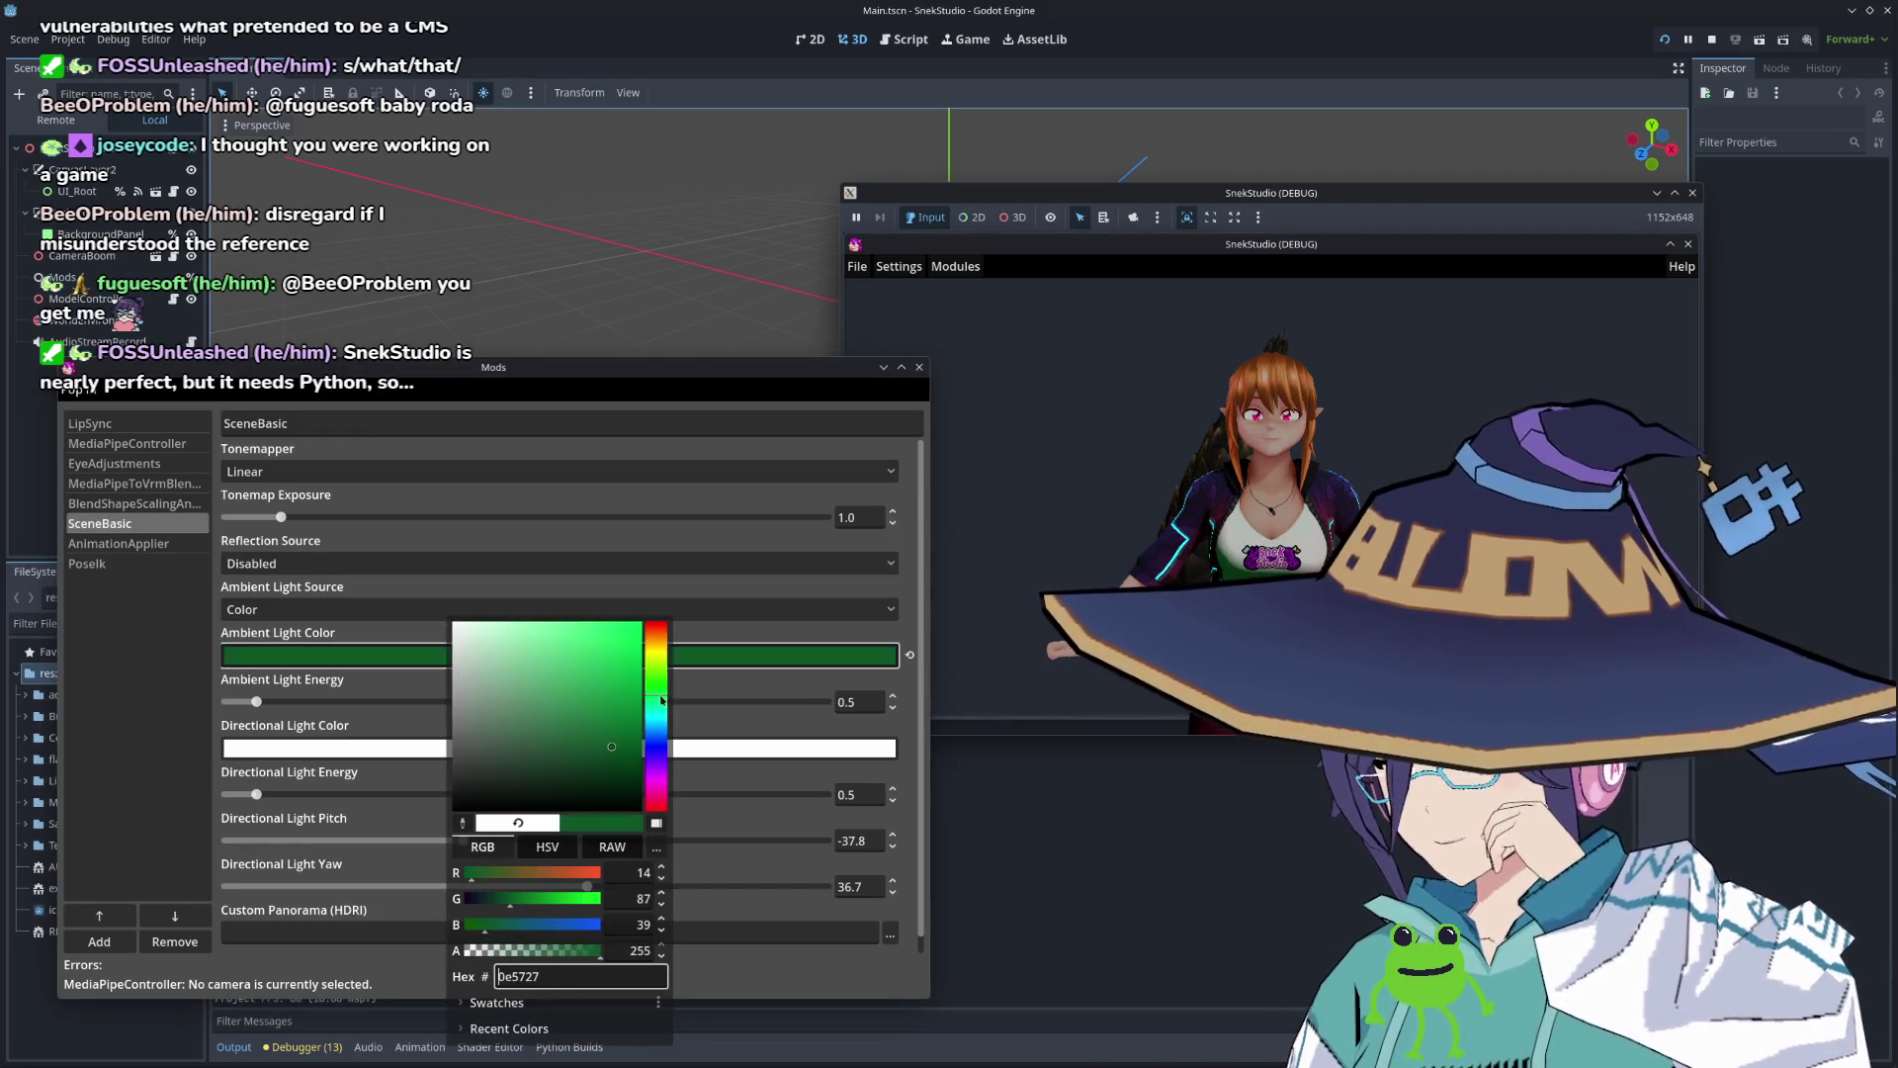
left_click_drag(653, 678, 653, 656)
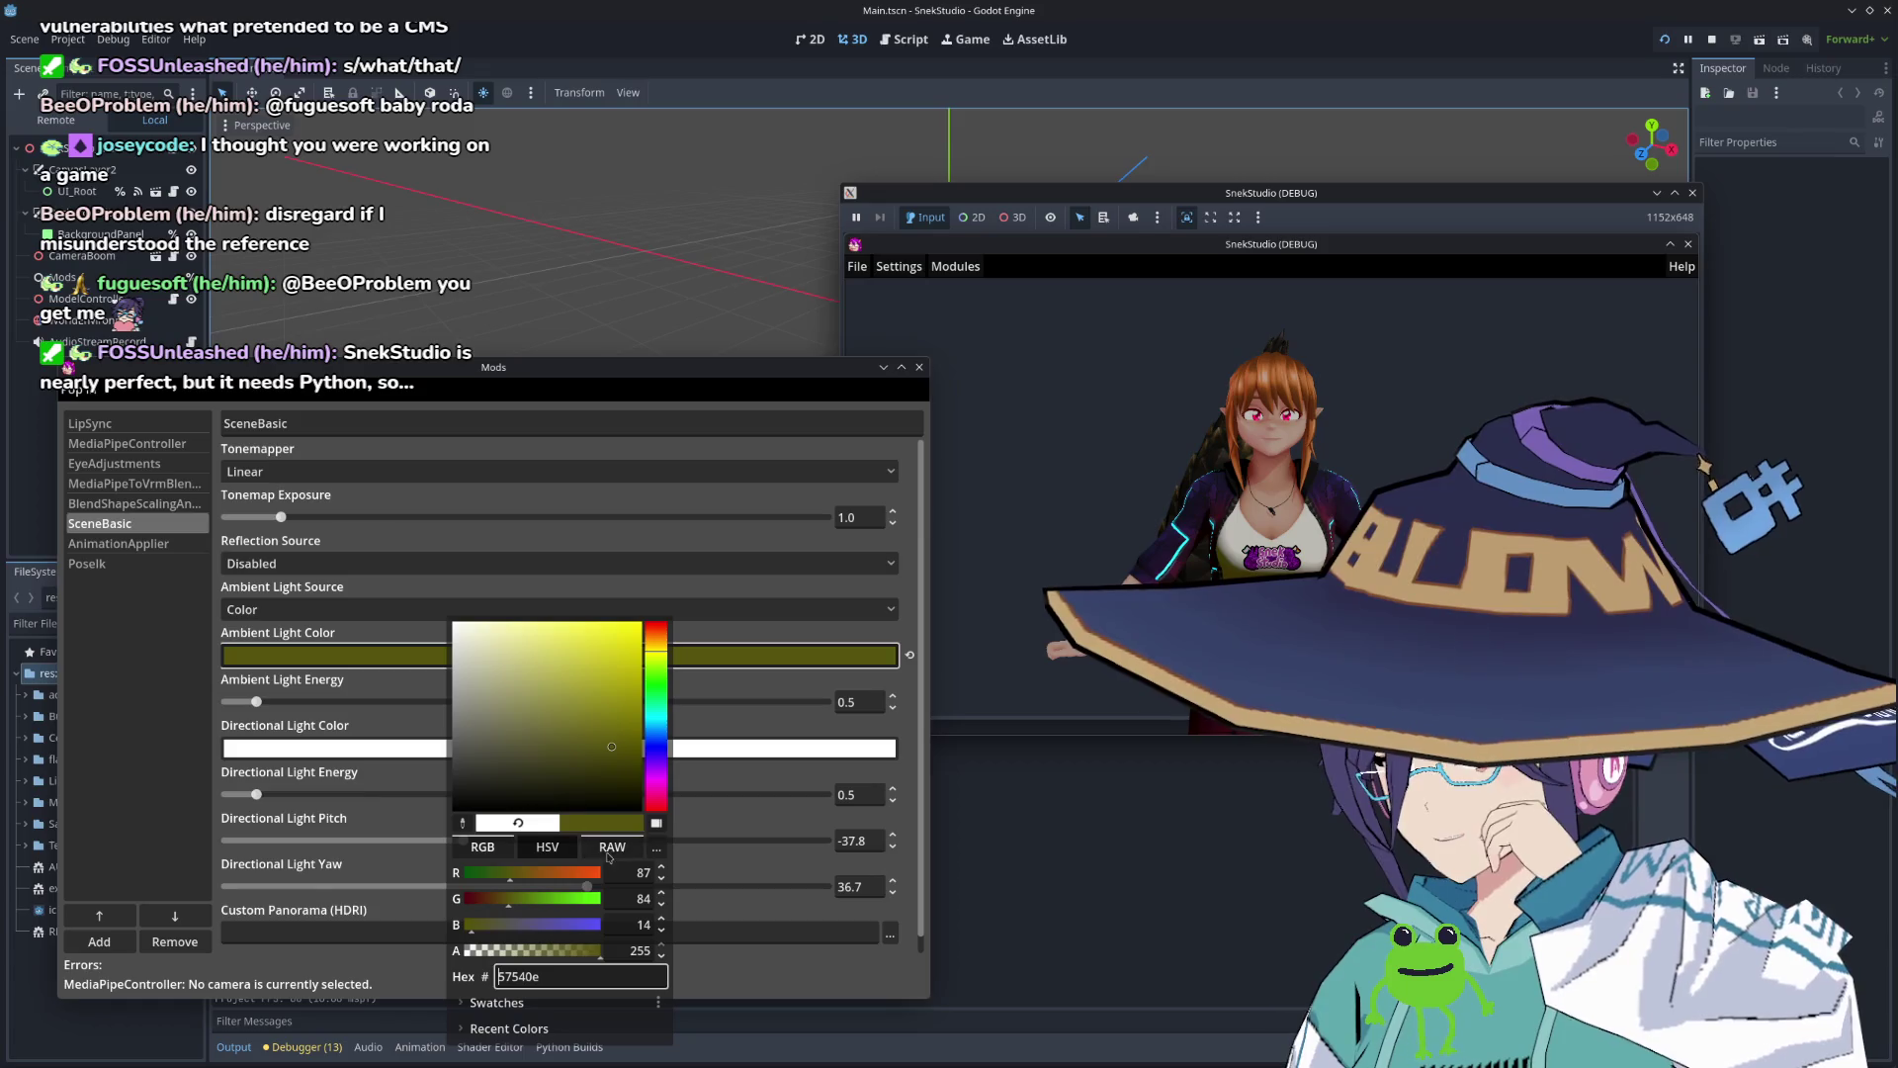
left_click(579, 925)
left_click(584, 897)
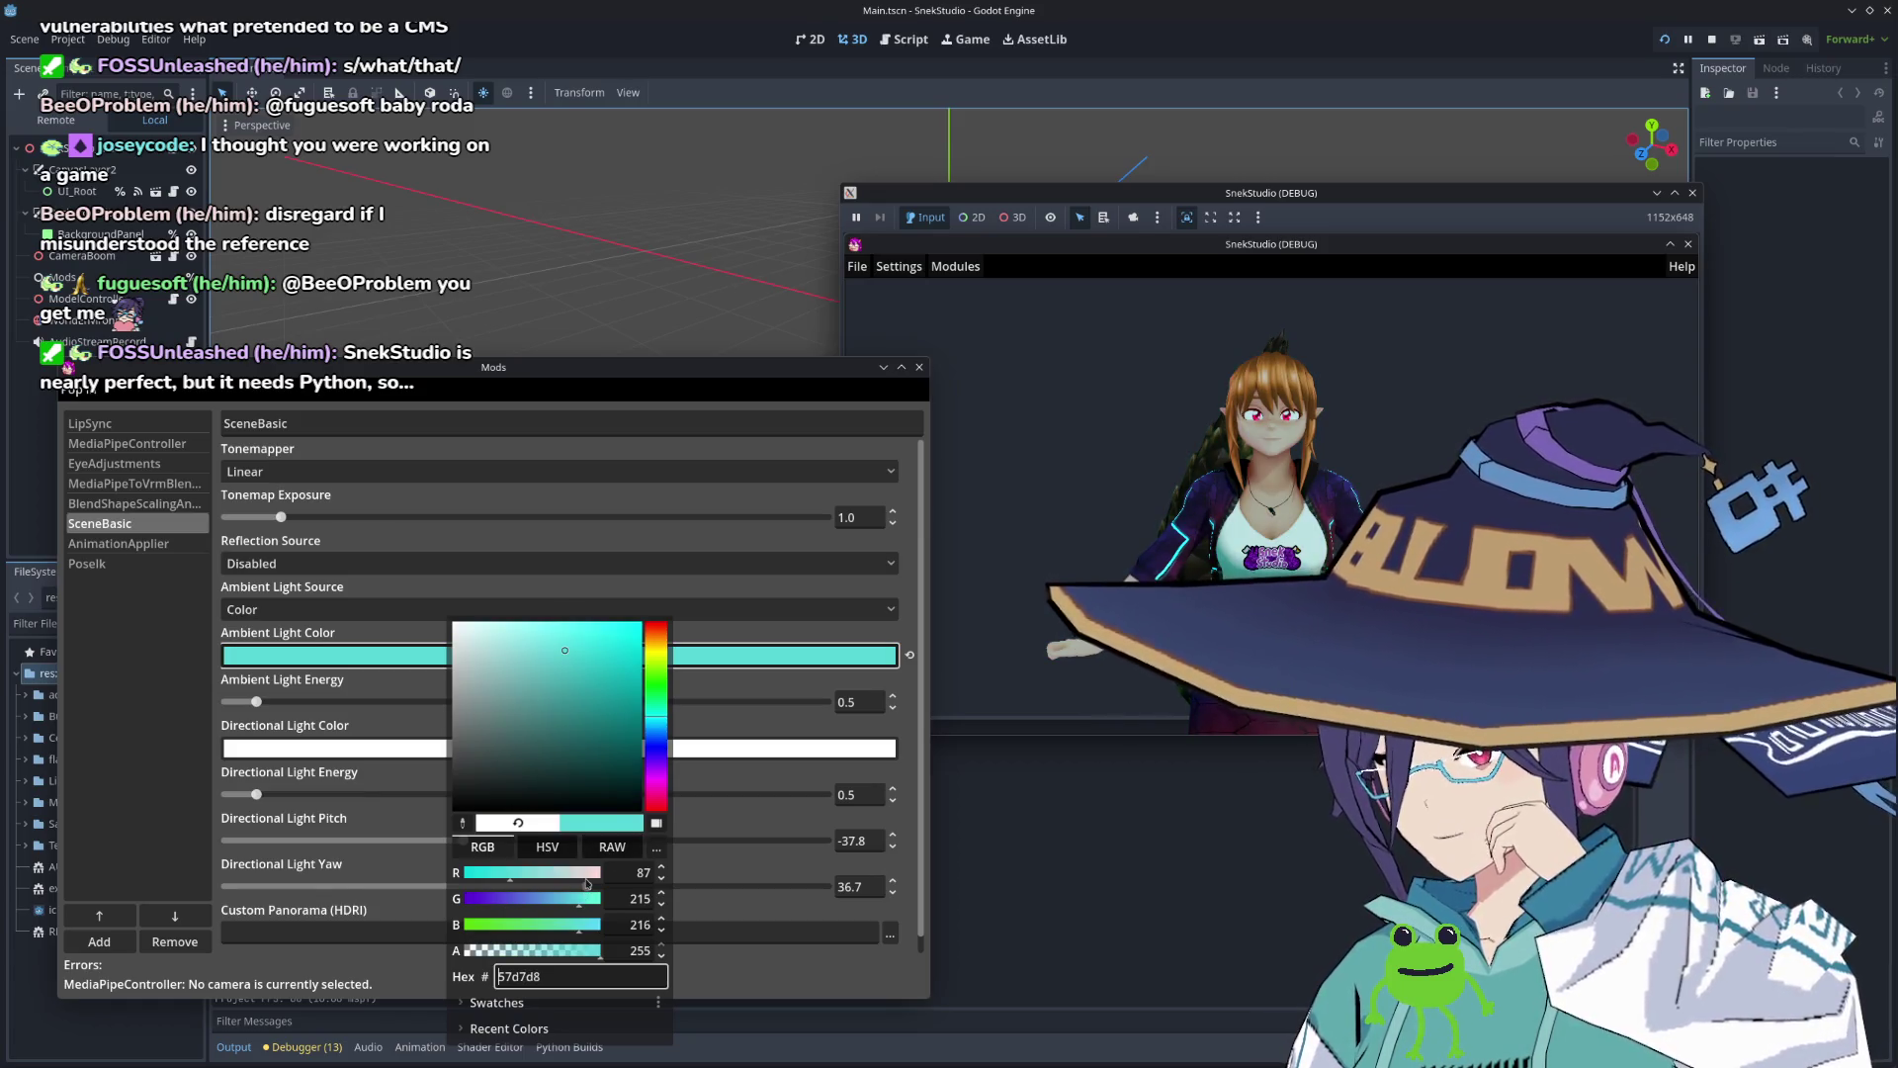
left_click(583, 874)
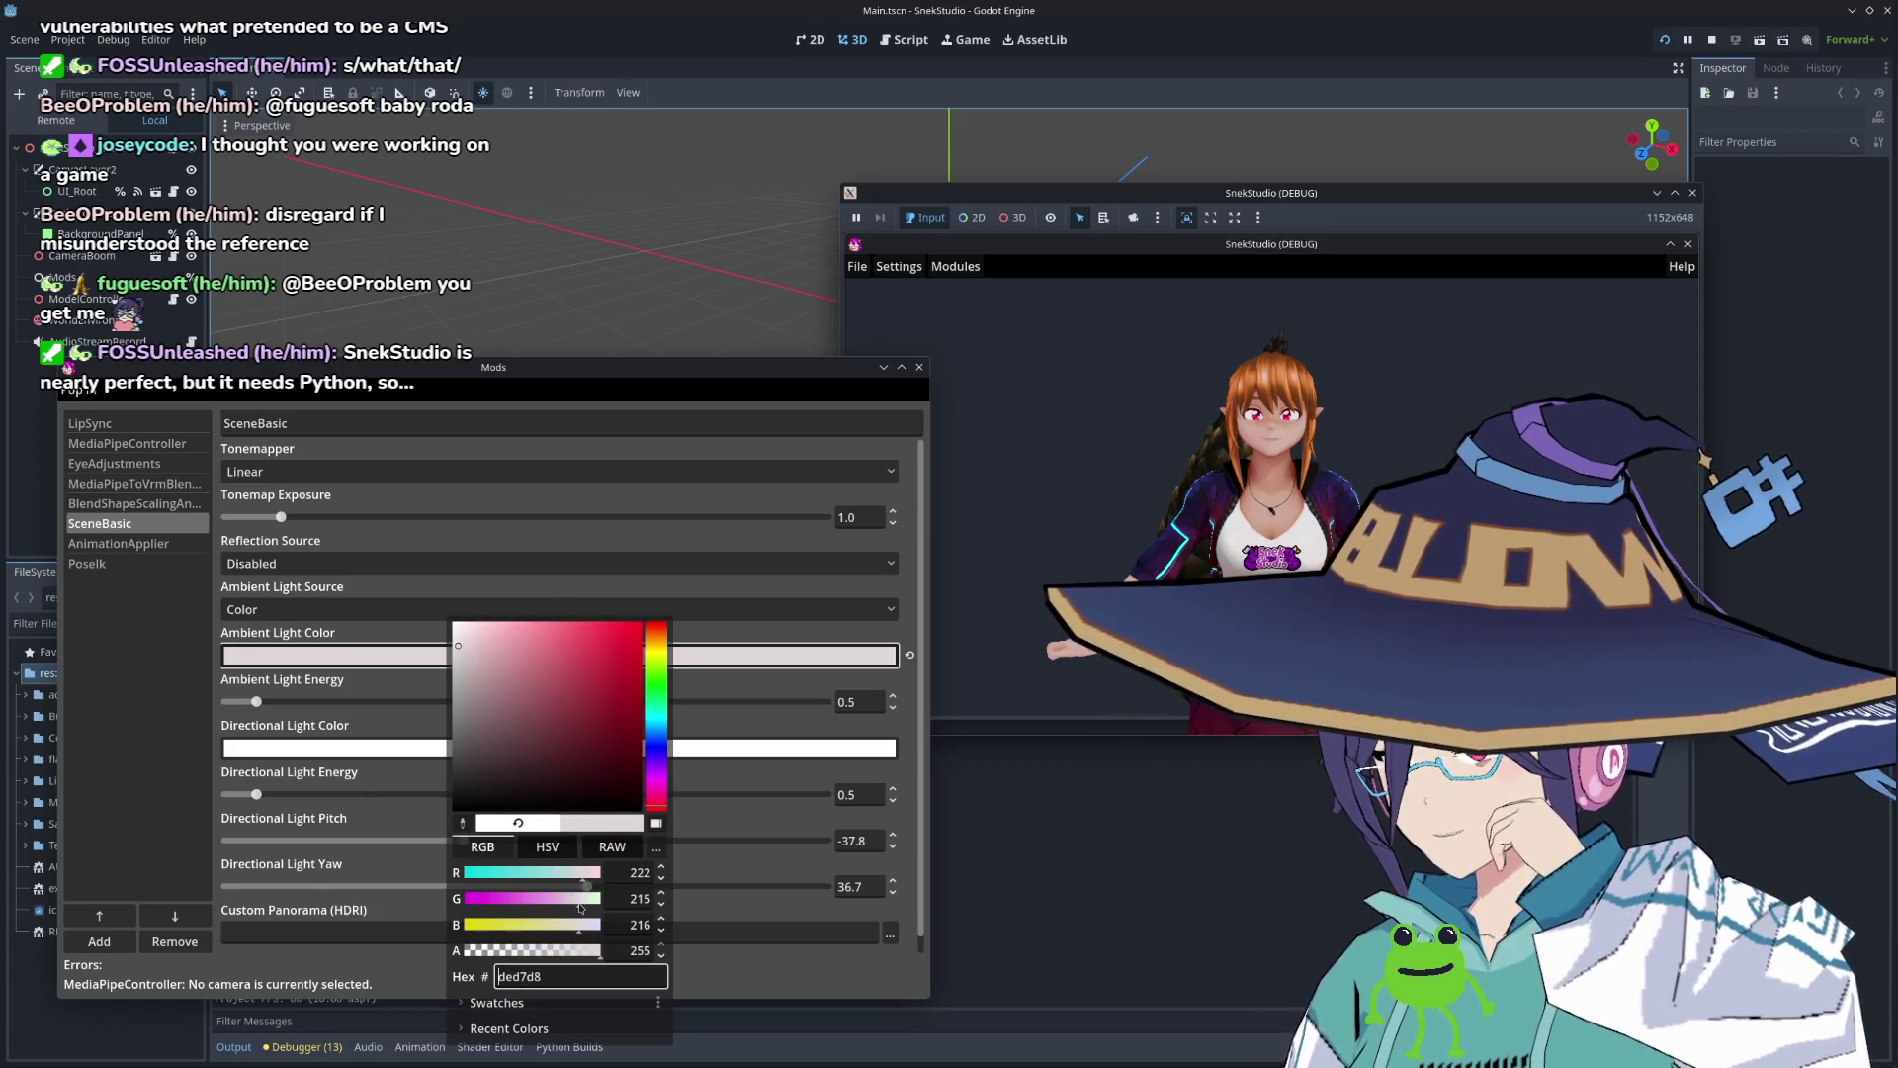
left_click(597, 874)
left_click(585, 874)
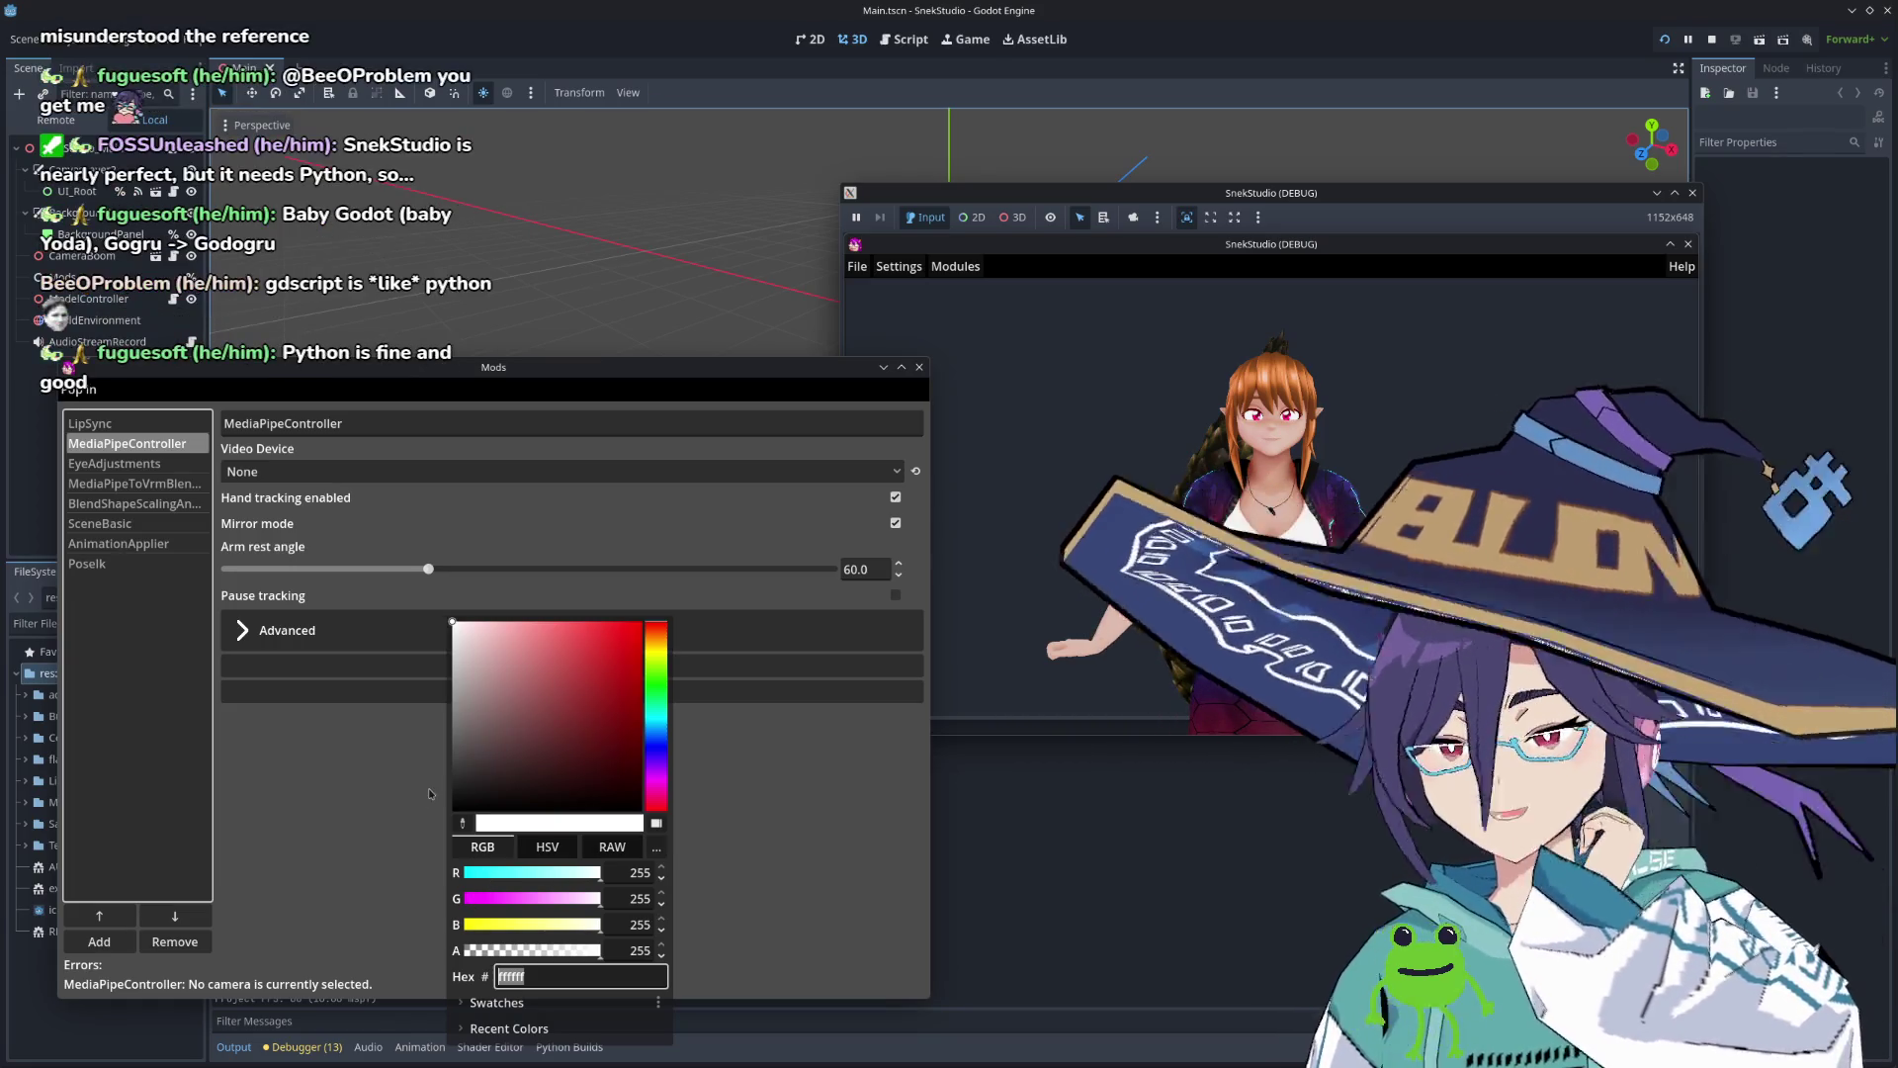
Step: Rearrange the Mods and game windows, then stop the running project
mouse_move(826, 368)
left_mouse_down()
mouse_move(817, 537)
mouse_move(842, 219)
left_mouse_up()
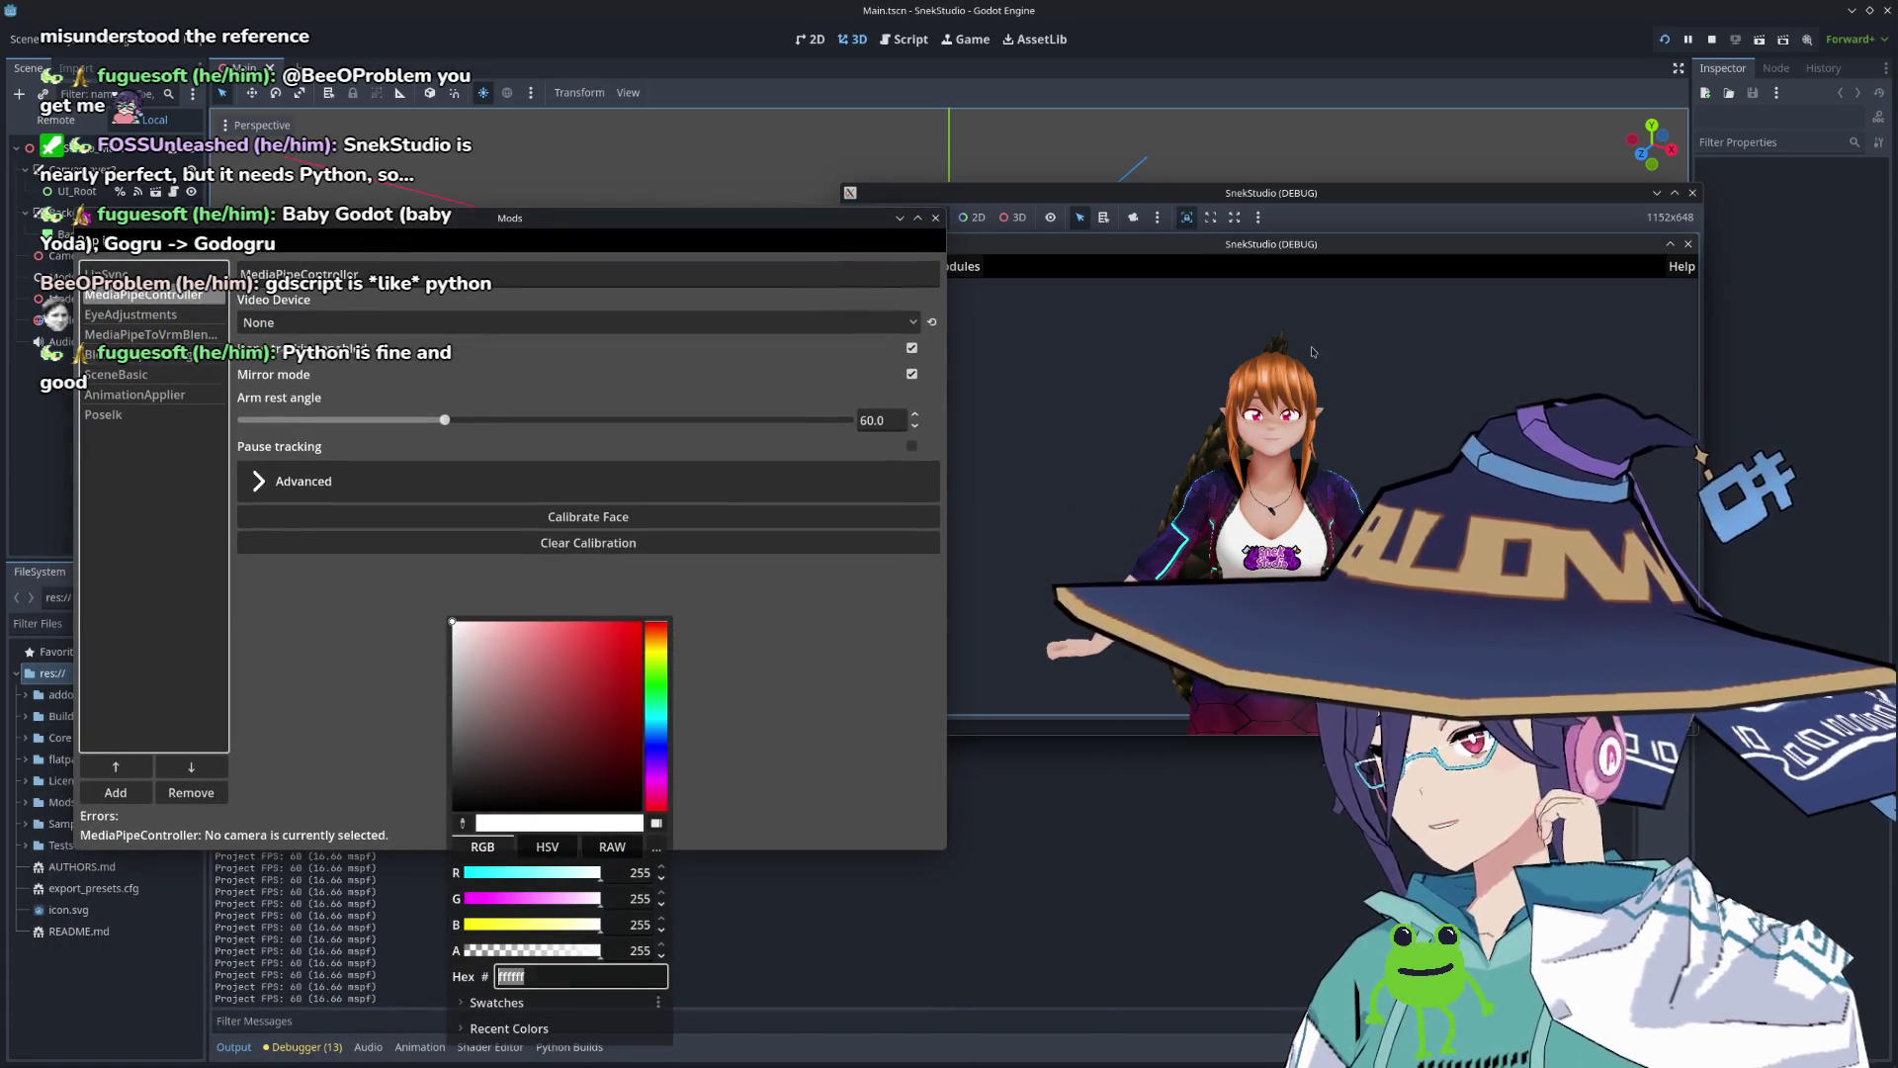
mouse_move(1453, 201)
left_mouse_down()
mouse_move(1326, 441)
mouse_move(1343, 288)
left_mouse_up()
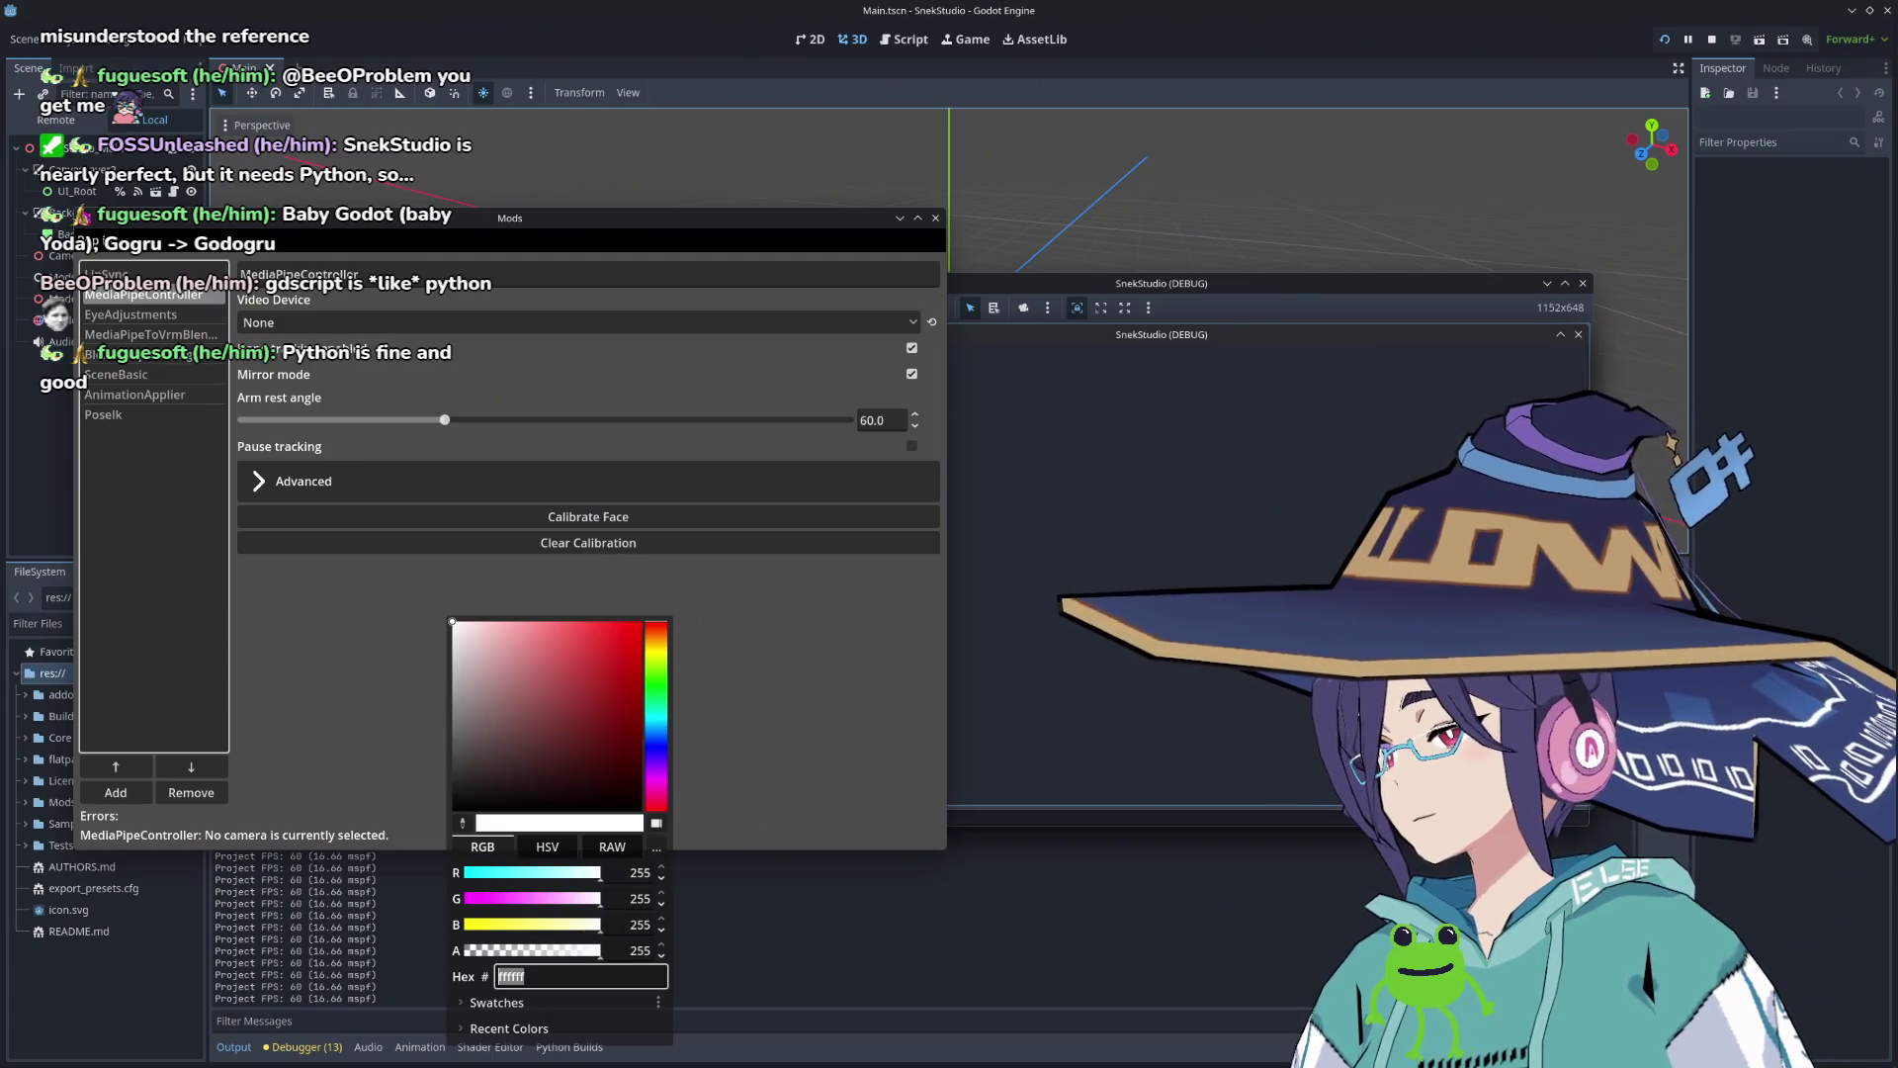
left_click_drag(1439, 291, 1488, 166)
mouse_move(850, 227)
left_mouse_down()
mouse_move(840, 445)
mouse_move(832, 391)
left_mouse_up()
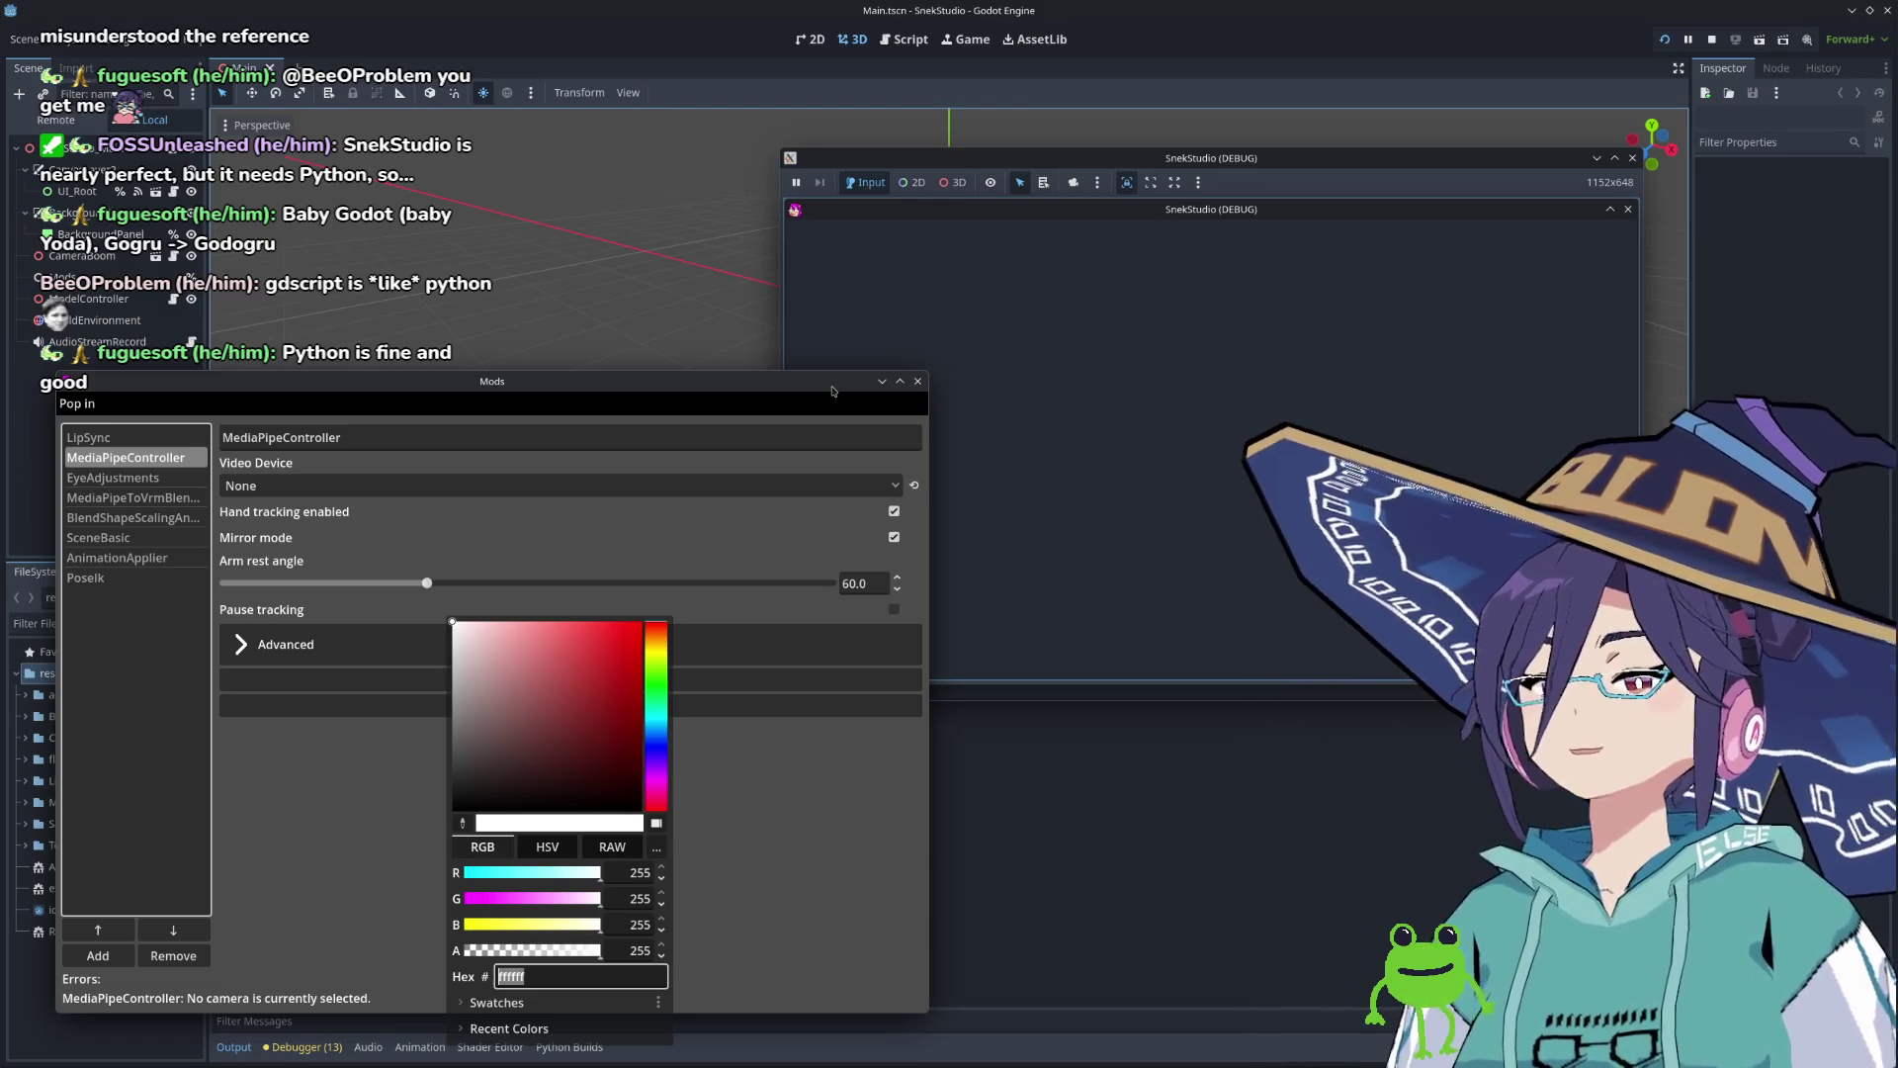
mouse_move(832, 392)
left_mouse_down()
mouse_move(761, 410)
mouse_move(759, 354)
left_mouse_up()
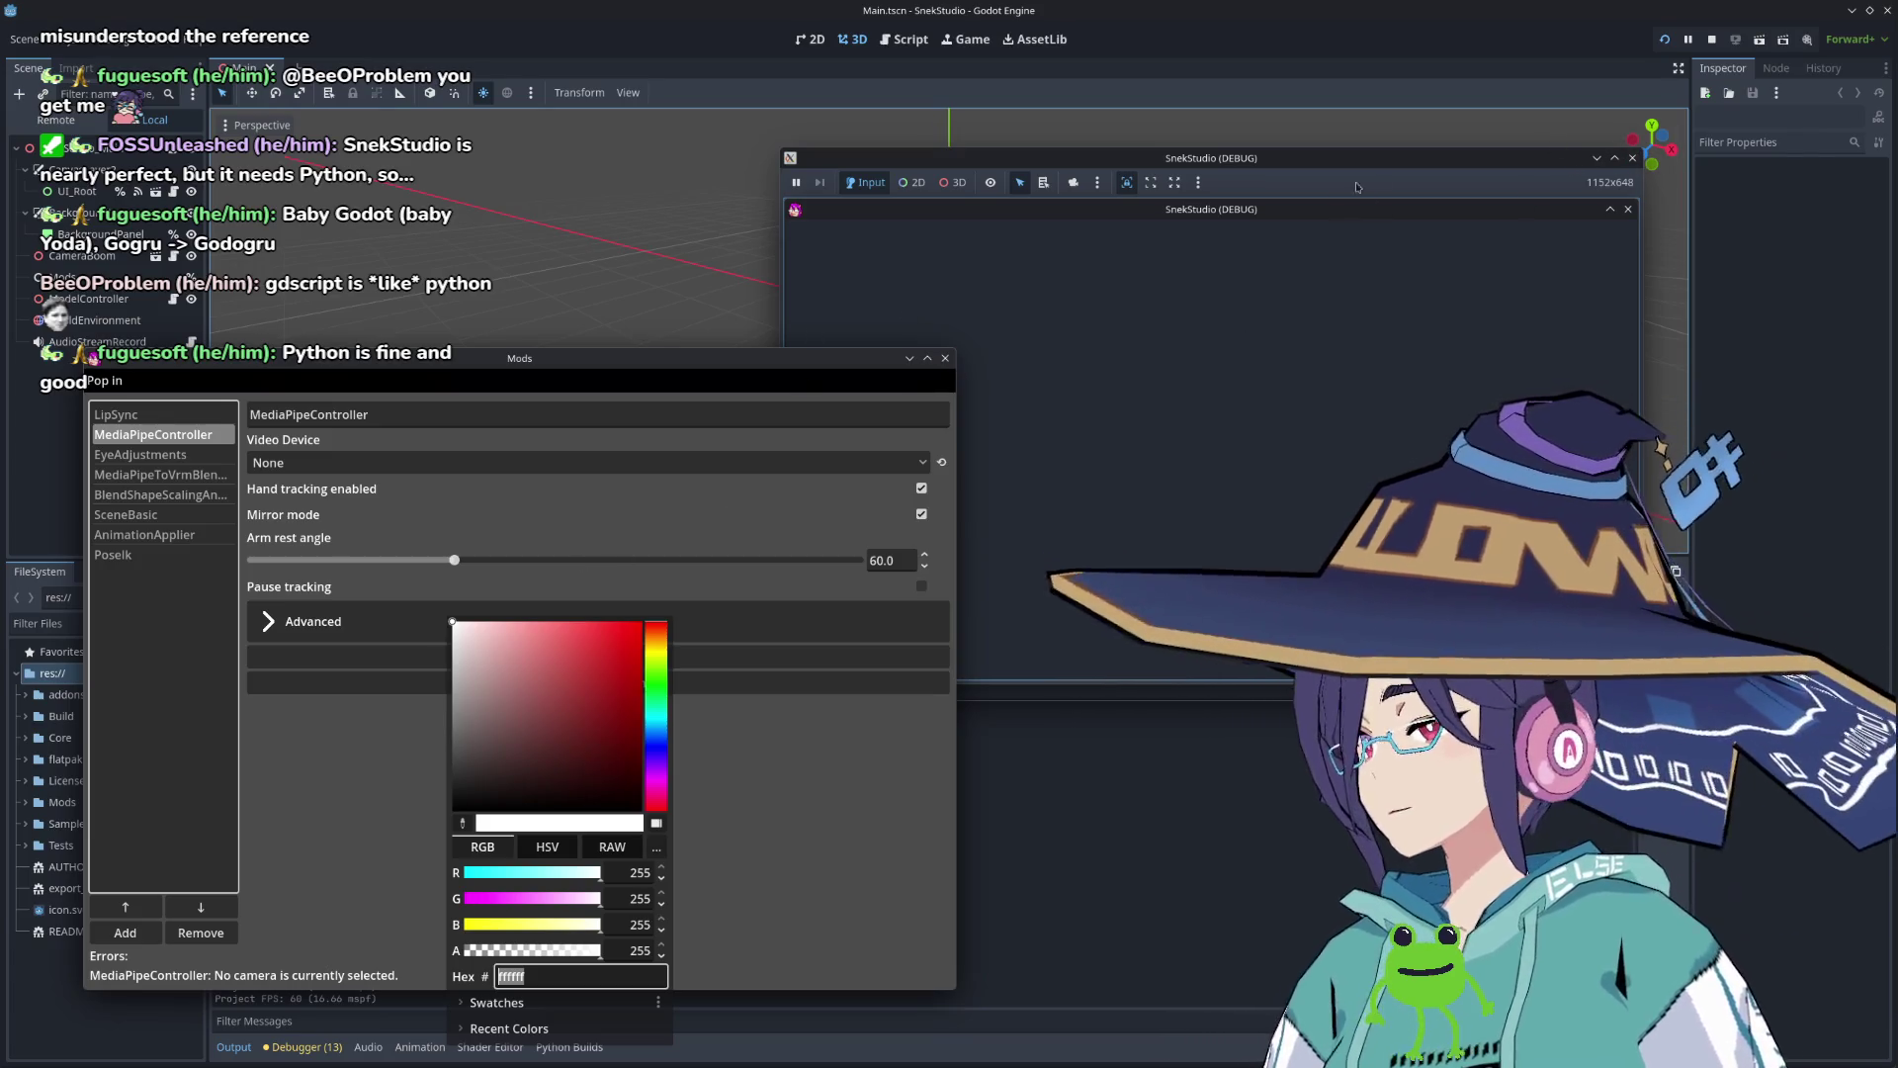
left_click_drag(1346, 197, 1381, 150)
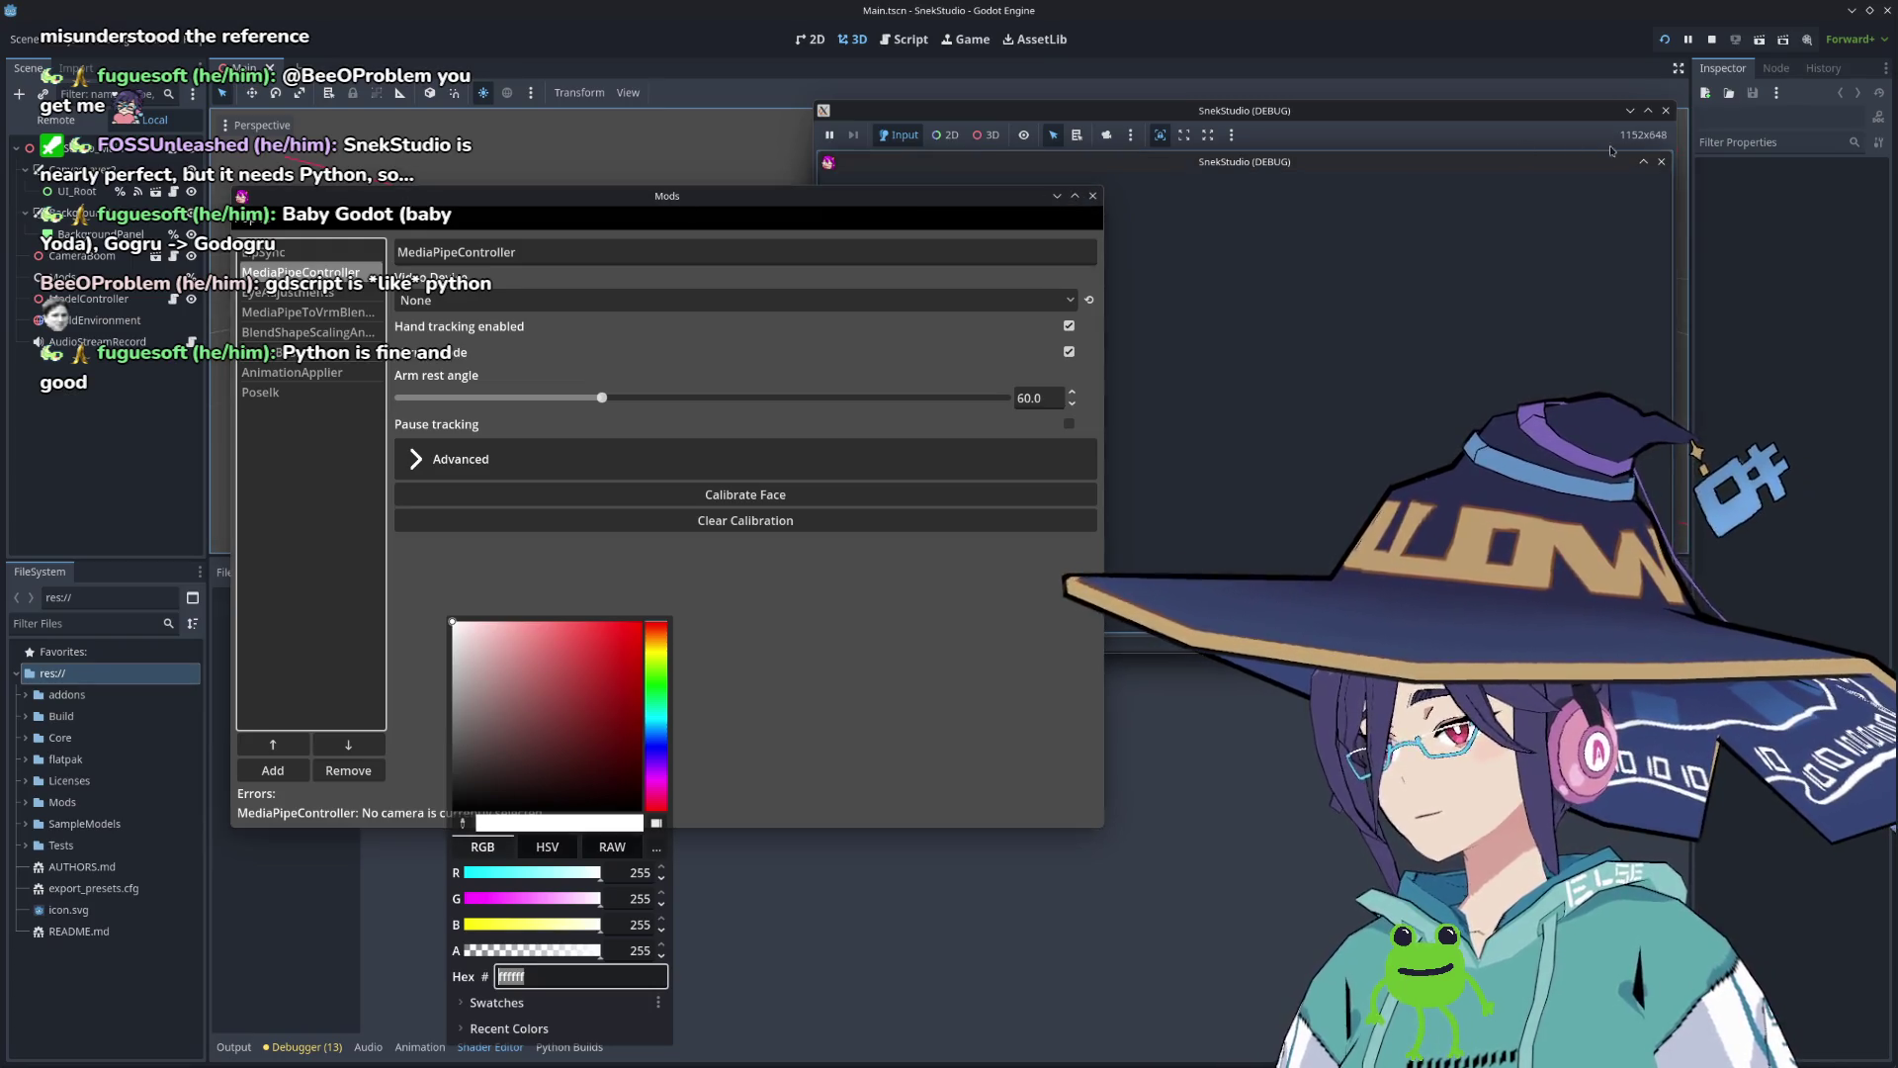
left_click(1712, 40)
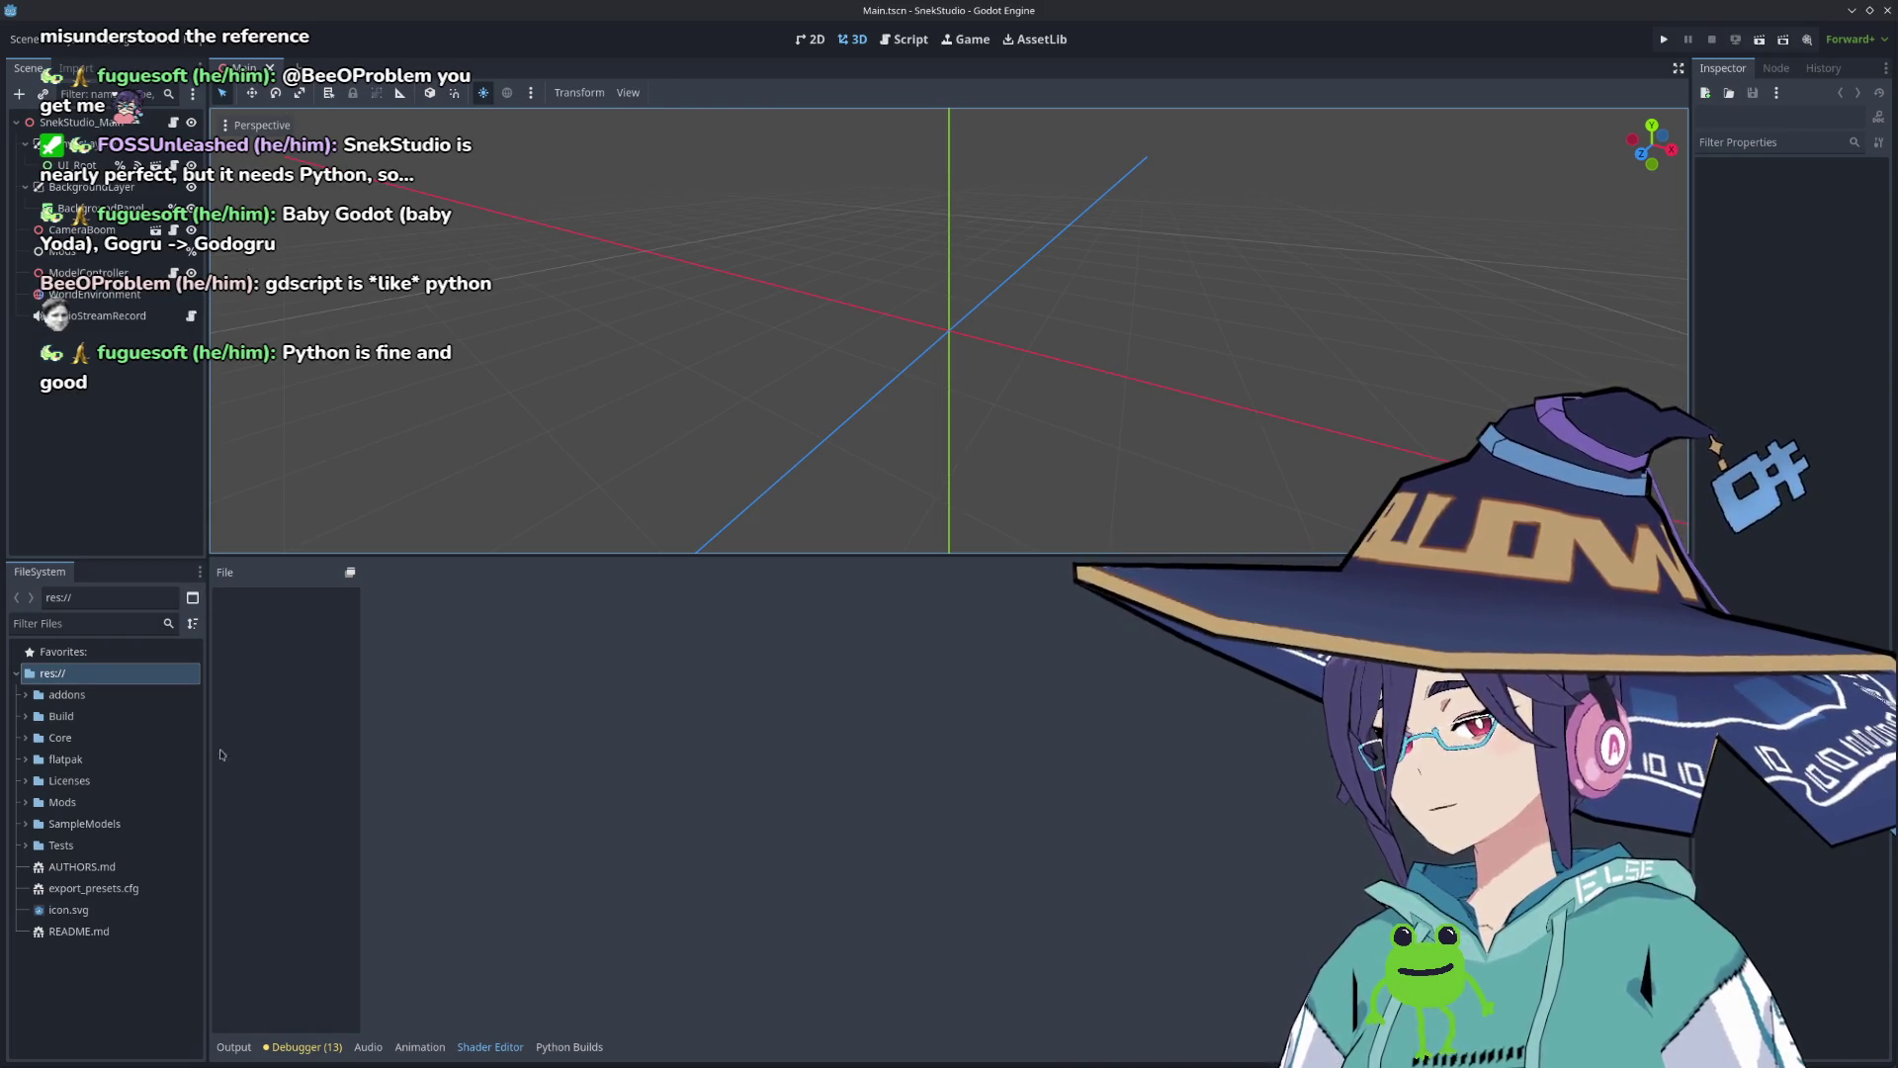
Step: Show the Output log from the SnekStudio run and scroll through it
left_click(235, 1047)
scroll(359, 907, "up", 10)
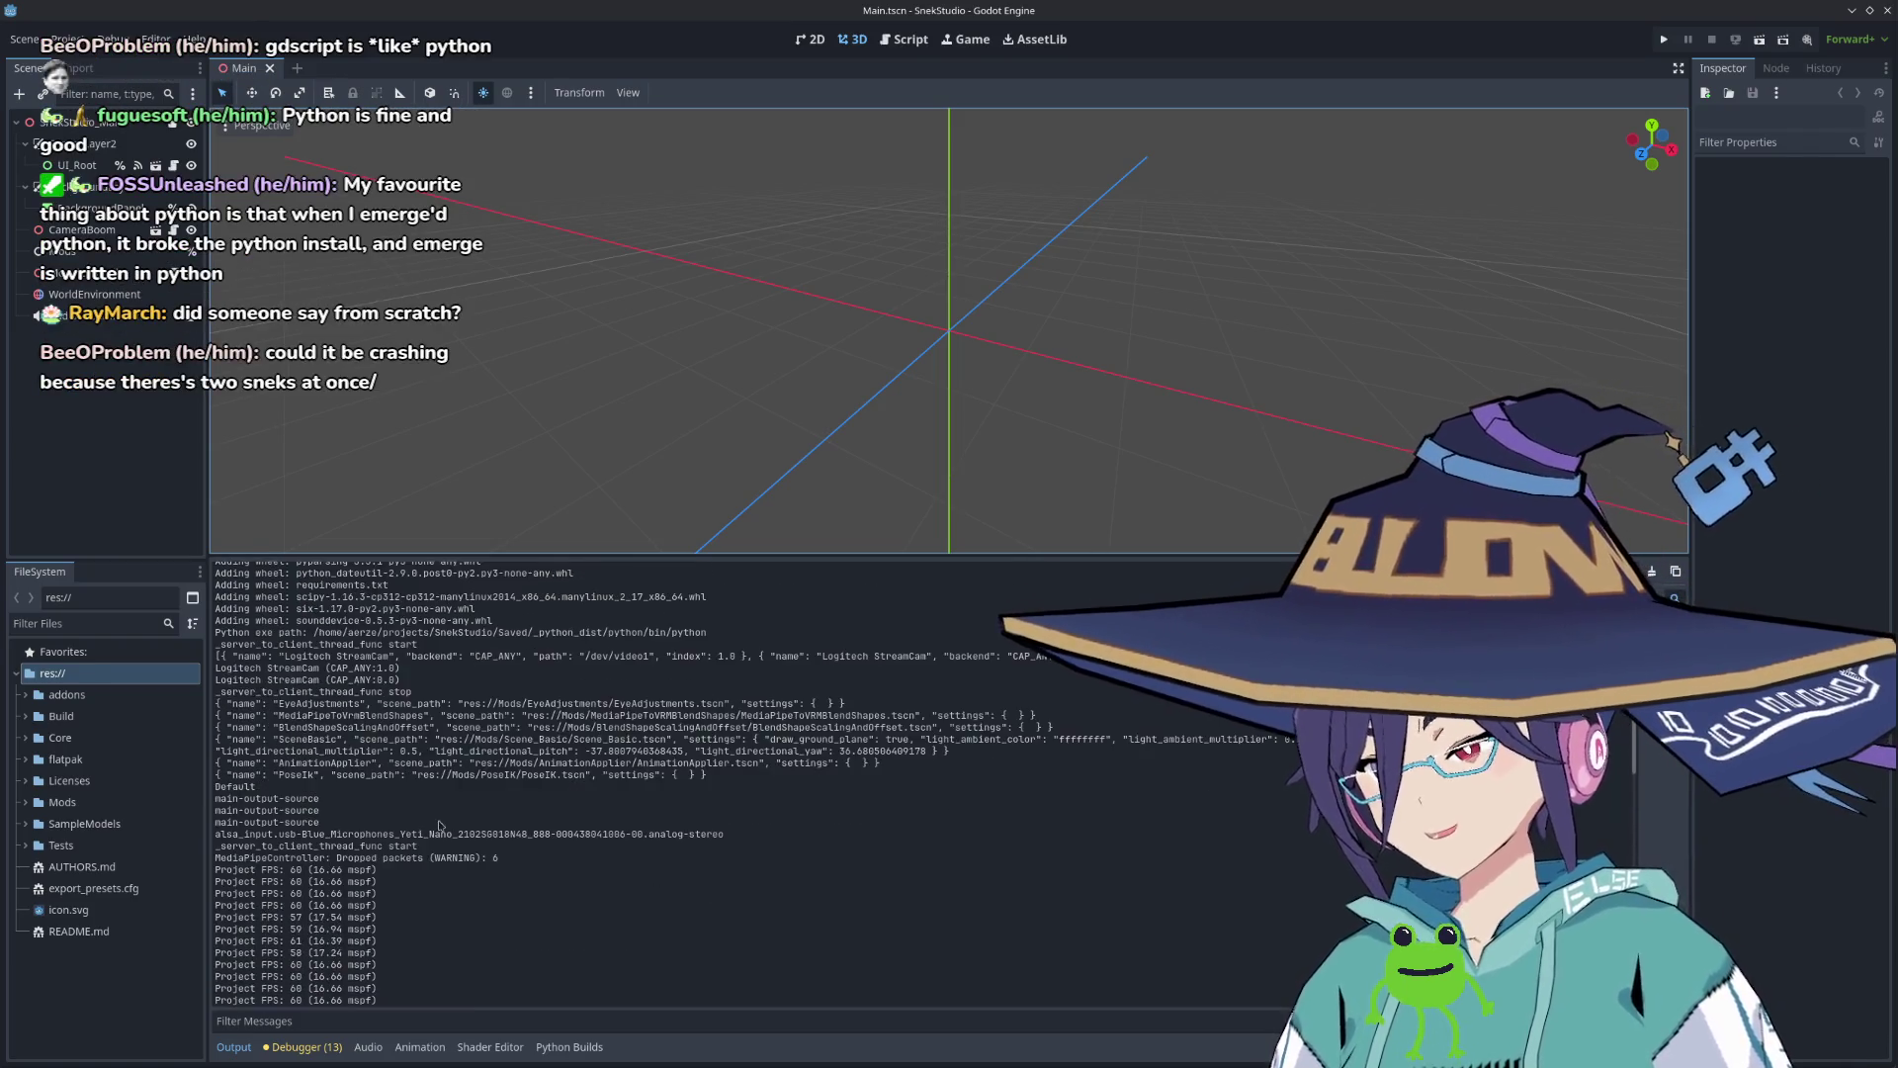
scroll(440, 826, "up", 3)
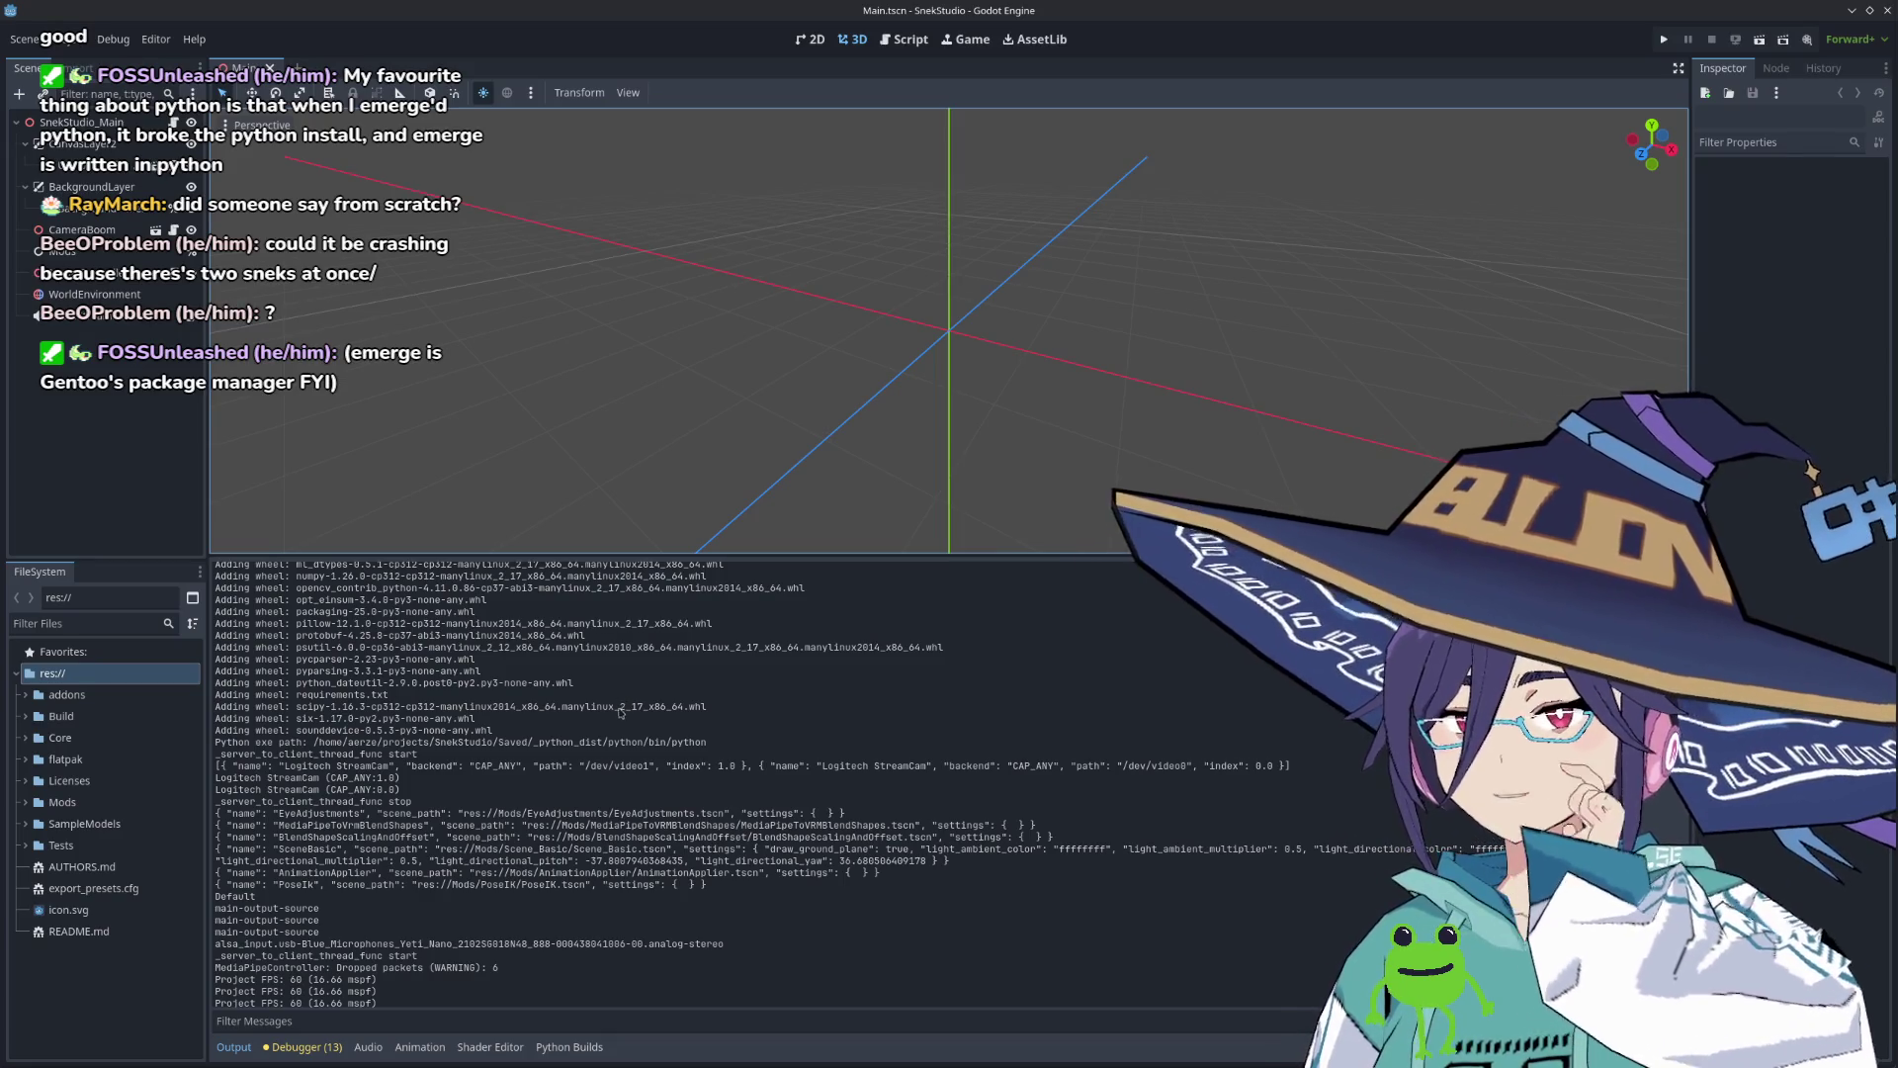
scroll(756, 767, "up", 5)
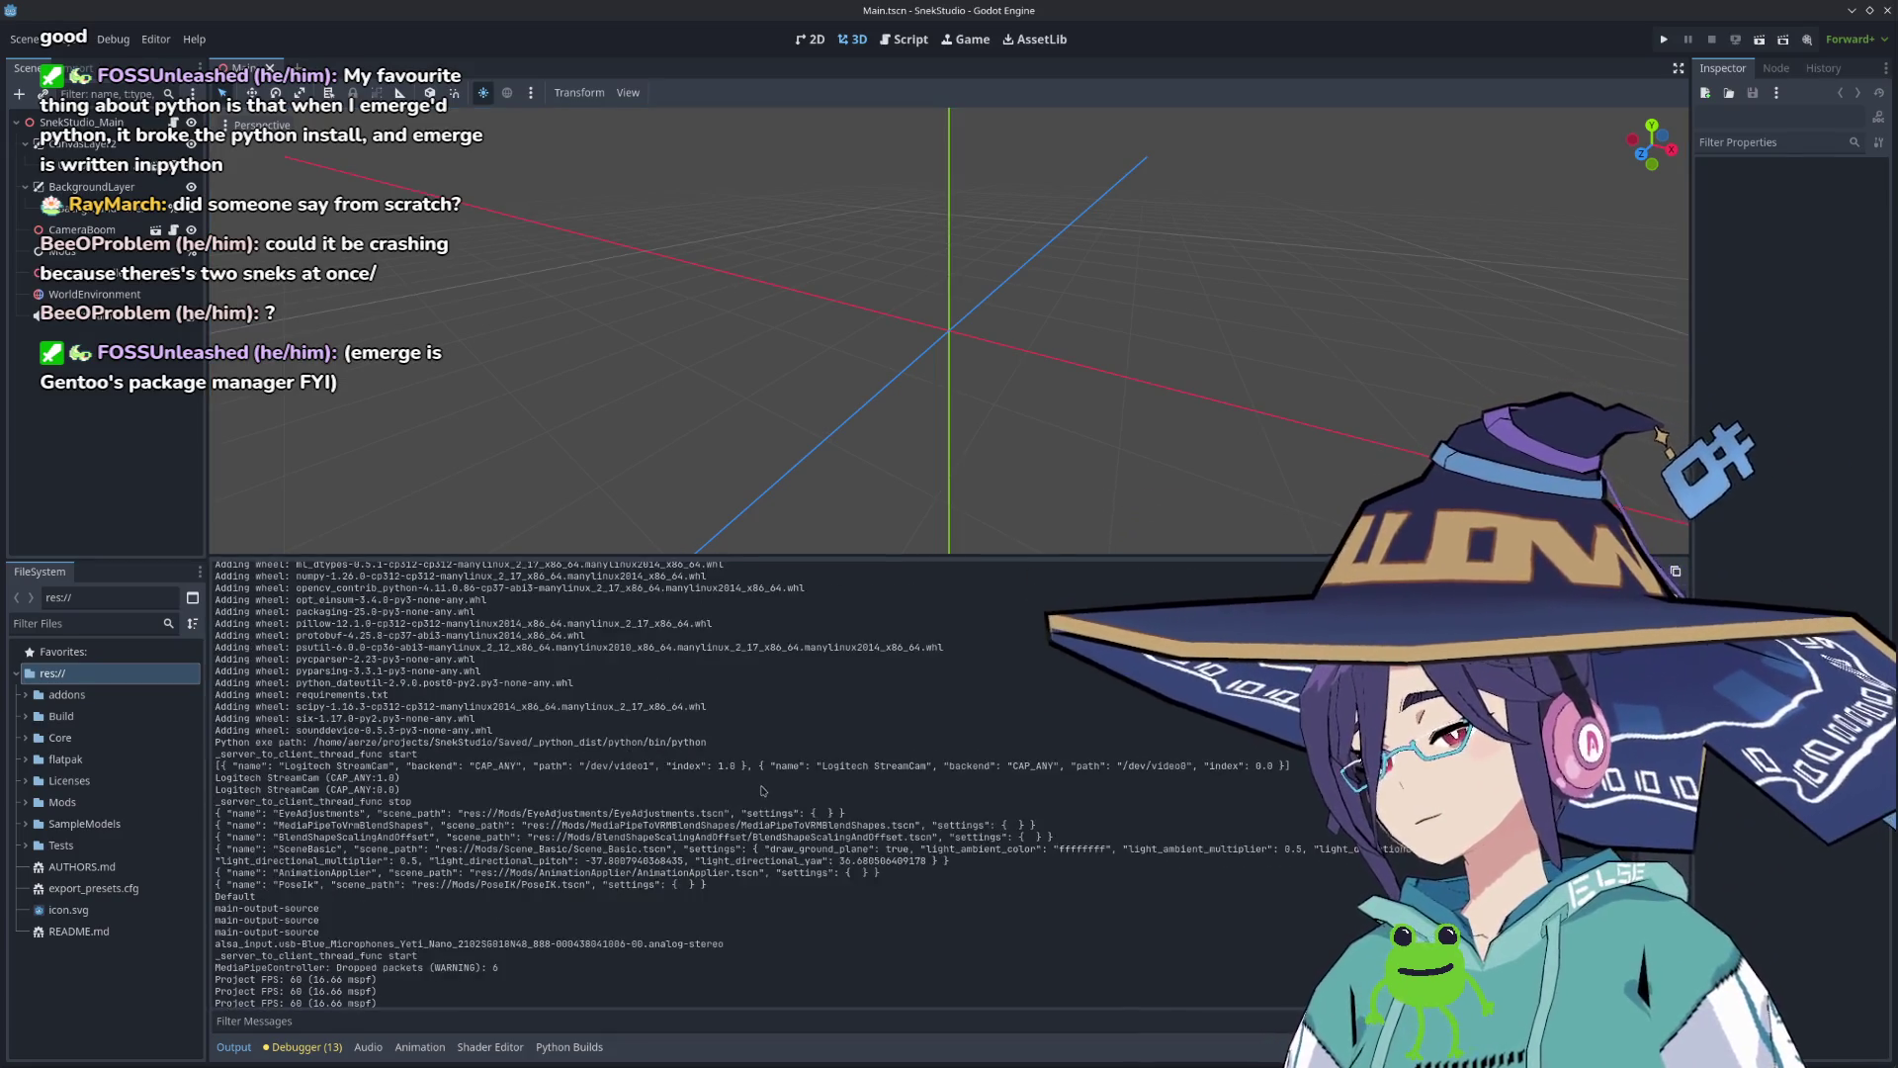
scroll(760, 789, "down", 1)
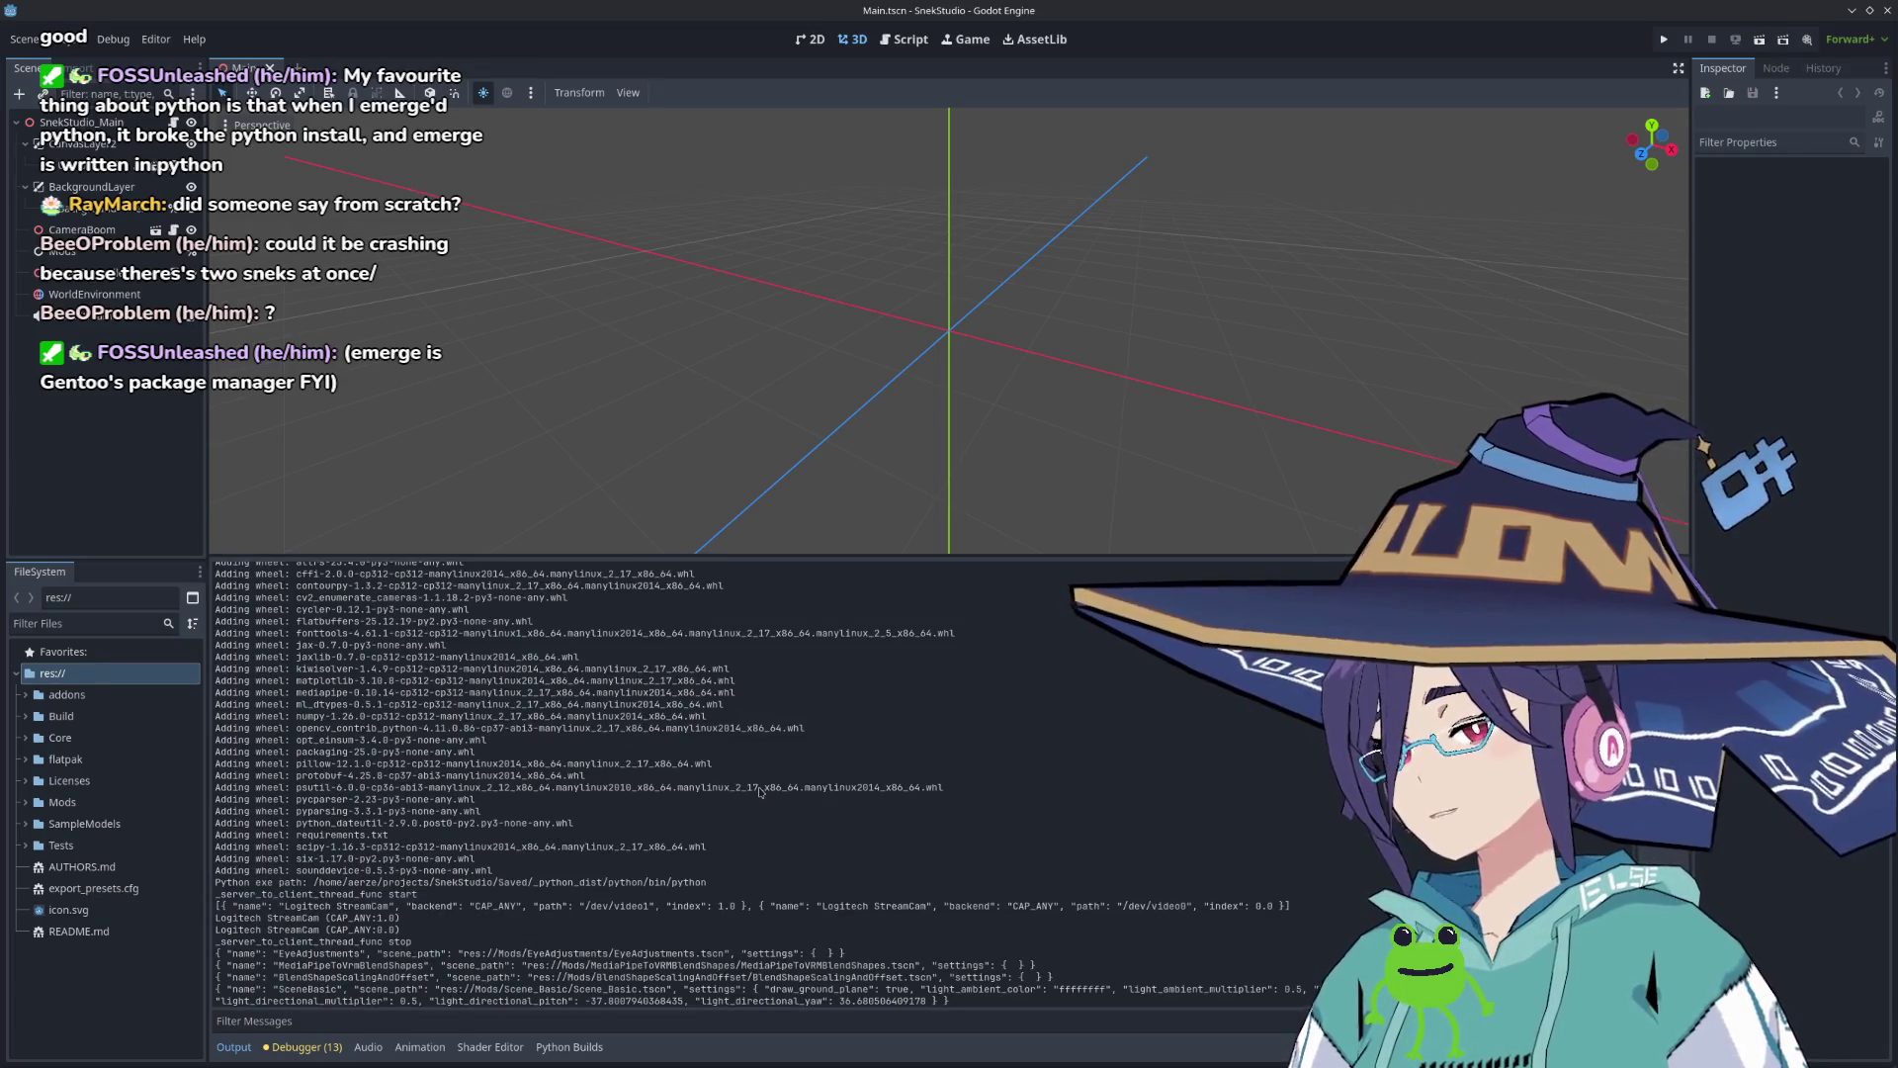
scroll(761, 789, "down", 6)
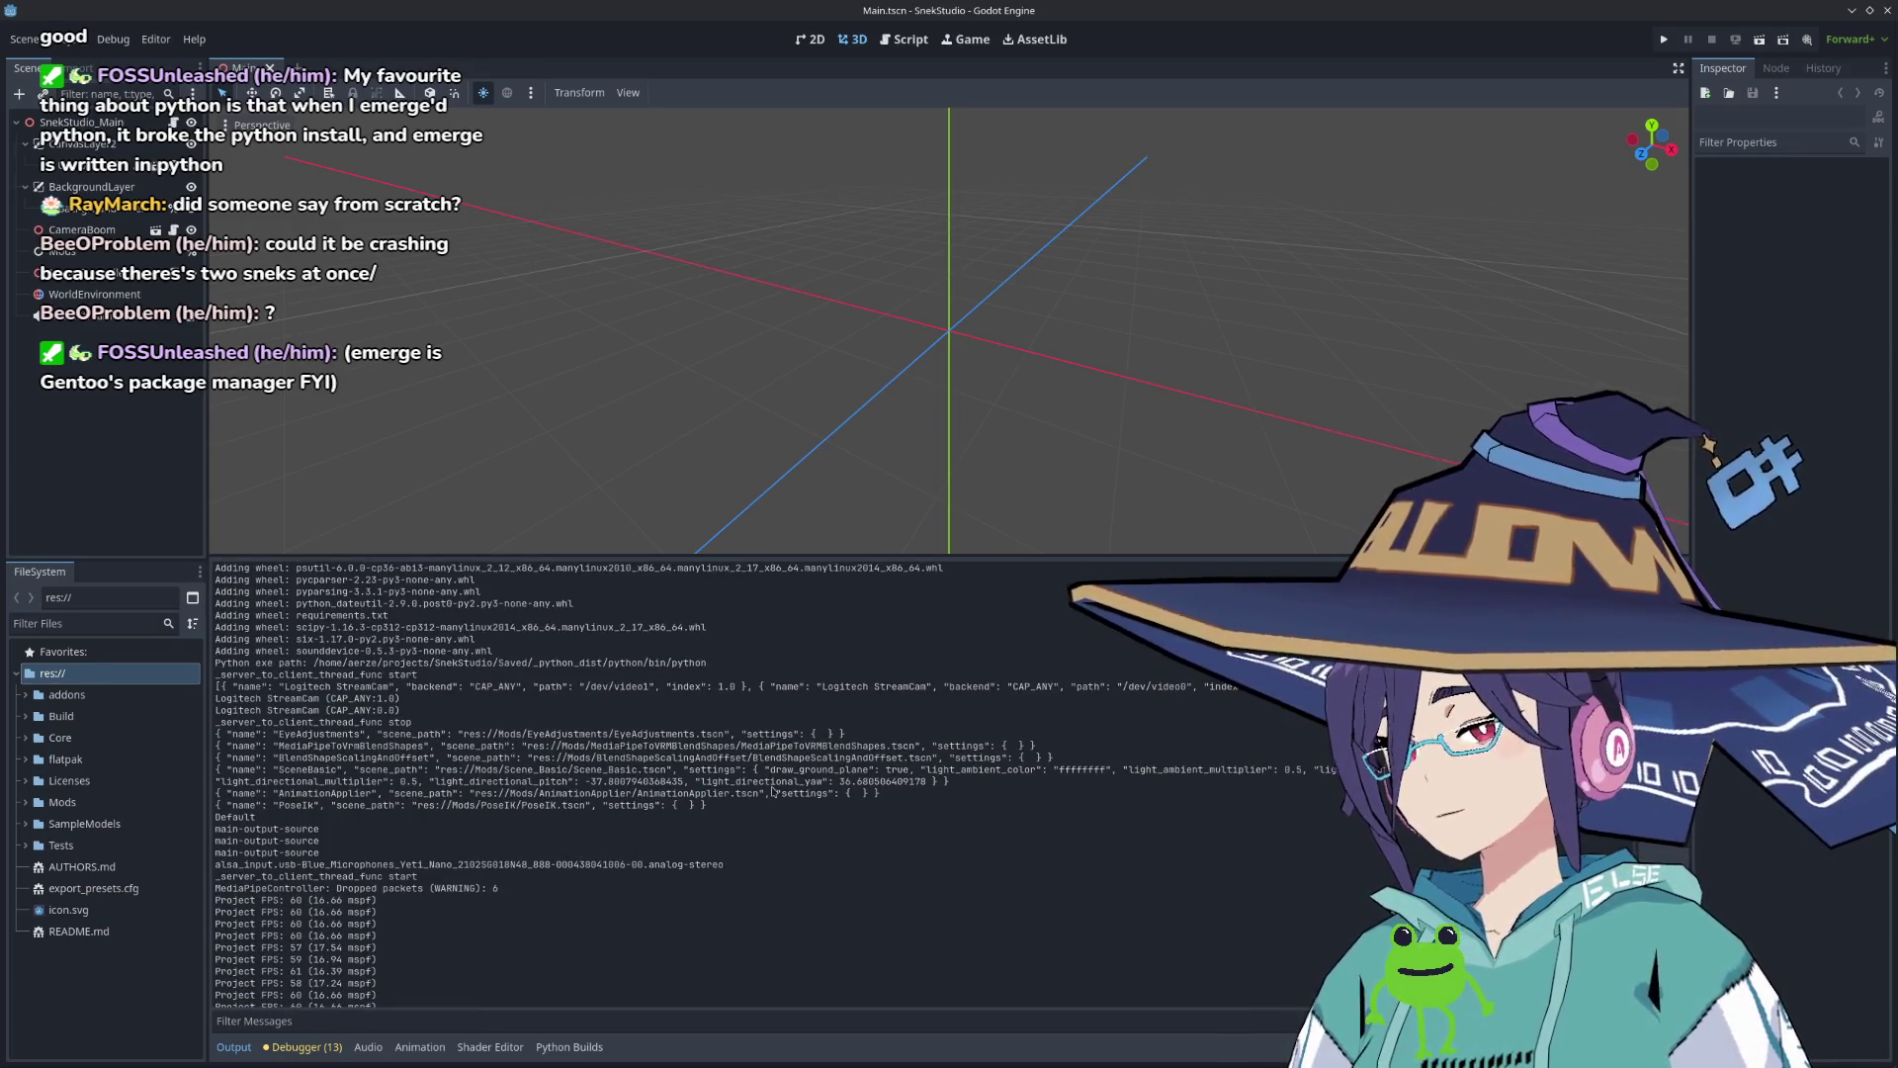
scroll(773, 791, "up", 20)
left_click(1036, 39)
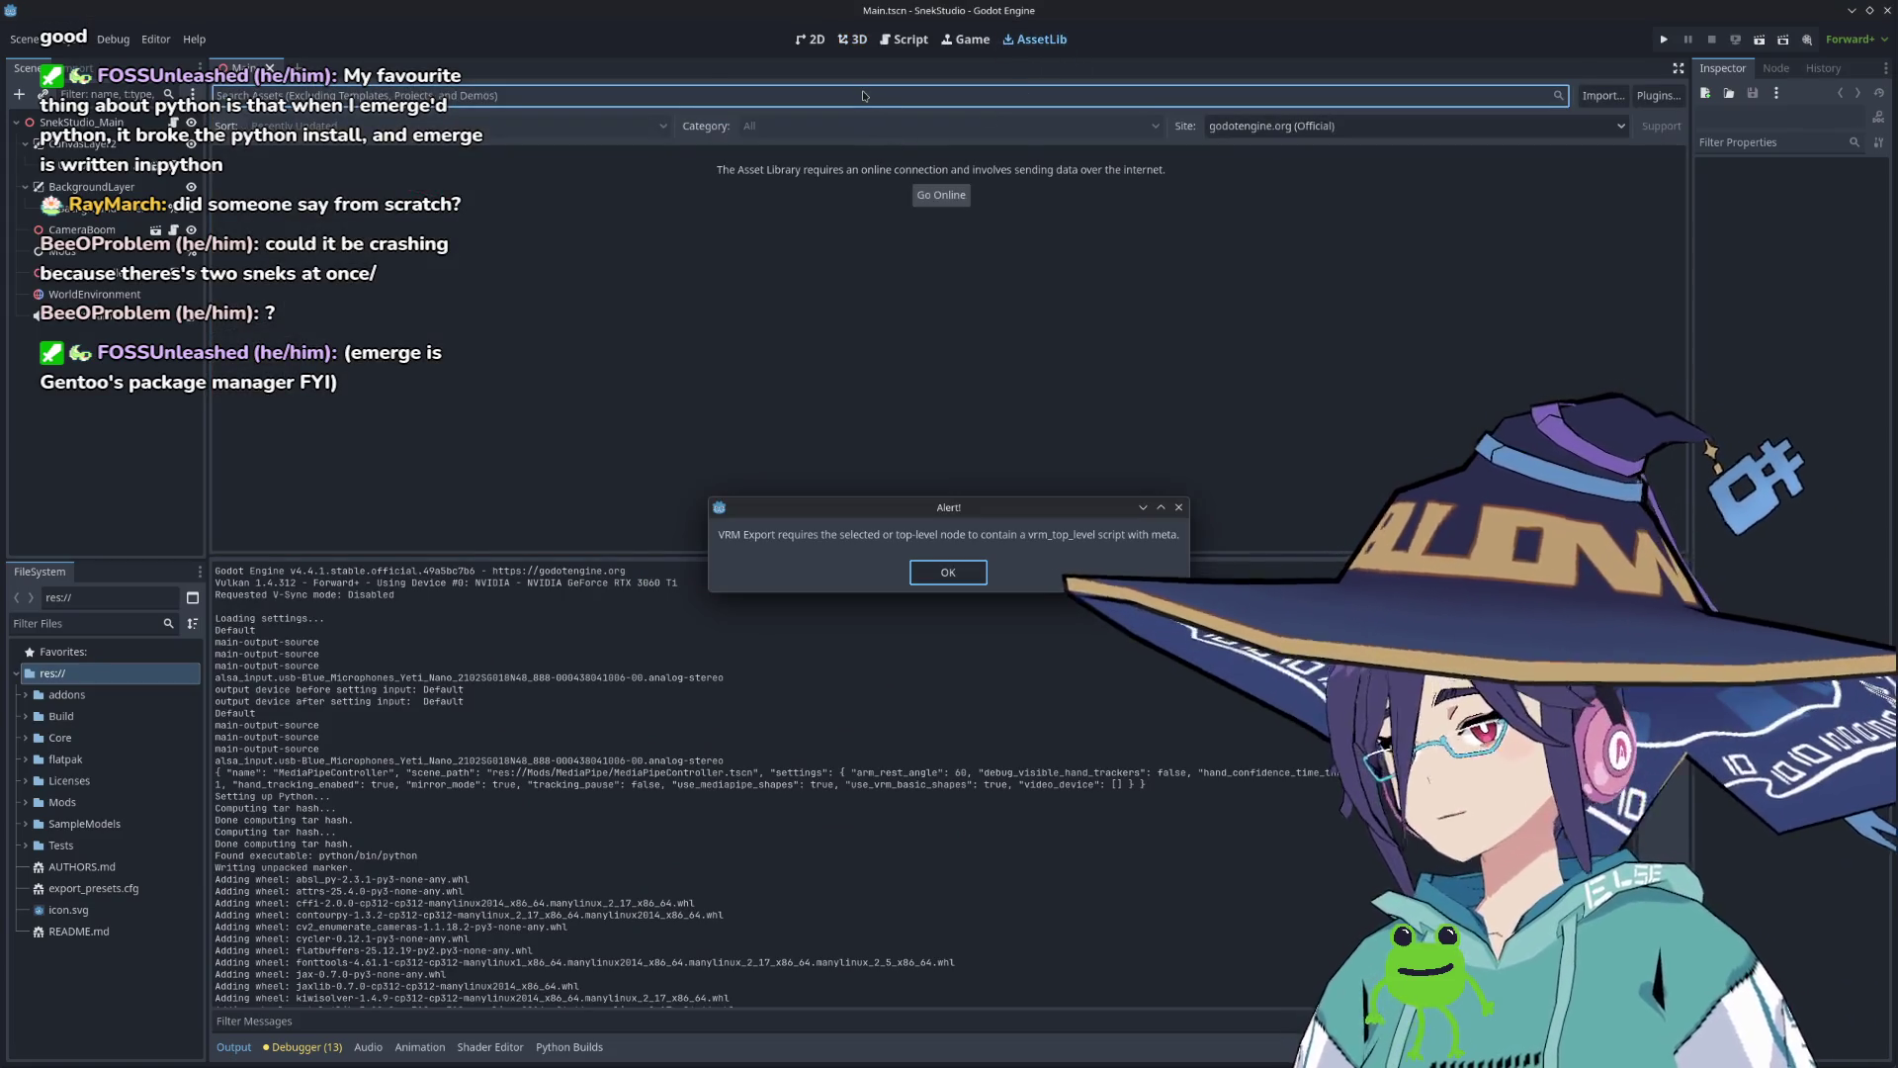
Step: Dismiss the repeated VRM Export alerts and take the Asset Library online
left_click(947, 572)
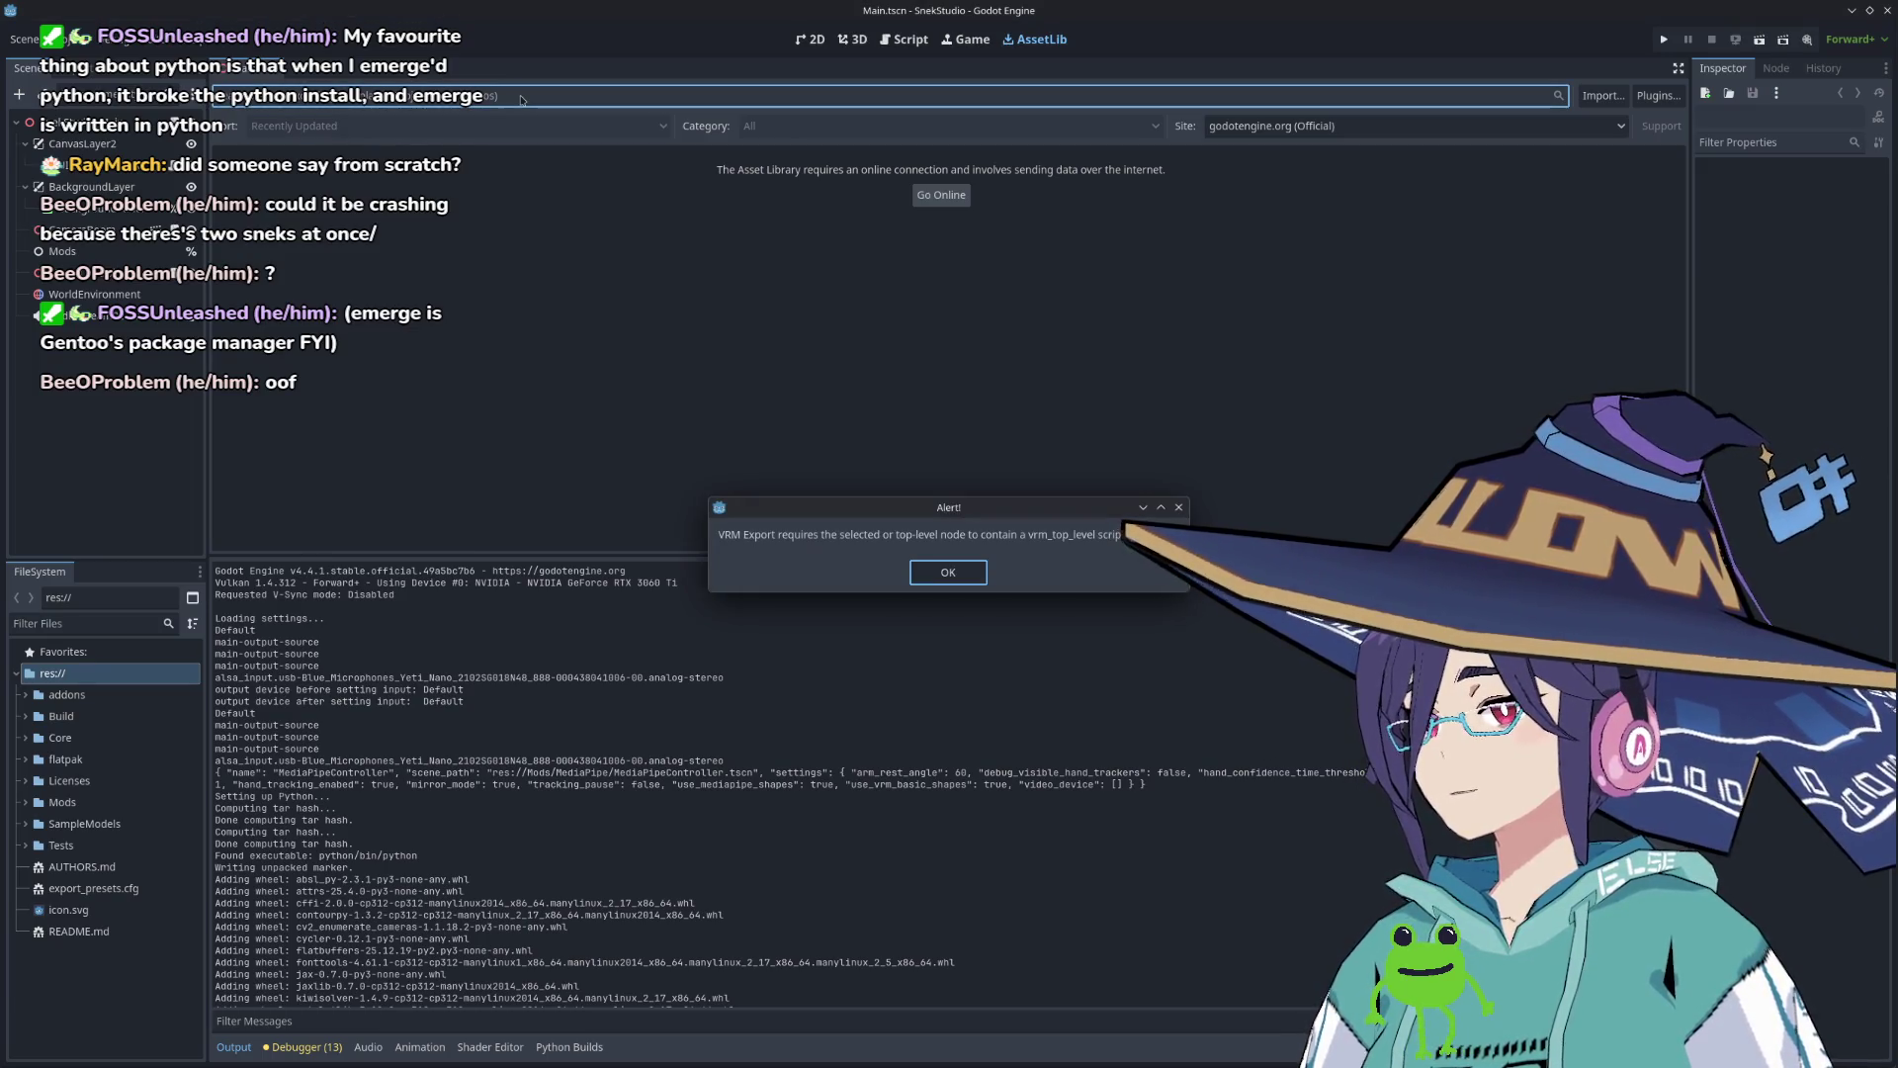
left_click(952, 581)
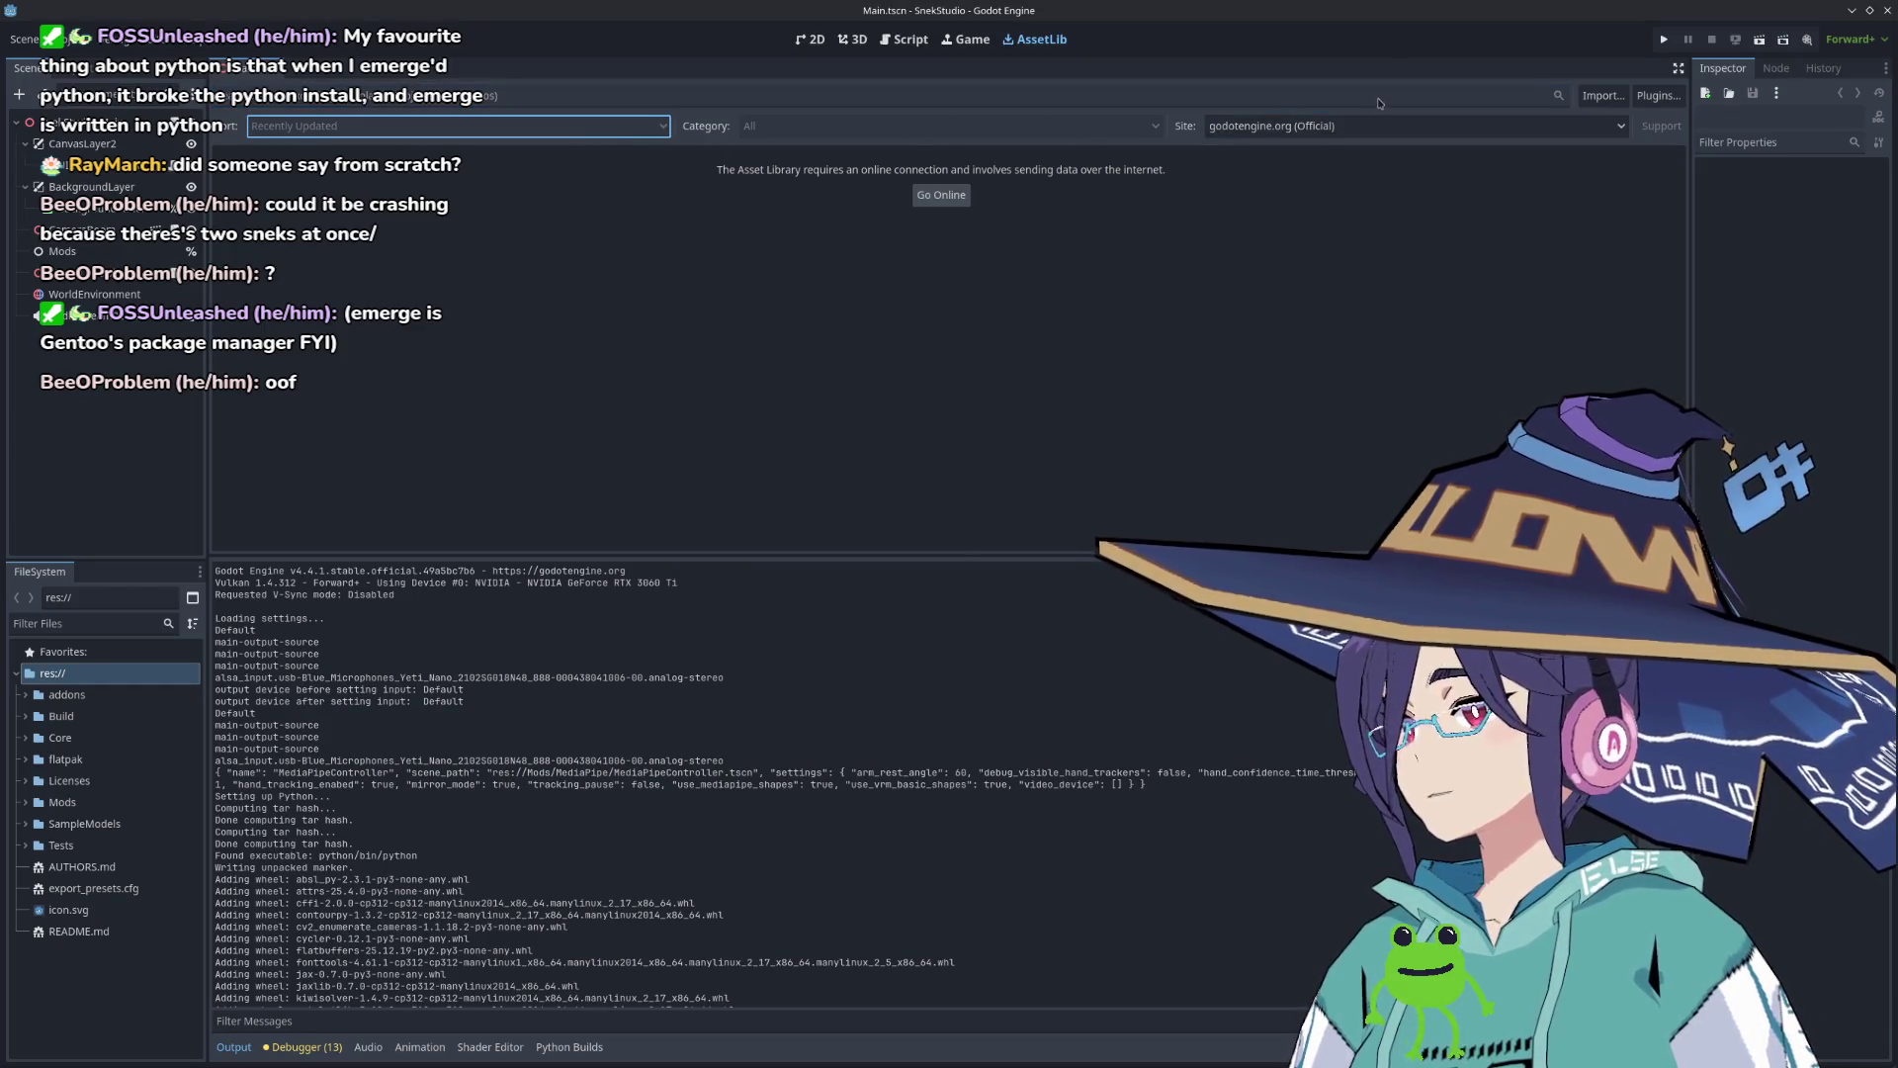
left_click(1528, 92)
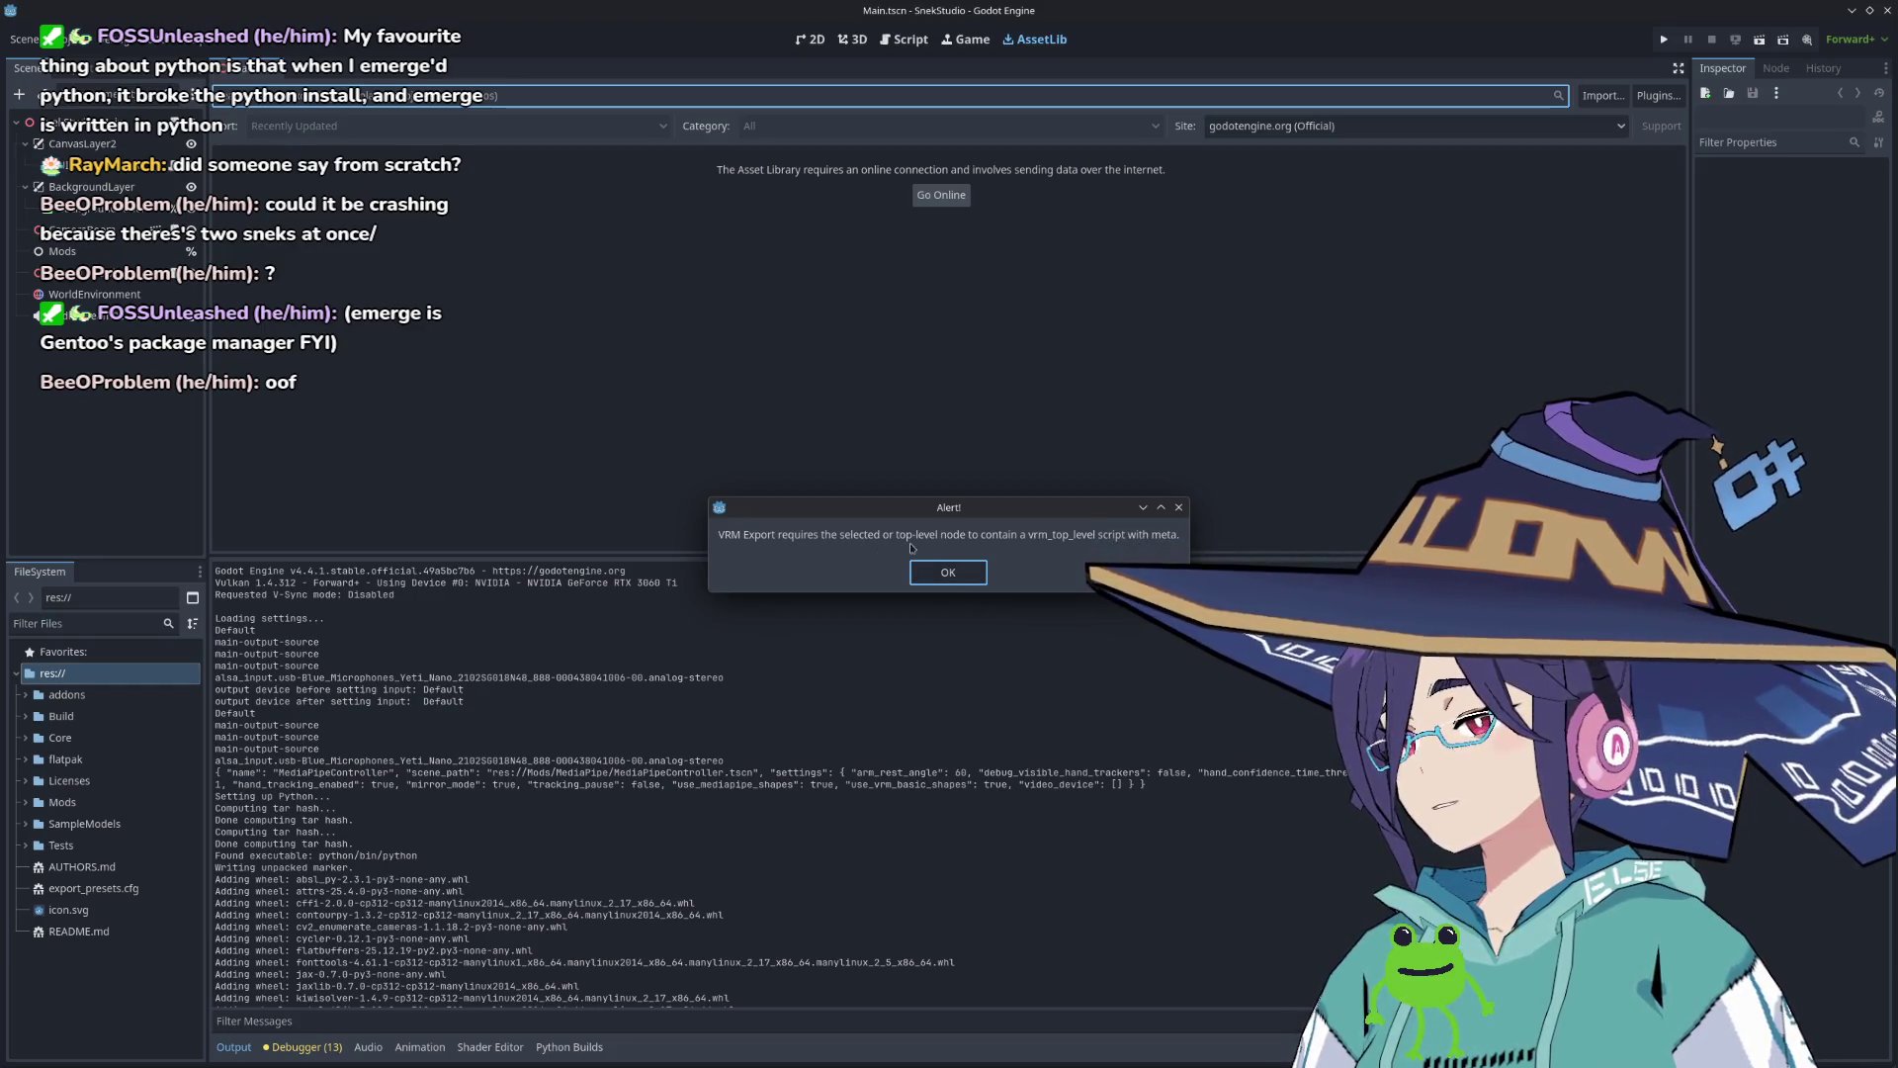
left_click(968, 577)
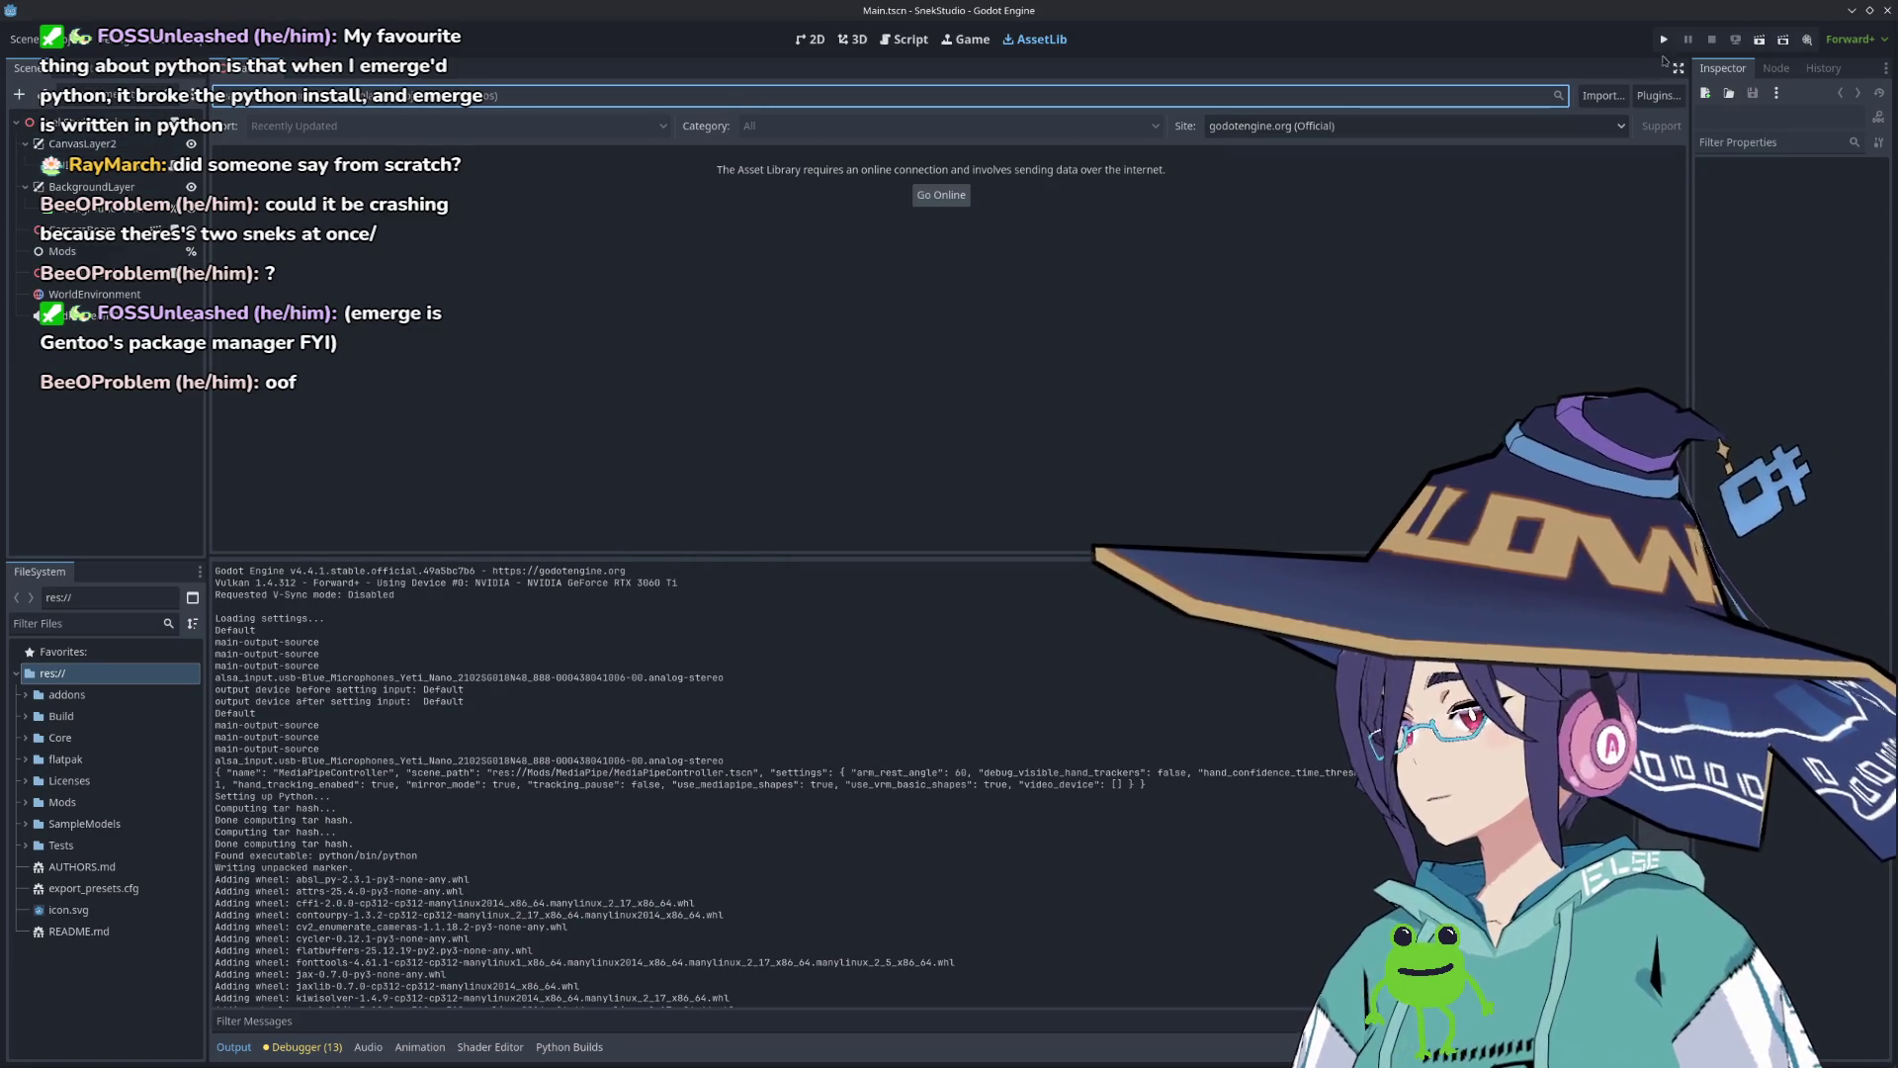
left_click(79, 123)
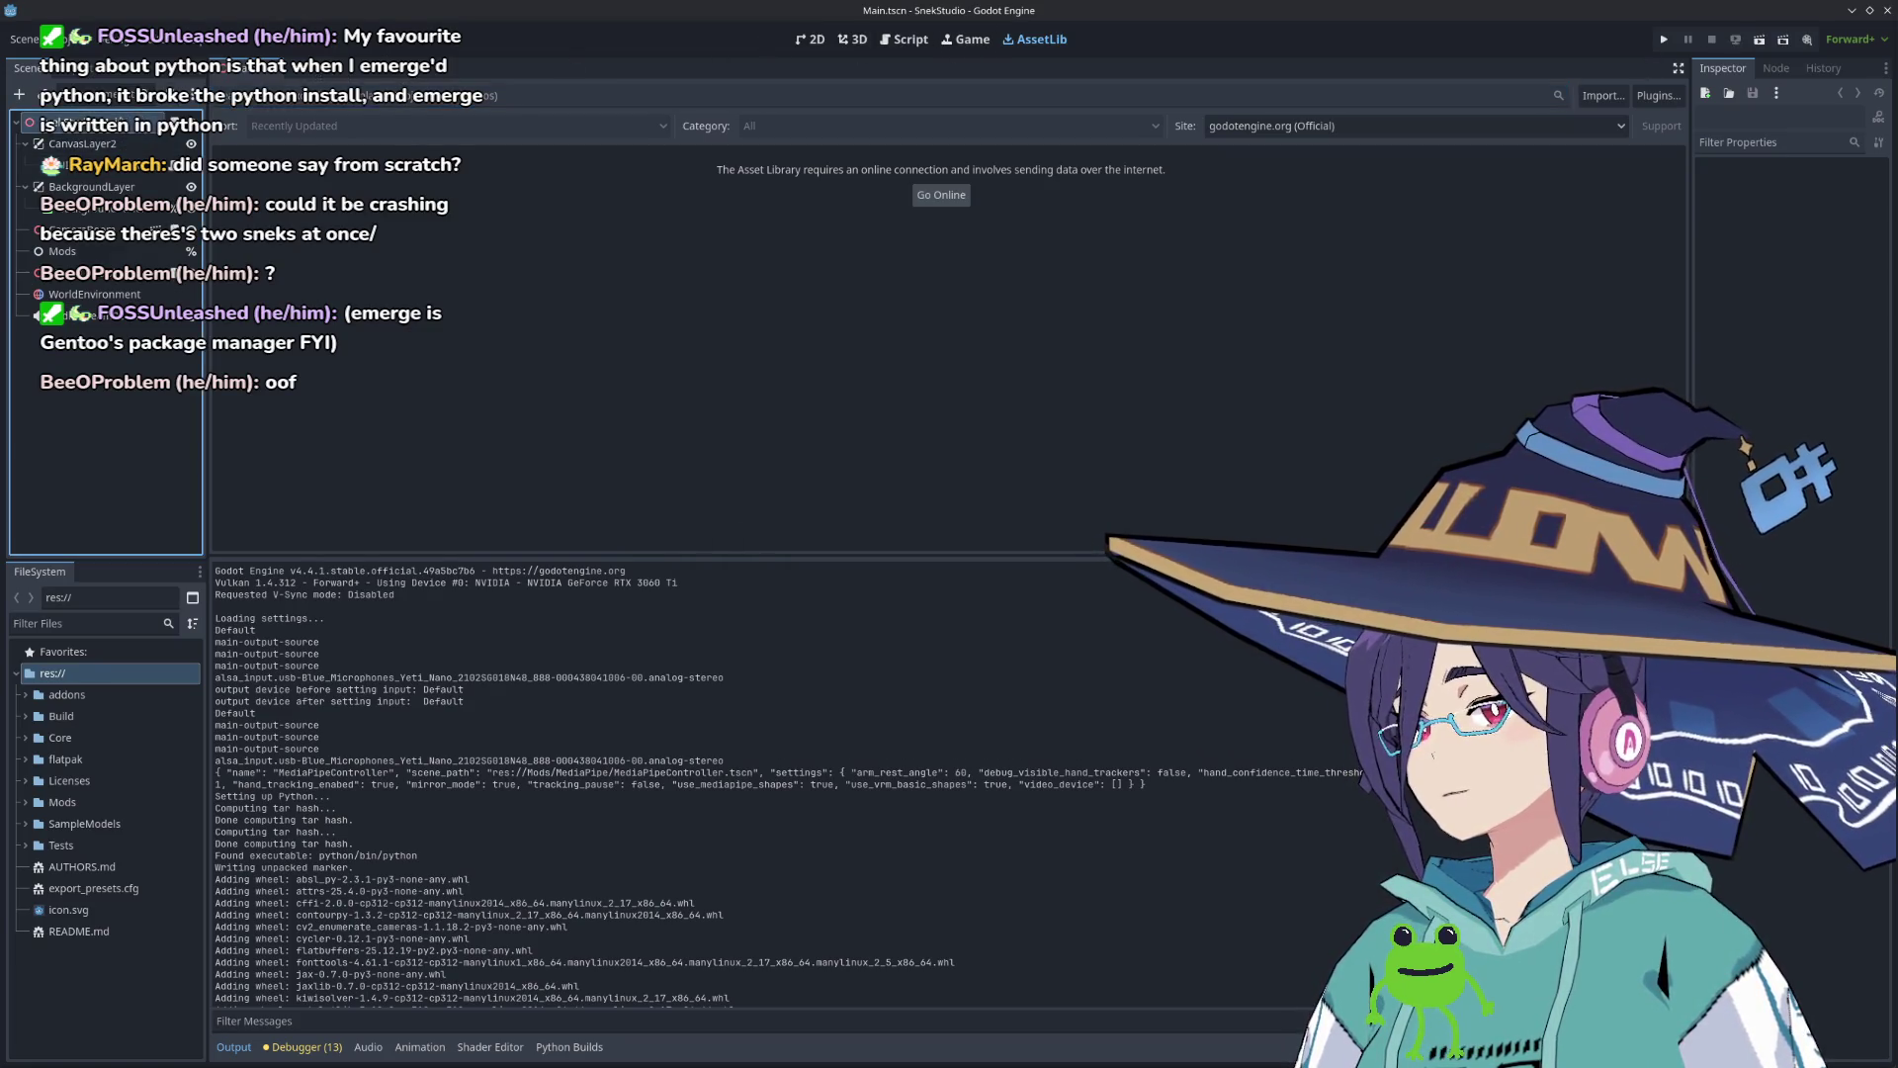
left_click(1035, 39)
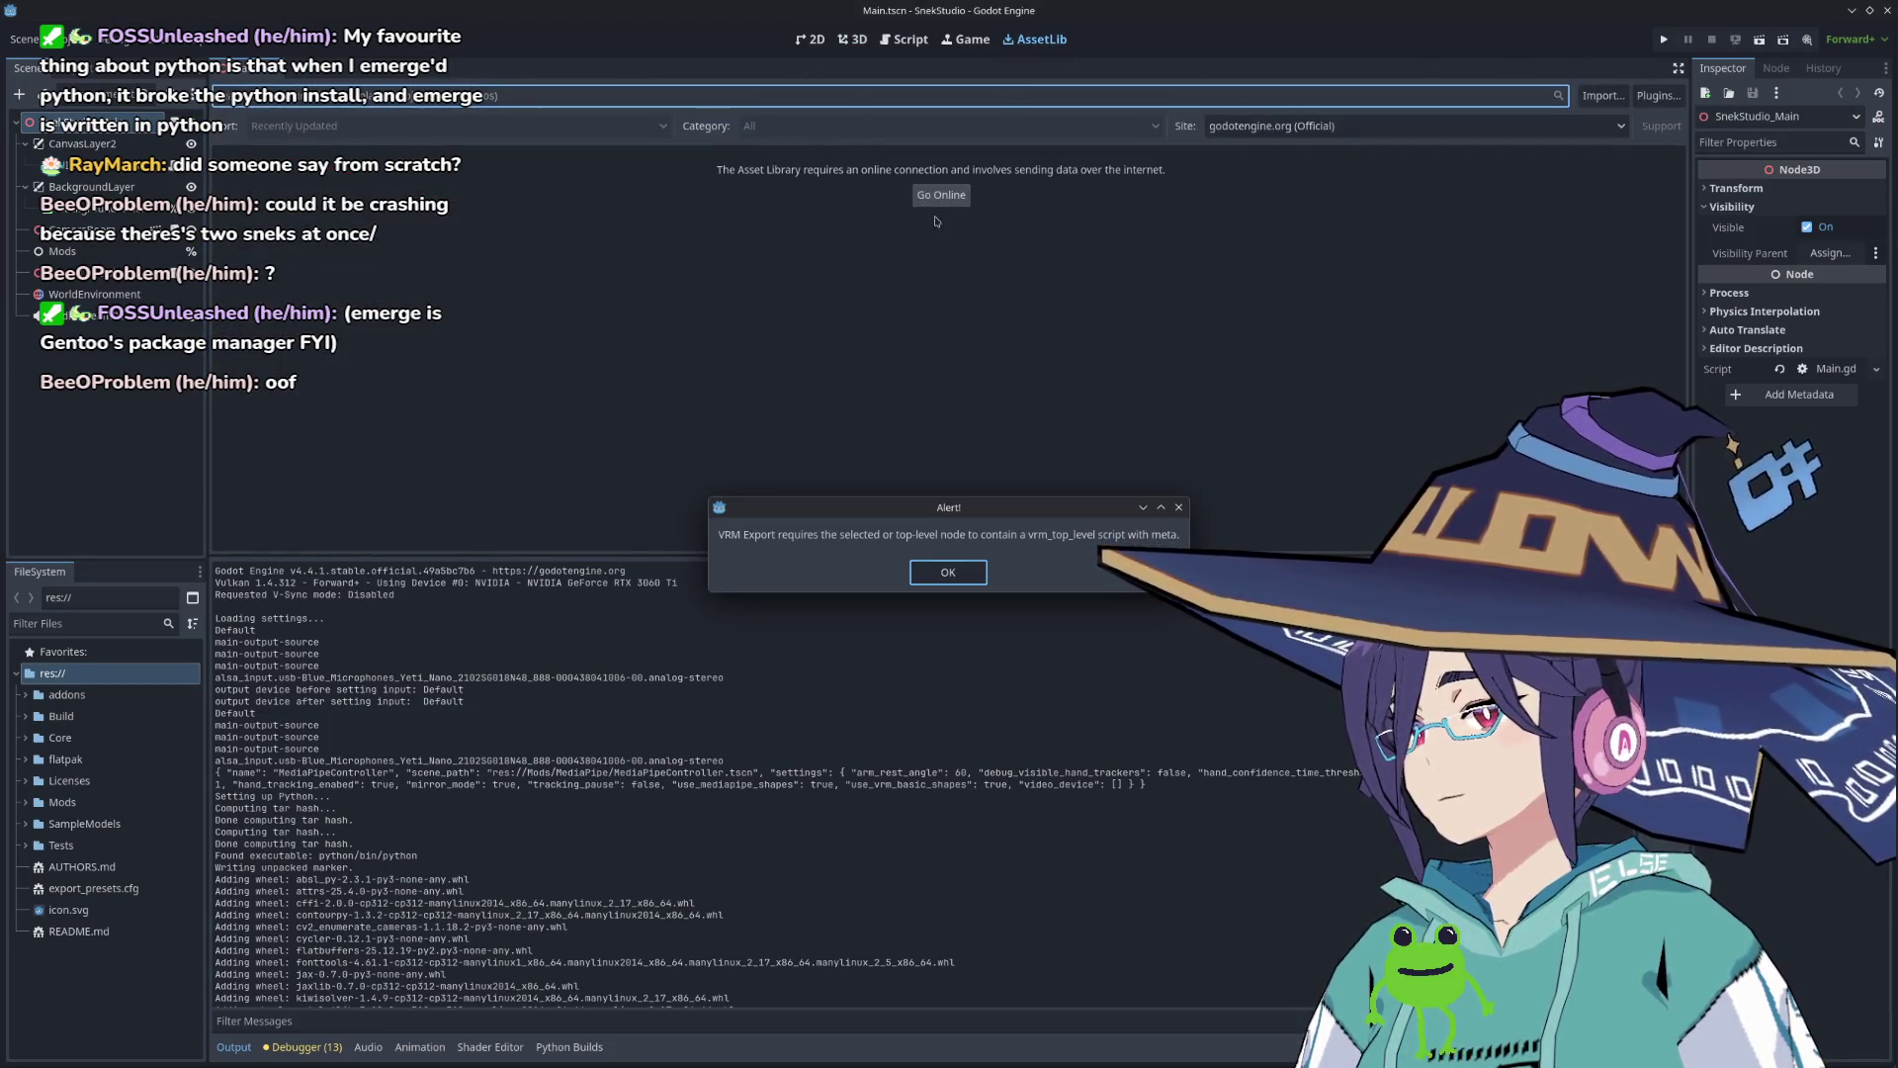
left_click(1180, 509)
left_click(944, 196)
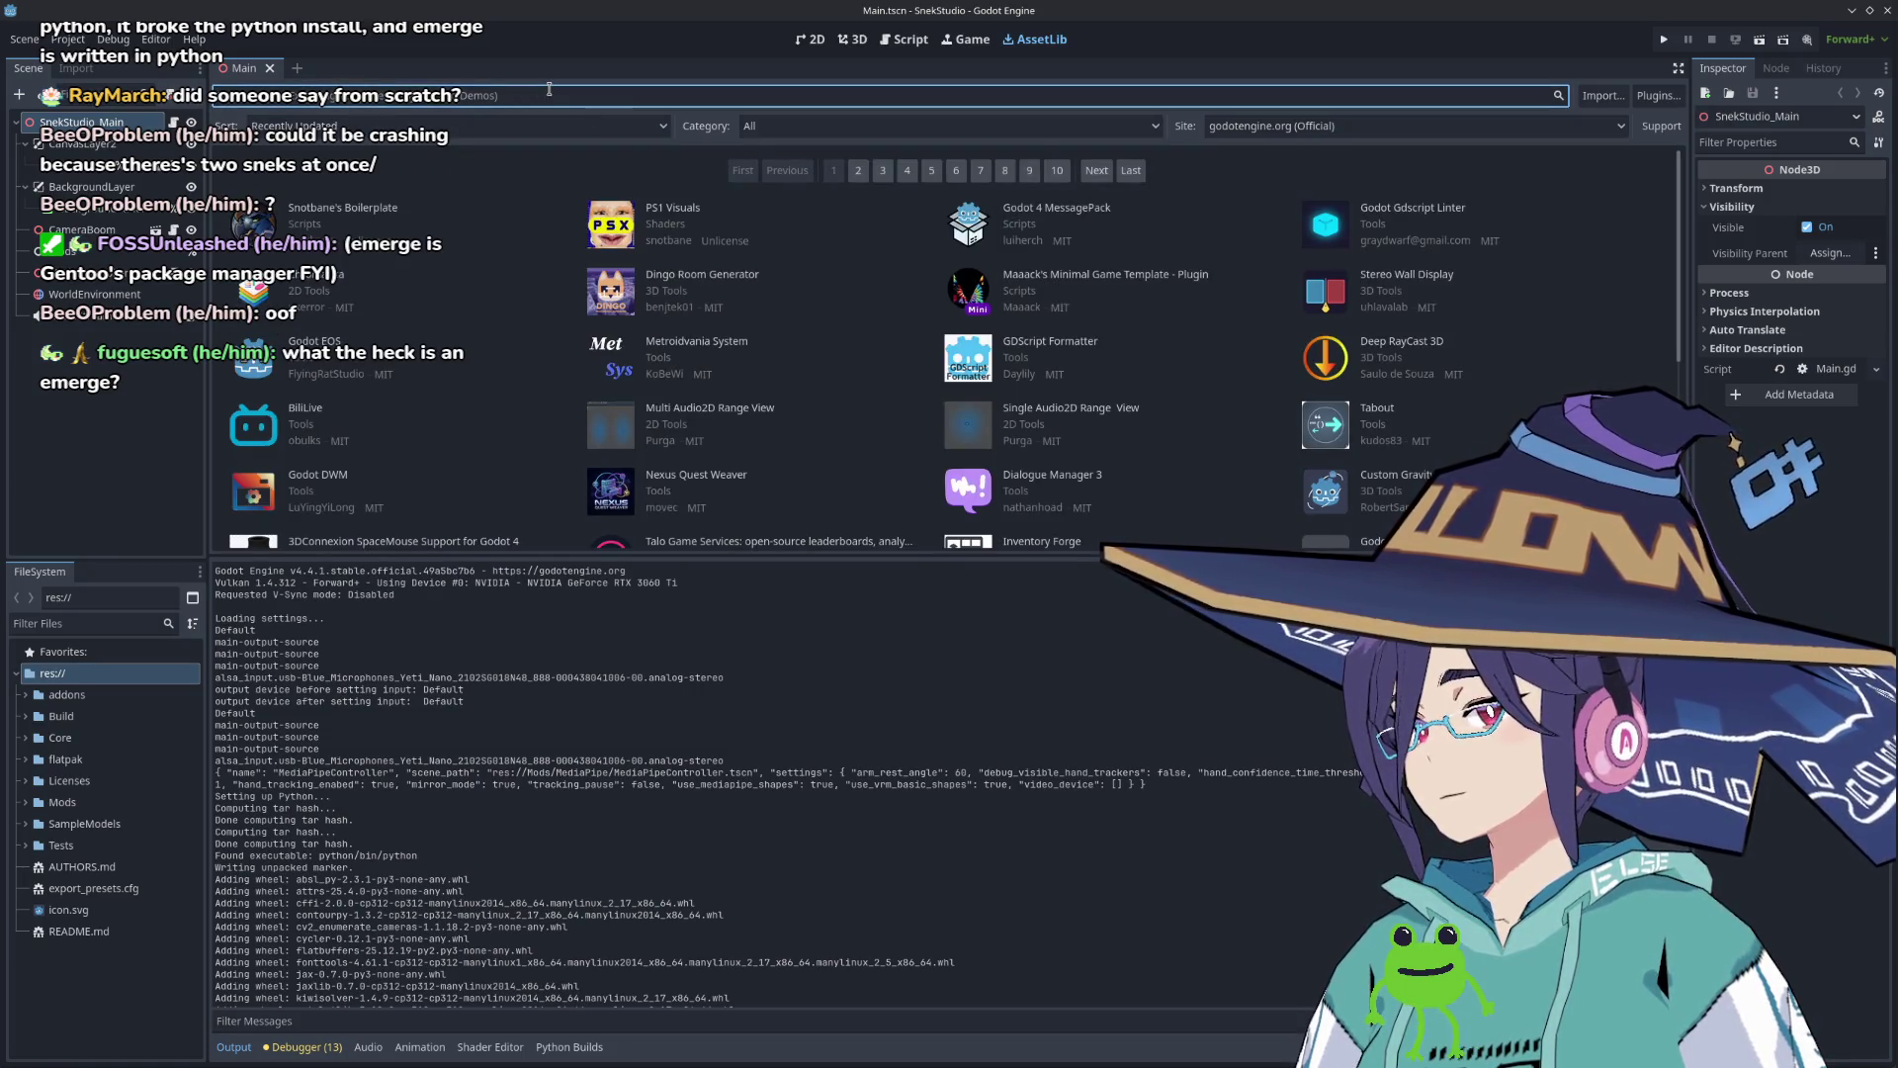
Step: Search the Asset Library for 'vrm' and open the VRM Importer for 3D Avatars and MToon Shader
type("vrm")
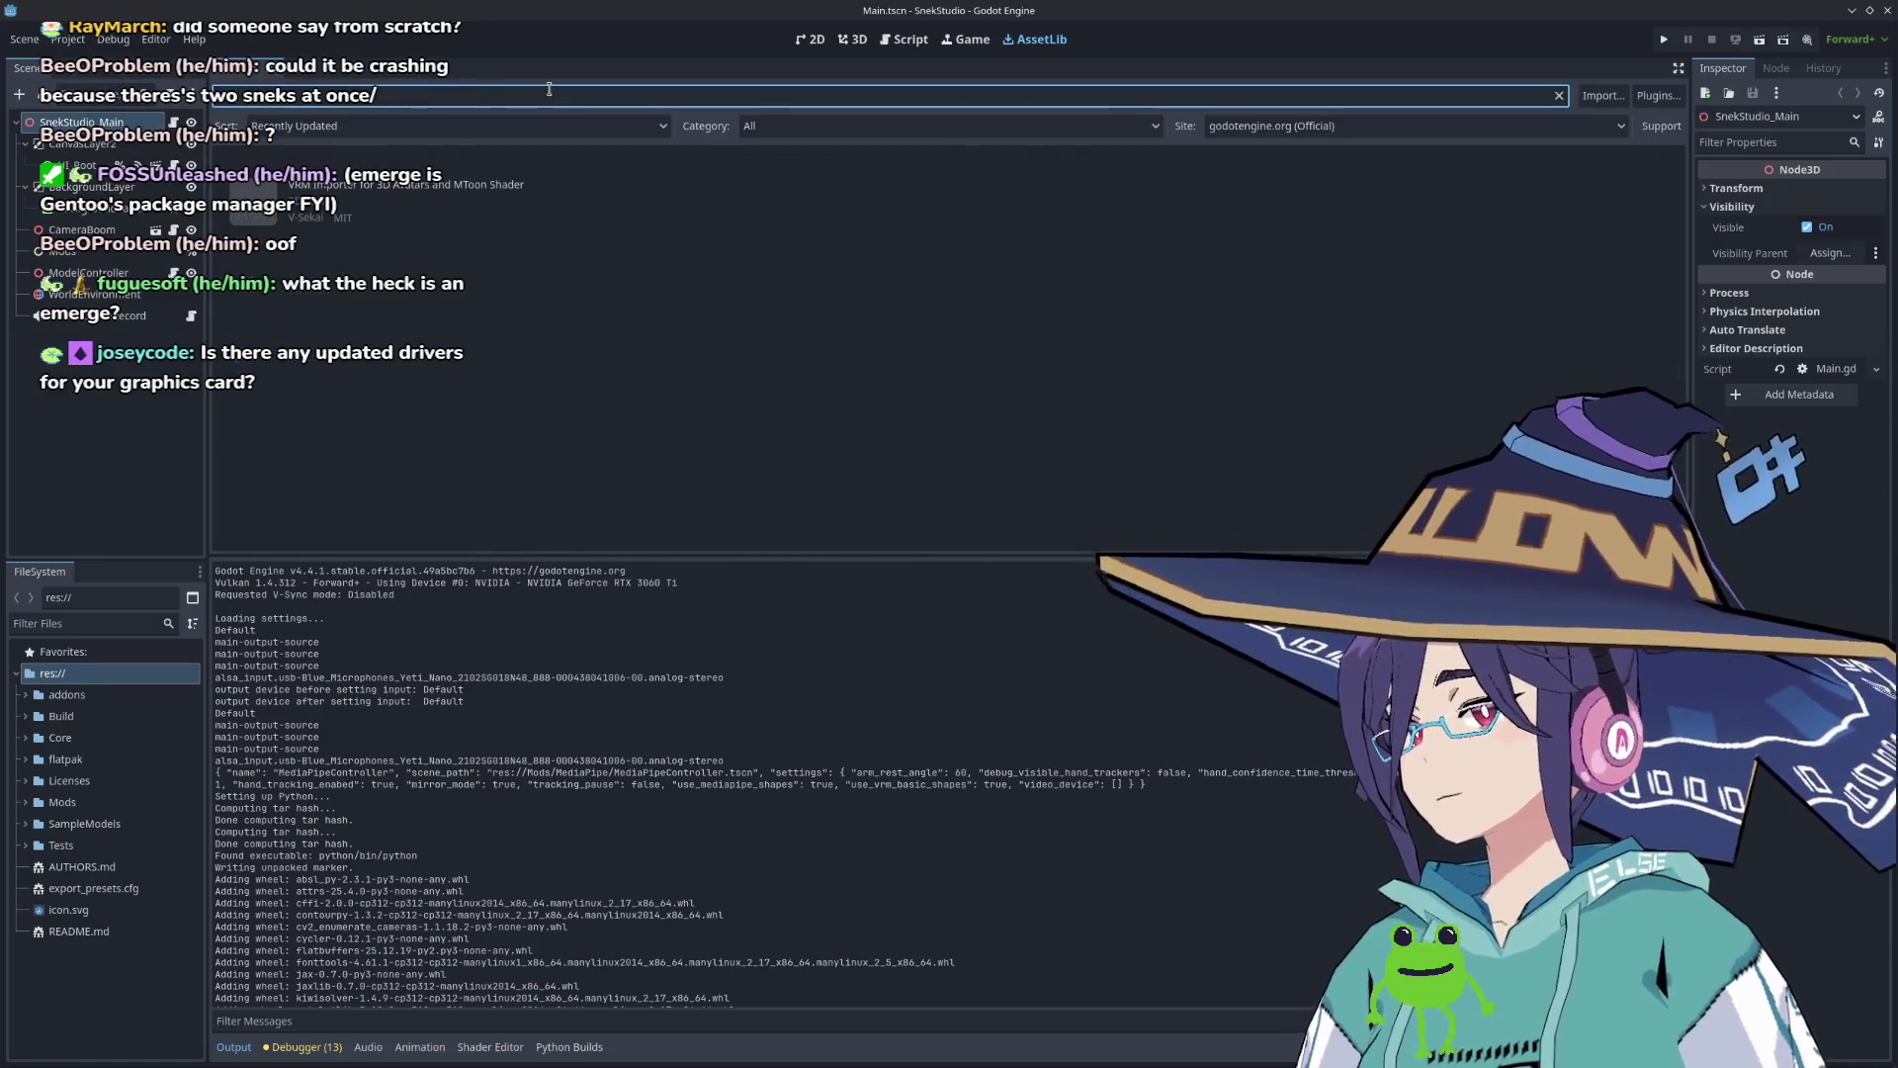
left_click(431, 188)
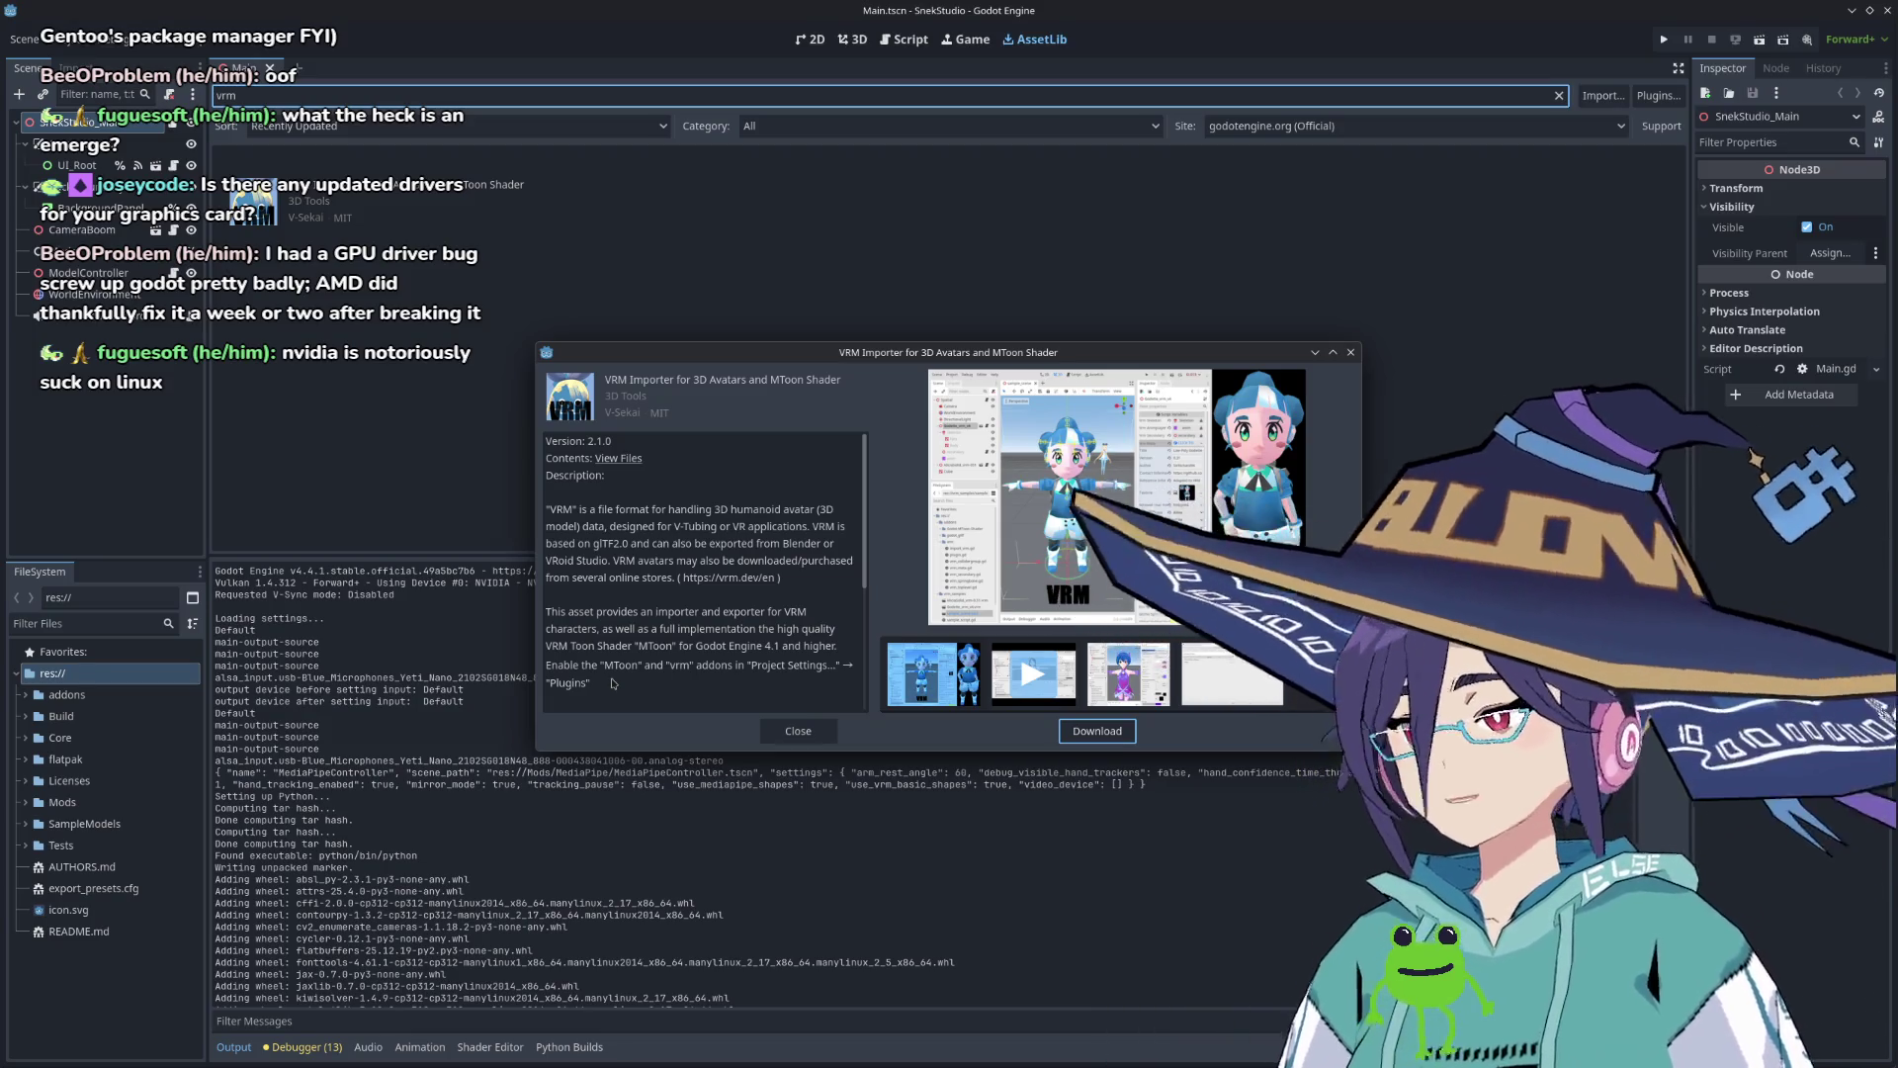
Step: Move and enlarge the VRM Importer asset details dialog
mouse_move(863, 356)
left_mouse_down()
mouse_move(450, 211)
mouse_move(468, 208)
left_mouse_up()
left_click_drag(961, 615, 1256, 931)
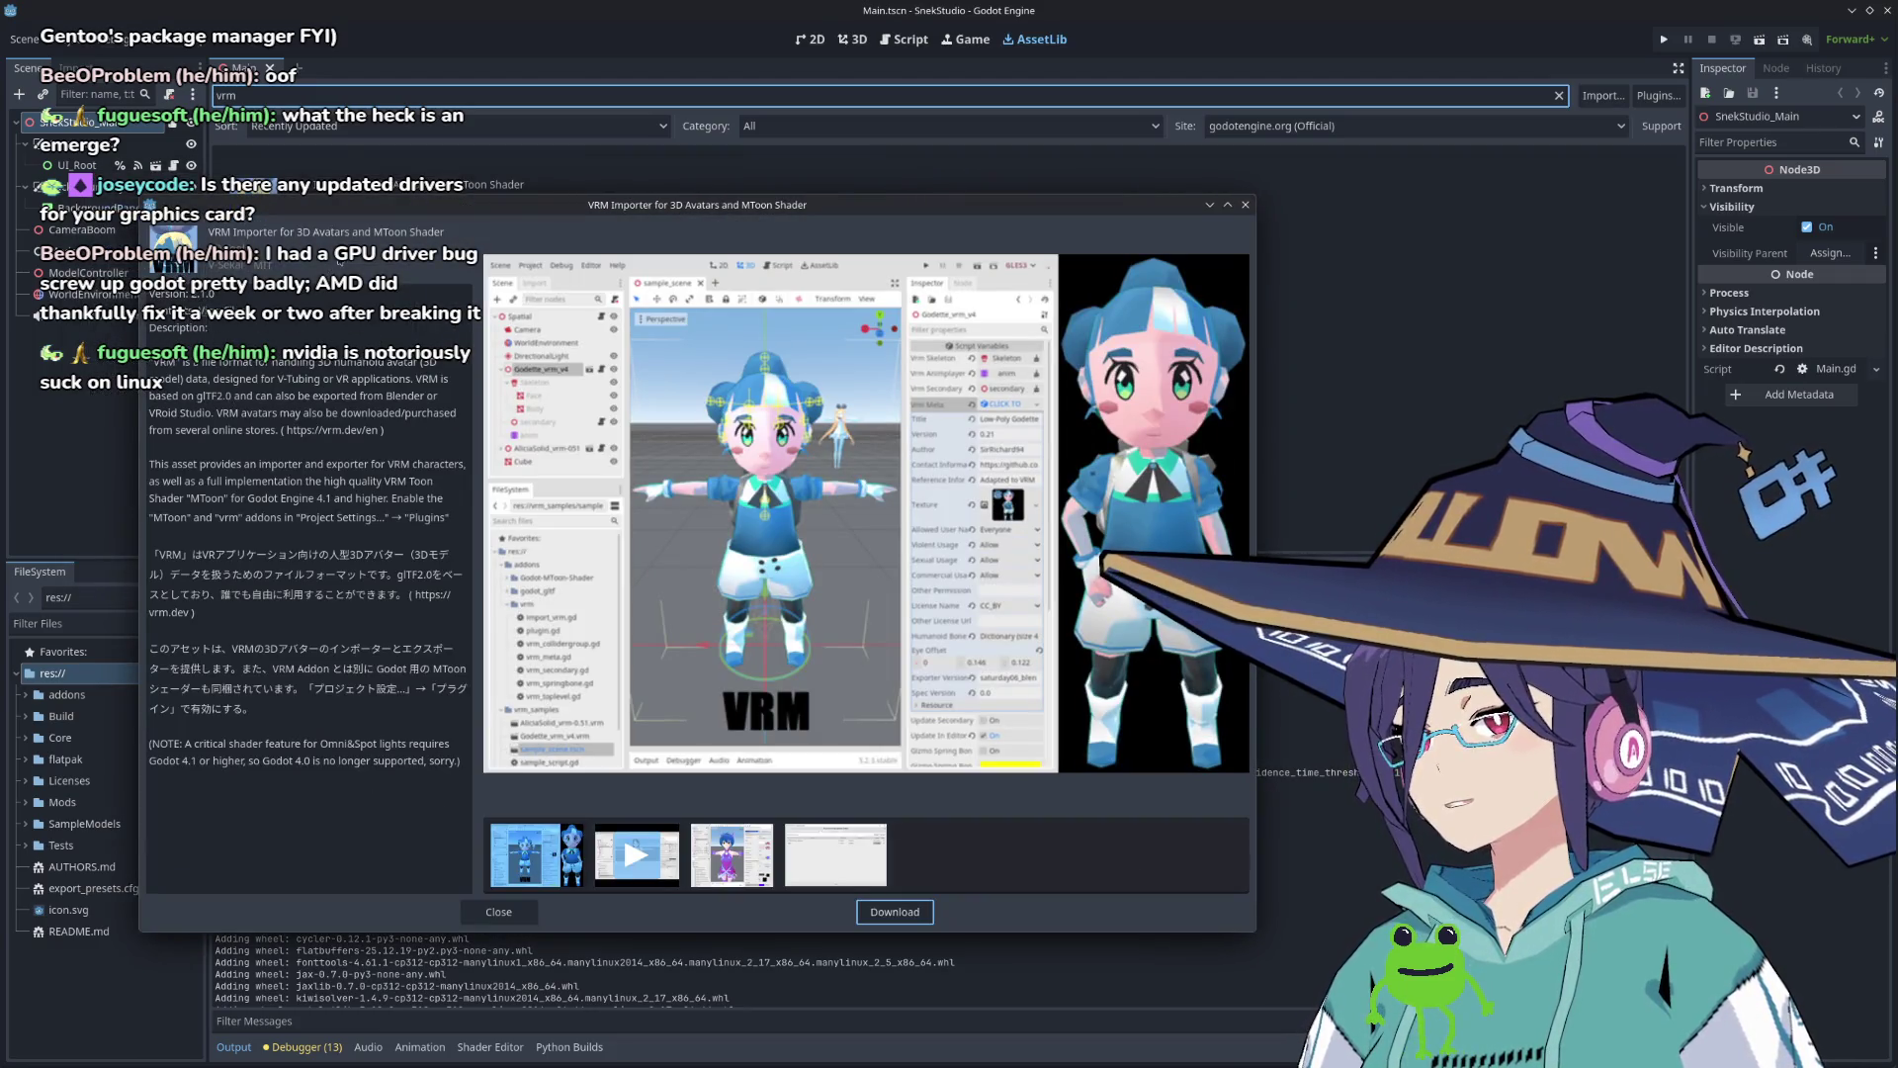
left_click_drag(423, 210, 523, 180)
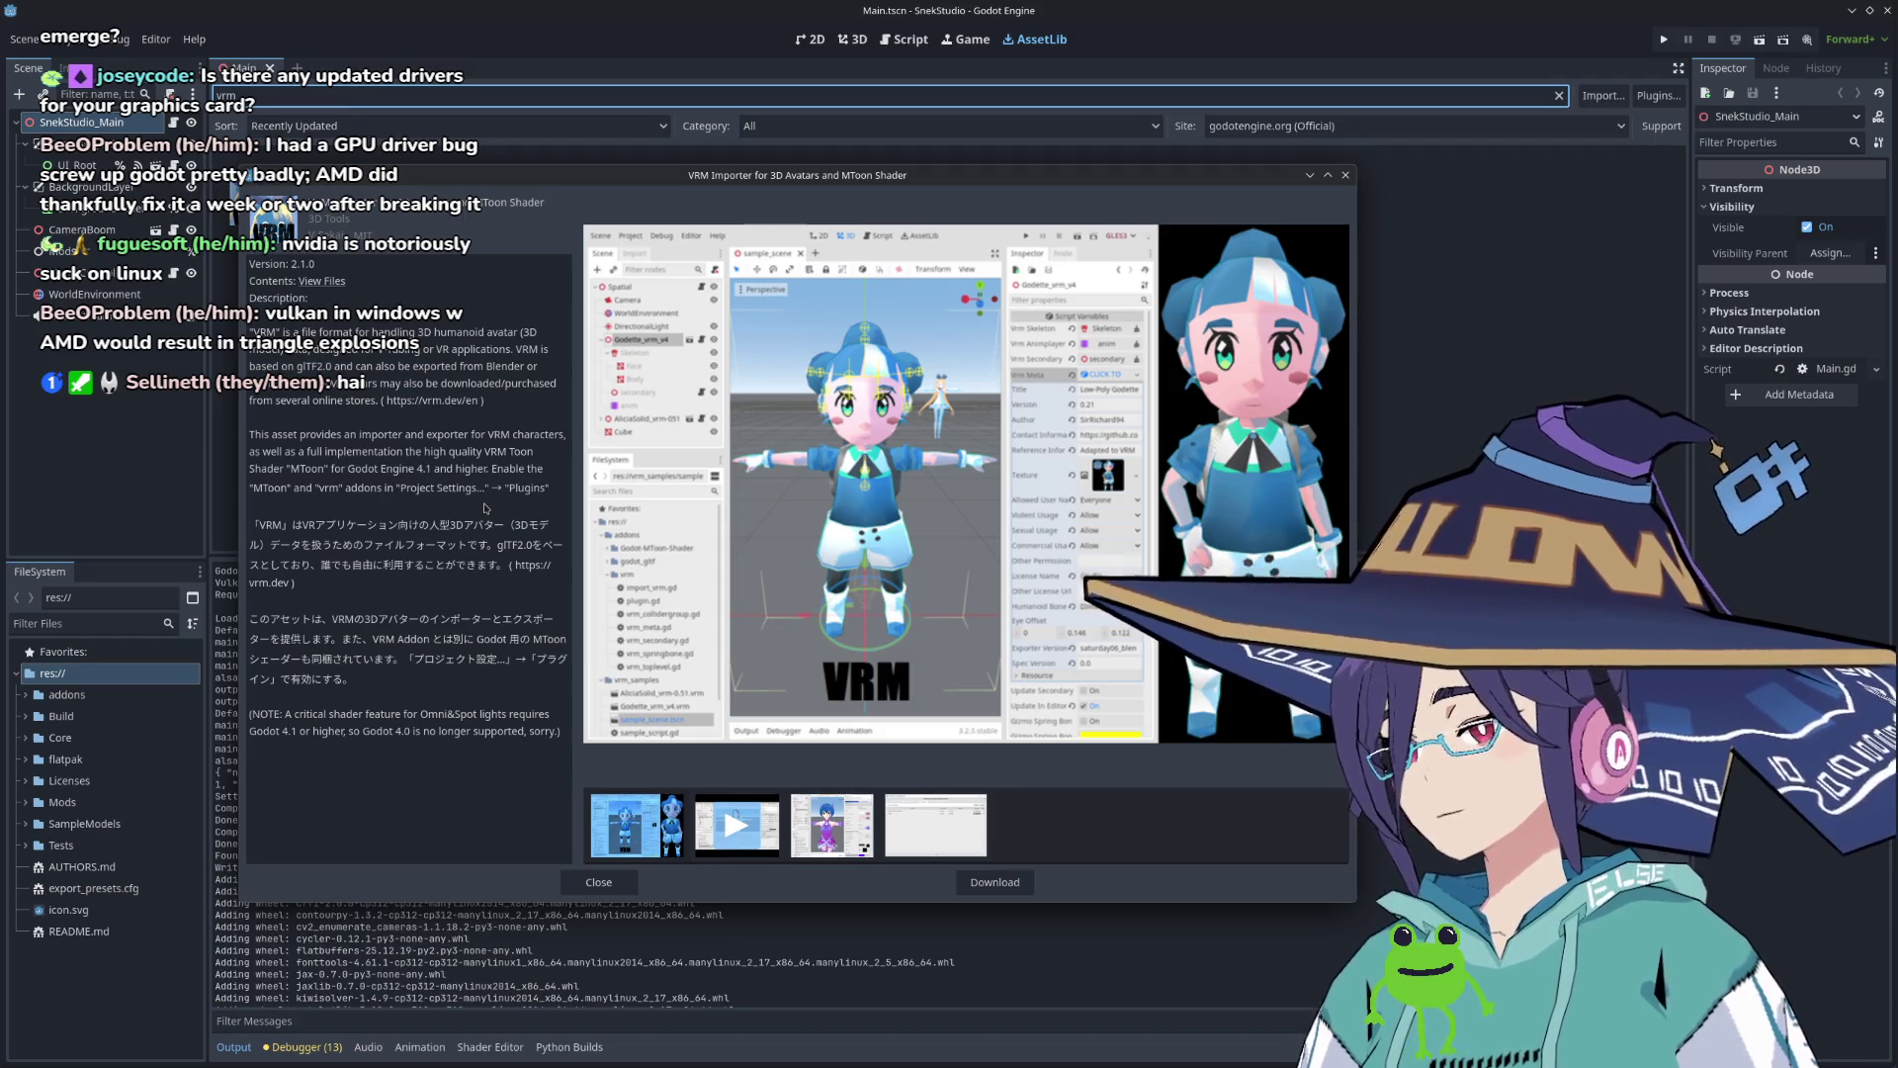
Step: Browse the asset's screenshots and open its showcase video preview in the browser
left_click(832, 825)
left_click(936, 824)
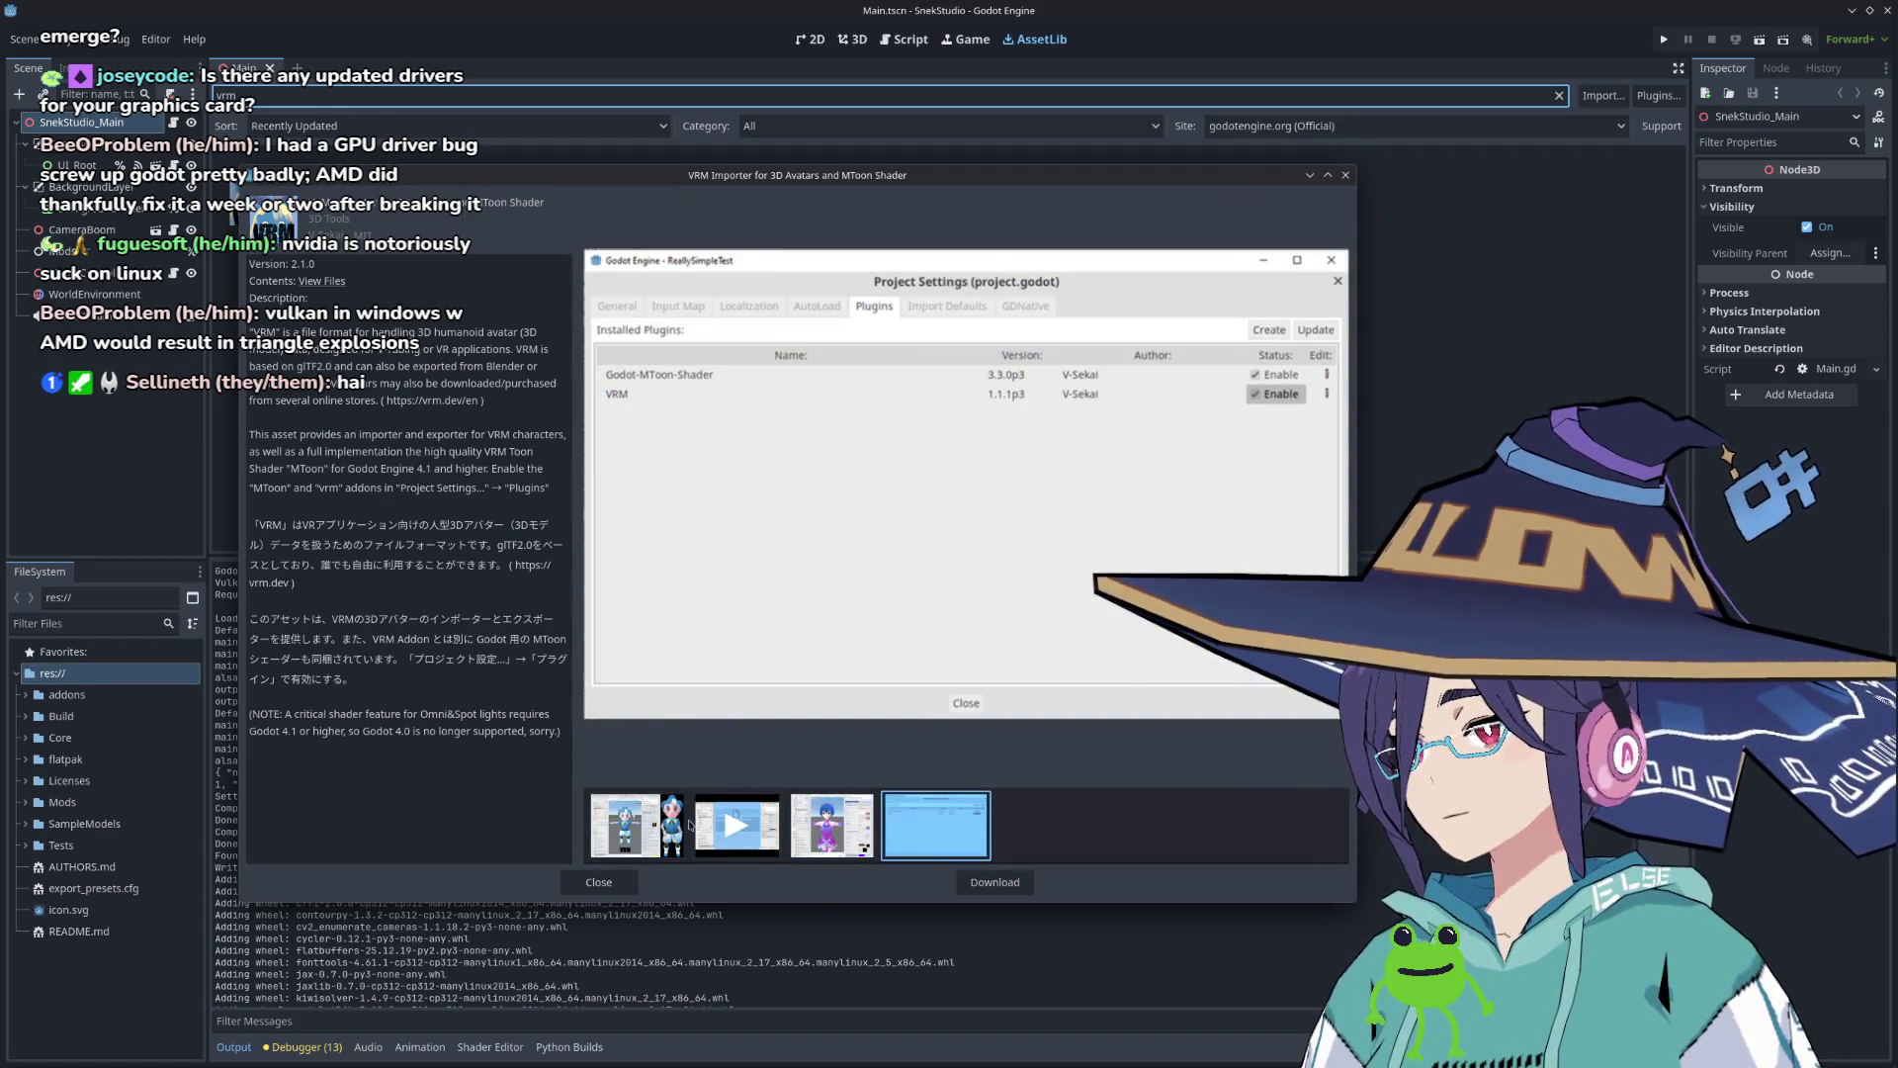
left_click(737, 826)
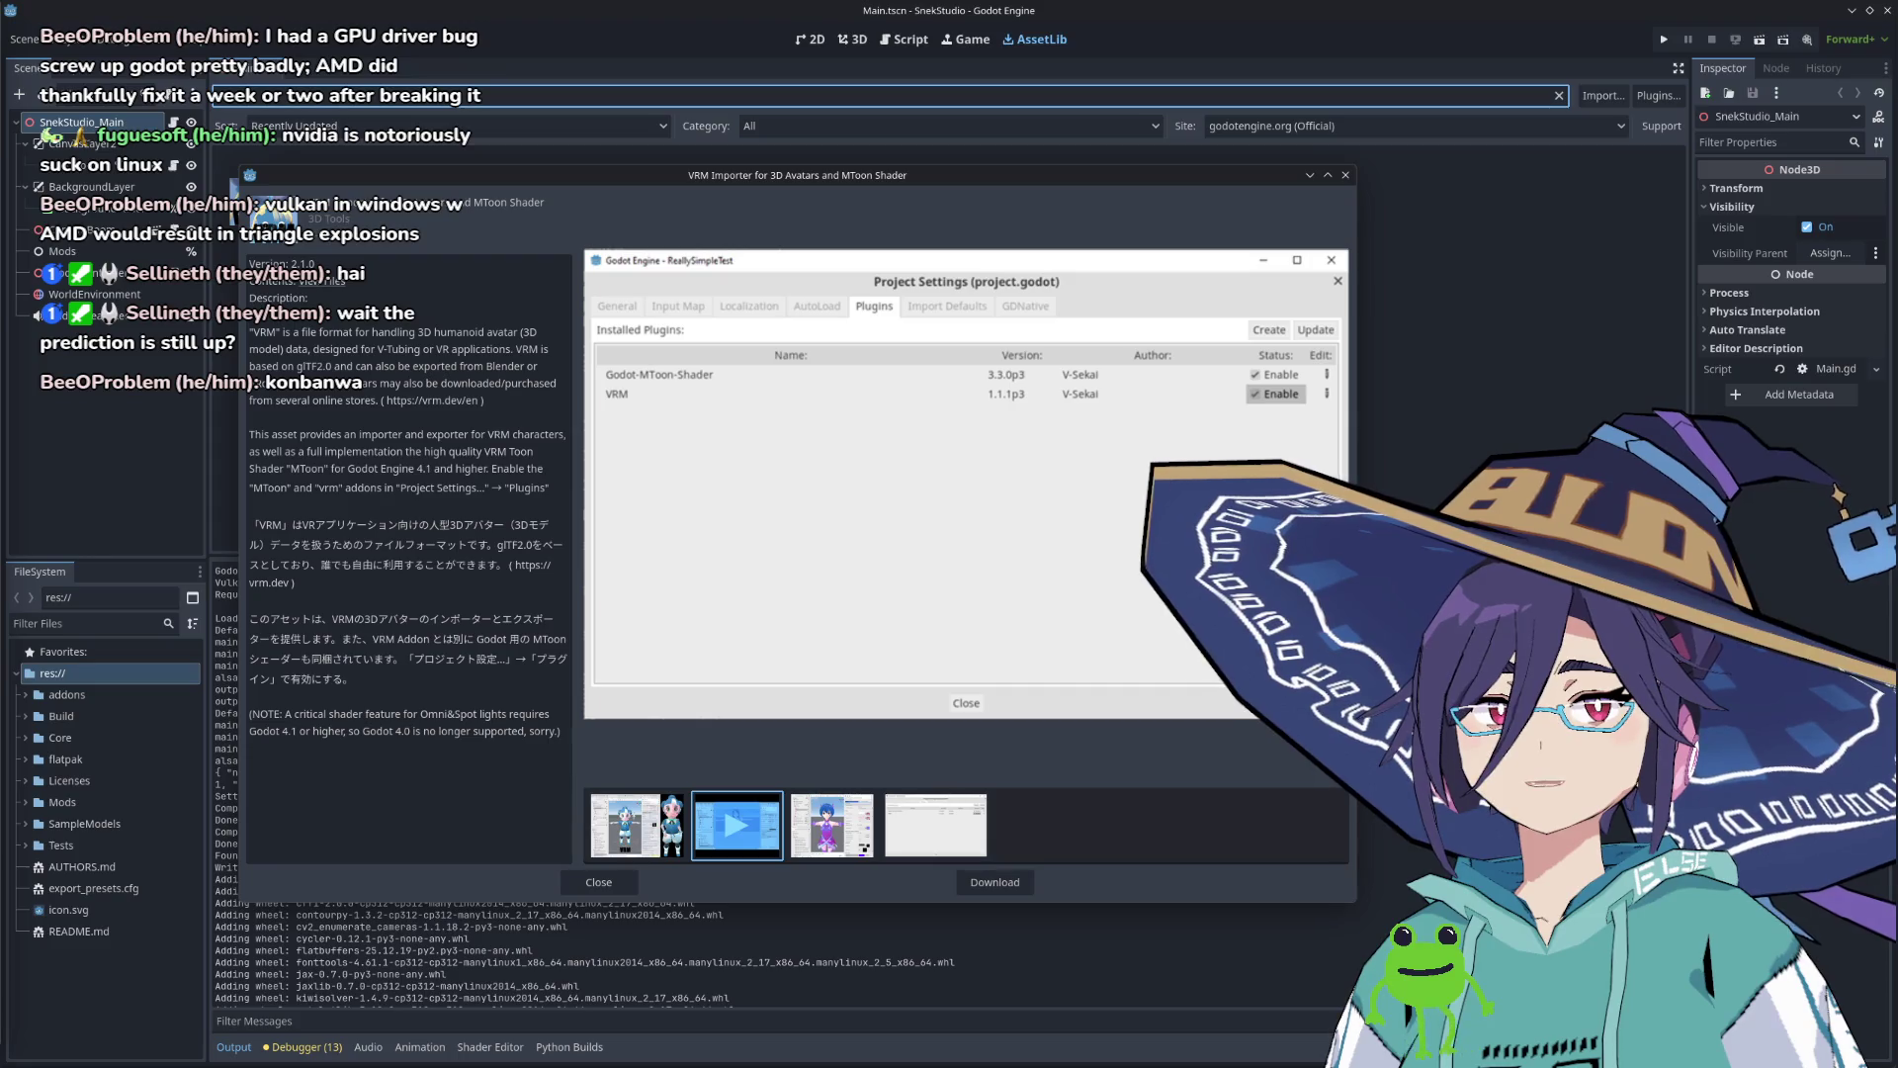
key("alt+Tab")
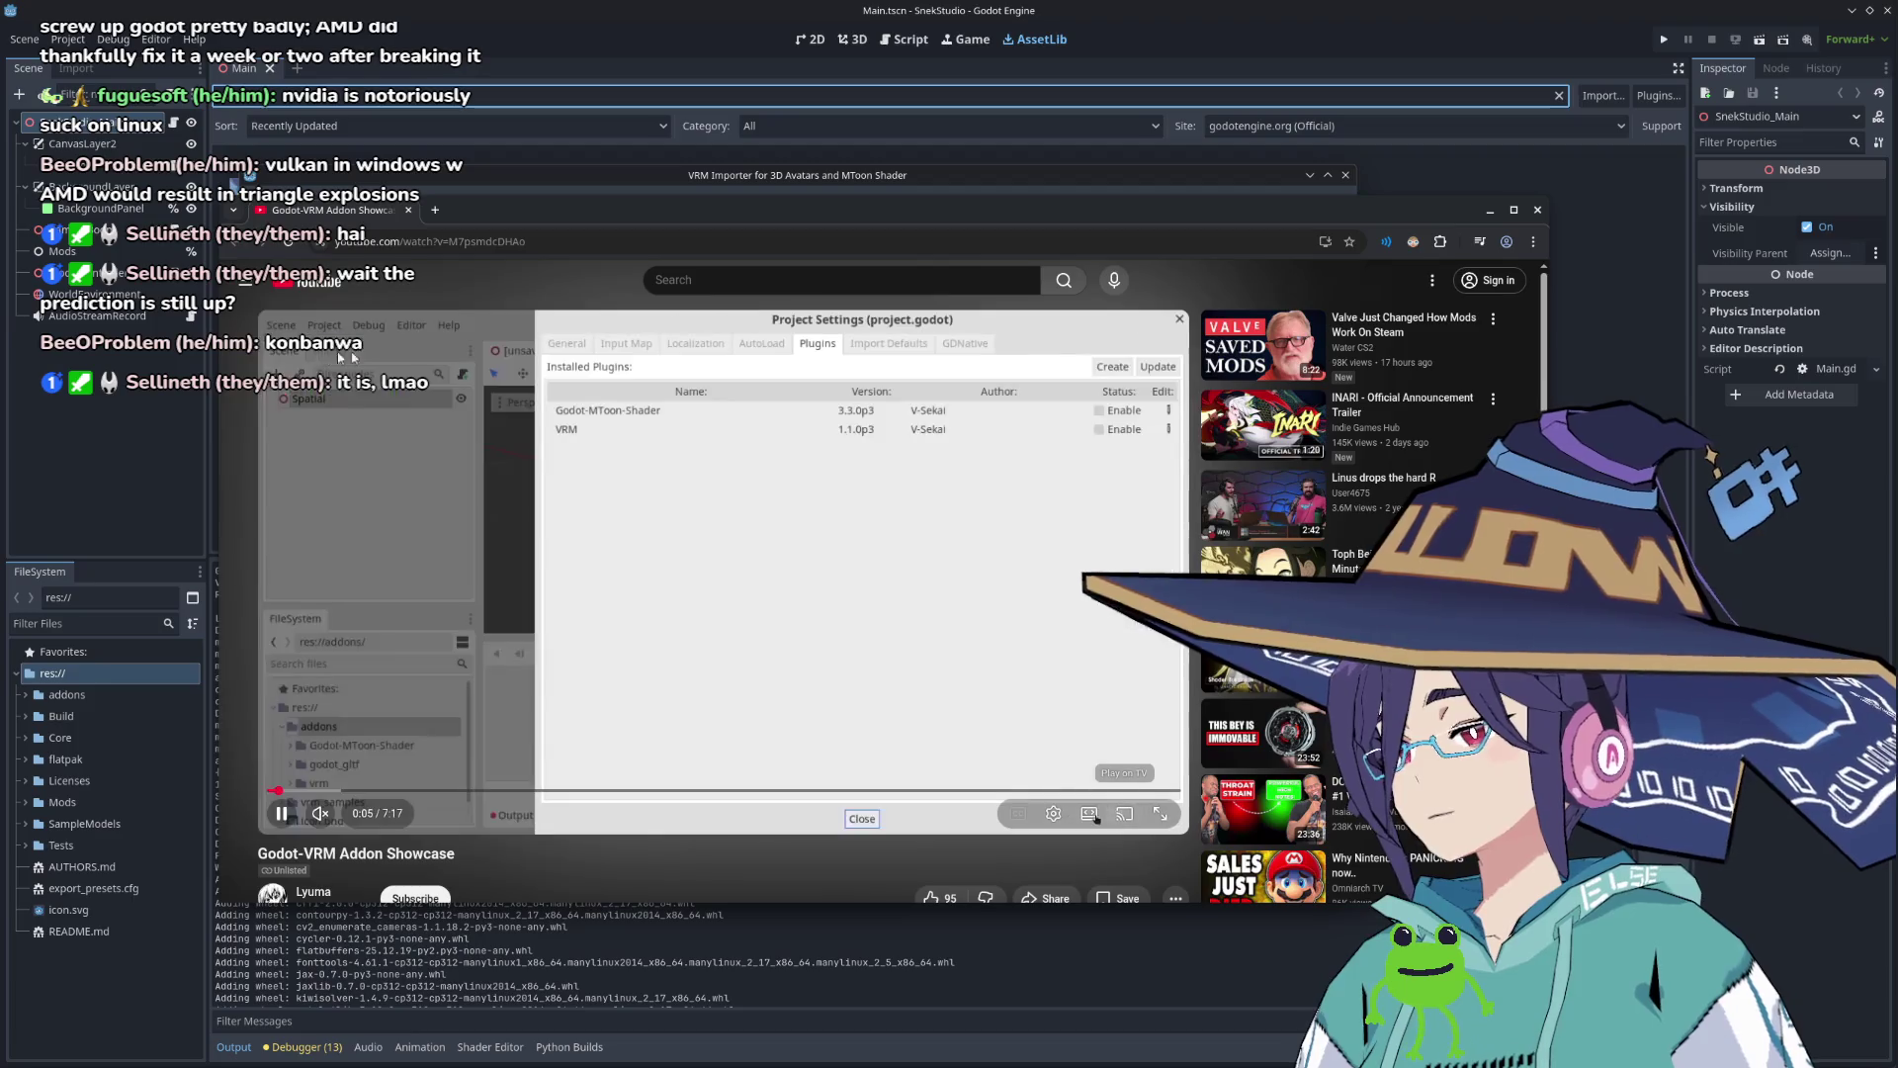
Step: Watch the Godot-VRM Addon Showcase in theater mode, seeking from the Blender part to about 2:05
left_click(1085, 820)
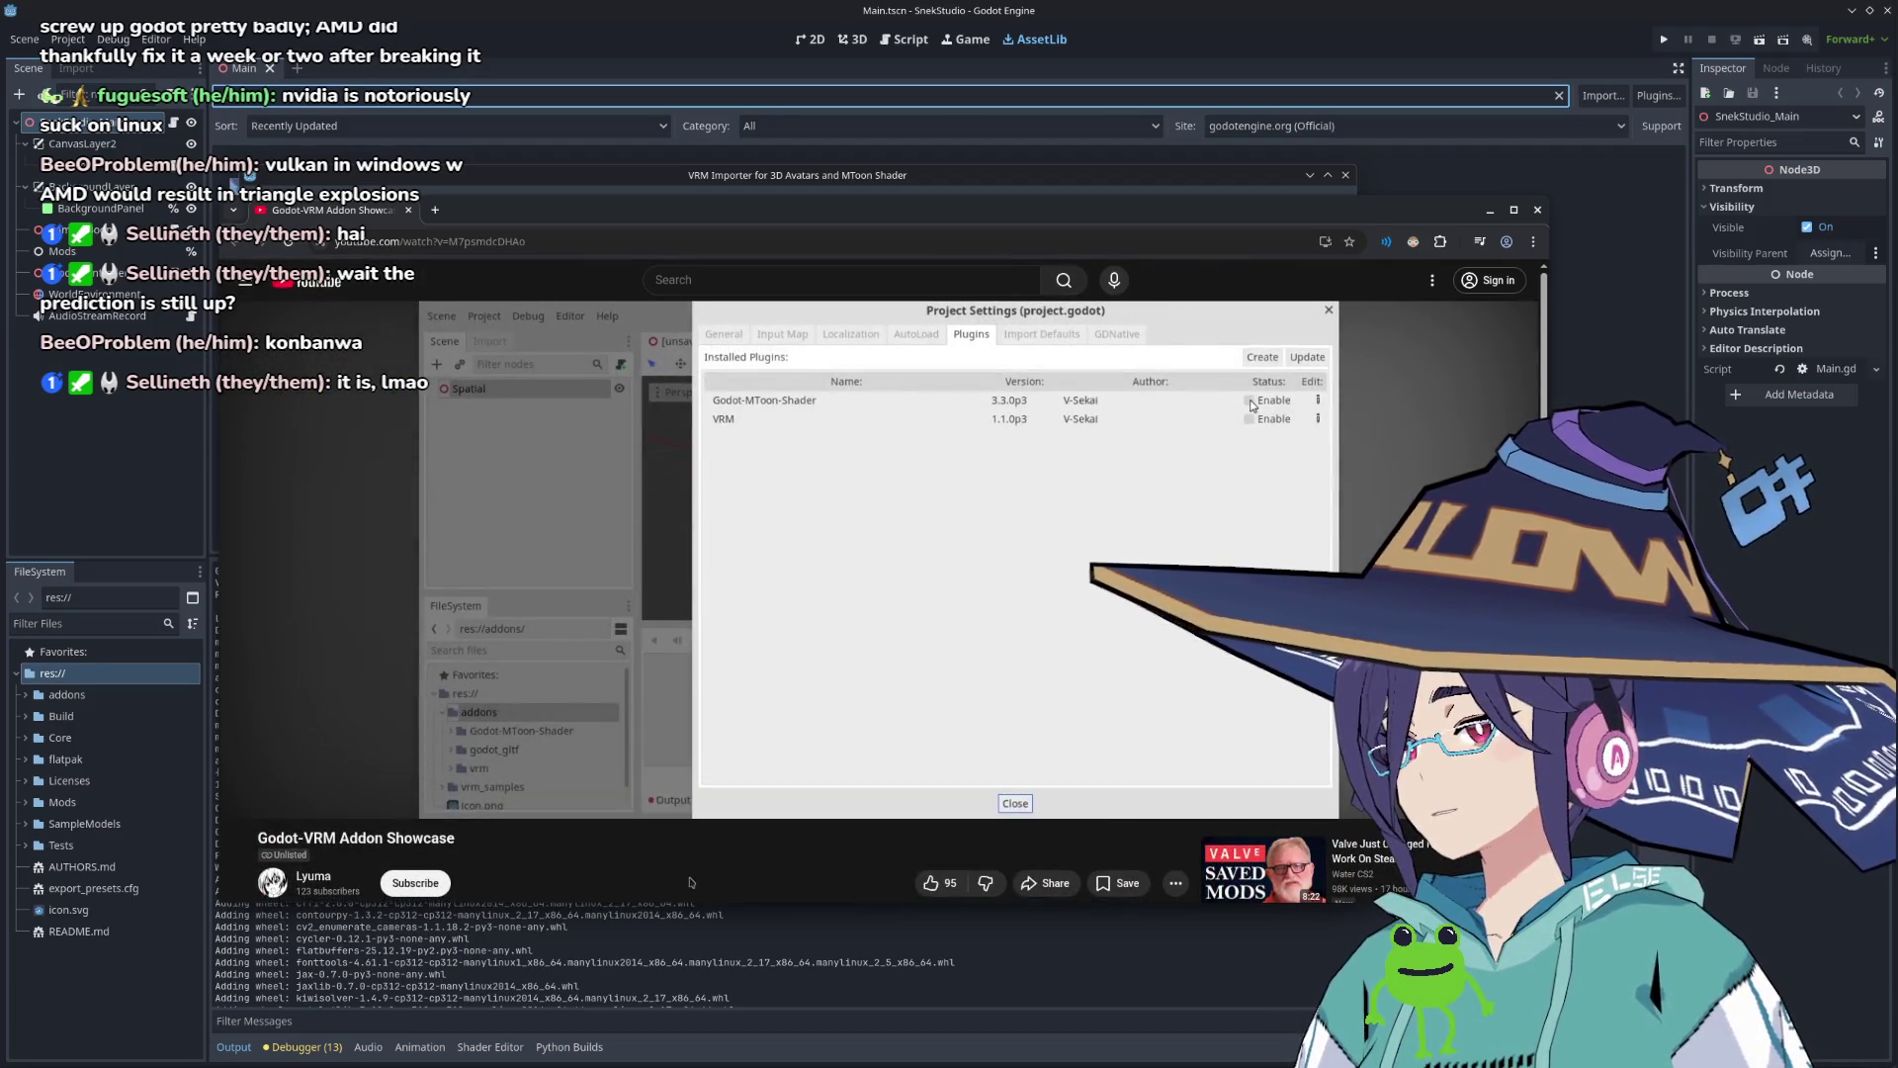
mouse_move(732, 703)
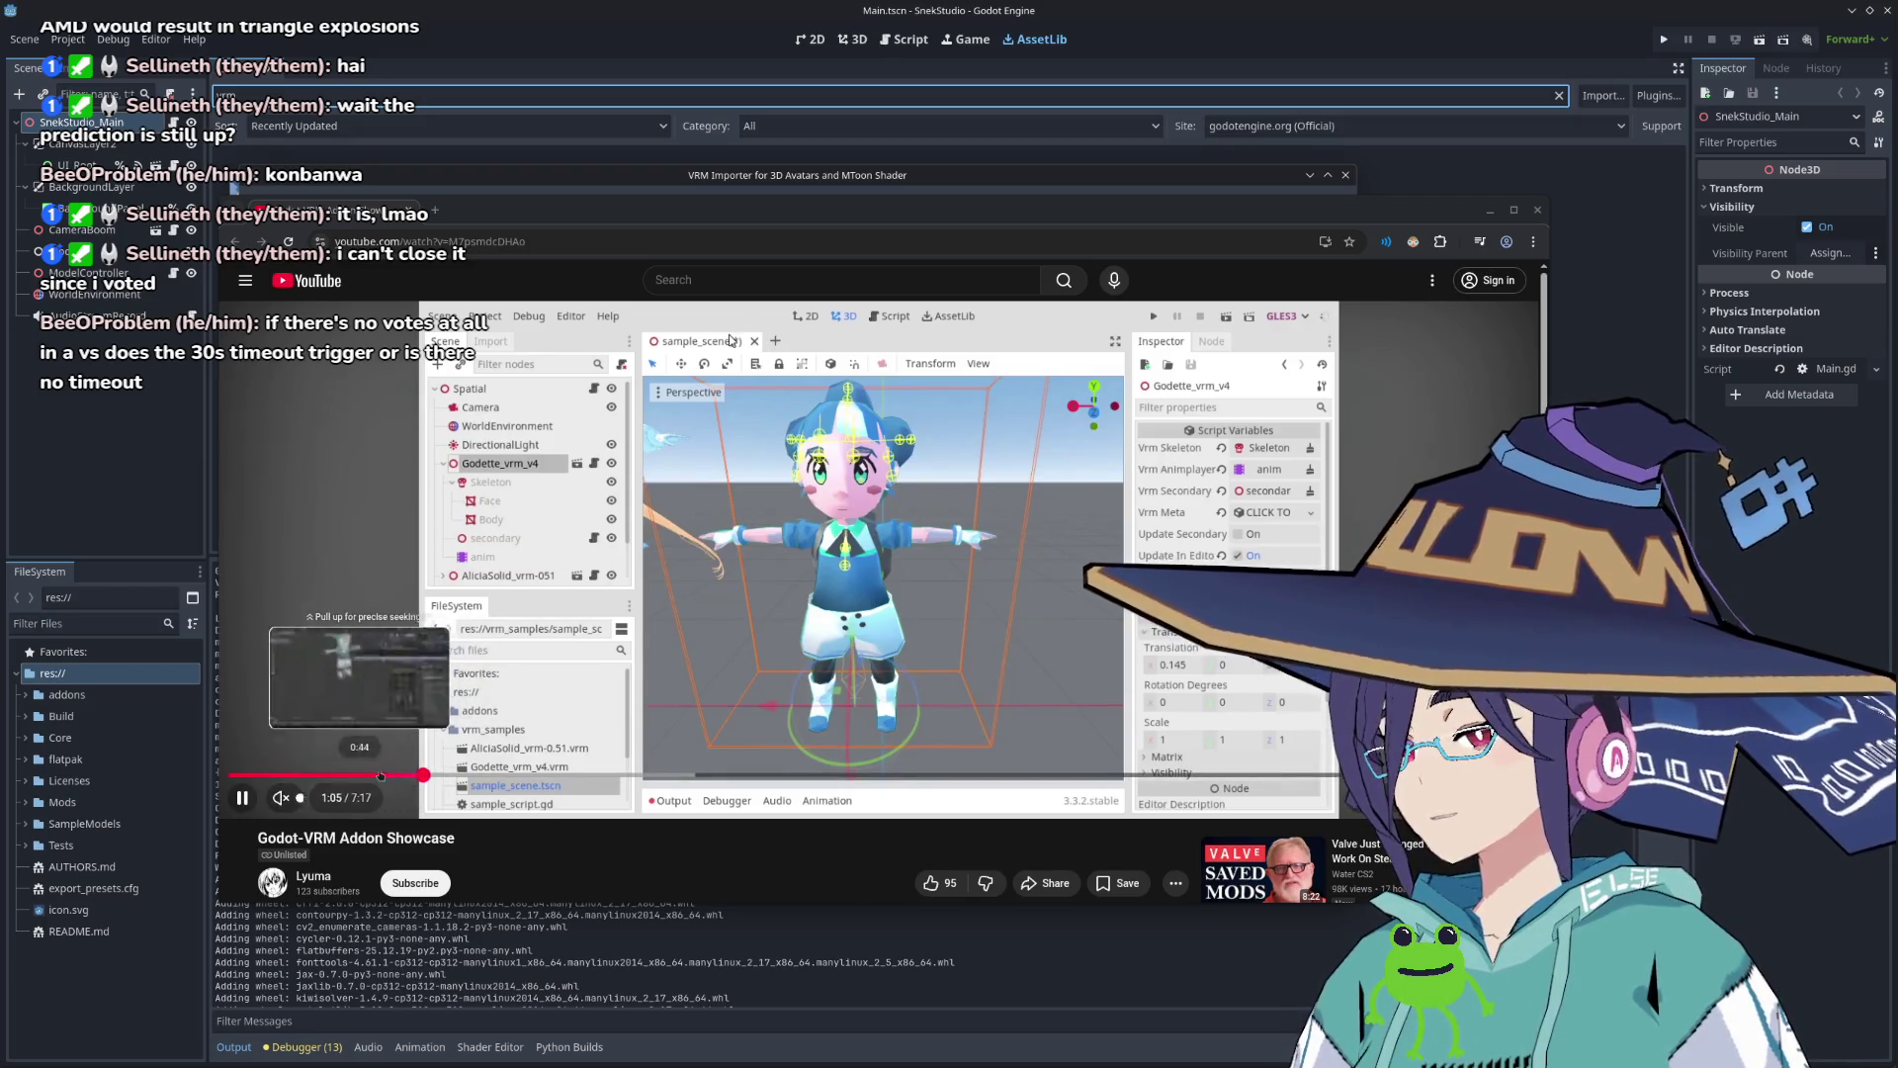
left_click(377, 777)
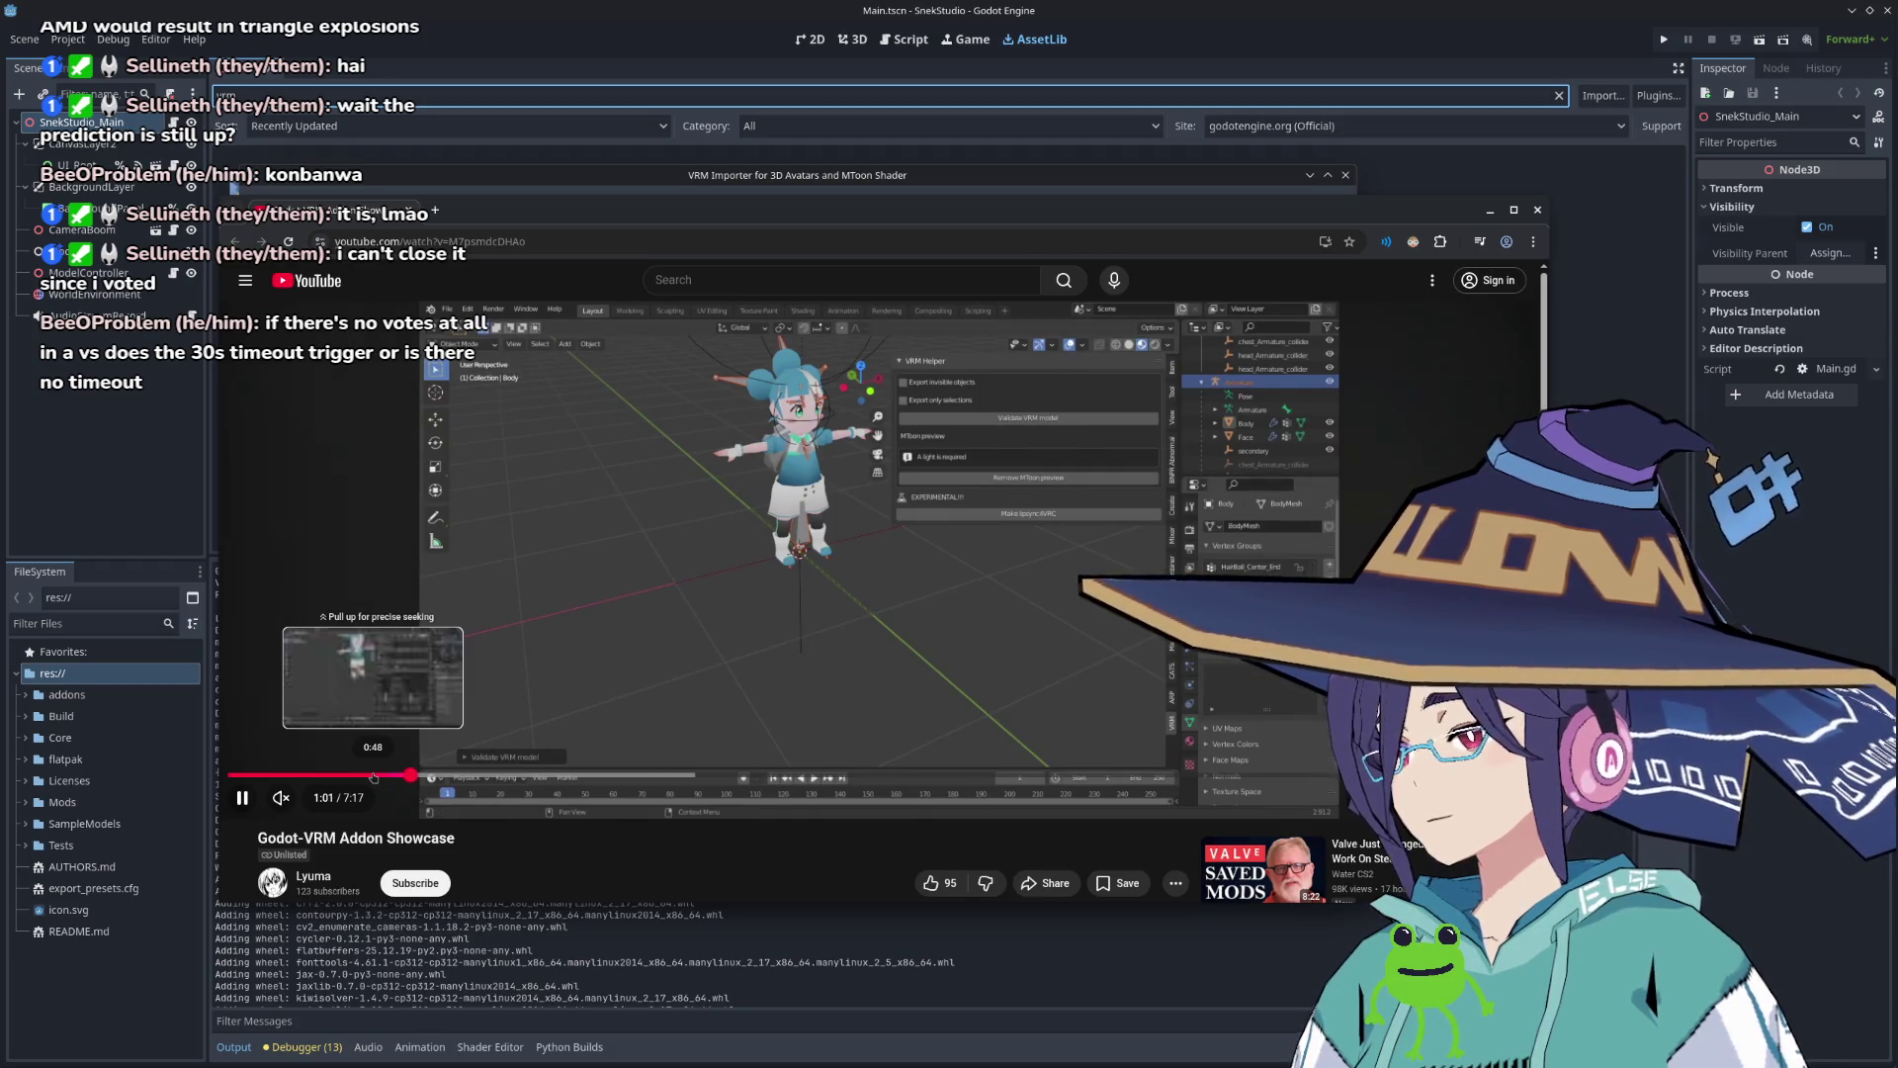
left_click(373, 776)
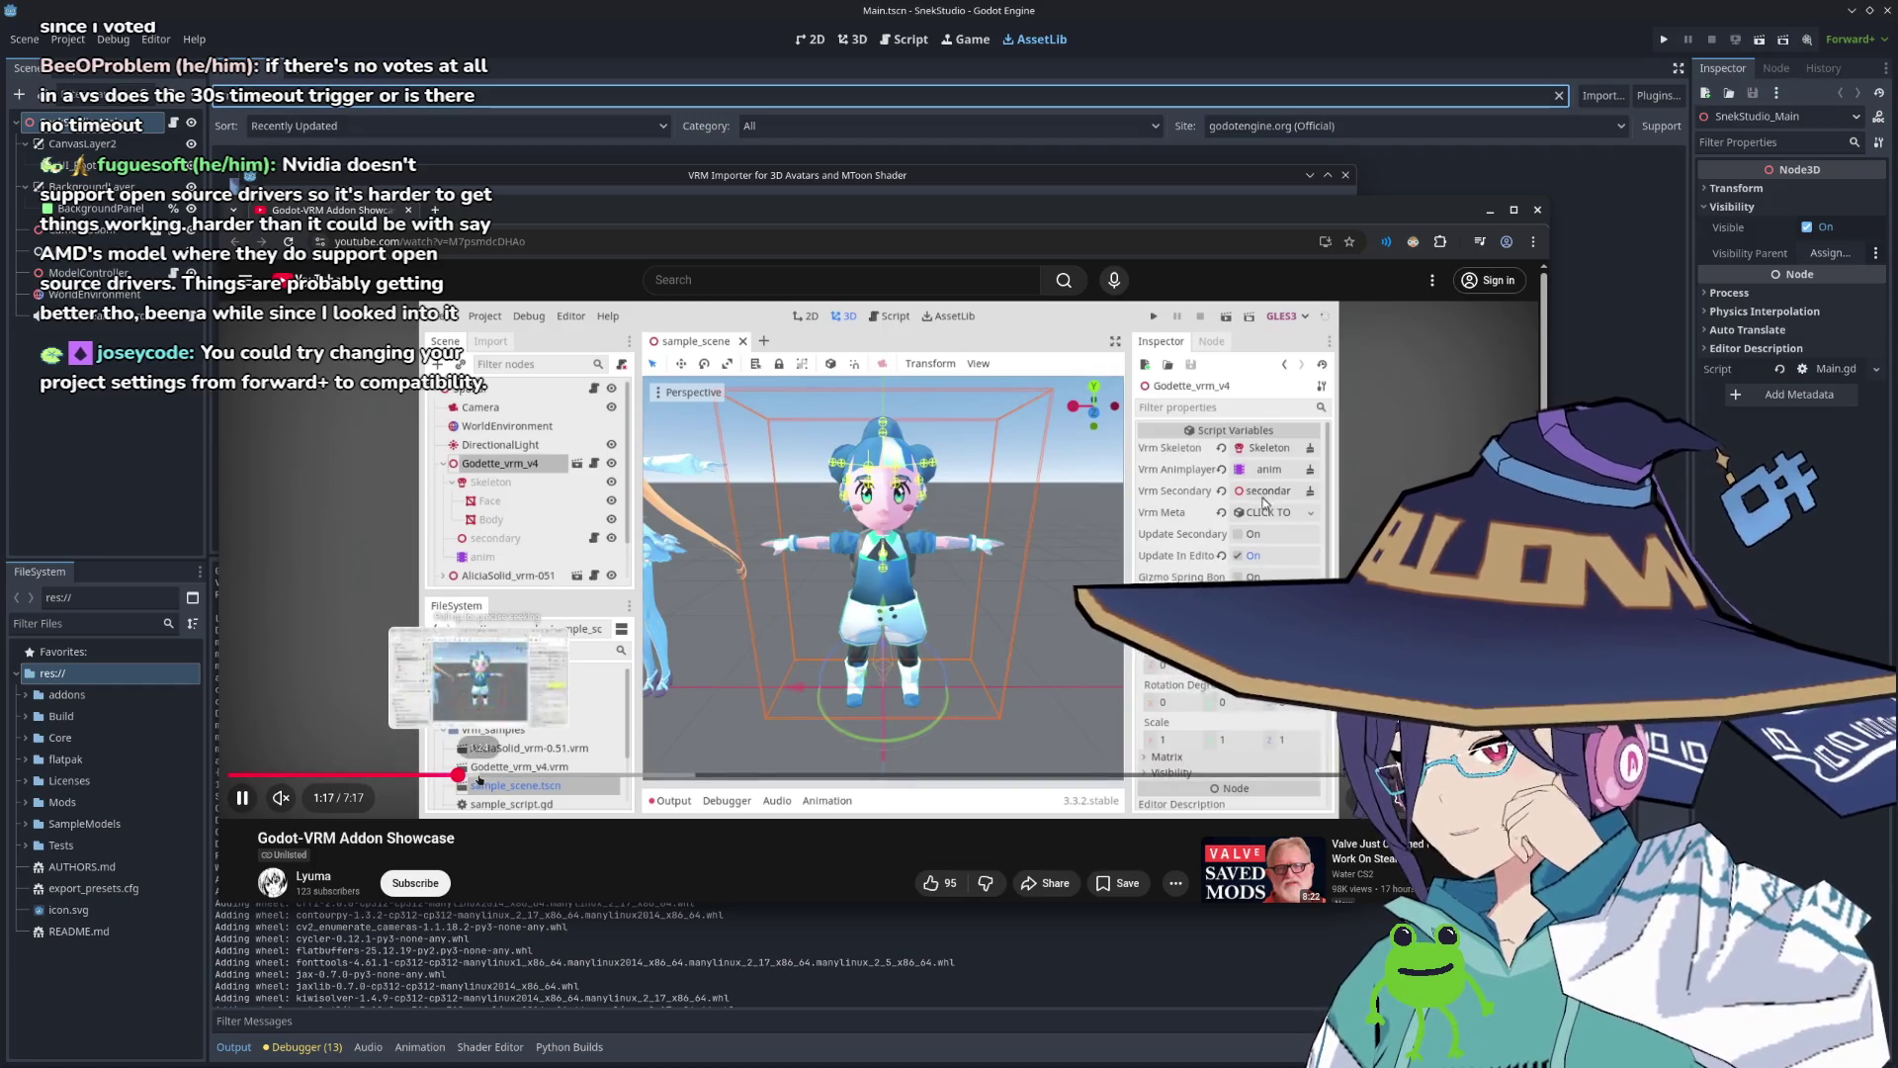
left_click(598, 776)
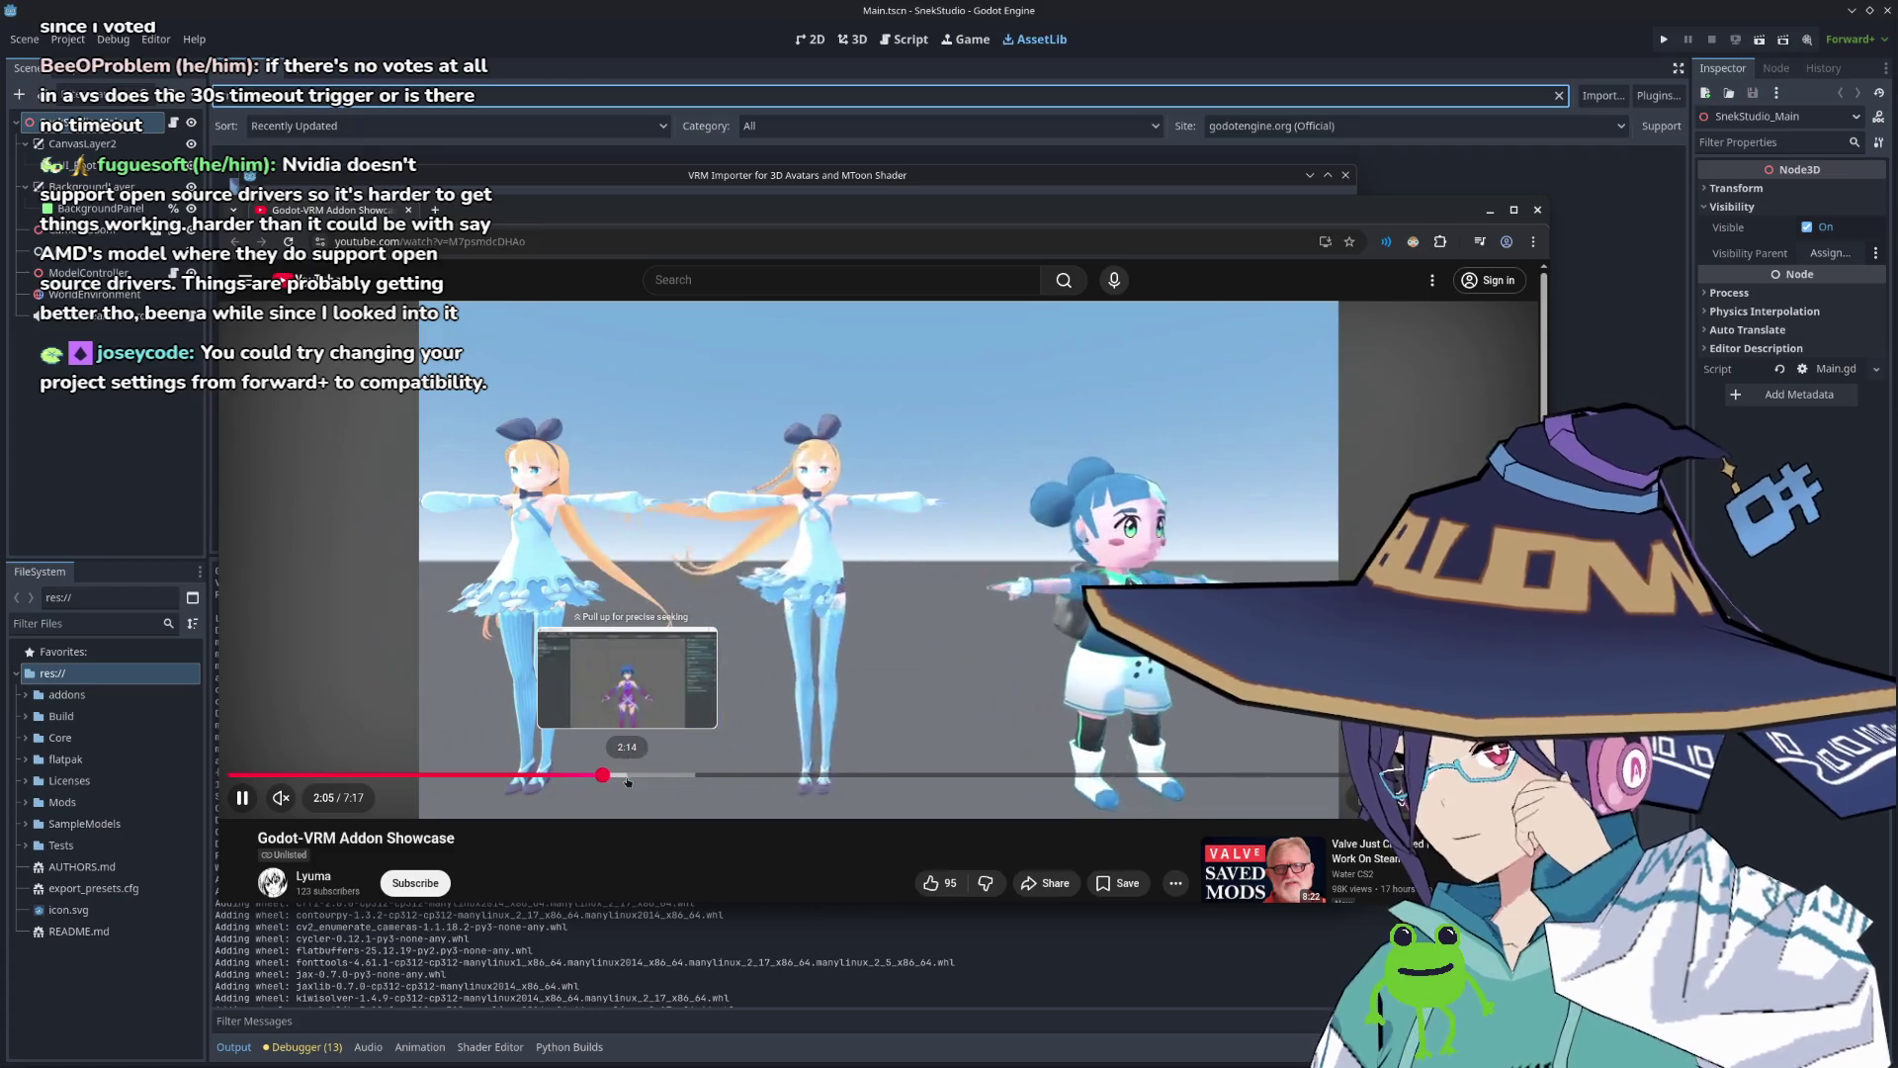
Step: Skim the showcase video past VRoid Studio, Shading Toony and animation parts to about 6:33
left_click(644, 777)
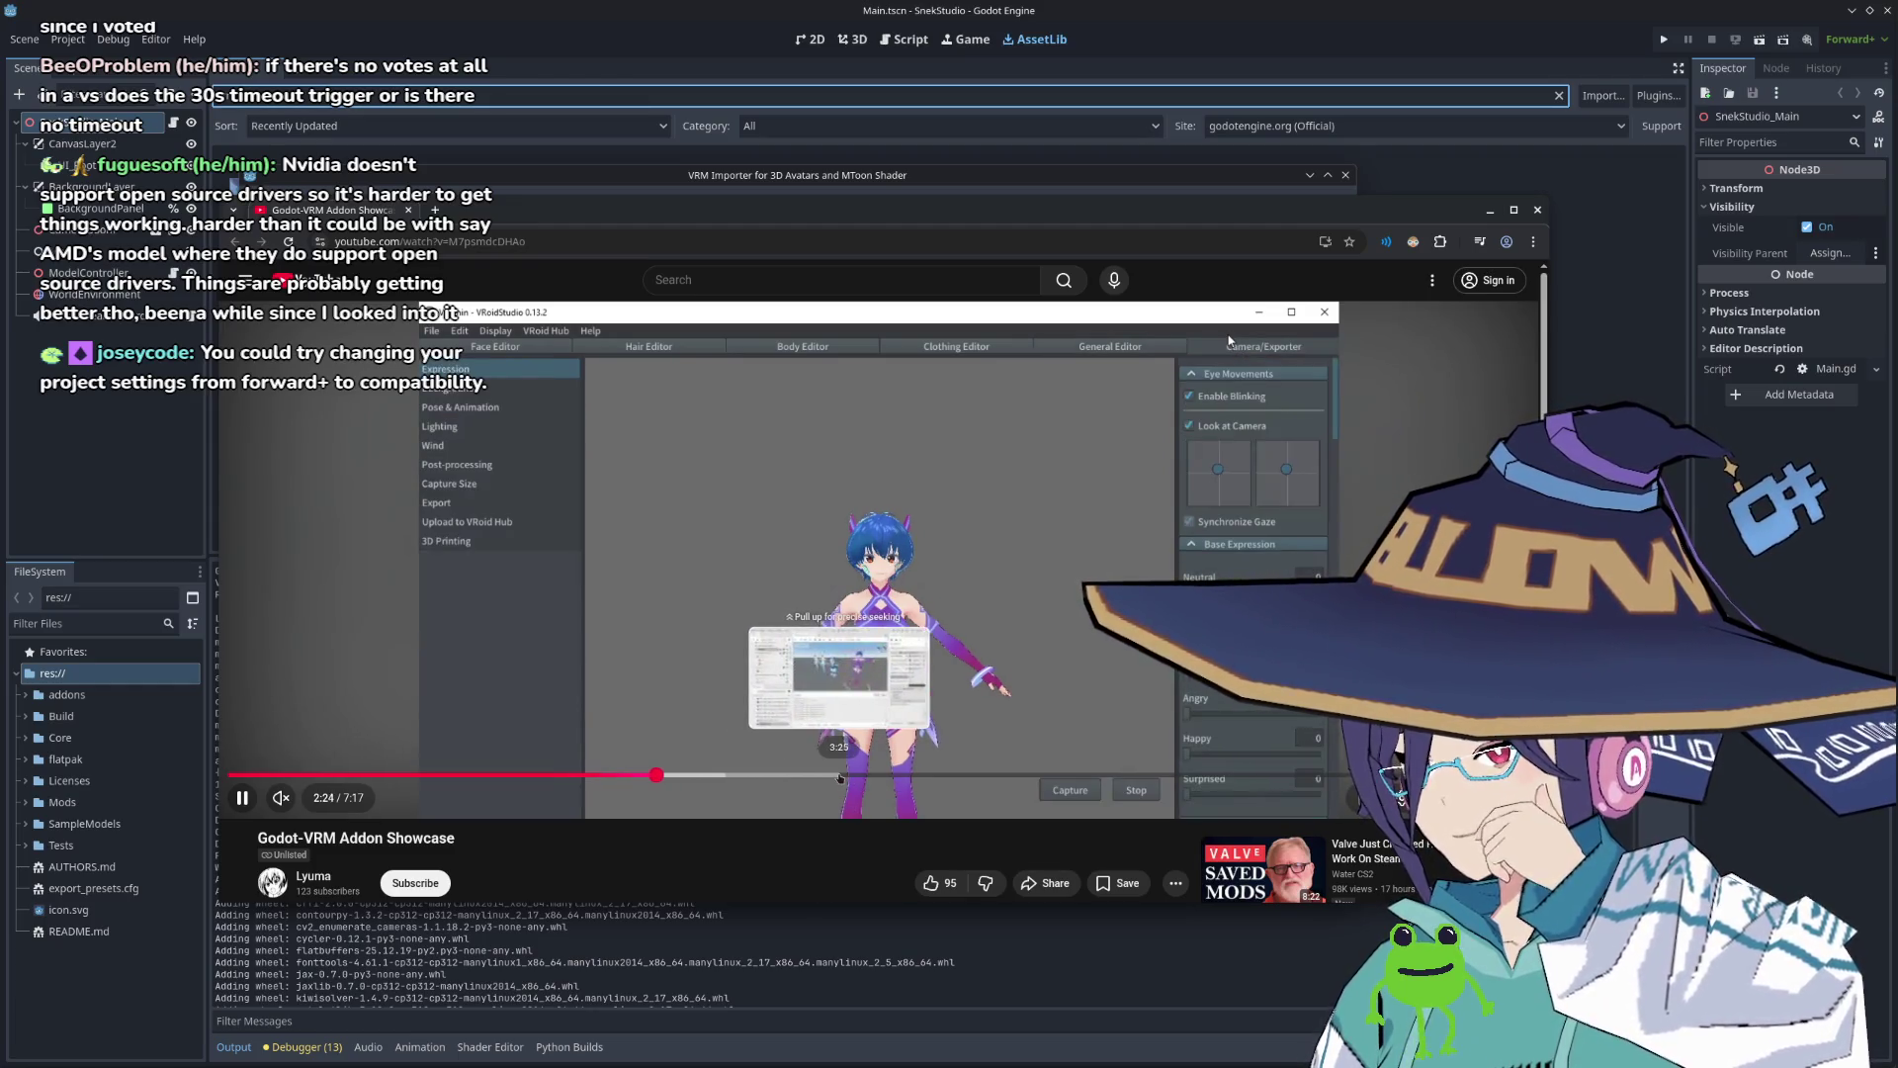
left_click(839, 777)
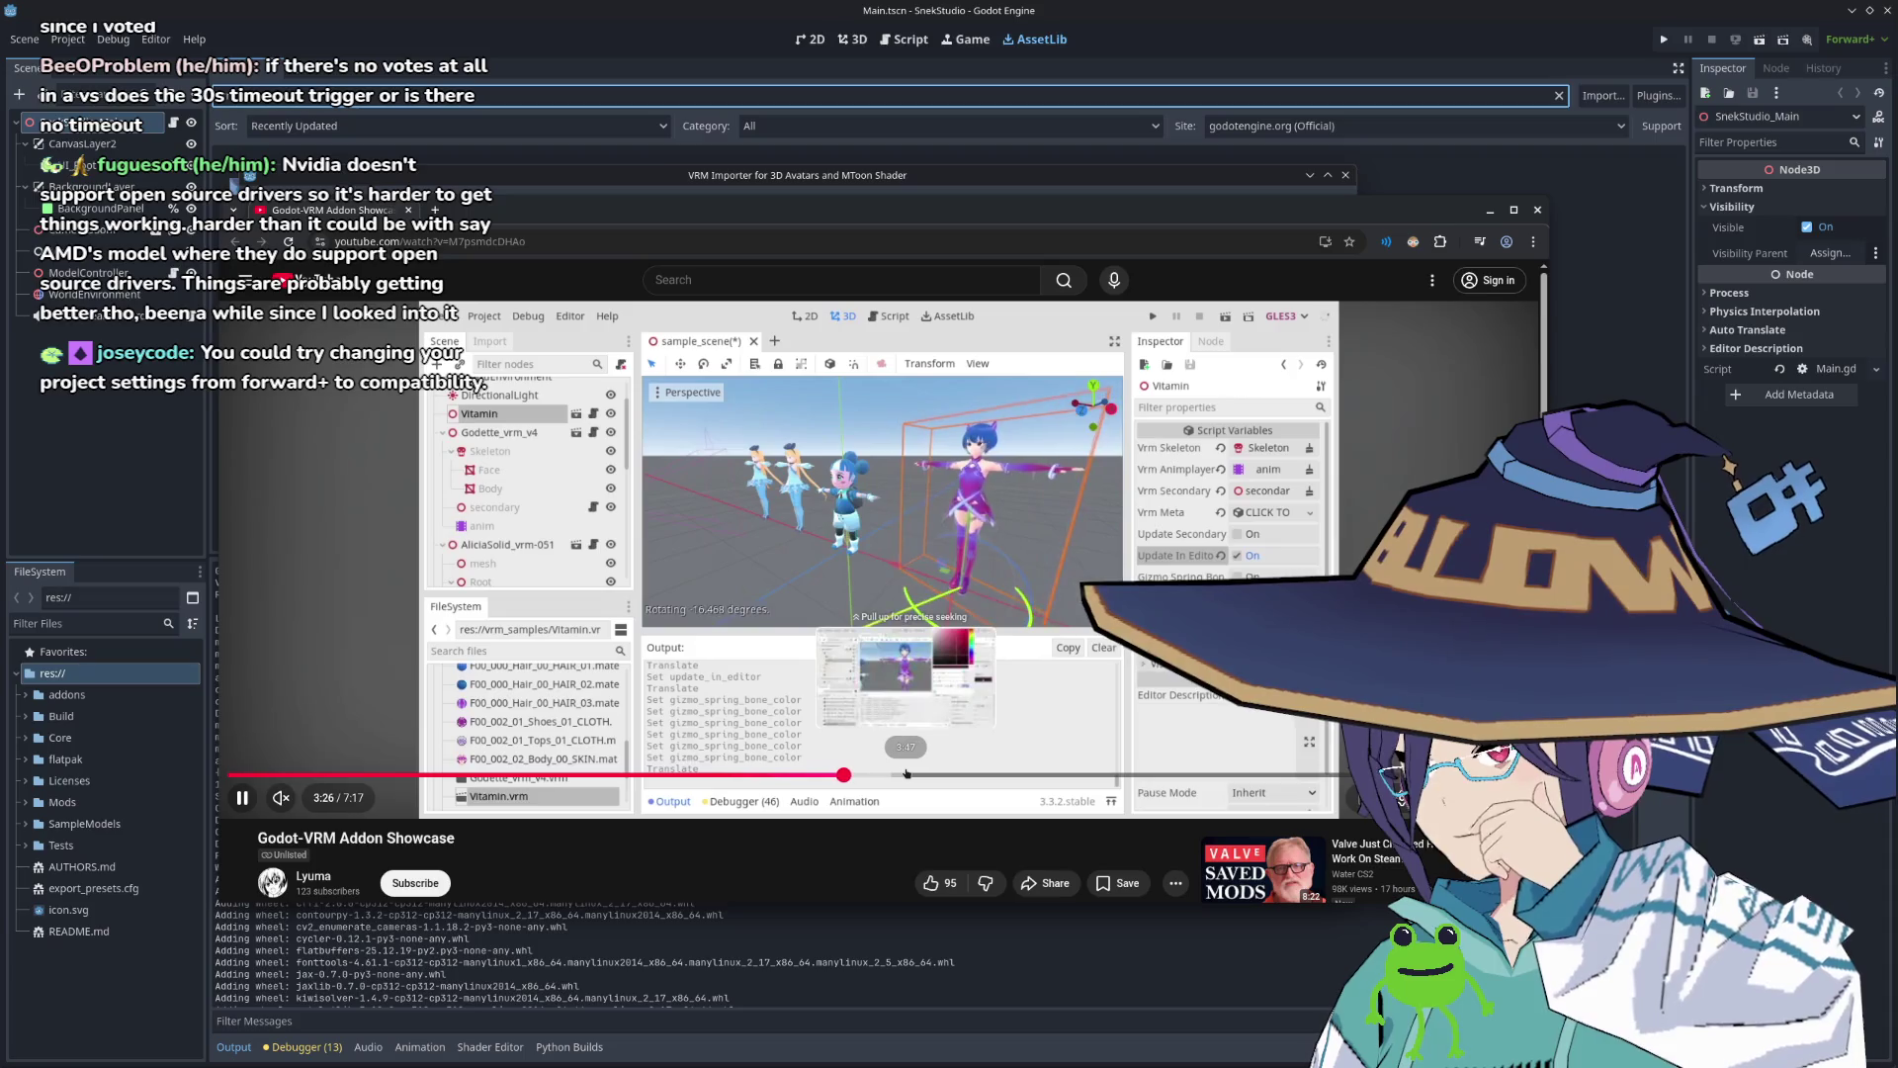
left_click(985, 776)
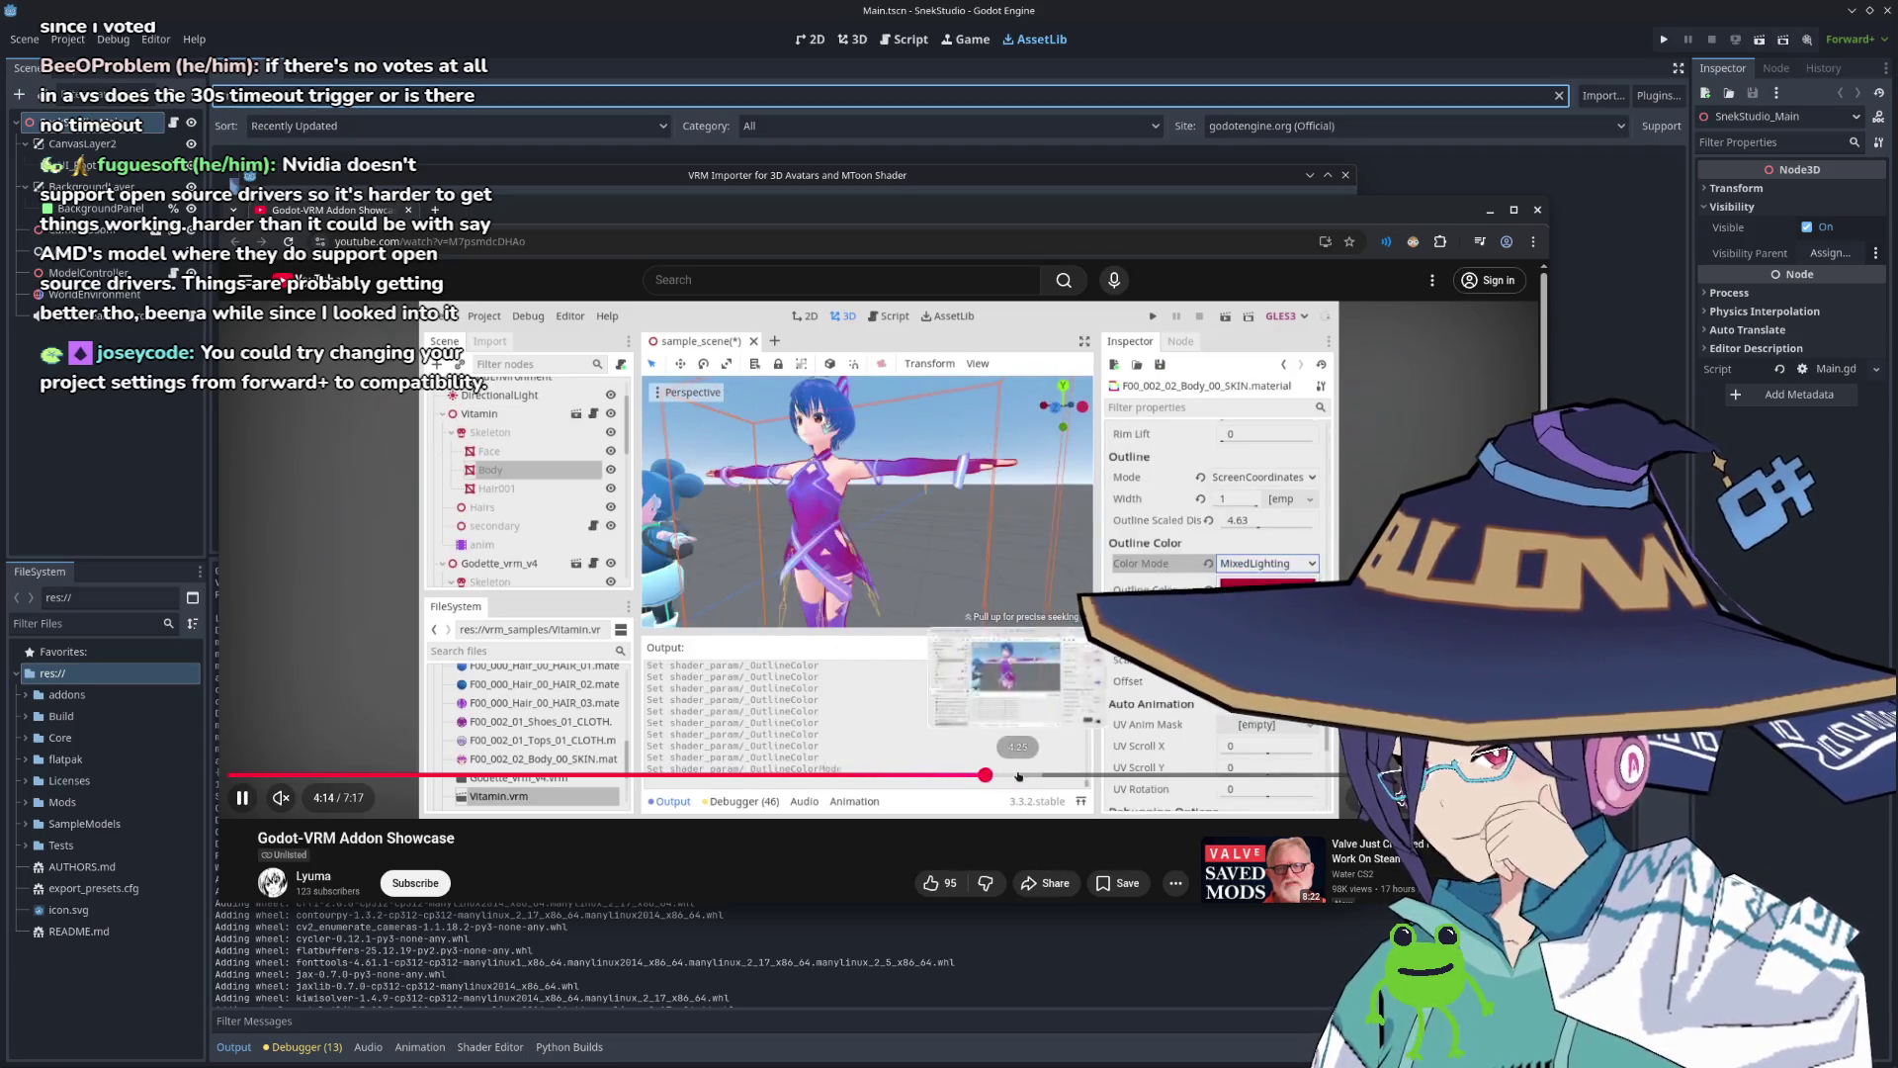
left_click(1043, 775)
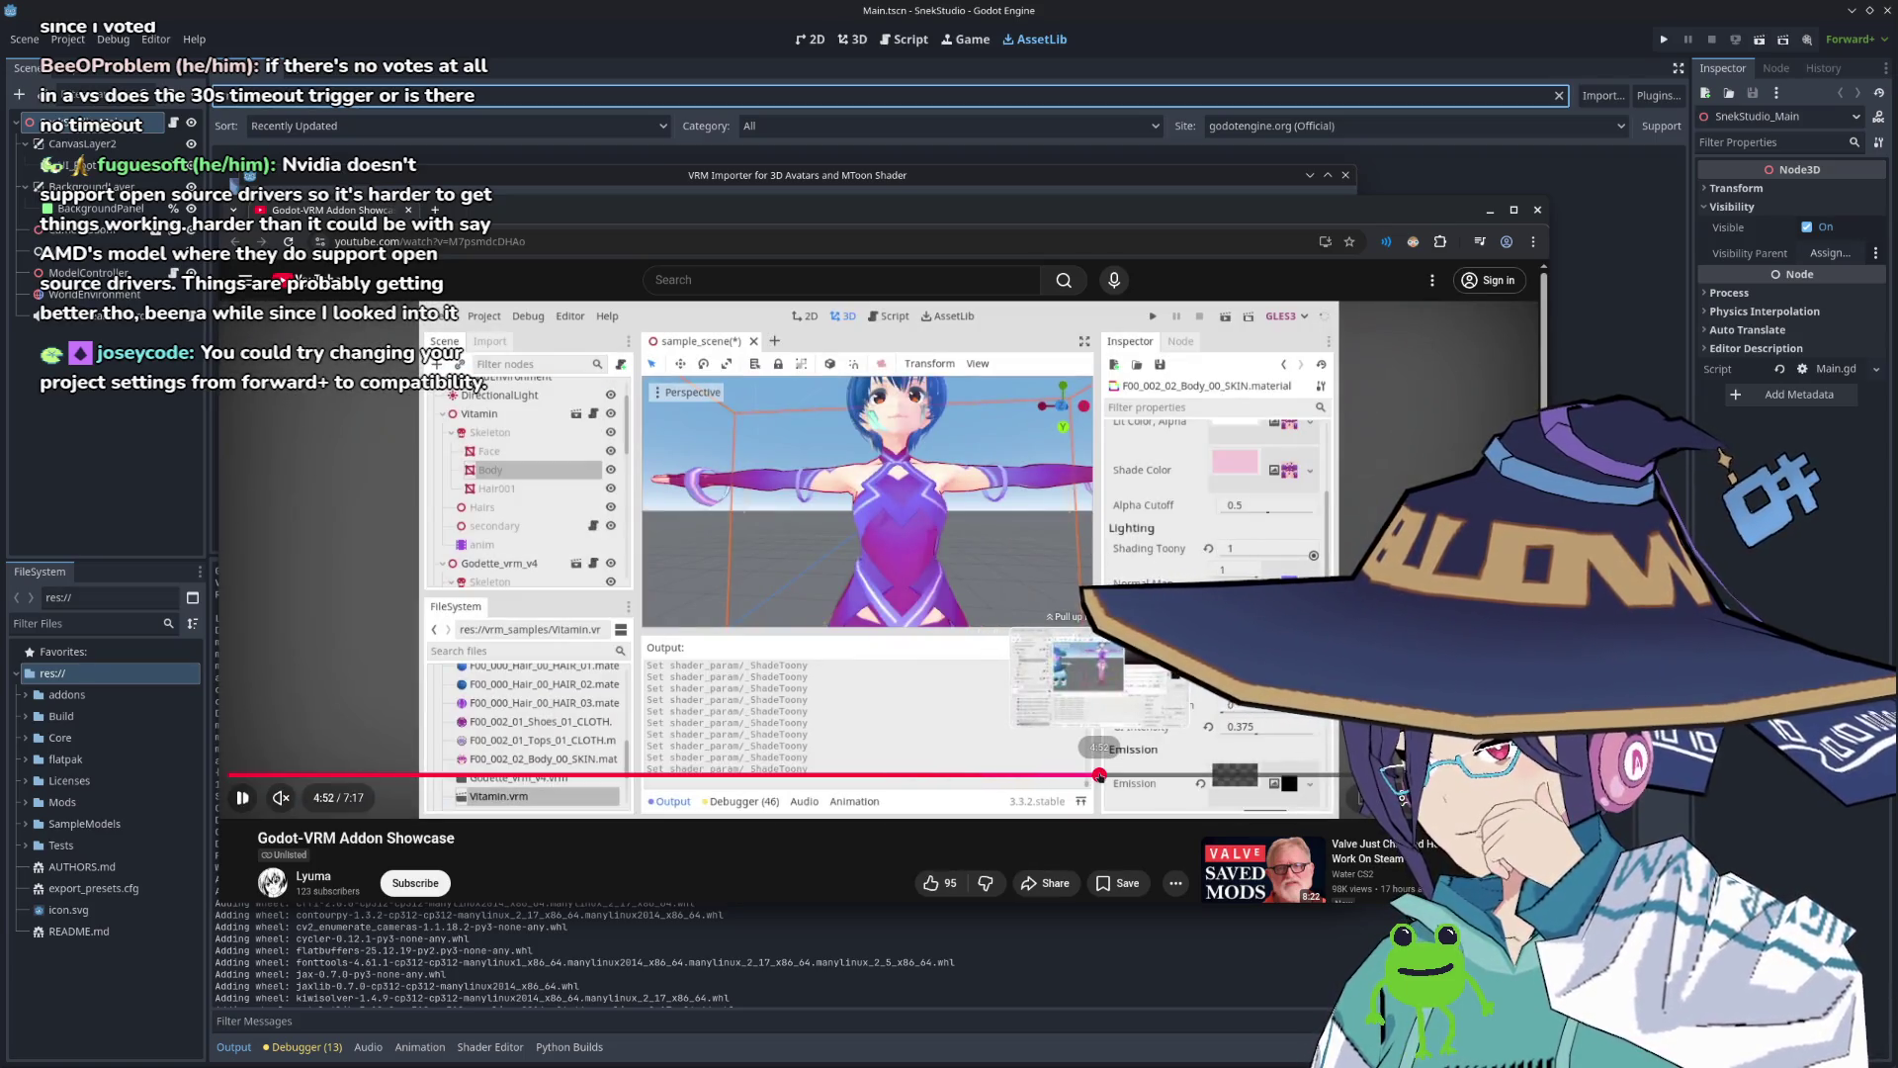
left_click(1167, 776)
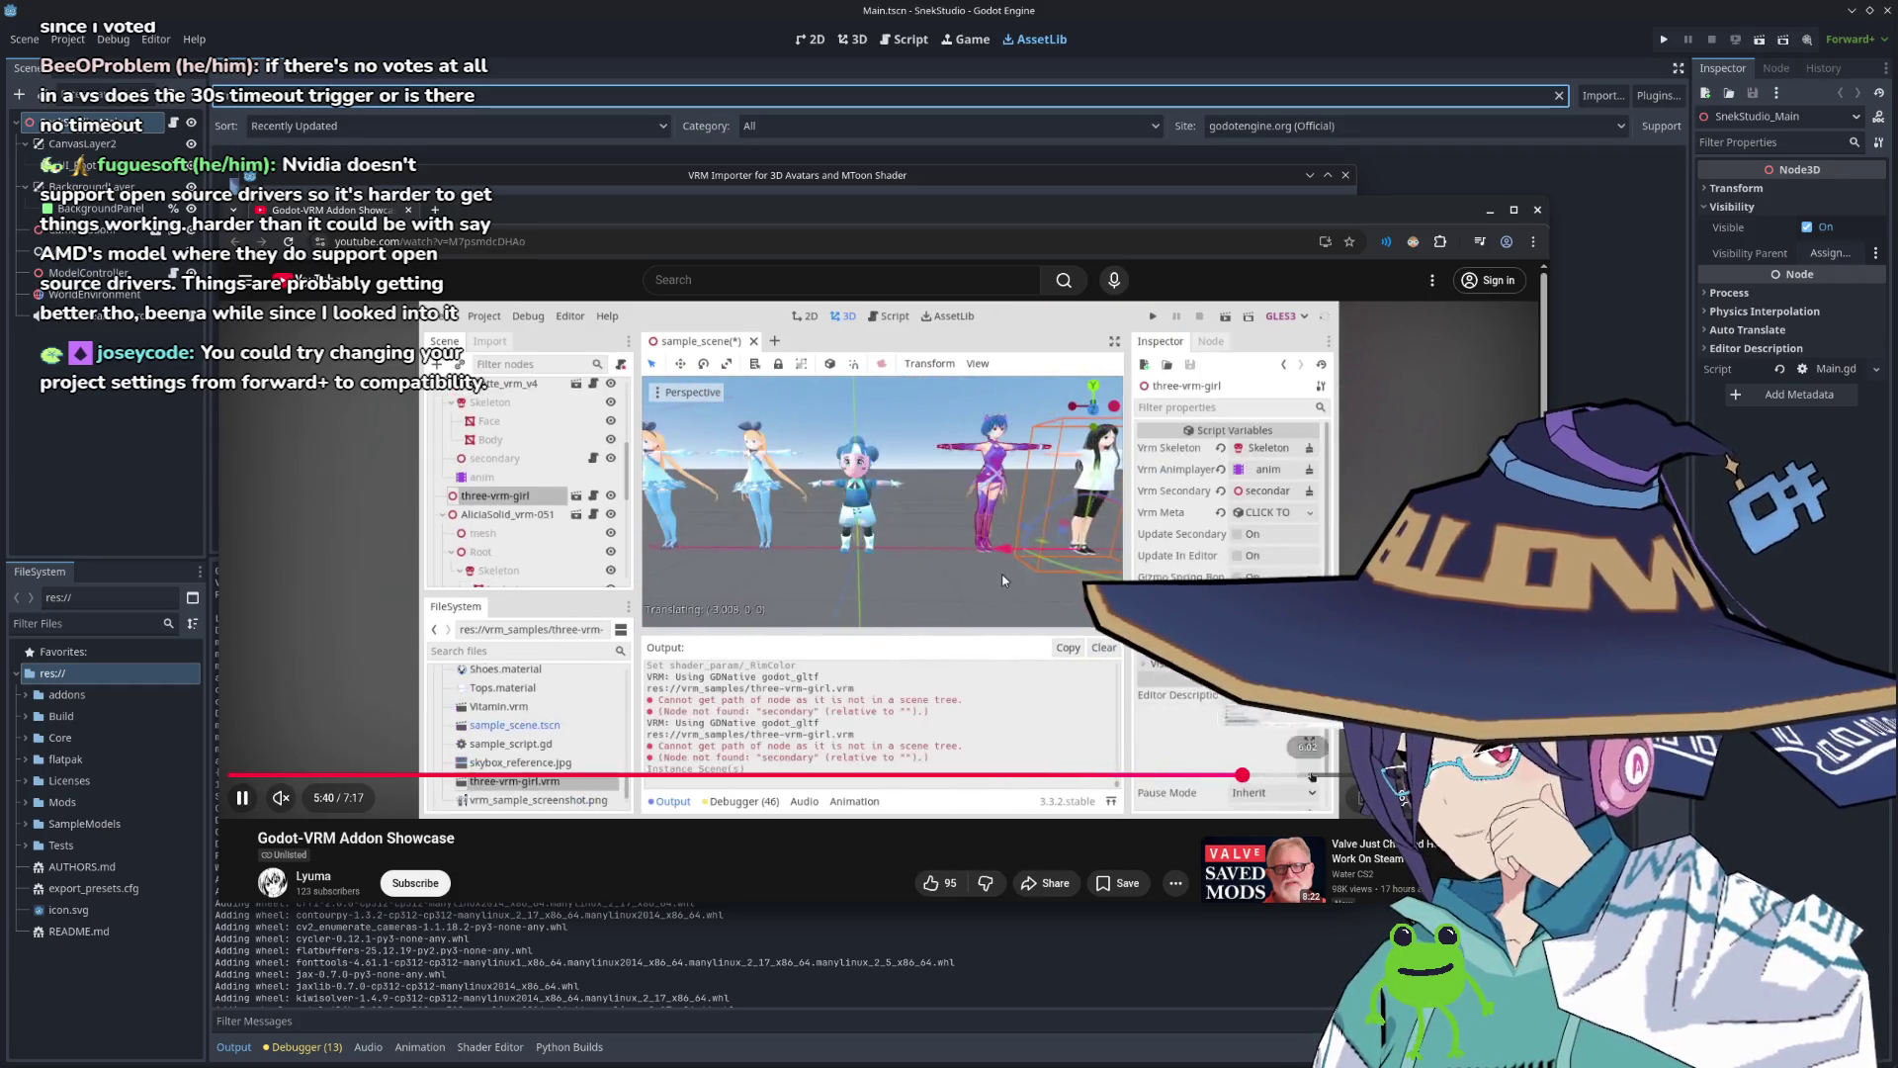
left_click(1374, 776)
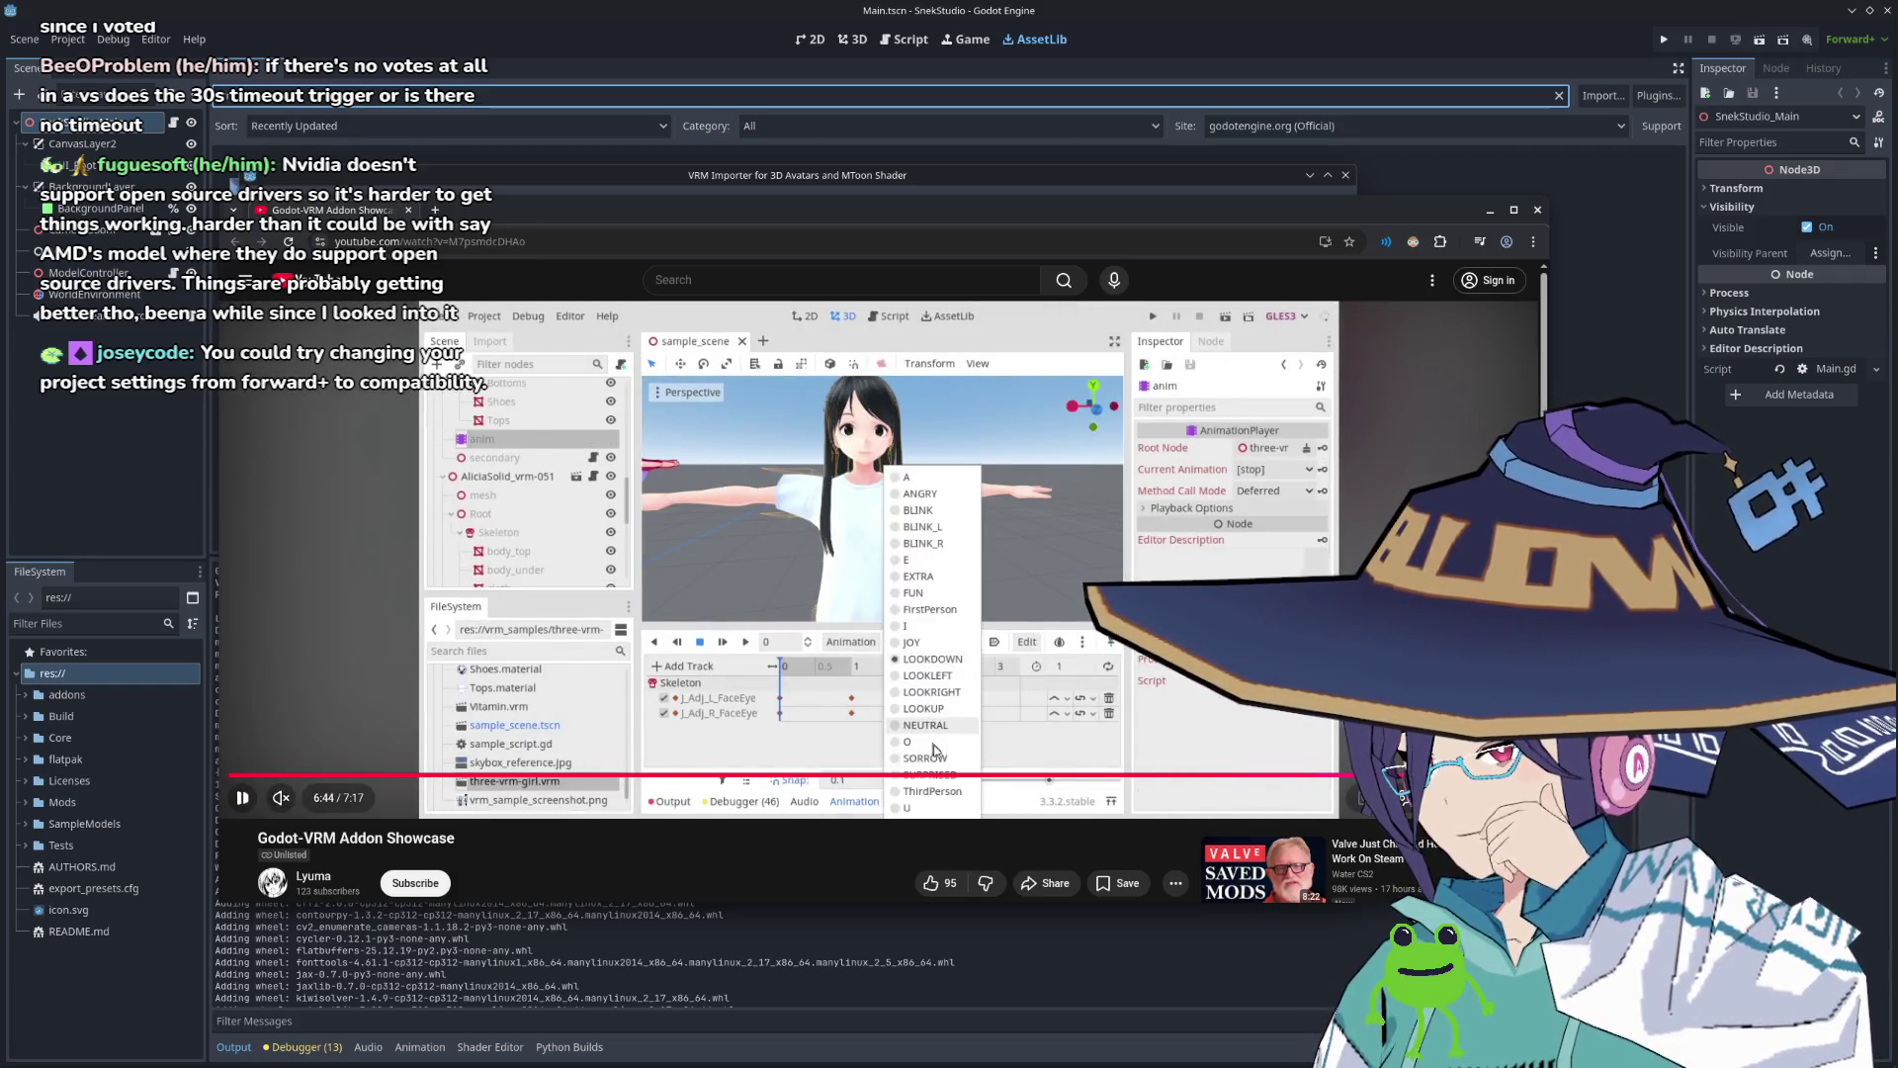
left_click_drag(1376, 776, 1395, 776)
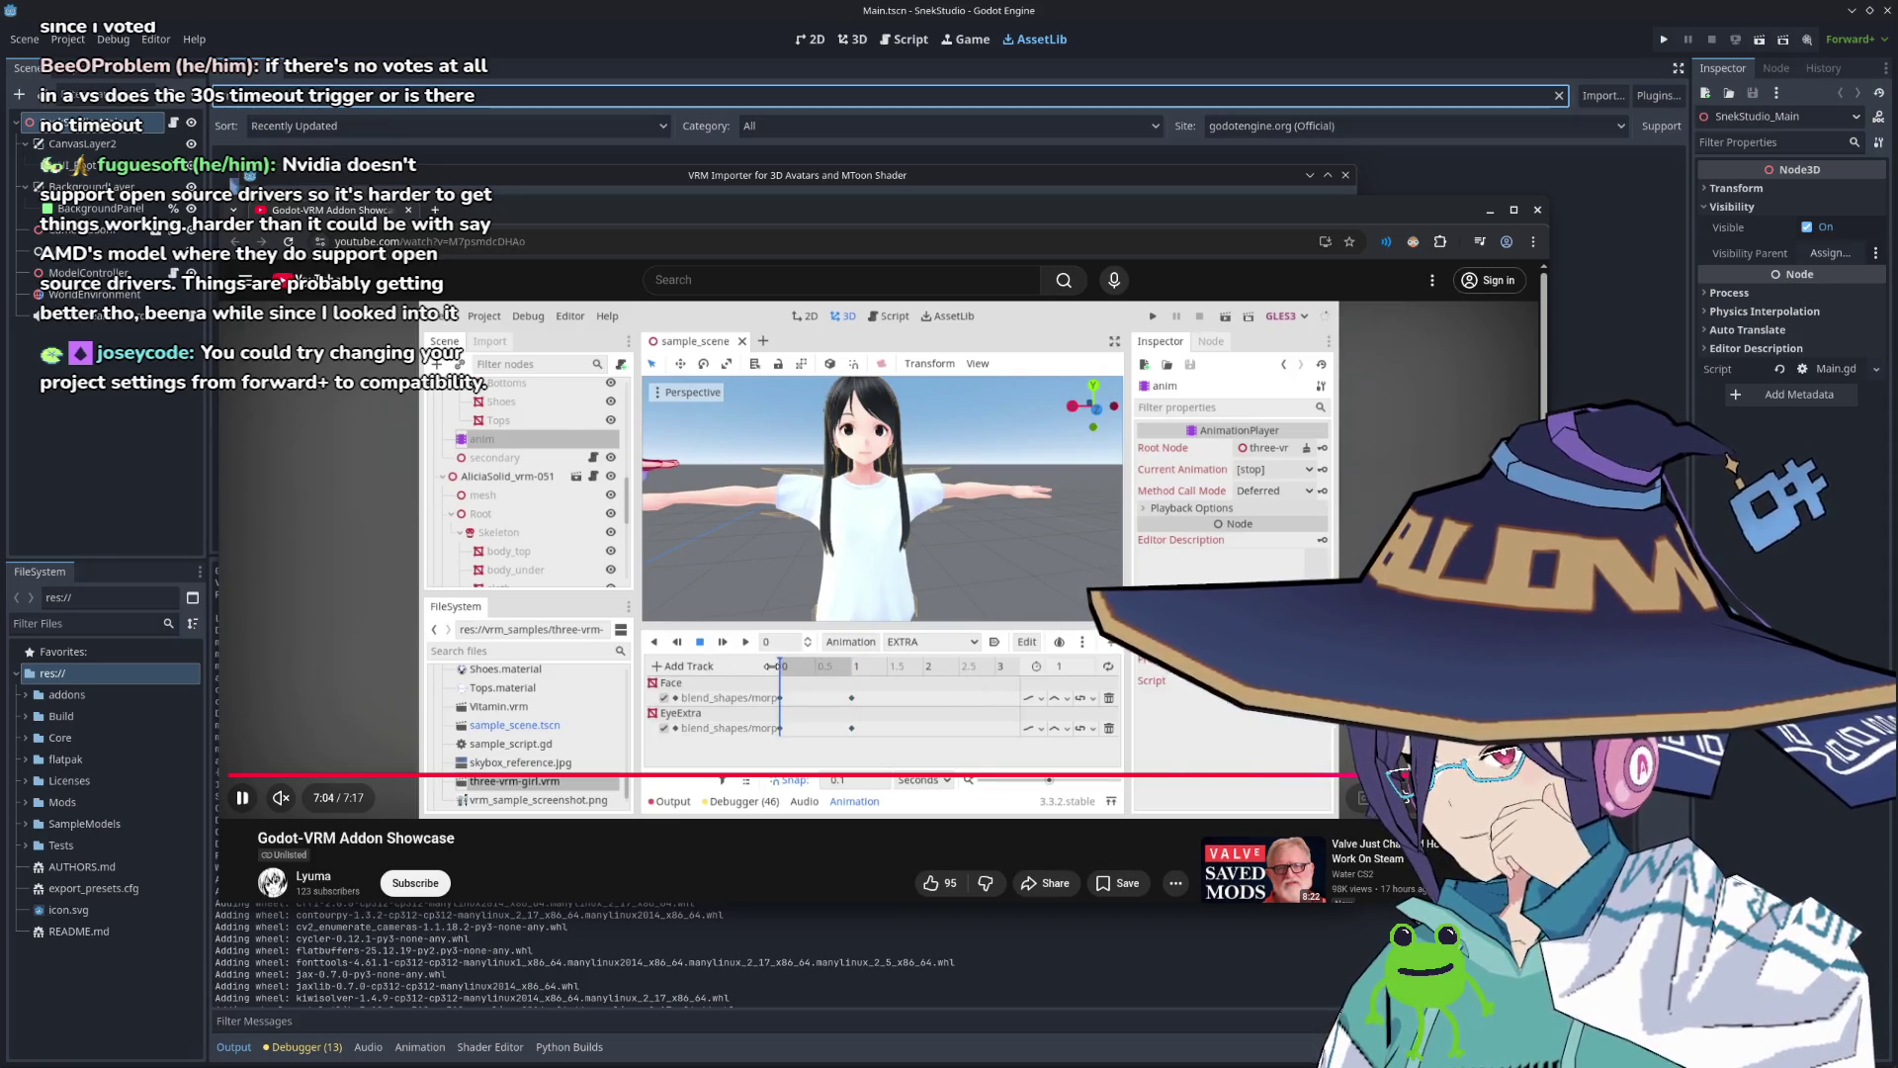
Step: Jump to the video's final seconds, then close it and the VRM Importer asset page
left_click(1489, 776)
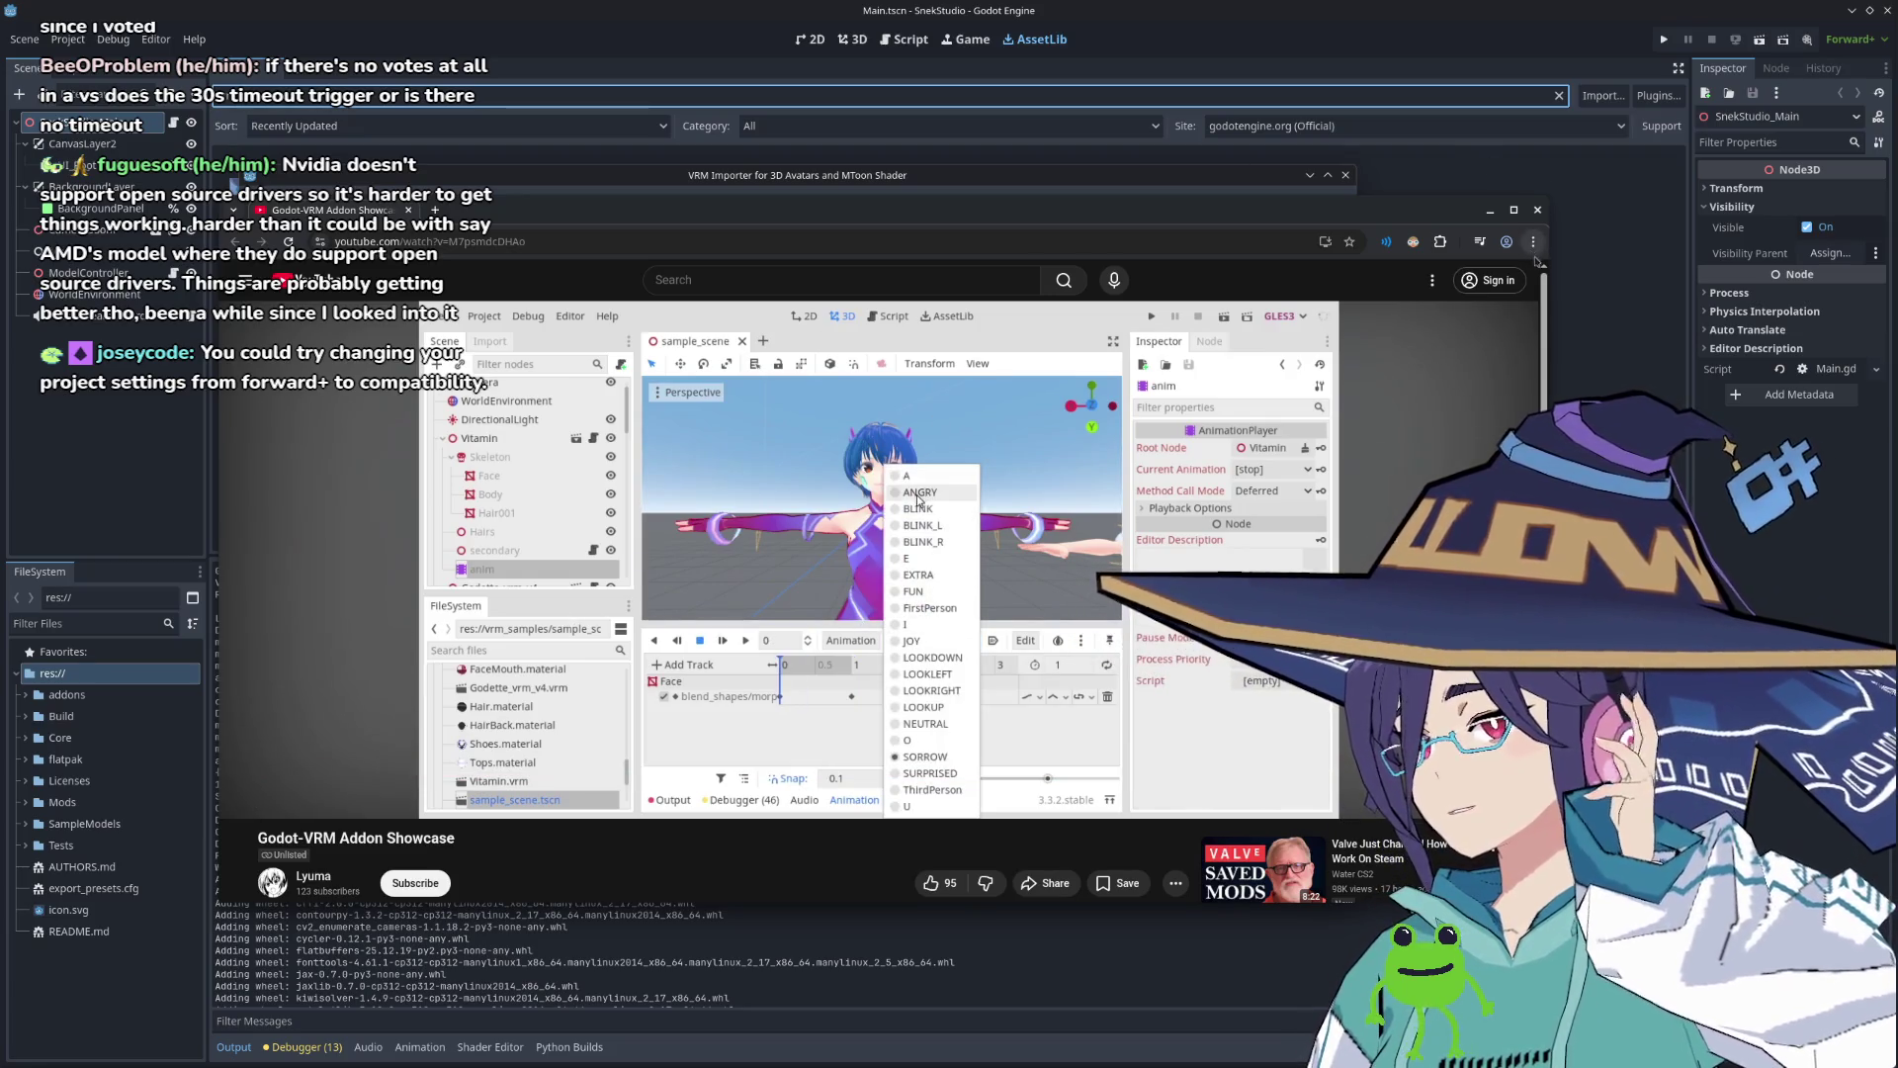
left_click(1538, 210)
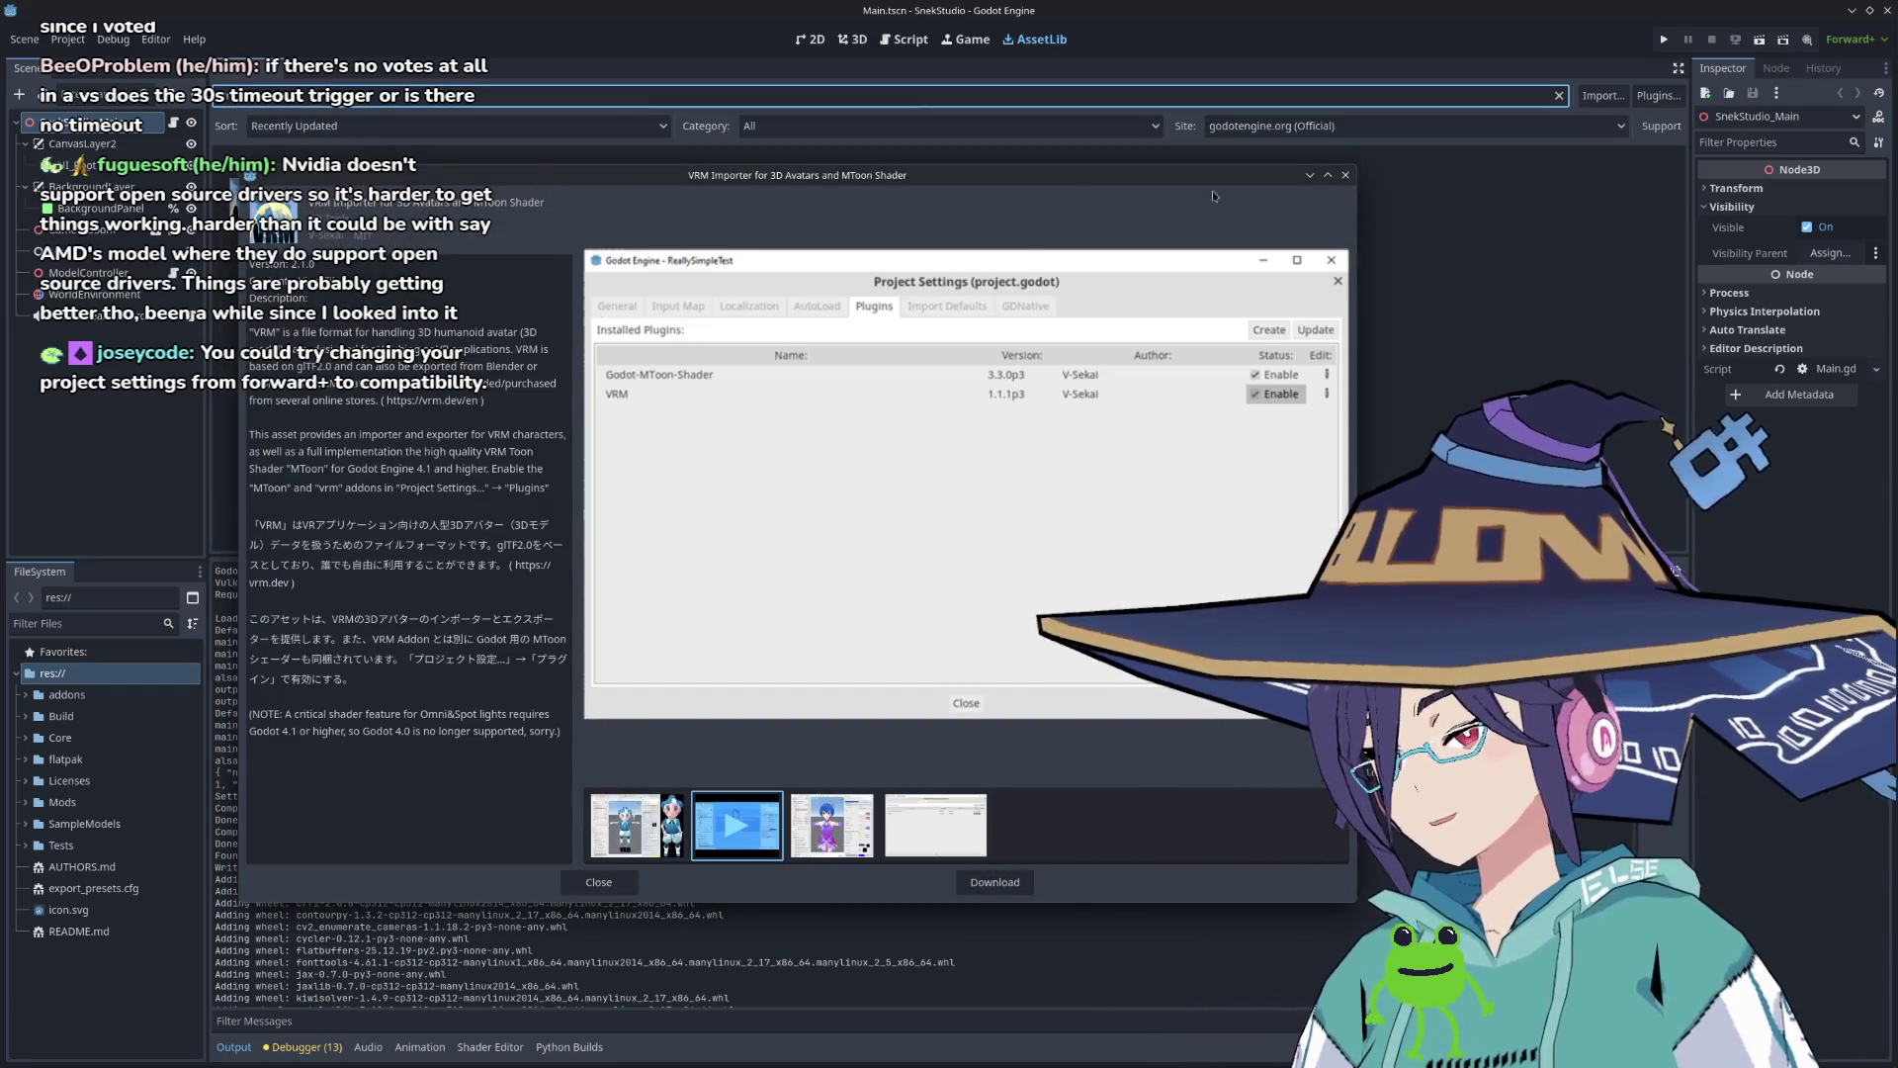
left_click(1345, 175)
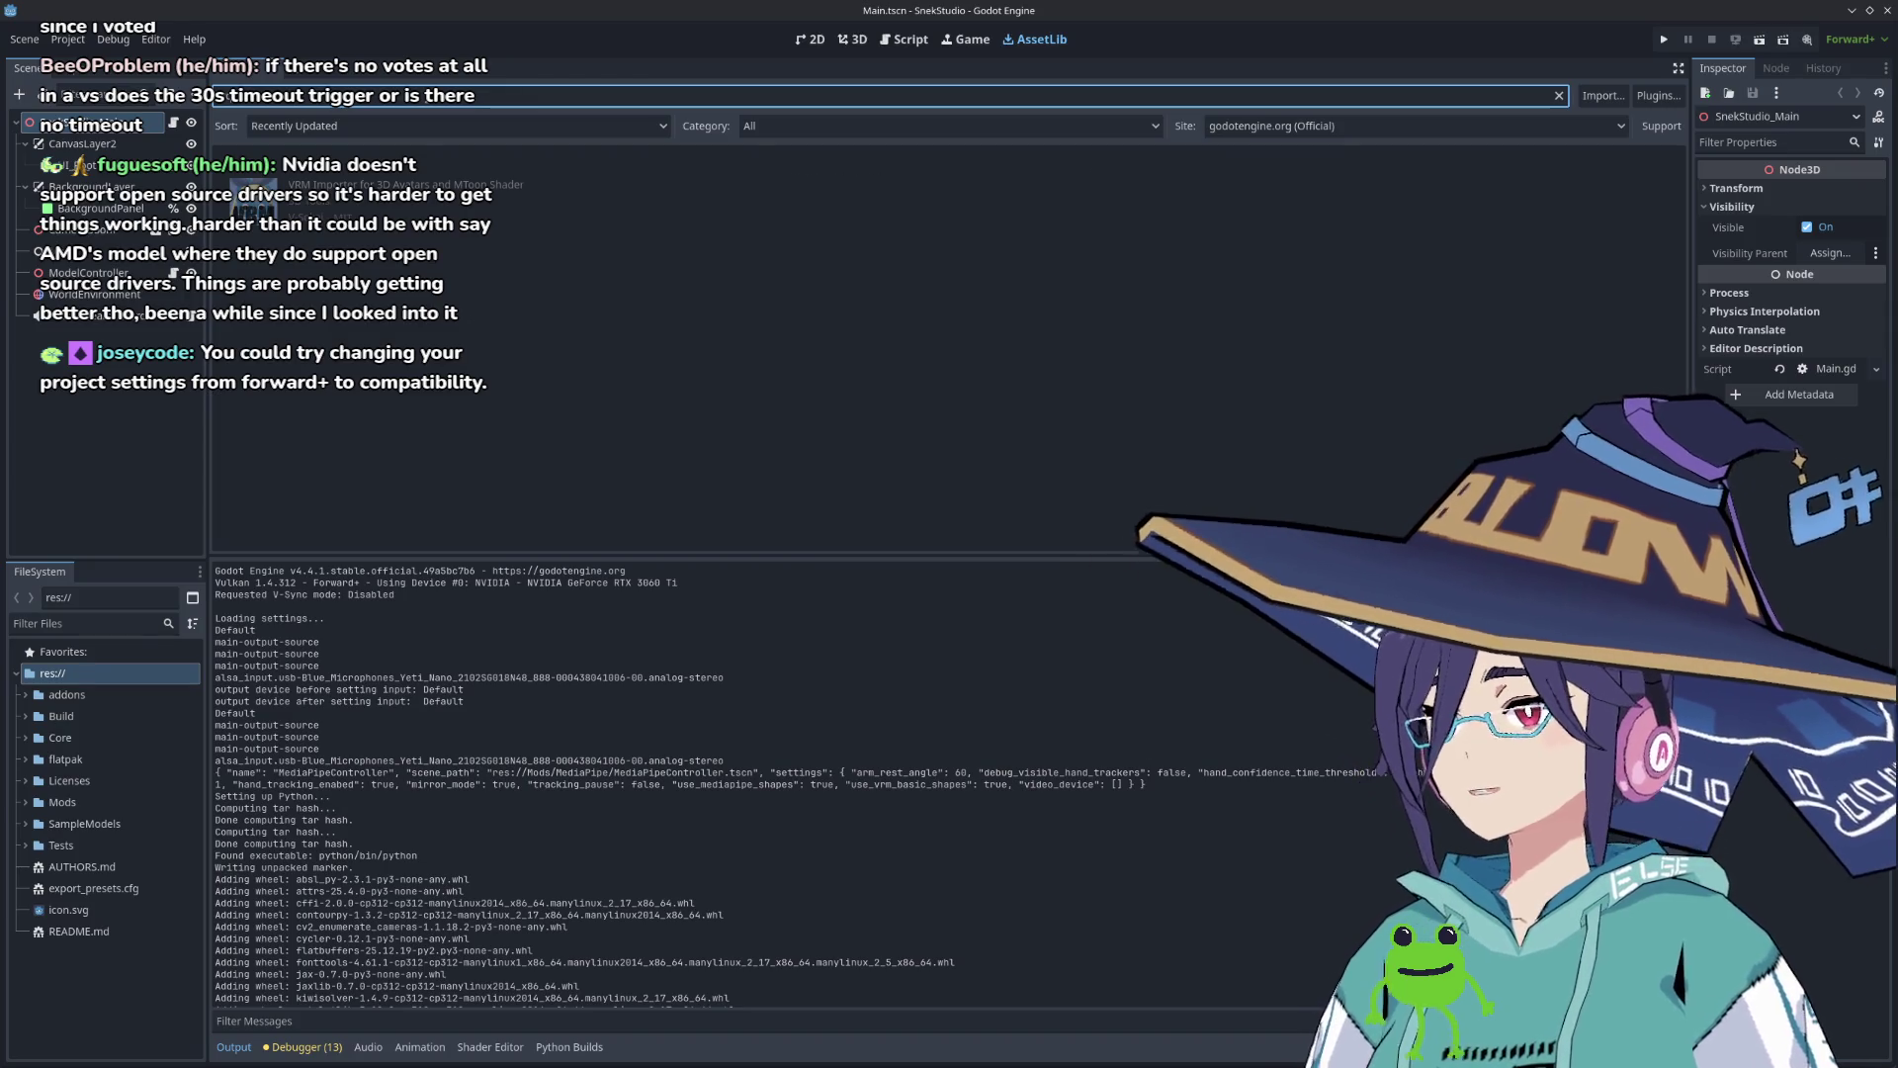
Step: Replace the previous AssetLib search with 'tracking'
key("BackSpace")
key("BackSpace")
key("BackSpace")
type("tracking")
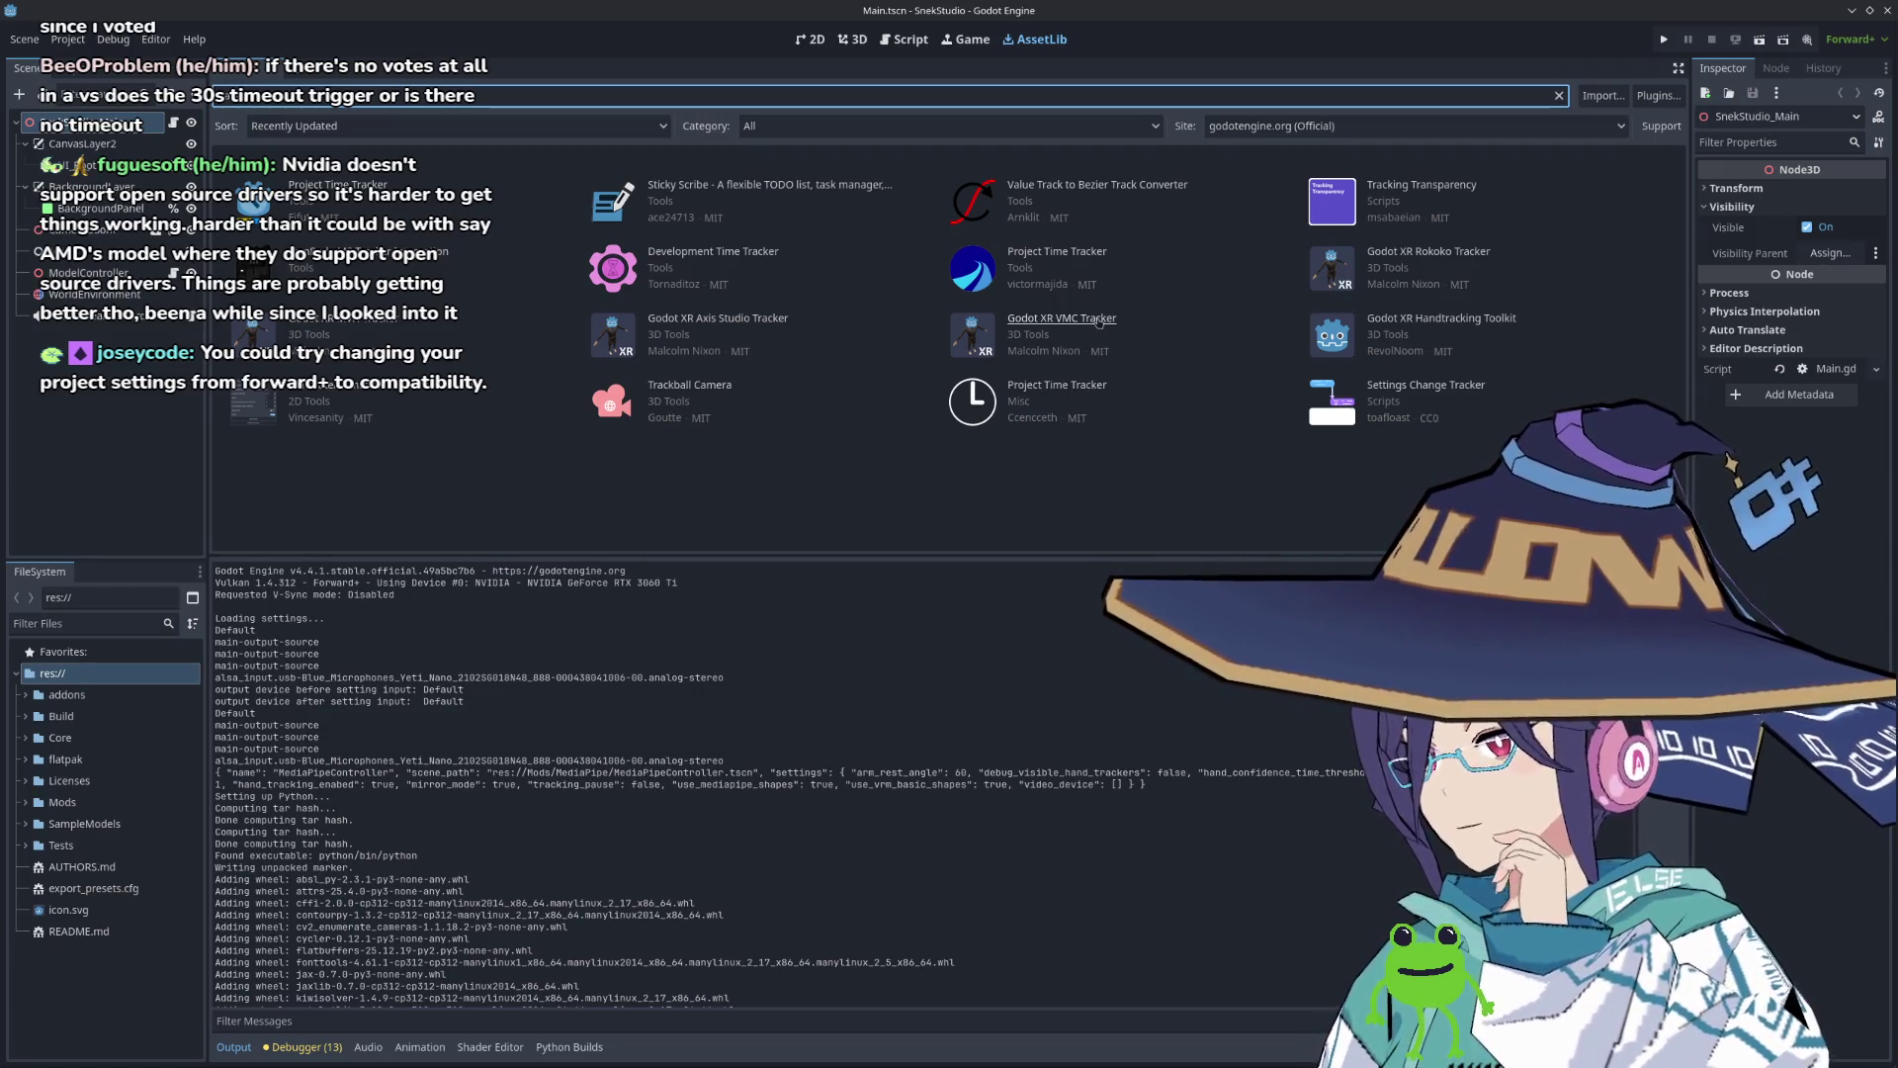
Step: Open the Godot XR VMC Tracker 1.2.0 details and move the dialog to the lower left
left_click(1100, 321)
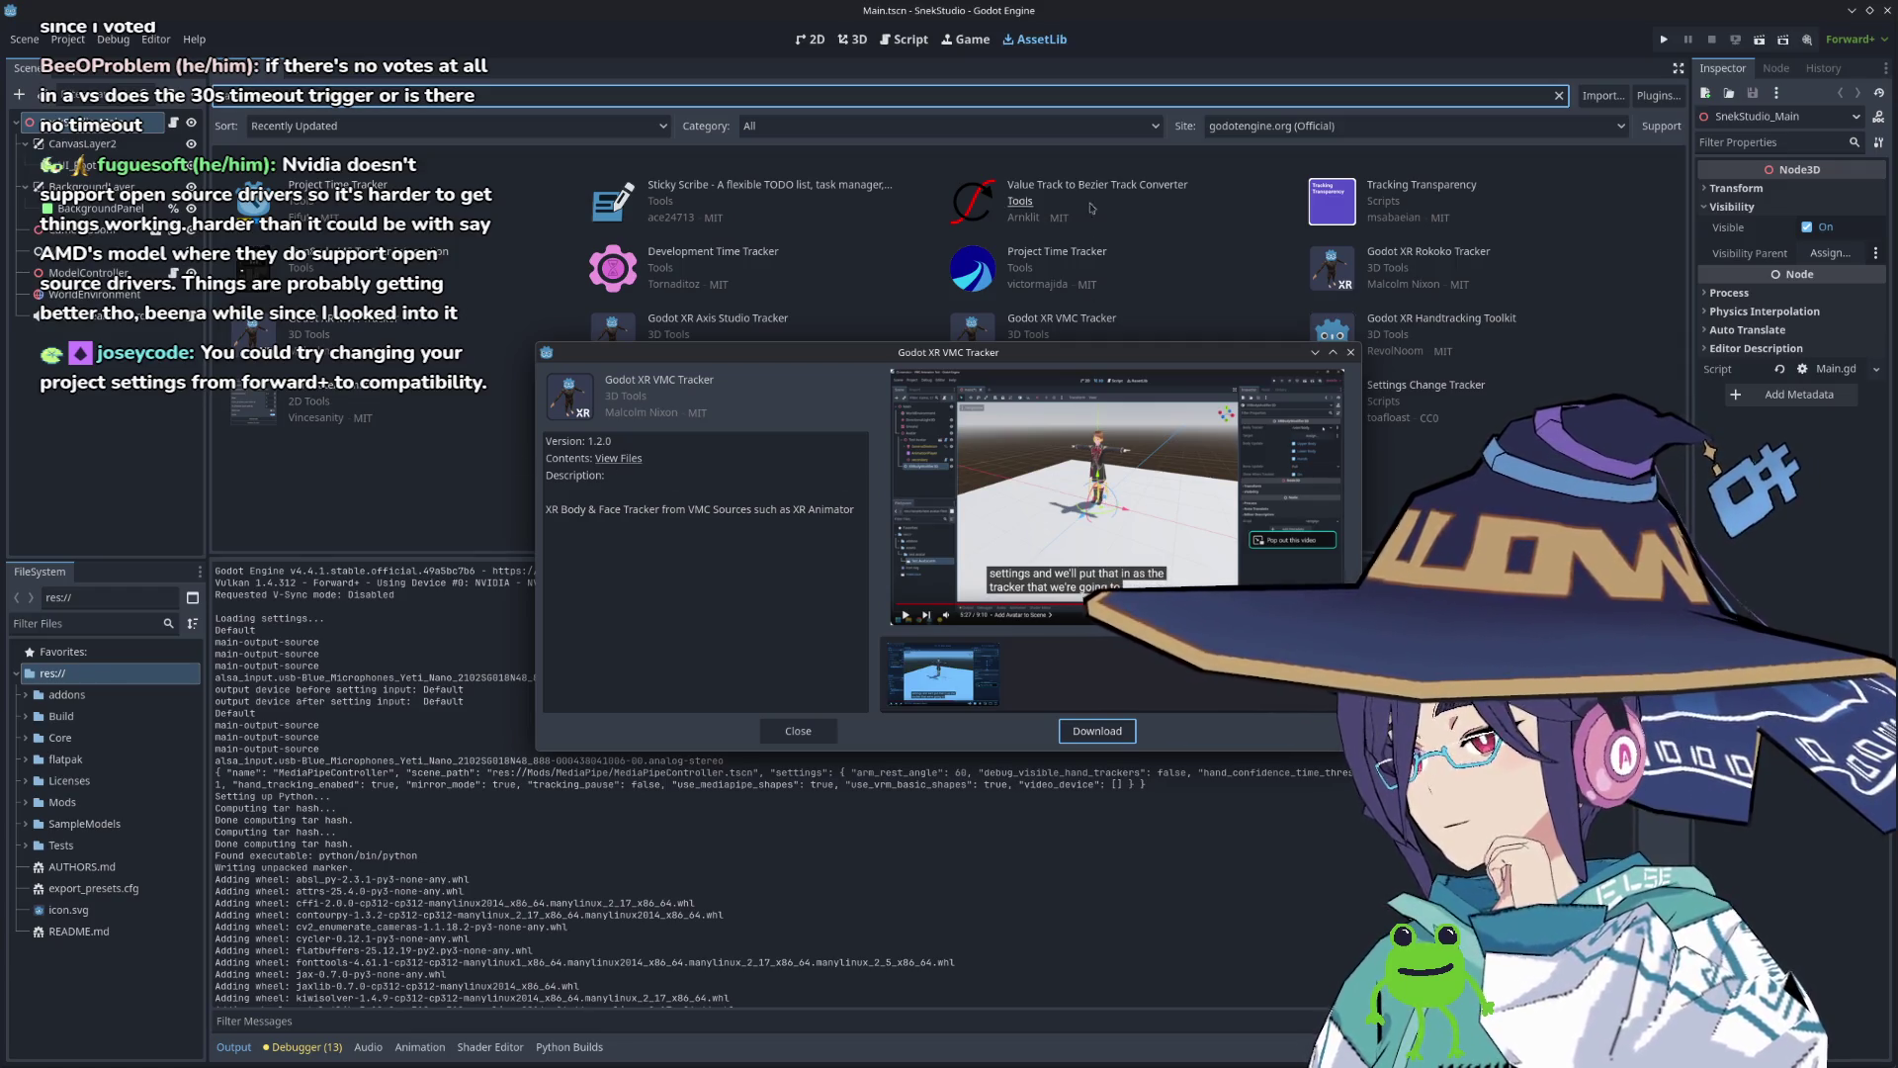
mouse_move(988, 353)
left_mouse_down()
mouse_move(826, 360)
mouse_move(480, 459)
left_mouse_up()
left_click(1205, 461)
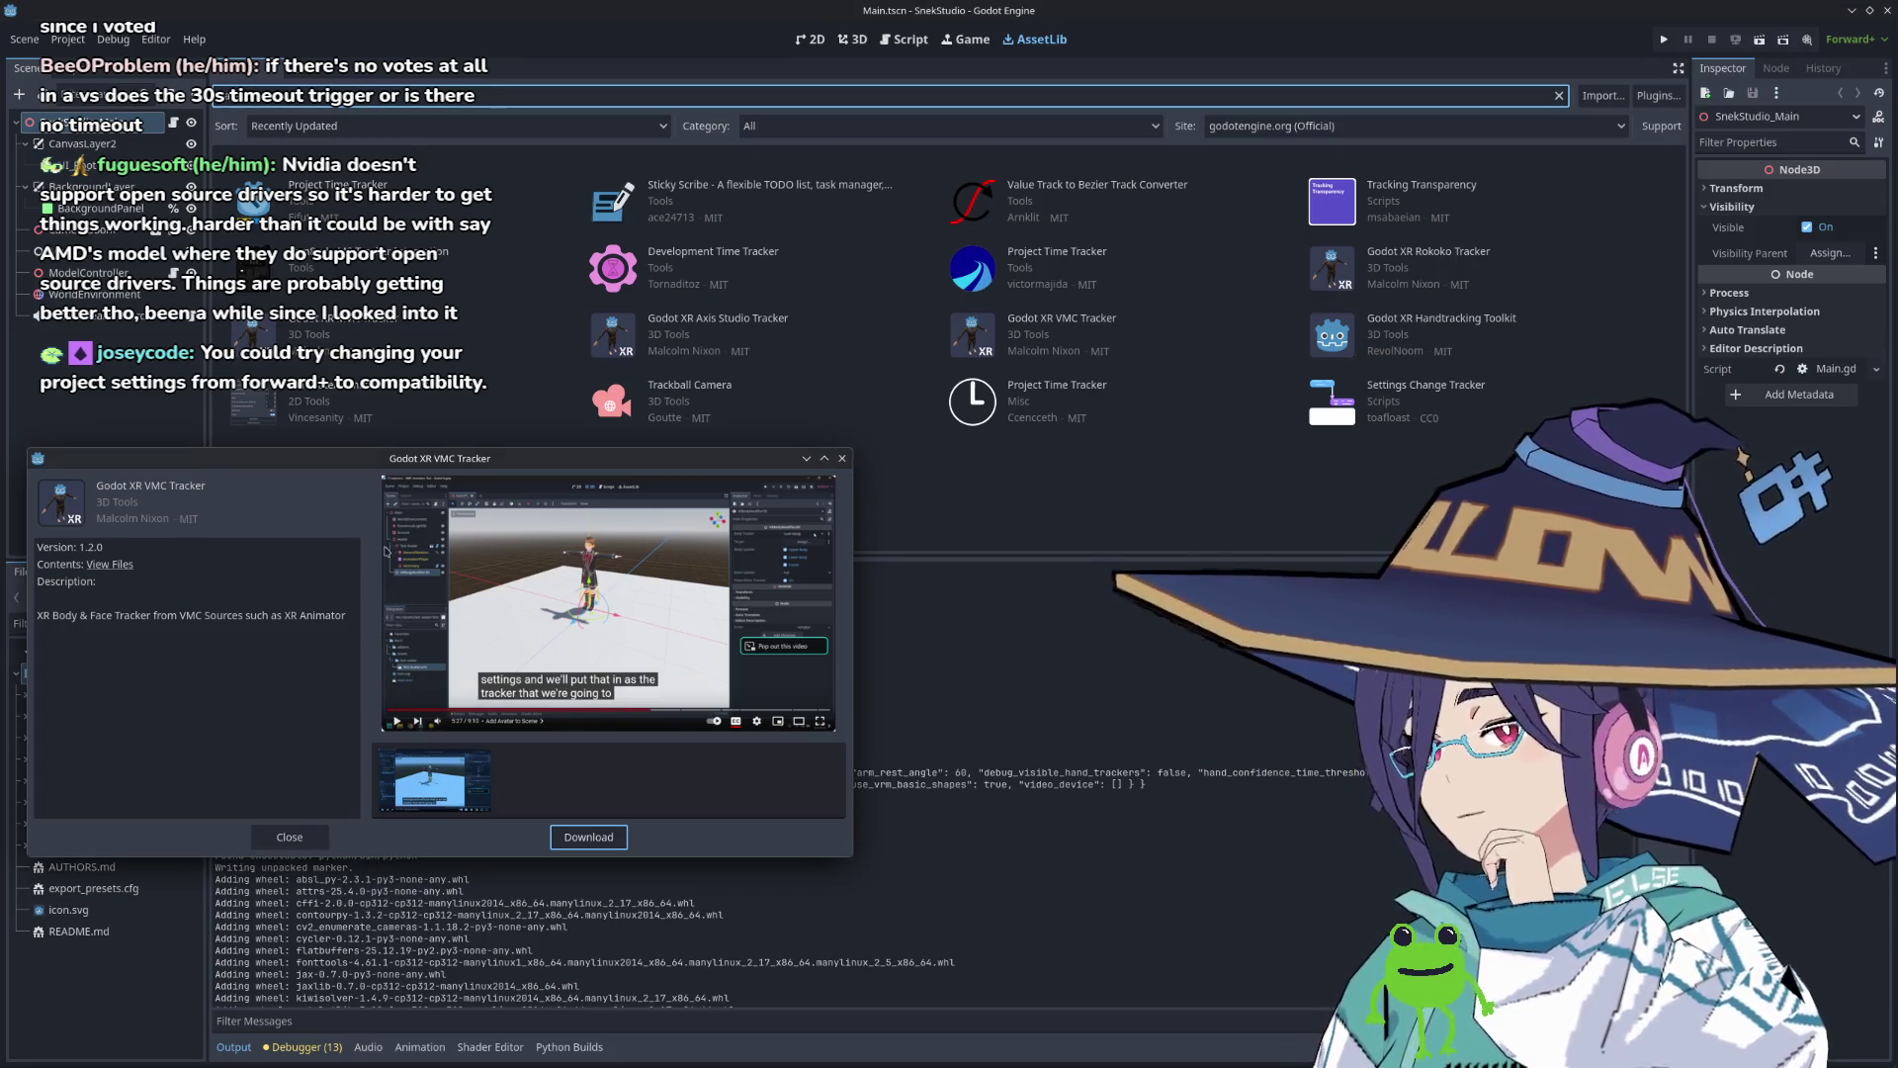
left_click(103, 567)
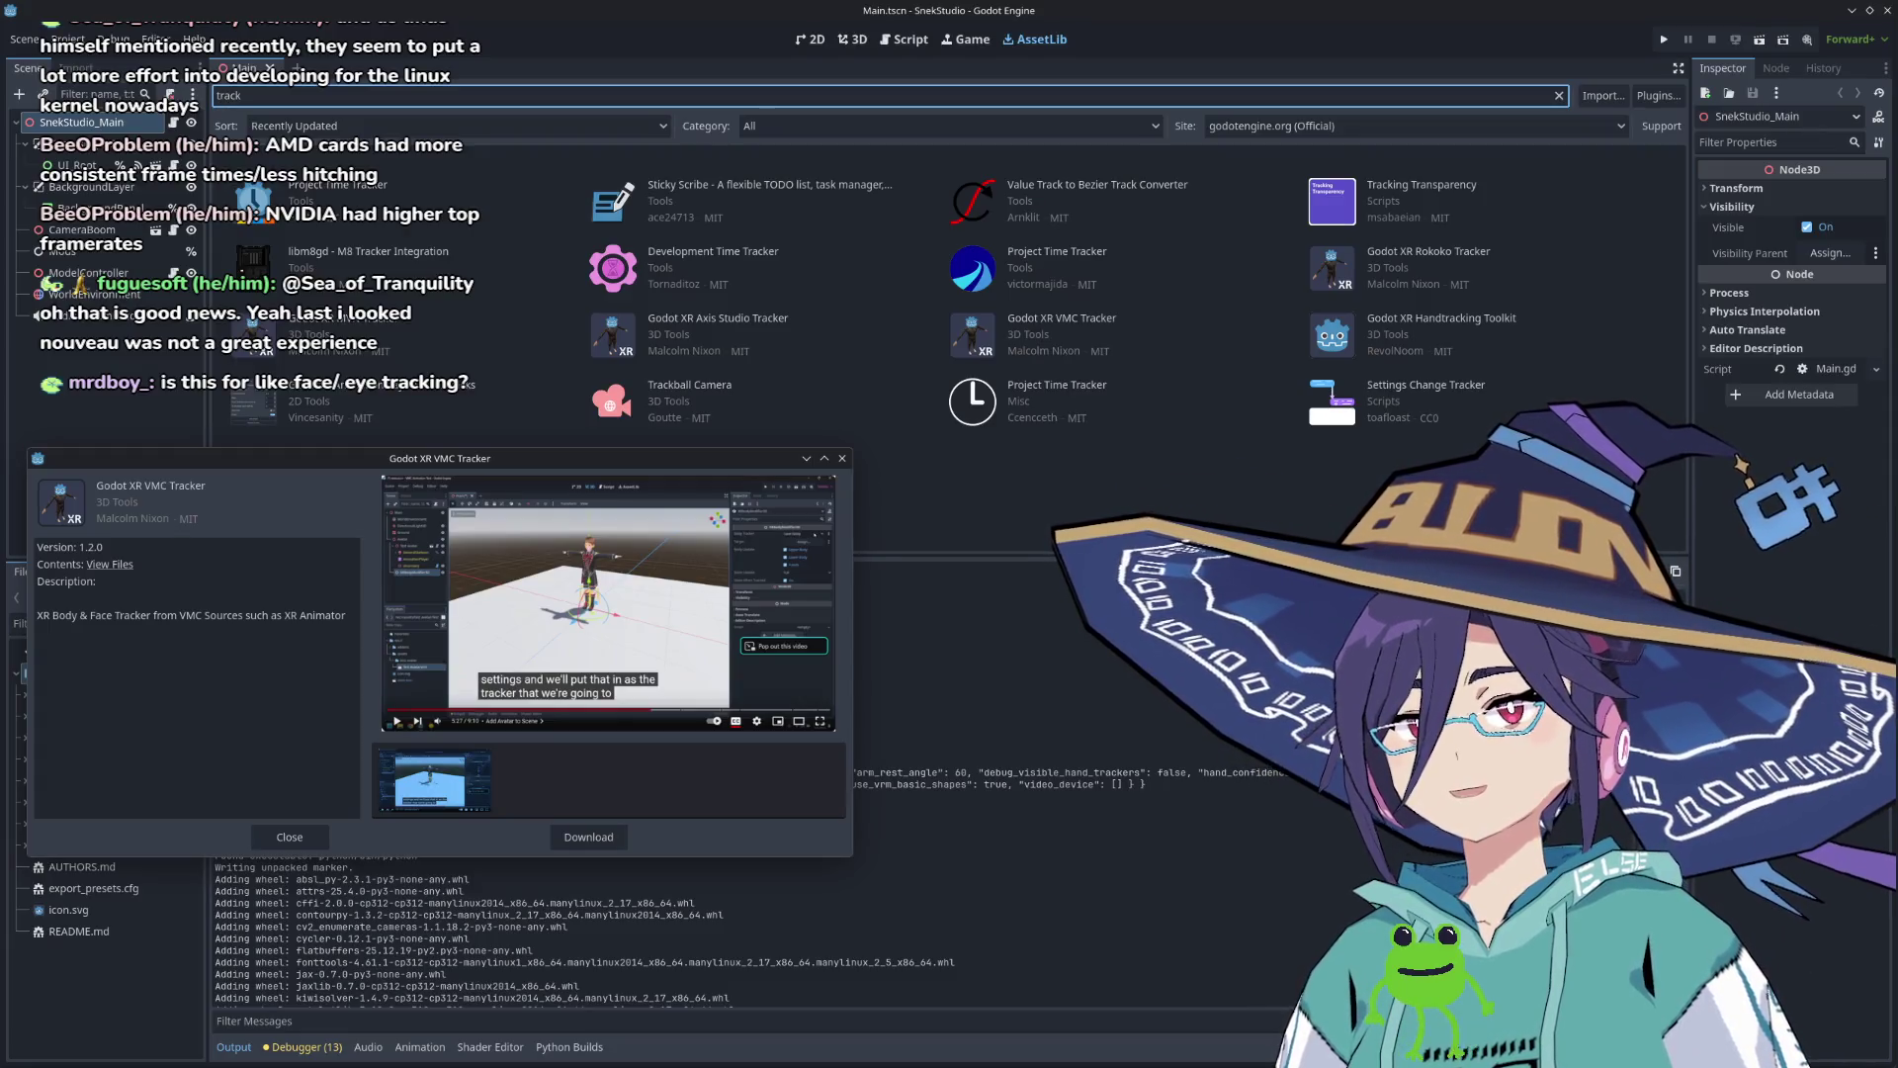
key("alt+Tab")
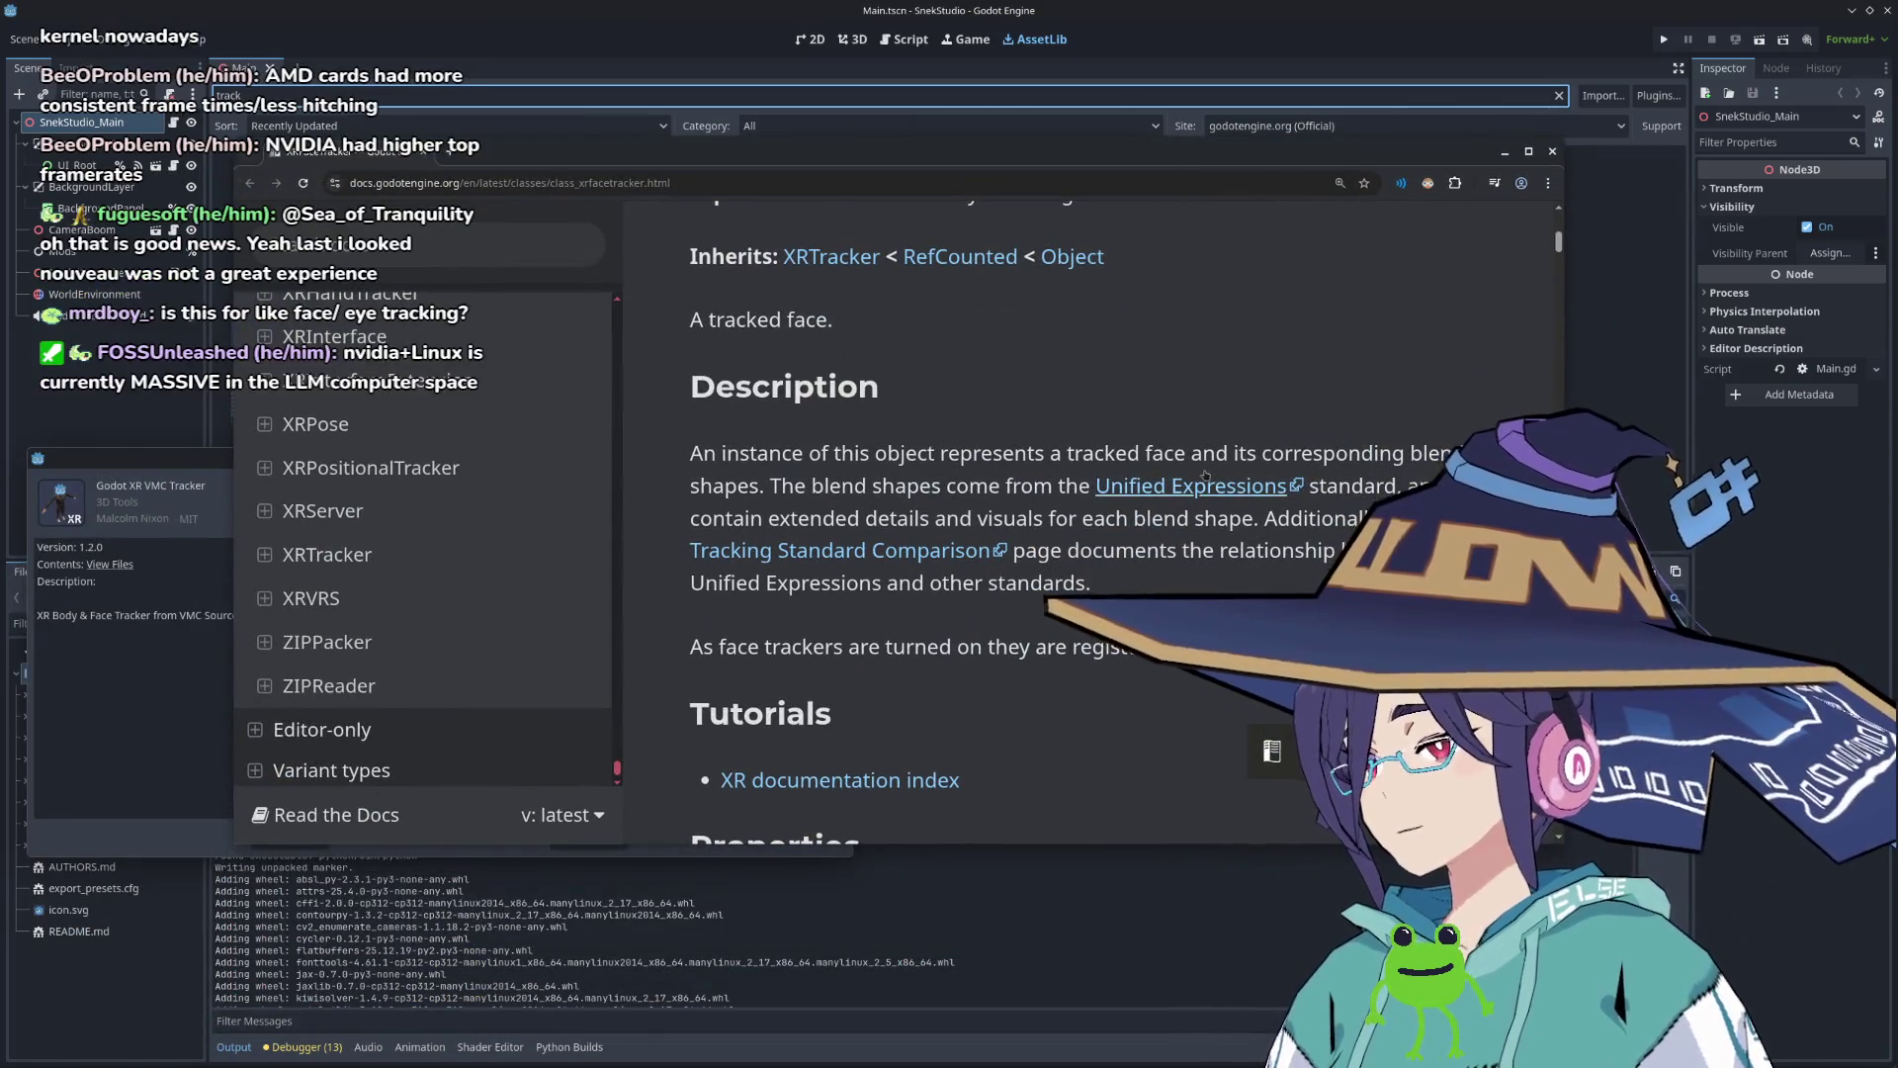
scroll(1039, 535, "down", 5)
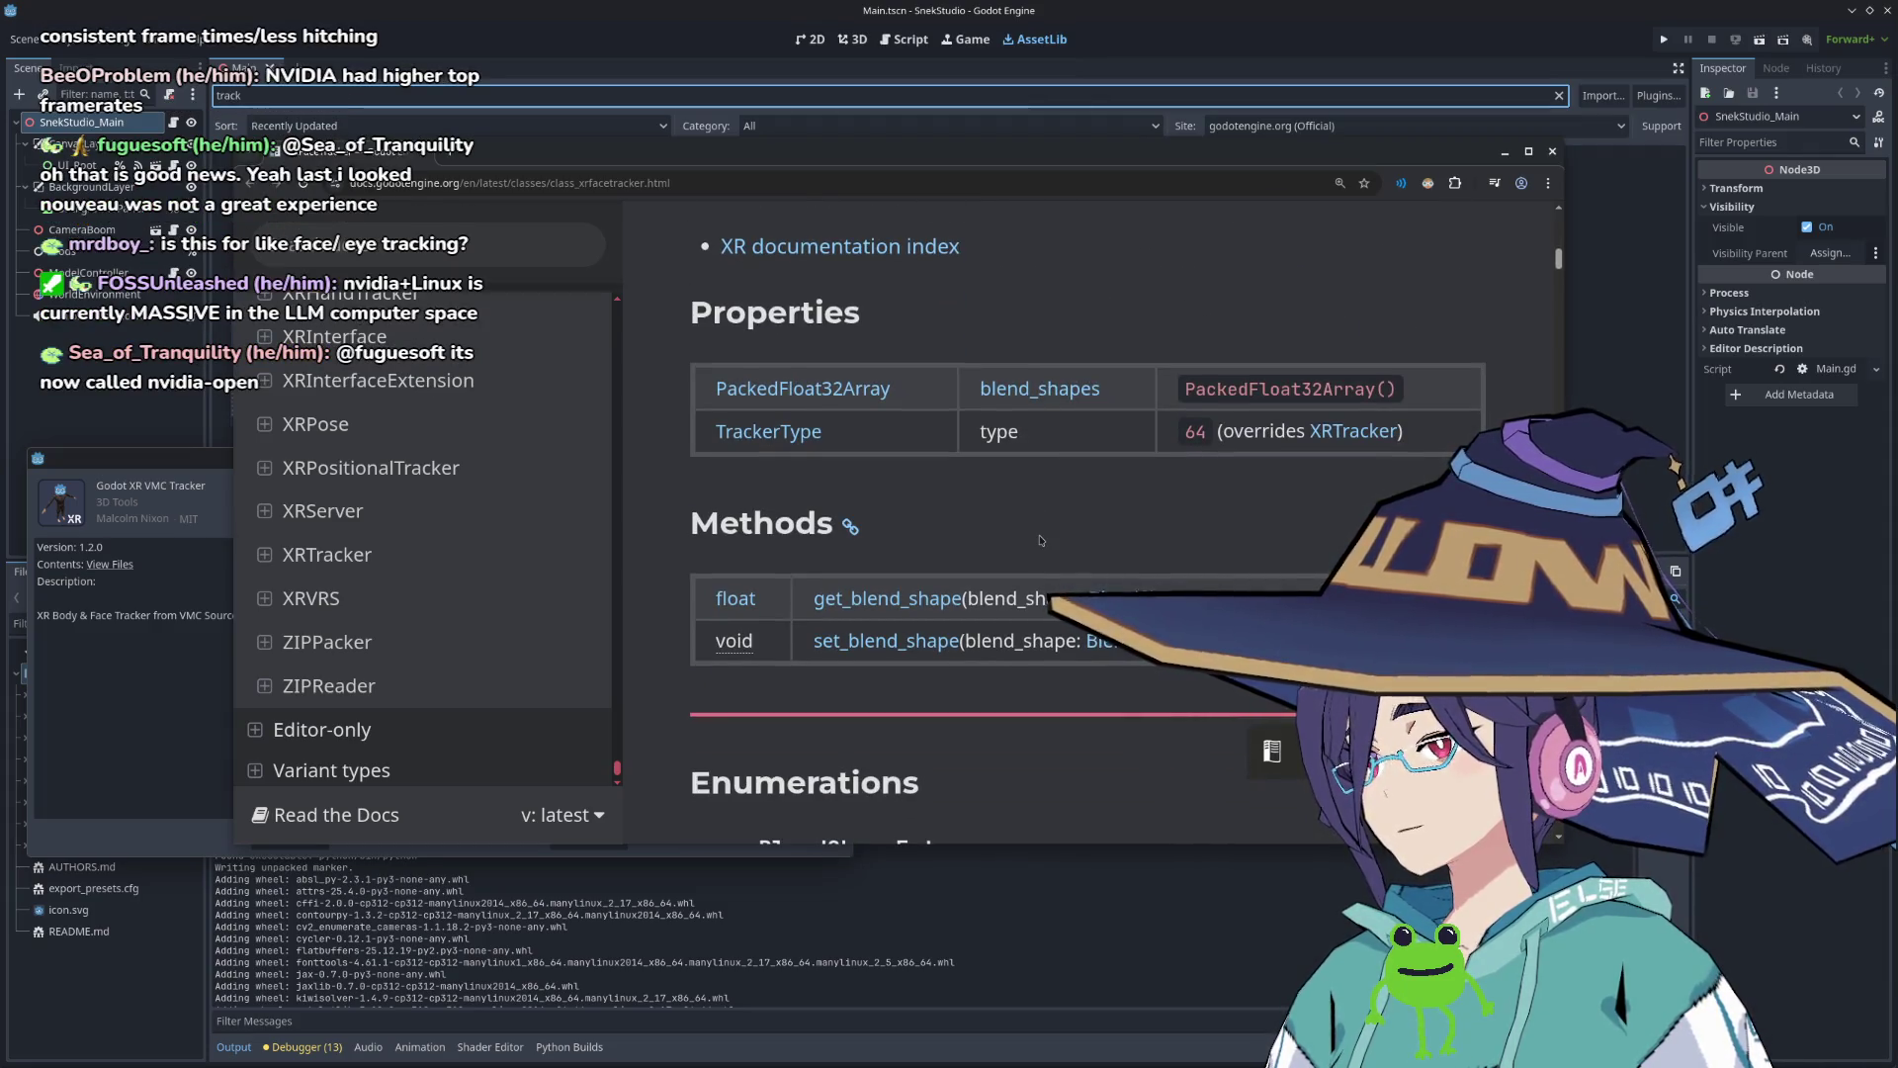
scroll(1040, 540, "down", 10)
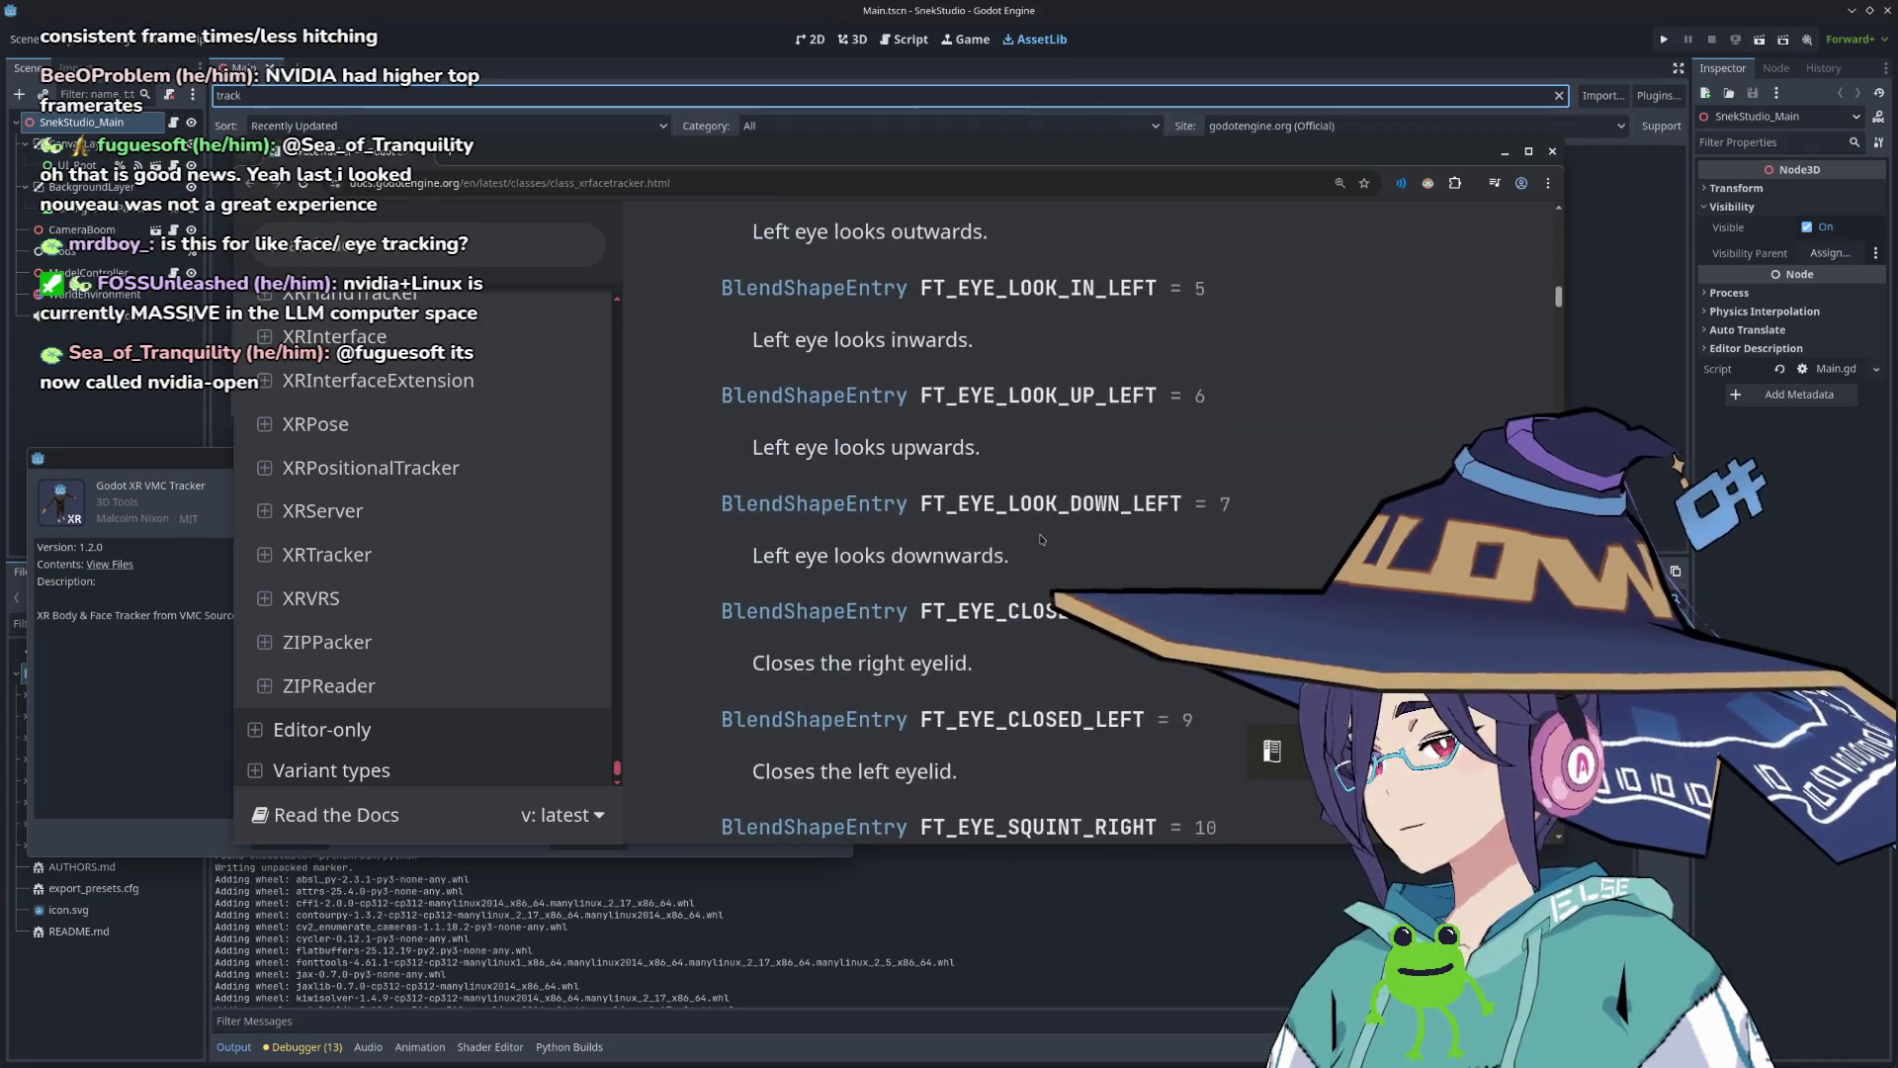
scroll(1040, 539, "up", 20)
scroll(444, 582, "up", 5)
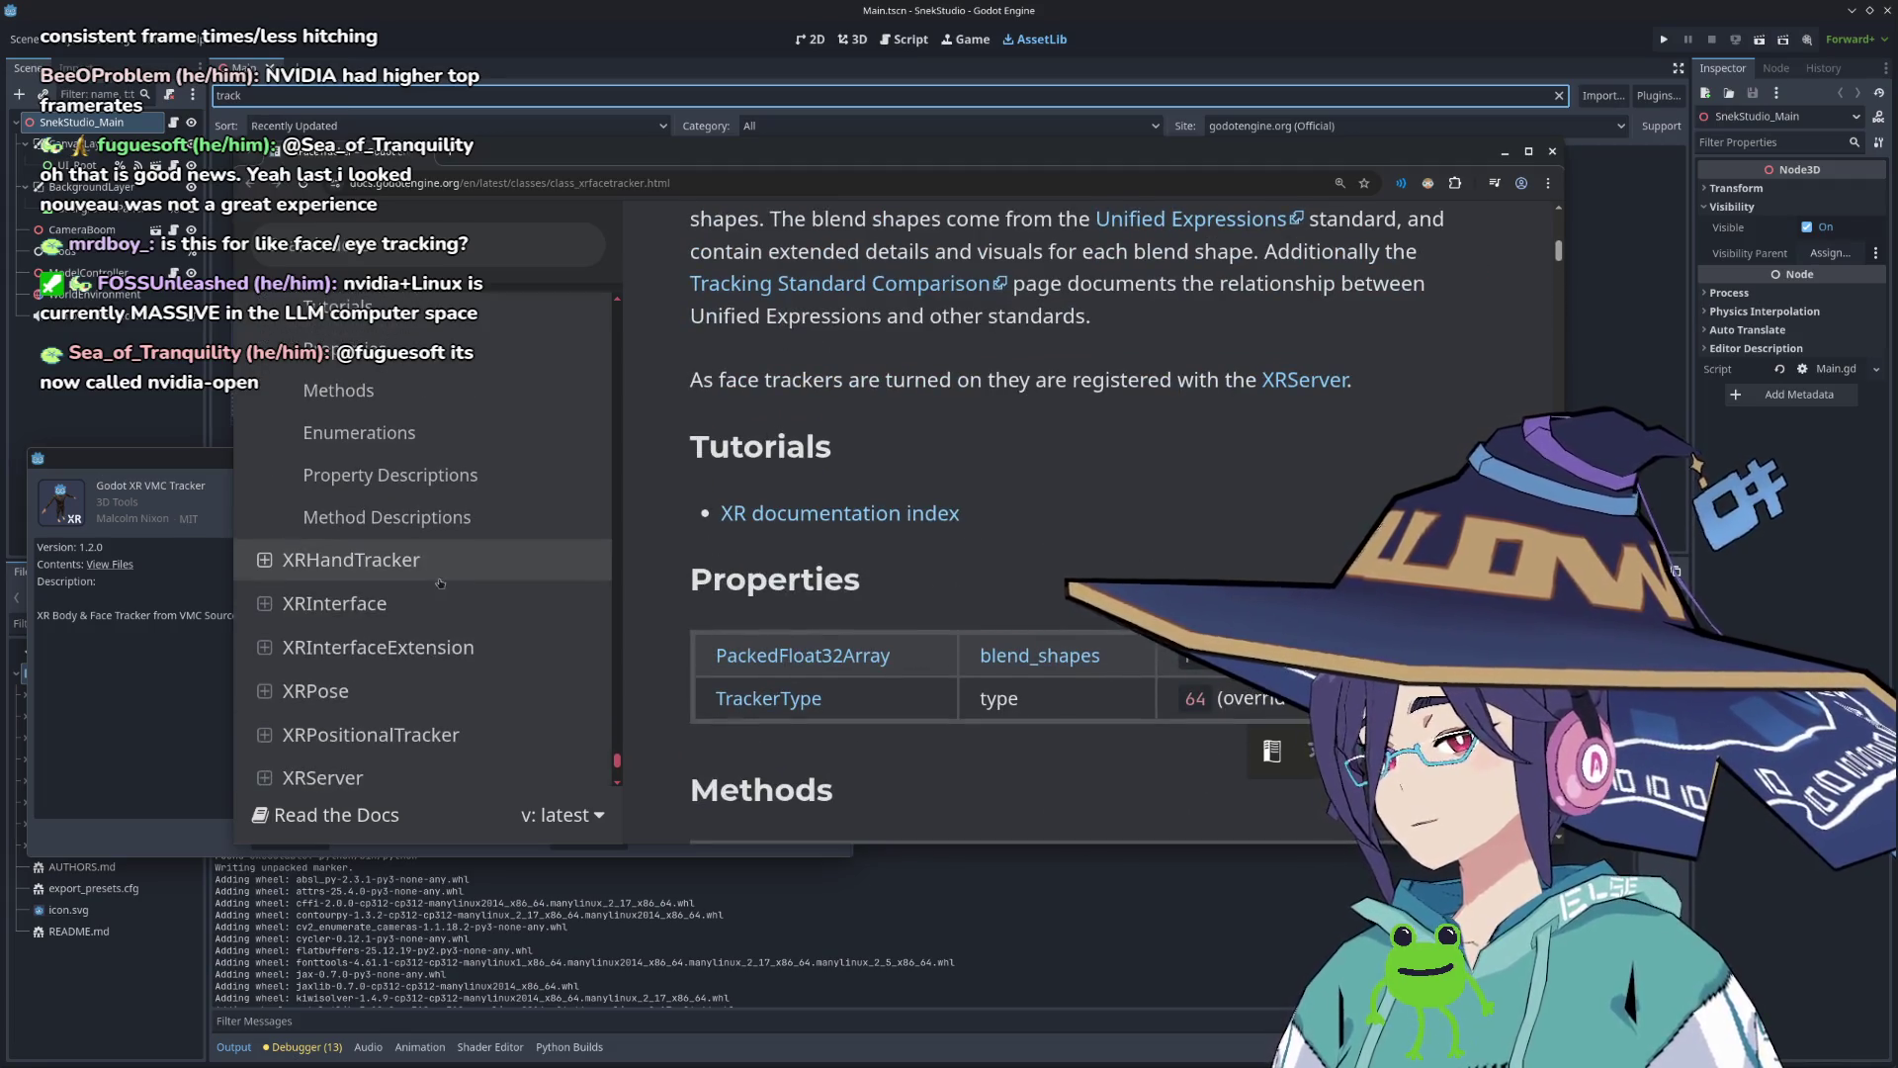
scroll(296, 682, "up", 4)
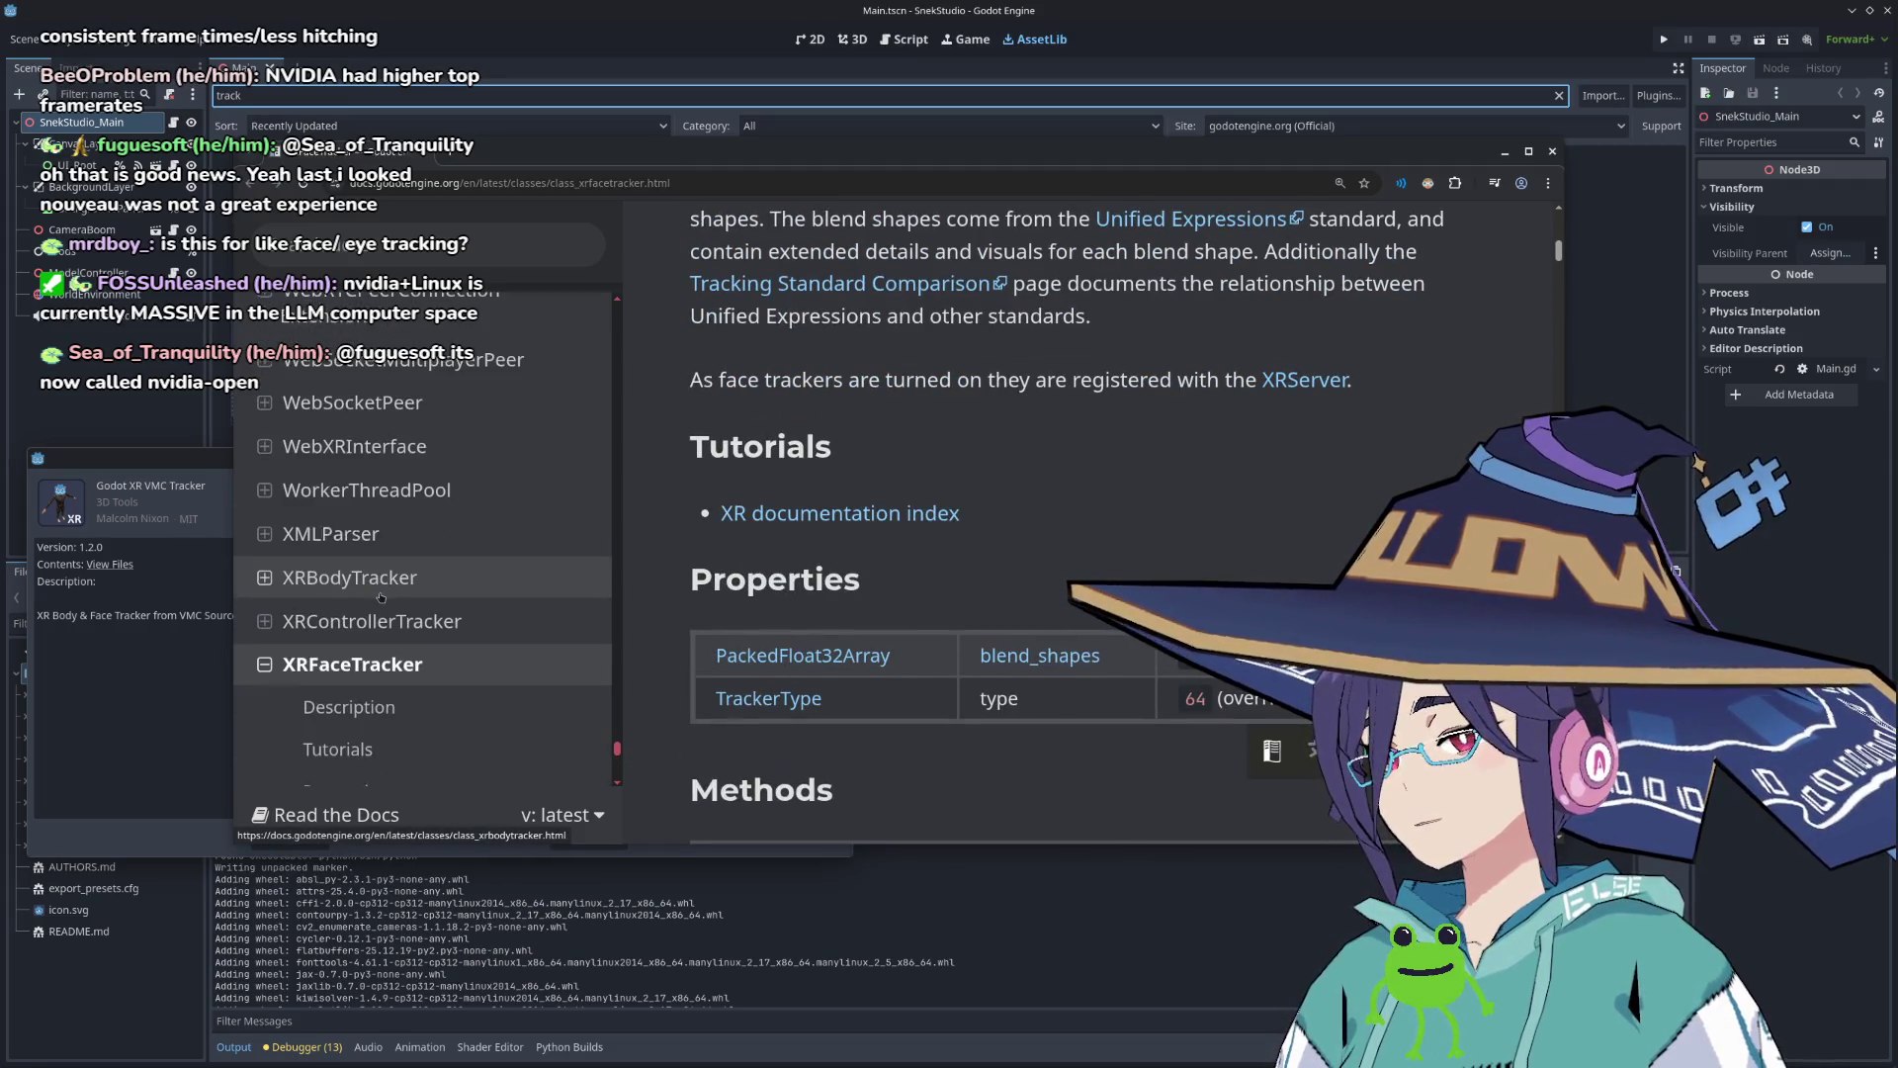
left_click(263, 667)
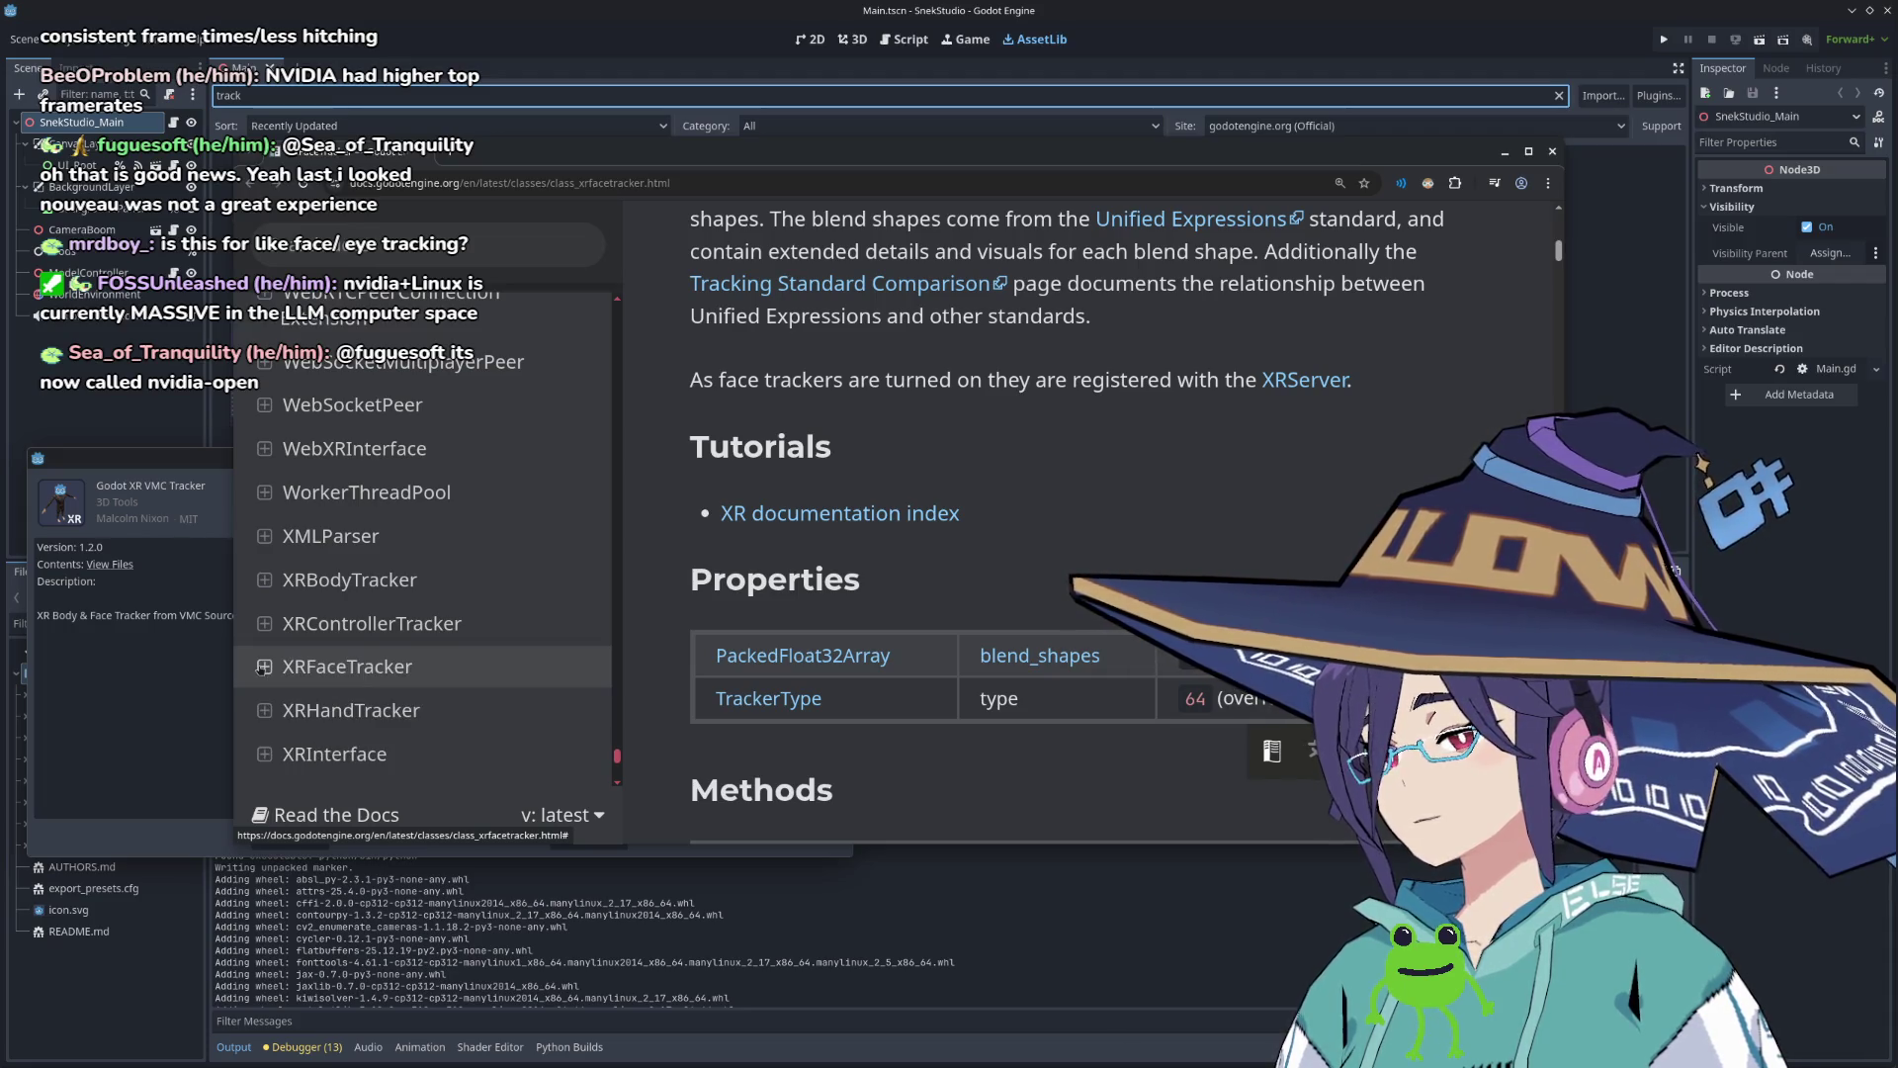
left_click(282, 665)
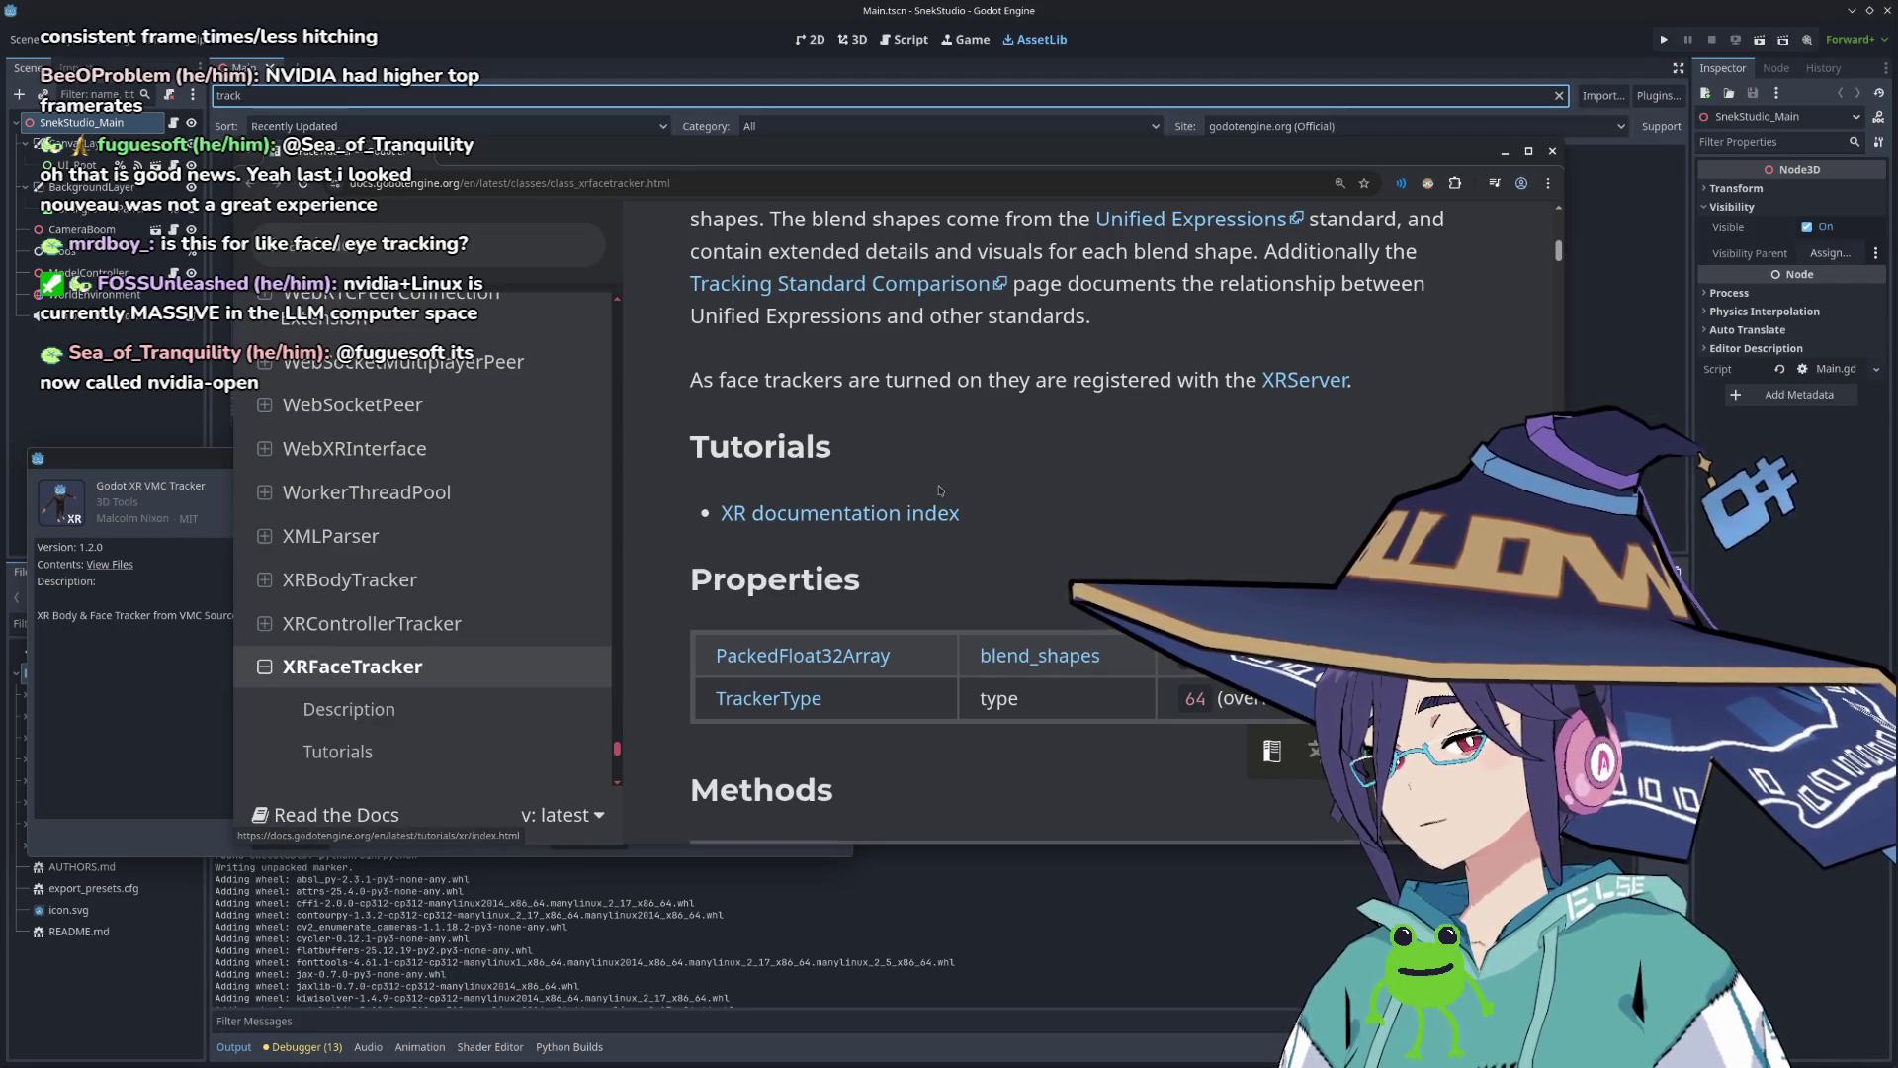
scroll(941, 491, "down", 3)
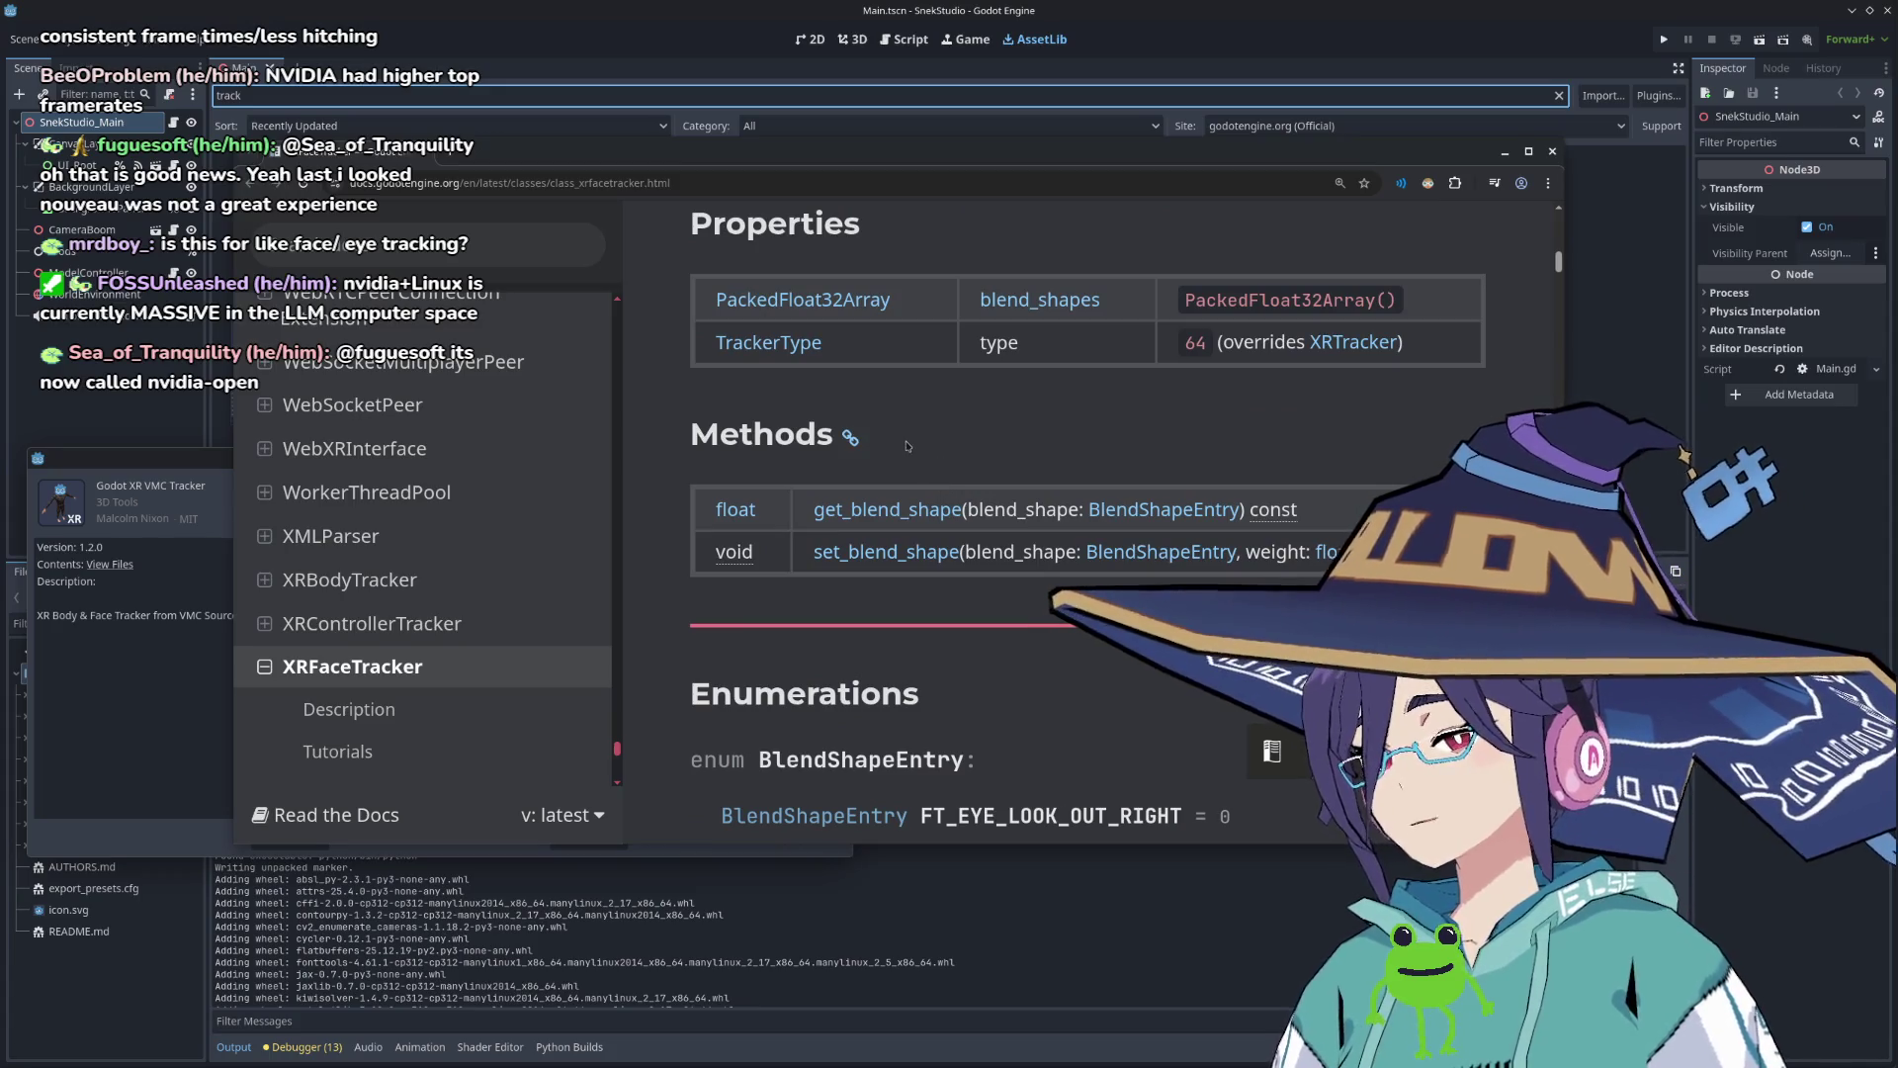
scroll(947, 597, "up", 5)
scroll(947, 597, "up", 3)
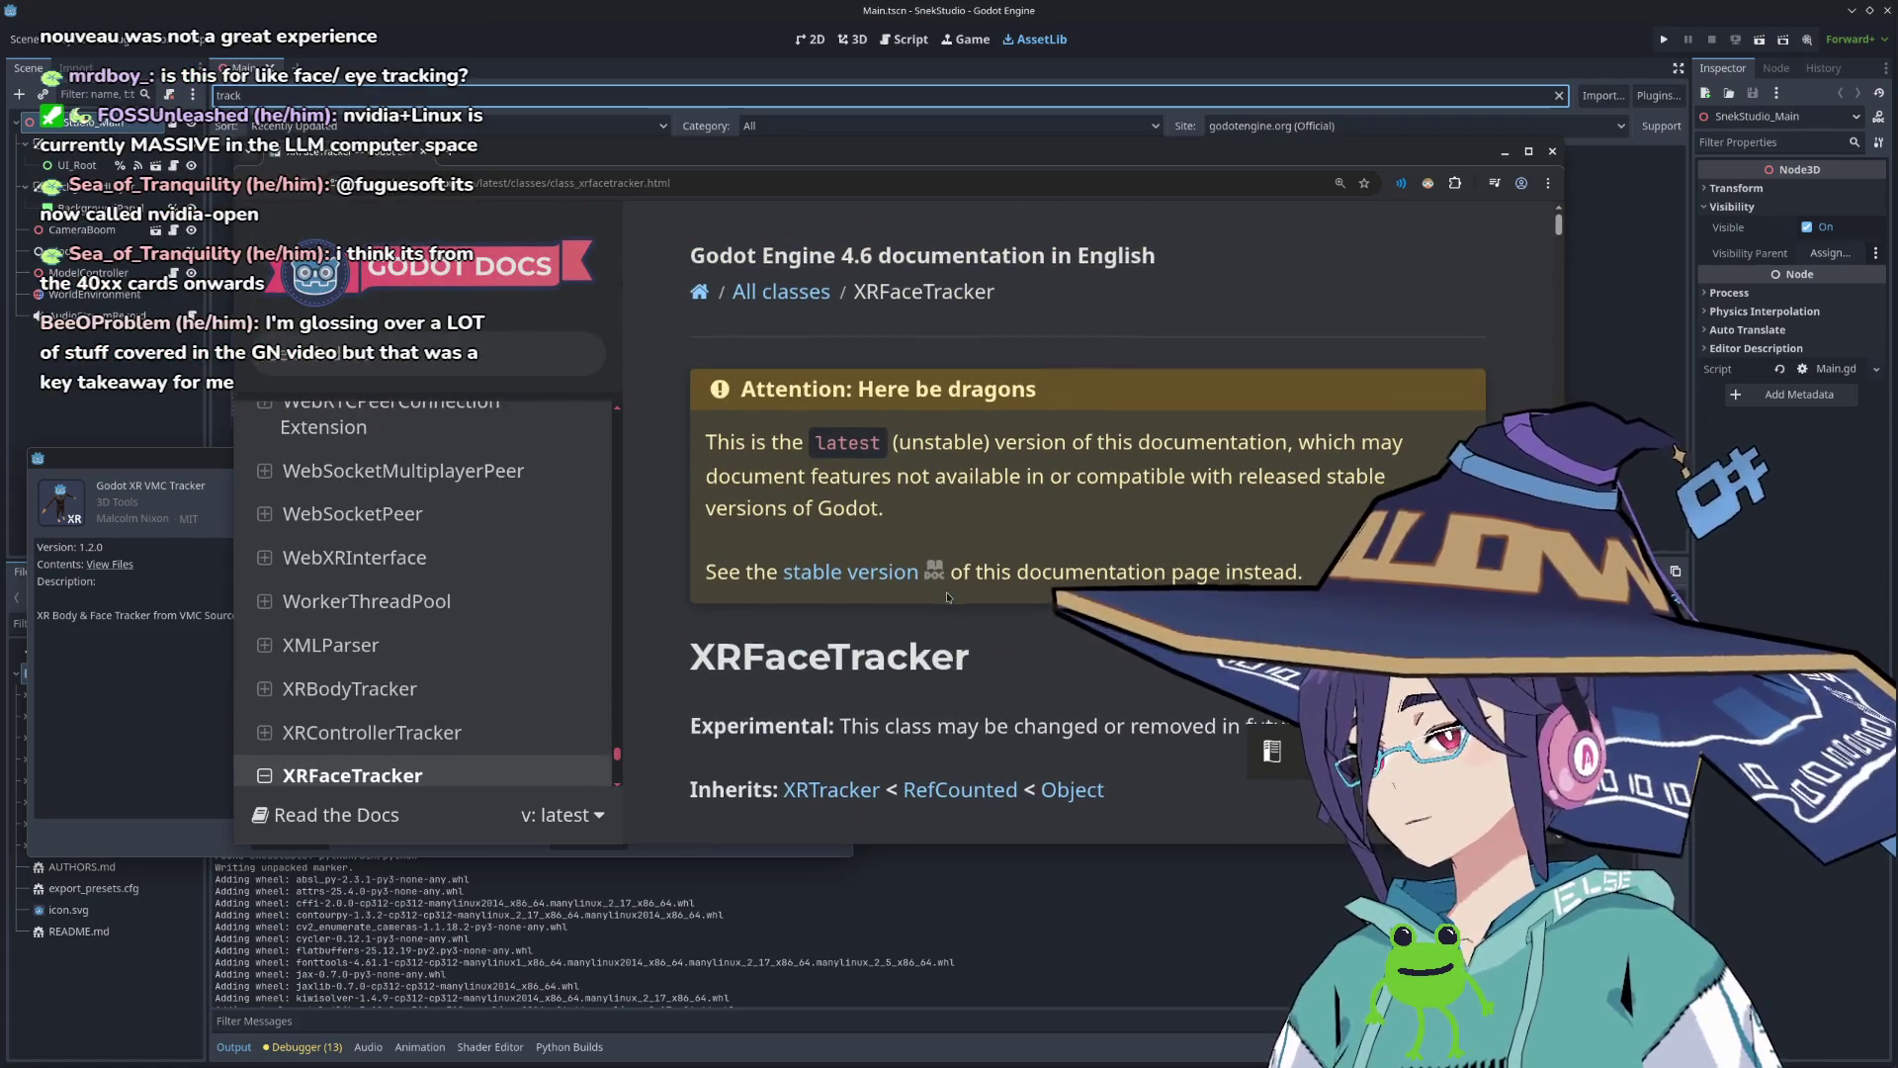
scroll(947, 597, "down", 2)
scroll(947, 597, "down", 5)
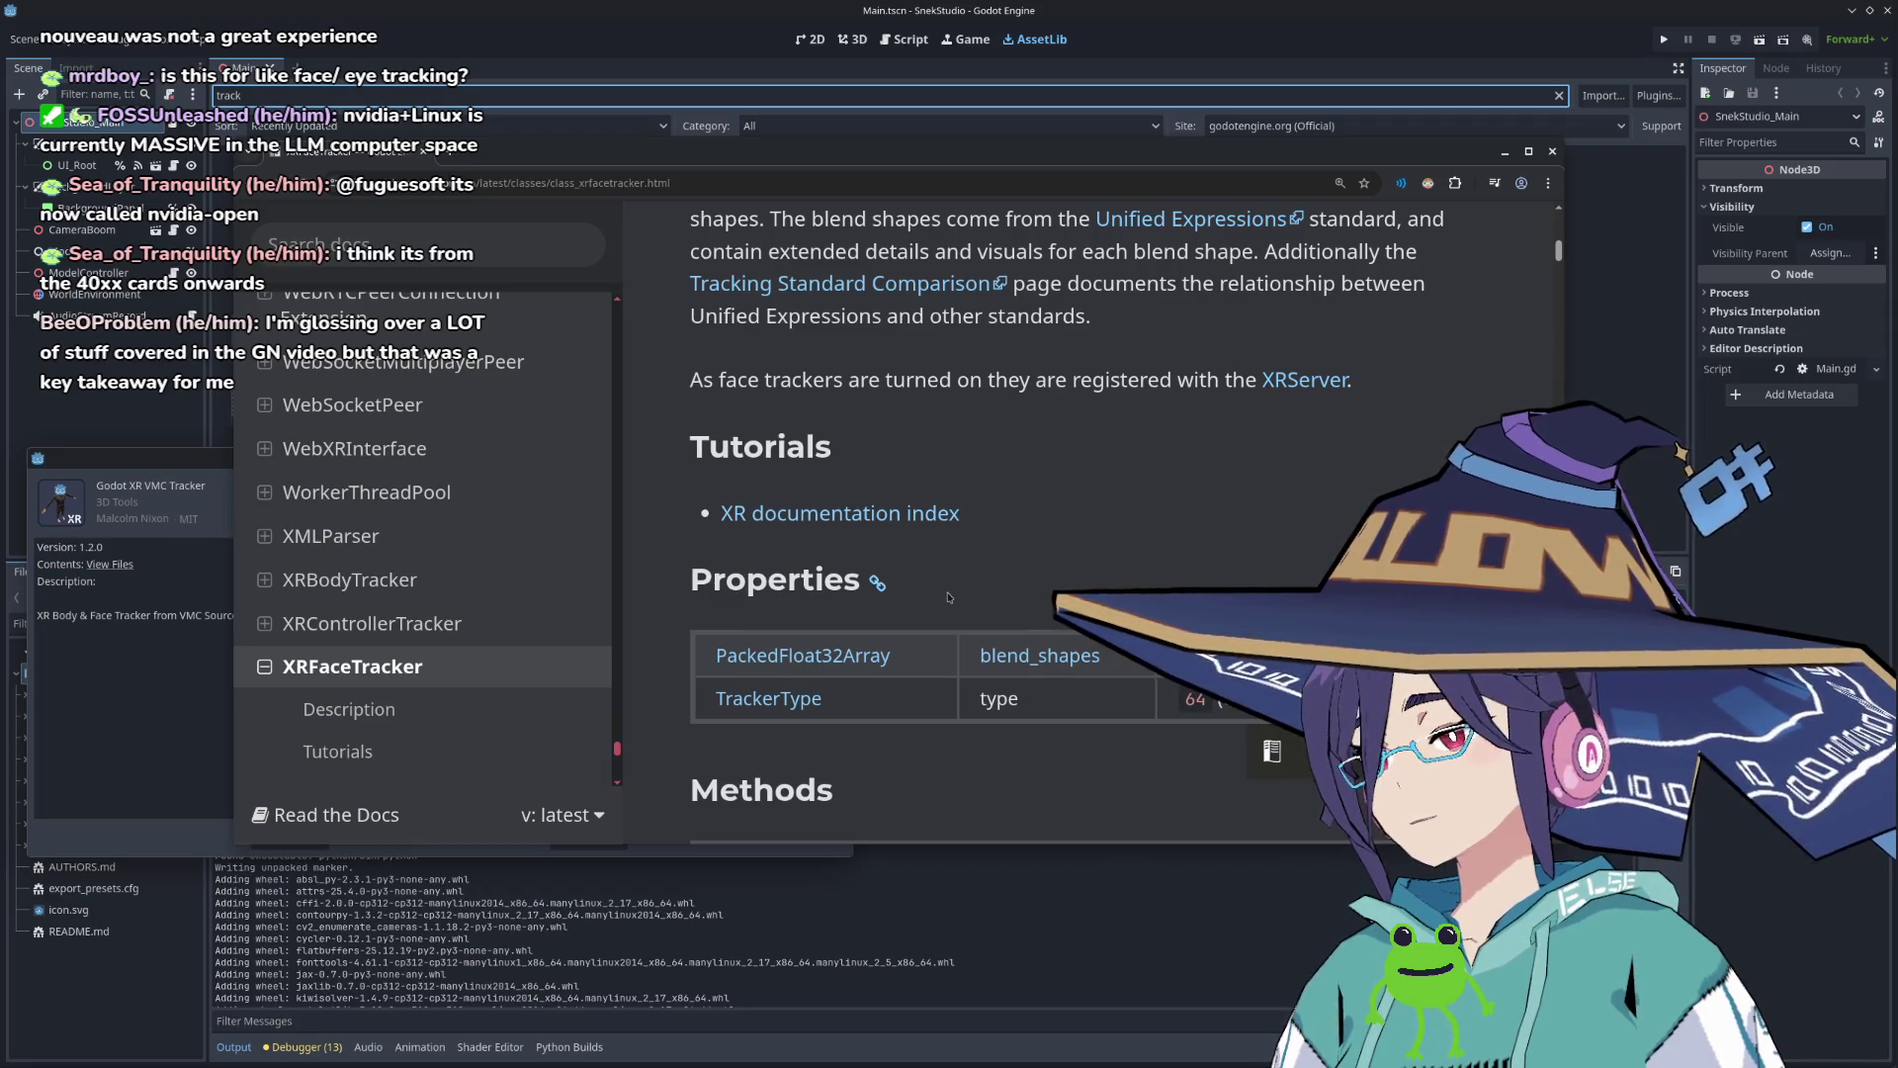
scroll(947, 597, "down", 3)
scroll(947, 597, "up", 5)
left_click(520, 107)
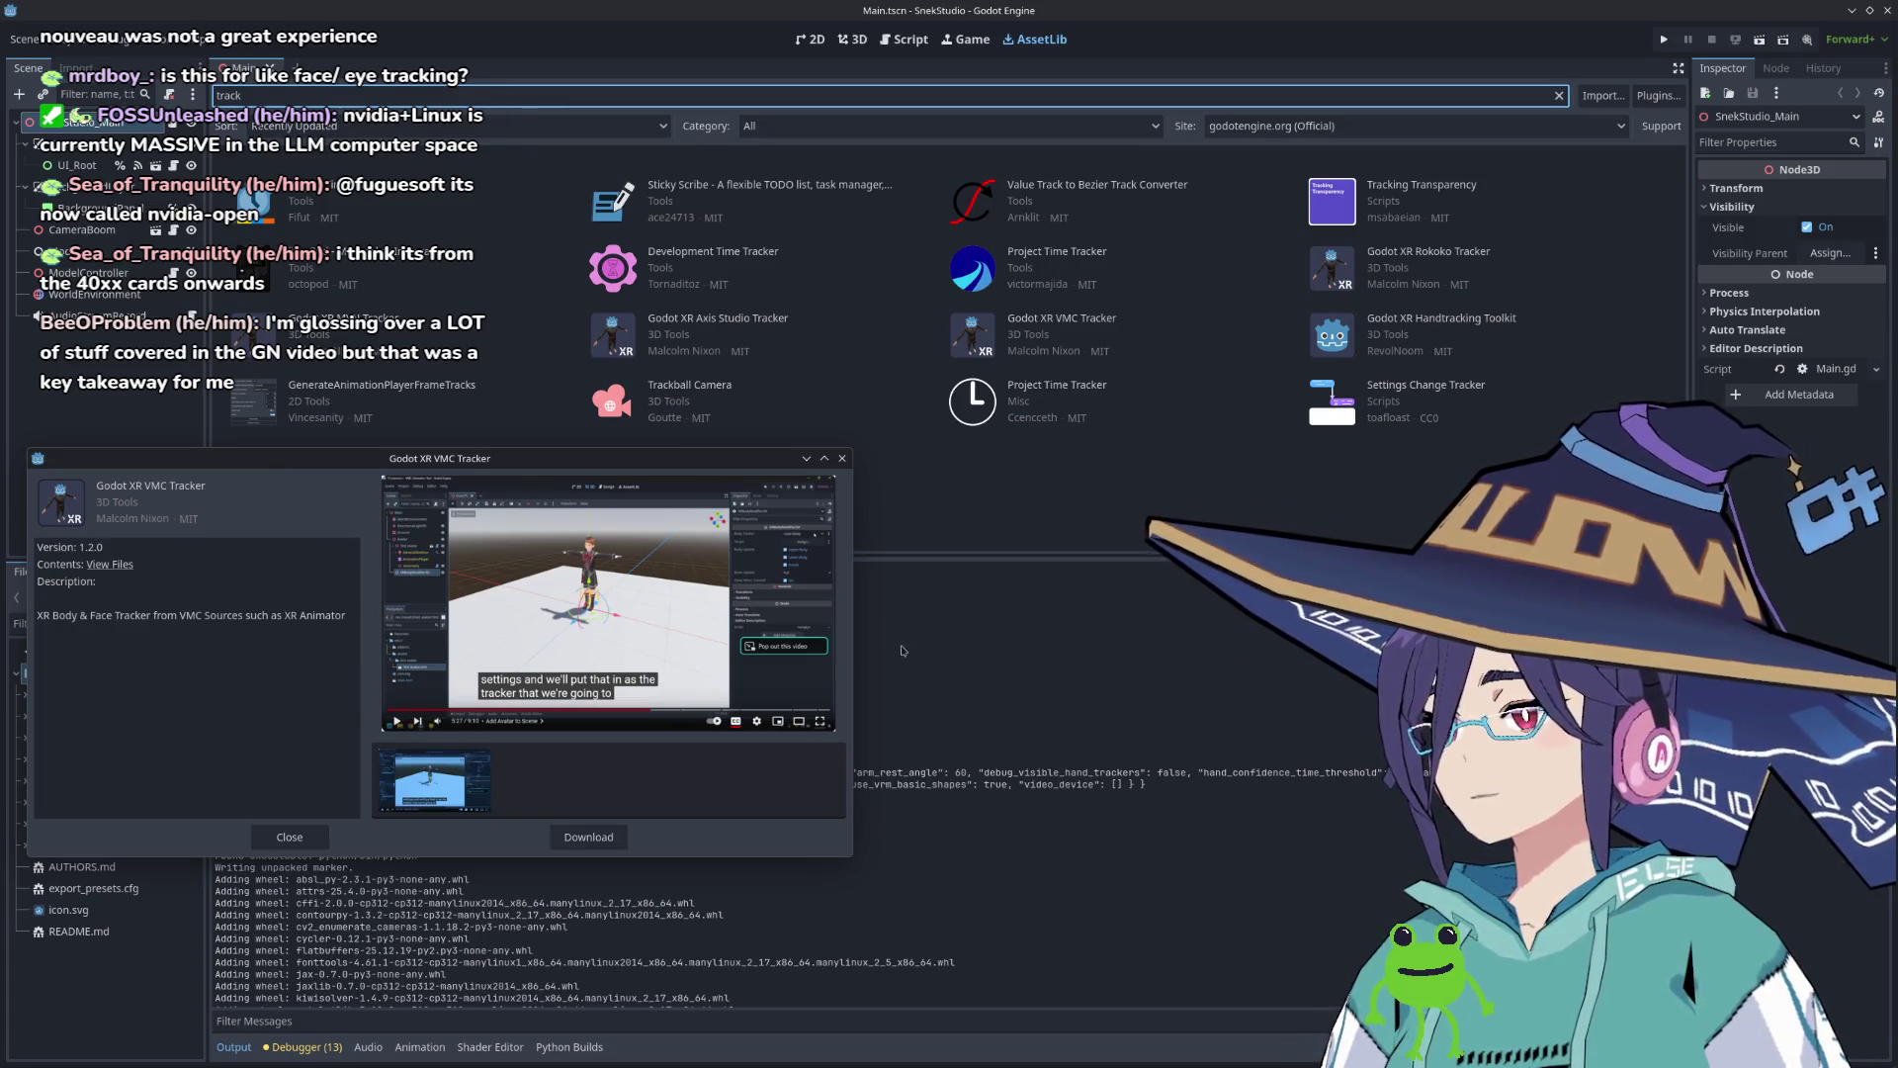
Step: Close the VMC Tracker details, try searching 'mediapipe', then clear the search entirely
left_click(841, 459)
key("ctrl+a")
type("mediapipe")
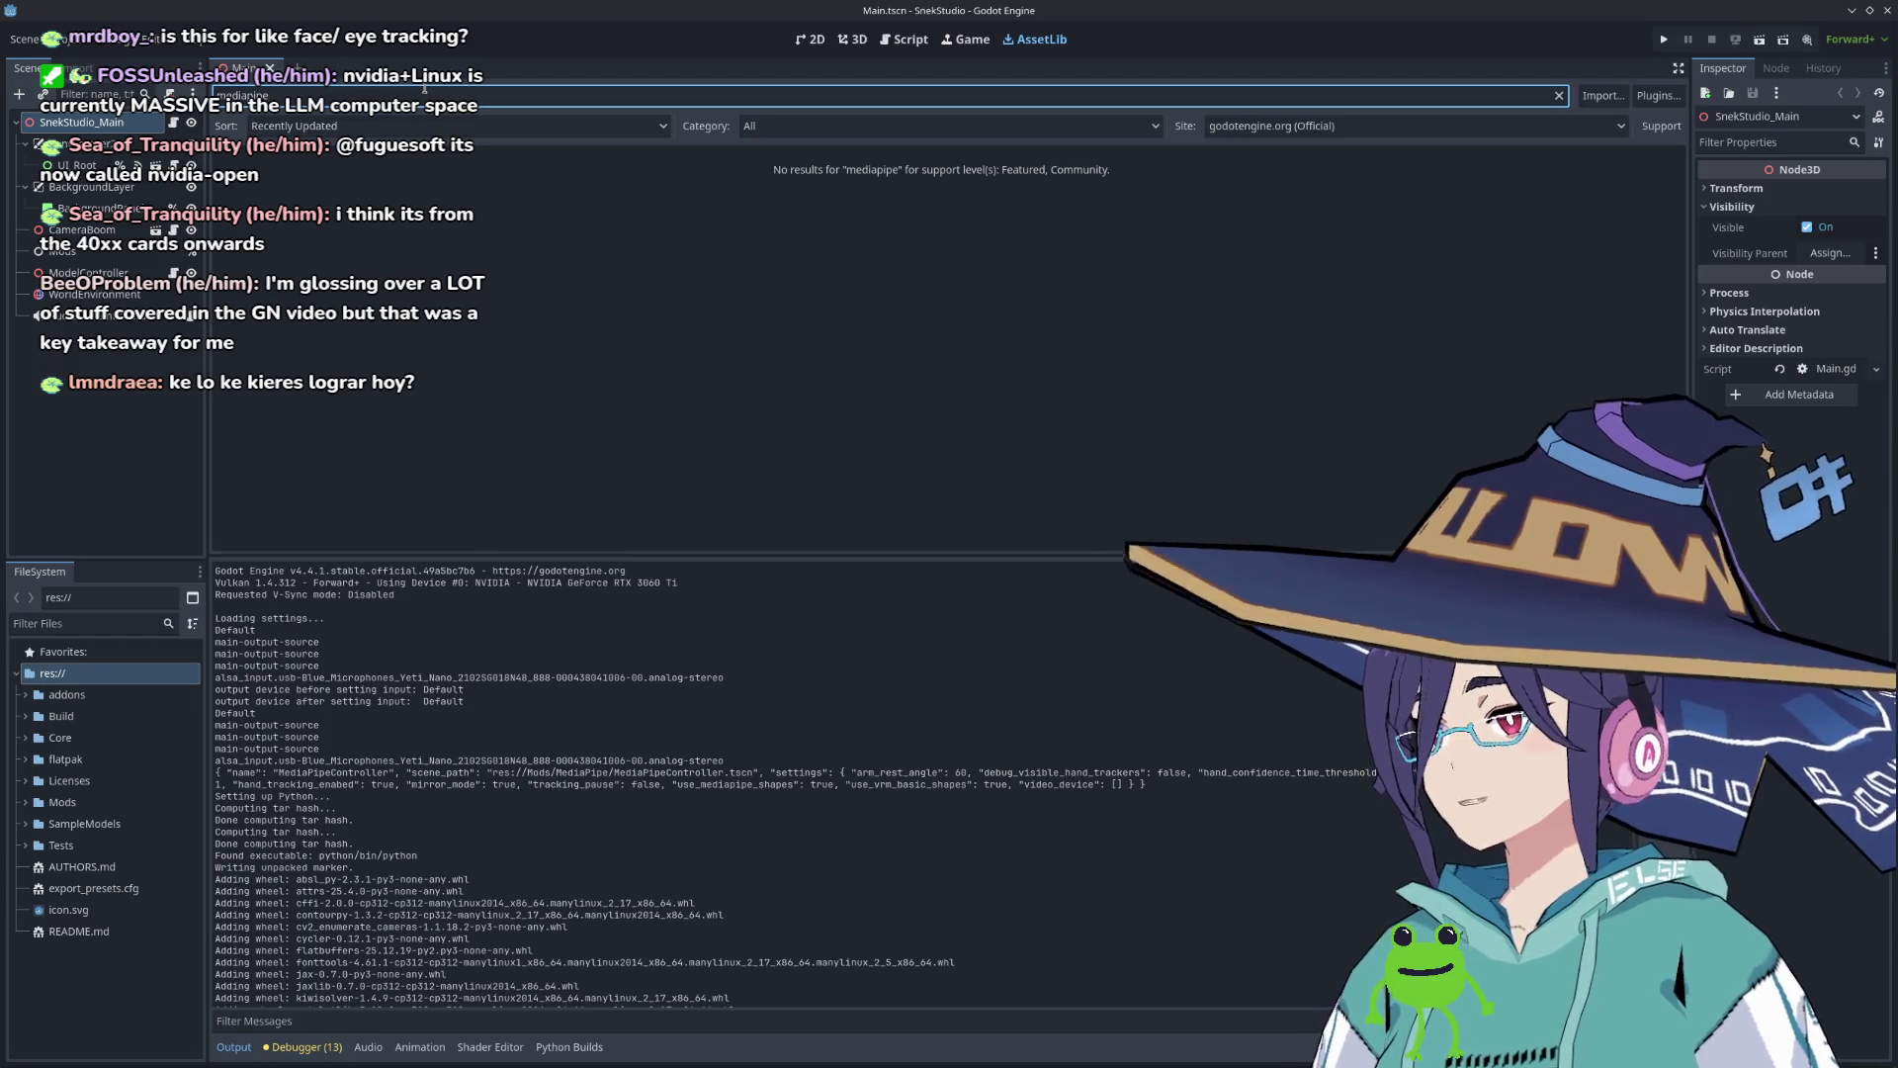
key("BackSpace")
key("BackSpace")
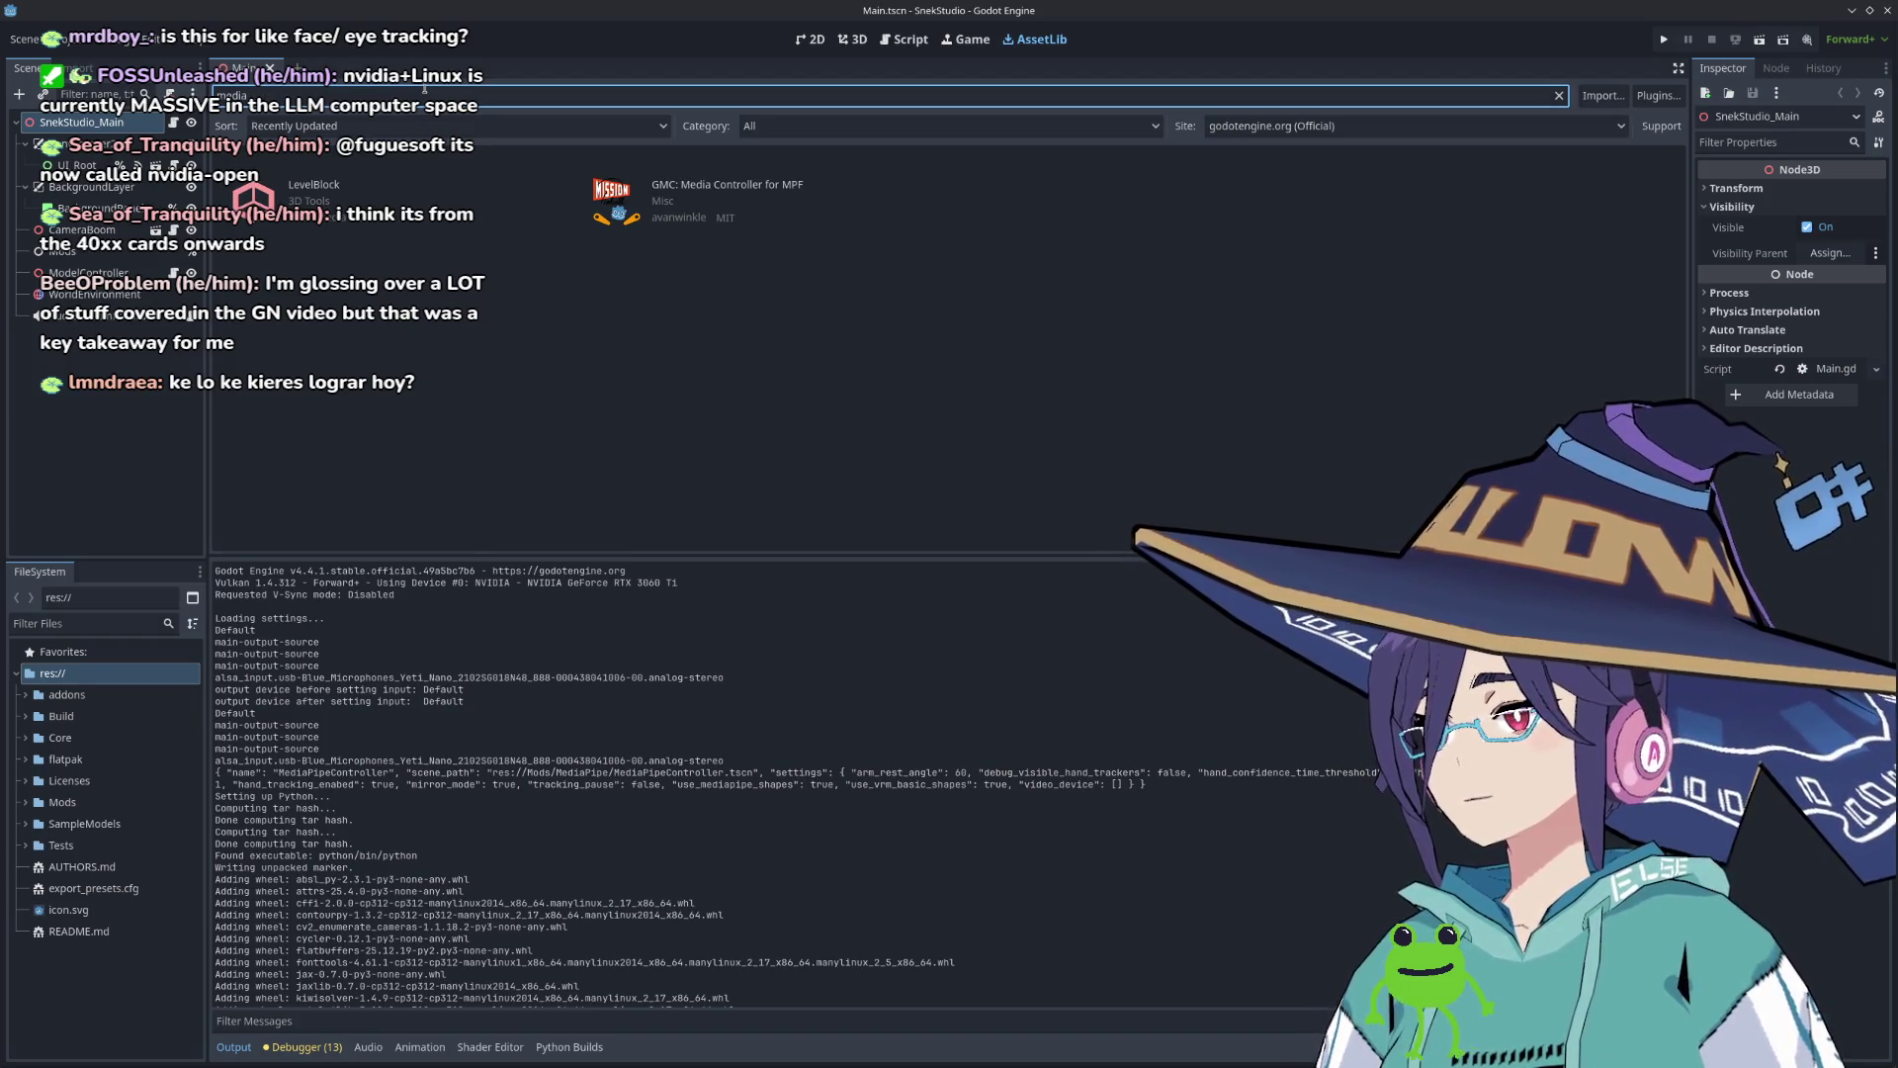
key("ctrl+a")
key("BackSpace")
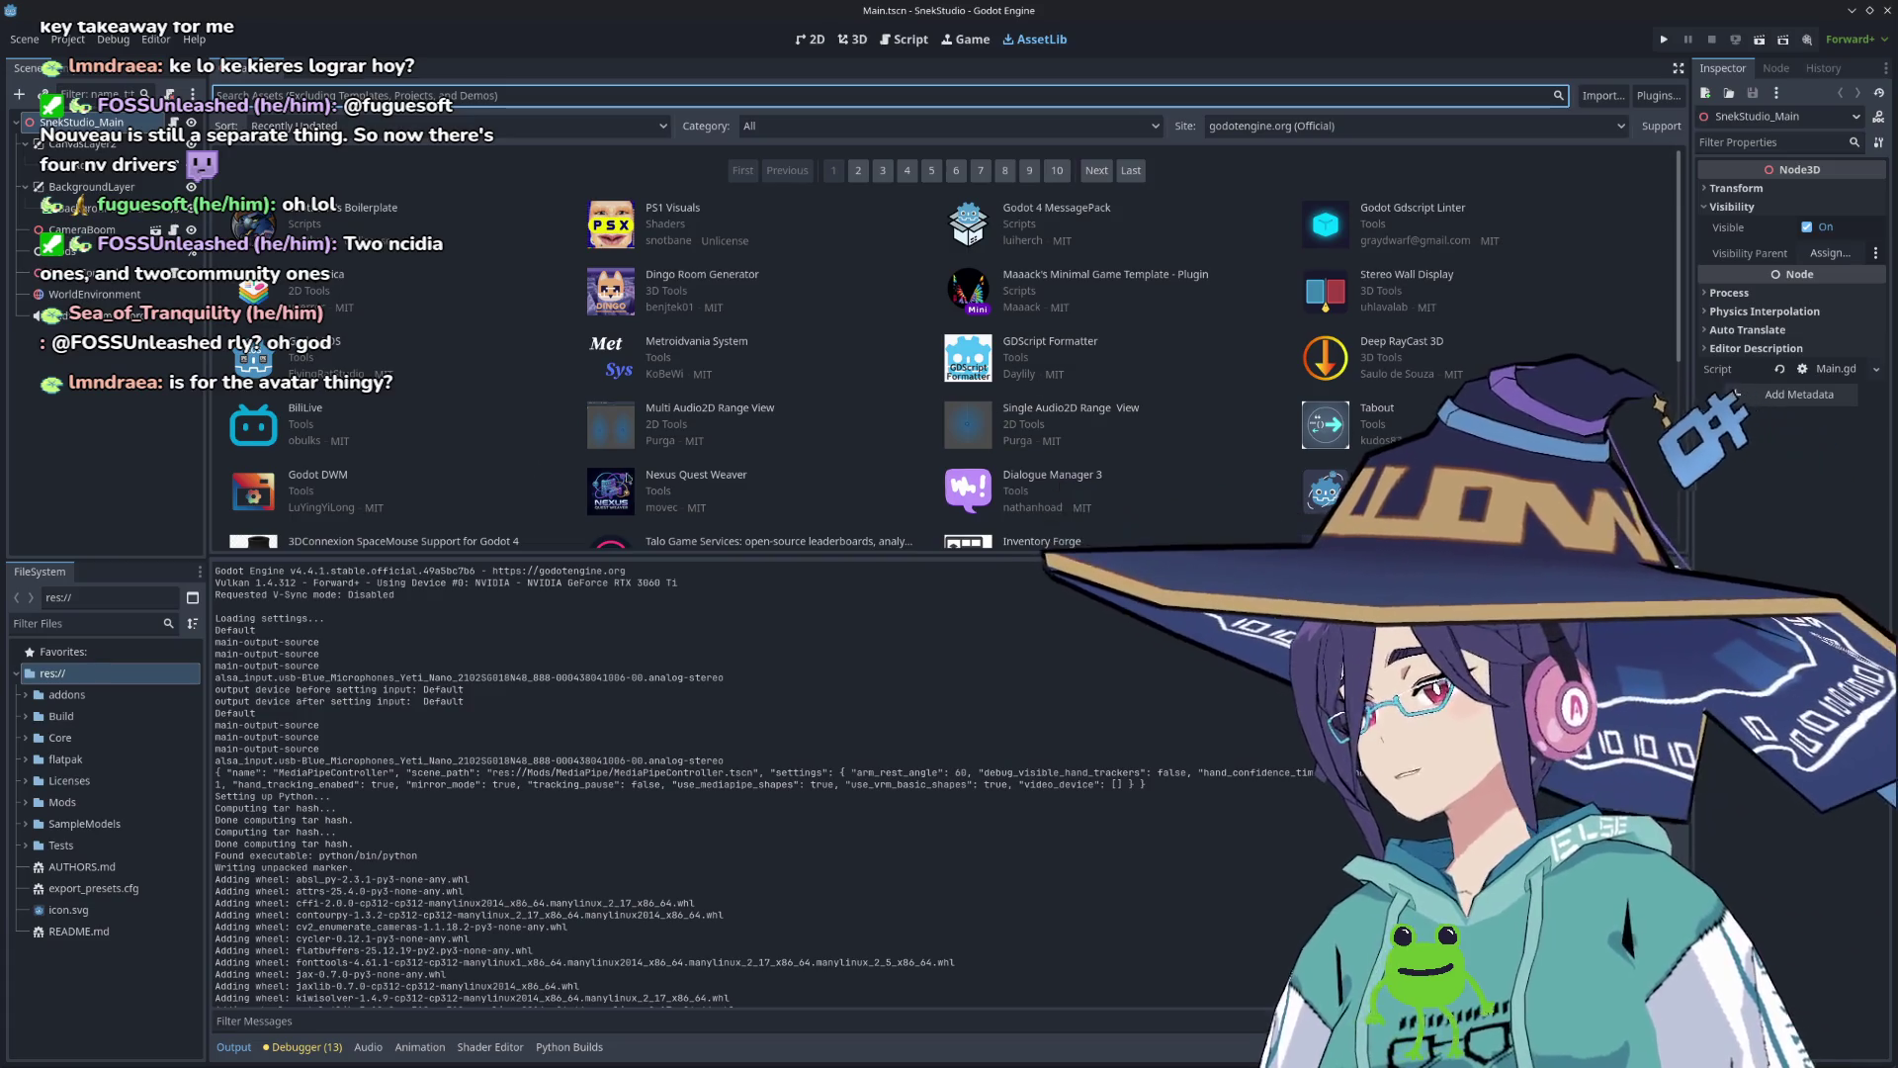
scroll(683, 473, "down", 5)
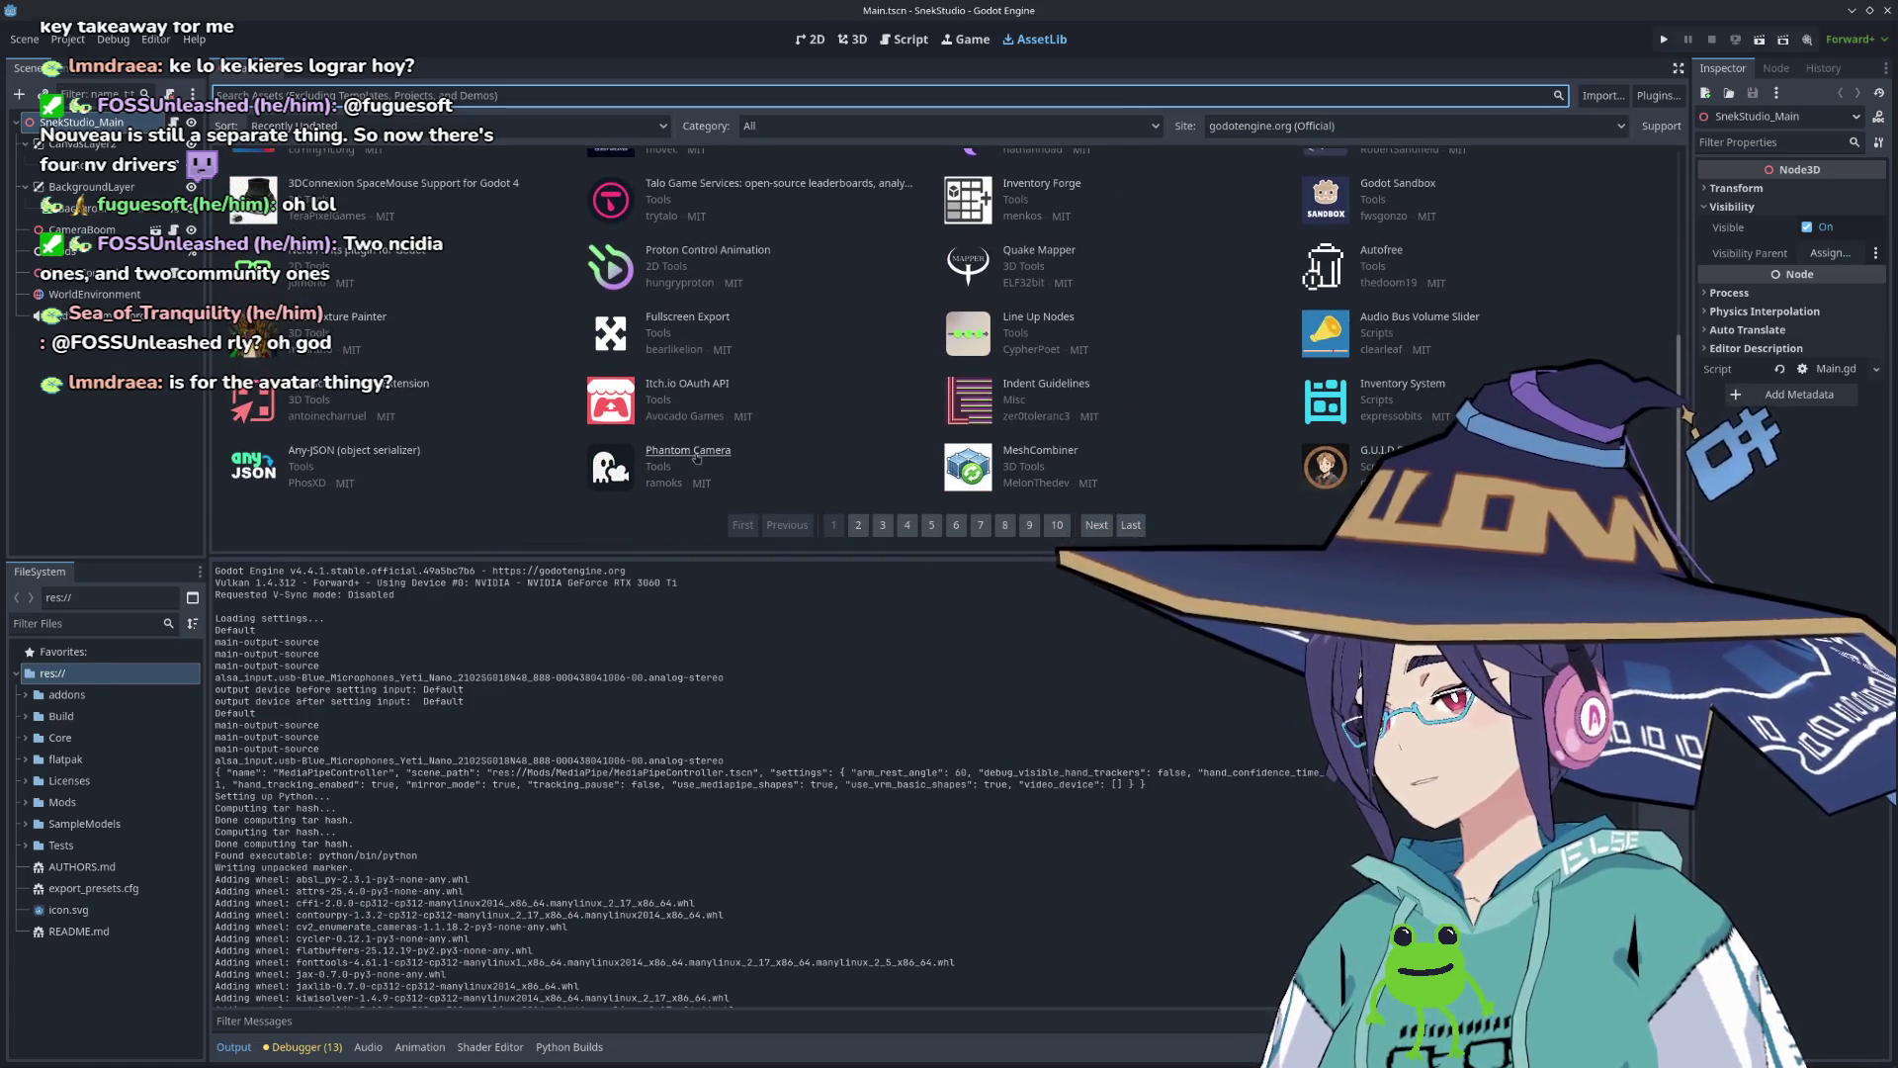
scroll(751, 460, "up", 4)
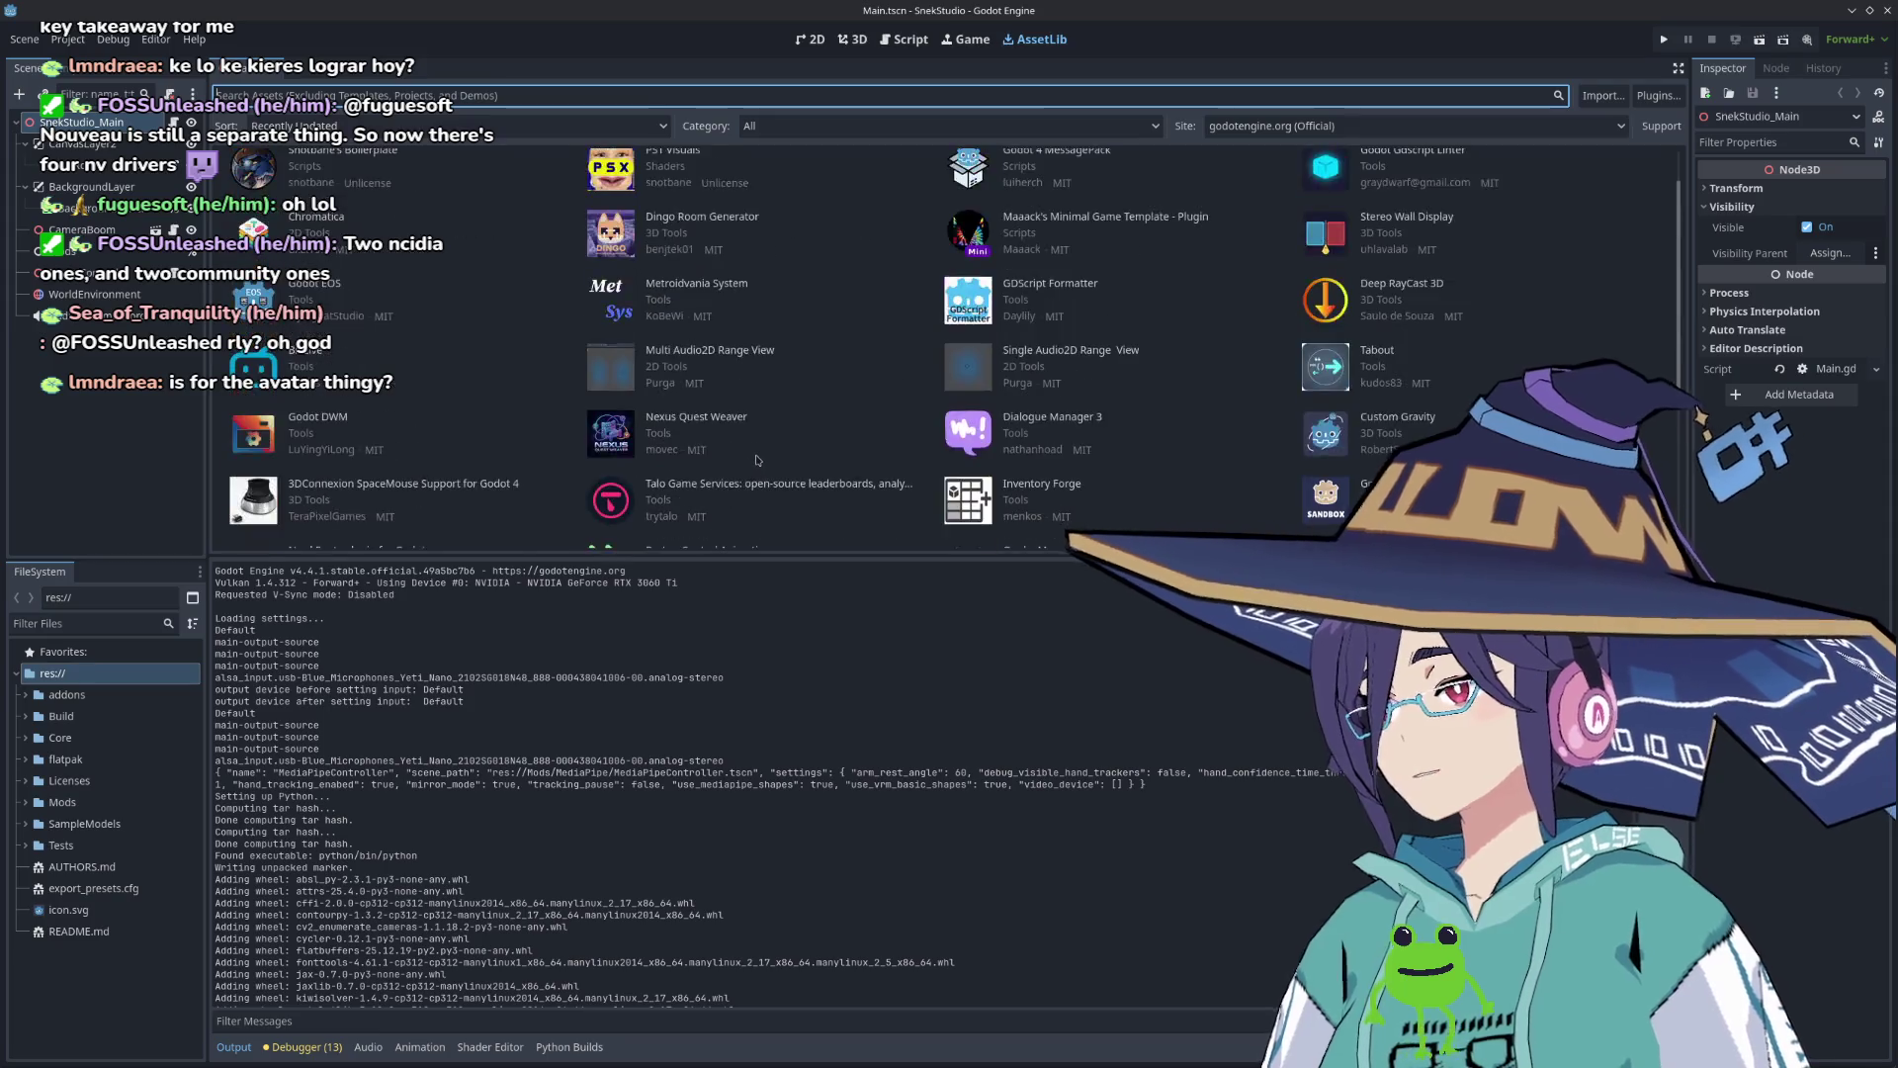
scroll(756, 455, "up", 2)
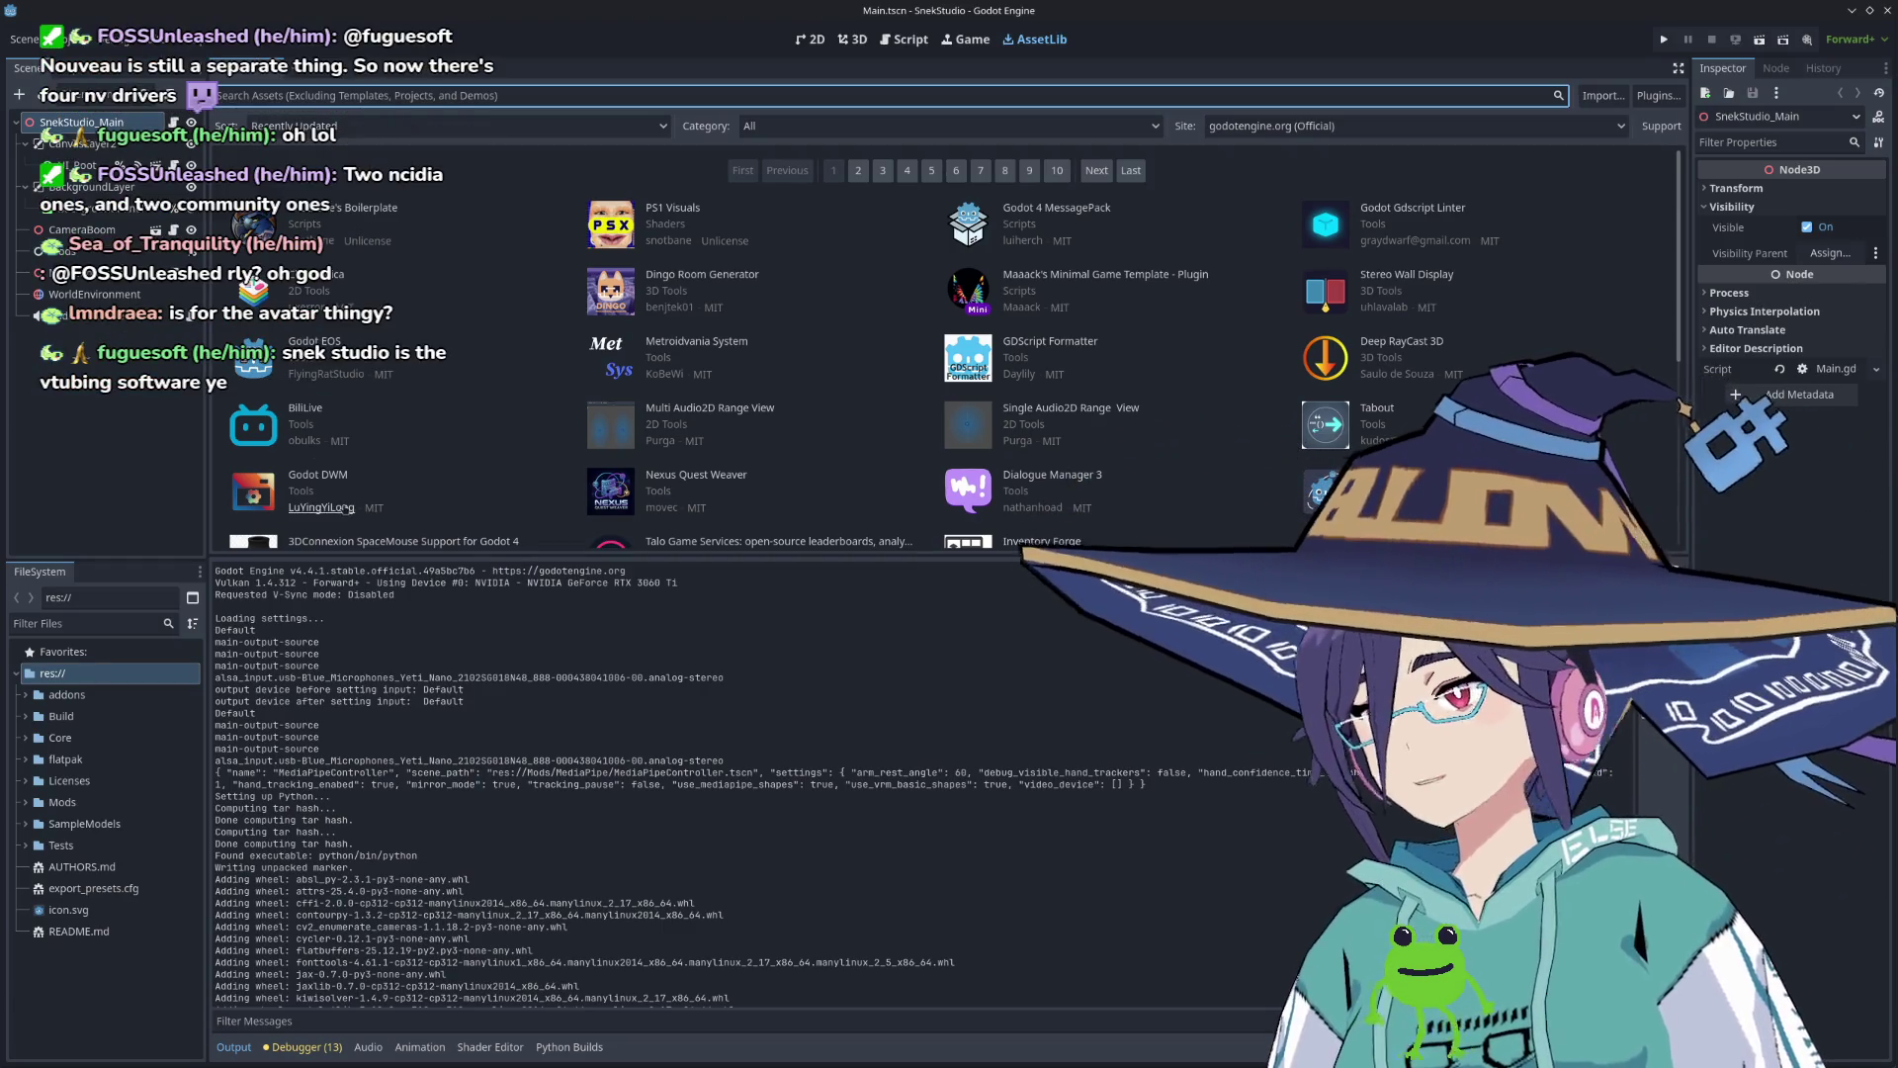
left_click(109, 255)
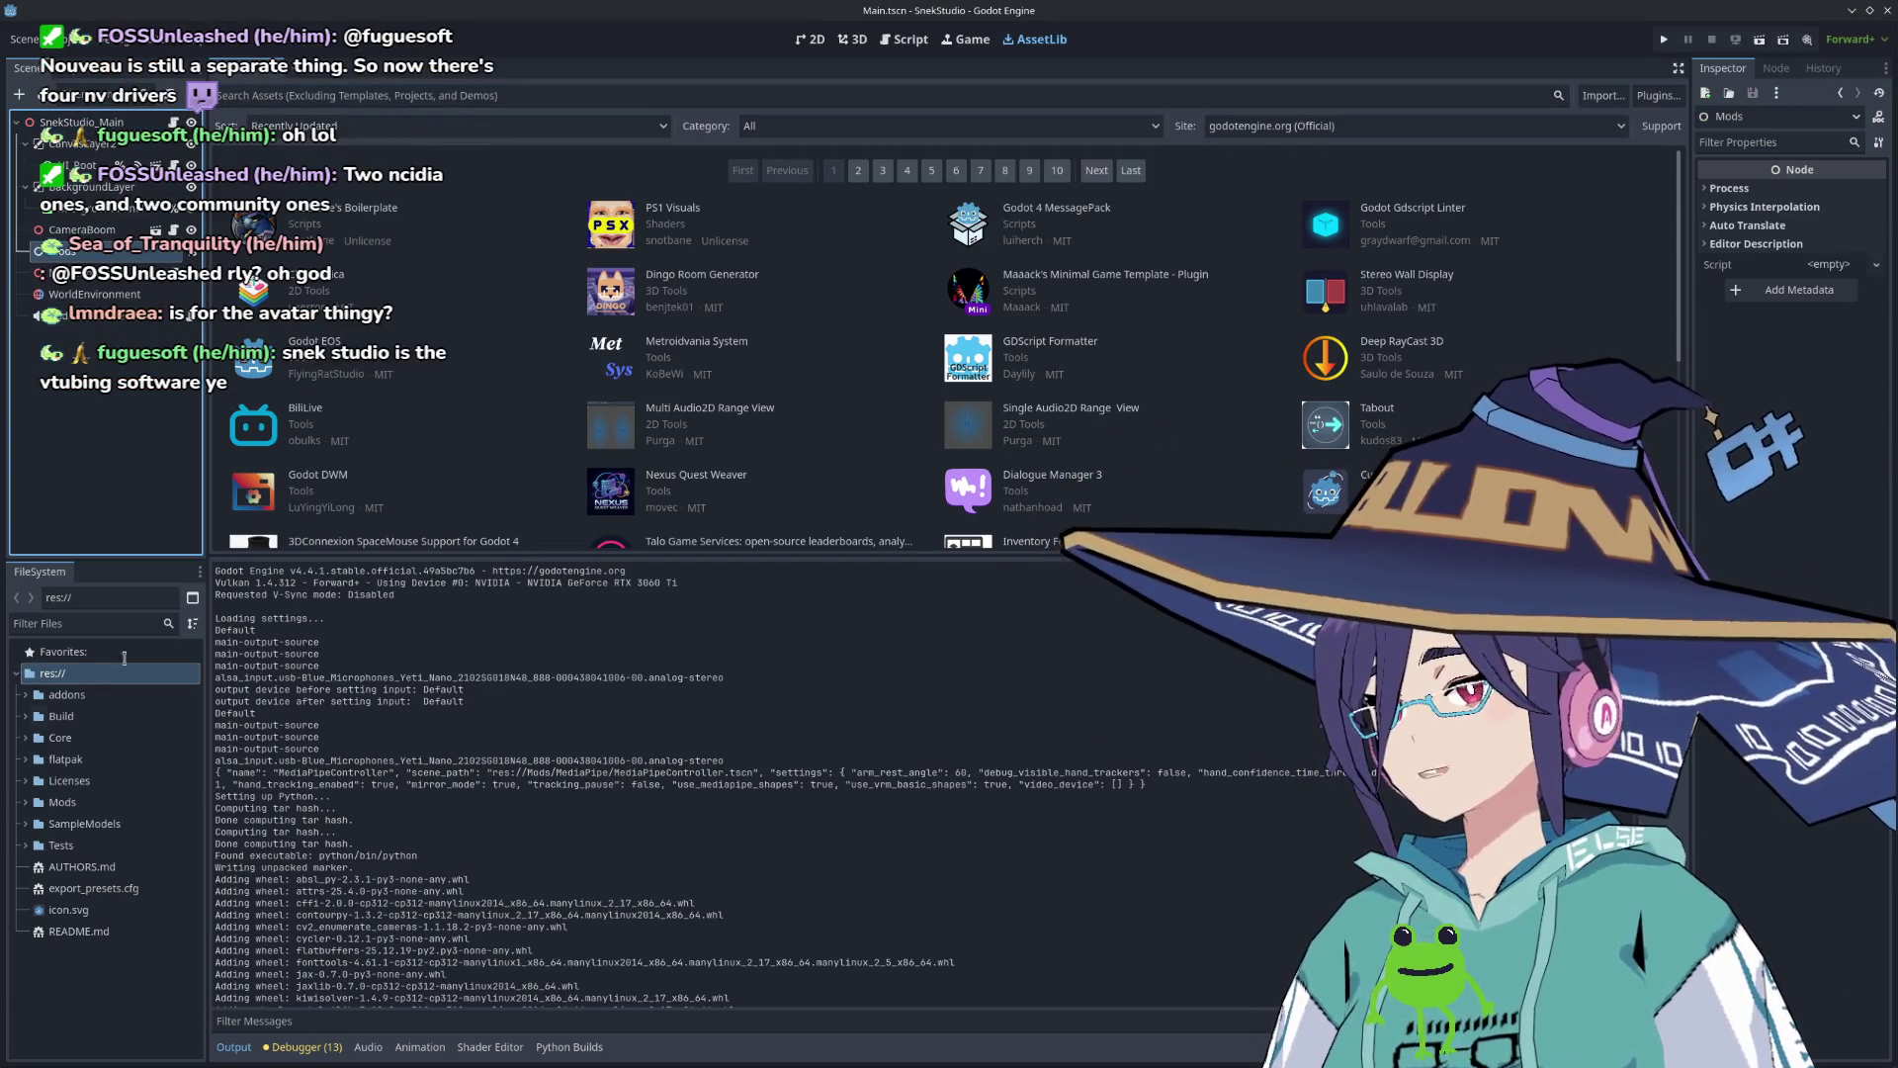
left_click(117, 441)
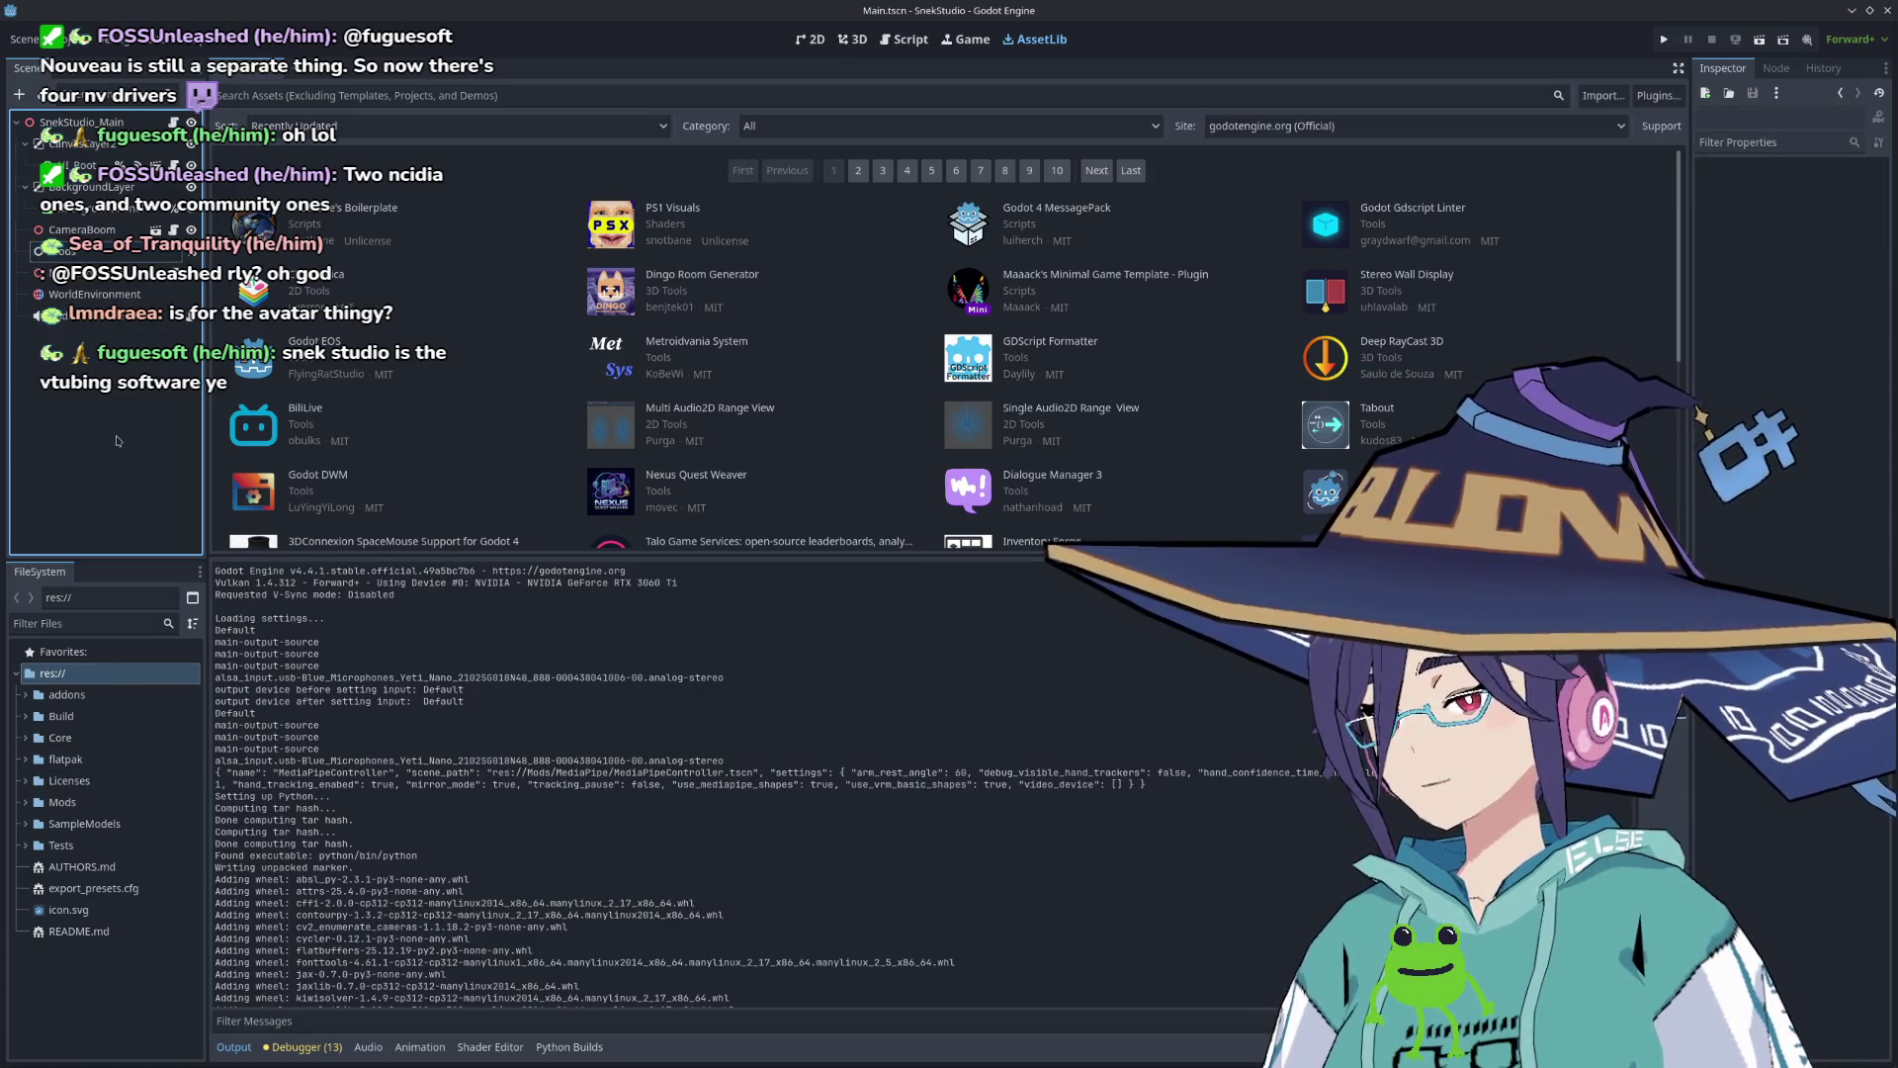
left_click(26, 852)
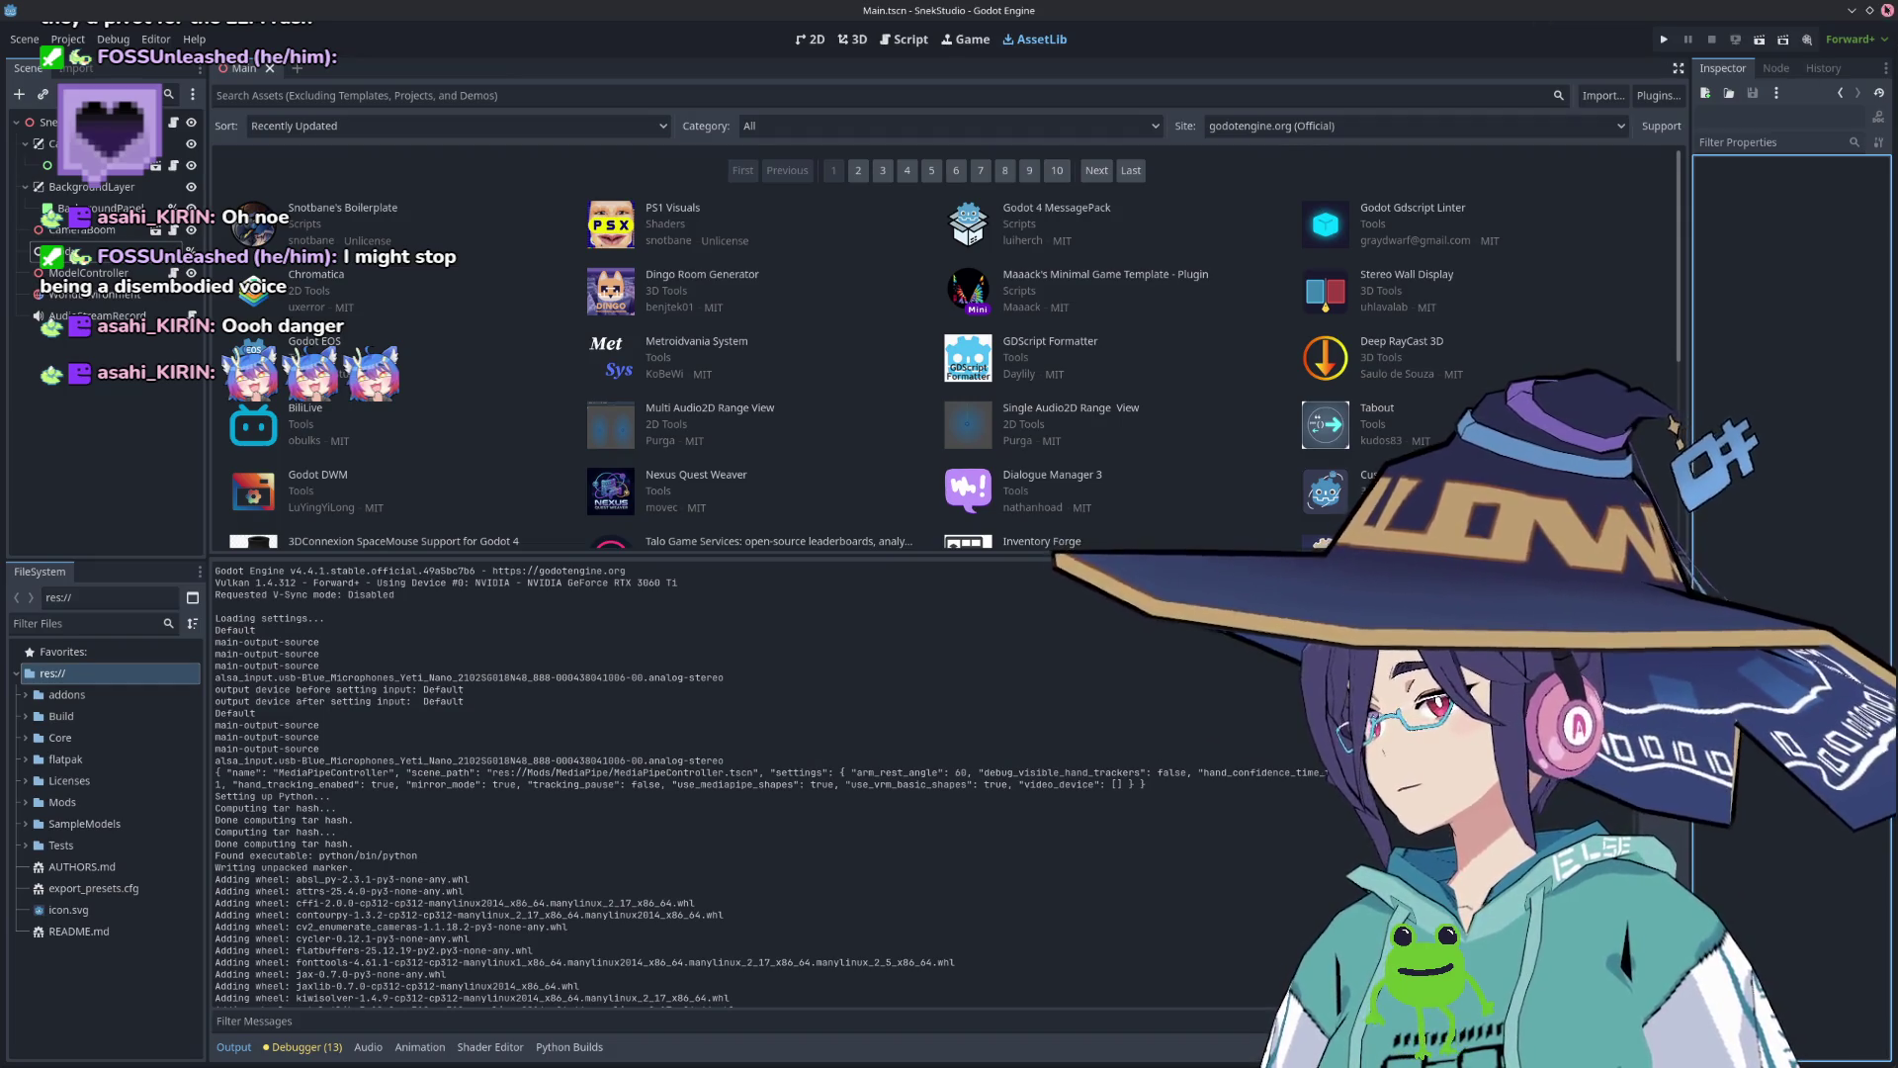
Step: Close the SnekStudio Godot editor window to return to the Godots launcher
left_click(963, 456)
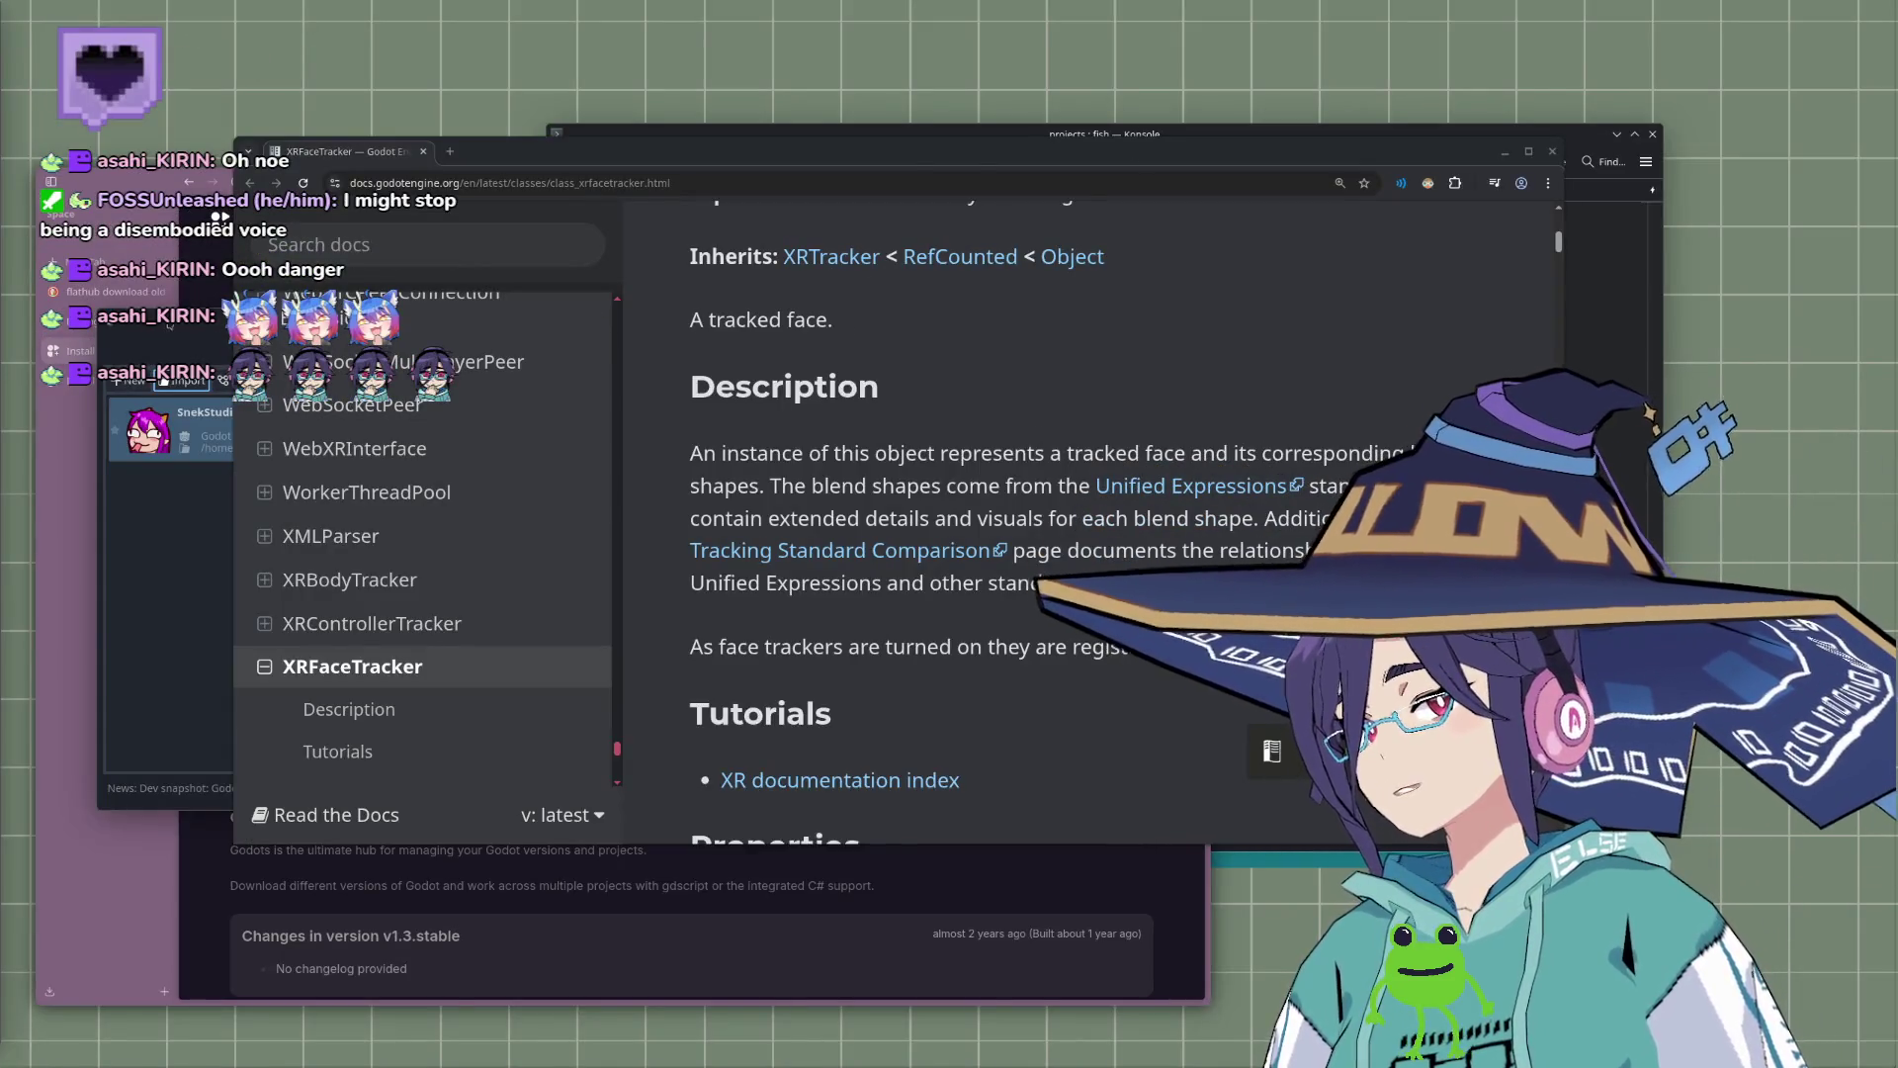
Step: Download Godot_v4.4-stable_linux.x86_64.zip from the 4.4 remote editors list in Godots
left_click(176, 323)
left_click(608, 347)
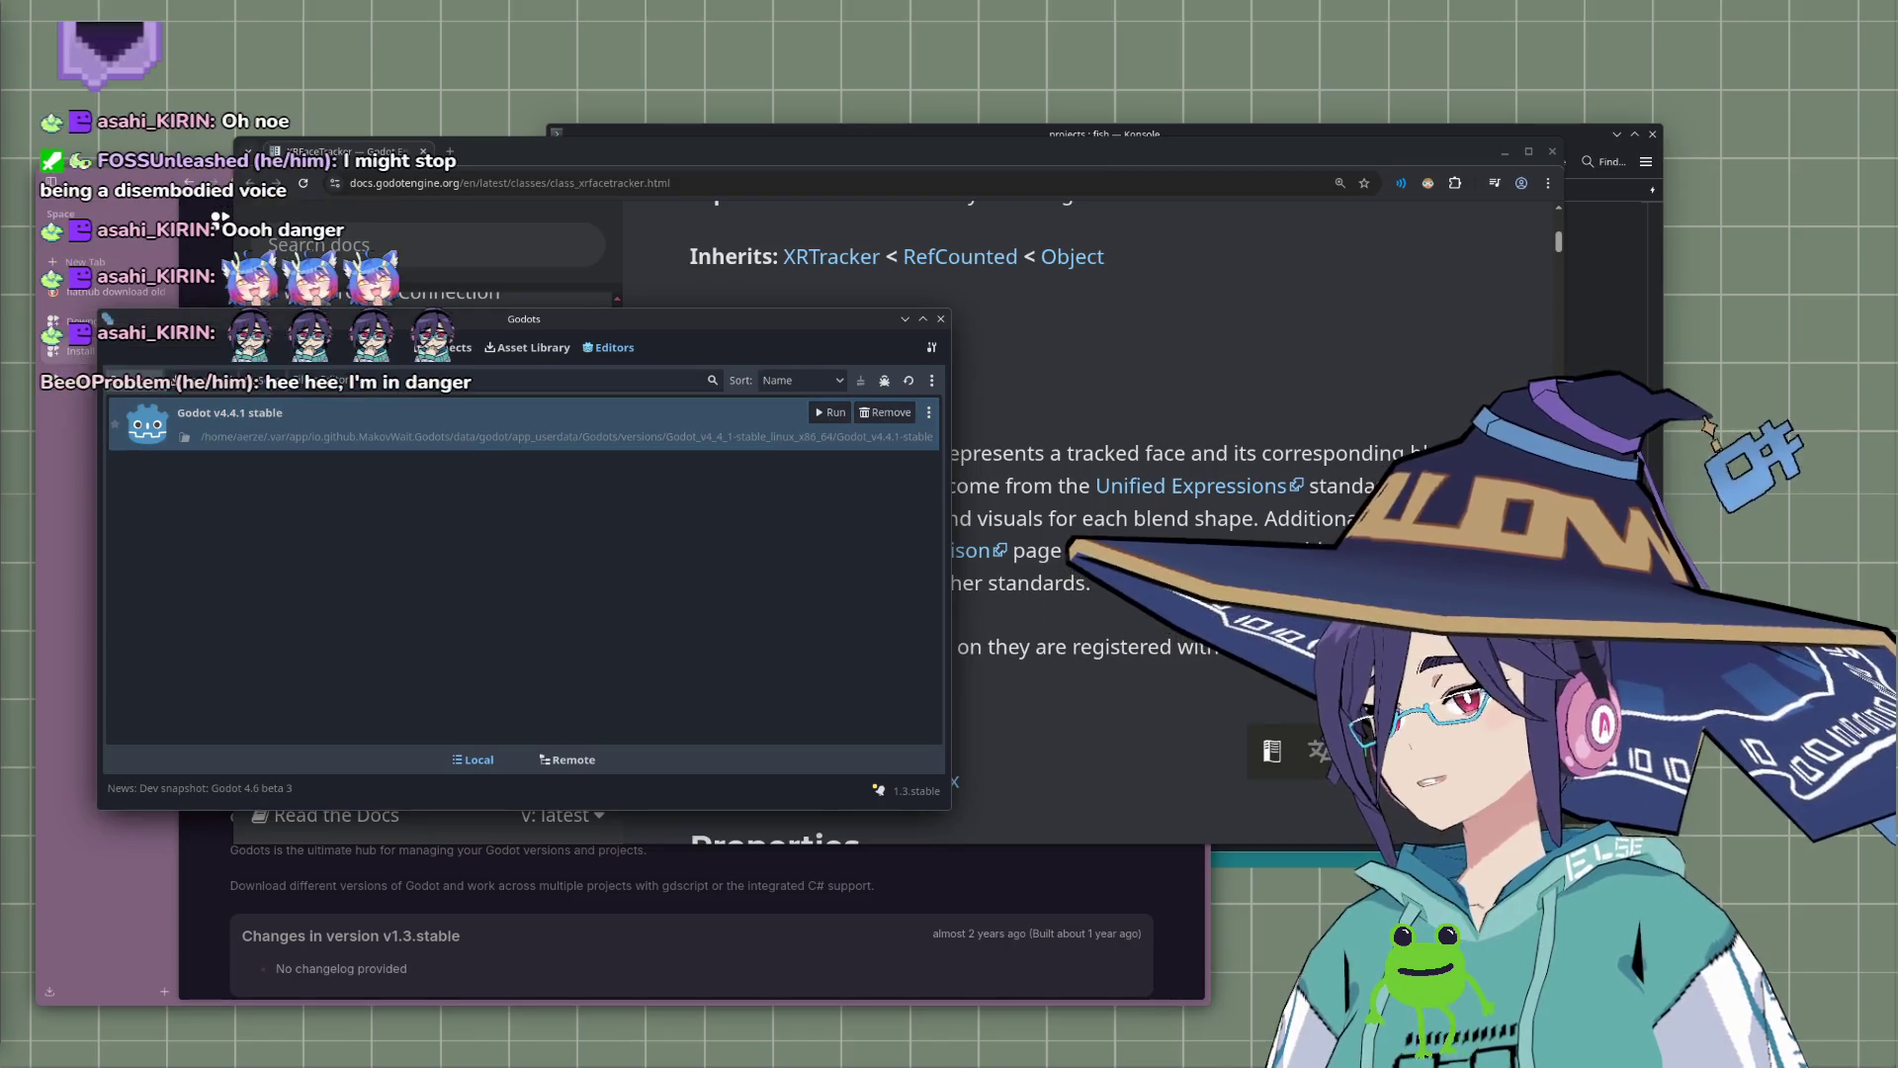
left_click(124, 535)
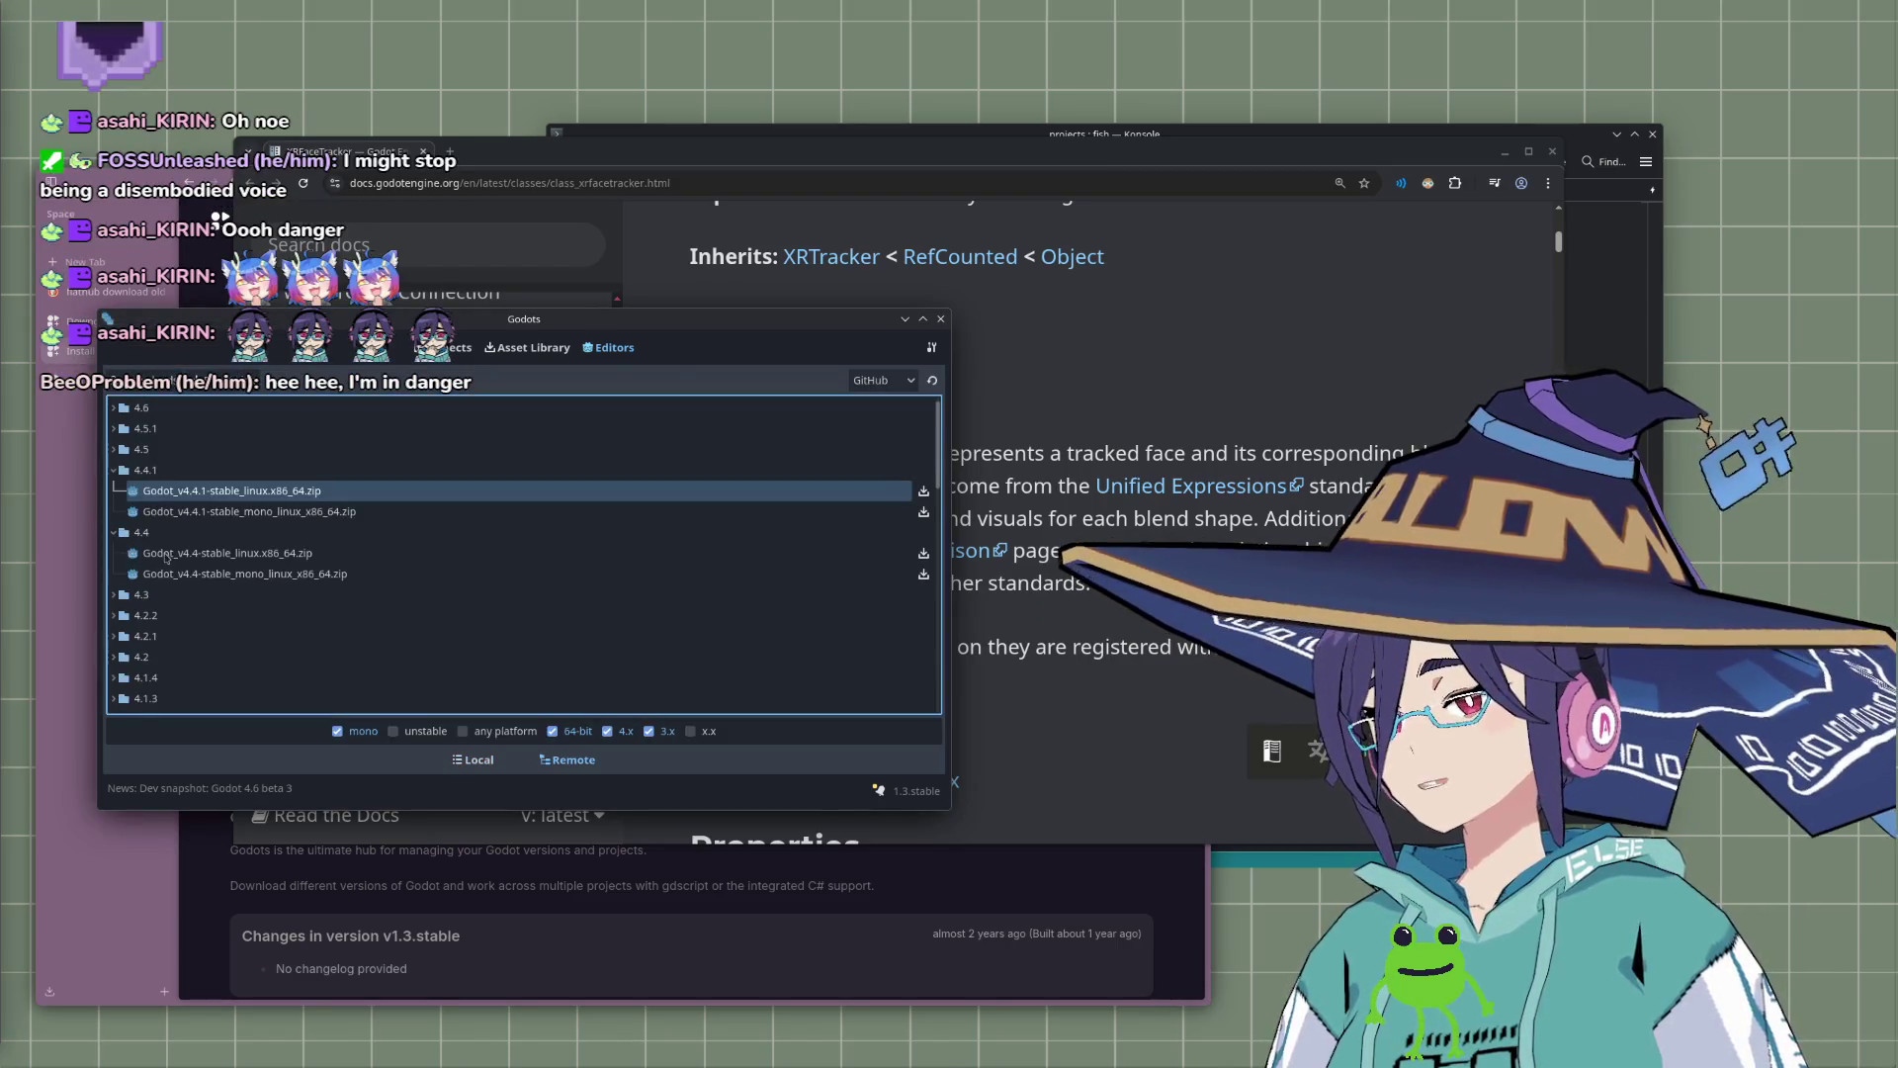
left_click(924, 555)
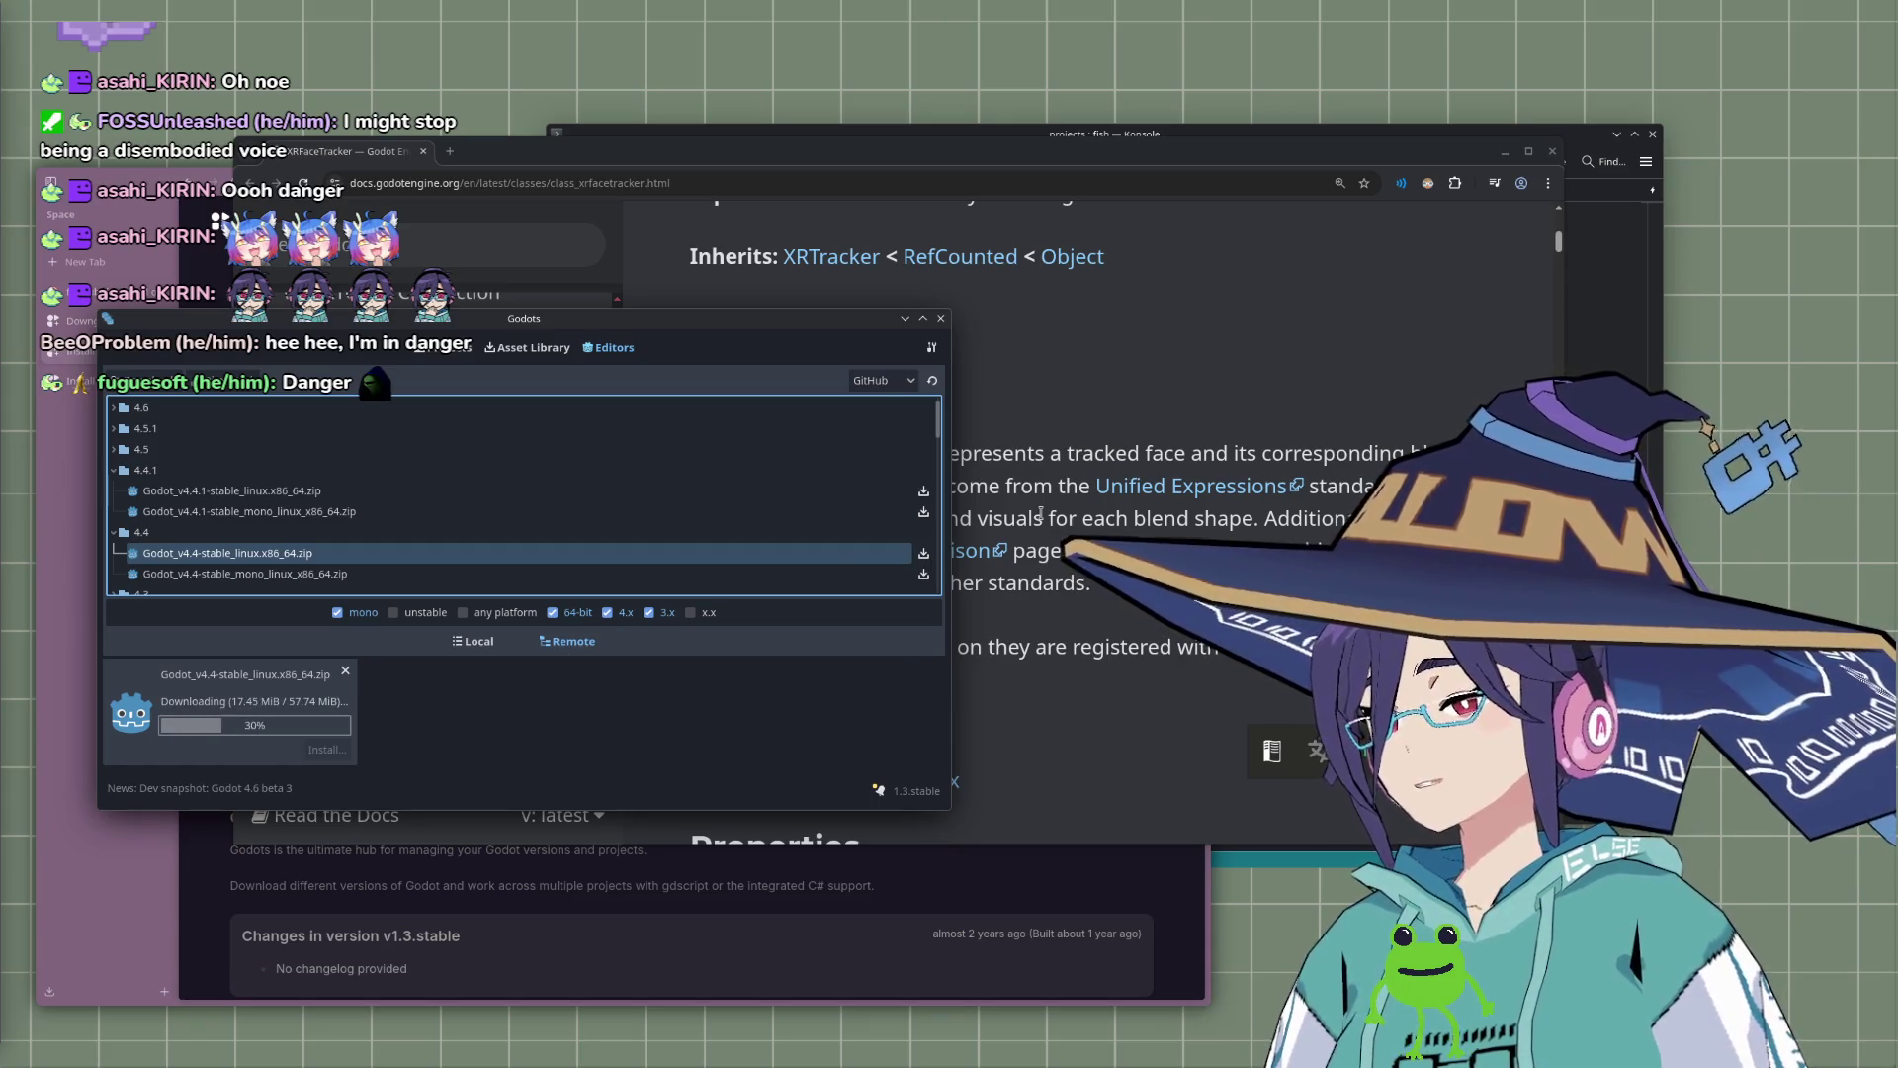
Step: Dismiss the Ready to install prompt for the finished download without installing
left_click(1538, 144)
left_click(1542, 142)
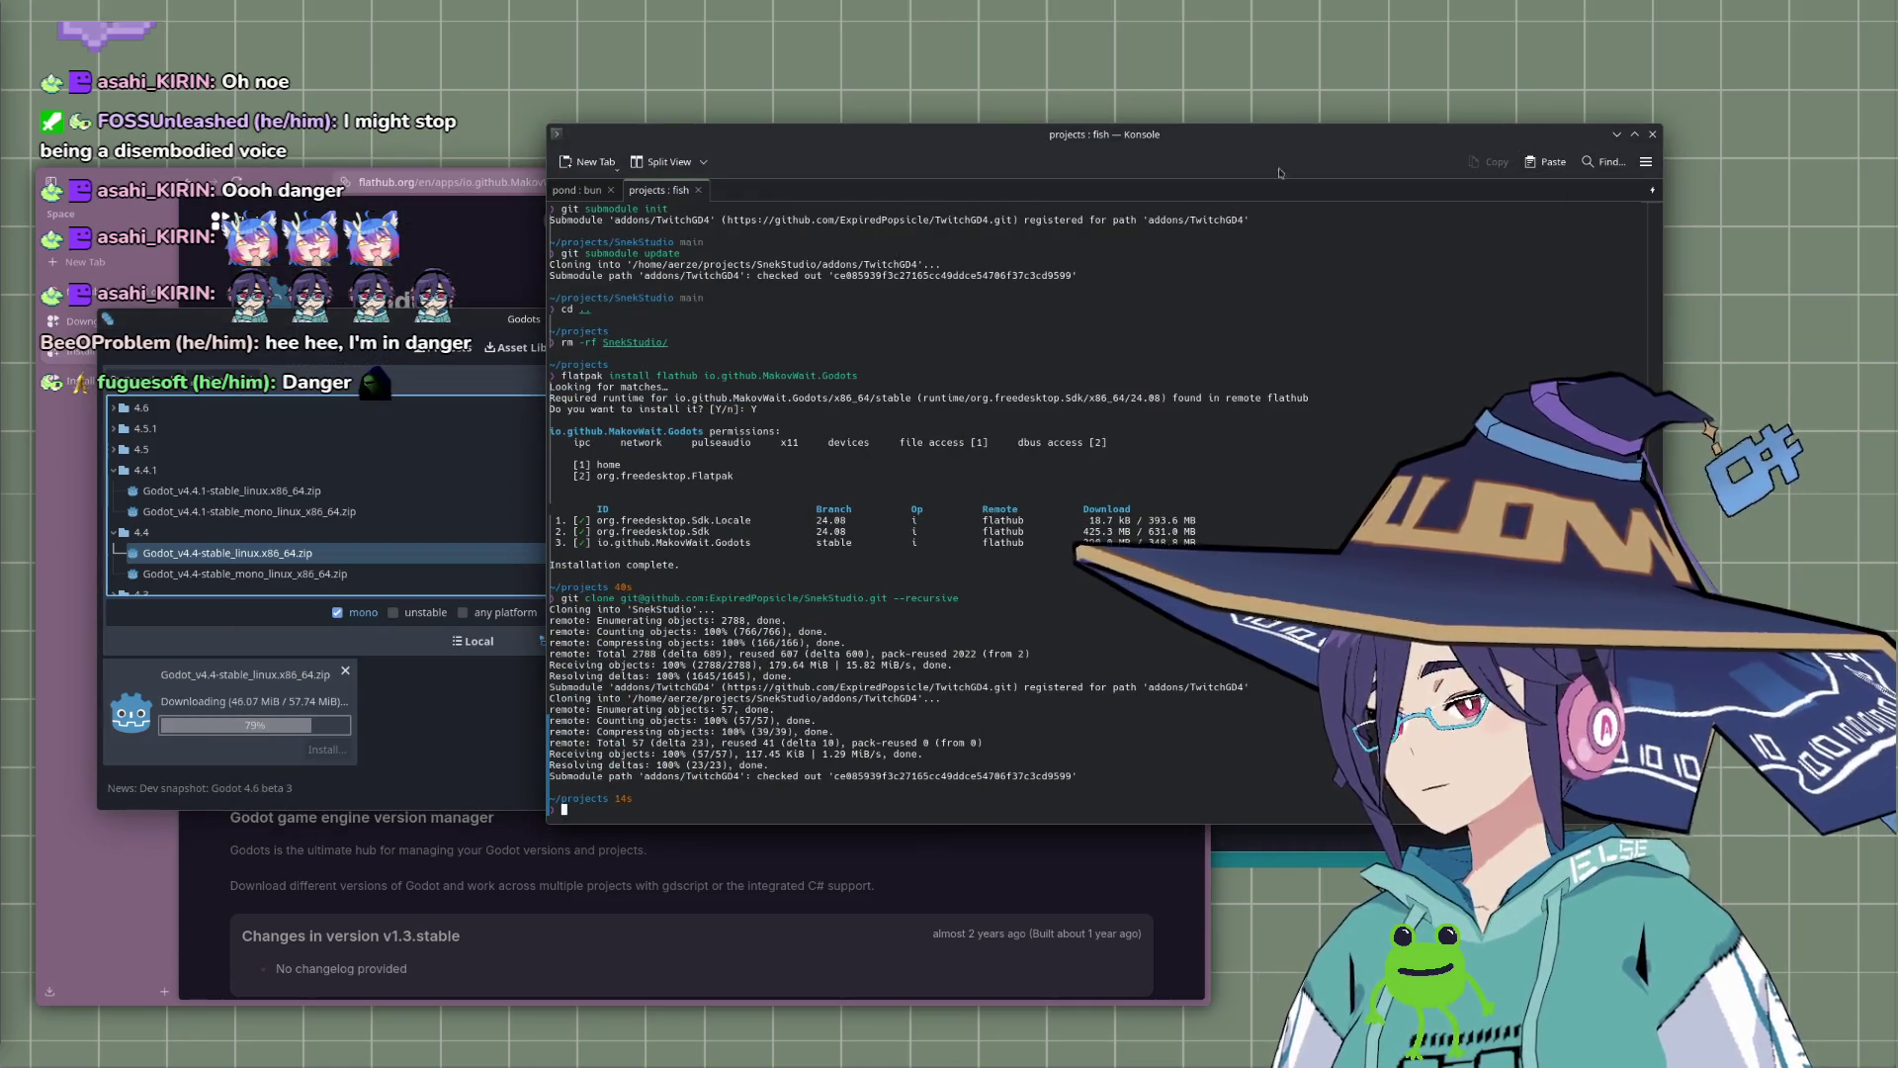
left_click(349, 329)
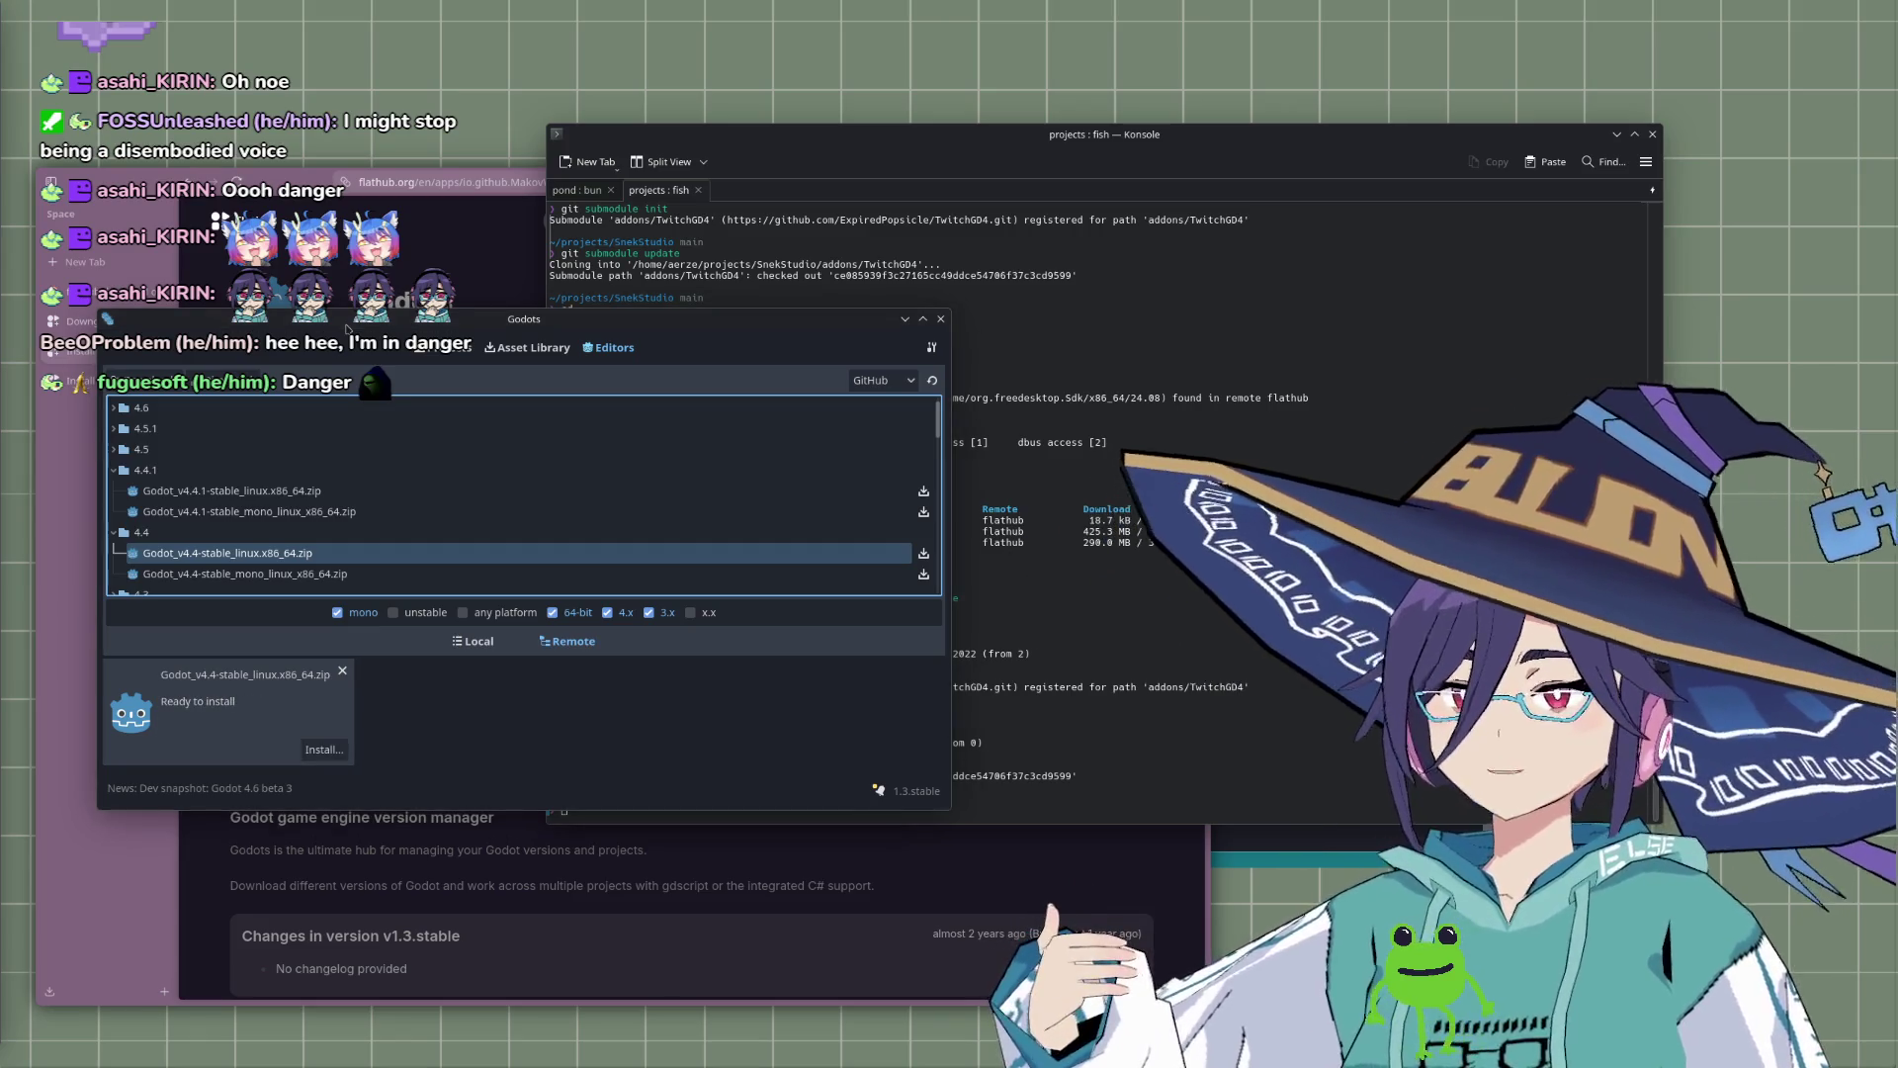
left_click(342, 671)
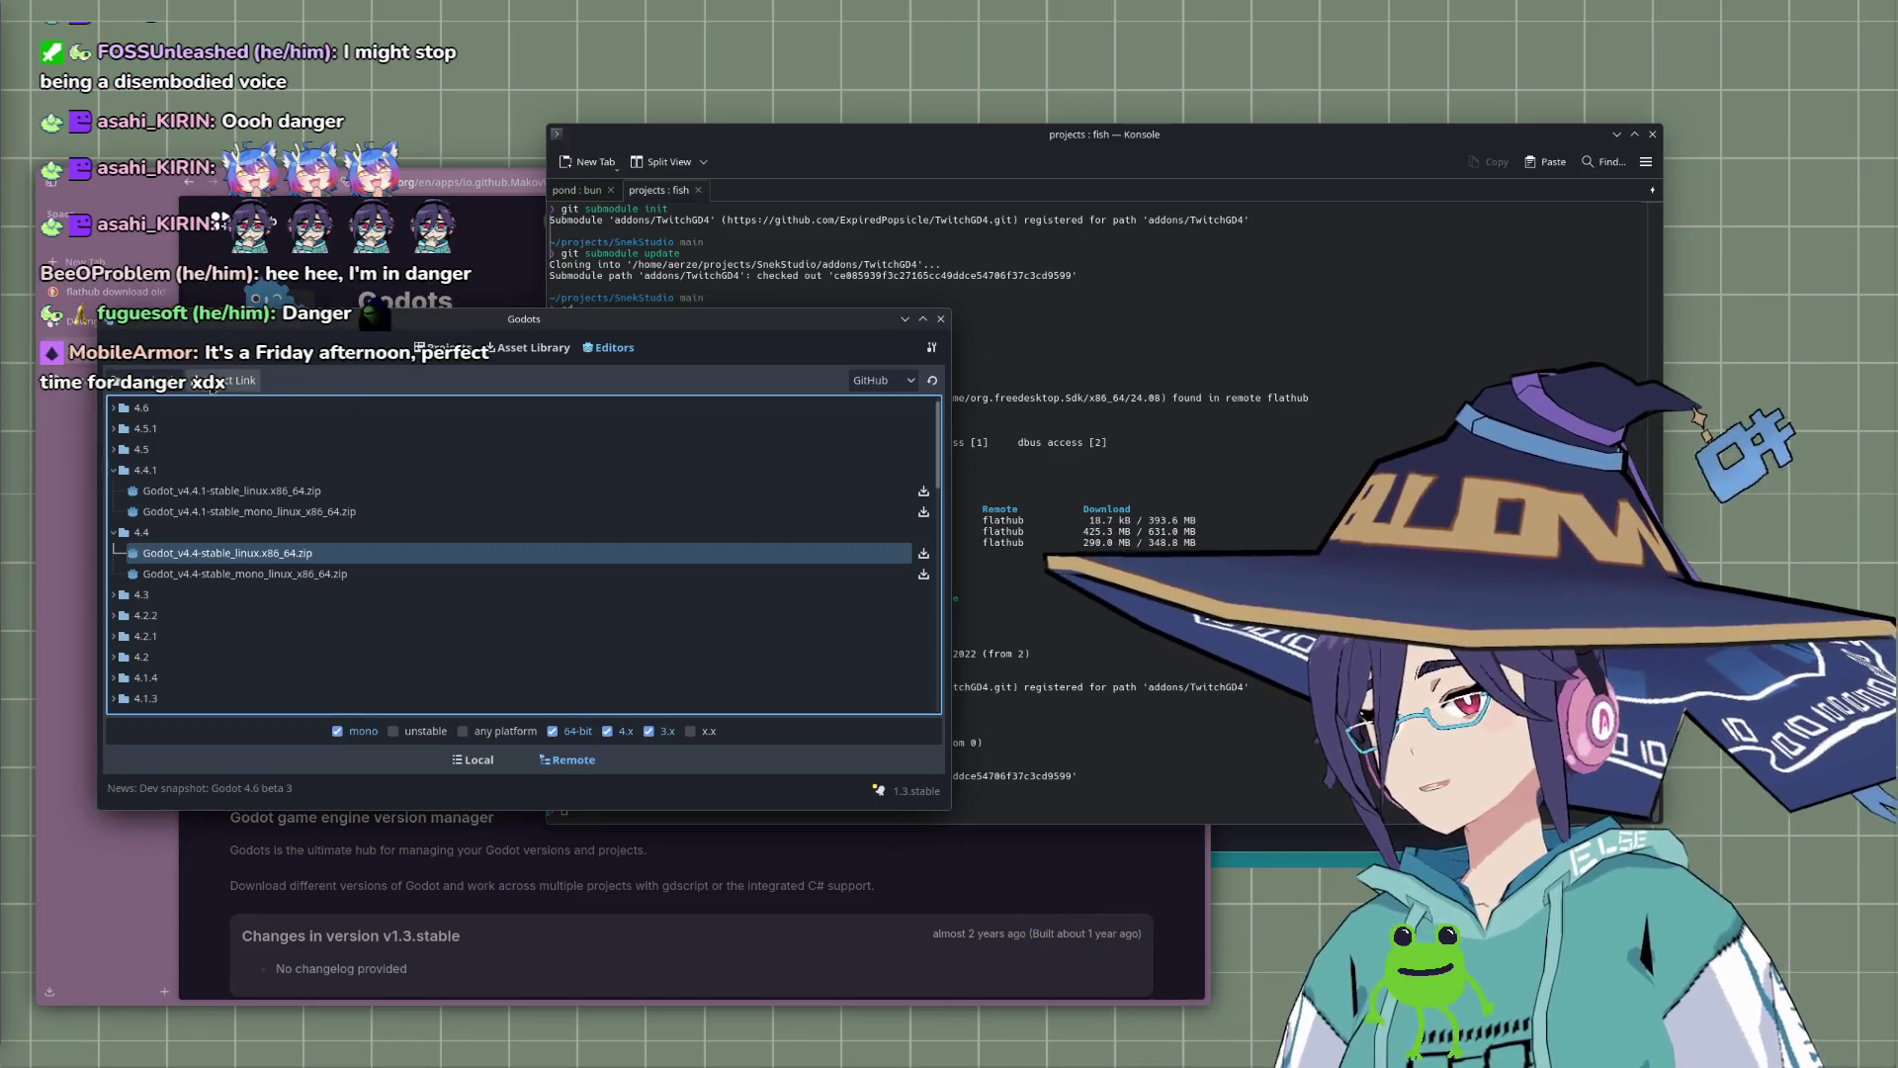
left_click(445, 347)
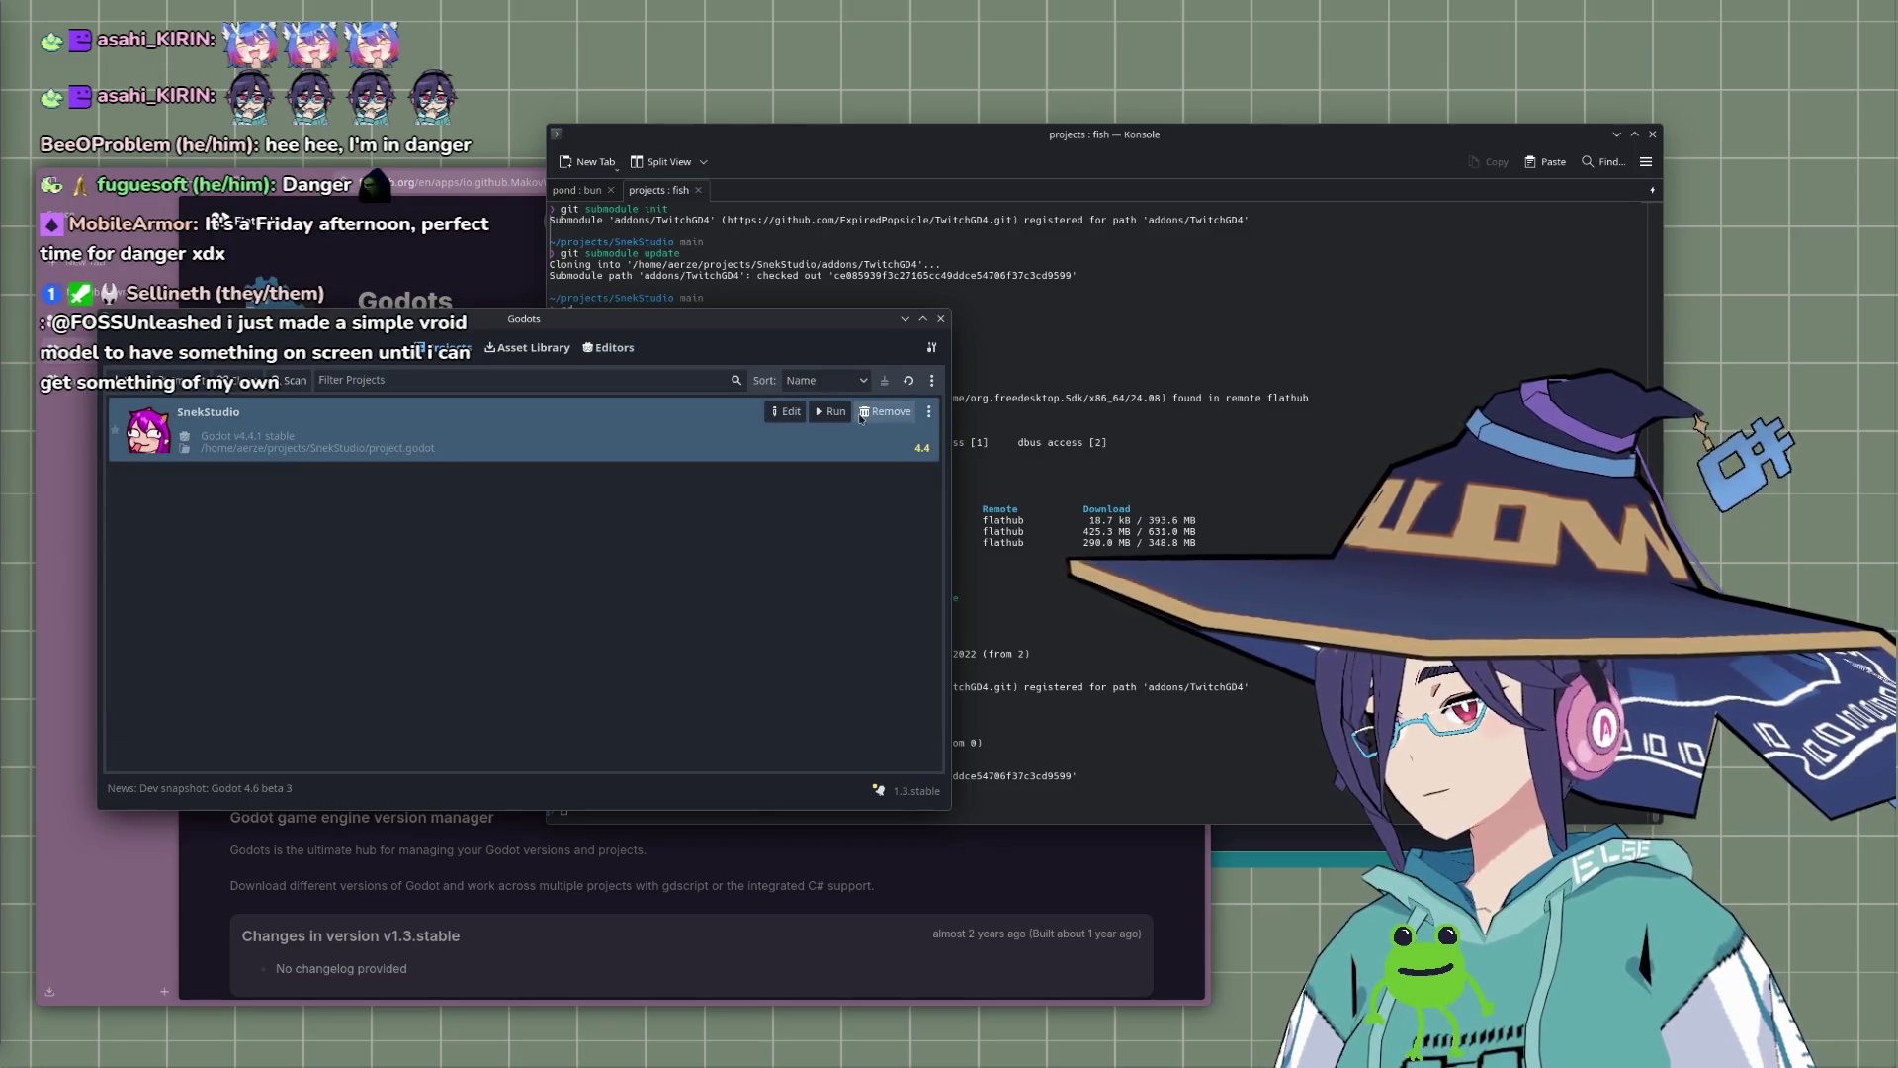
Step: Explore SnekStudio's project actions in Godots, then choose Edit and dismiss the confirmation
left_click(787, 412)
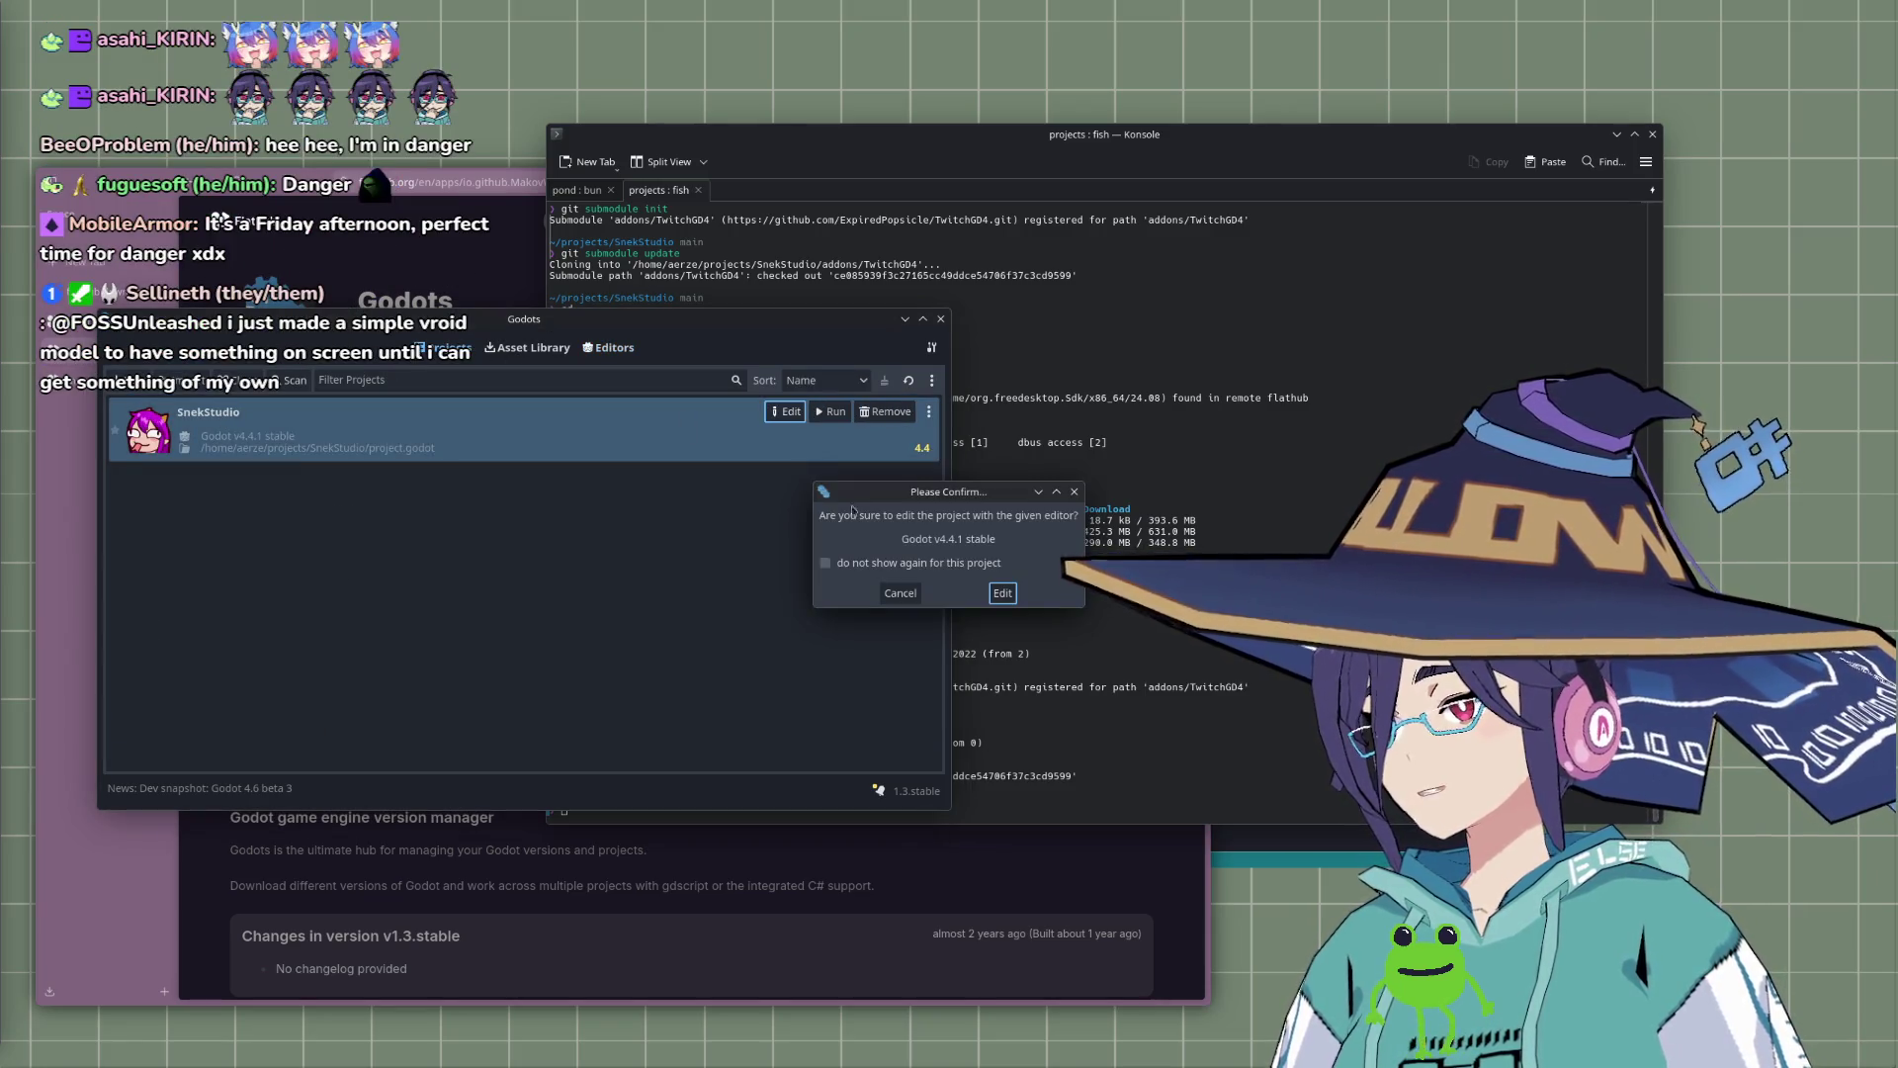
left_click(1079, 492)
left_click(928, 411)
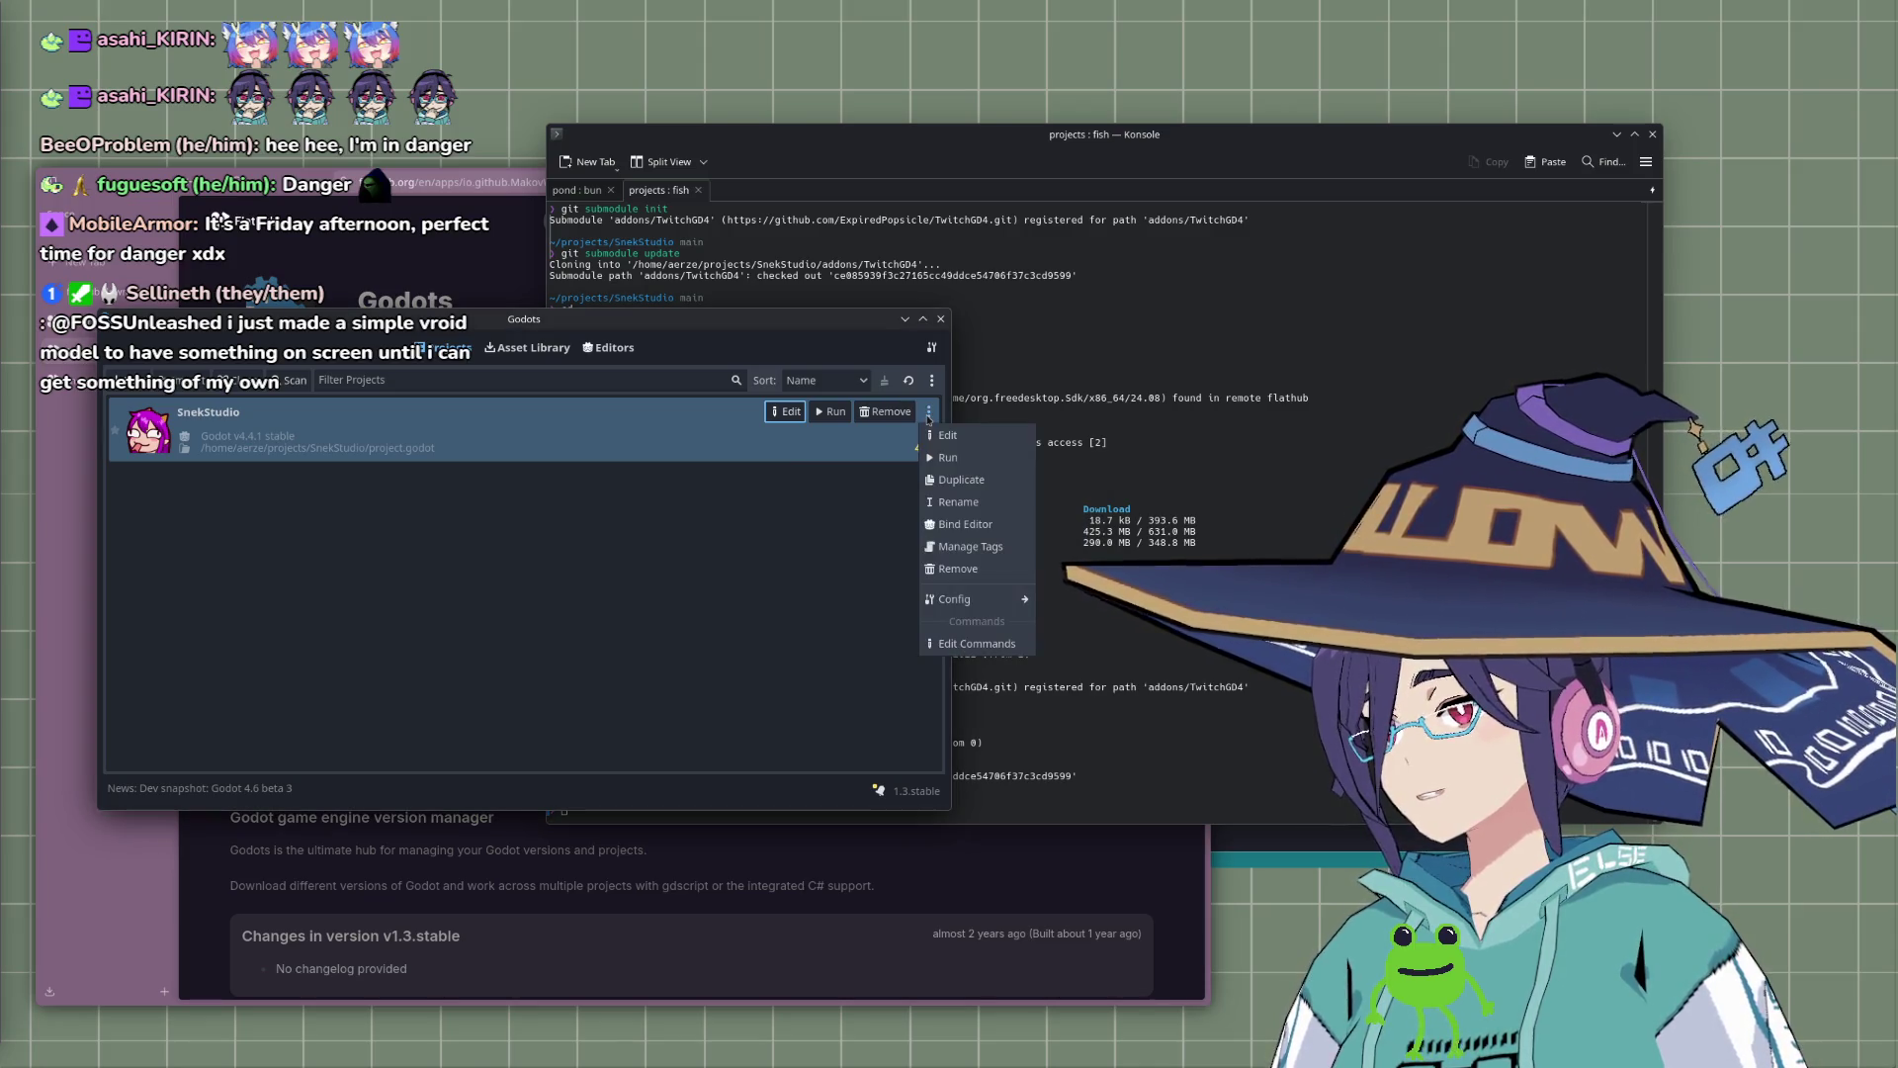
left_click(597, 466)
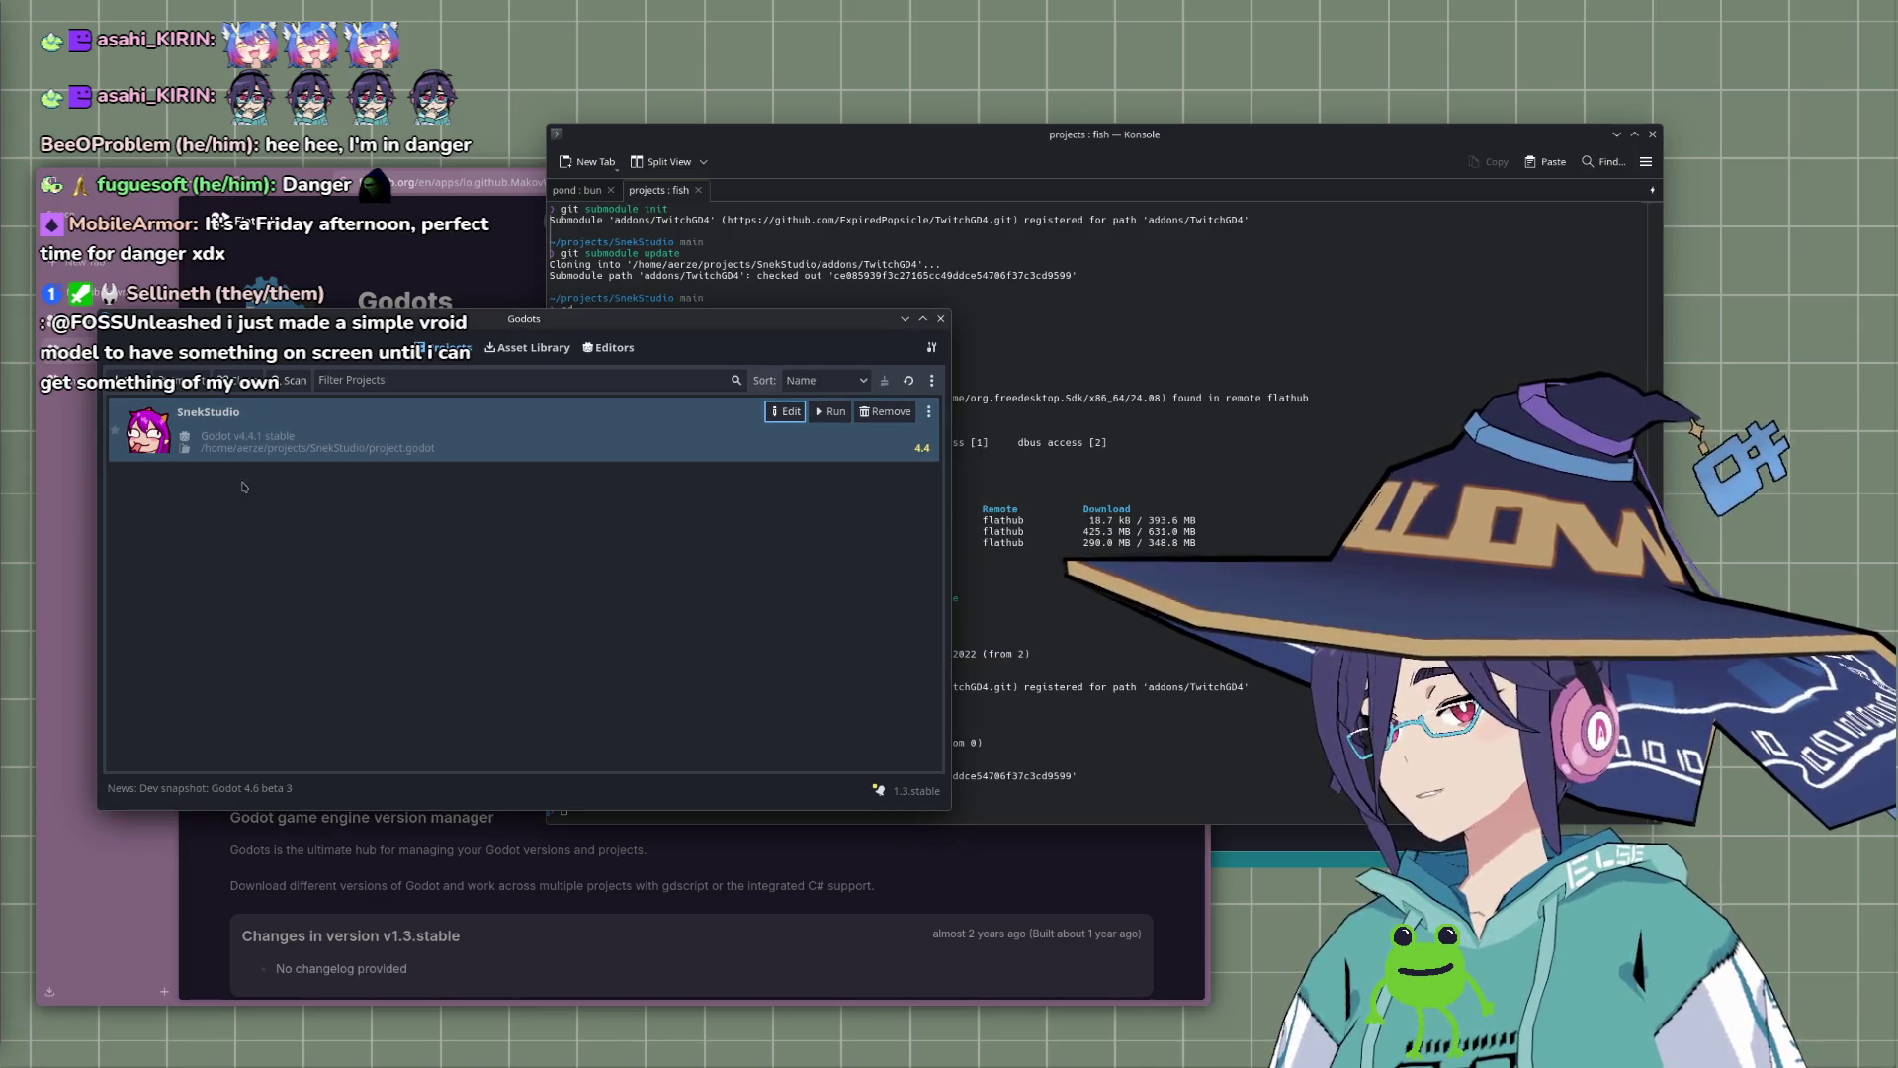
left_click(237, 379)
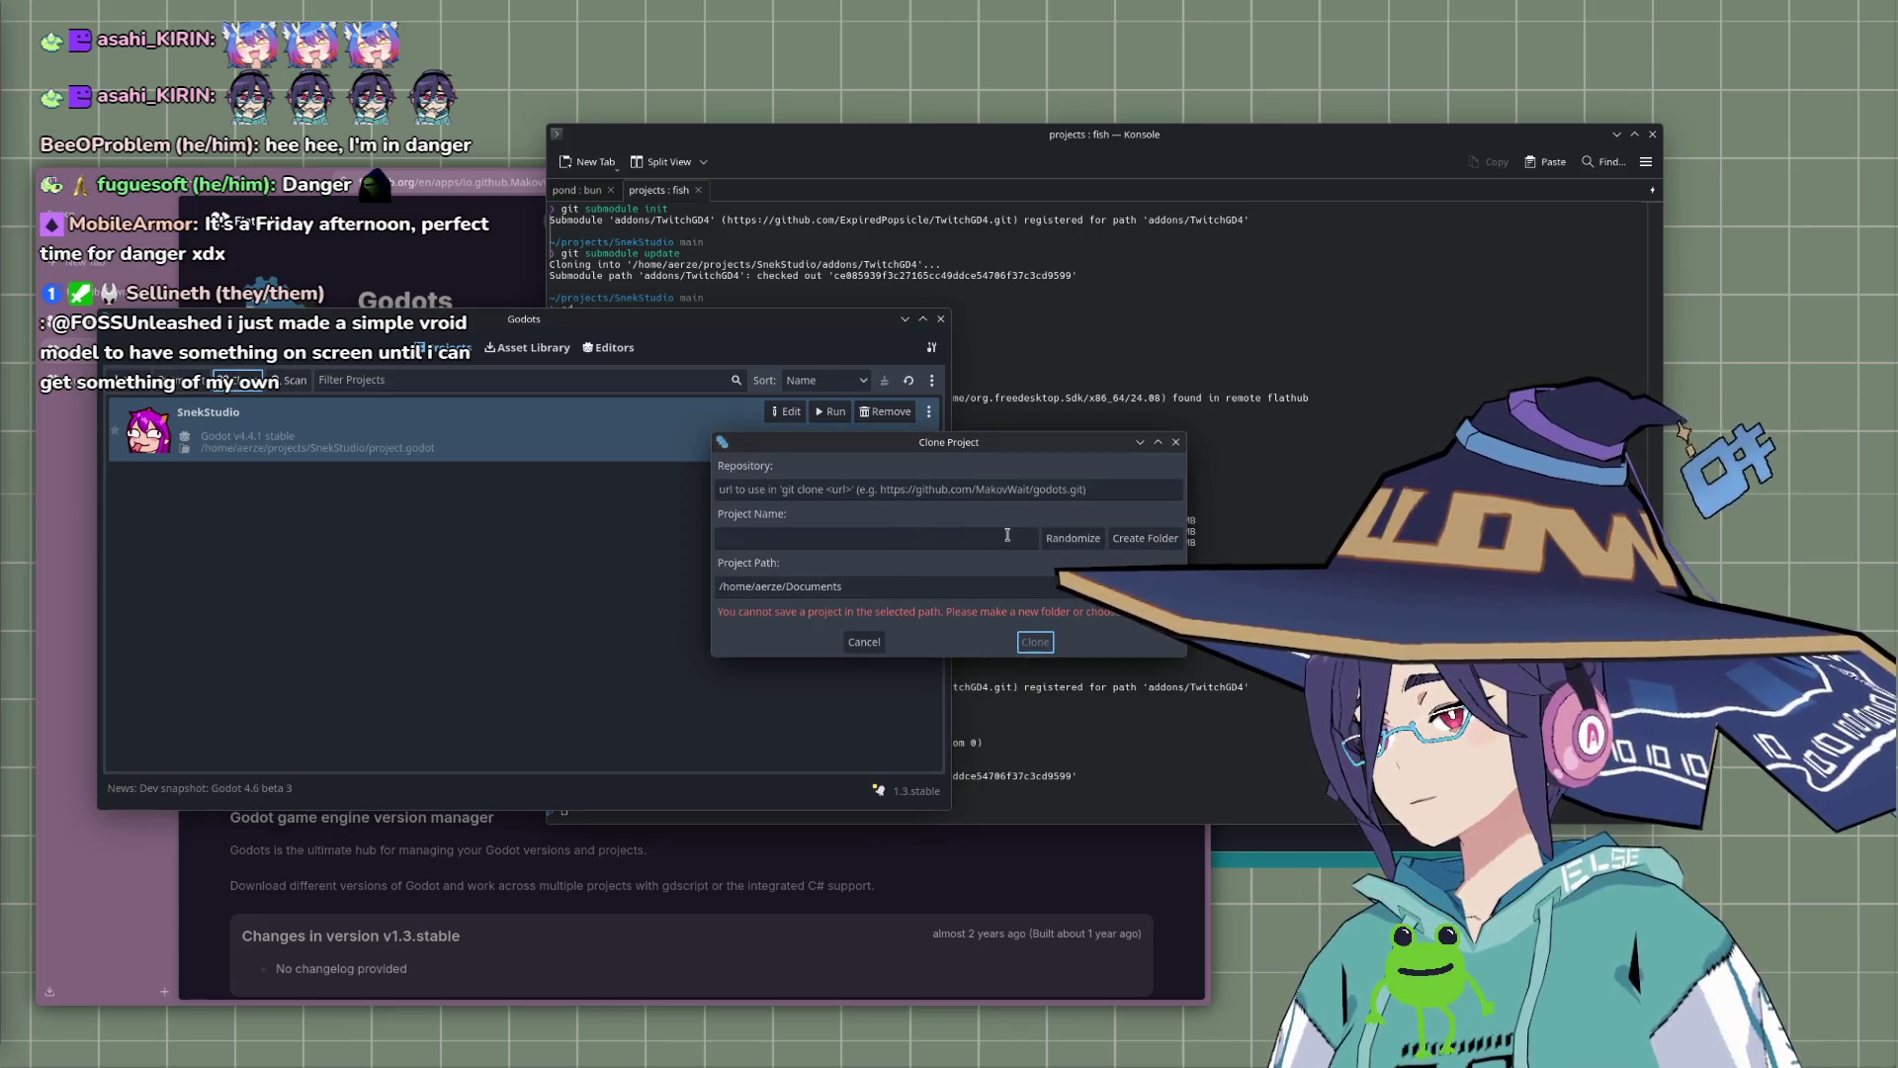
left_click(1175, 442)
left_click(928, 412)
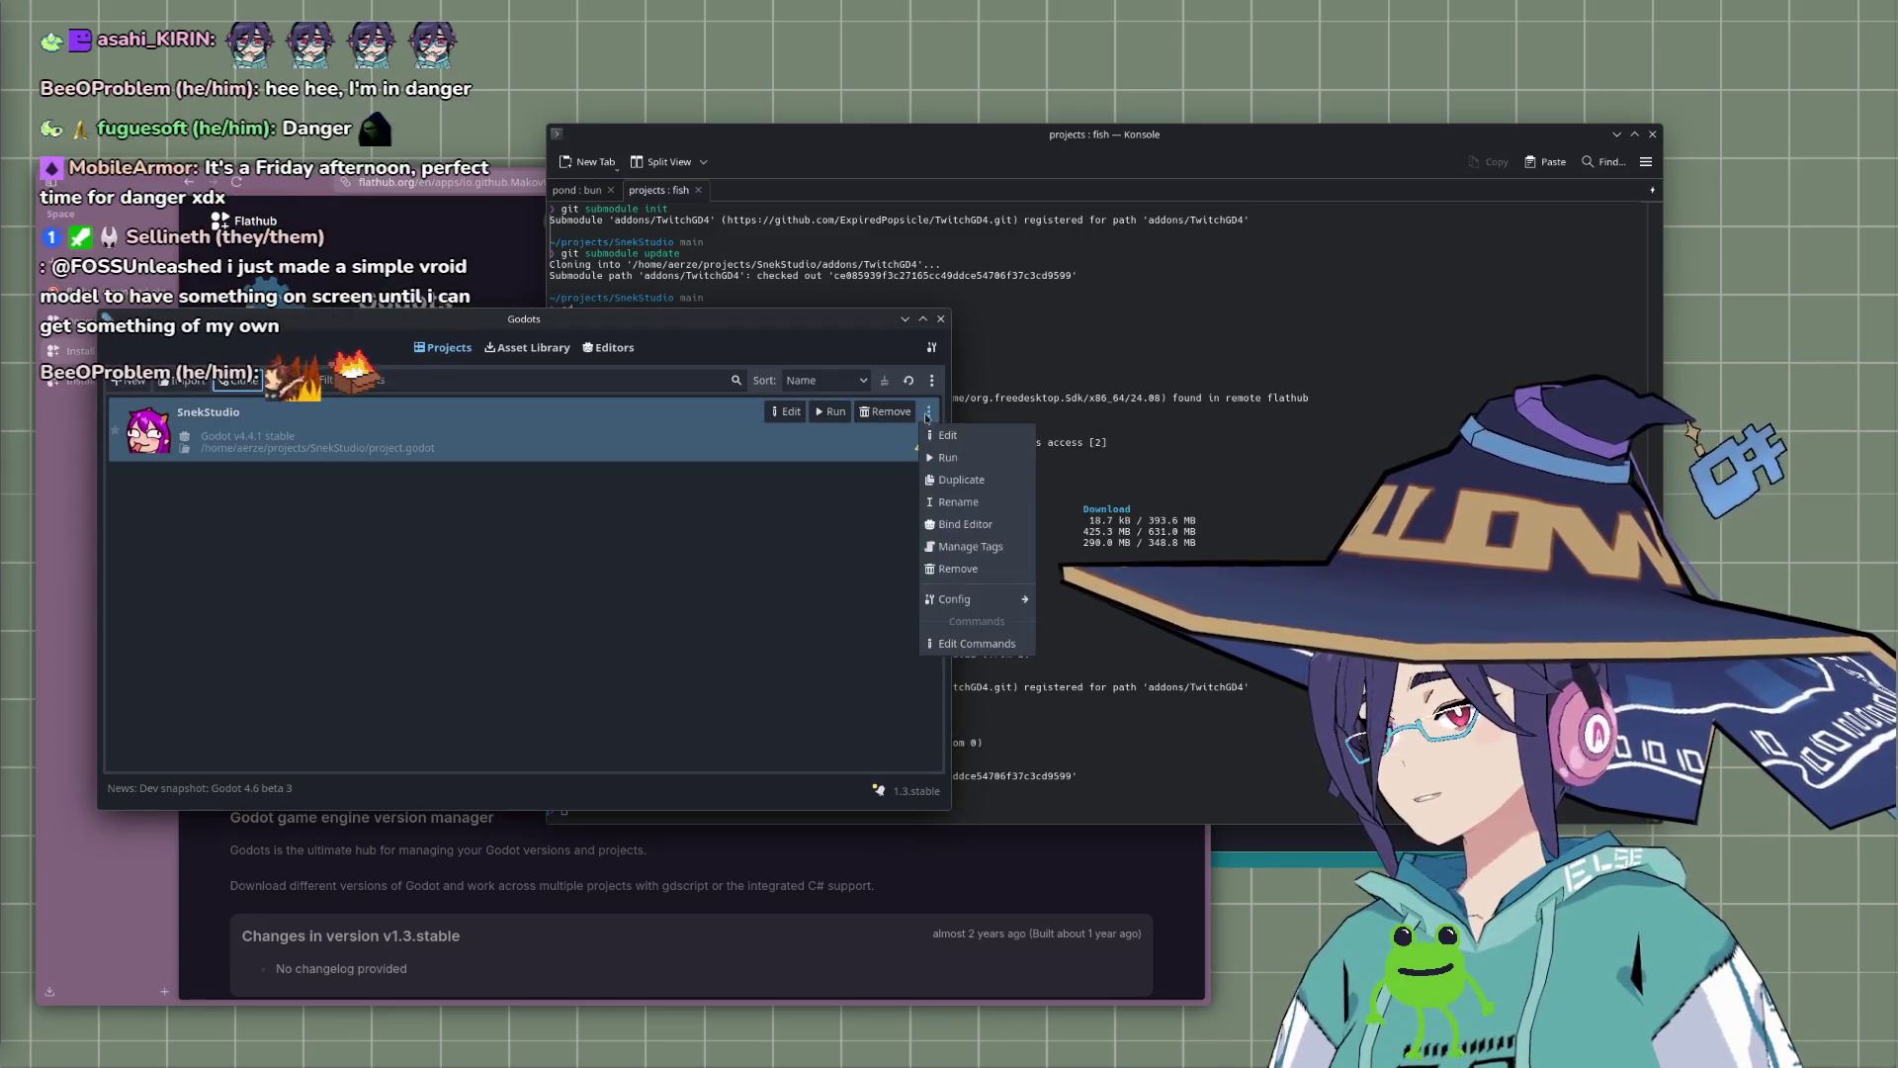
mouse_move(979, 599)
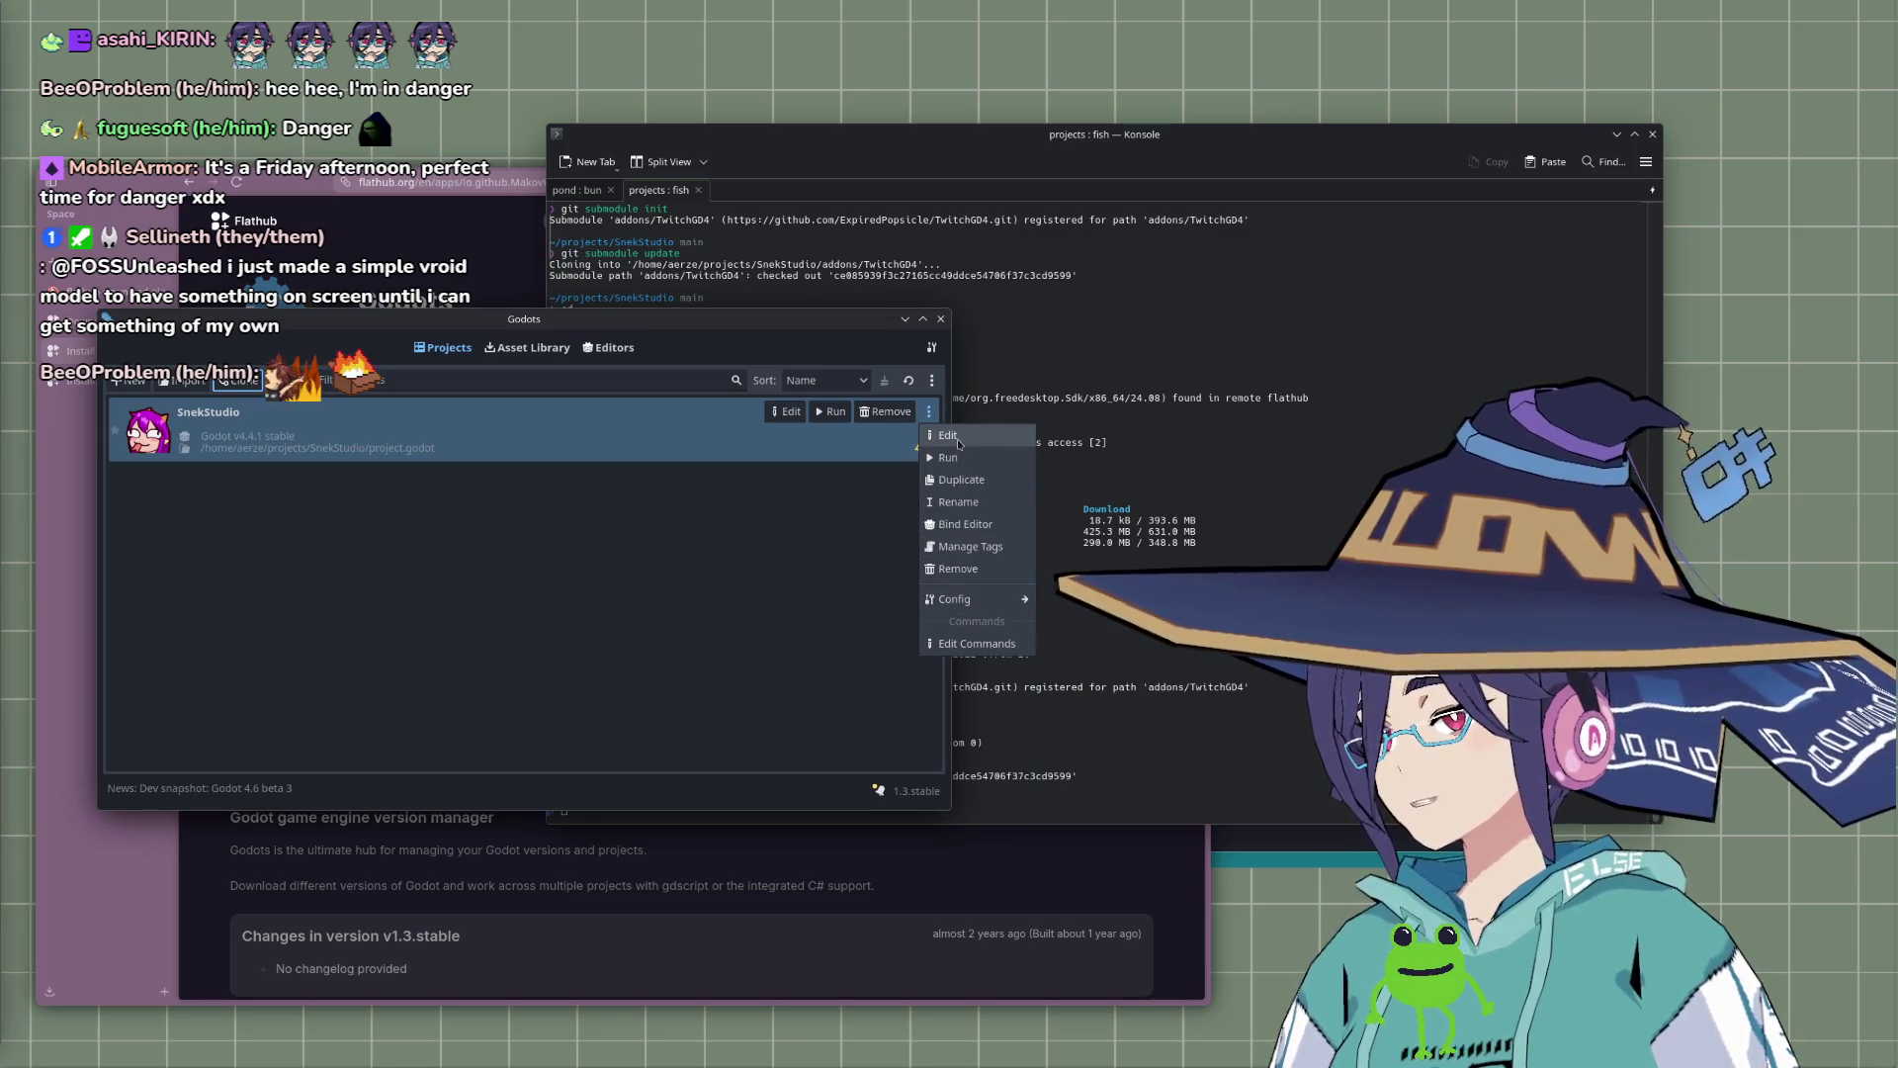
left_click(946, 435)
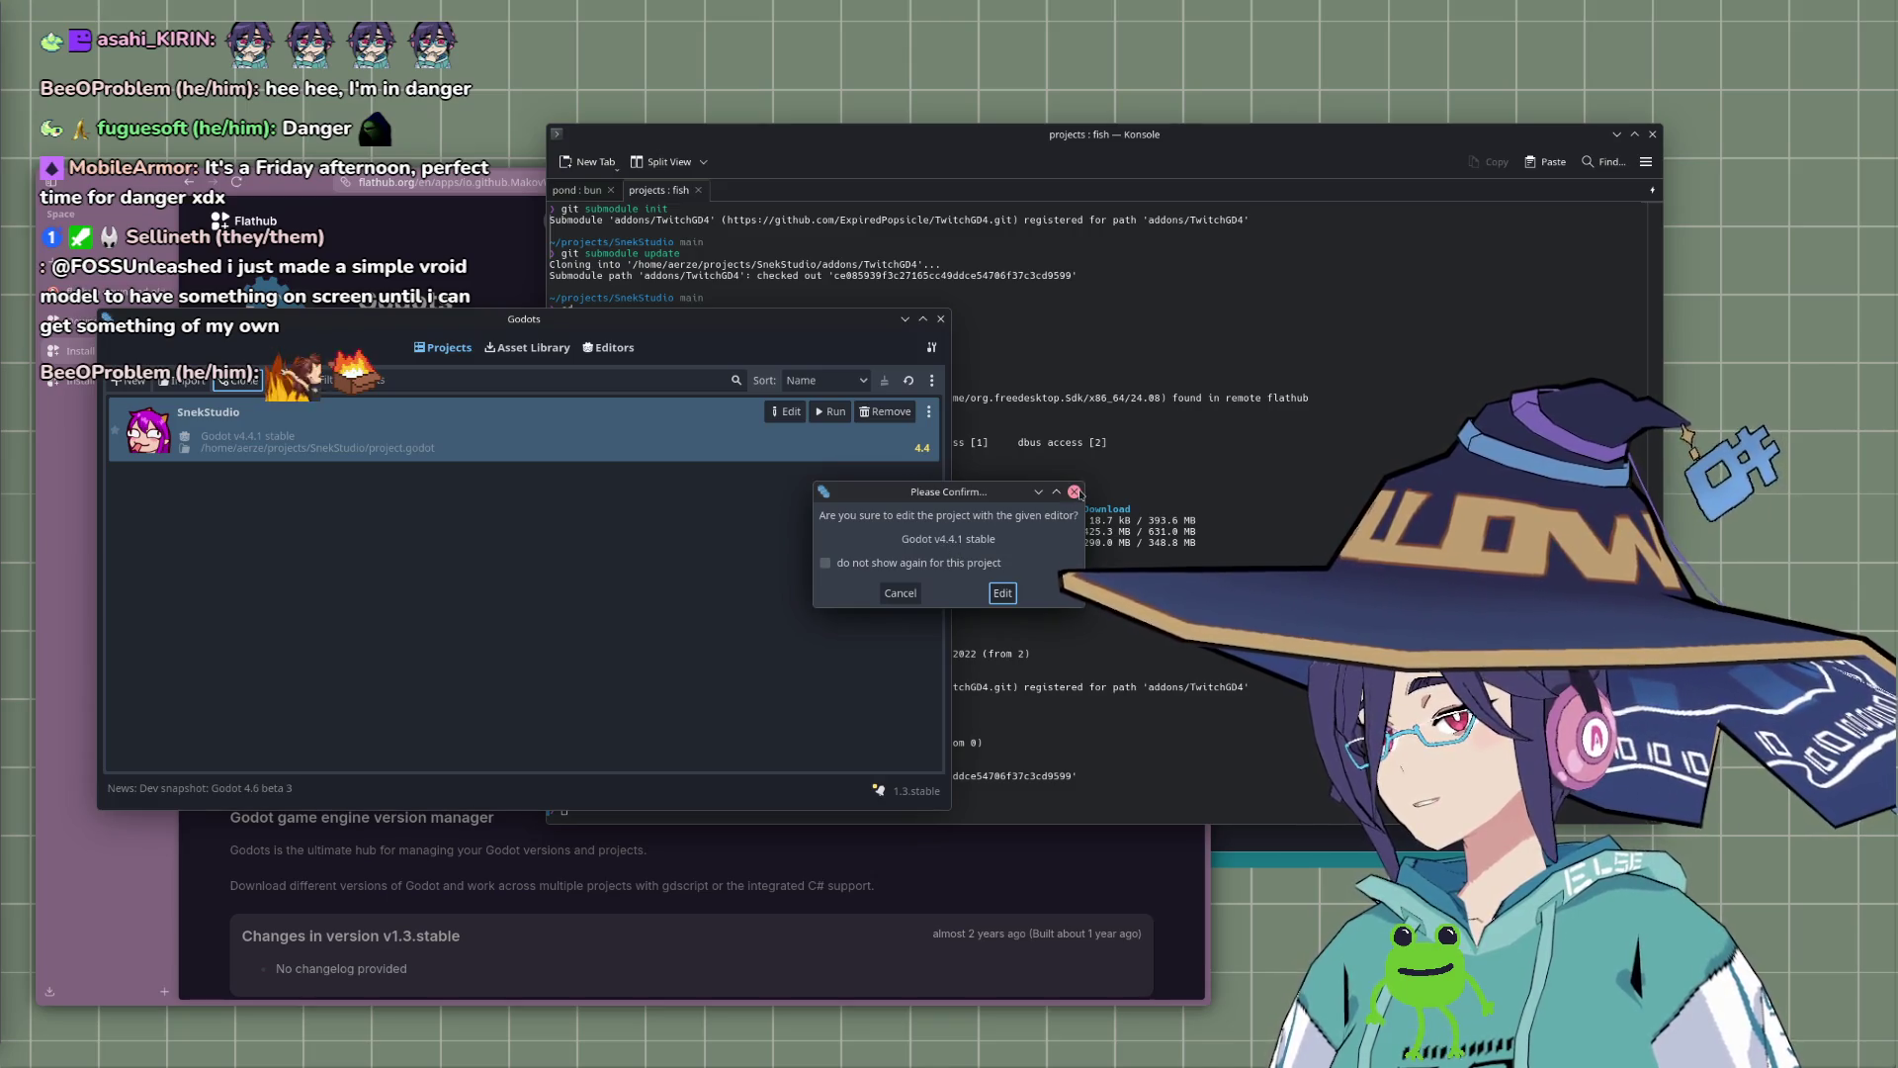
key("Return")
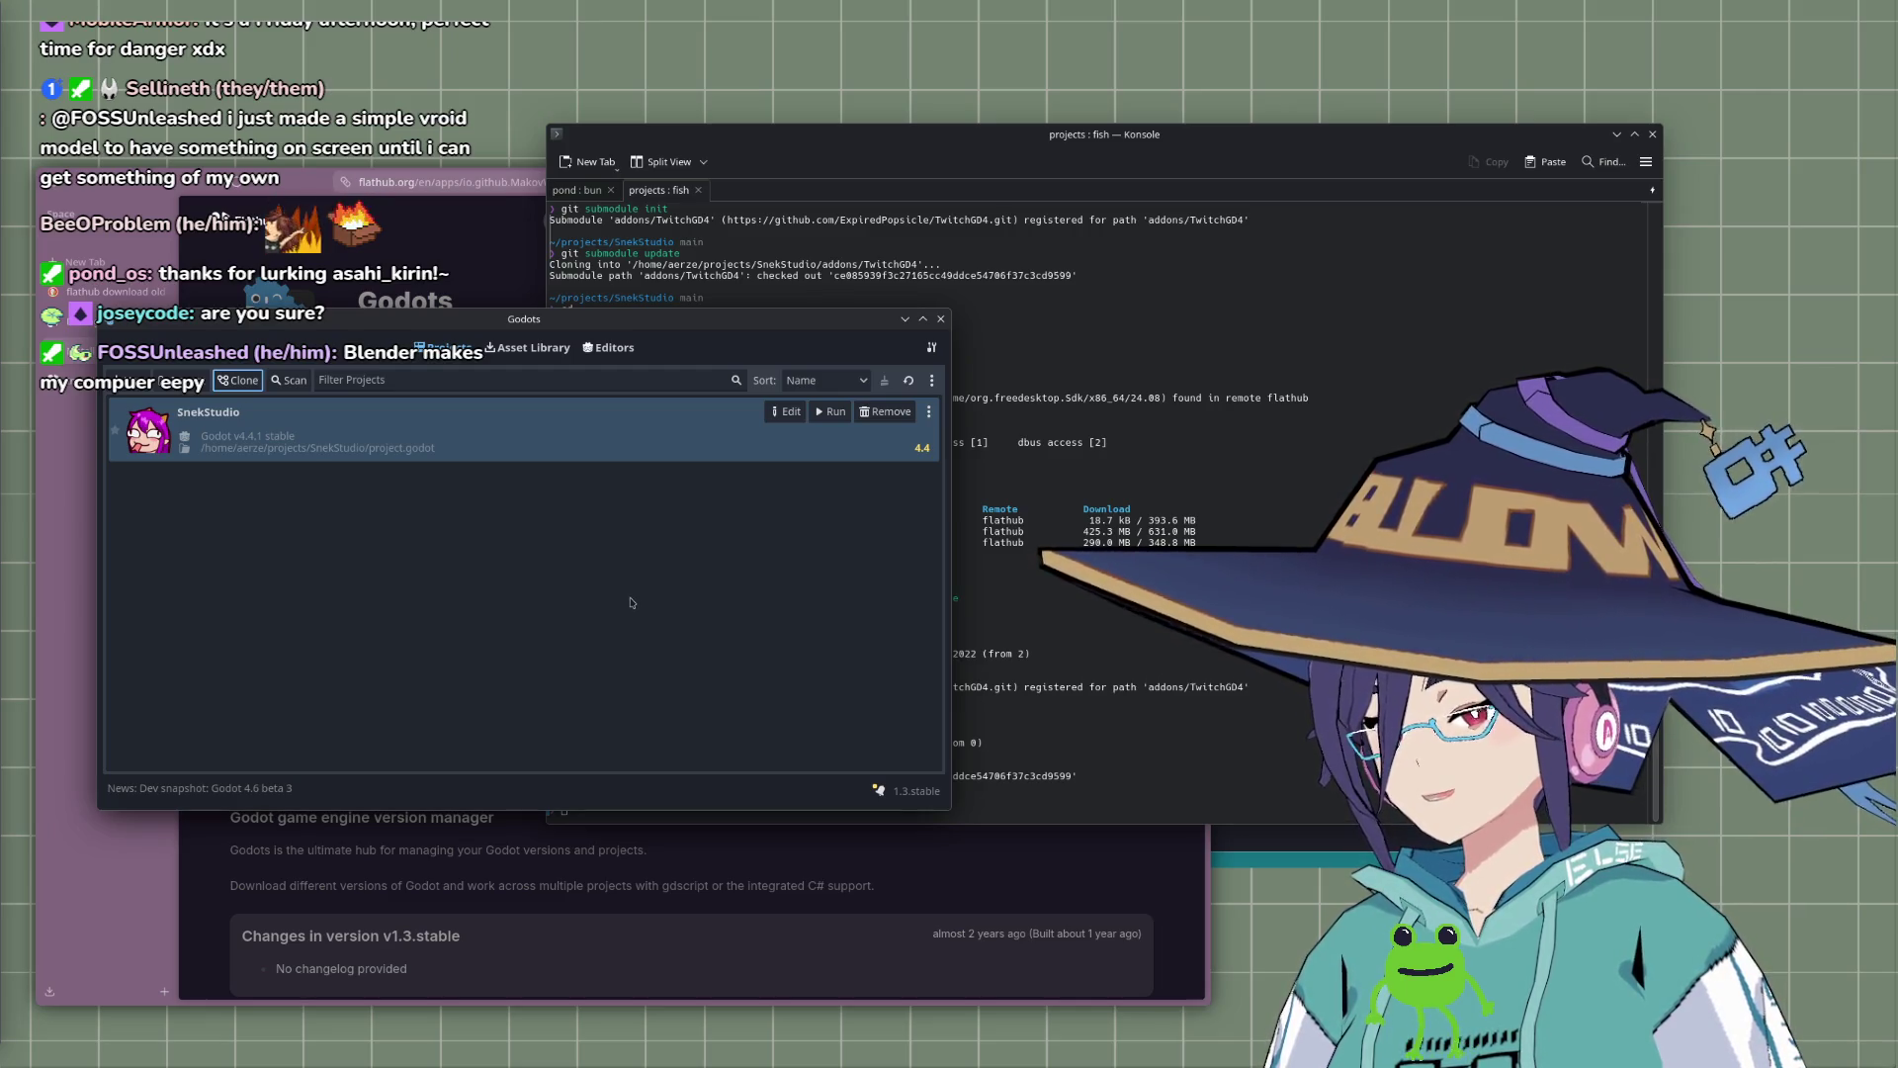
Step: Run SnekStudio briefly, then choose Edit again to get the Godot v4.4.1 confirmation
left_click_drag(501, 320, 477, 309)
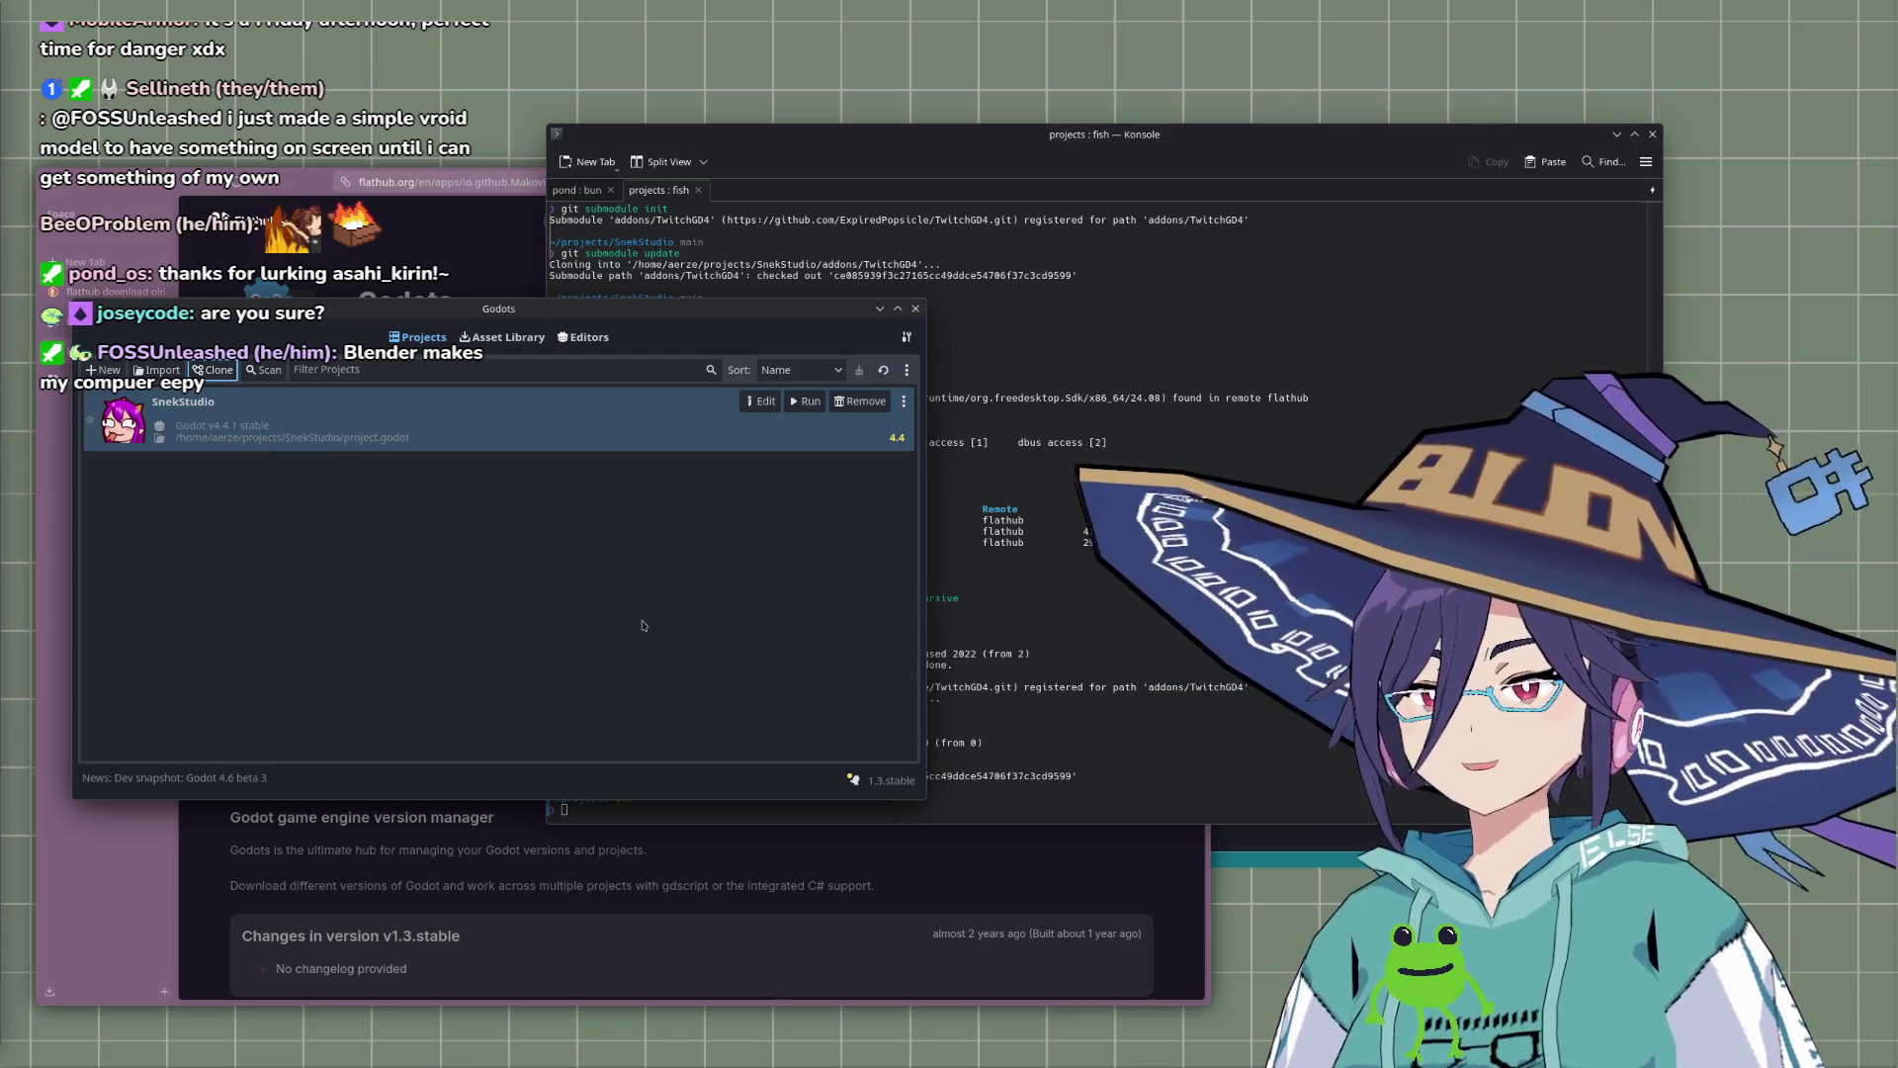
left_click_drag(820, 308, 841, 312)
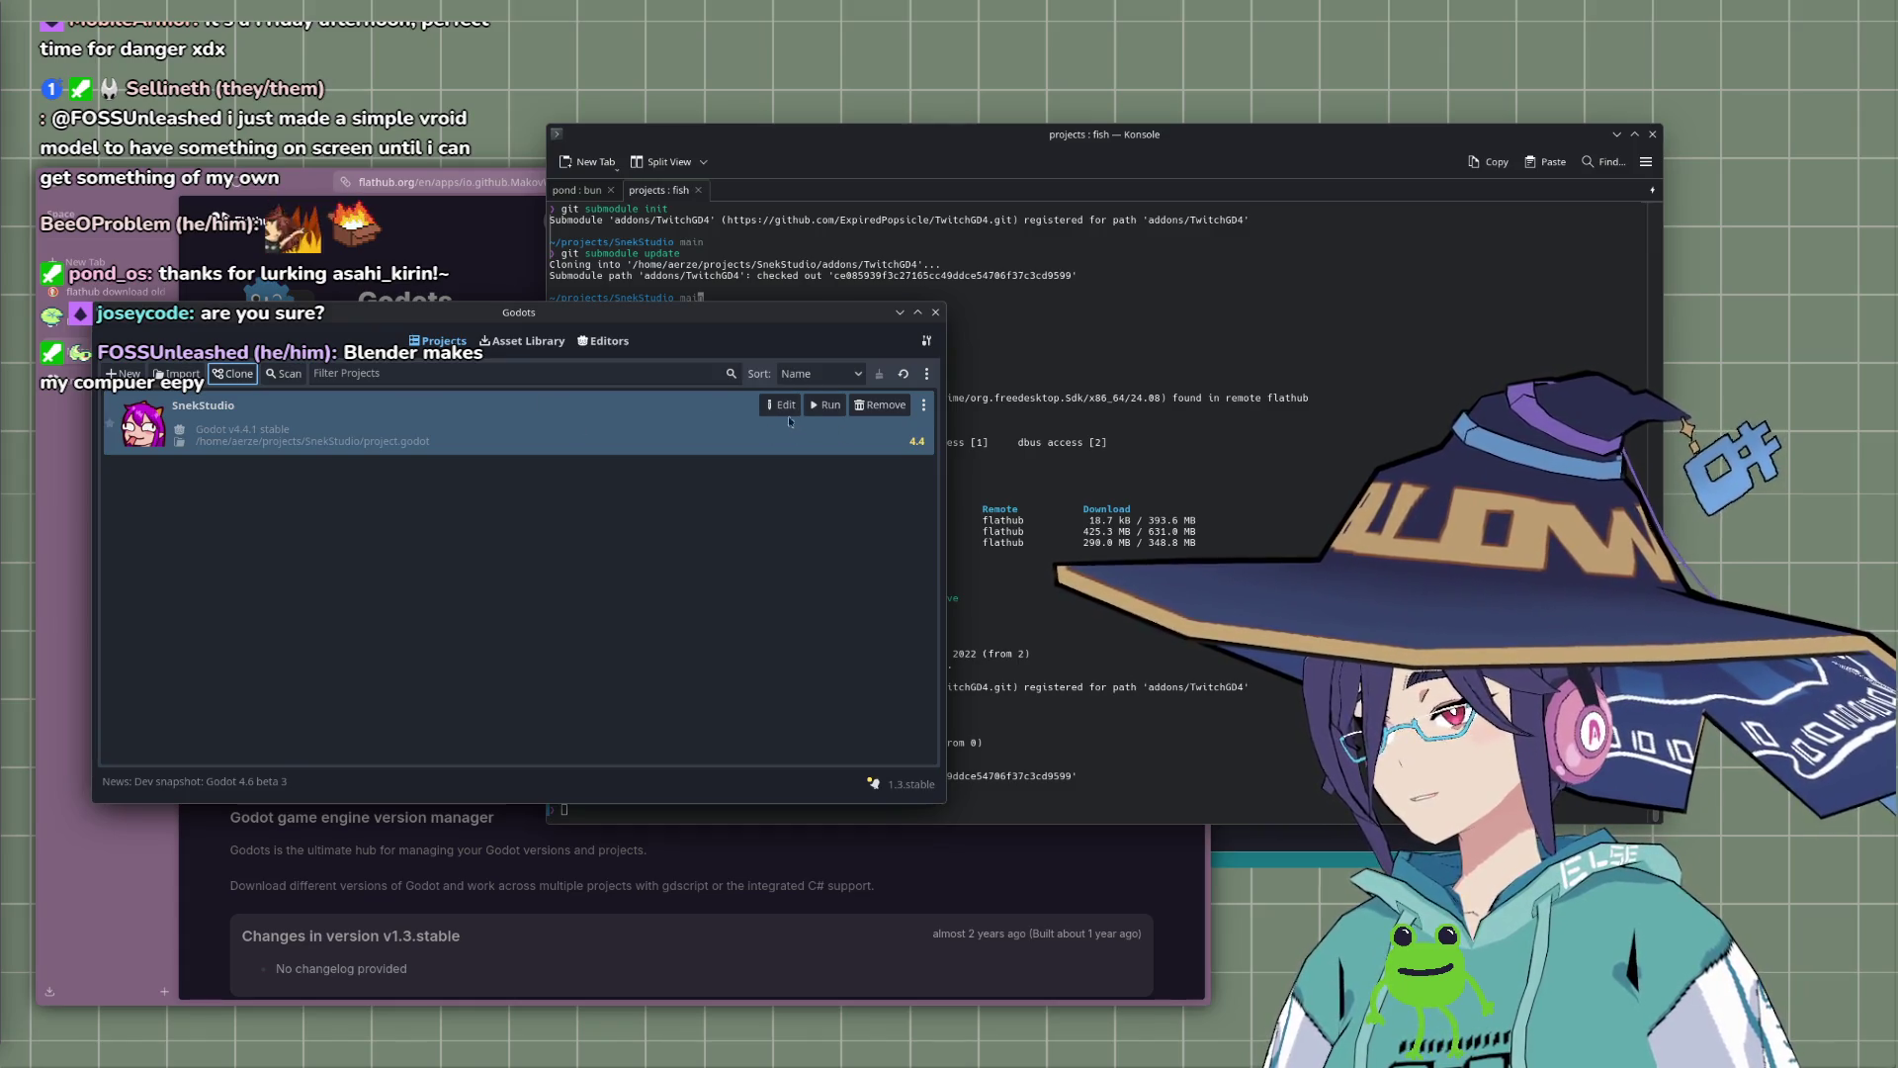
left_click(825, 404)
left_click(902, 595)
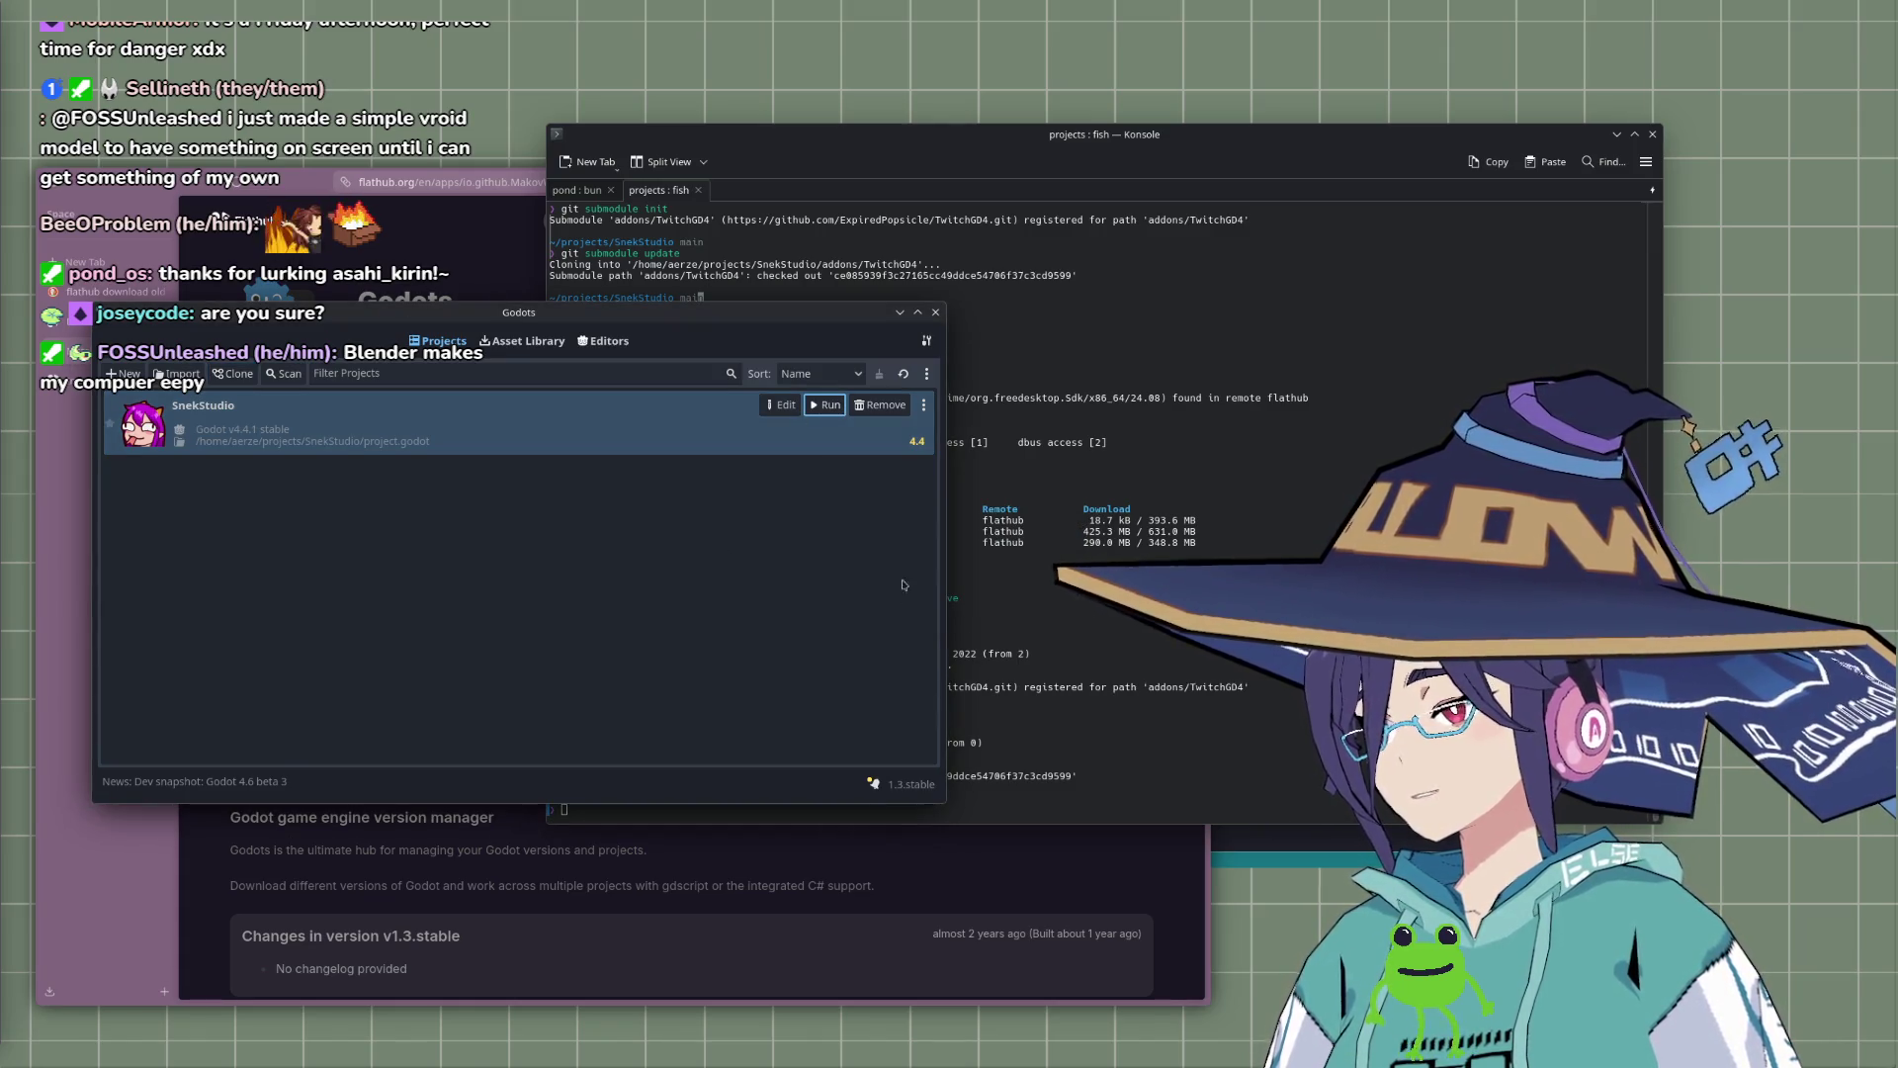
left_click(902, 594)
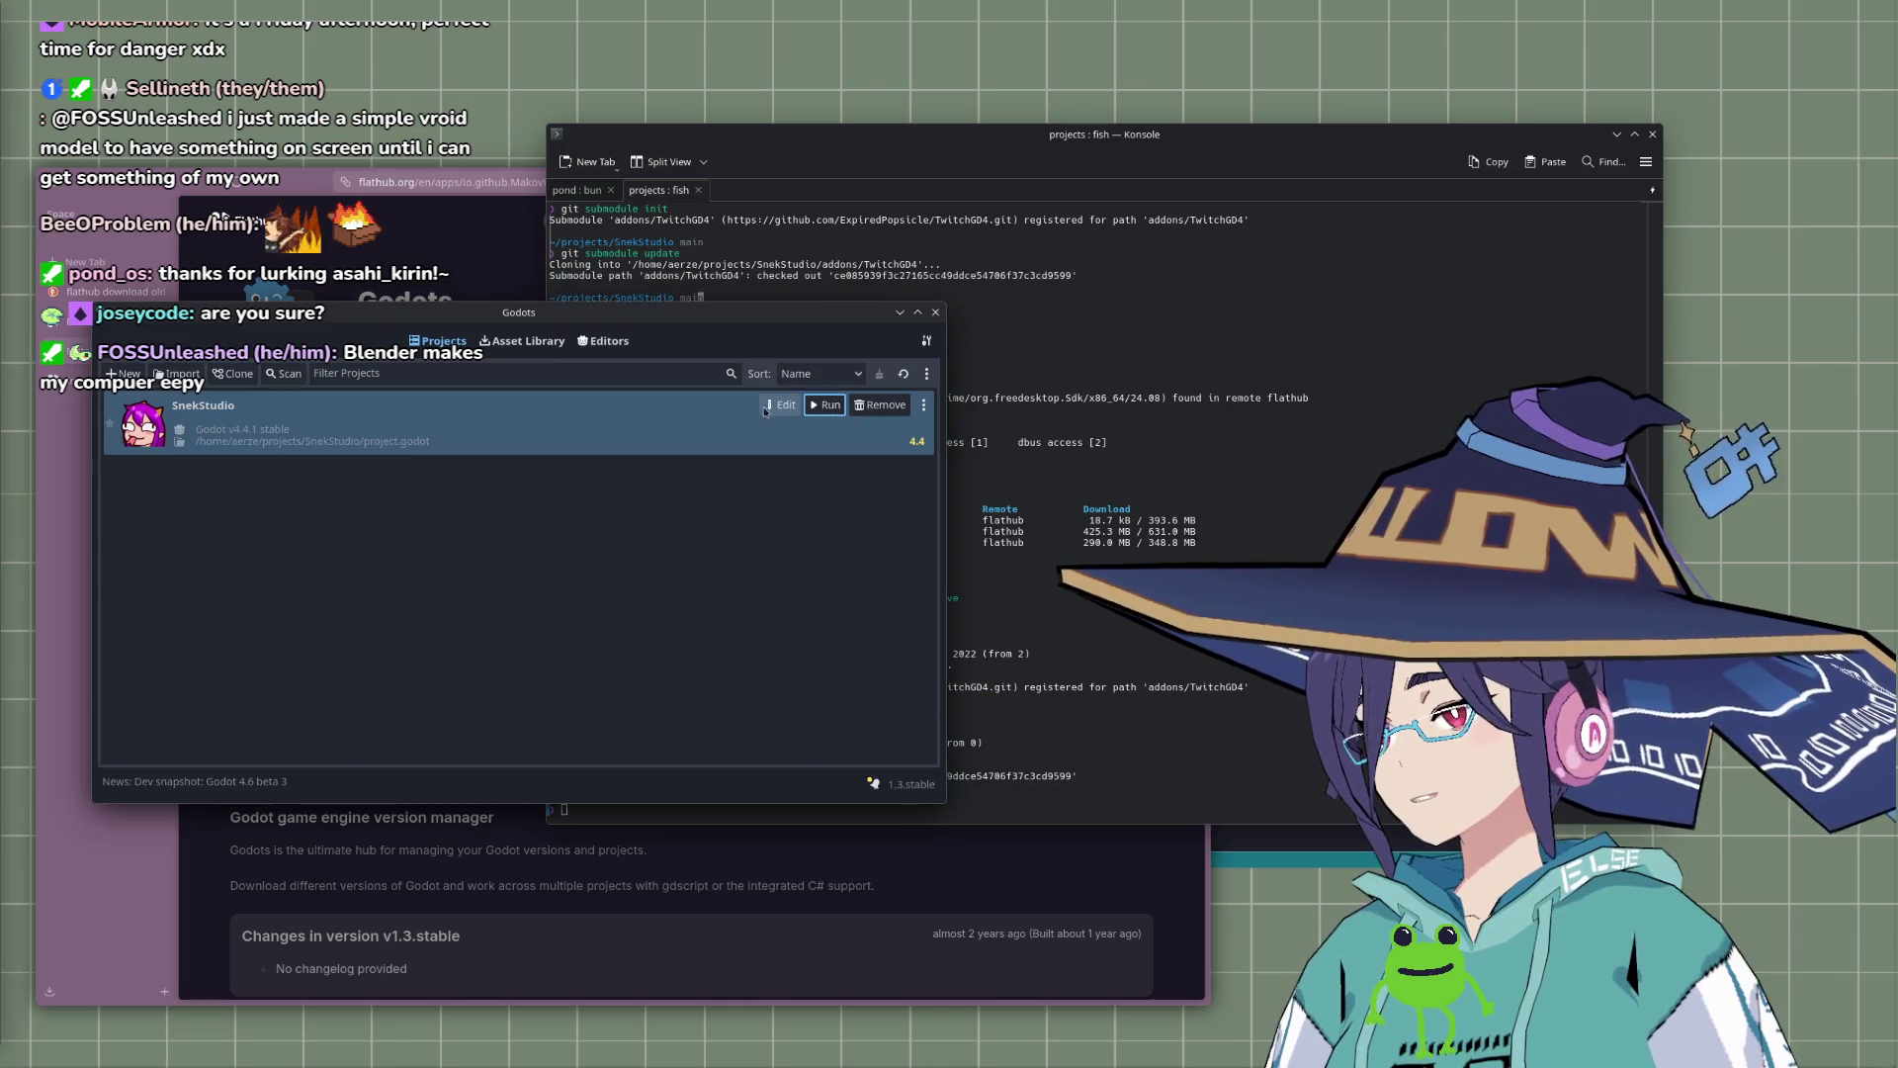
left_click(766, 409)
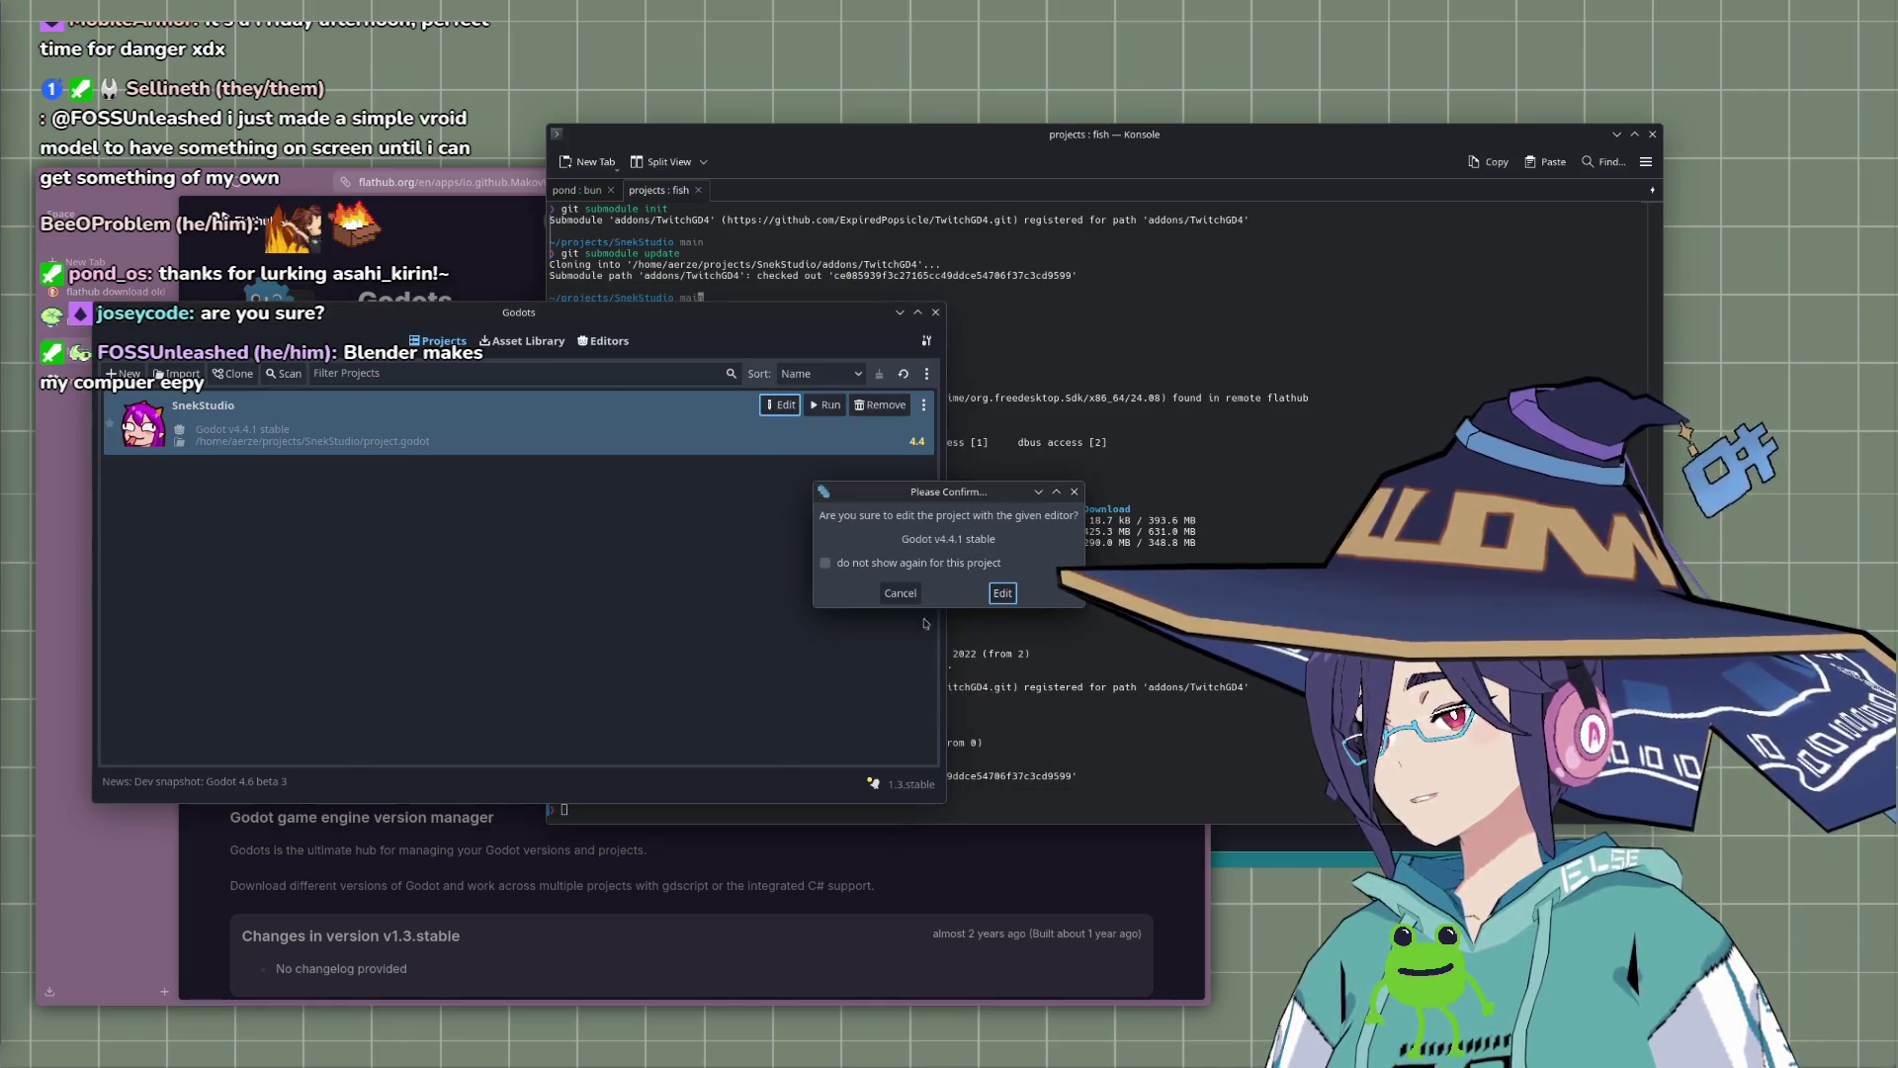
Step: Confirm editing SnekStudio with Godot v4.4.1, then zoom out in the Main scene's 3D workspace
key("Return")
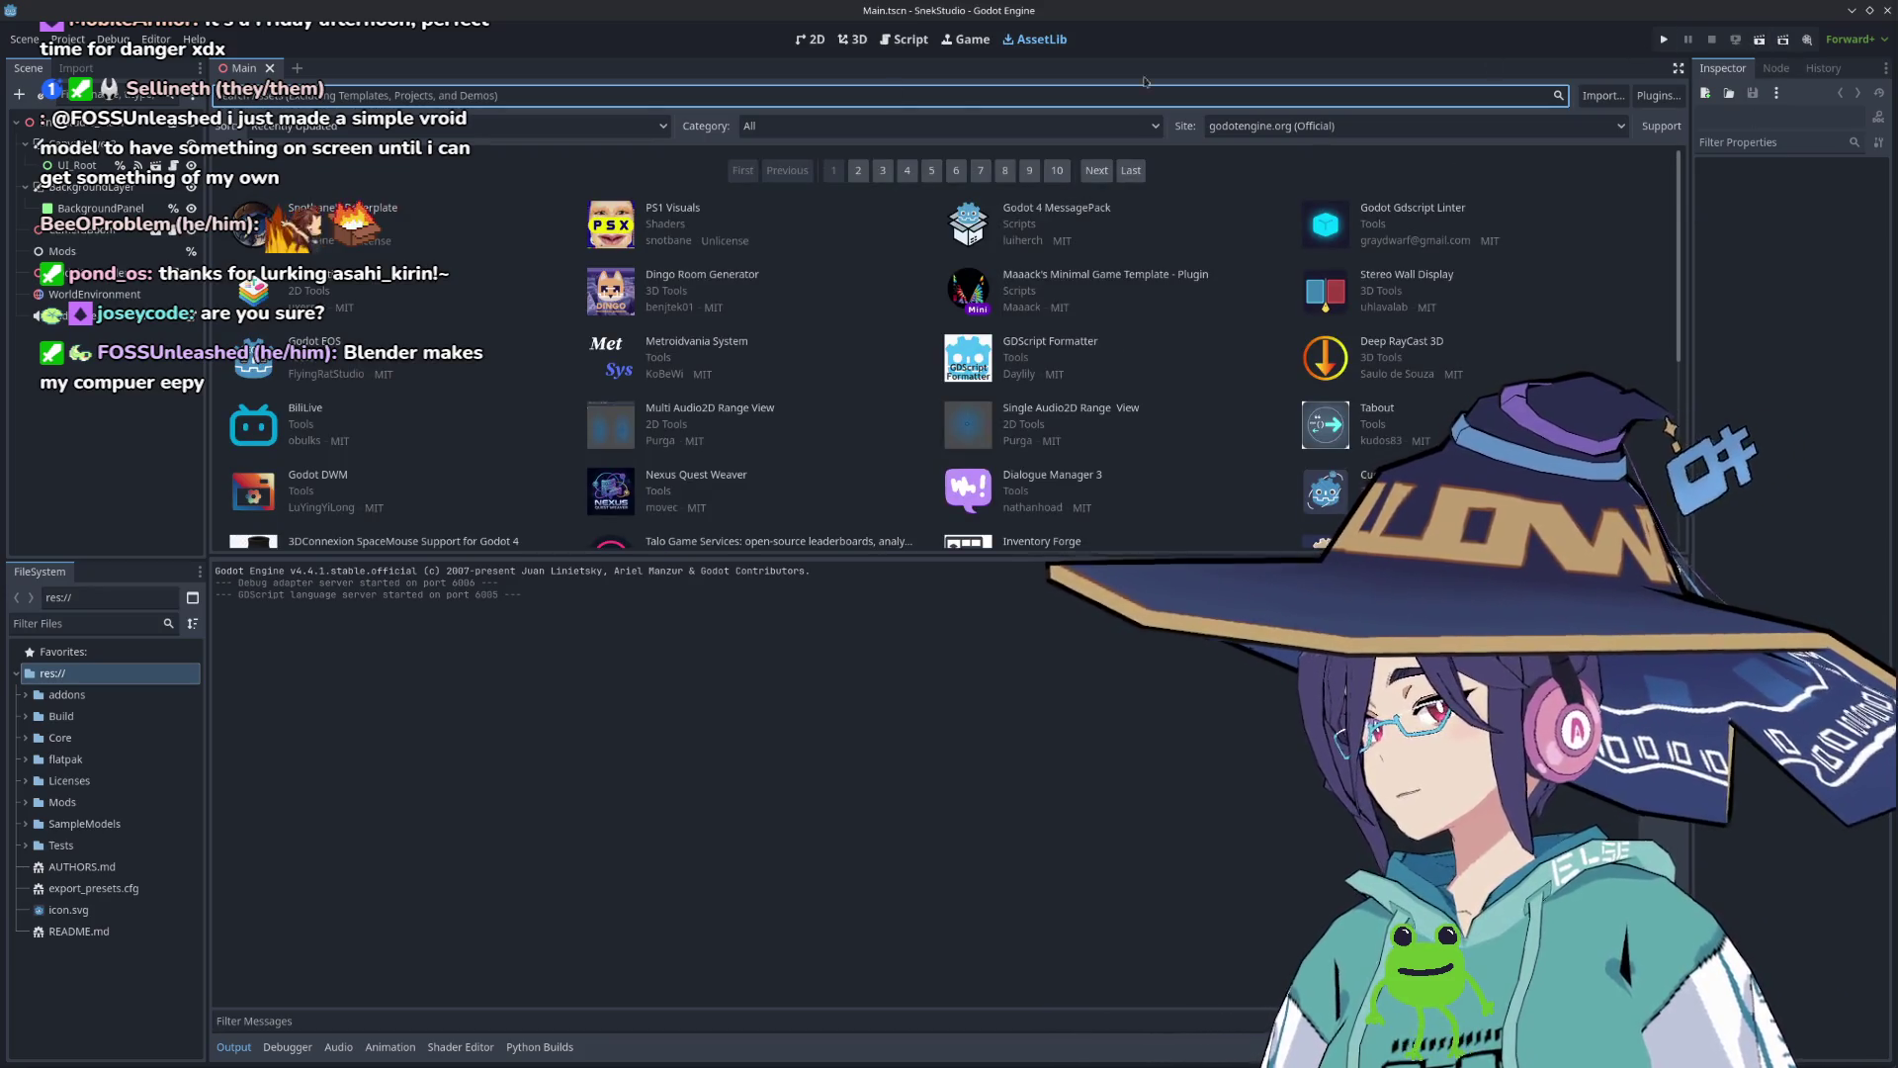
left_click(843, 42)
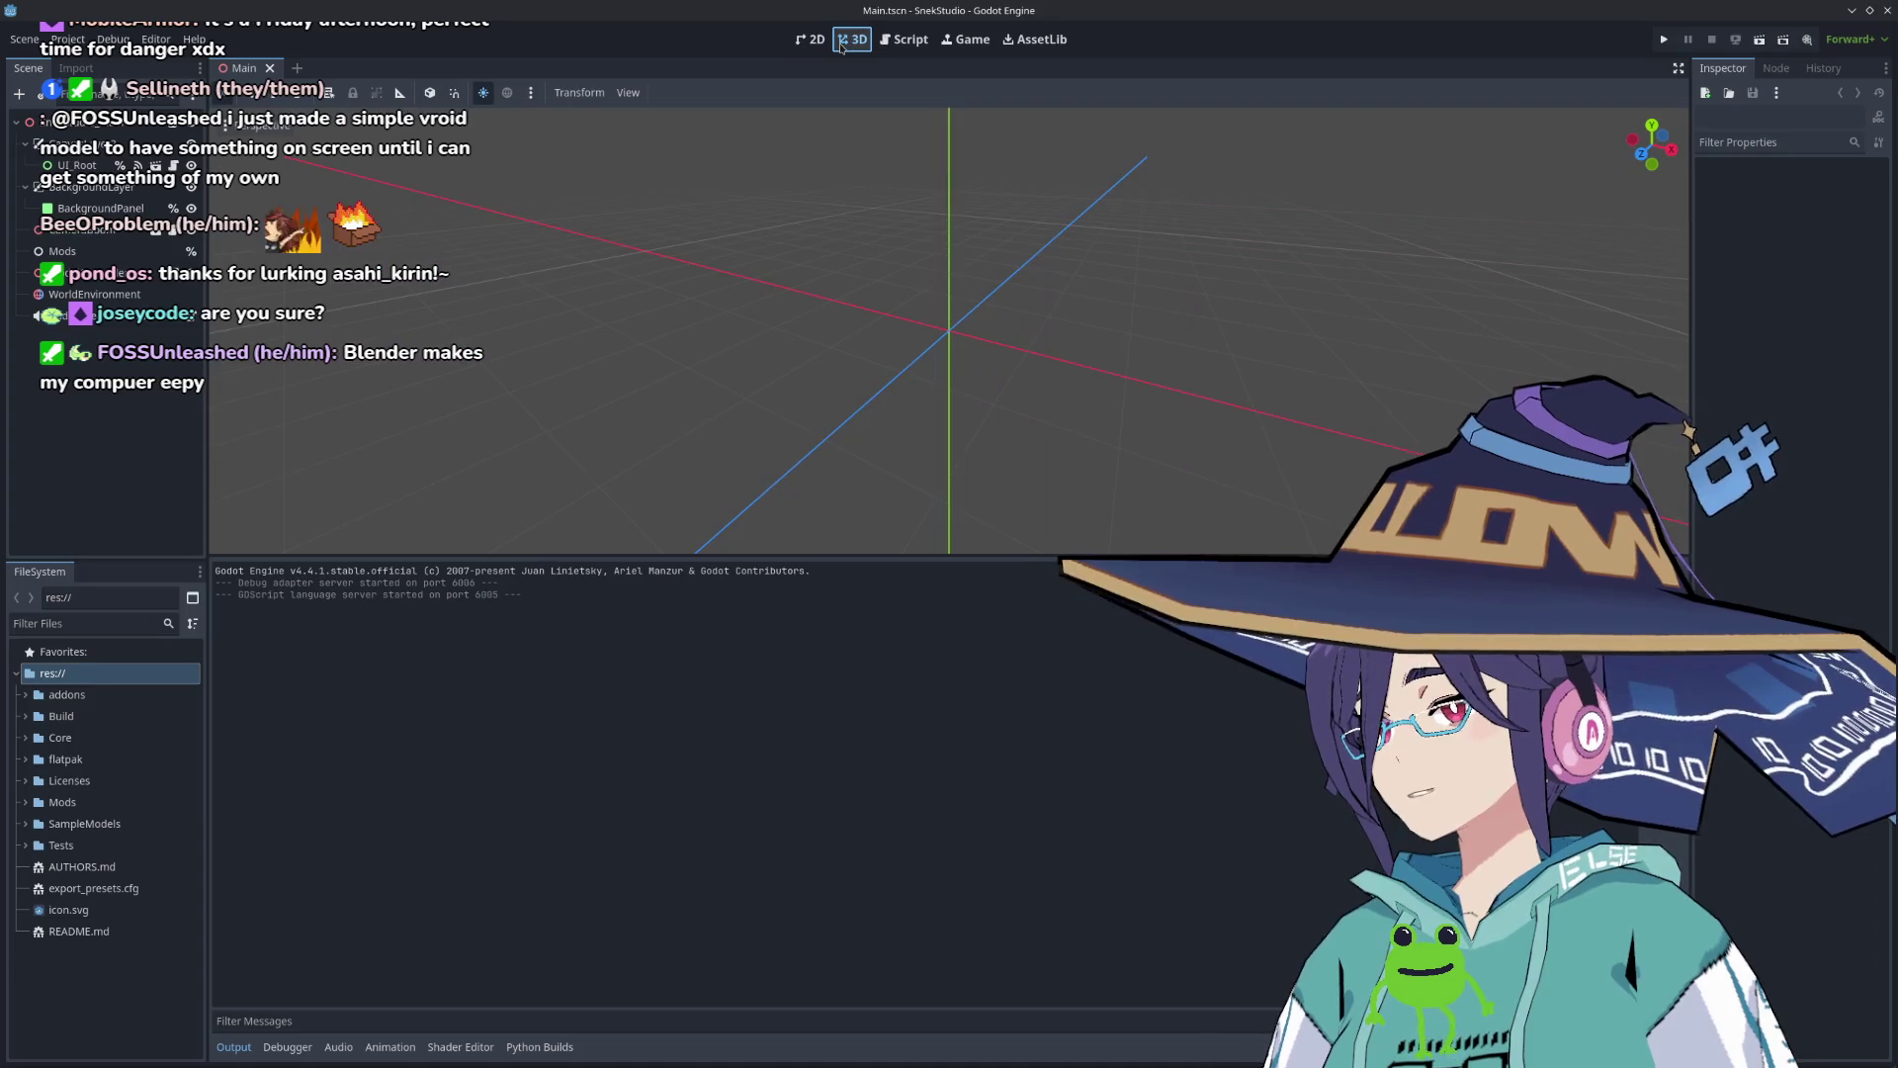
scroll(947, 390, "down", 1)
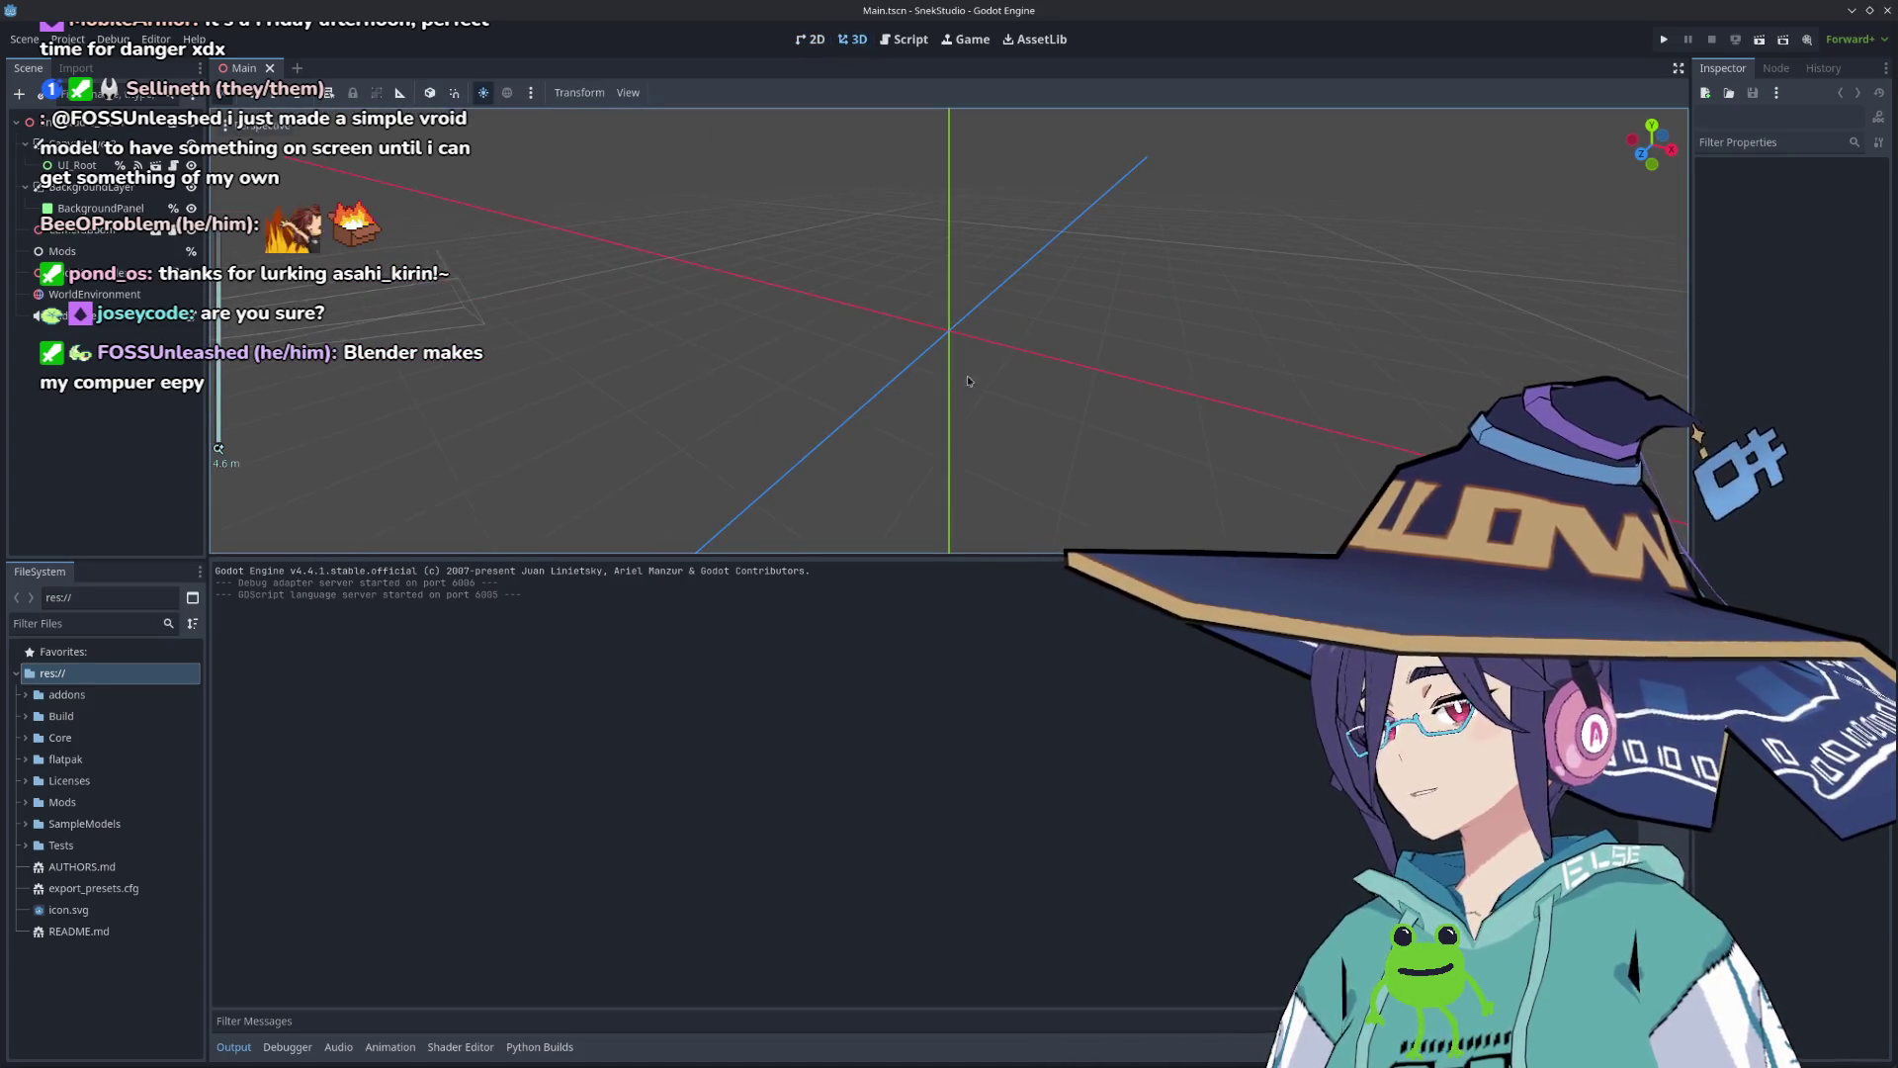
scroll(1011, 378, "down", 5)
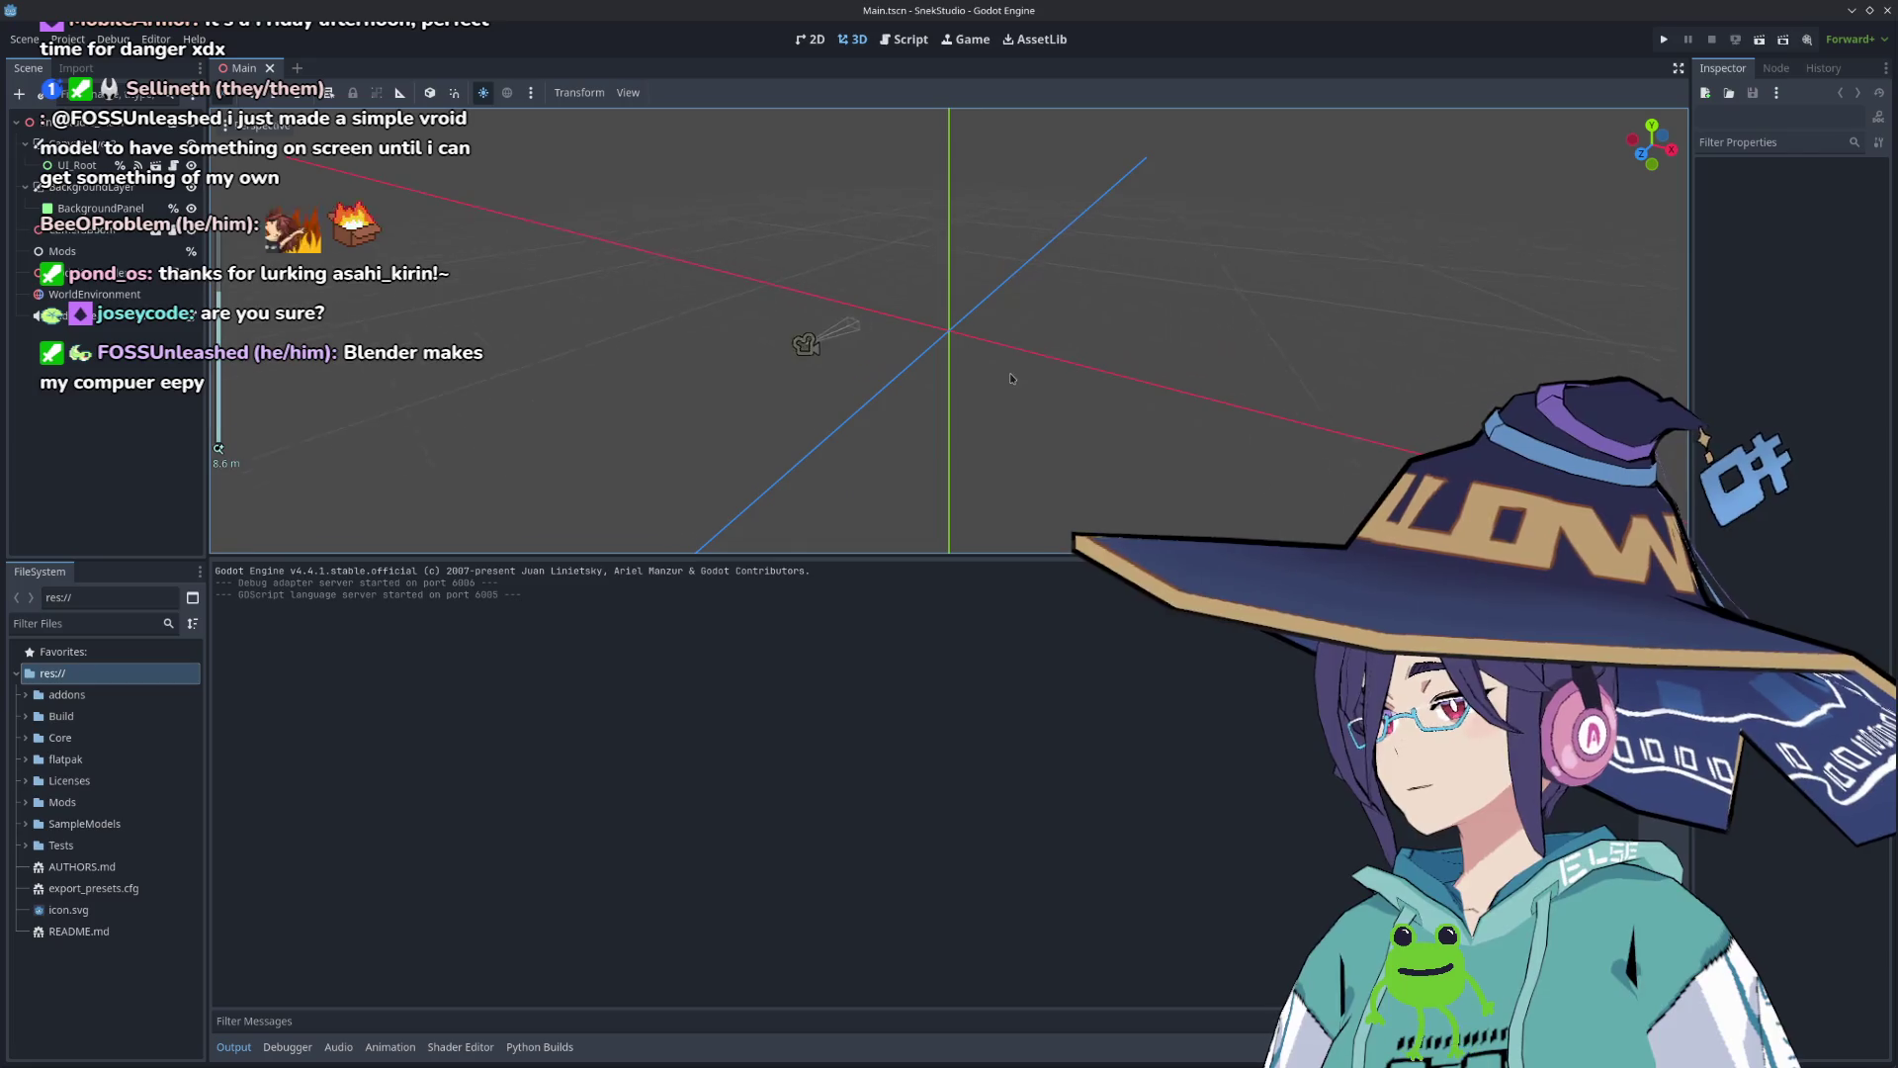
left_click(30, 39)
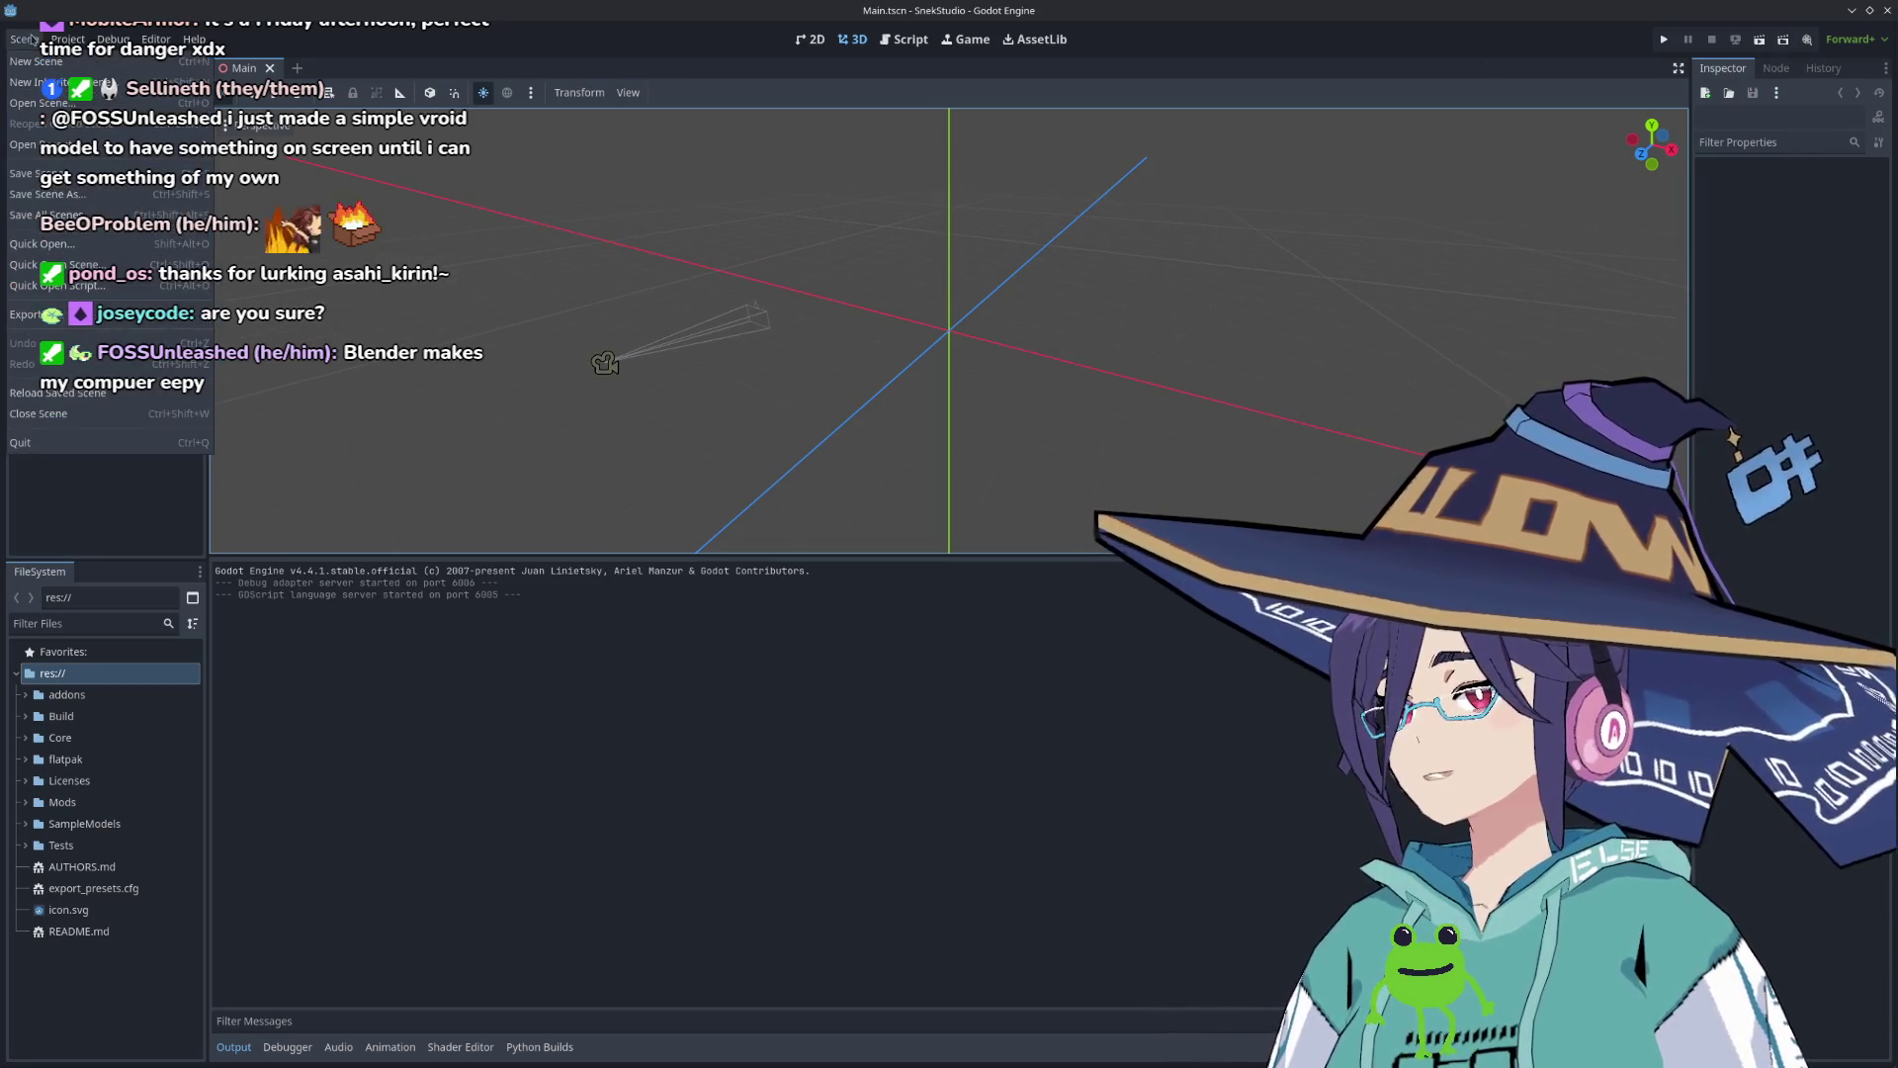
Step: In Project > Export, select the Linux-x86_64 preset and open the Export Template Manager
left_click(67, 39)
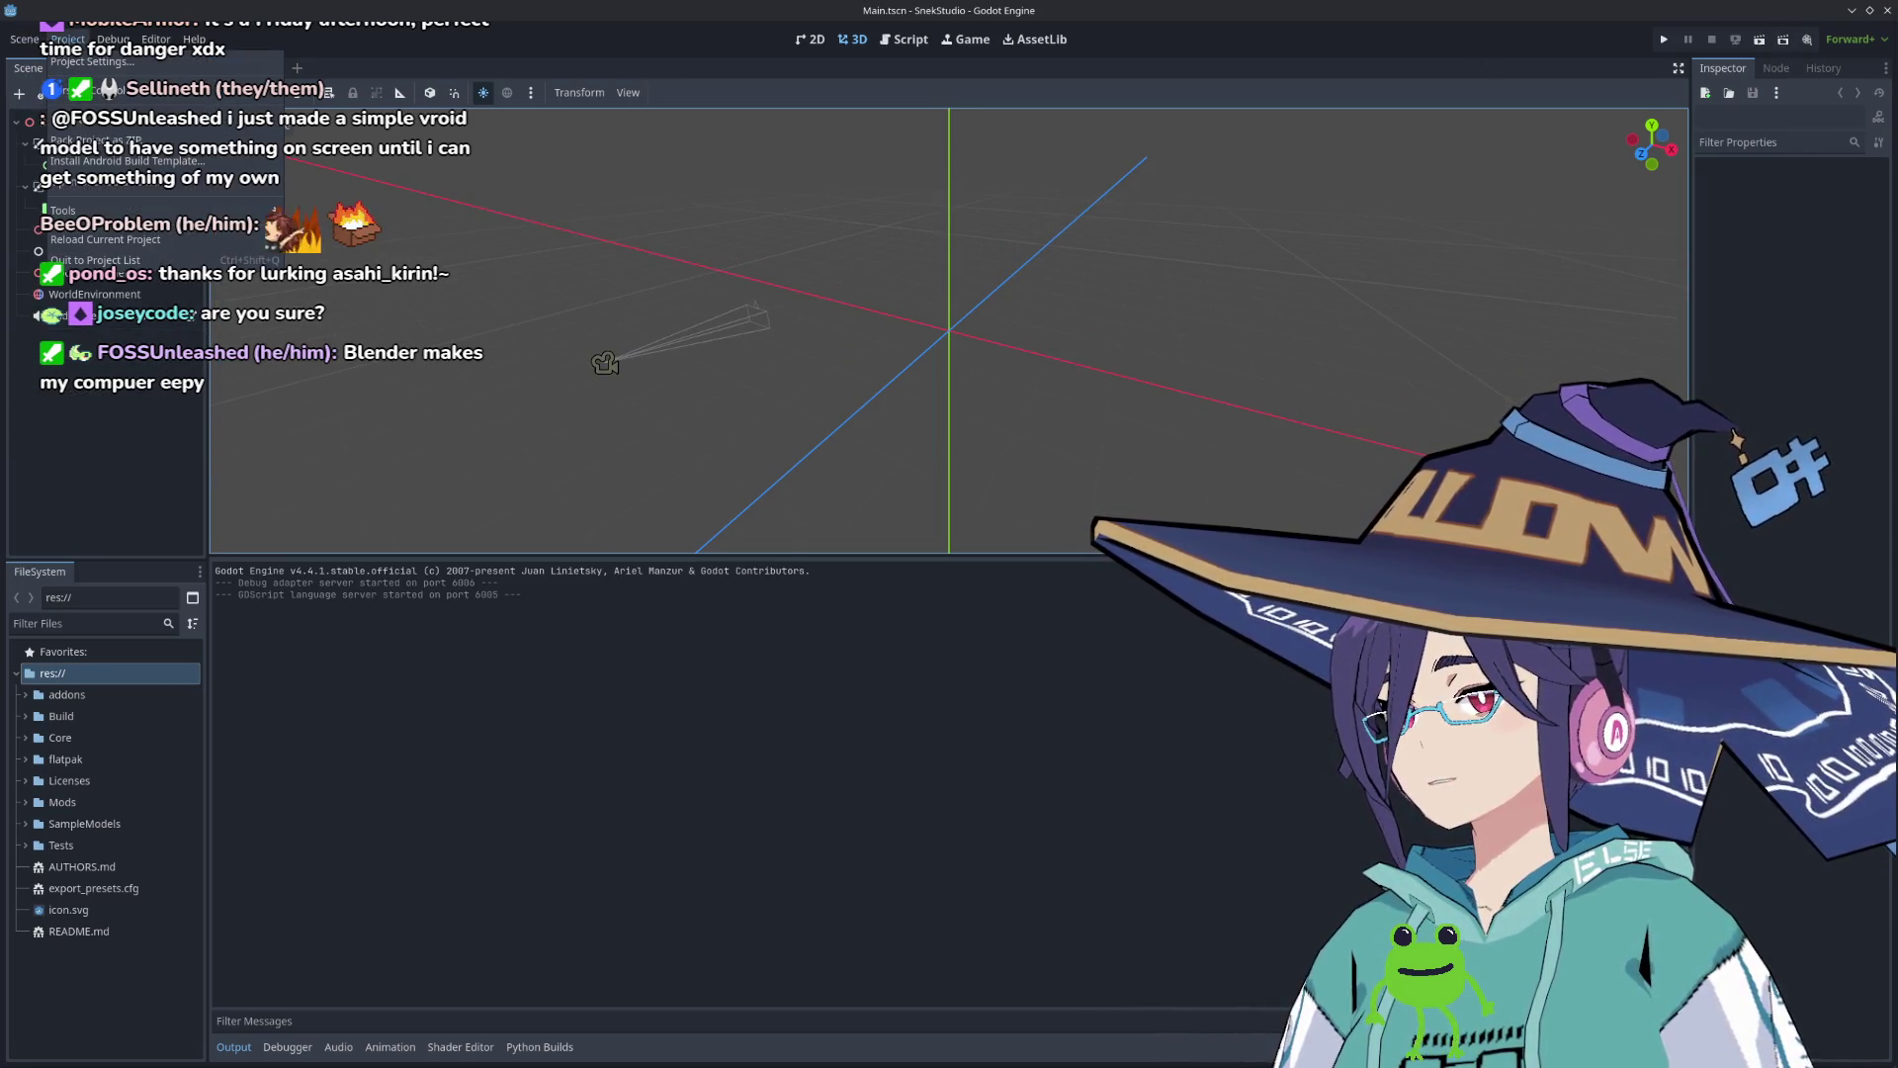
left_click(74, 118)
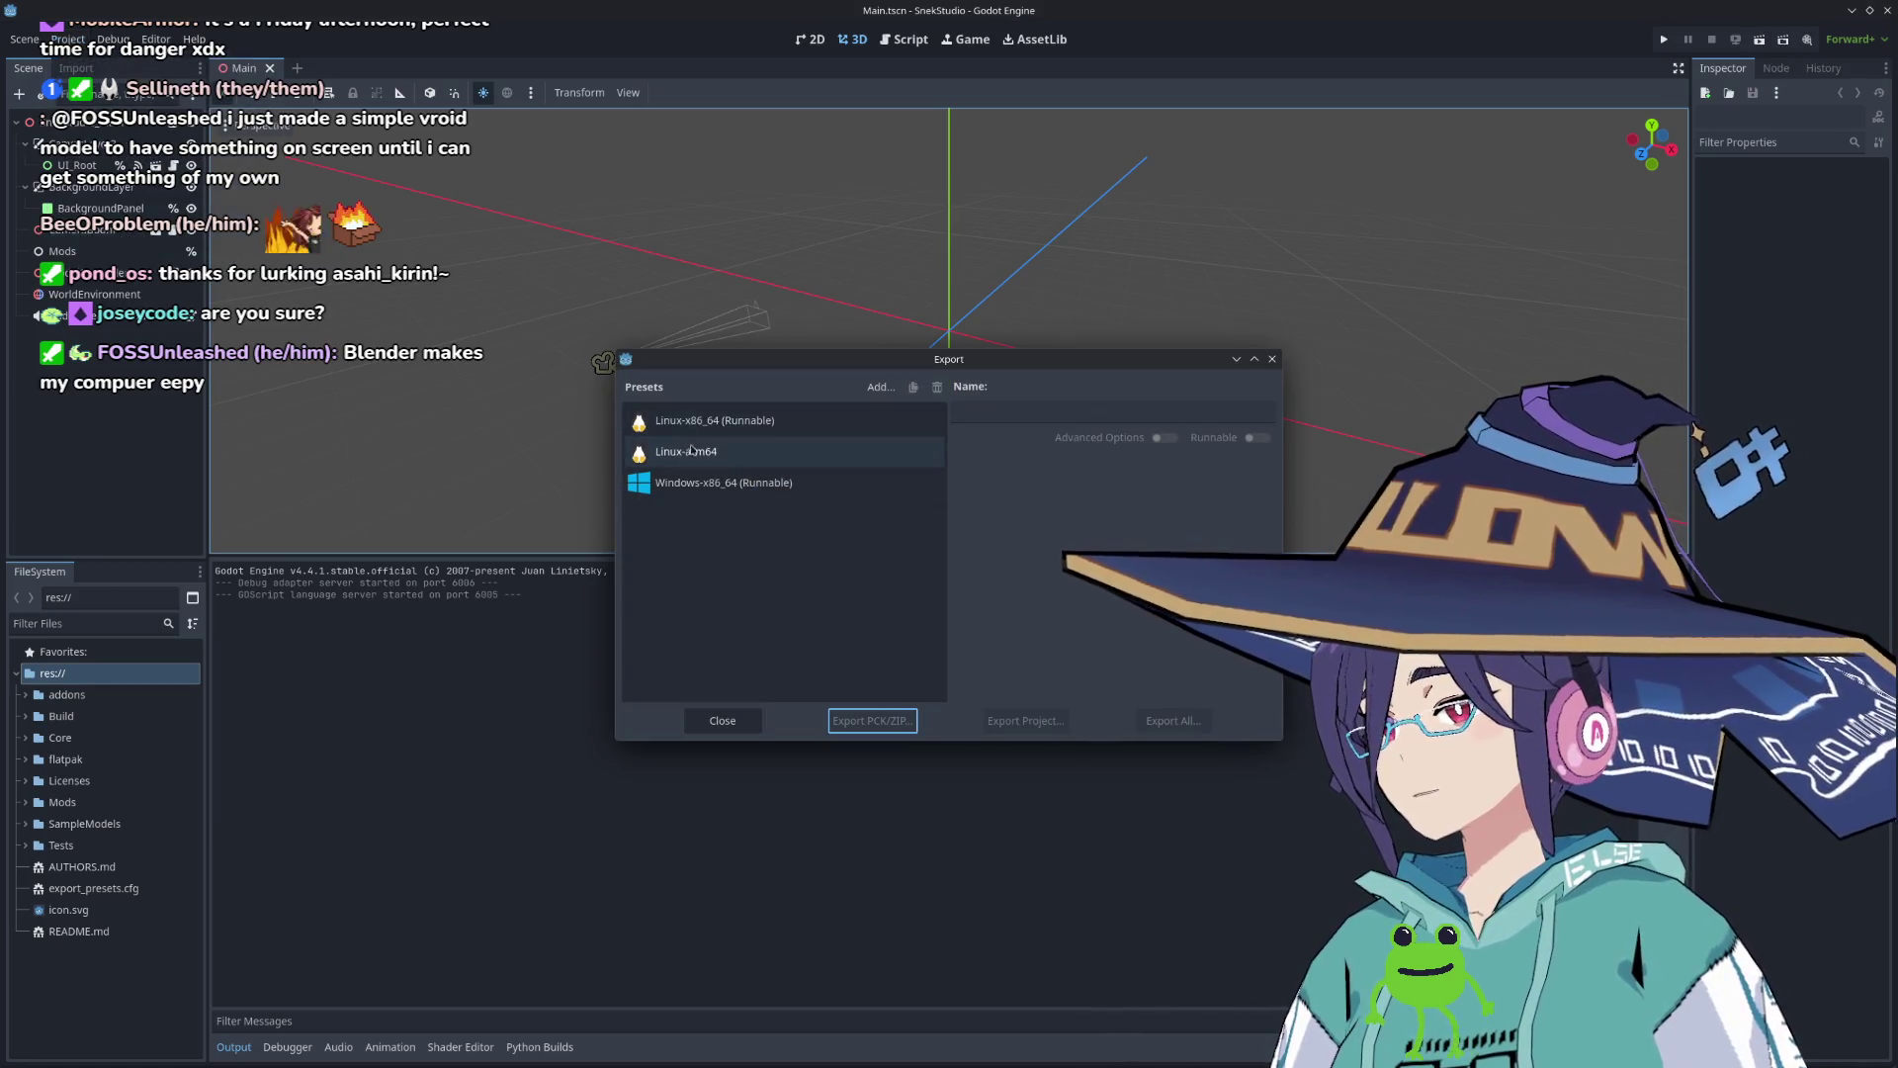
left_click(717, 420)
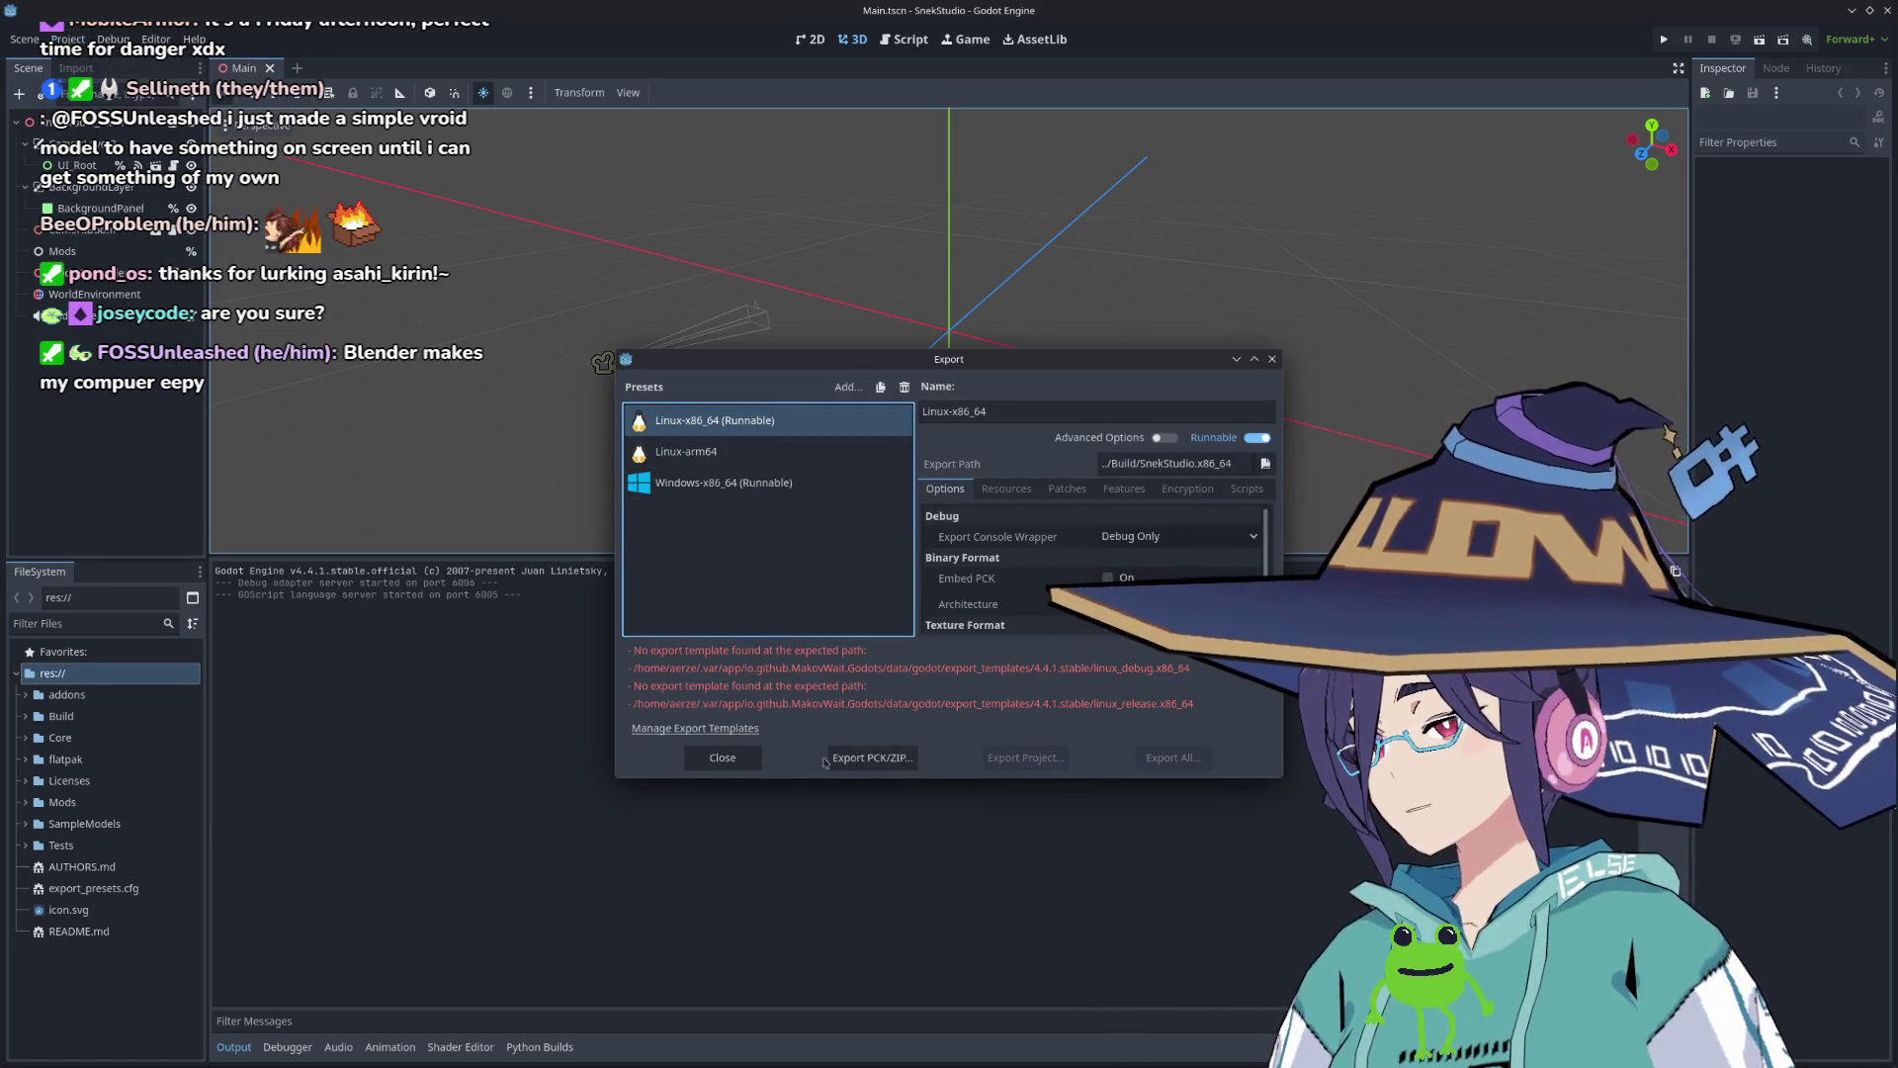
mouse_move(959, 778)
left_mouse_down()
mouse_move(964, 870)
mouse_move(945, 887)
left_mouse_up()
left_click(738, 847)
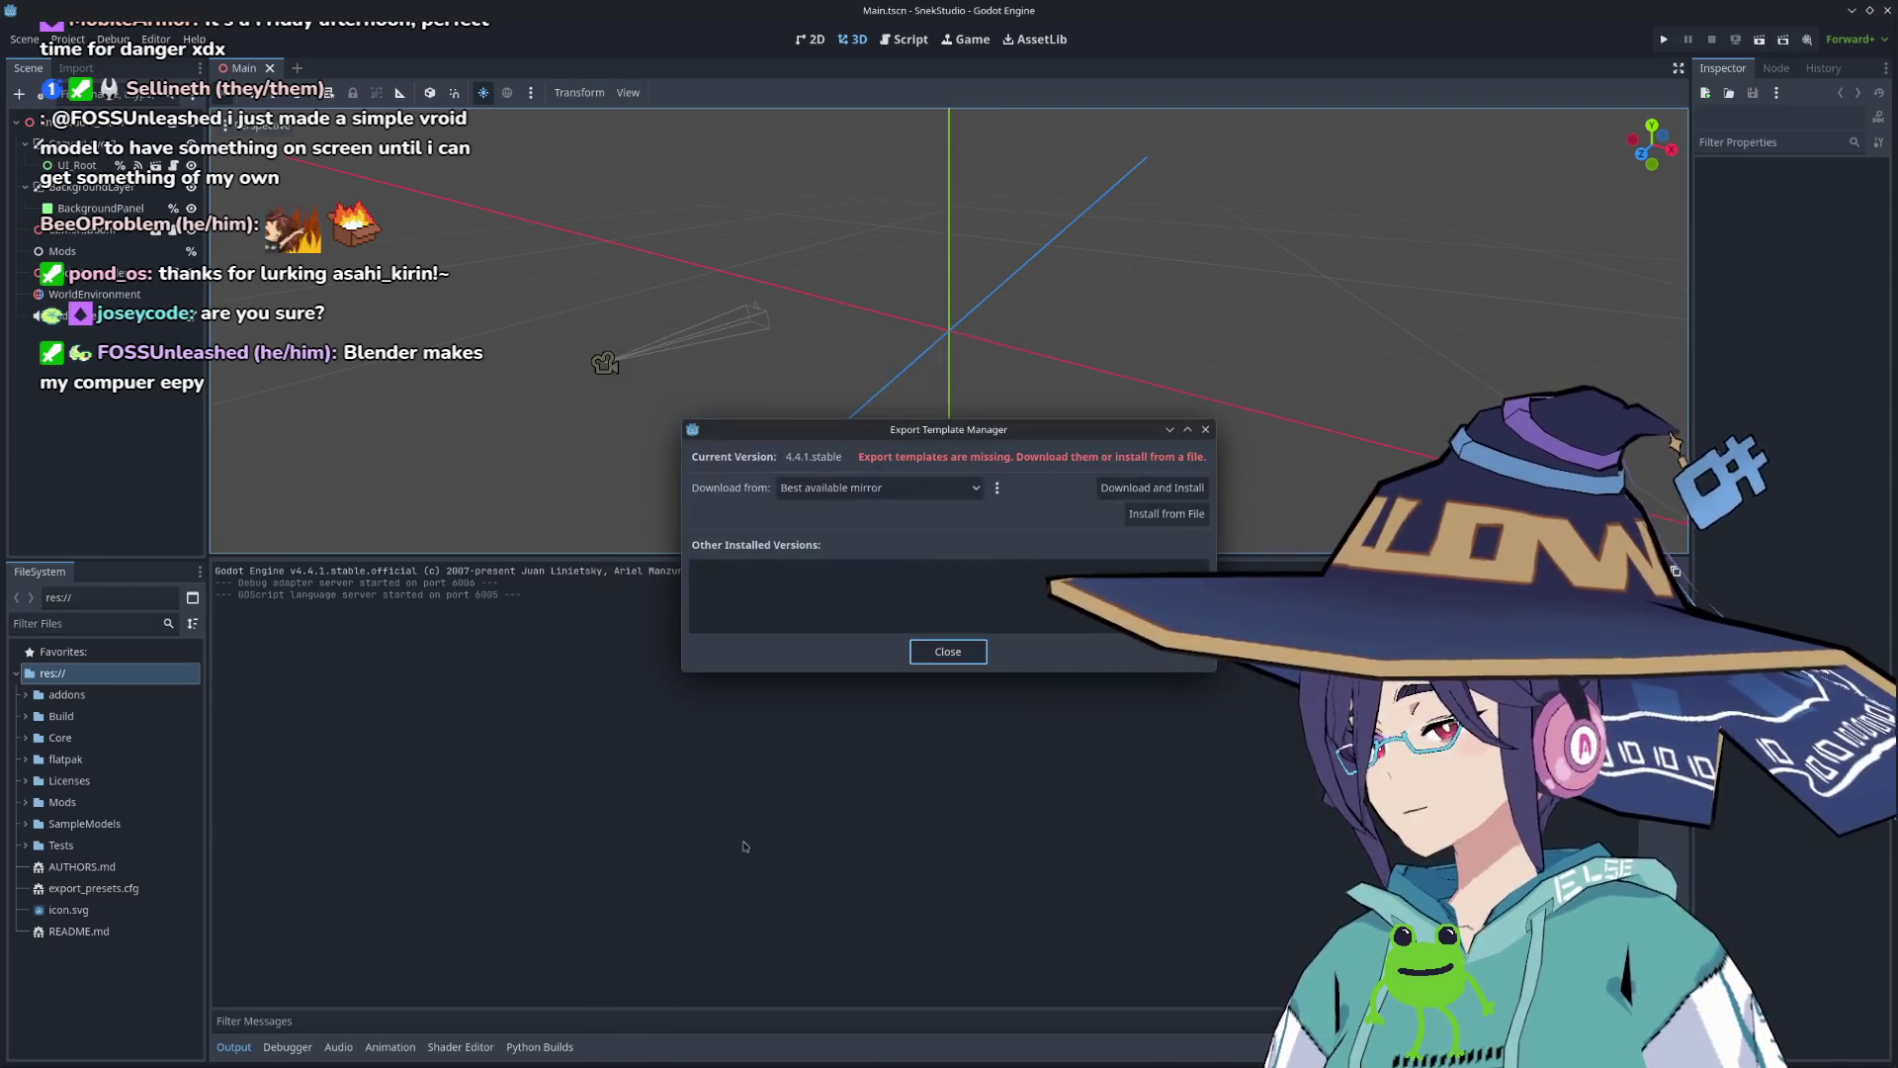
Step: Download and install the 4.4.1.stable export templates, then close the manager
left_click(1159, 489)
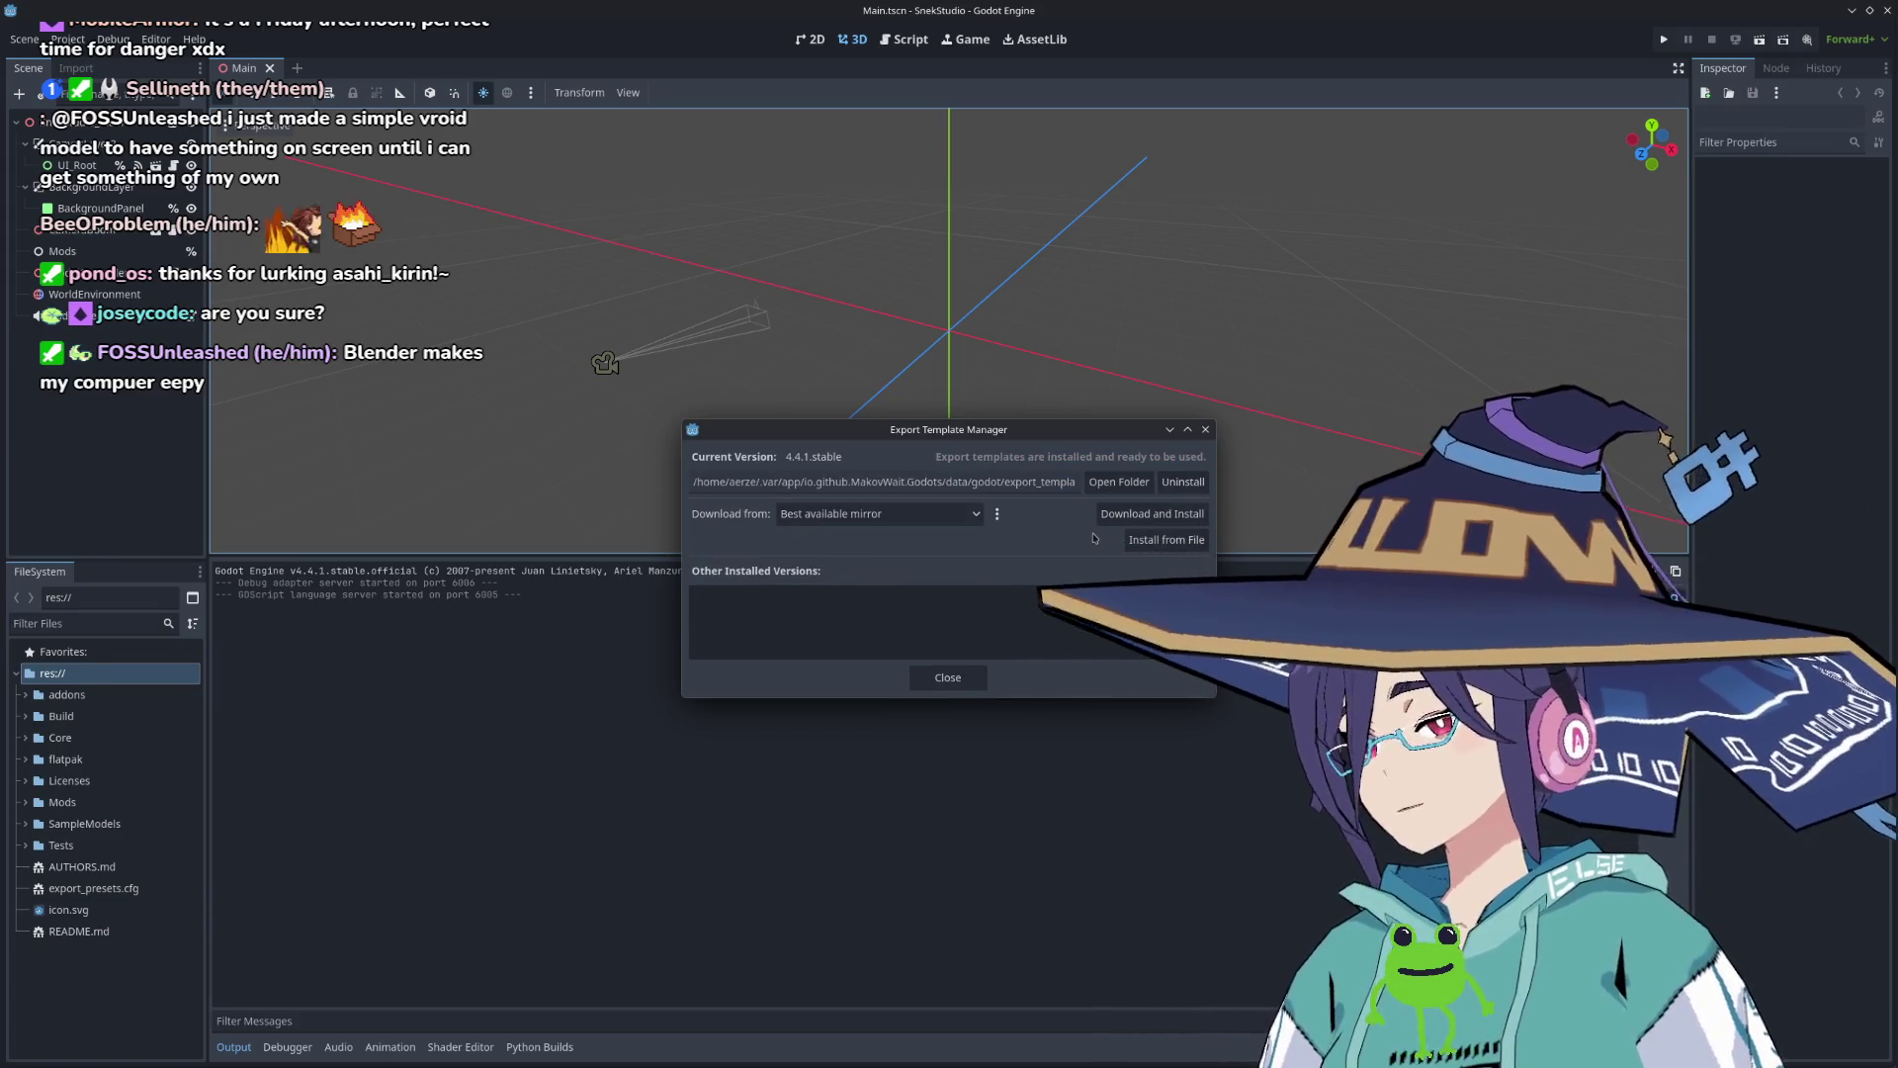
left_click(948, 678)
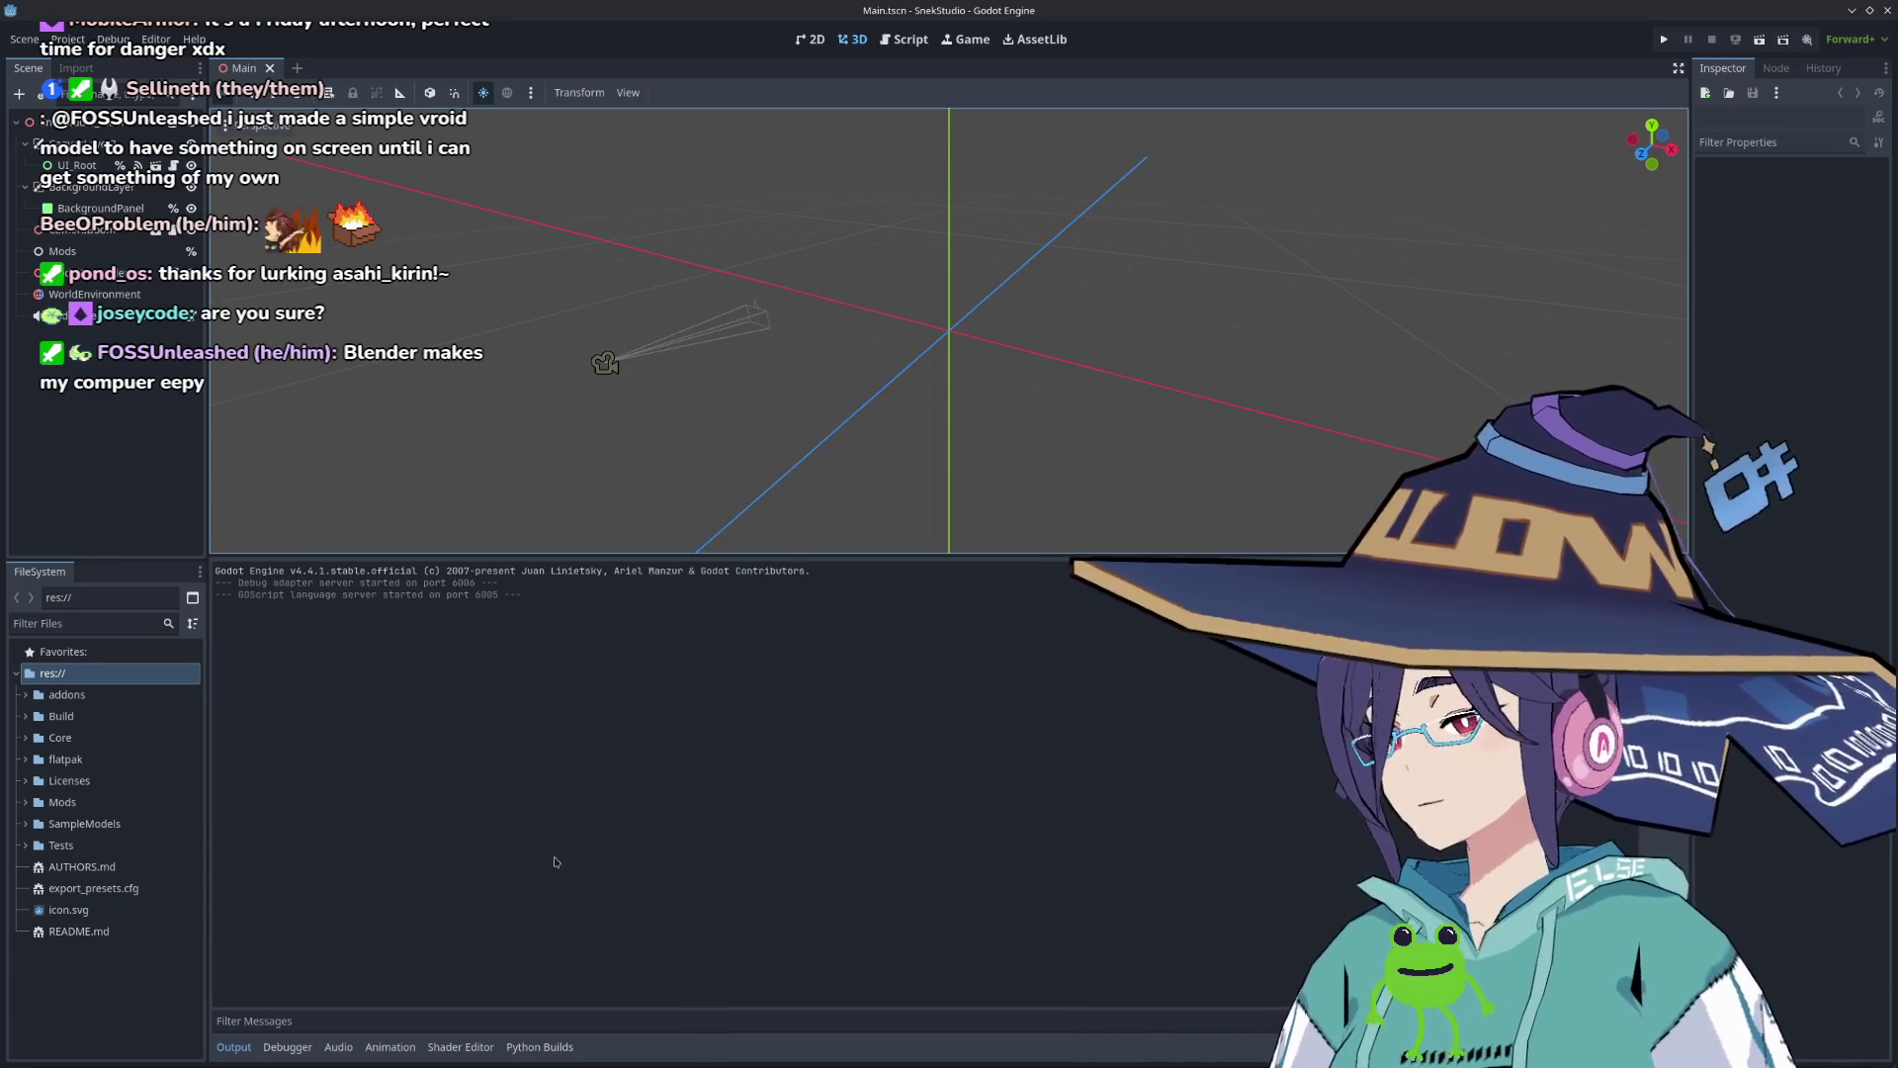
Step: Reopen the Export window and confirm the Linux-x86_64 export path reads ../Build/SnekStudio.x86_64
left_click(67, 39)
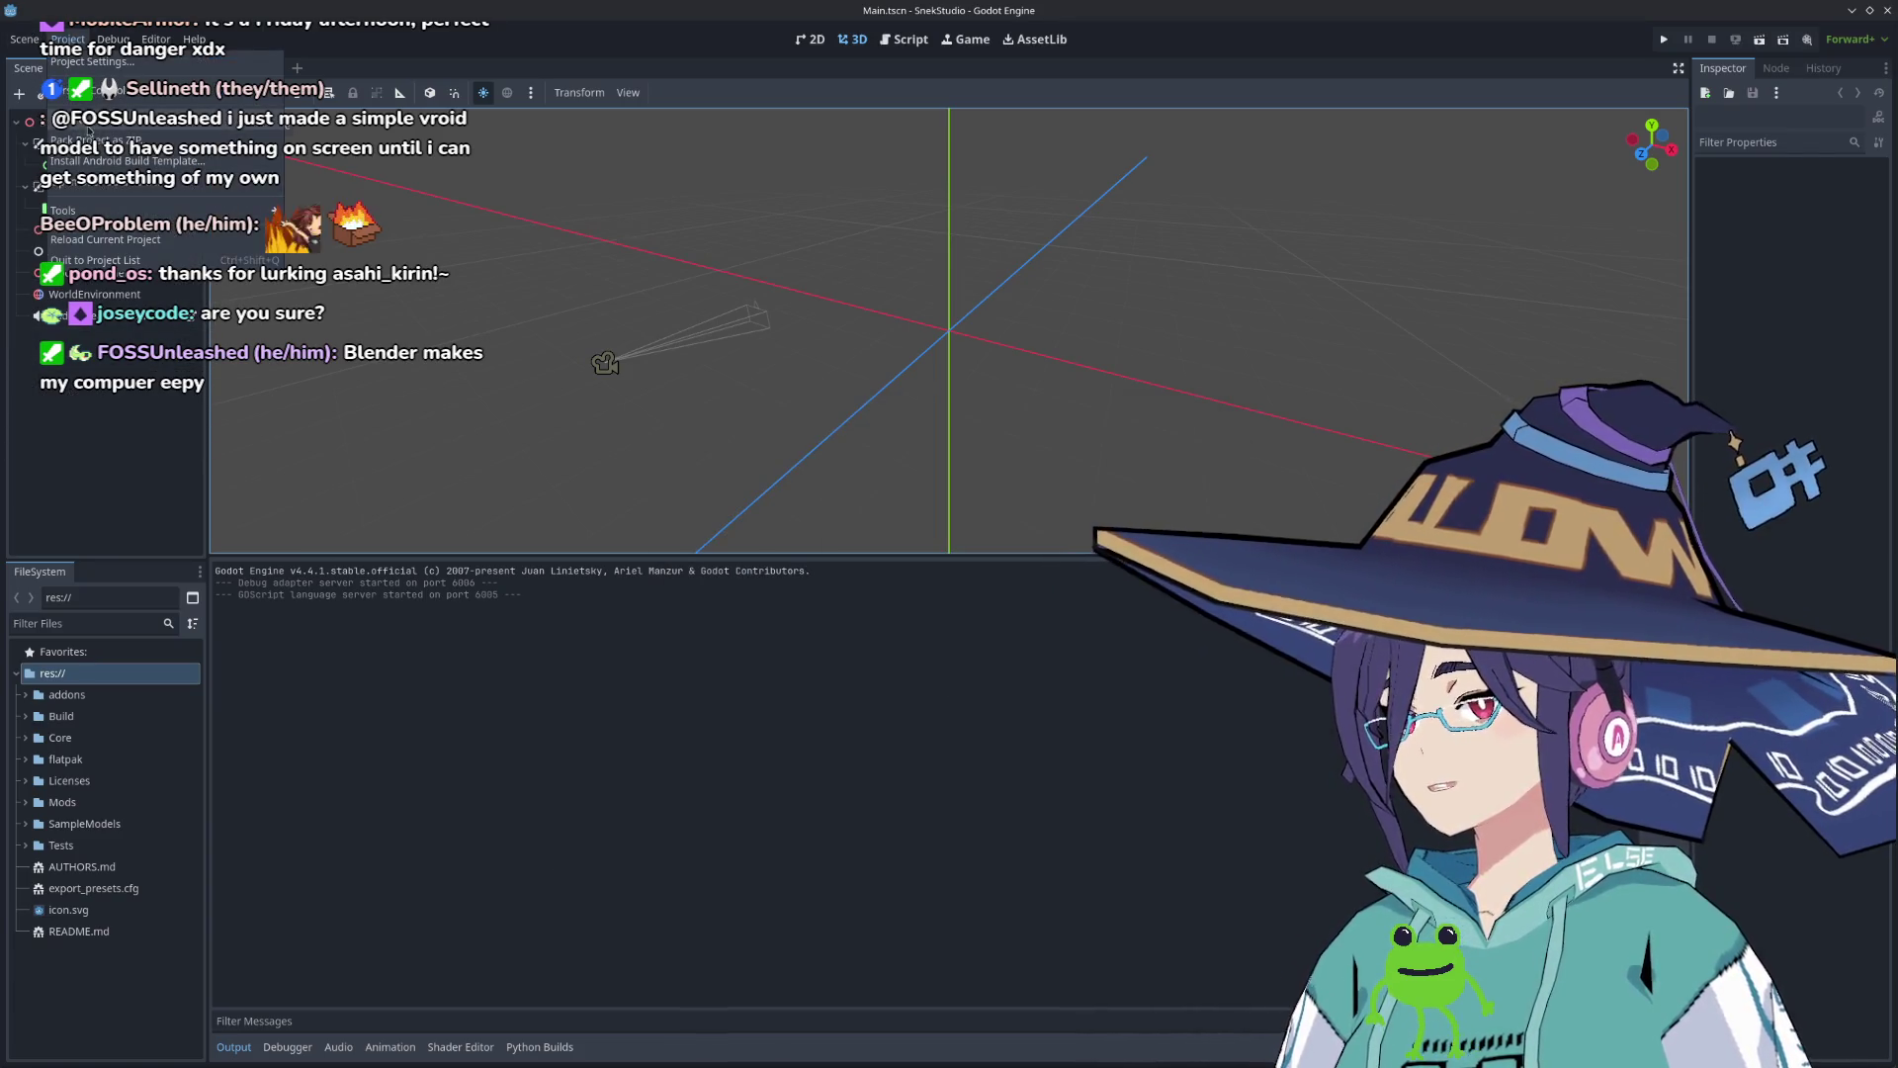
left_click(81, 120)
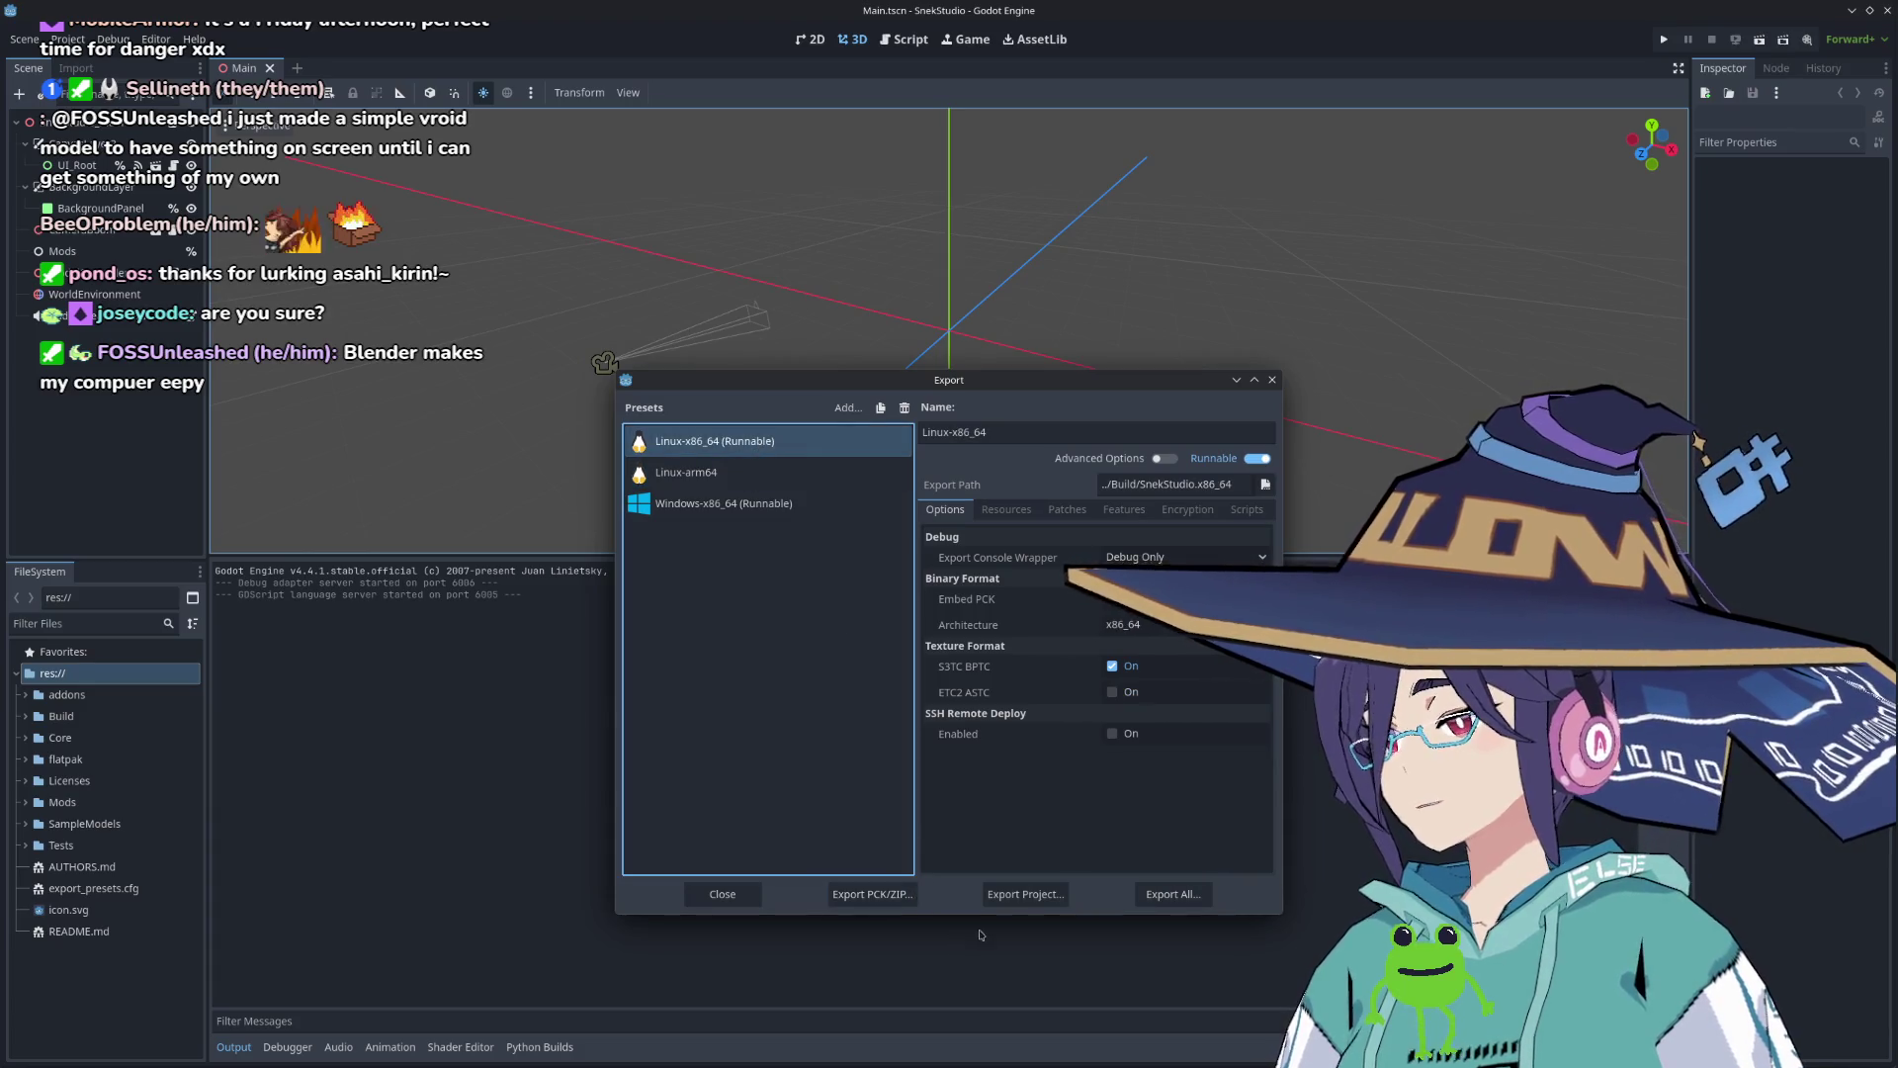
left_click(1264, 485)
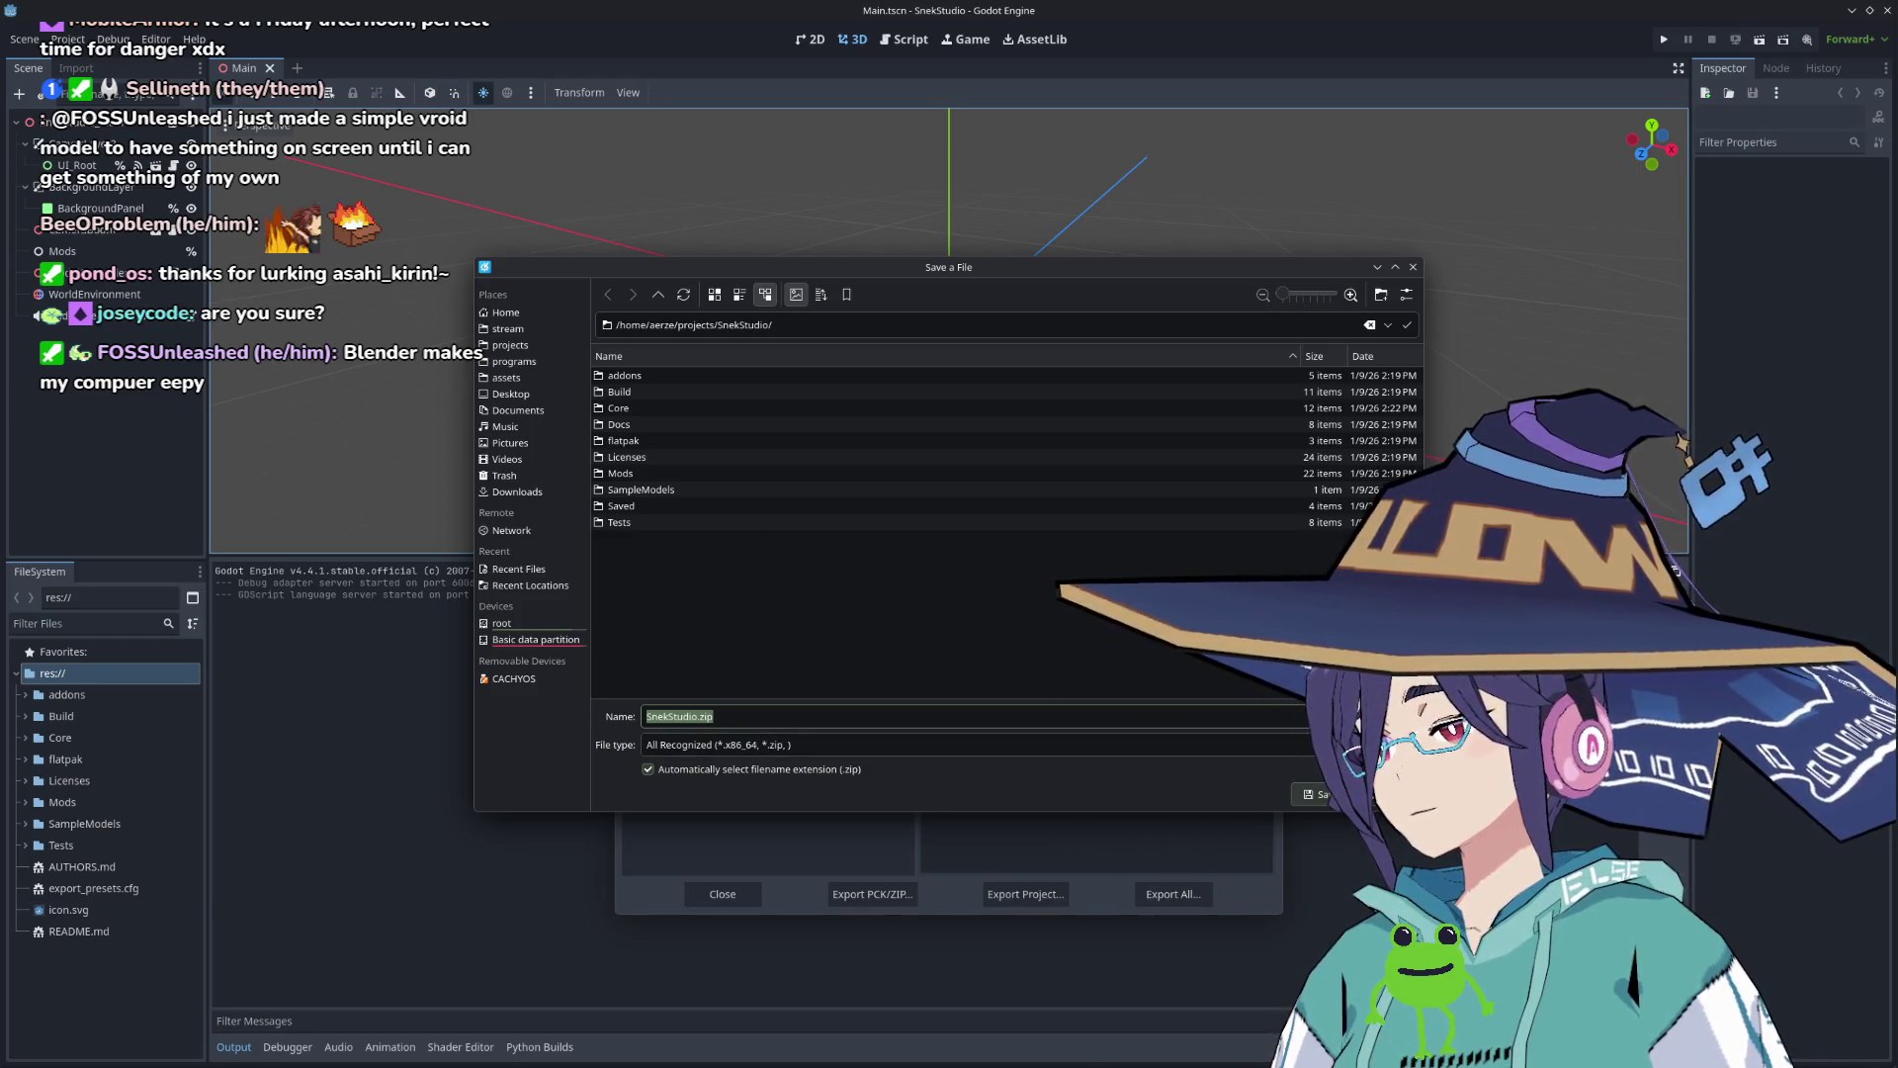
left_click(1413, 267)
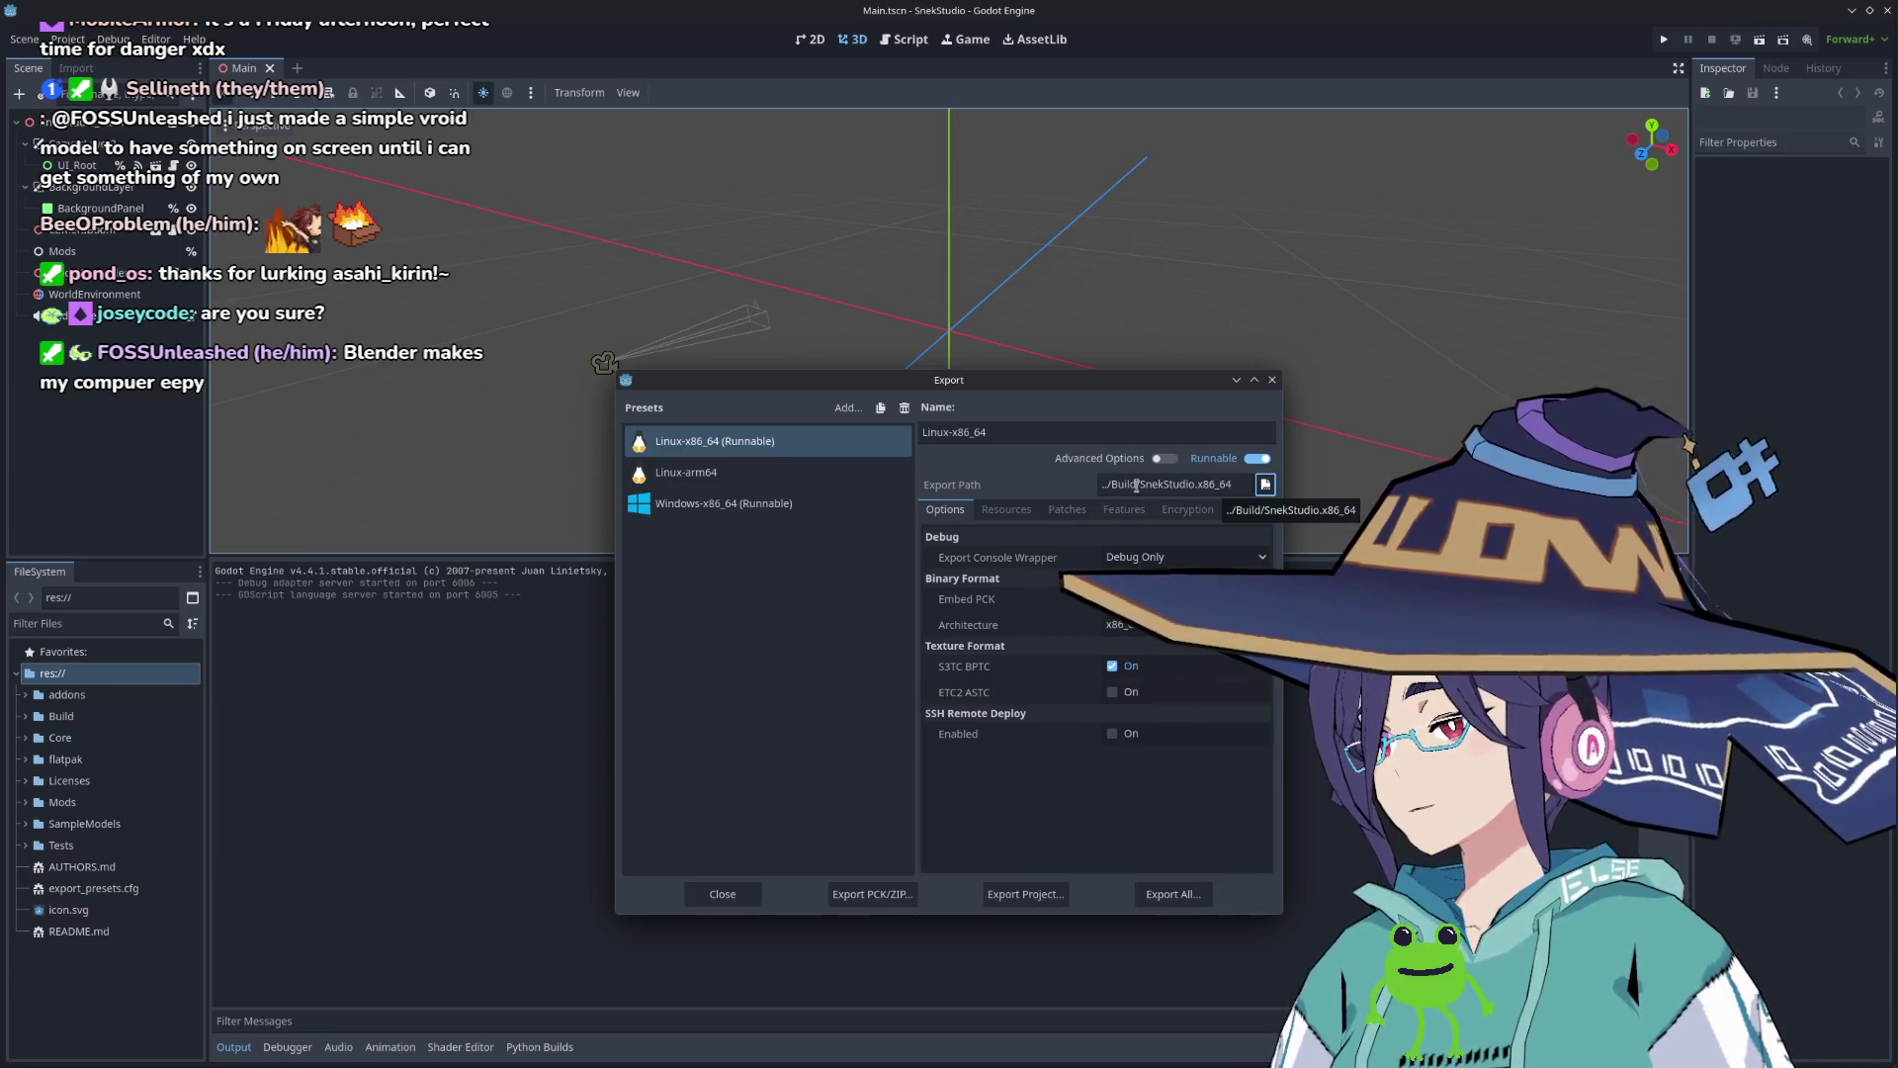
left_click(1136, 486)
left_click_drag(1188, 485, 1100, 485)
left_click(1127, 483)
left_click(1109, 845)
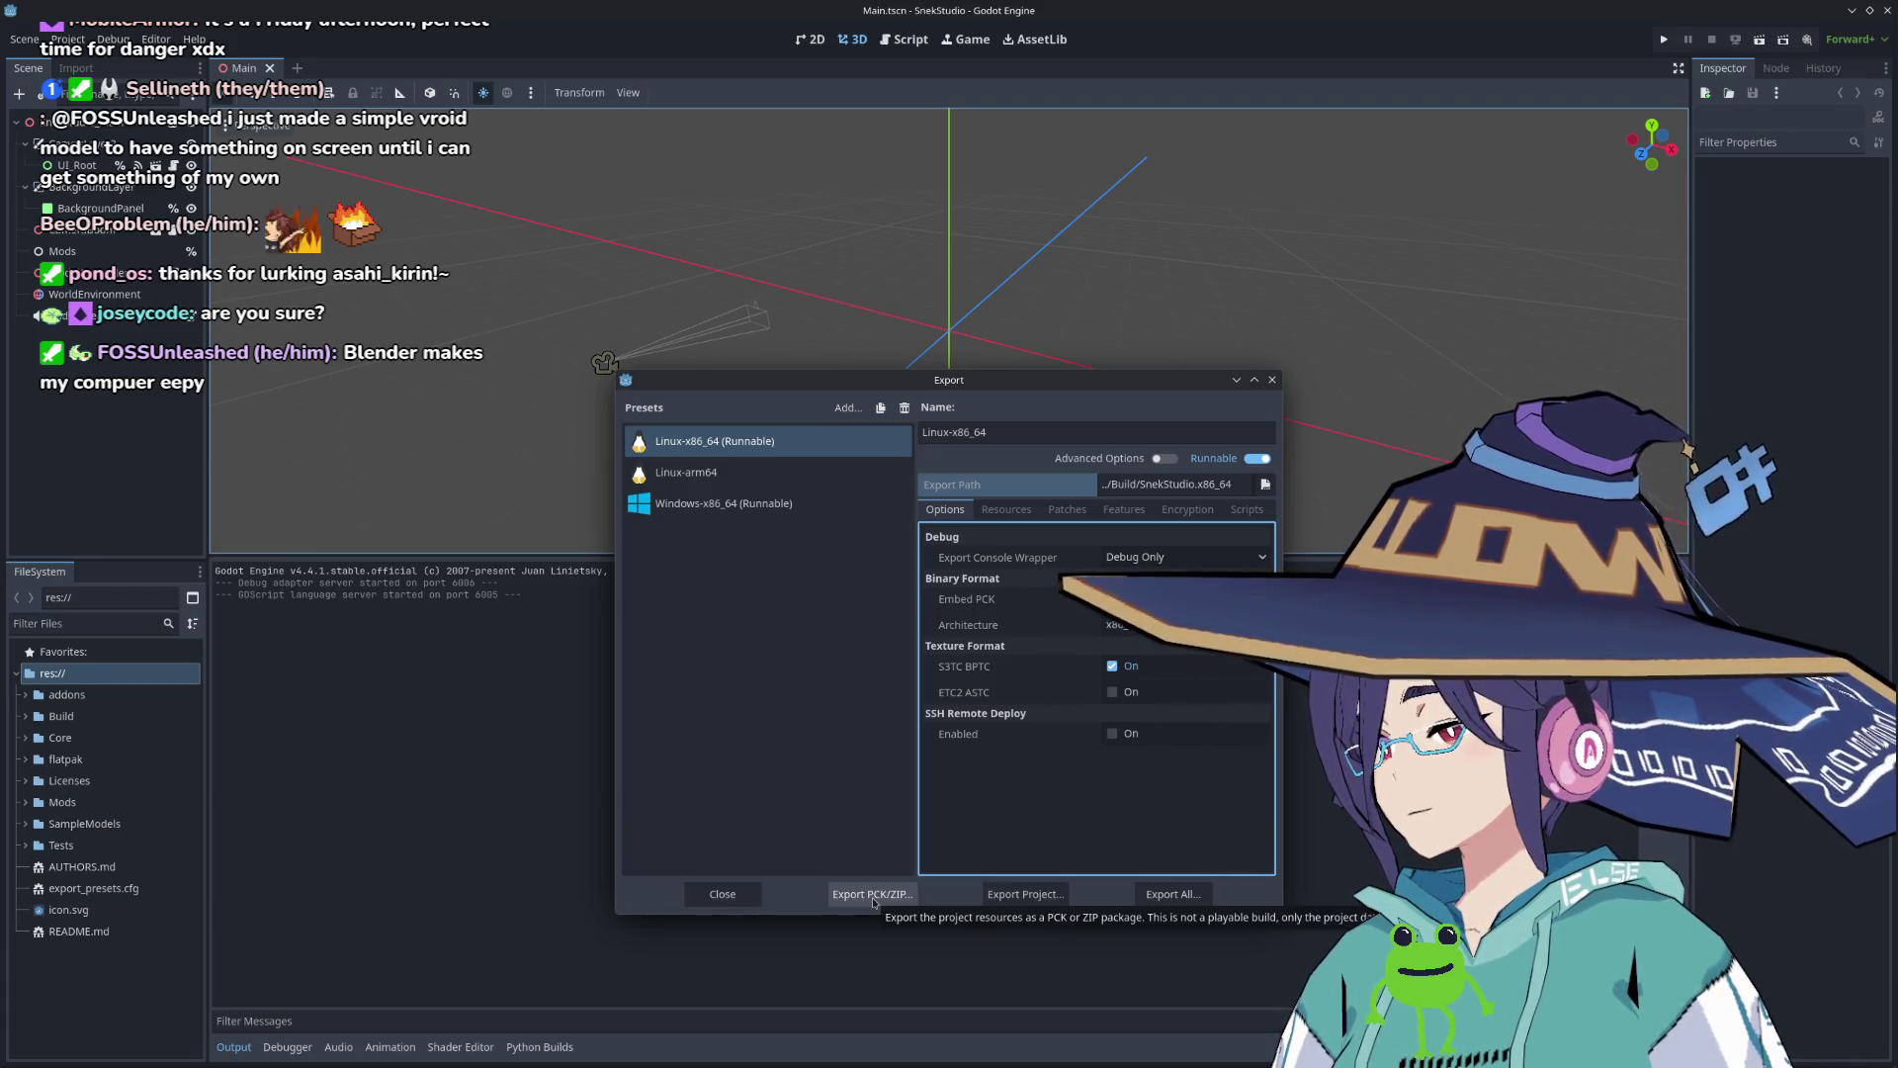
Step: Export the Linux-x86_64 project build into the Build/Builds folder
left_click(1026, 894)
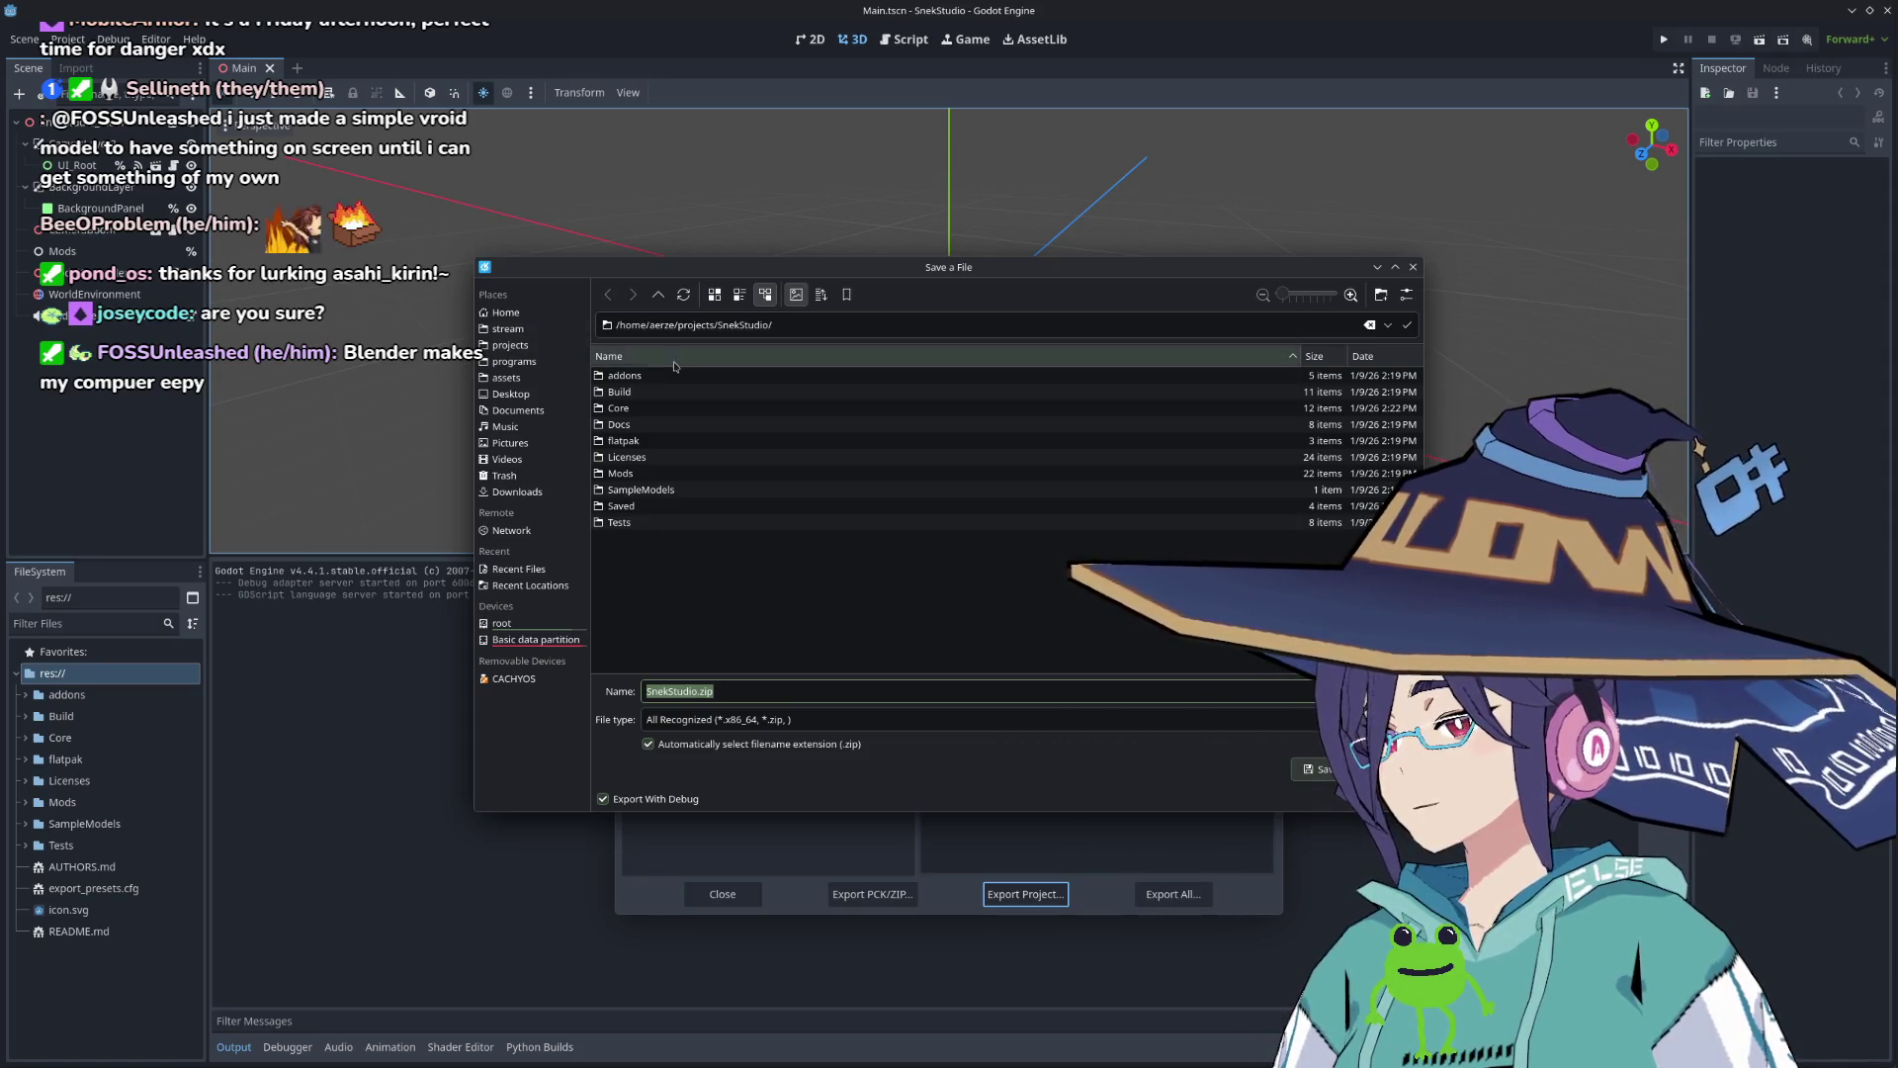
double_click(669, 393)
double_click(660, 376)
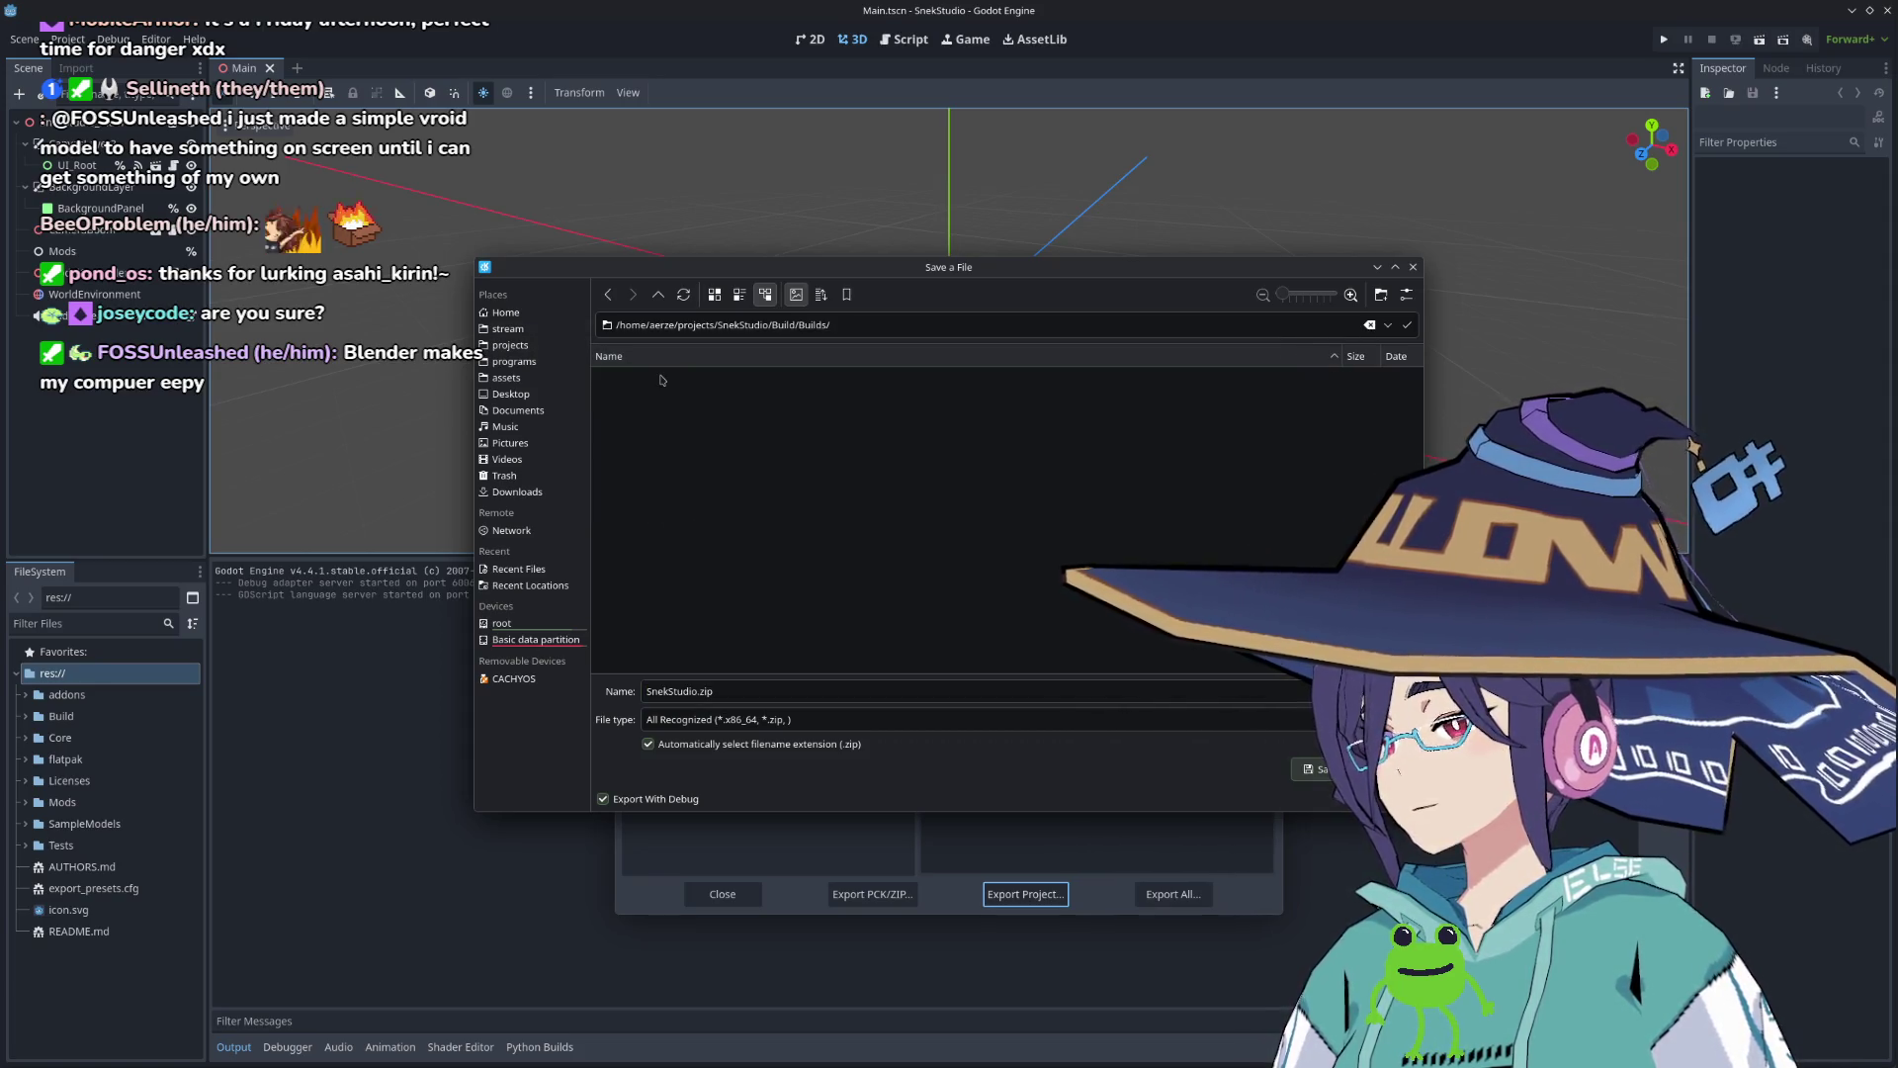
left_click(1324, 770)
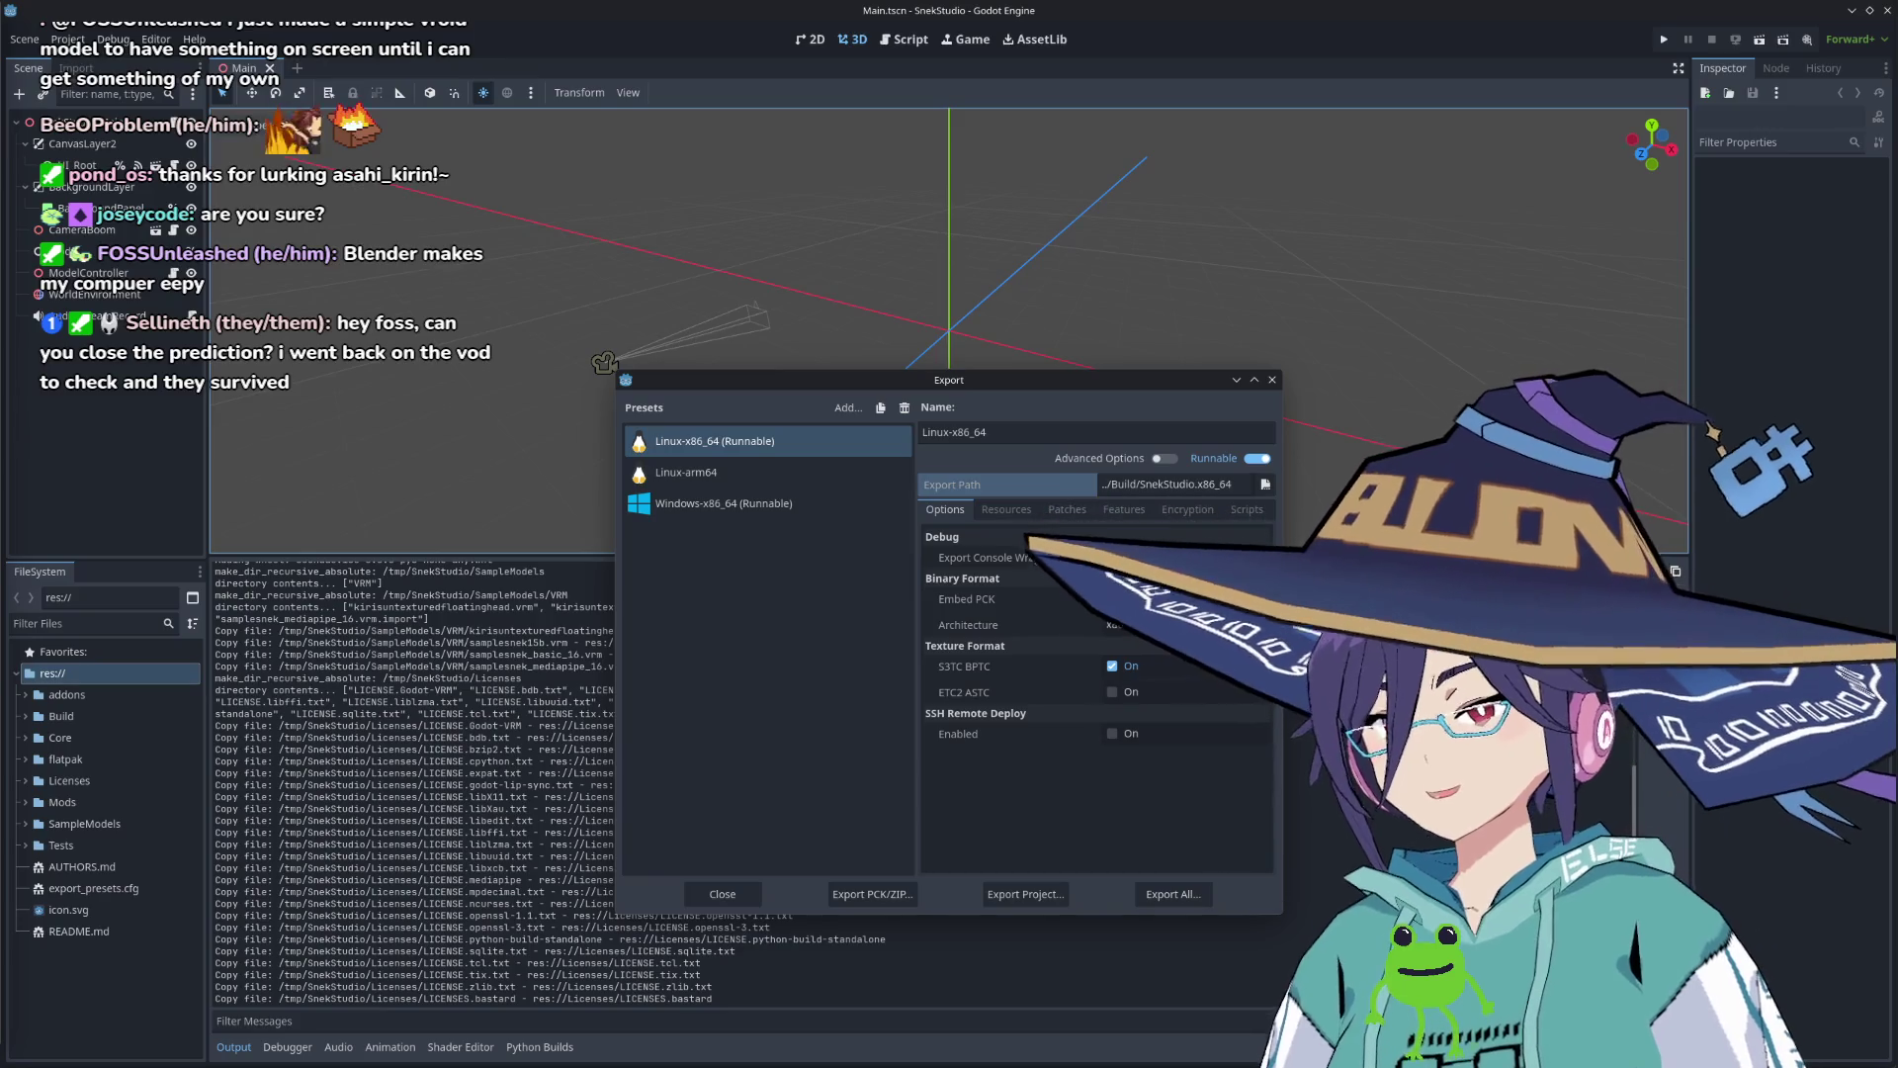
left_click_drag(1058, 380, 668, 331)
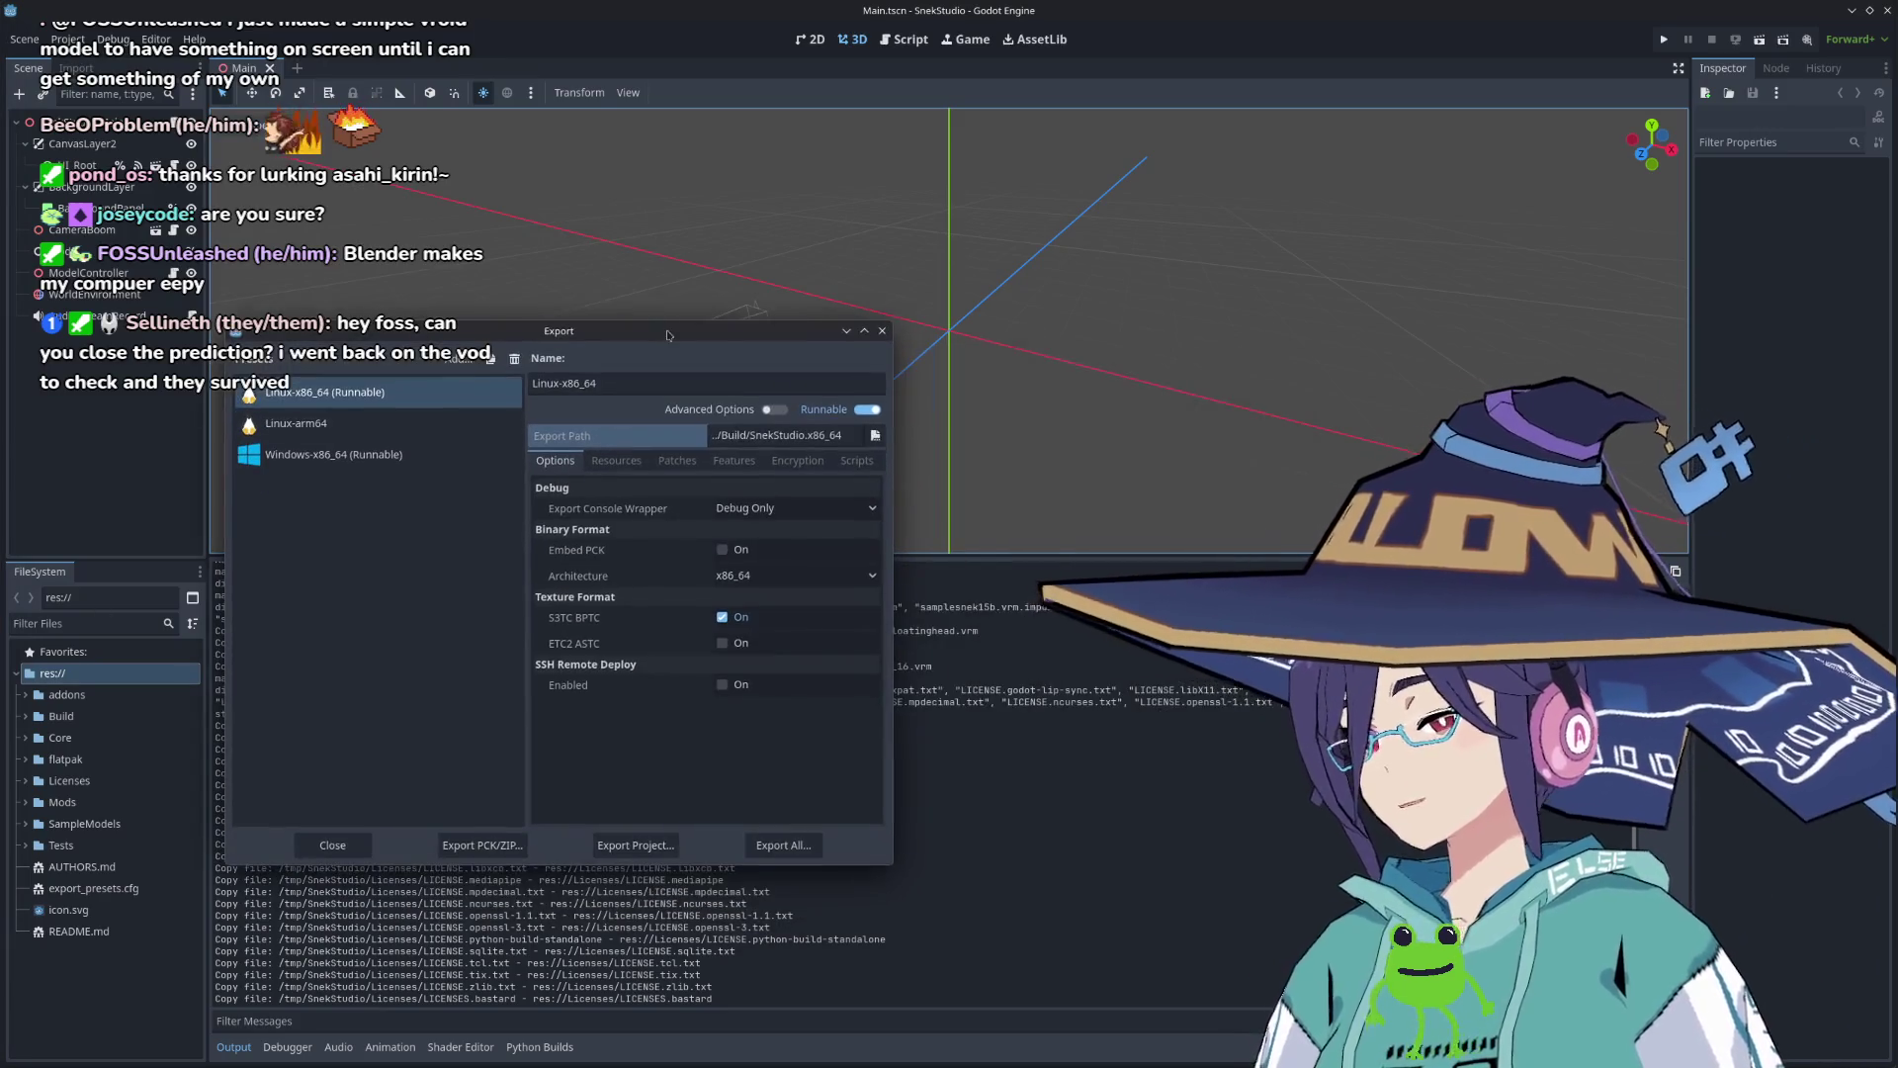
Step: Close the Export window, then expand, inspect, and collapse the Build folder in the FileSystem dock
left_click(880, 332)
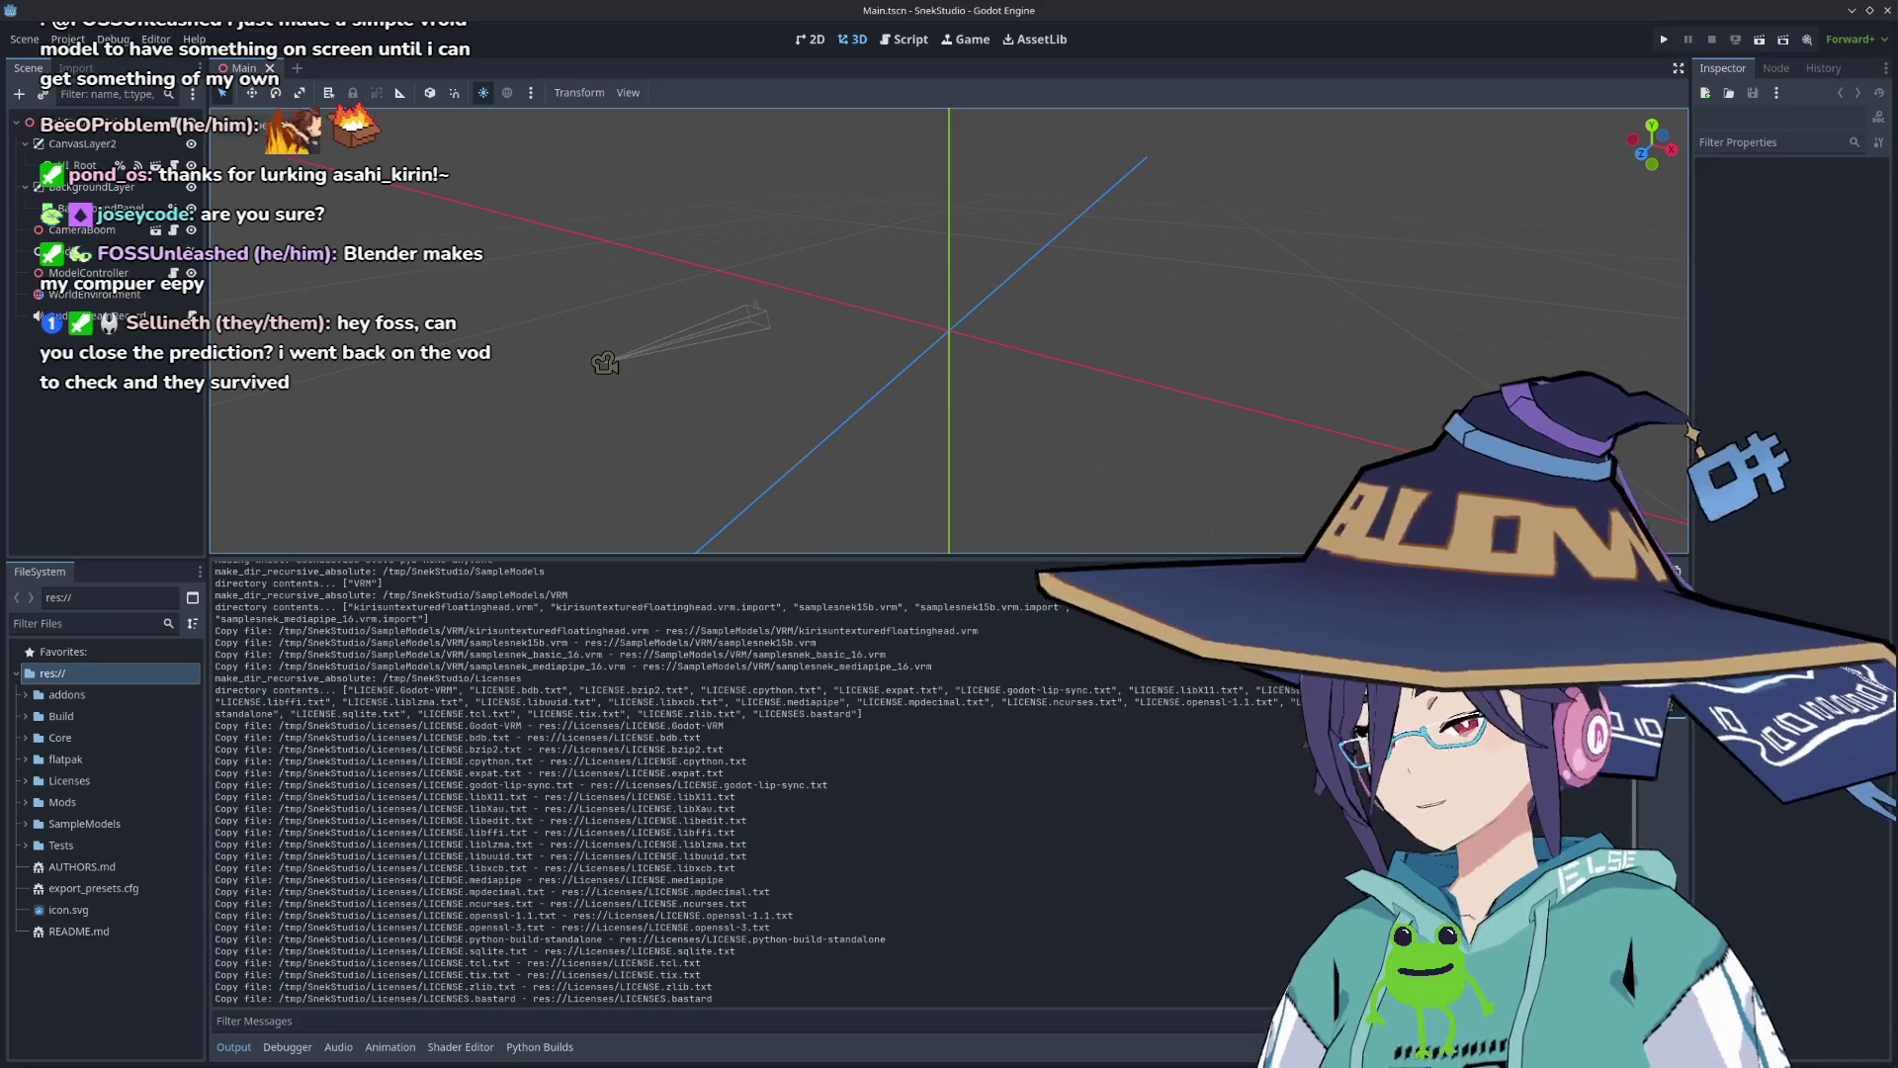
left_click(24, 716)
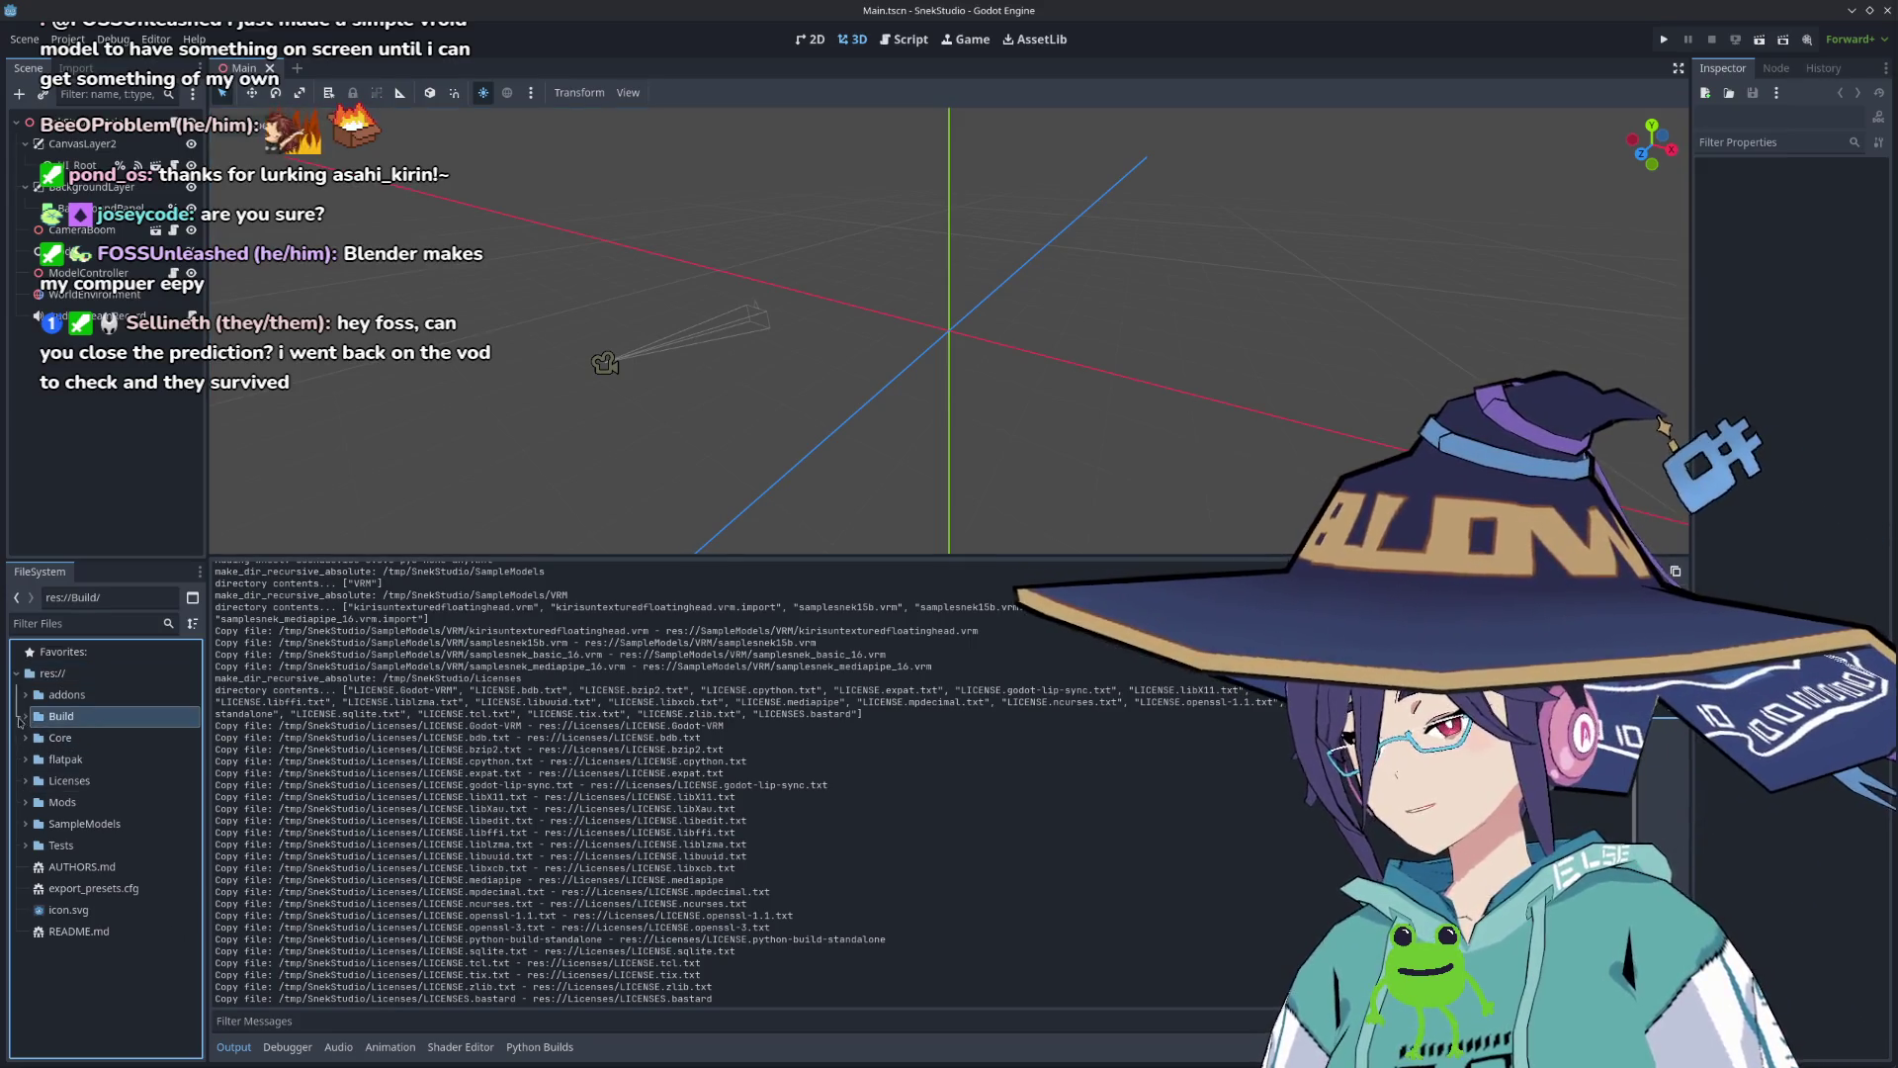
left_click(80, 739)
left_click(62, 717)
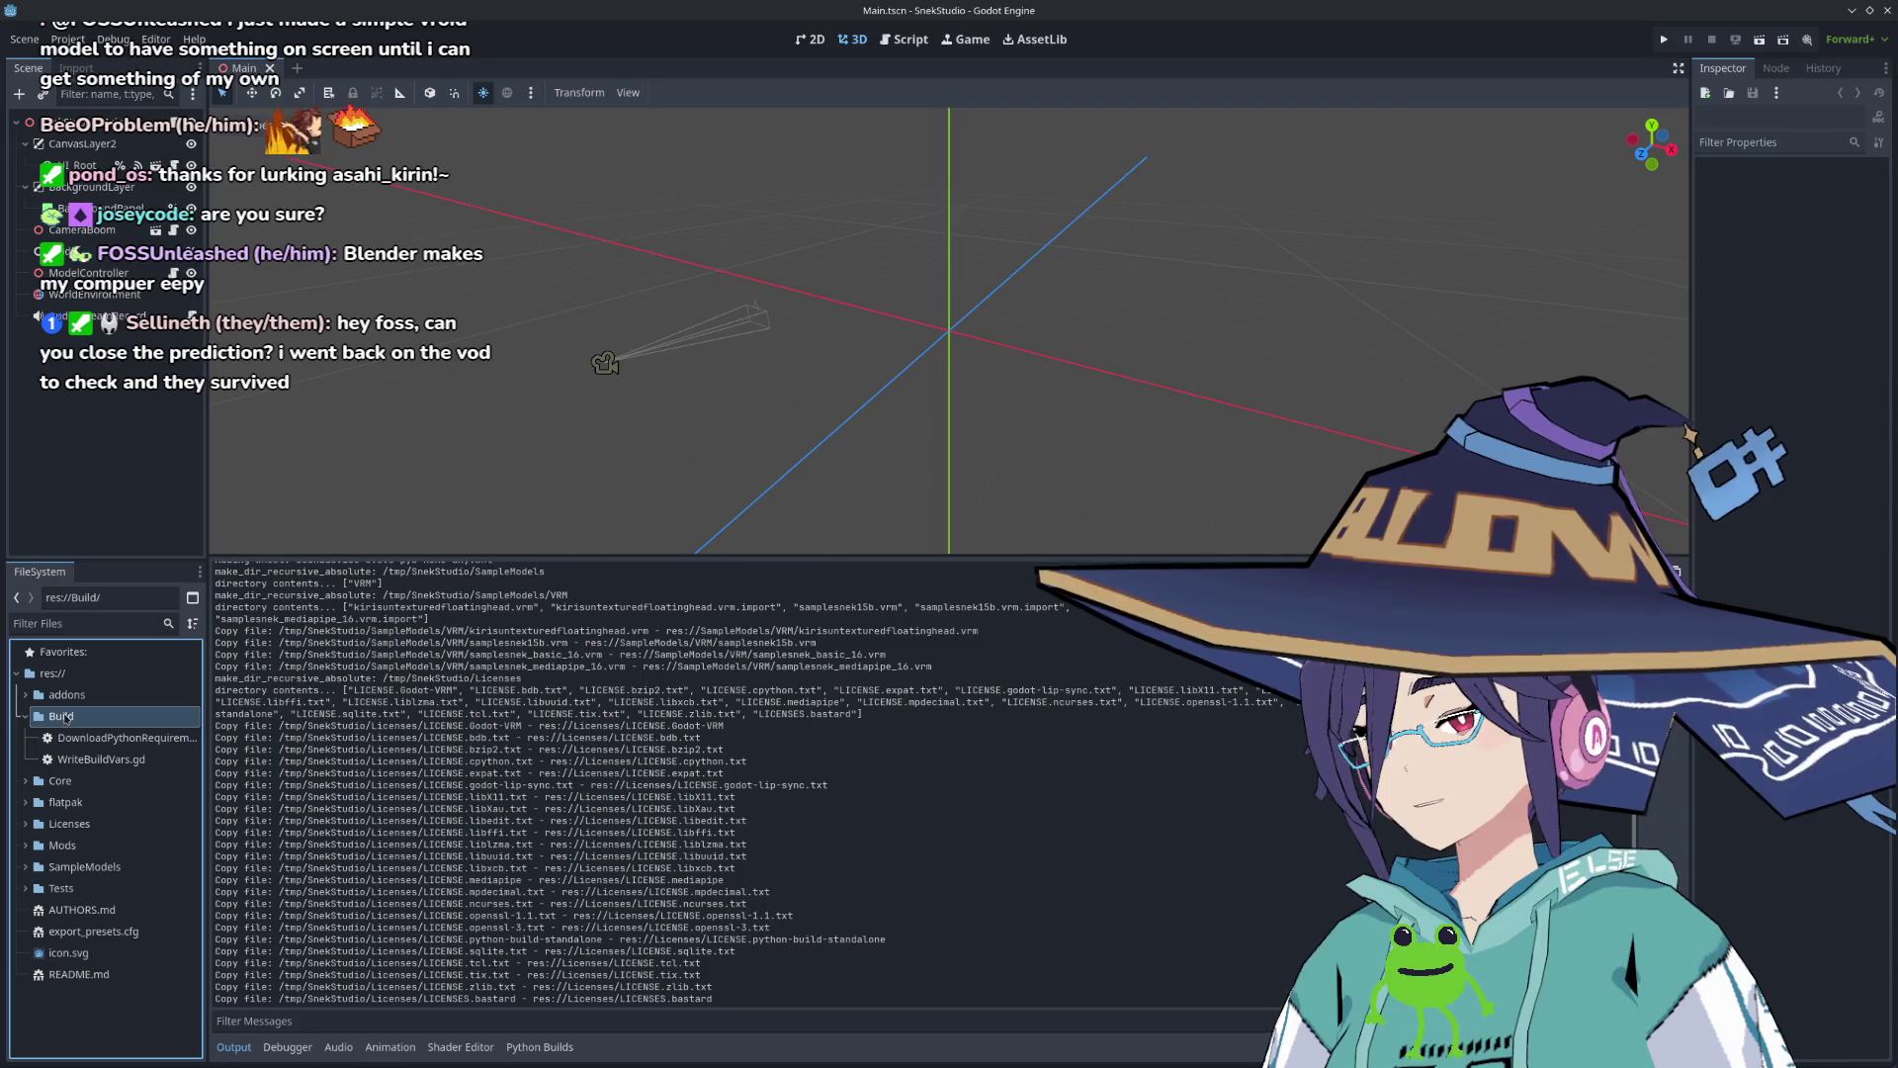
right_click(65, 717)
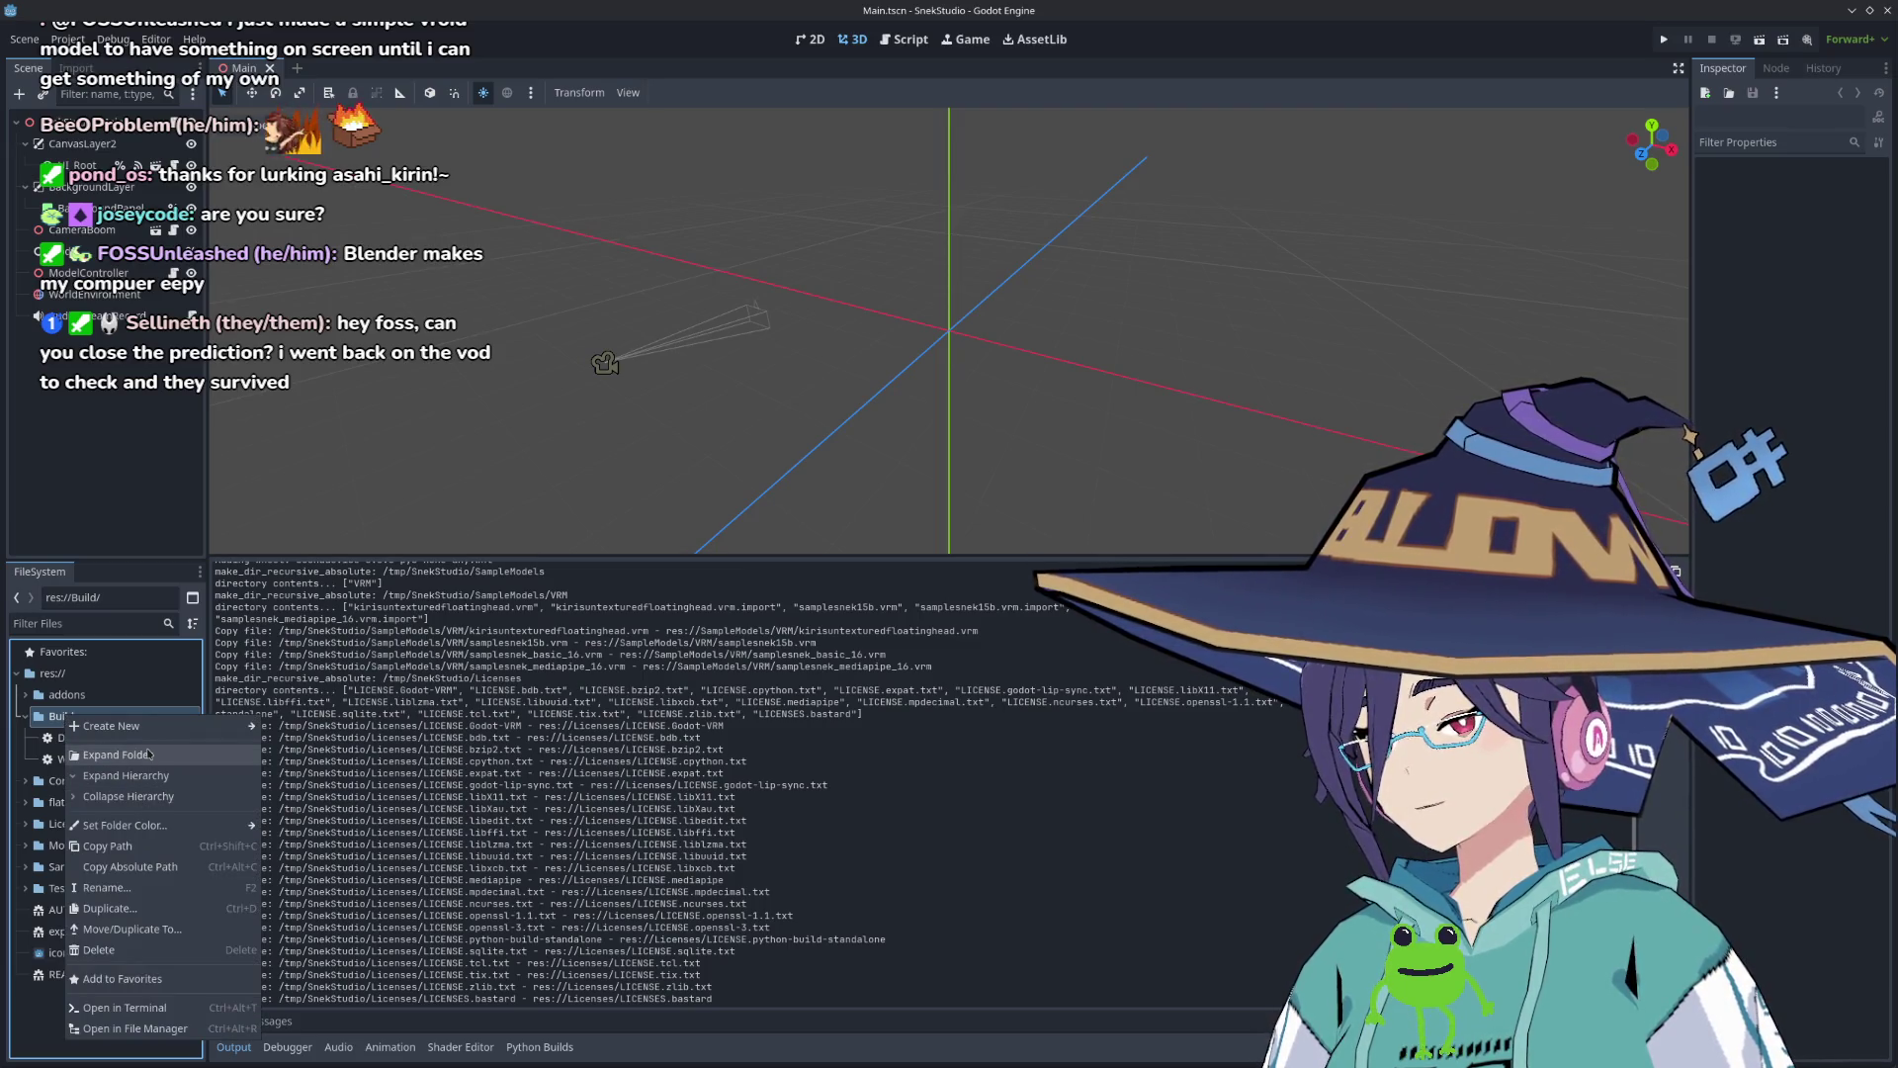
left_click(57, 718)
left_click(25, 716)
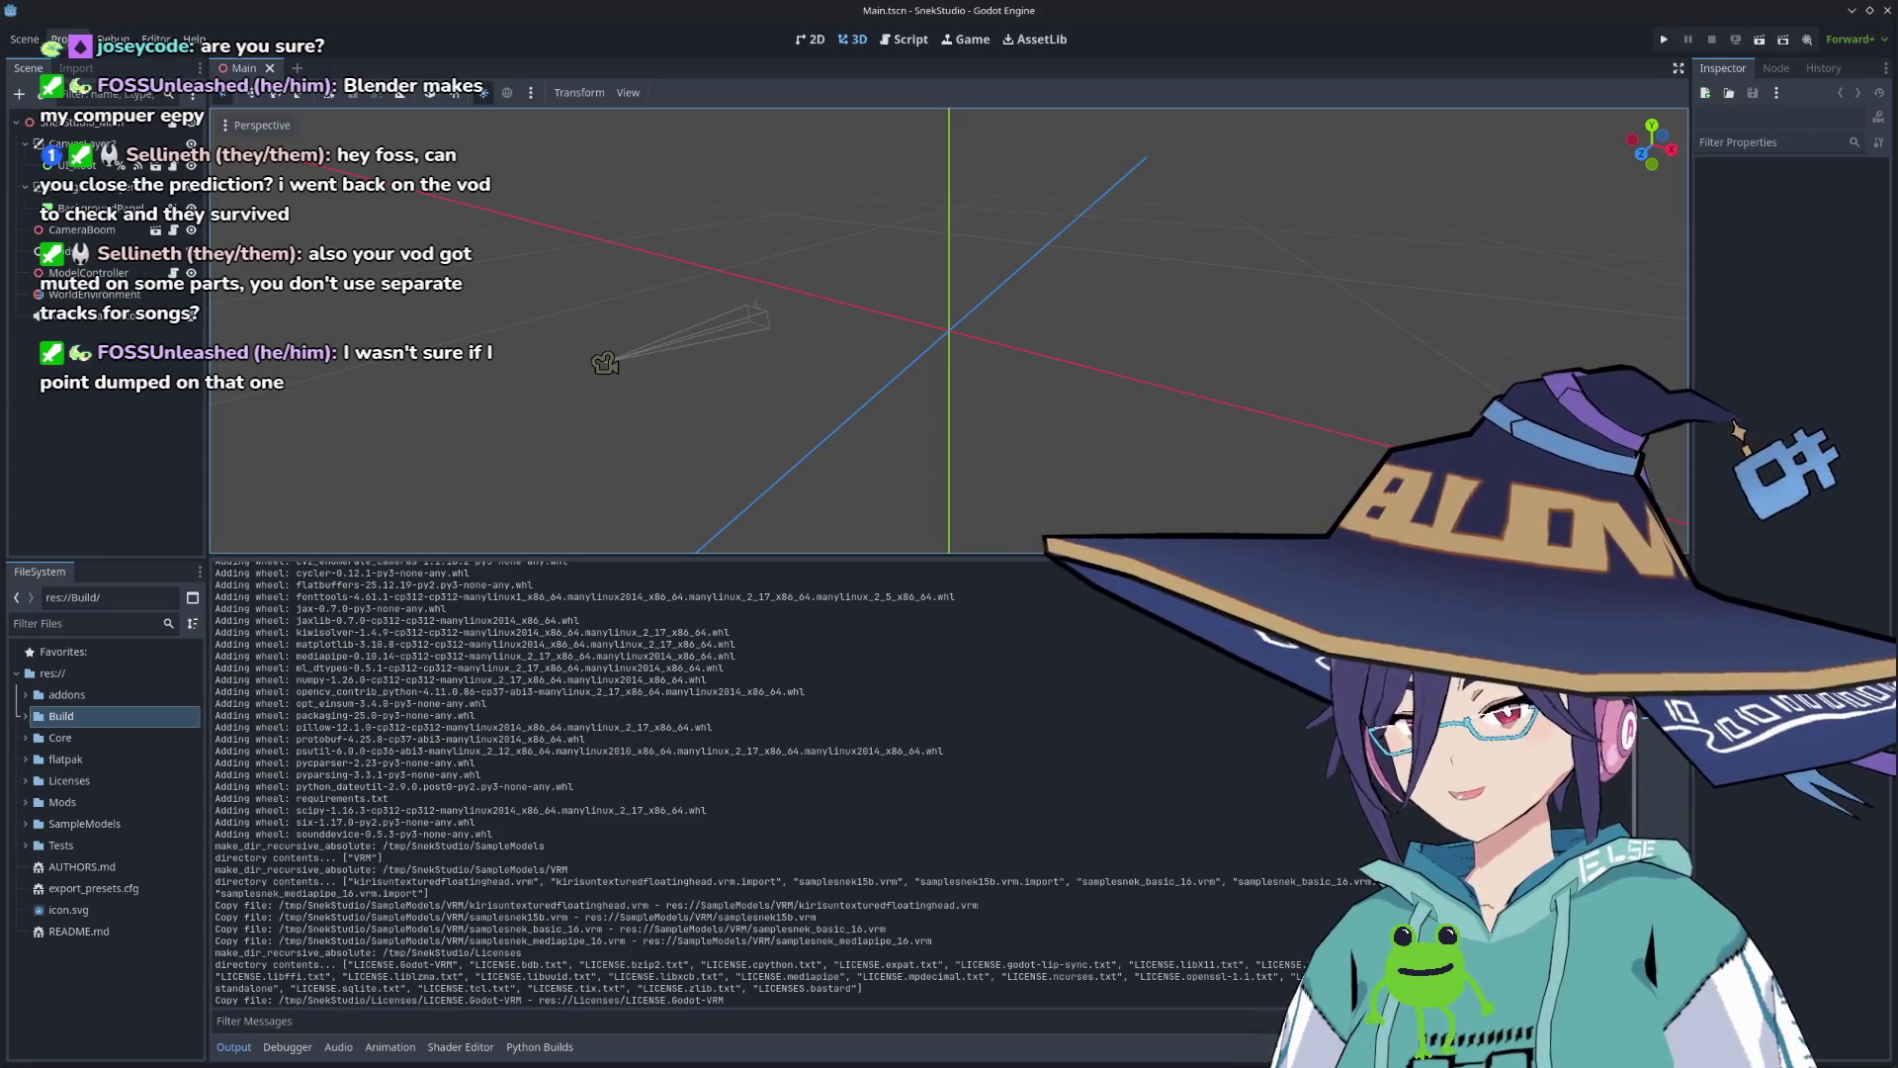
left_click(61, 39)
mouse_move(20, 39)
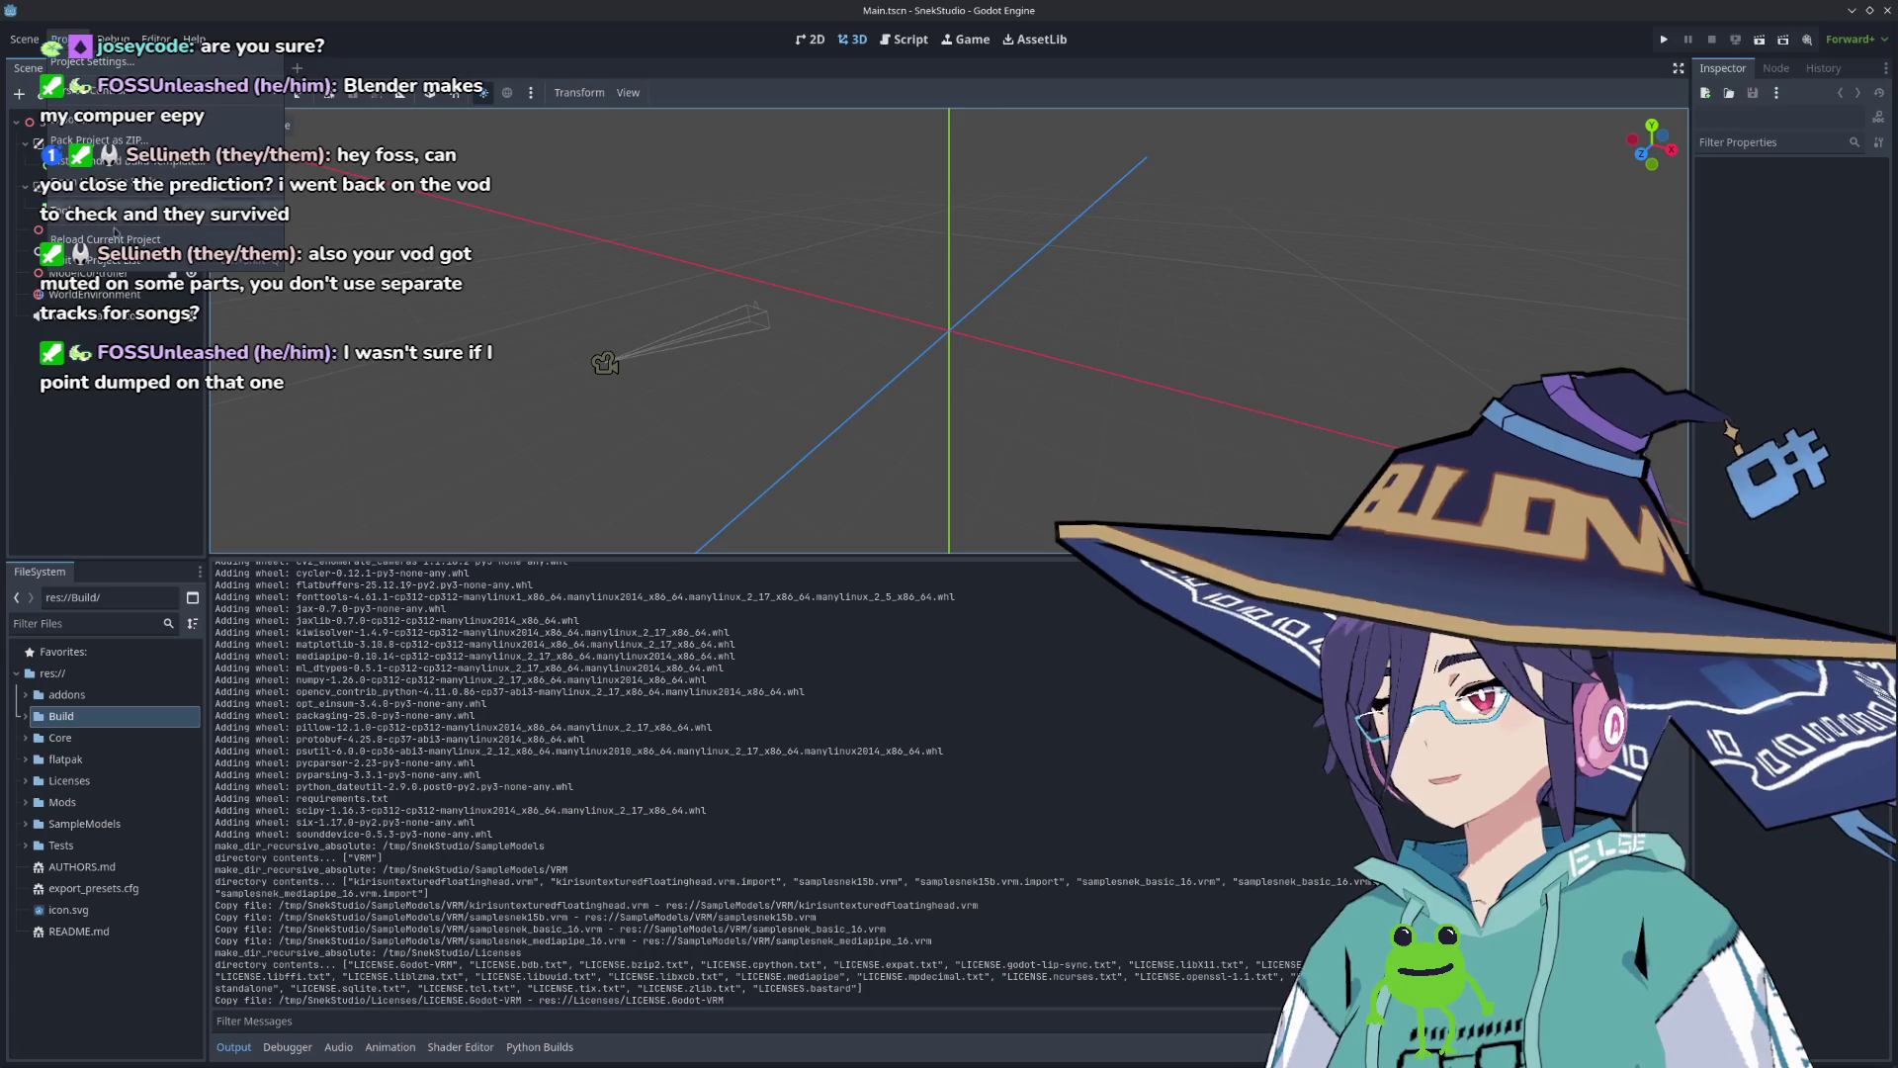
mouse_move(236, 96)
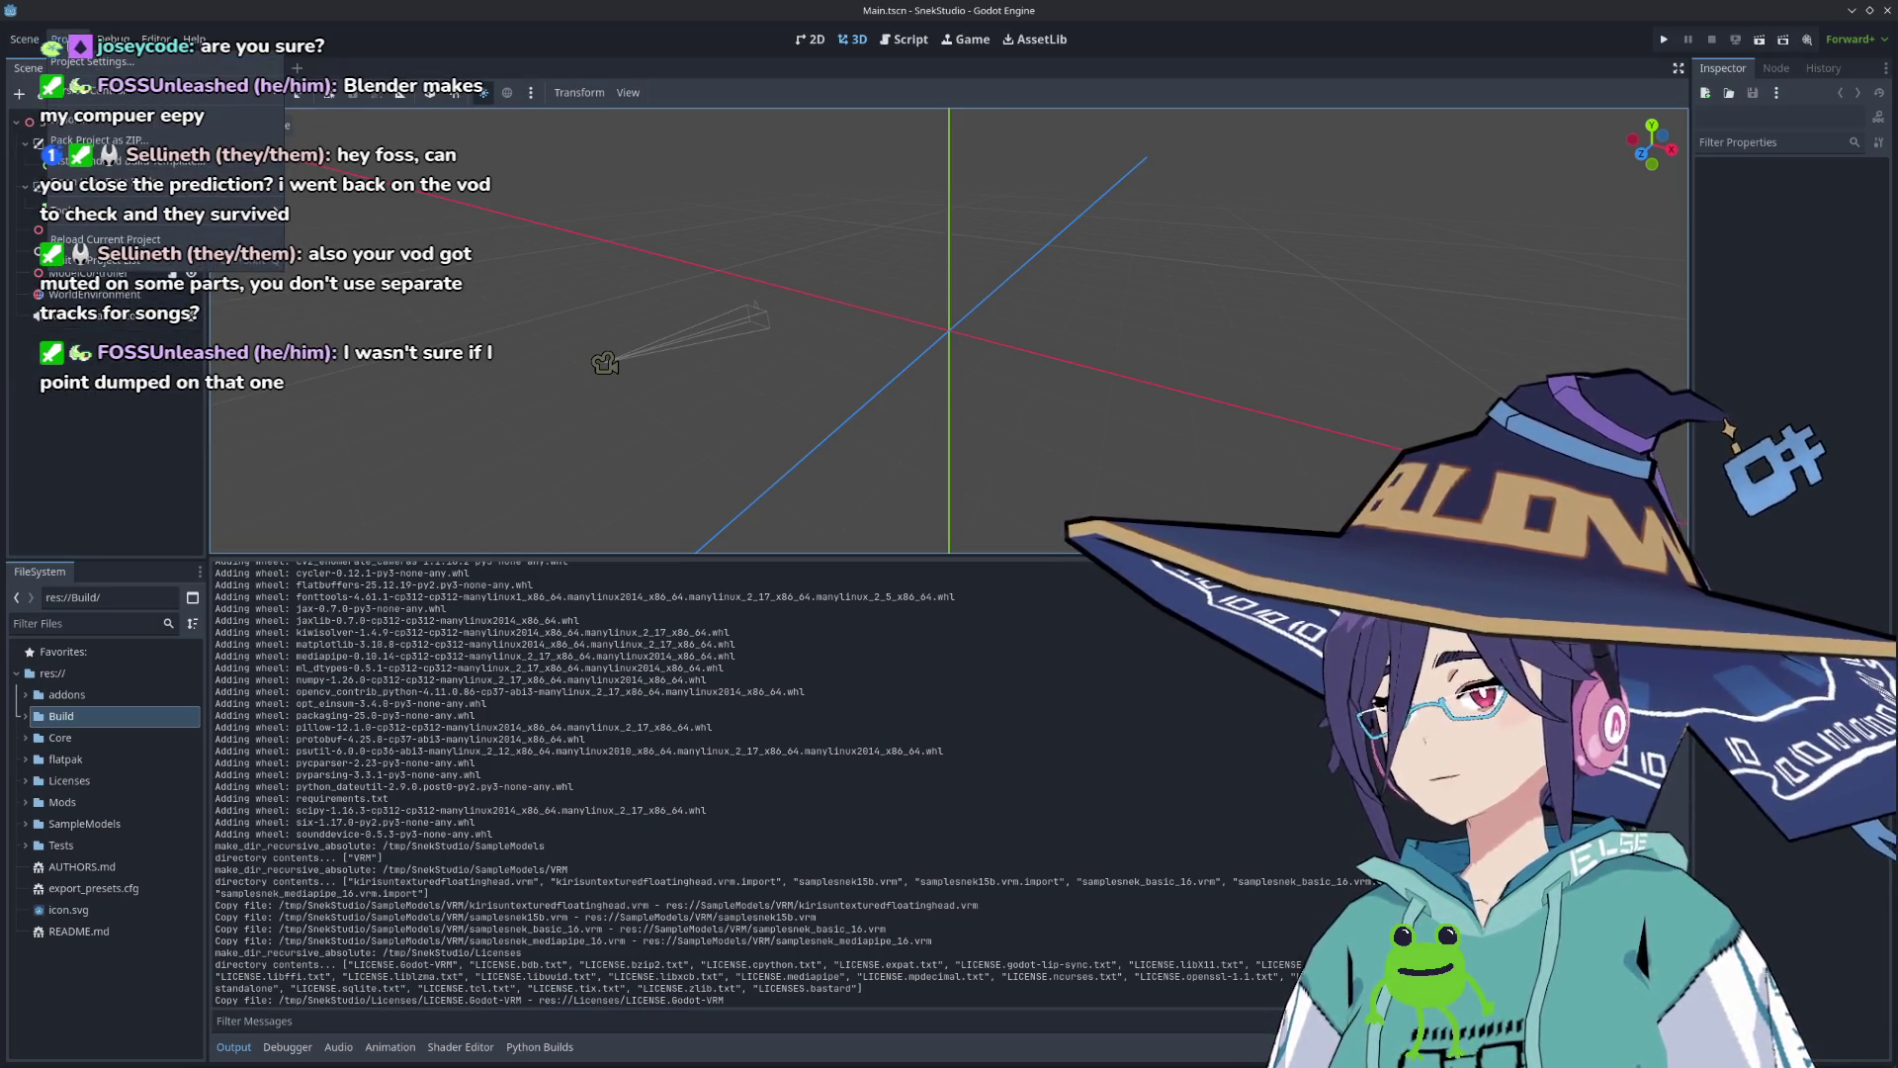
left_click(73, 62)
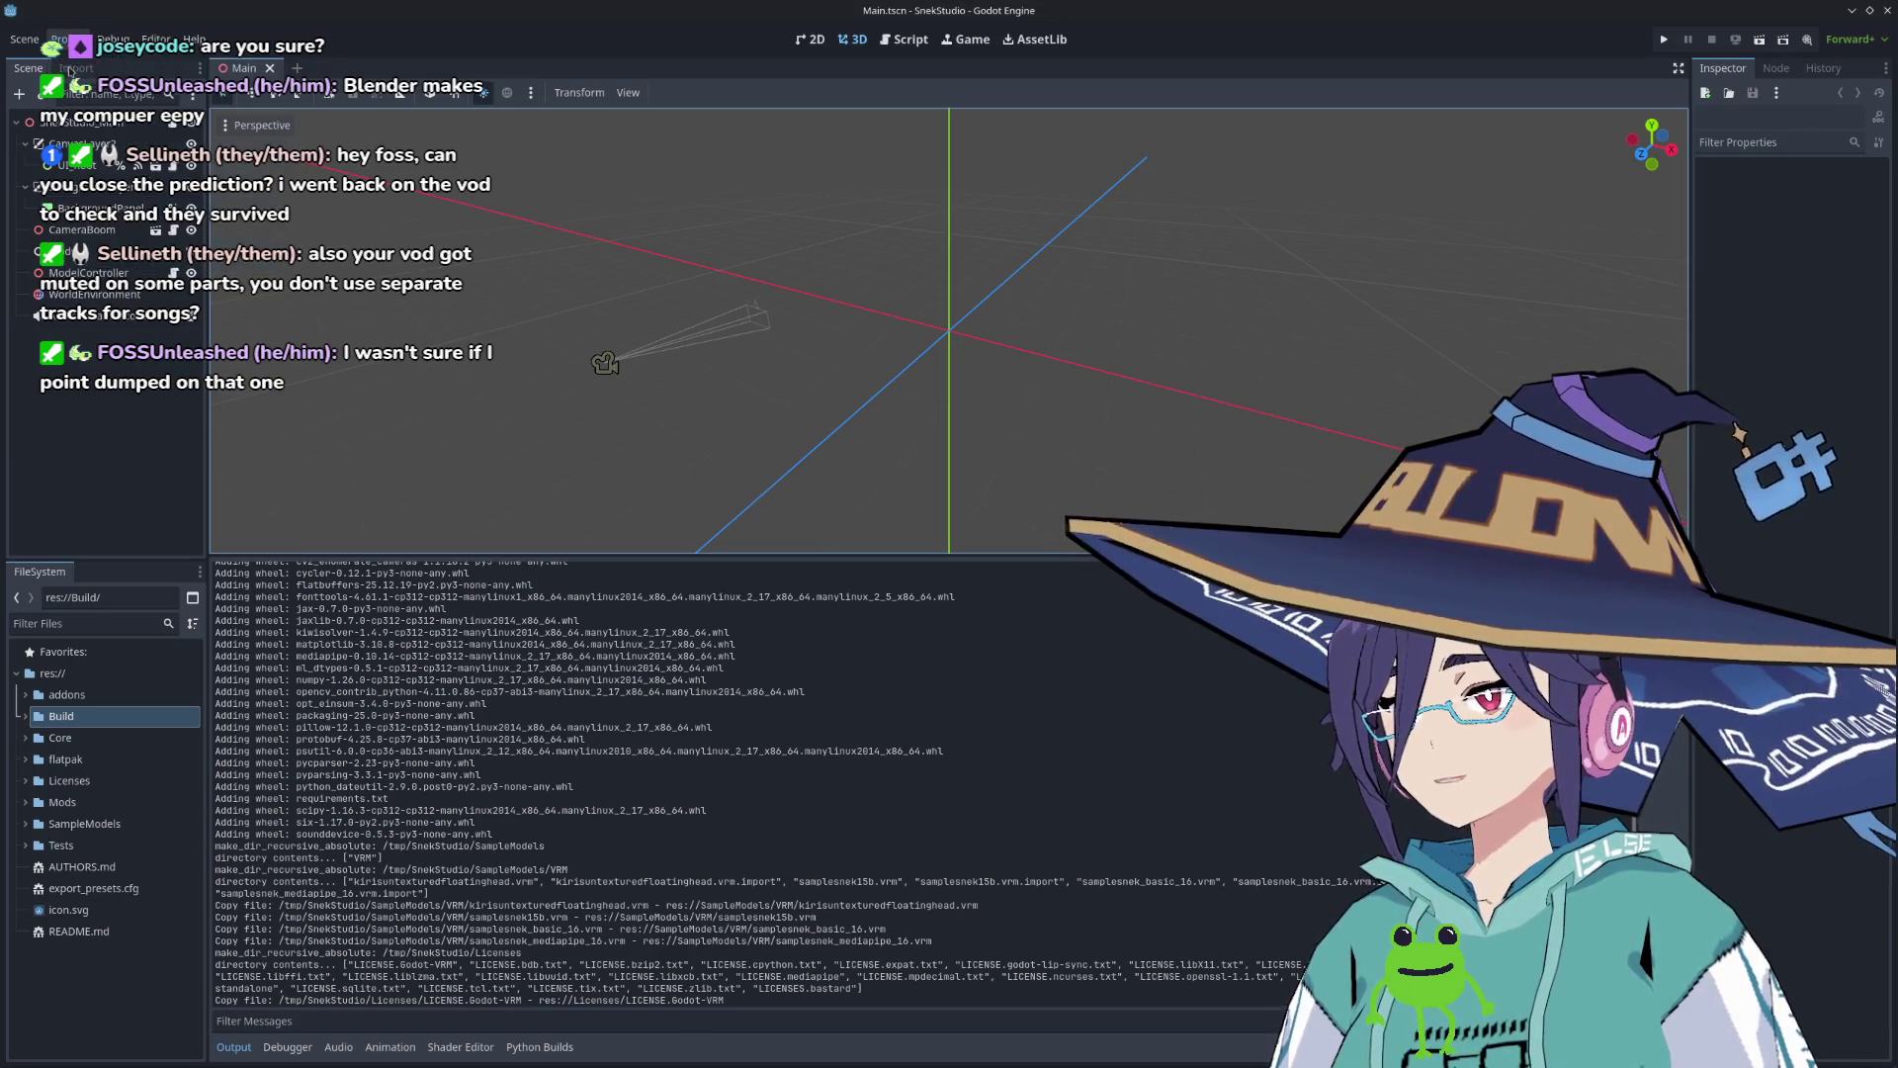
left_click(1383, 285)
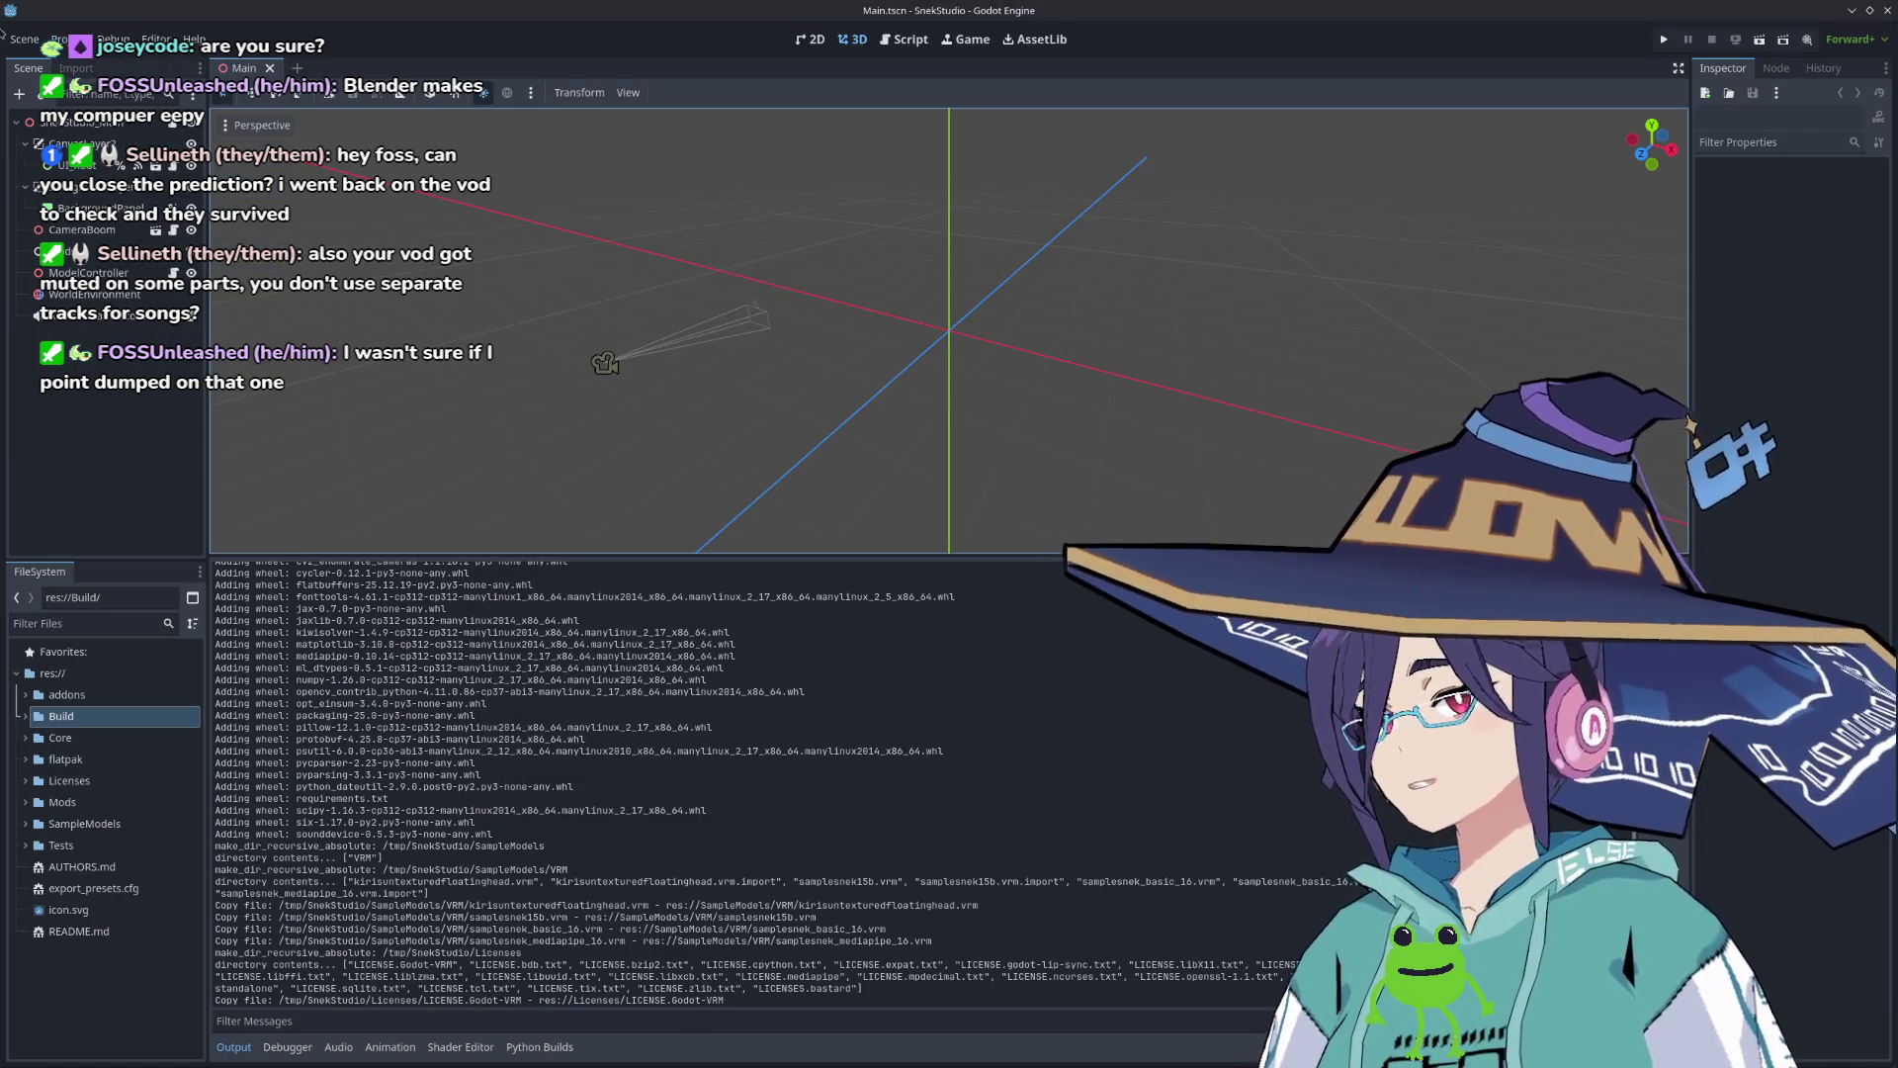
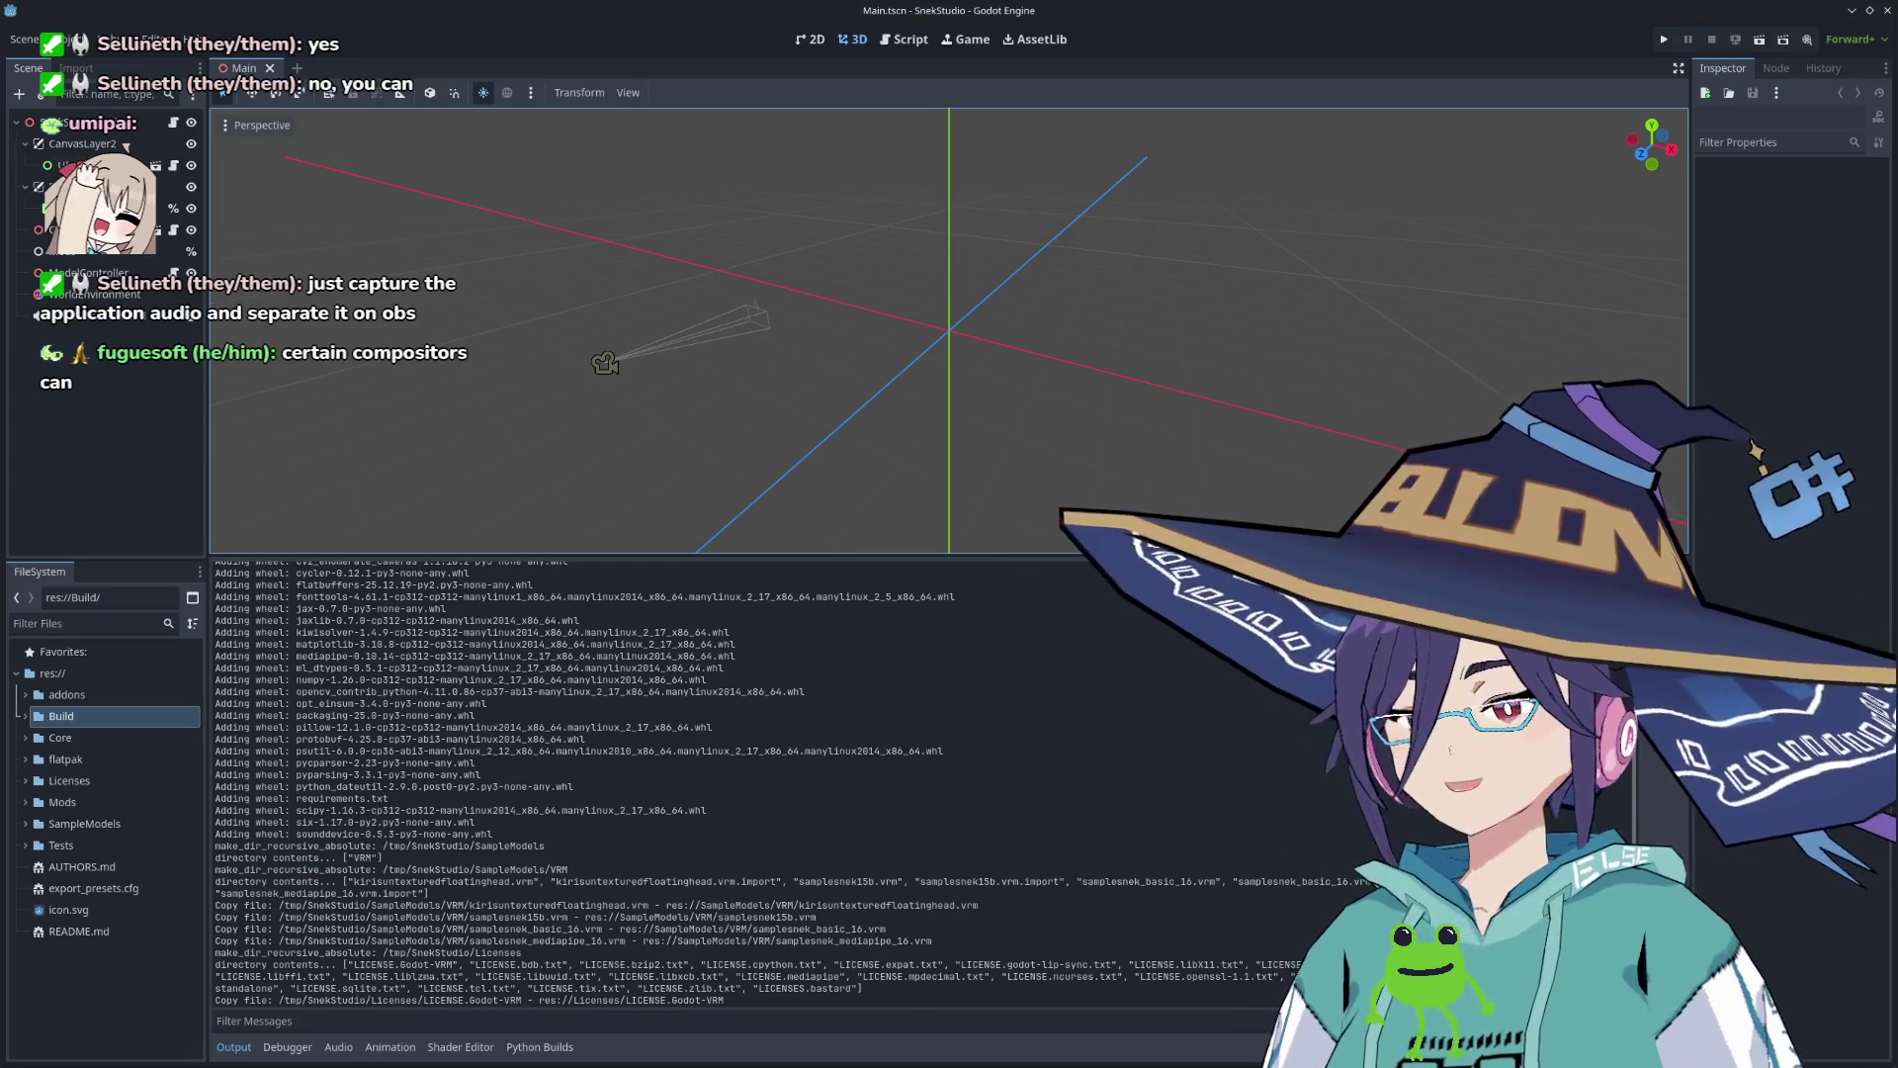
Step: Scroll the Output log back up and open Project Settings on SnekStudio's application config (version 0.1.5)
scroll(496, 442, "down", 2)
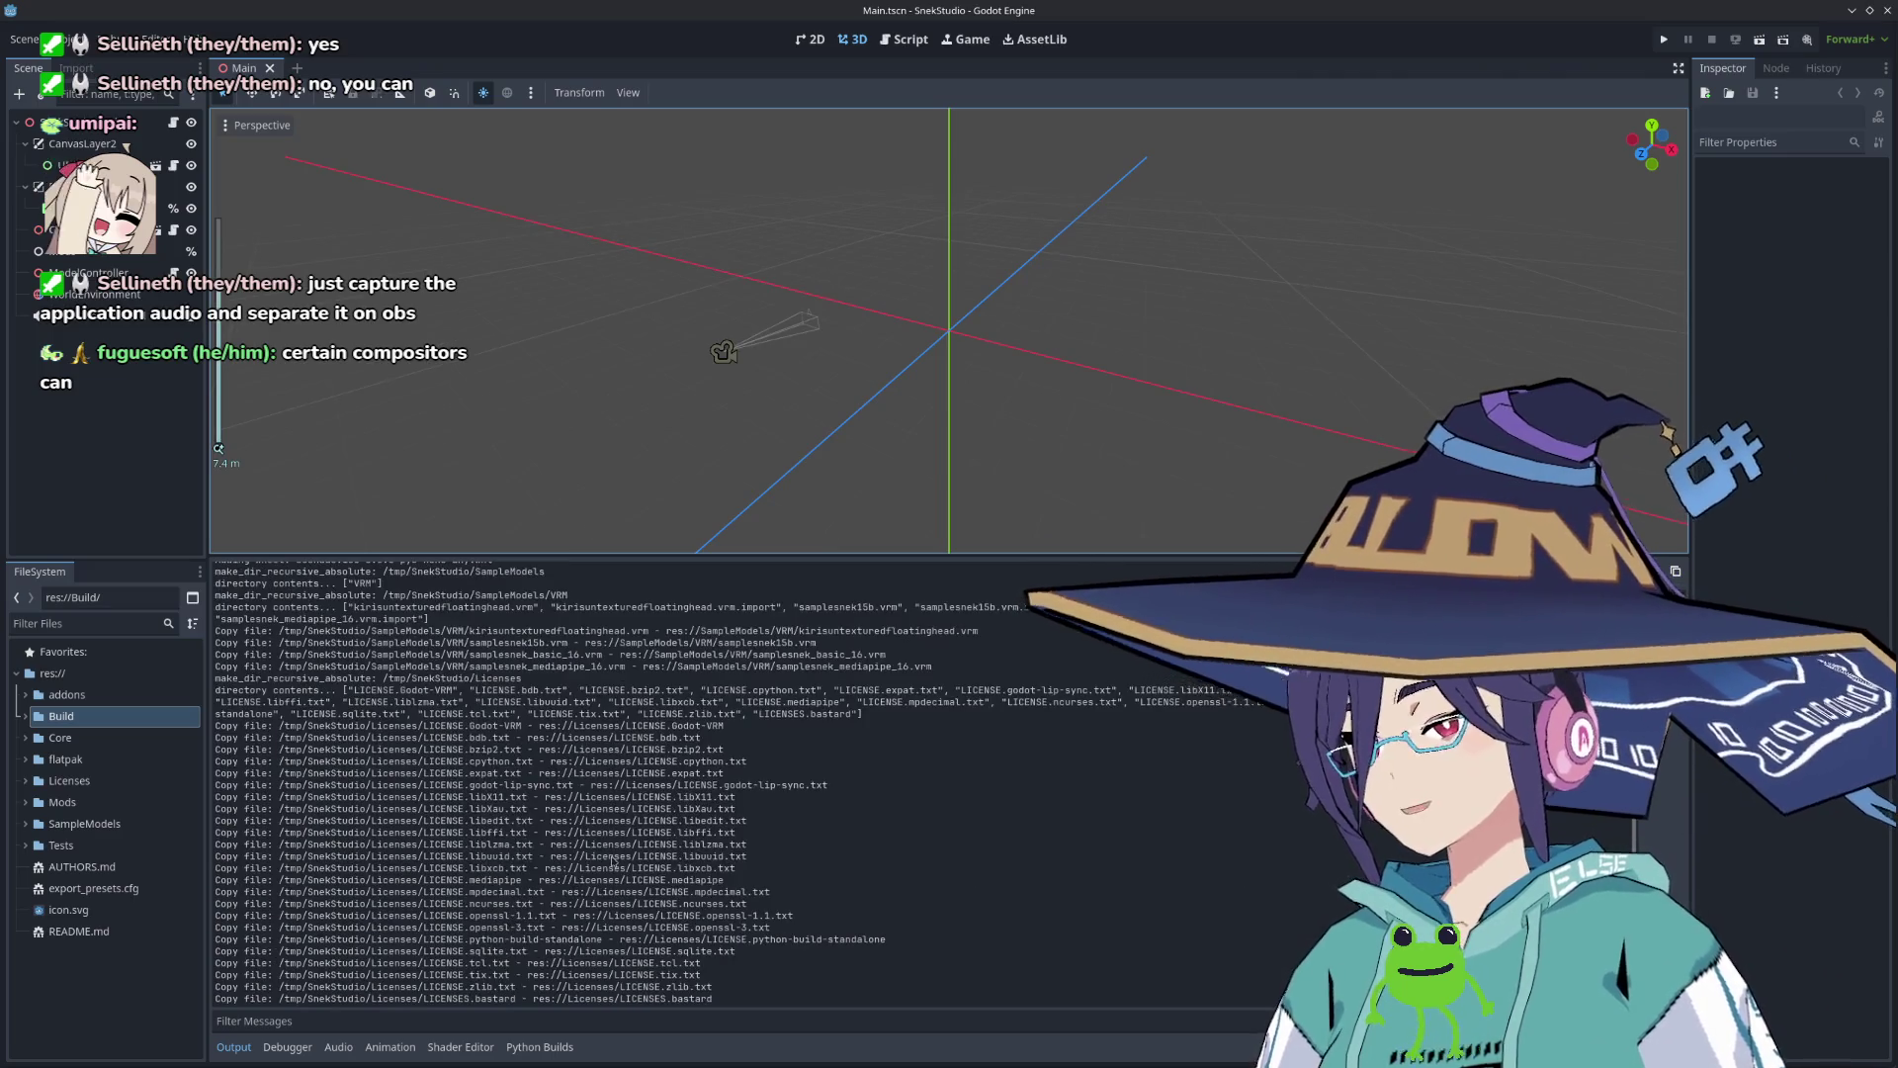
scroll(614, 859, "up", 10)
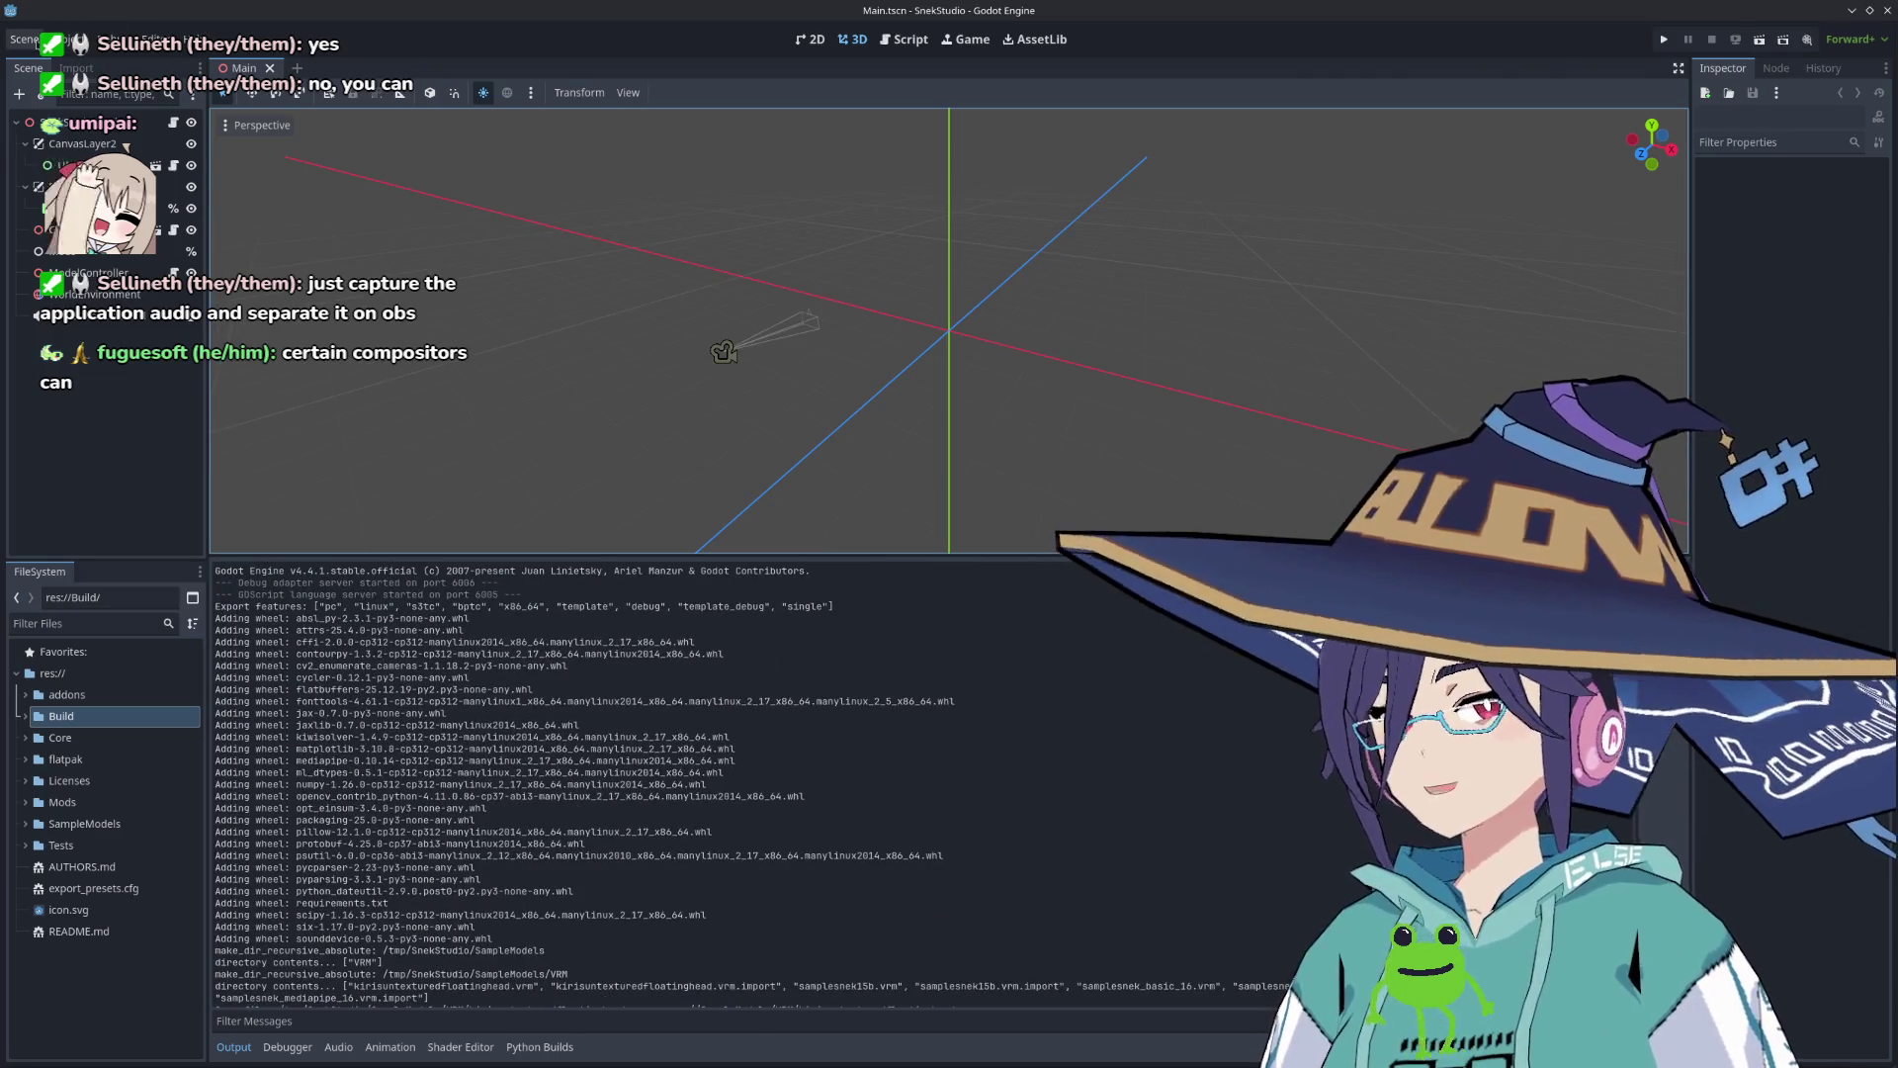
left_click(63, 38)
left_click(99, 61)
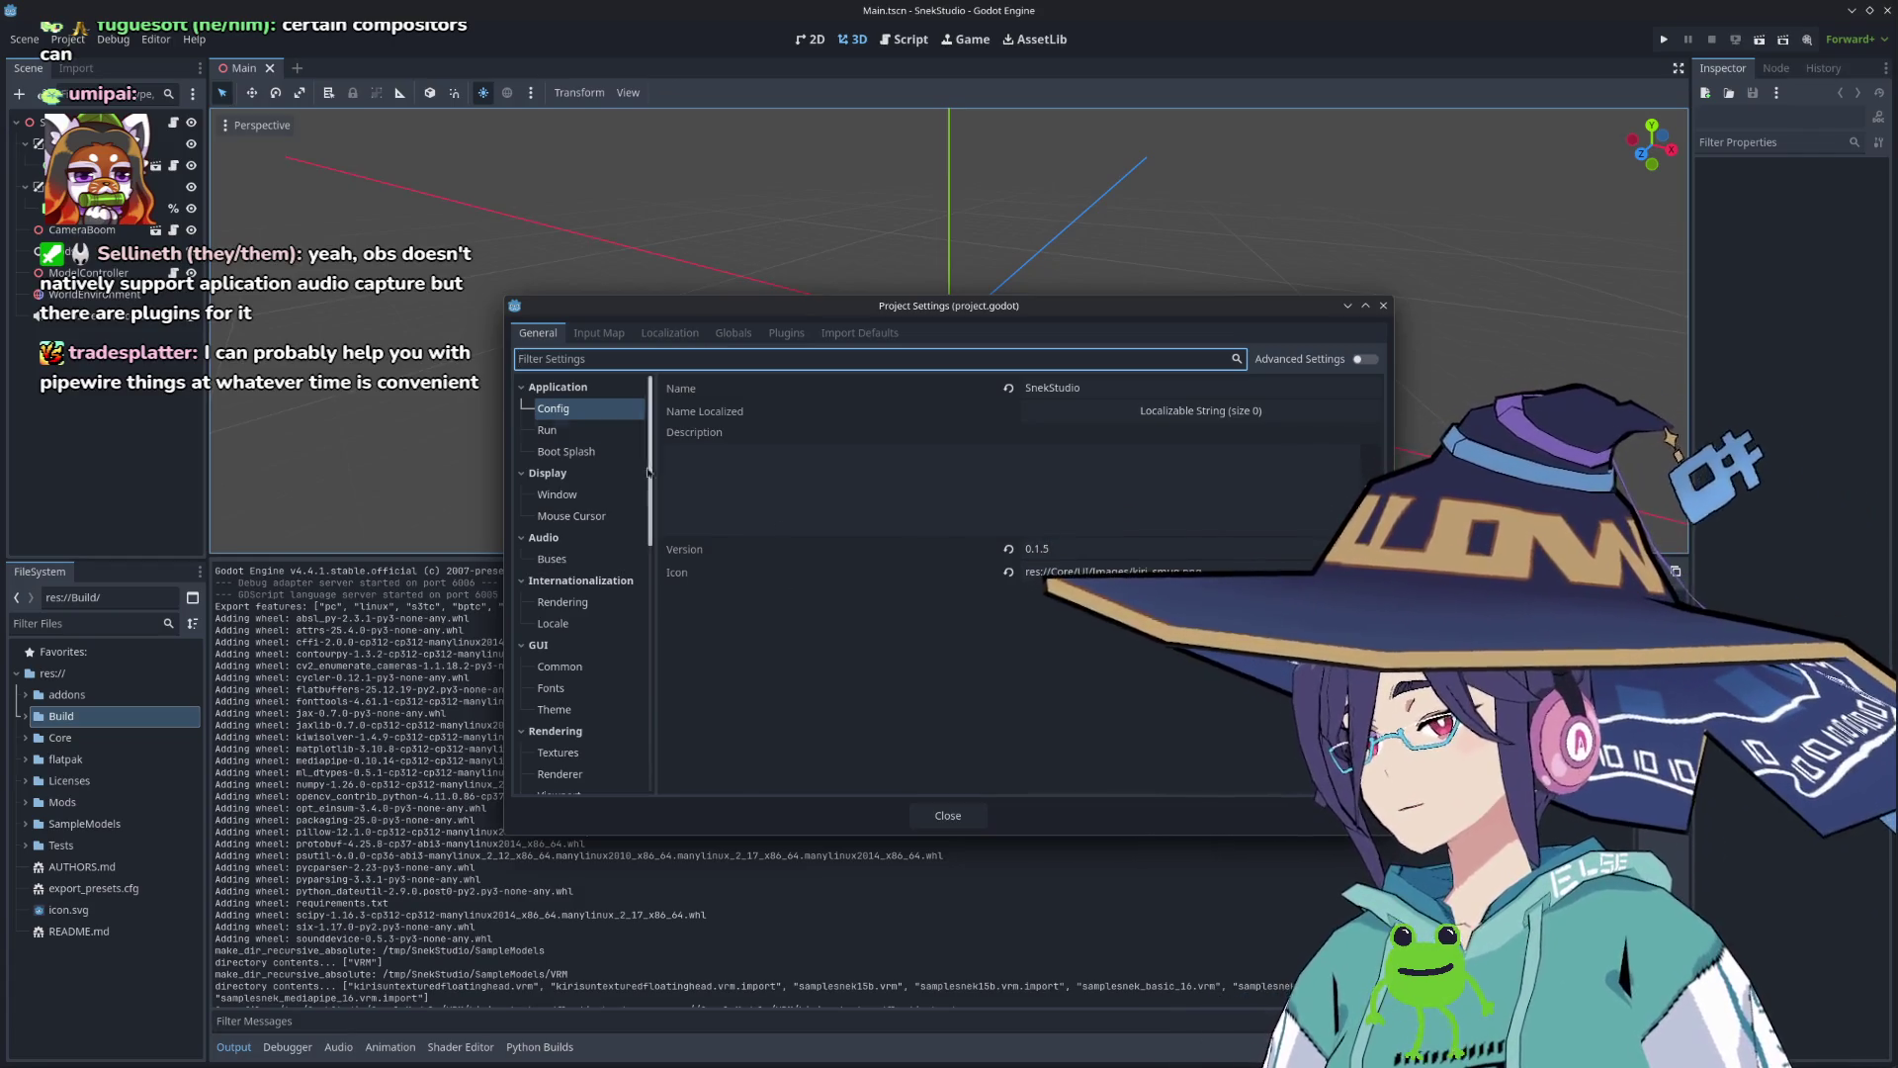
Step: Close Project Settings and export the Linux-x86_64 preset as SnekStudio.zip in Build/Builds, overwriting the old zip
left_click(1383, 306)
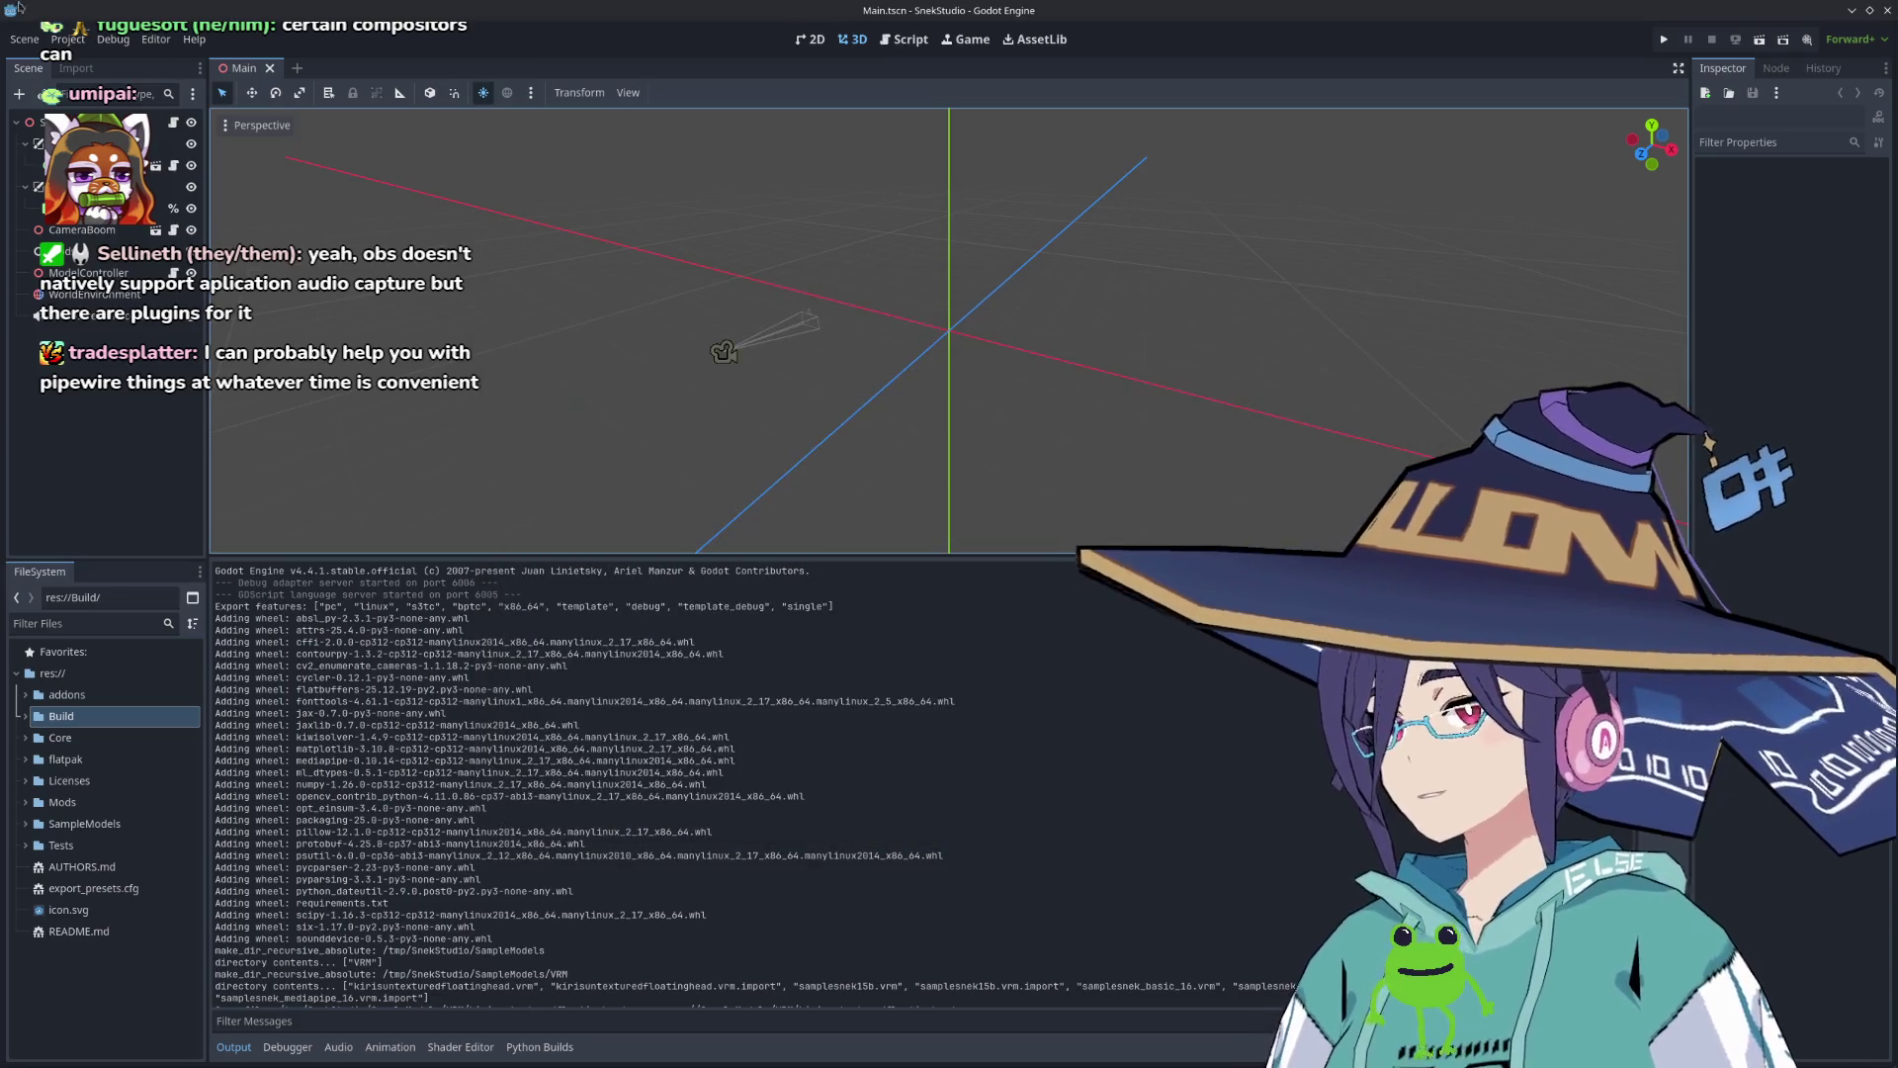
left_click(68, 39)
left_click(109, 110)
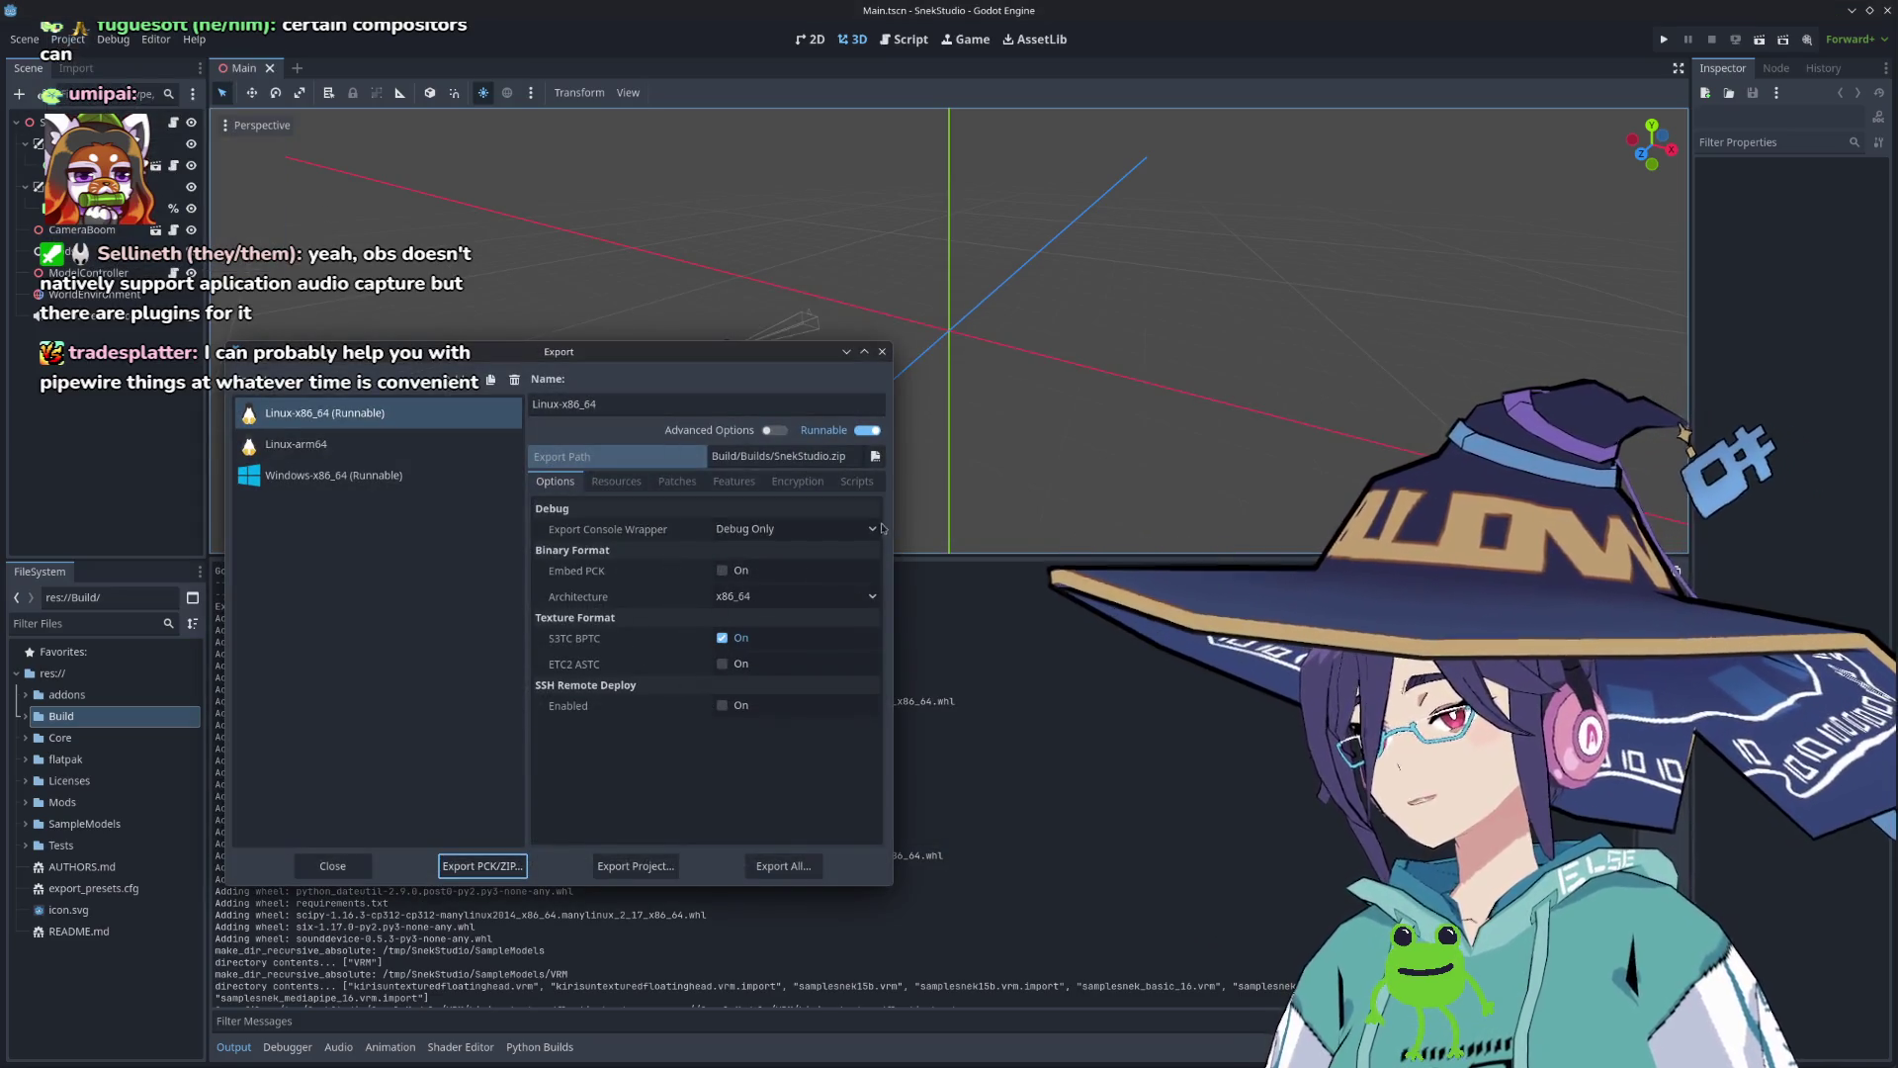
left_click(875, 456)
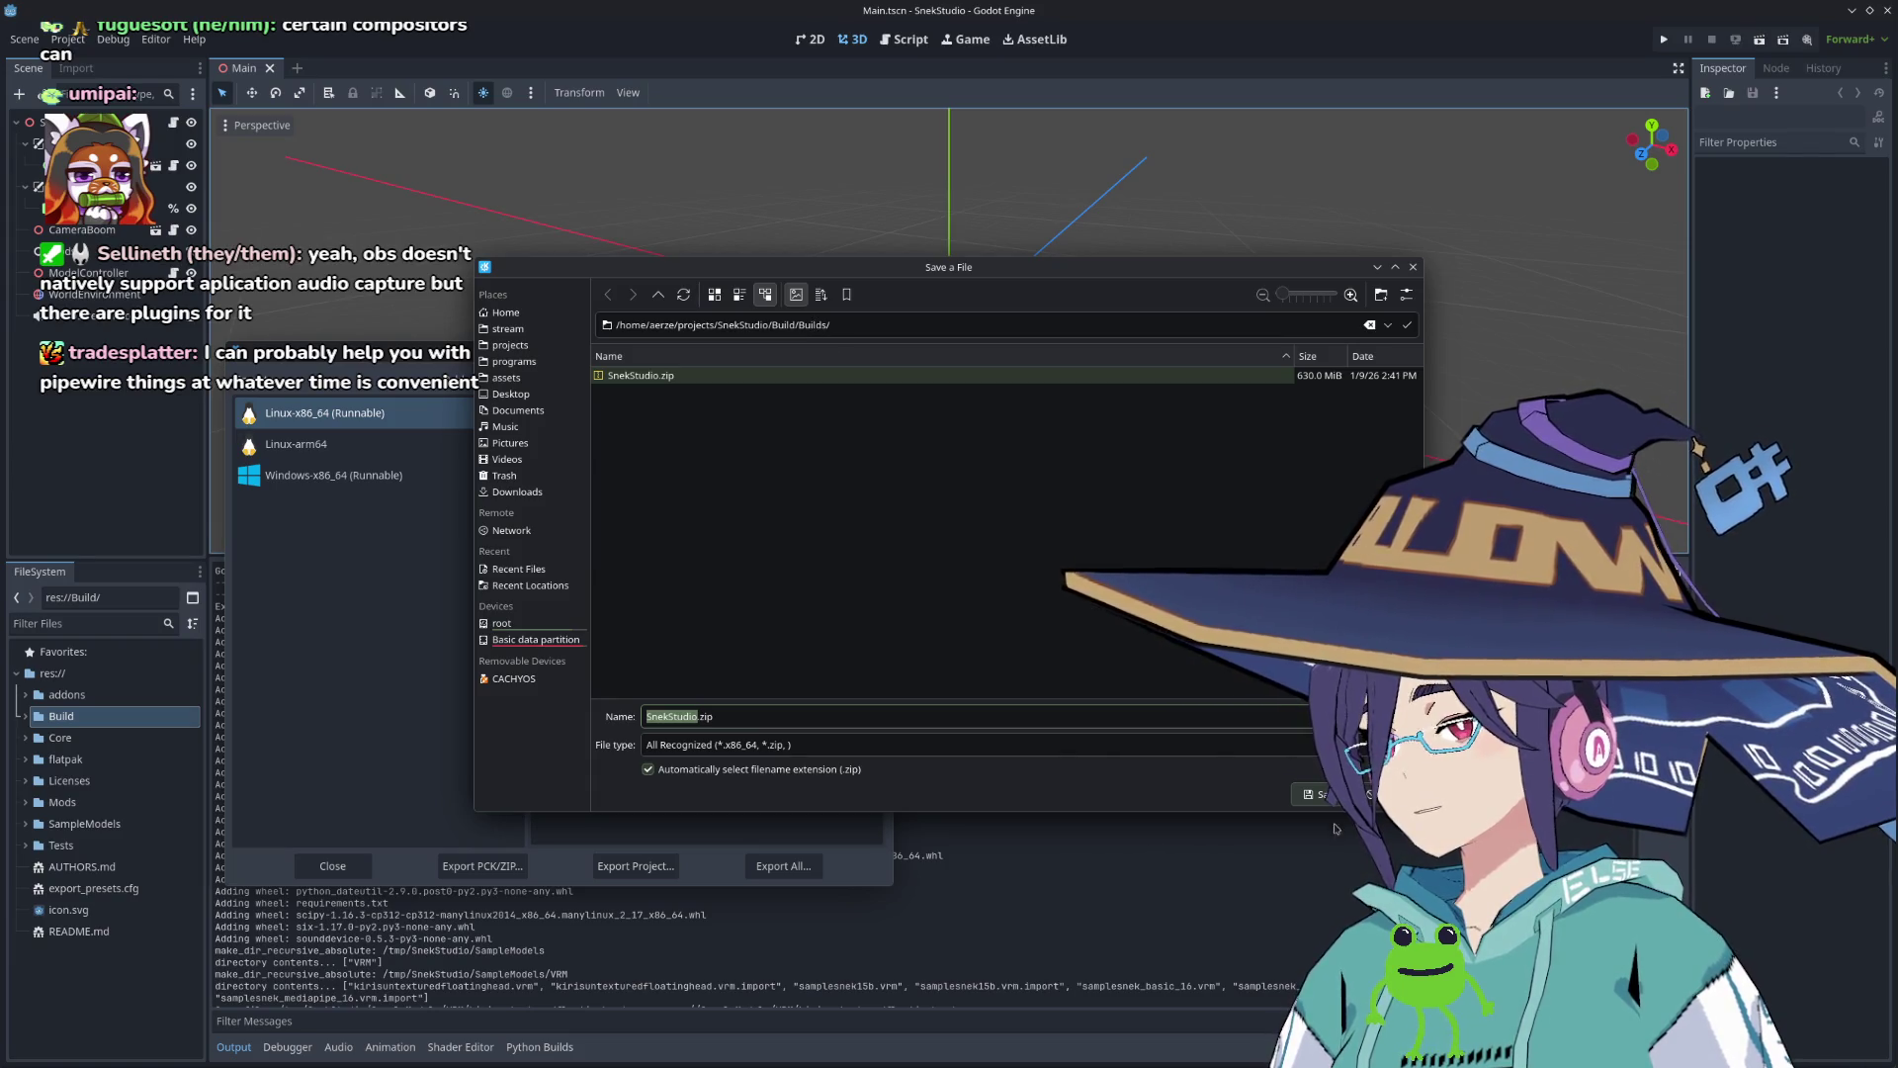
left_click(1315, 794)
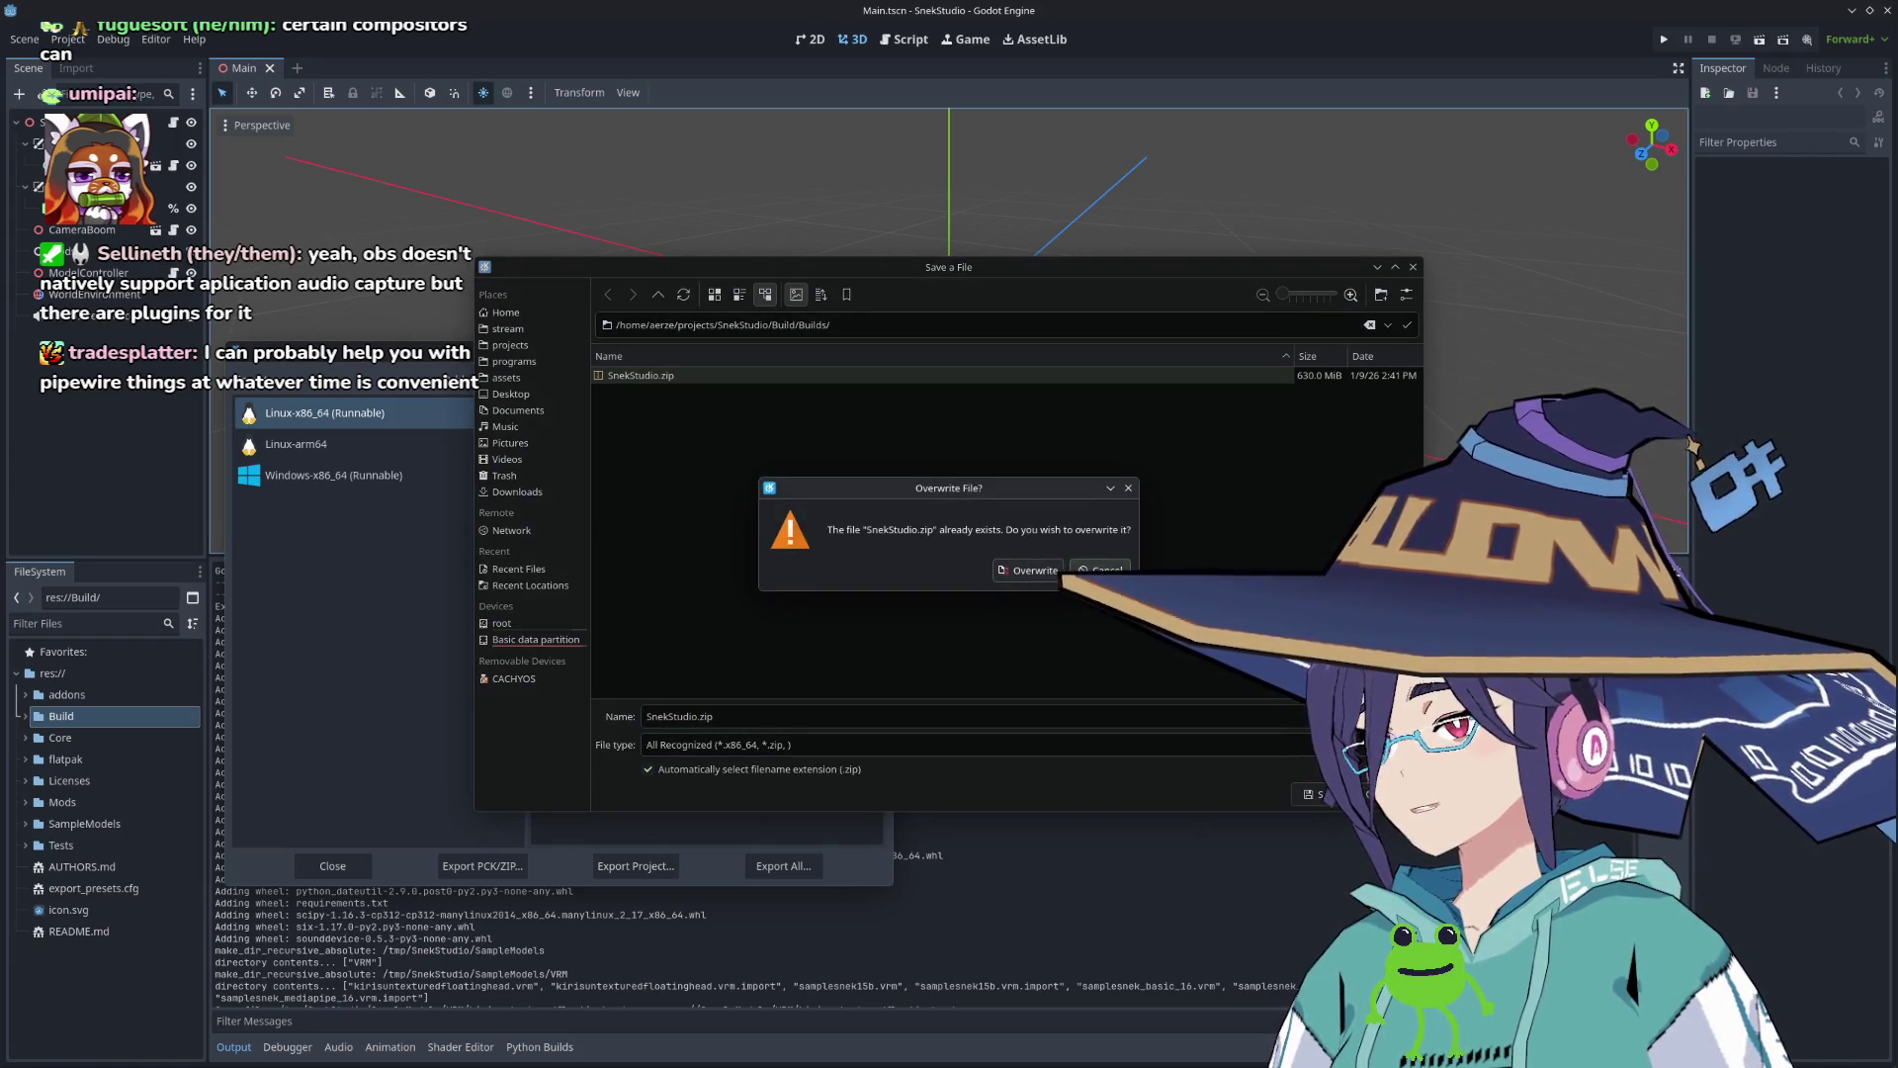
left_click(1055, 573)
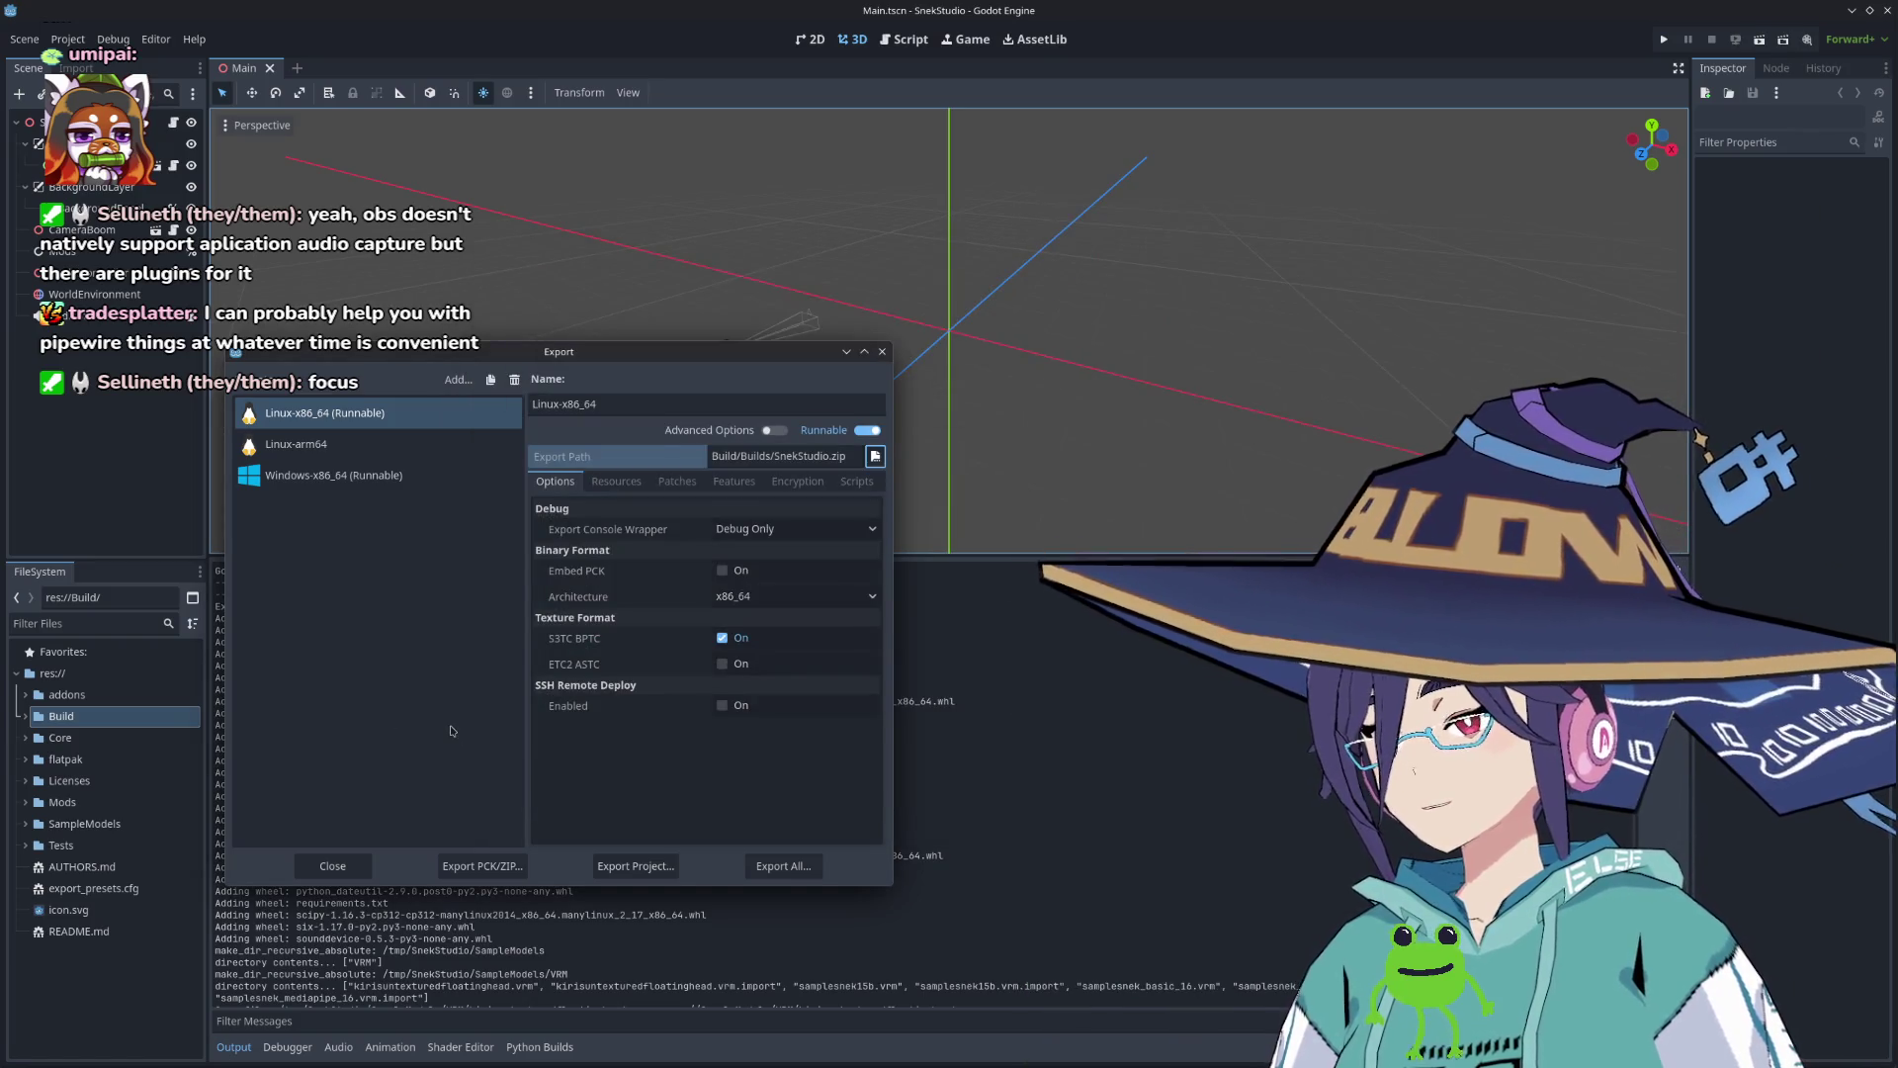
left_click_drag(446, 352, 870, 280)
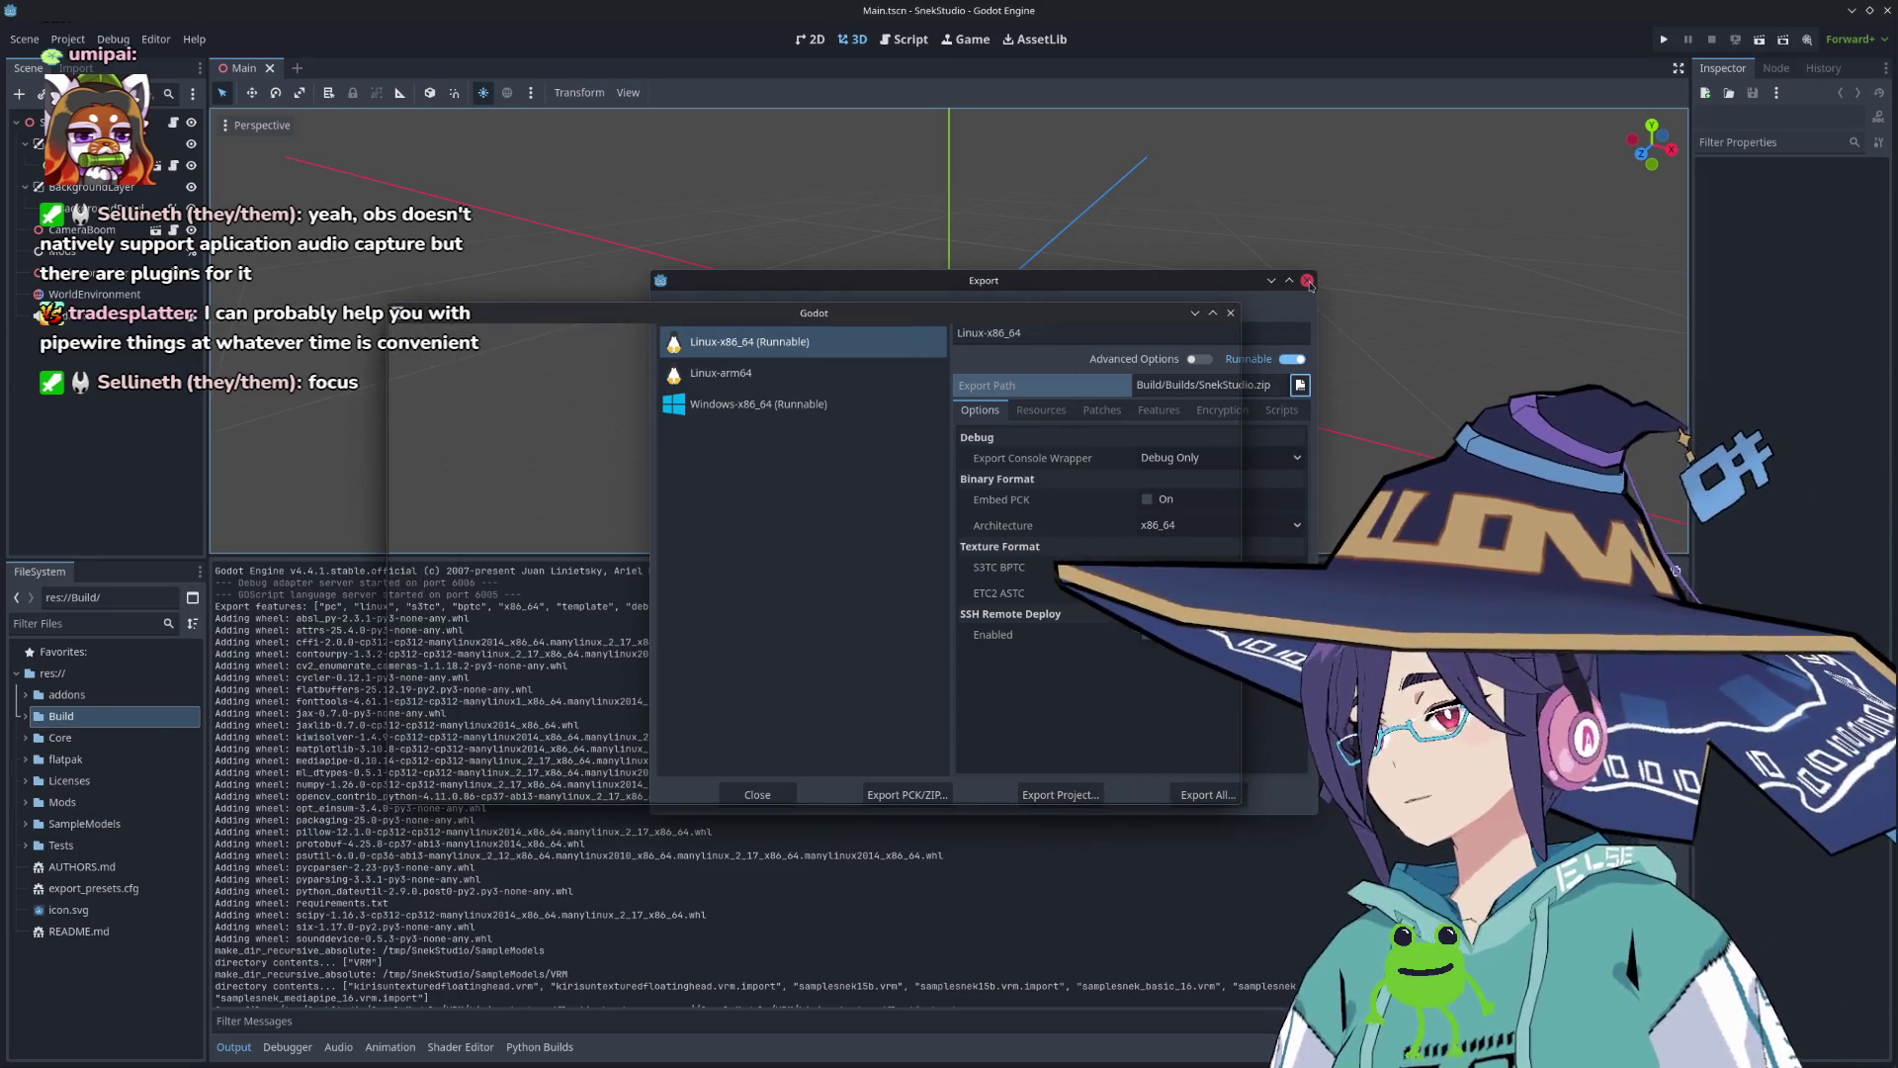
Step: Close the Export window so only the running SnekStudio debug window remains
left_click(1307, 280)
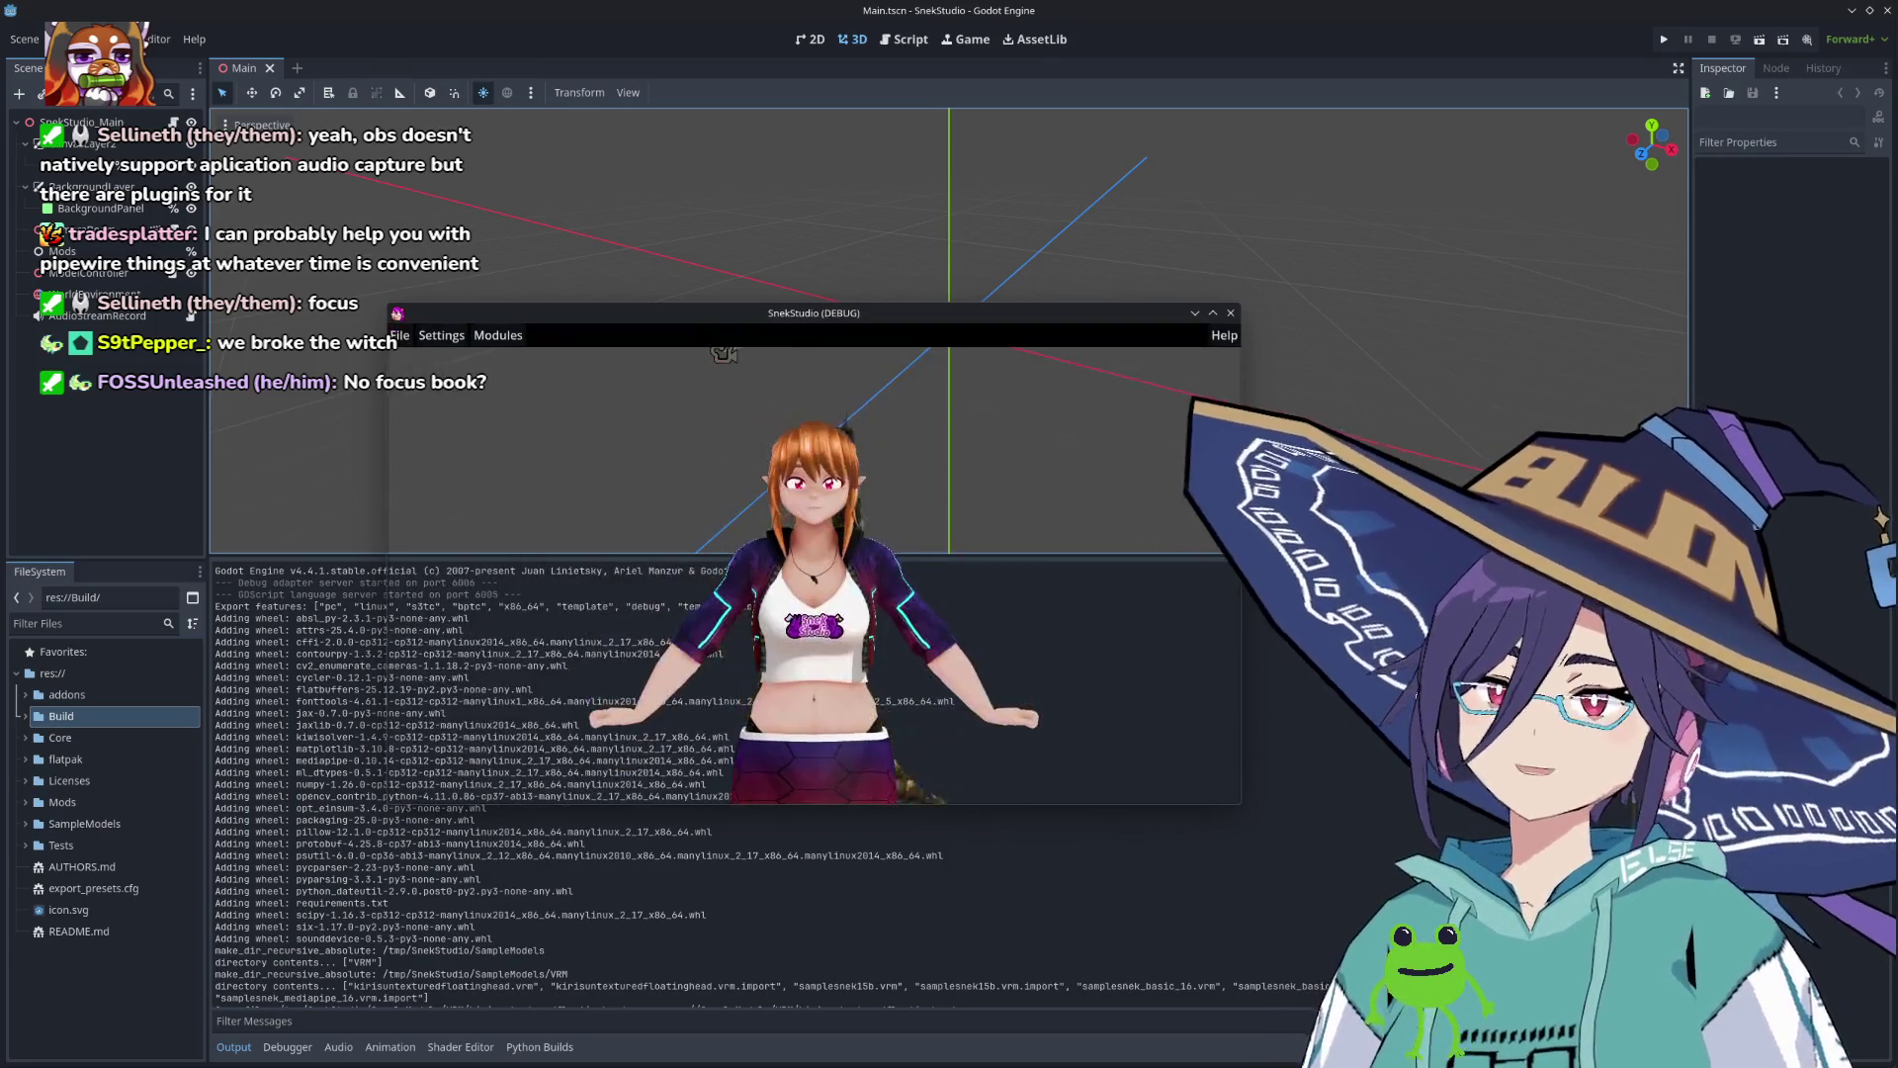
Step: Pop out SnekStudio's Mods list into its own window and add the LipSync mod
left_click(399, 335)
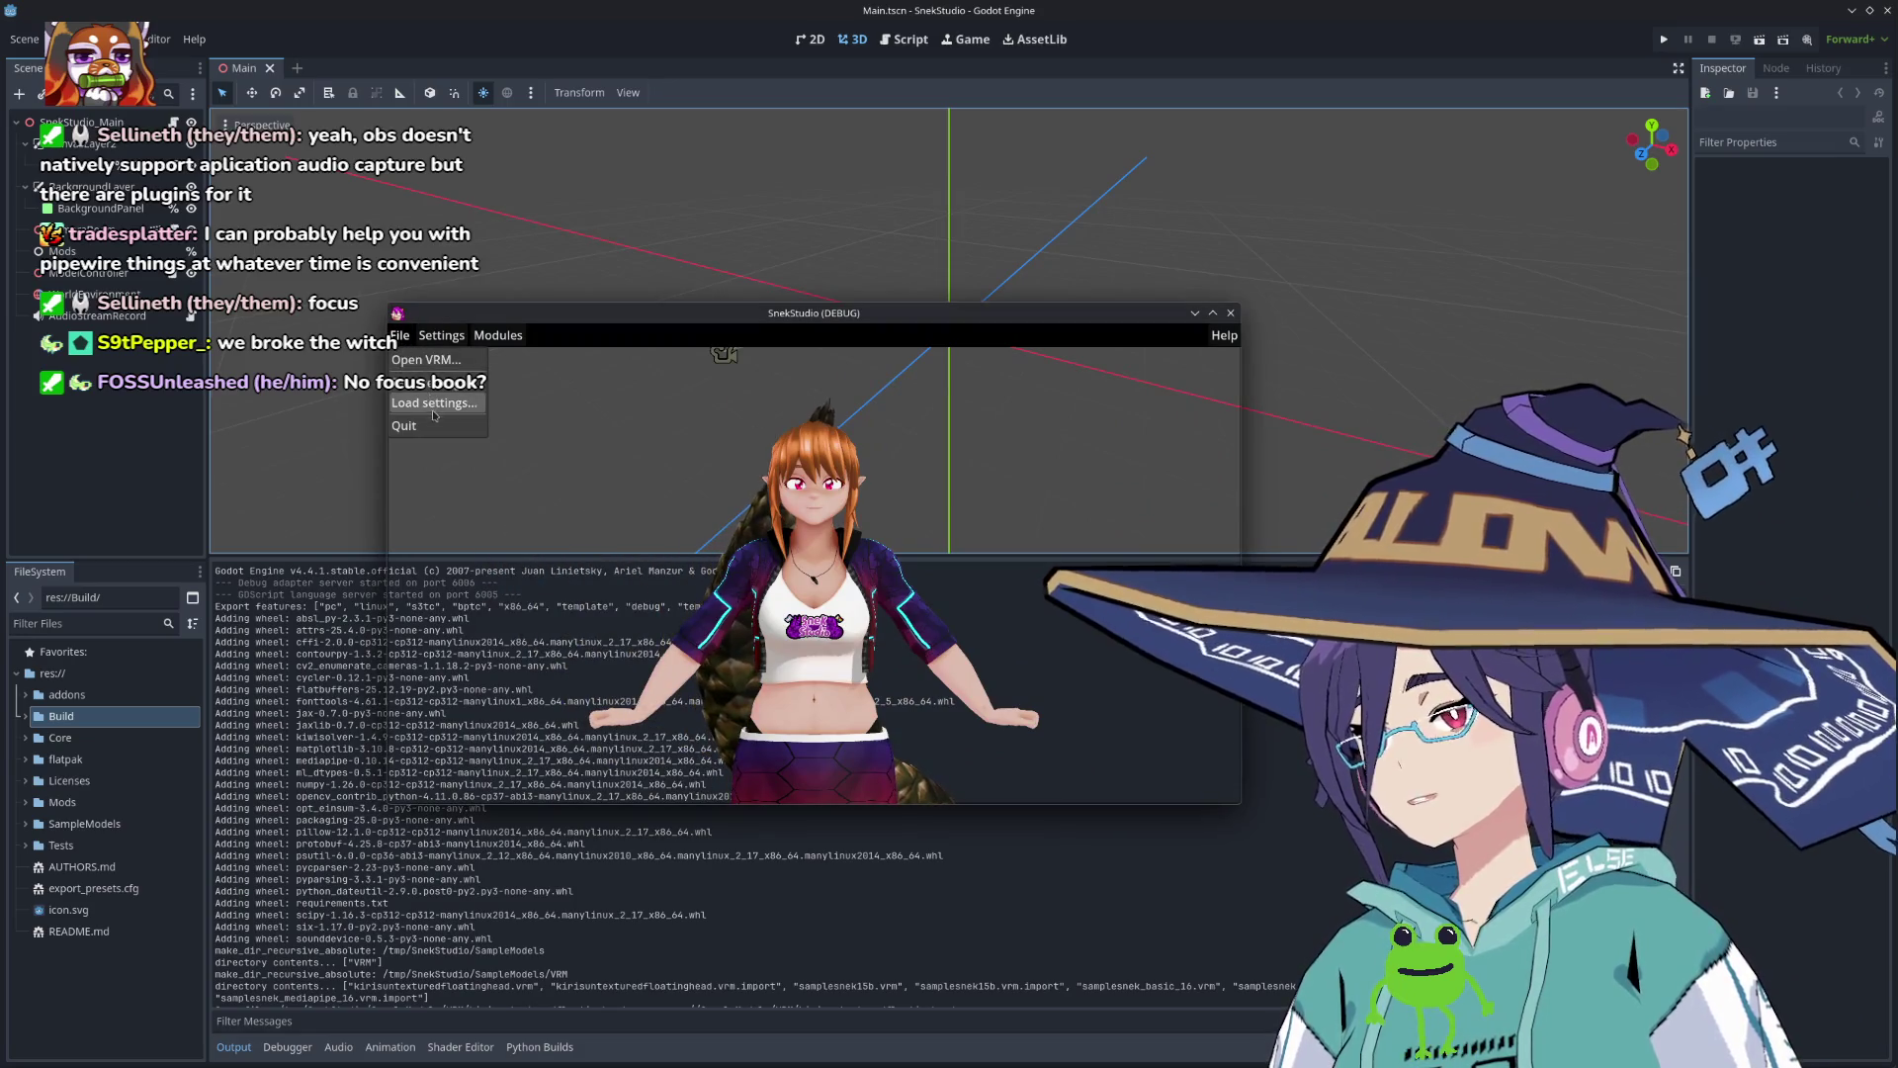
left_click(497, 335)
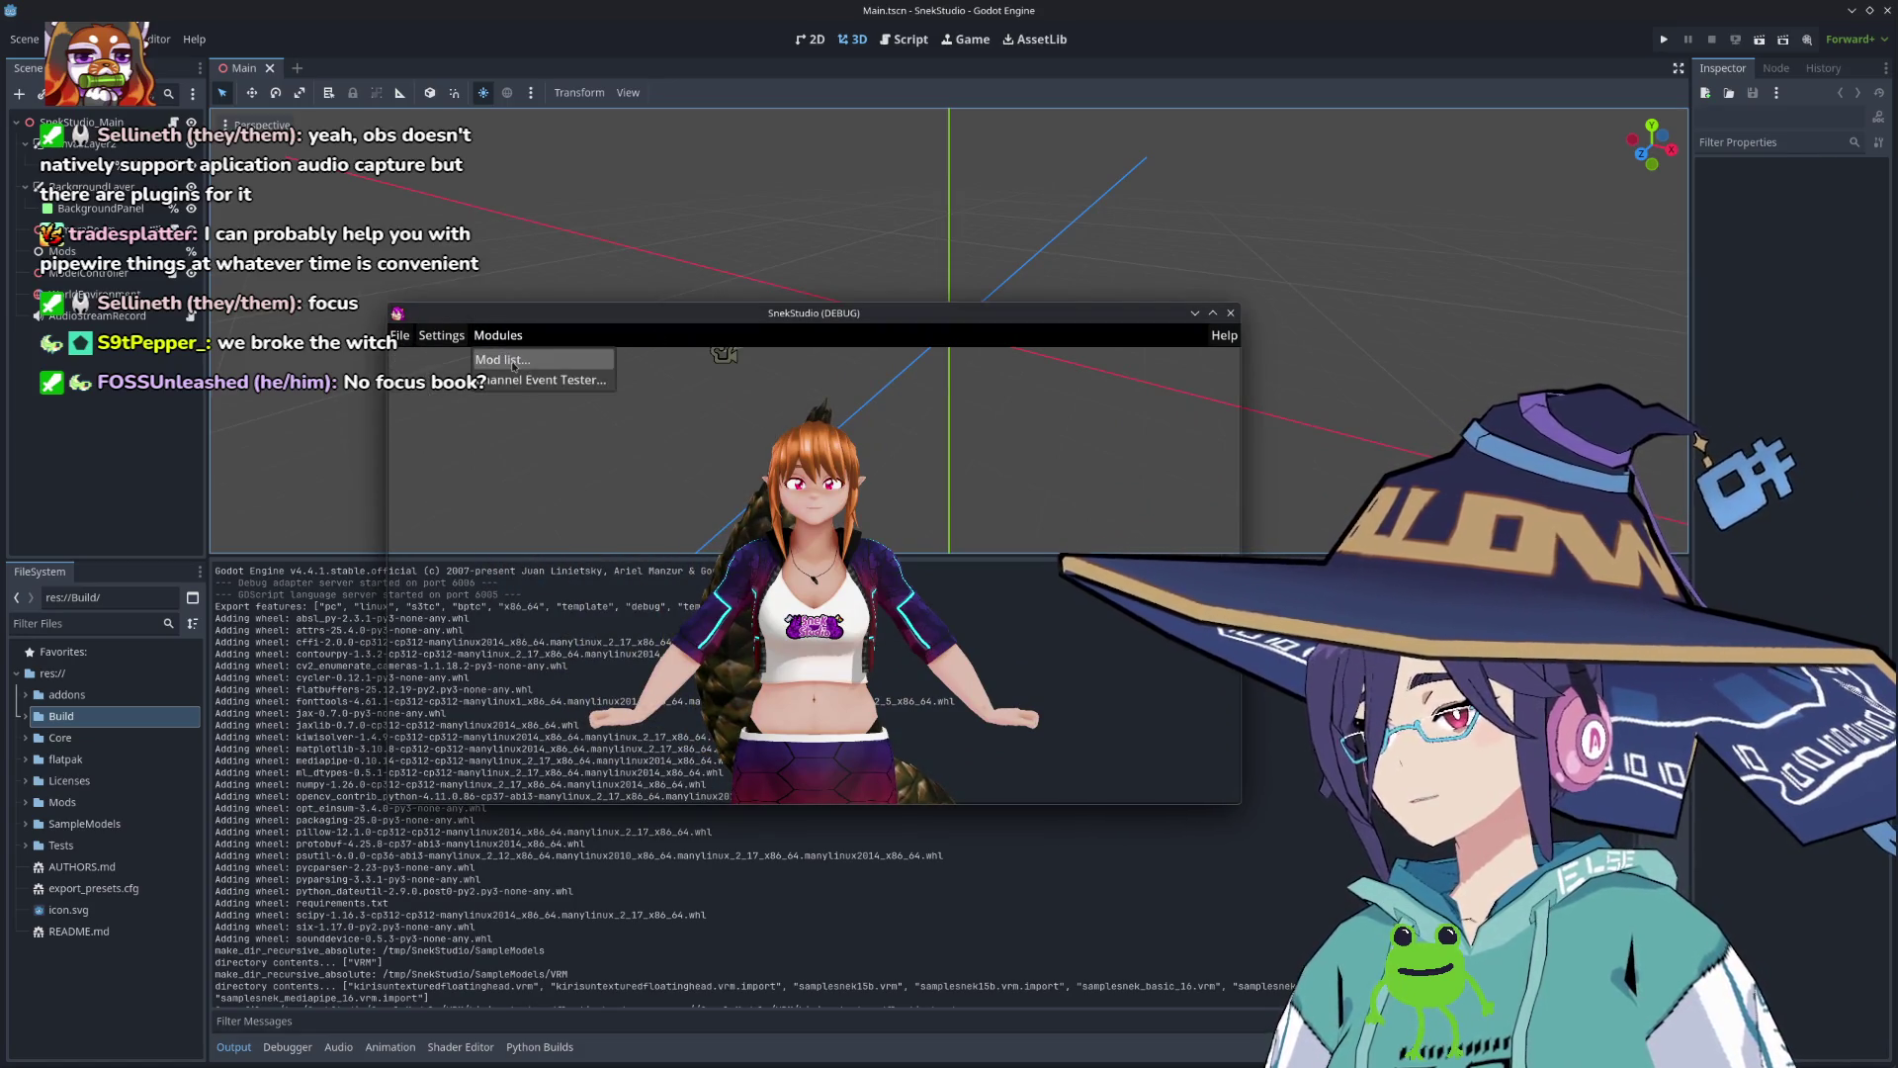
left_click(512, 361)
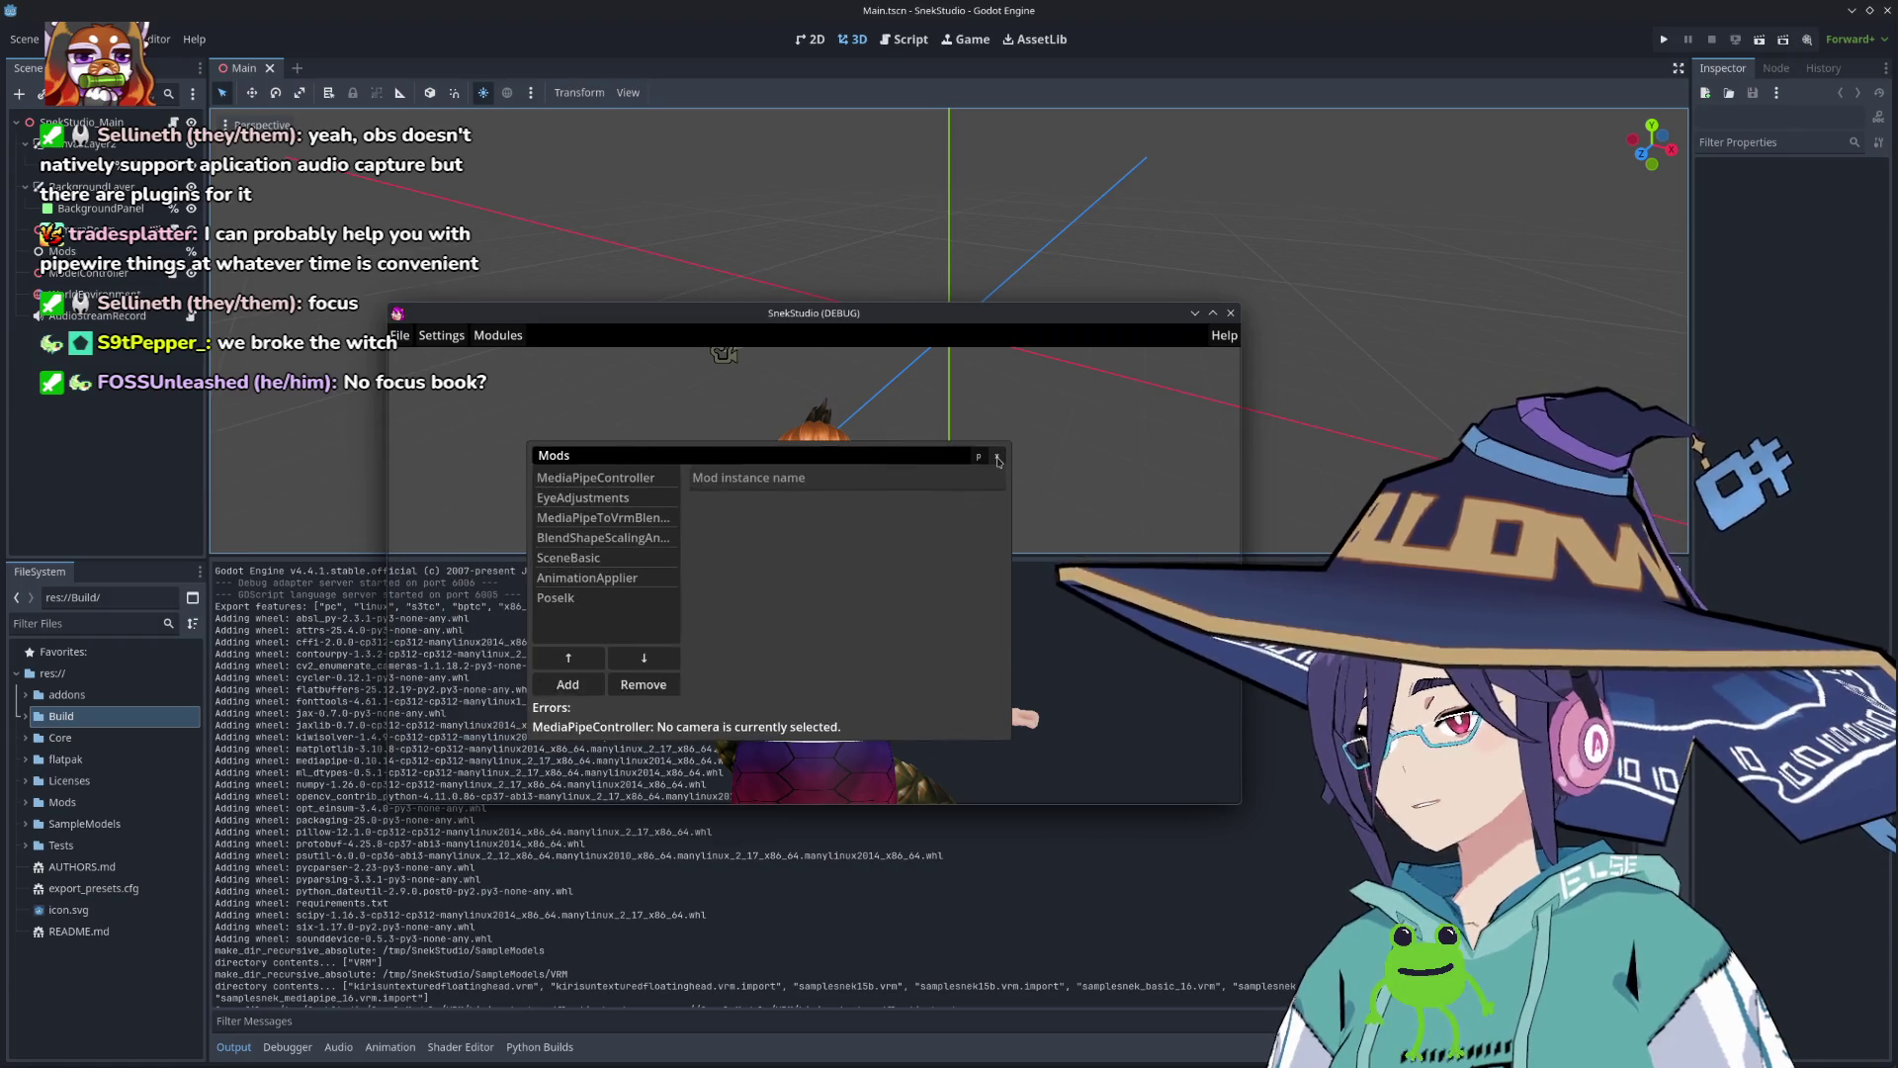
left_click(998, 461)
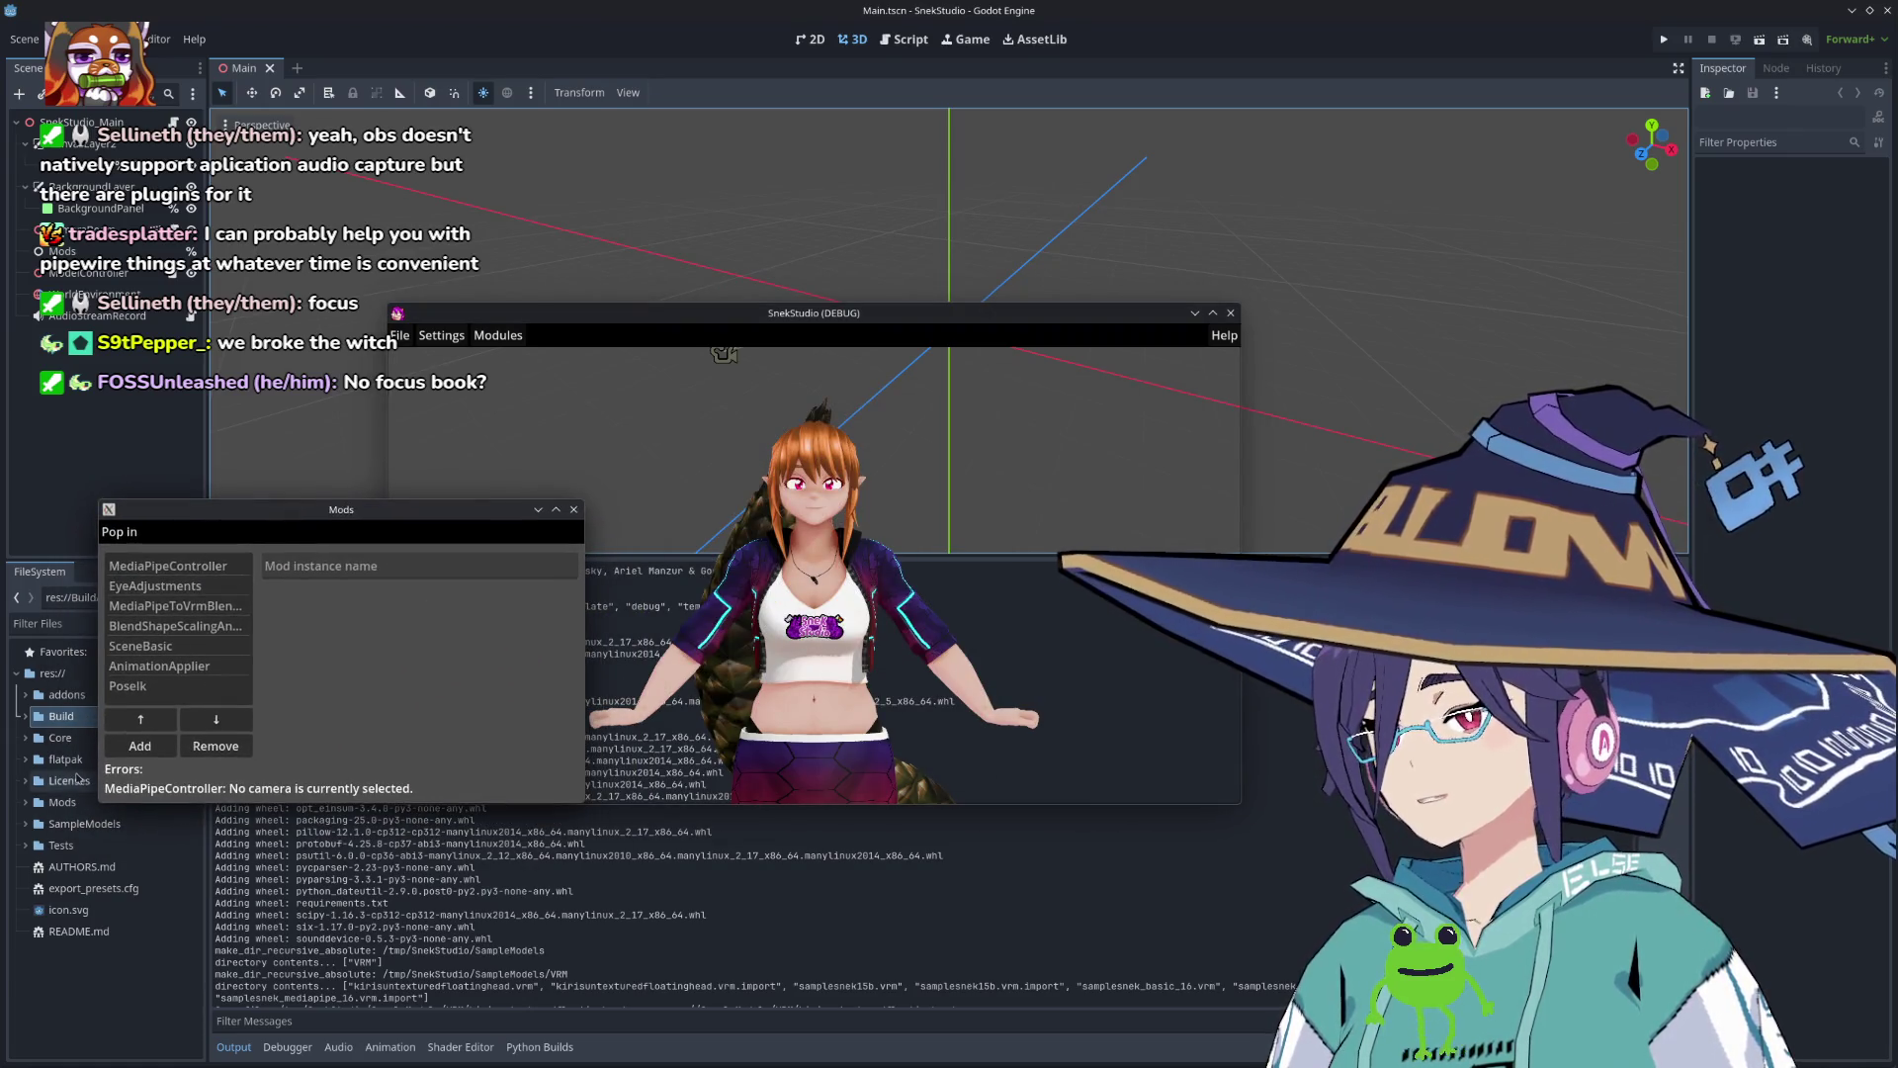
left_click(163, 738)
scroll(860, 514, "down", 3)
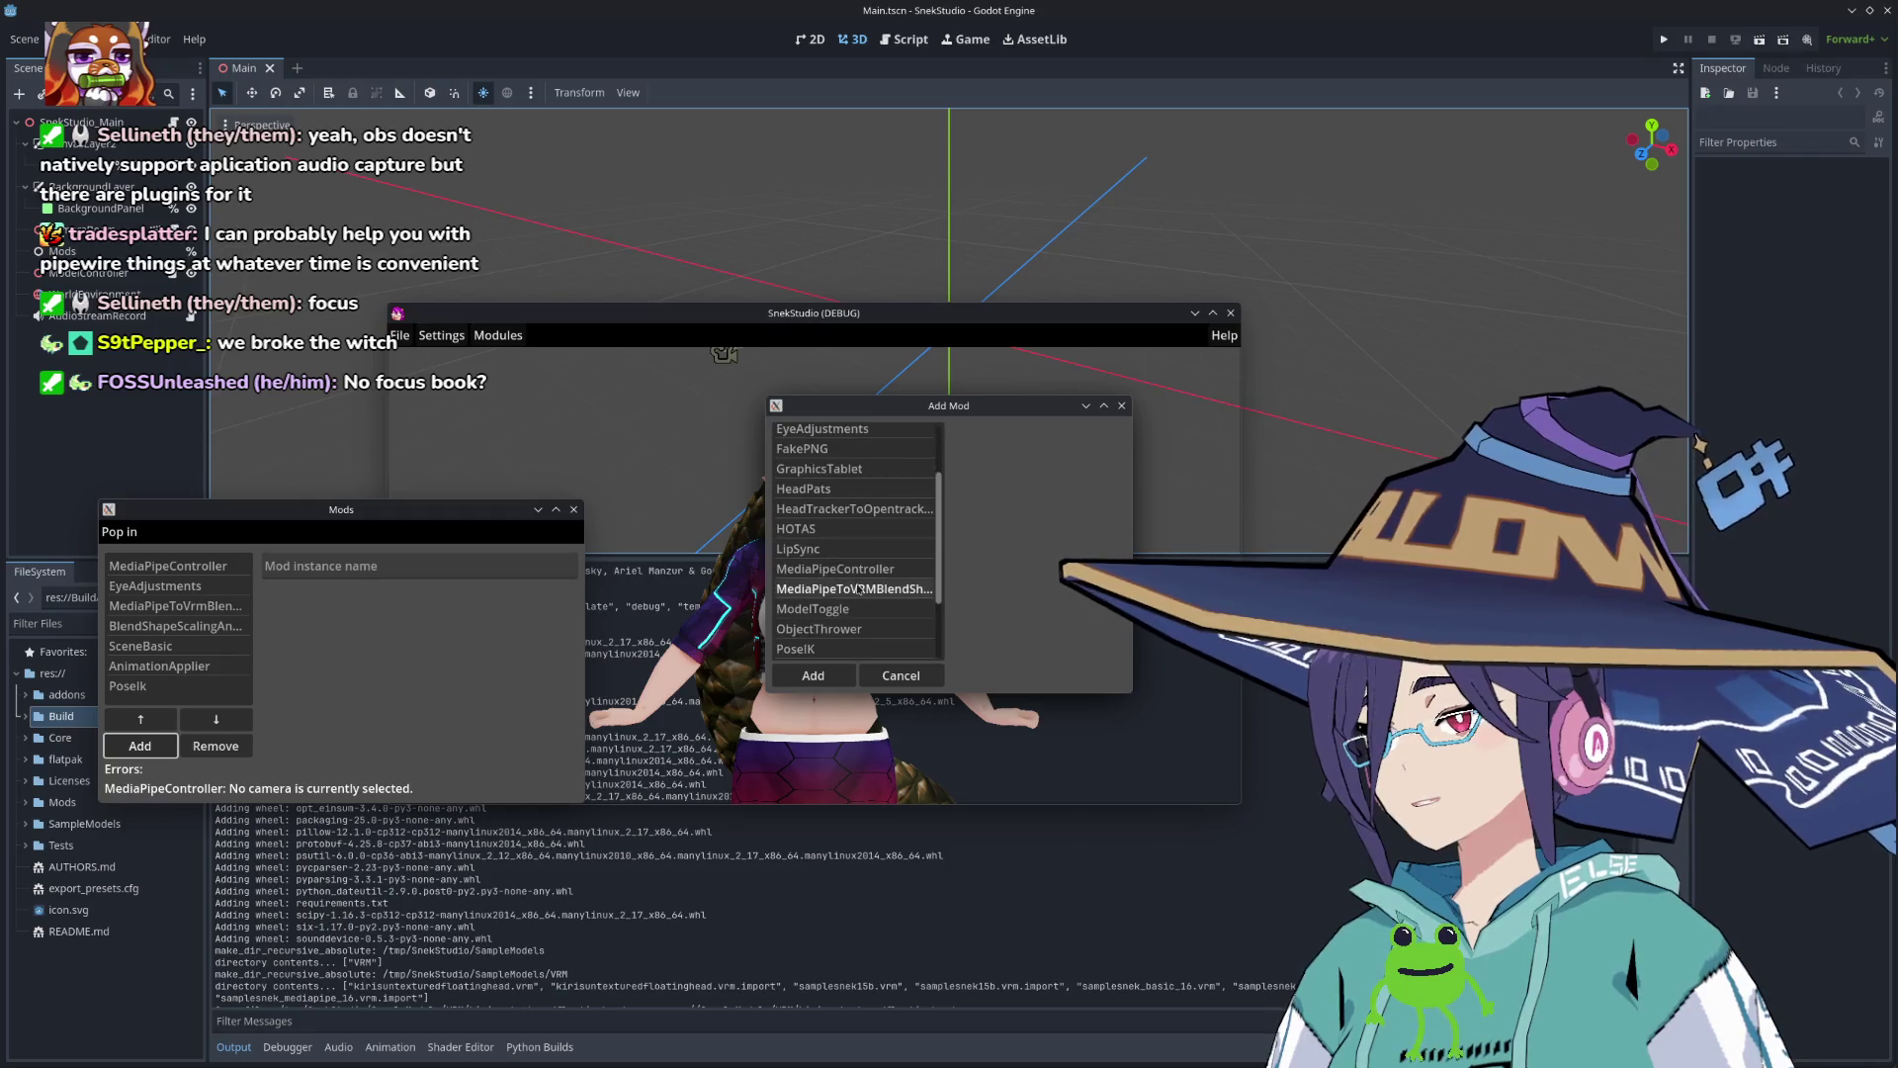
left_click(855, 548)
left_click(814, 677)
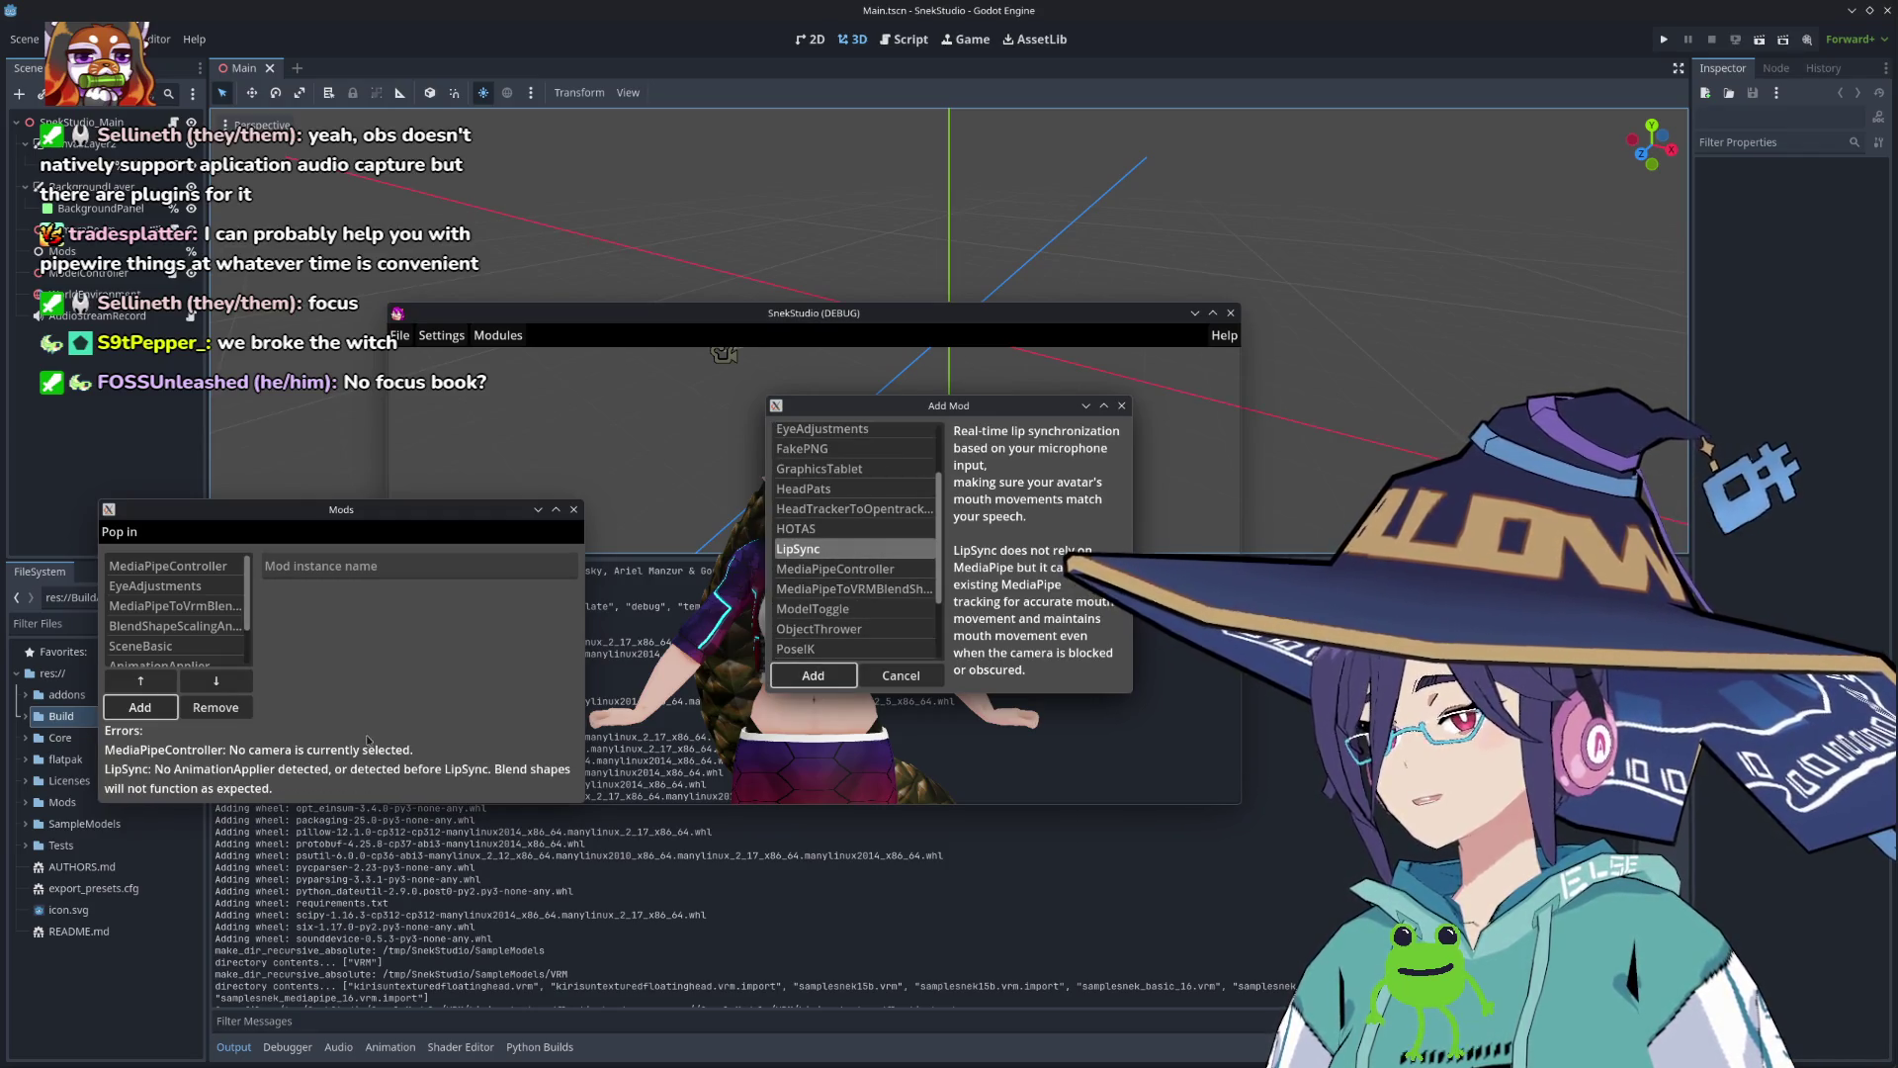
left_click(900, 675)
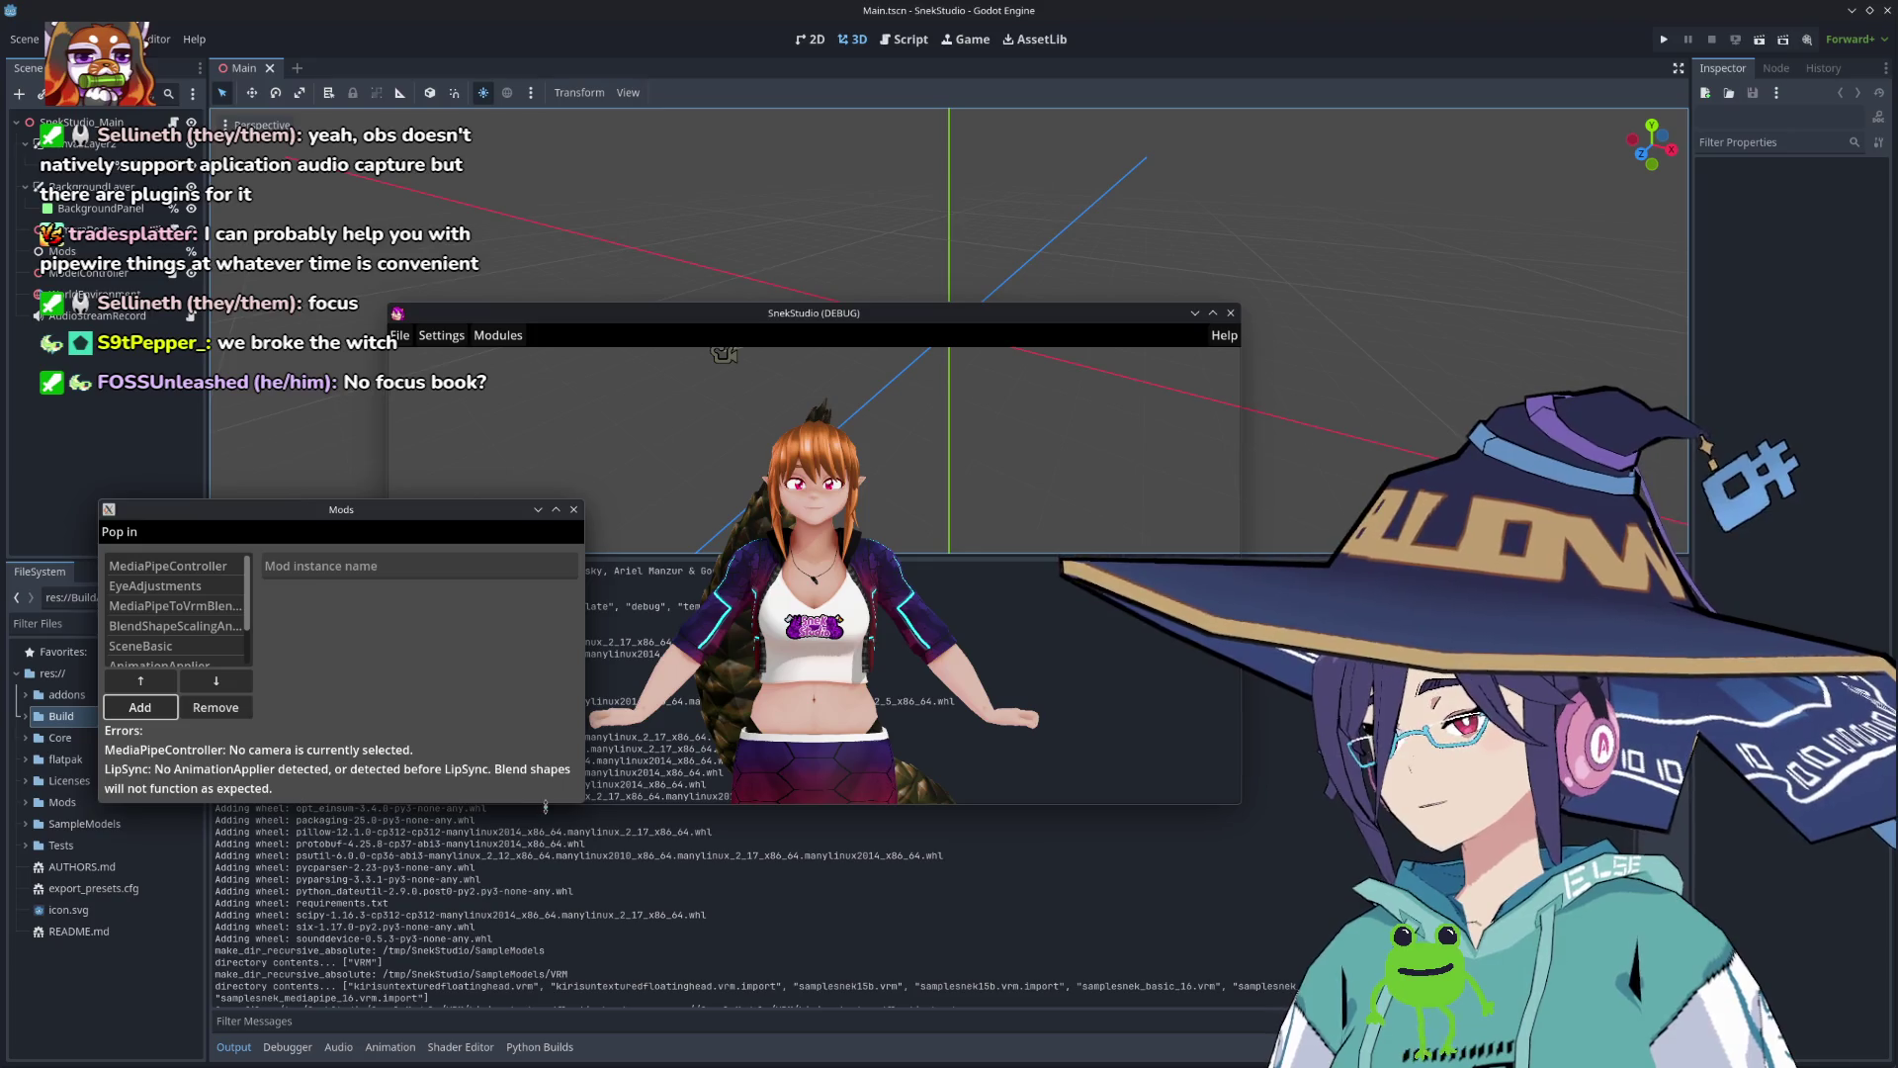
left_click_drag(579, 799, 686, 973)
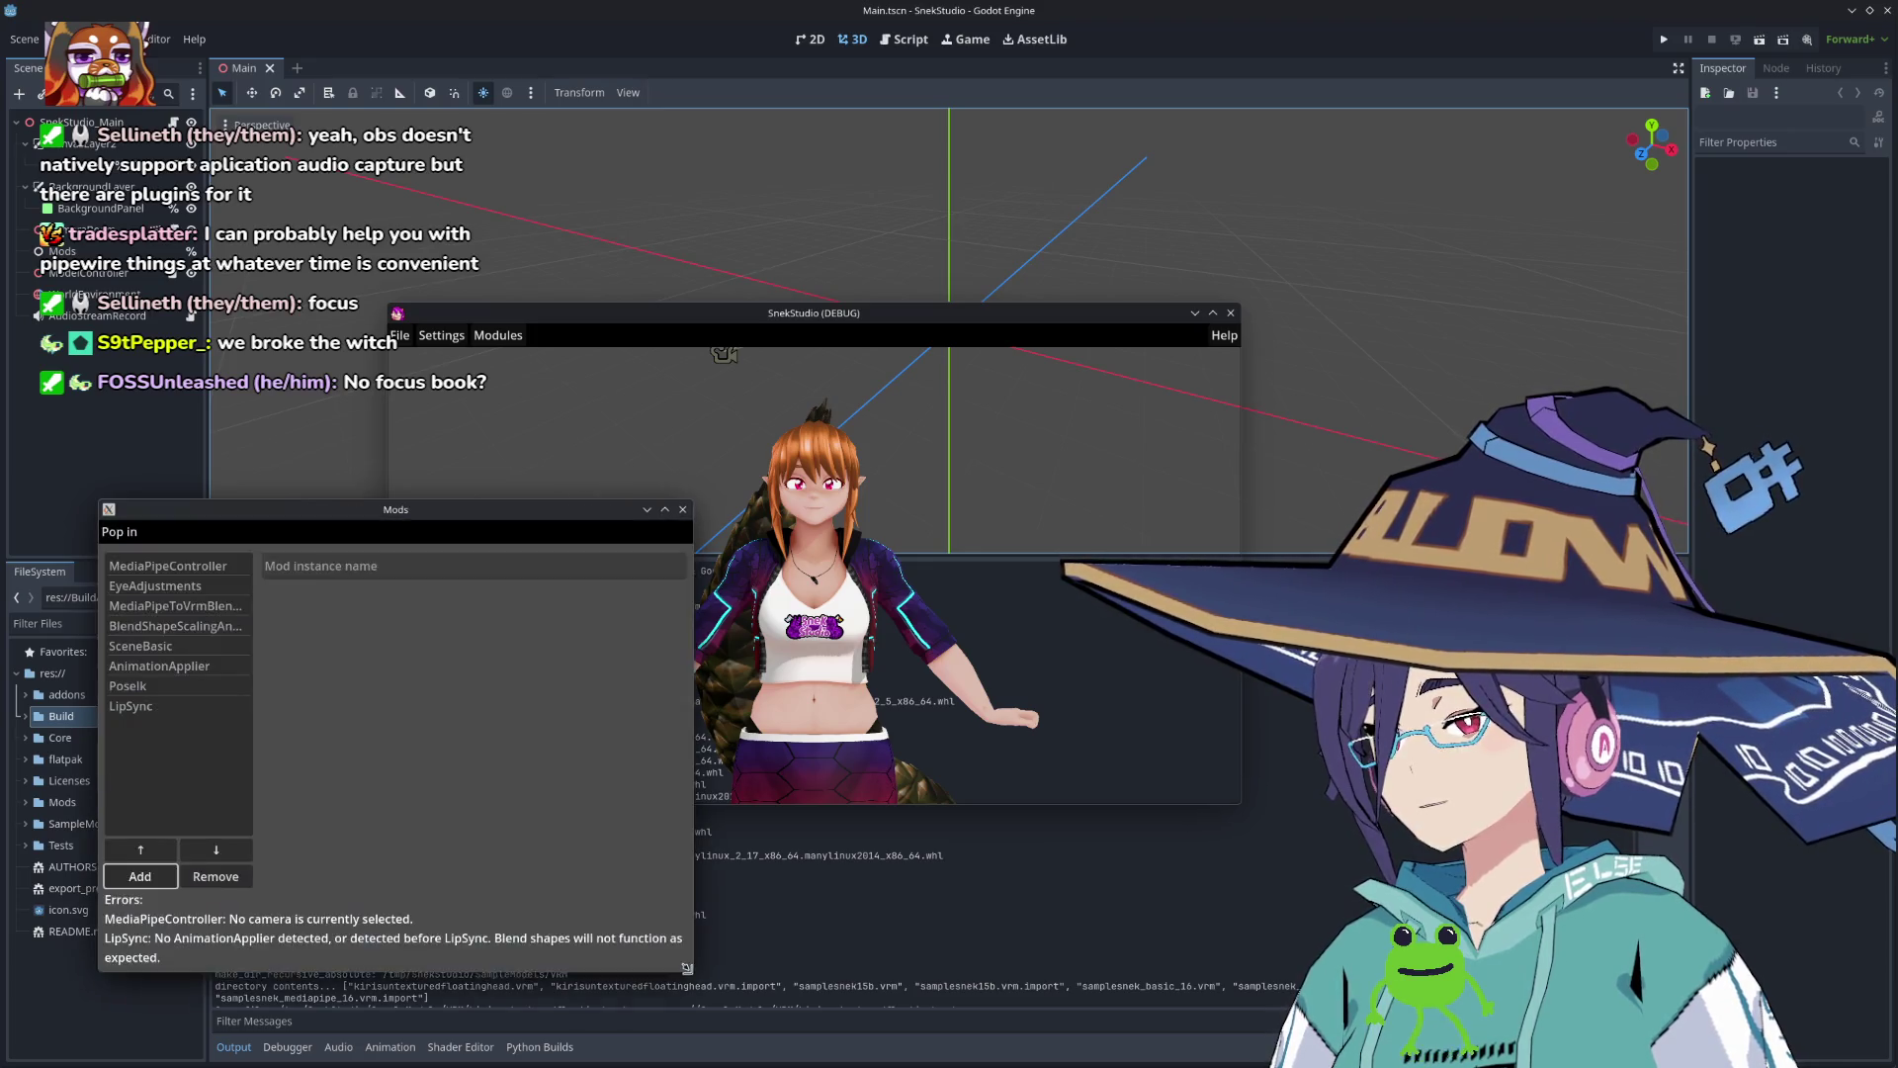
Step: Move LipSync up twice so it runs before AnimationApplier
left_click(138, 705)
left_click(140, 851)
left_click(140, 851)
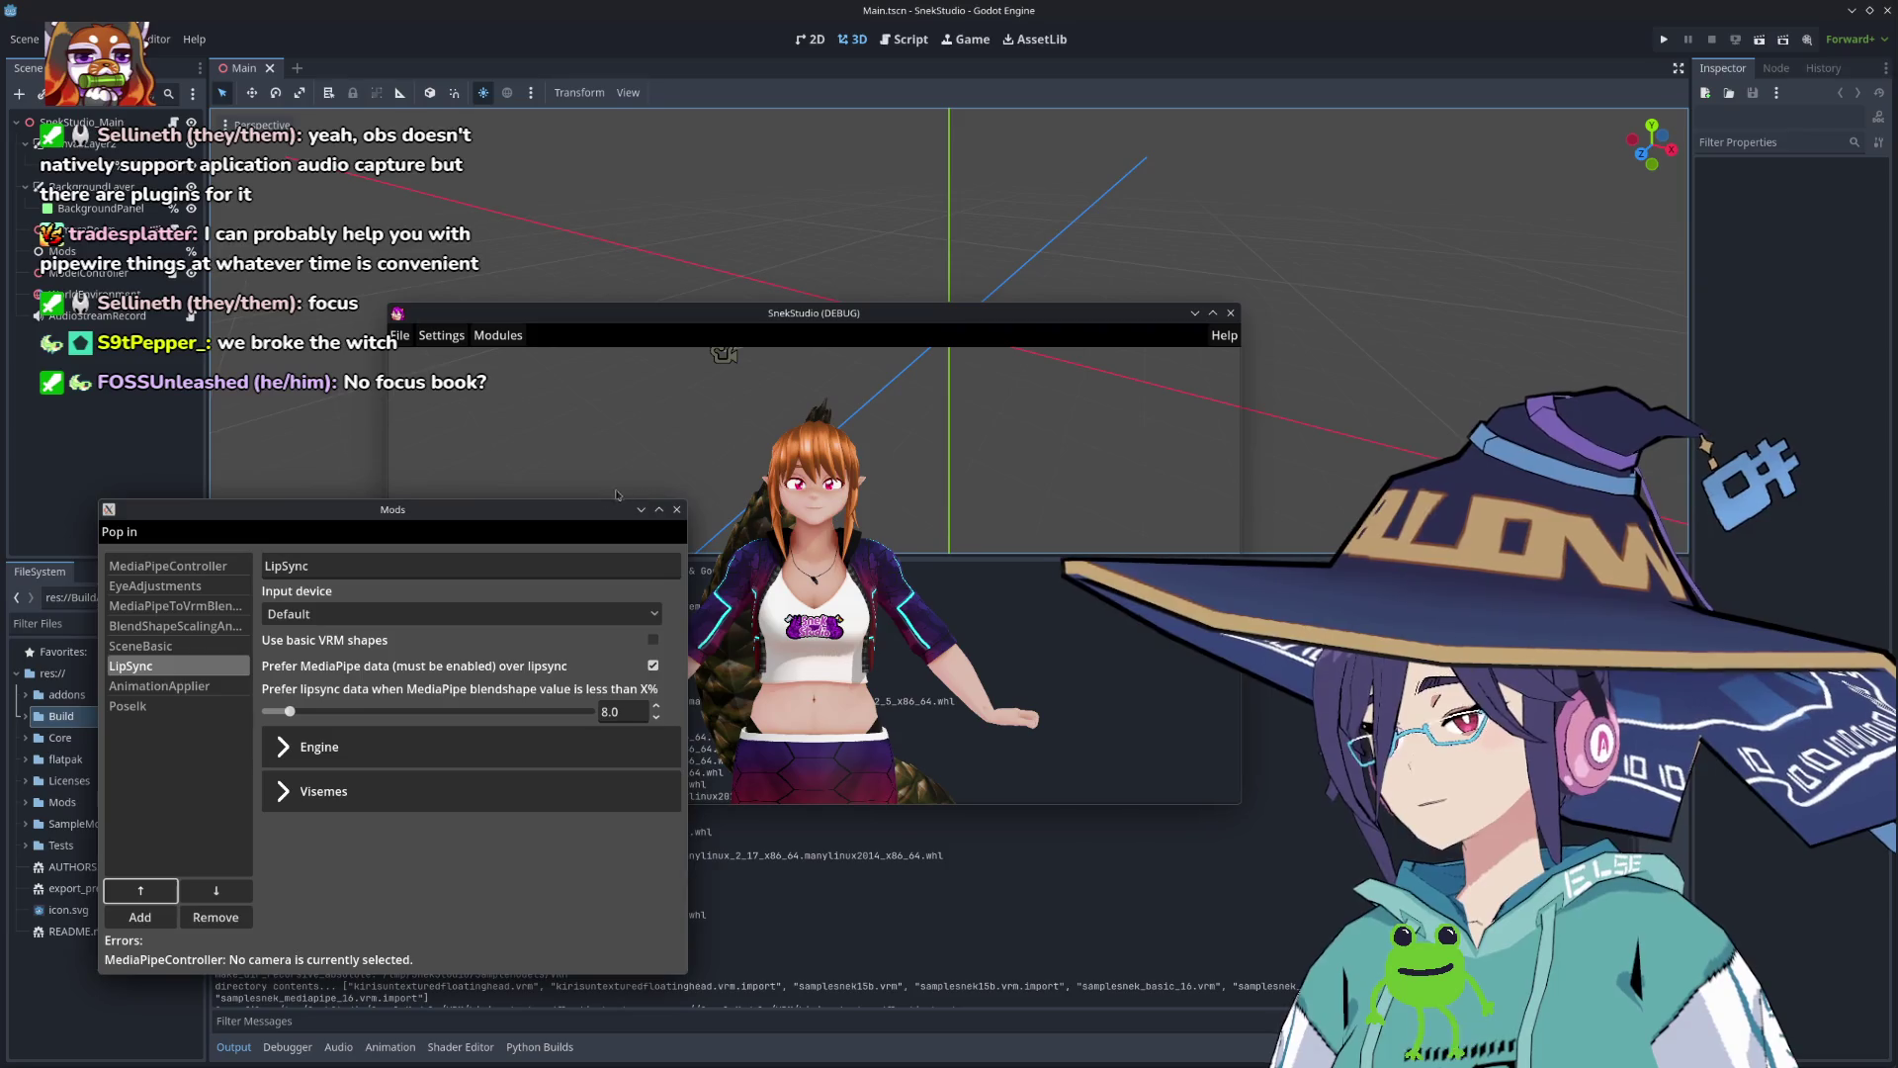
left_click_drag(587, 508, 542, 496)
Step: Set LipSync's input device to the Yeti Nano microphone
left_click(297, 602)
left_click(296, 647)
left_click(295, 601)
left_click(297, 707)
left_click(297, 602)
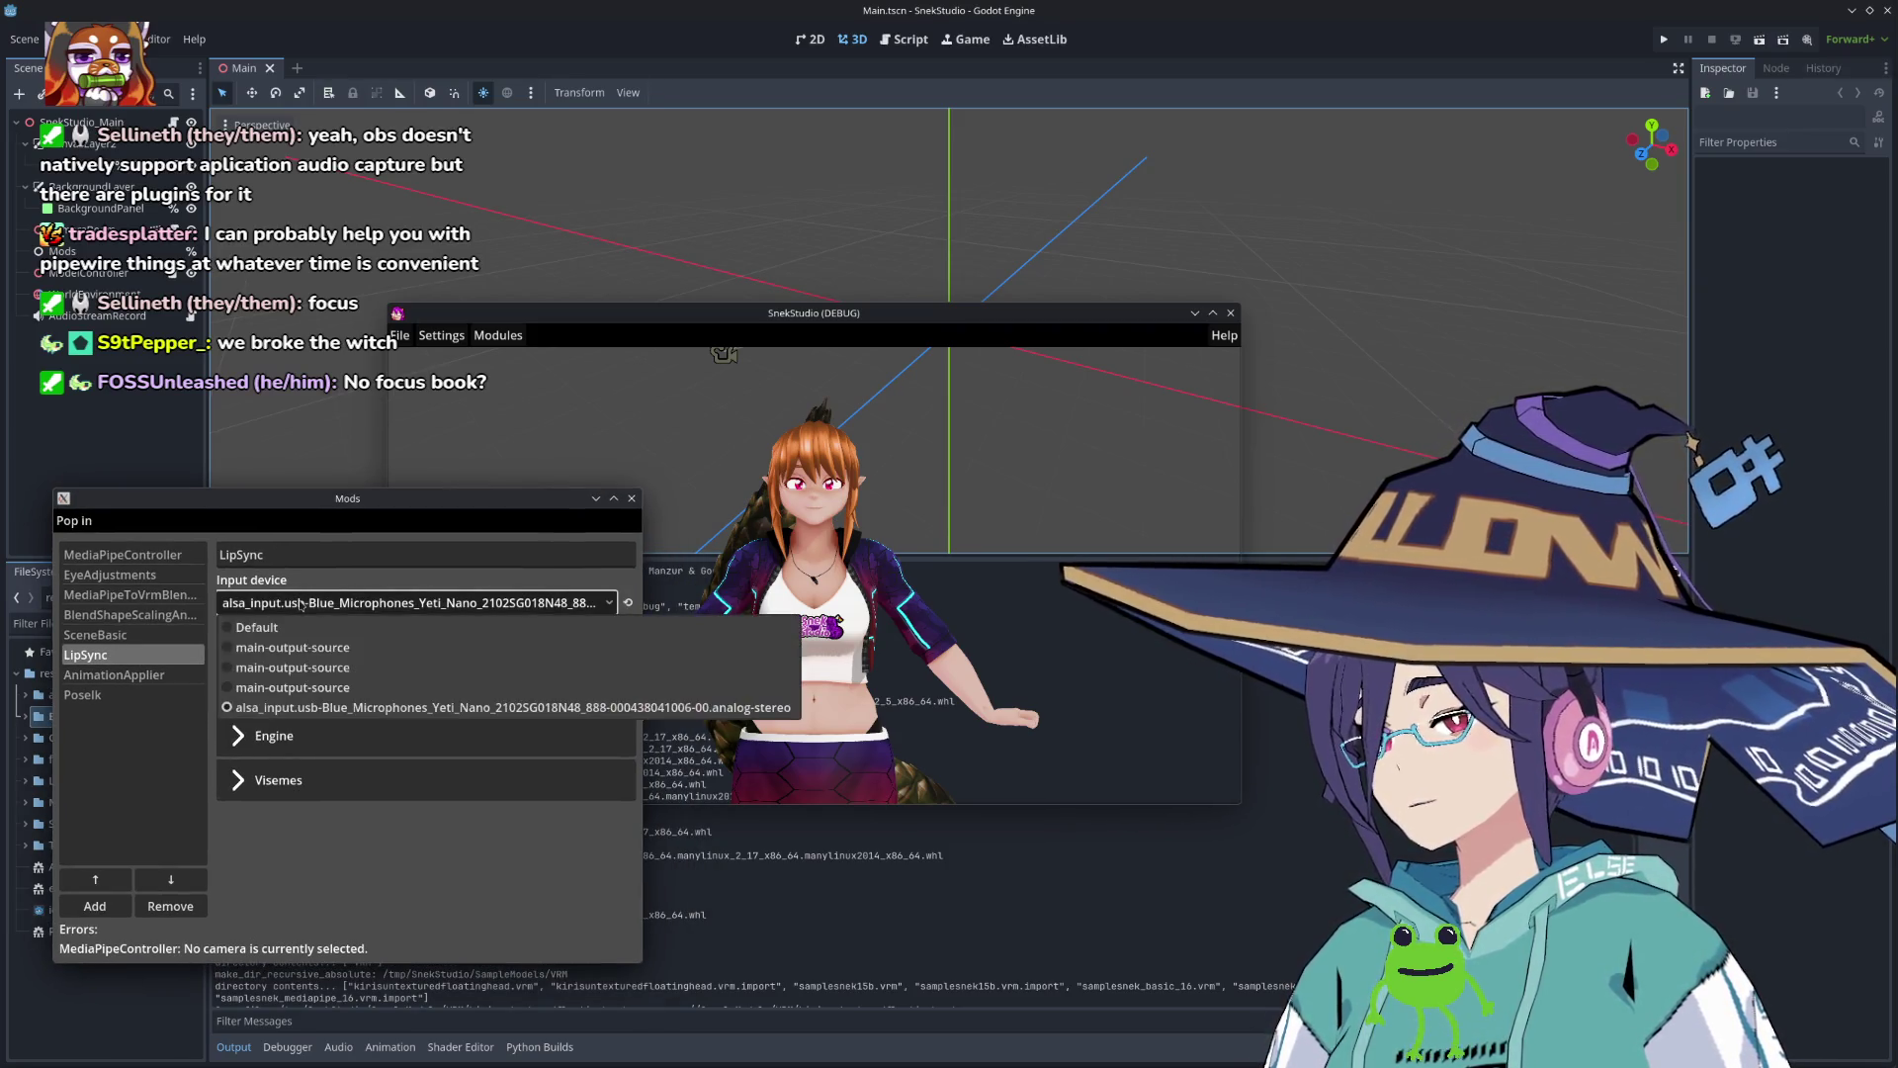
left_click(317, 707)
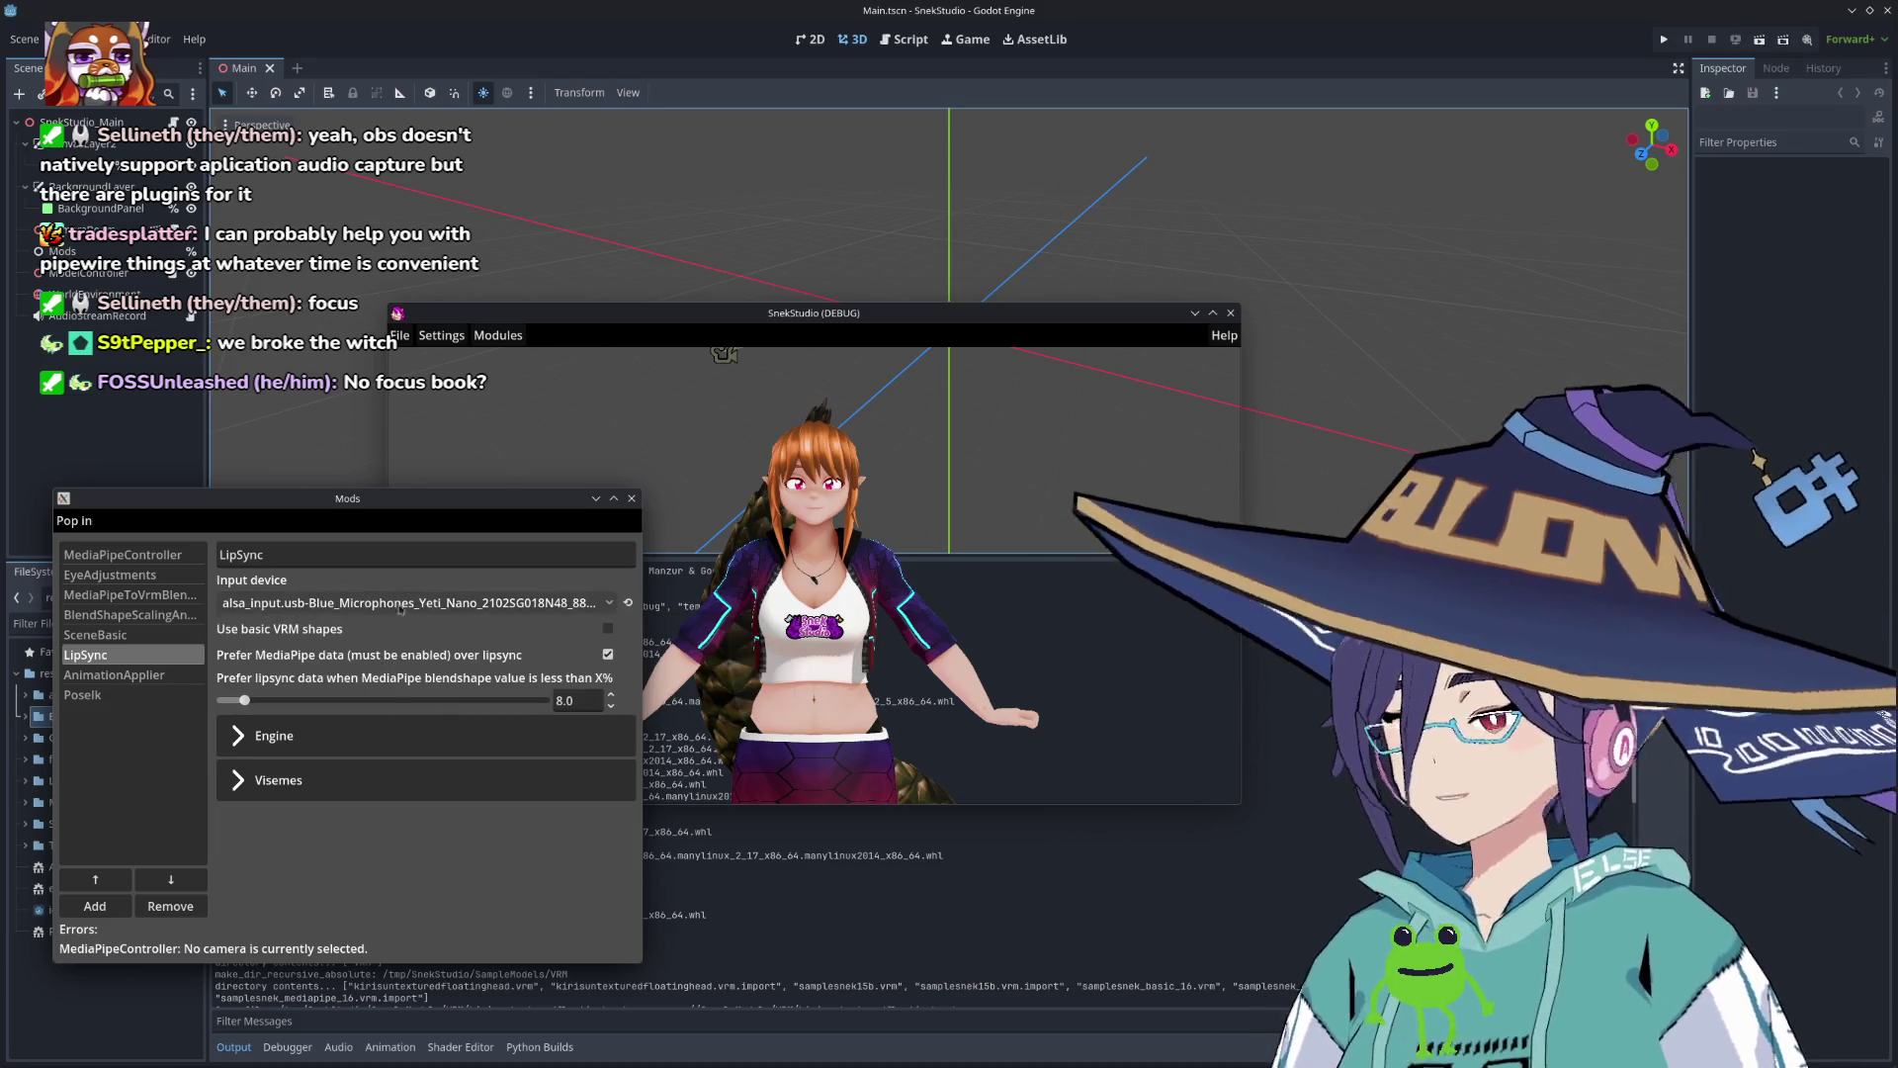
Step: Look over the Visemes settings, then close the Mods window and SnekStudio
left_click(280, 796)
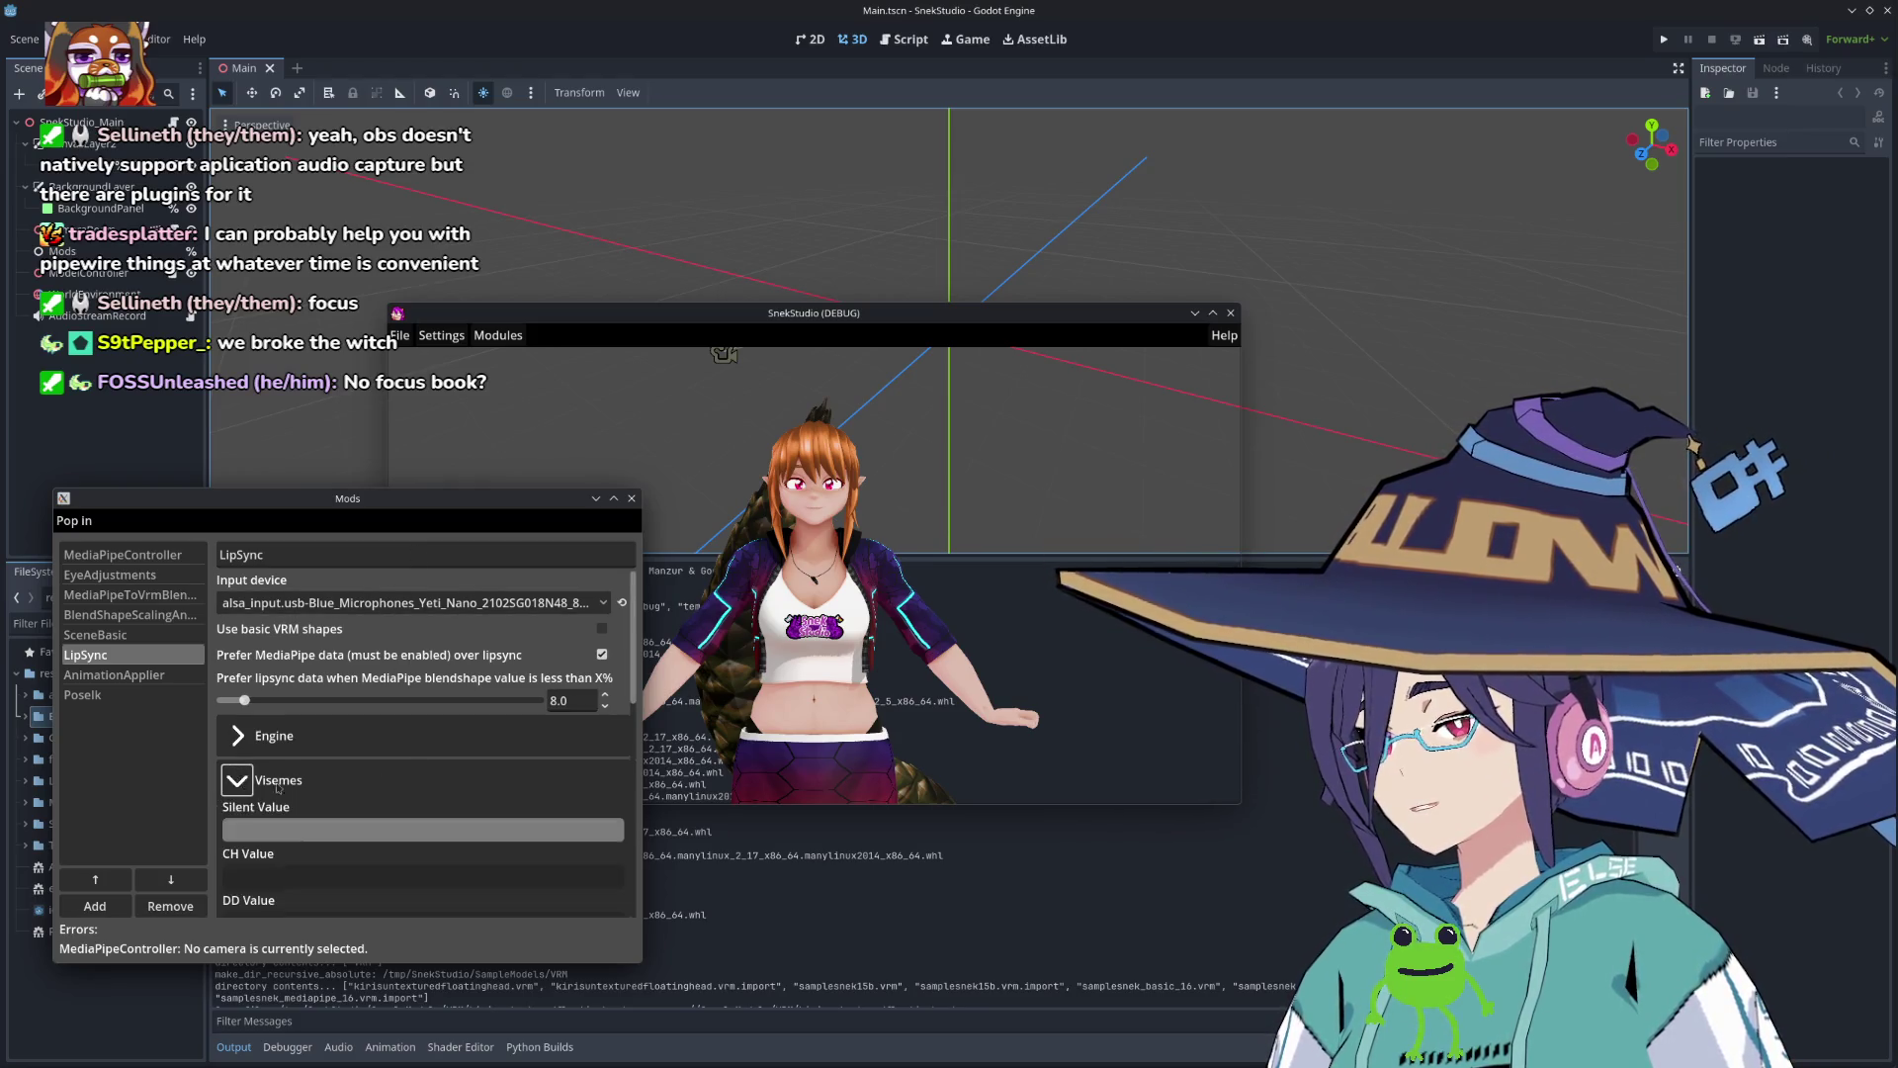
scroll(297, 801, "down", 5)
scroll(300, 803, "up", 3)
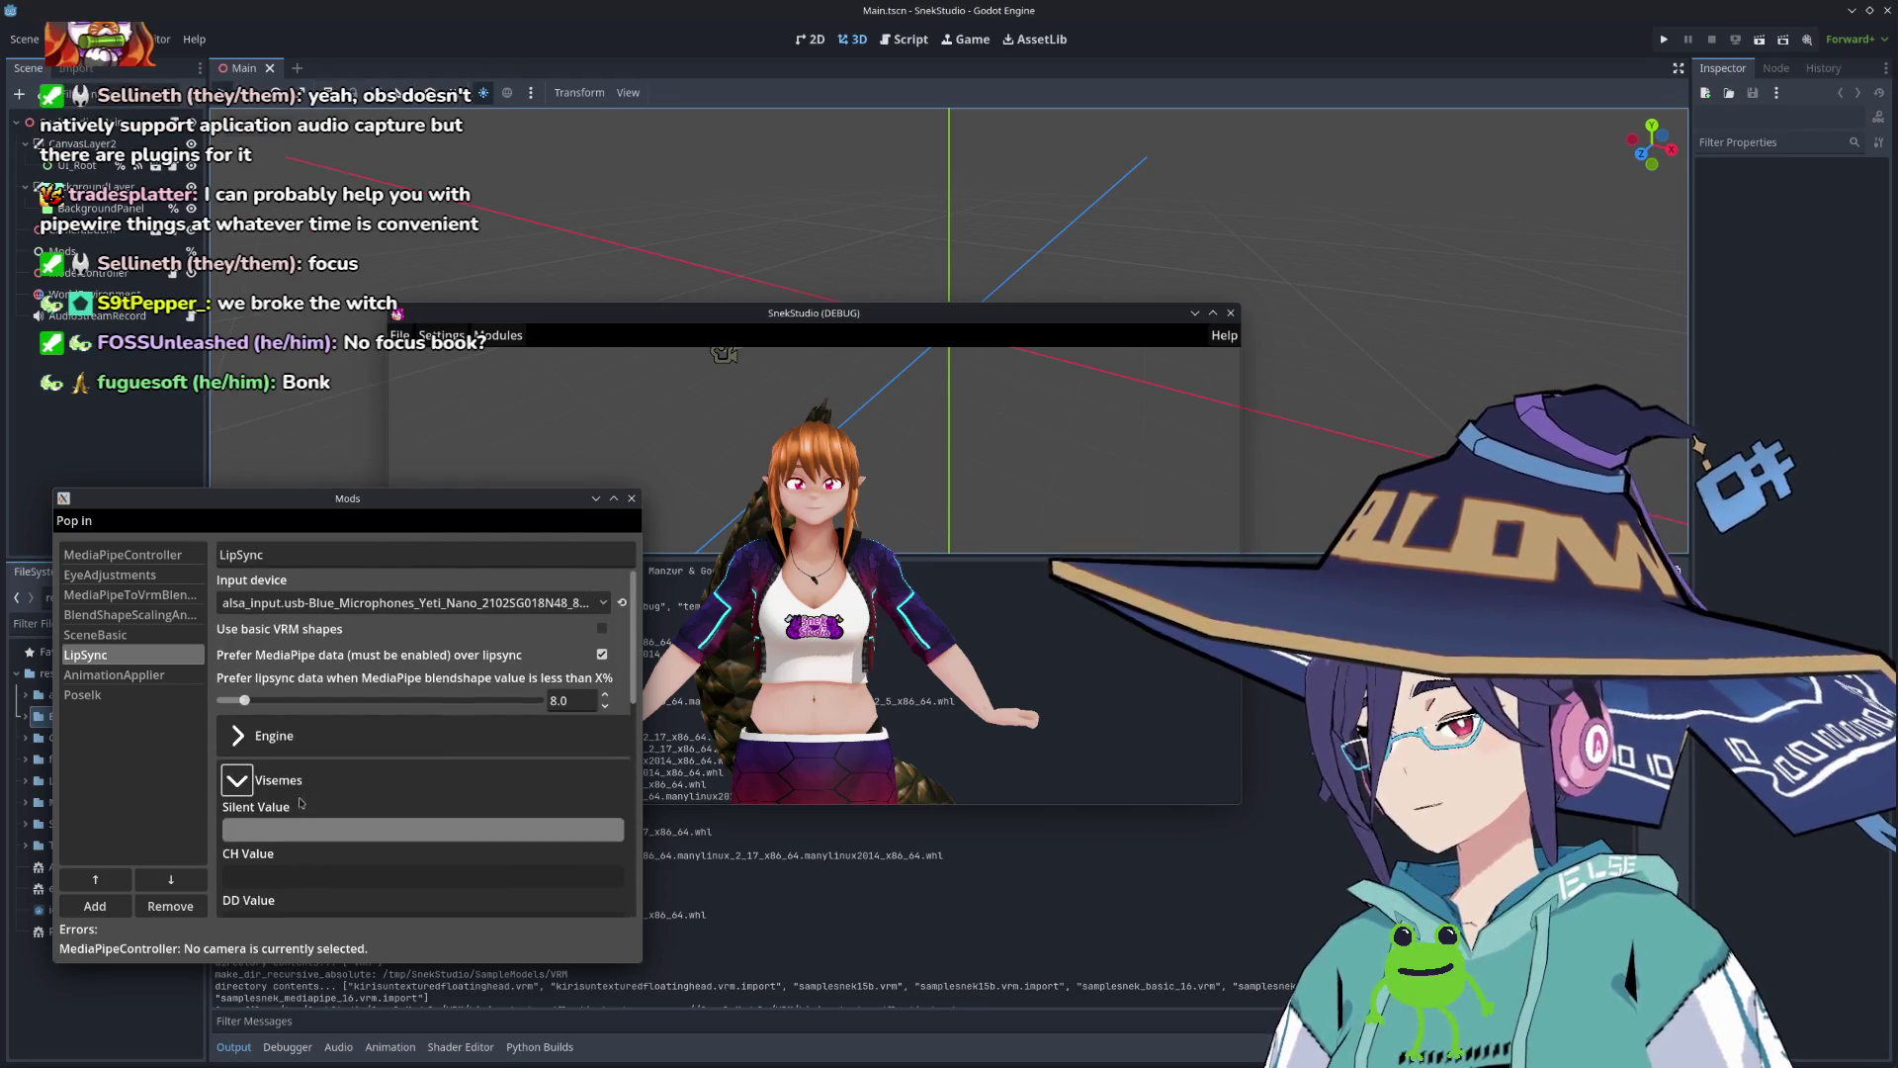
left_click(631, 498)
left_click(1231, 314)
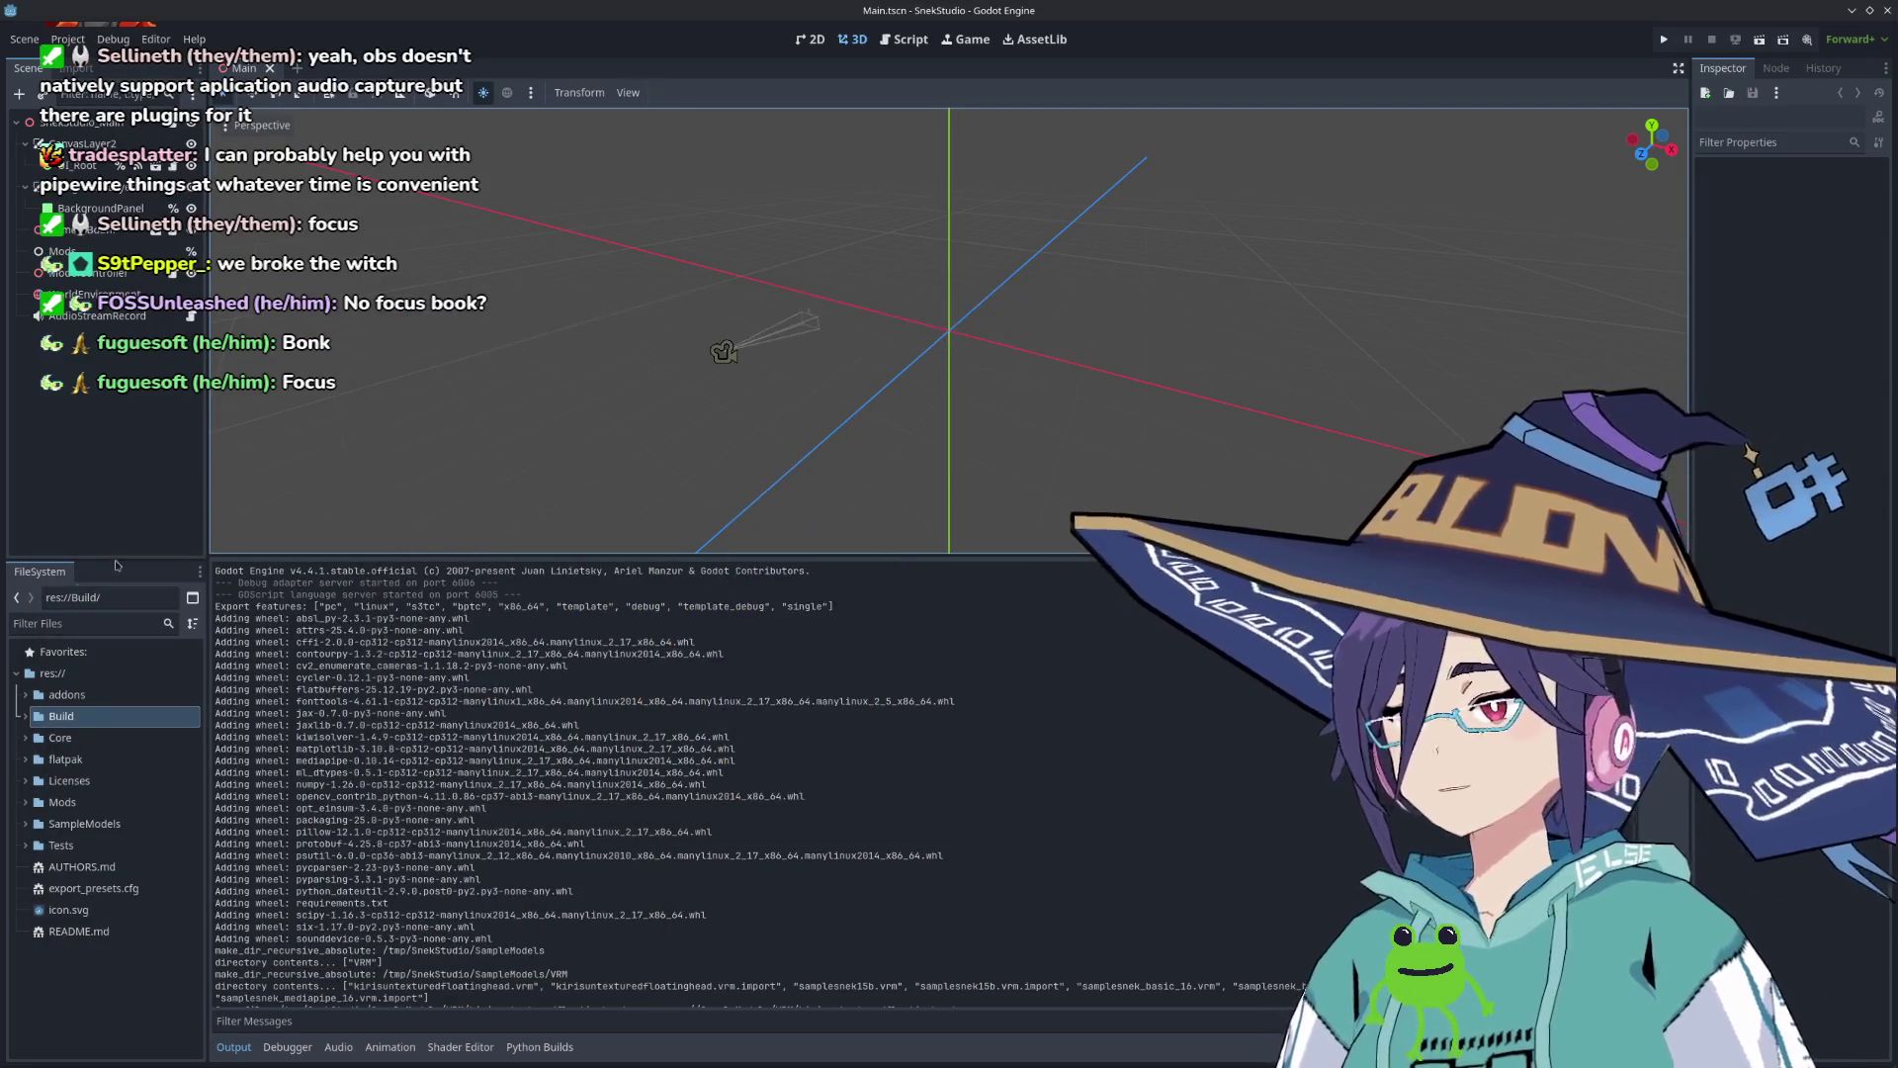
Step: Quit the Godot editor and nudge the Godots project manager window slightly right
left_click(1887, 11)
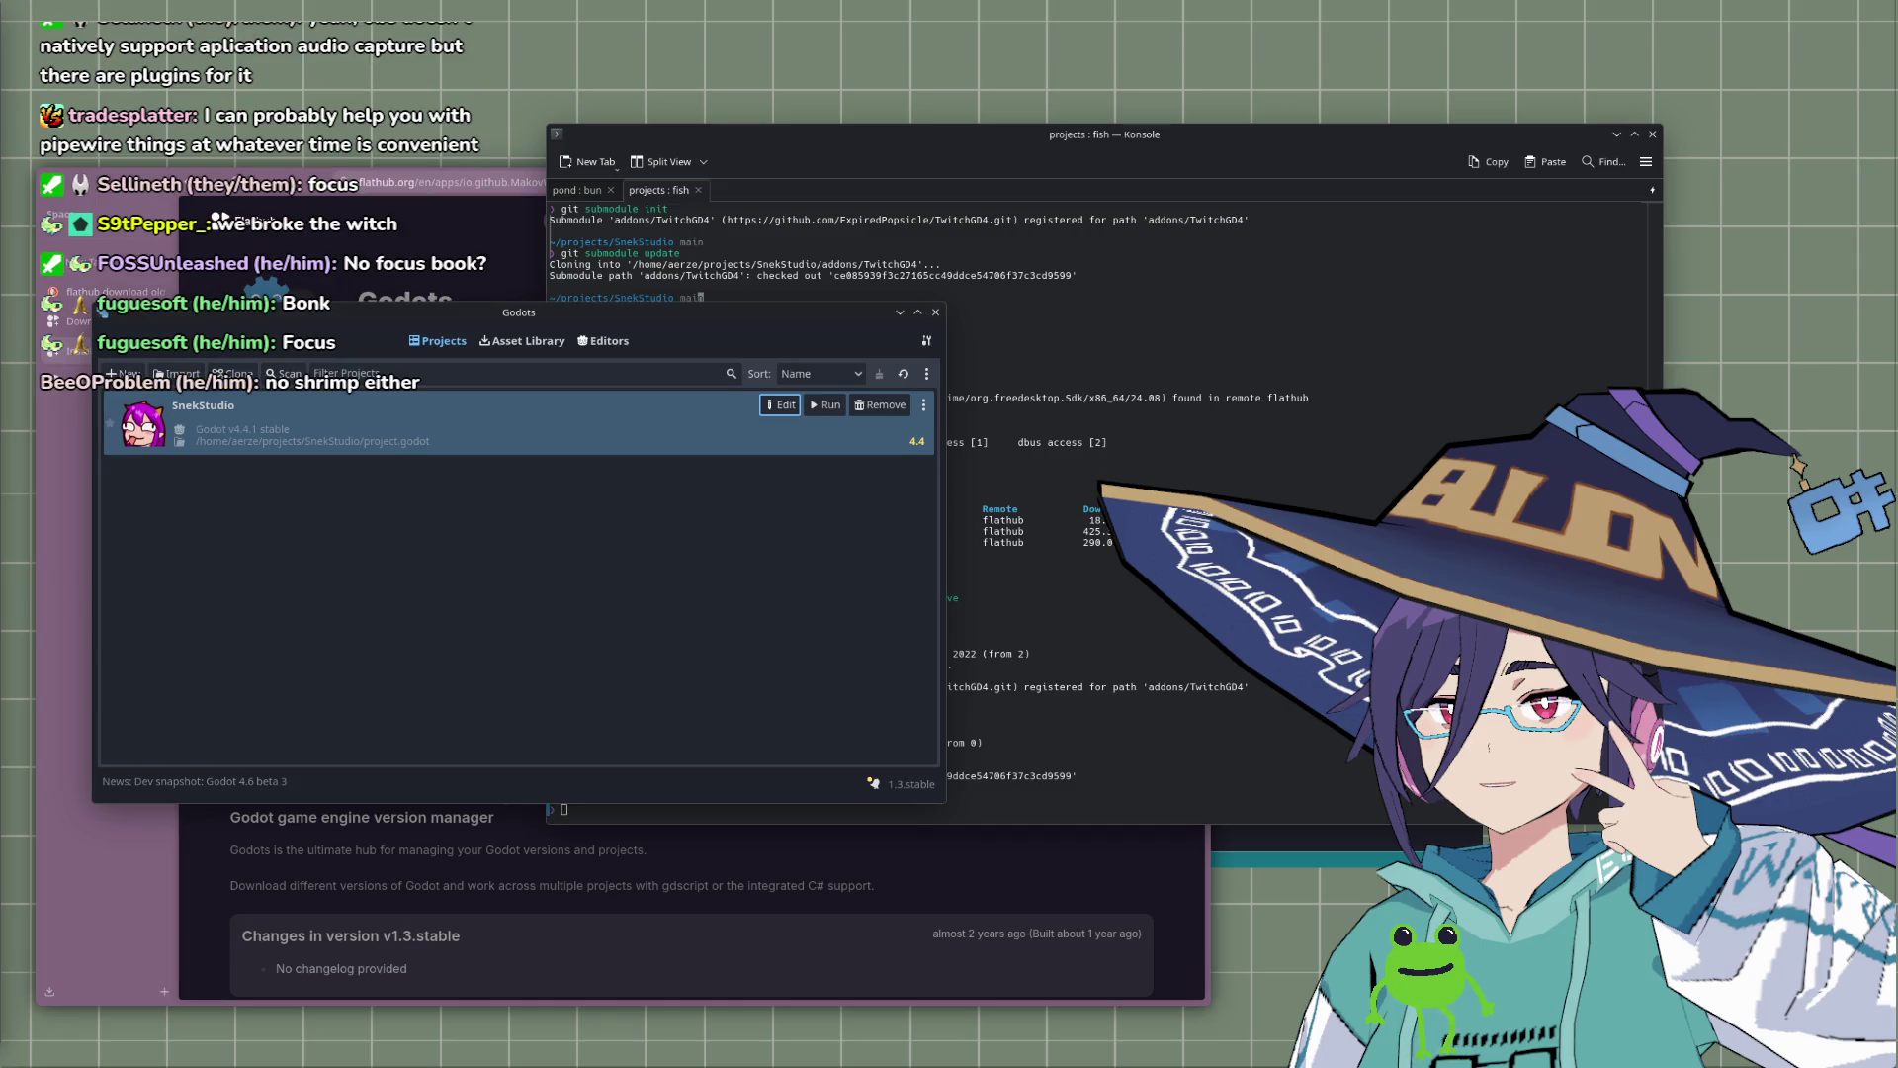
mouse_move(830, 322)
left_mouse_down()
mouse_move(1275, 560)
mouse_move(915, 338)
left_mouse_up()
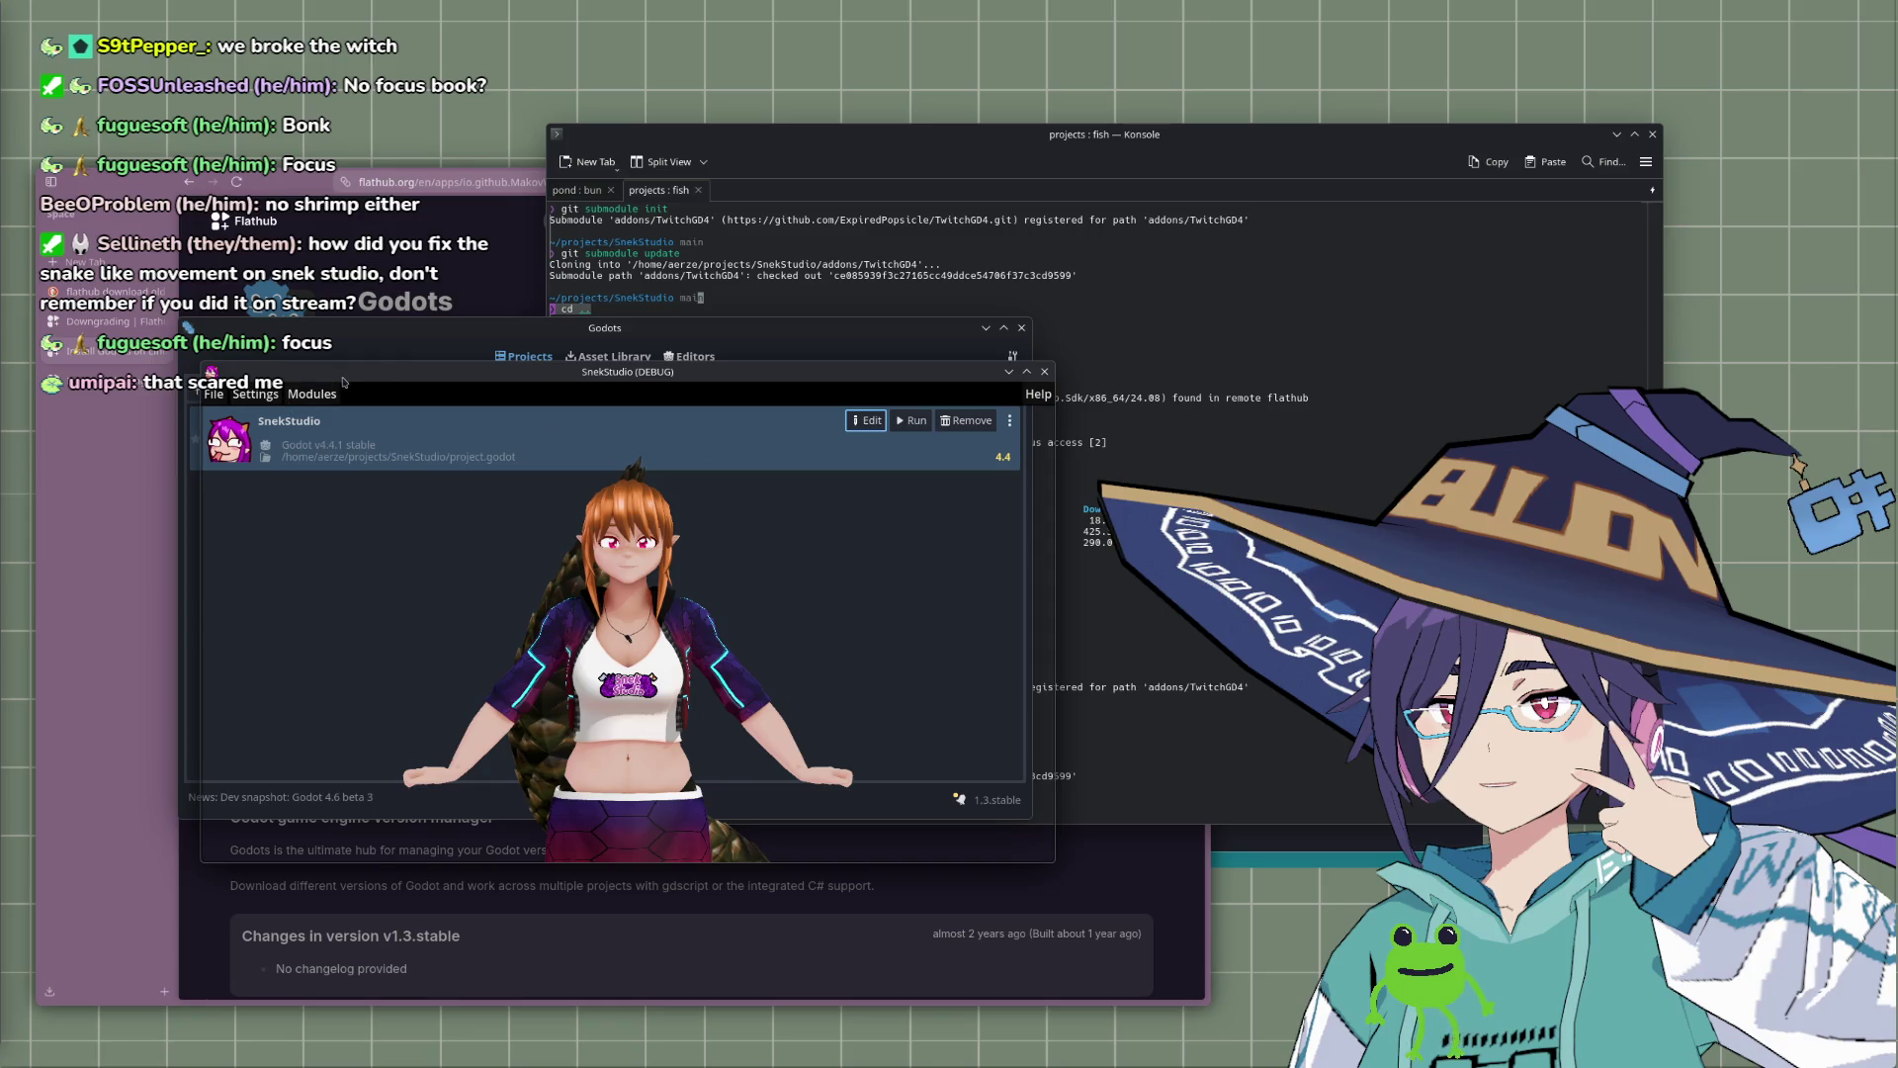
Step: Load settings from projects/stream/configs/snek_config.json, then open the Mods list window
left_click(193, 296)
left_click(215, 367)
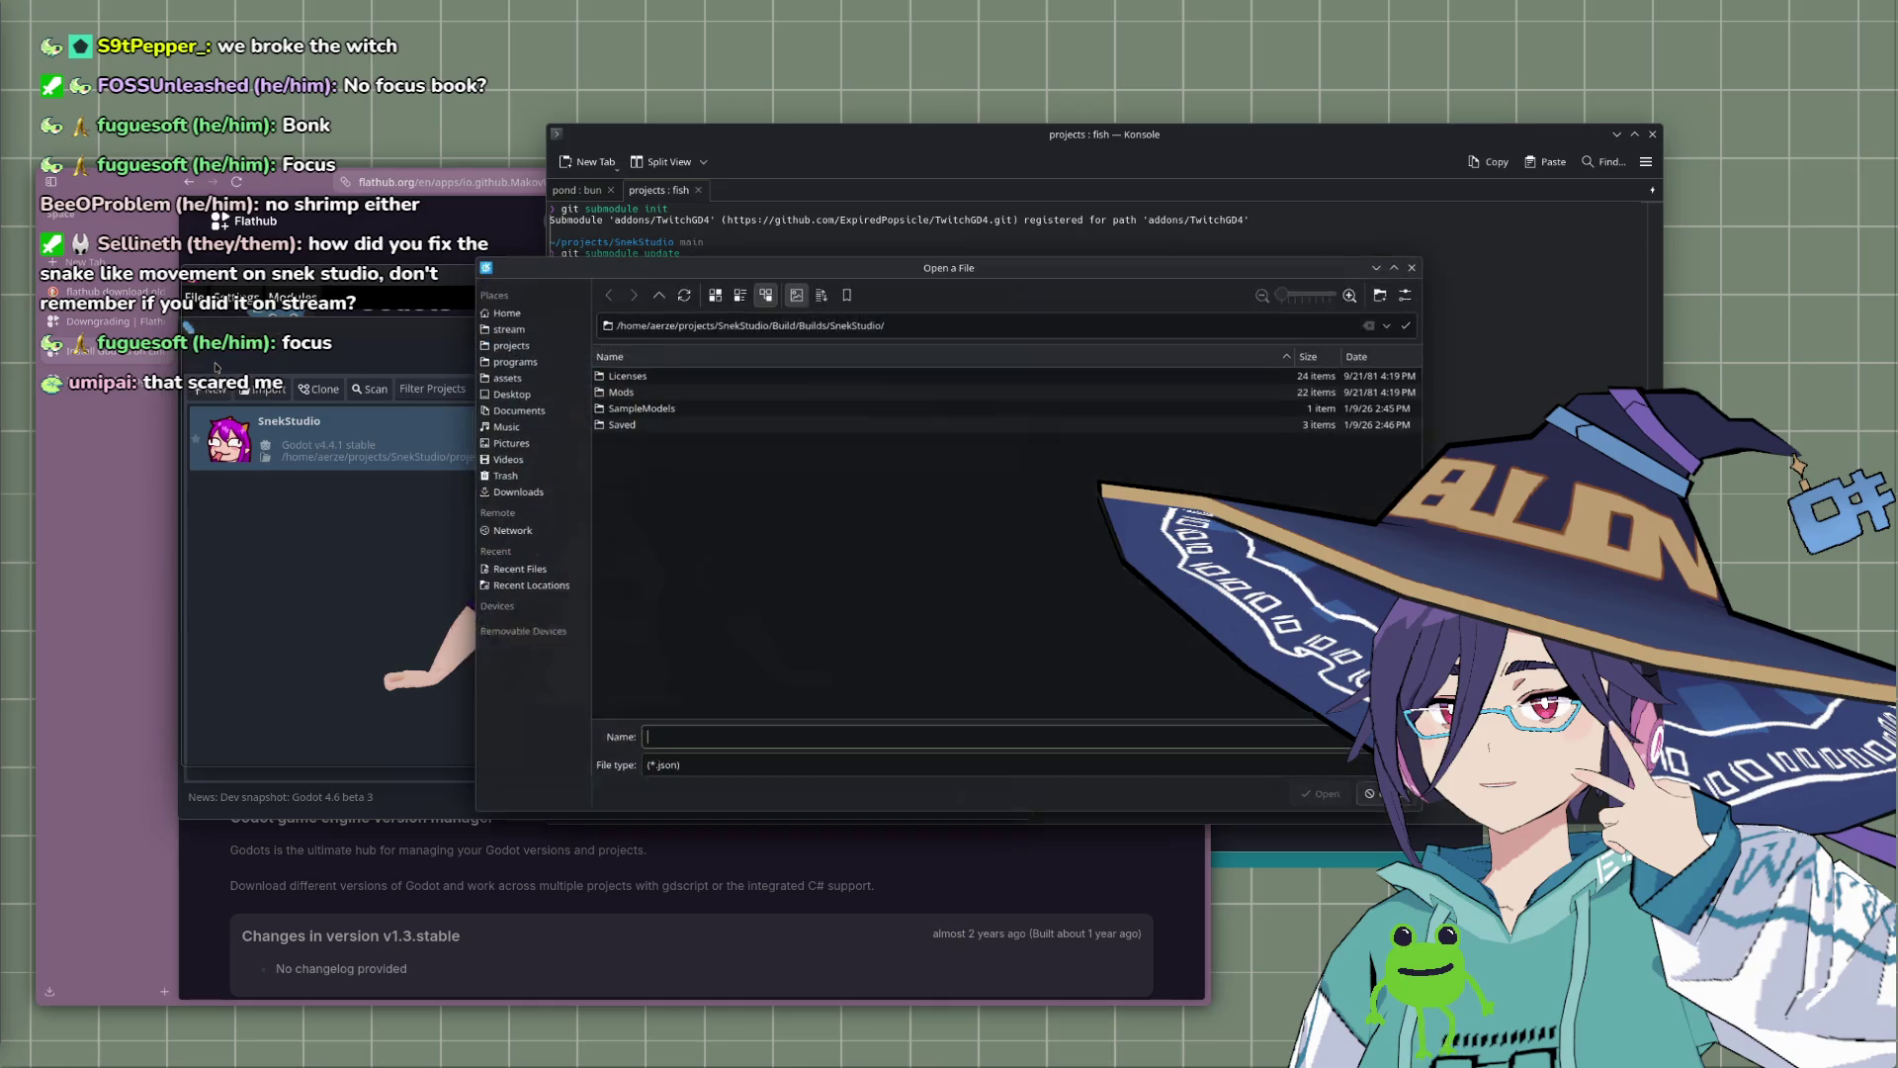
left_click(510, 345)
left_click(508, 328)
double_click(623, 441)
left_click(644, 392)
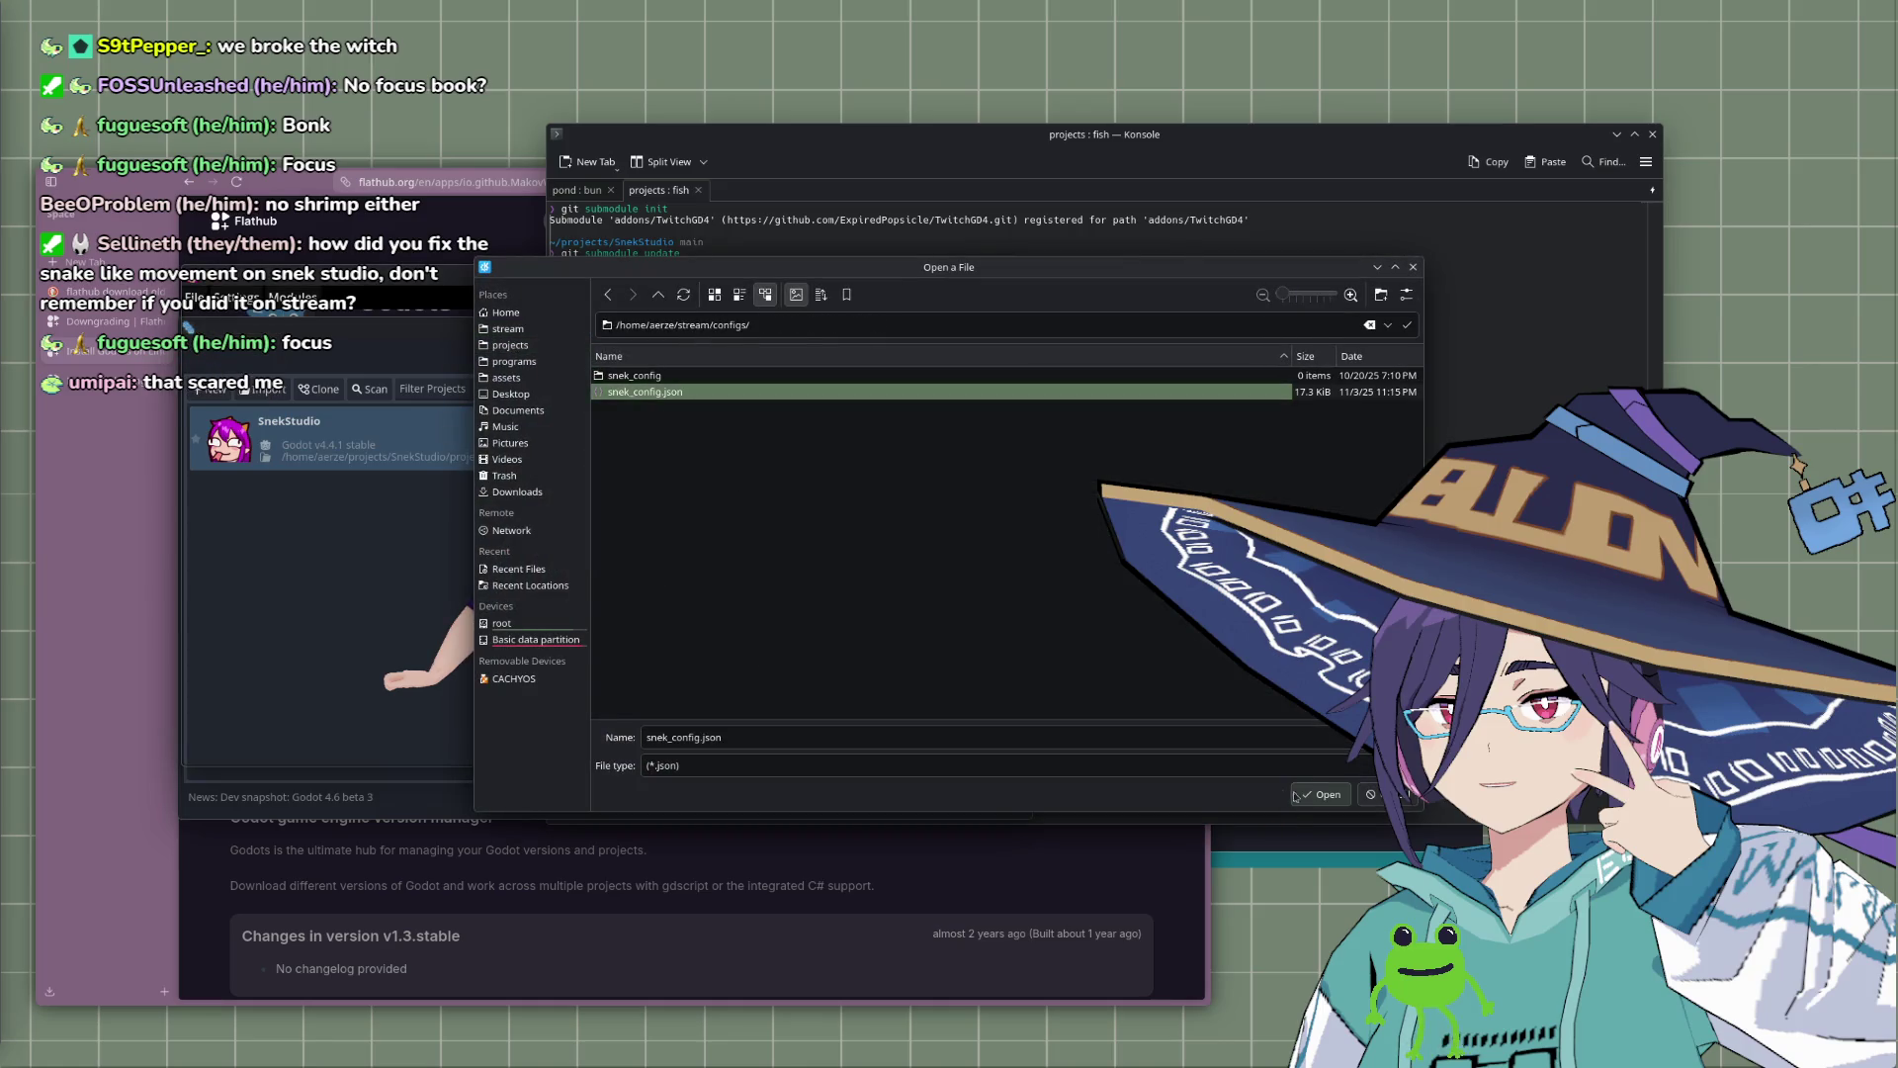
left_click(1321, 794)
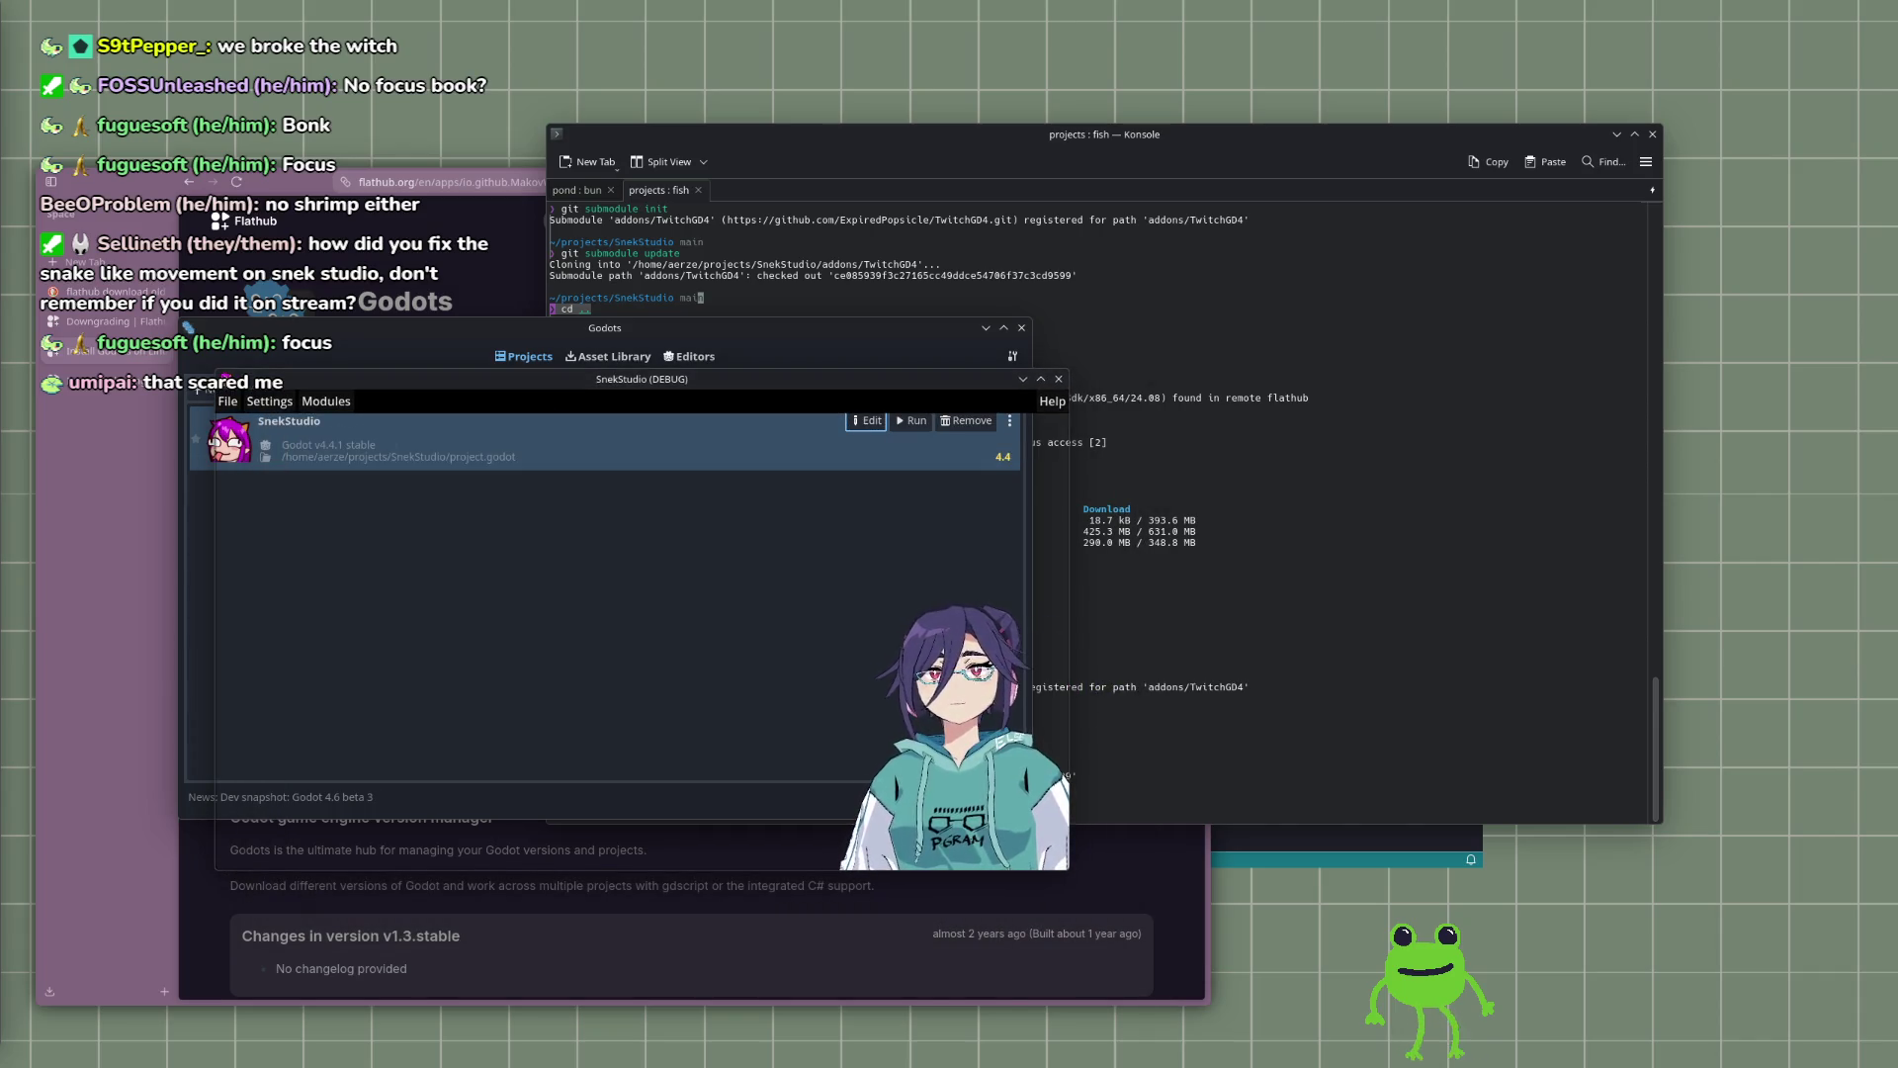
left_click(327, 401)
left_click(346, 421)
Step: Bring the Mods window forward and add LipSync to the end of the mod list
left_click_drag(758, 320, 1364, 225)
left_click(667, 351)
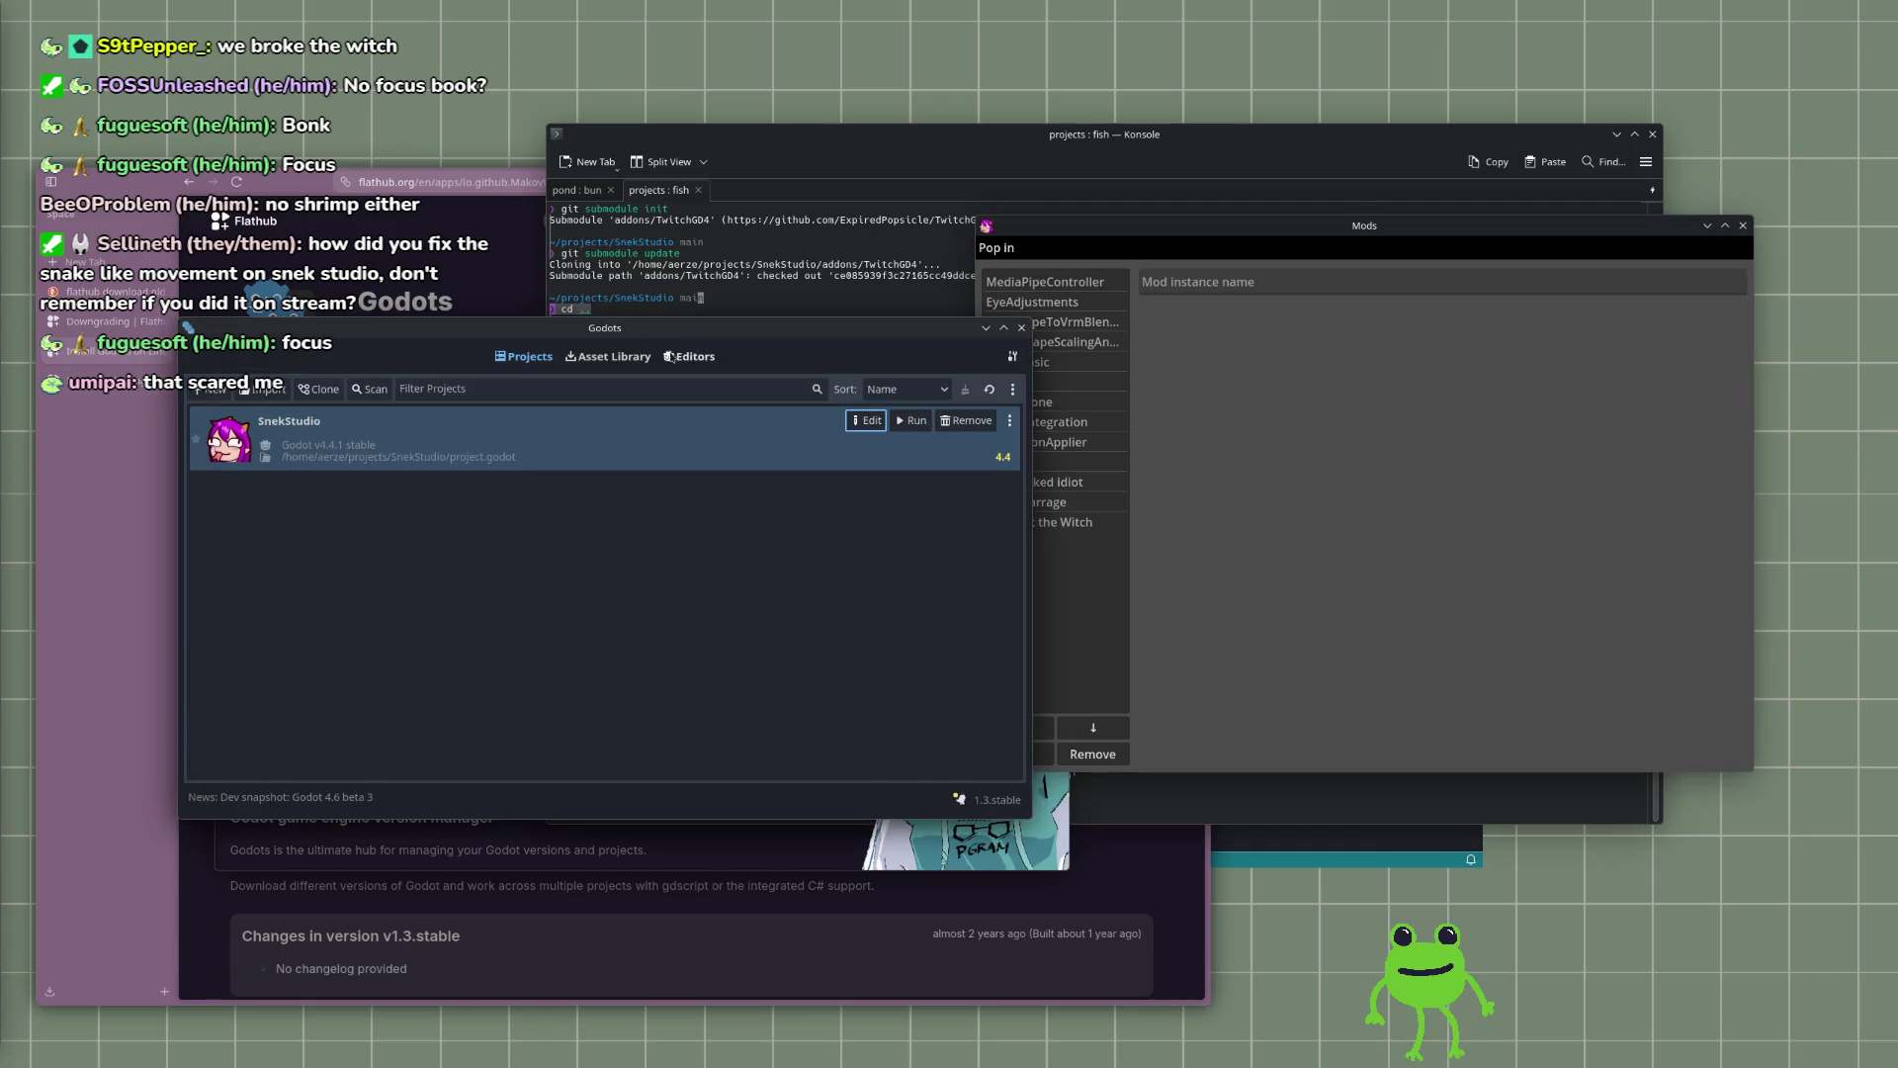
left_click(910, 135)
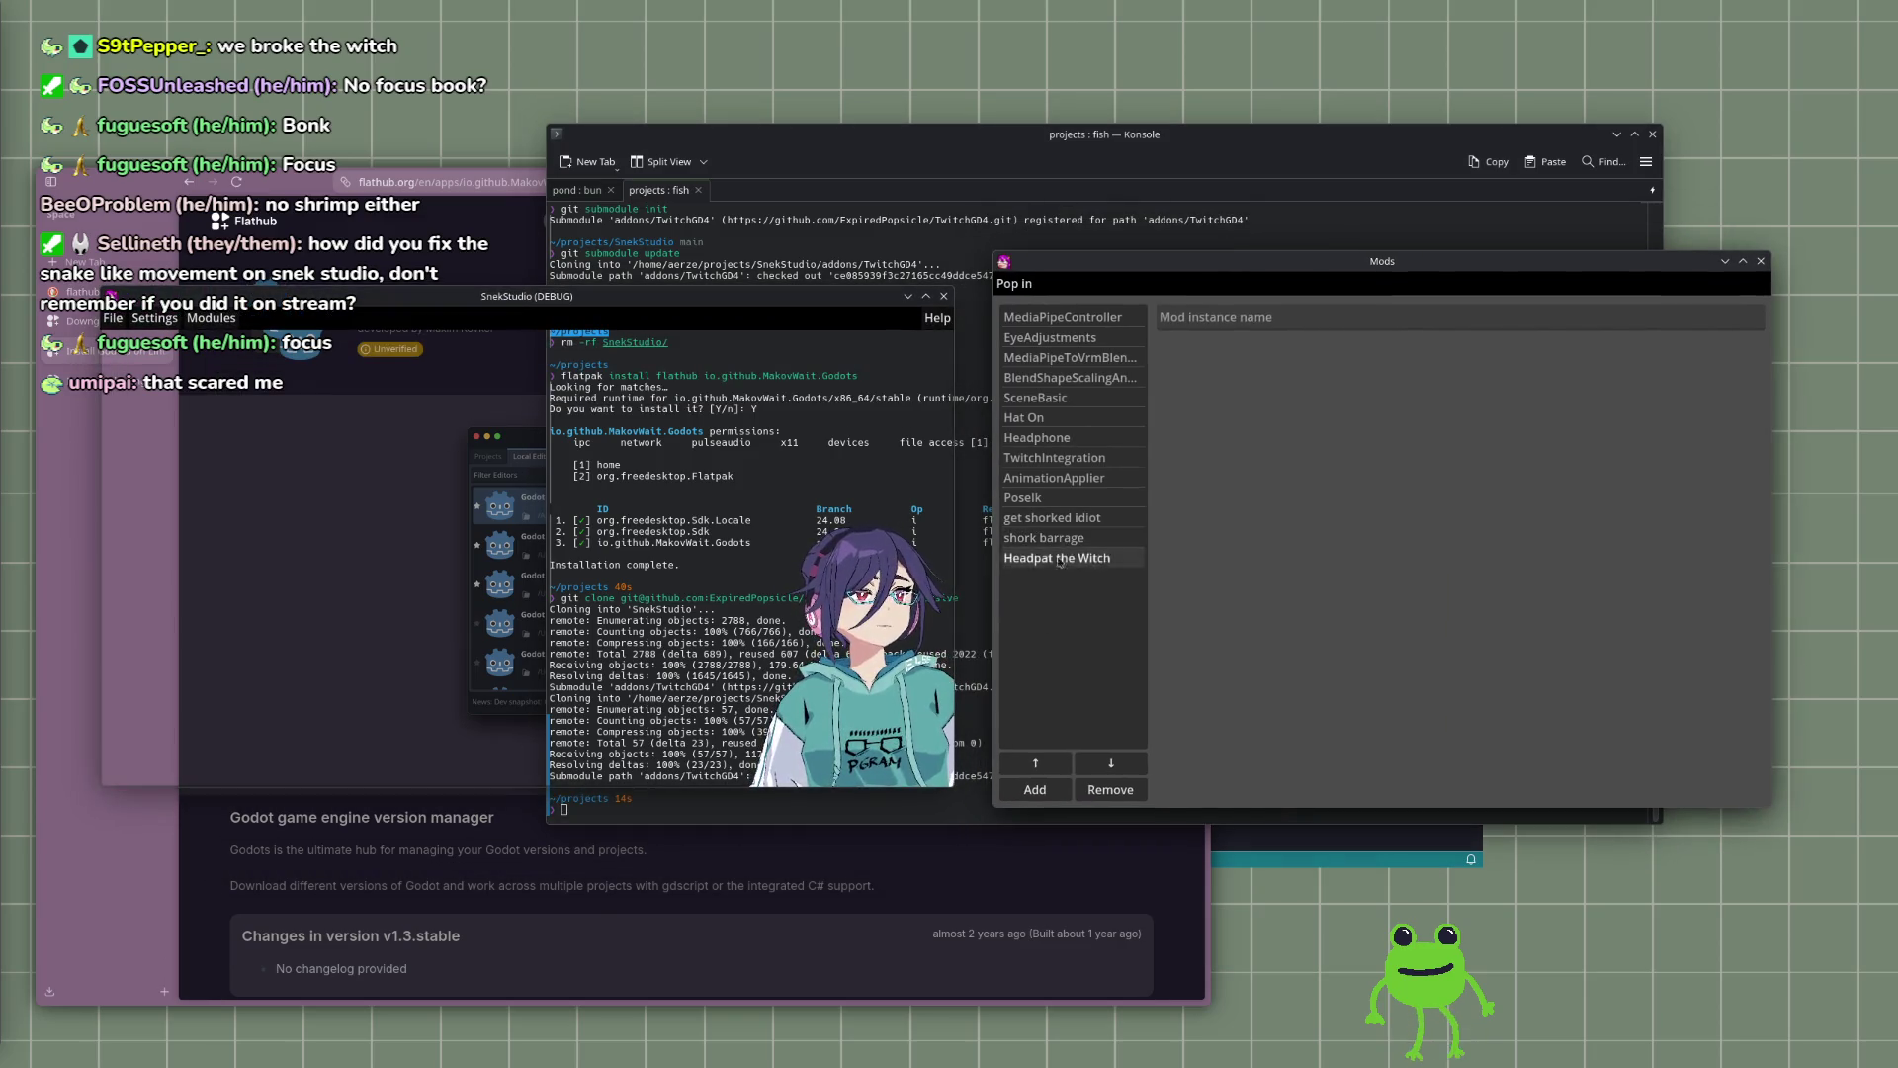
left_click(1054, 793)
scroll(917, 571, "down", 2)
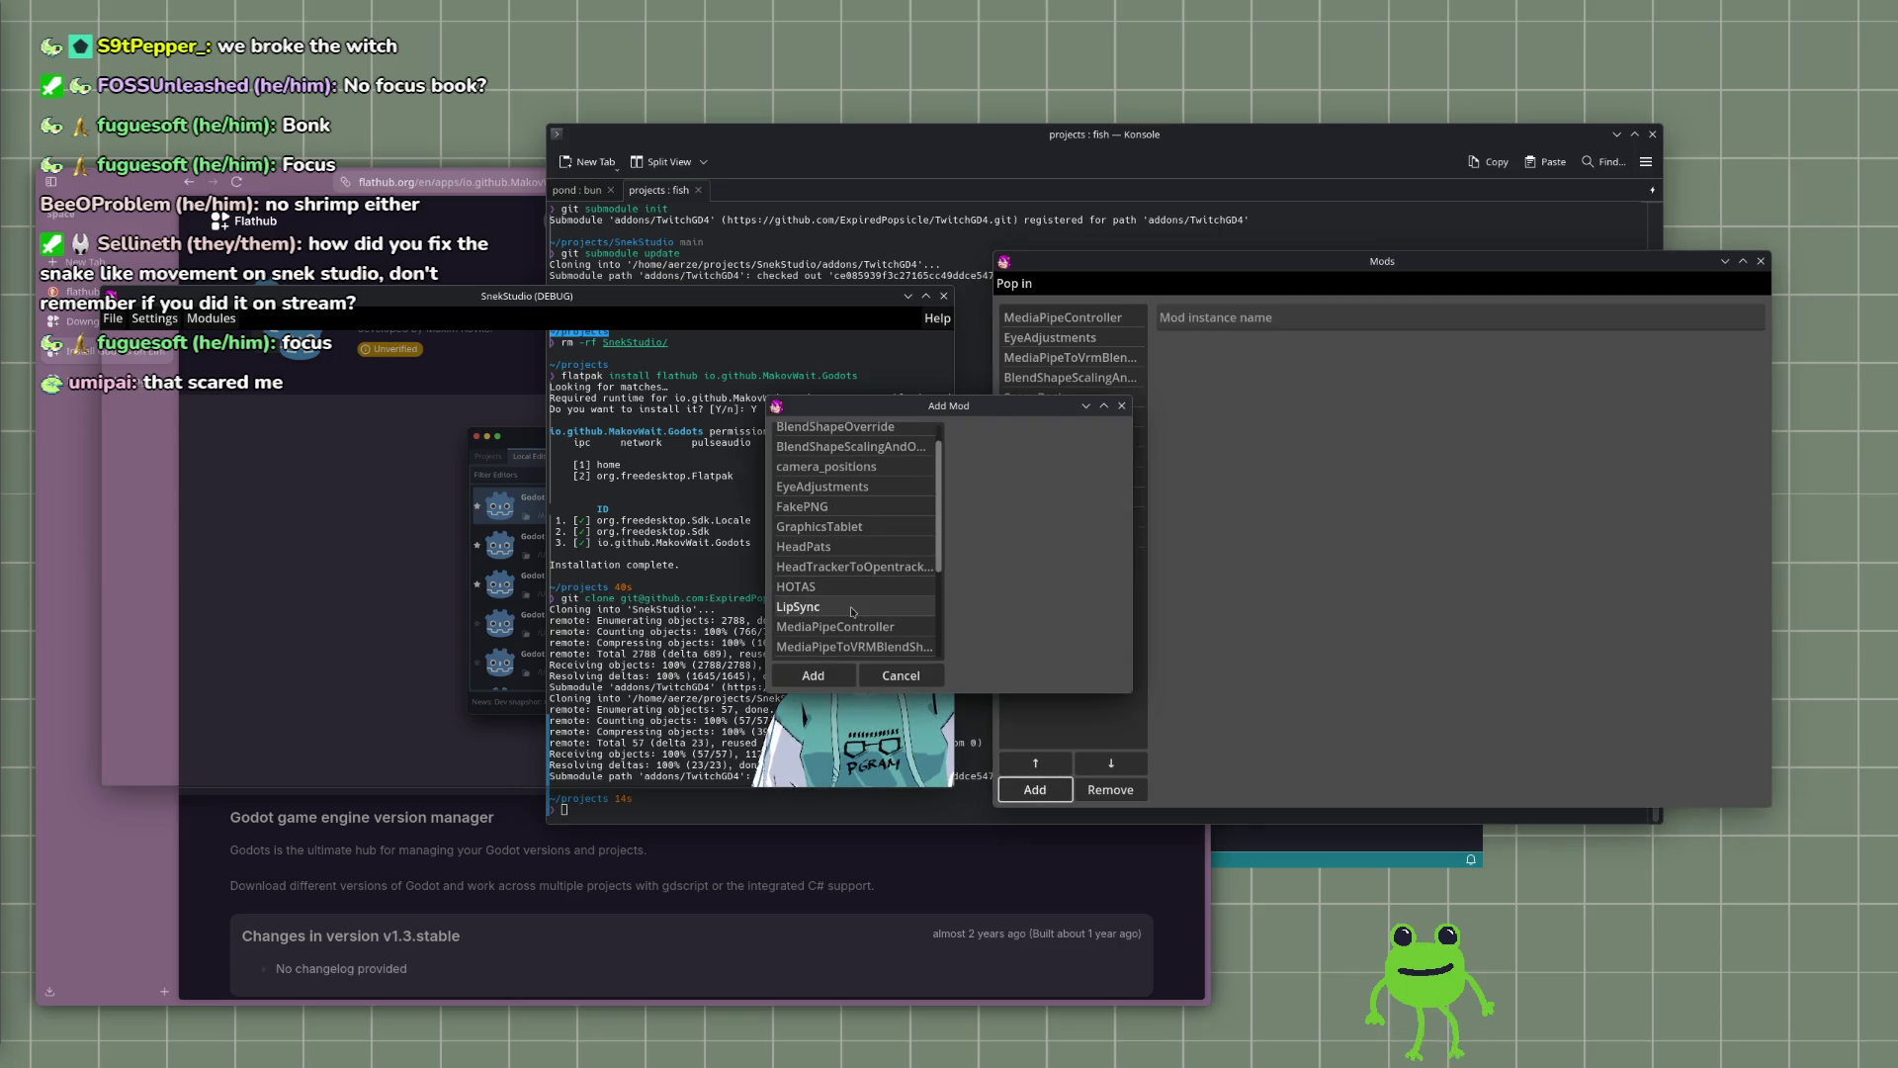
left_click(852, 612)
scroll(861, 608, "up", 2)
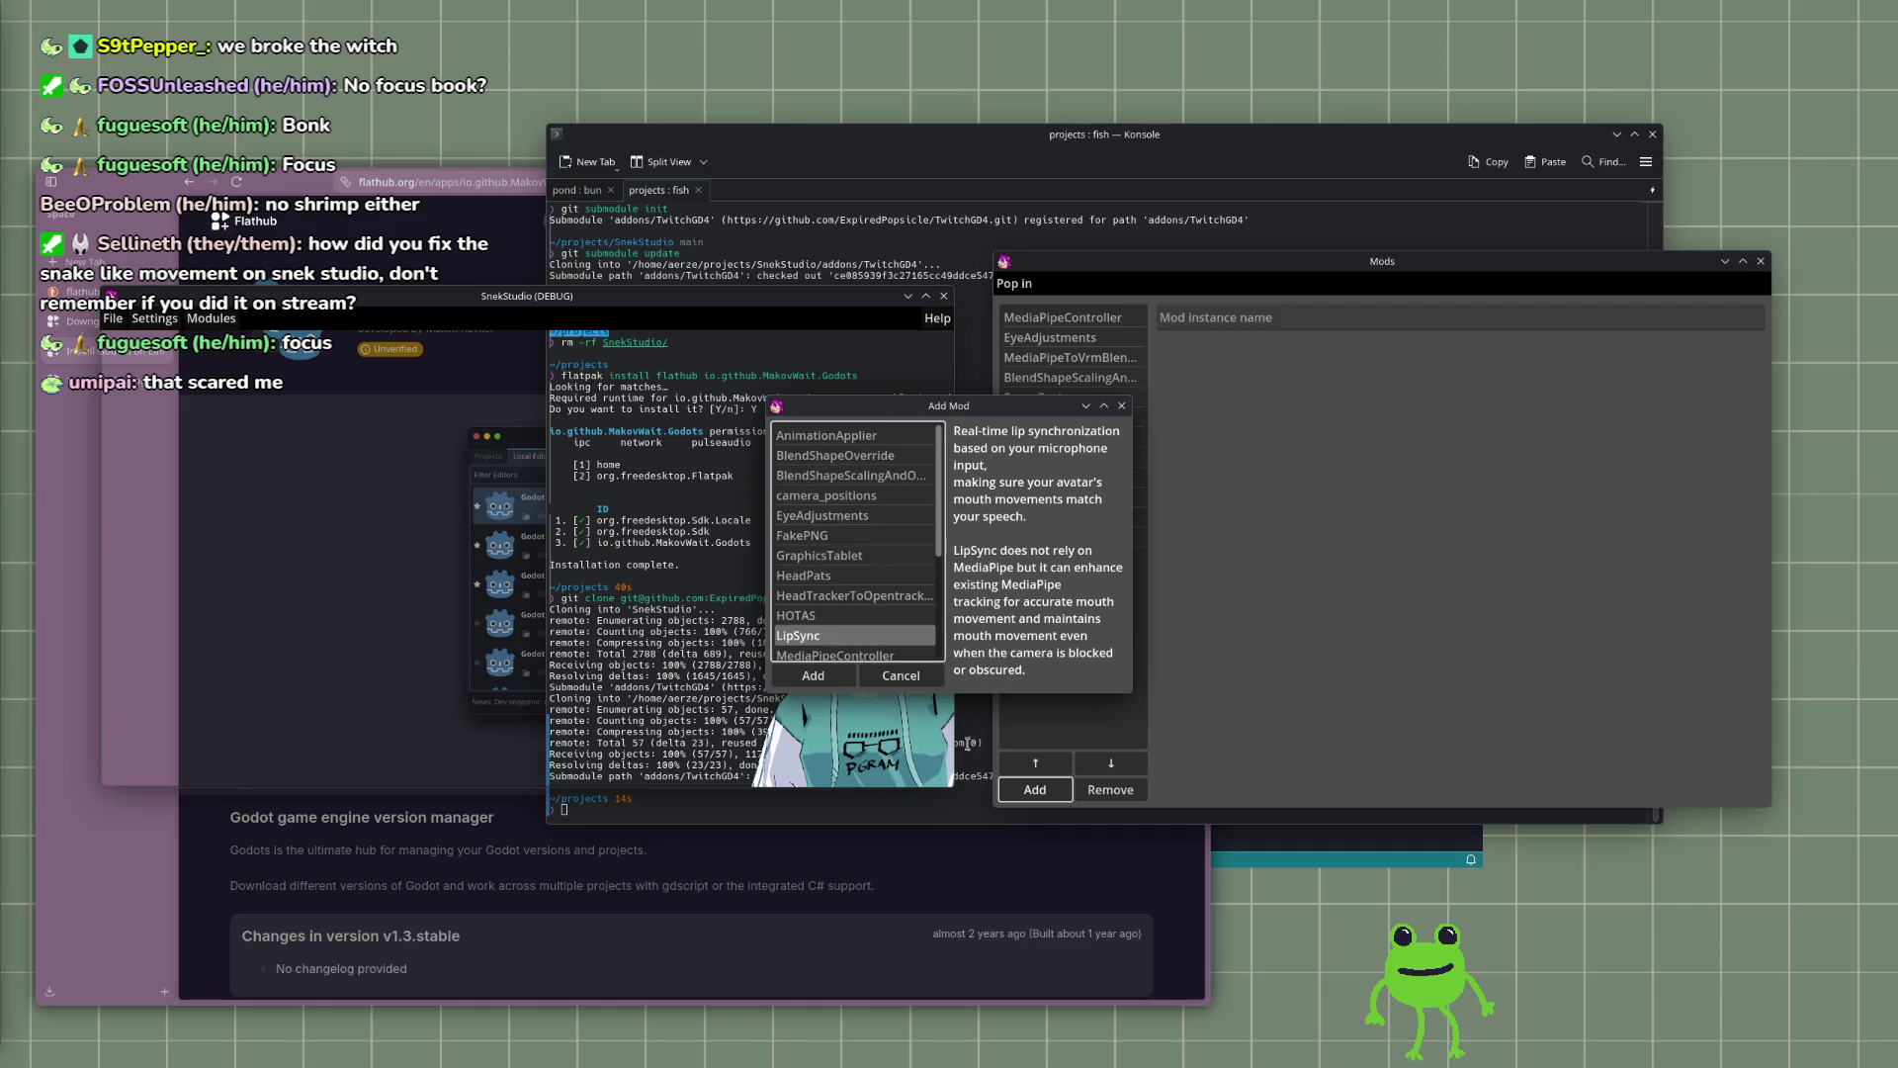
left_click(820, 678)
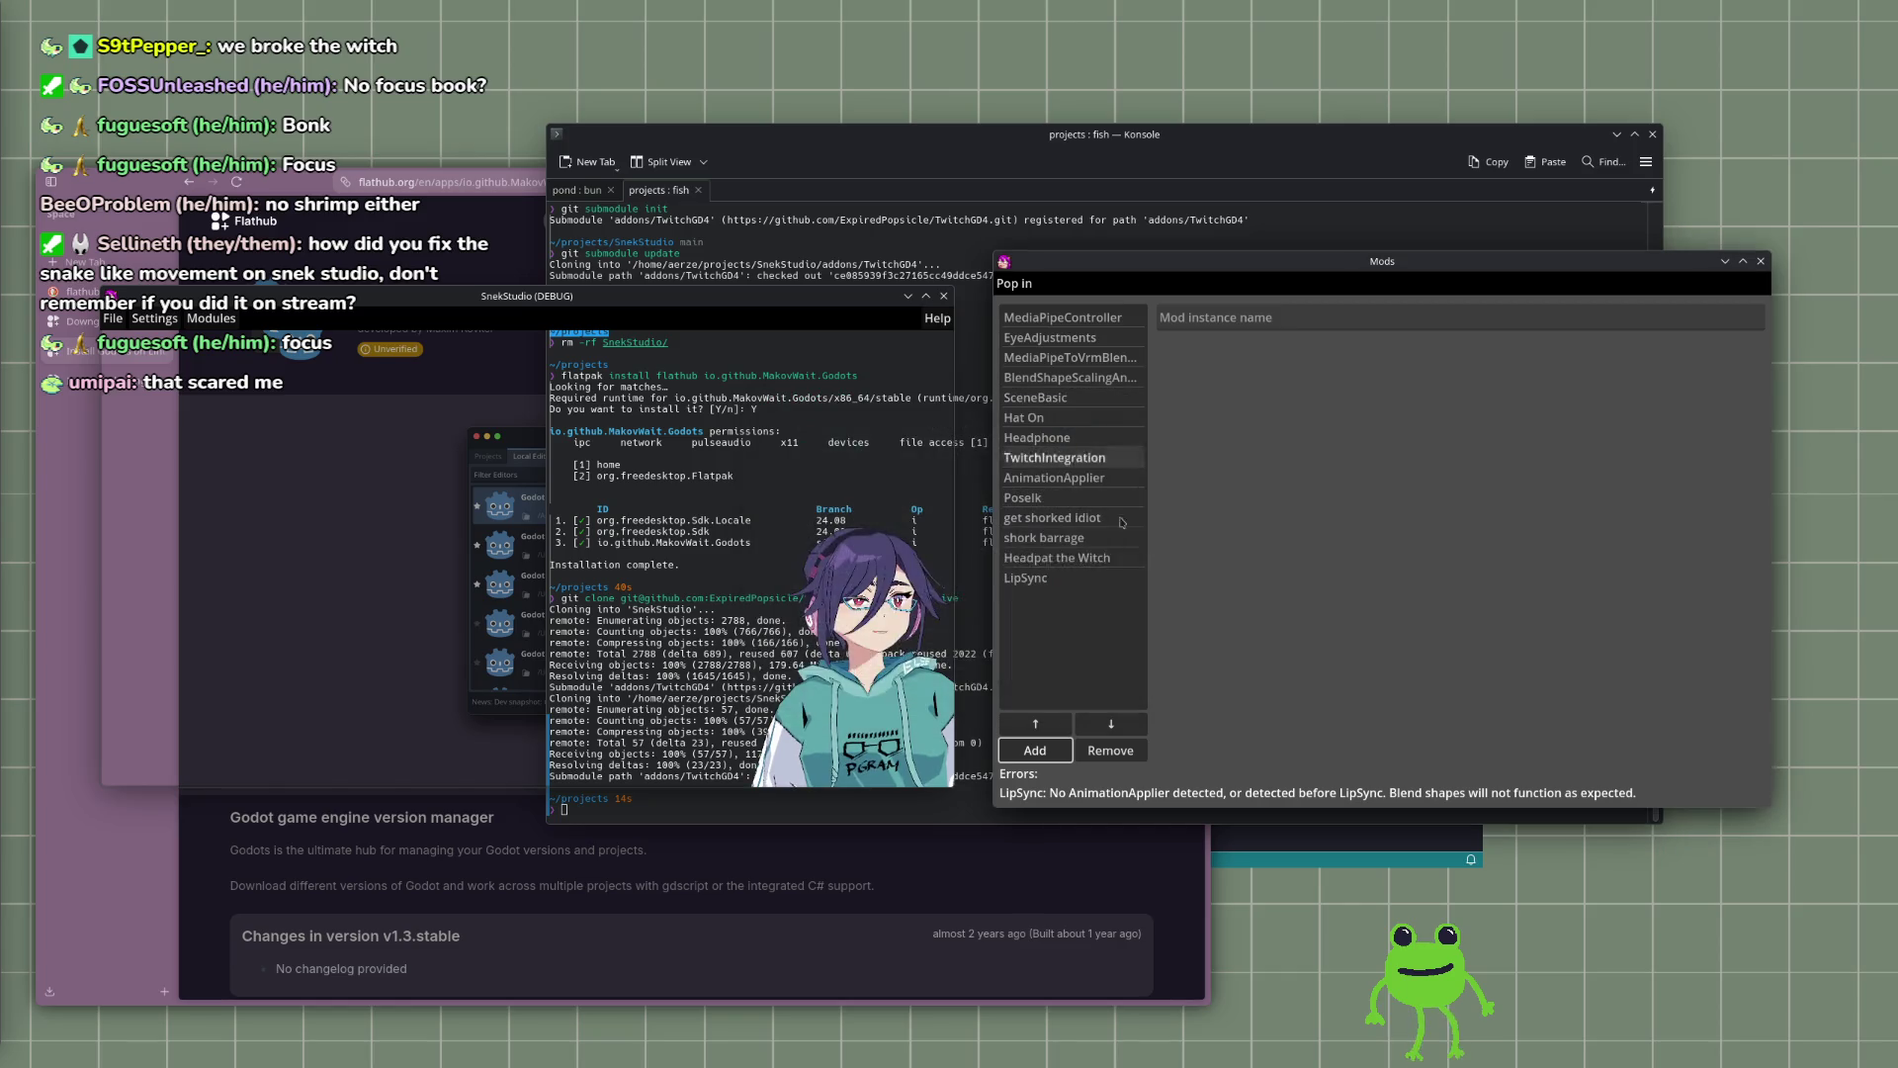
left_click(1063, 578)
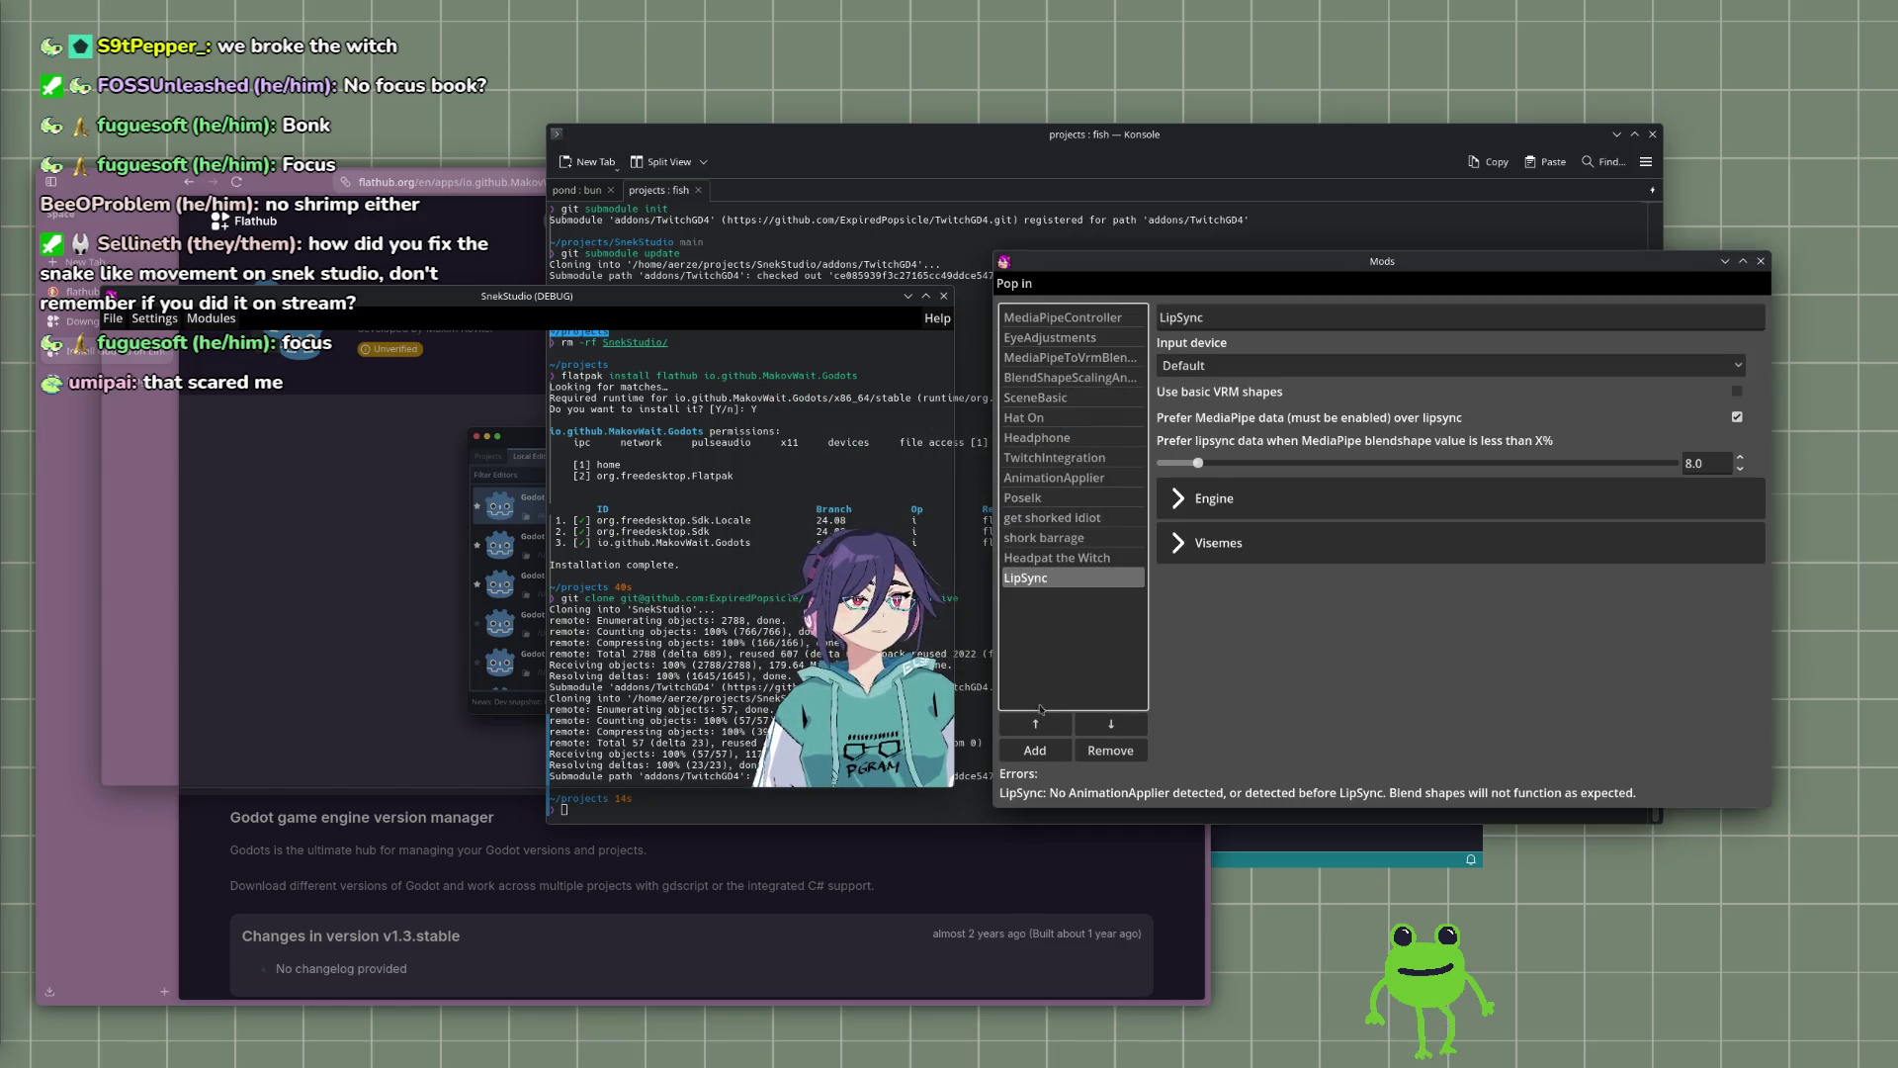
Step: Leave LipSync's input on Default and move it up three places above AnimationApplier
left_click(1325, 362)
left_click(1325, 362)
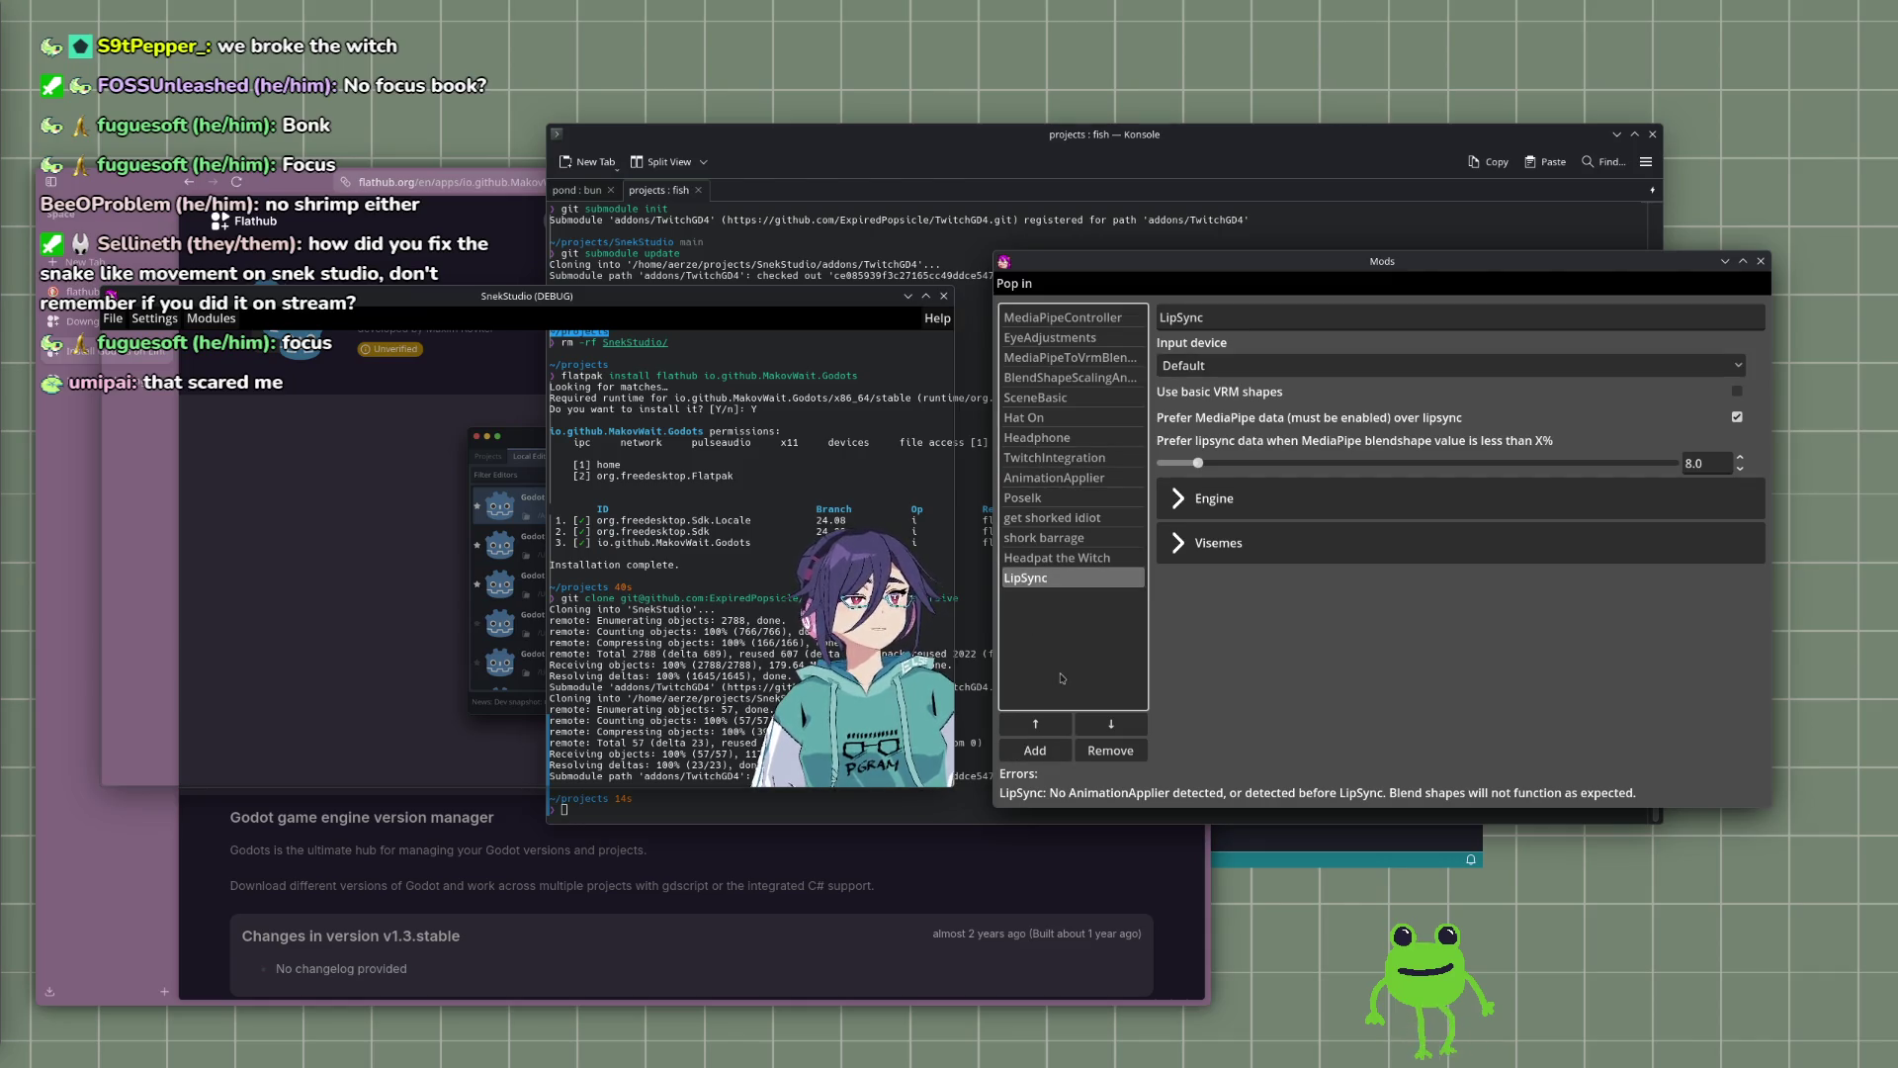
left_click(1034, 723)
left_click(1033, 724)
left_click(1033, 723)
left_click(1034, 723)
left_click(1034, 724)
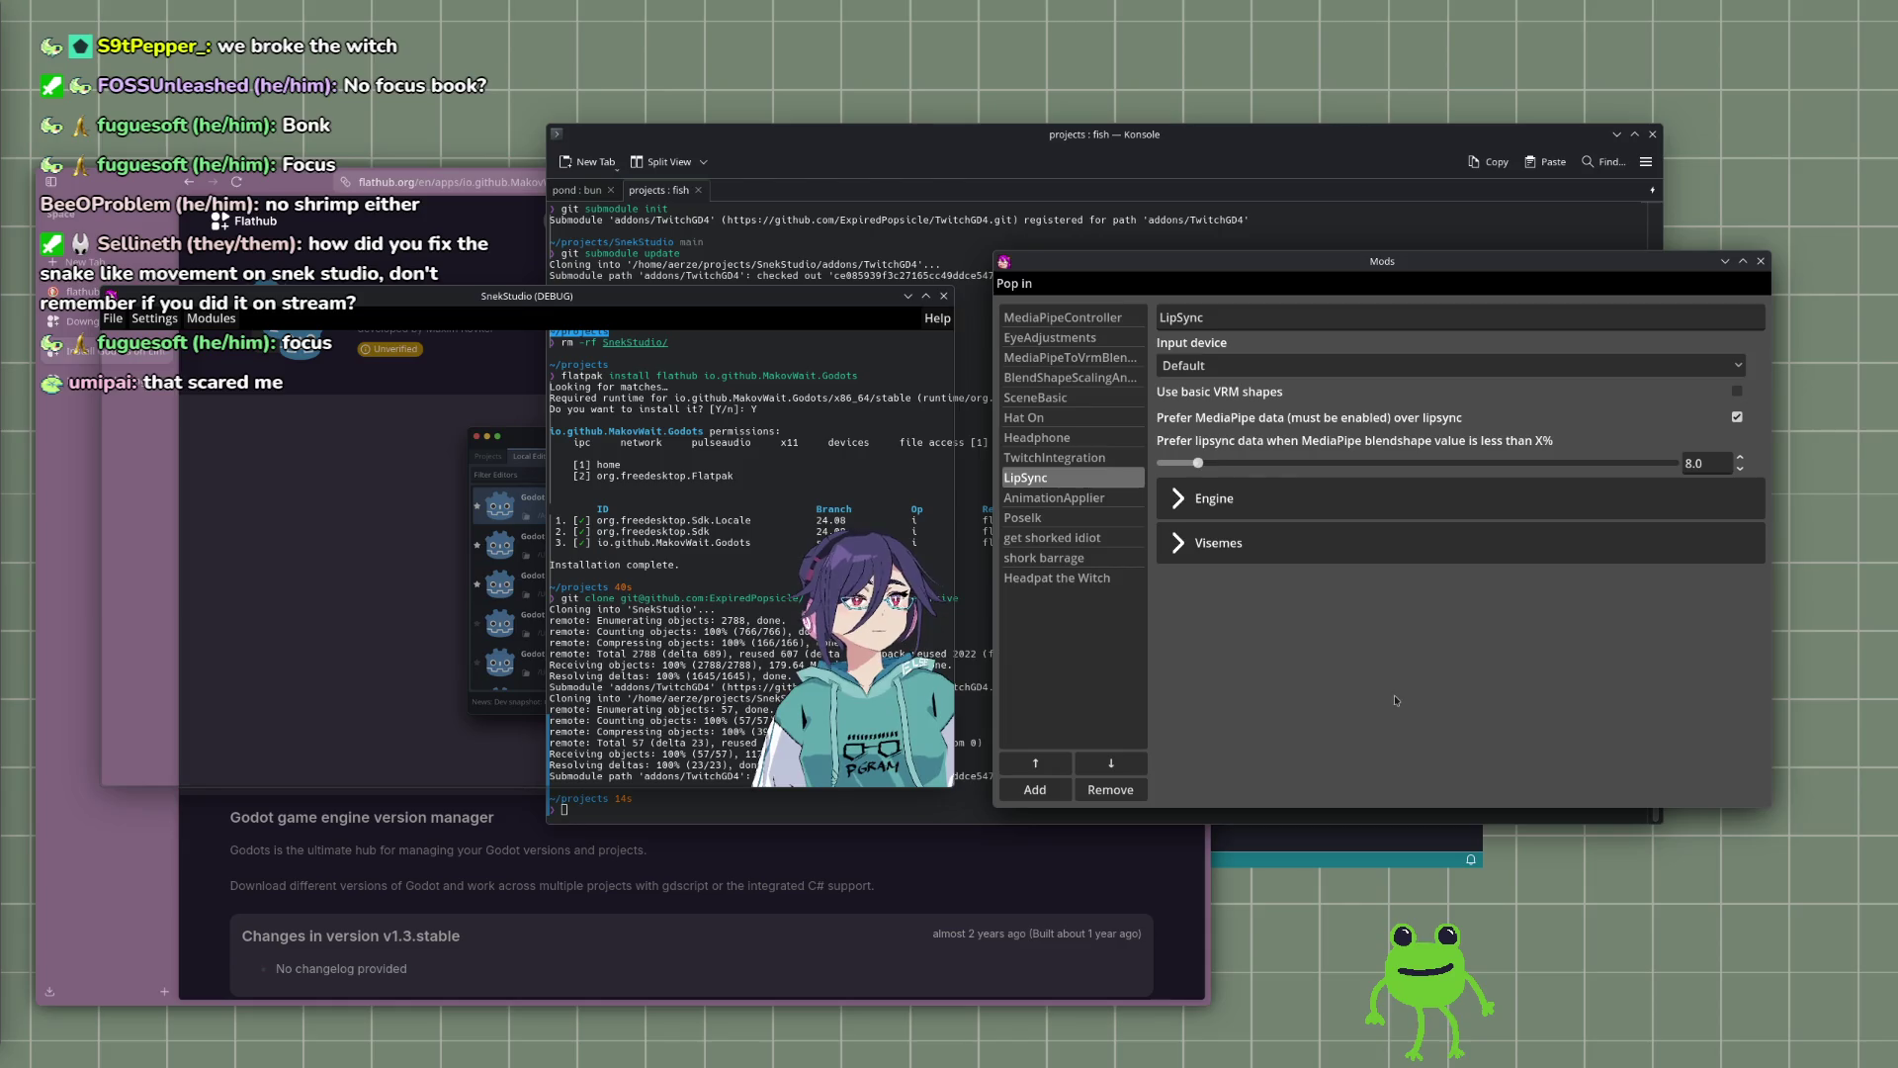
left_click_drag(1266, 262, 1227, 212)
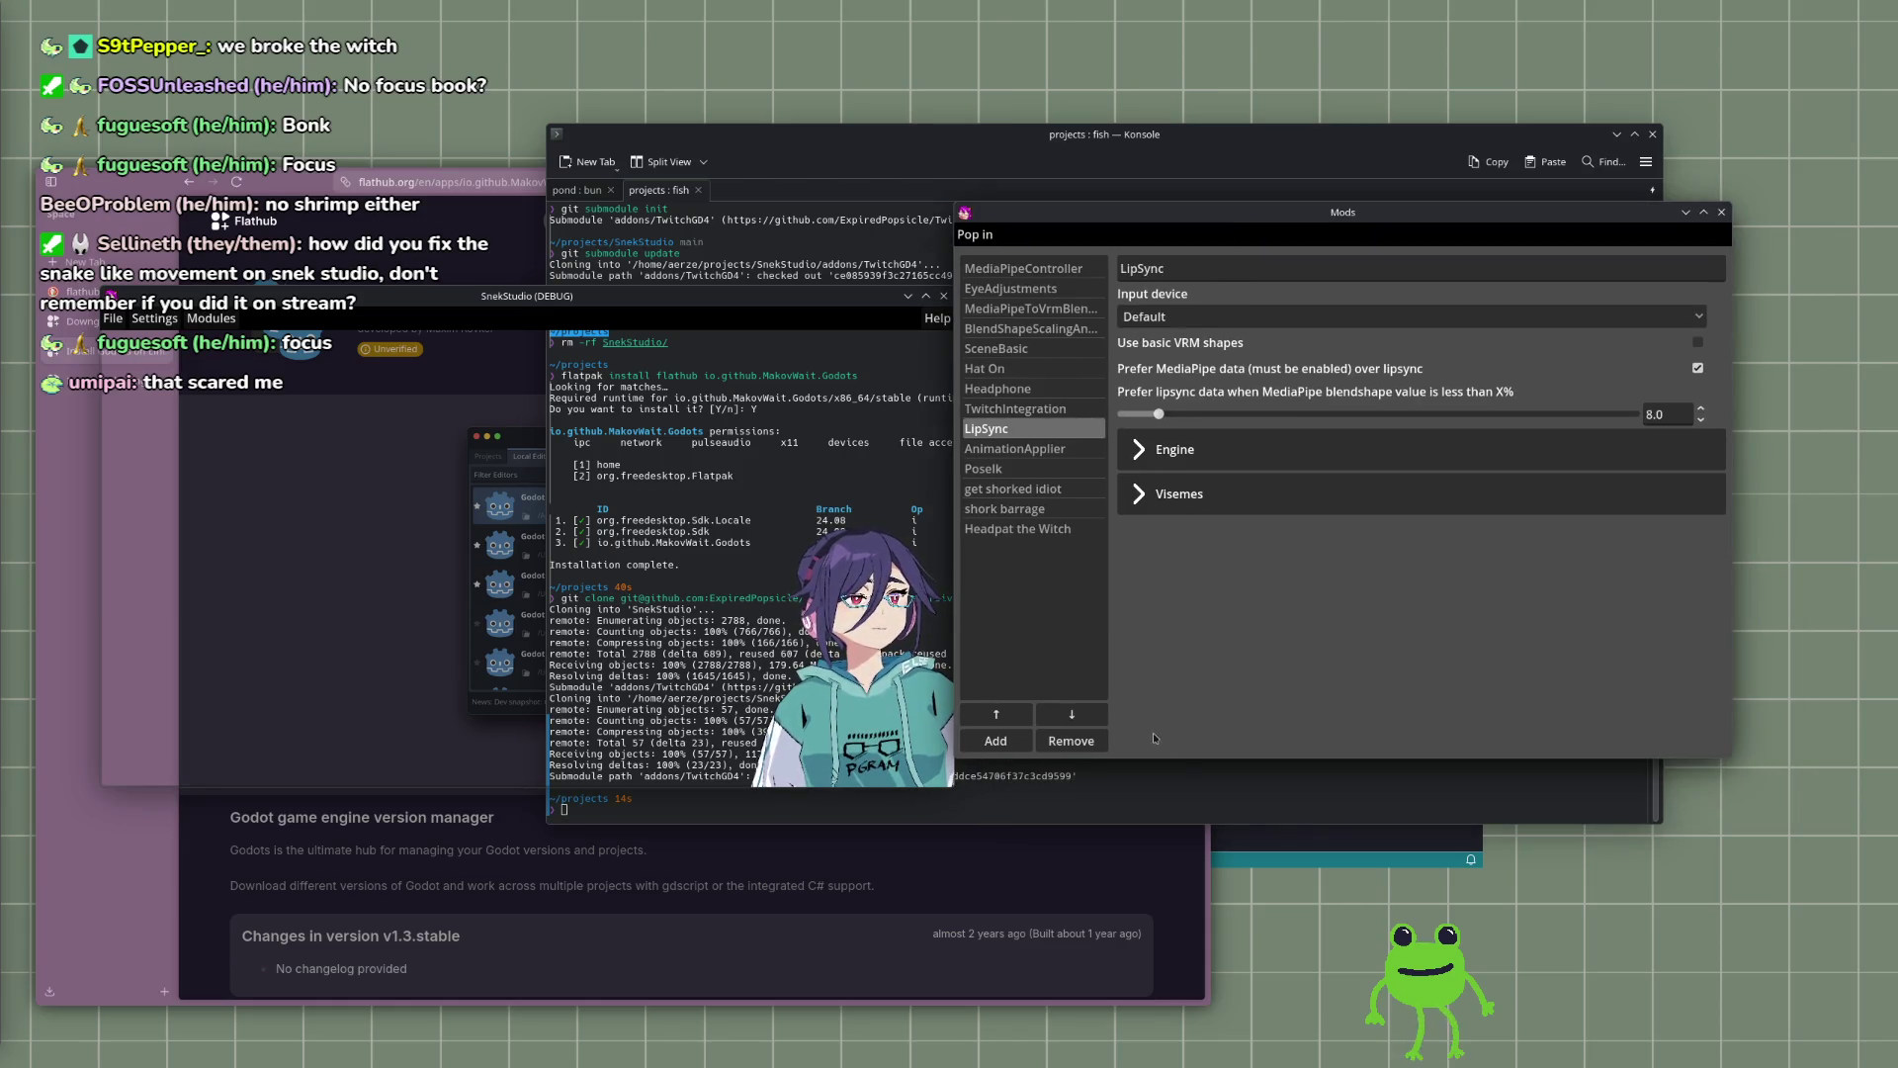
Step: Expand LipSync's Visemes settings and toggle Use basic VRM shapes on, then back off
left_click(1139, 493)
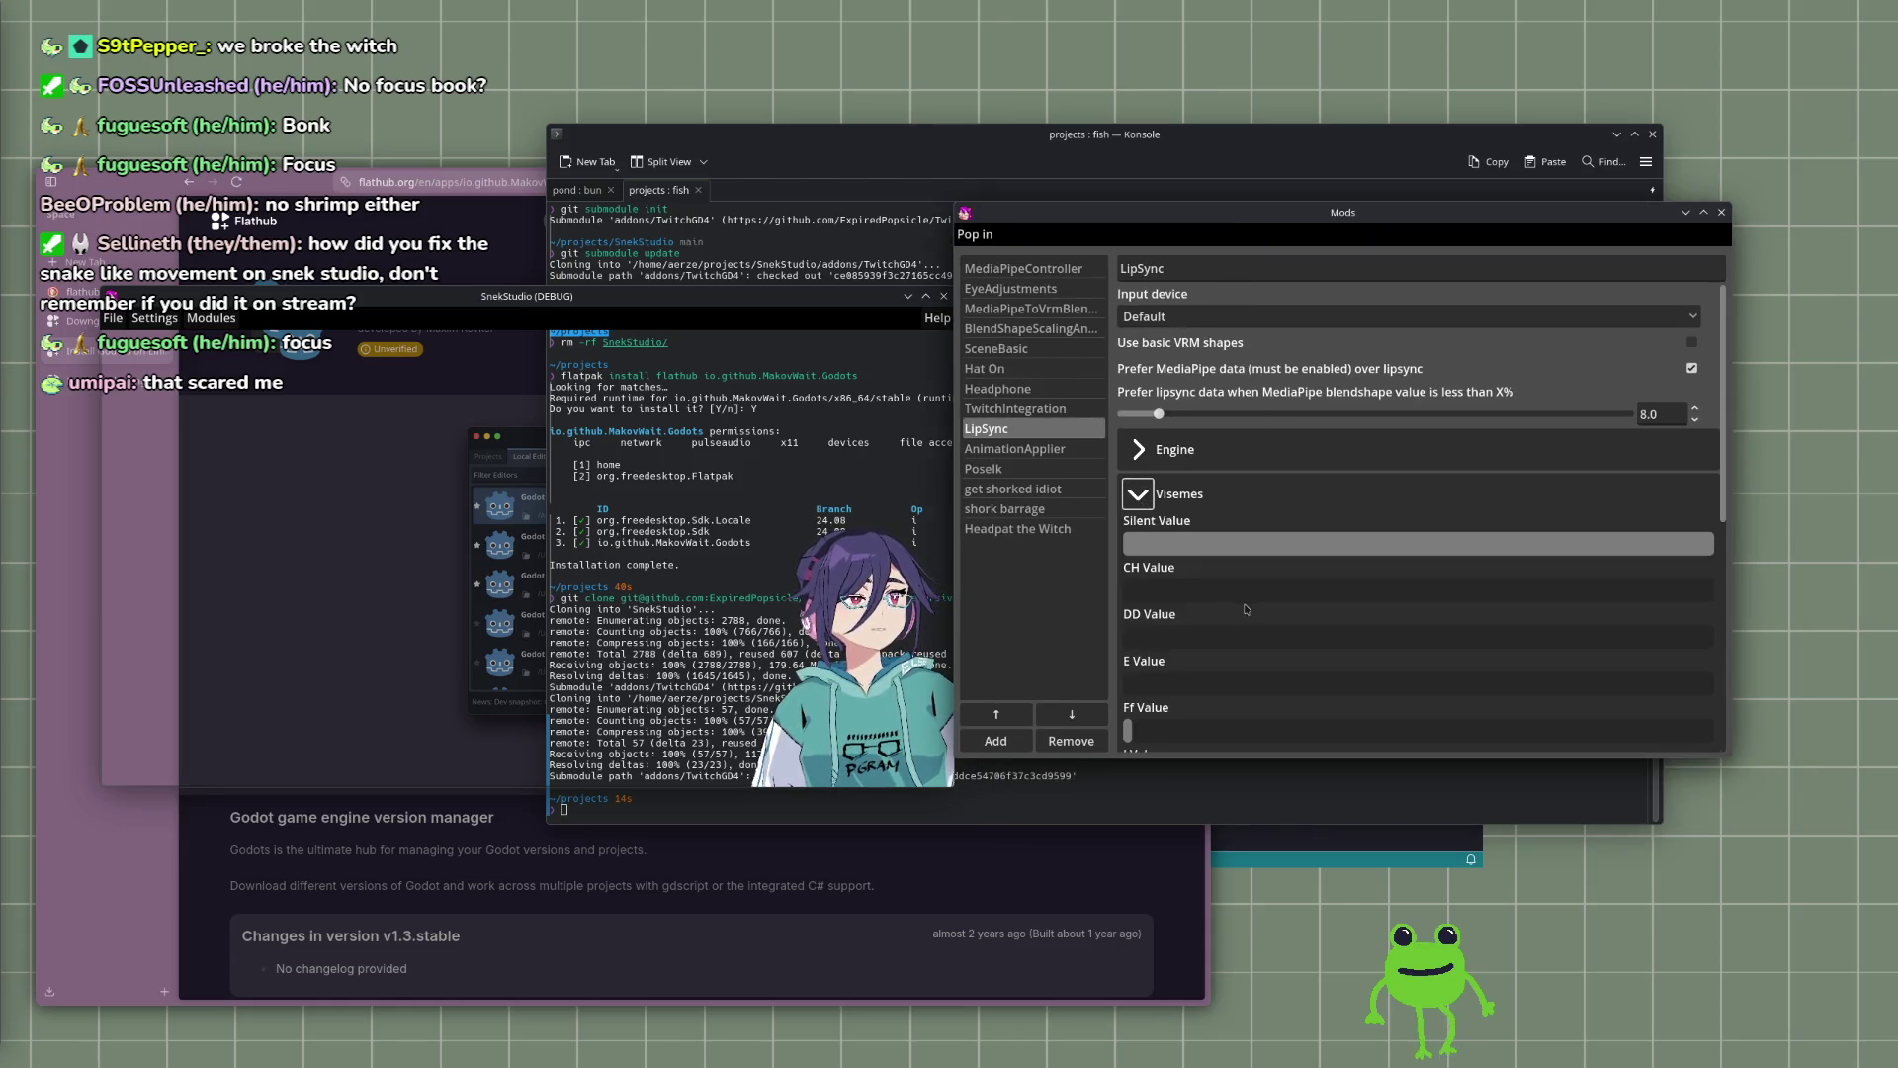
scroll(1260, 639, "down", 8)
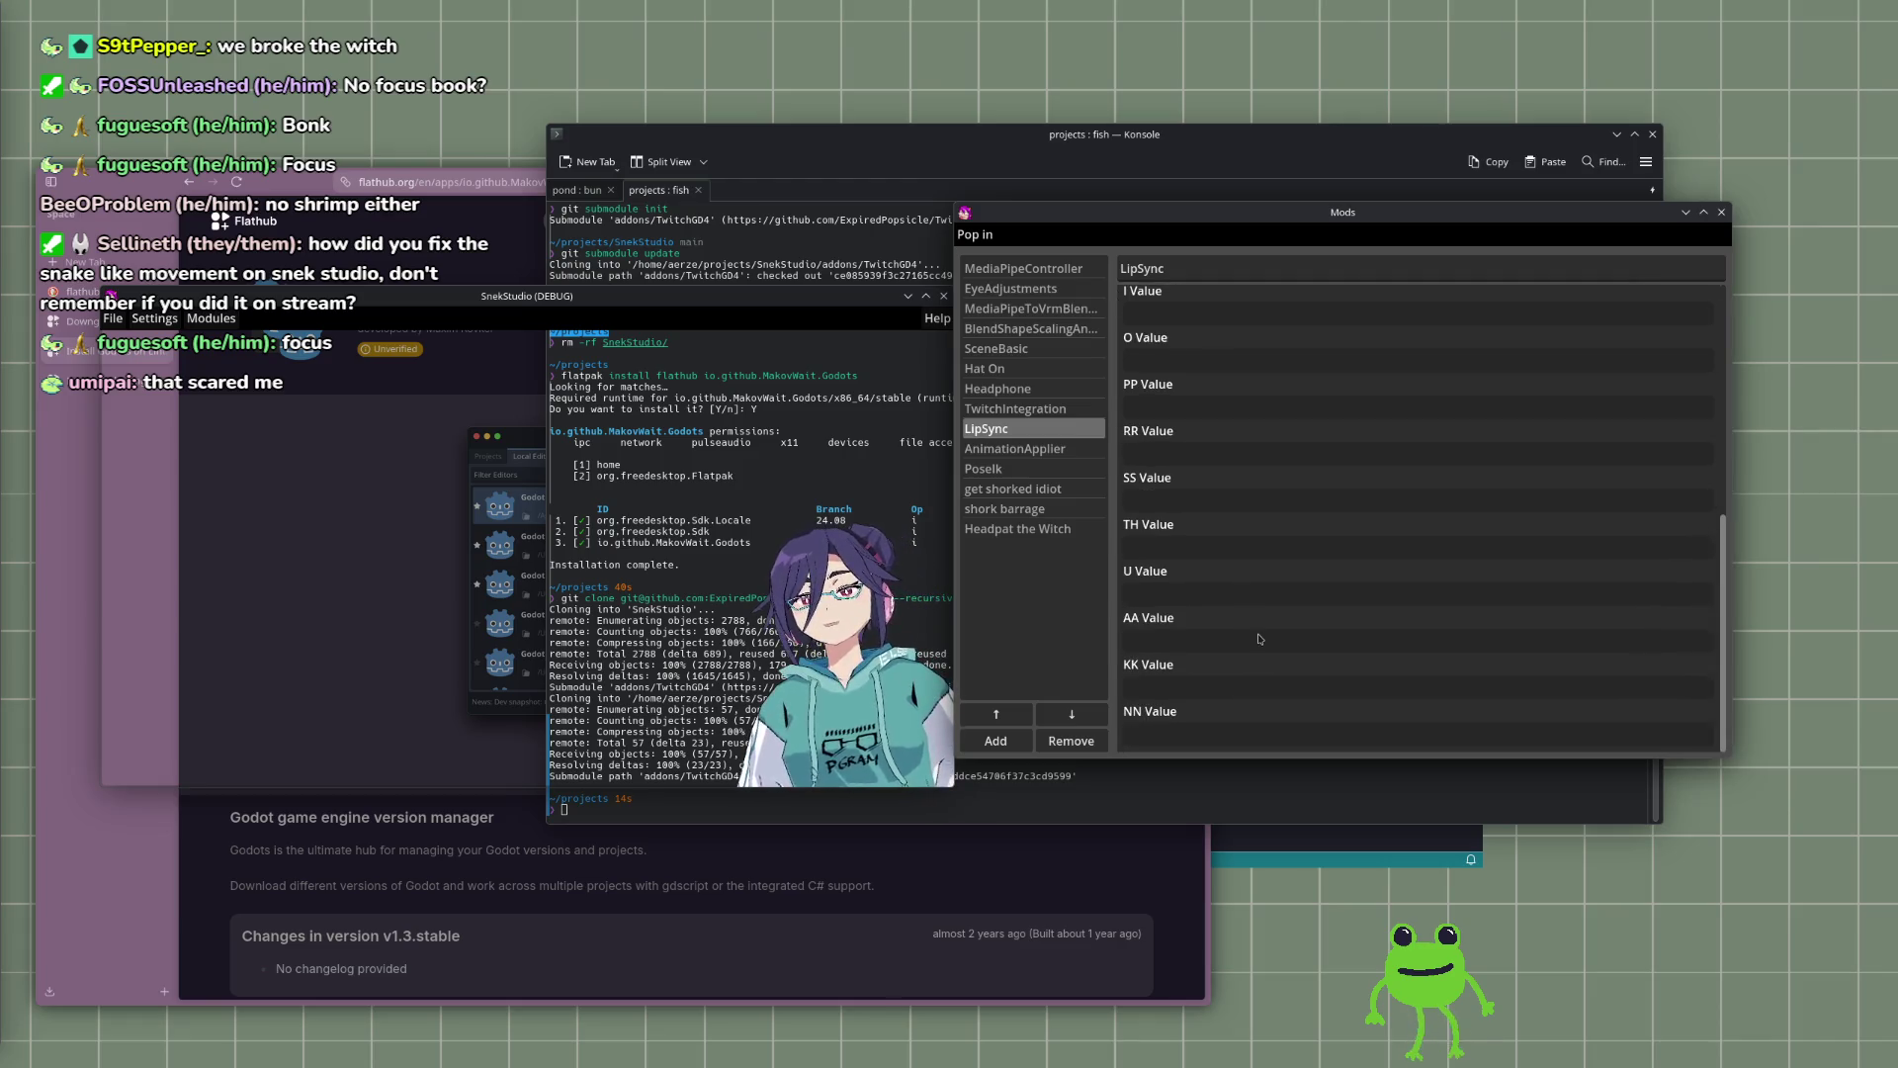
scroll(1261, 642, "up", 8)
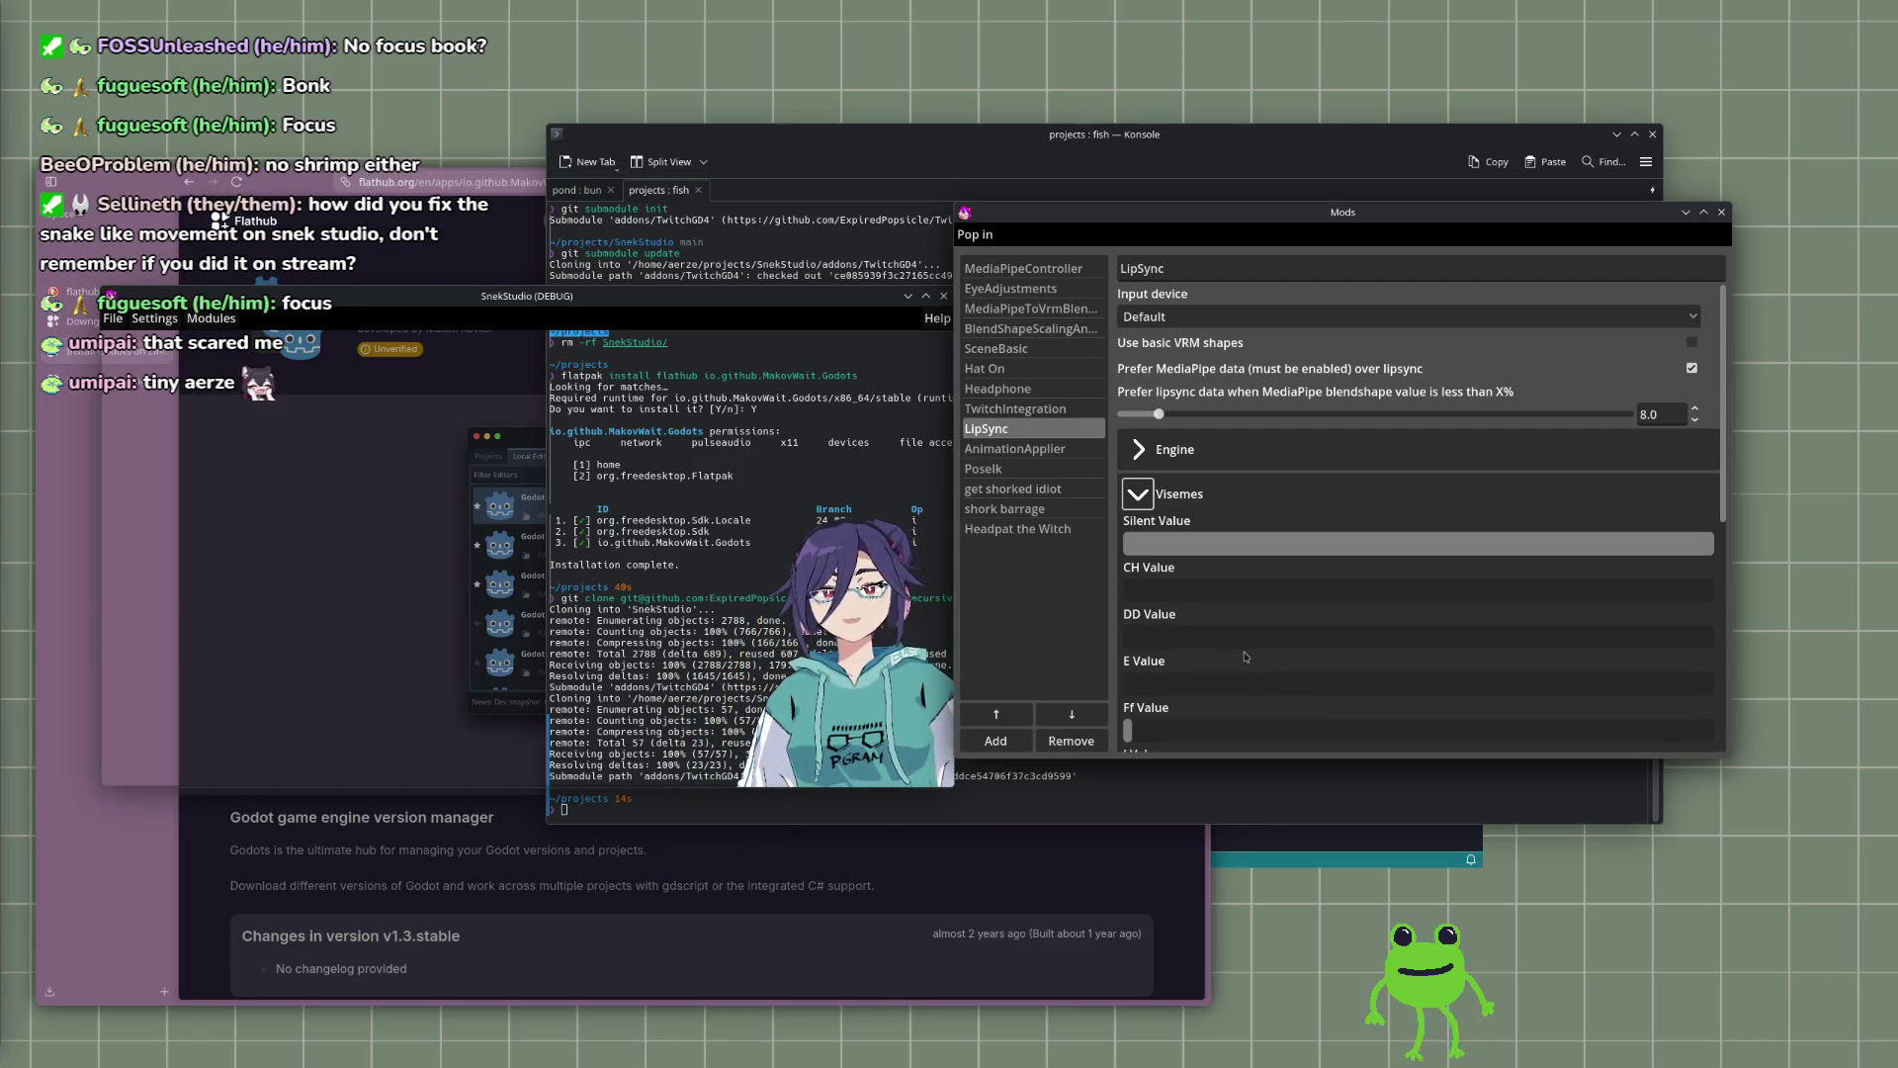
left_click(797, 300)
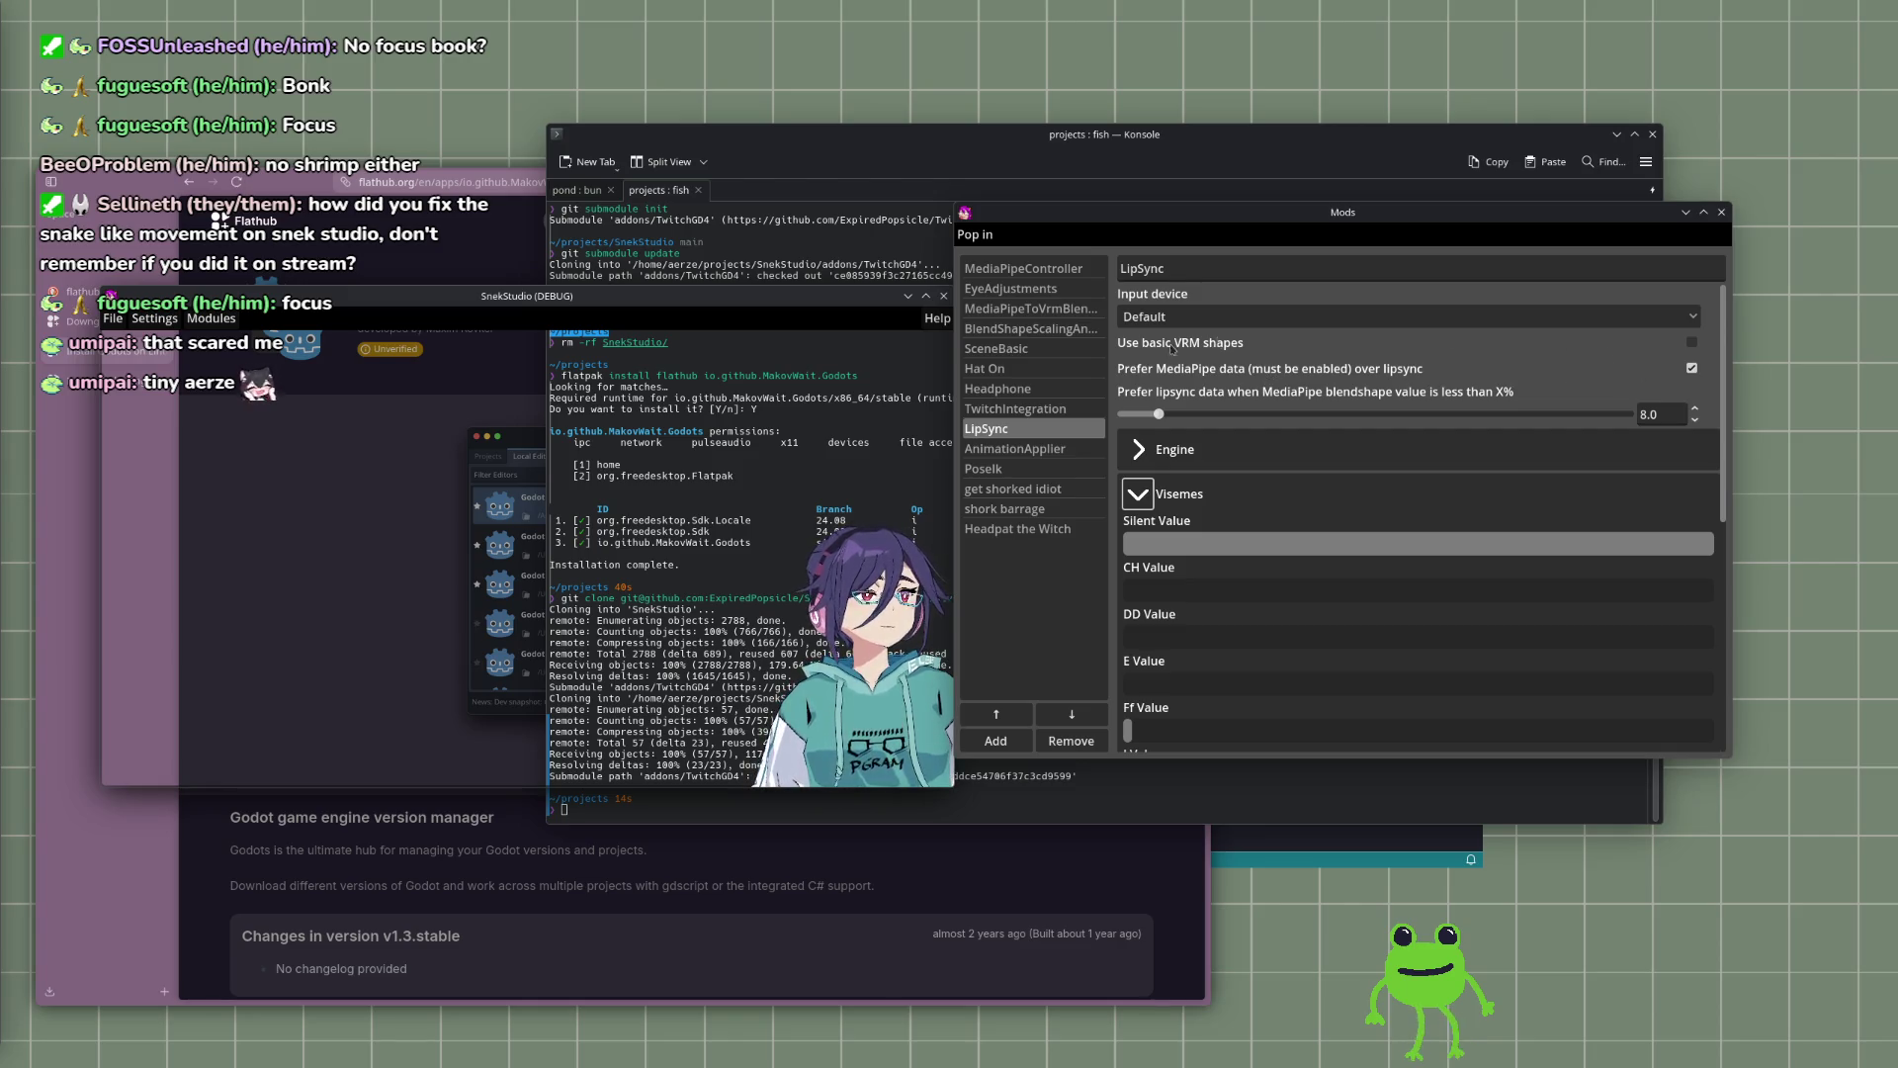
left_click(1692, 342)
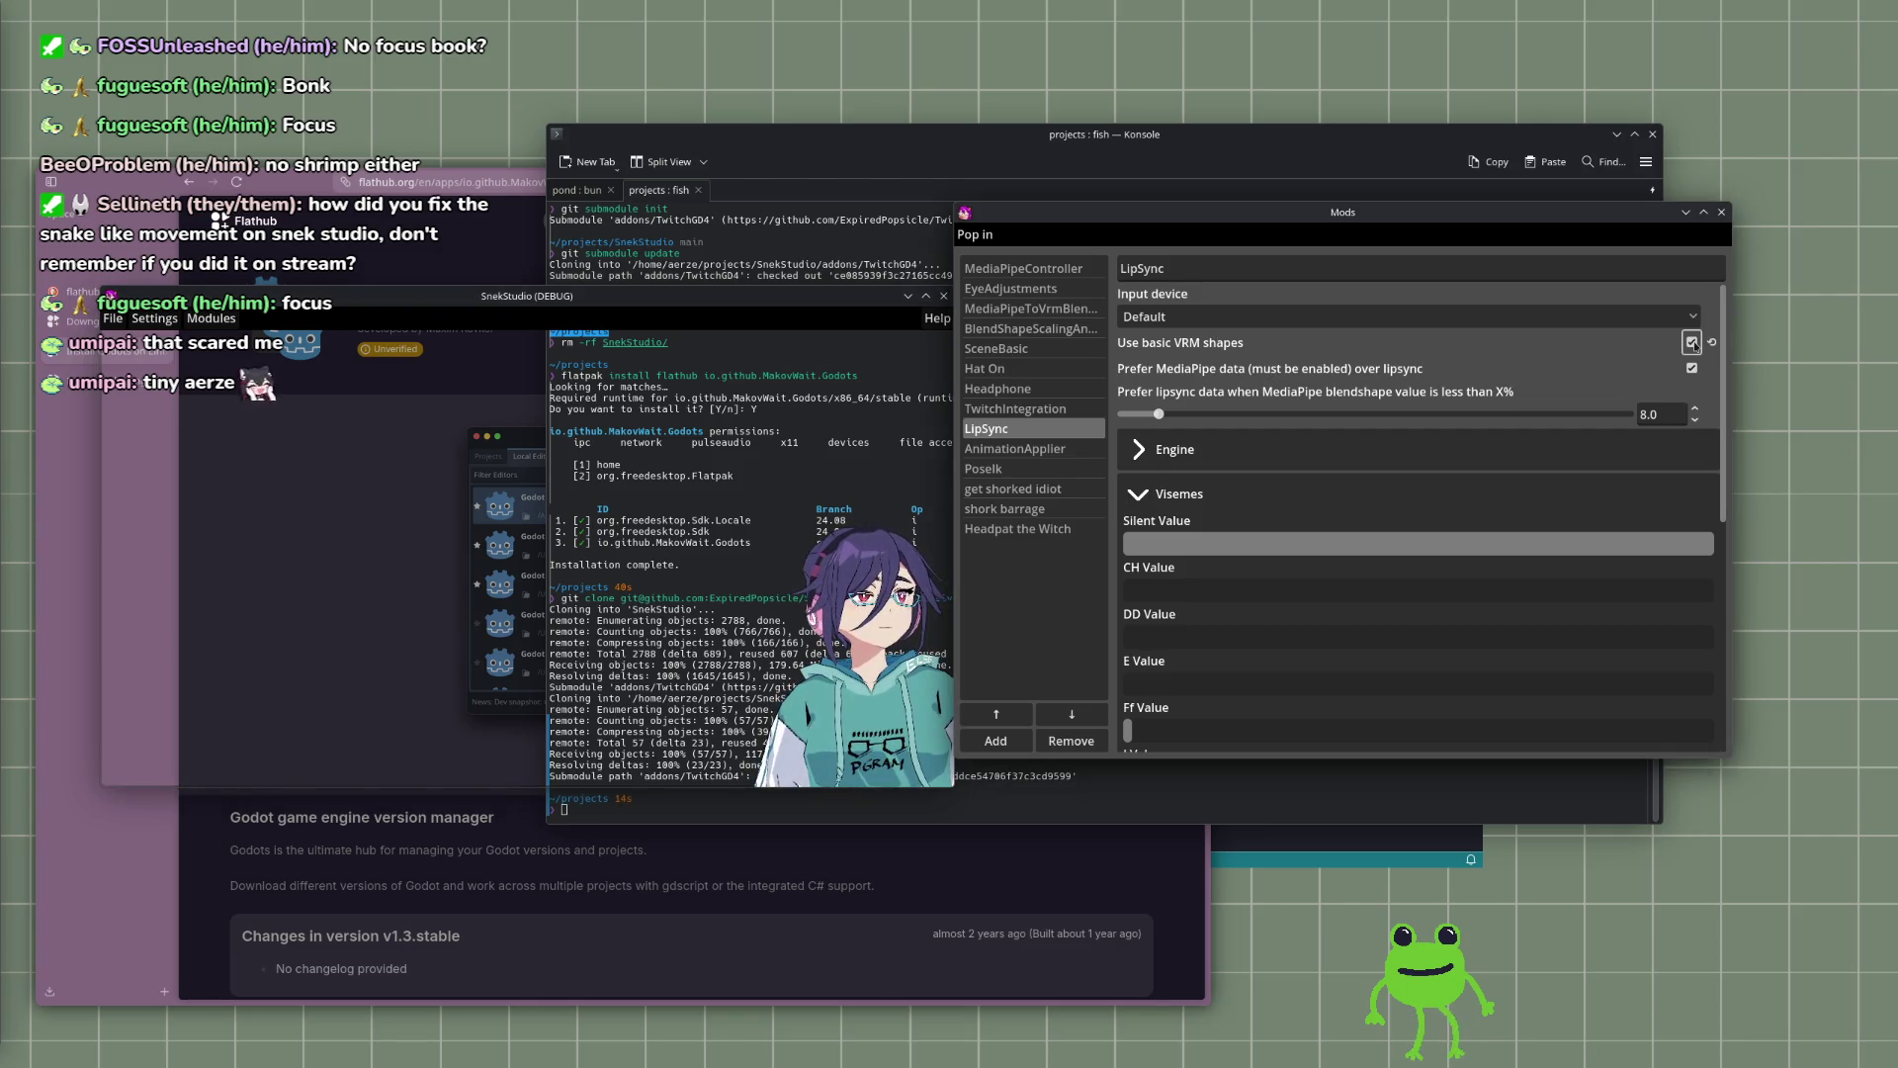
left_click(1691, 342)
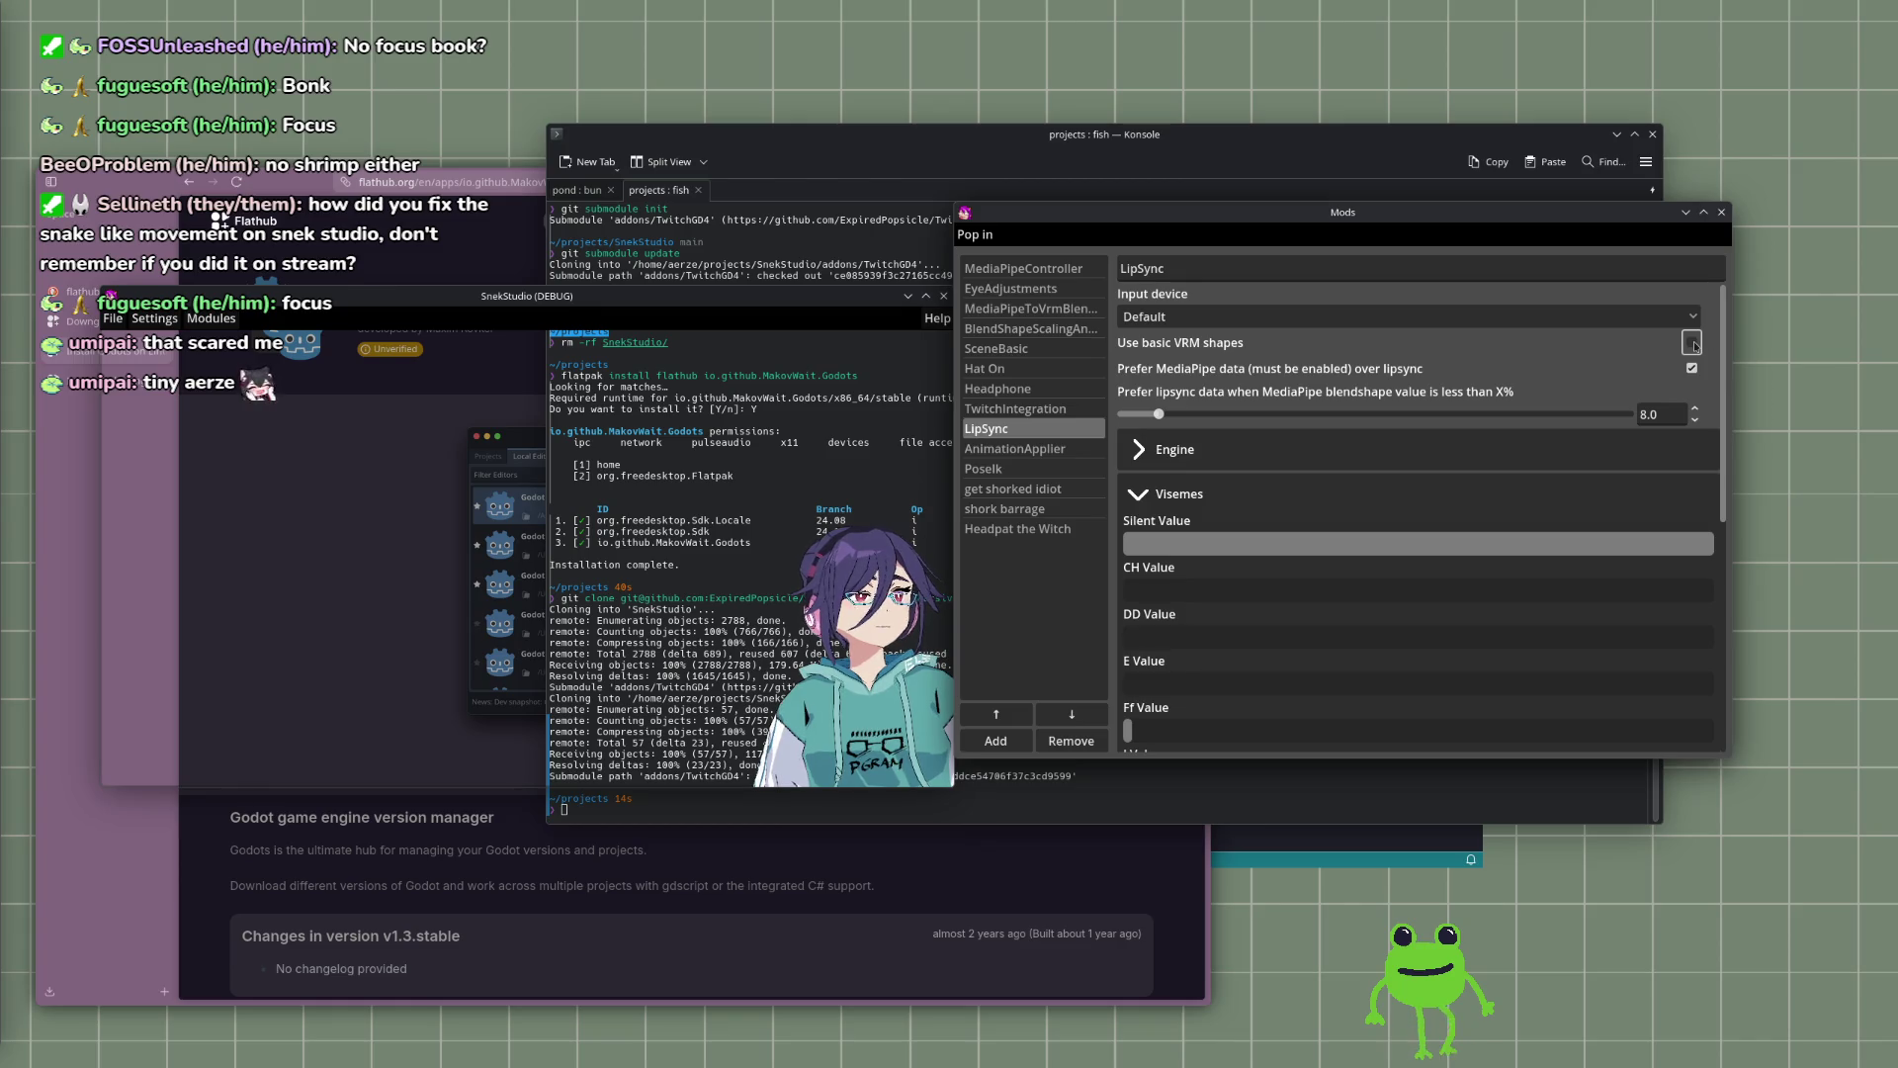
scroll(1193, 587, "down", 5)
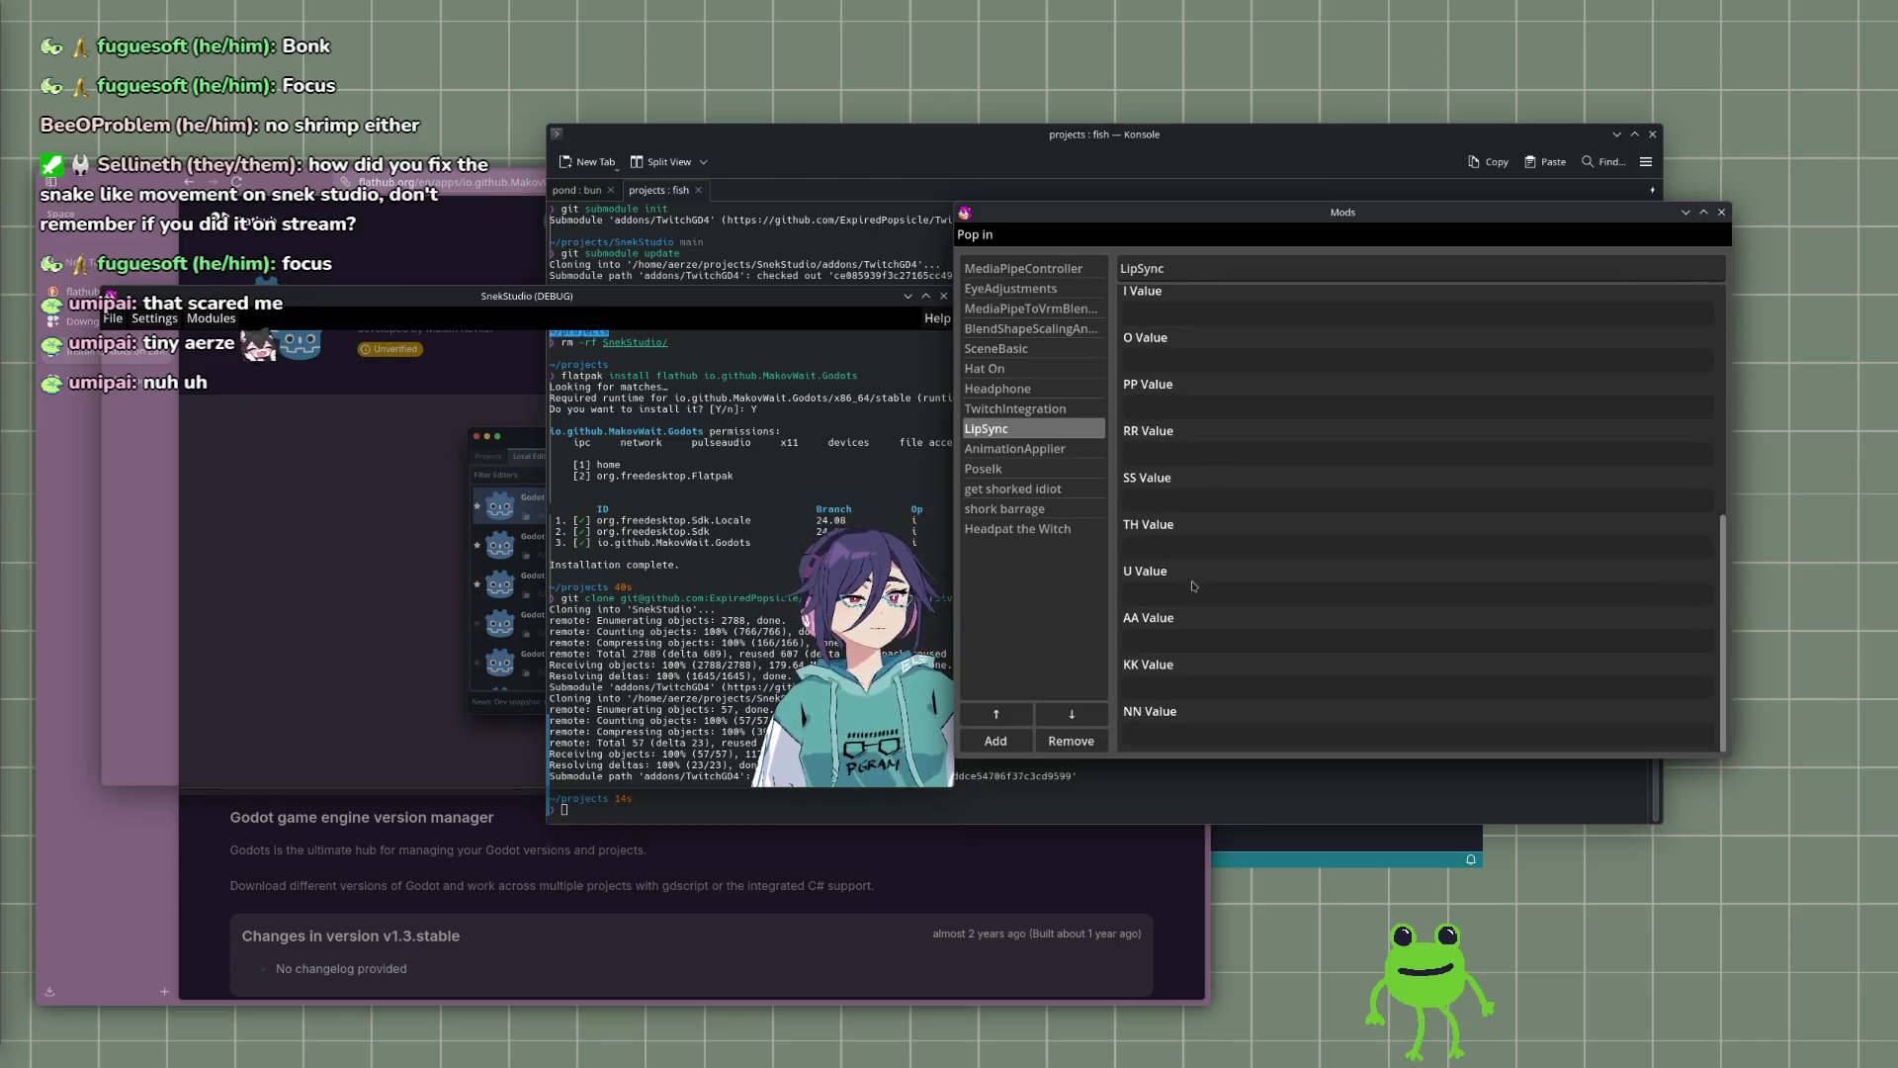
scroll(1219, 596, "up", 5)
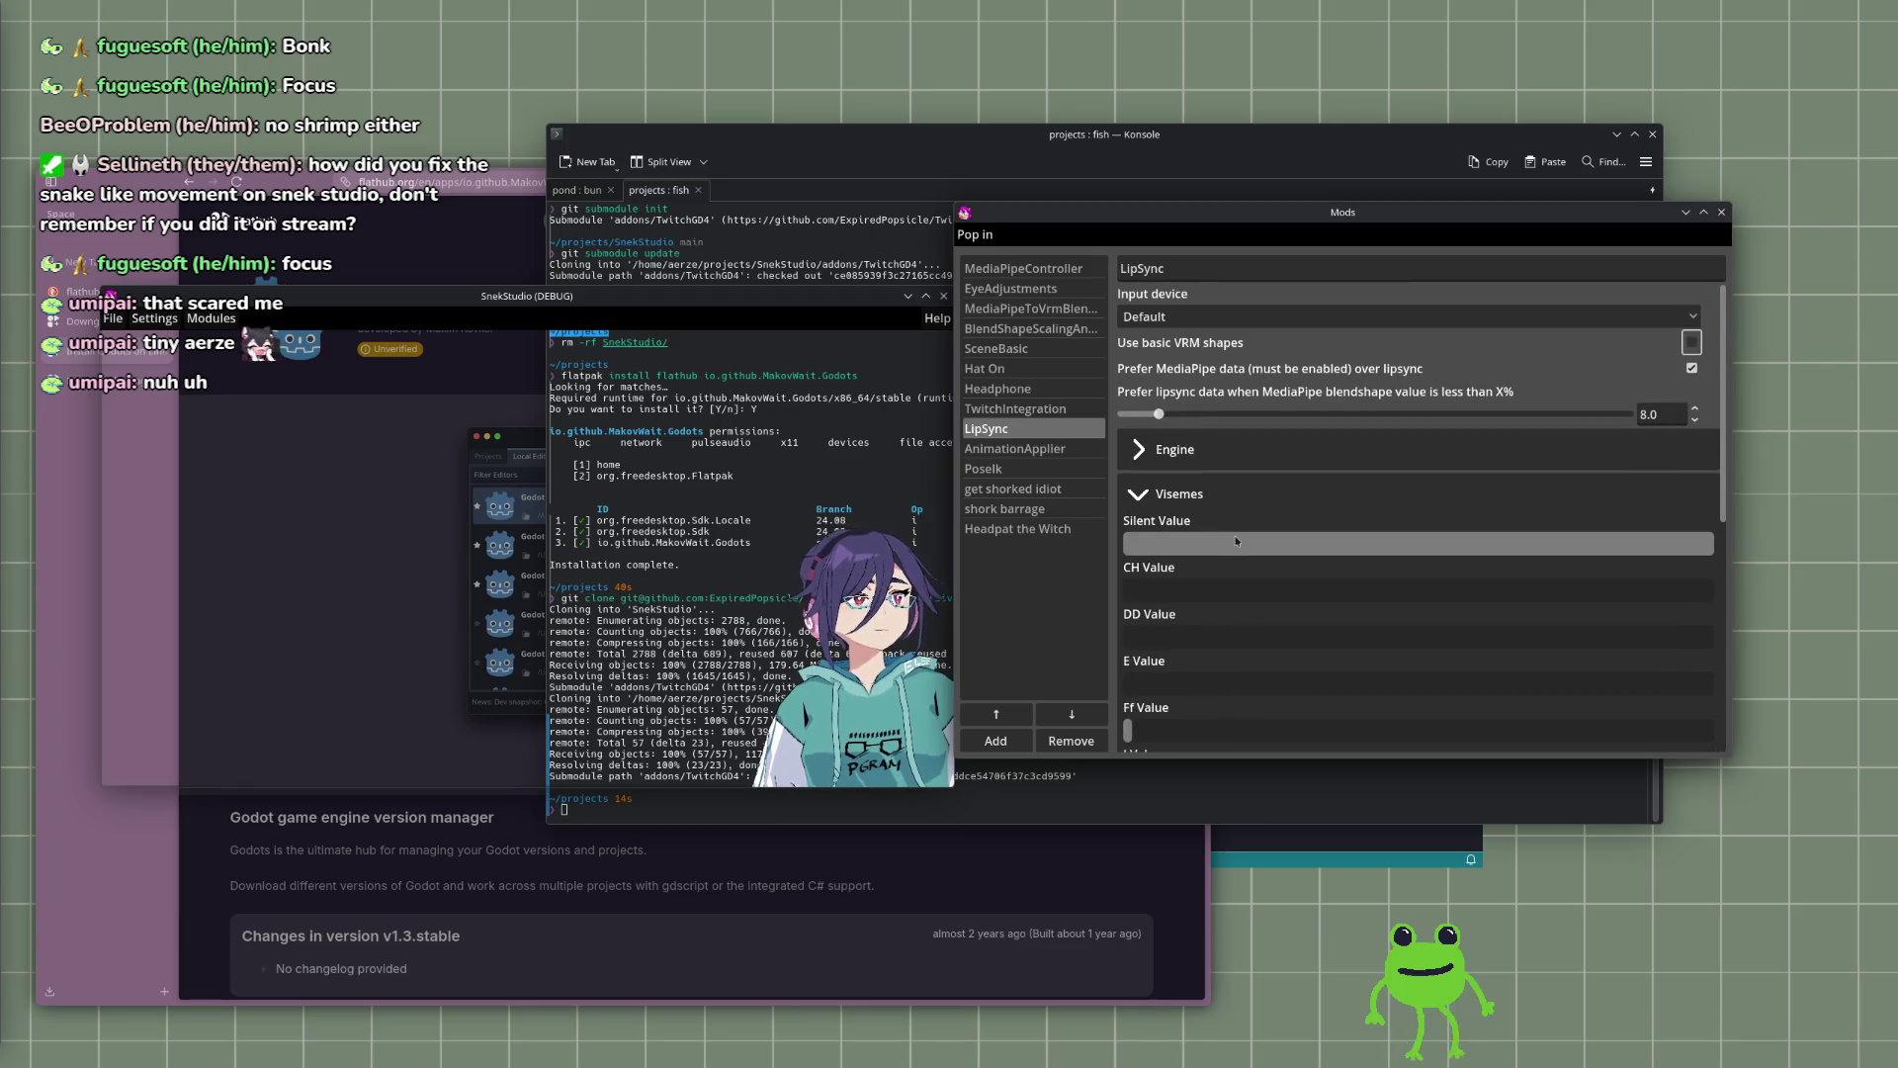
Step: Try Blue Yeti and main-output-source as input, revert to Default, then remove LipSync
left_click(1224, 316)
left_click(1226, 422)
left_click(1224, 316)
left_click(1226, 400)
left_click(1224, 316)
left_click(1226, 388)
left_click(1224, 319)
left_click(1224, 361)
left_click(1224, 317)
left_click(1224, 338)
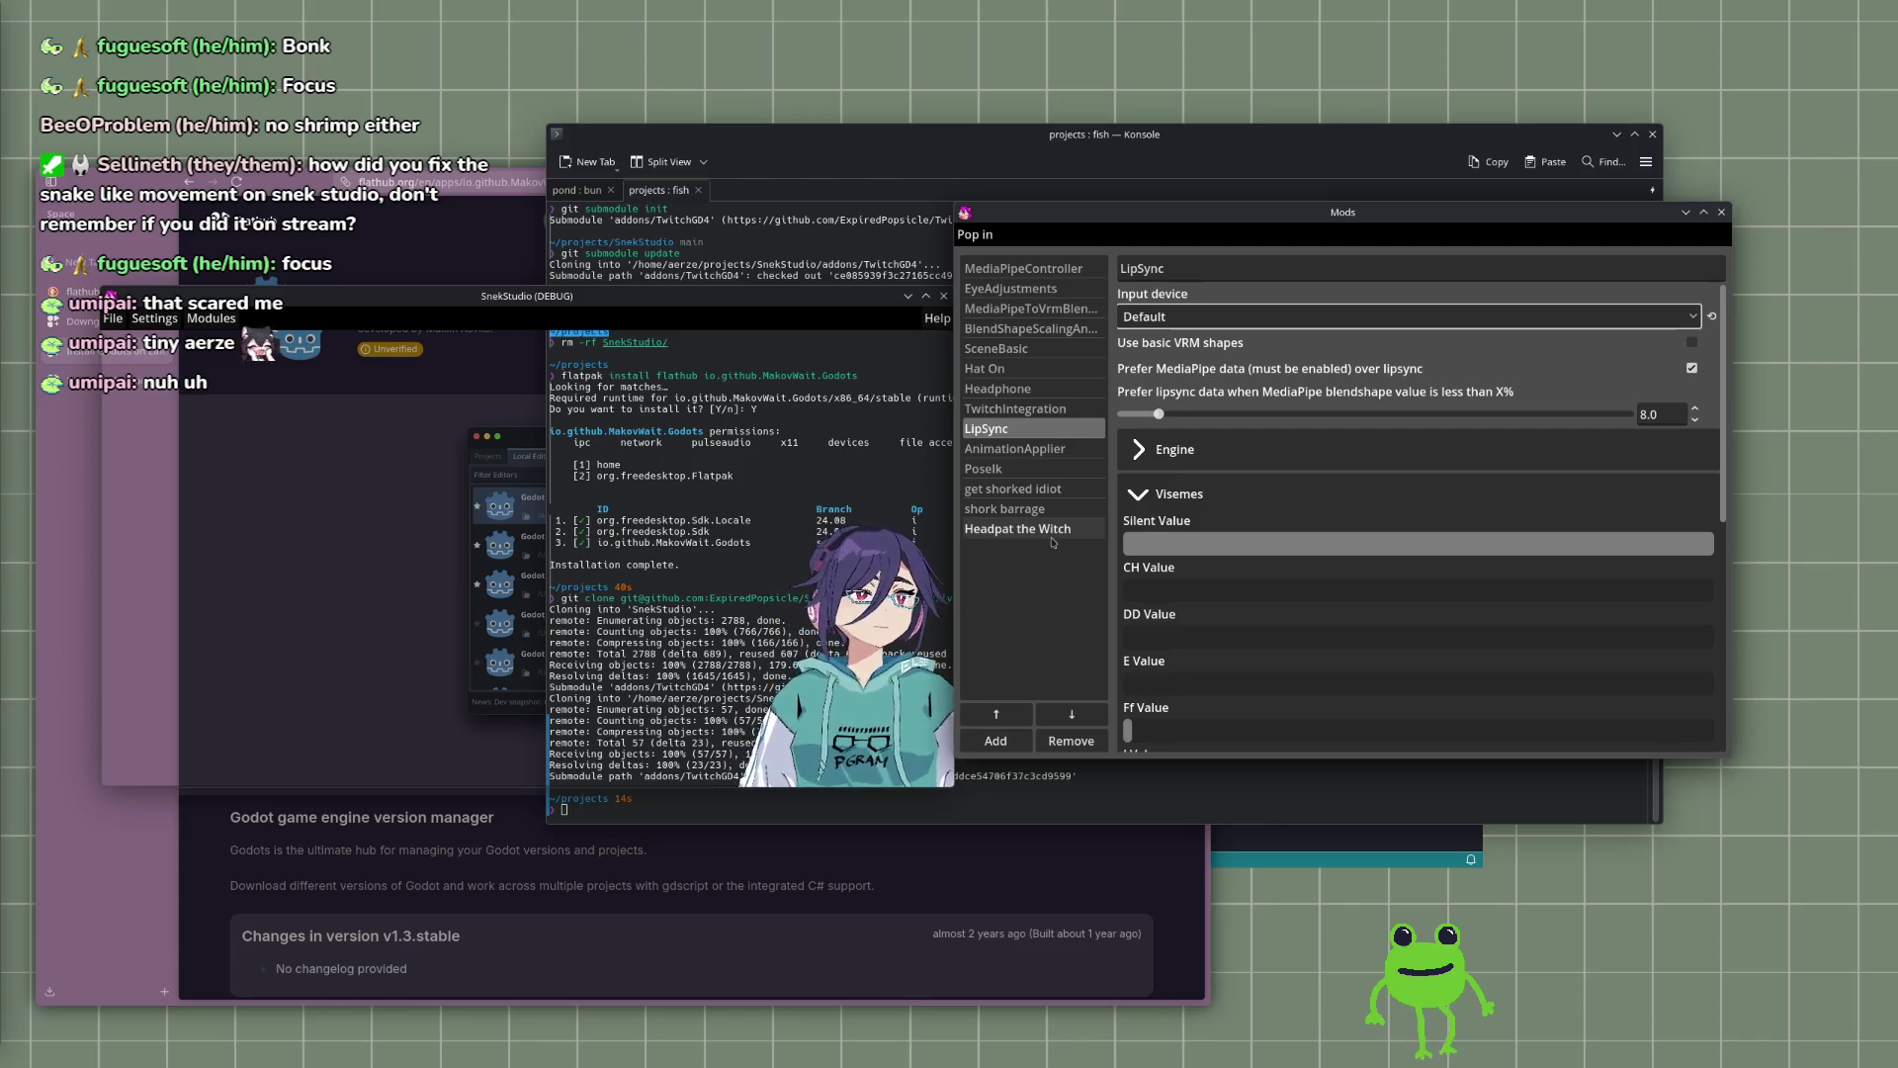
left_click(1036, 626)
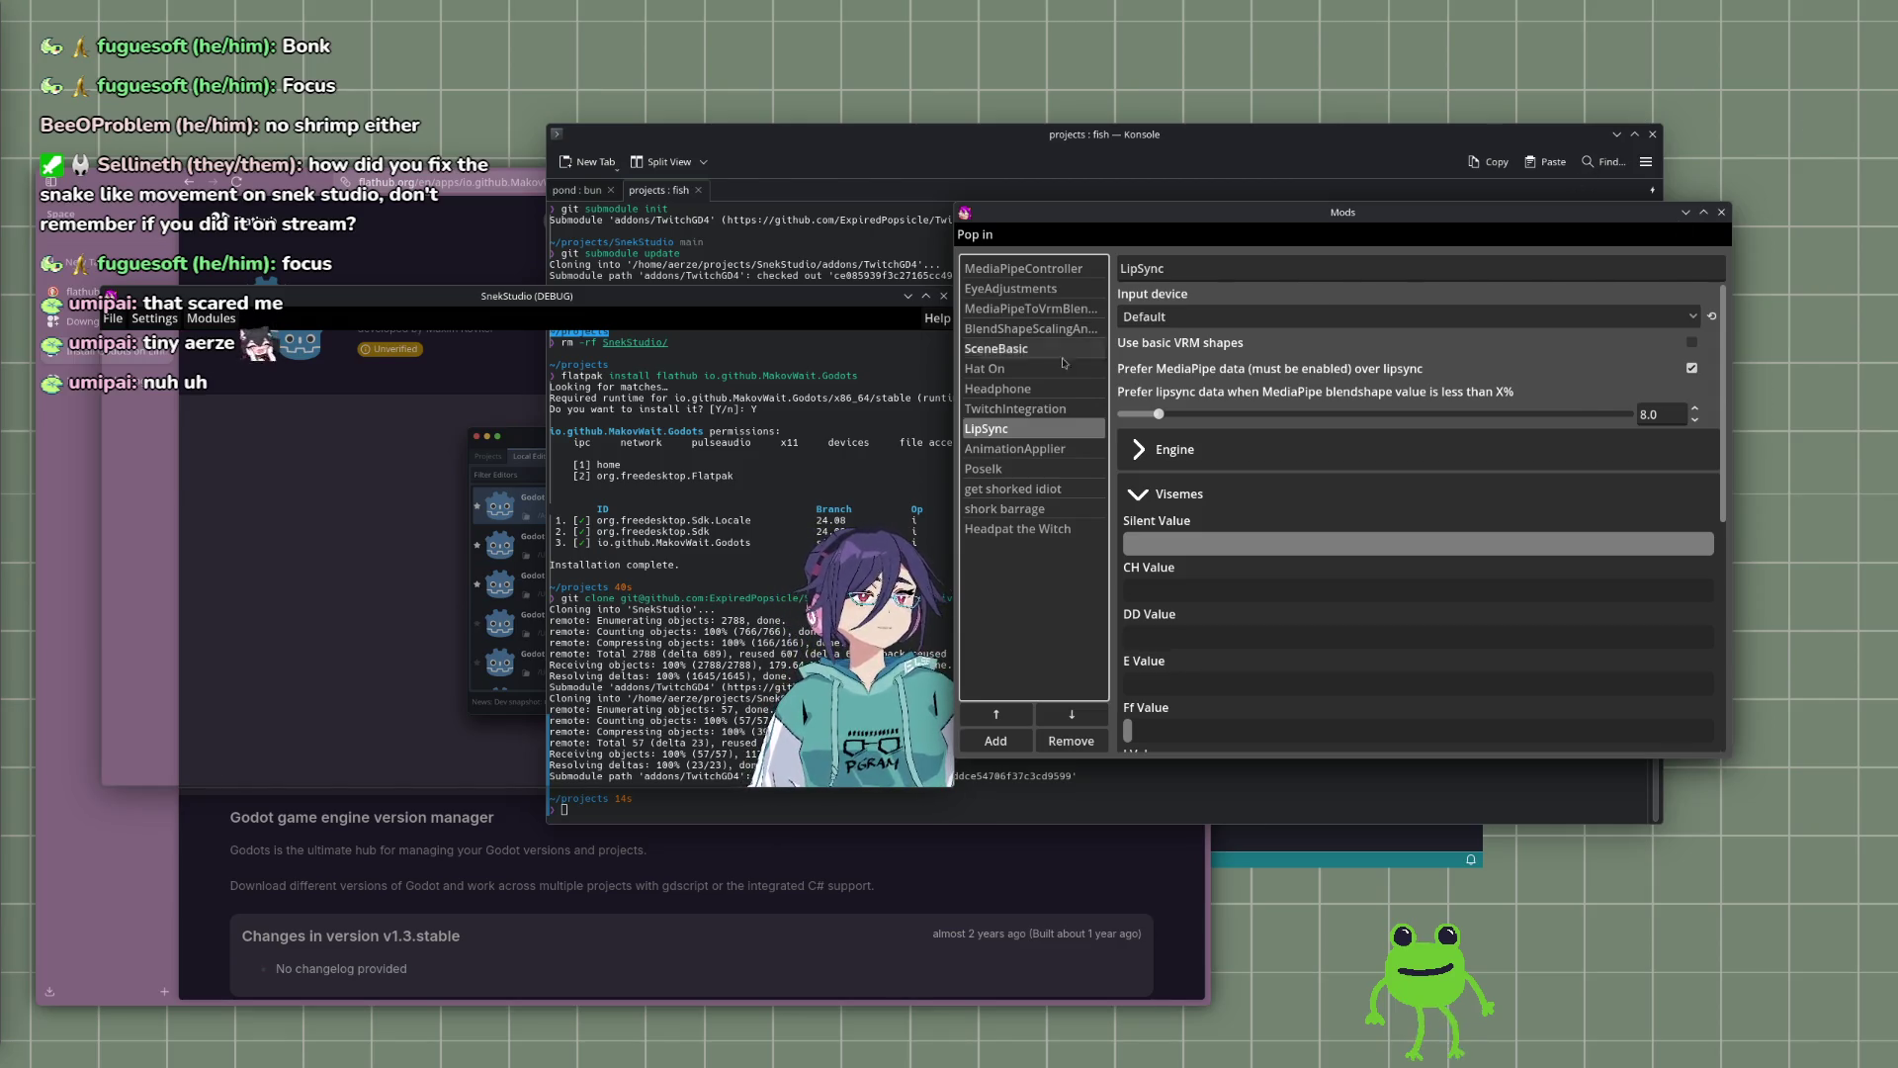
left_click(1071, 741)
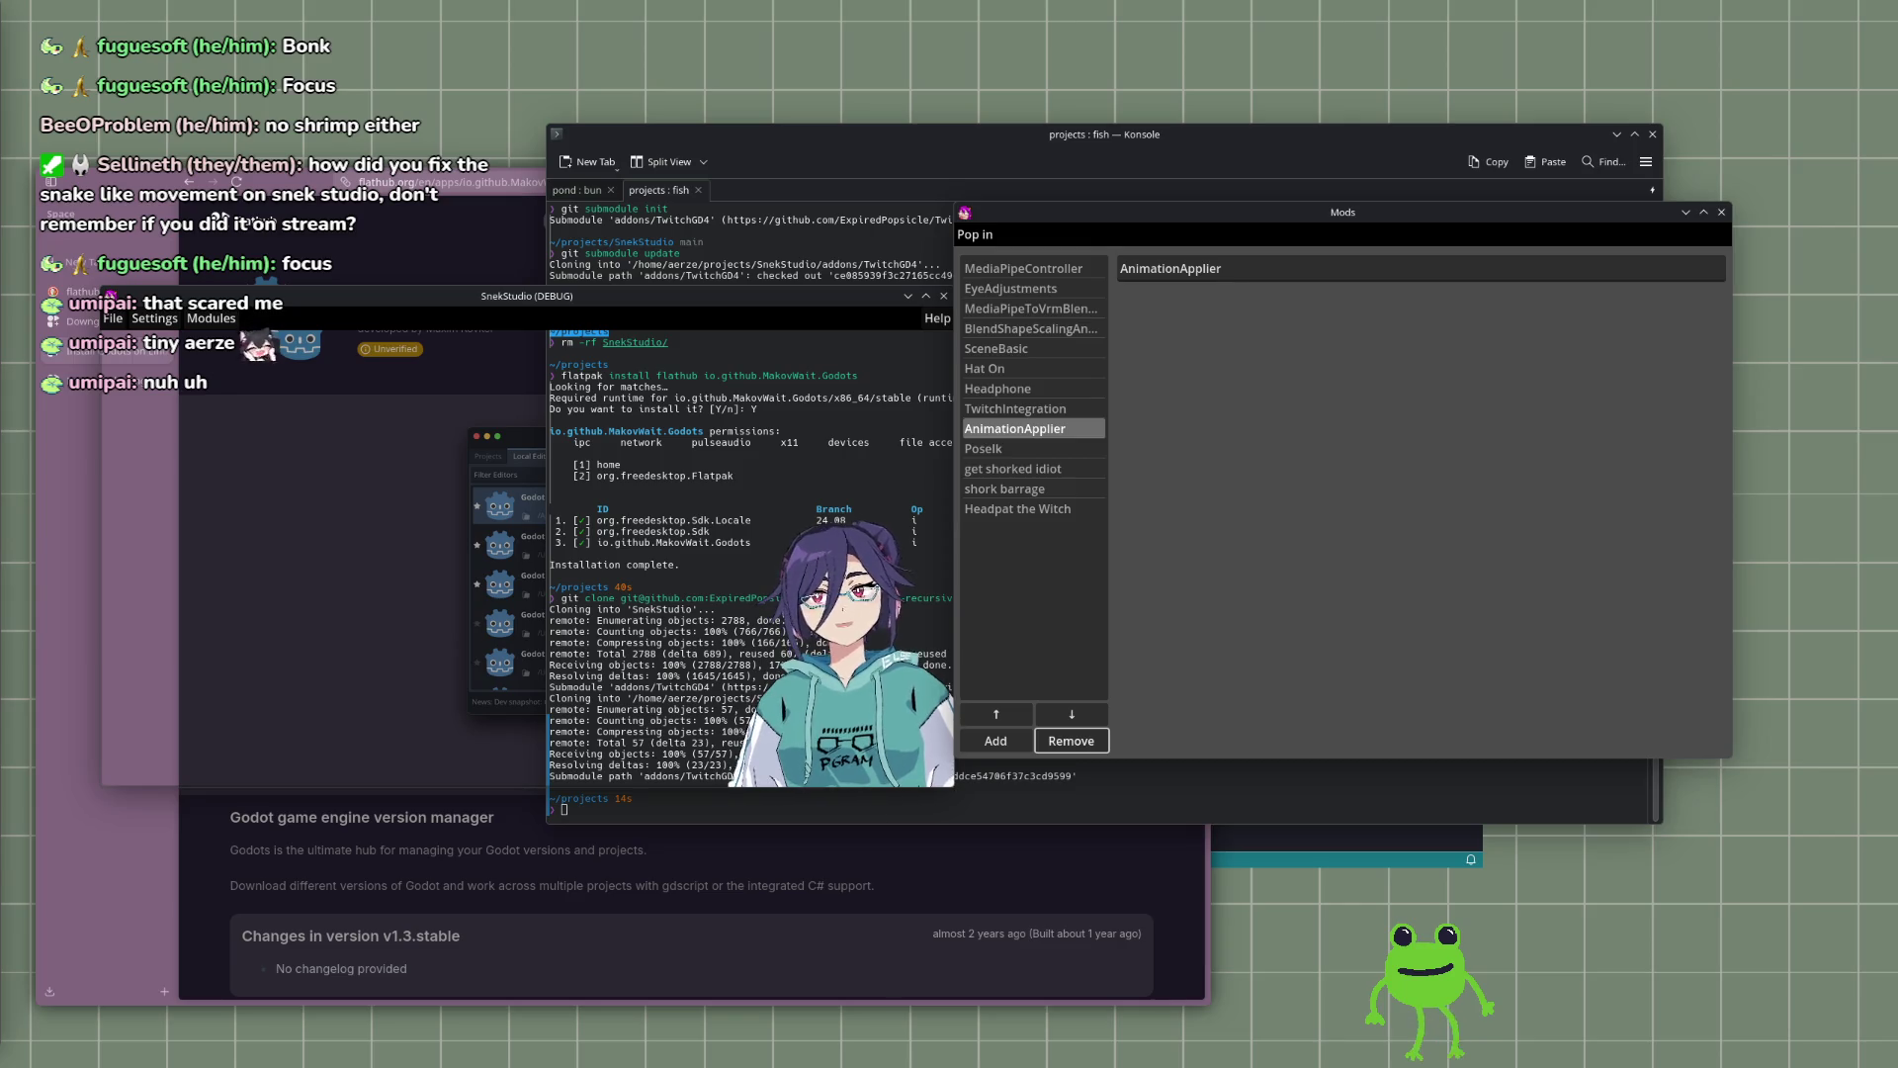
Step: Re-add LipSync to the mod list and move it up above AnimationApplier
left_click(995, 740)
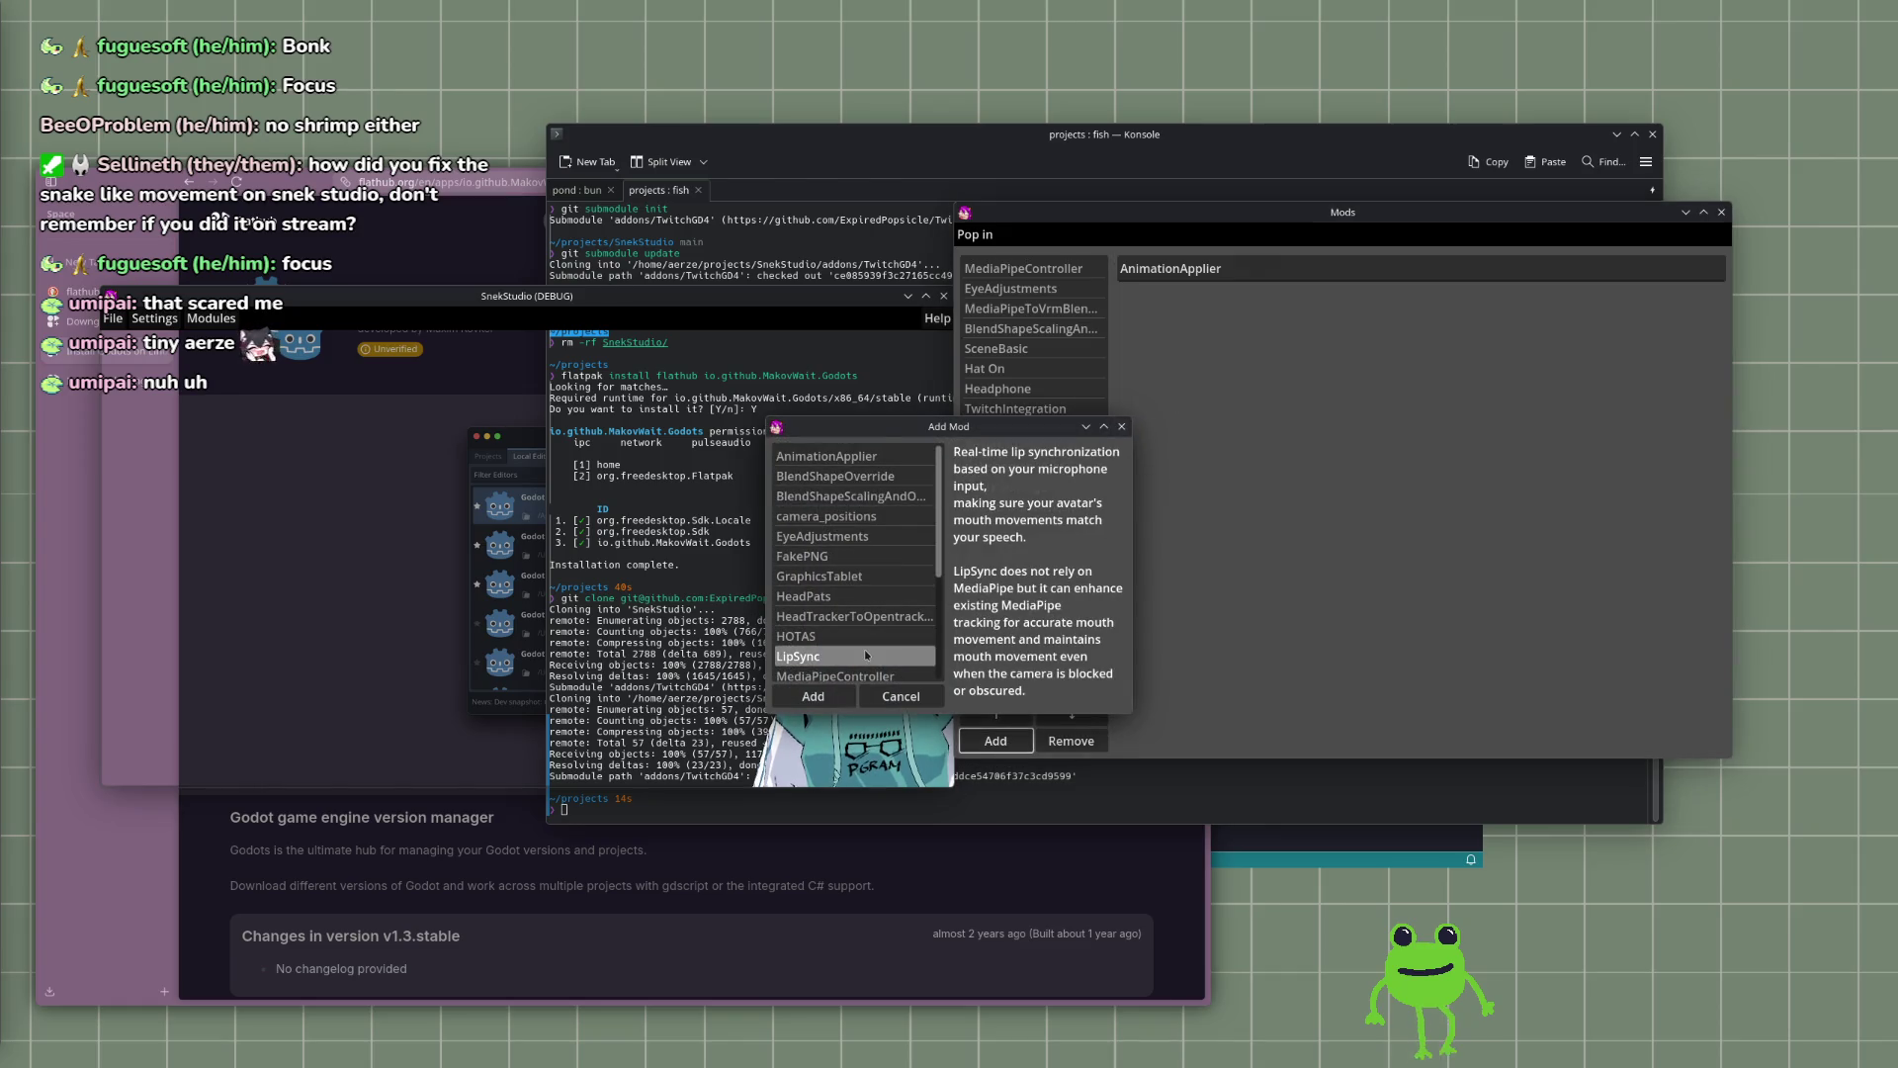
left_click(813, 696)
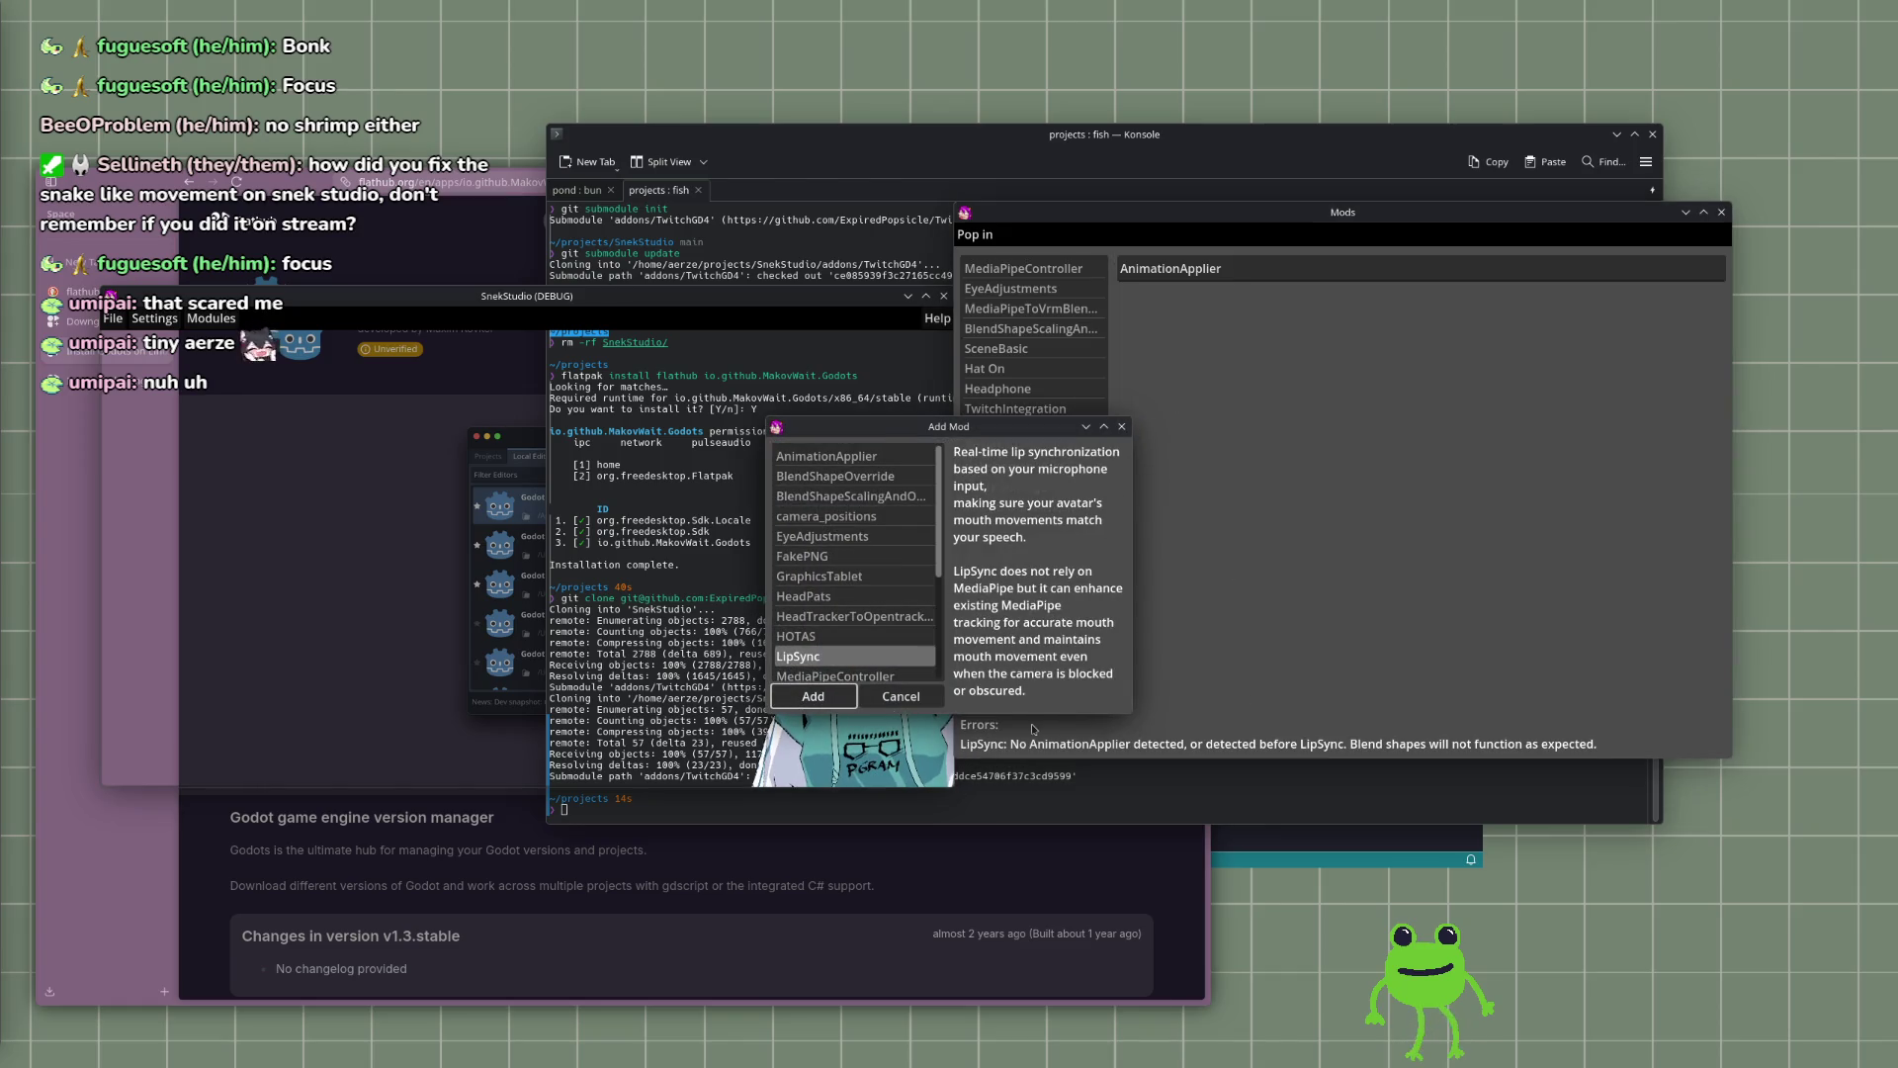
left_click_drag(932, 710, 531, 578)
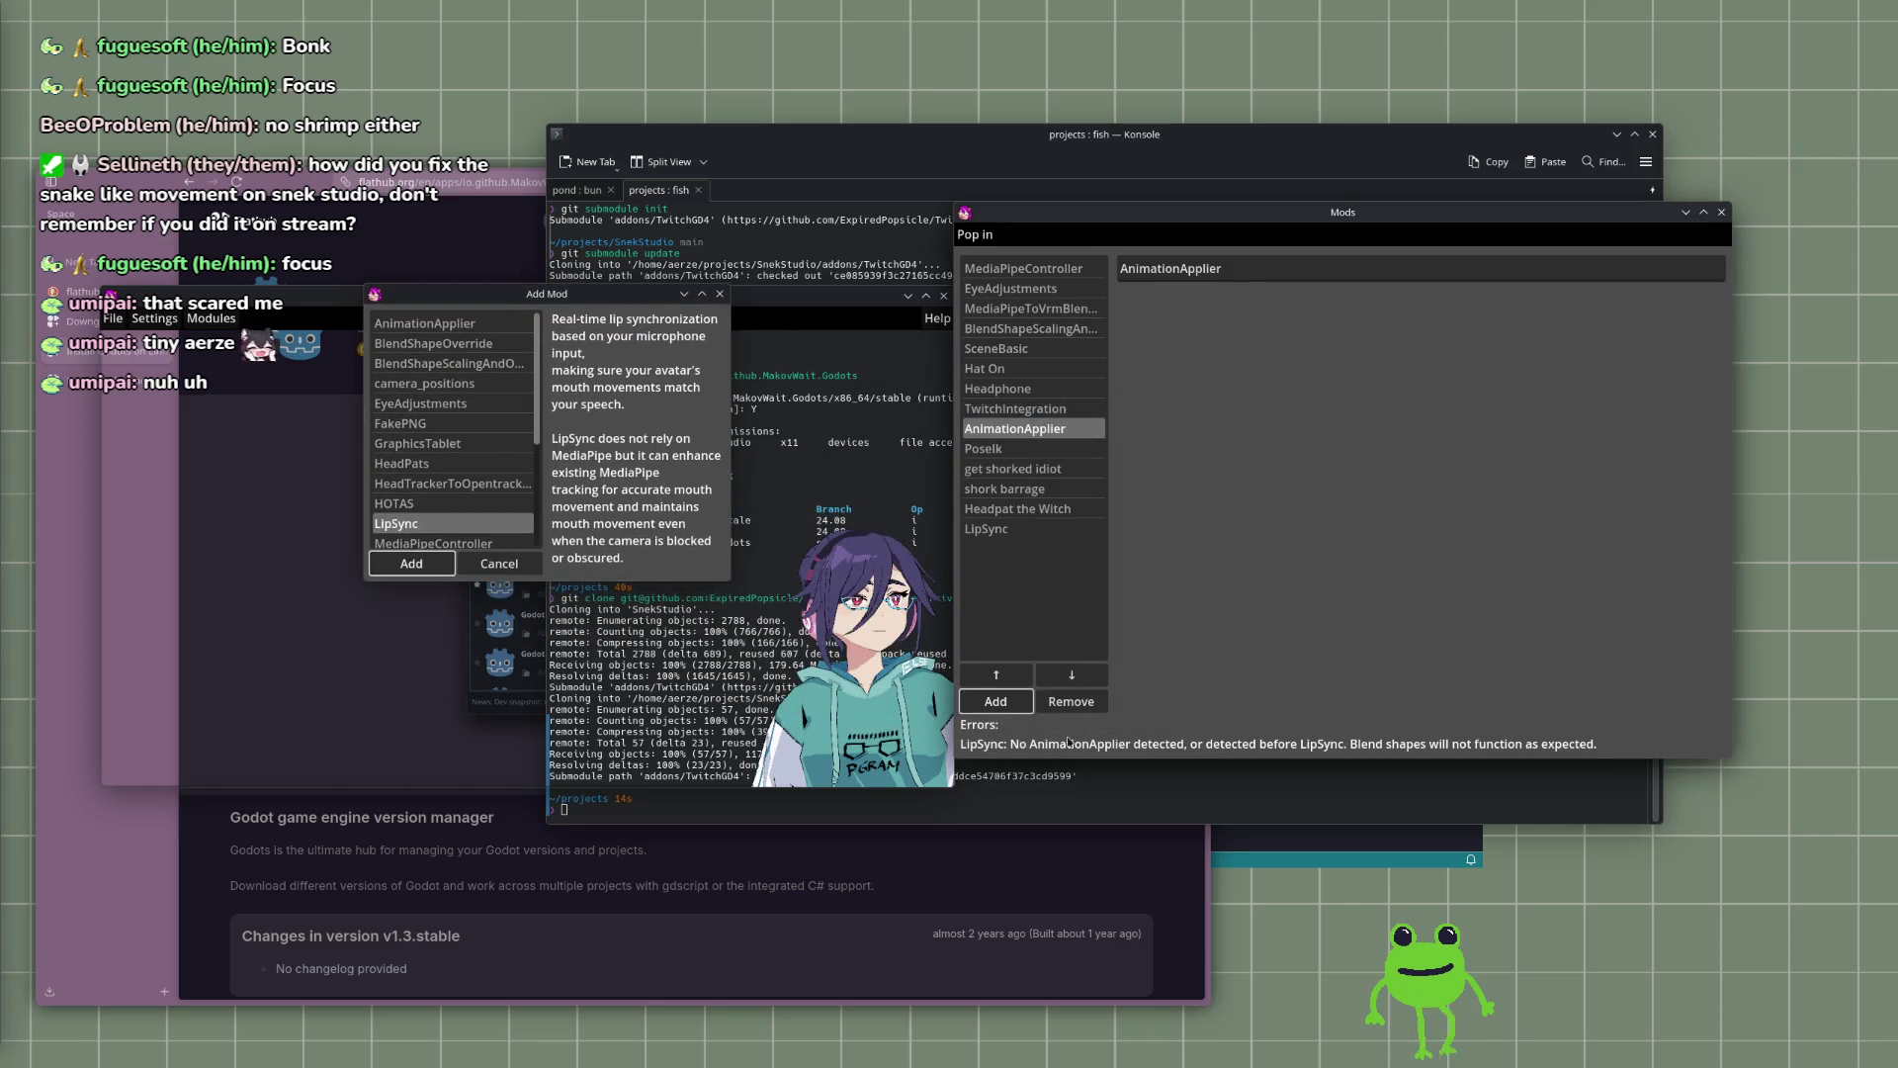
left_click(1069, 742)
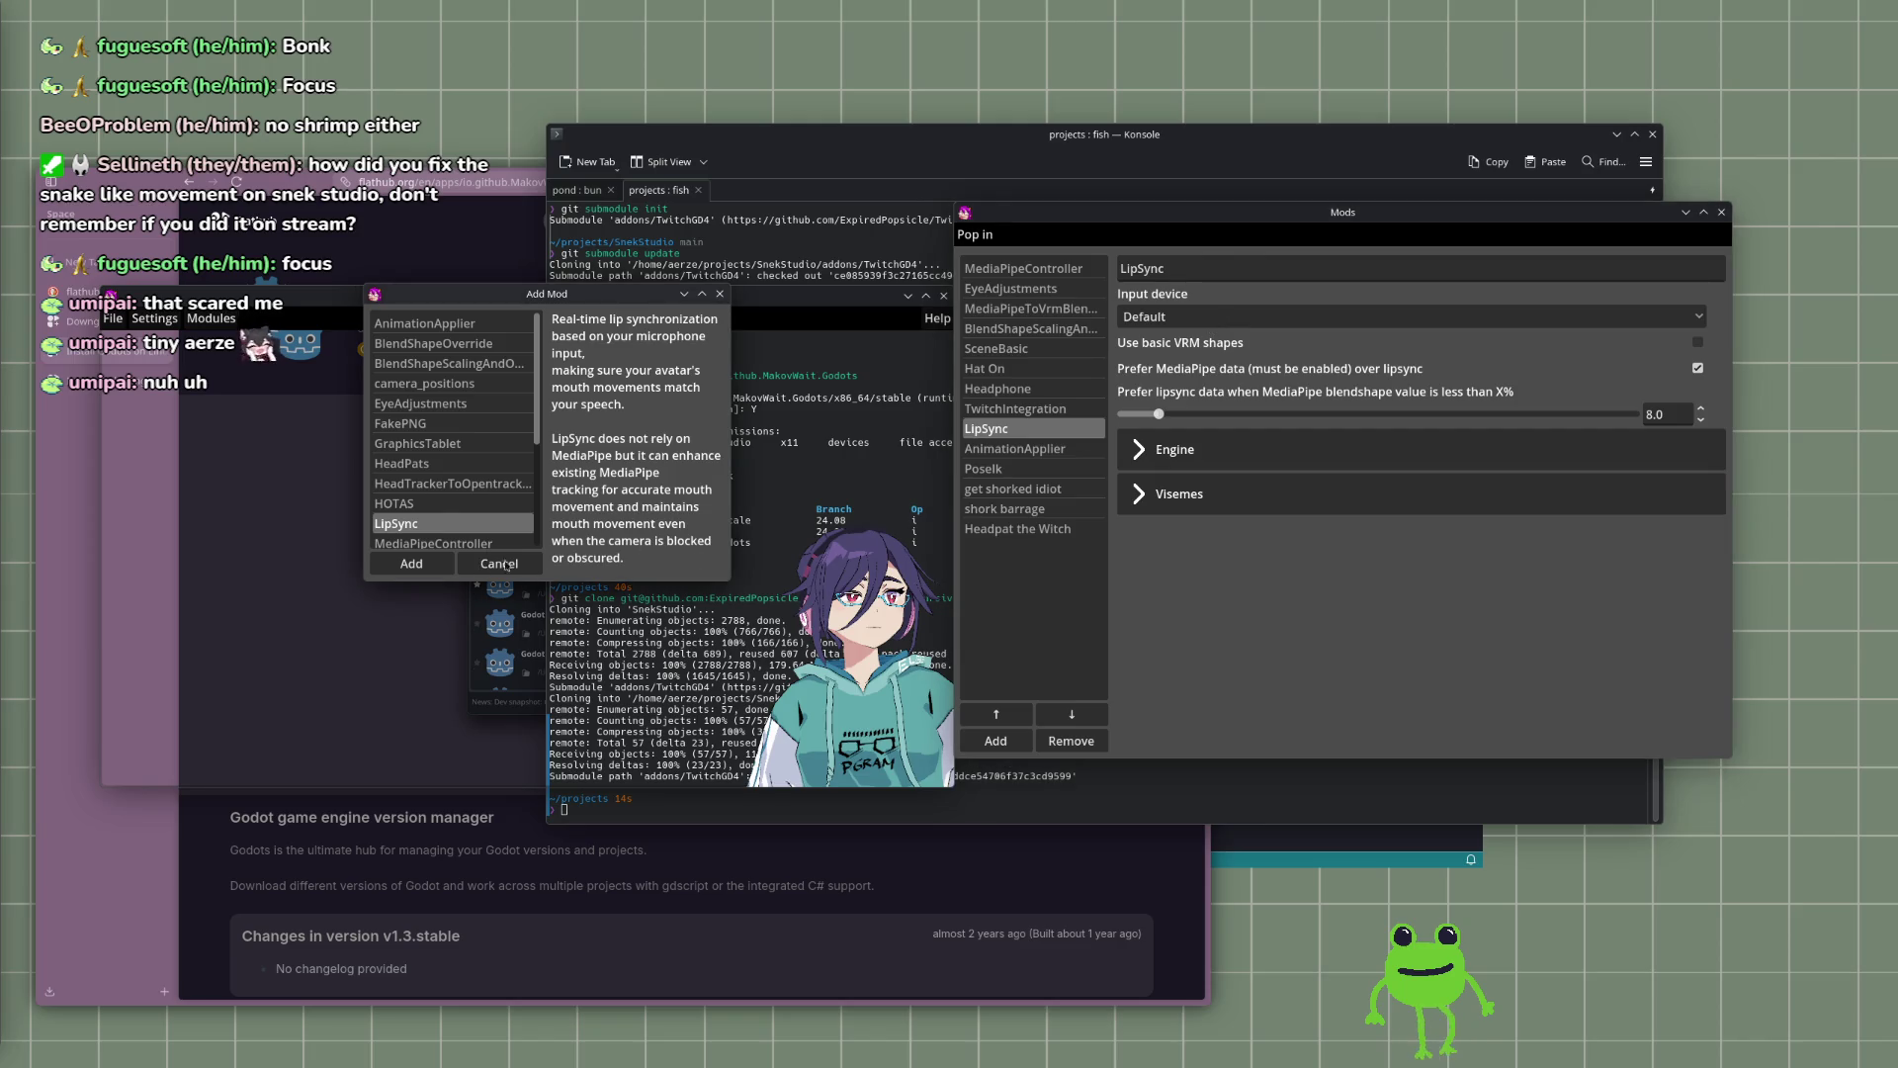
left_click(926, 297)
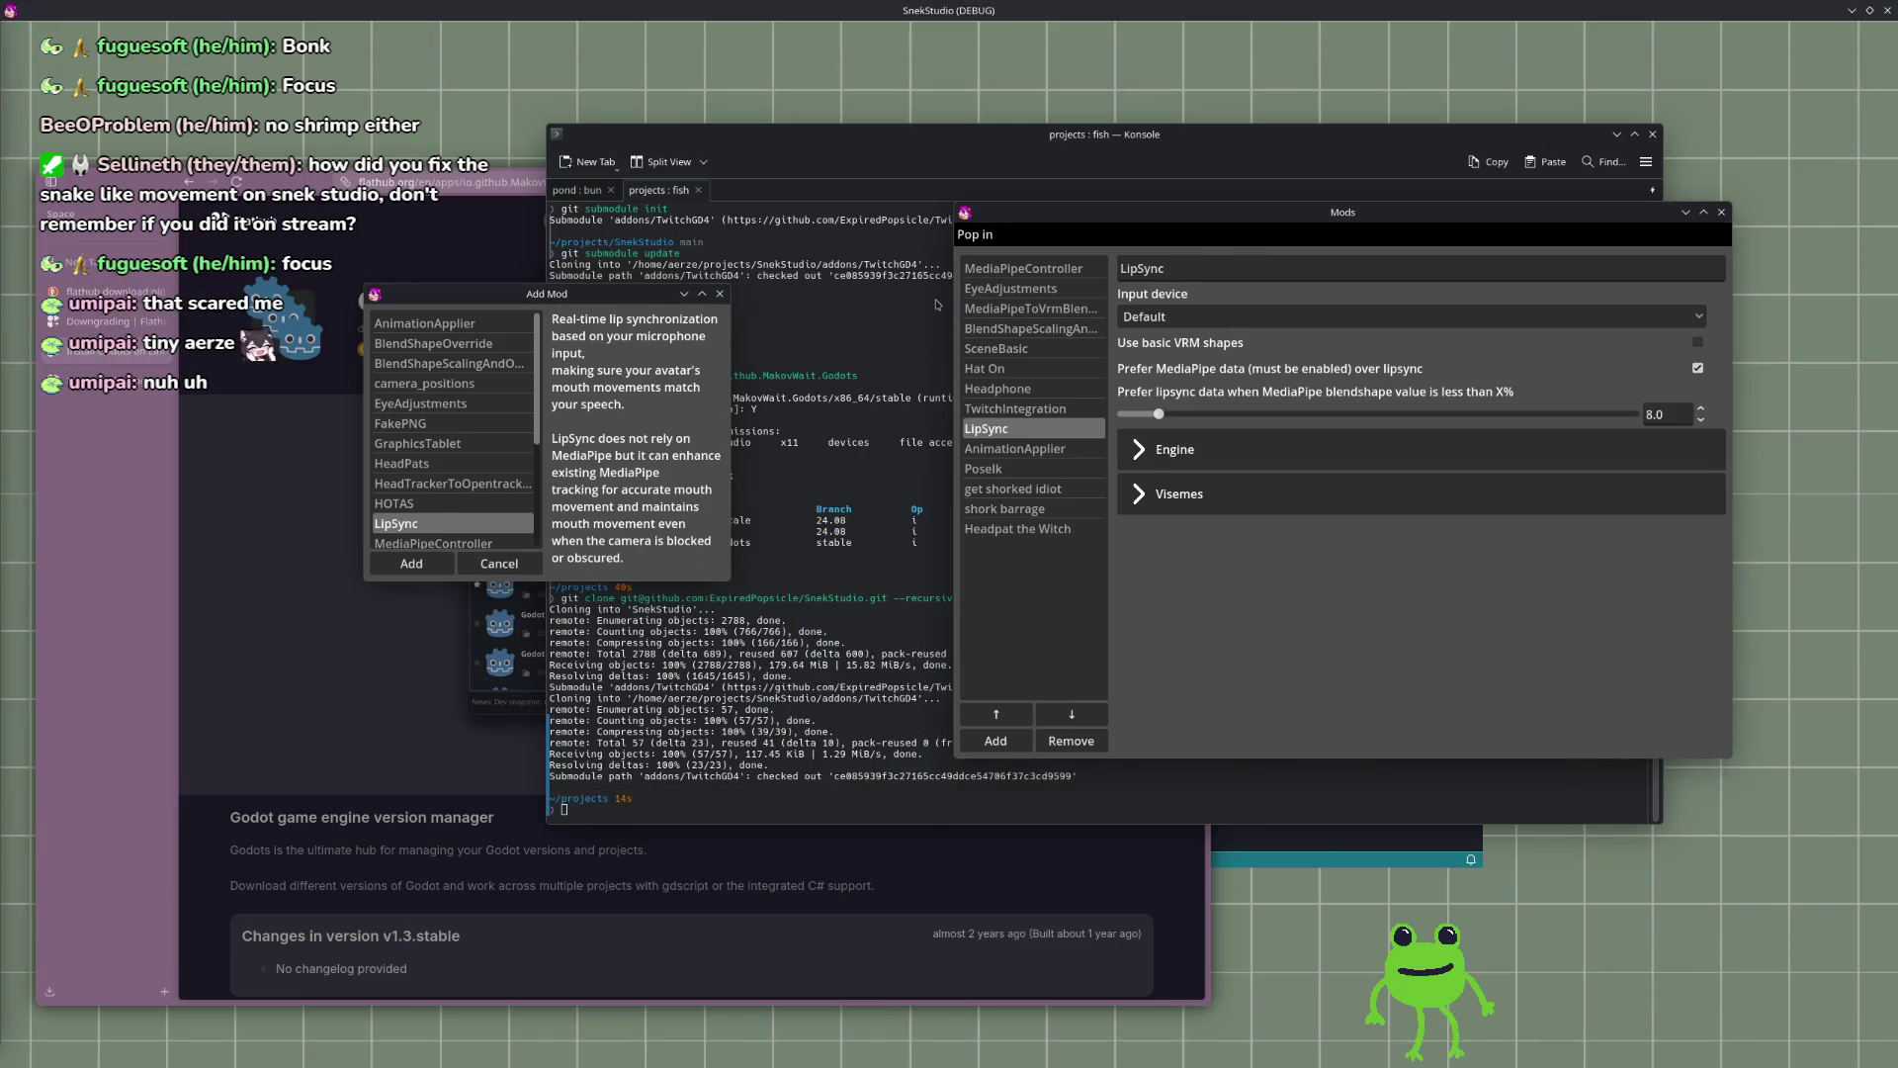
double_click(1236, 9)
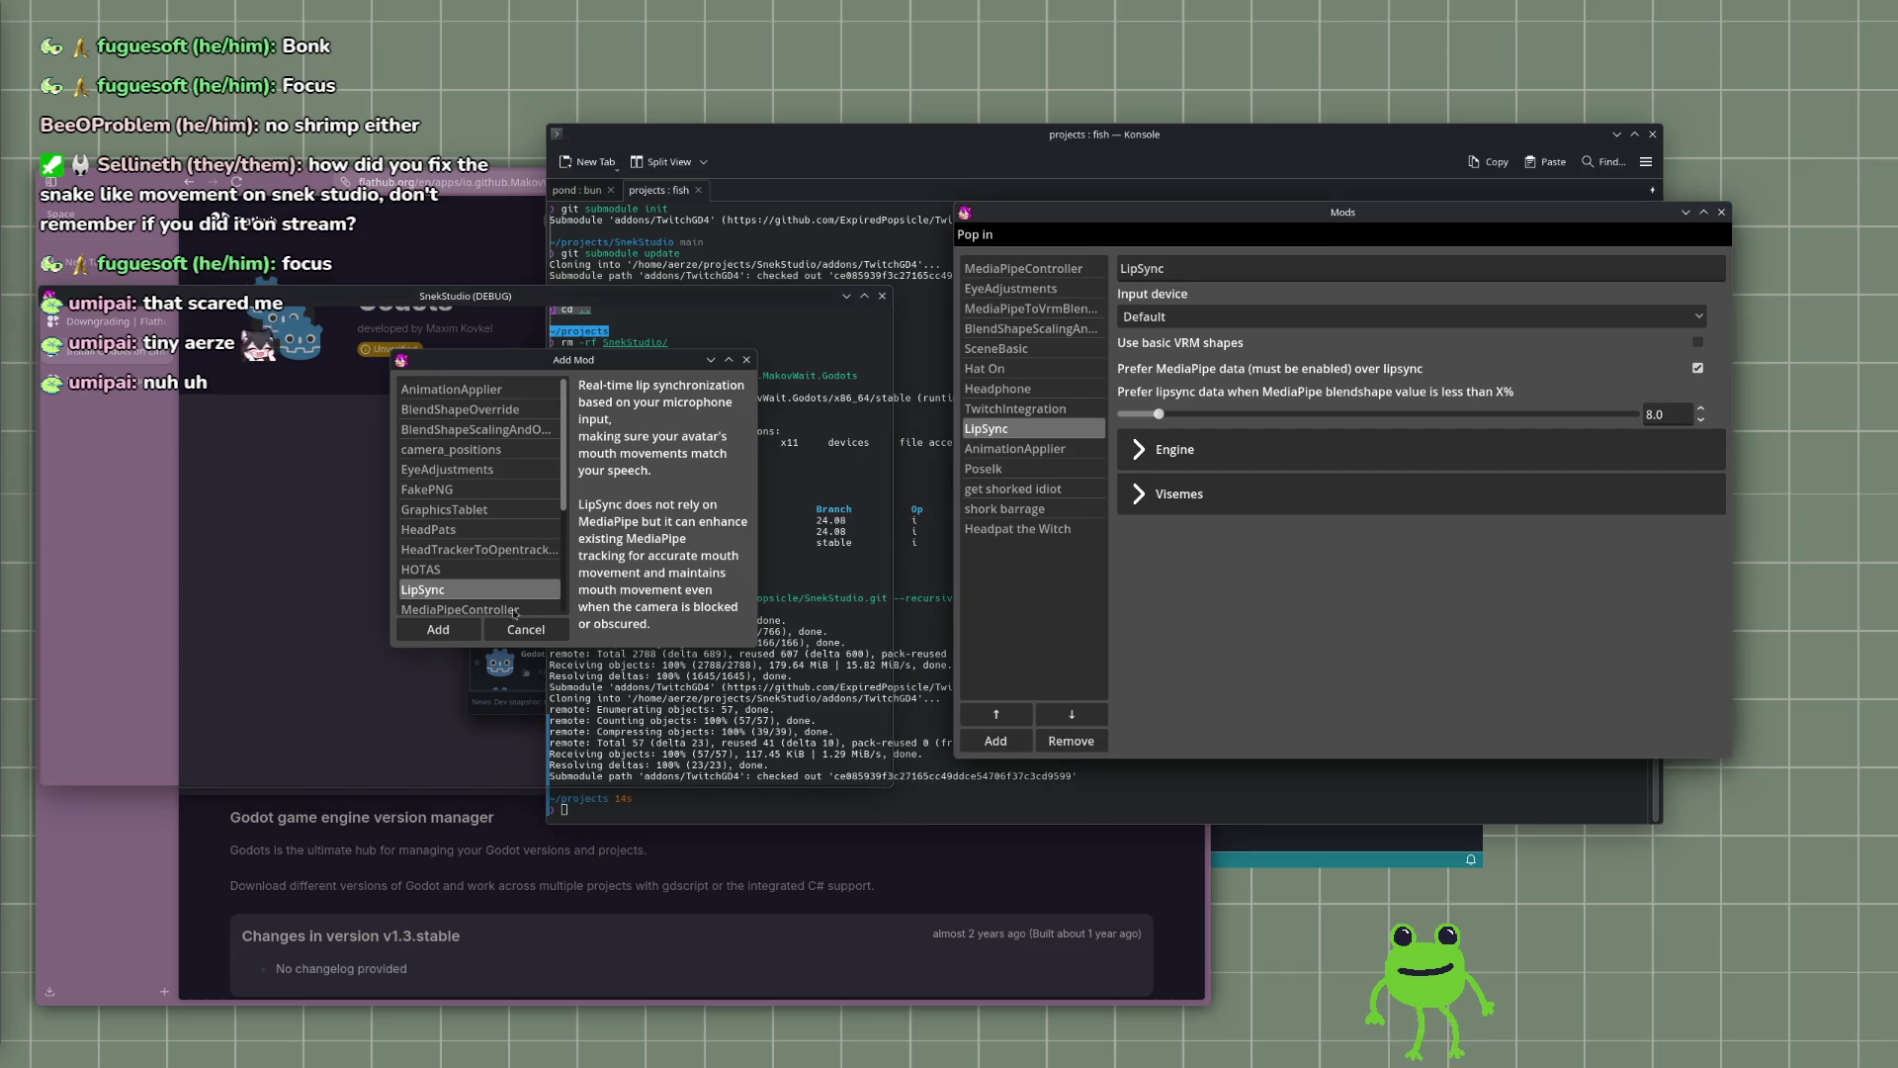
mouse_move(629, 360)
left_mouse_down()
mouse_move(661, 428)
mouse_move(692, 351)
left_mouse_up()
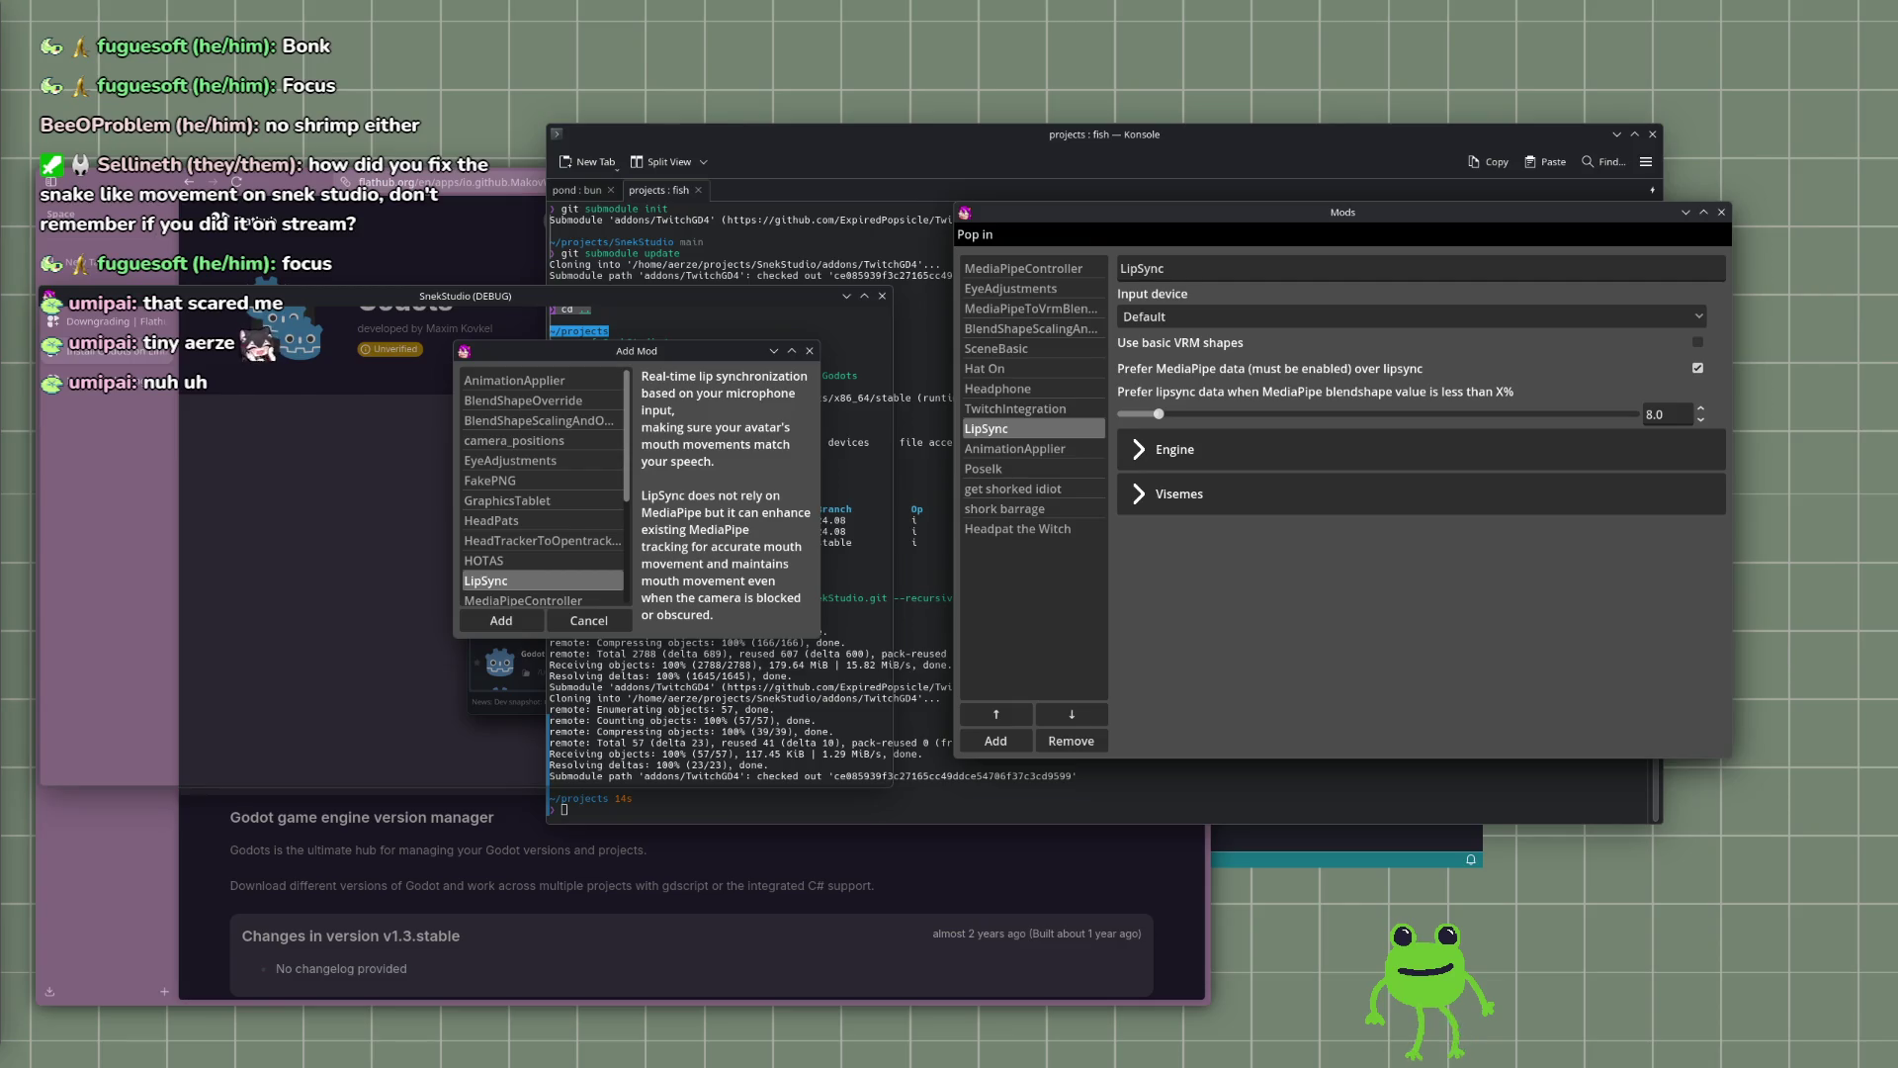
left_click(734, 817)
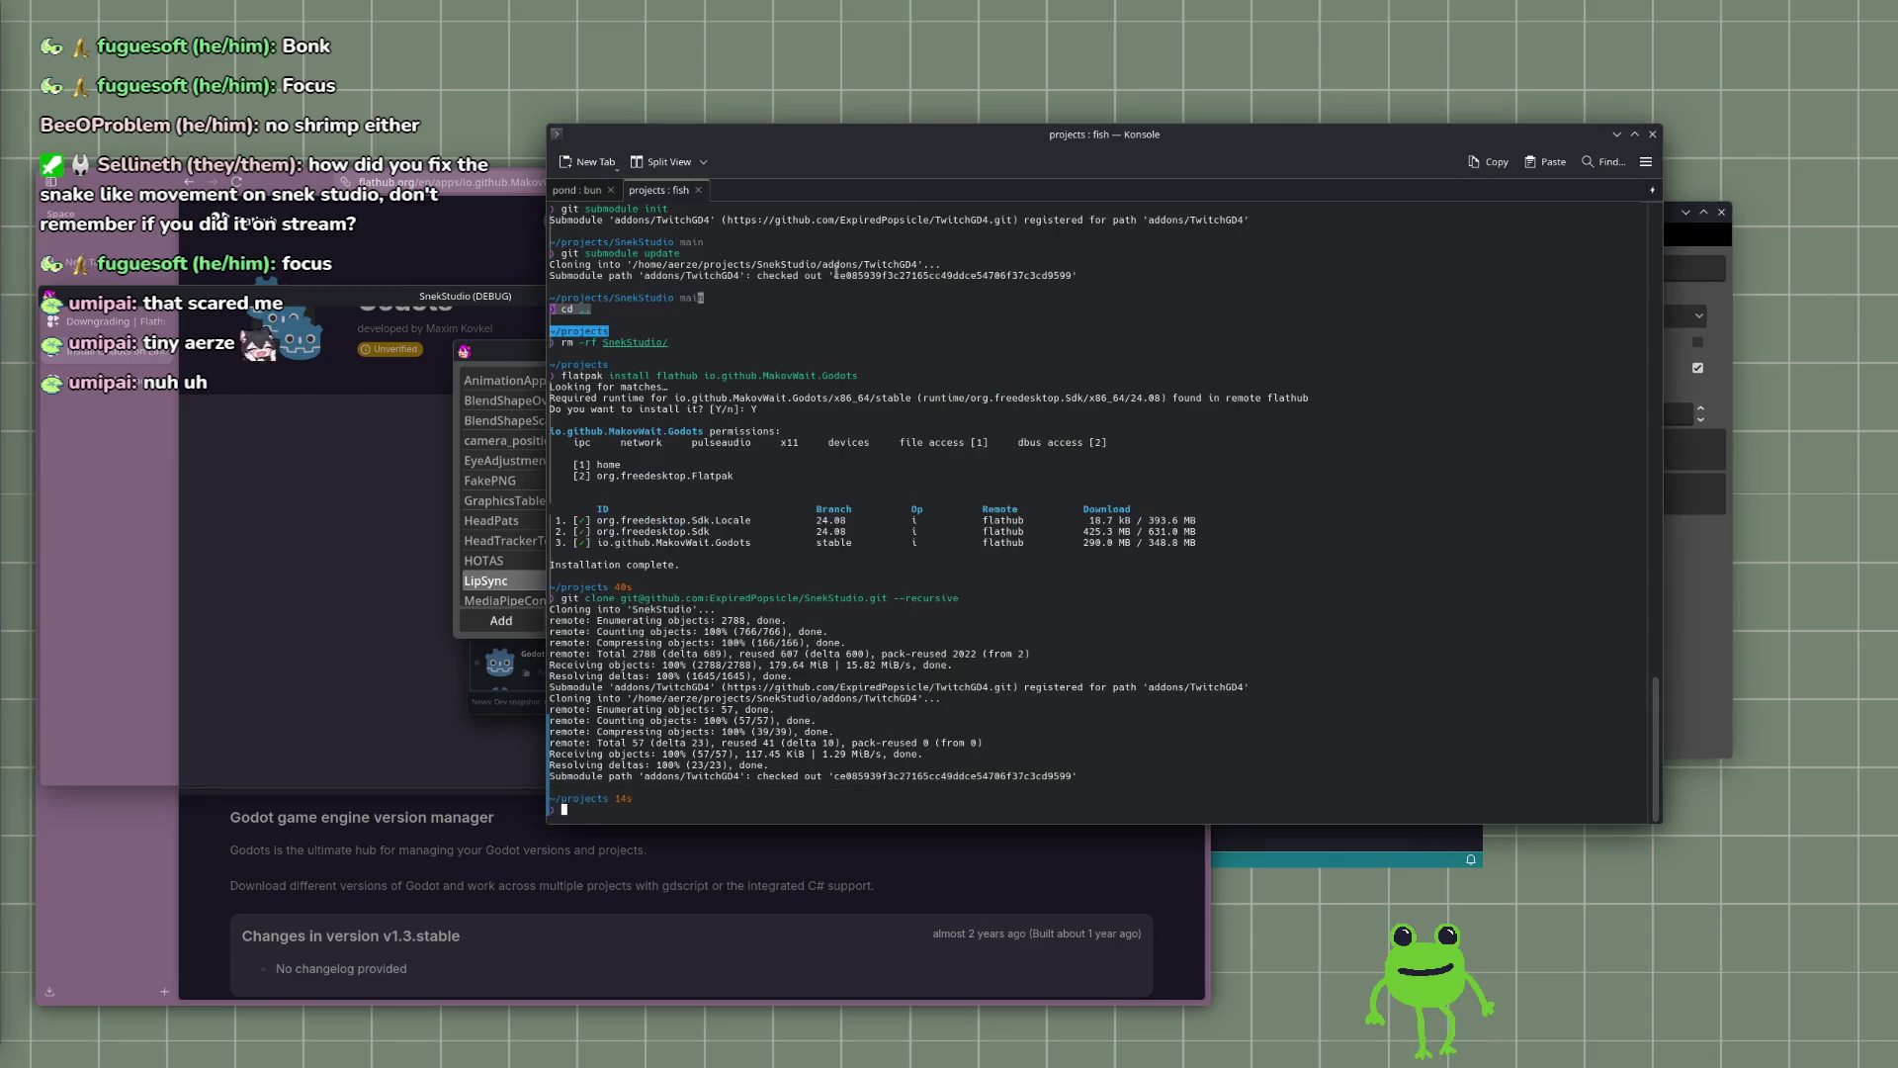
Step: Run 'kill snekstudio' in Konsole, which reports it cannot find the process
type("k")
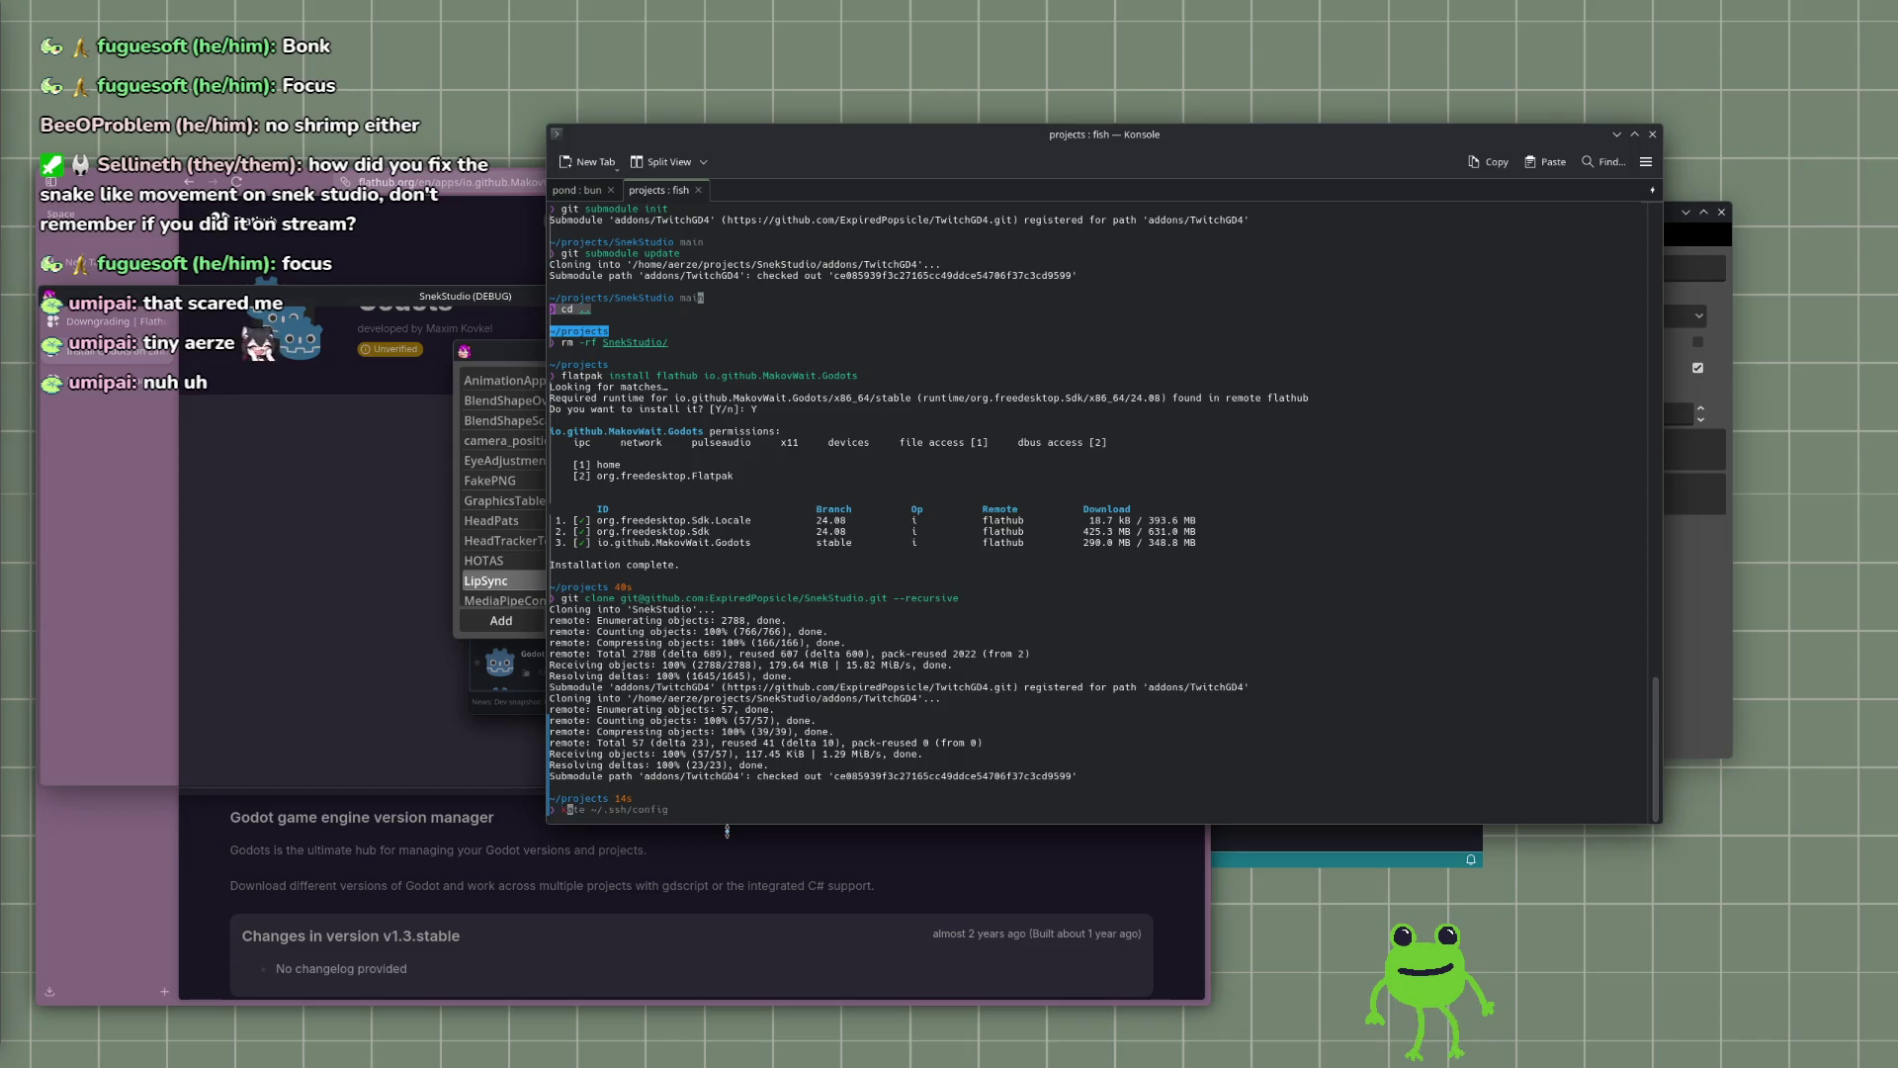
type("ill snekstudio")
key("Return")
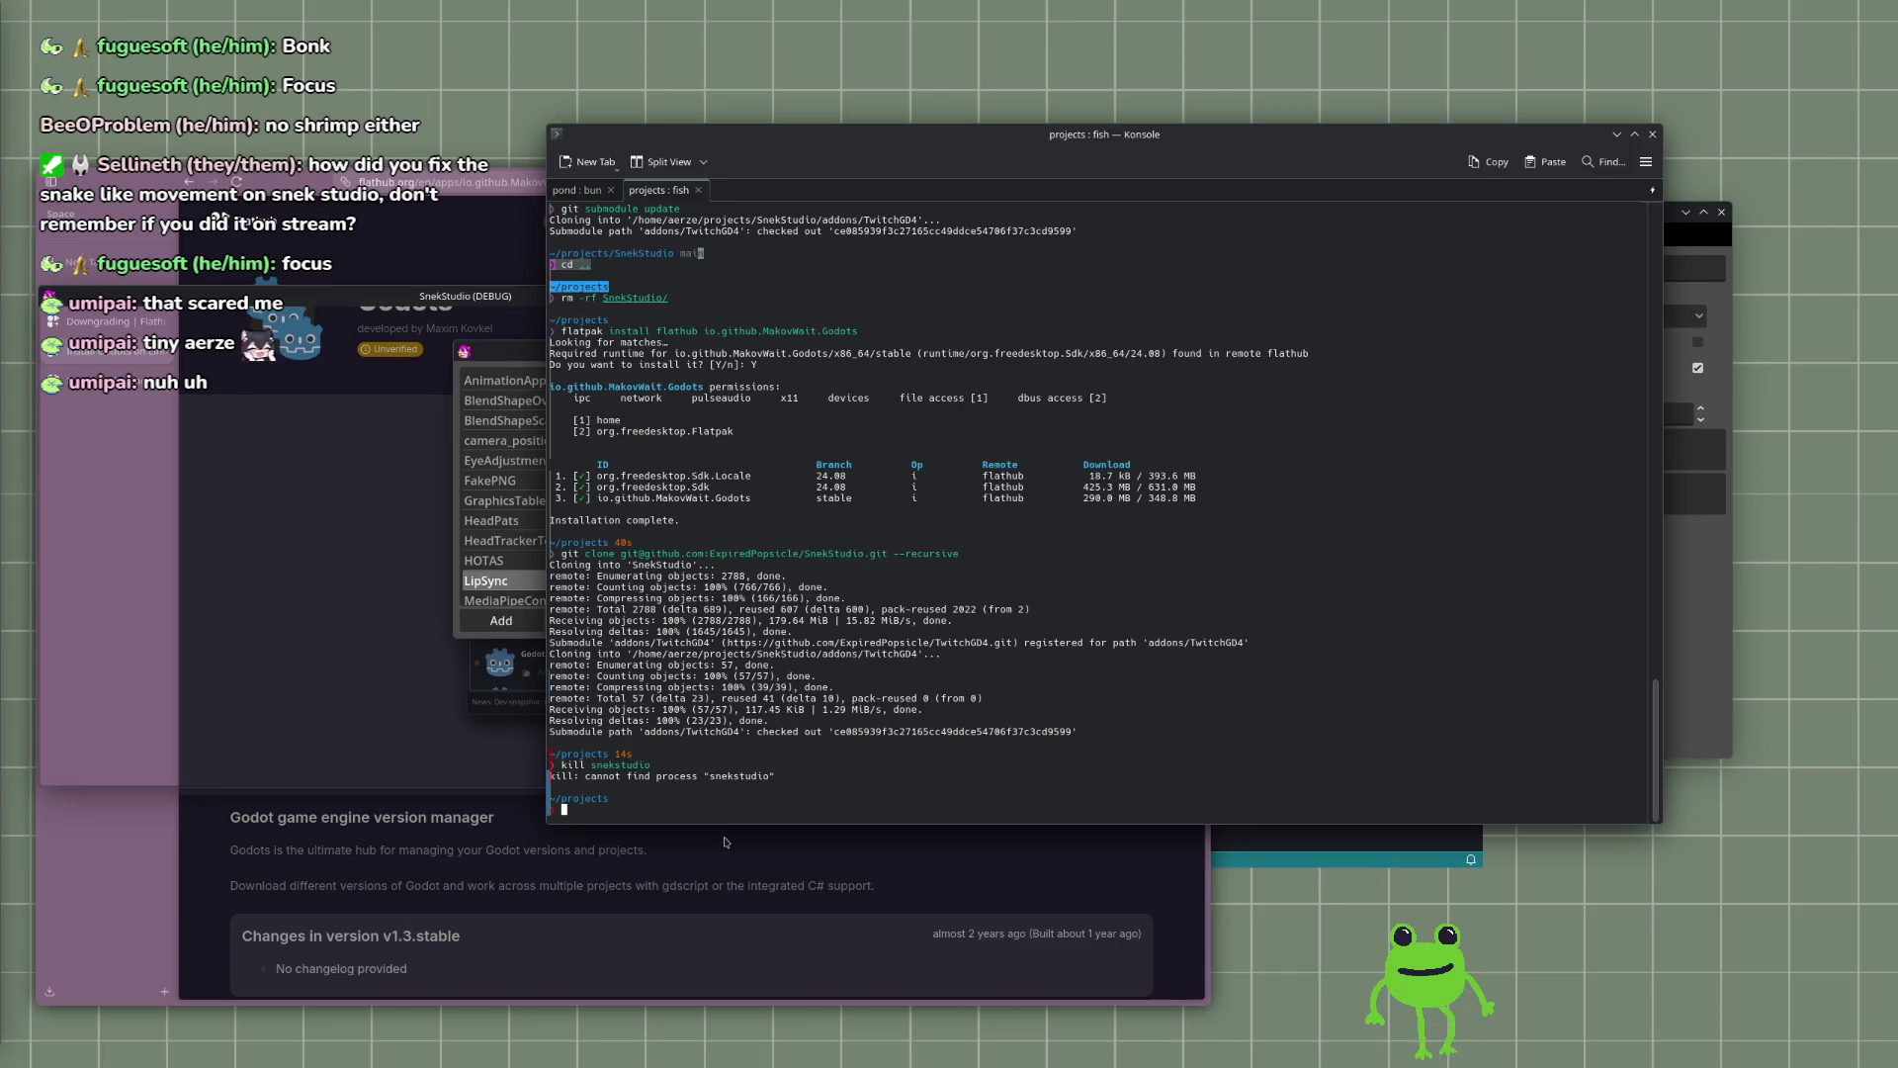